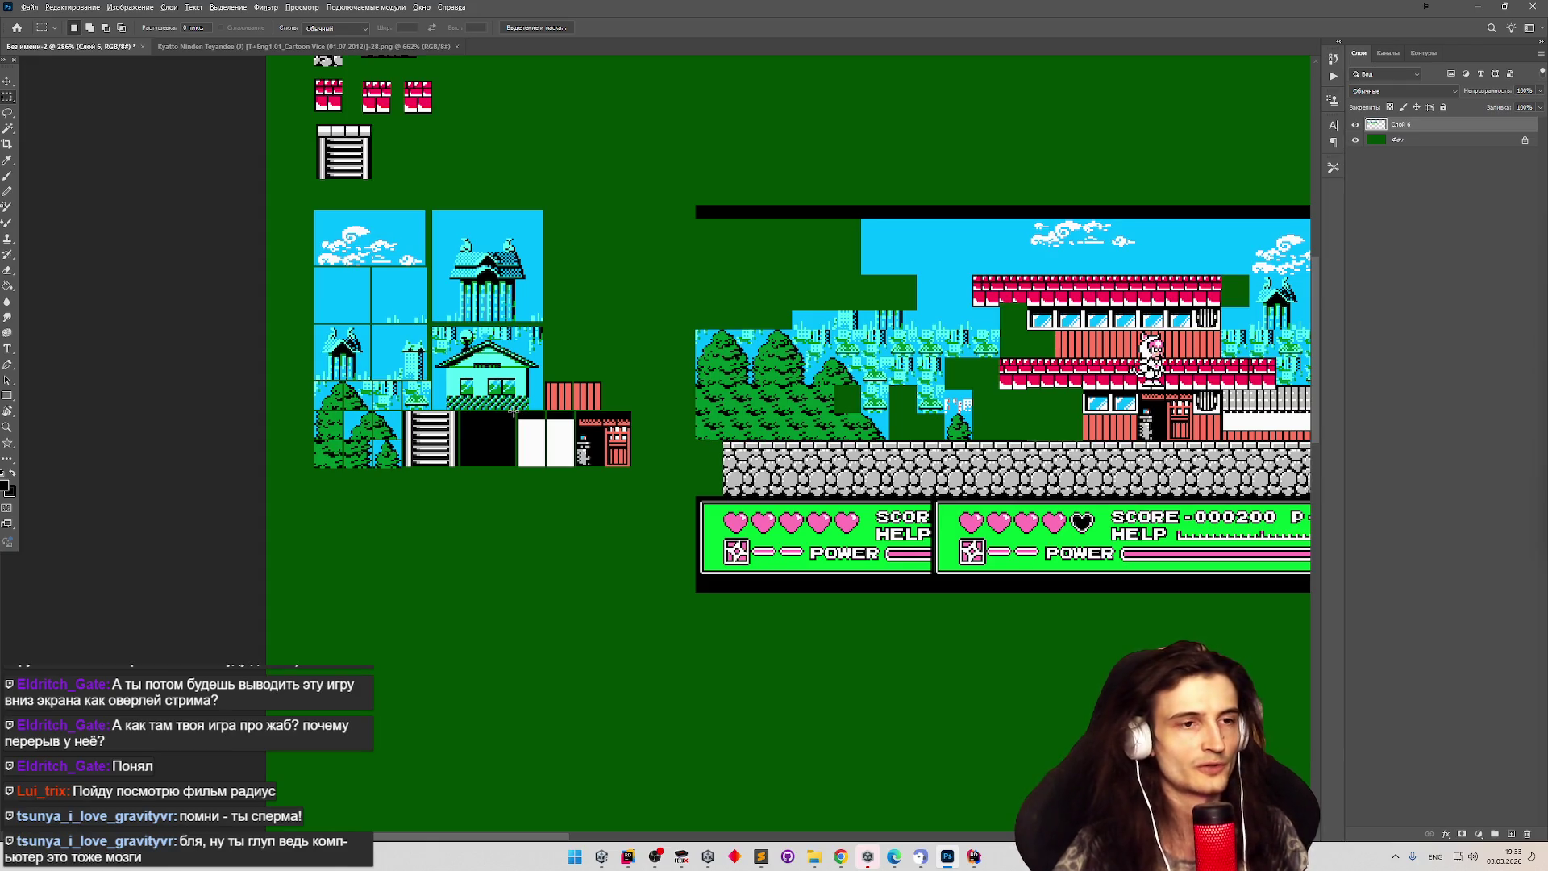
Preview a gameplay snapshot from the snapshots folder, then return to the tile canvas.
scroll(514, 412, up, 1)
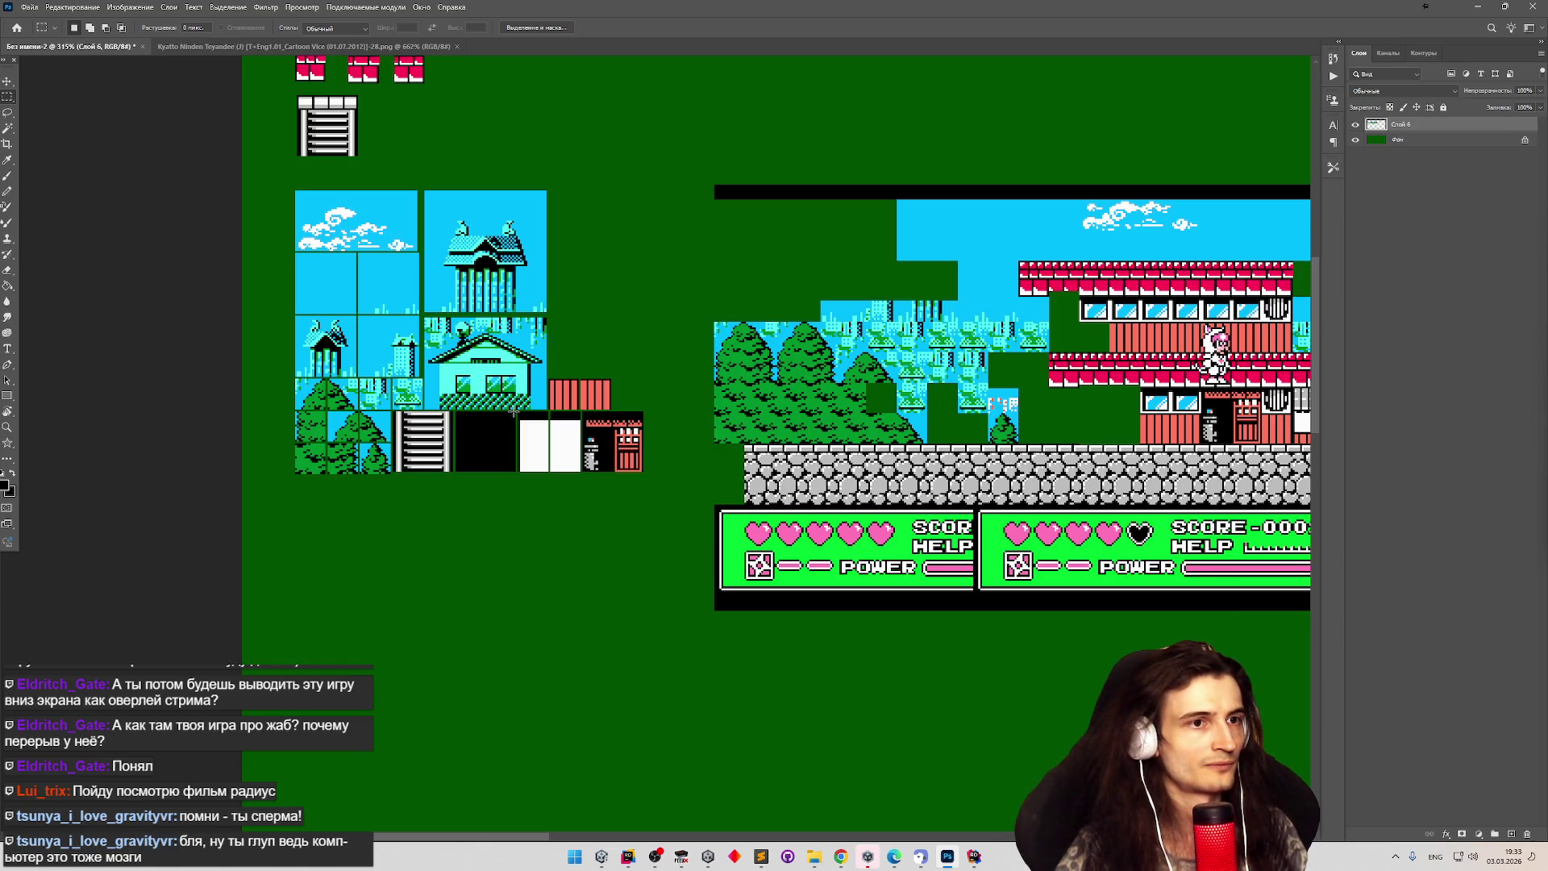
scroll(514, 412, down, 3)
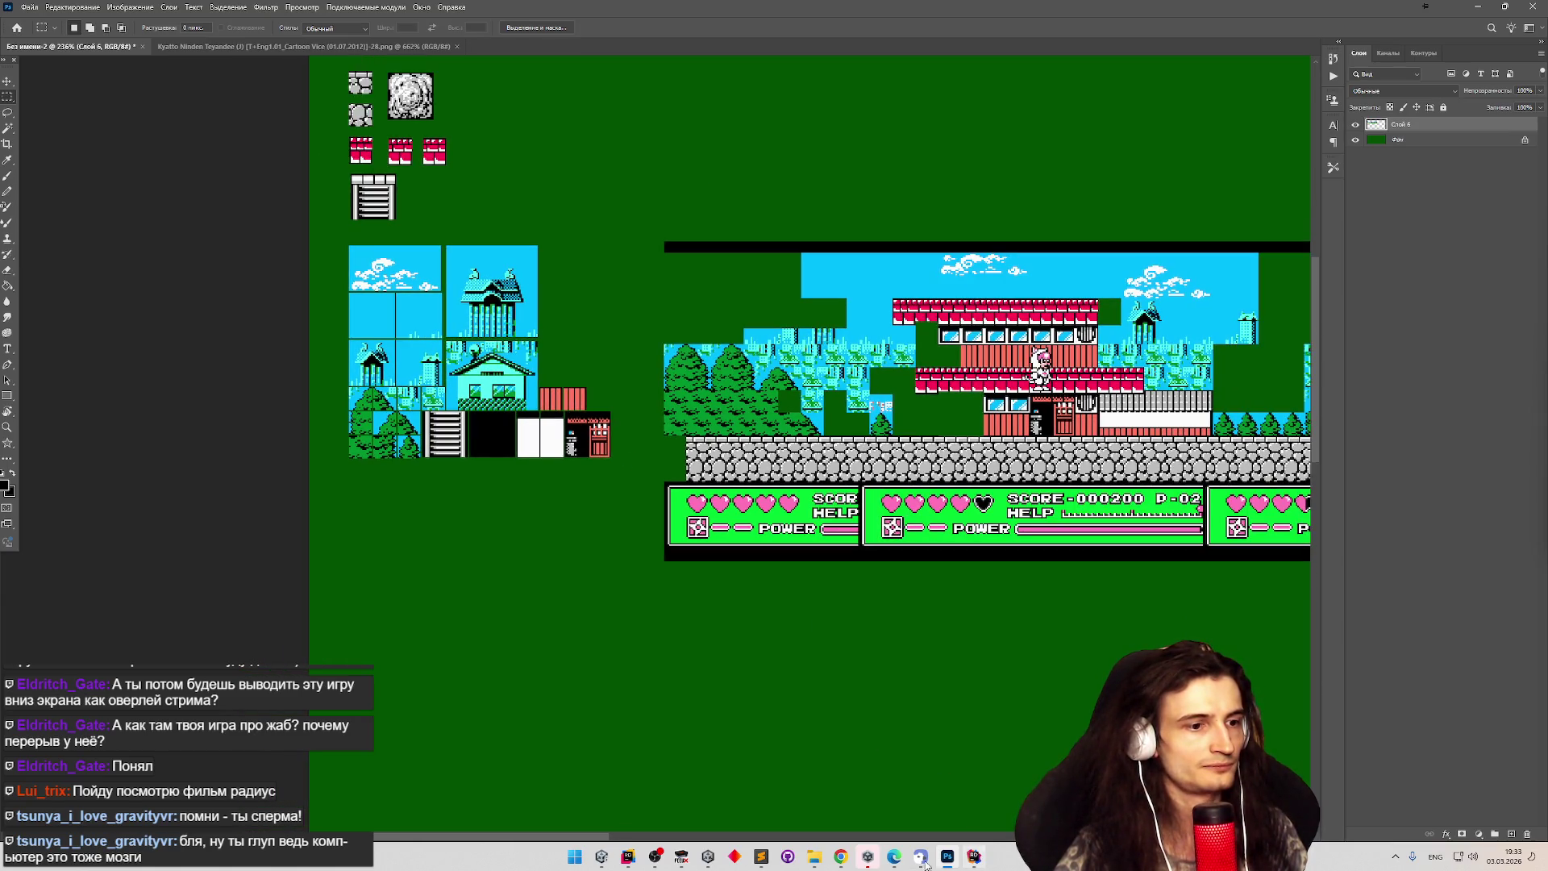
click(813, 856)
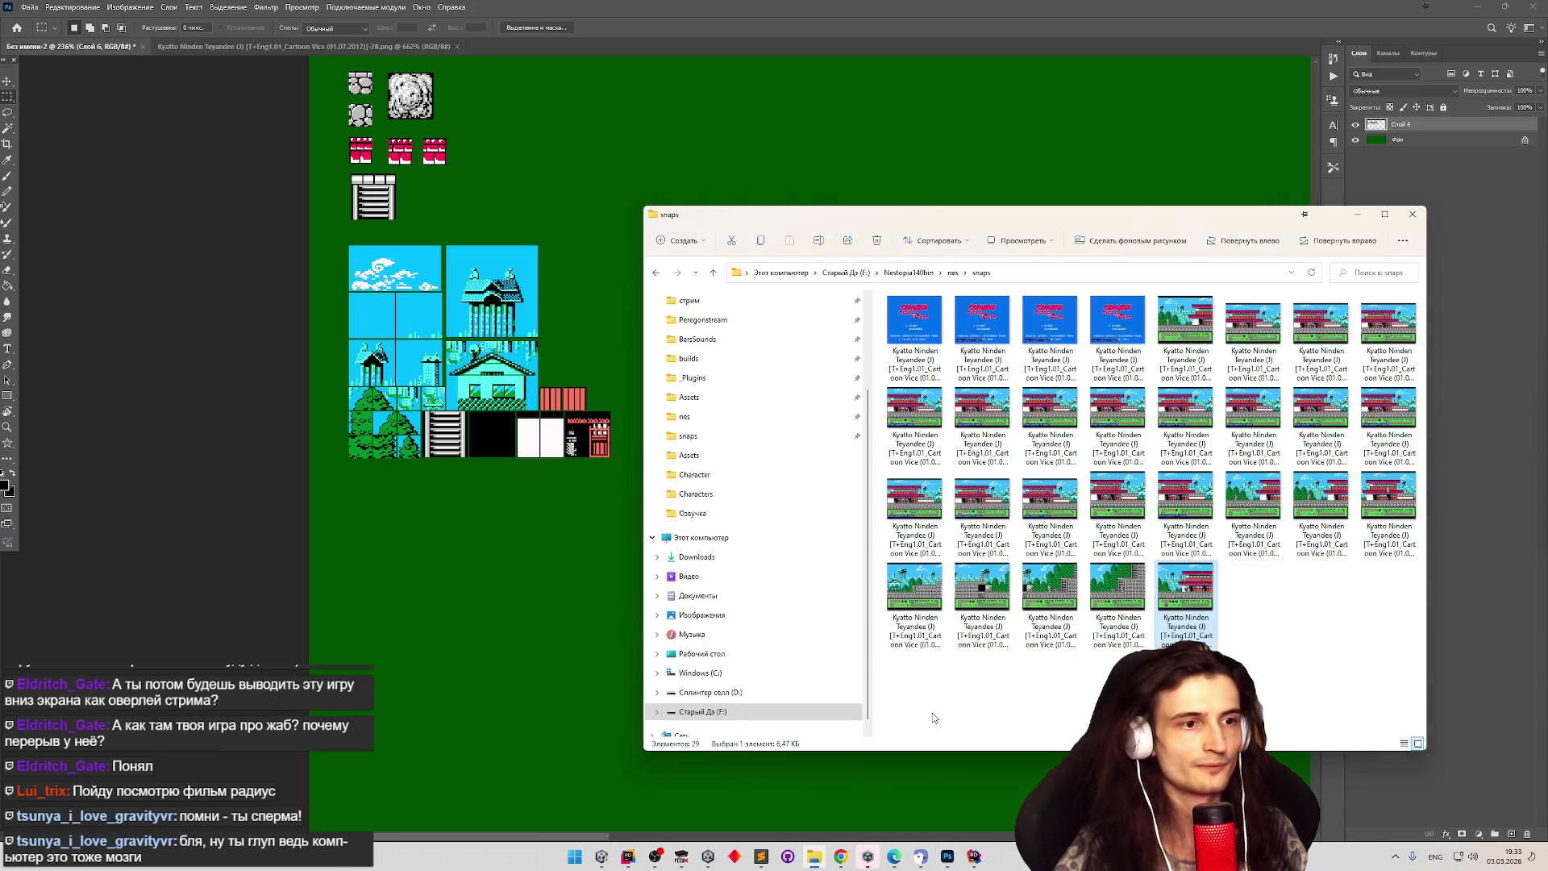
double_click(1175, 601)
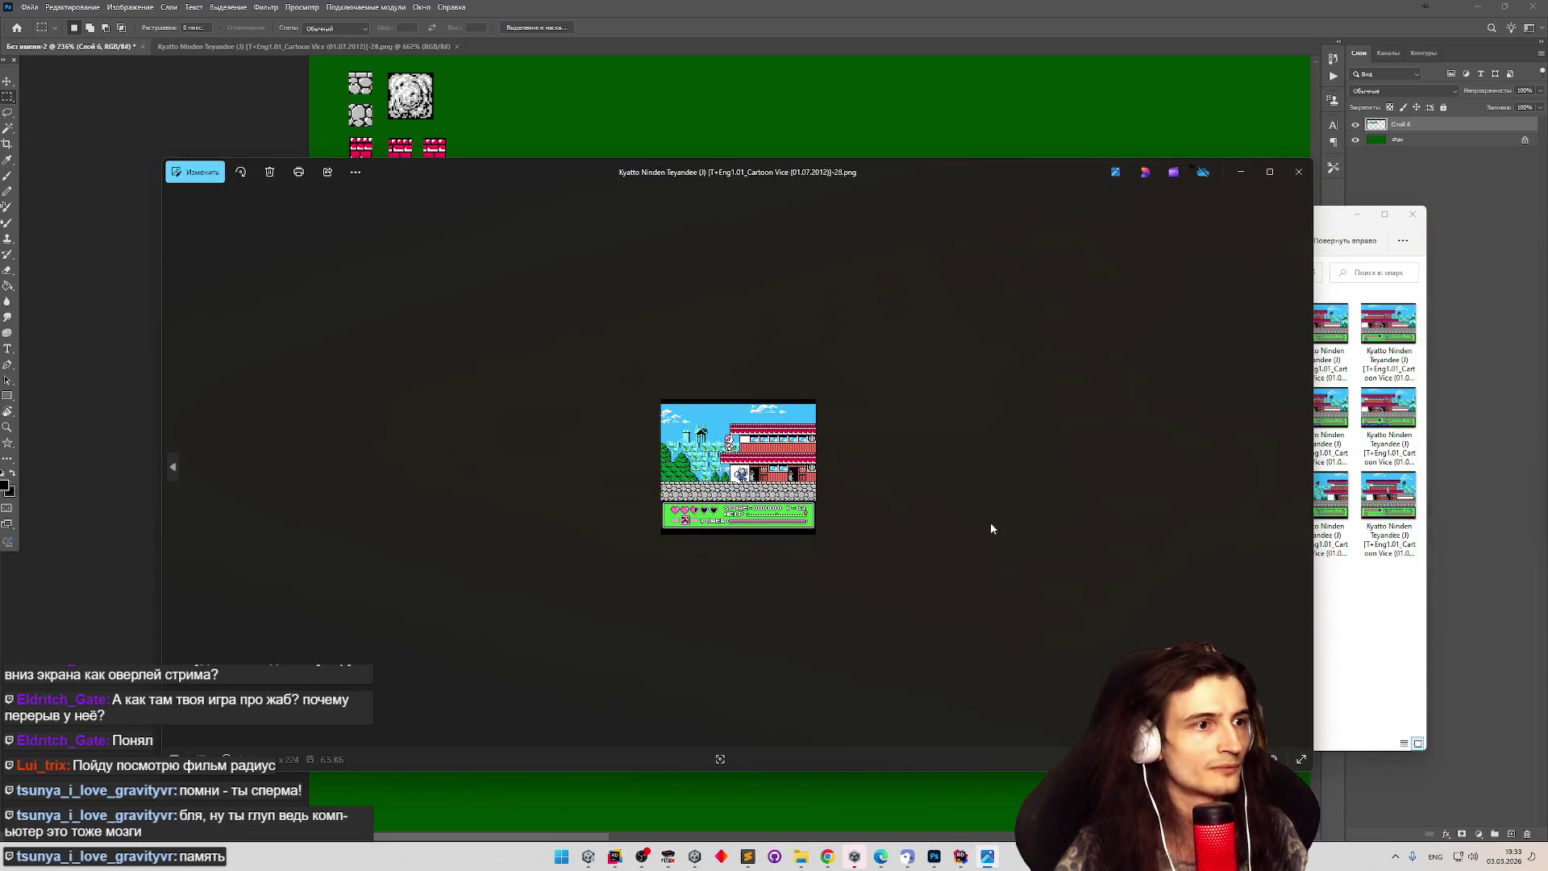
click(1298, 172)
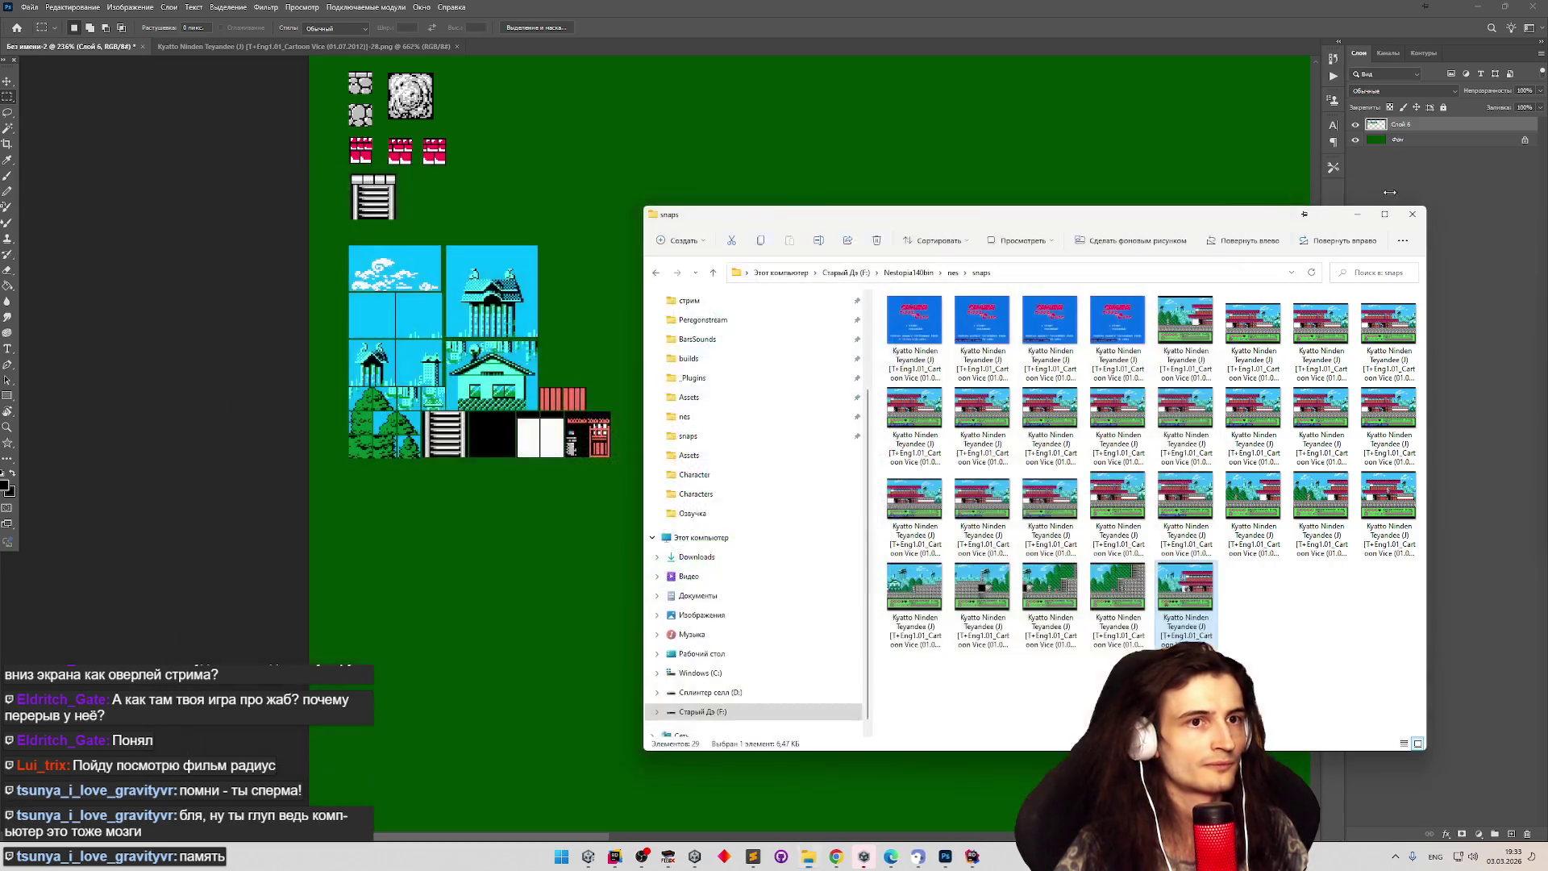
click(593, 370)
Select the two tall white tiles, move them into a 2×2 grid, and save.
scroll(592, 370, up, 10)
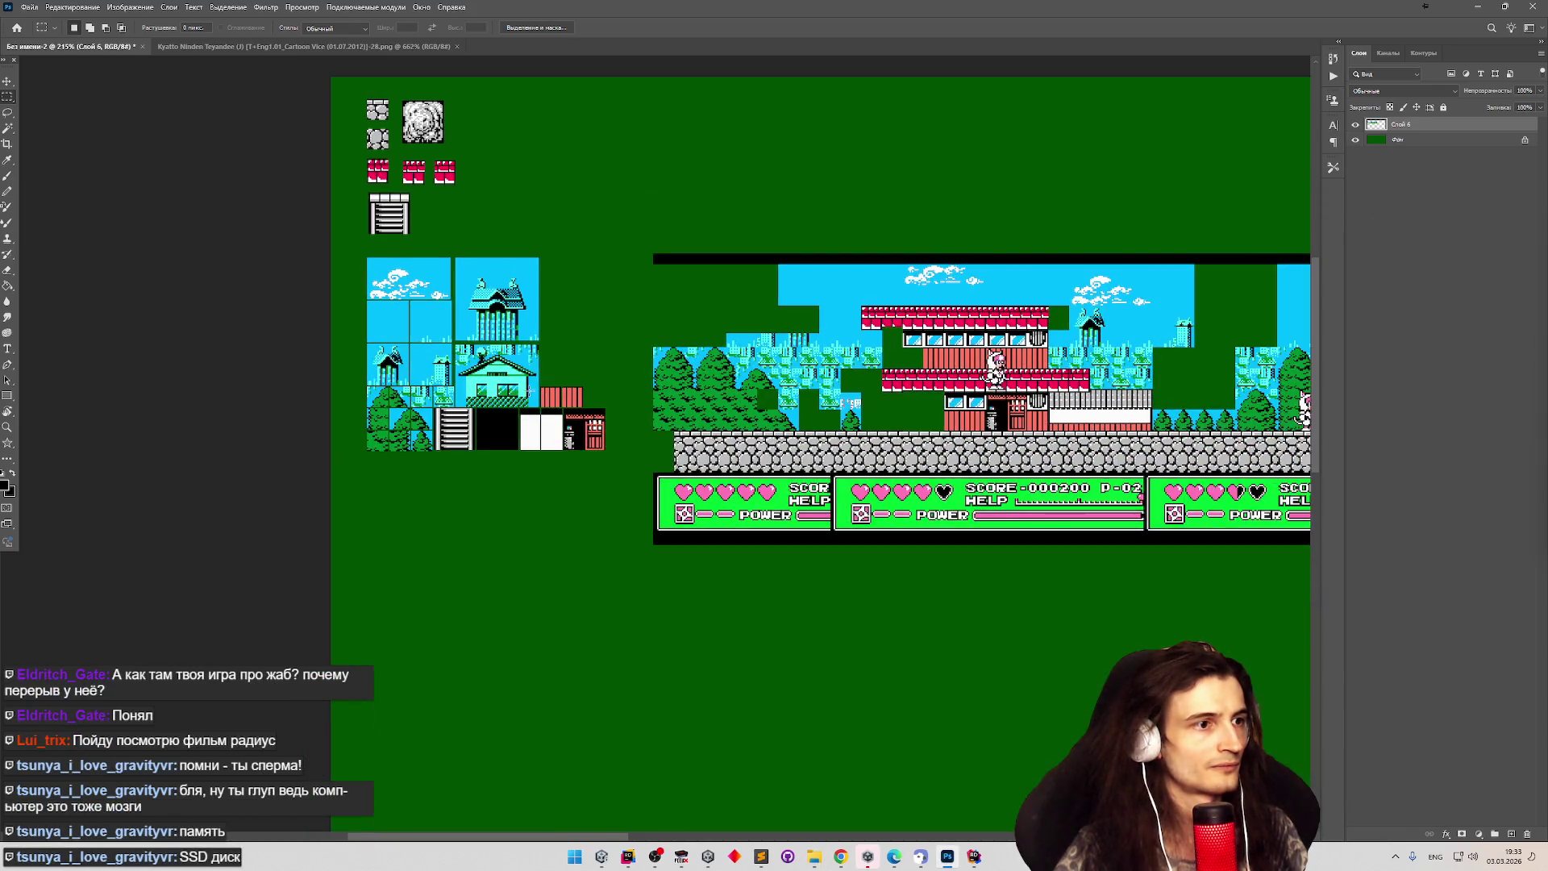
scroll(540, 502, up, 2)
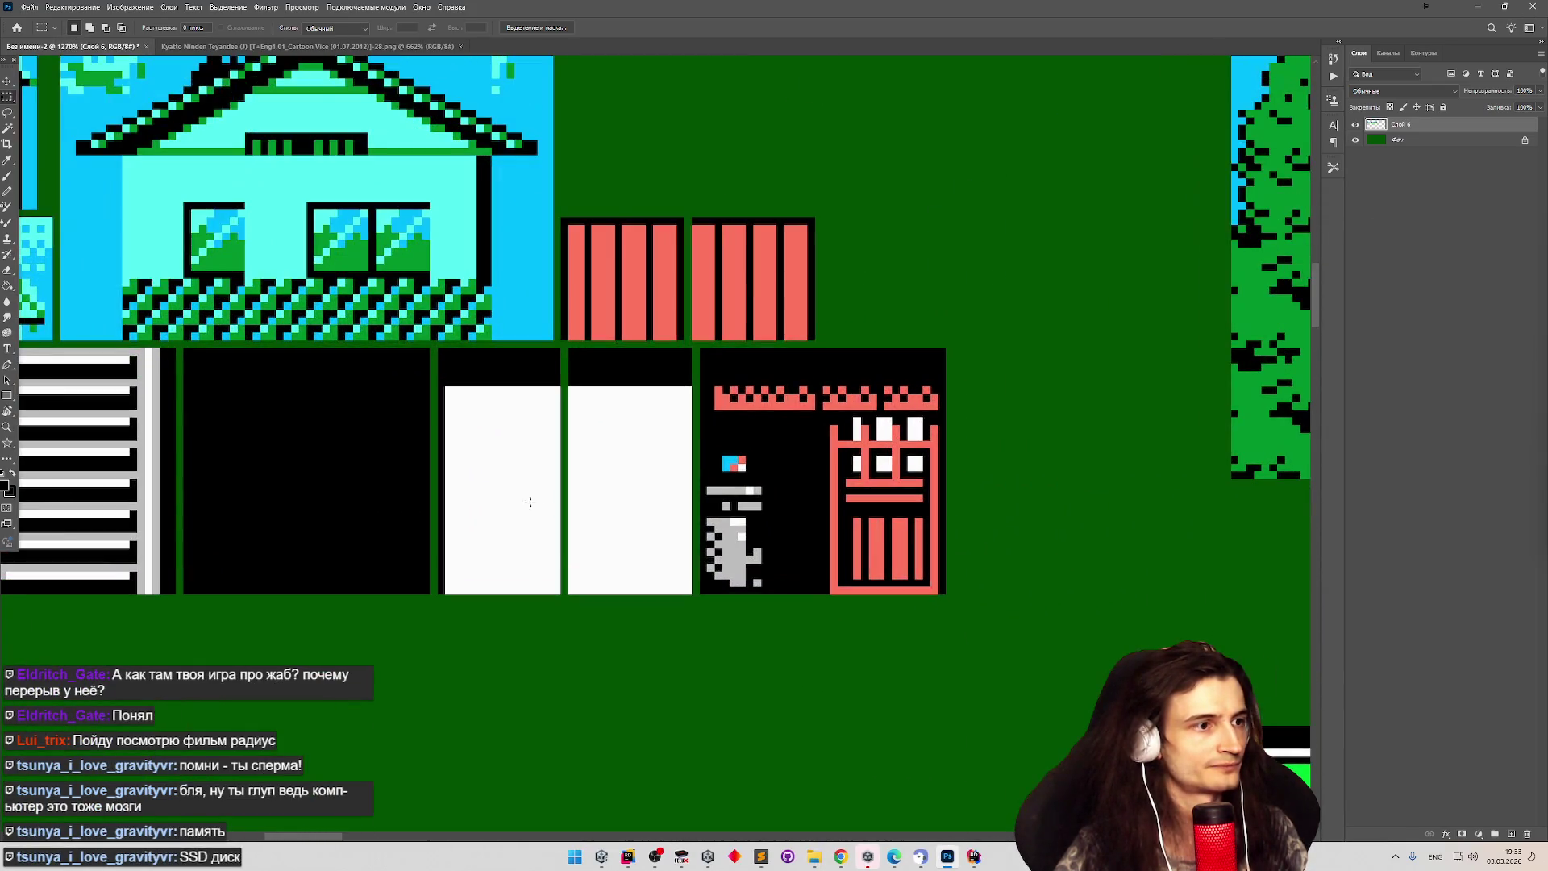
mouse_move(438, 594)
mouse_down()
mouse_move(693, 476)
mouse_move(653, 509)
mouse_up()
key(v)
key(ctrl+s)
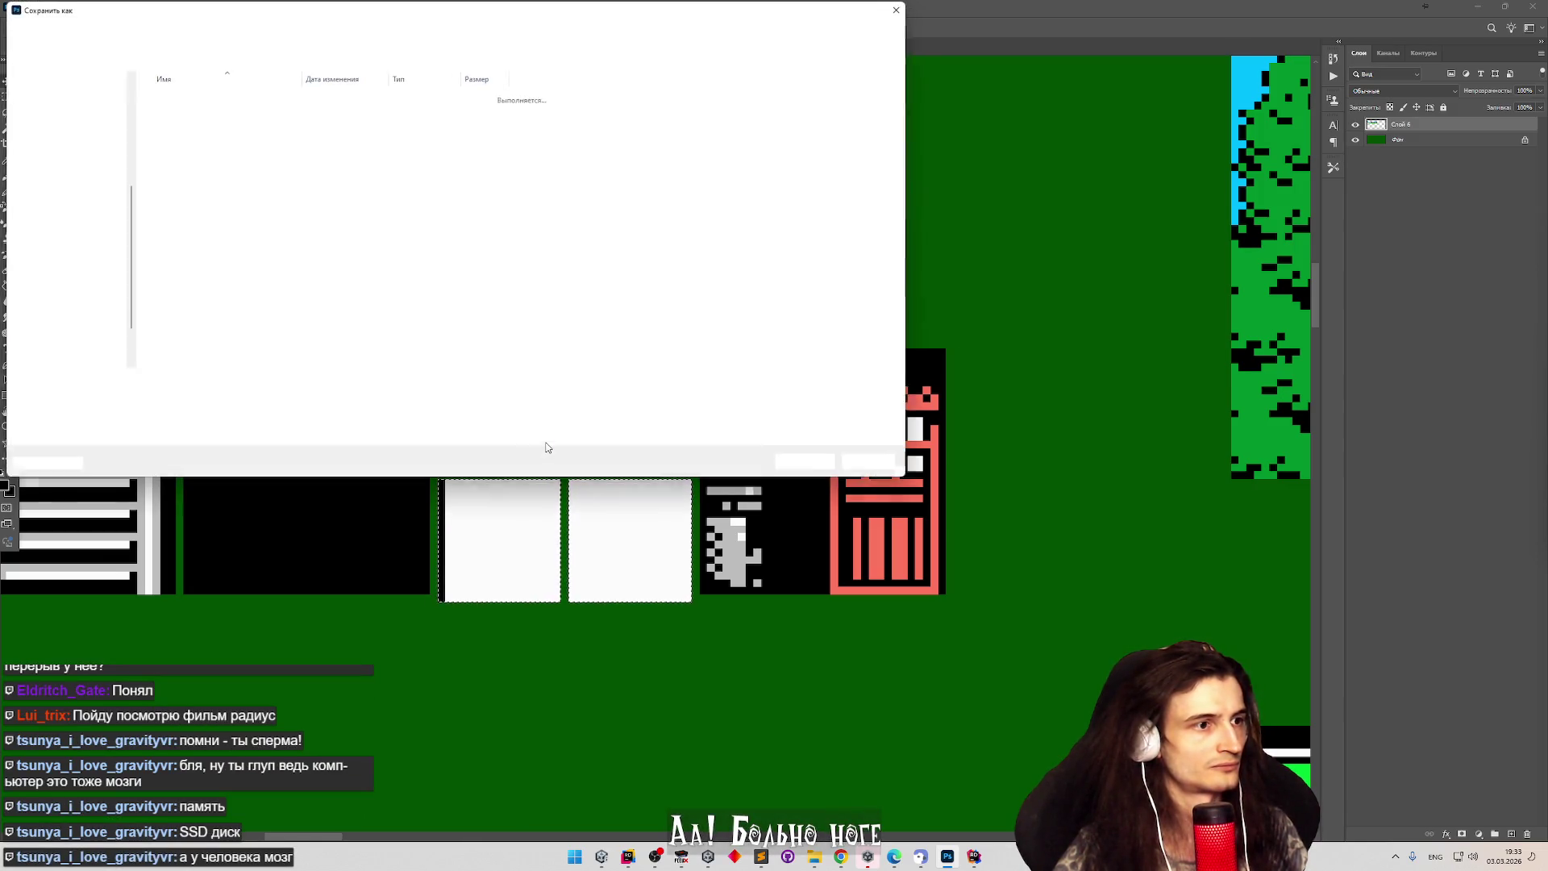
key(Escape)
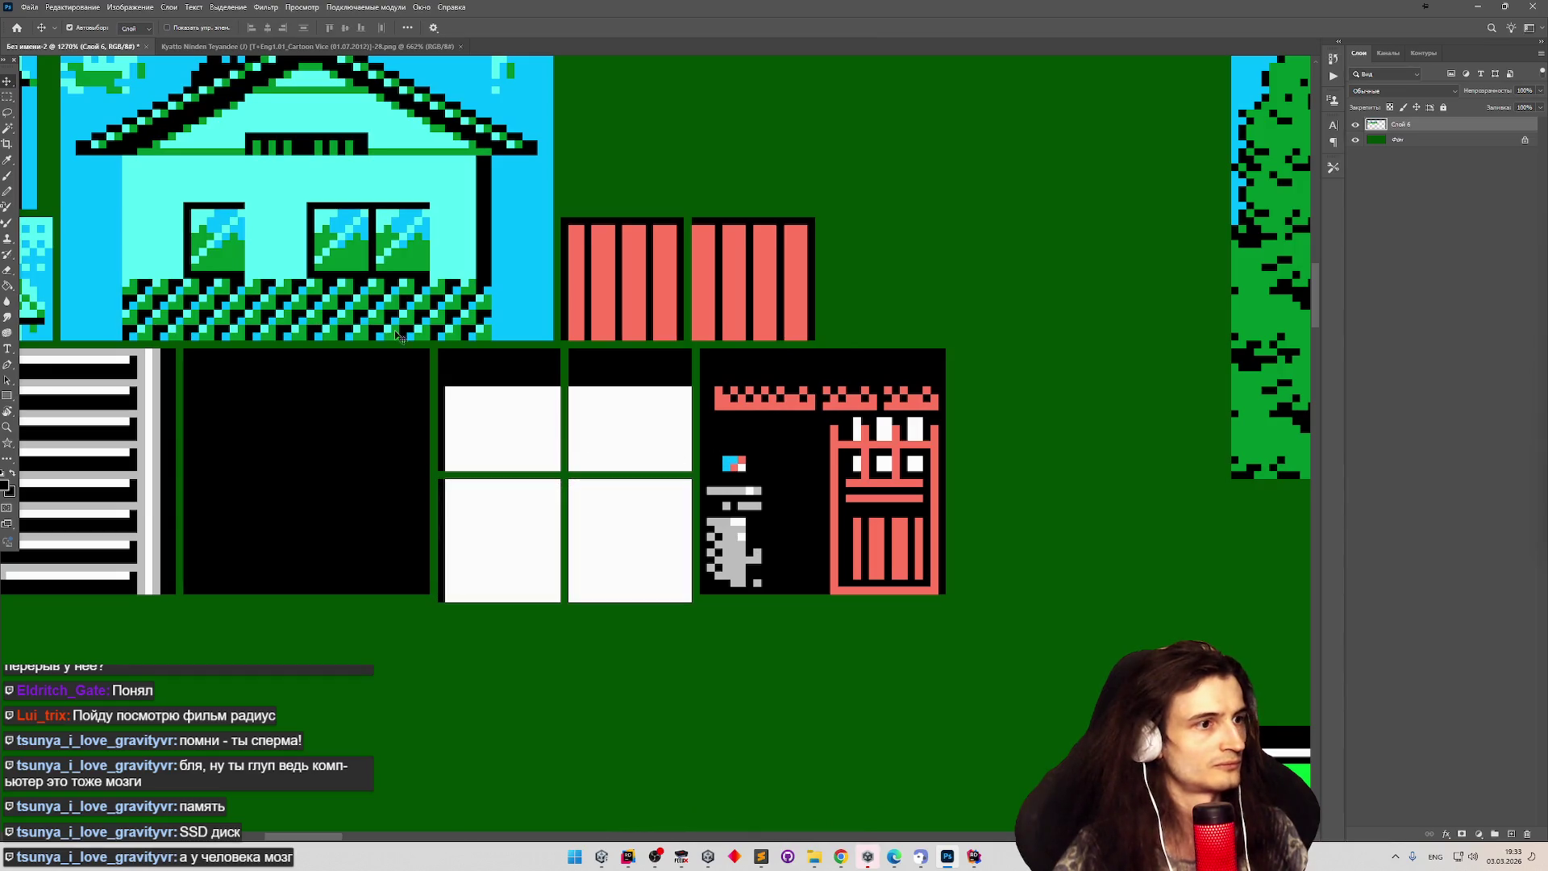
scroll(622, 356, down, 8)
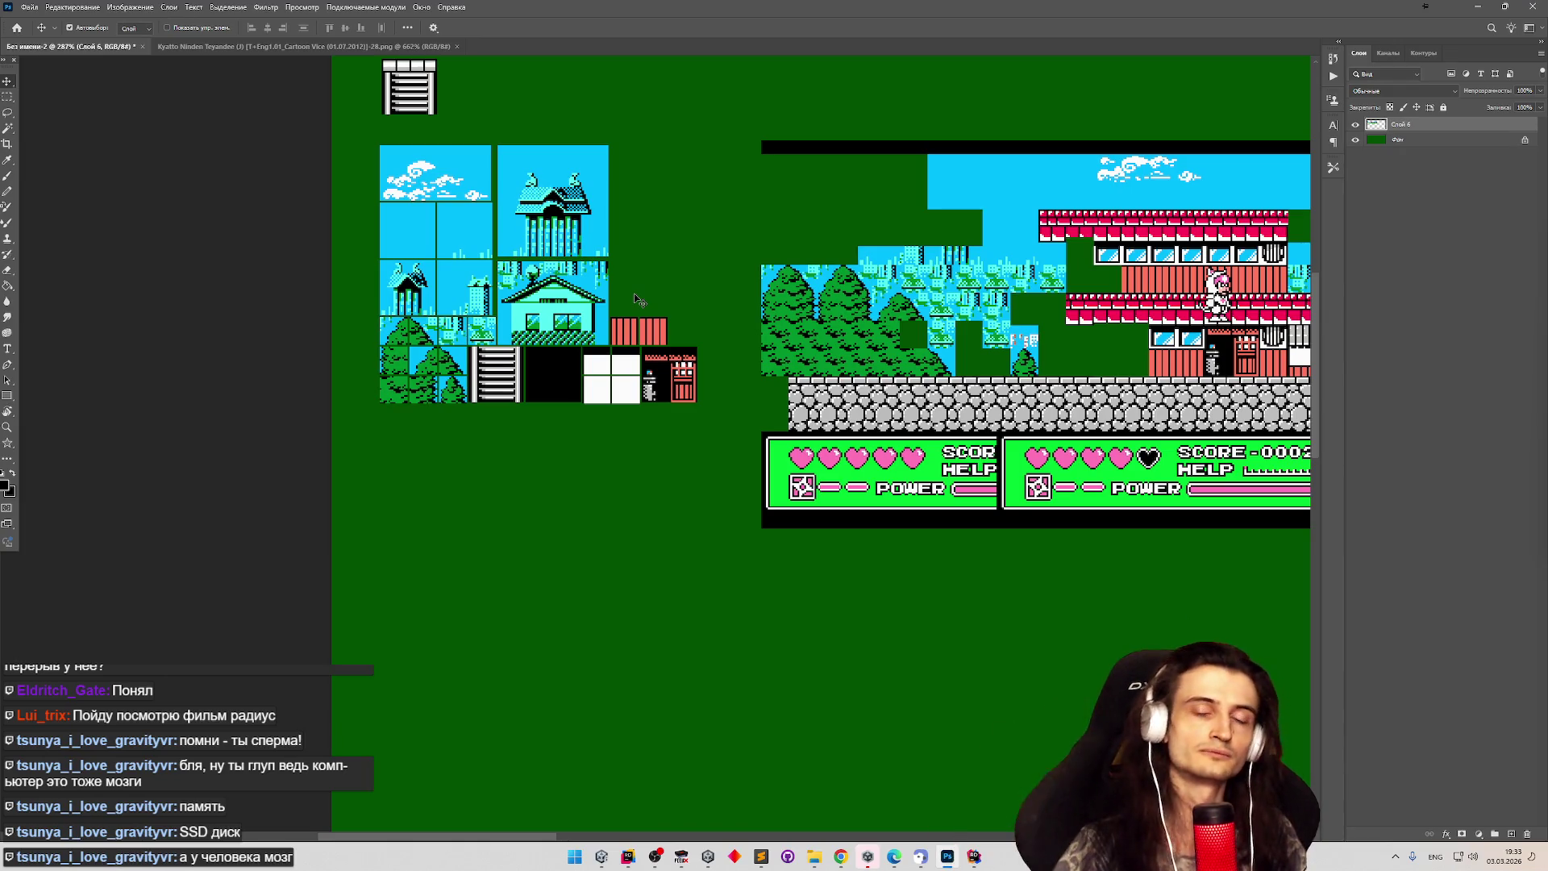
scroll(635, 318, down, 3)
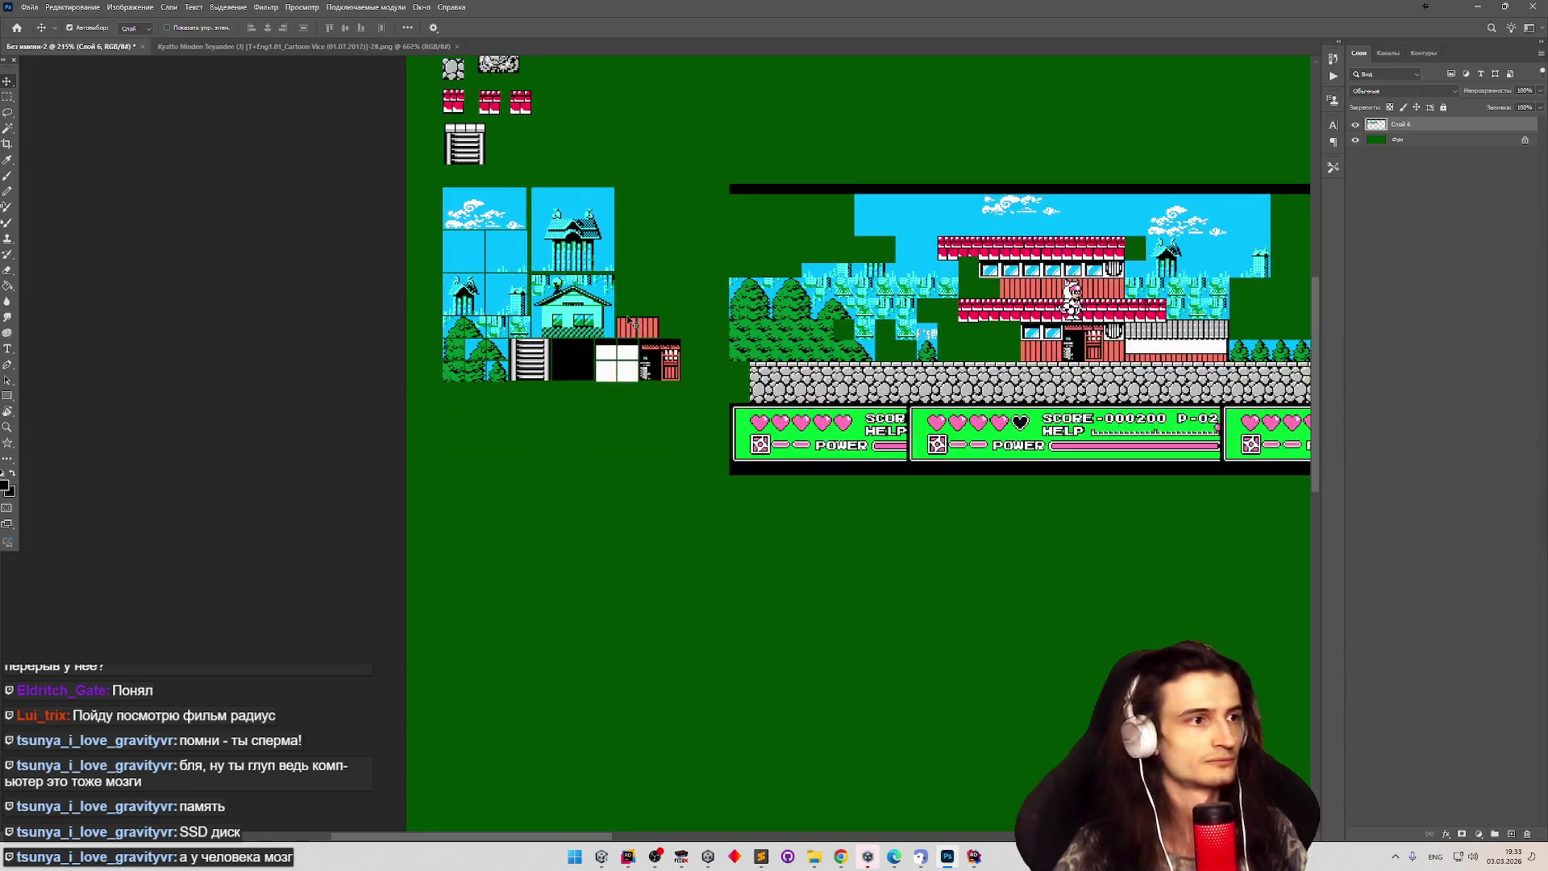
scroll(629, 321, up, 3)
scroll(627, 316, up, 2)
scroll(621, 316, down, 2)
scroll(596, 315, up, 5)
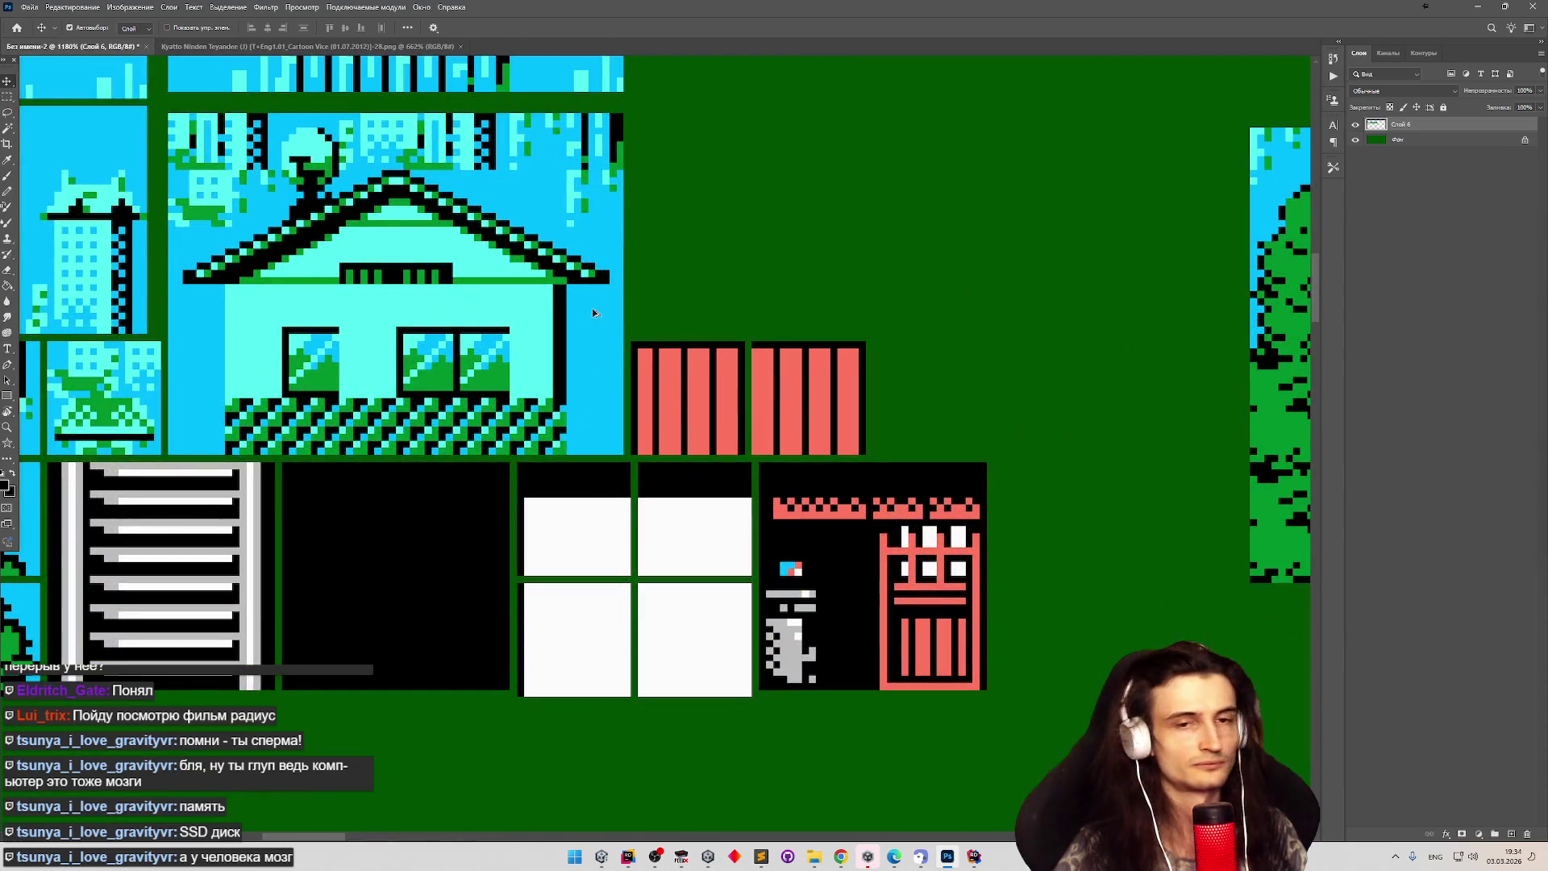
scroll(594, 314, down, 2)
scroll(593, 314, down, 5)
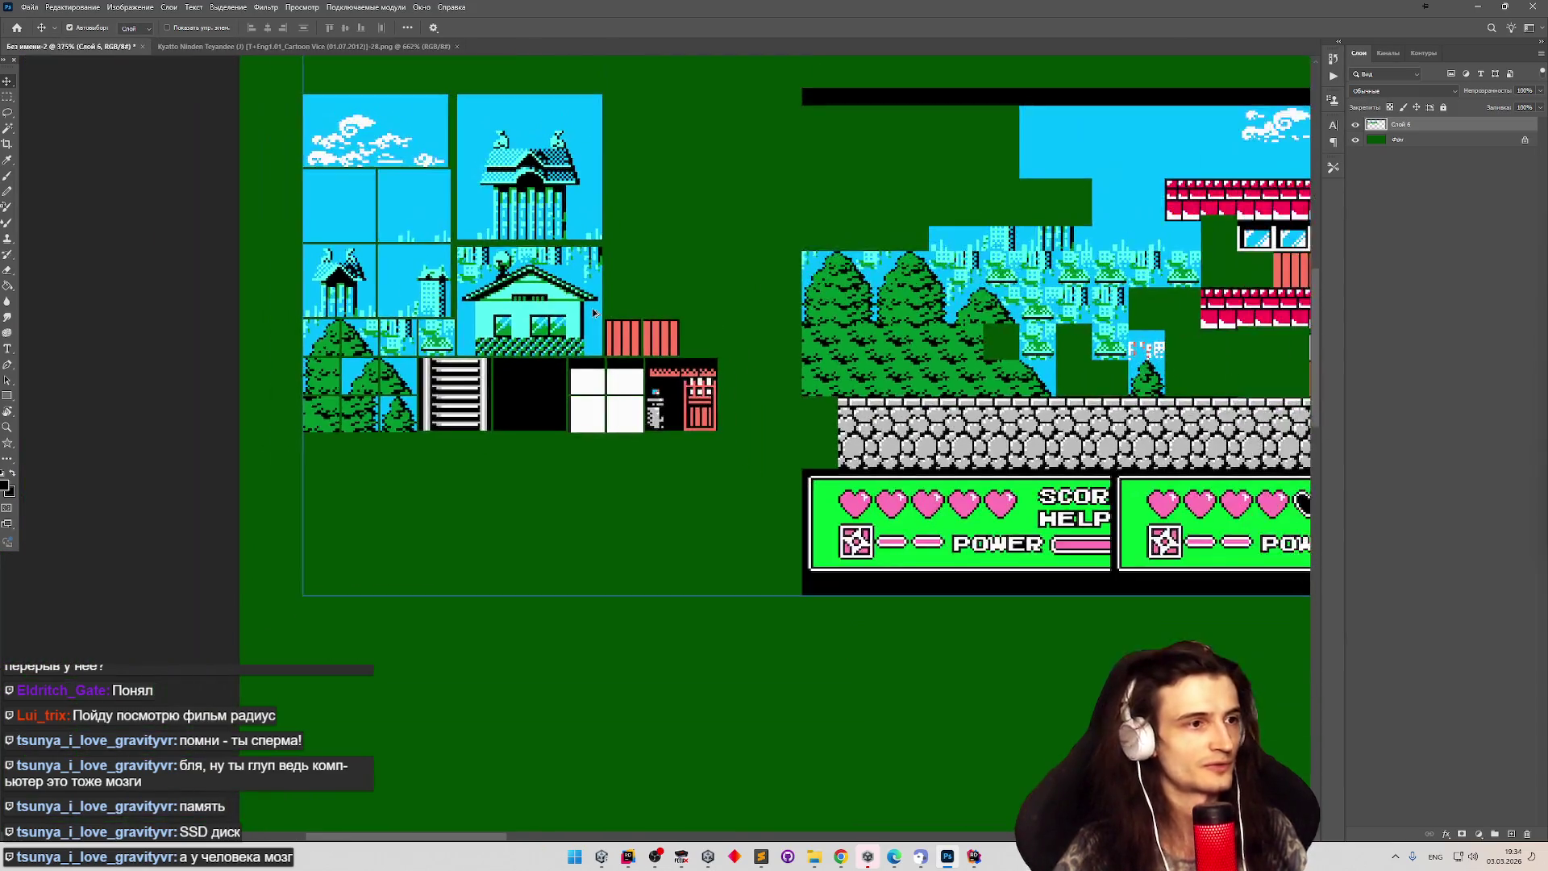
scroll(678, 320, up, 4)
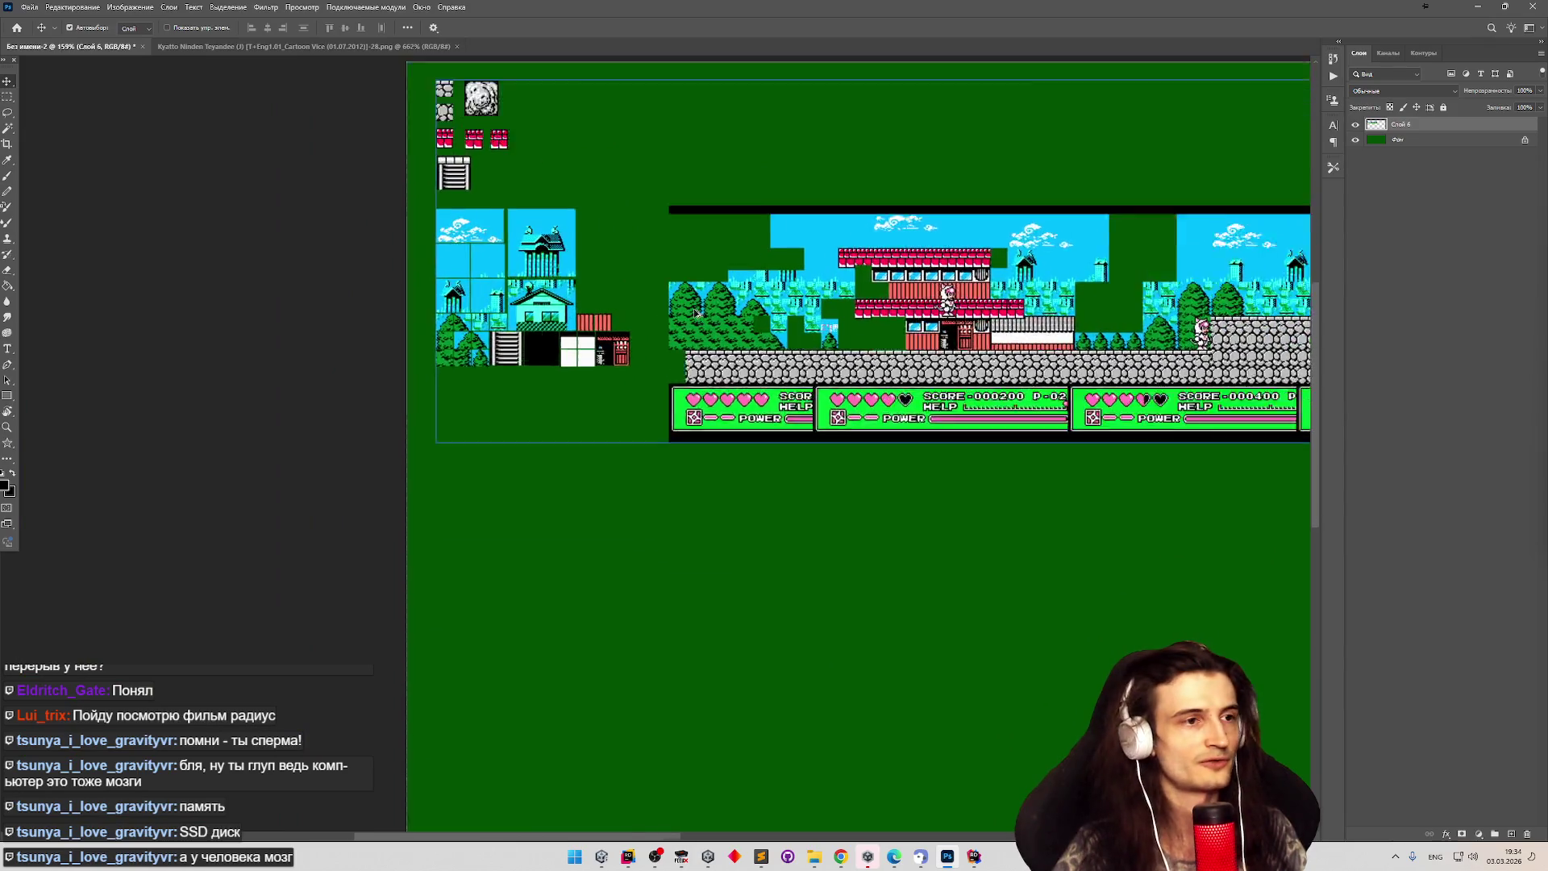
scroll(622, 336, down, 3)
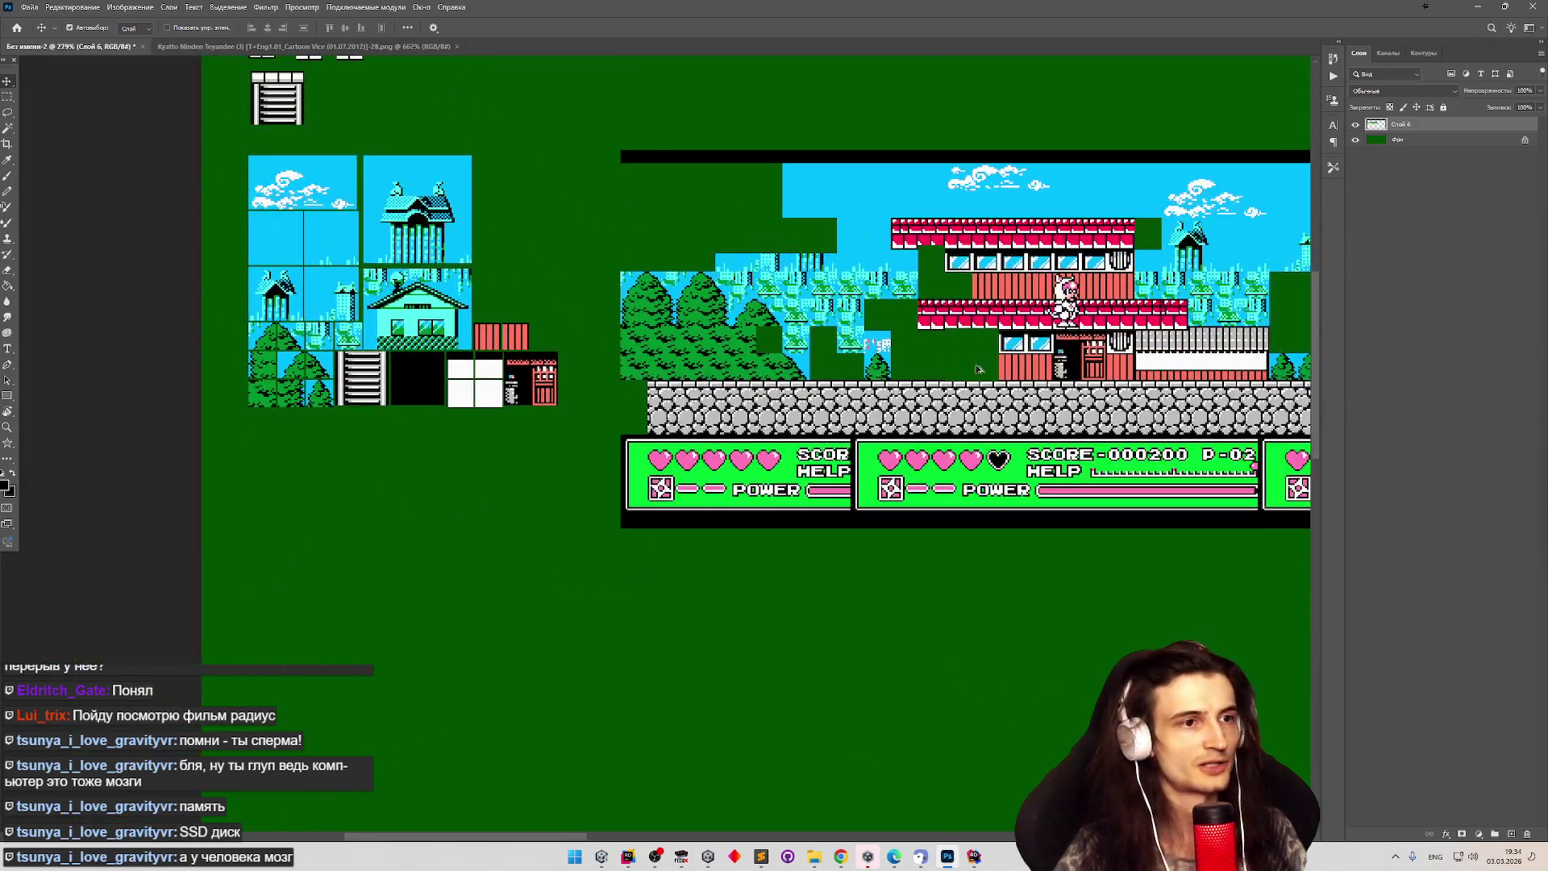
scroll(1092, 333, up, 1)
scroll(1030, 333, up, 2)
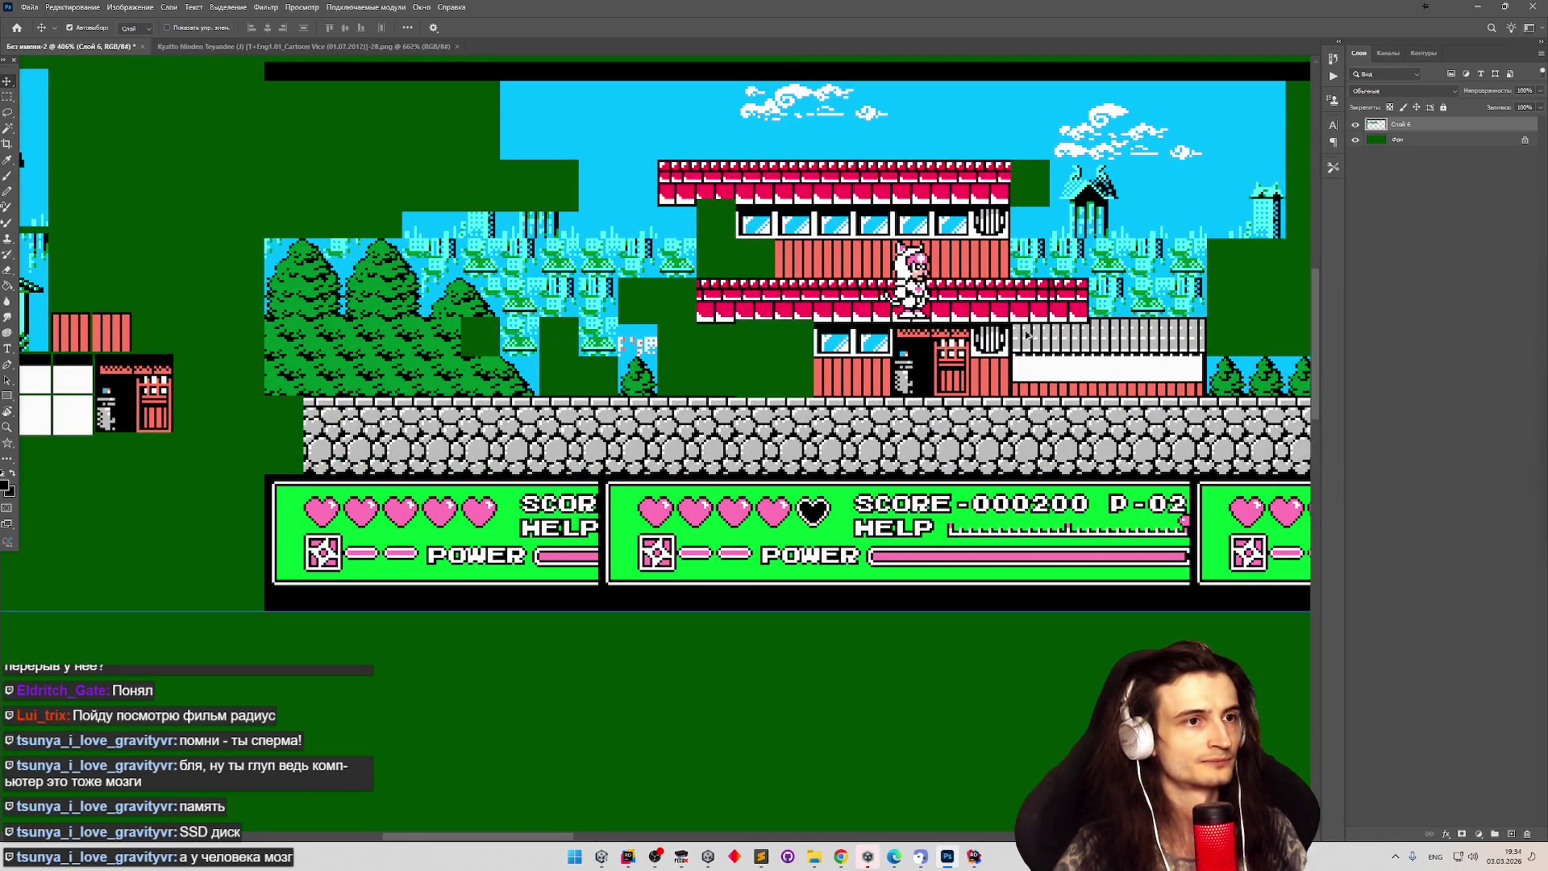
scroll(1028, 333, down, 3)
scroll(804, 240, up, 3)
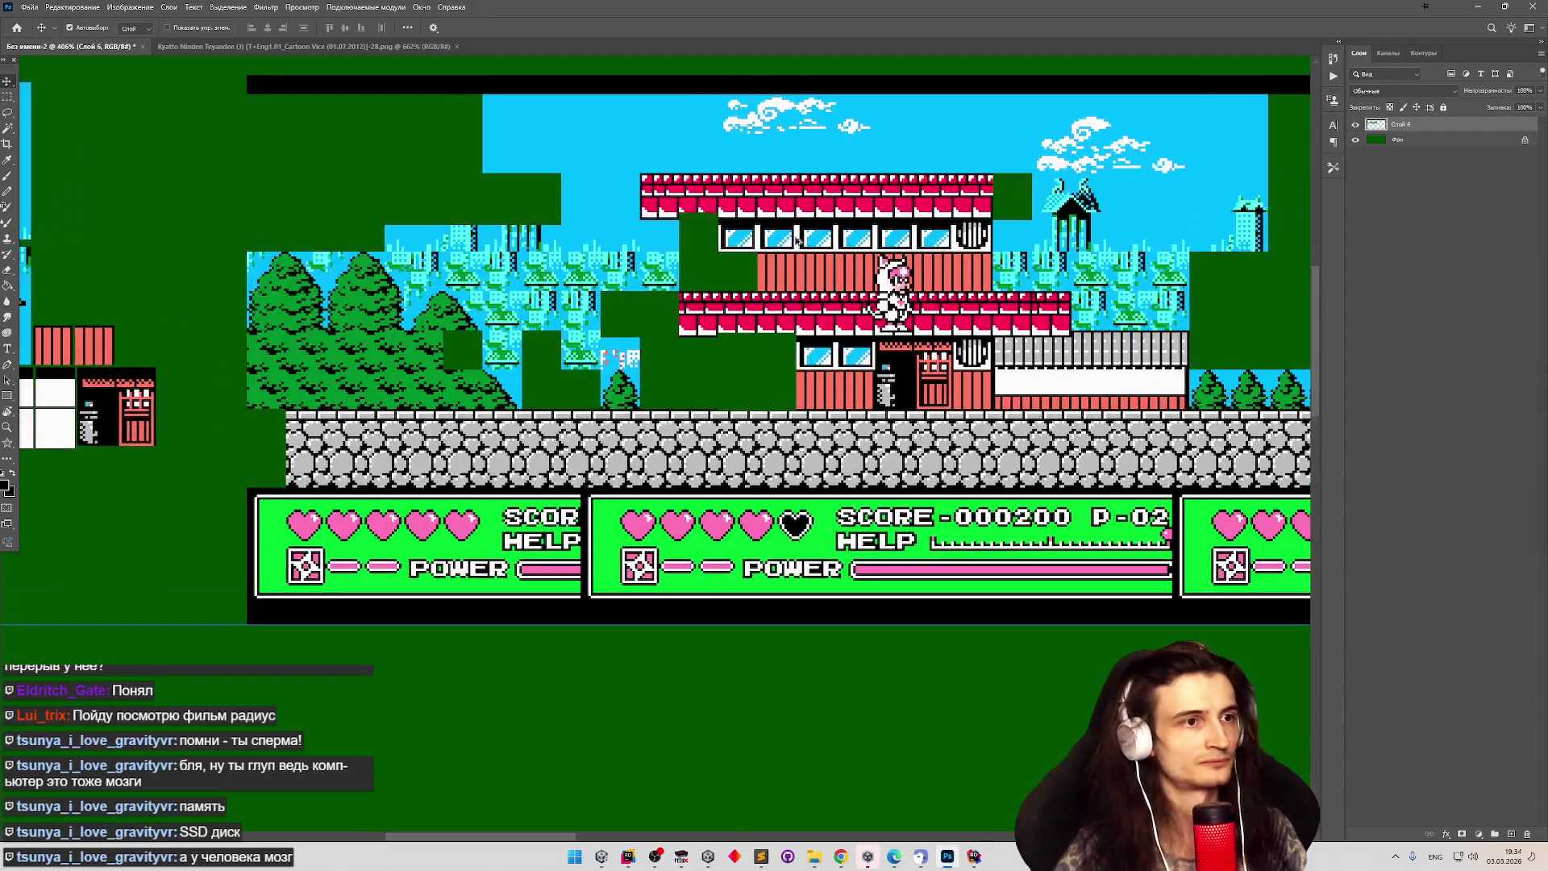
scroll(804, 240, down, 2)
scroll(737, 260, up, 6)
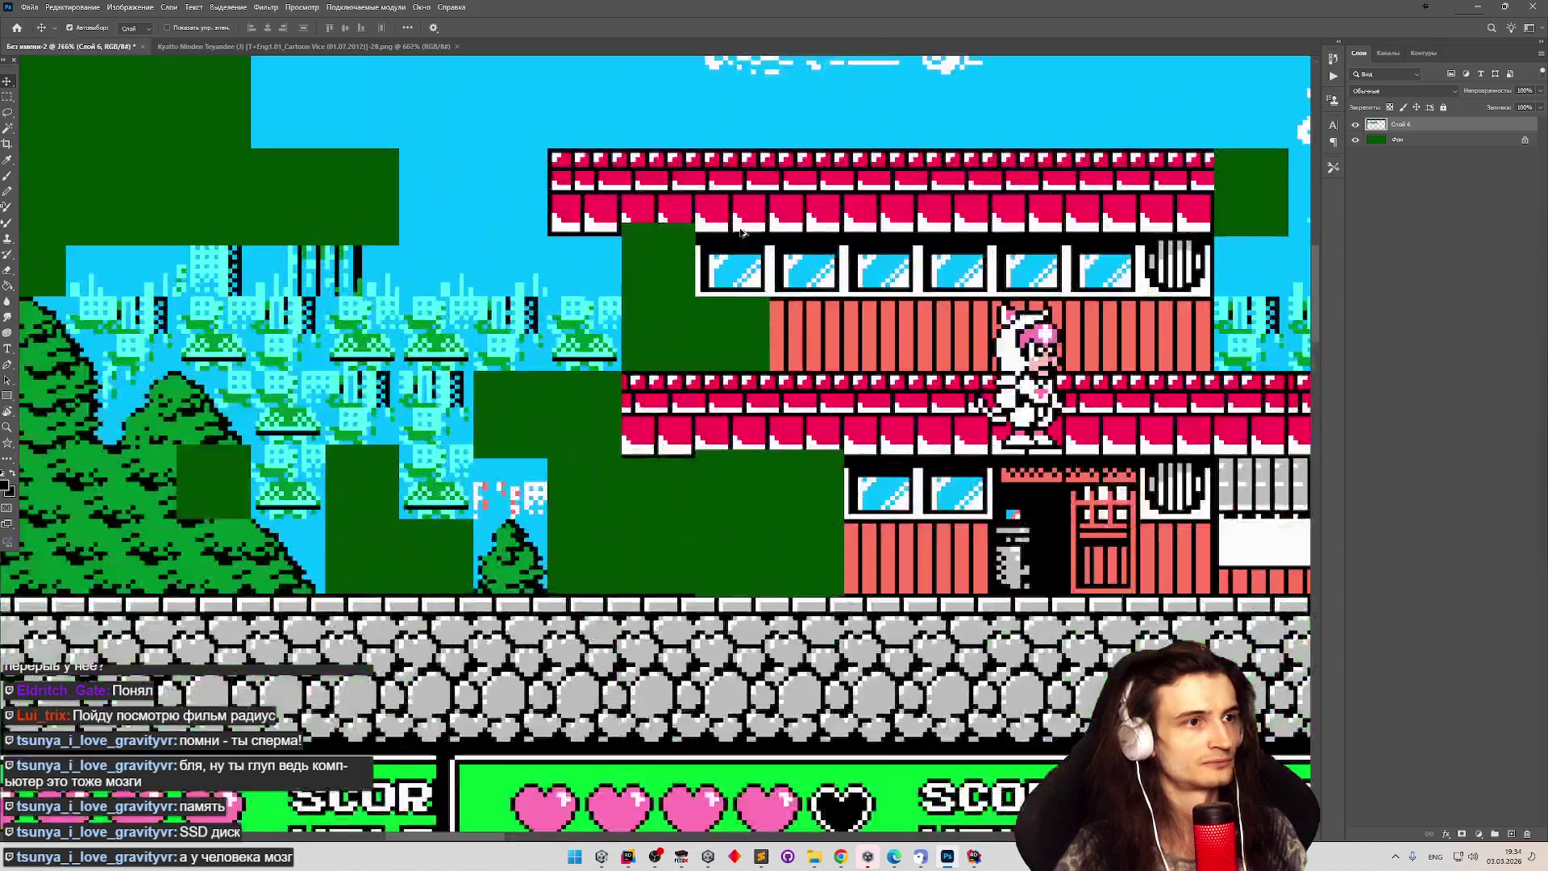
Marquee a 16×16 blue window tile on the building and copy it into the tile sheet.
key(m)
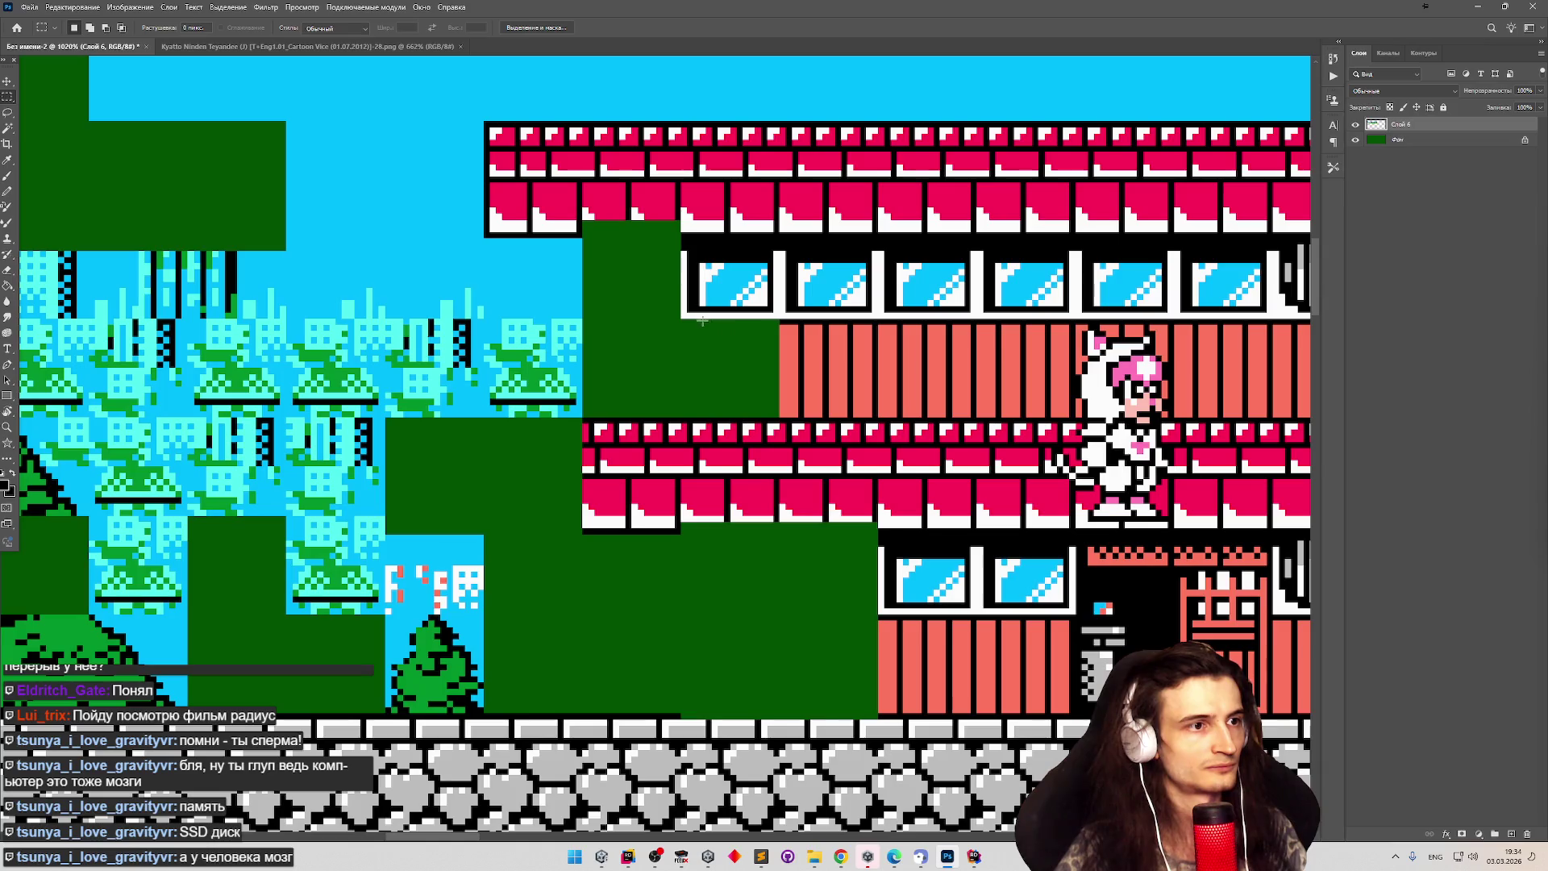
drag(684, 316, 778, 224)
click(779, 226)
scroll(727, 314, down, 5)
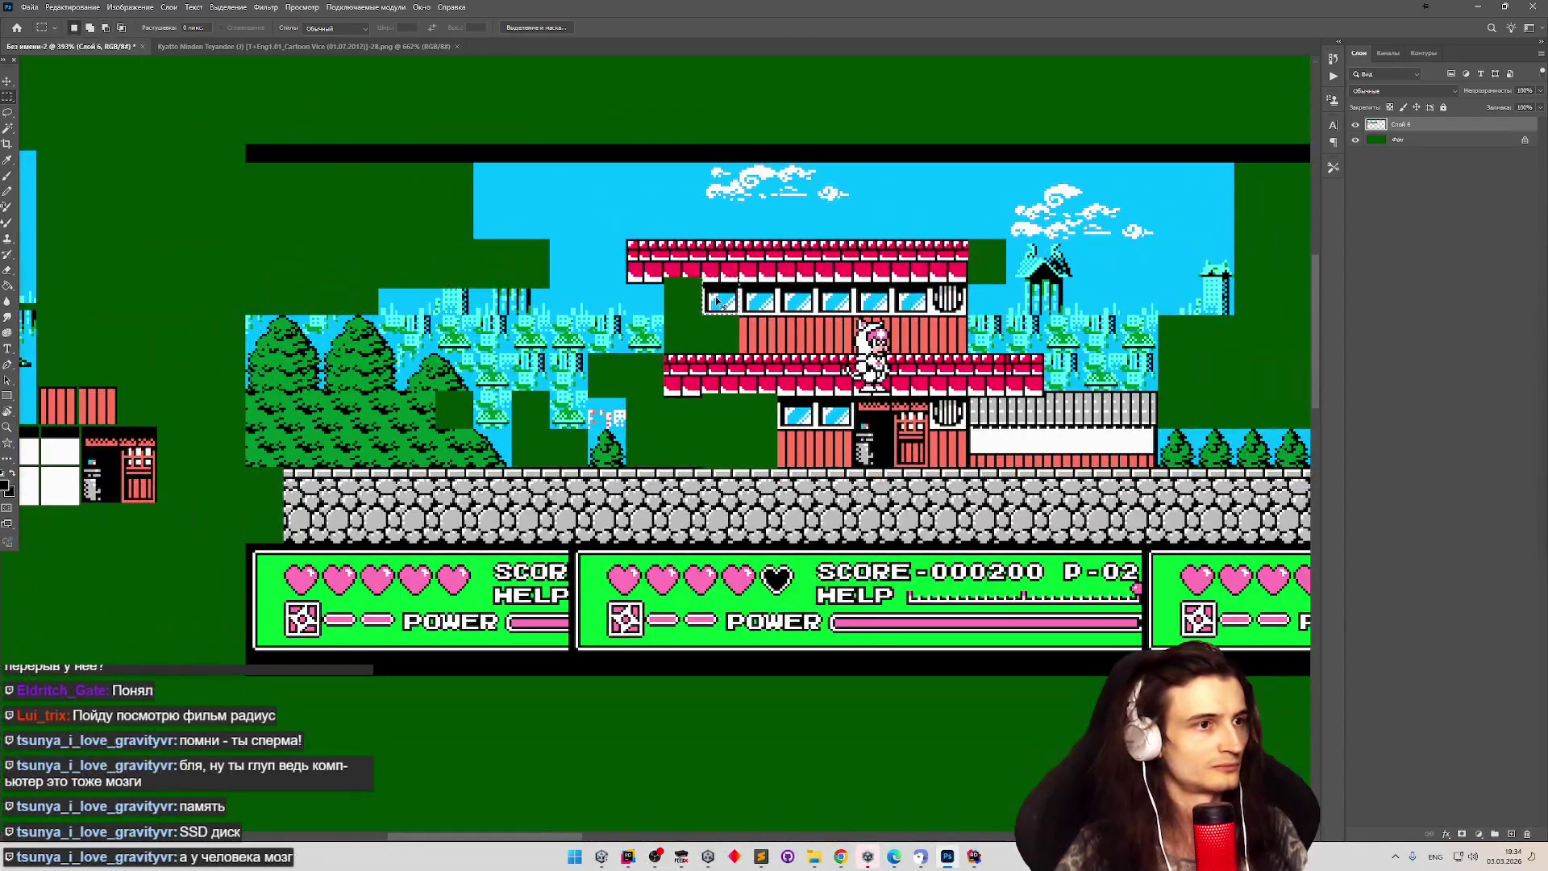
drag(718, 301, 170, 405)
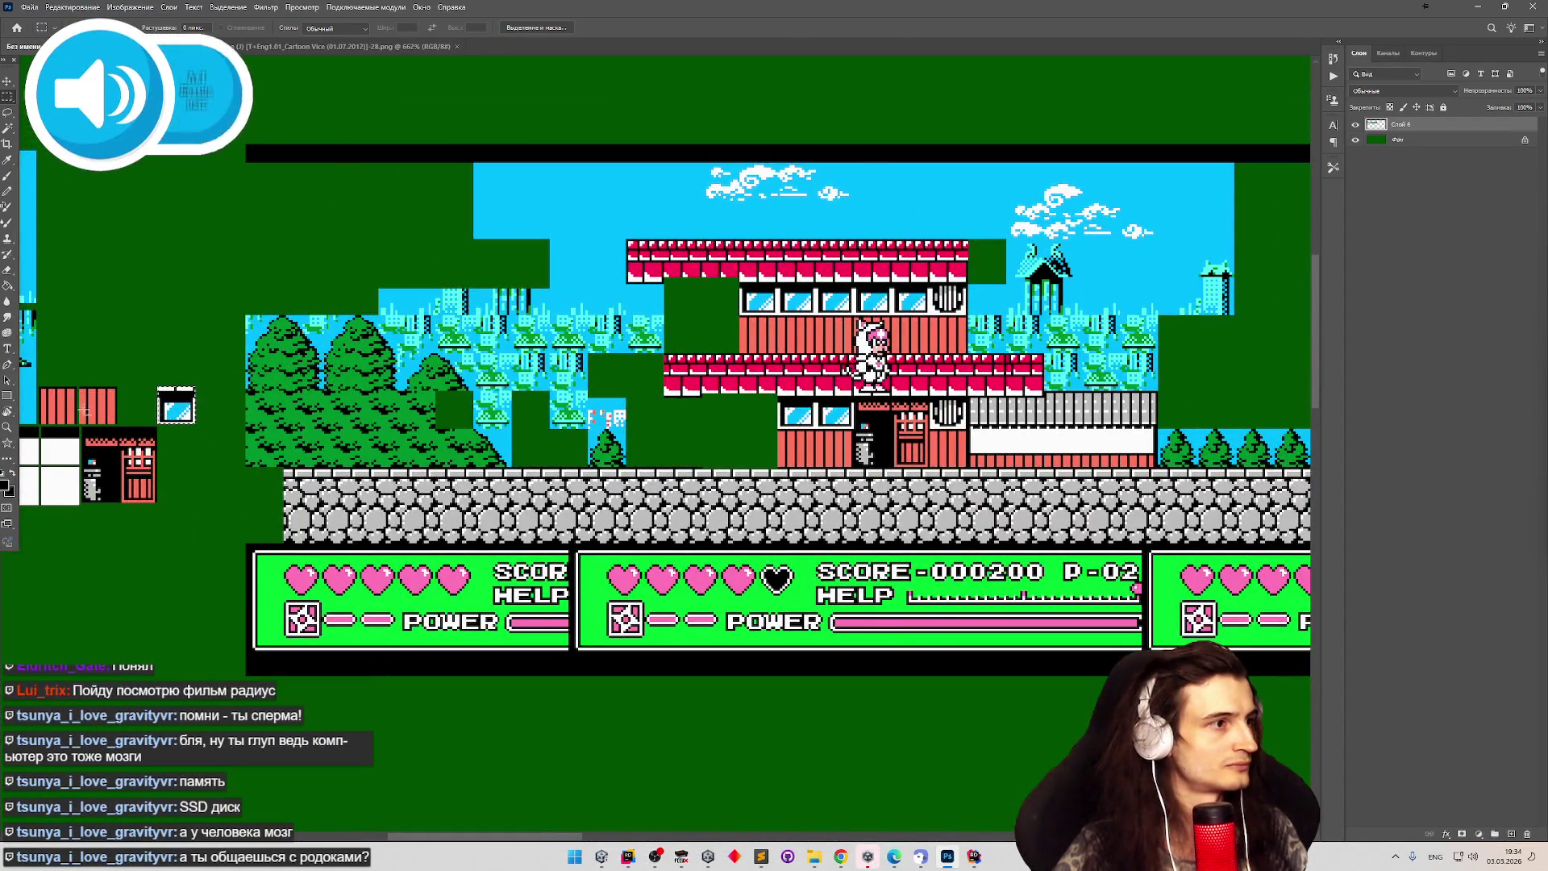
Place the copied window tile beside the red striped tiles.
scroll(169, 405, up, 4)
drag(307, 411, 199, 410)
scroll(161, 407, up, 1)
scroll(161, 354, down, 4)
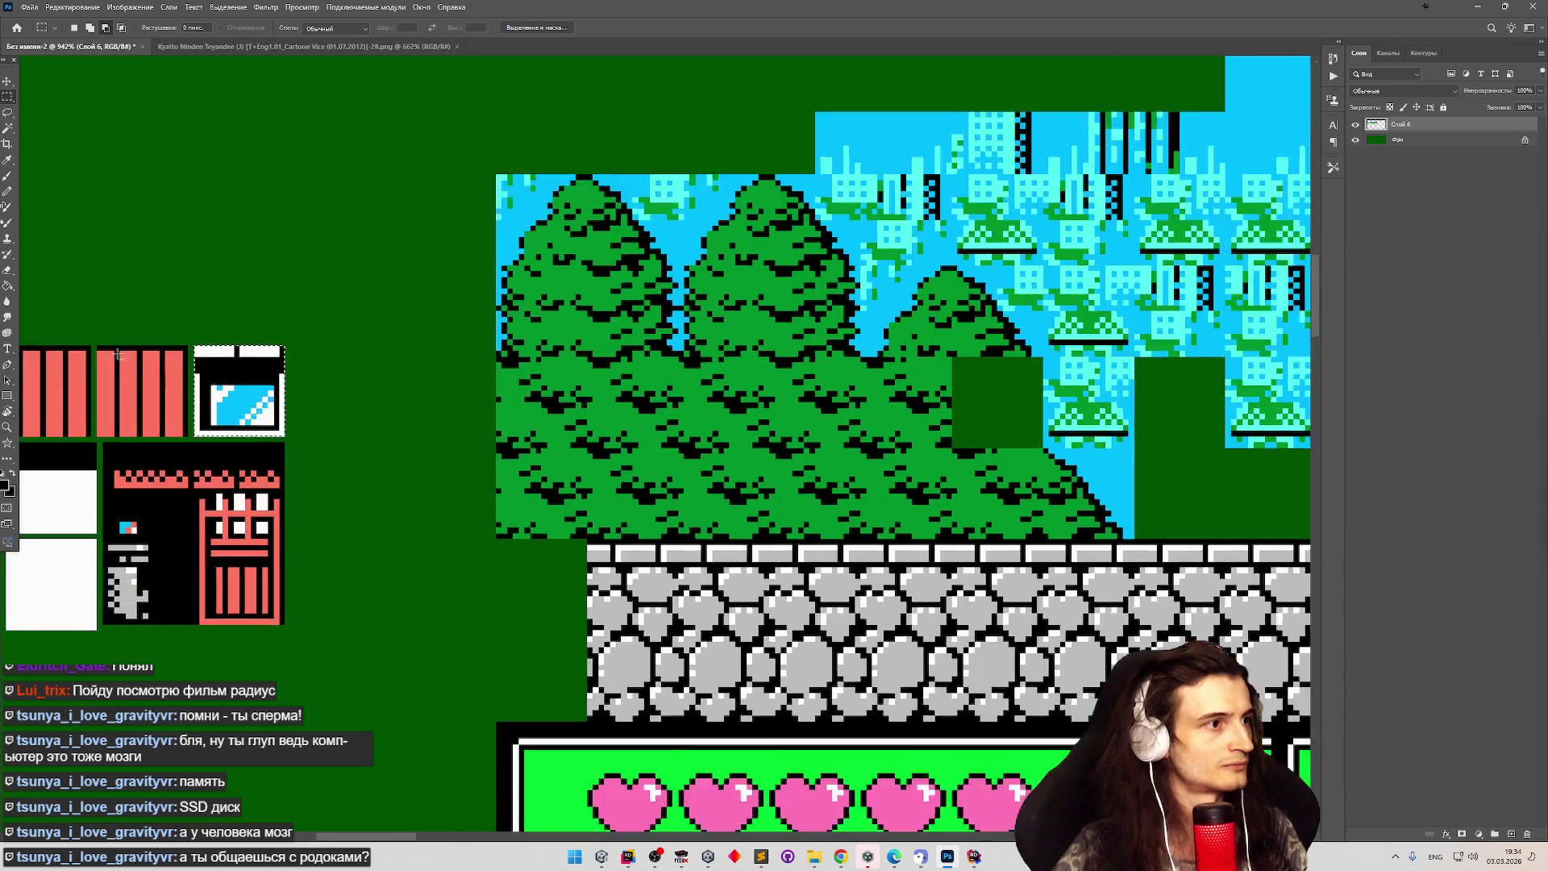
scroll(159, 344, up, 4)
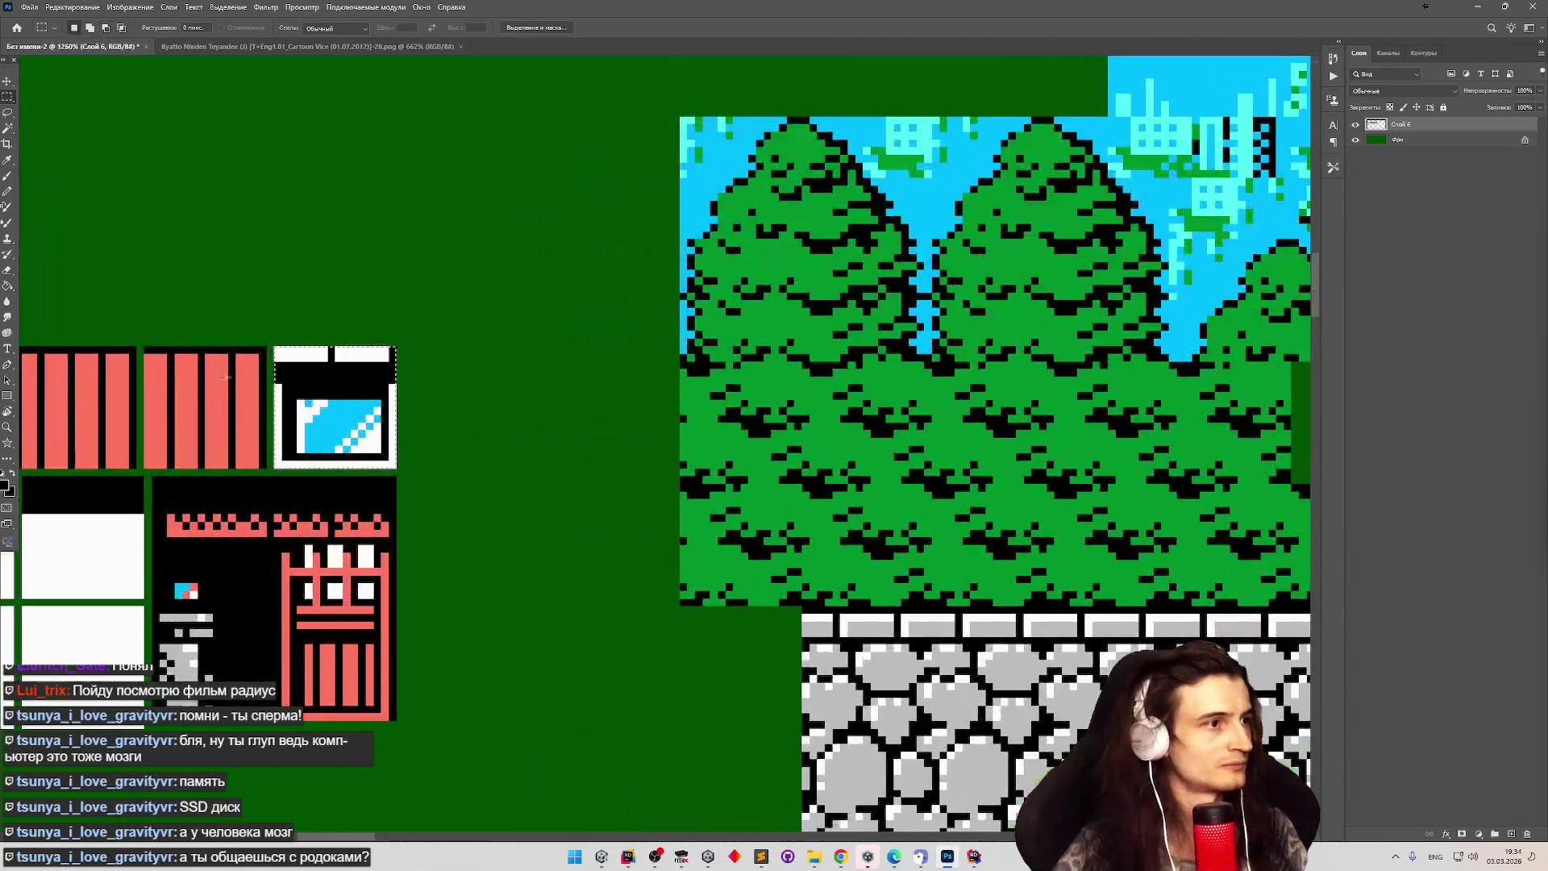
key(v)
key(b)
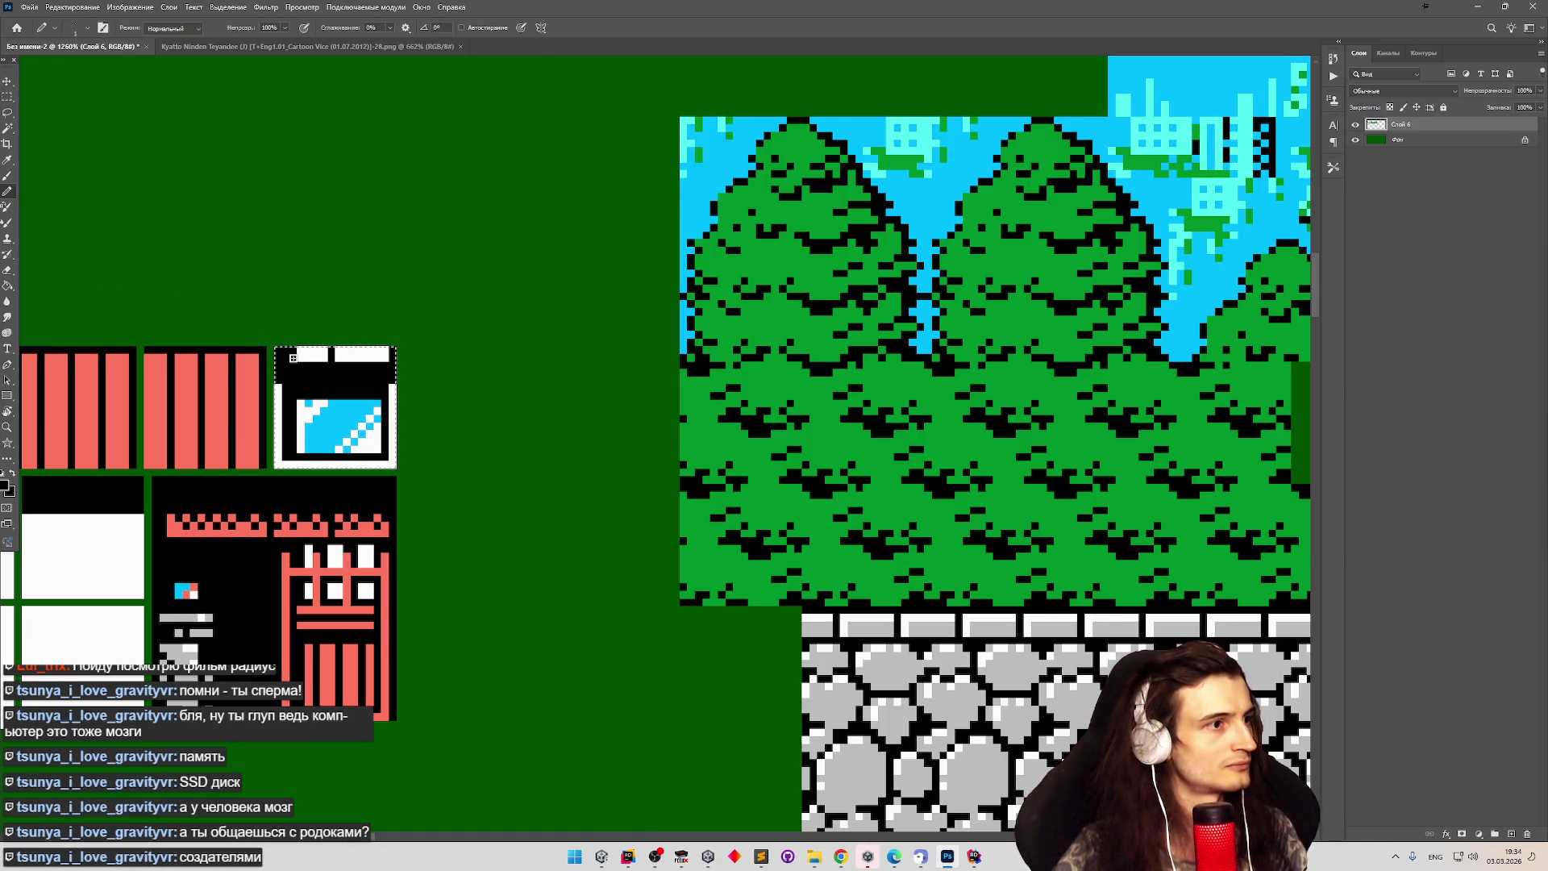
scroll(286, 350, down, 4)
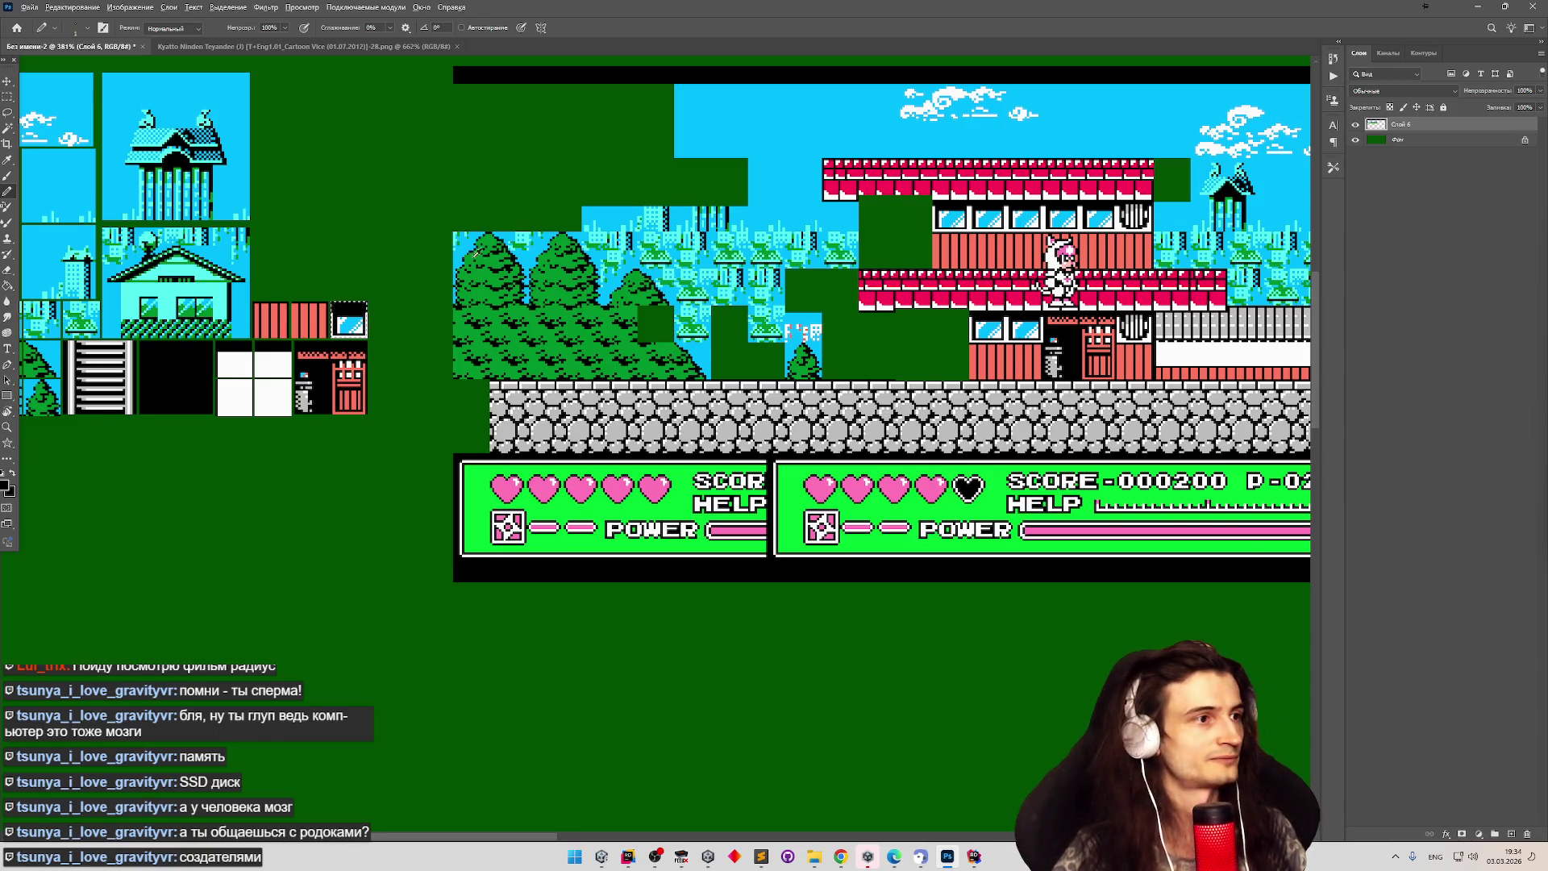
scroll(482, 252, down, 1)
scroll(379, 270, up, 6)
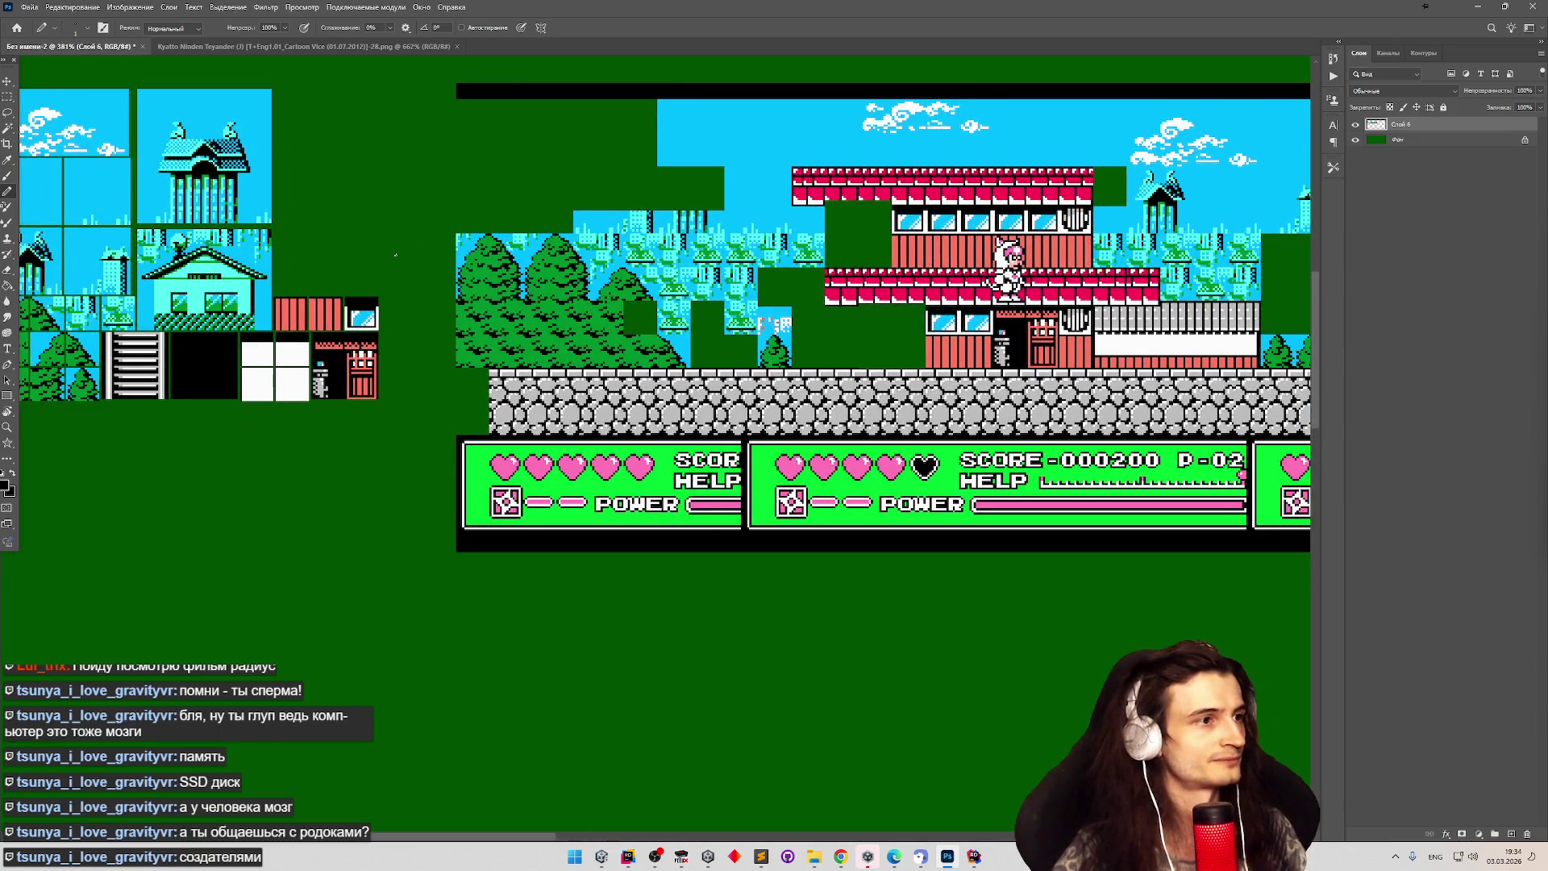
scroll(361, 284, down, 6)
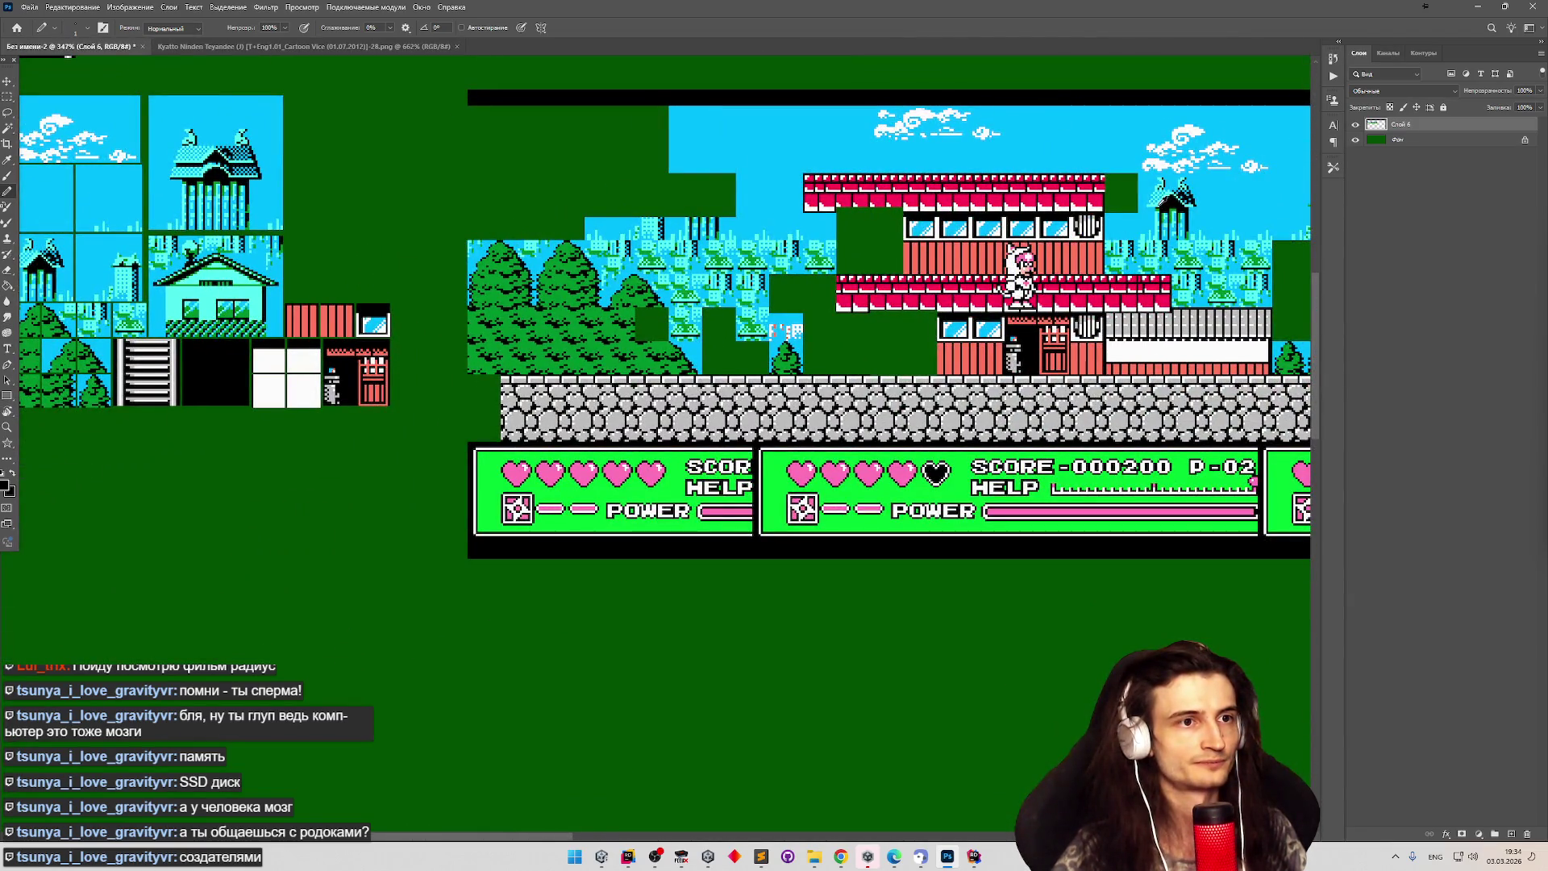
scroll(1006, 283, up, 7)
Select a 16-pixel-wide round grille tile and line it up beside the other sheet tiles.
key(m)
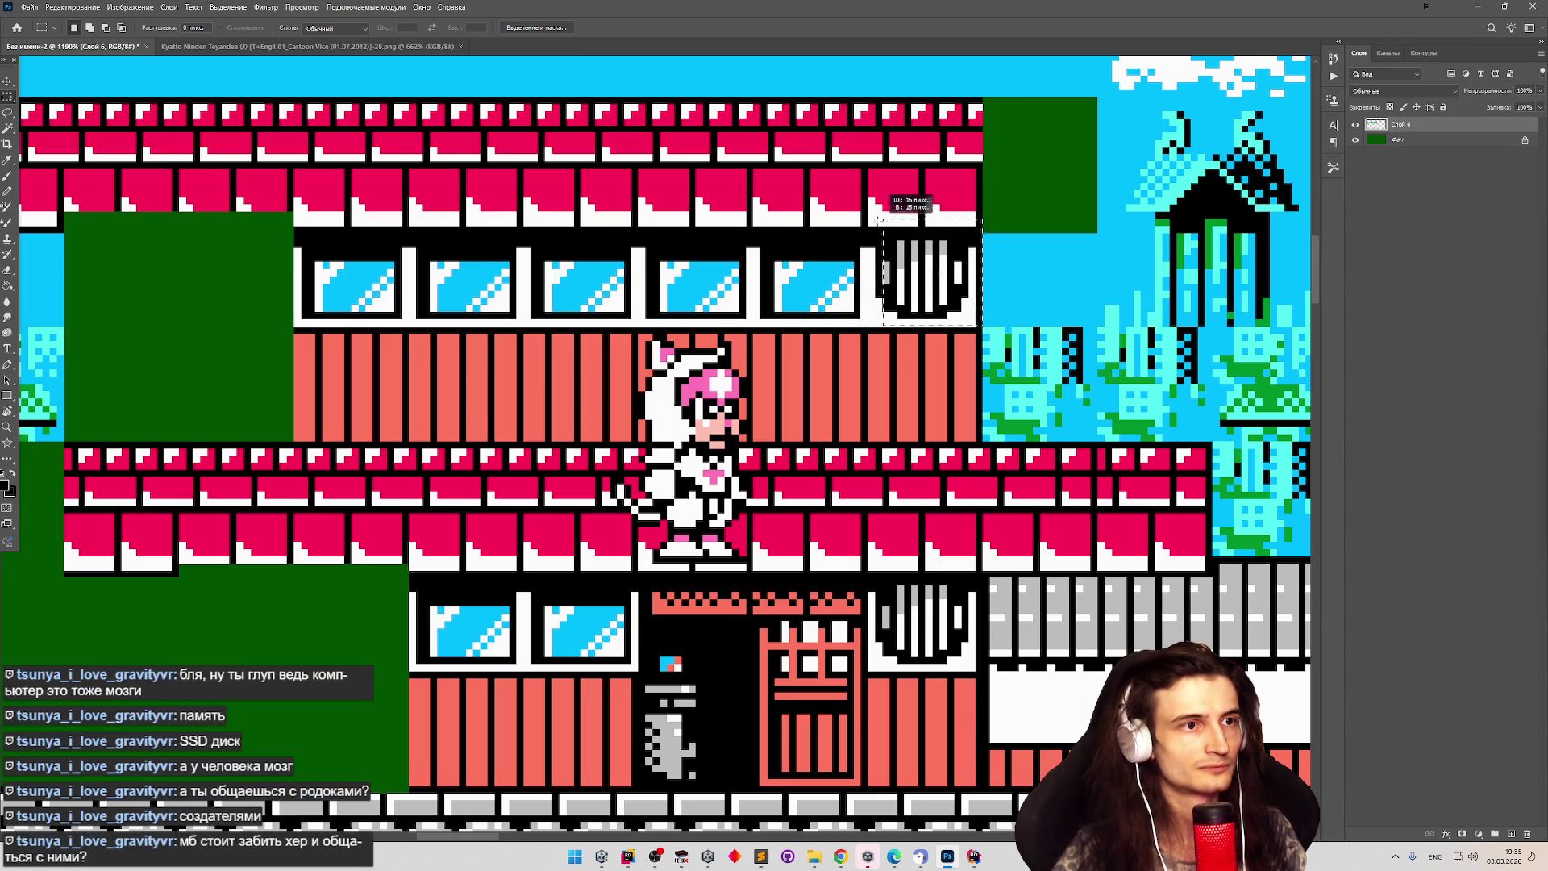
drag(862, 205, 867, 214)
scroll(844, 218, down, 5)
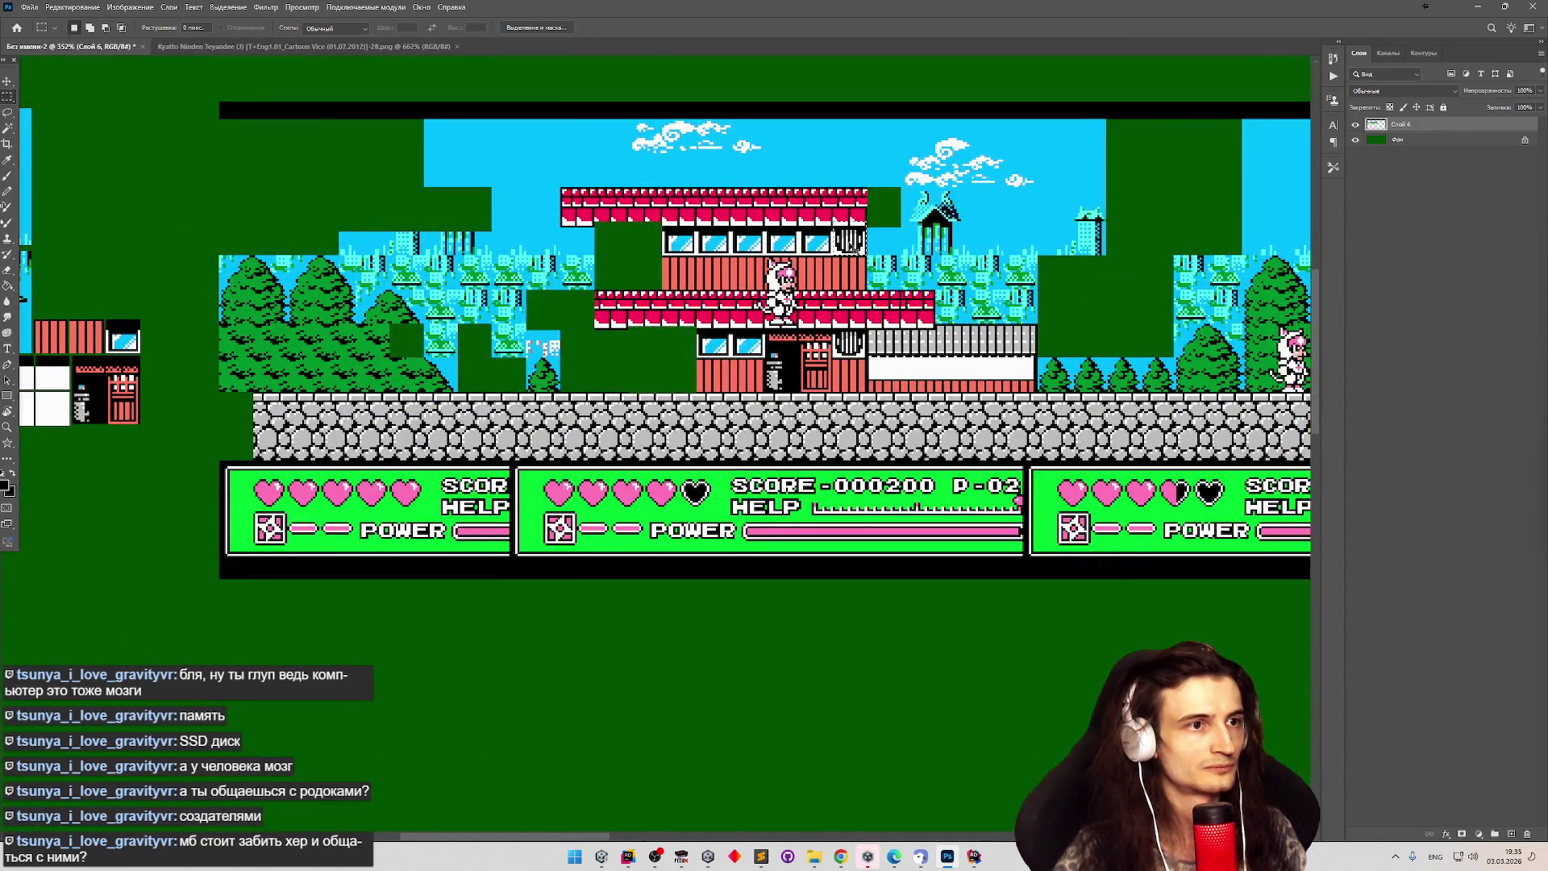
mouse_move(846, 242)
mouse_down()
mouse_move(290, 326)
mouse_move(158, 331)
mouse_up()
scroll(100, 325, up, 2)
scroll(105, 319, up, 2)
drag(259, 340, 242, 359)
scroll(148, 287, up, 2)
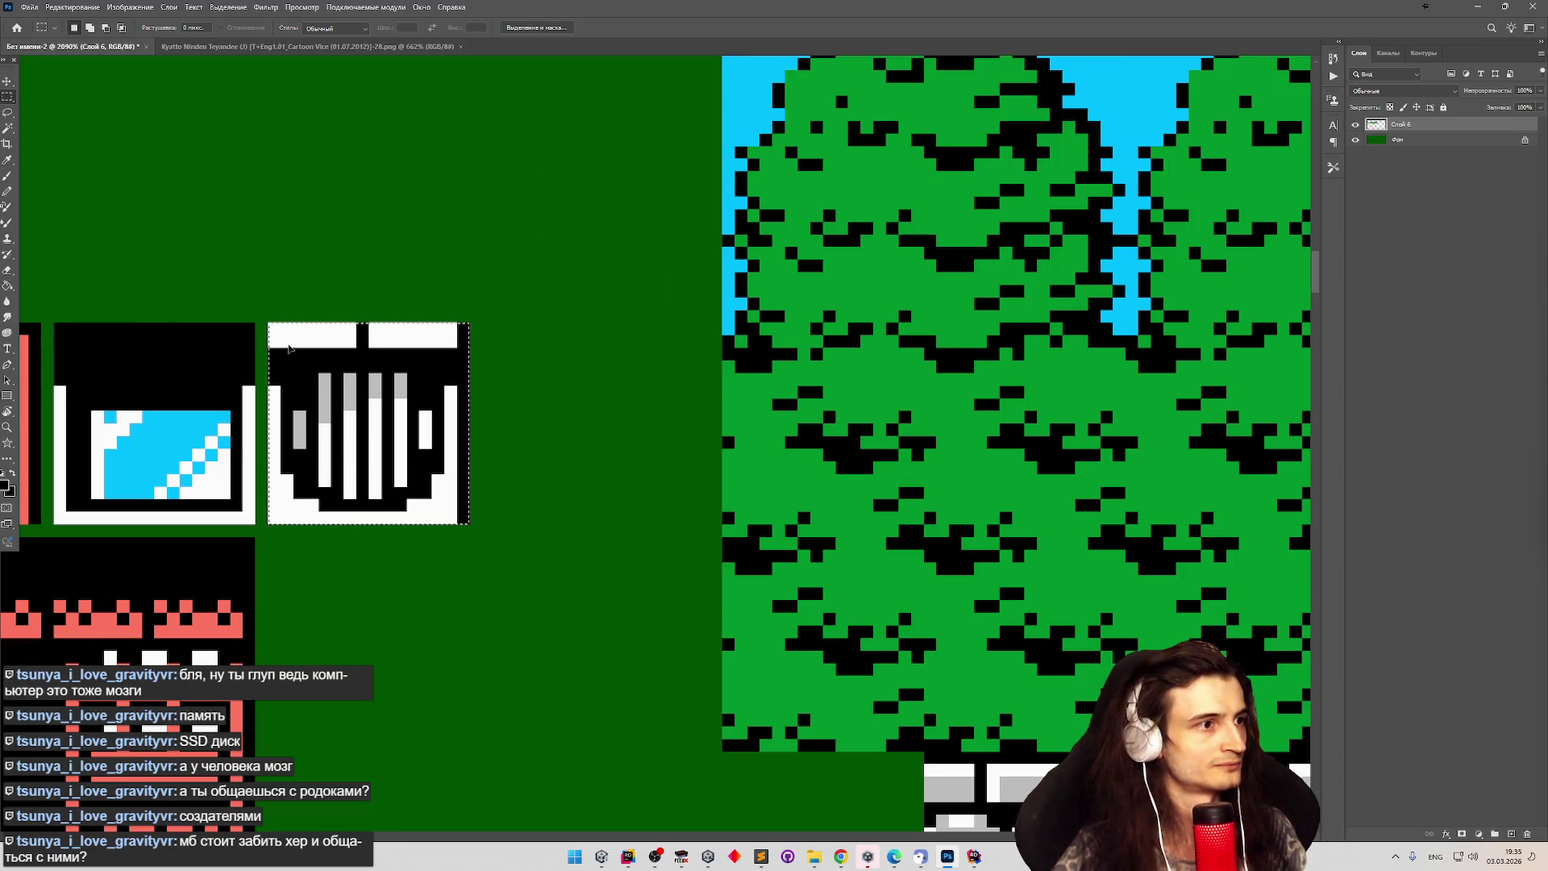
Paint the grille tile's white top band black with the Pencil.
key(b)
mouse_move(278, 337)
mouse_down()
mouse_move(444, 338)
mouse_move(353, 323)
mouse_up()
scroll(352, 323, down, 8)
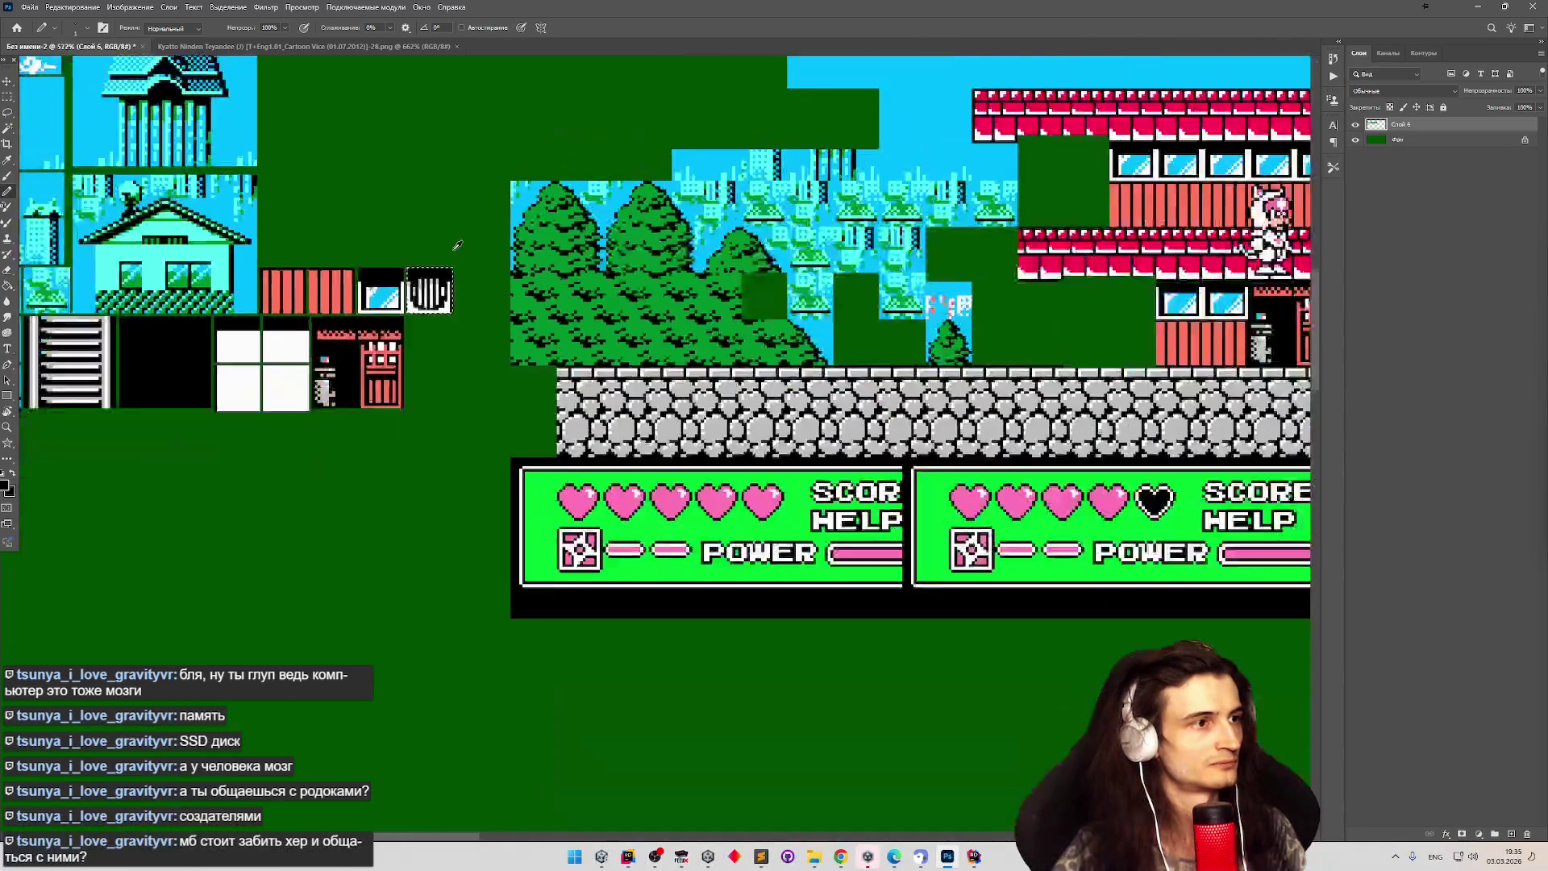
scroll(454, 250, up, 4)
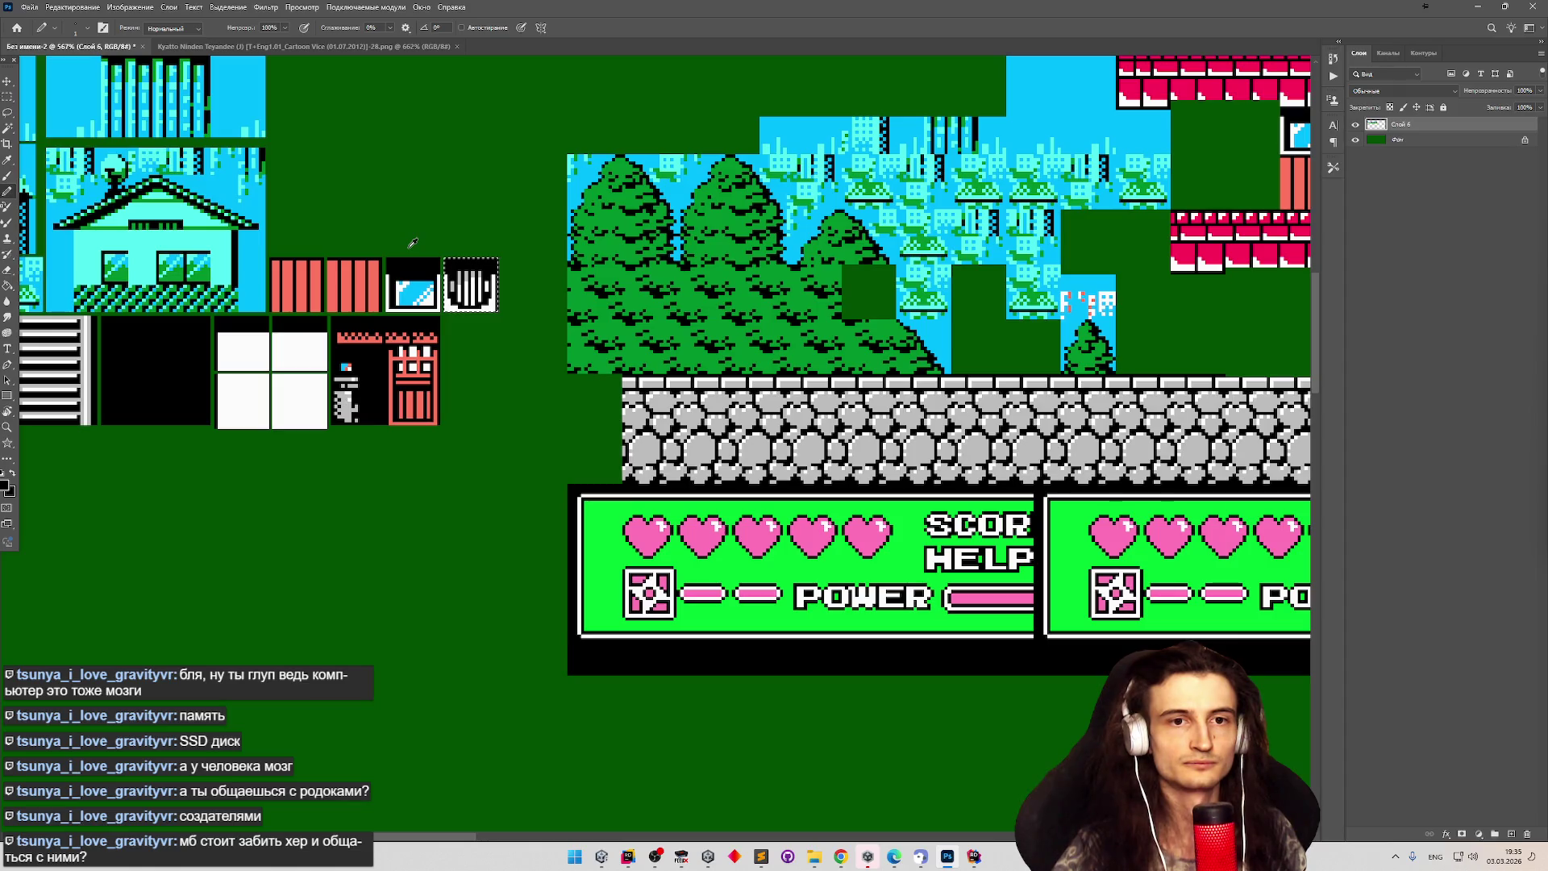
scroll(412, 243, down, 2)
scroll(412, 242, up, 2)
scroll(412, 243, up, 1)
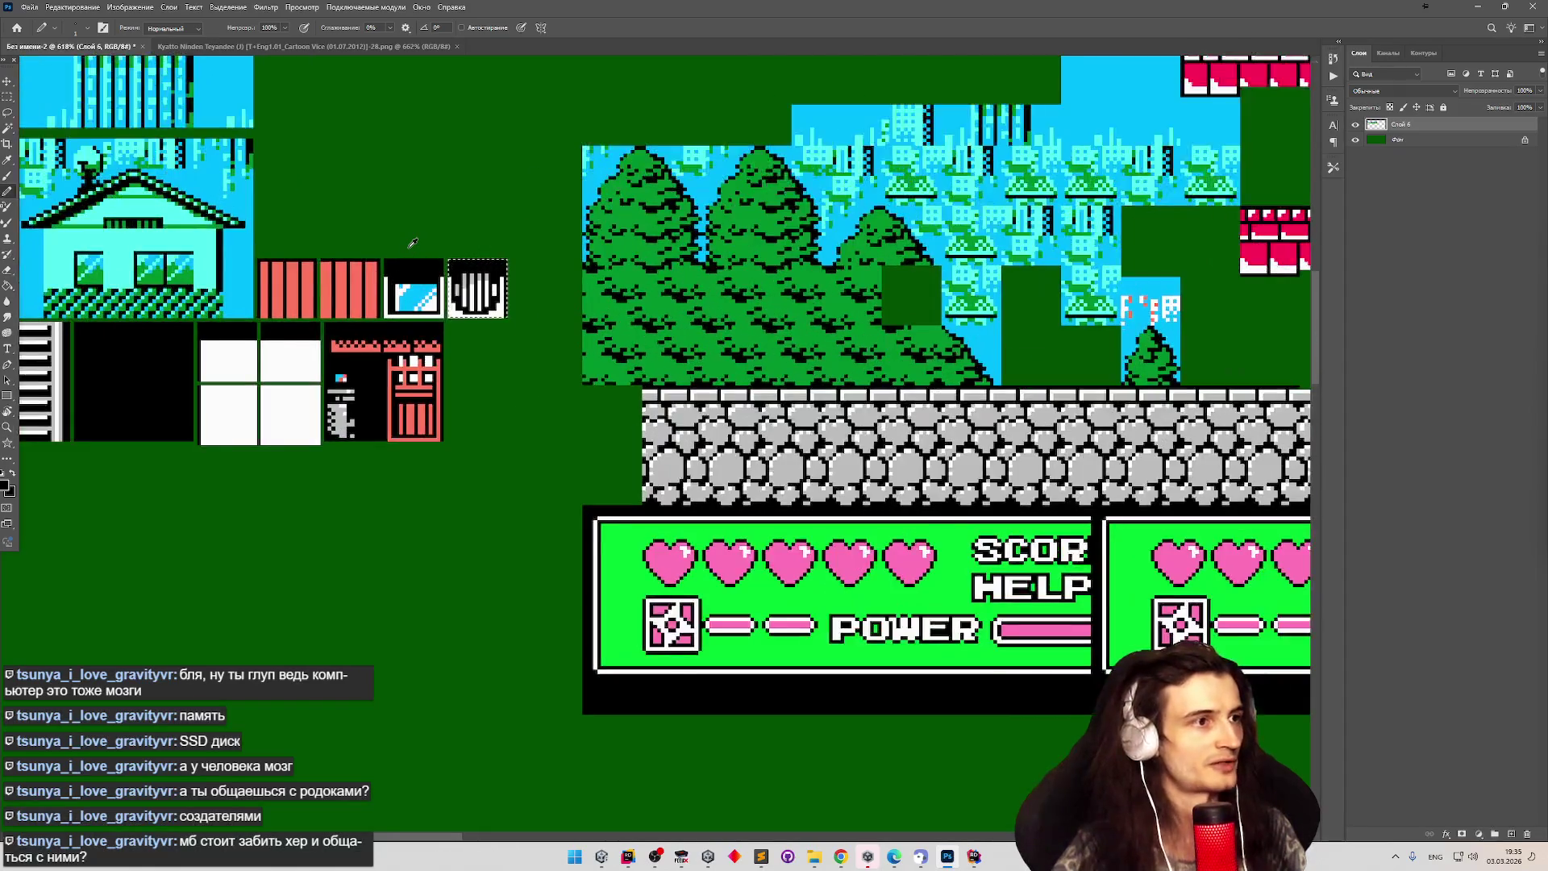
scroll(412, 242, down, 2)
scroll(412, 243, down, 2)
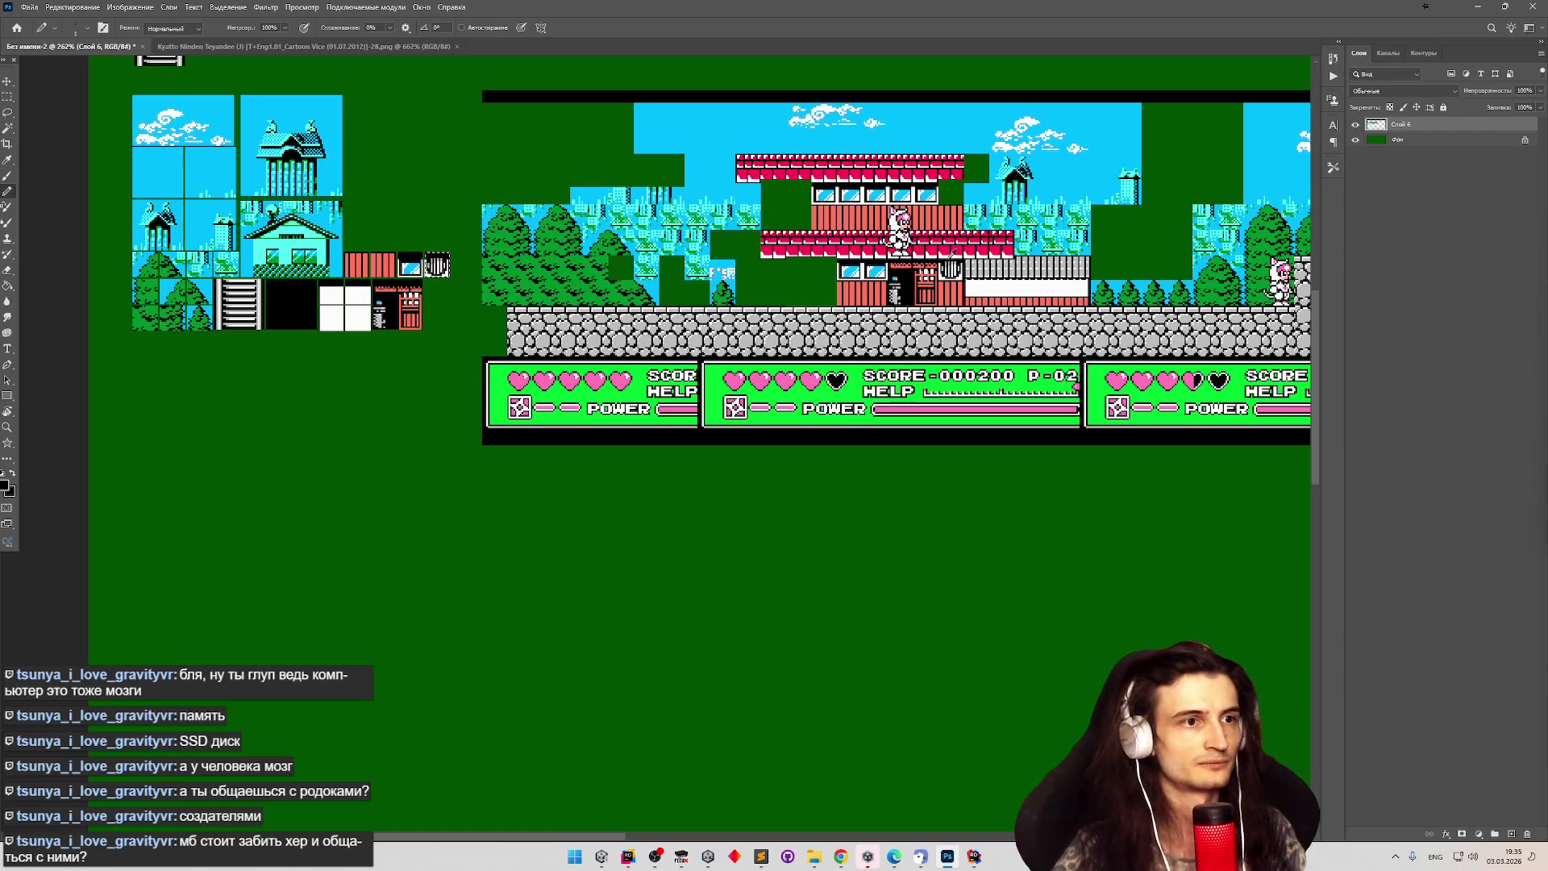
scroll(1040, 235, up, 1)
Marquee-select the right part of the grey fence in the level.
scroll(1040, 236, down, 1)
scroll(1040, 235, up, 2)
scroll(1015, 230, up, 1)
scroll(1048, 234, down, 1)
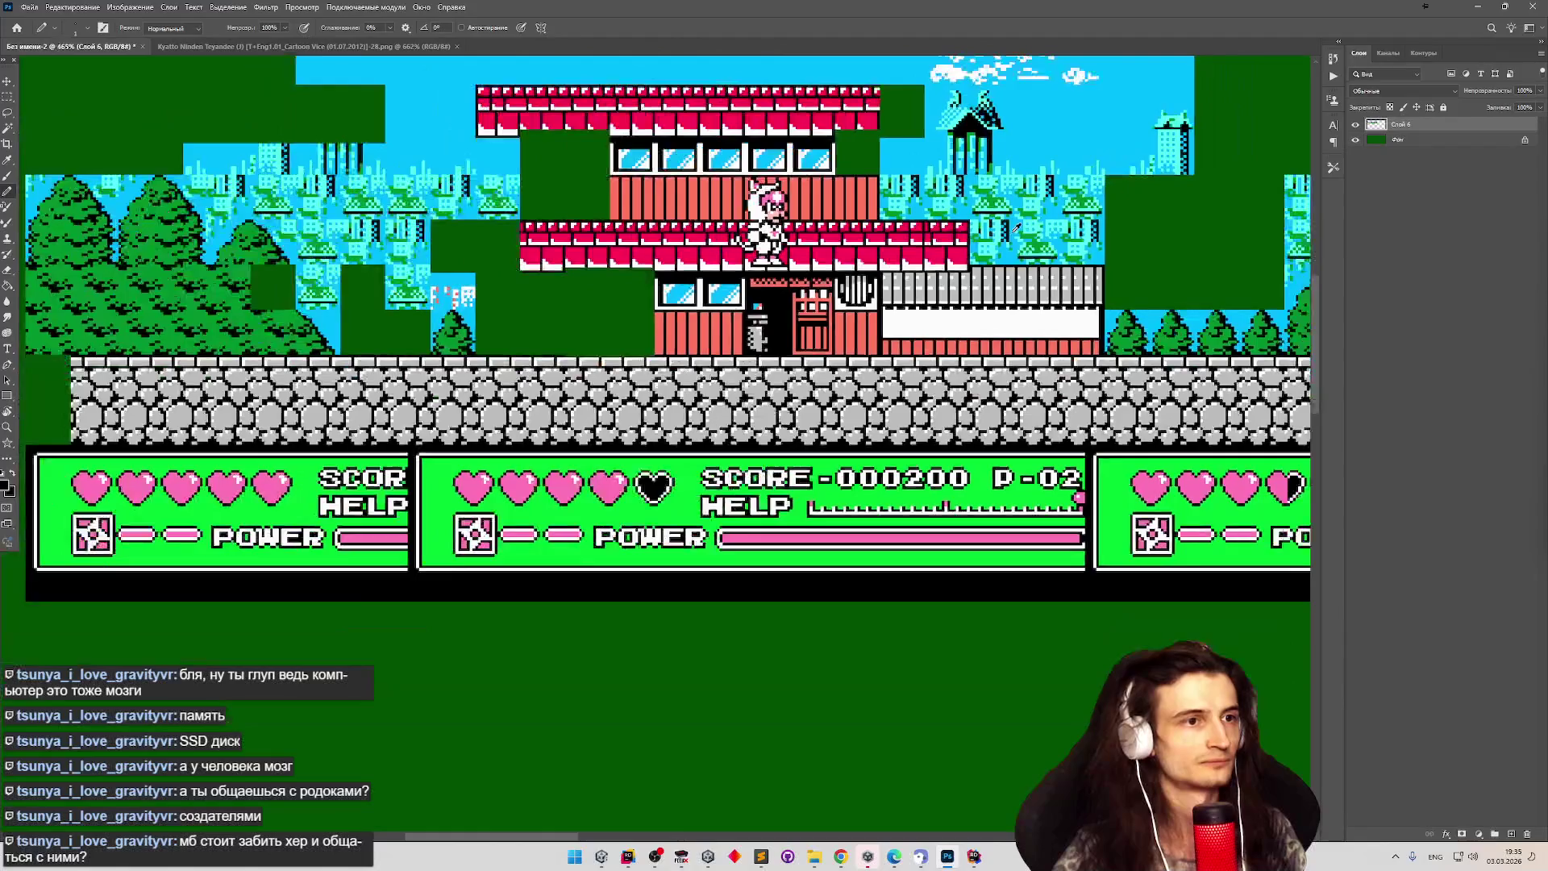
scroll(1080, 238, down, 1)
scroll(1112, 241, up, 2)
scroll(1111, 242, up, 2)
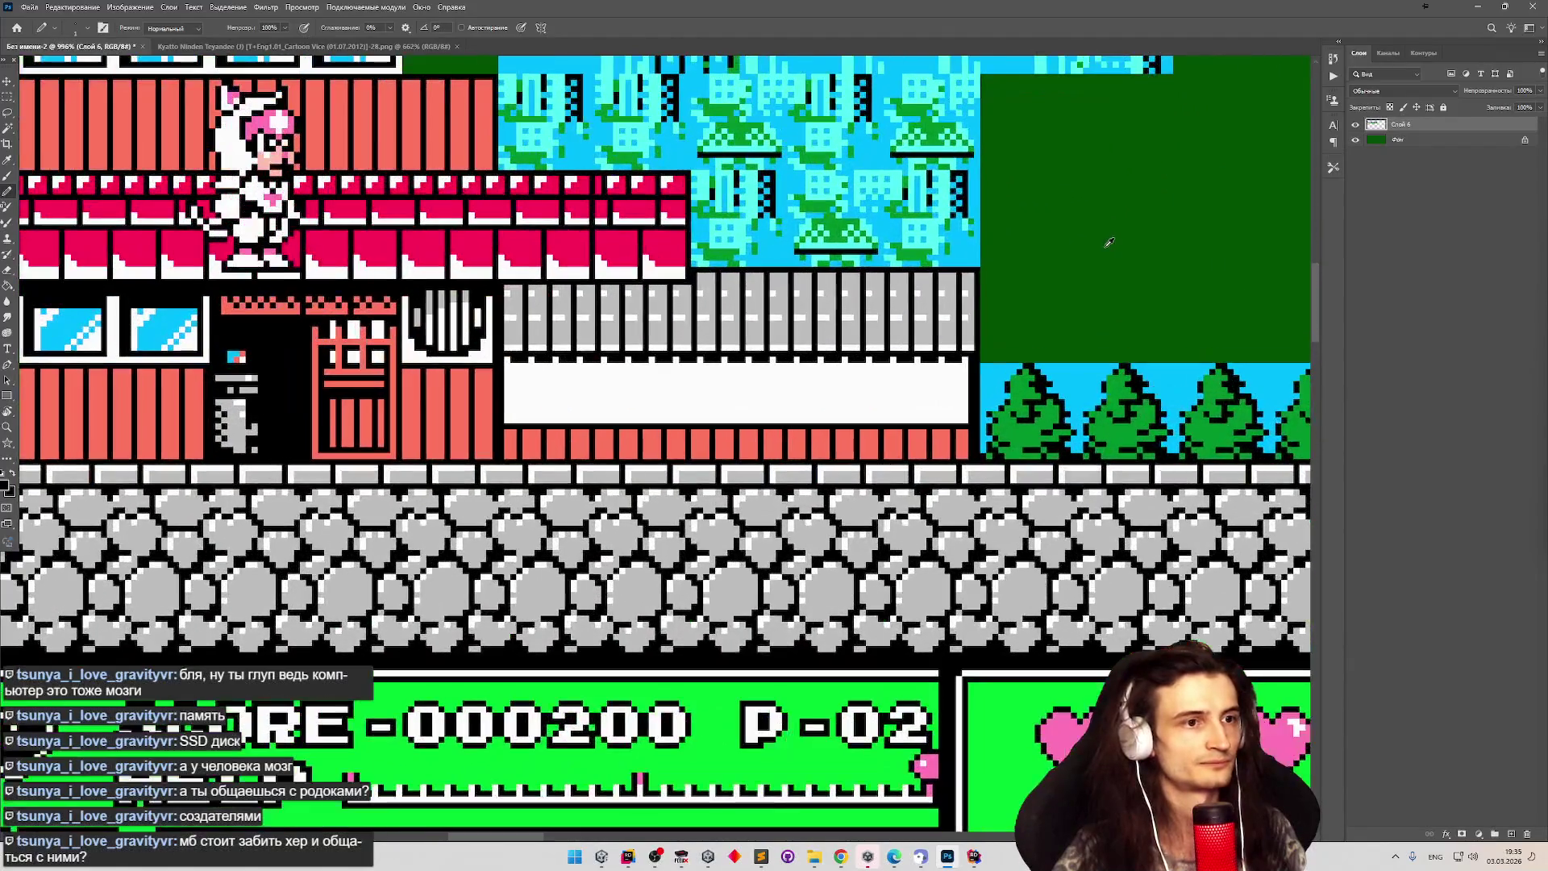
key(v)
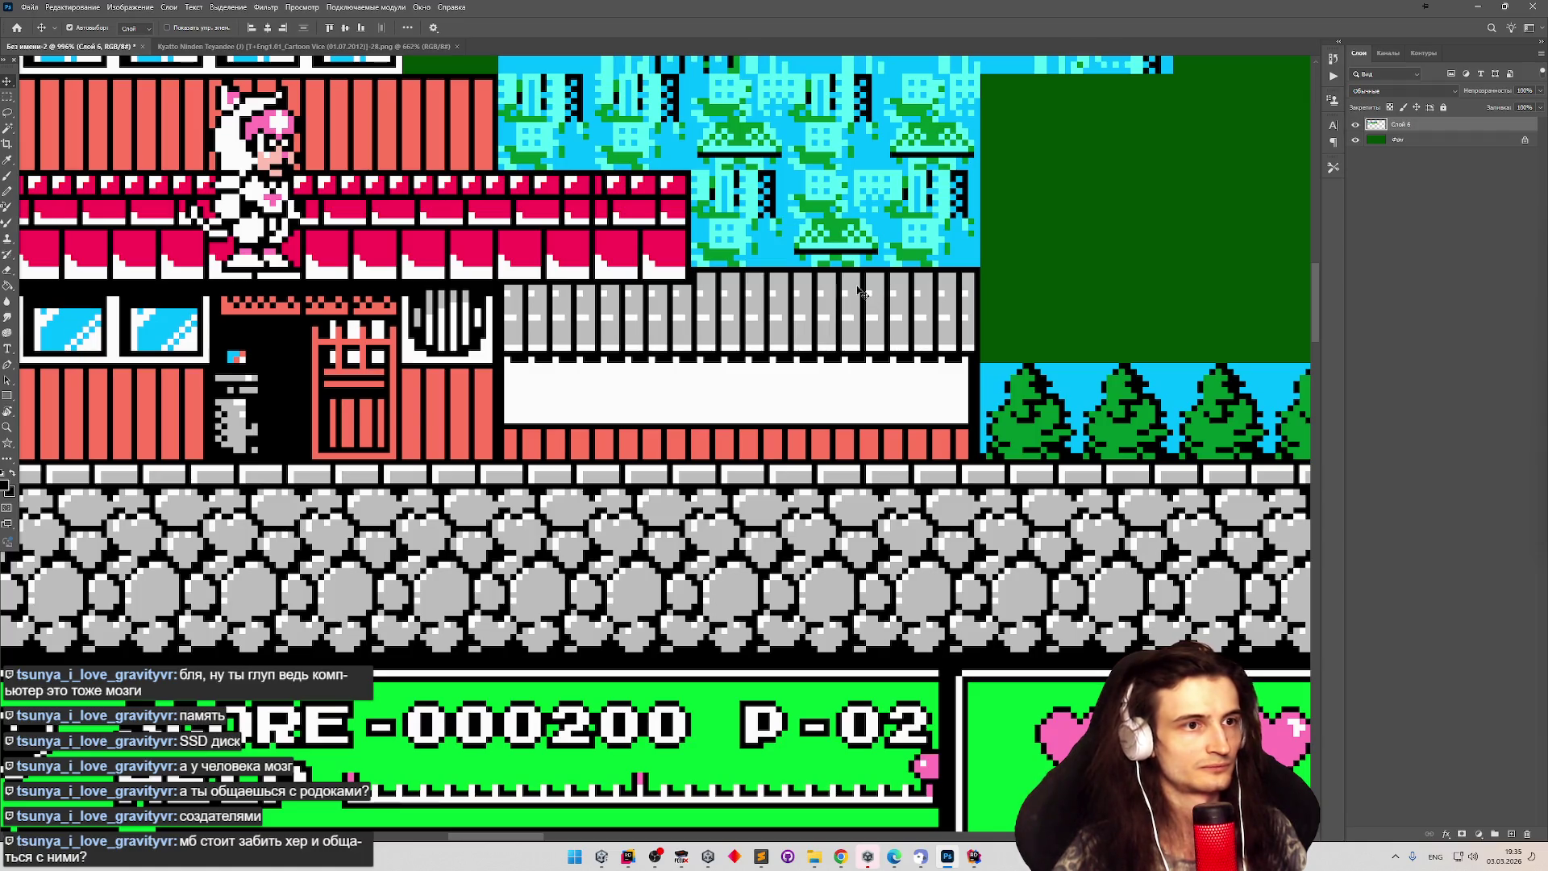
key(m)
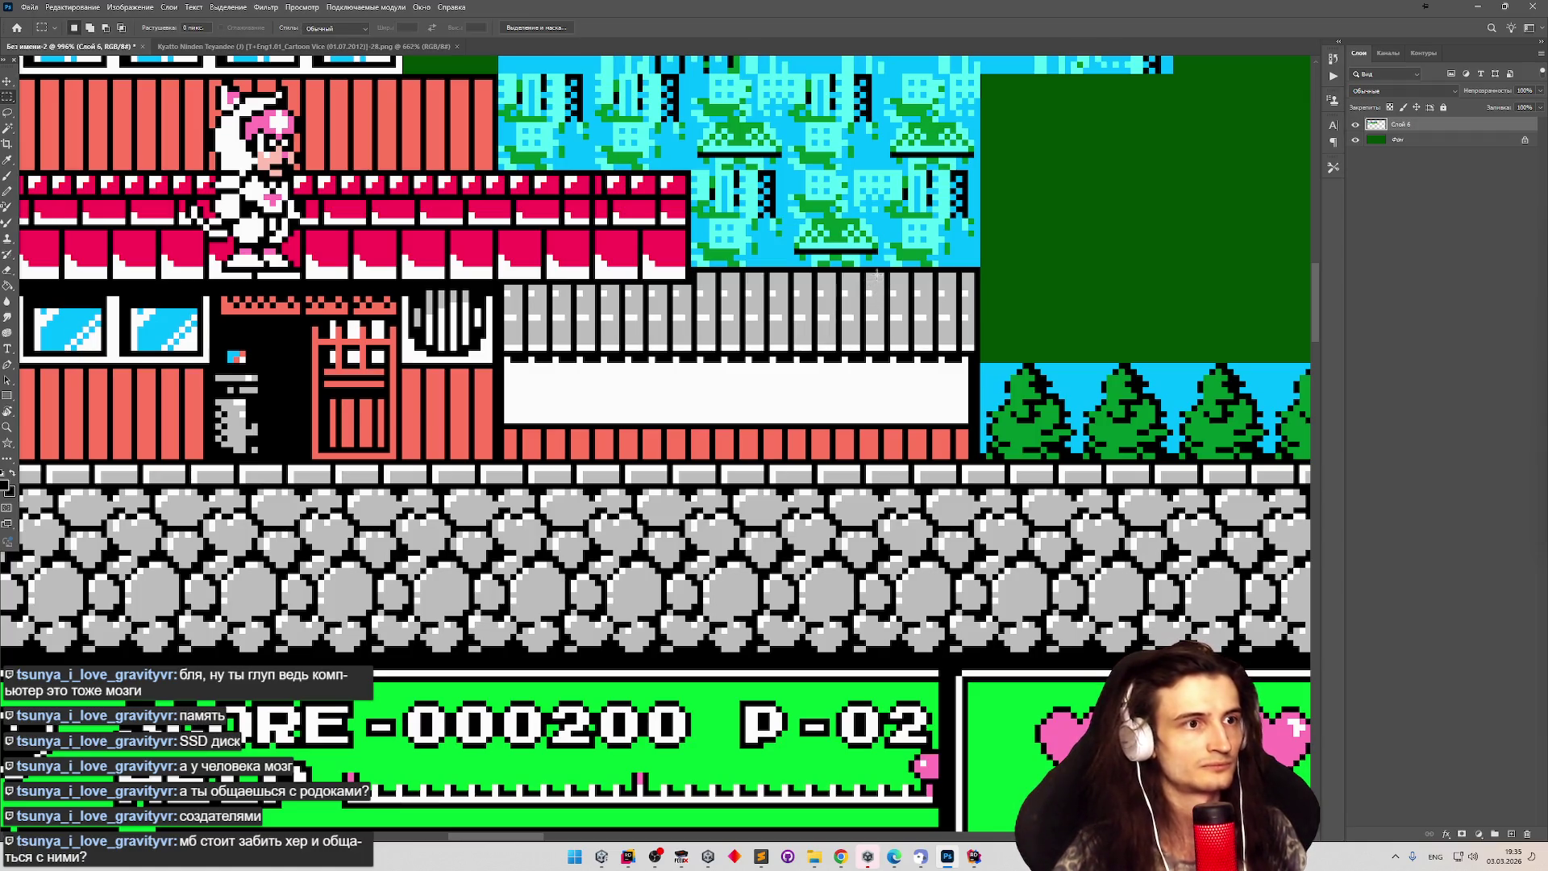
key(v)
key(m)
mouse_move(899, 391)
mouse_down()
mouse_move(815, 280)
mouse_move(764, 269)
mouse_up()
click(994, 382)
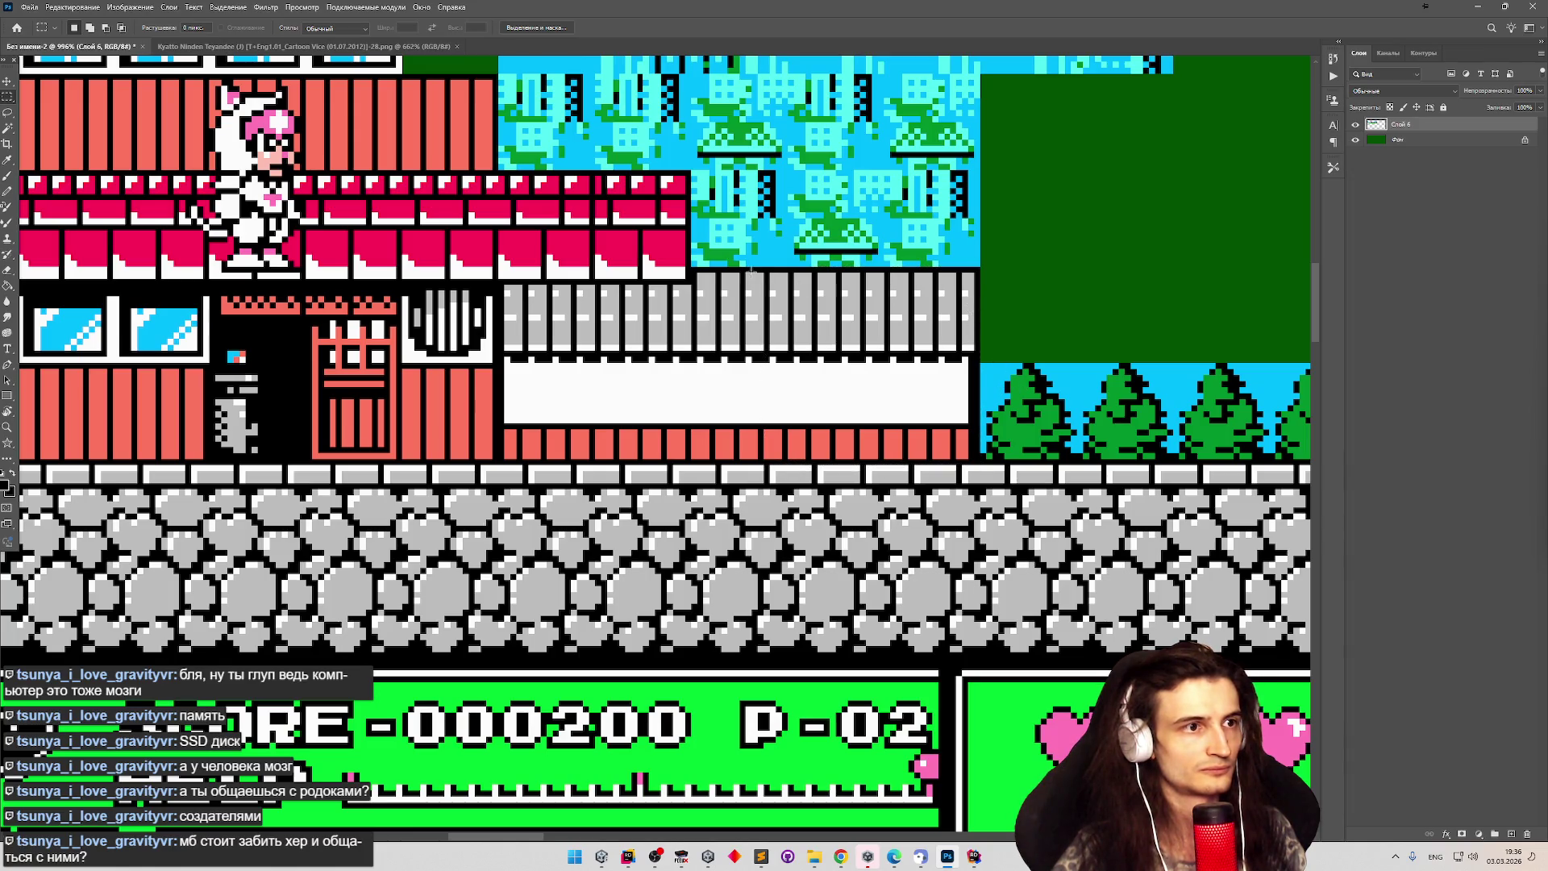
mouse_move(980, 269)
mouse_down()
mouse_move(791, 419)
mouse_move(764, 456)
mouse_move(784, 453)
mouse_up()
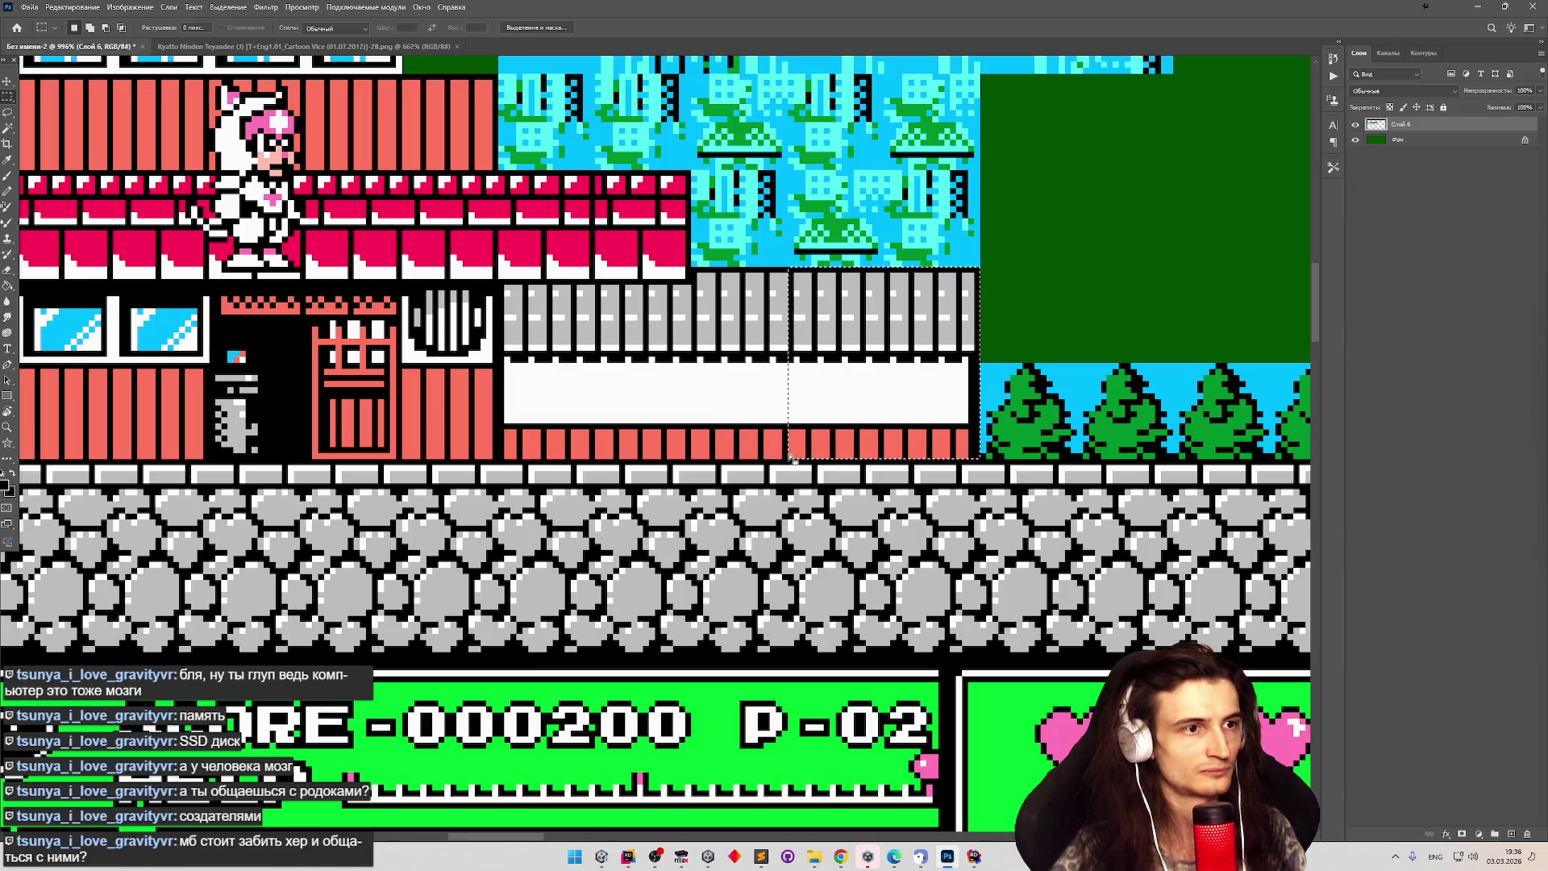
scroll(783, 452, down, 8)
scroll(862, 335, up, 2)
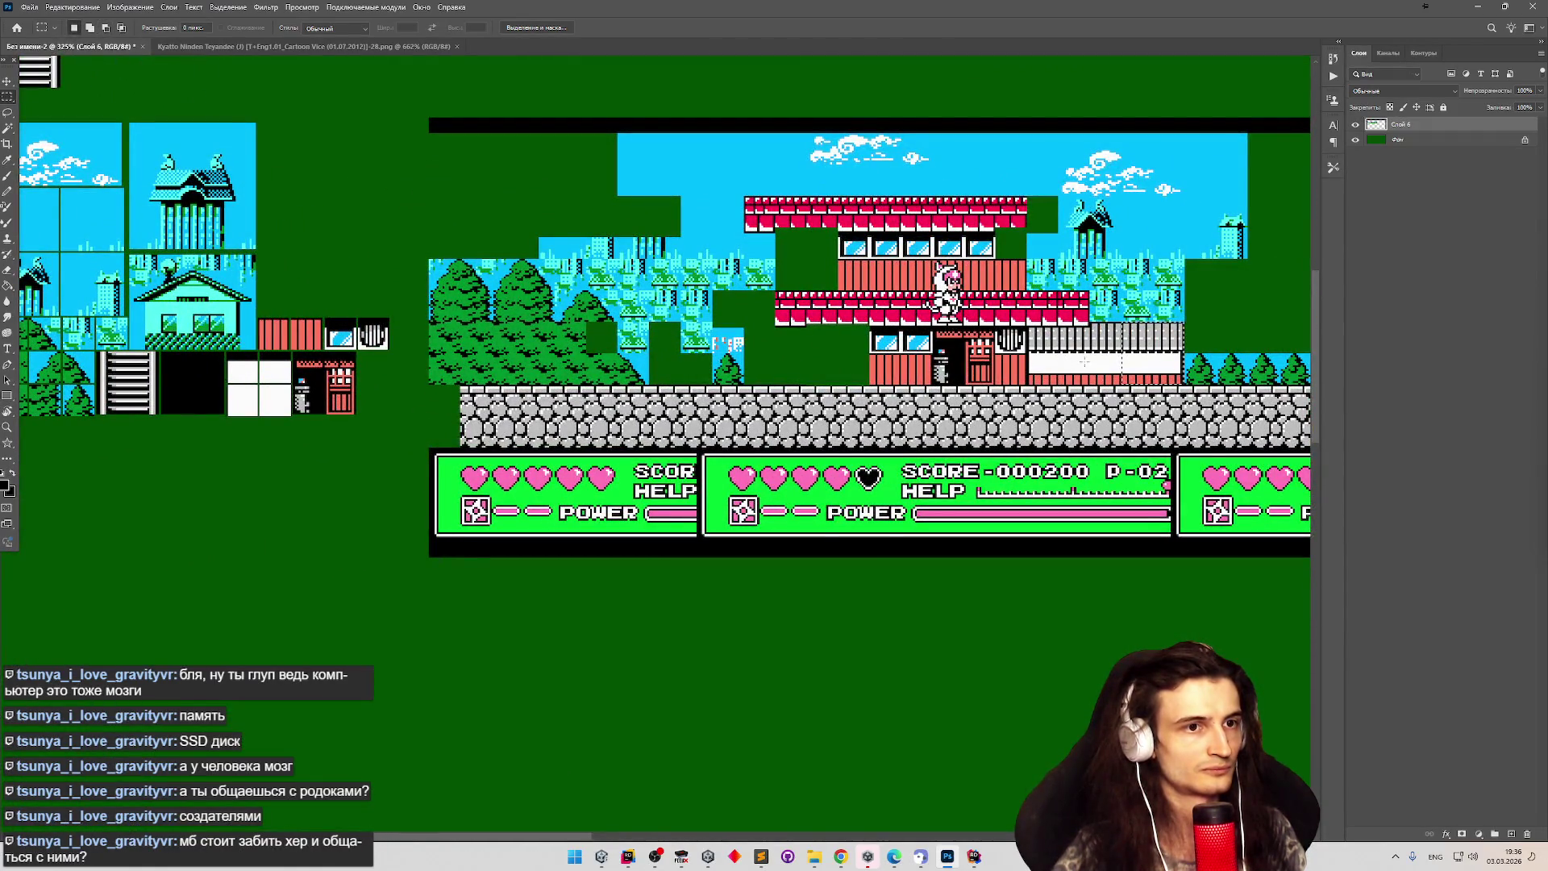
Copy the fence section beside the tile sheet.
mouse_move(1139, 363)
mouse_down()
mouse_move(542, 401)
mouse_move(377, 394)
mouse_up()
scroll(352, 388, up, 5)
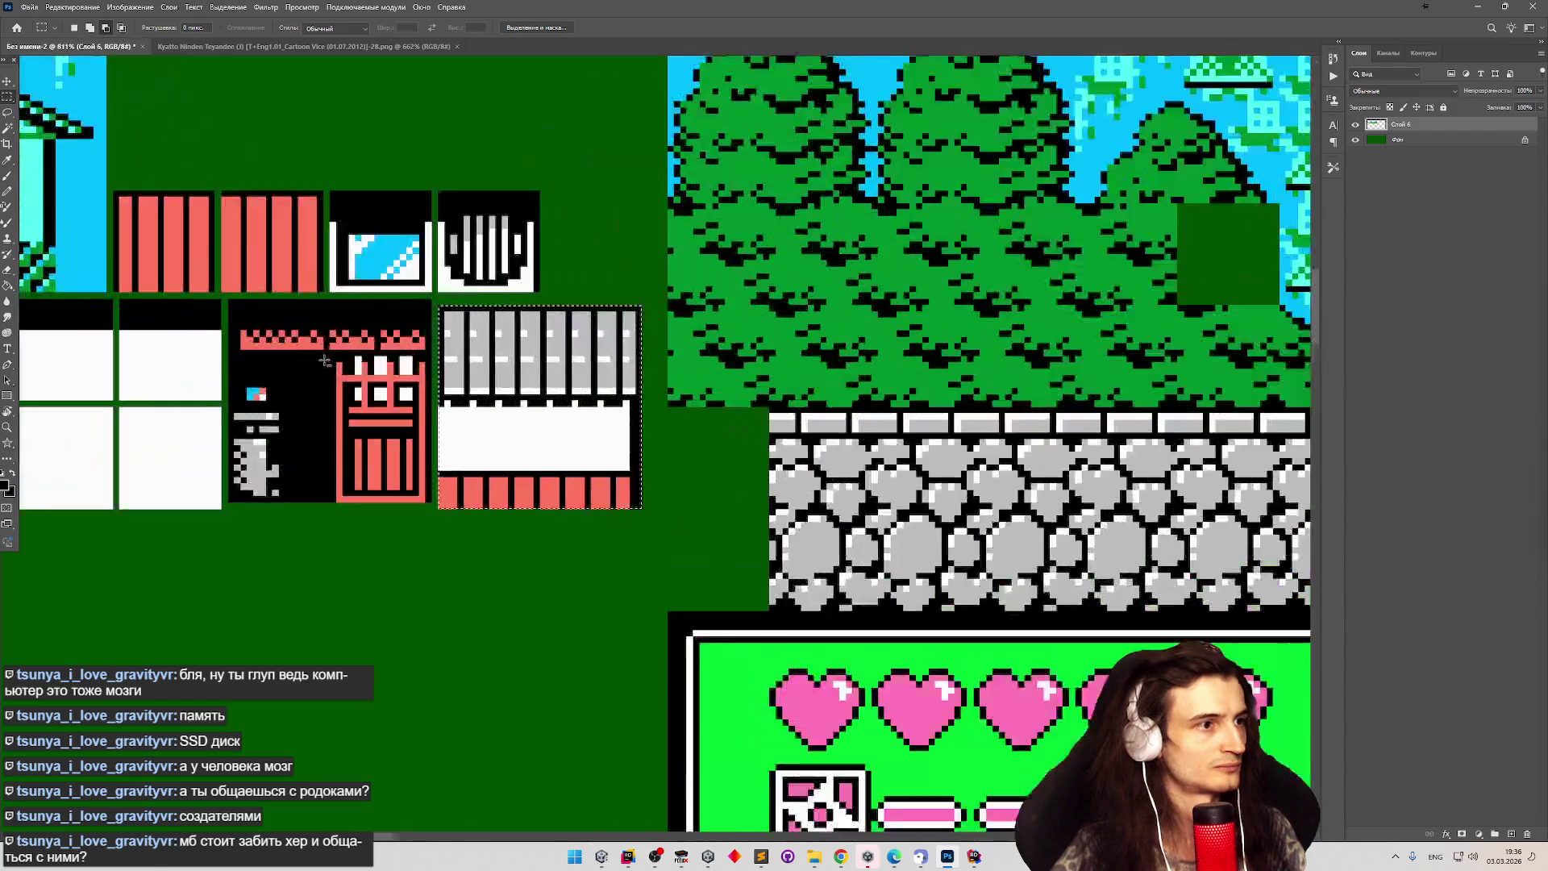
scroll(474, 343, up, 1)
scroll(474, 343, down, 1)
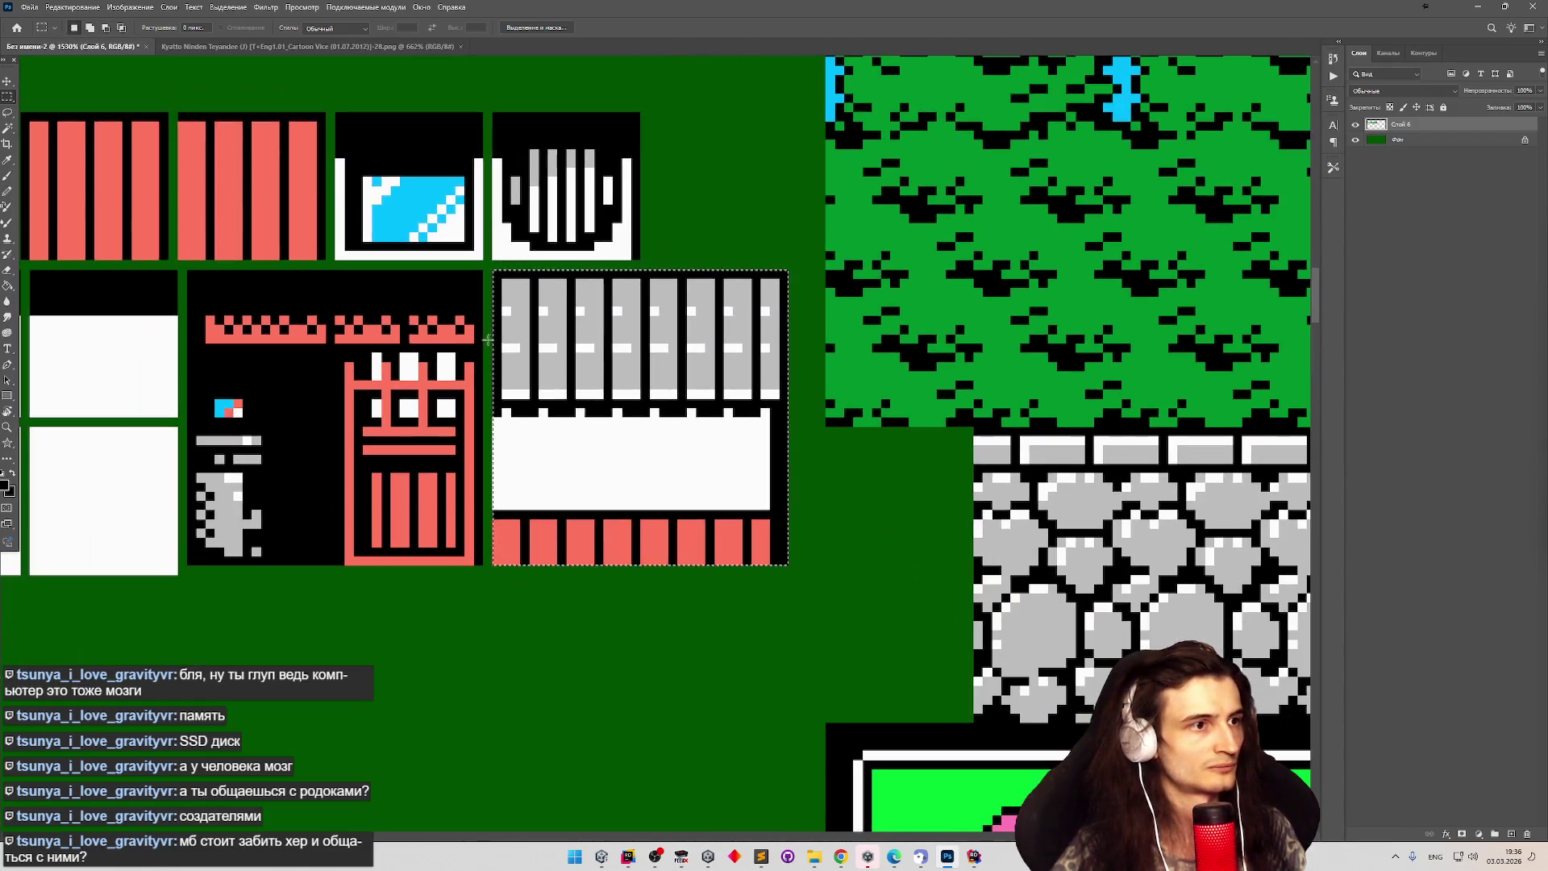
Shift the fence's right 16×32 half one pixel right to separate the tiles.
mouse_move(806, 582)
mouse_down()
mouse_move(714, 306)
mouse_move(650, 270)
mouse_up()
drag(787, 563, 645, 274)
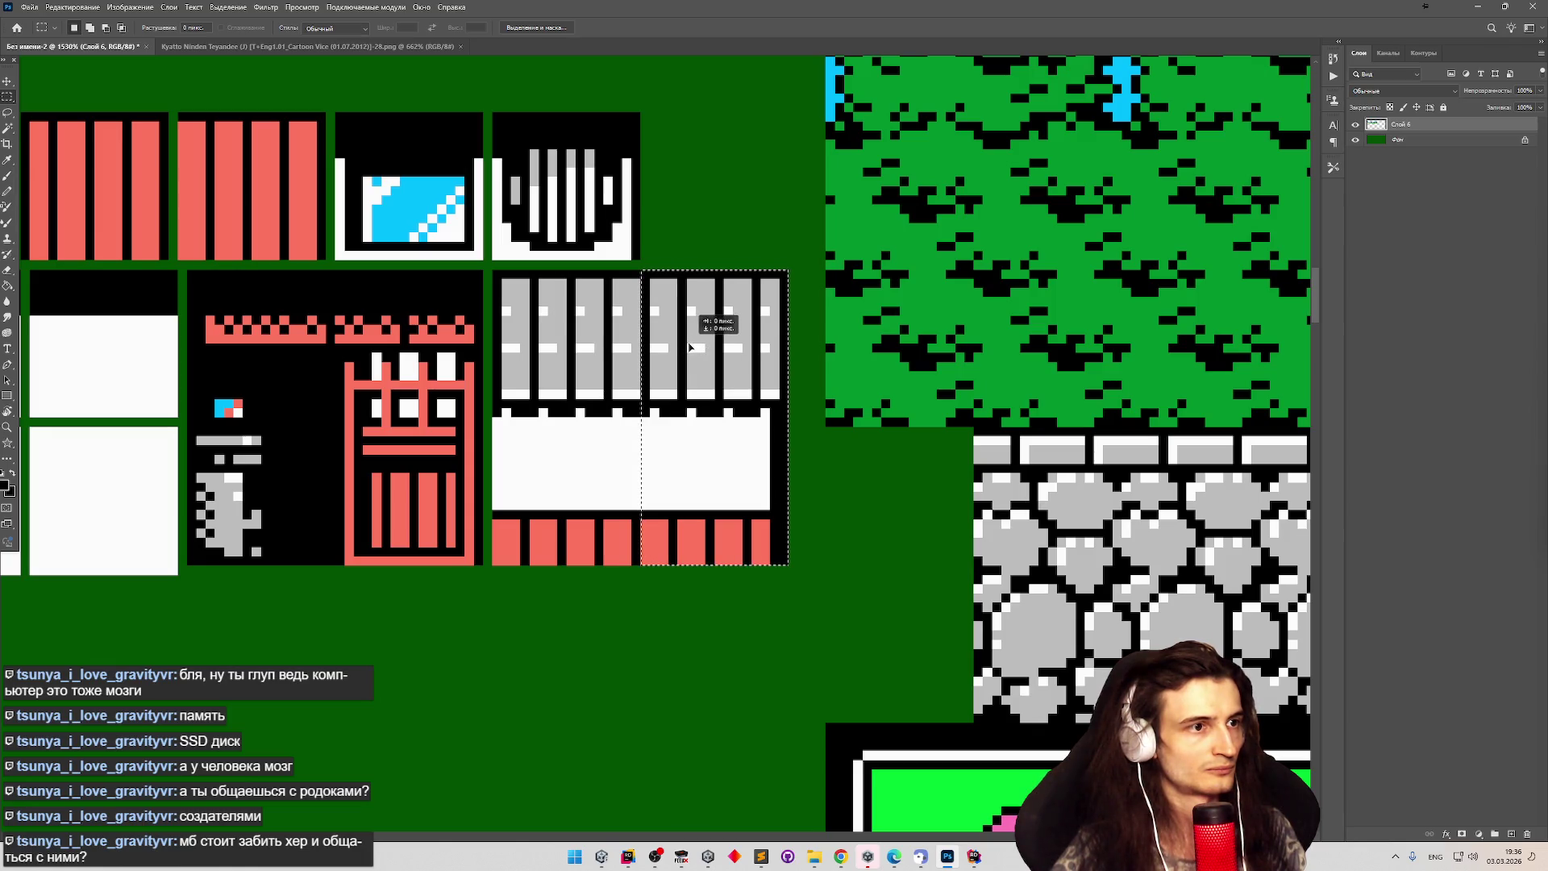
key(ctrl+Right)
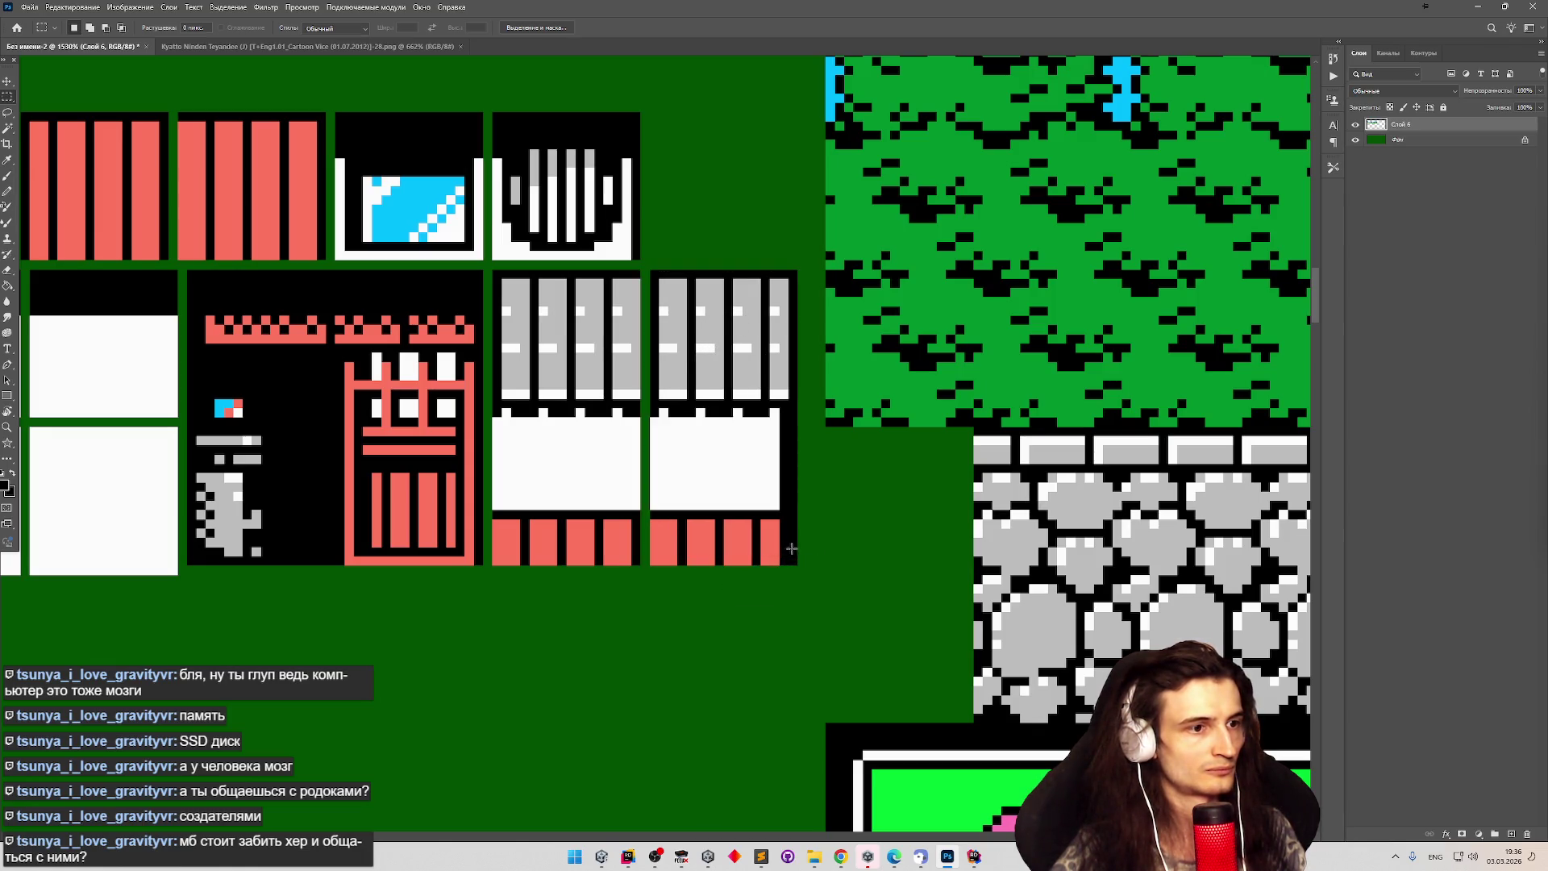
mouse_move(791, 554)
mouse_down()
mouse_move(550, 451)
mouse_move(524, 407)
mouse_move(503, 429)
mouse_move(539, 458)
mouse_up()
scroll(595, 253, down, 8)
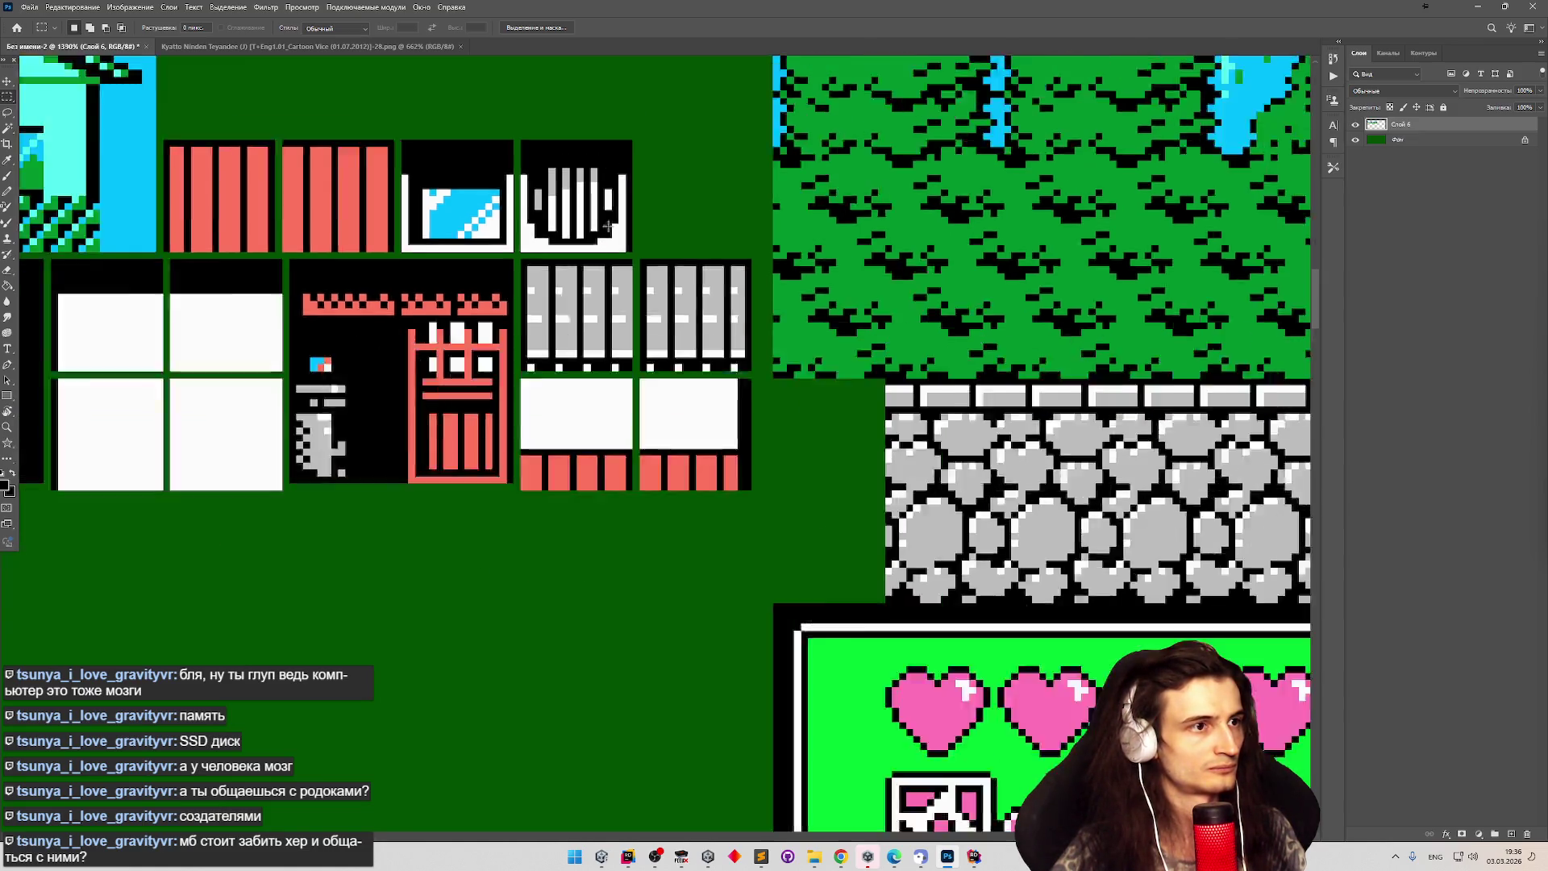
scroll(556, 246, up, 3)
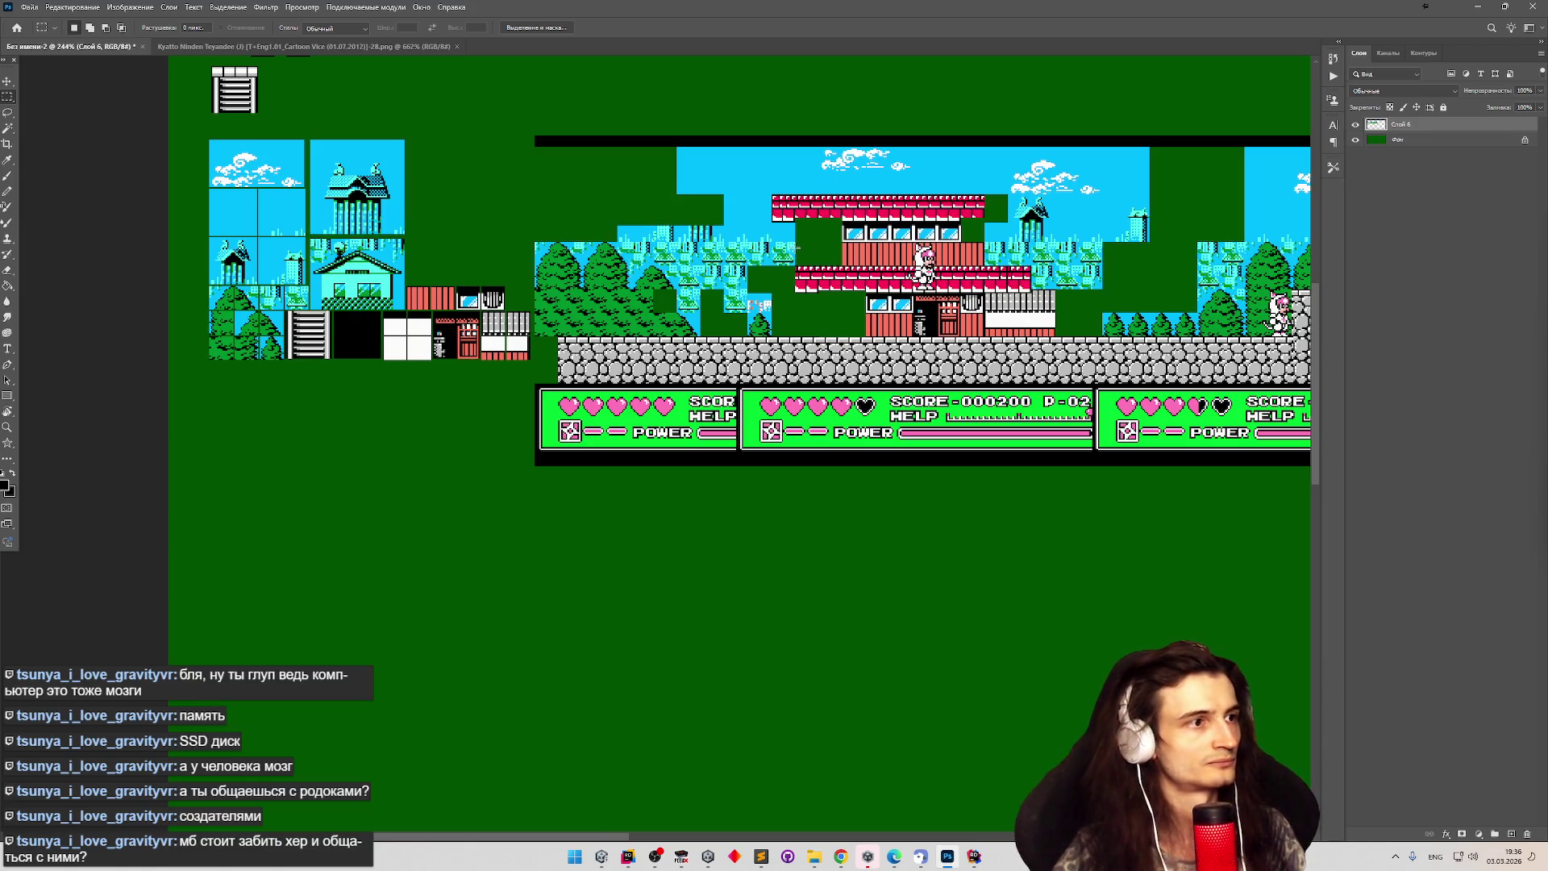
scroll(770, 252, down, 3)
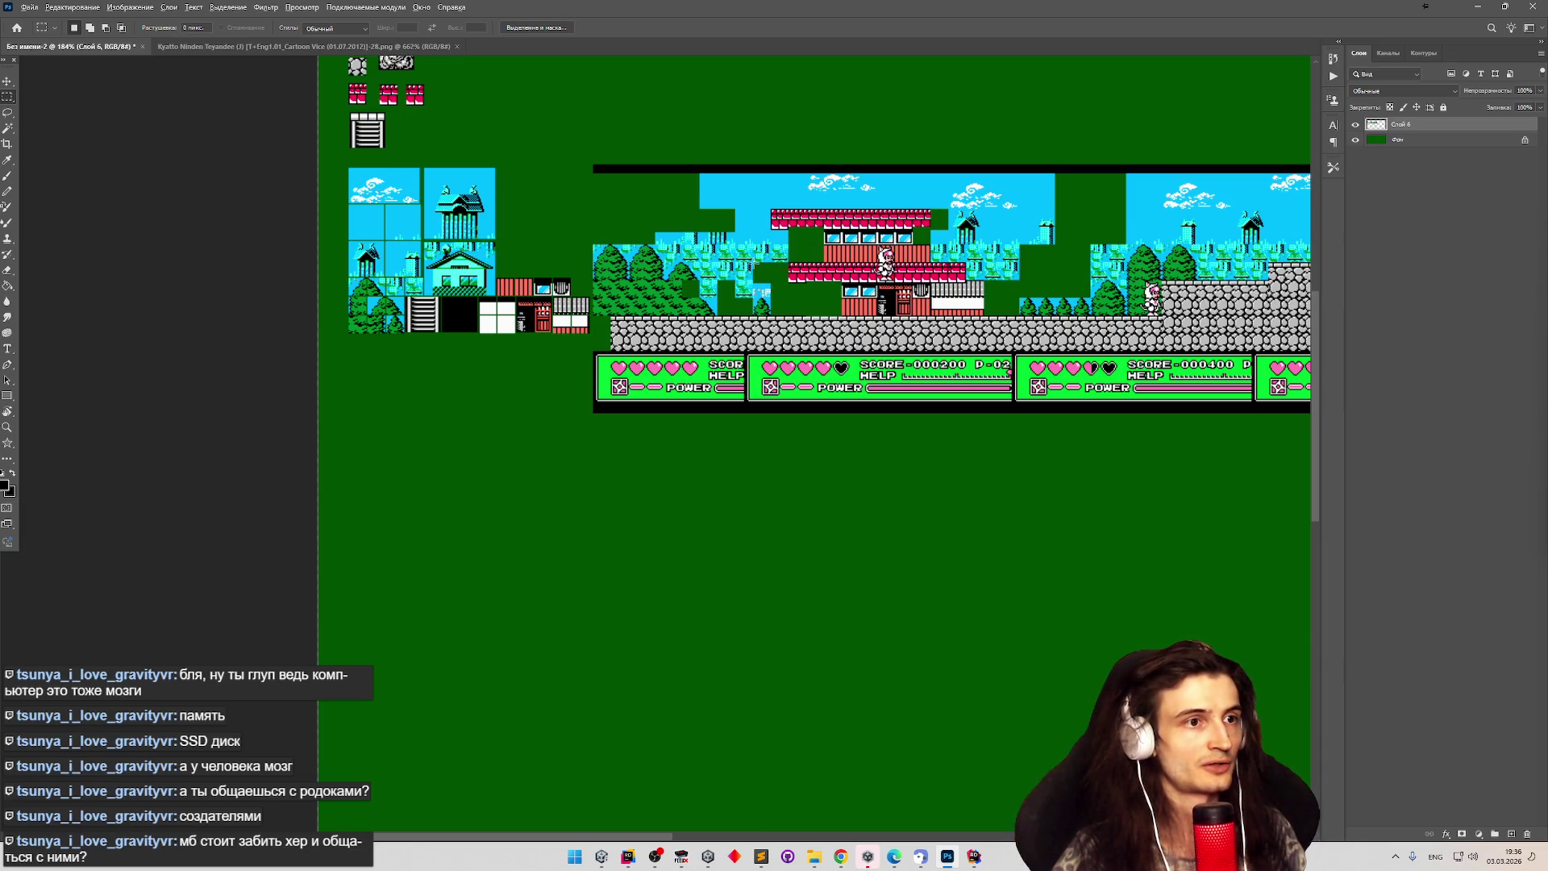
scroll(754, 264, down, 4)
scroll(746, 273, up, 1)
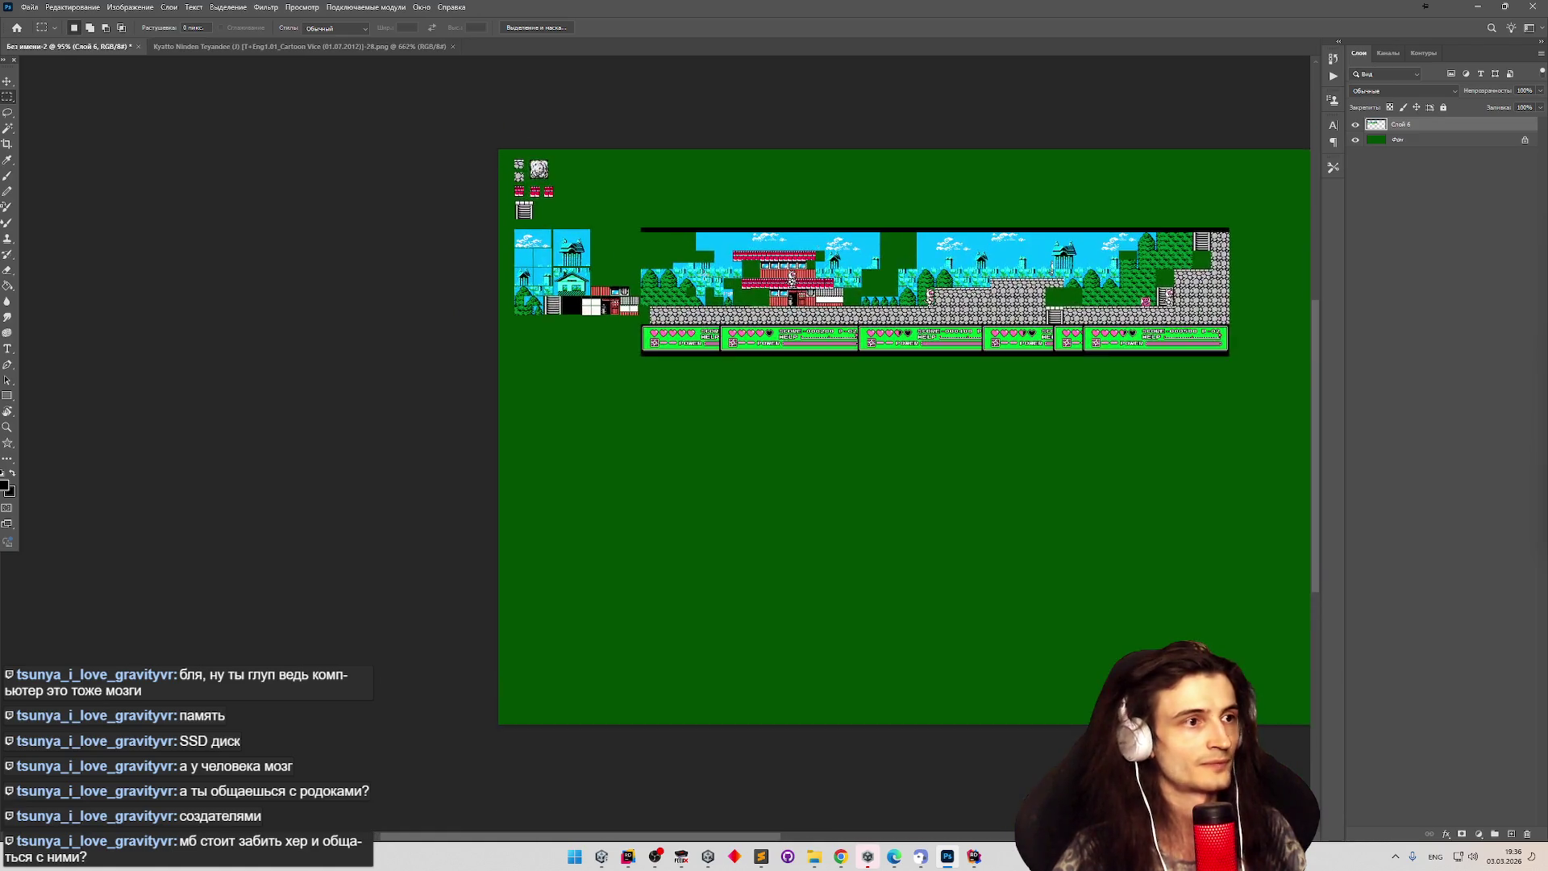
scroll(598, 242, up, 3)
scroll(351, 65, up, 2)
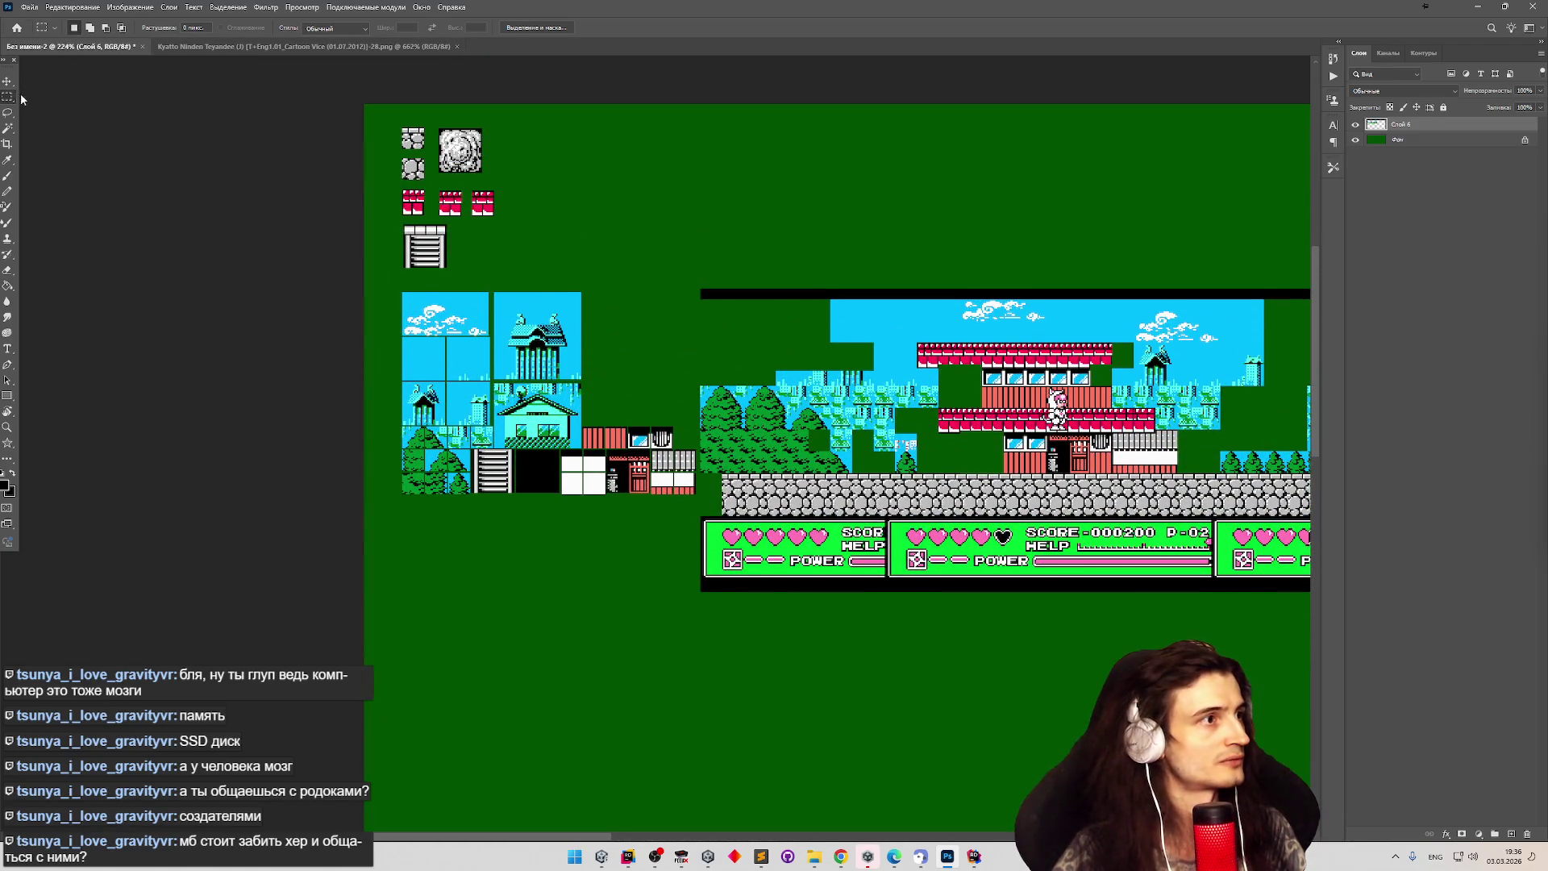
drag(401, 127, 697, 495)
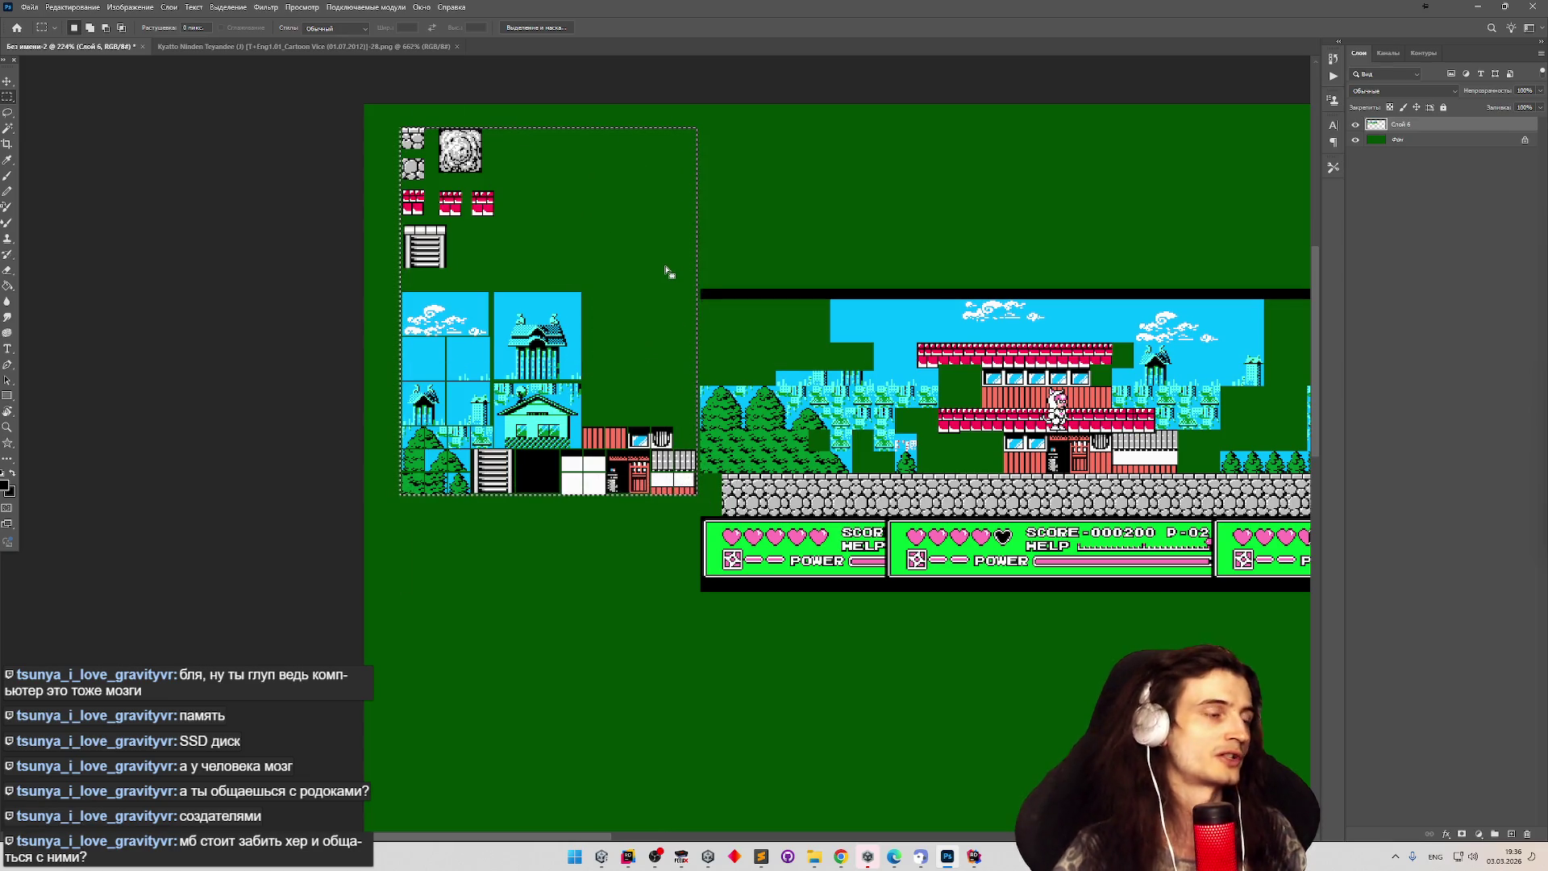
scroll(615, 295, up, 2)
scroll(617, 294, up, 1)
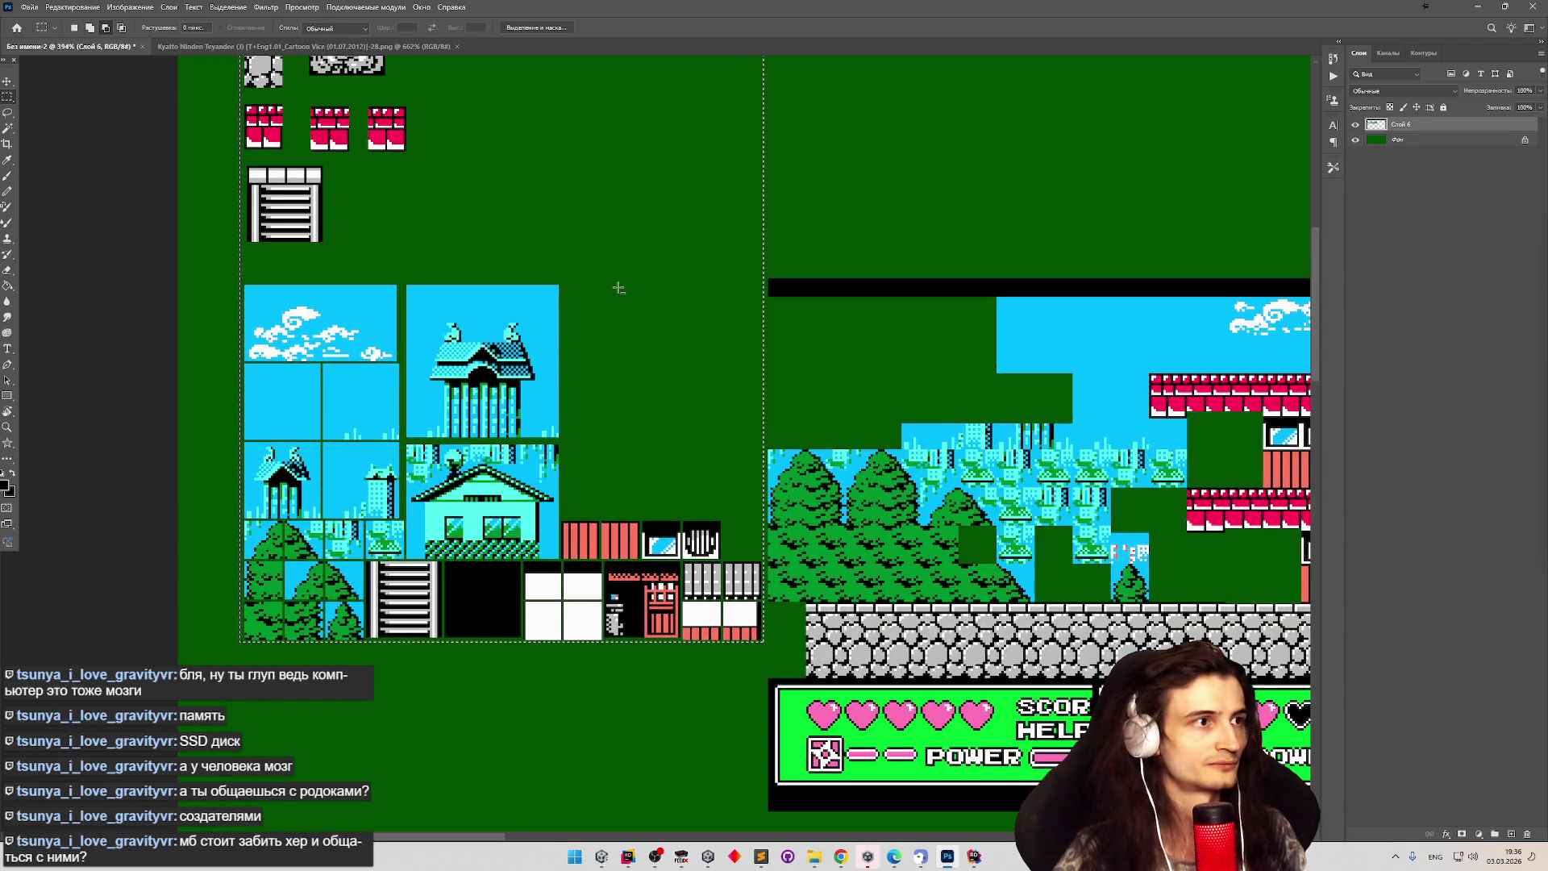
scroll(621, 290, down, 1)
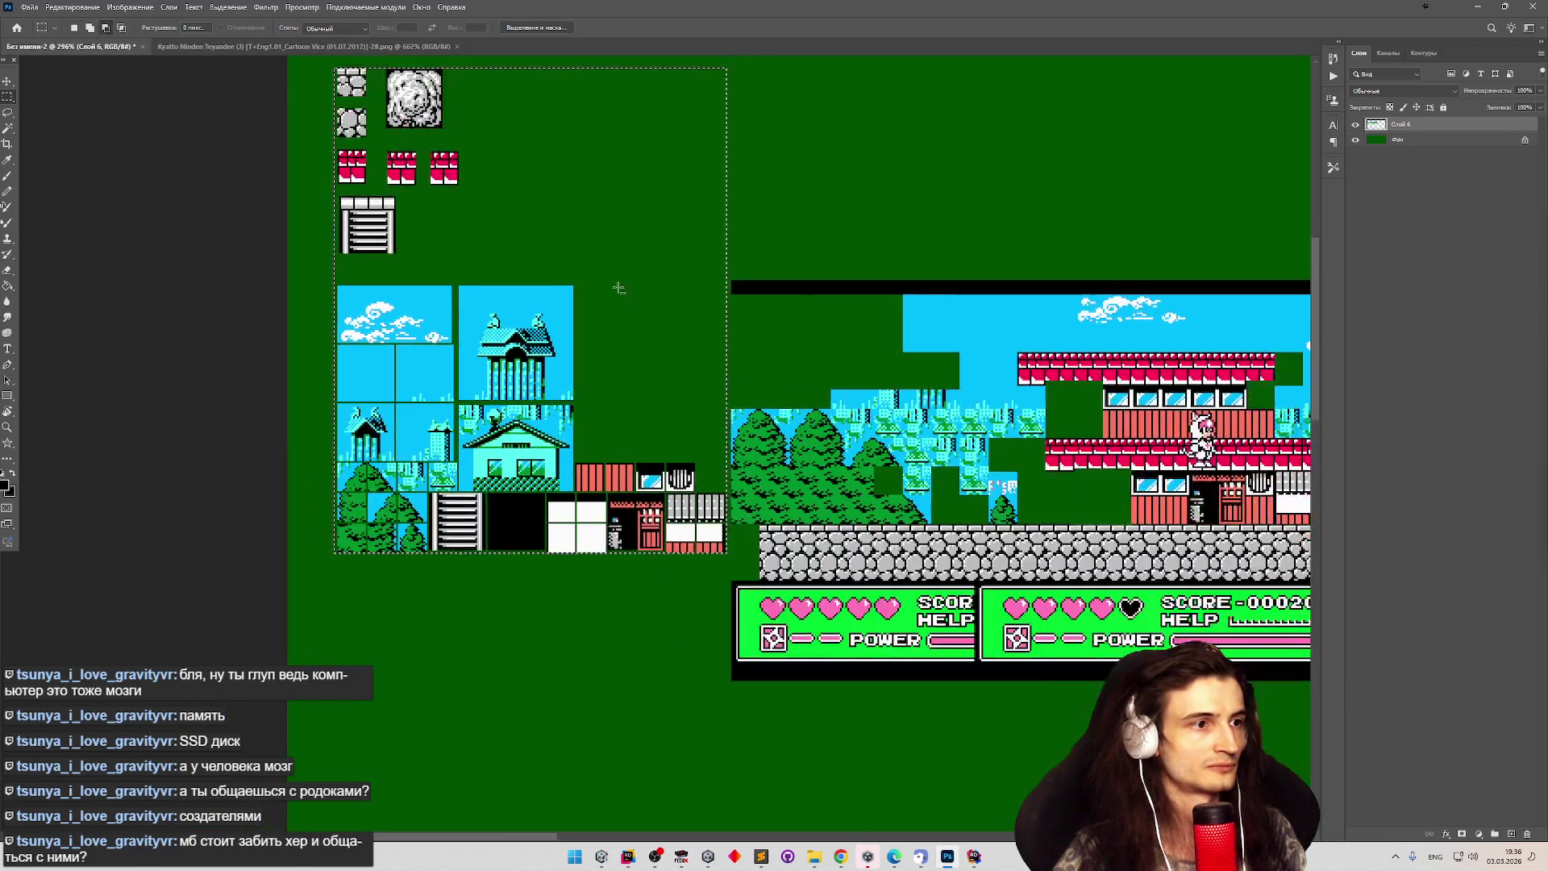
scroll(631, 293, up, 2)
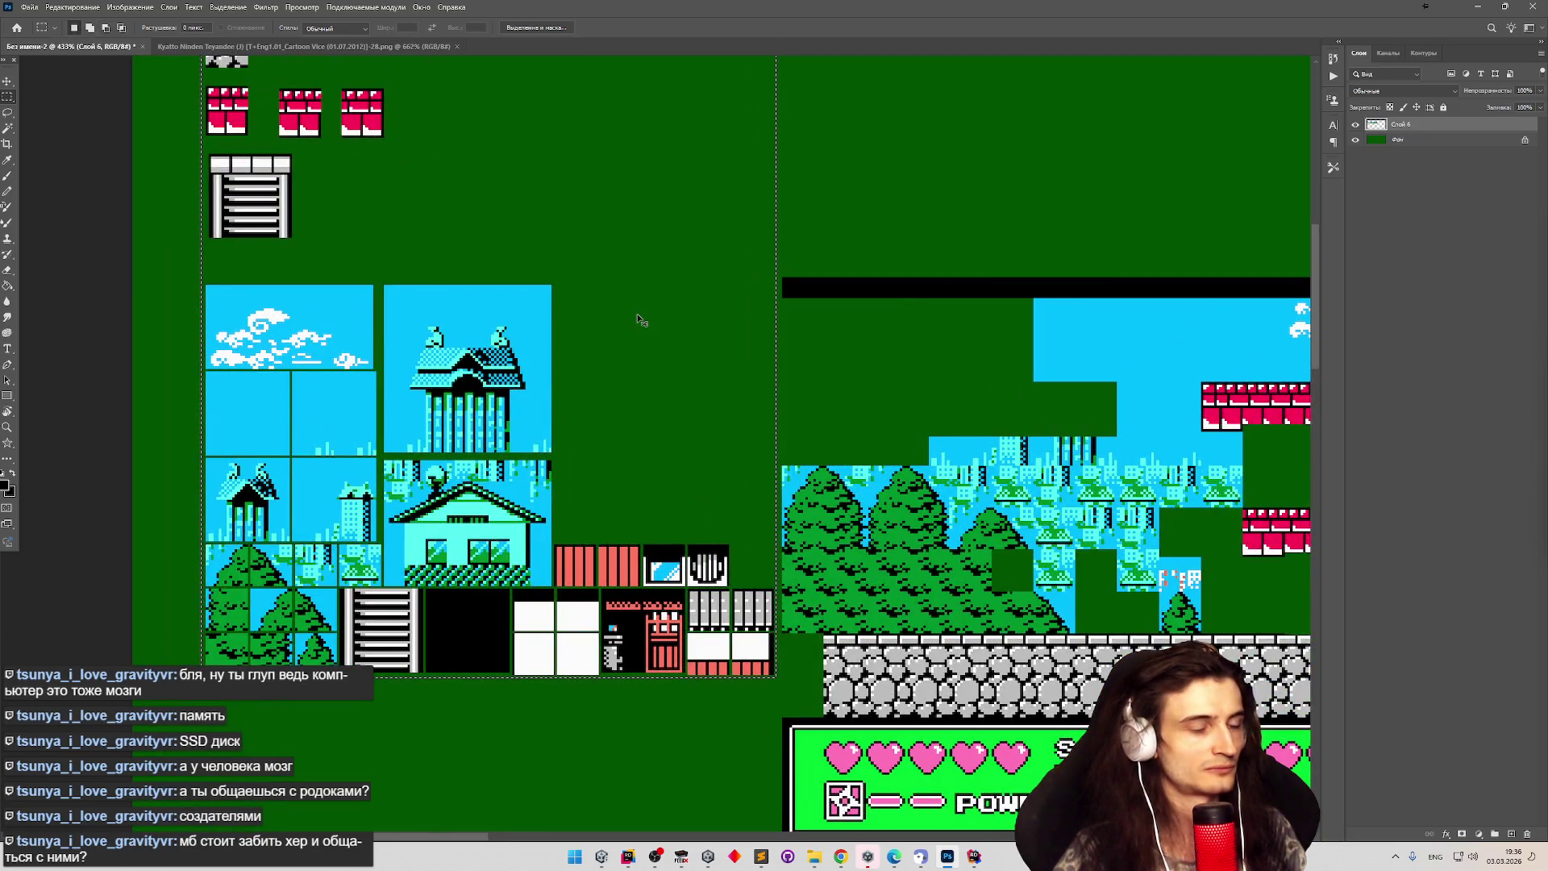
scroll(637, 310, down, 3)
scroll(637, 298, down, 2)
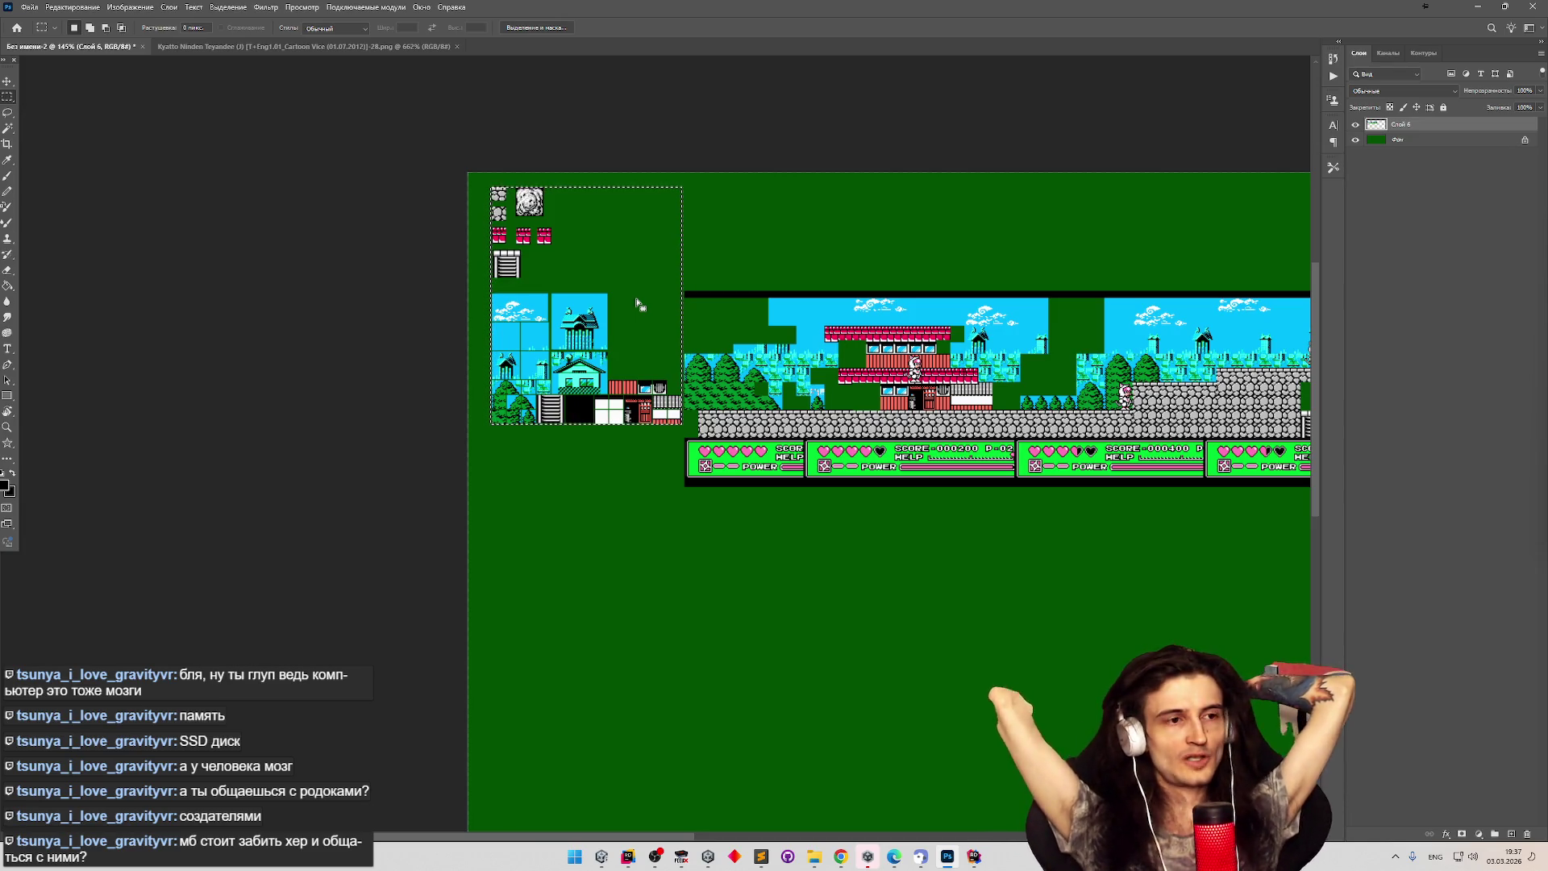
scroll(701, 138, down, 2)
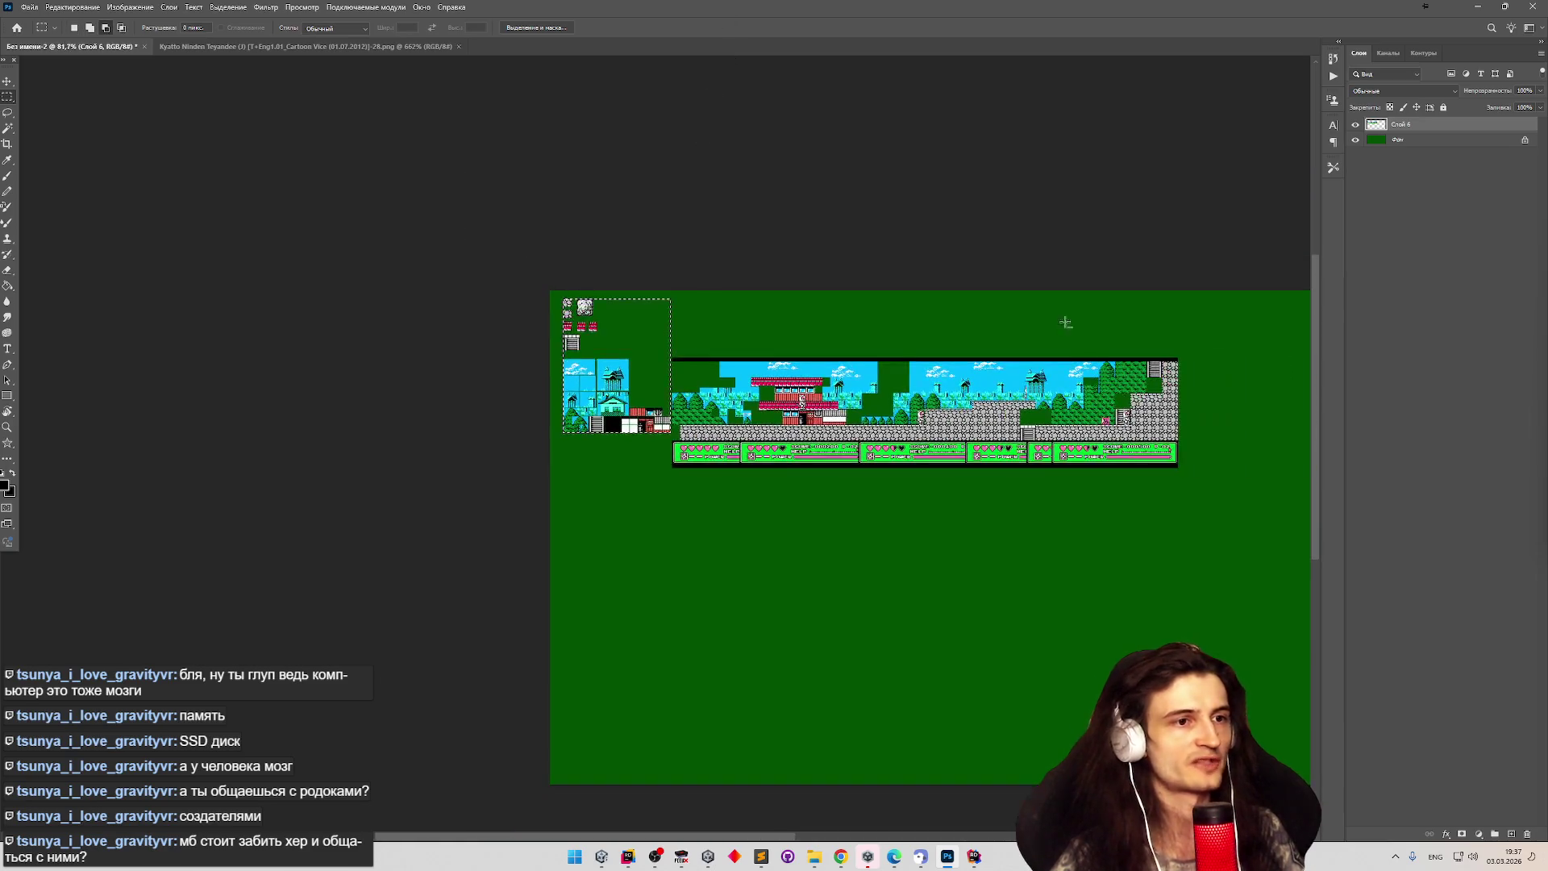
scroll(1112, 318, up, 1)
scroll(1093, 463, up, 2)
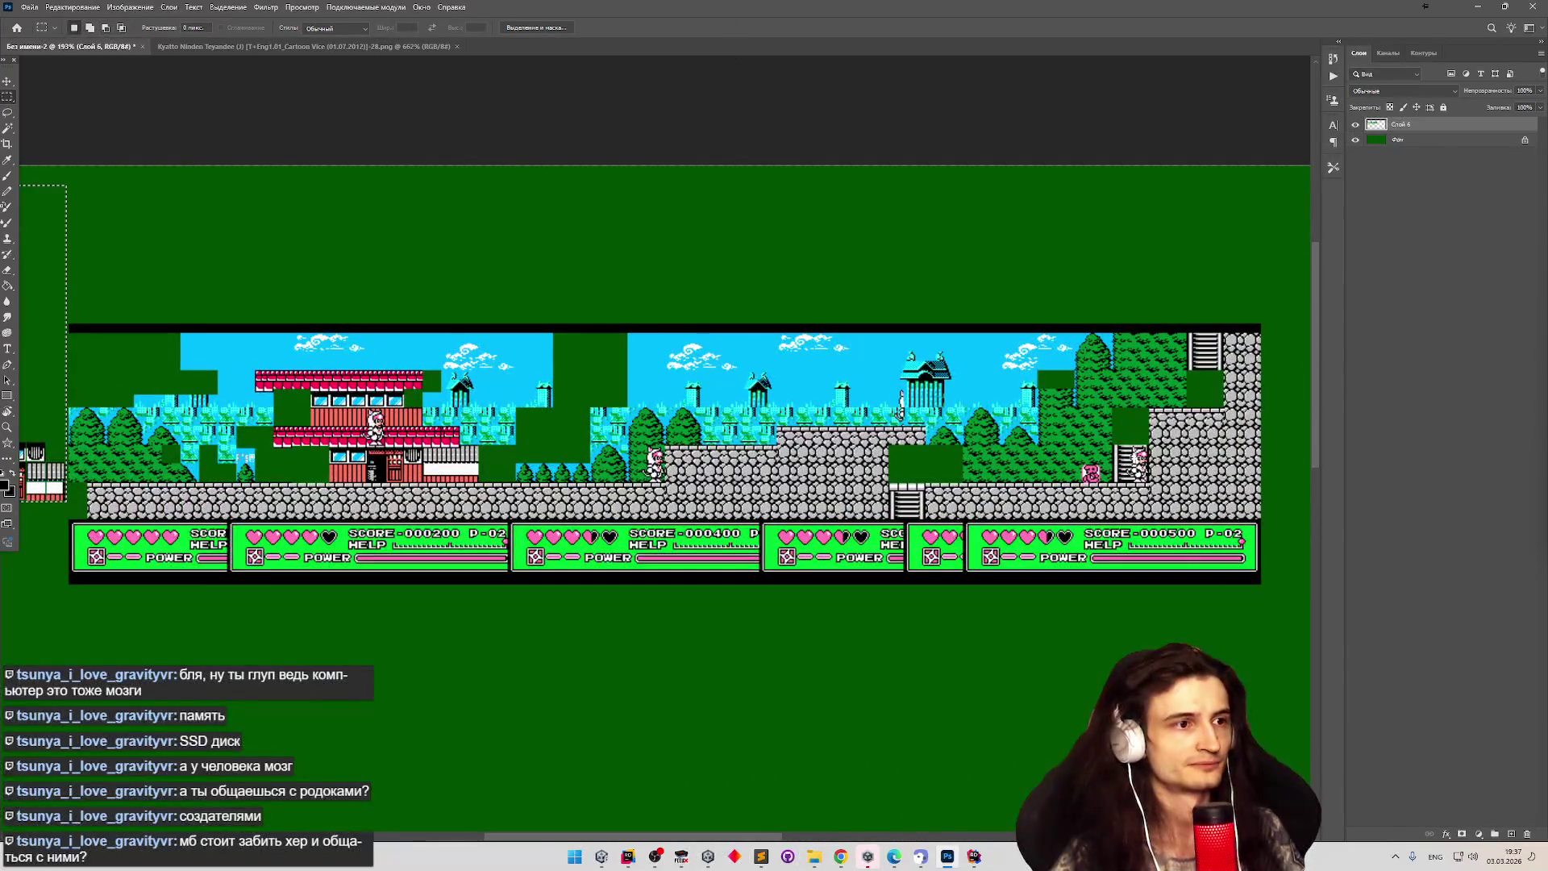
scroll(1093, 463, up, 1)
scroll(771, 352, up, 1)
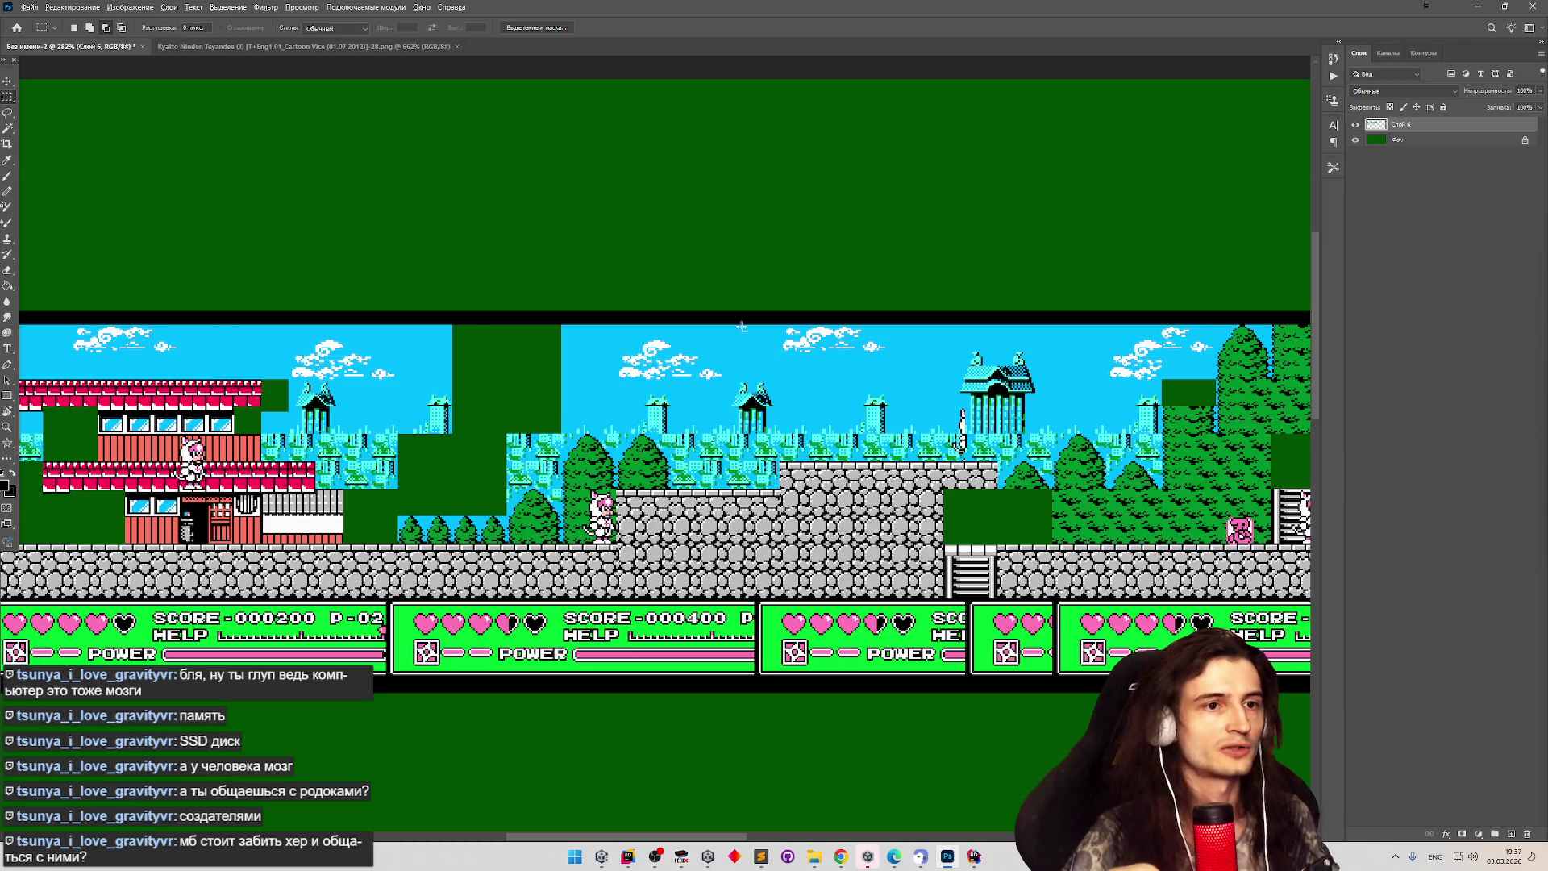
scroll(741, 327, down, 1)
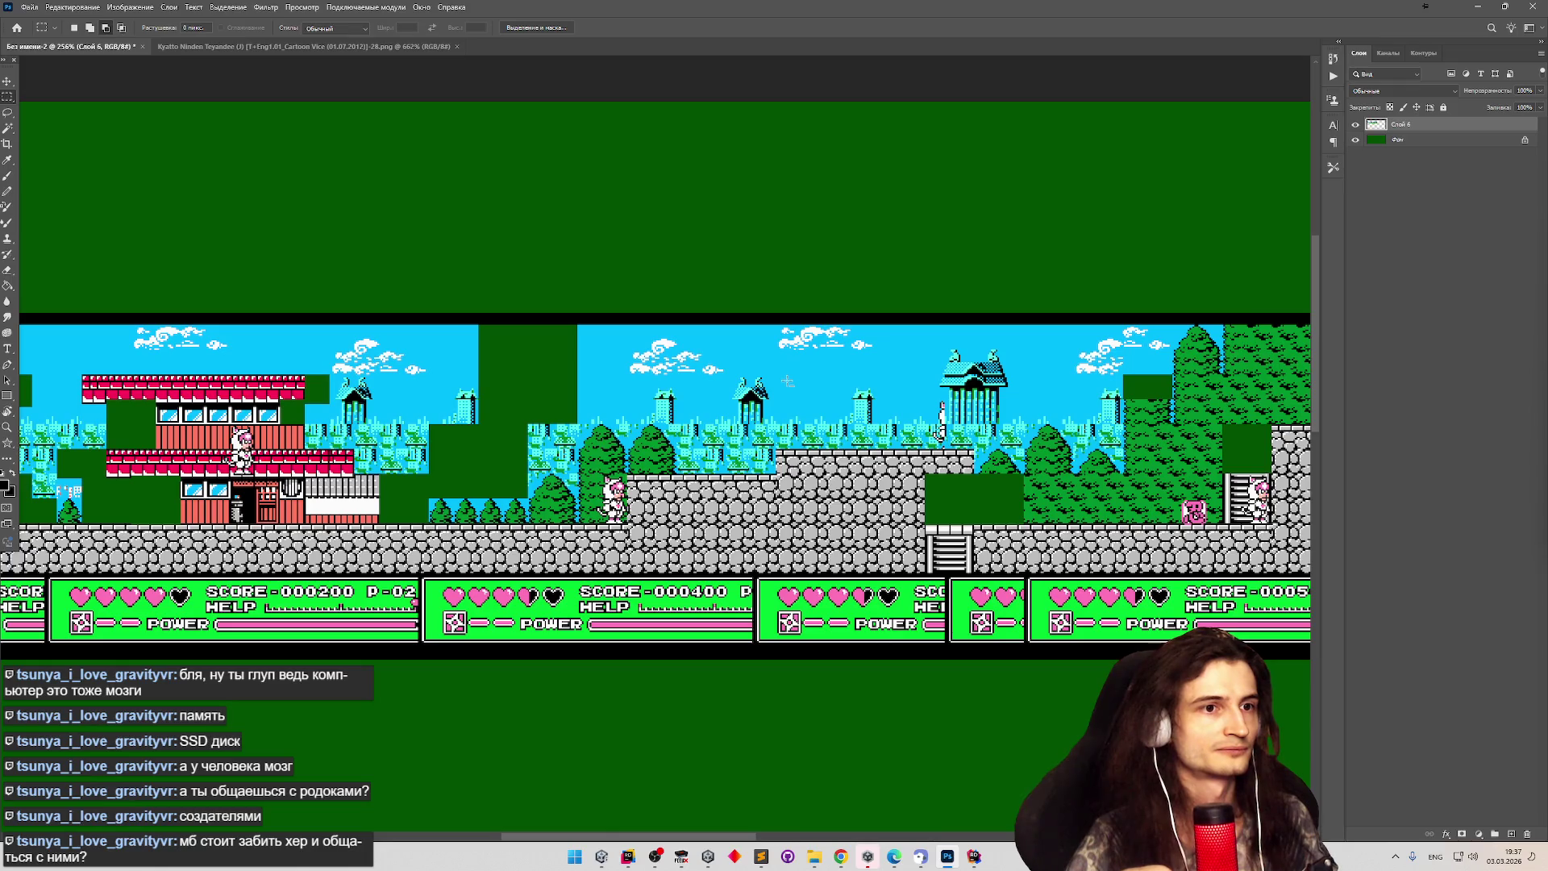
scroll(788, 380, down, 3)
scroll(787, 380, up, 2)
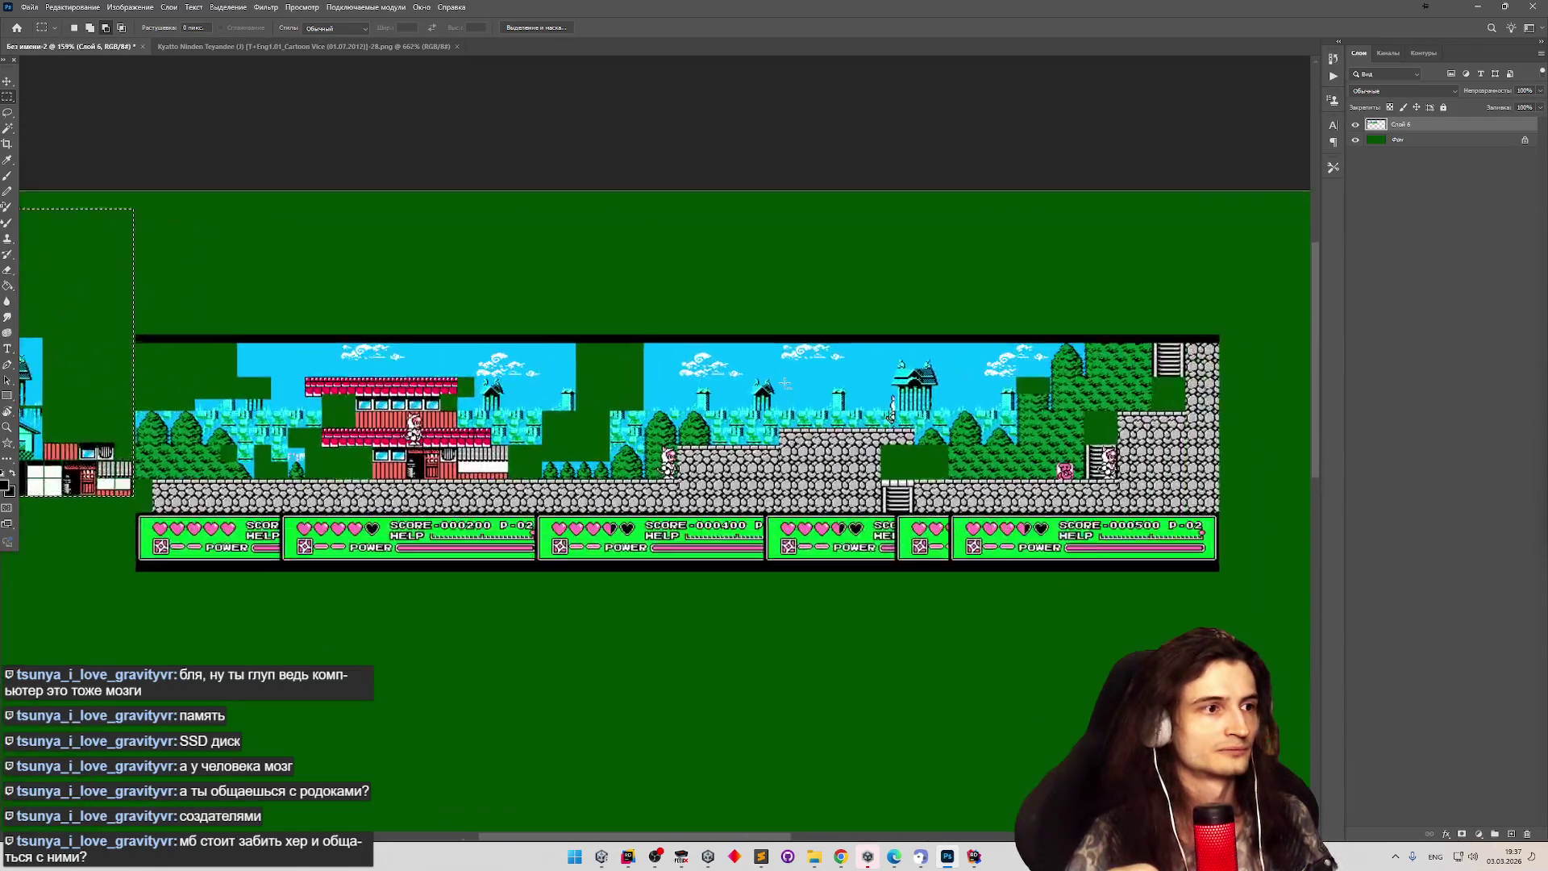
scroll(384, 328, down, 3)
scroll(155, 262, up, 3)
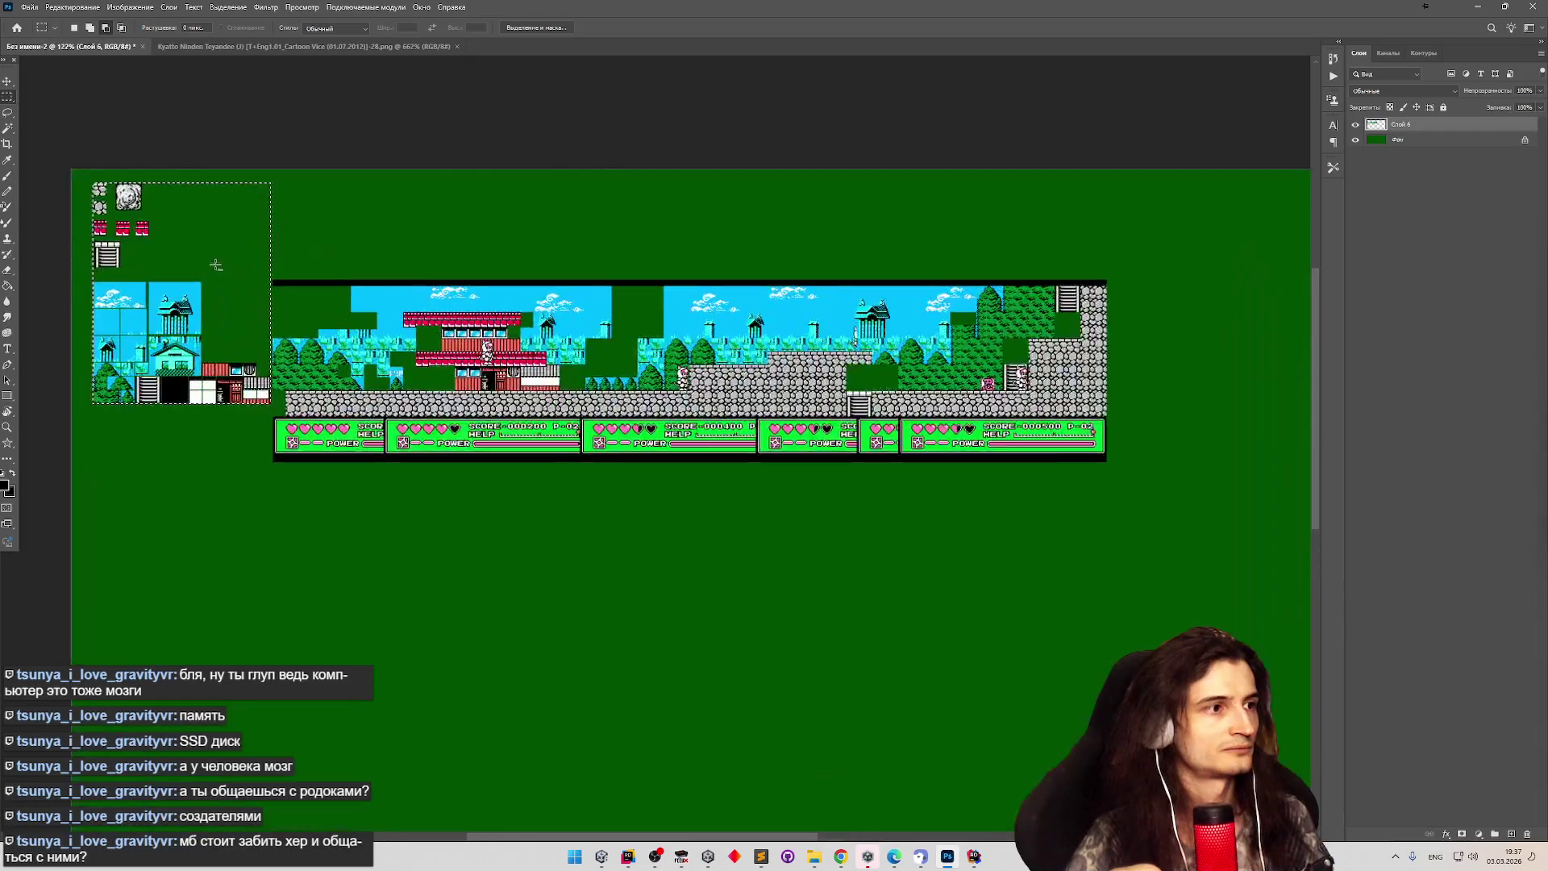
scroll(156, 261, down, 2)
scroll(156, 262, up, 5)
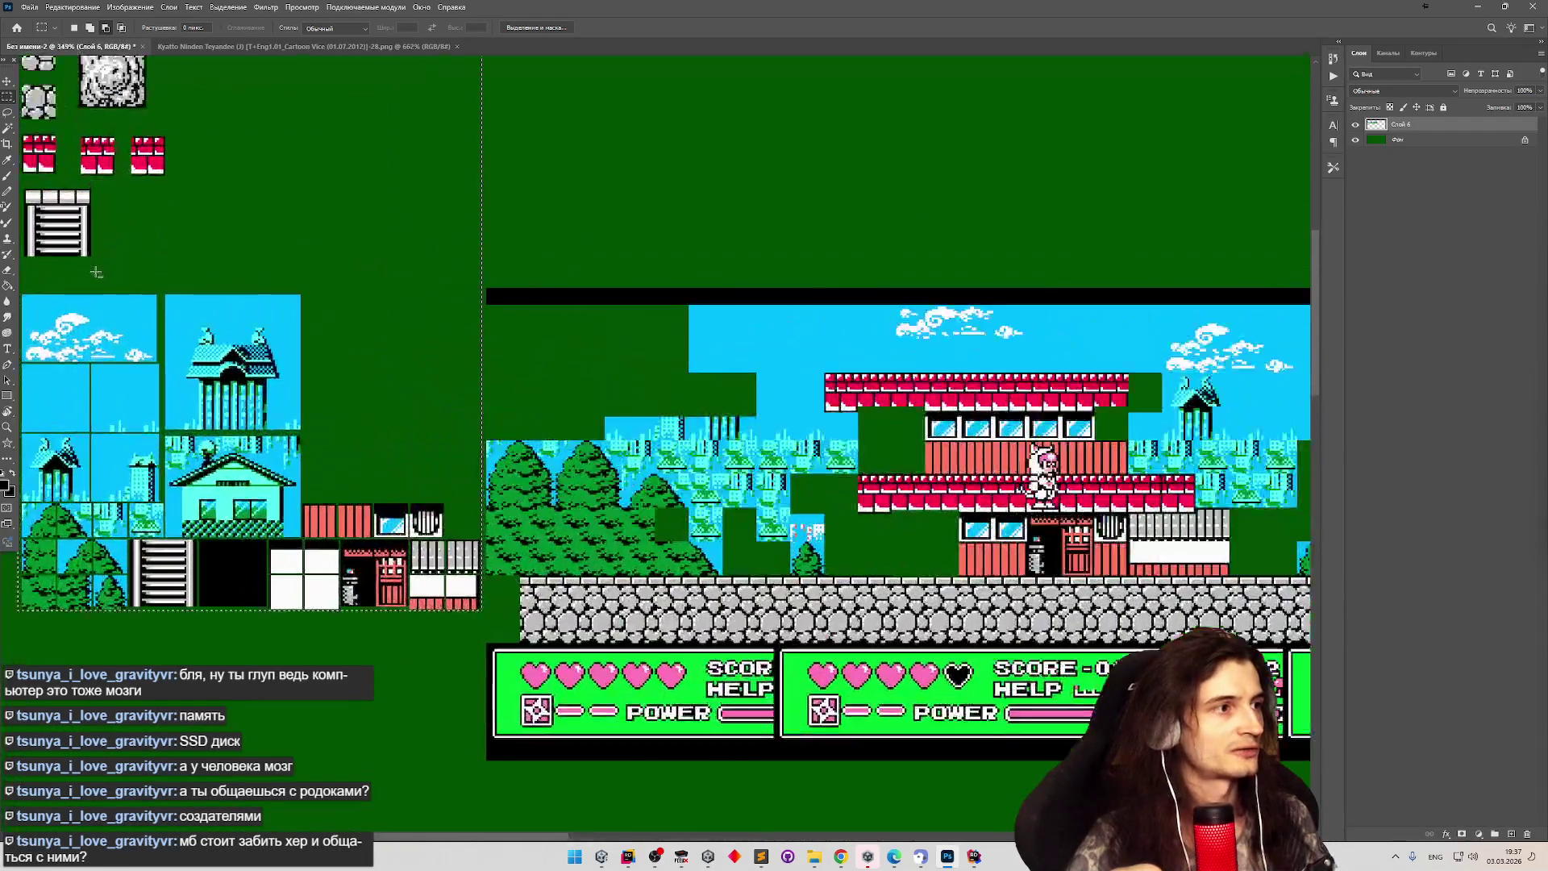
scroll(100, 265, down, 3)
scroll(108, 302, up, 3)
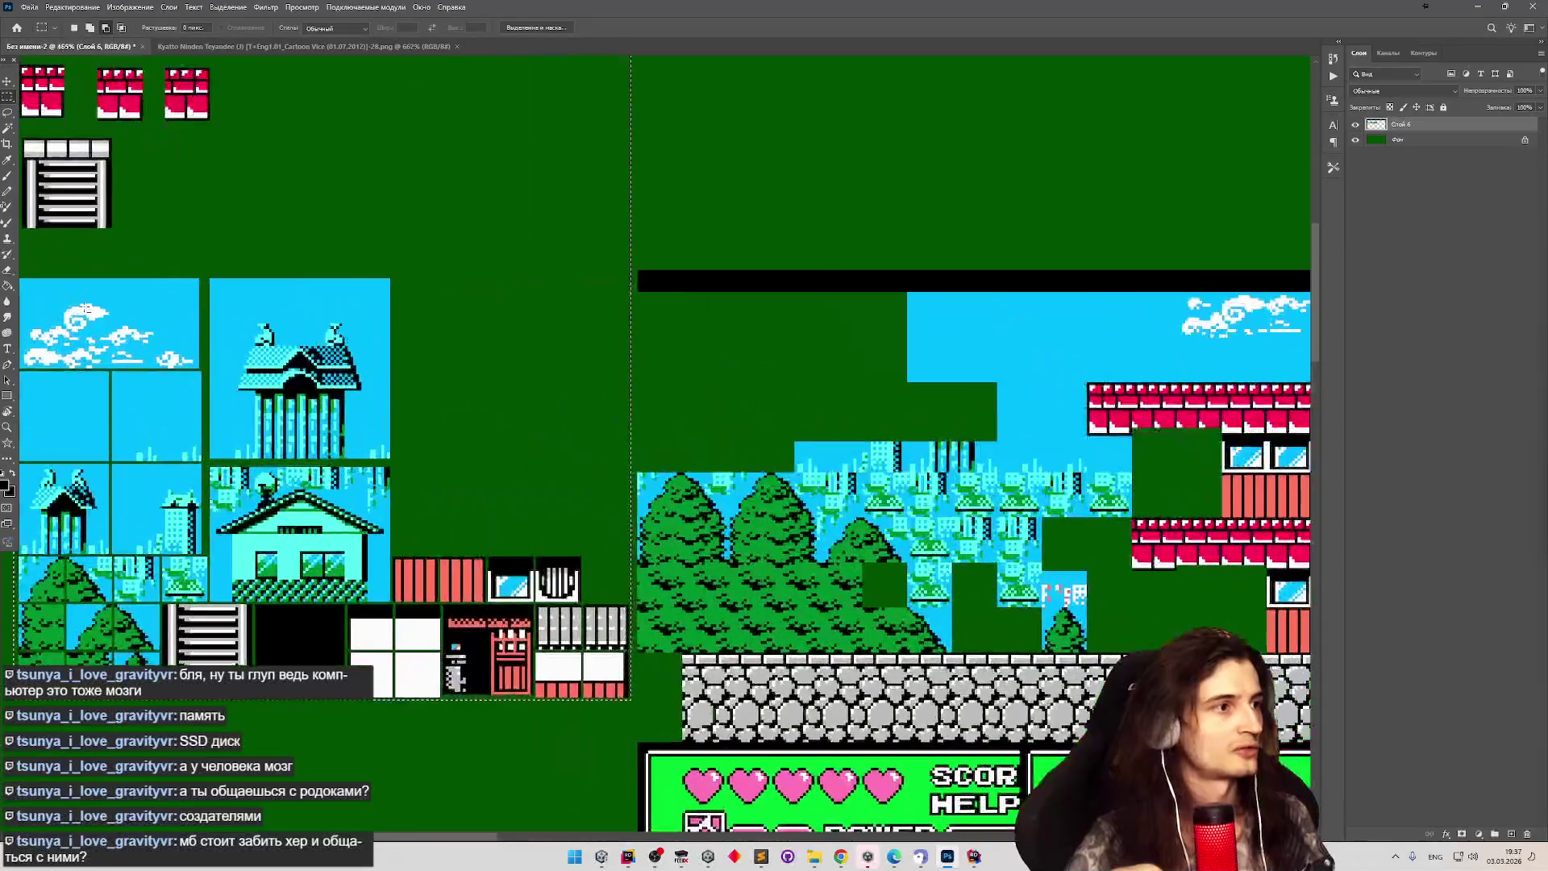
scroll(107, 303, down, 3)
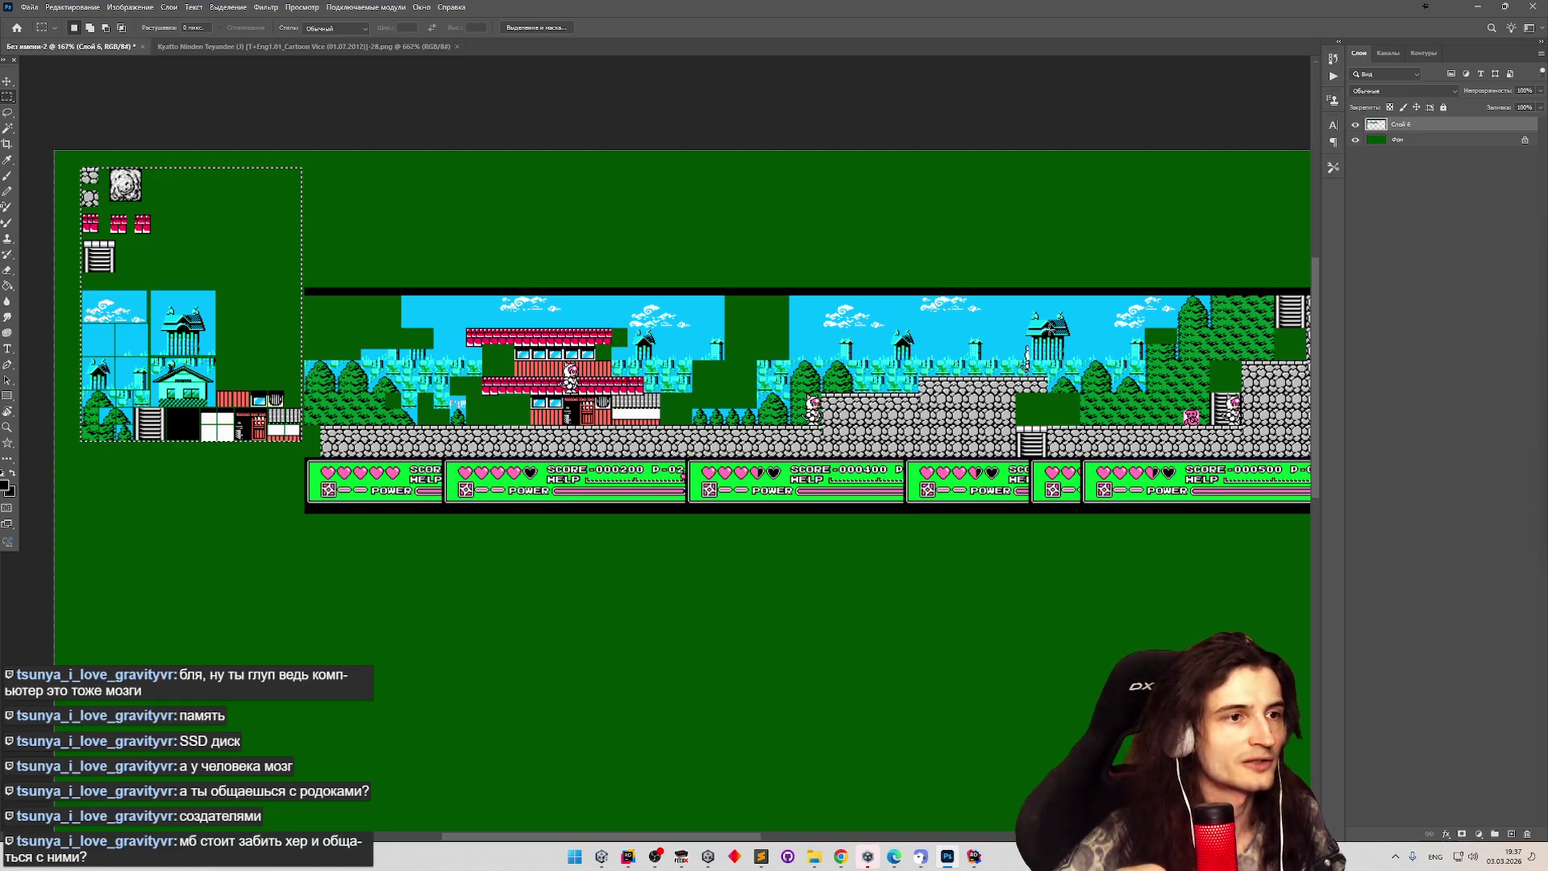
scroll(687, 324, up, 2)
scroll(687, 323, down, 3)
scroll(687, 323, up, 2)
scroll(688, 323, up, 2)
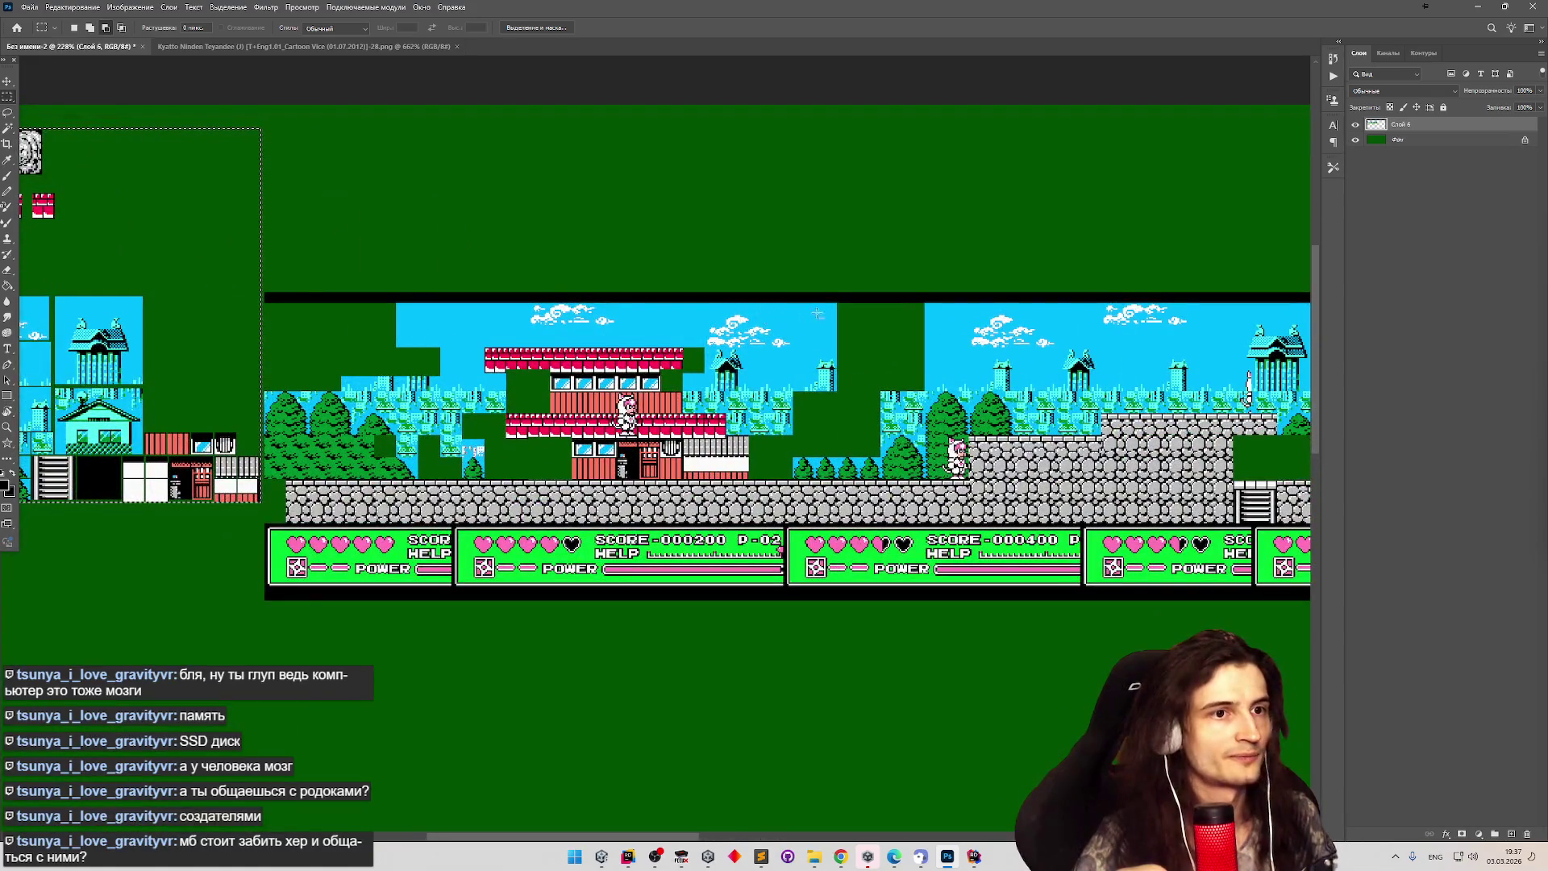
scroll(819, 313, down, 3)
scroll(151, 294, up, 4)
scroll(150, 293, up, 5)
scroll(227, 229, up, 1)
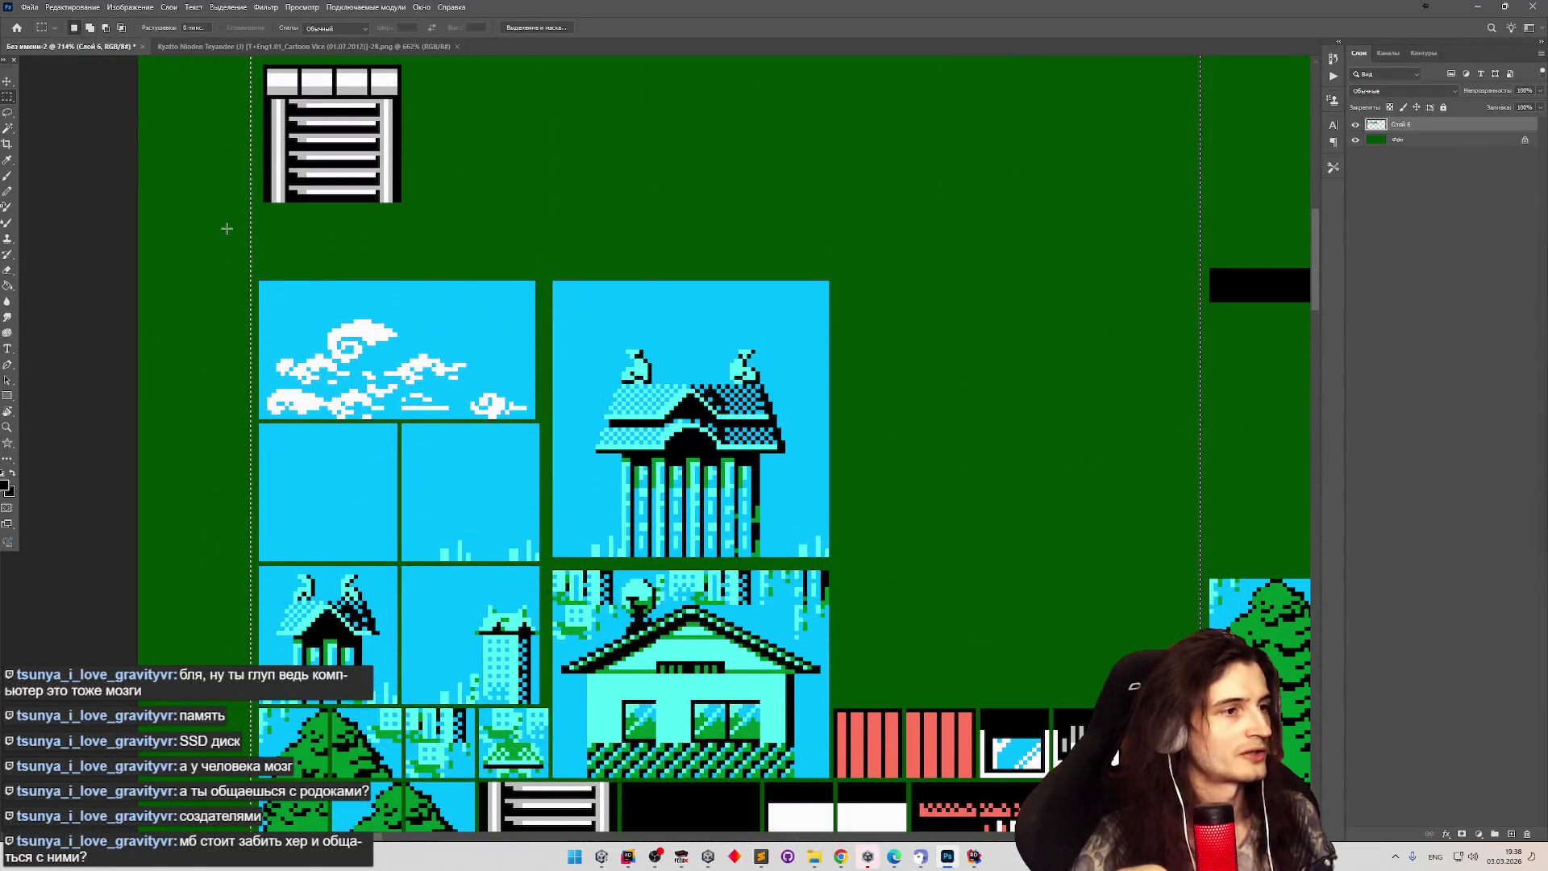
Deselect the tile sheet and marquee a 32×16 px piece from the cloud tile's top-left corner.
click(254, 287)
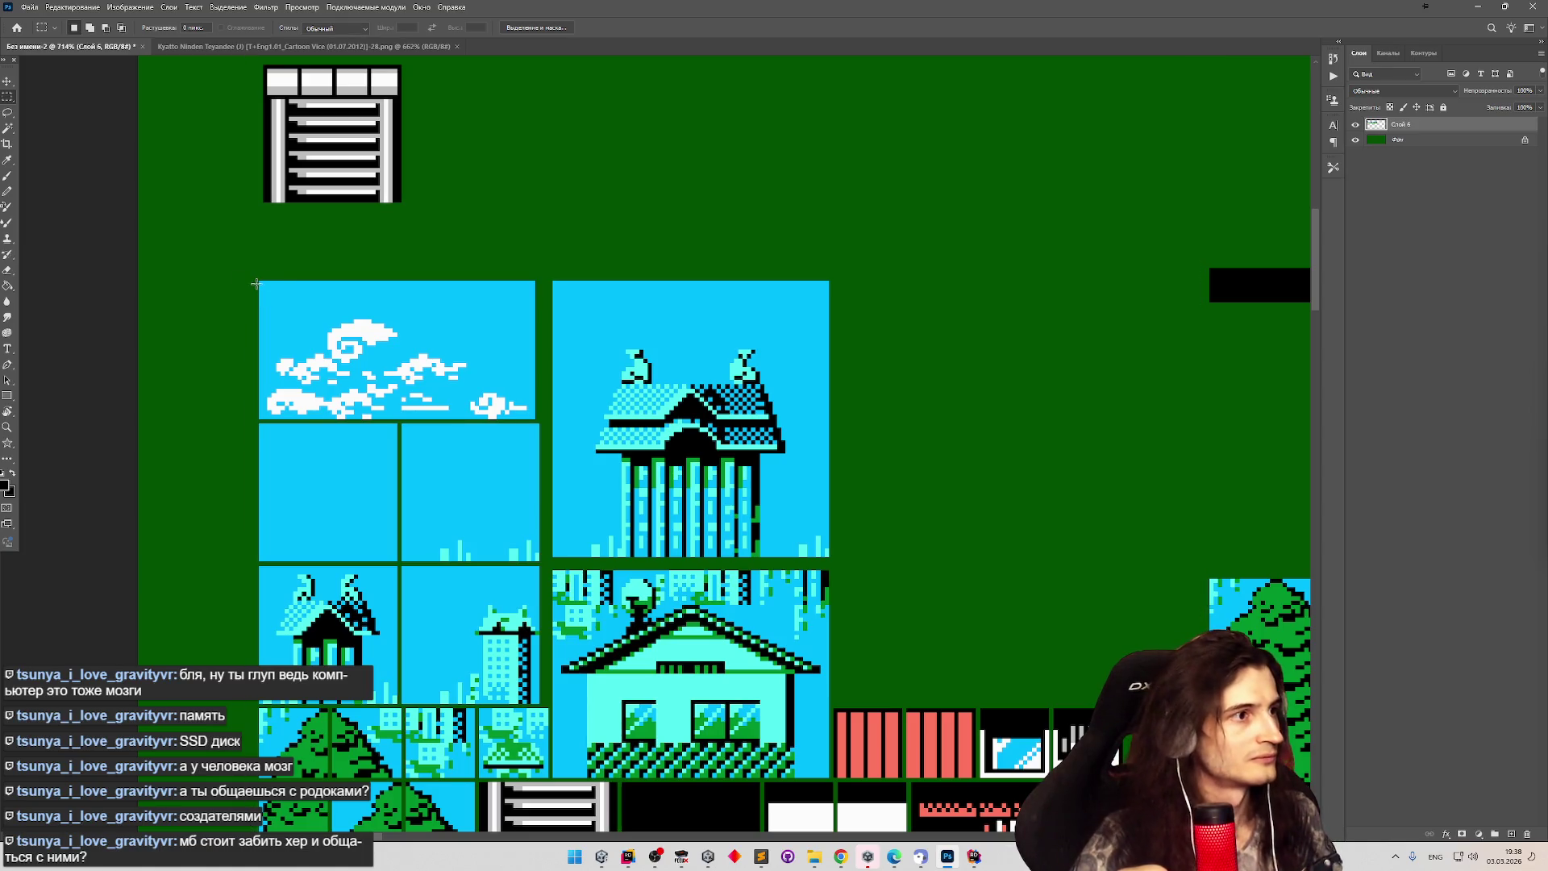
drag(259, 281, 396, 349)
key(v)
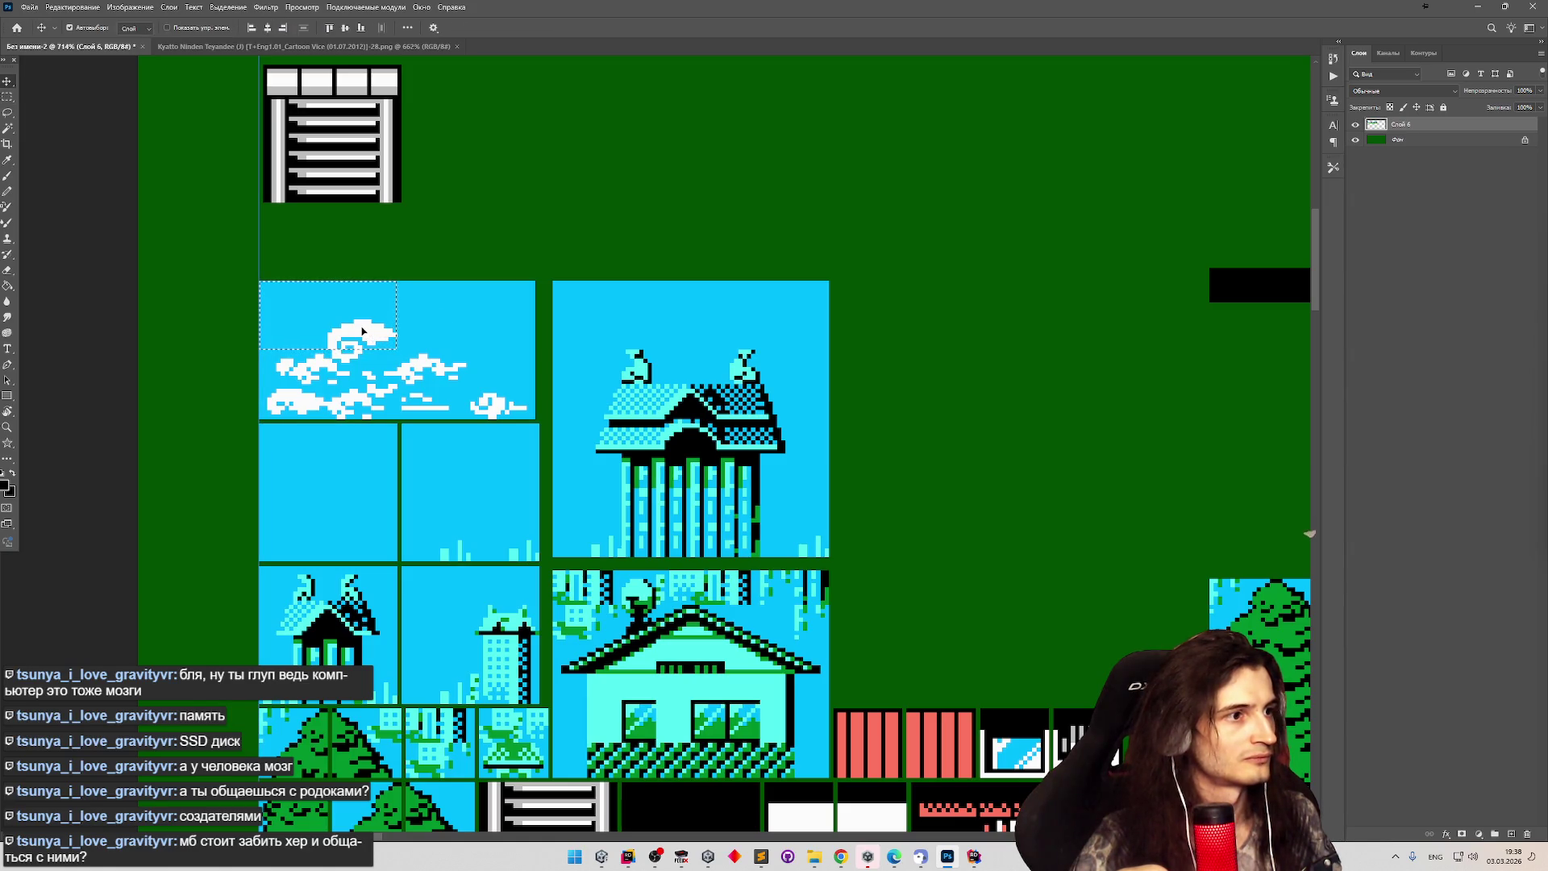
scroll(372, 301, down, 10)
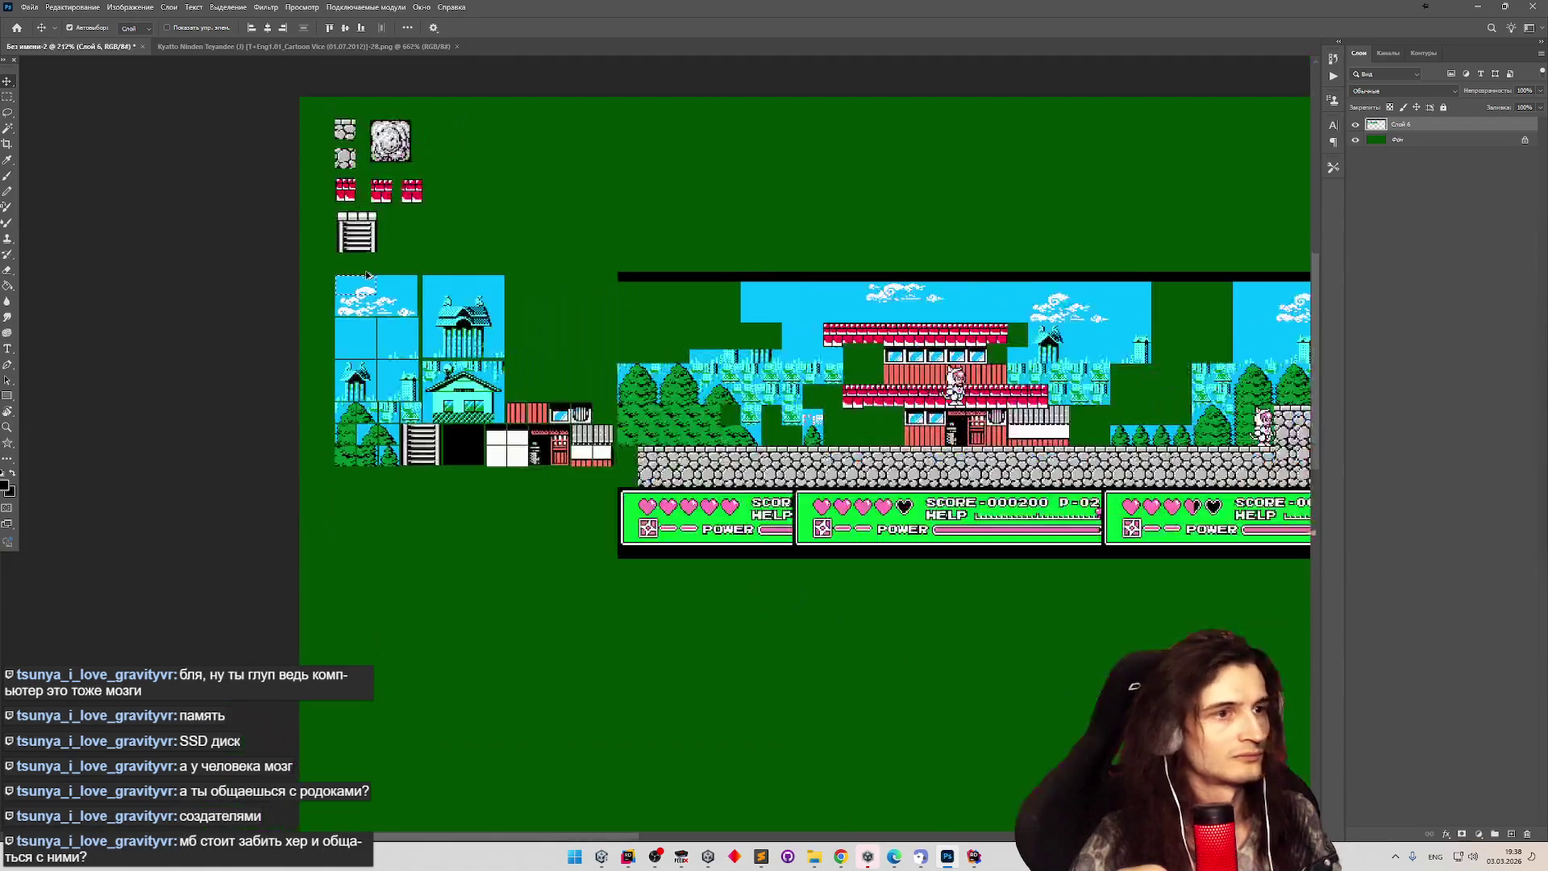
scroll(970, 303, up, 10)
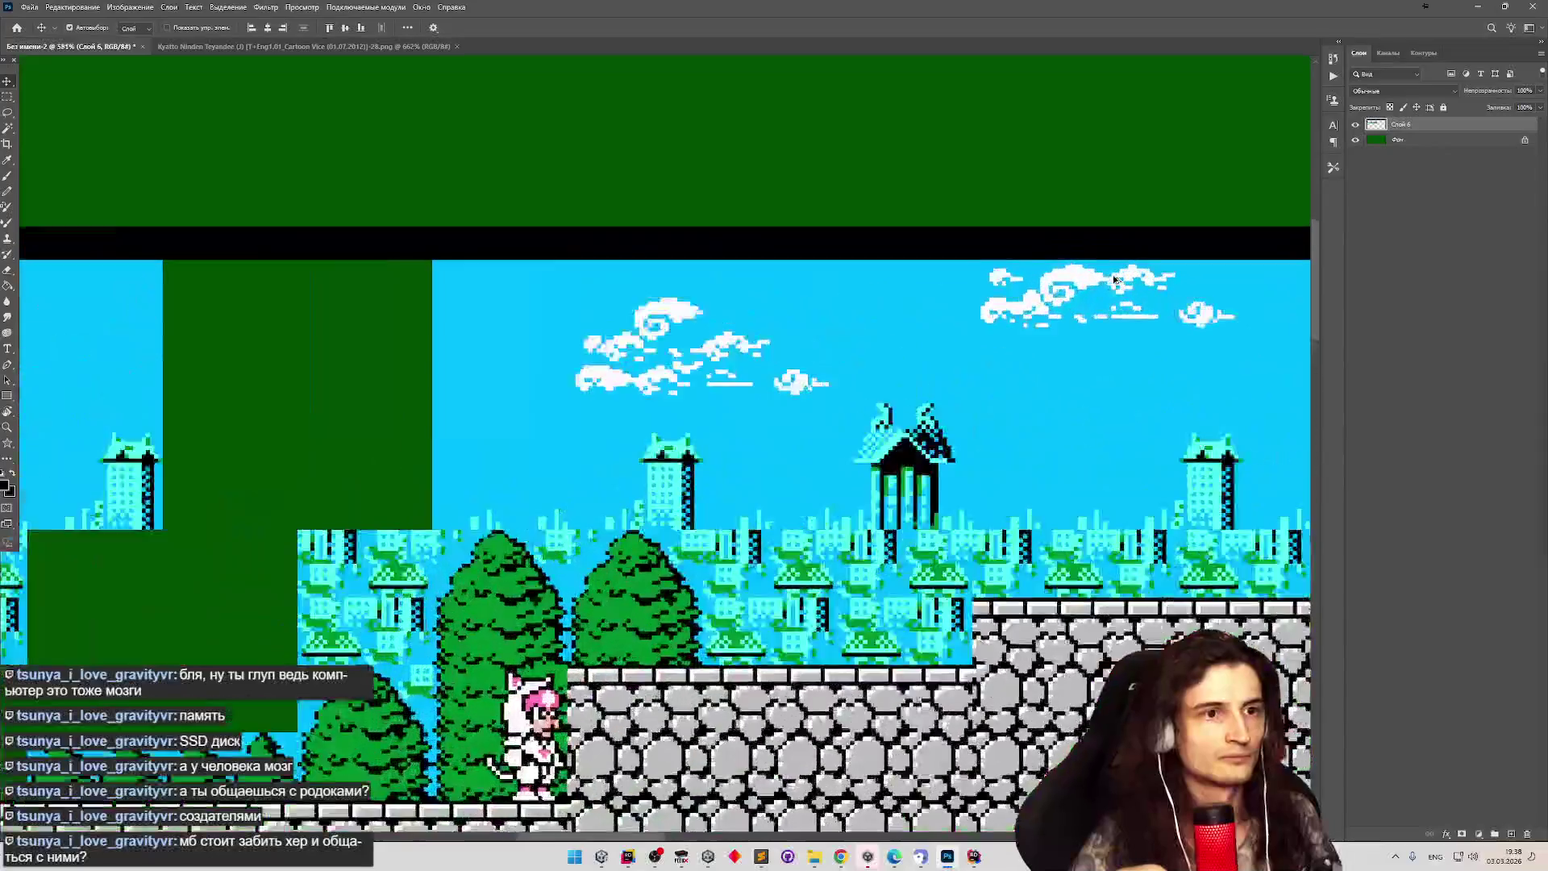
scroll(1113, 279, down, 6)
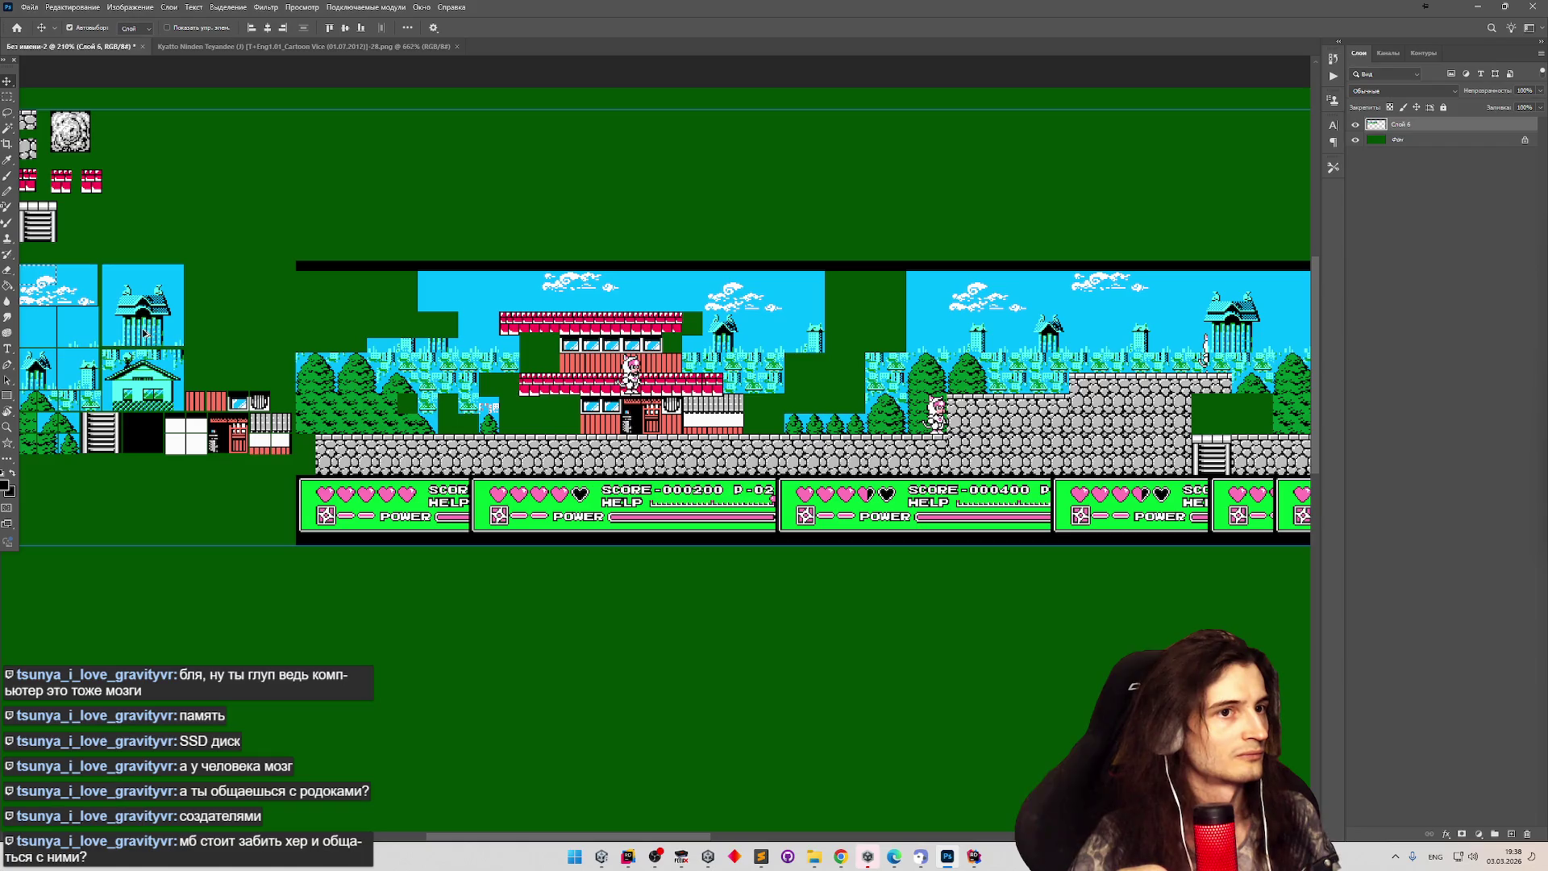
scroll(150, 326, down, 2)
scroll(57, 304, up, 5)
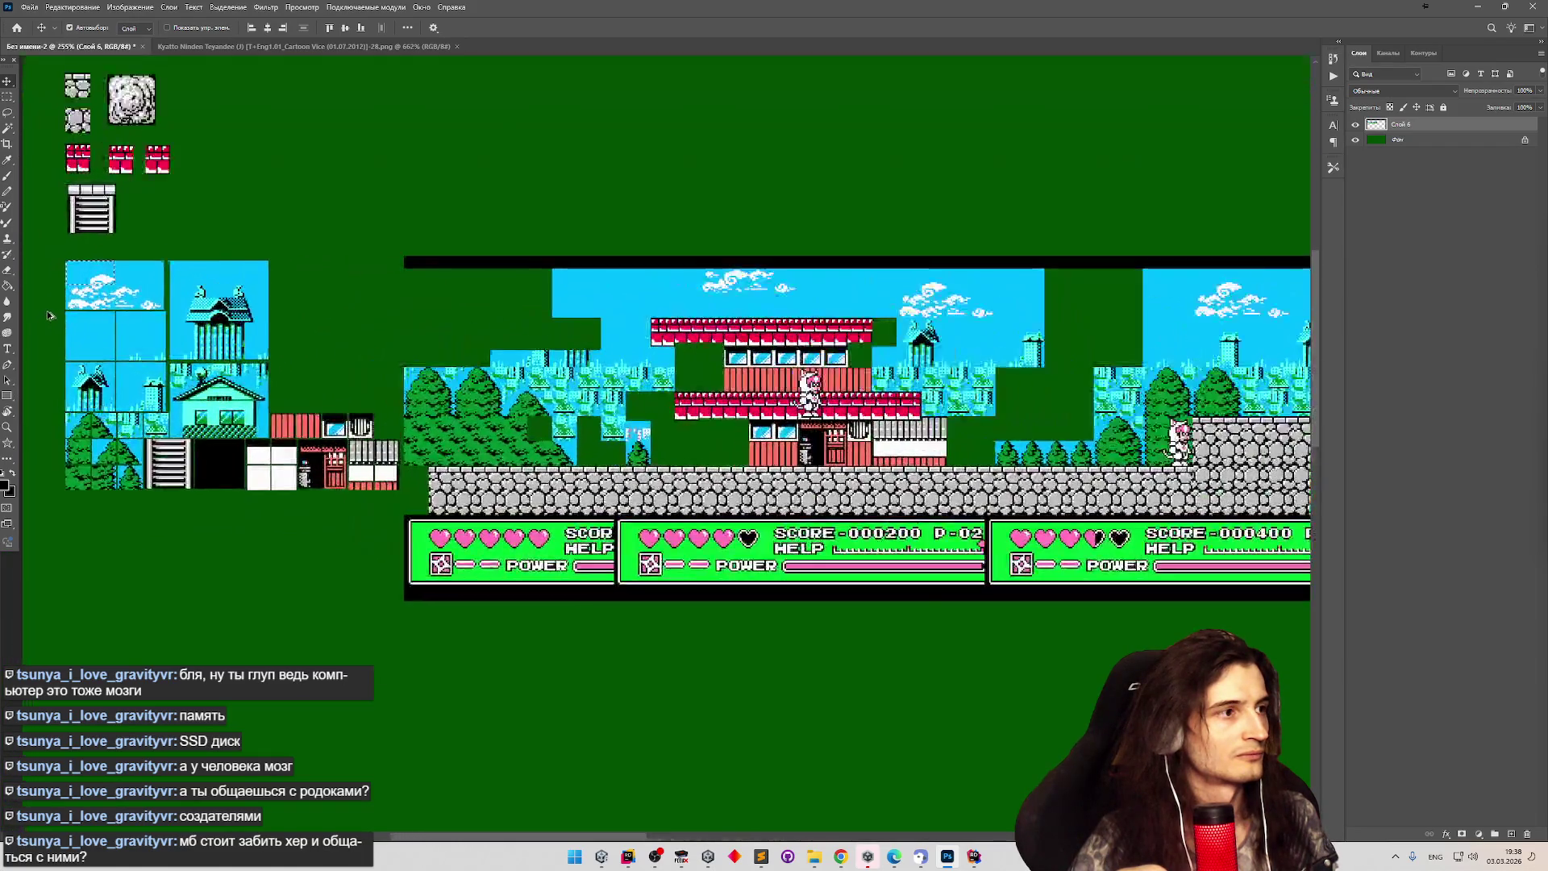
scroll(64, 288, down, 5)
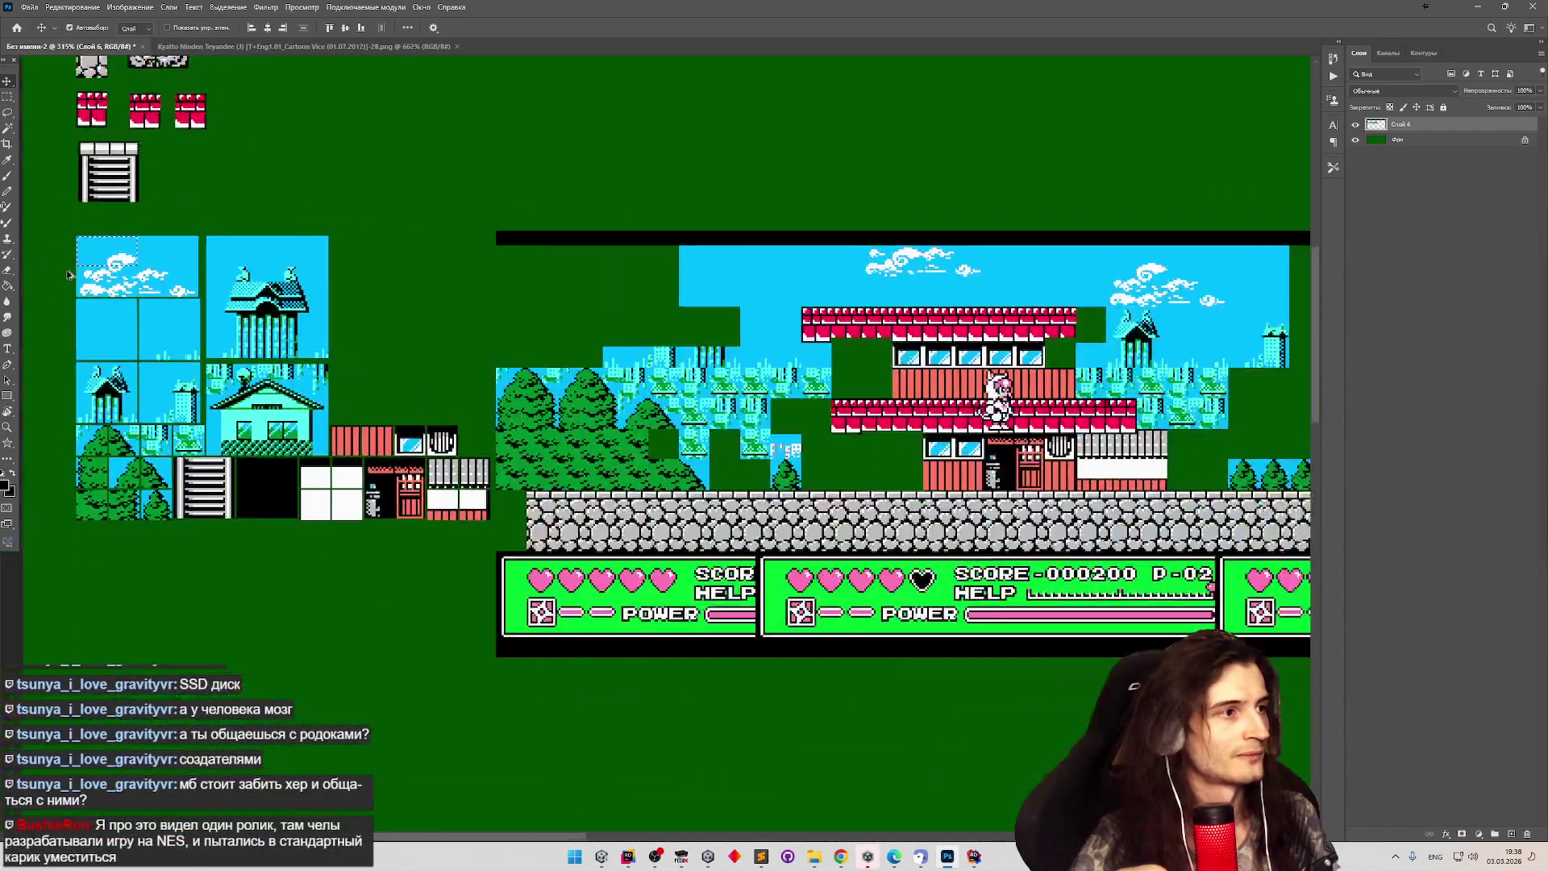
scroll(943, 310, down, 2)
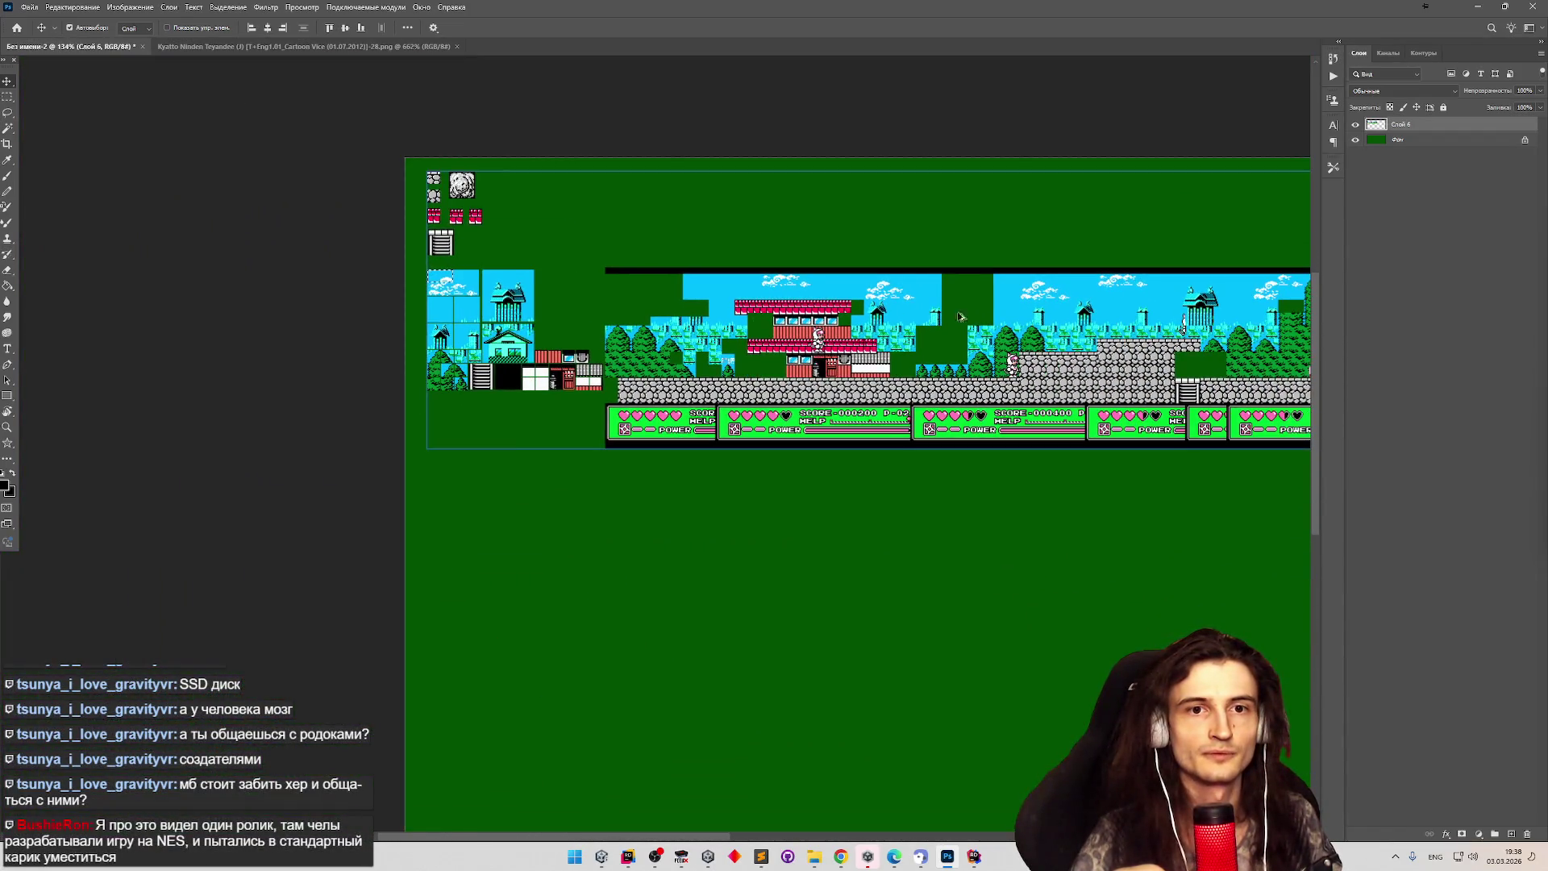
scroll(1013, 310, up, 1)
scroll(851, 307, down, 1)
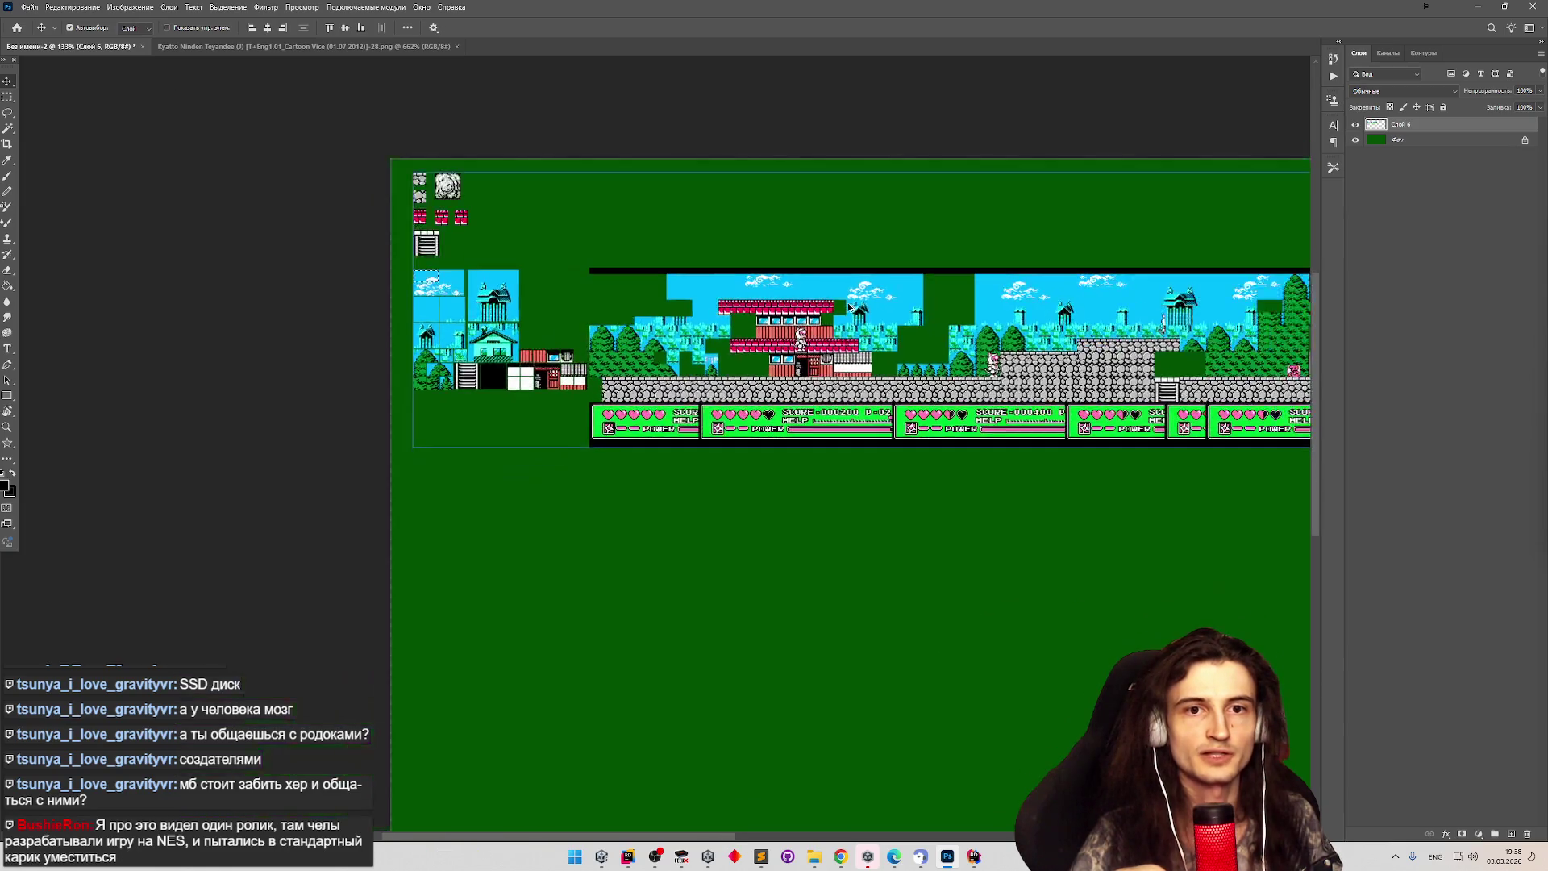
scroll(1084, 280, up, 2)
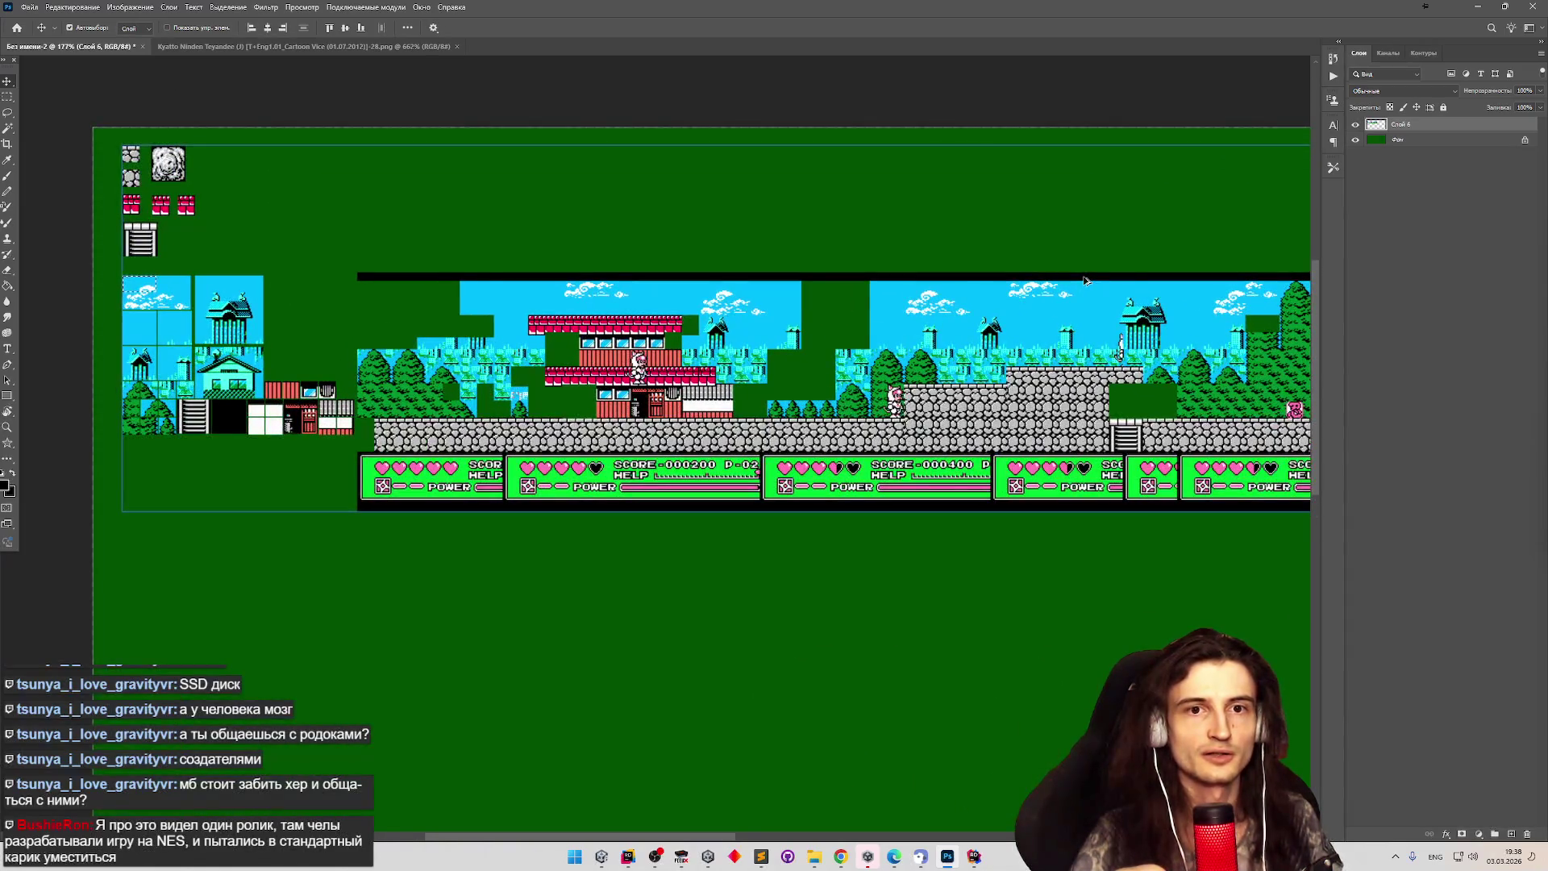
scroll(1084, 280, up, 4)
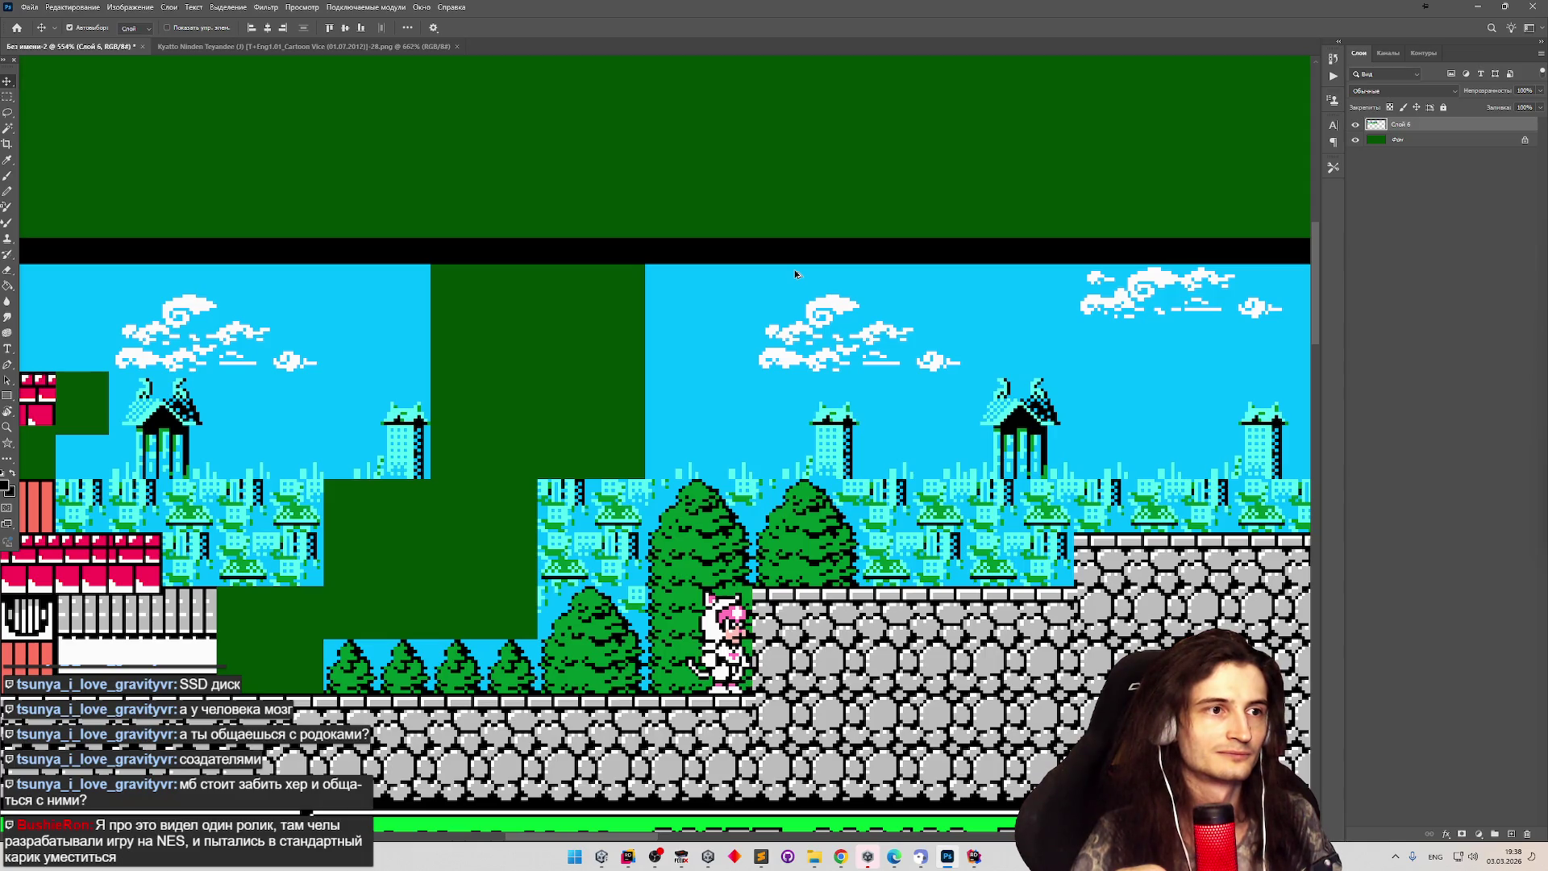
Draw a small rectangular marquee around the top swirl cloud in the sky tile.
key(m)
drag(1128, 267, 1181, 317)
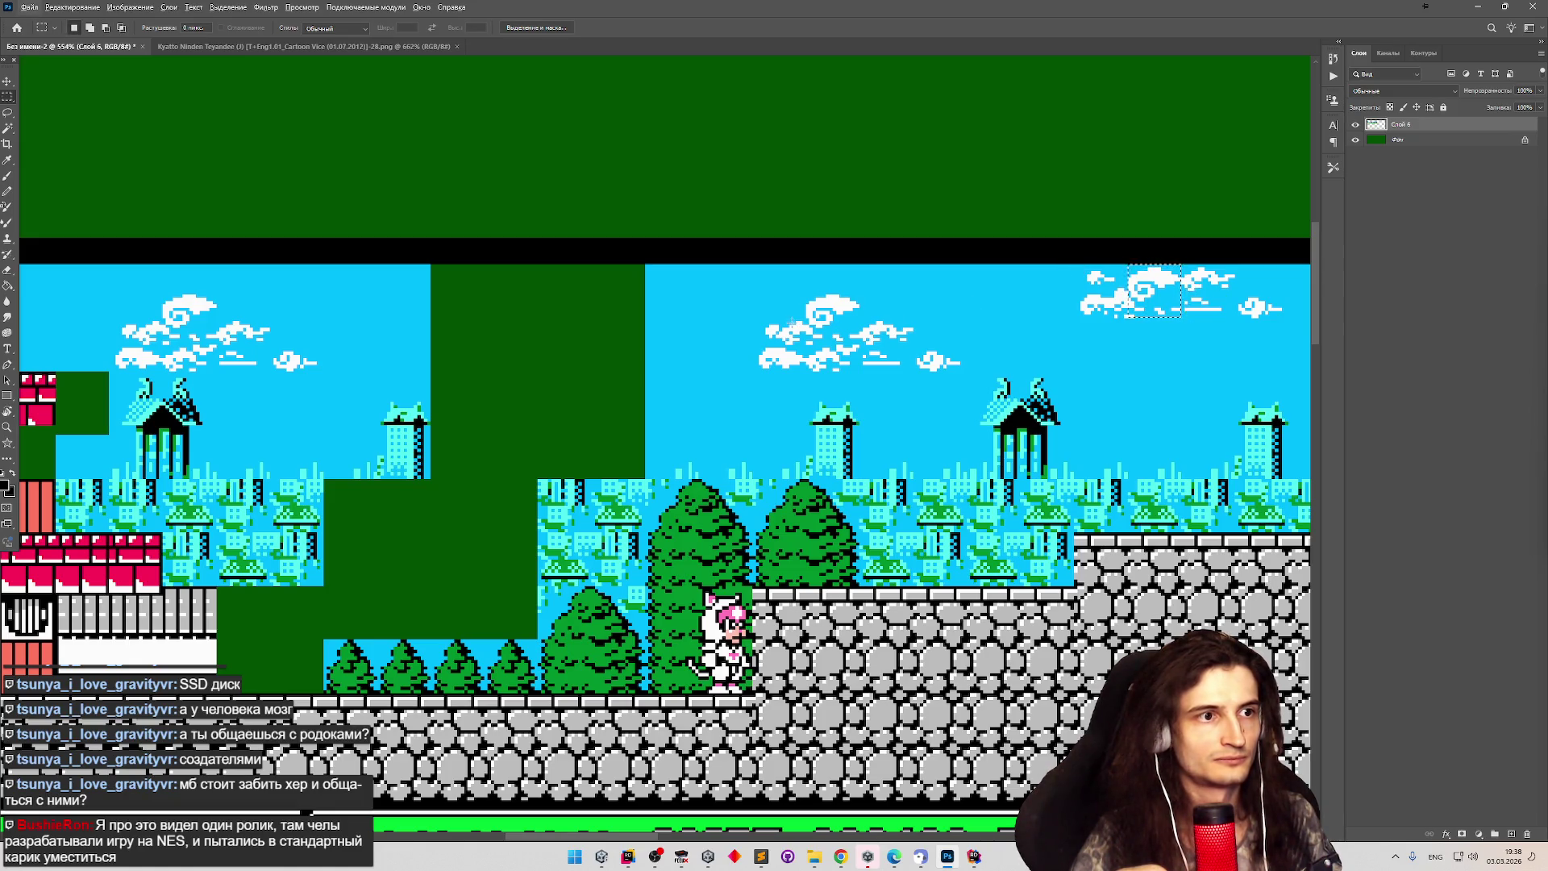
scroll(863, 290, down, 5)
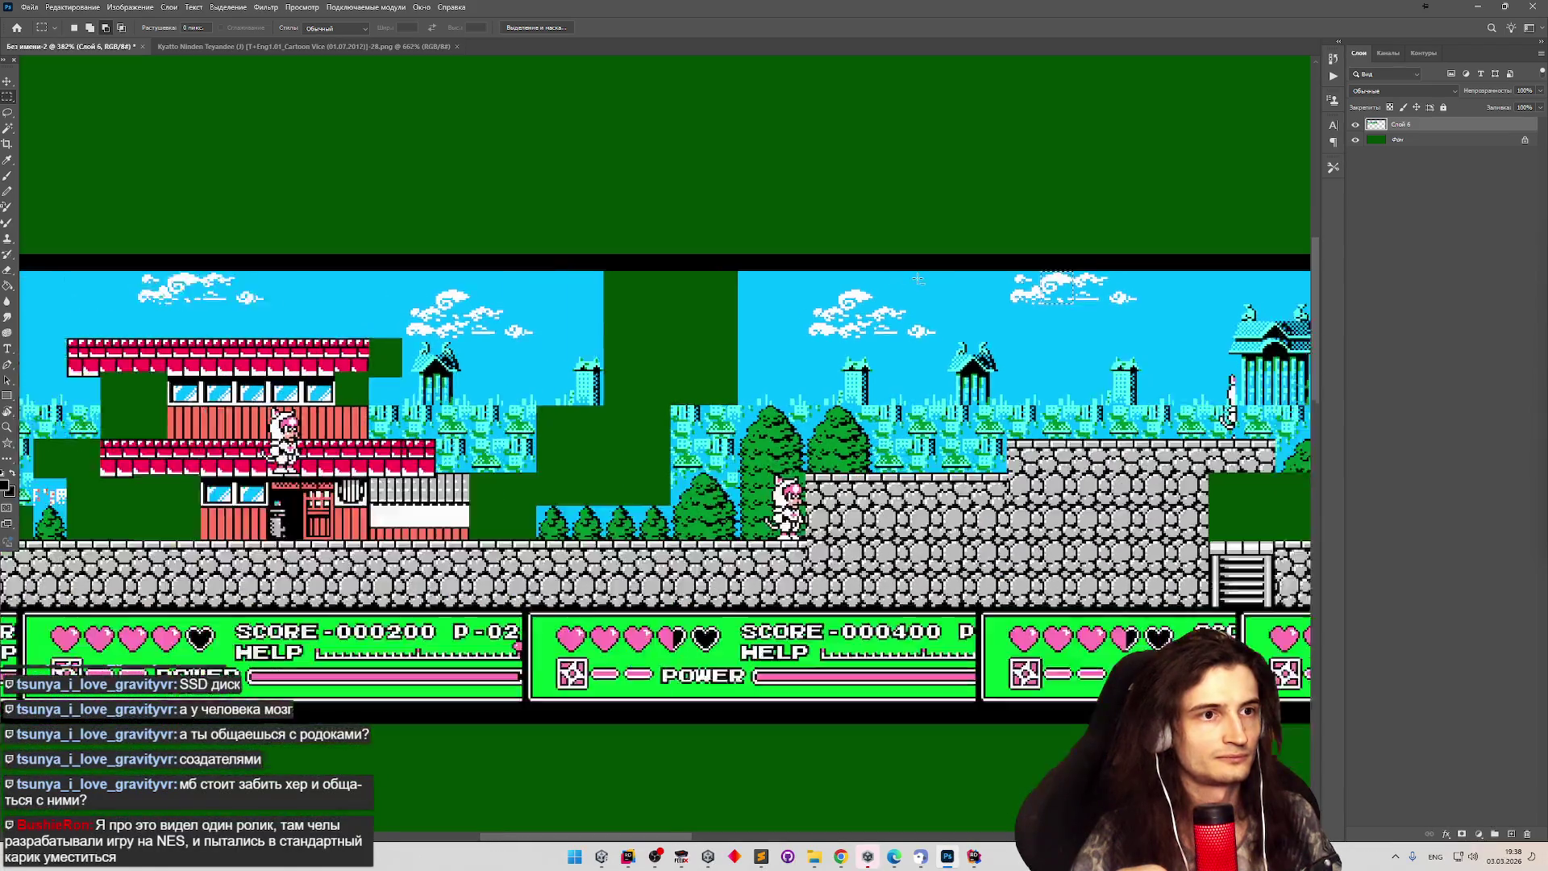
scroll(517, 275, up, 5)
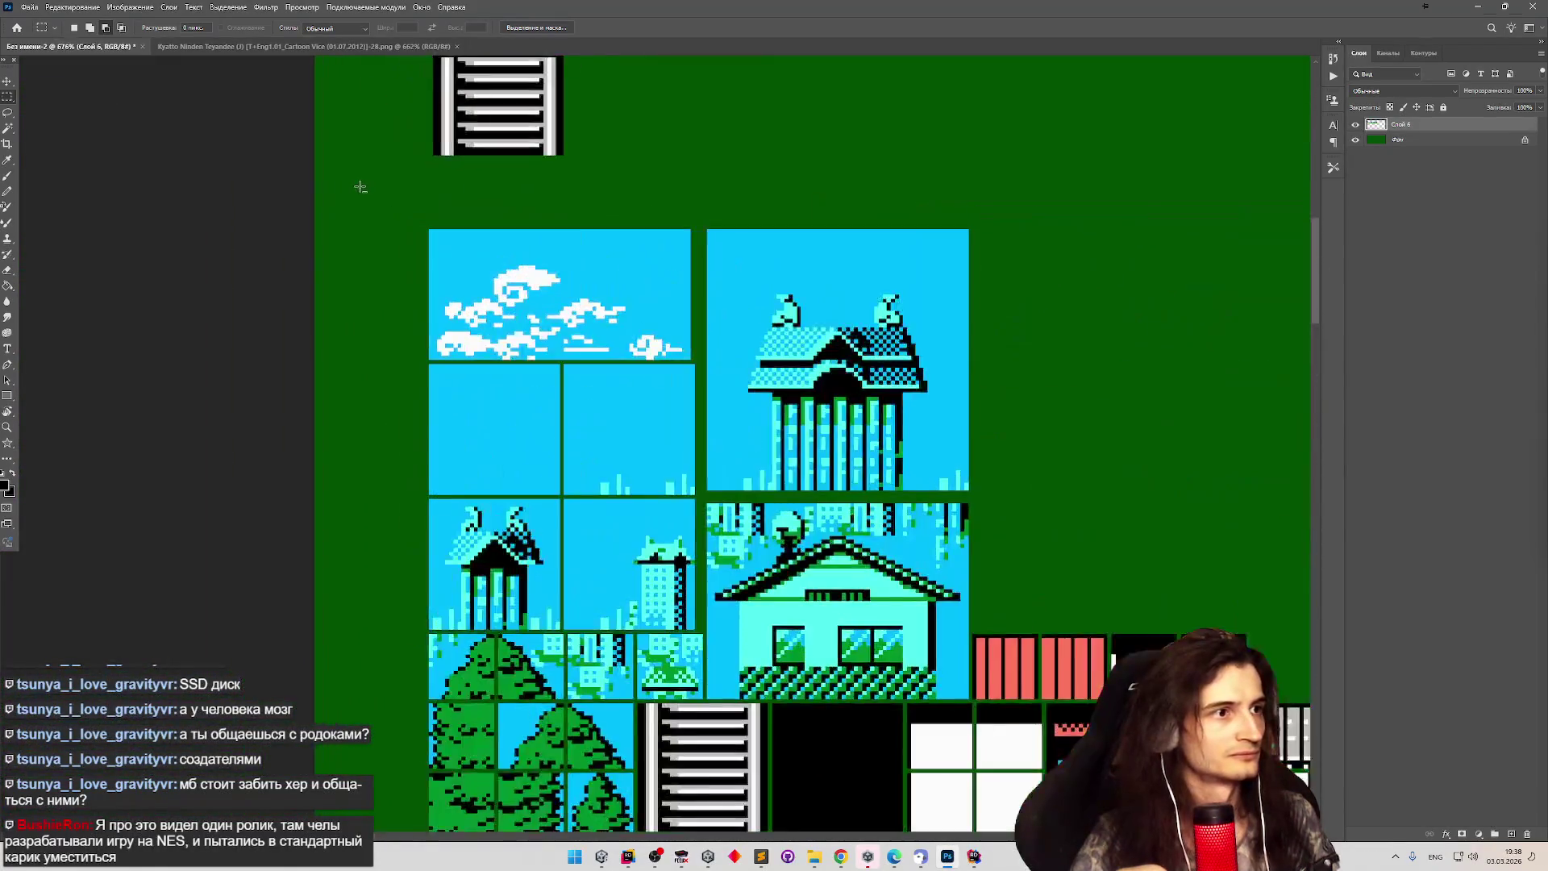
scroll(517, 275, down, 3)
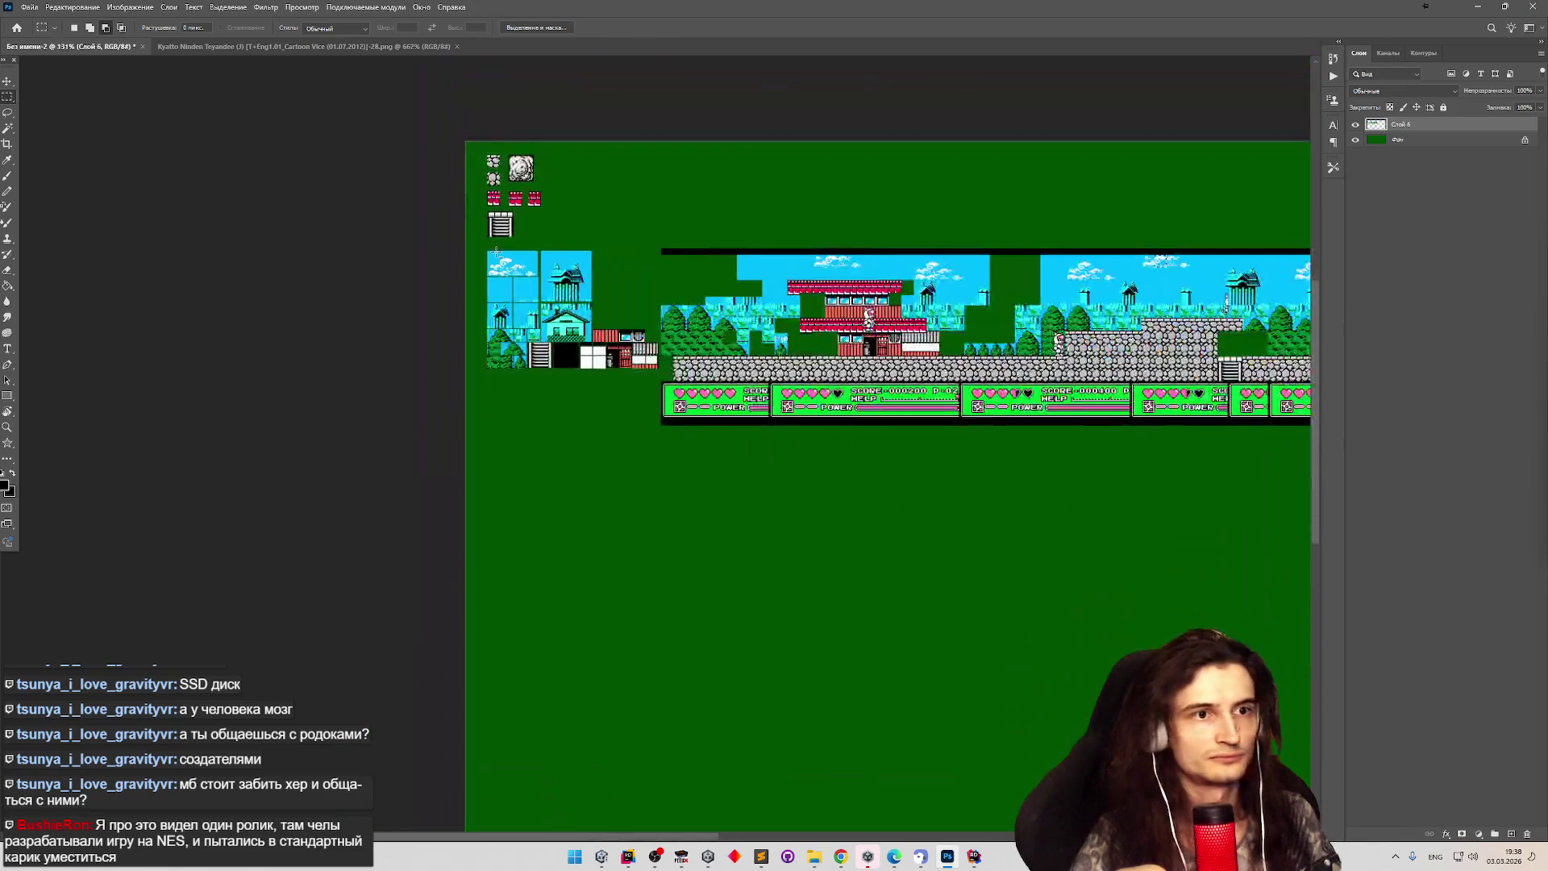
scroll(504, 253, up, 5)
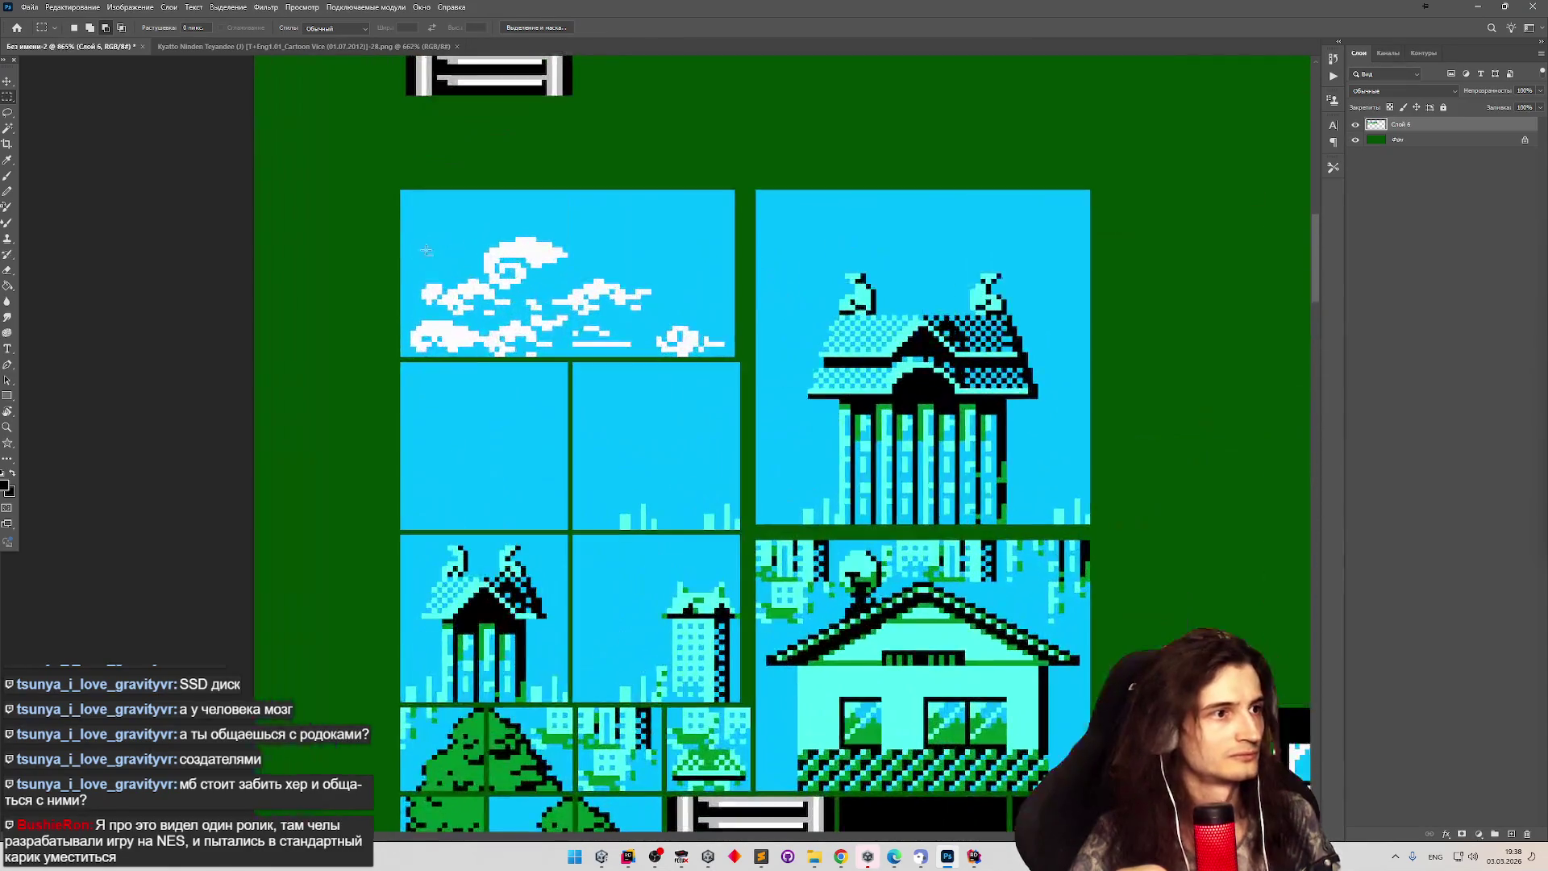
mouse_move(483, 235)
mouse_down()
mouse_move(549, 246)
mouse_move(567, 286)
mouse_up()
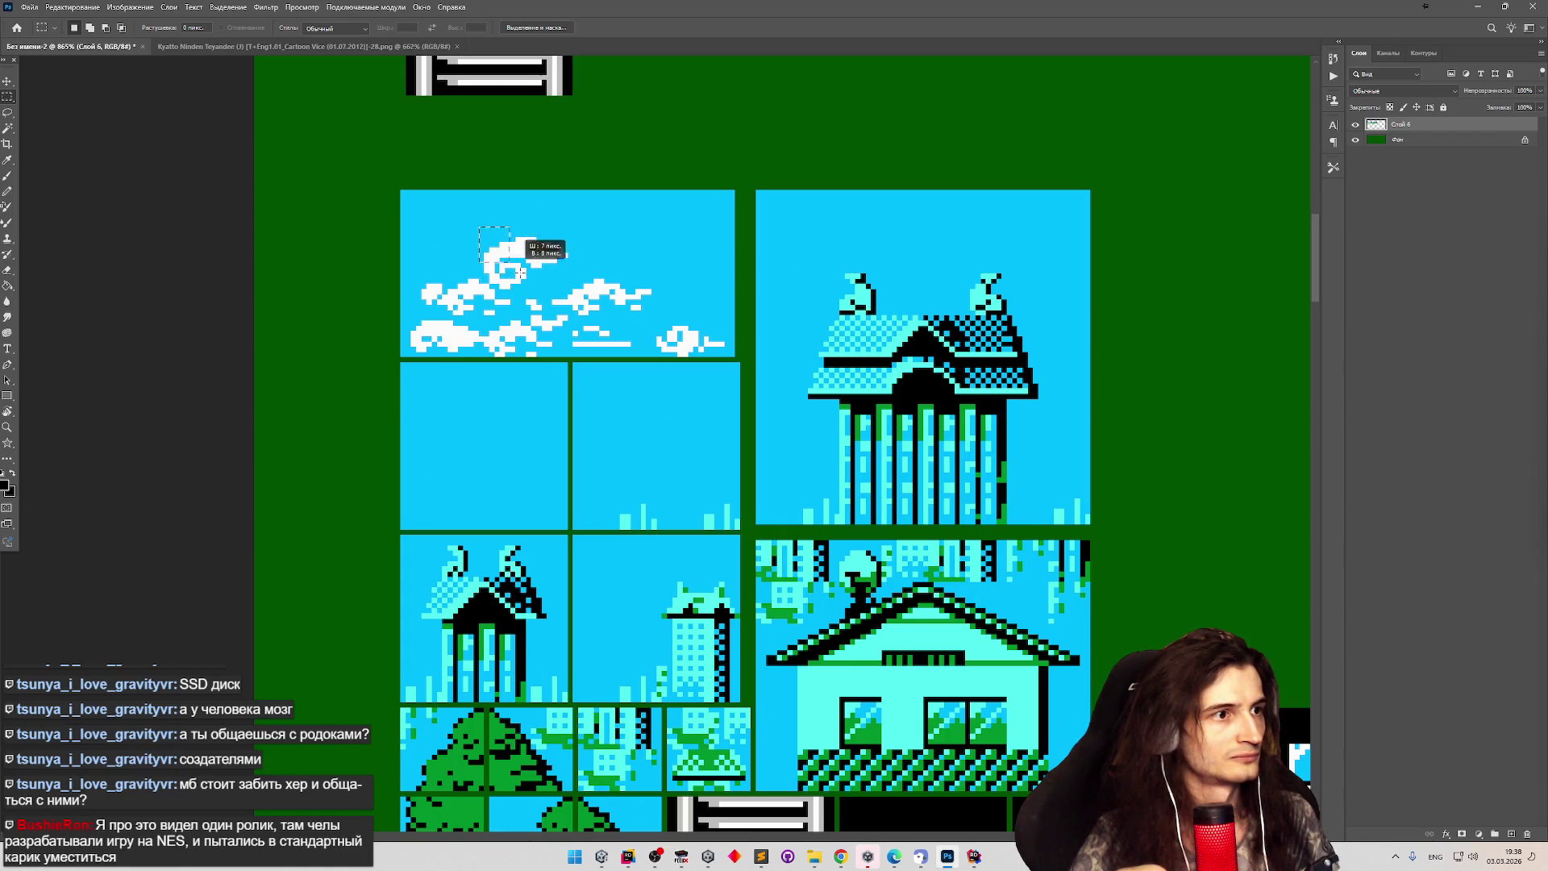
scroll(404, 232, down, 5)
scroll(404, 232, down, 1)
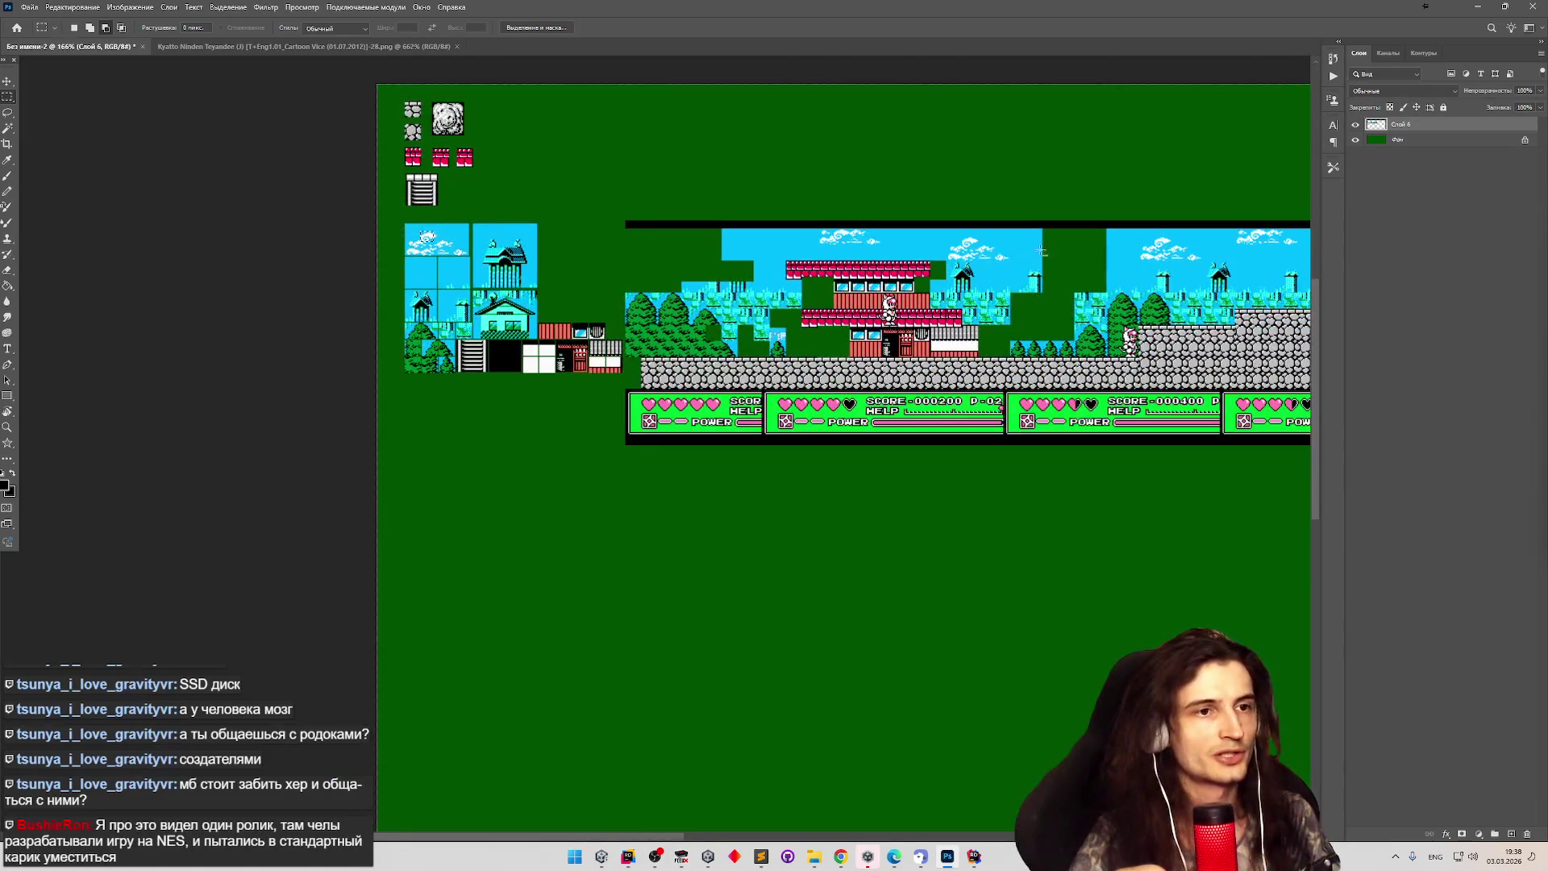
scroll(645, 238, up, 2)
scroll(887, 242, down, 2)
scroll(1151, 246, up, 3)
scroll(1150, 245, up, 3)
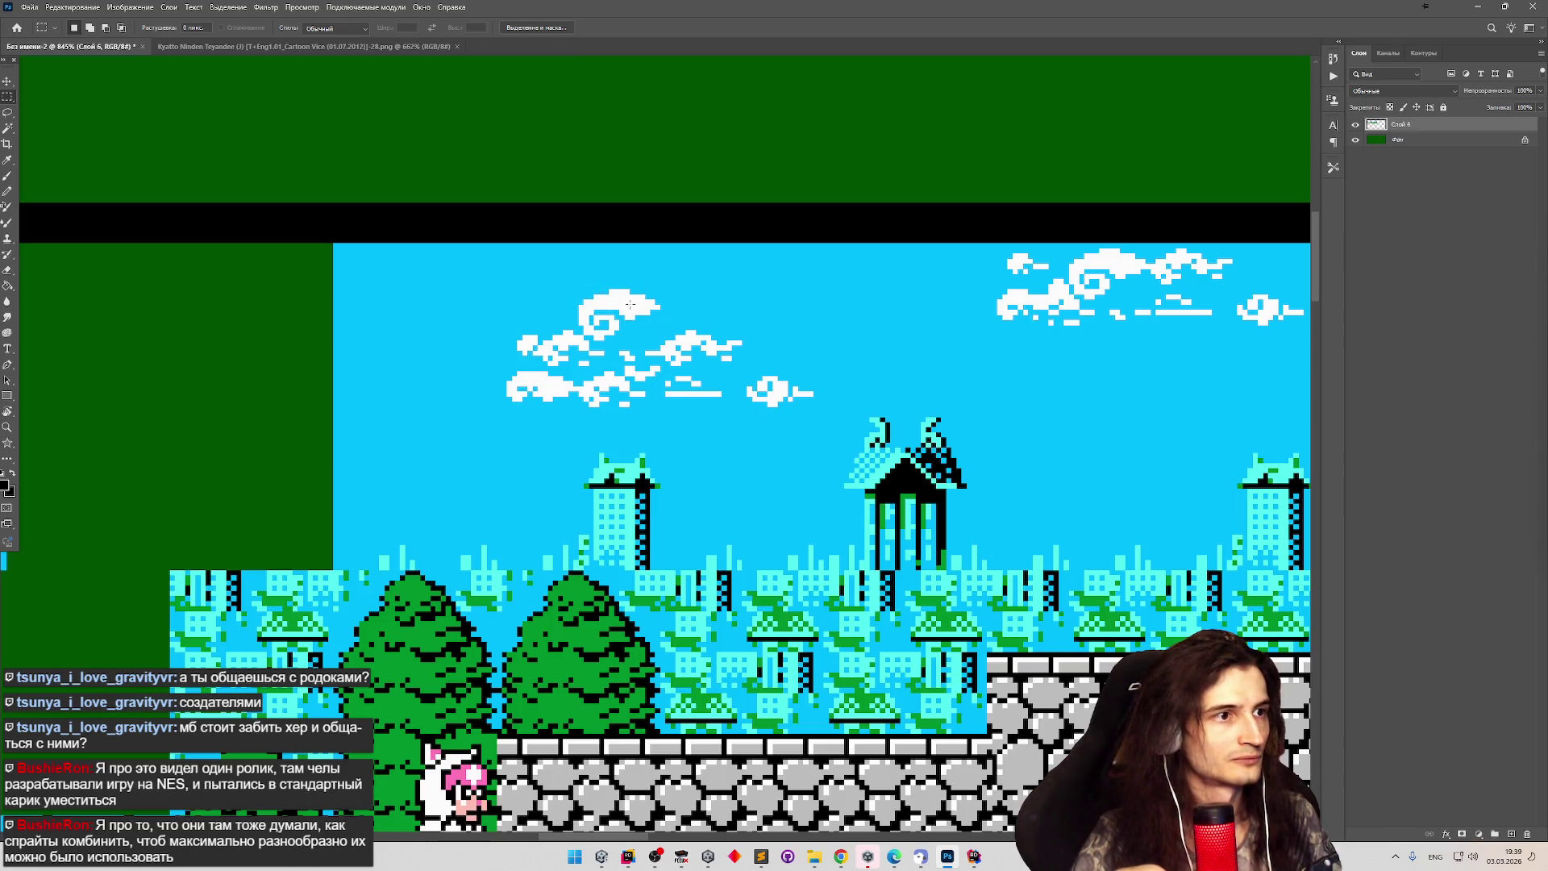
Select the left swirl cloud in the sky, undoing an accidental move of it.
drag(603, 312, 649, 329)
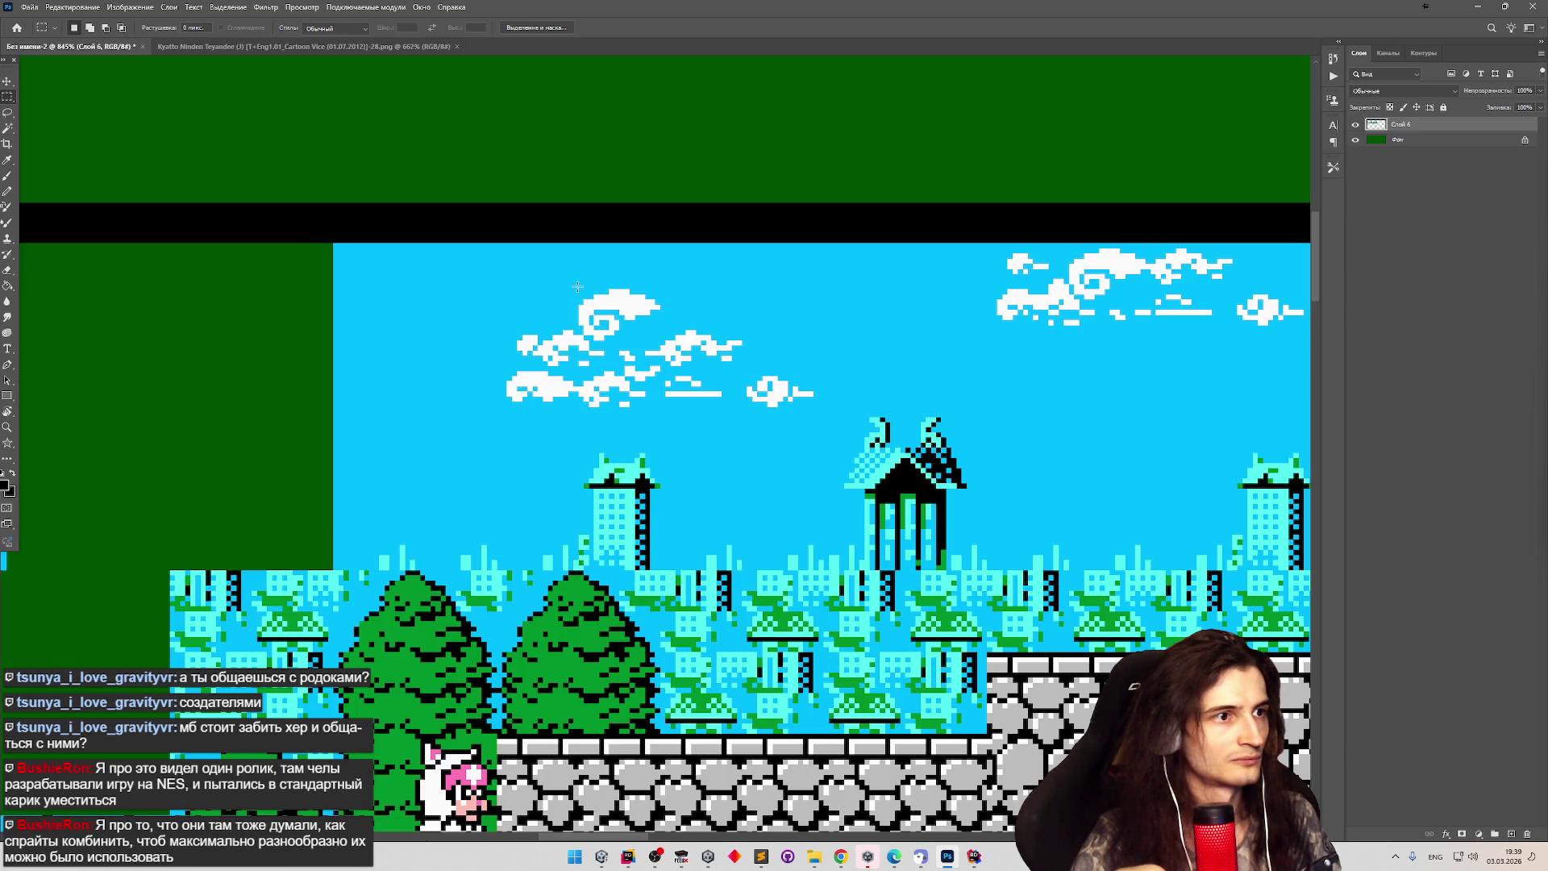
mouse_move(605, 305)
mouse_down()
mouse_move(658, 330)
mouse_move(659, 358)
mouse_up()
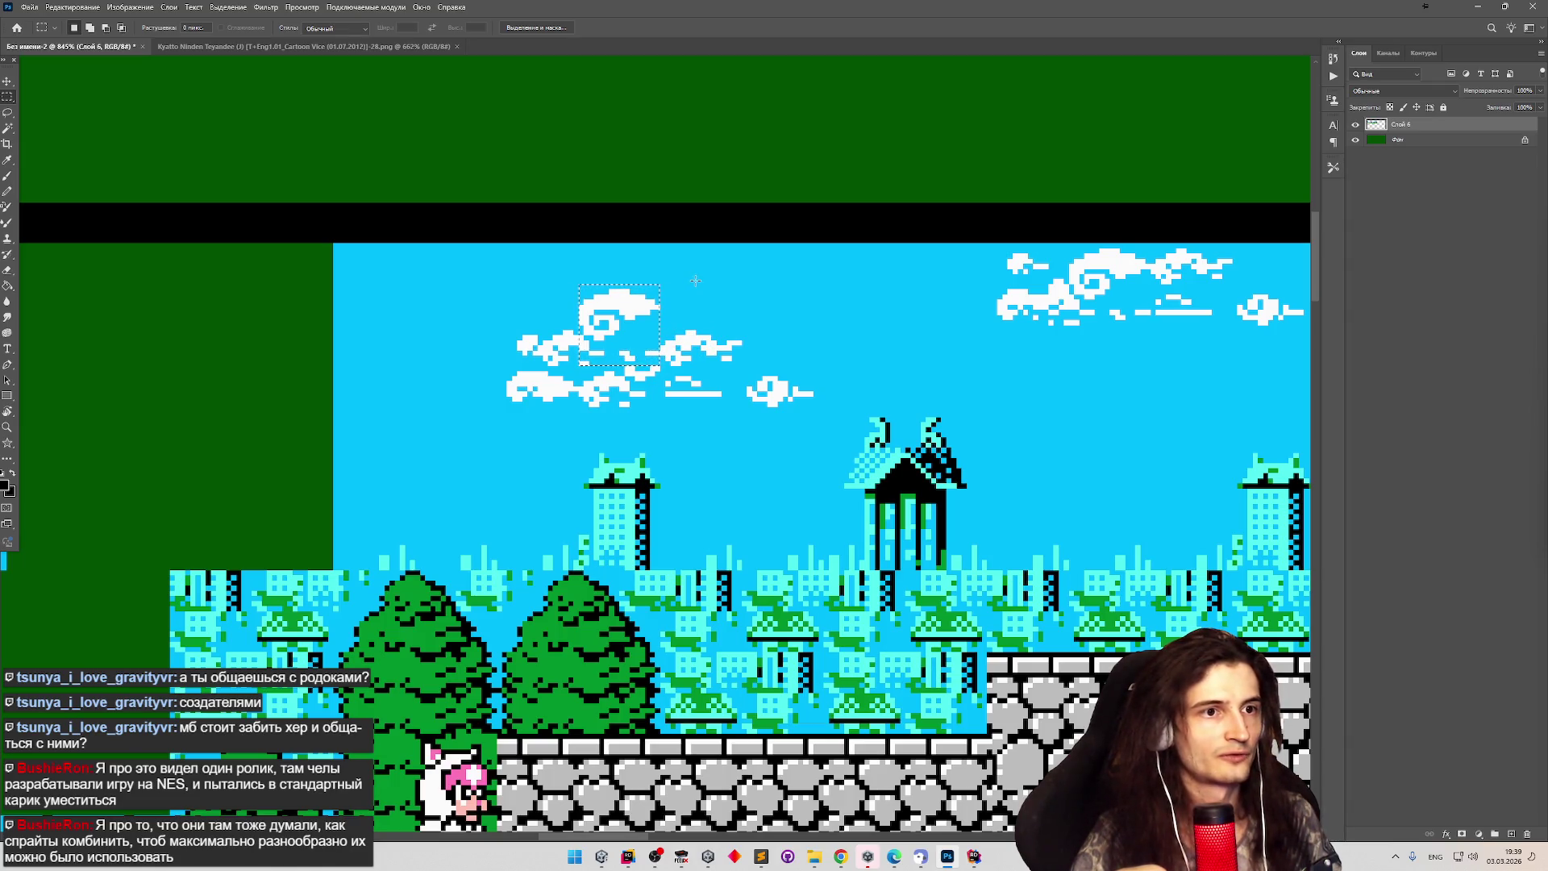
key(alt)
scroll(590, 286, down, 3)
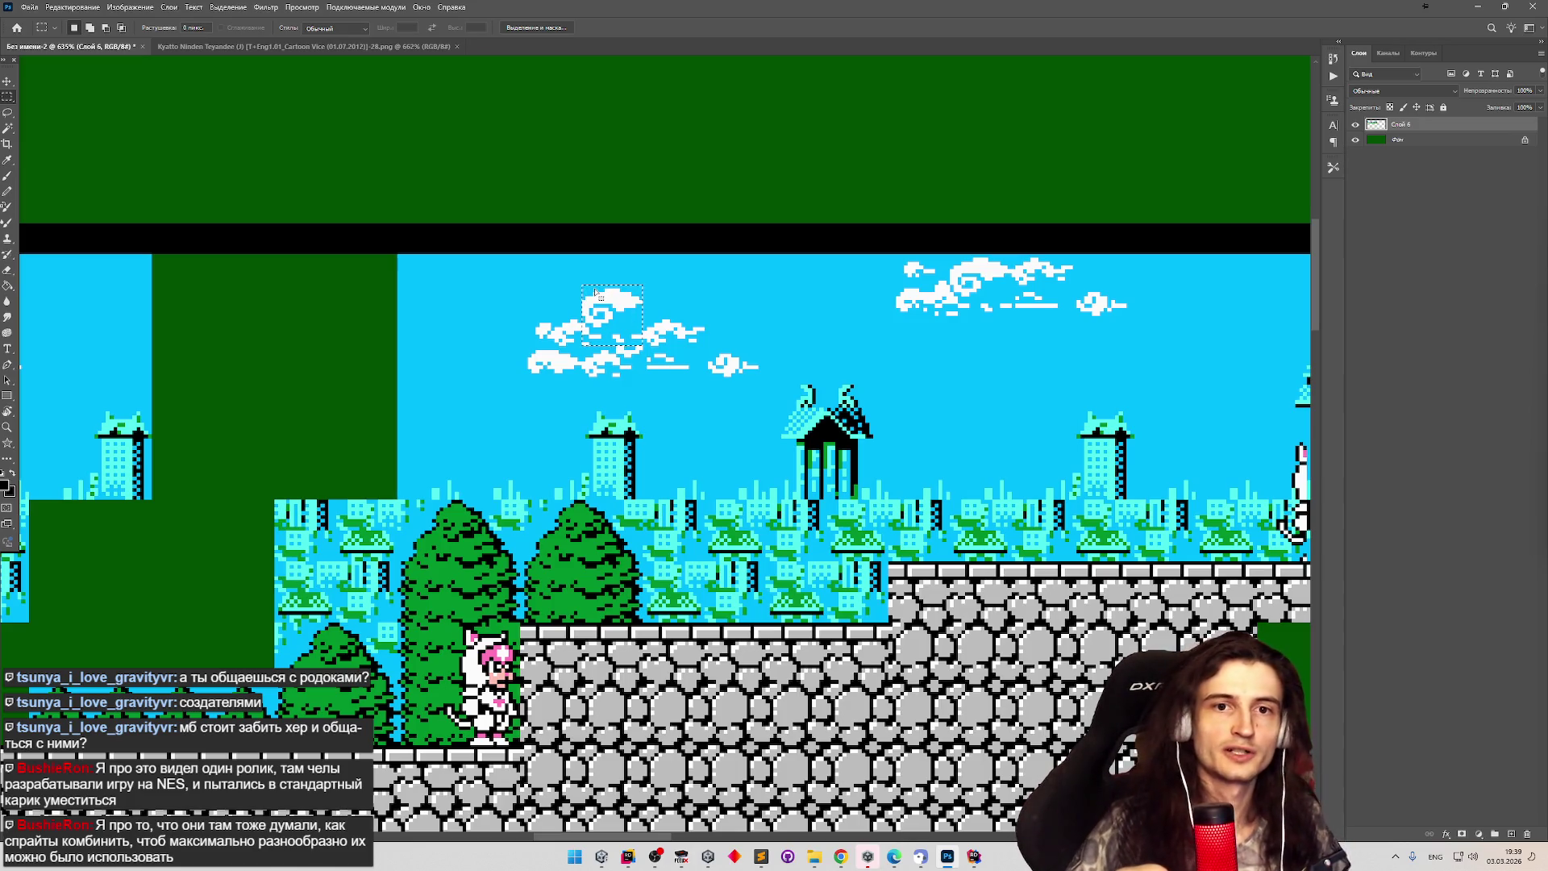
scroll(597, 292, down, 3)
scroll(531, 303, up, 4)
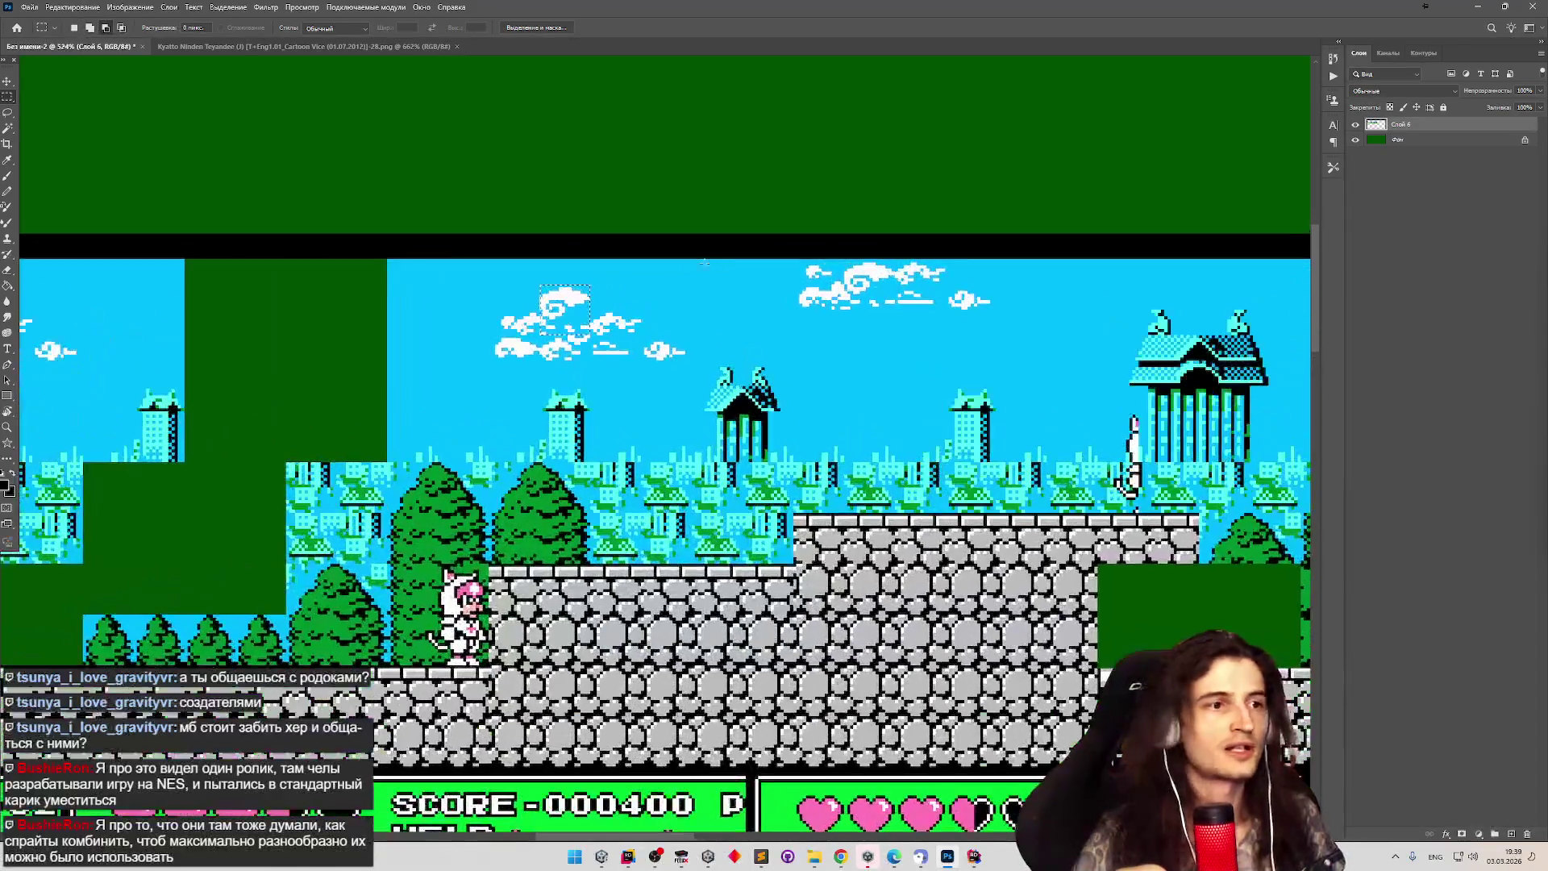
scroll(530, 303, up, 1)
mouse_move(550, 332)
mouse_down()
mouse_move(973, 305)
mouse_move(1003, 282)
mouse_move(903, 298)
mouse_up()
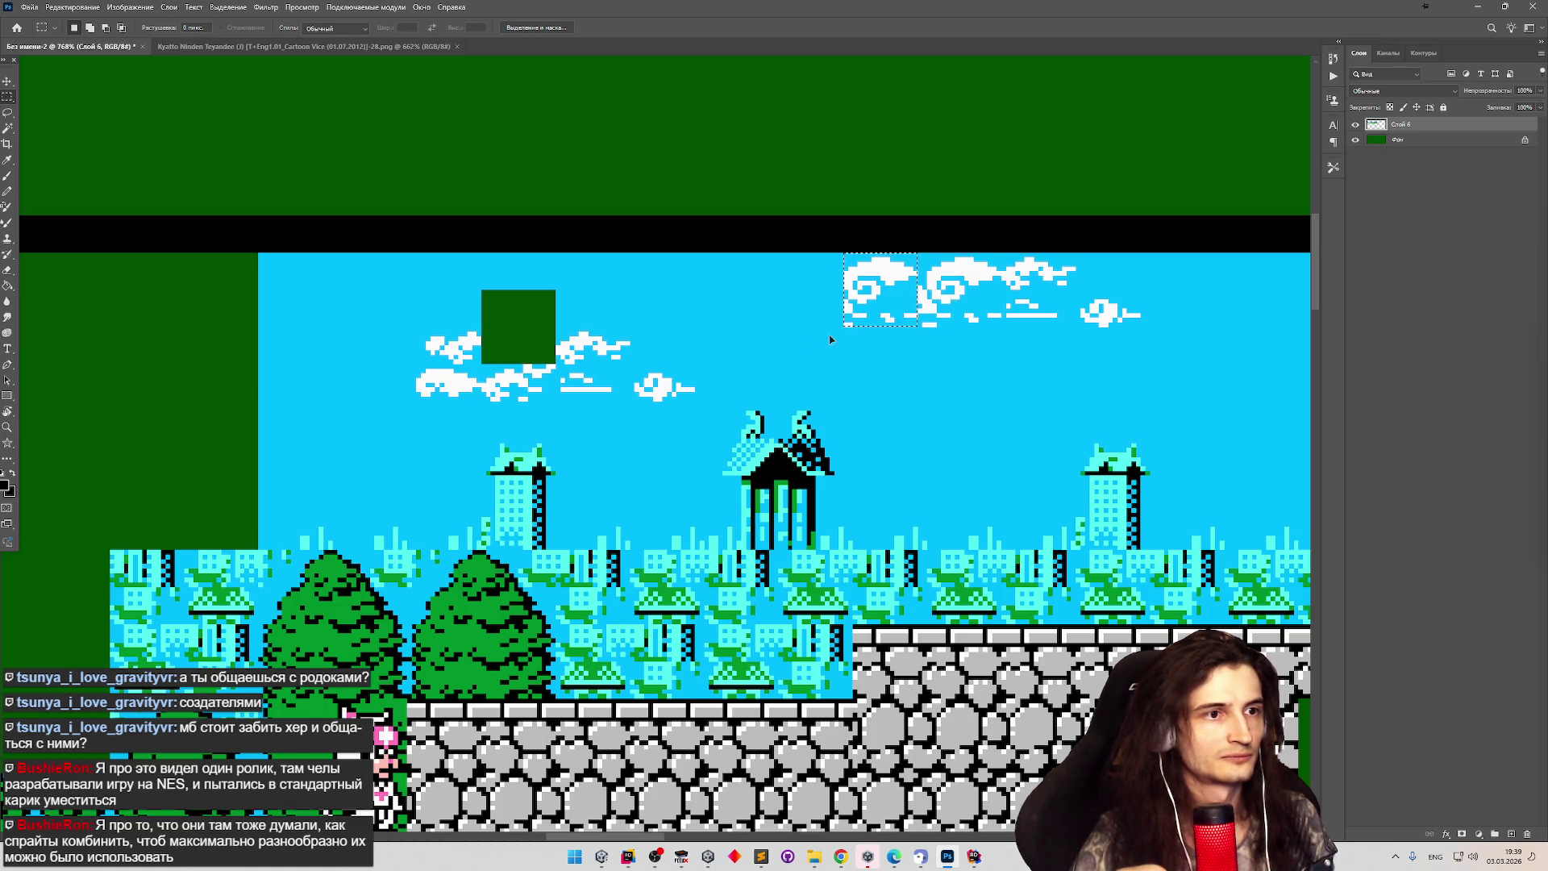
key(ctrl+z)
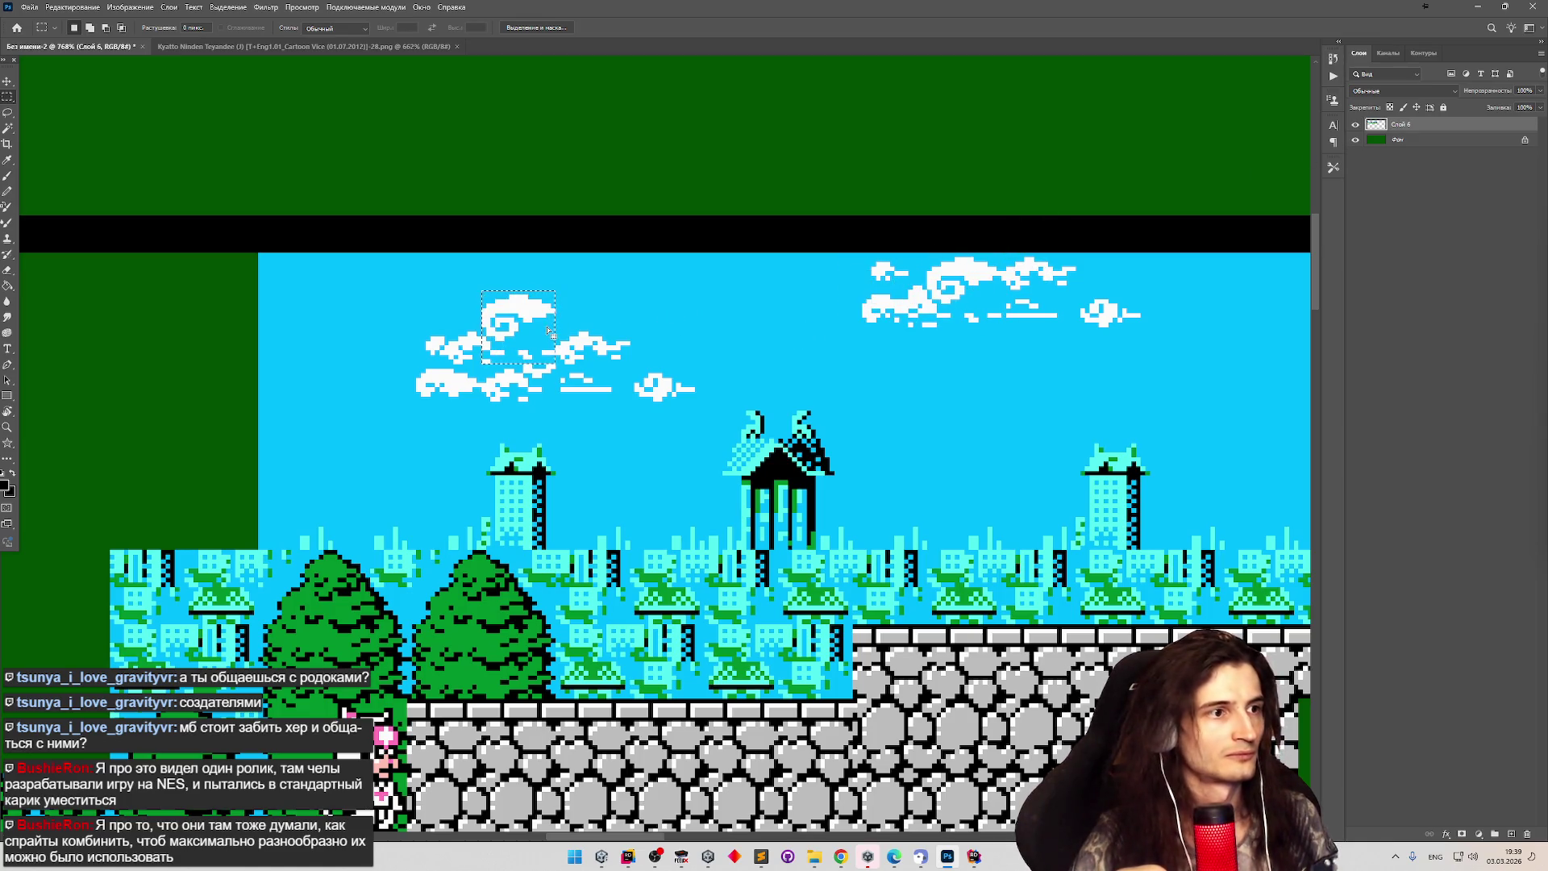
Cut the cloud selection onto a new layer and align it over the right-hand cloud.
right_click(541, 327)
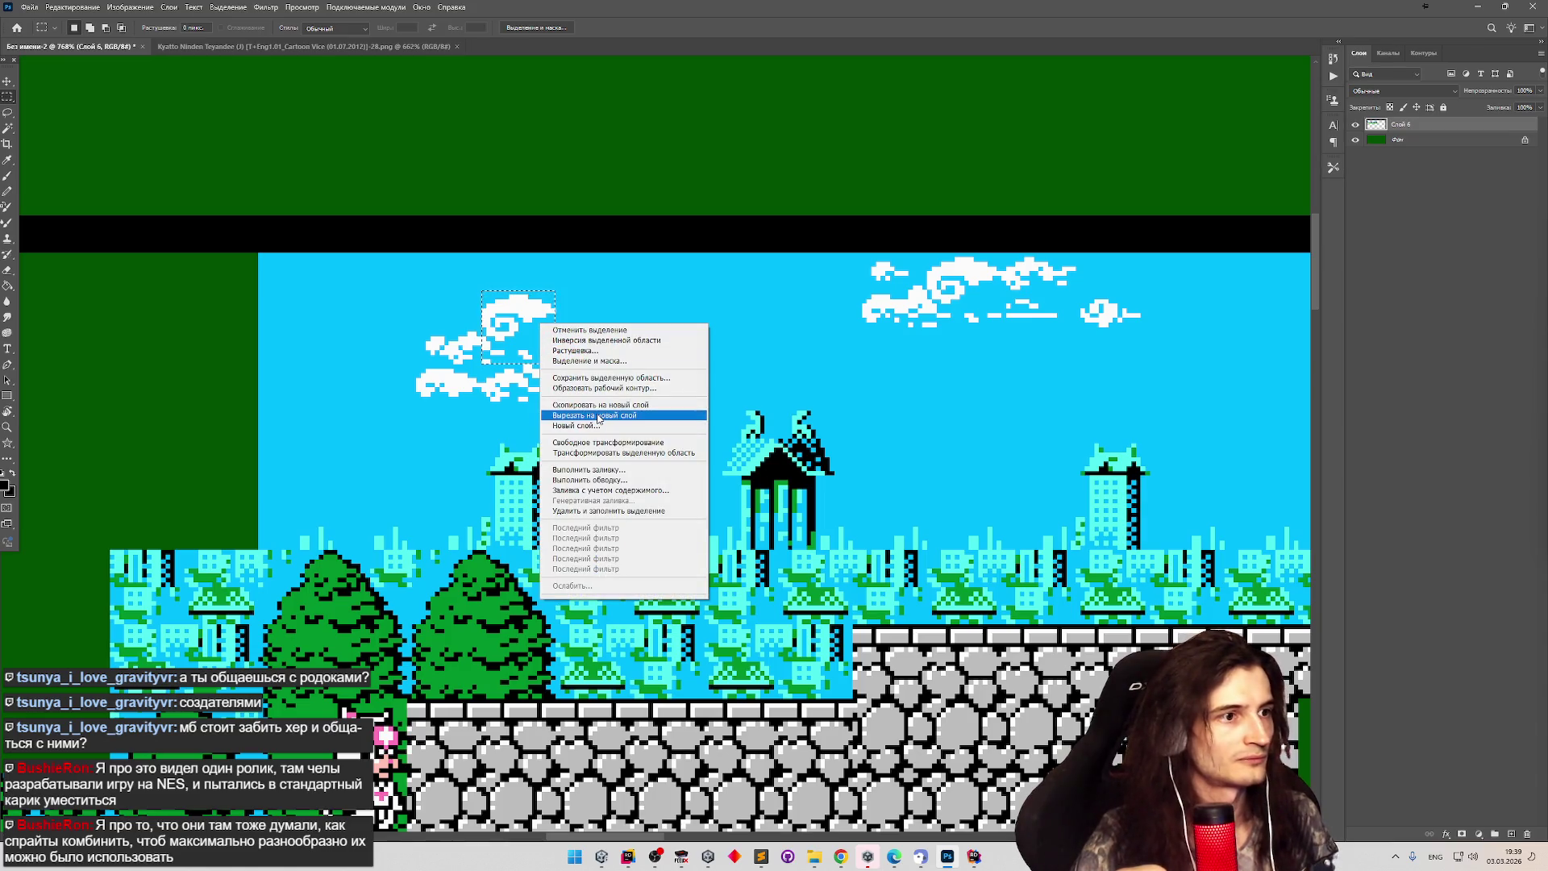
click(564, 407)
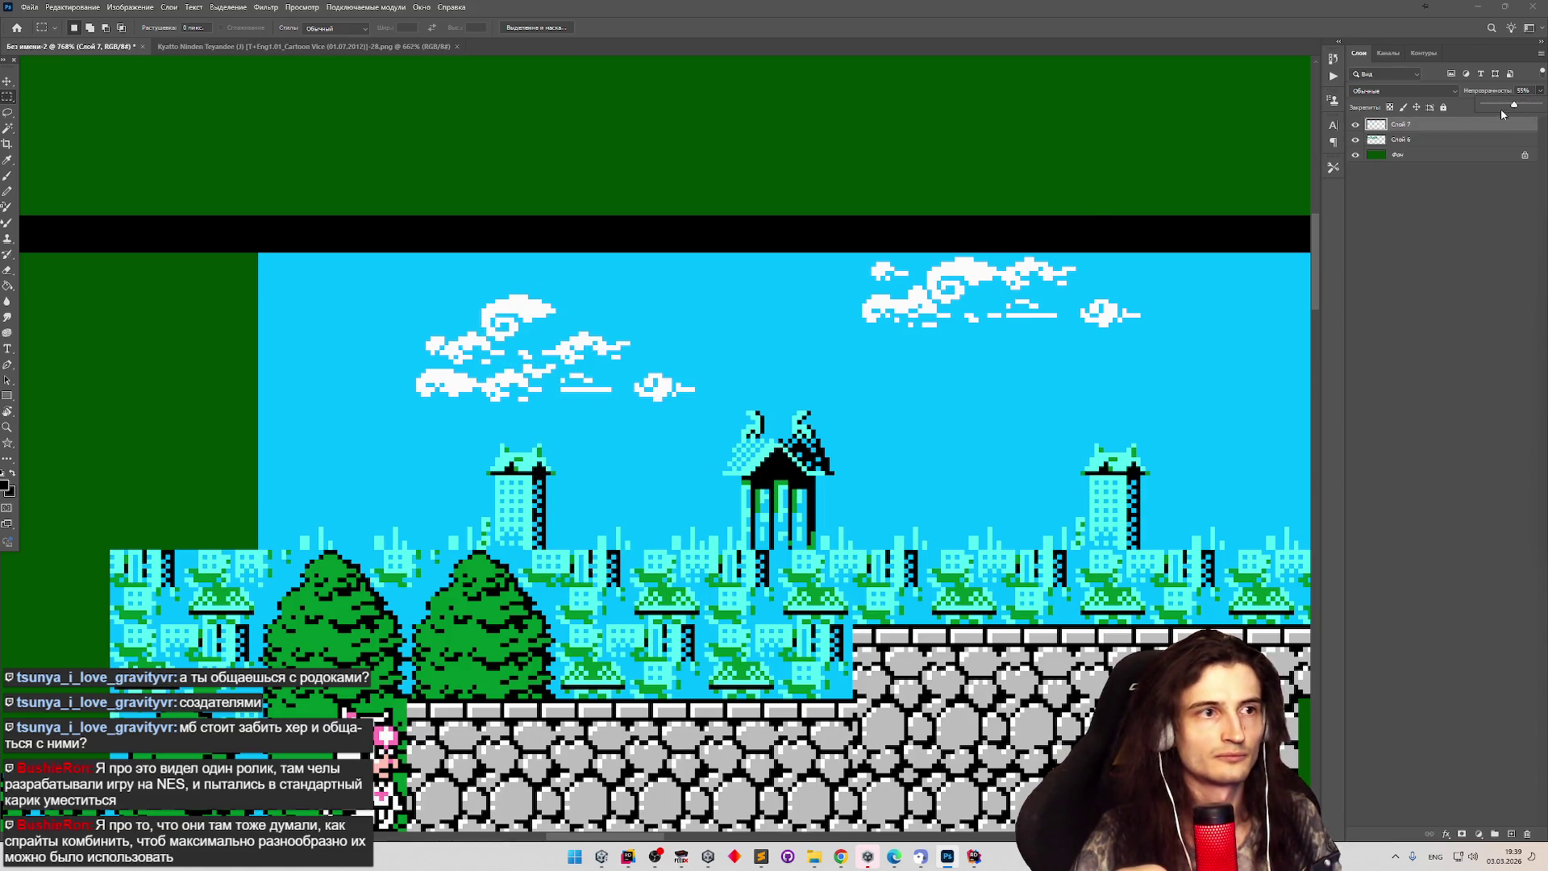
key(v)
mouse_move(521, 314)
mouse_down()
mouse_move(772, 316)
mouse_move(972, 284)
mouse_move(910, 290)
mouse_move(931, 278)
mouse_move(924, 292)
mouse_up()
scroll(996, 299, up, 3)
mouse_move(901, 297)
mouse_down()
mouse_move(191, 352)
mouse_move(774, 286)
mouse_move(895, 295)
mouse_move(186, 356)
mouse_move(743, 319)
mouse_move(905, 291)
mouse_up()
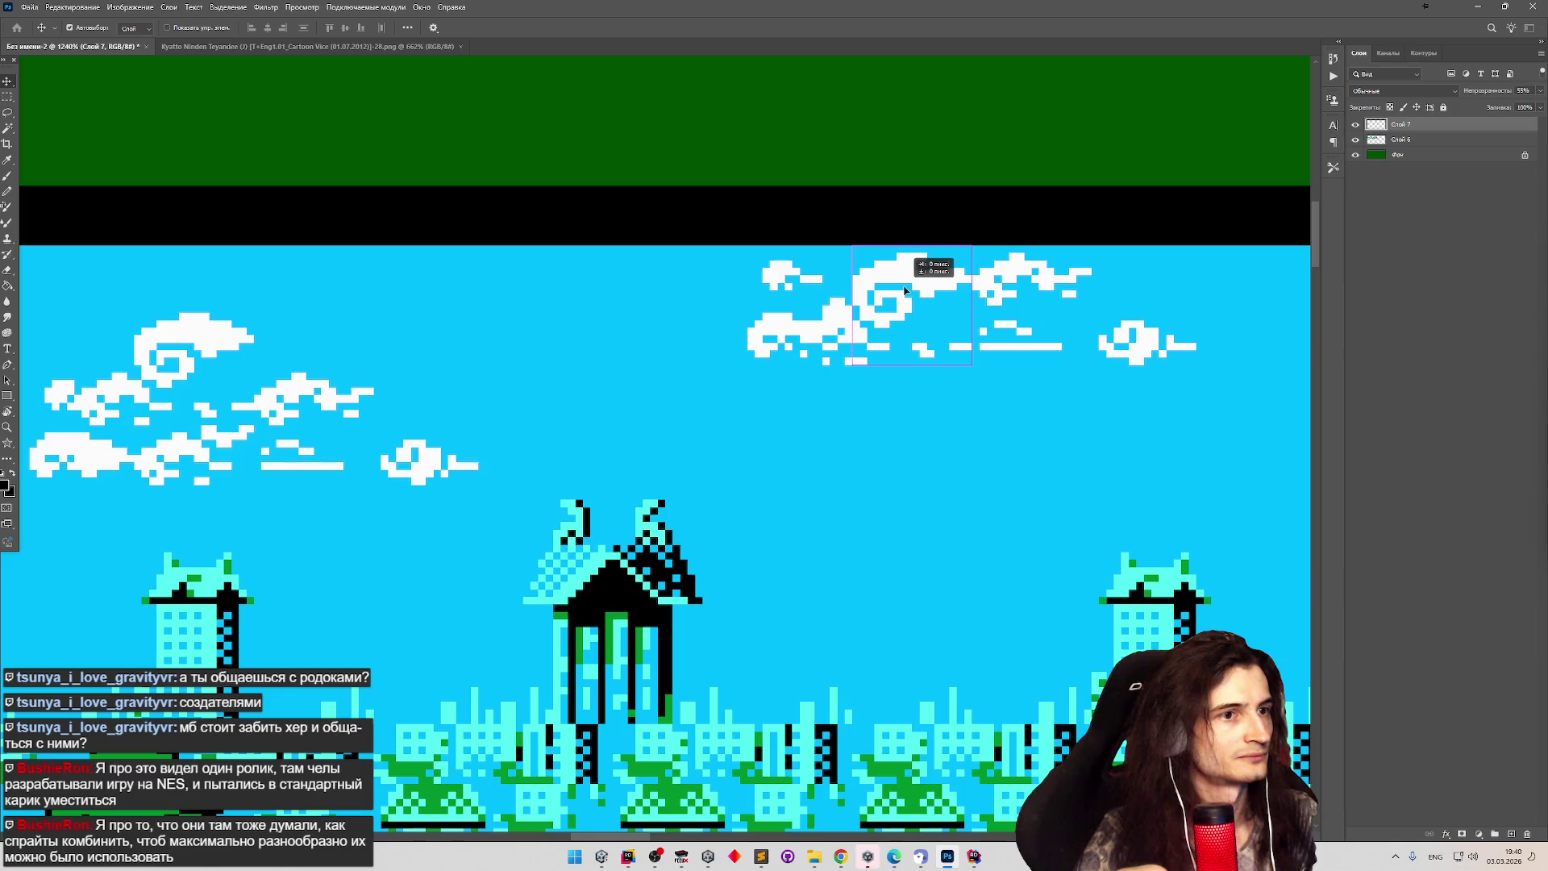
drag(905, 290, 903, 290)
alt+scroll(761, 292, down, 3)
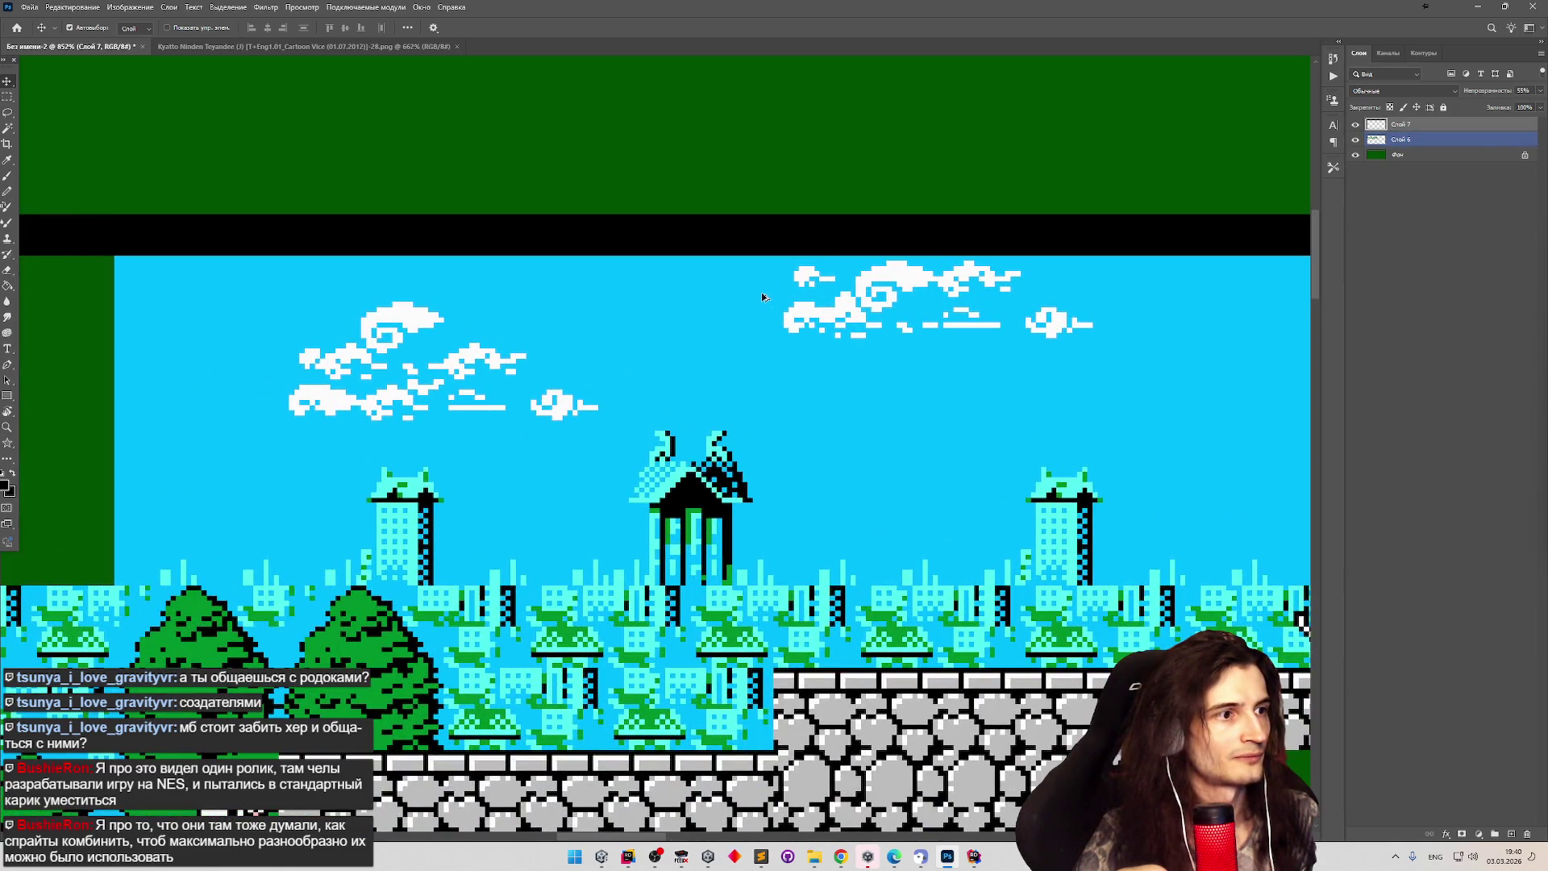
Zoom out over the stitched level strip, then zoom in on the tile sheet's swirl-cloud and temple tiles.
alt+scroll(762, 296, up, 1)
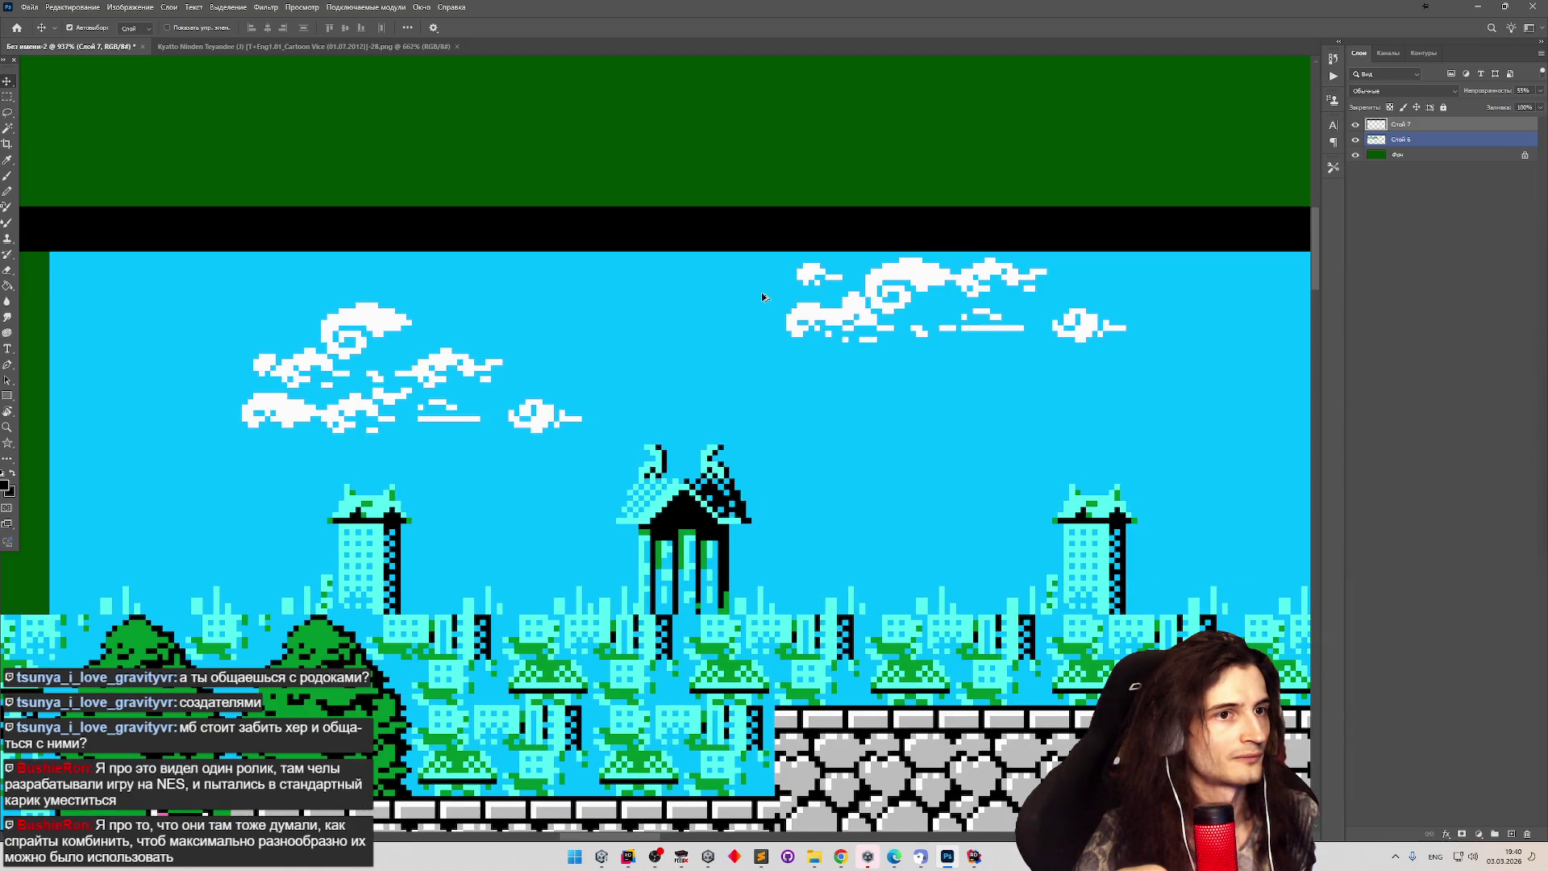
alt+scroll(762, 297, down, 2)
alt+scroll(762, 297, up, 1)
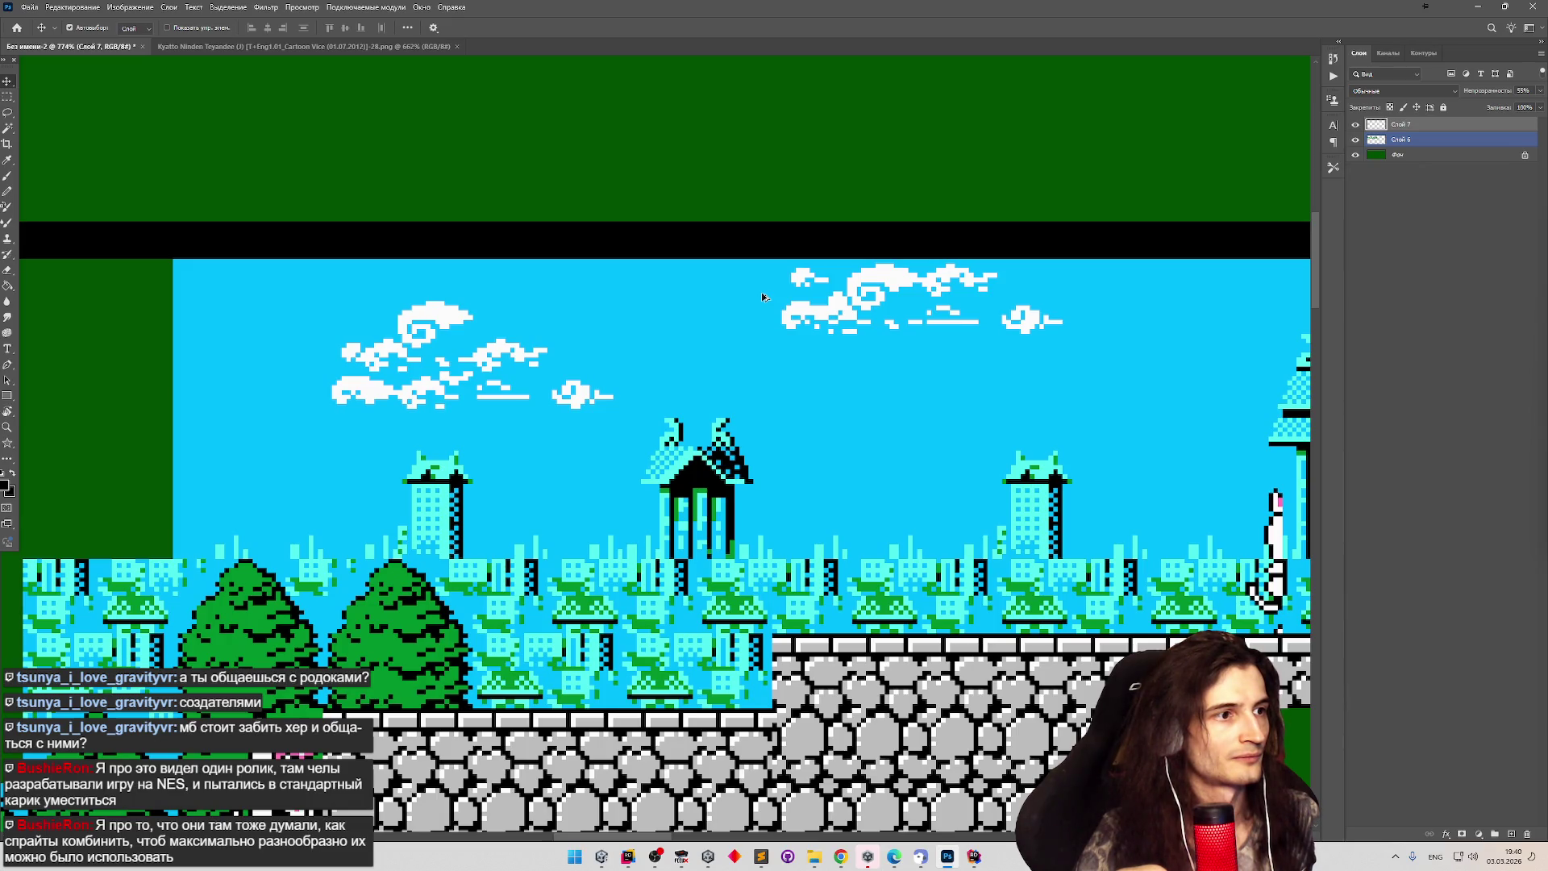
alt+scroll(763, 297, down, 6)
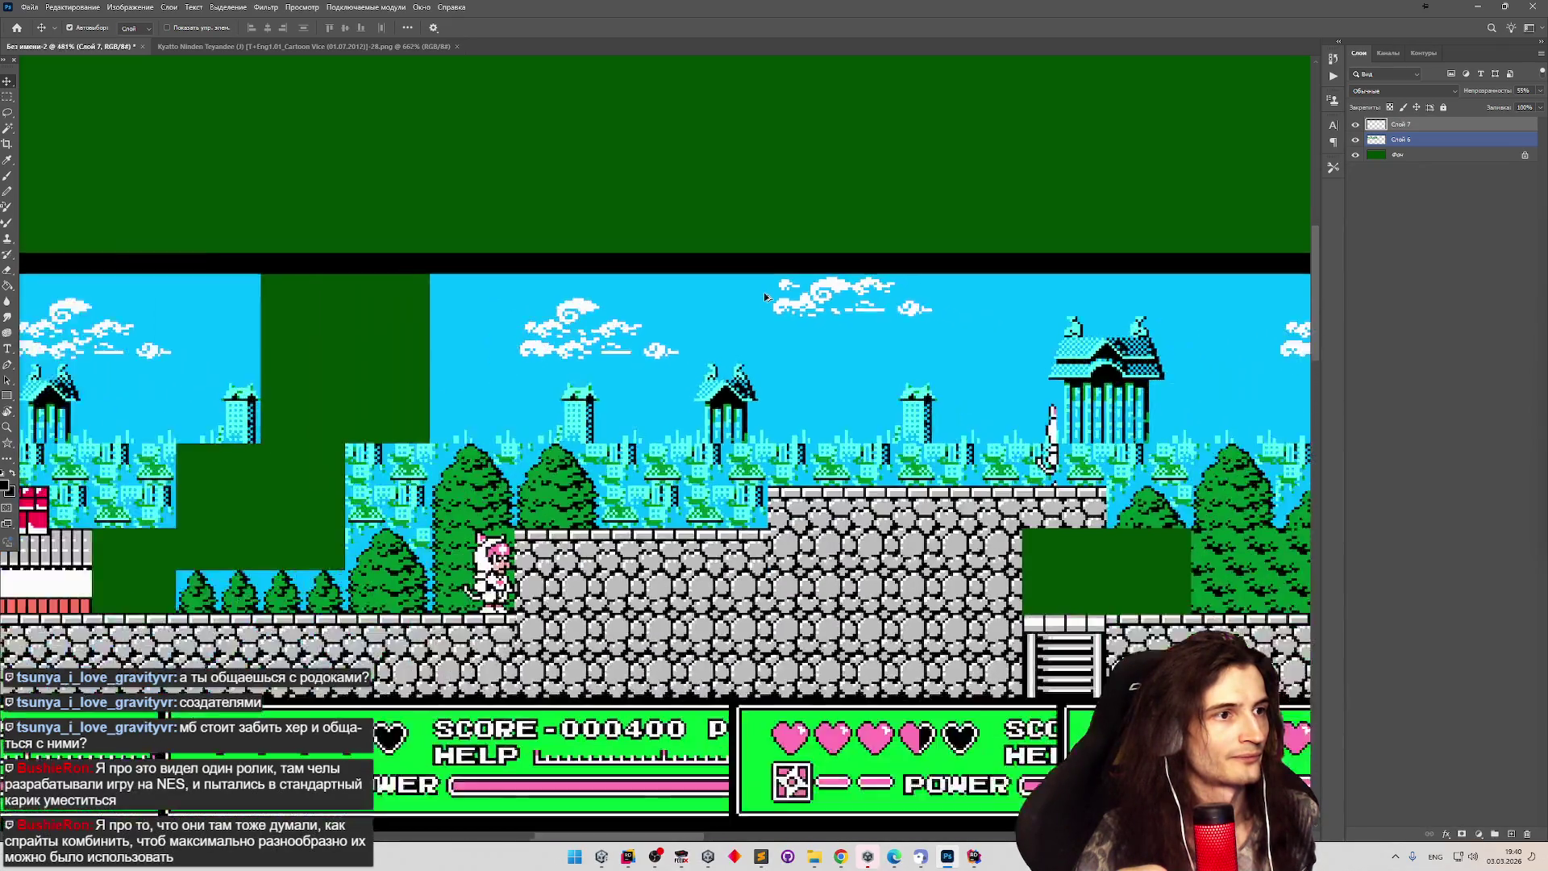
alt+scroll(764, 296, down, 1)
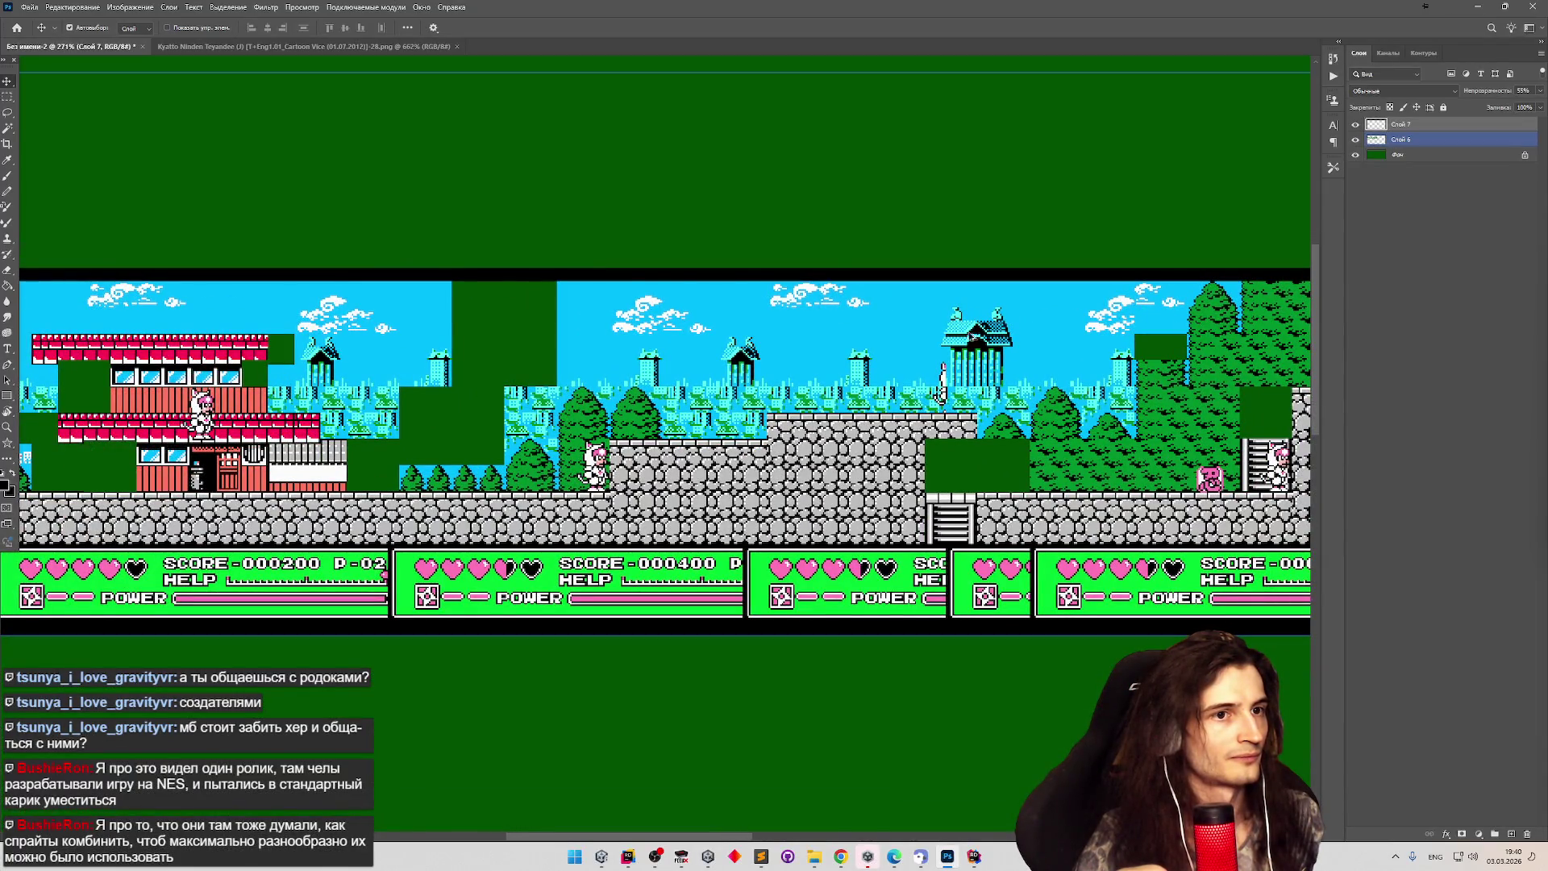
alt+scroll(1024, 326, up, 1)
alt+scroll(863, 296, up, 2)
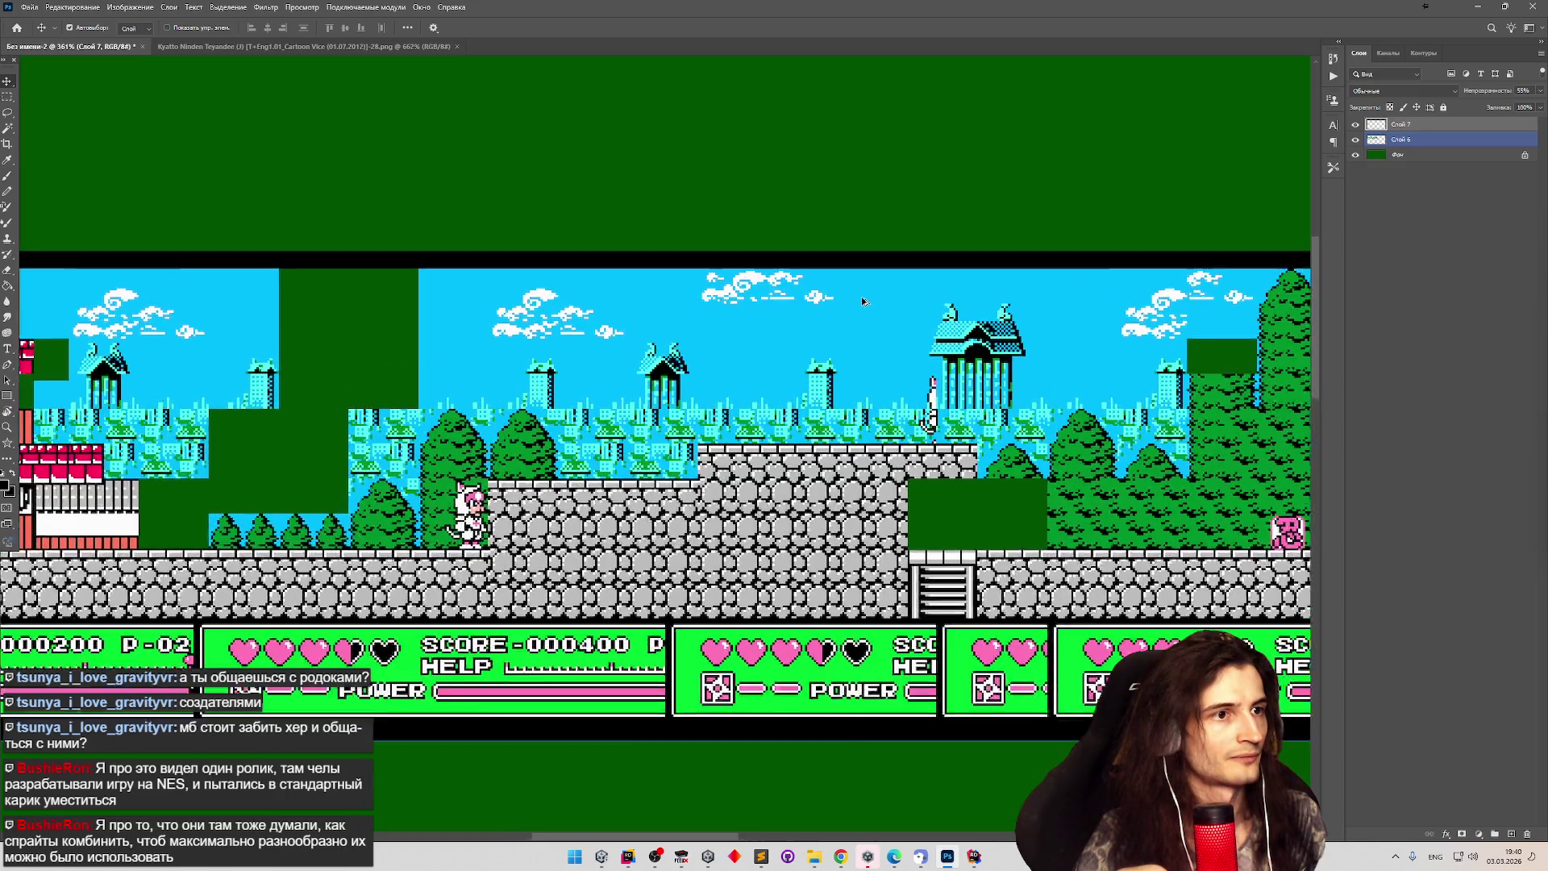
alt+scroll(863, 301, down, 2)
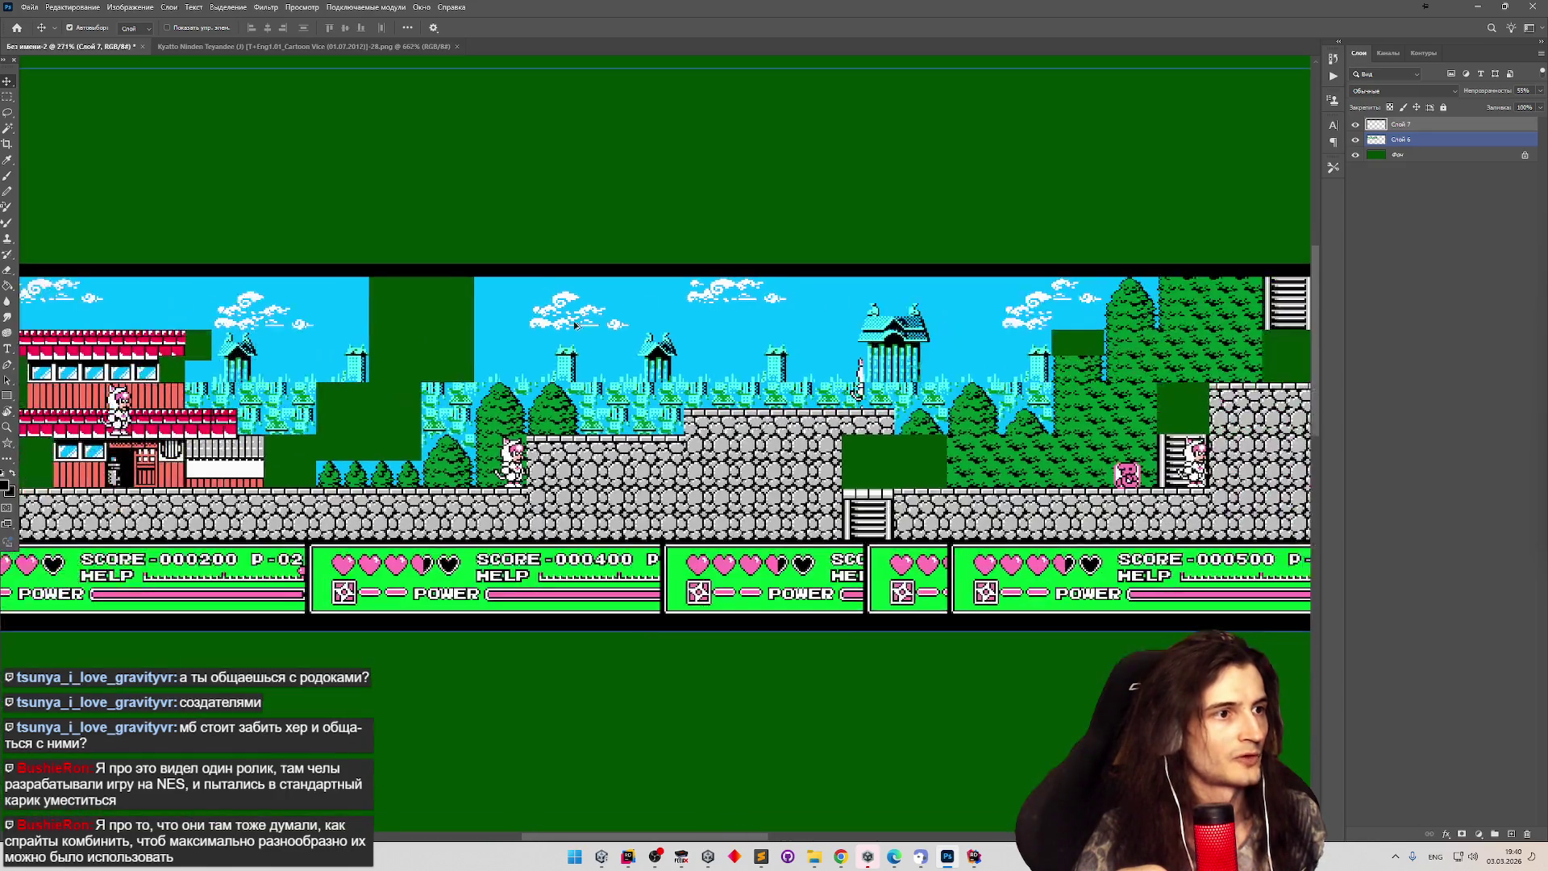
alt+scroll(482, 337, down, 2)
alt+scroll(199, 329, up, 2)
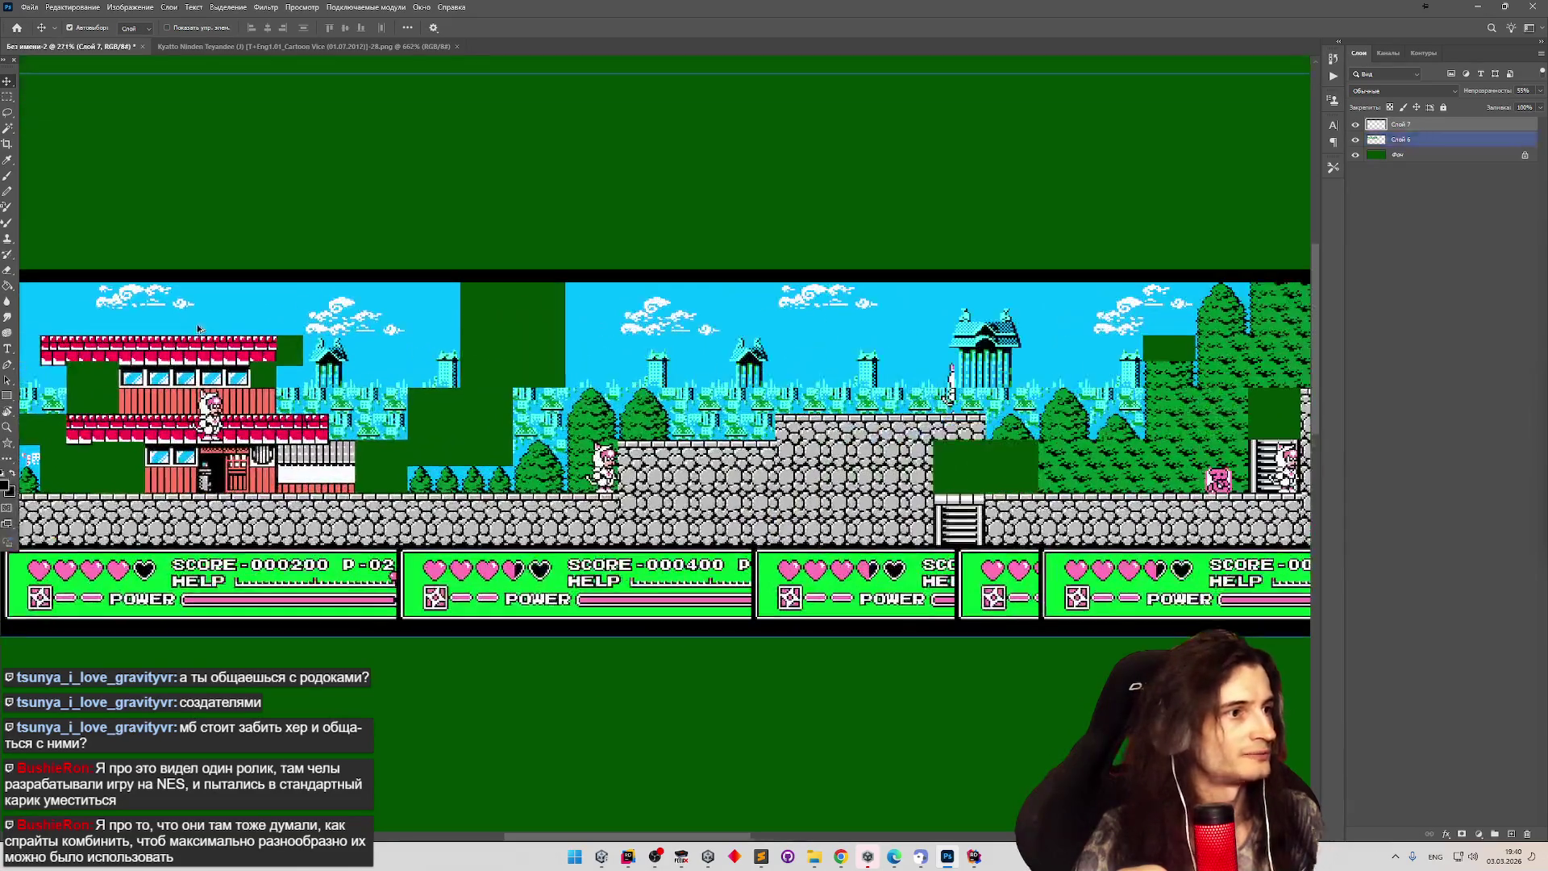
alt+scroll(199, 329, down, 3)
alt+scroll(643, 379, up, 2)
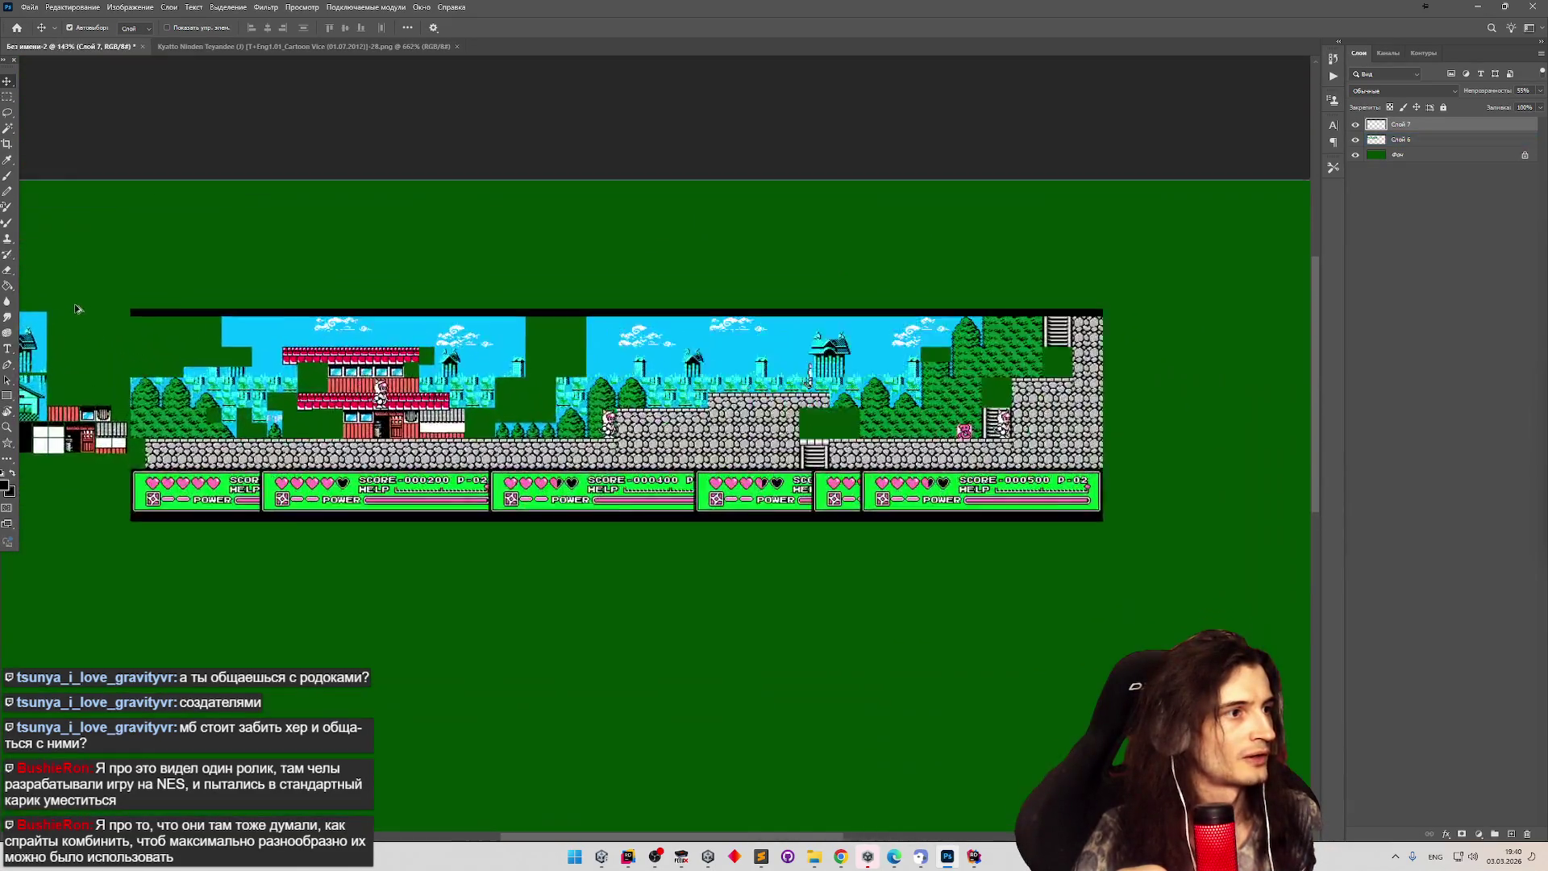
alt+scroll(614, 403, down, 2)
alt+scroll(253, 400, up, 4)
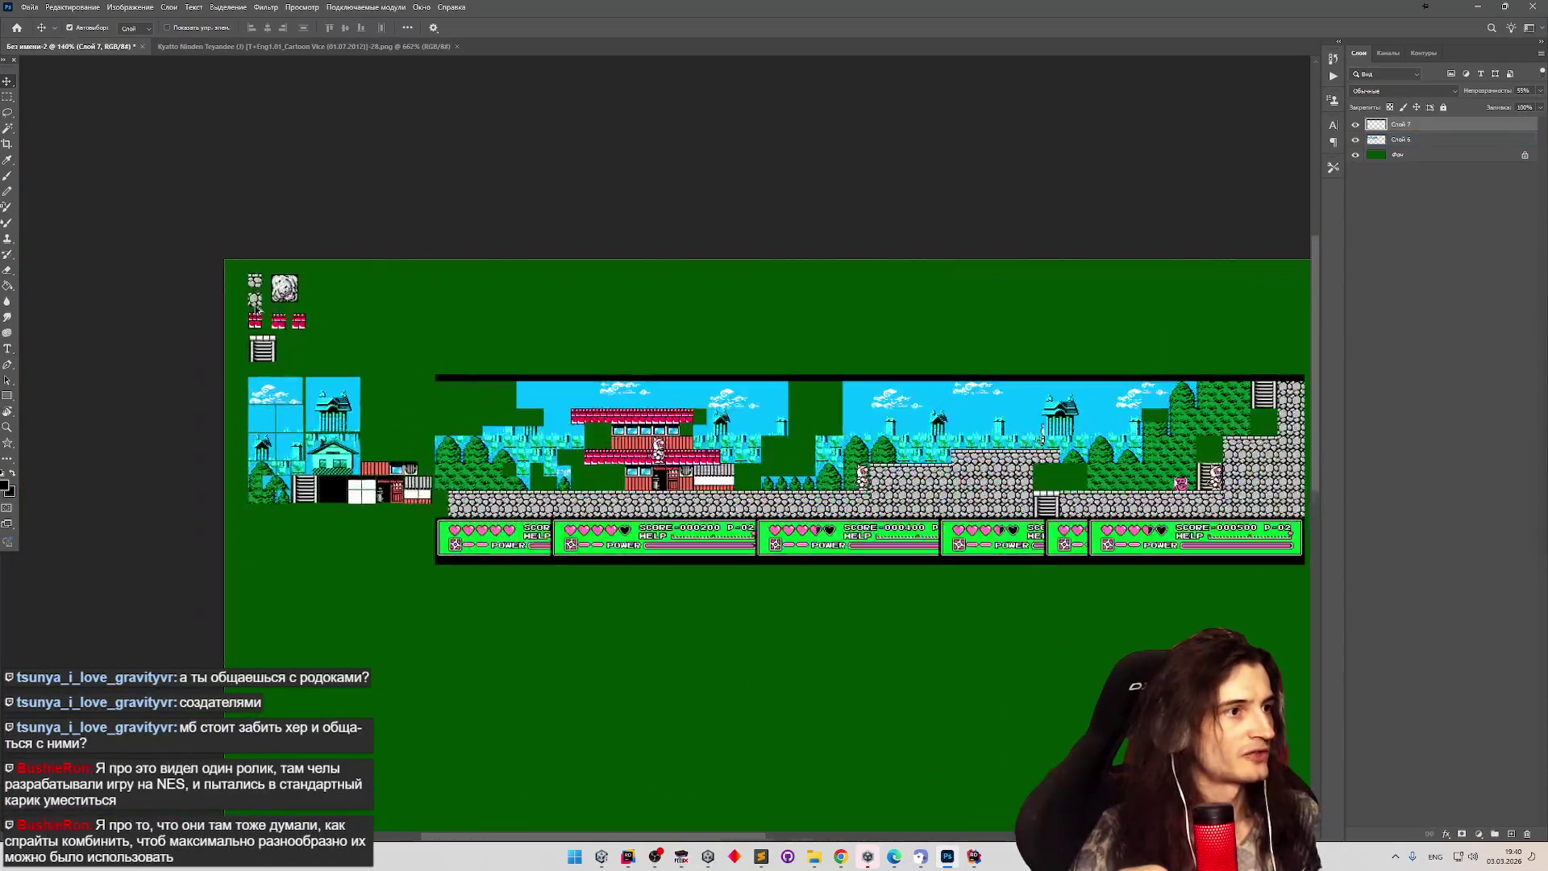
alt+scroll(258, 407, up, 5)
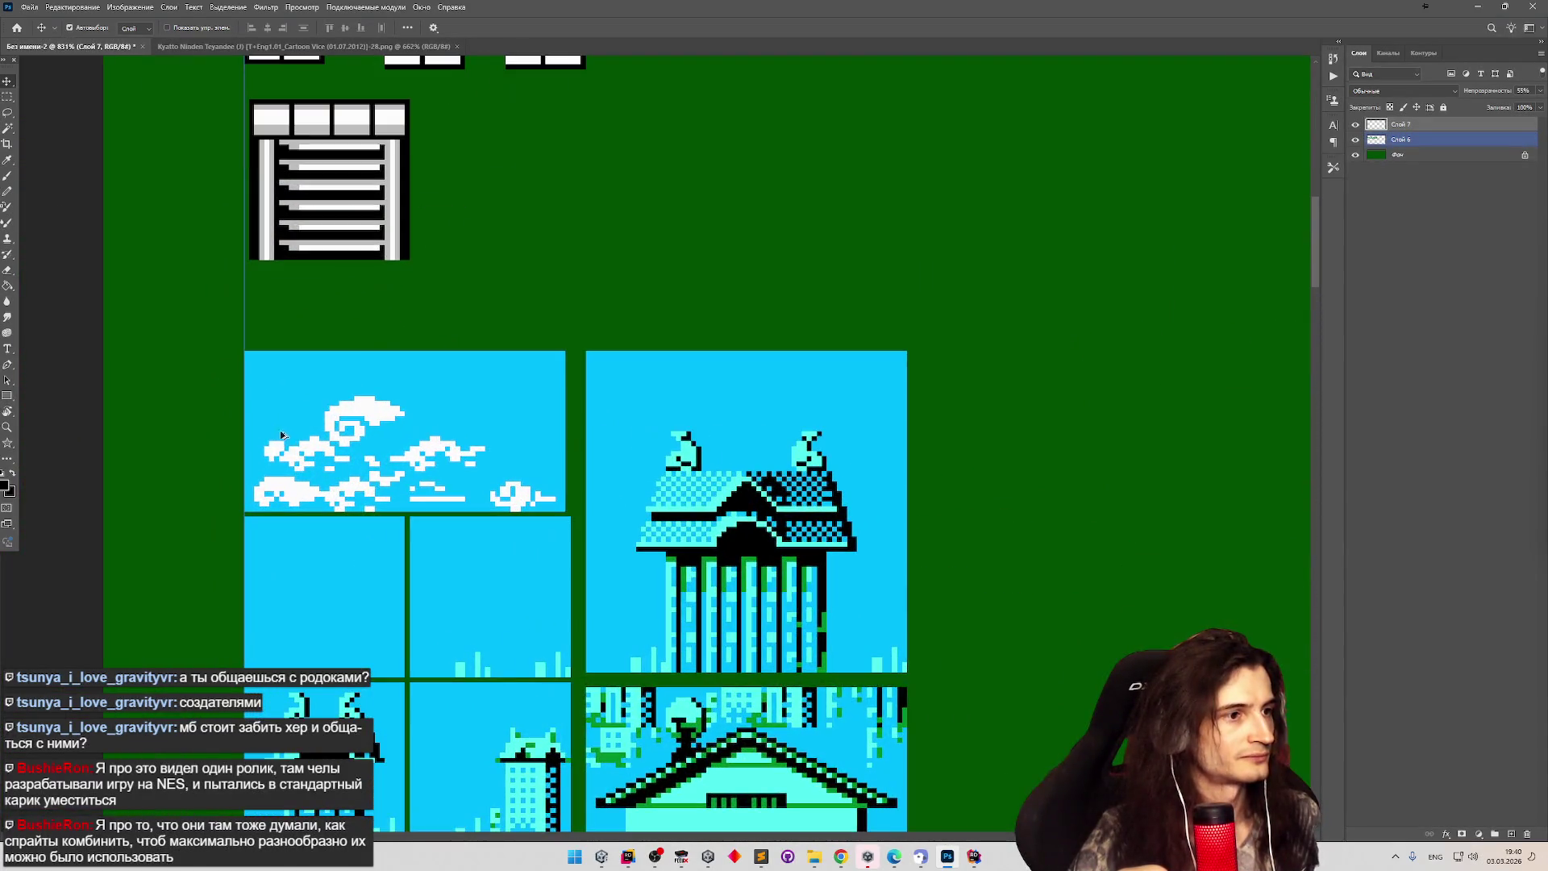
alt+scroll(323, 398, down, 5)
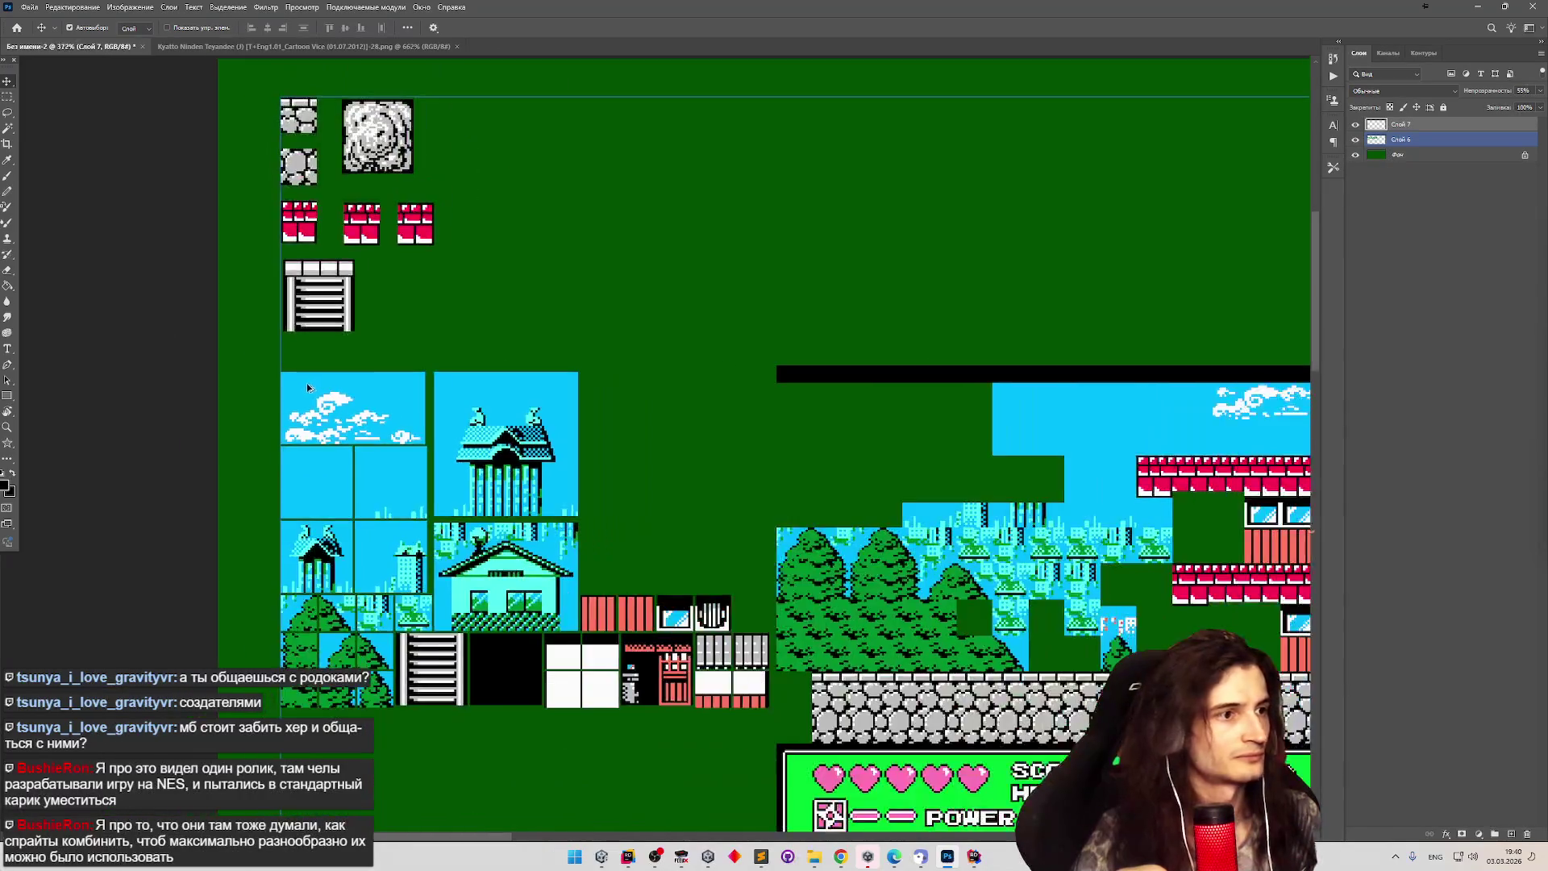
alt+scroll(303, 395, up, 5)
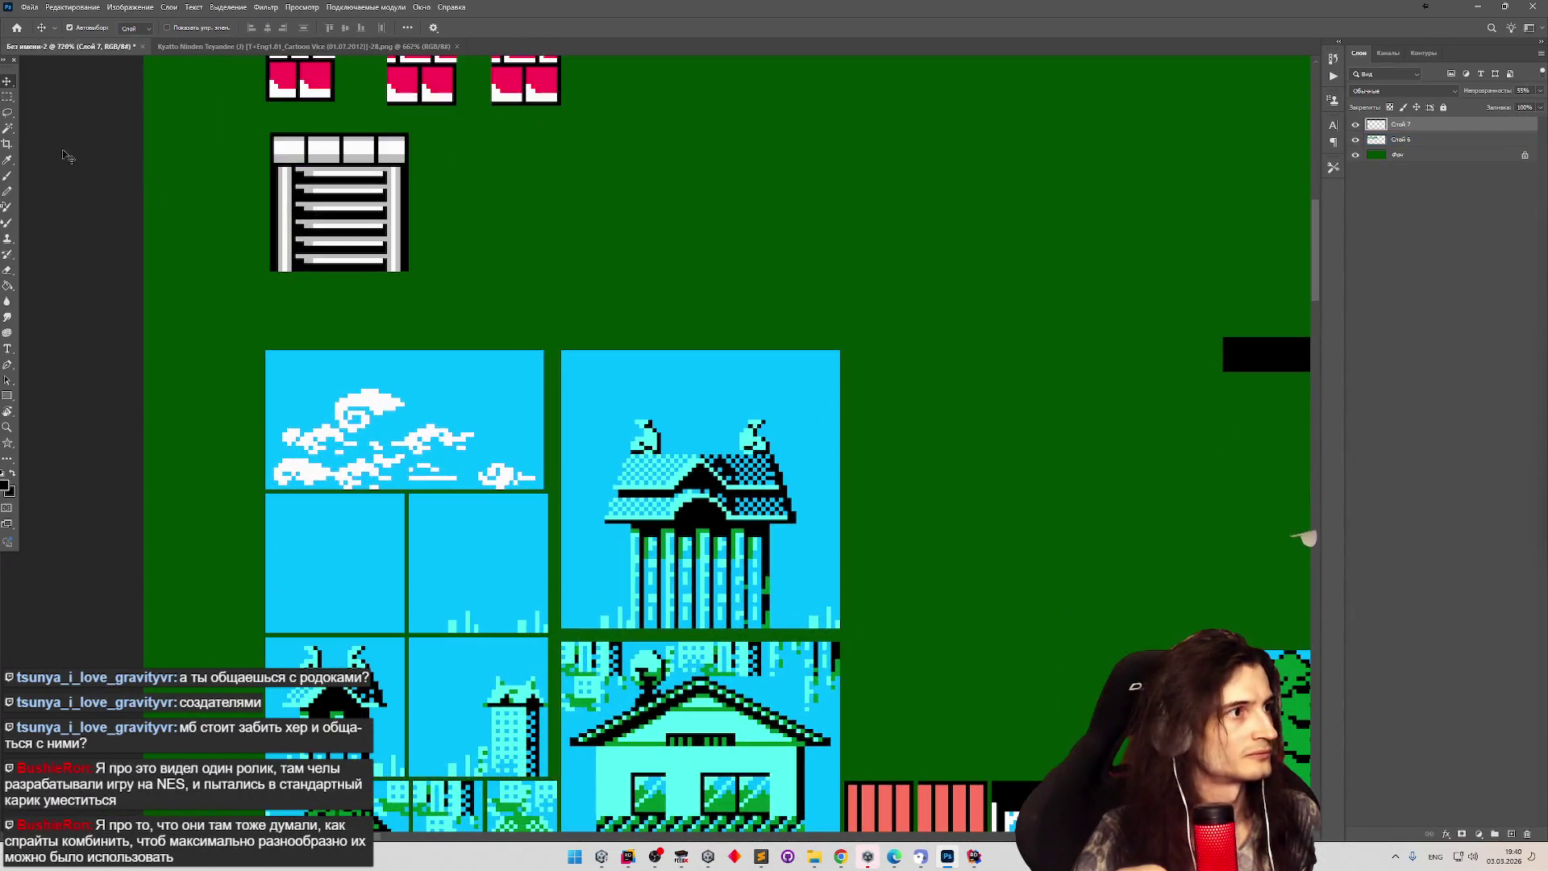
click(8, 97)
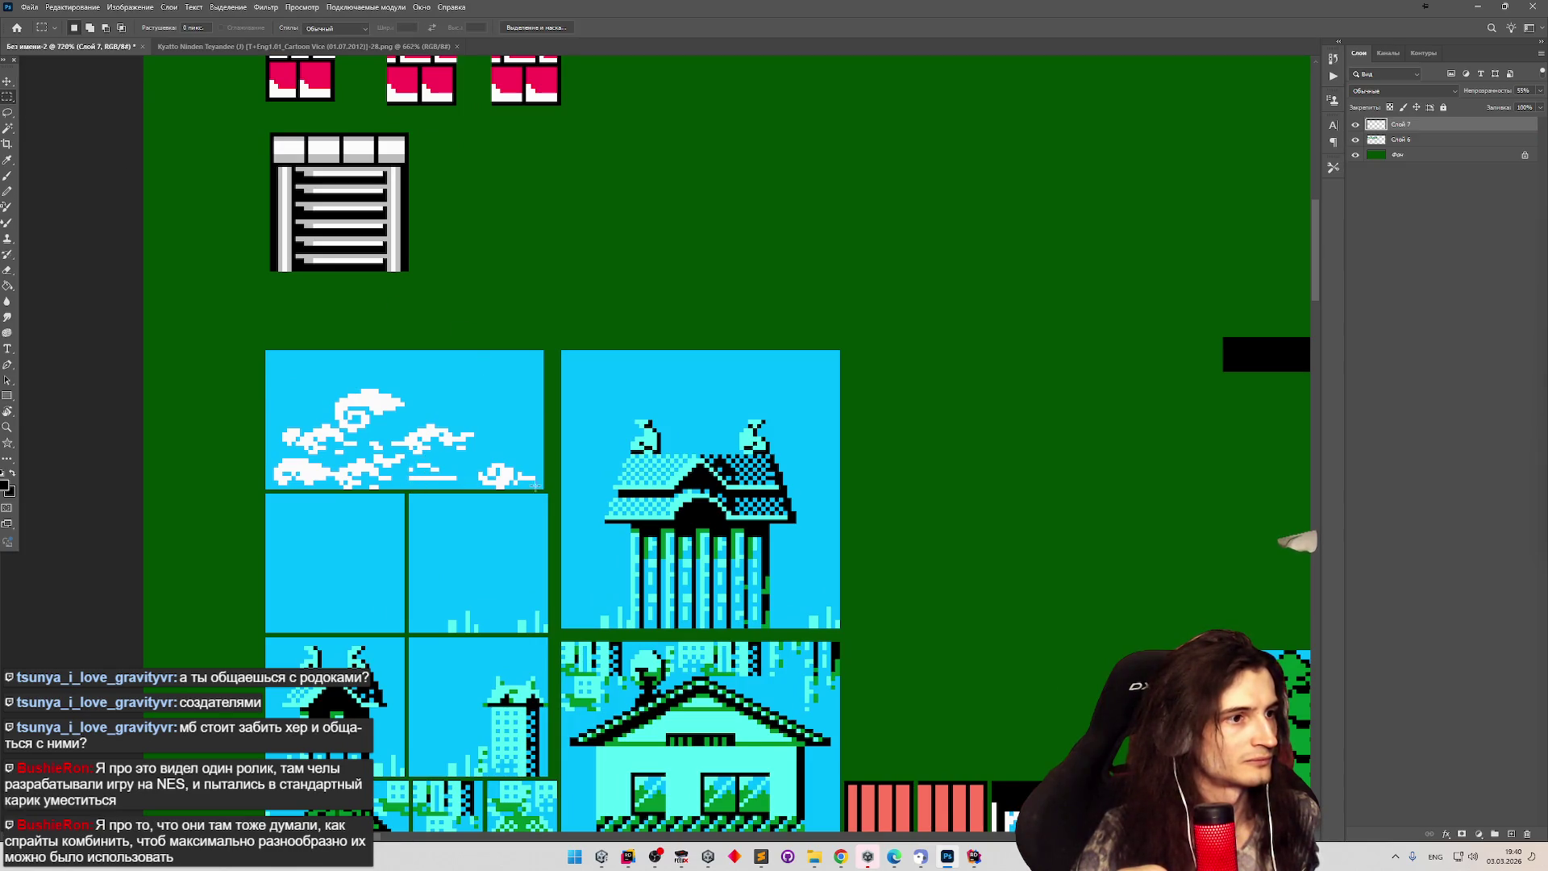
Shift the right half of the cloud strip slightly to the right.
mouse_move(540, 484)
mouse_down()
mouse_move(423, 407)
mouse_move(409, 421)
mouse_up()
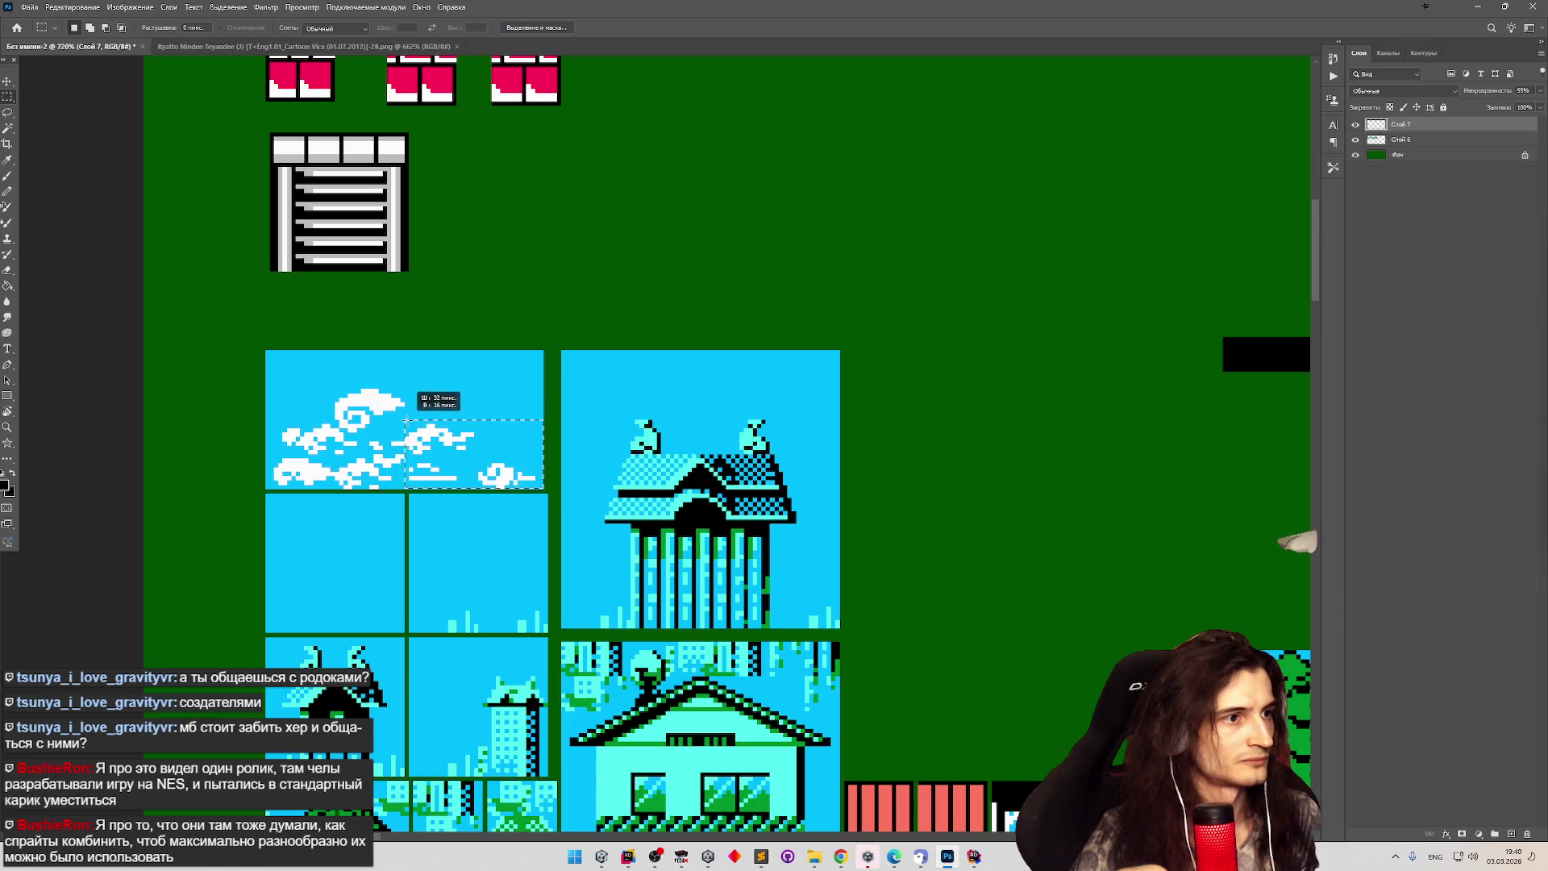
ctrl+click(468, 459)
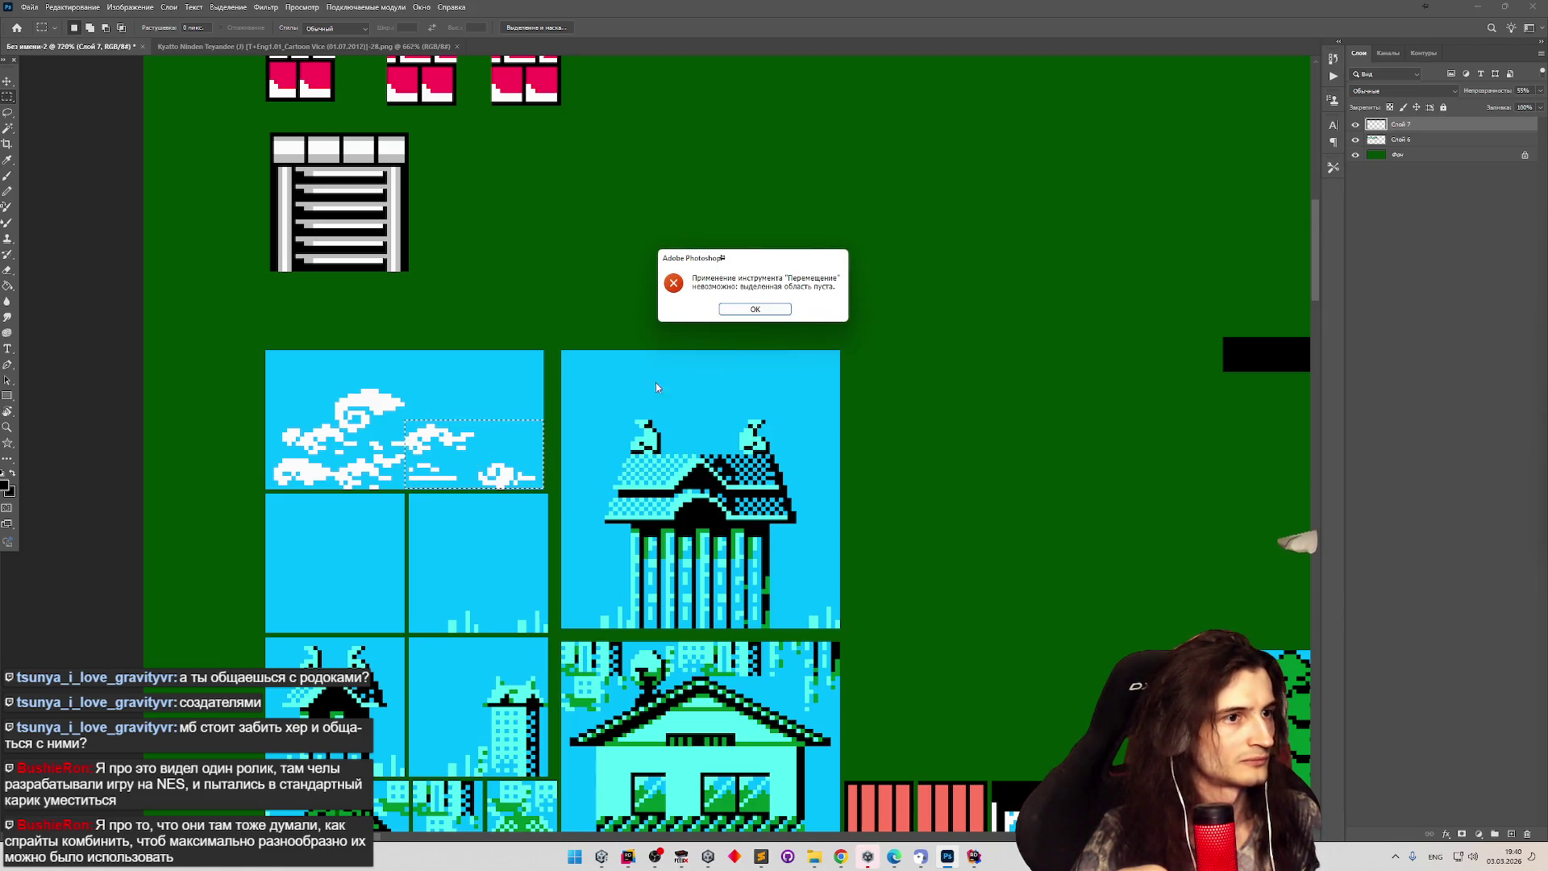
click(780, 310)
drag(484, 442, 493, 441)
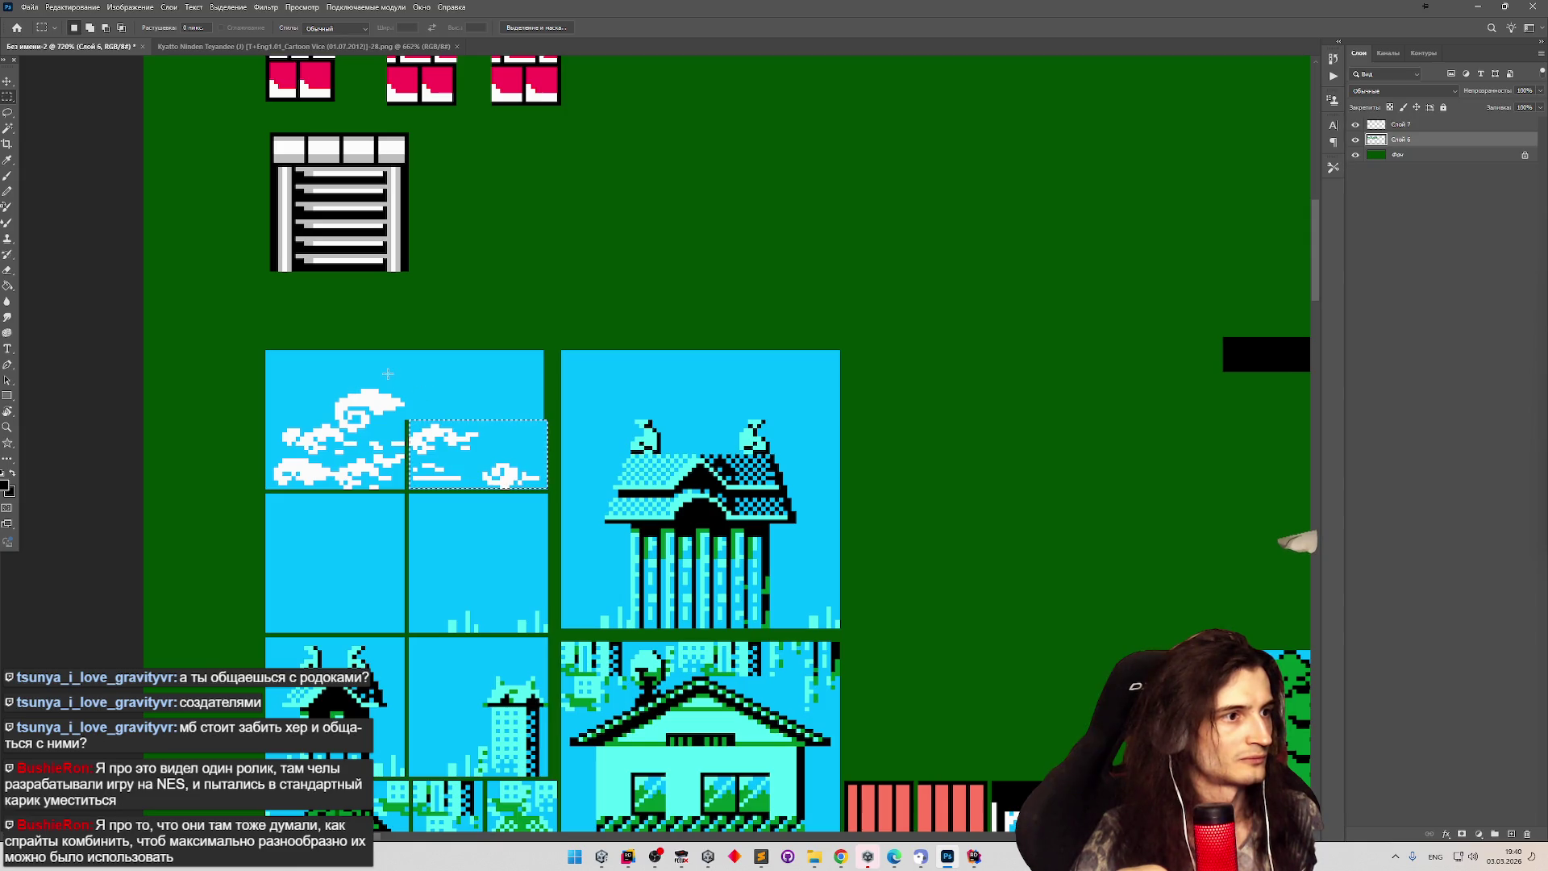
Clear the empty cyan sky from both cloud tiles to green and lift the swirl cloud into its own tile.
mouse_move(556, 342)
mouse_down()
mouse_move(475, 415)
mouse_move(405, 421)
mouse_up()
key(Delete)
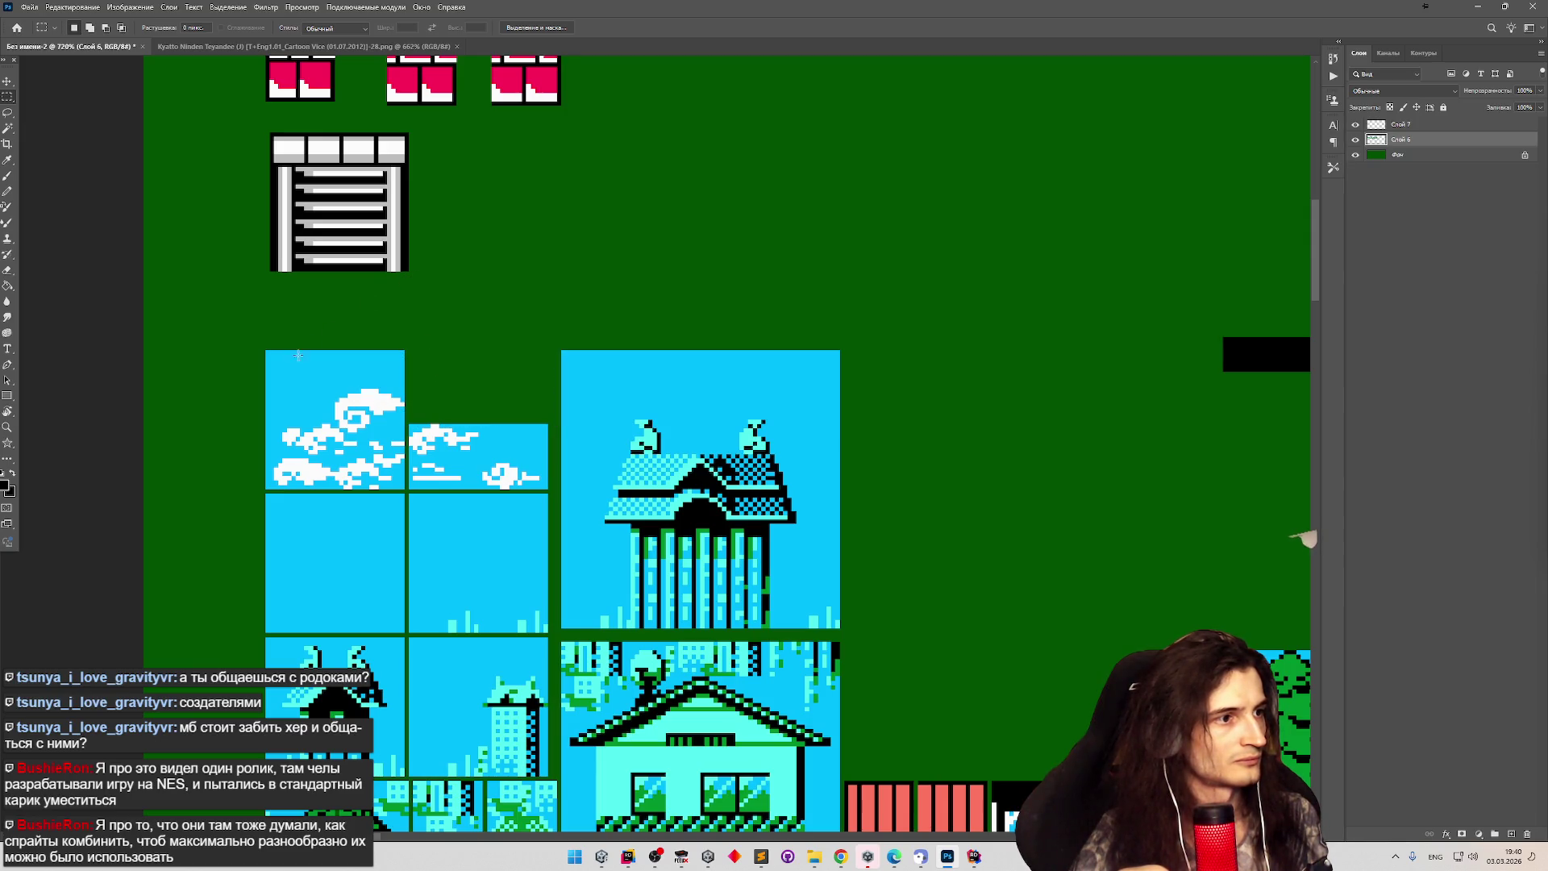
mouse_move(266, 351)
mouse_down()
mouse_move(407, 420)
mouse_move(334, 421)
mouse_up()
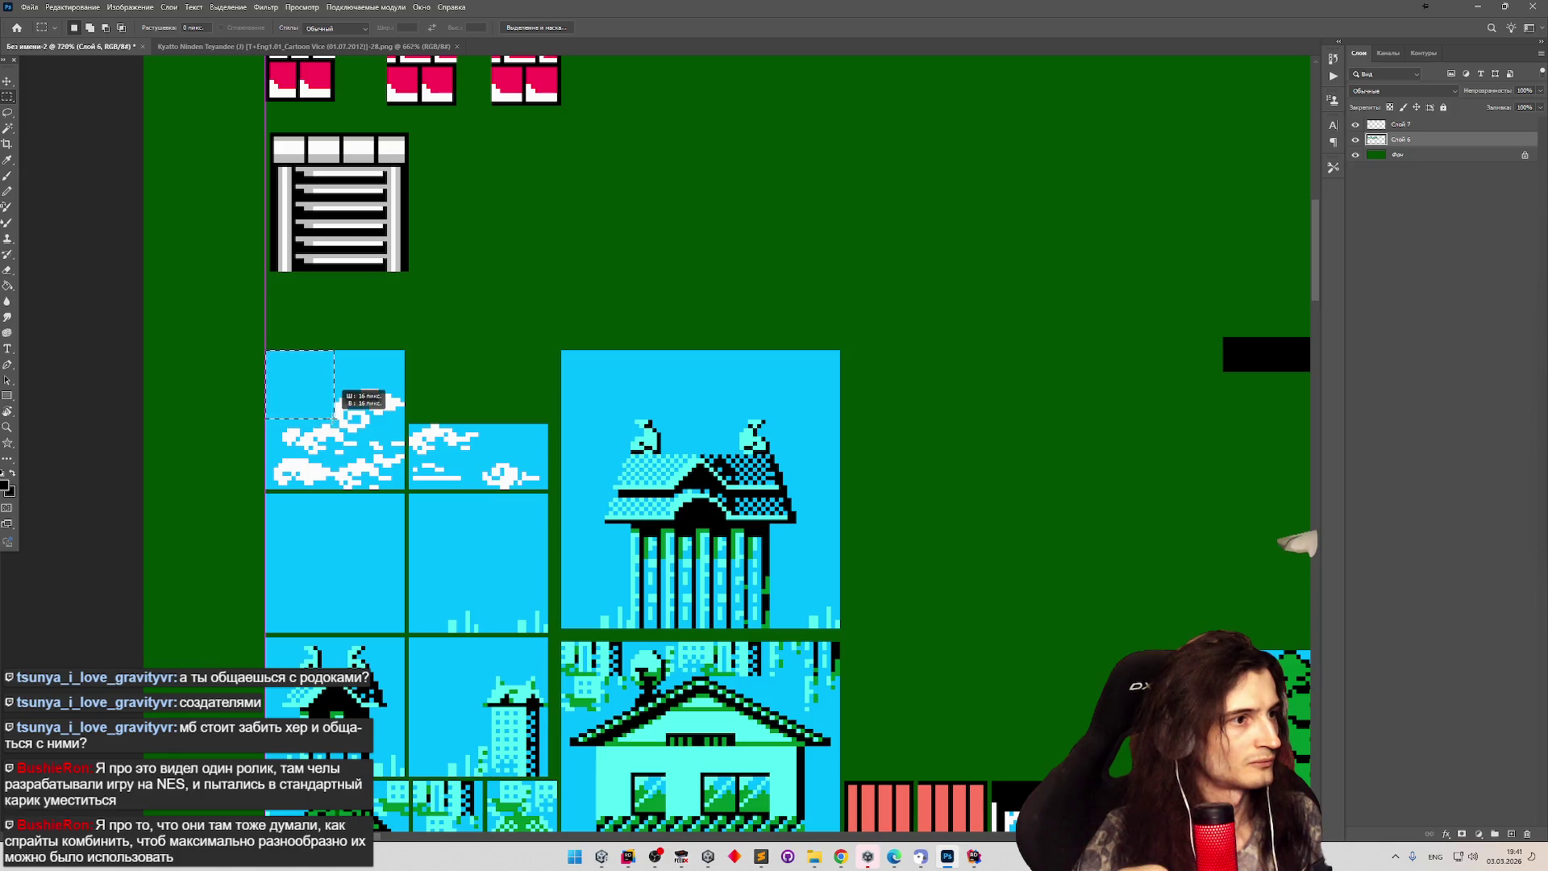
key(Delete)
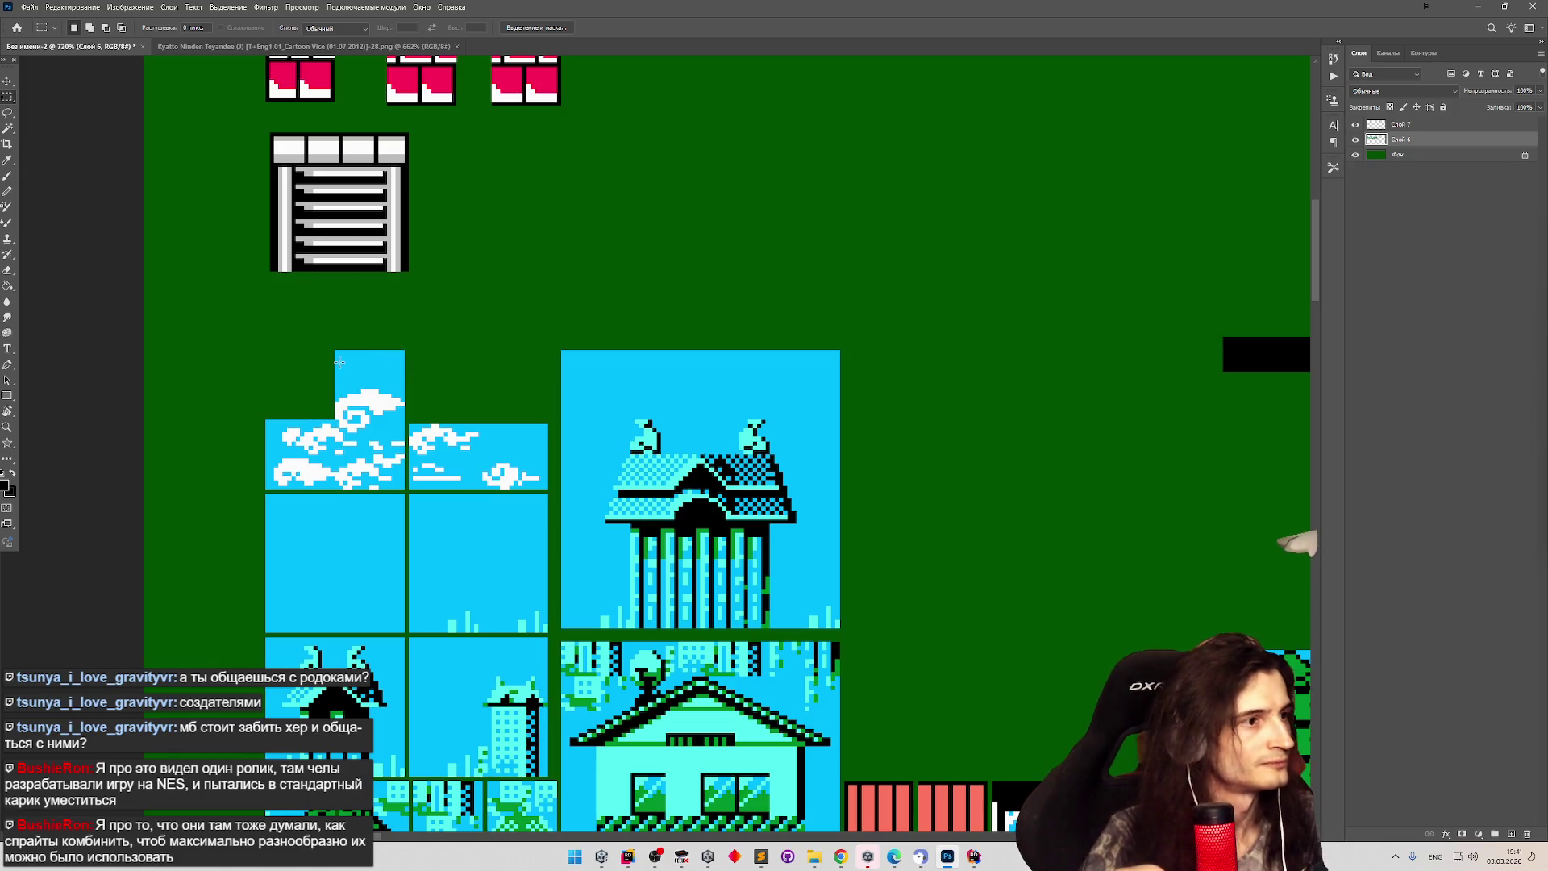
mouse_move(337, 353)
mouse_down()
mouse_move(391, 402)
mouse_move(404, 385)
mouse_move(404, 453)
mouse_move(379, 390)
mouse_up()
key(Delete)
key(v)
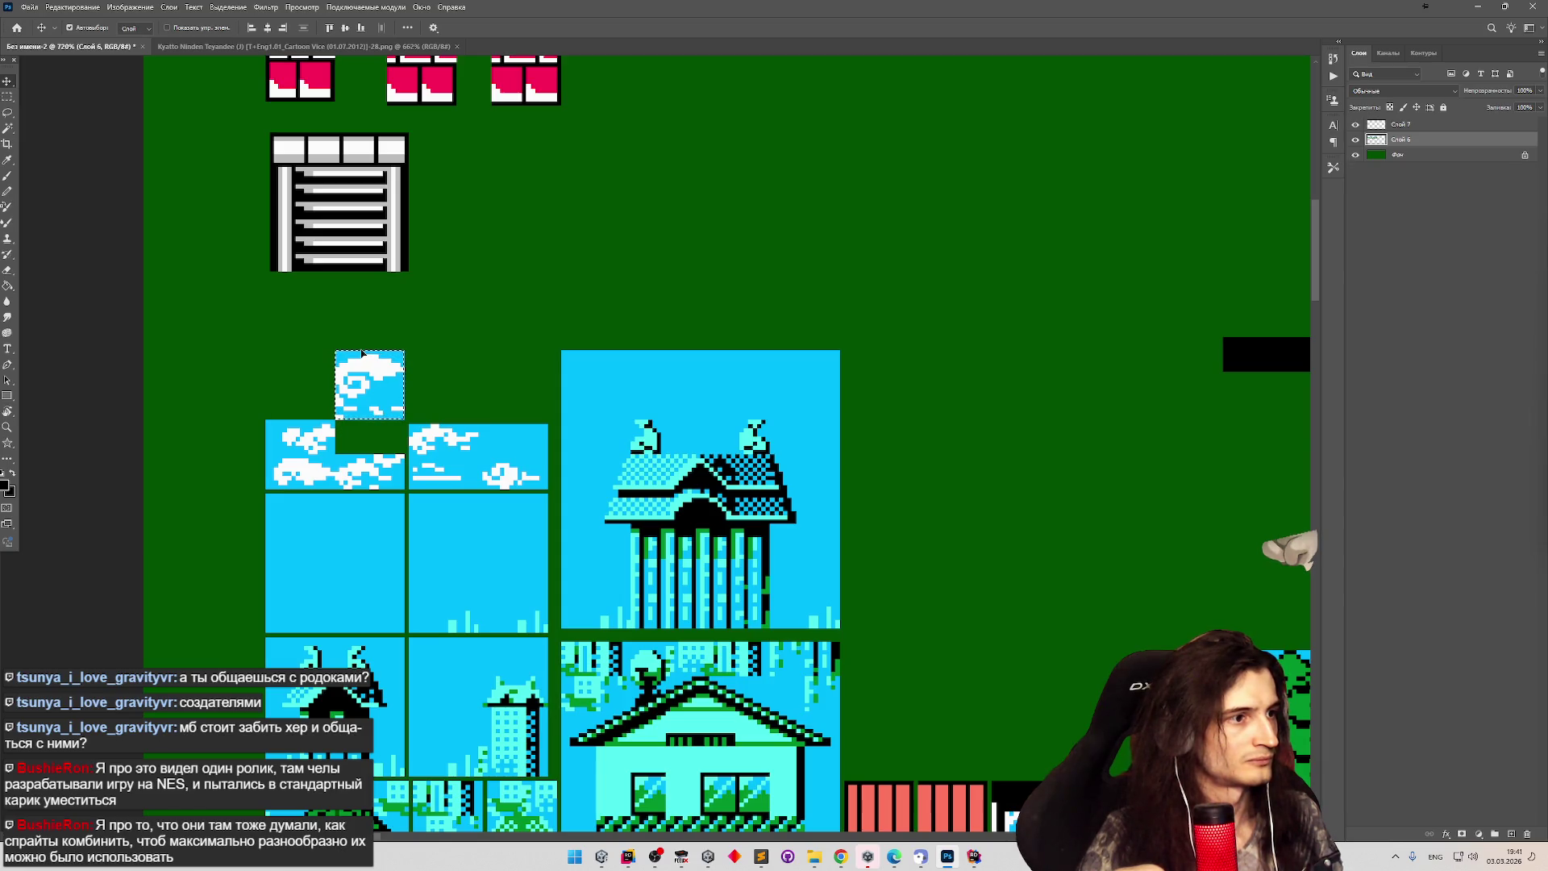
scroll(343, 345, down, 5)
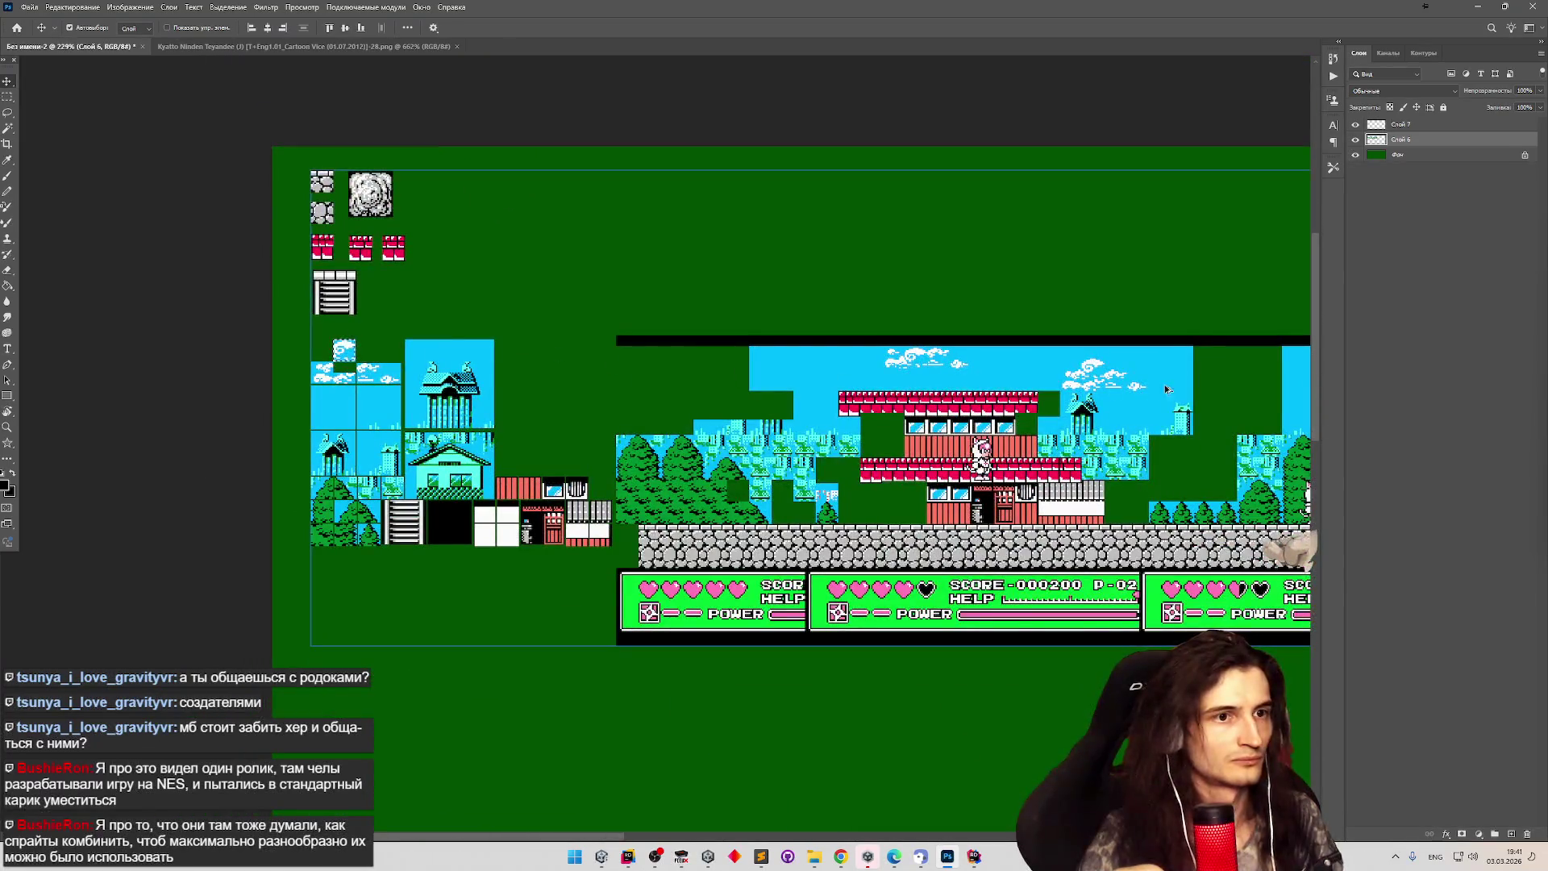
scroll(1175, 383, up, 3)
scroll(142, 353, down, 3)
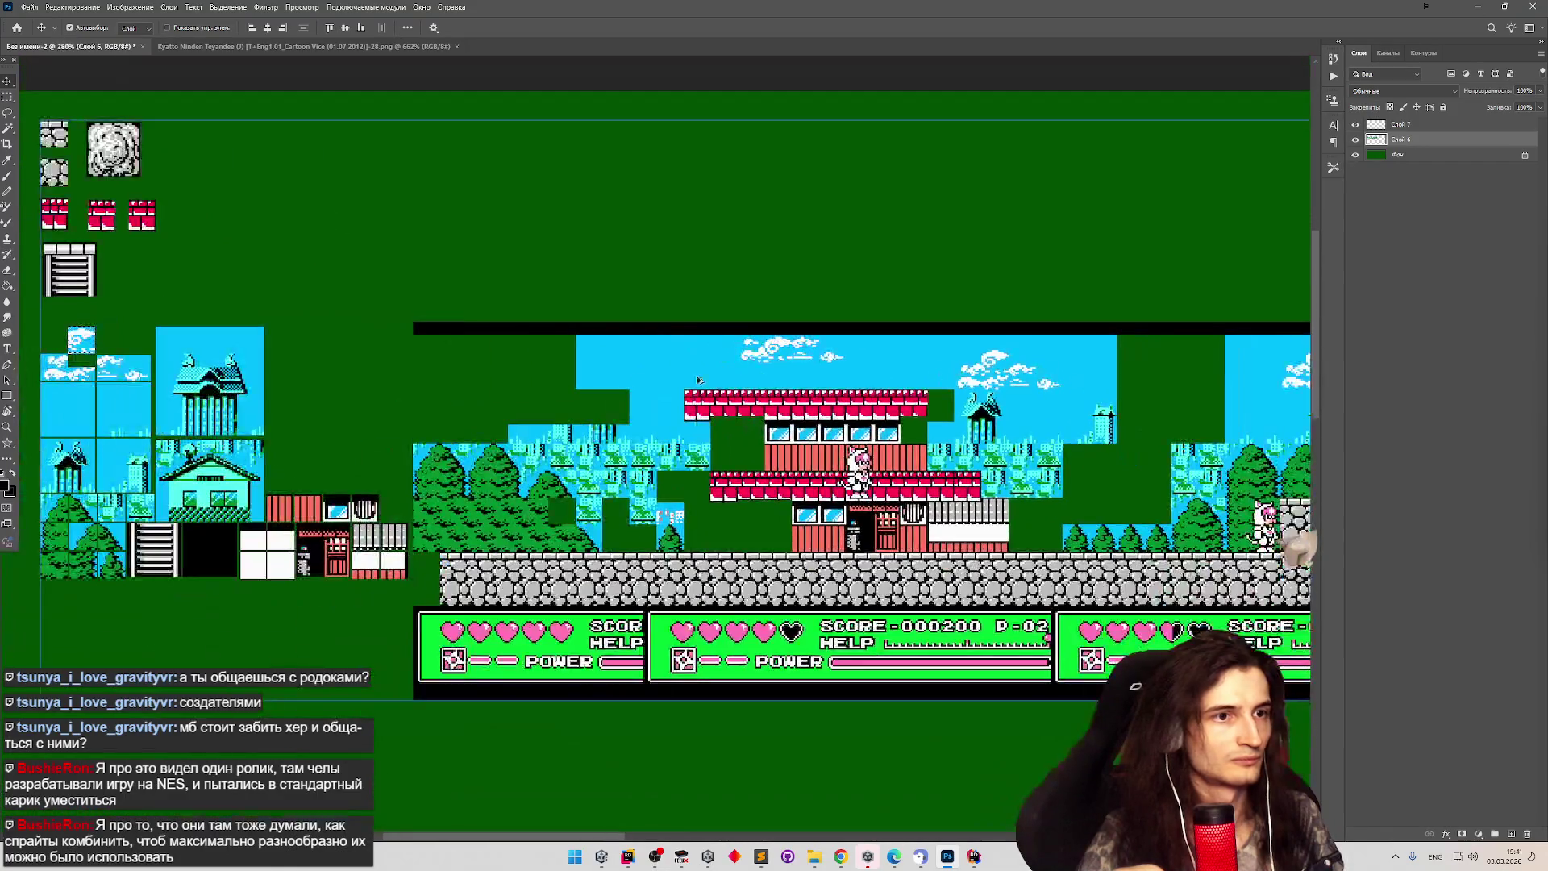
scroll(58, 345, up, 5)
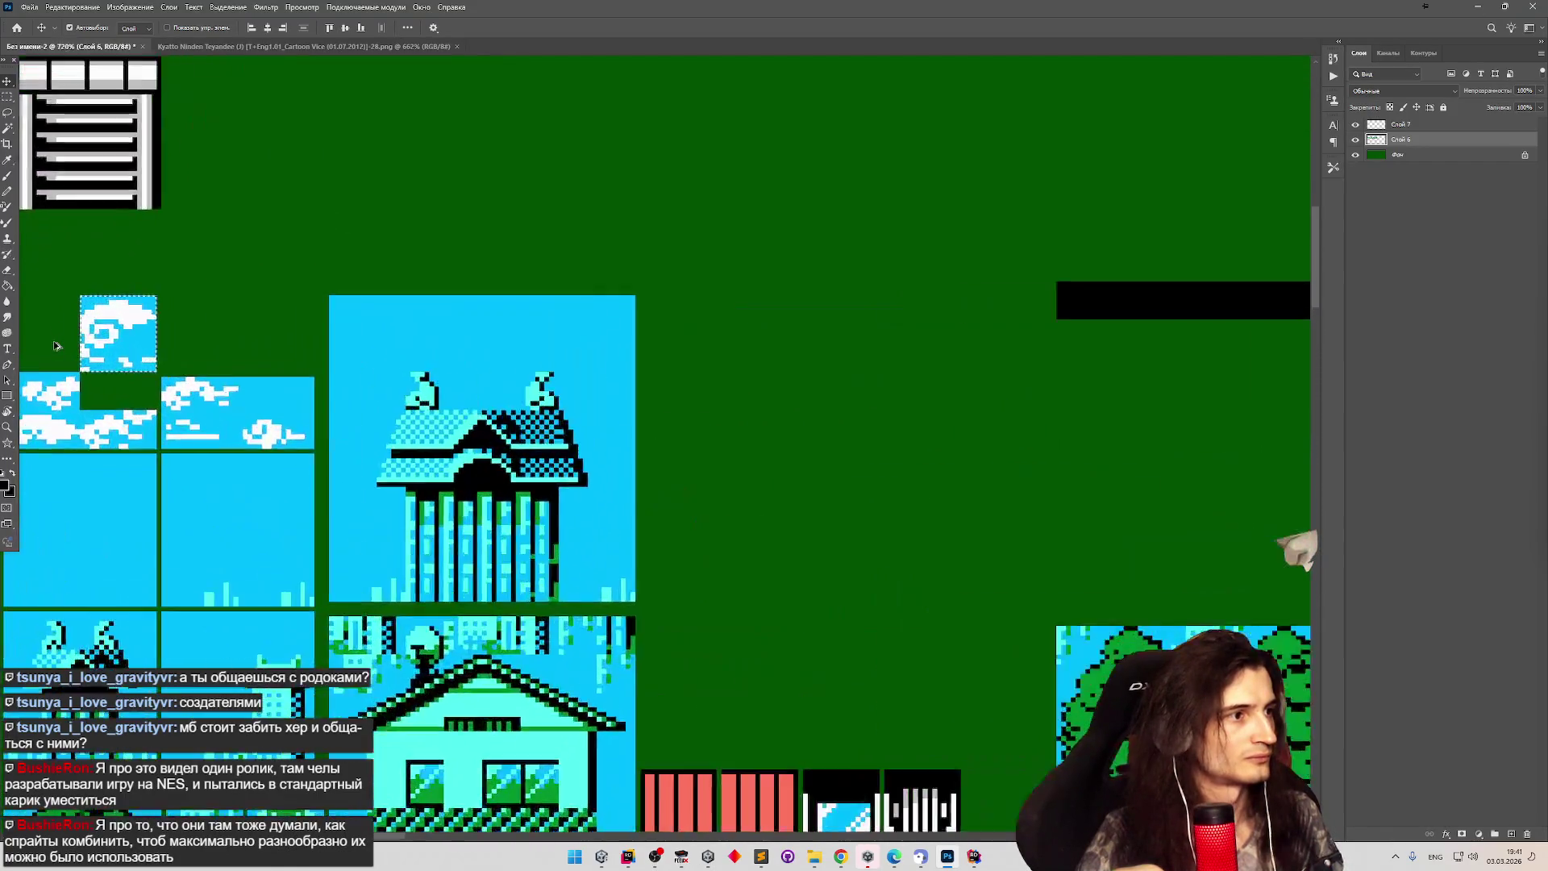
scroll(57, 345, down, 3)
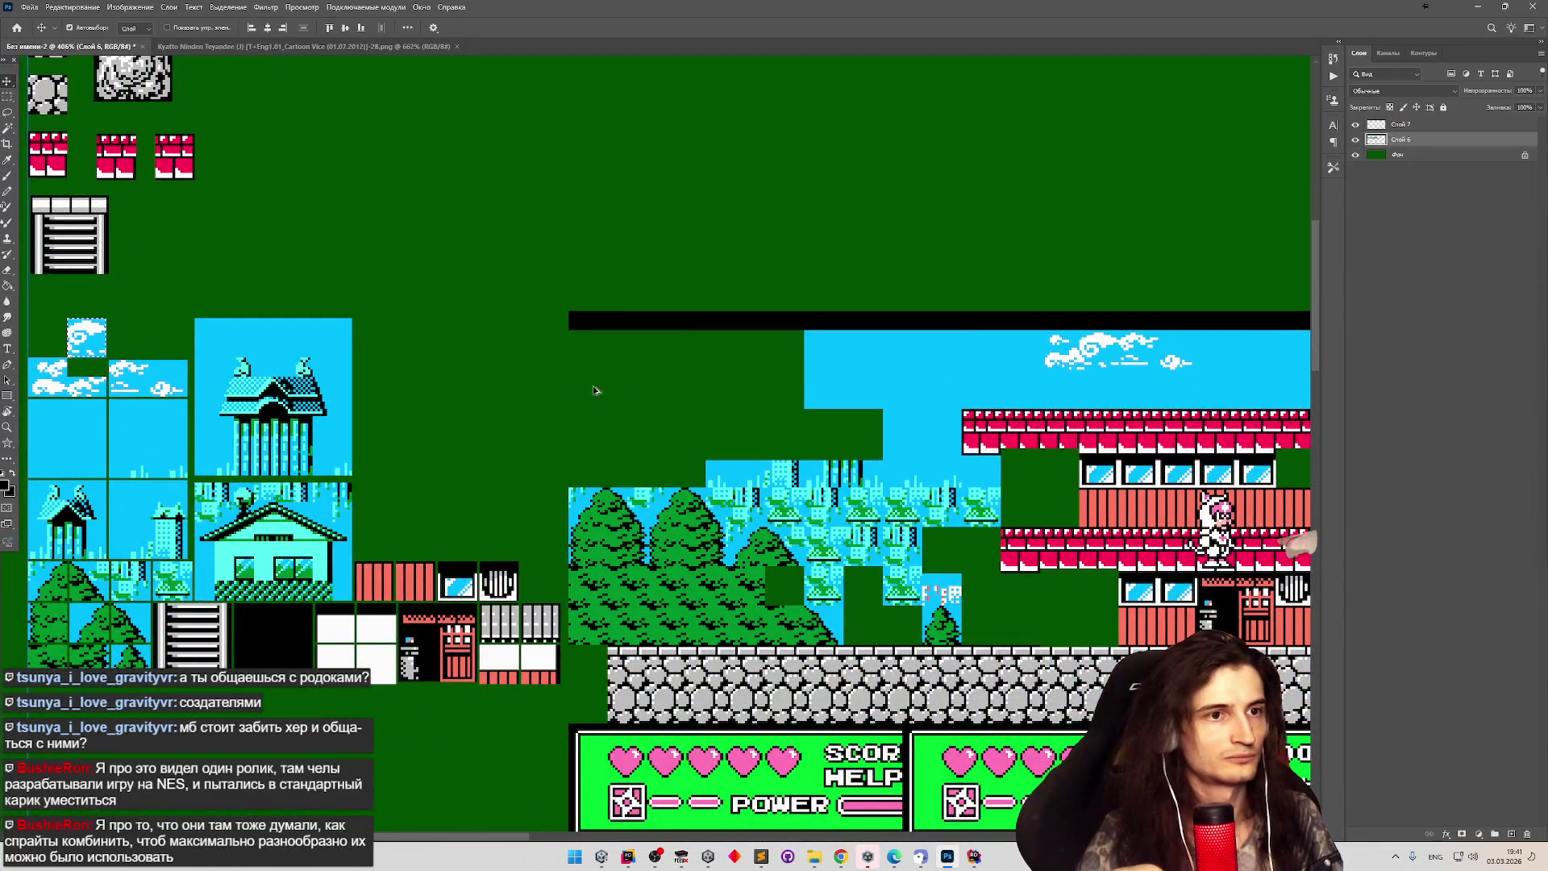
scroll(535, 379, down, 2)
scroll(1158, 389, up, 2)
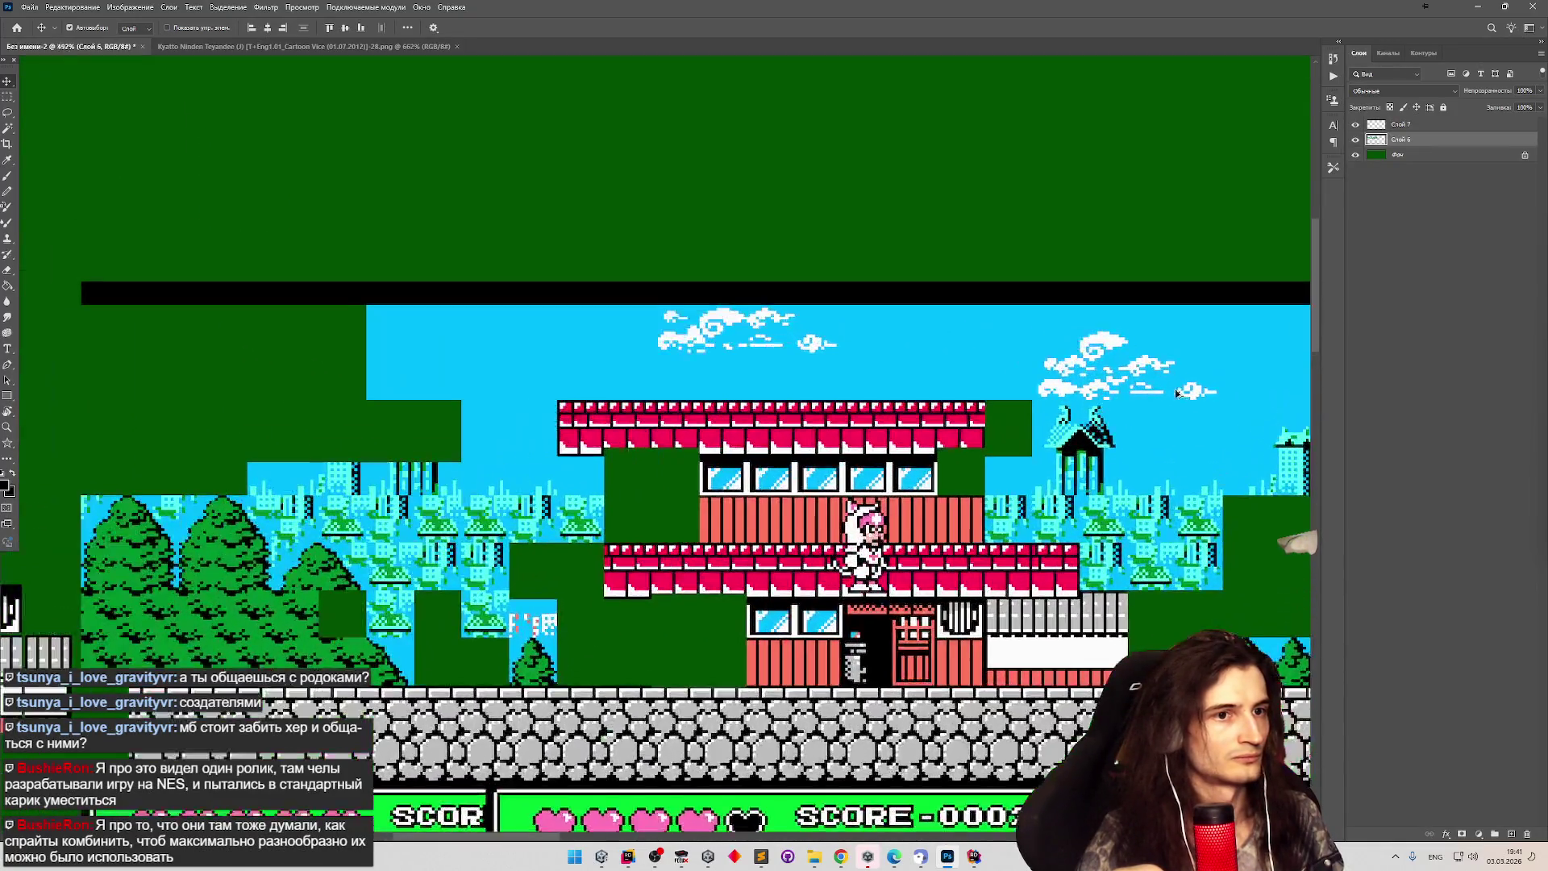
scroll(1084, 383, down, 1)
scroll(740, 345, up, 2)
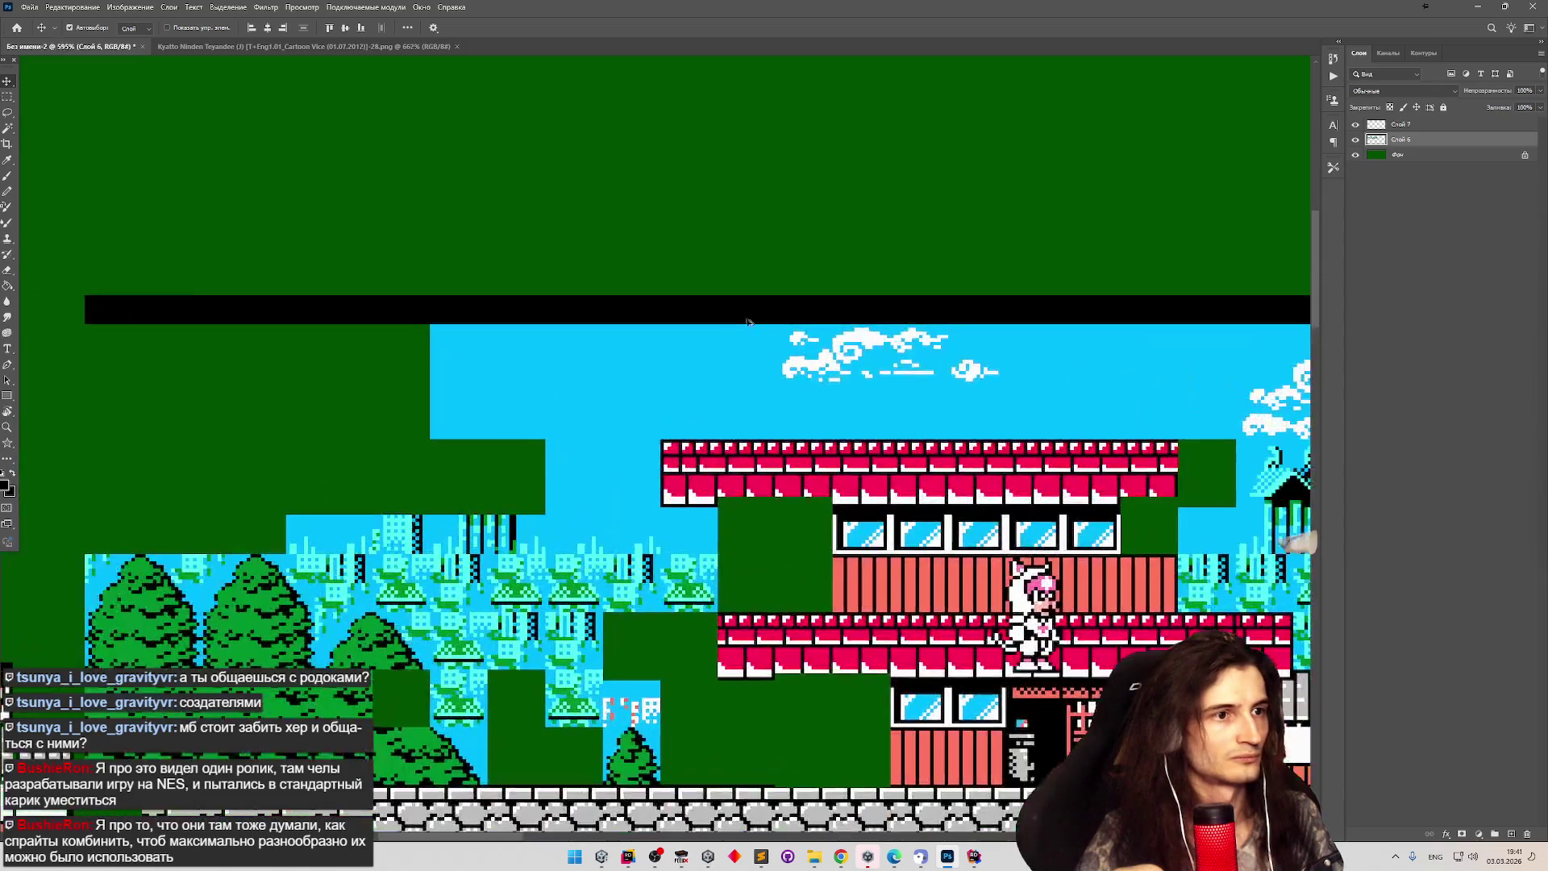
scroll(777, 352, up, 1)
scroll(776, 352, down, 3)
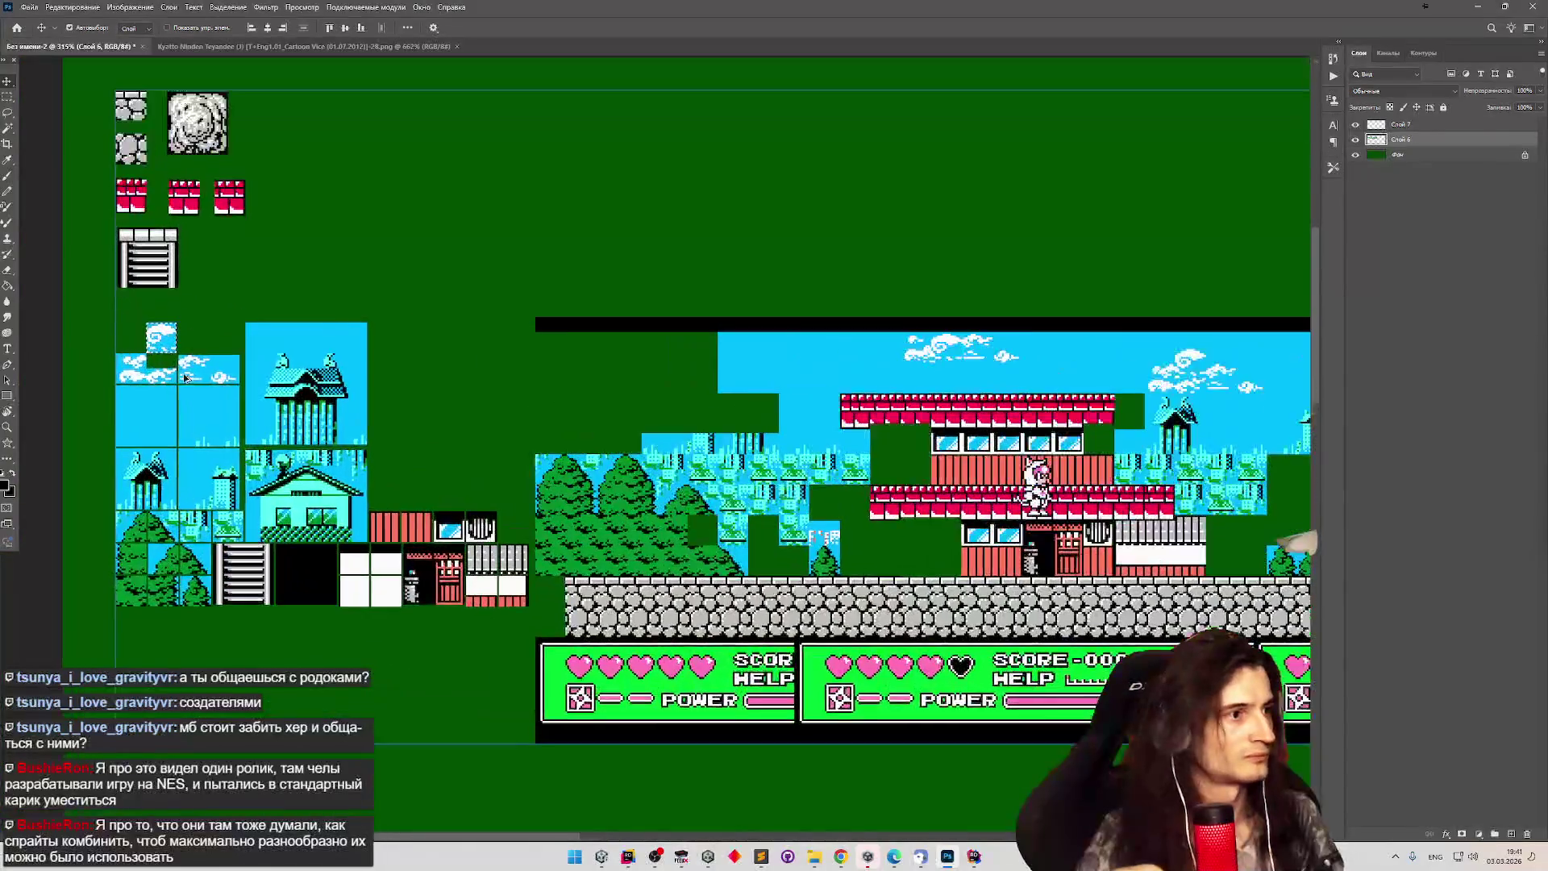
scroll(185, 377, up, 2)
scroll(99, 349, up, 2)
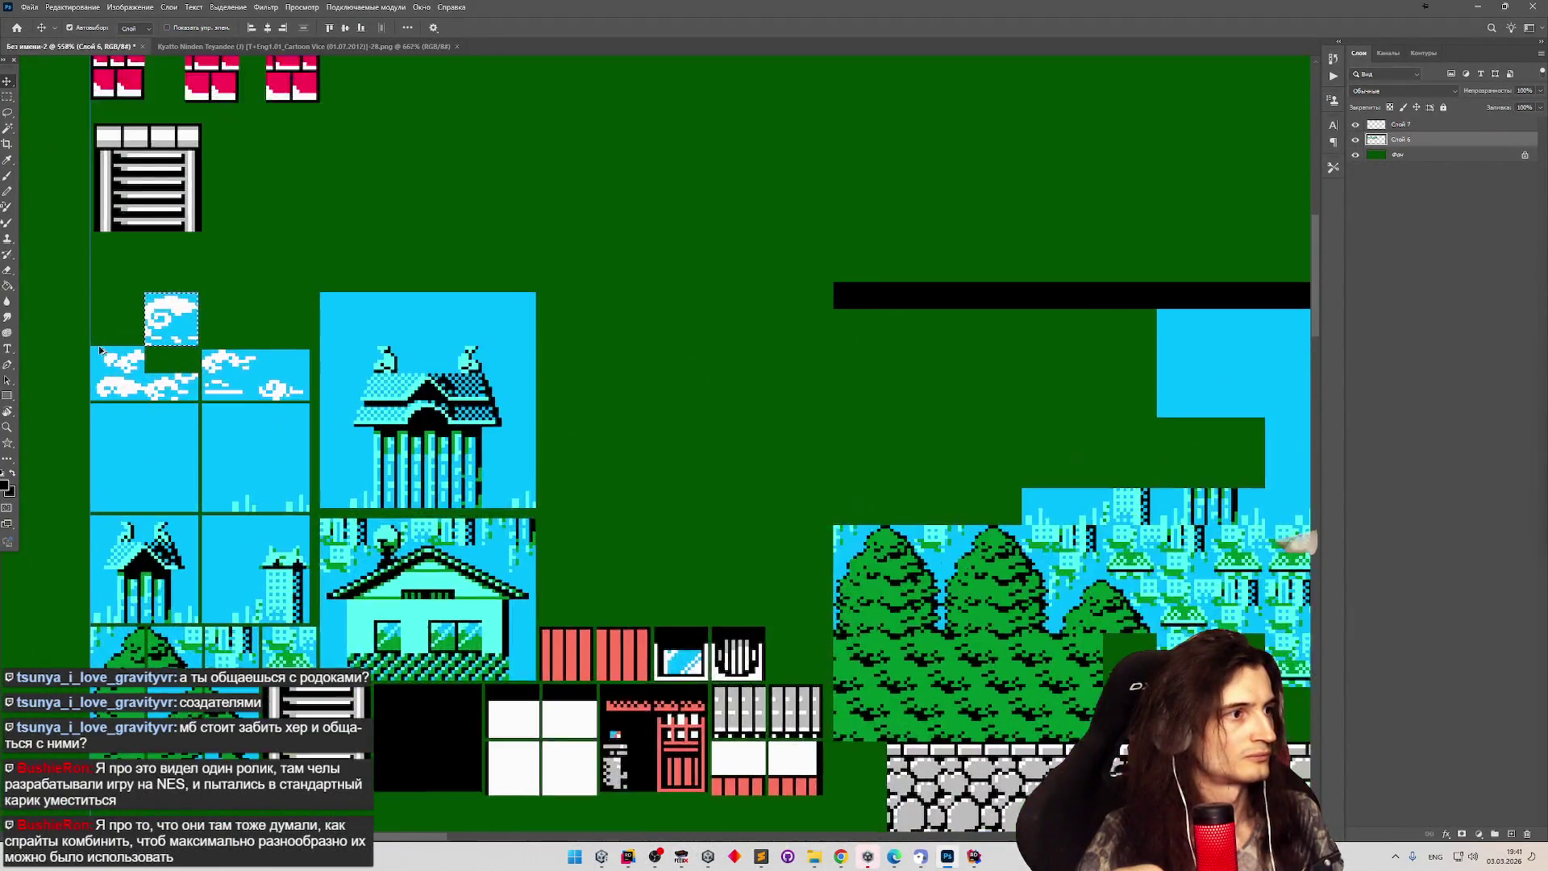
scroll(145, 349, up, 2)
scroll(161, 363, down, 3)
scroll(181, 379, up, 4)
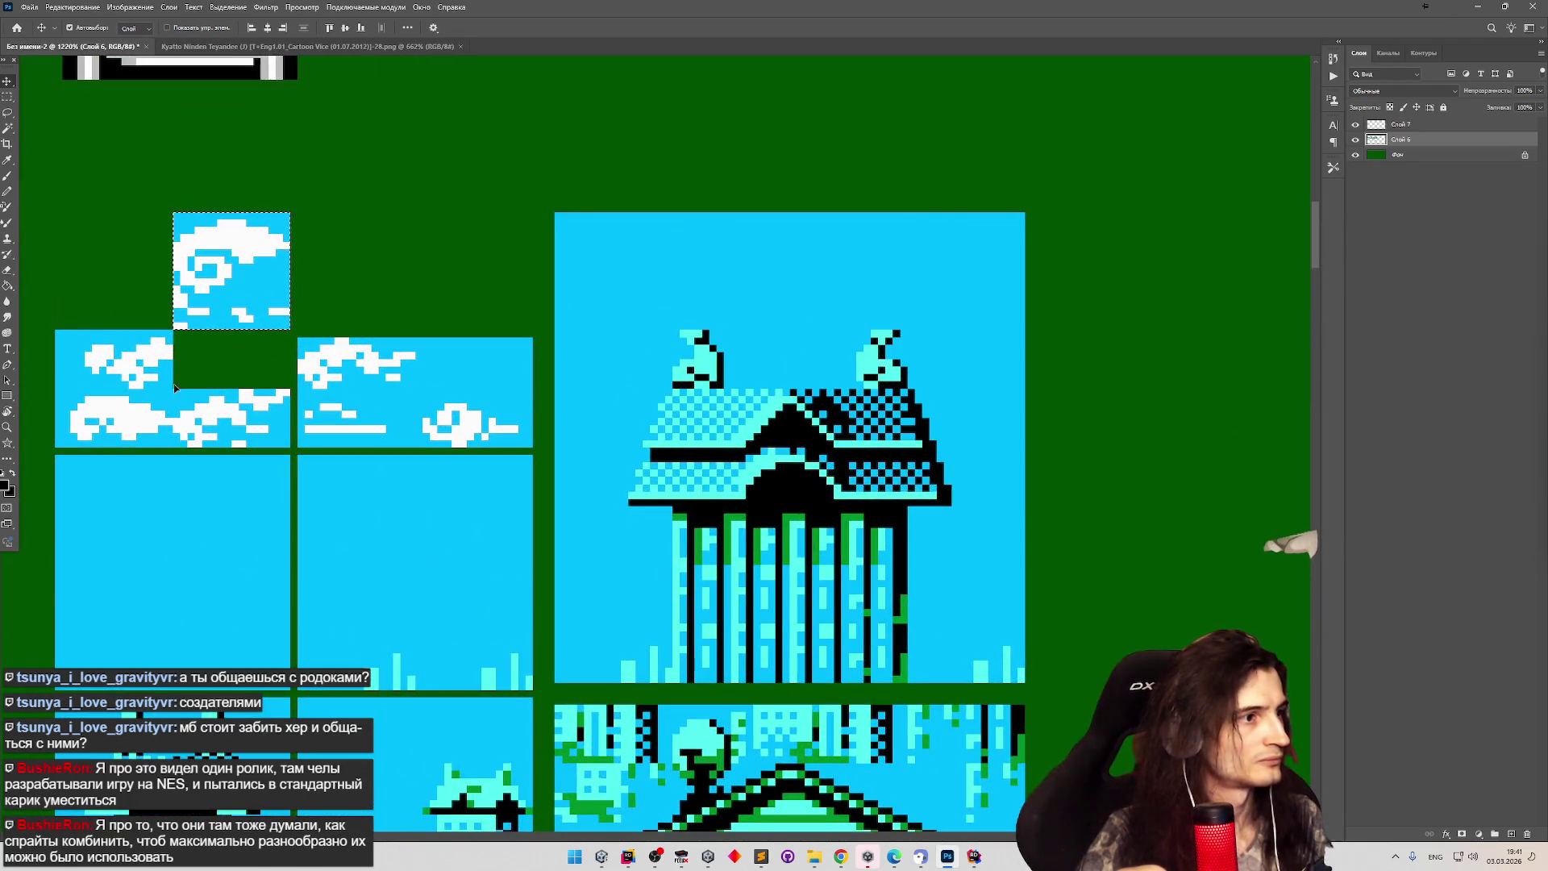
click(188, 385)
click(7, 111)
key(m)
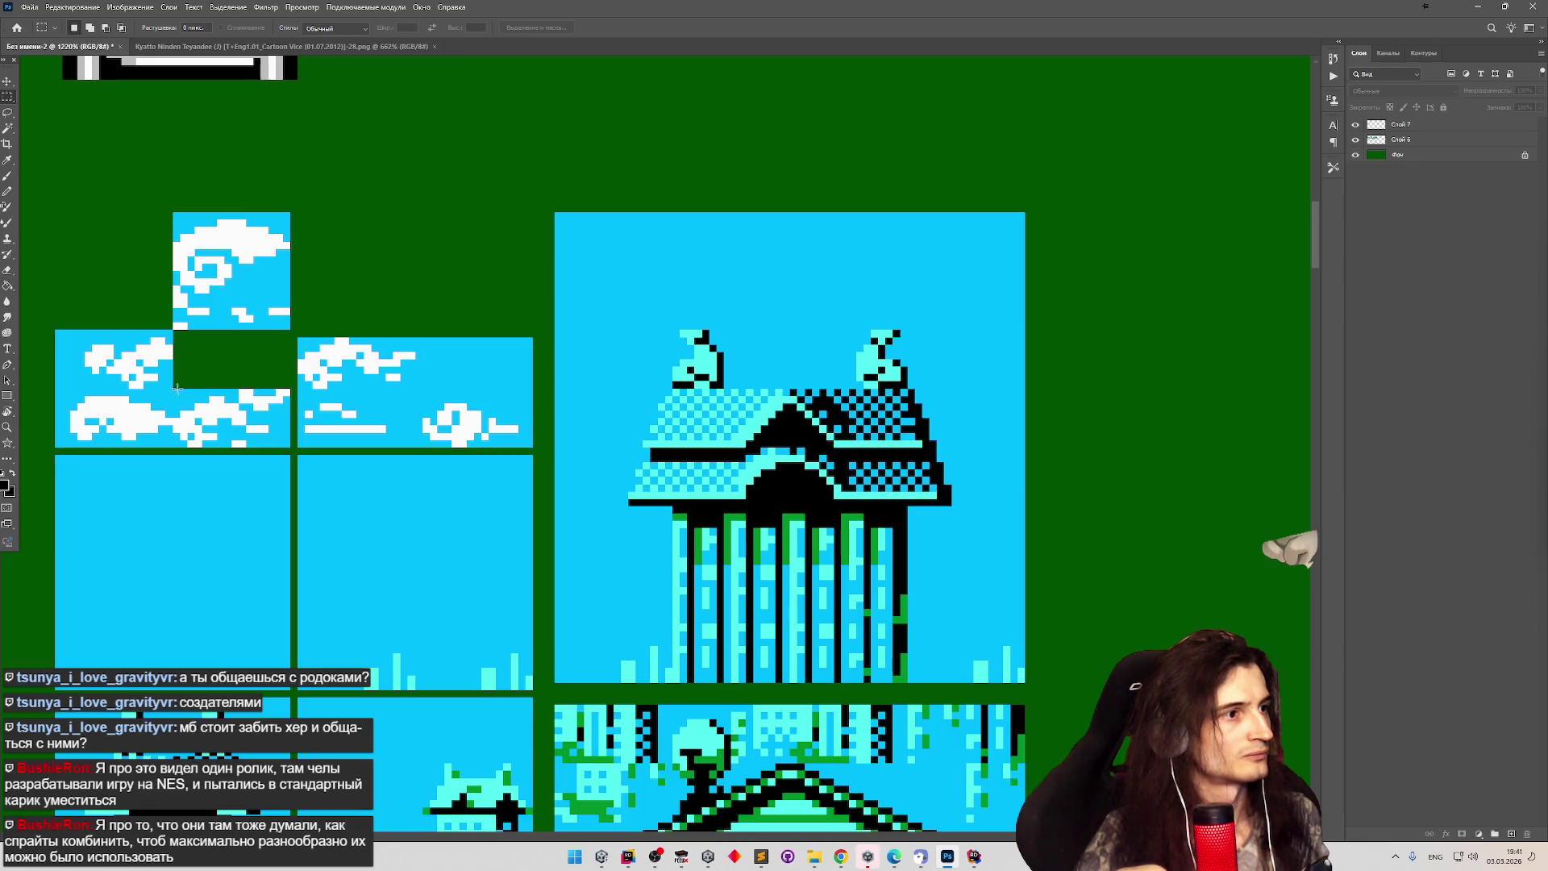
mouse_move(177, 387)
mouse_down()
mouse_move(290, 212)
mouse_move(278, 275)
mouse_up()
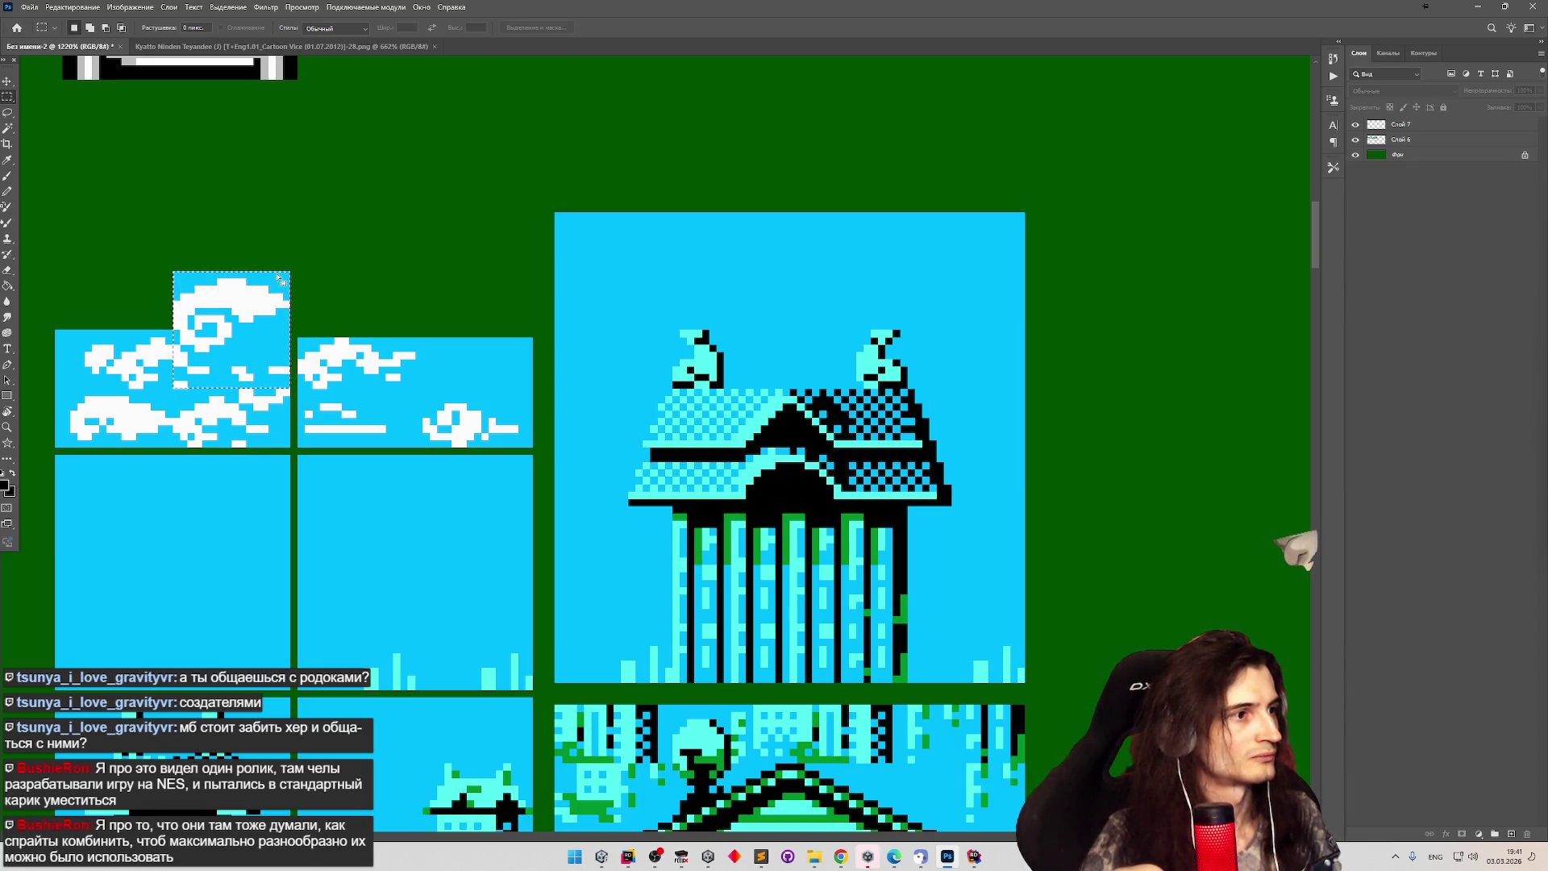
scroll(278, 276, down, 5)
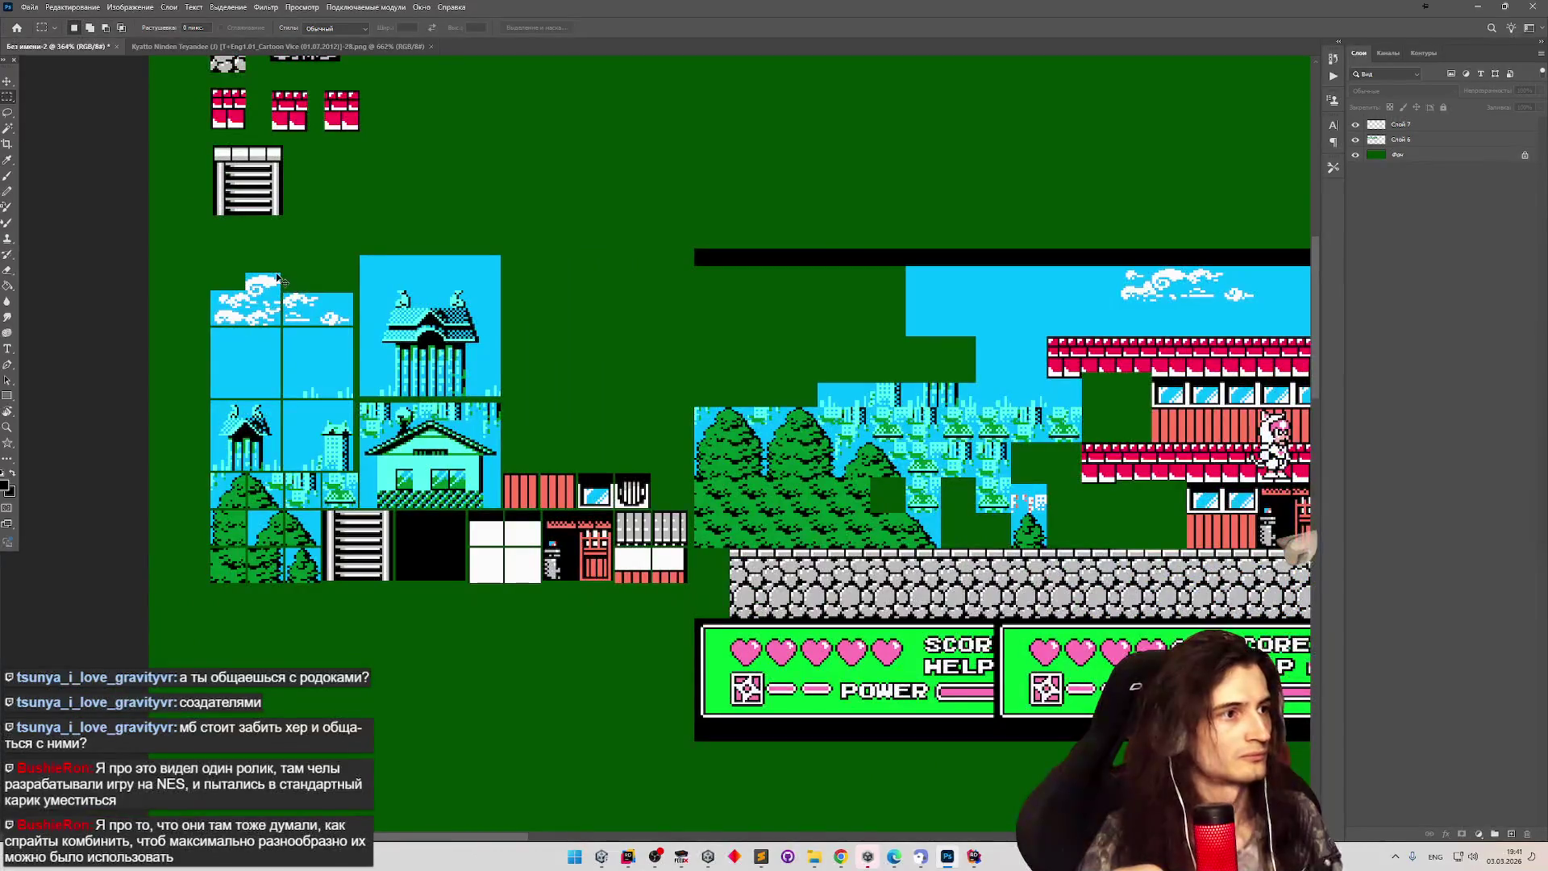
key(ctrl+Up)
key(ctrl+Up)
key(ctrl+Up)
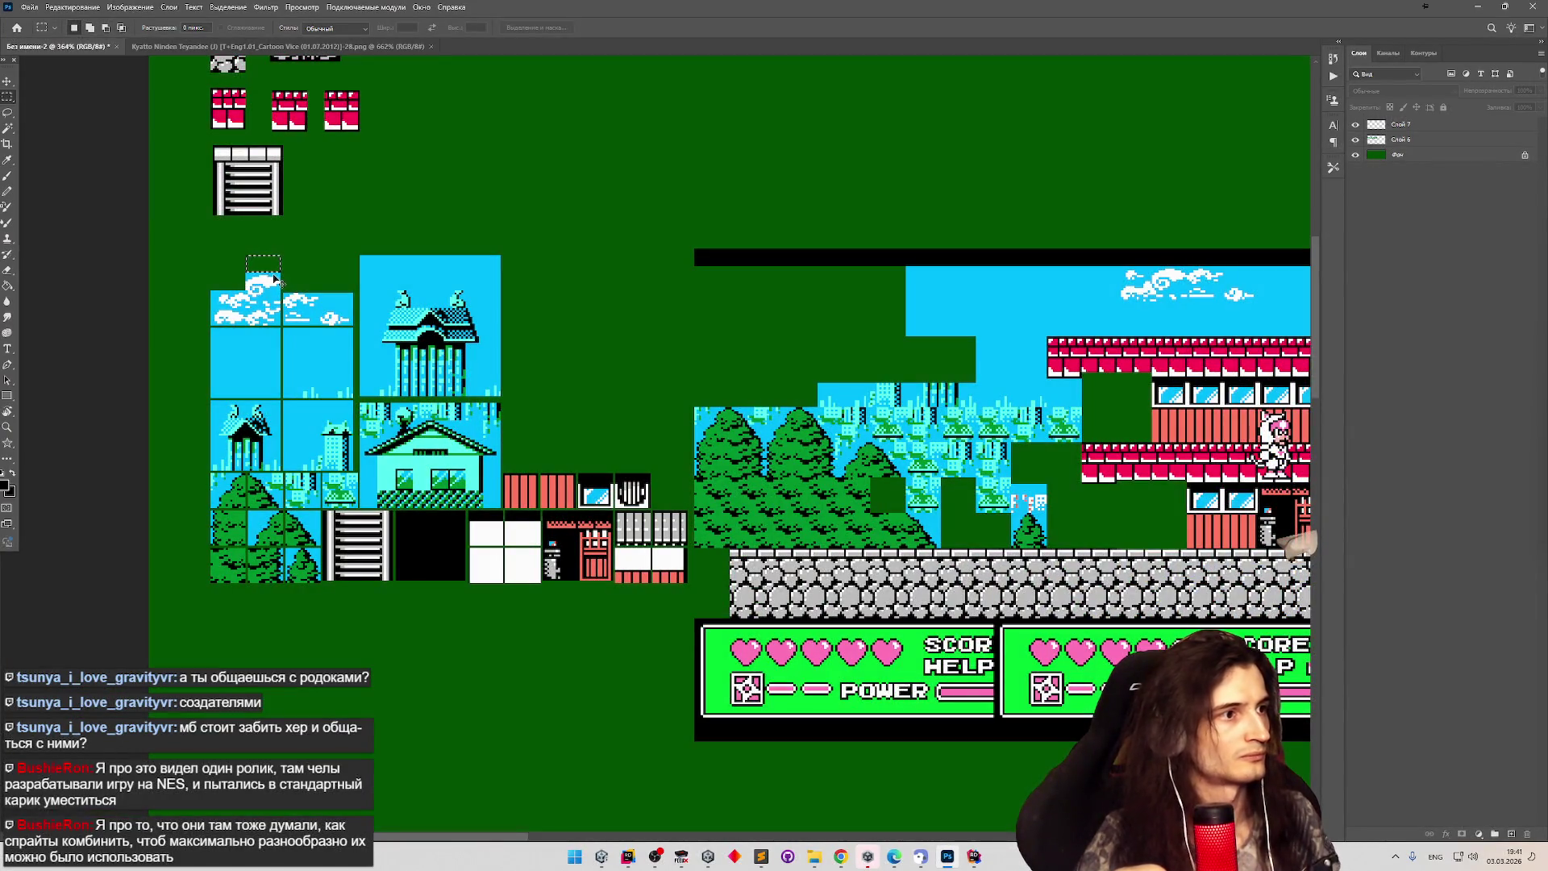
scroll(304, 274, down, 2)
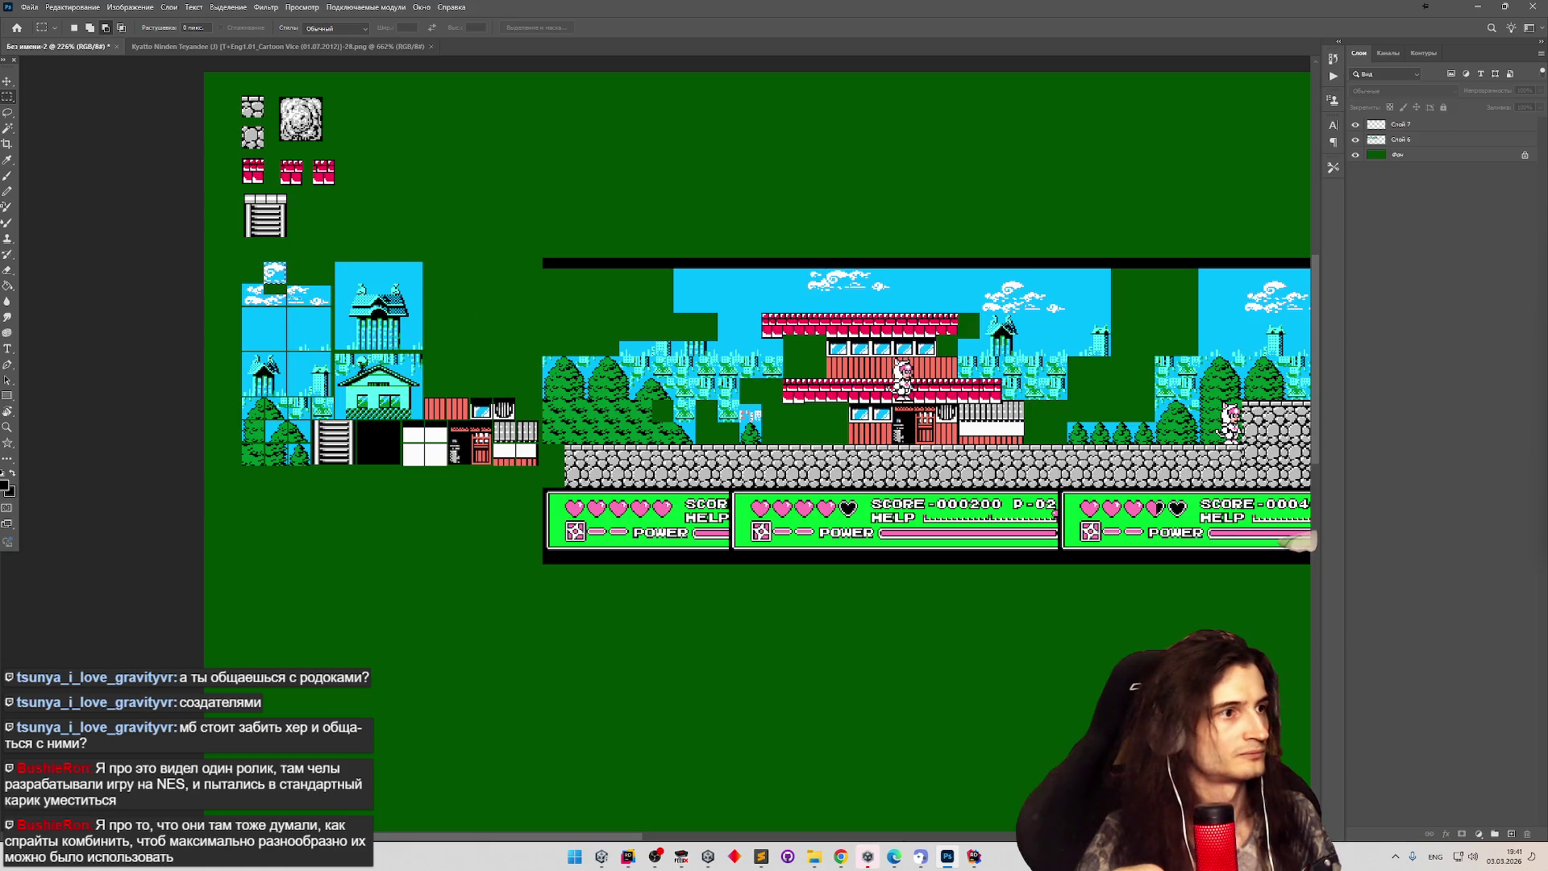
Marquee the small cloud above the level's tower in the sky.
scroll(1120, 325, up, 10)
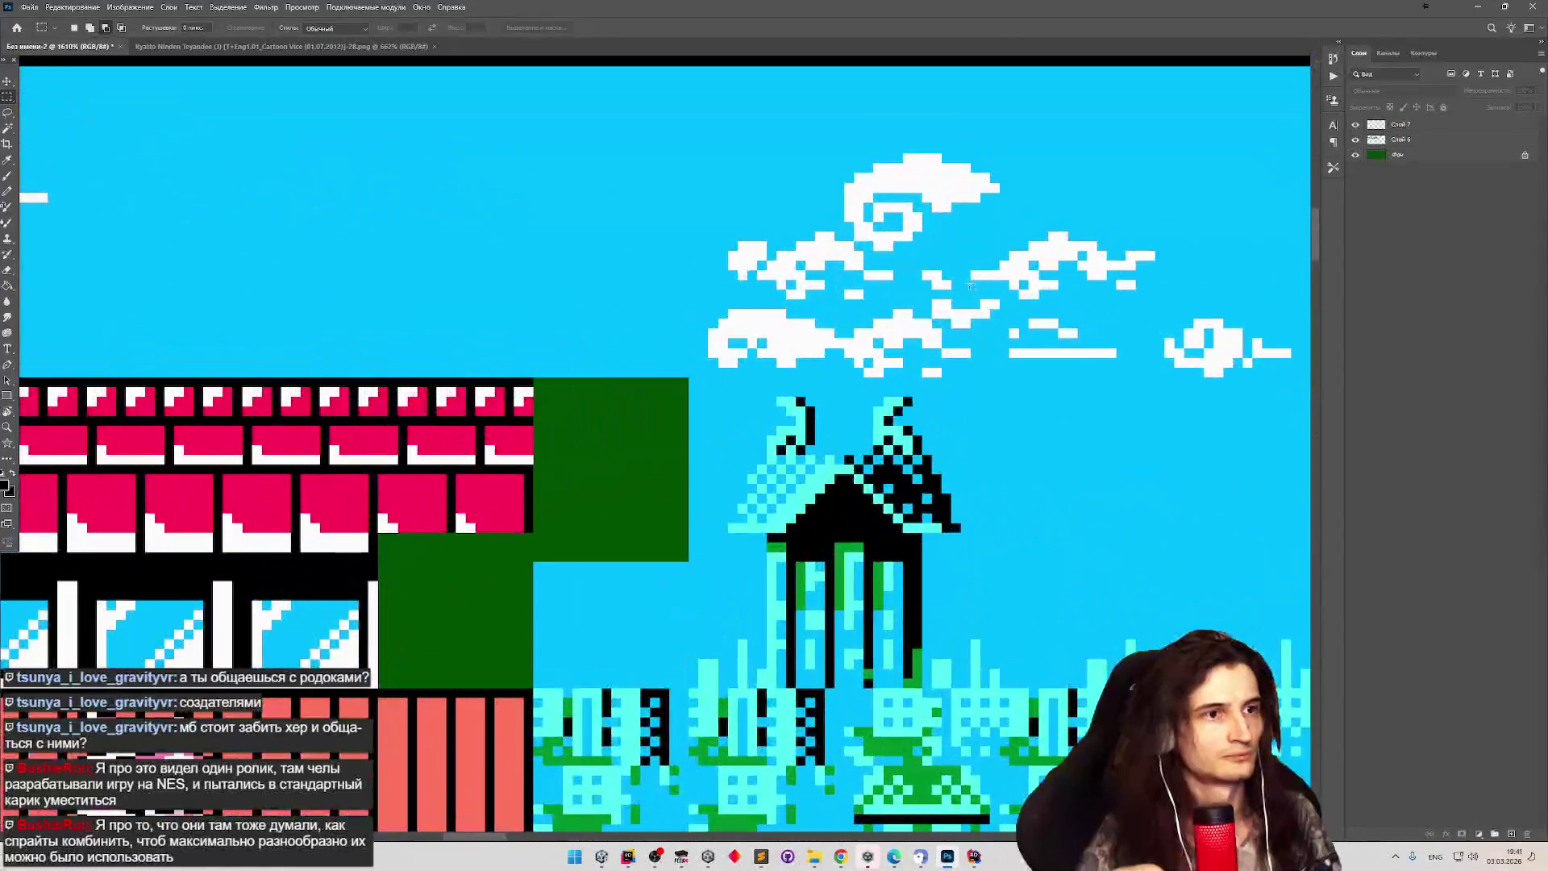
mouse_move(924, 321)
mouse_down()
mouse_move(953, 322)
mouse_move(971, 356)
mouse_up()
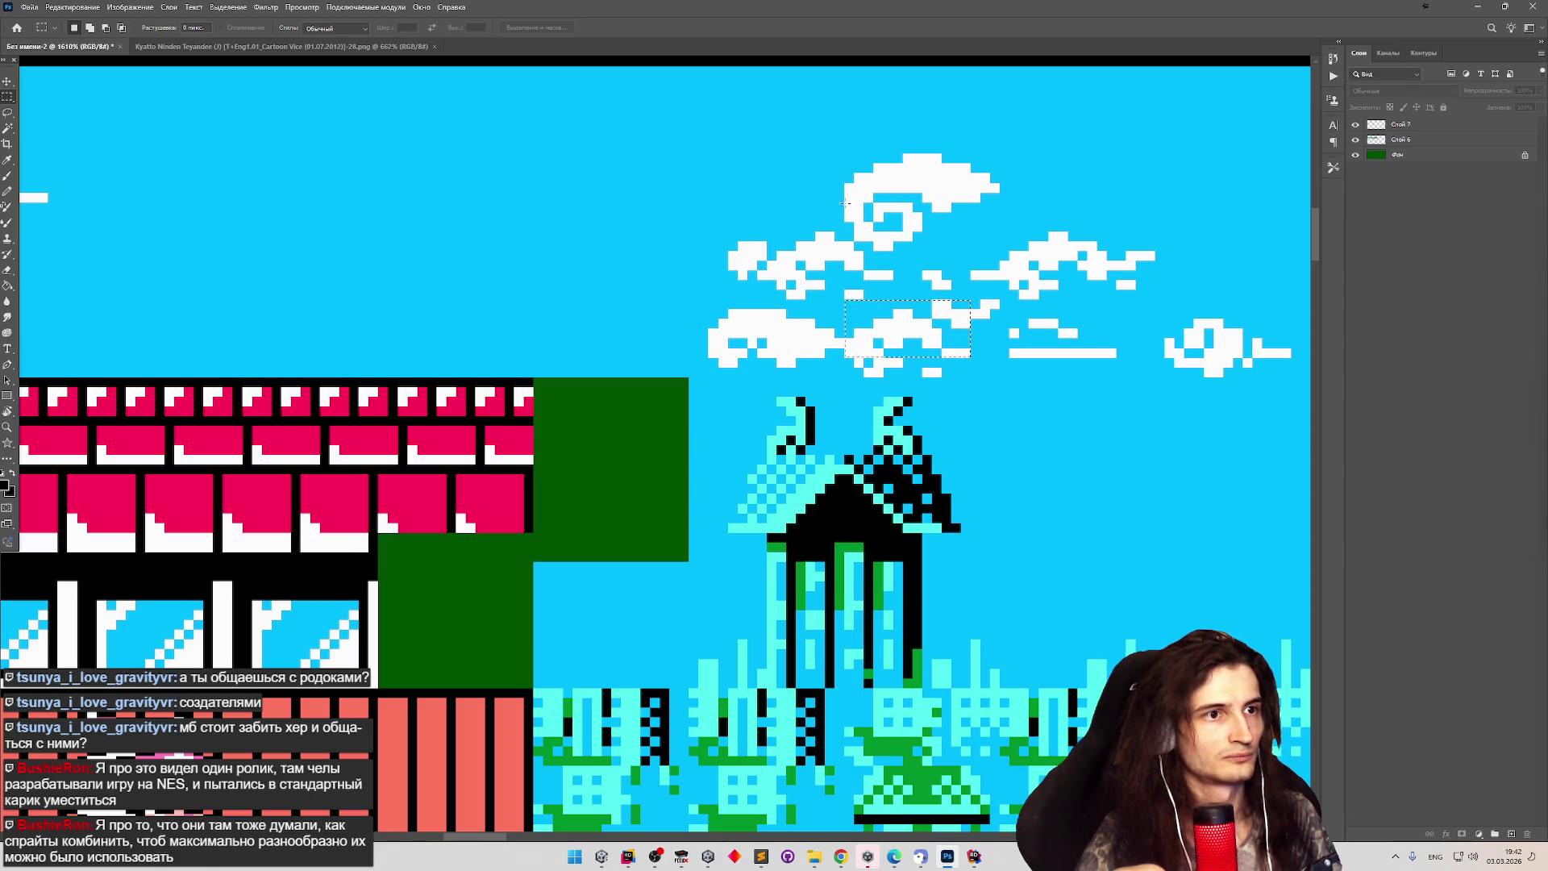
mouse_move(850, 158)
mouse_down()
mouse_move(956, 238)
mouse_move(999, 247)
mouse_move(997, 308)
mouse_move(975, 329)
mouse_move(845, 378)
mouse_up()
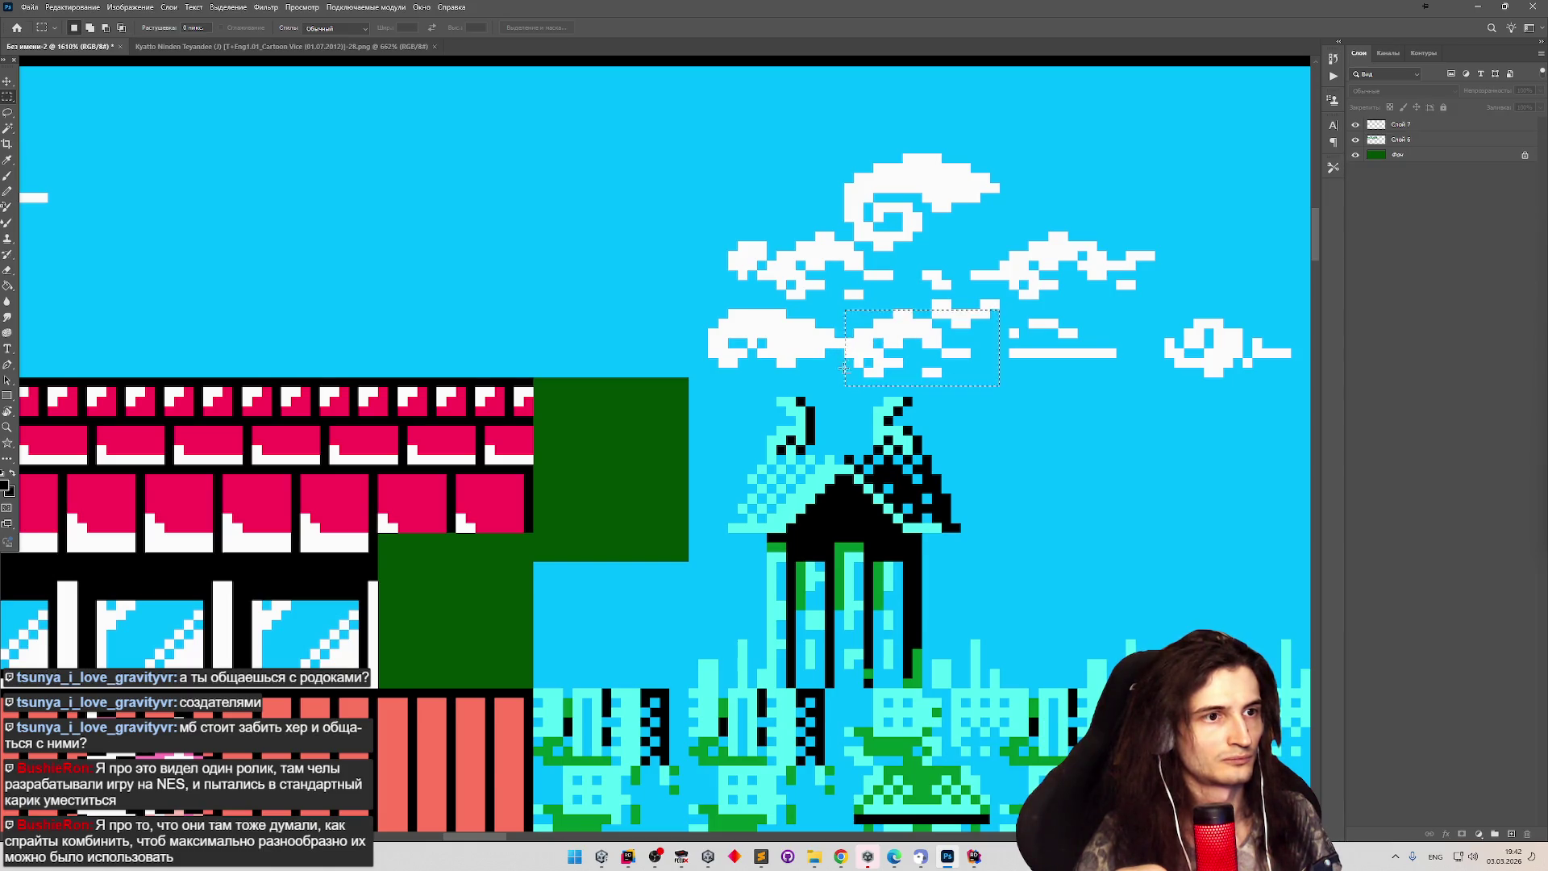
scroll(848, 379, down, 5)
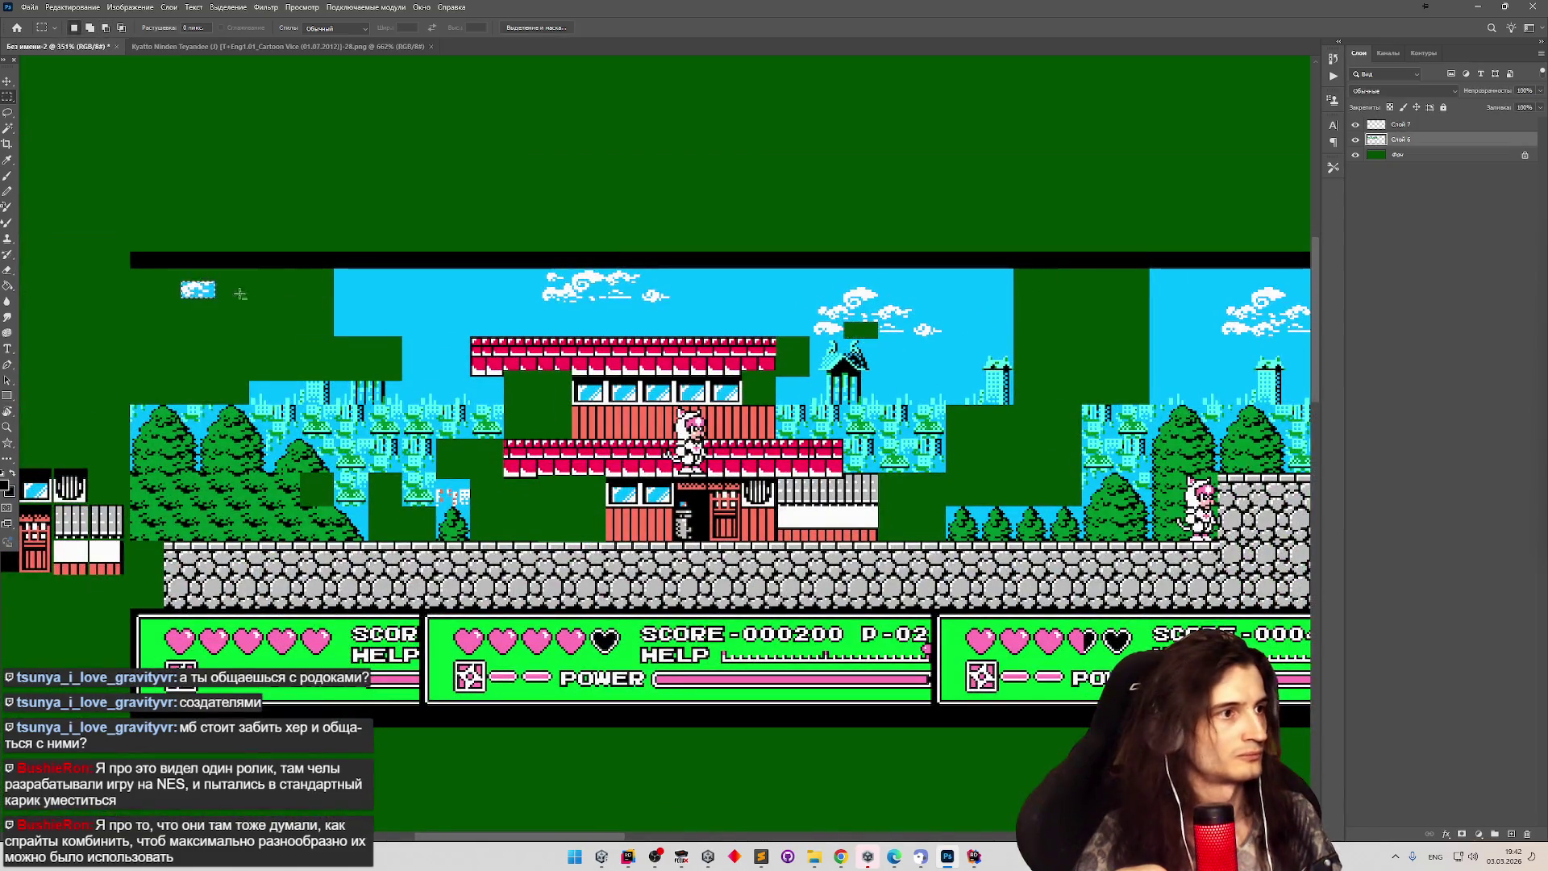
Drag the cut cloud piece onto the tile sheet's cloud tiles.
scroll(861, 334, down, 4)
scroll(198, 296, up, 4)
scroll(198, 296, up, 1)
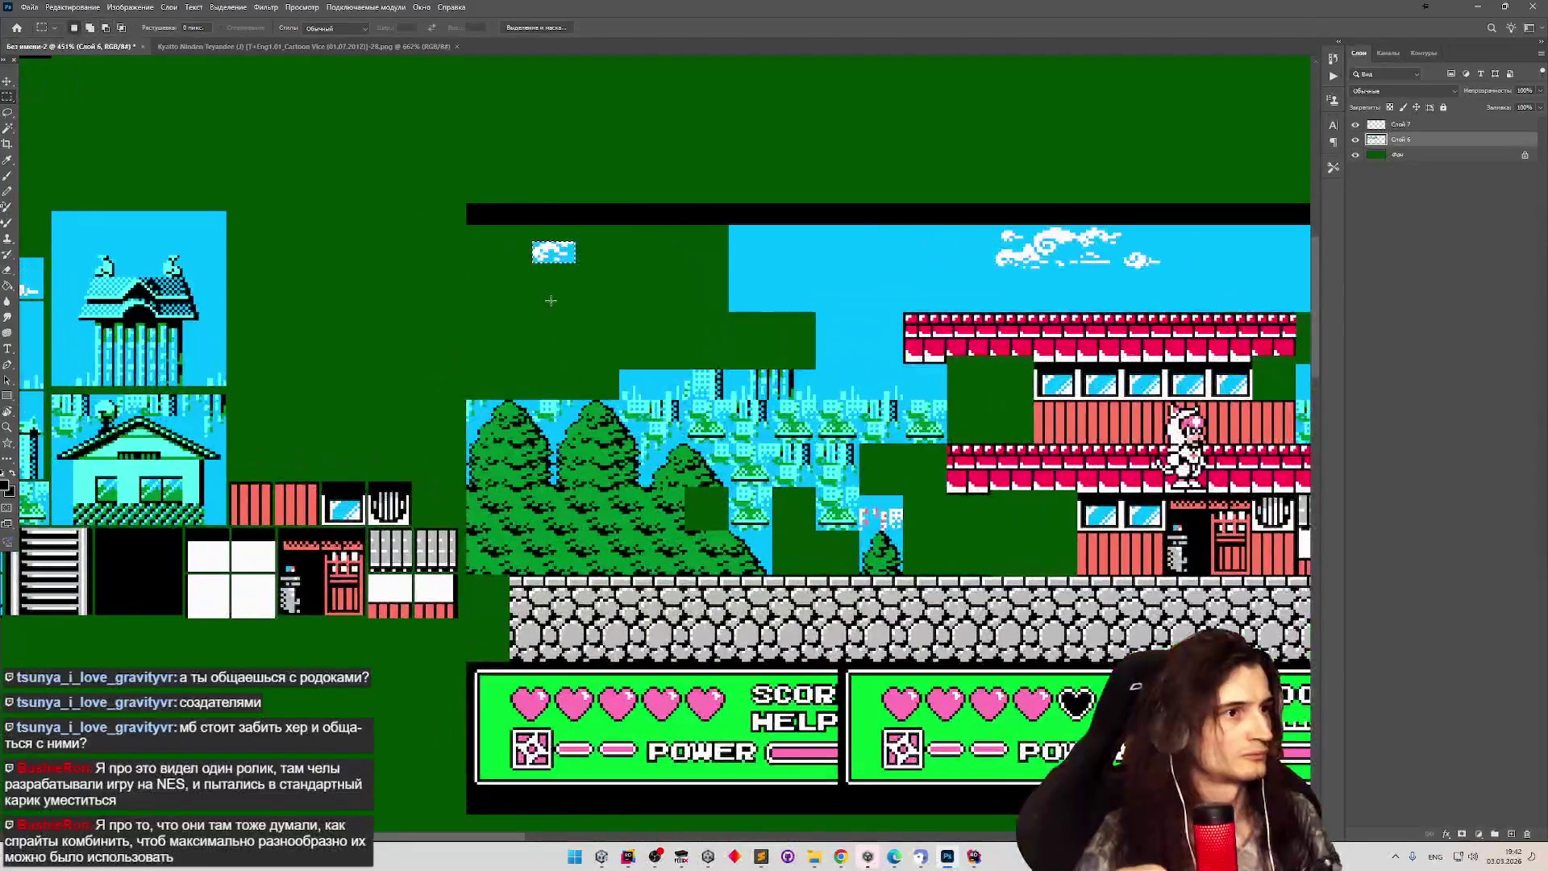
scroll(311, 297, up, 2)
scroll(312, 297, down, 3)
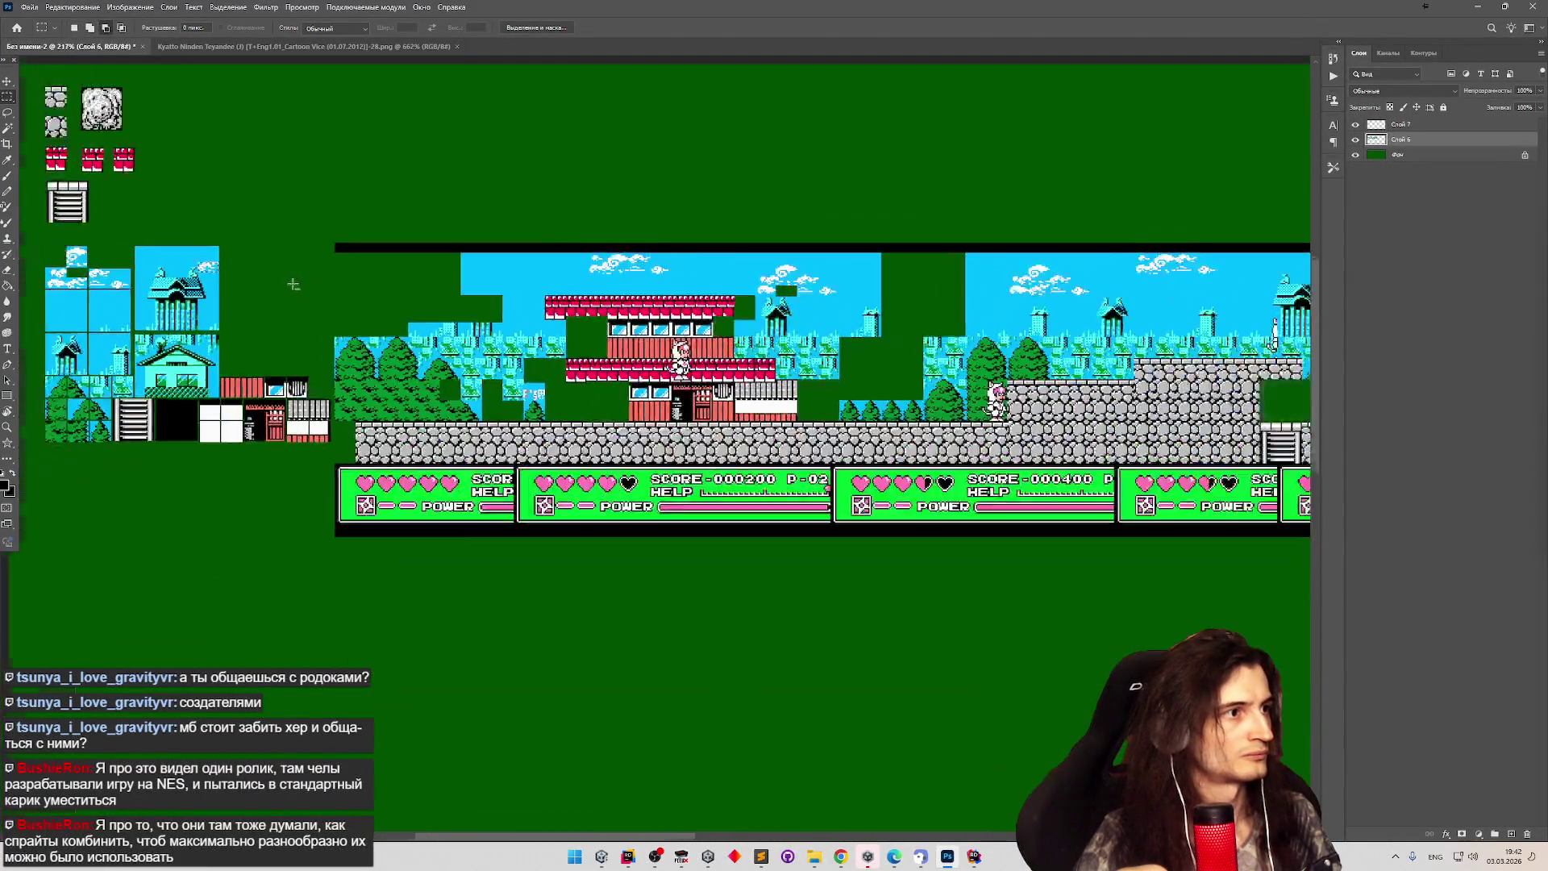
scroll(96, 256, up, 5)
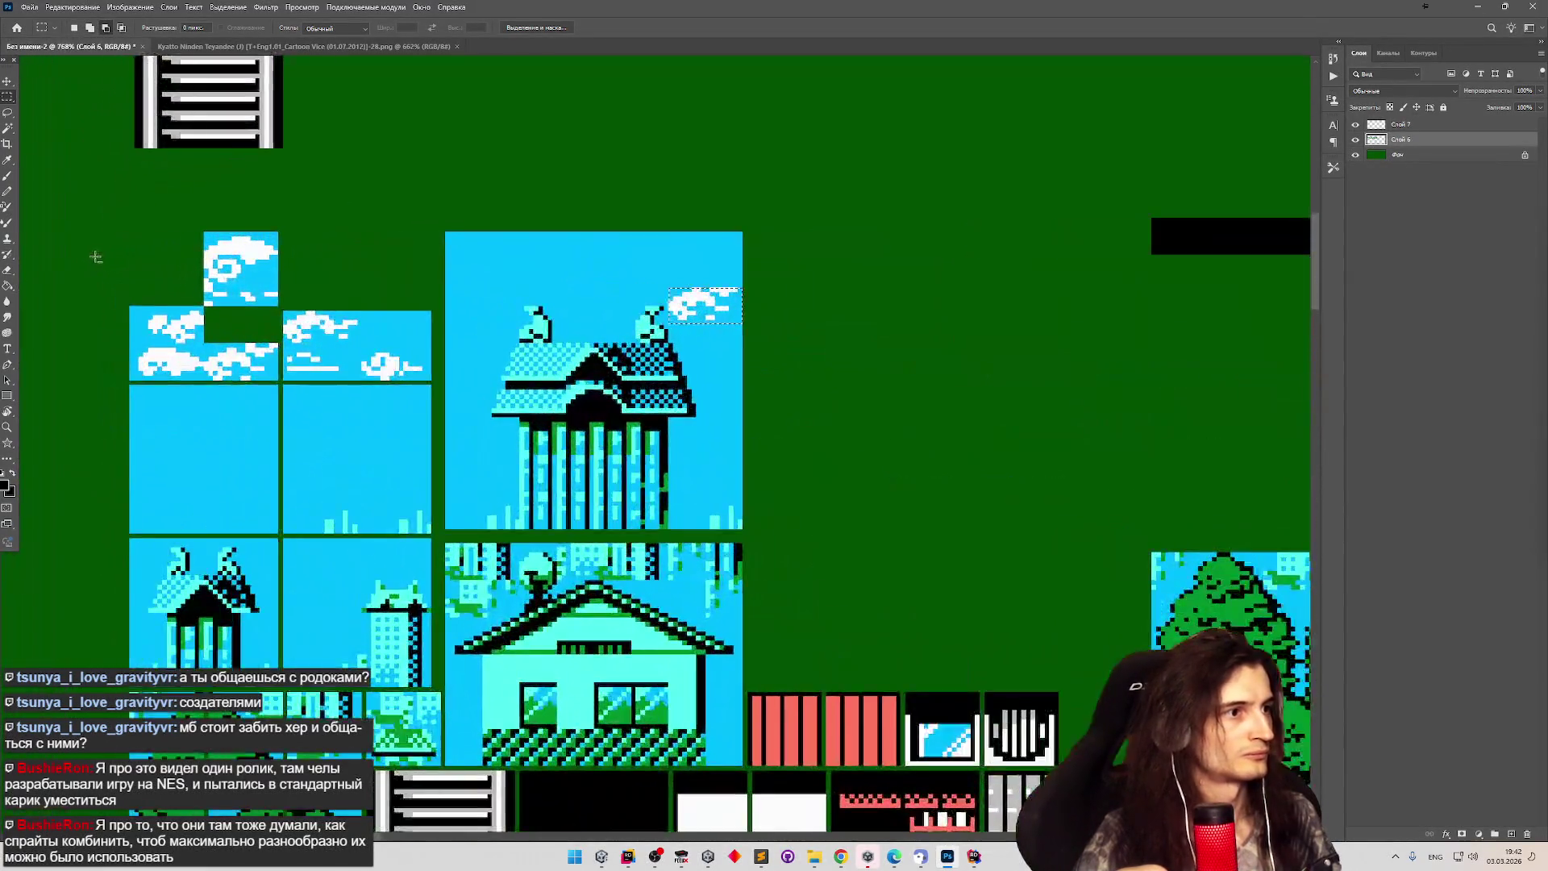
scroll(96, 256, up, 2)
mouse_move(1048, 338)
mouse_down()
mouse_move(383, 355)
mouse_move(323, 376)
mouse_move(309, 425)
mouse_up()
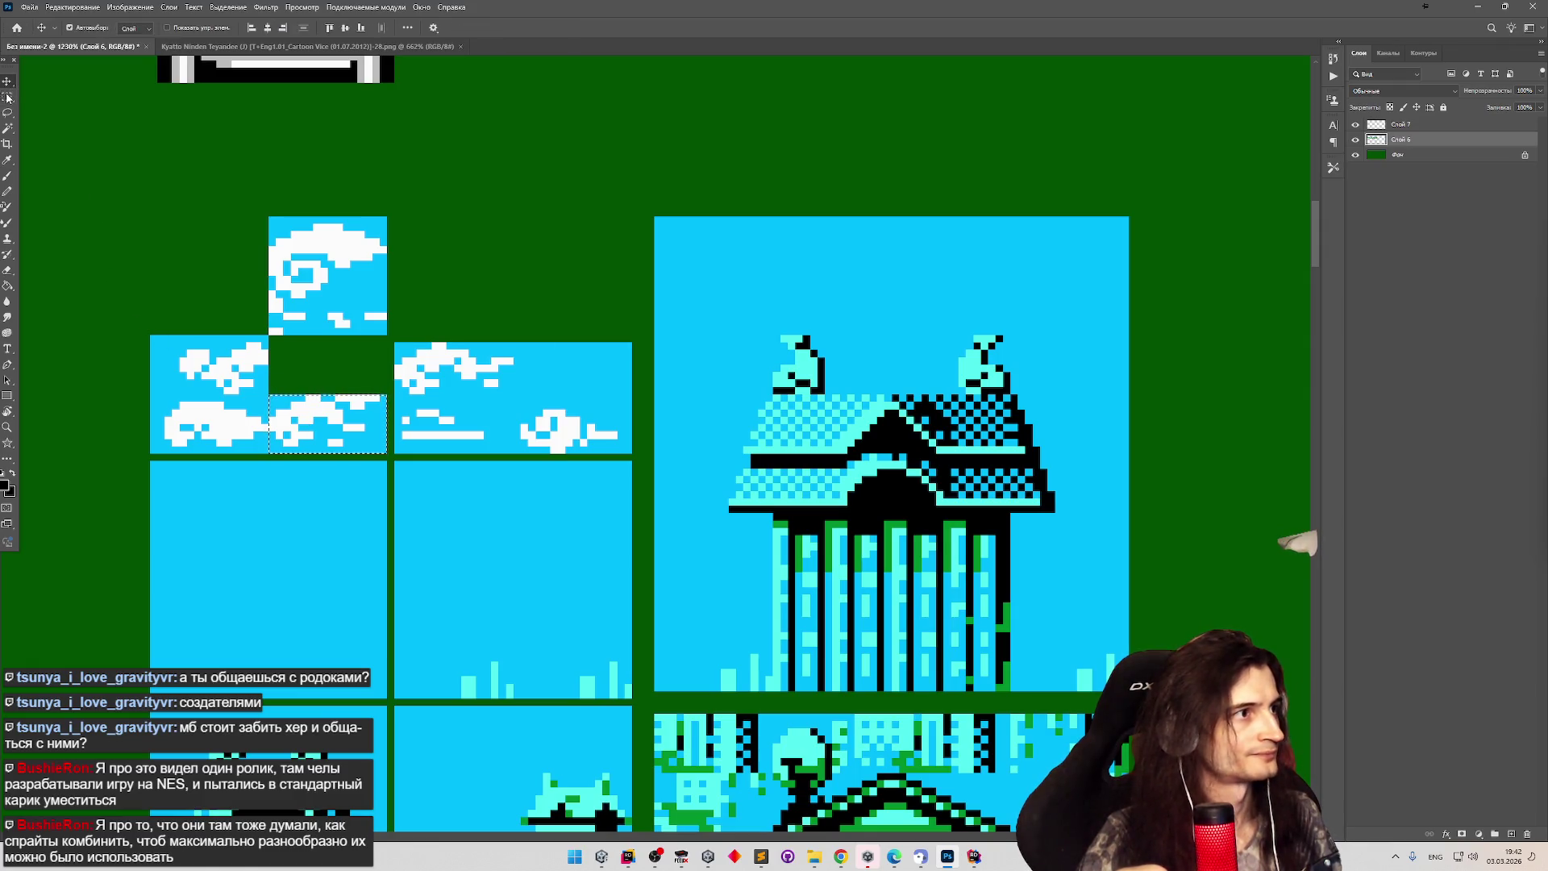
Nudge the right cloud tile and small cloud piece right, and move the upper cloud tile down to the row.
mouse_move(643, 334)
mouse_down()
mouse_move(395, 453)
mouse_move(416, 442)
mouse_up()
key(v)
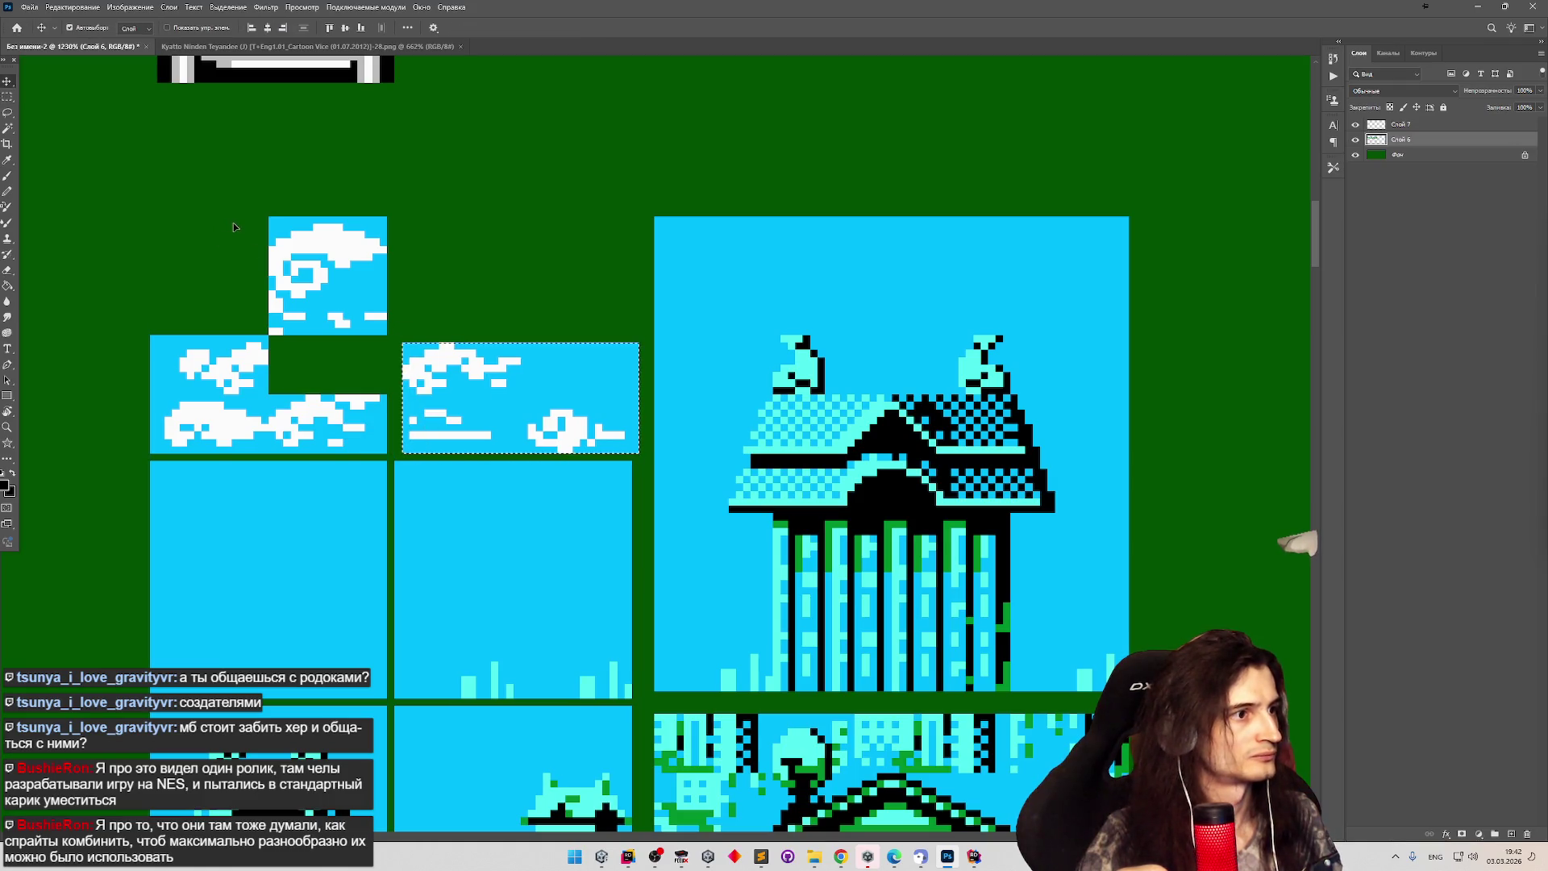
key(b)
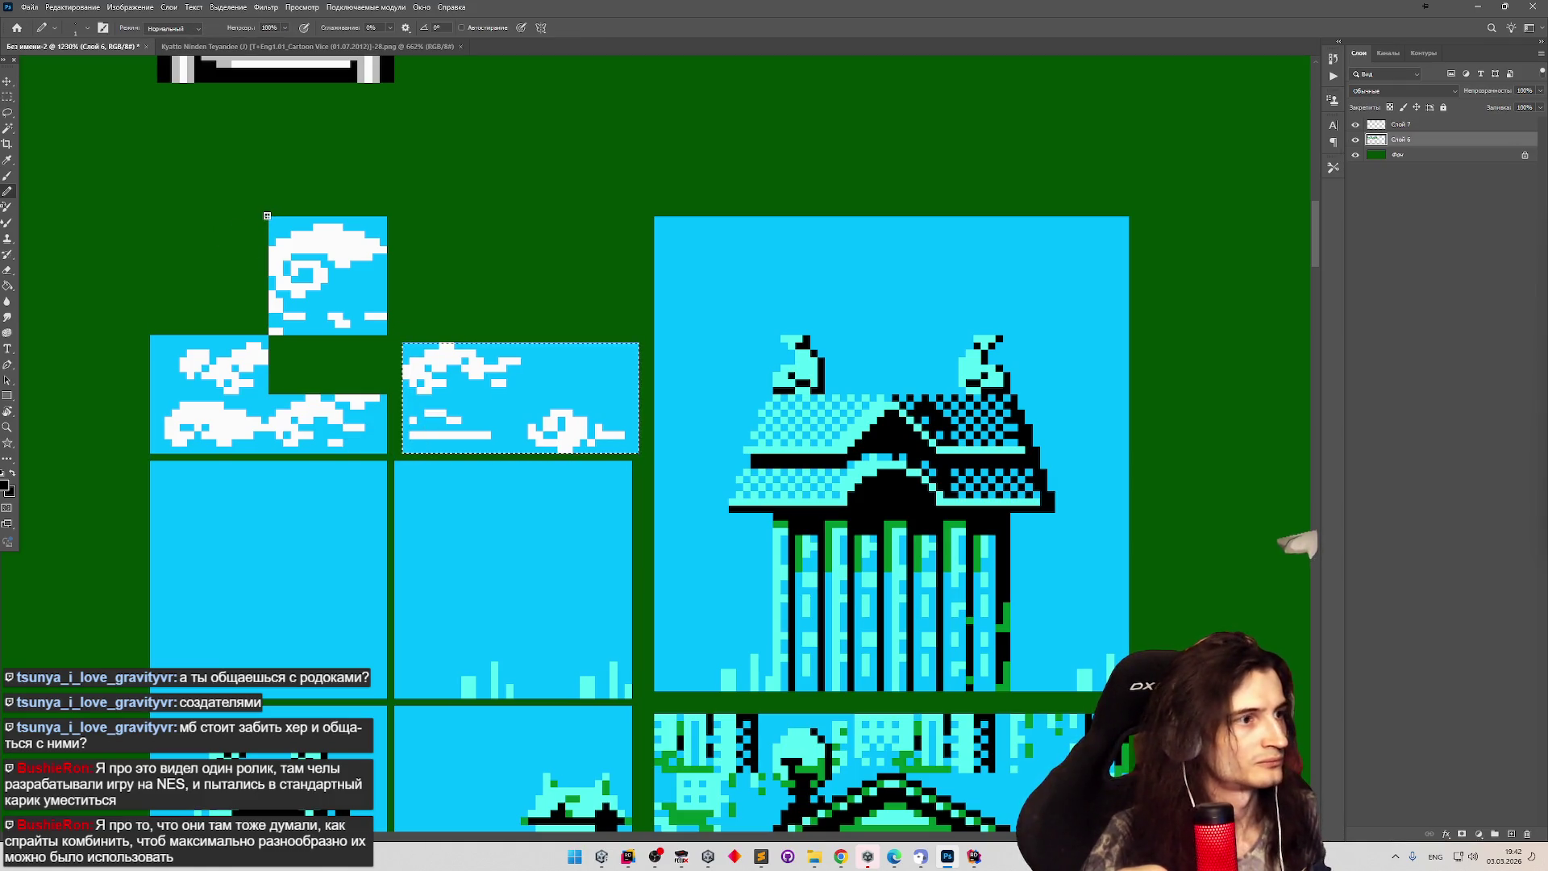
key(m)
mouse_move(268, 394)
mouse_down()
mouse_move(387, 440)
mouse_move(387, 458)
mouse_move(384, 436)
mouse_up()
key(v)
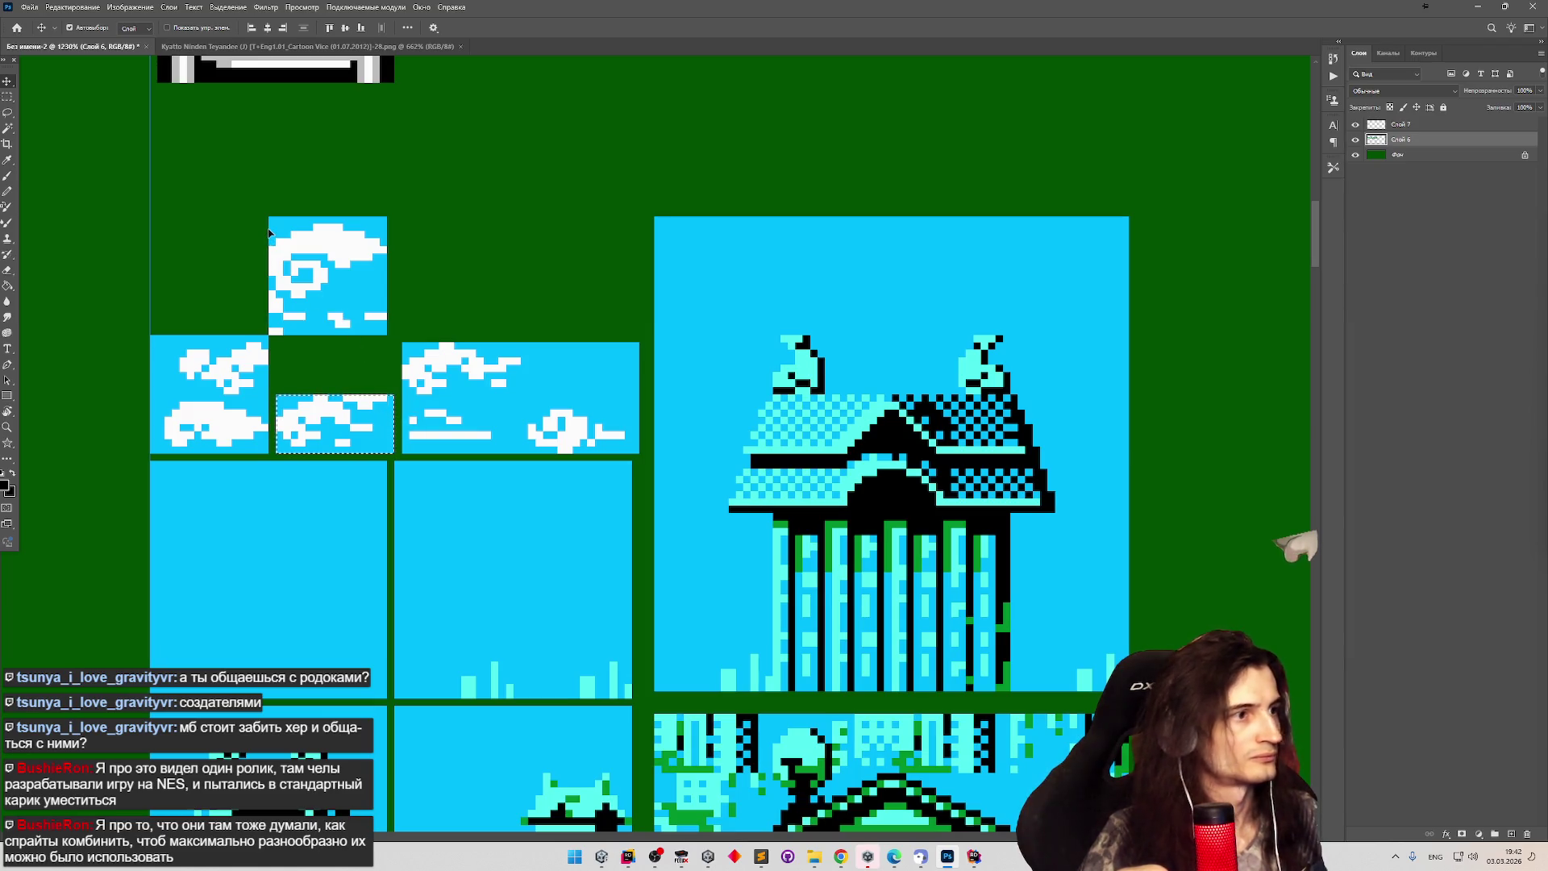
key(m)
mouse_move(262, 217)
mouse_down()
mouse_move(382, 303)
mouse_move(365, 368)
mouse_up()
key(v)
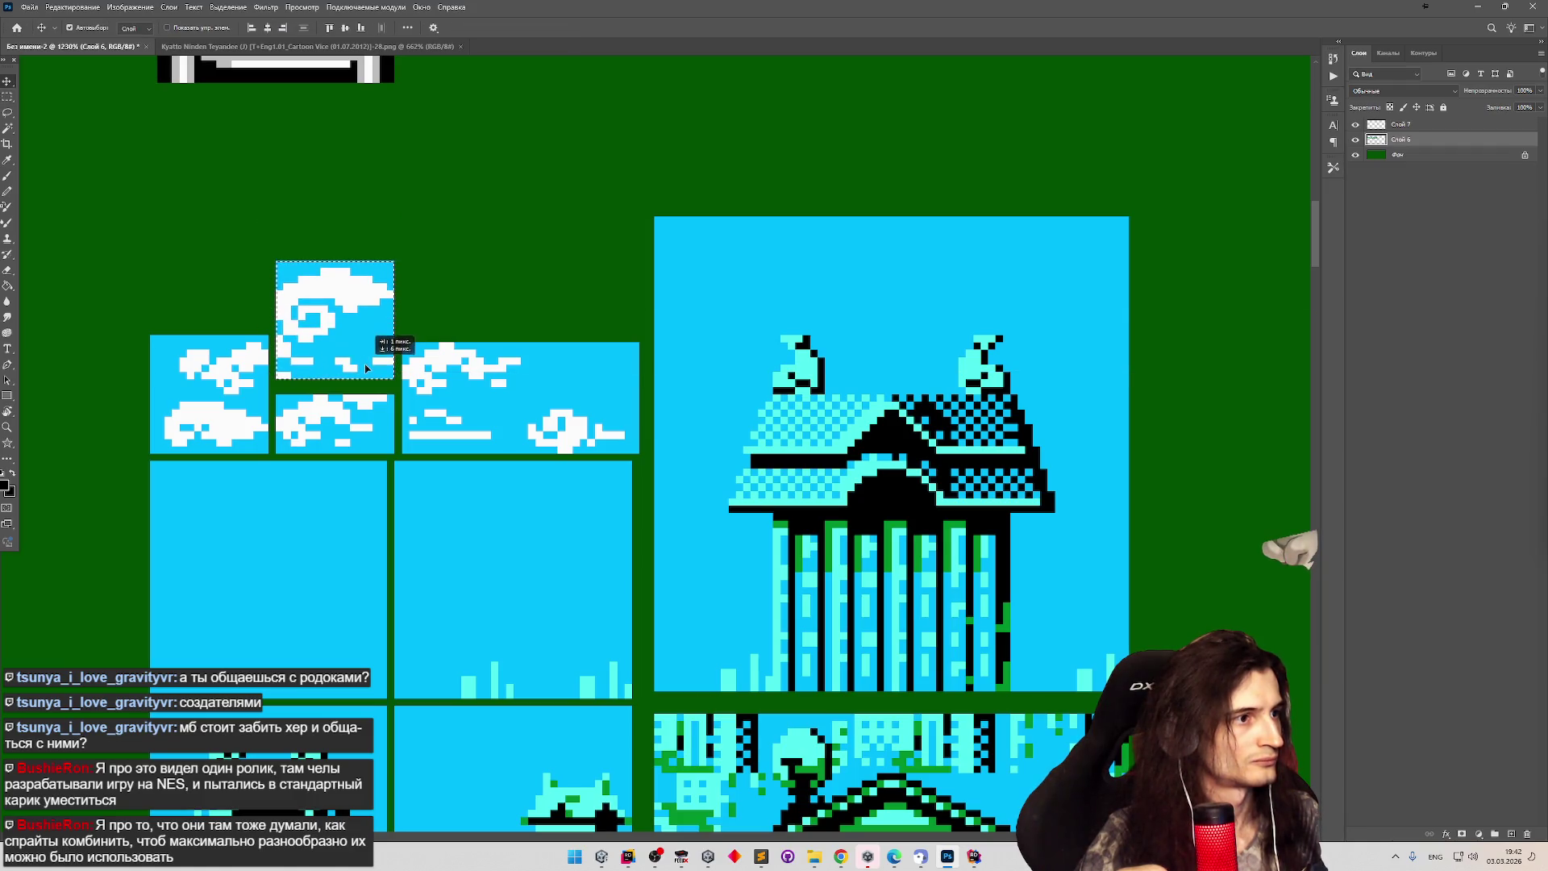
Marquee the tile sheet area to the left of the level strip.
scroll(407, 258, down, 5)
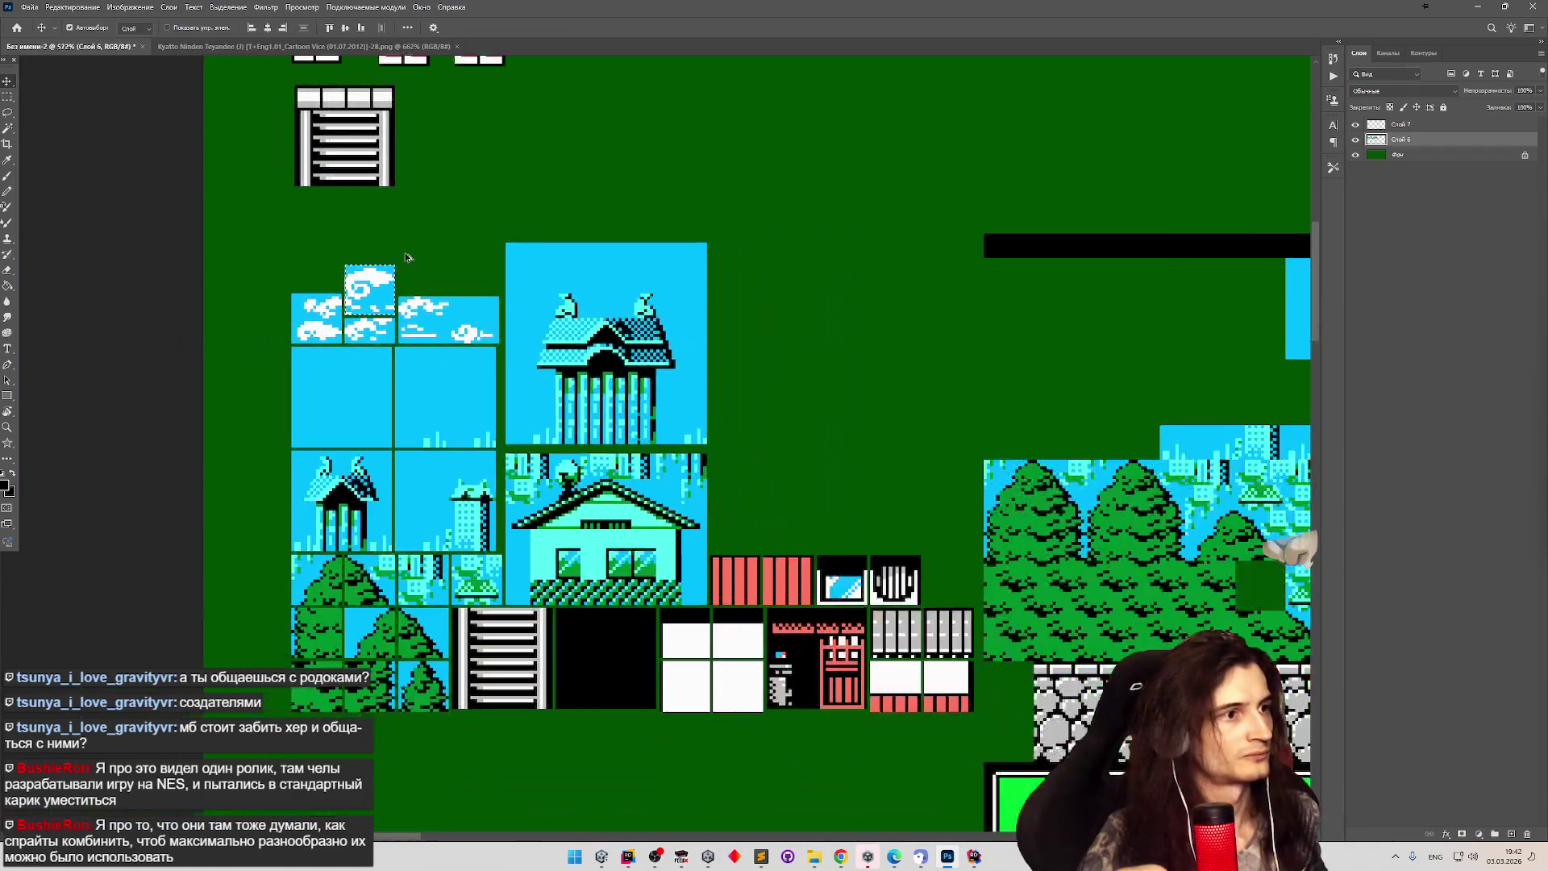
scroll(407, 257, down, 1)
scroll(407, 256, up, 1)
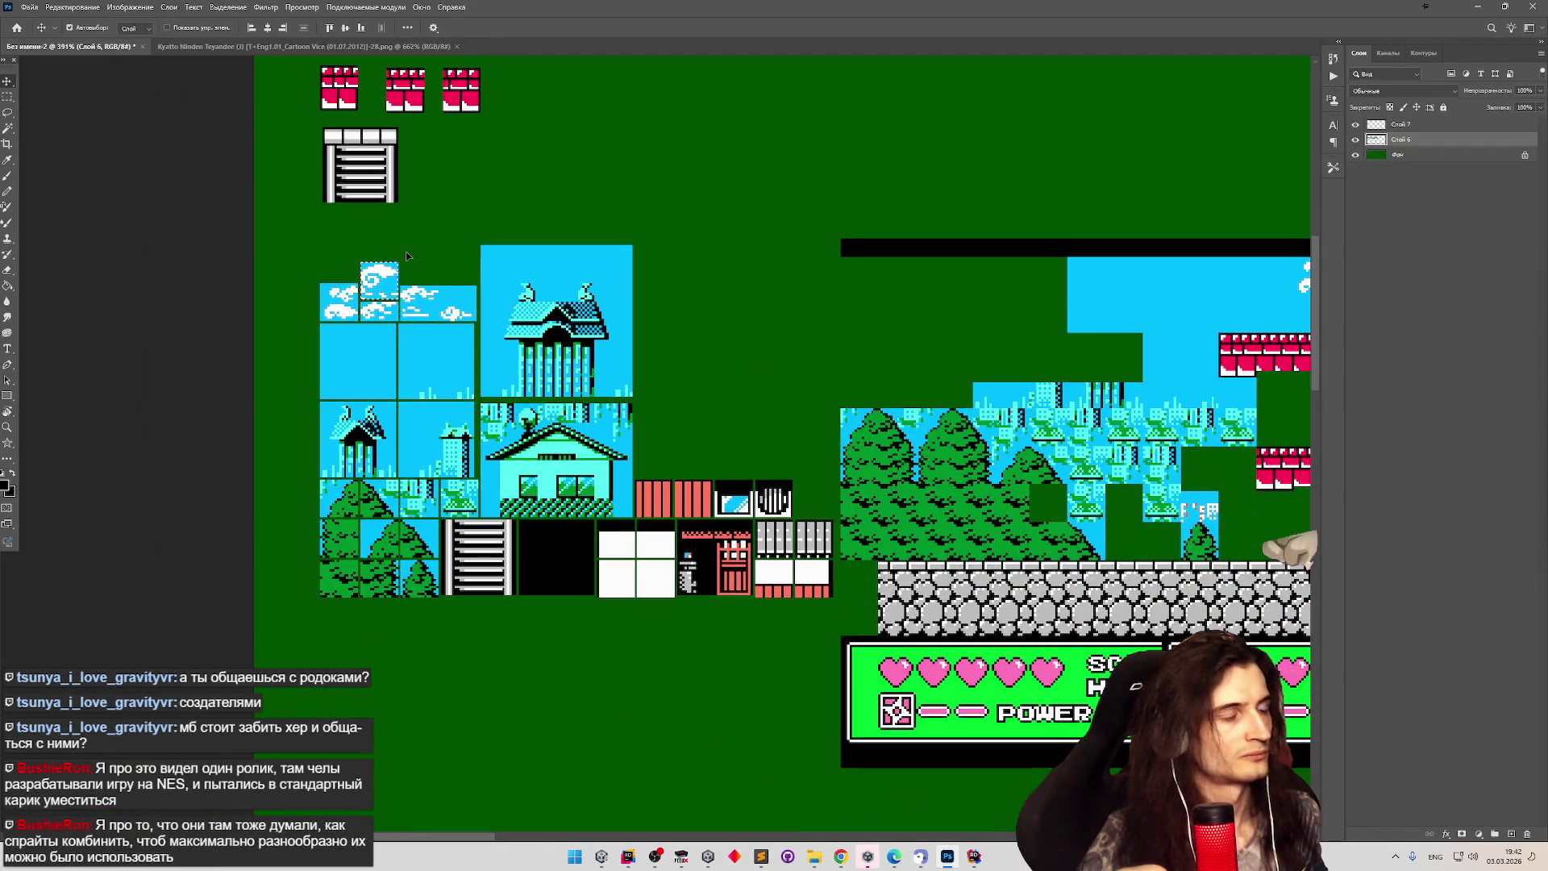
scroll(407, 256, down, 7)
scroll(411, 253, up, 4)
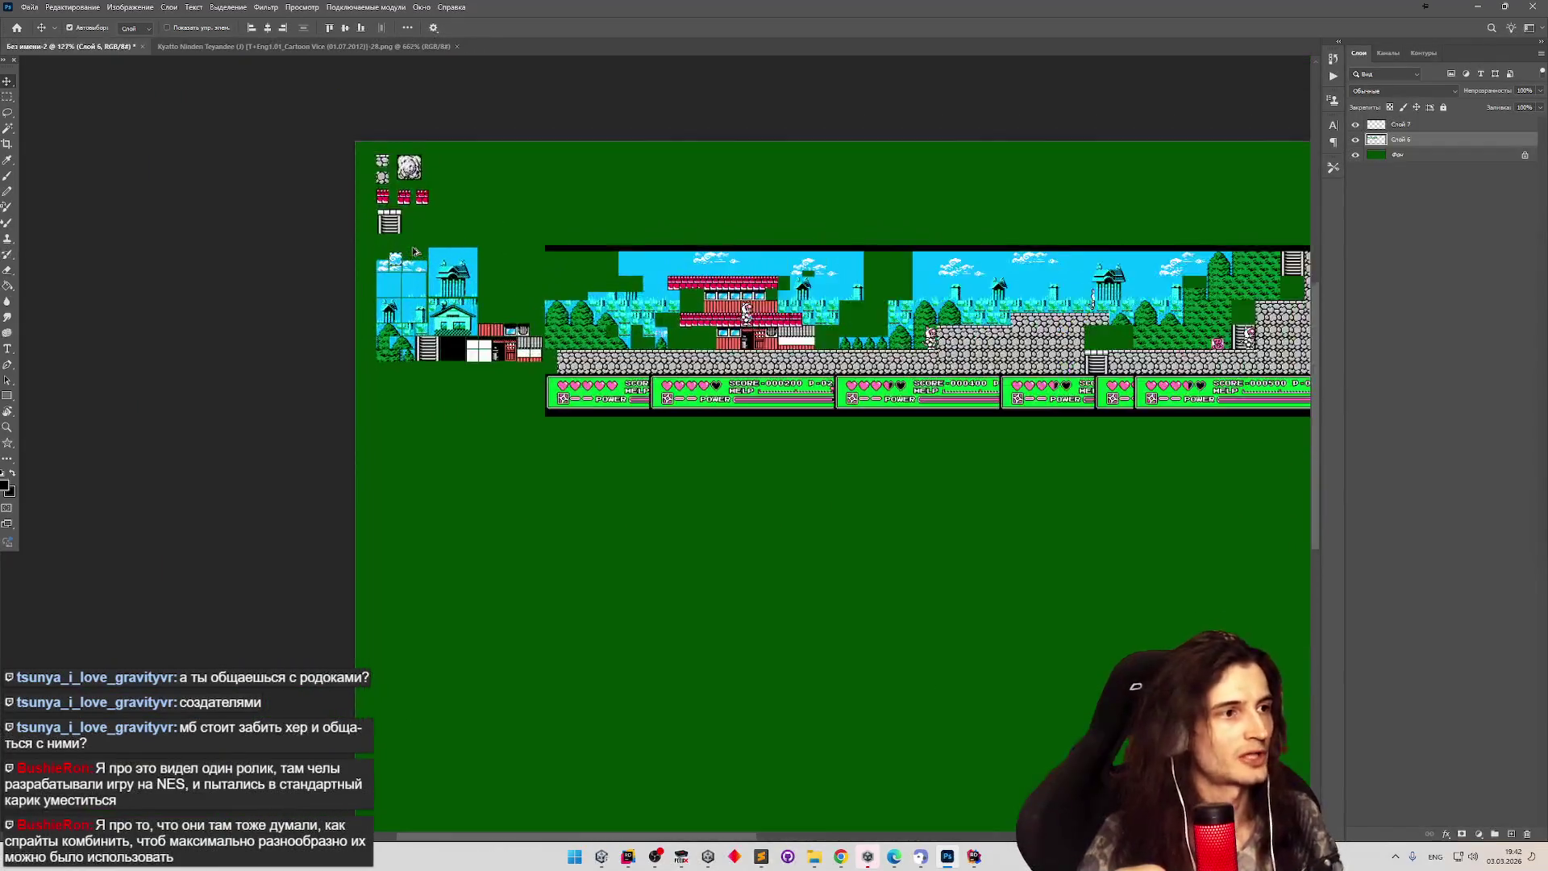
scroll(413, 252, down, 3)
scroll(820, 249, up, 4)
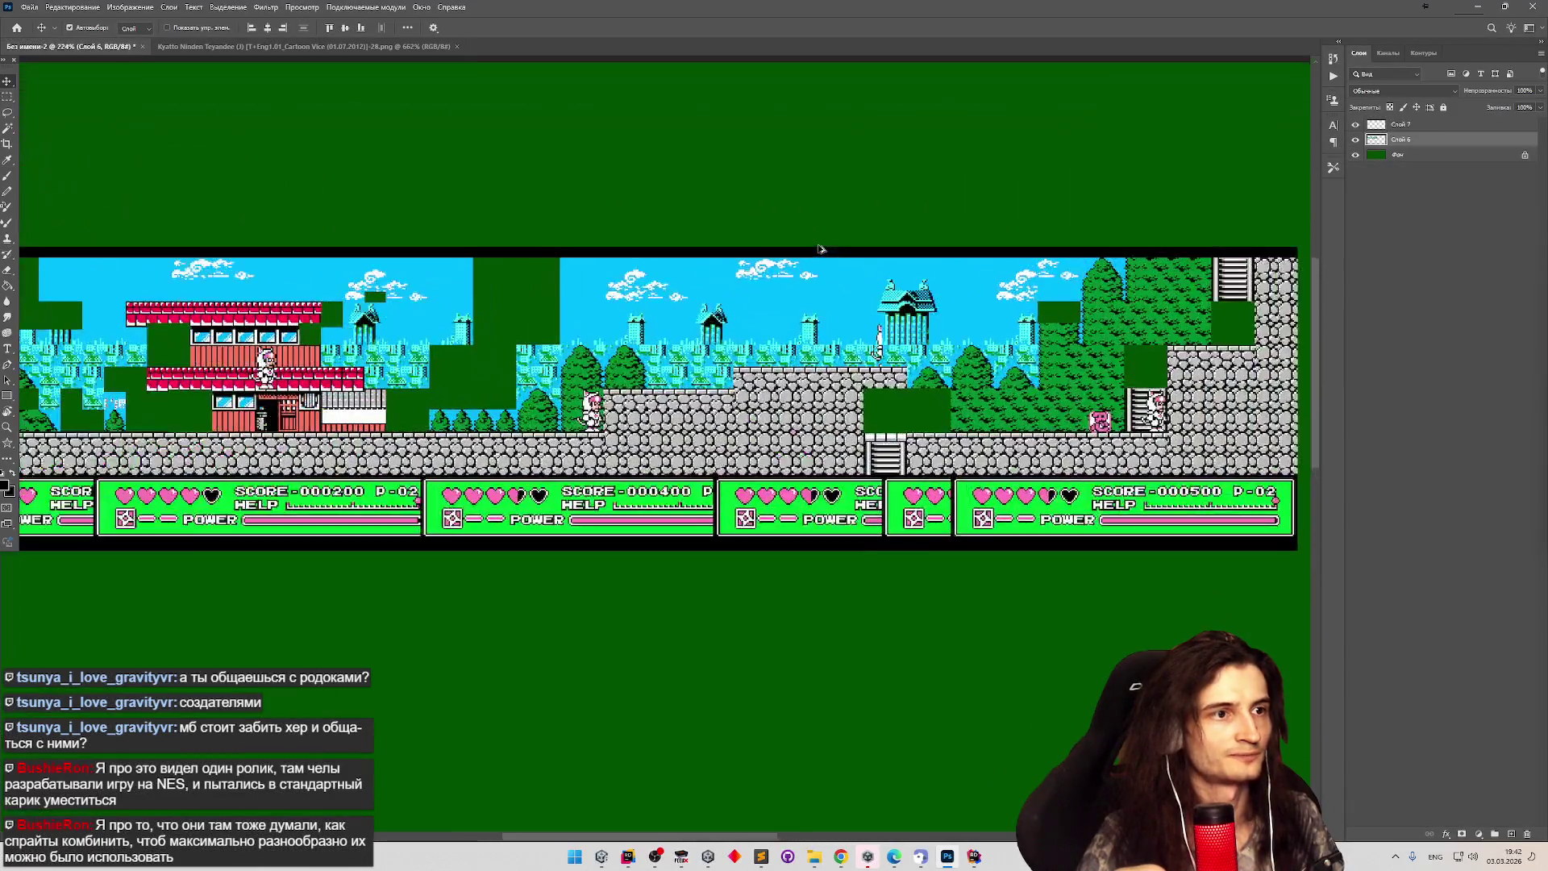
scroll(820, 249, down, 3)
scroll(411, 272, up, 3)
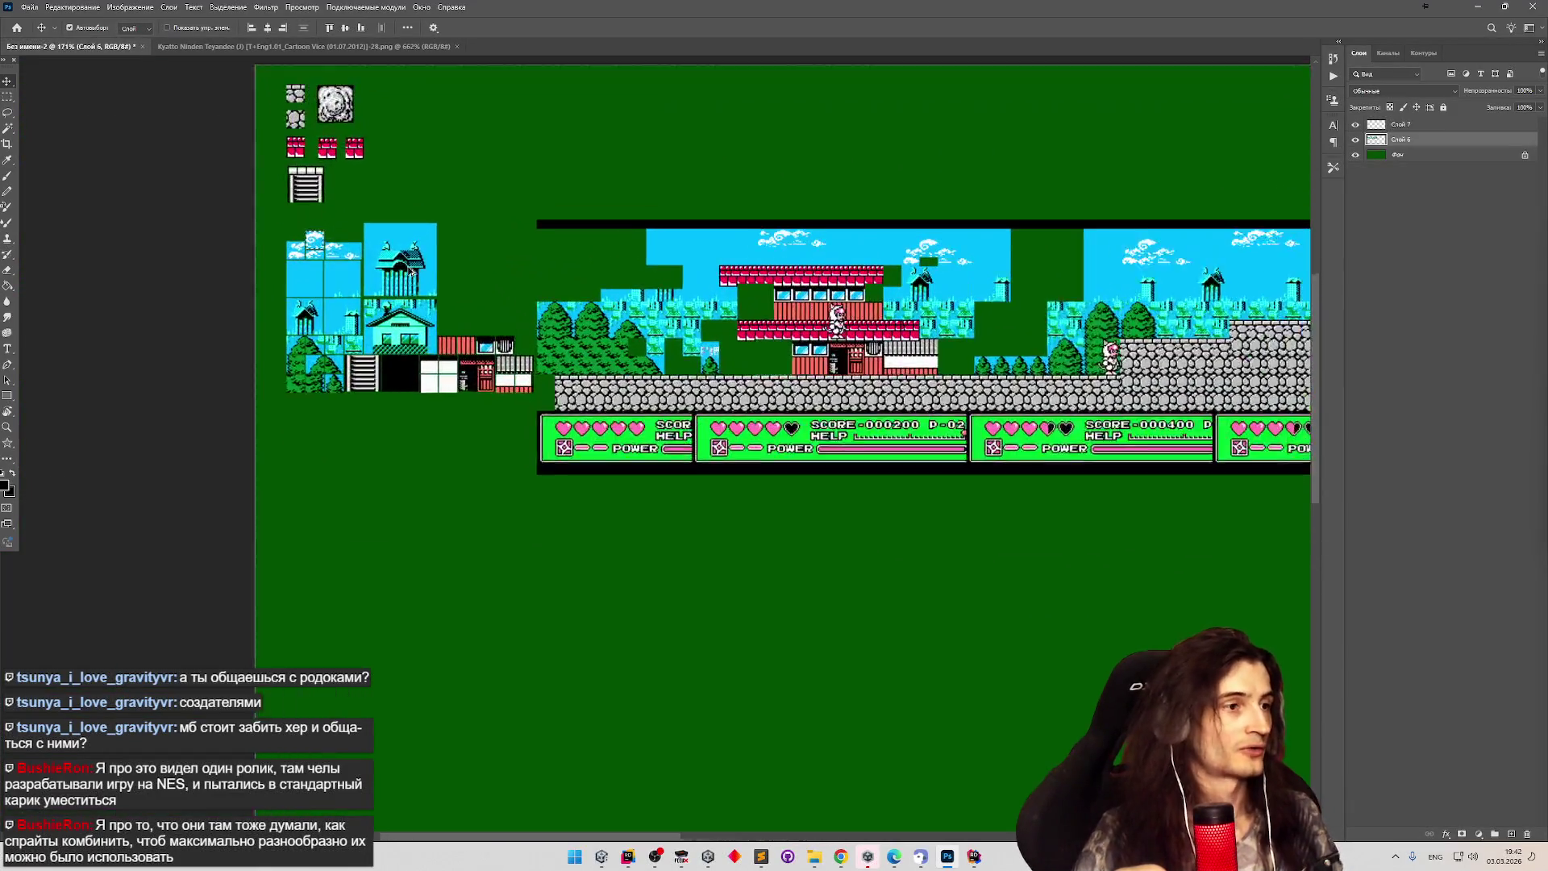
scroll(411, 272, down, 3)
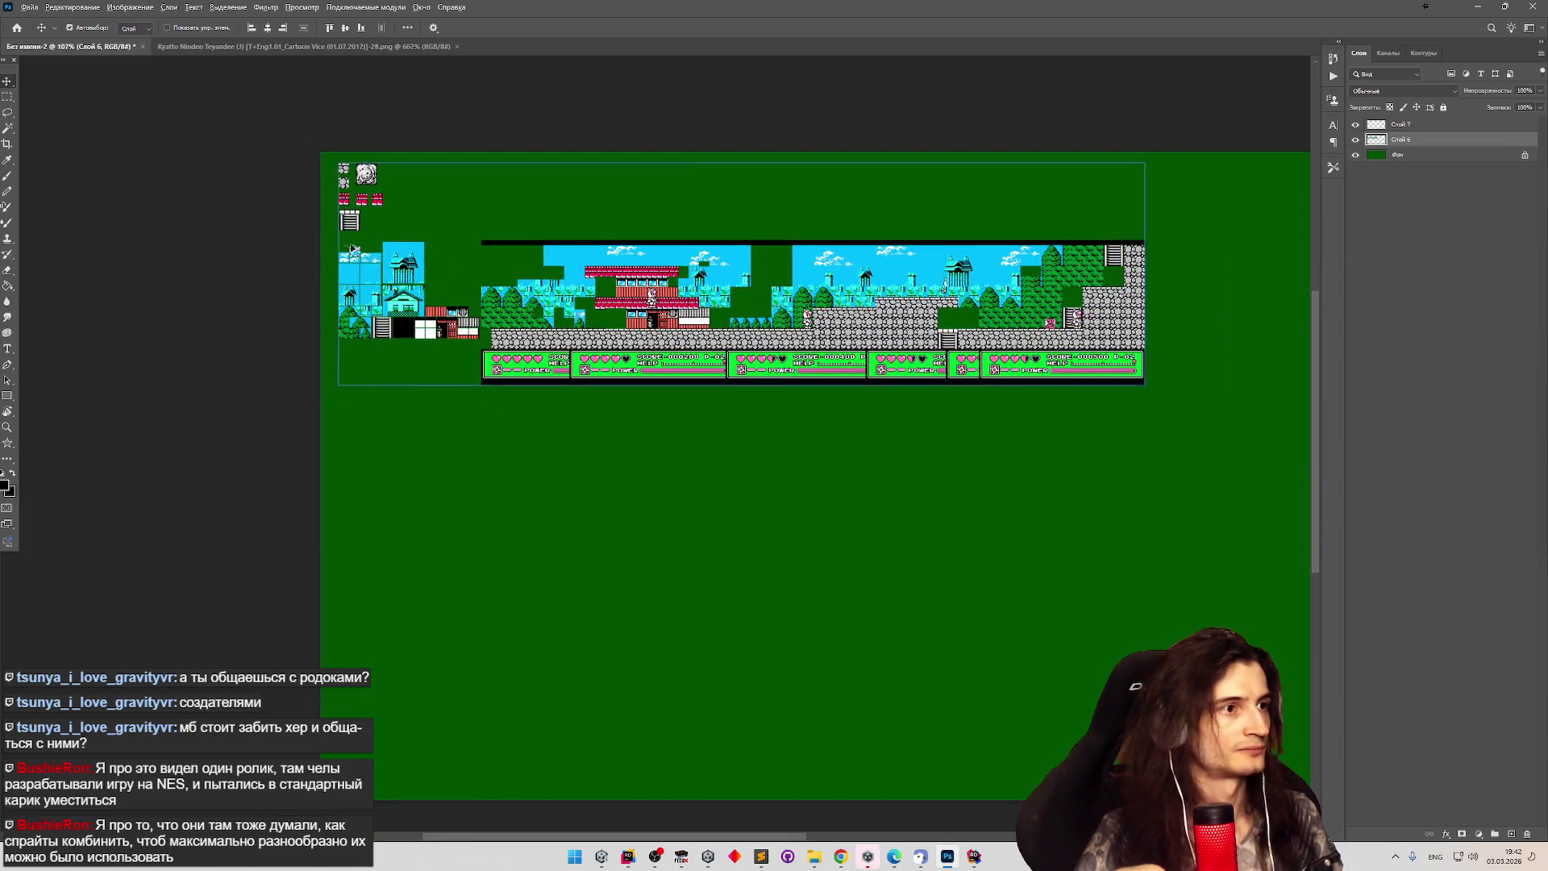
scroll(355, 253, up, 3)
click(9, 98)
mouse_move(338, 102)
mouse_down()
mouse_move(491, 113)
mouse_move(643, 487)
mouse_up()
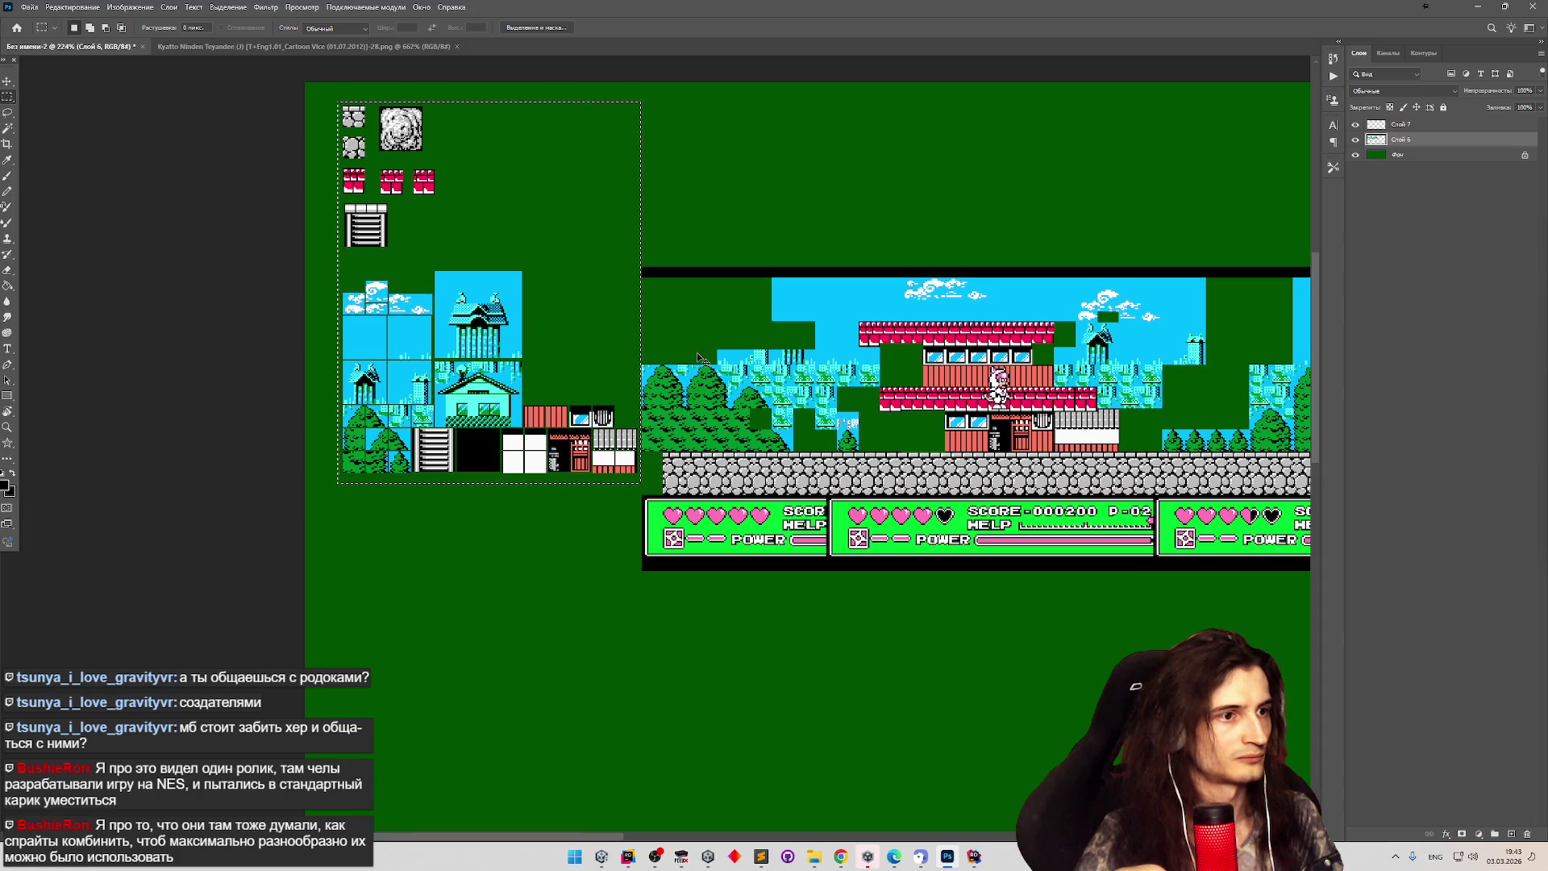
key(ctrl+d)
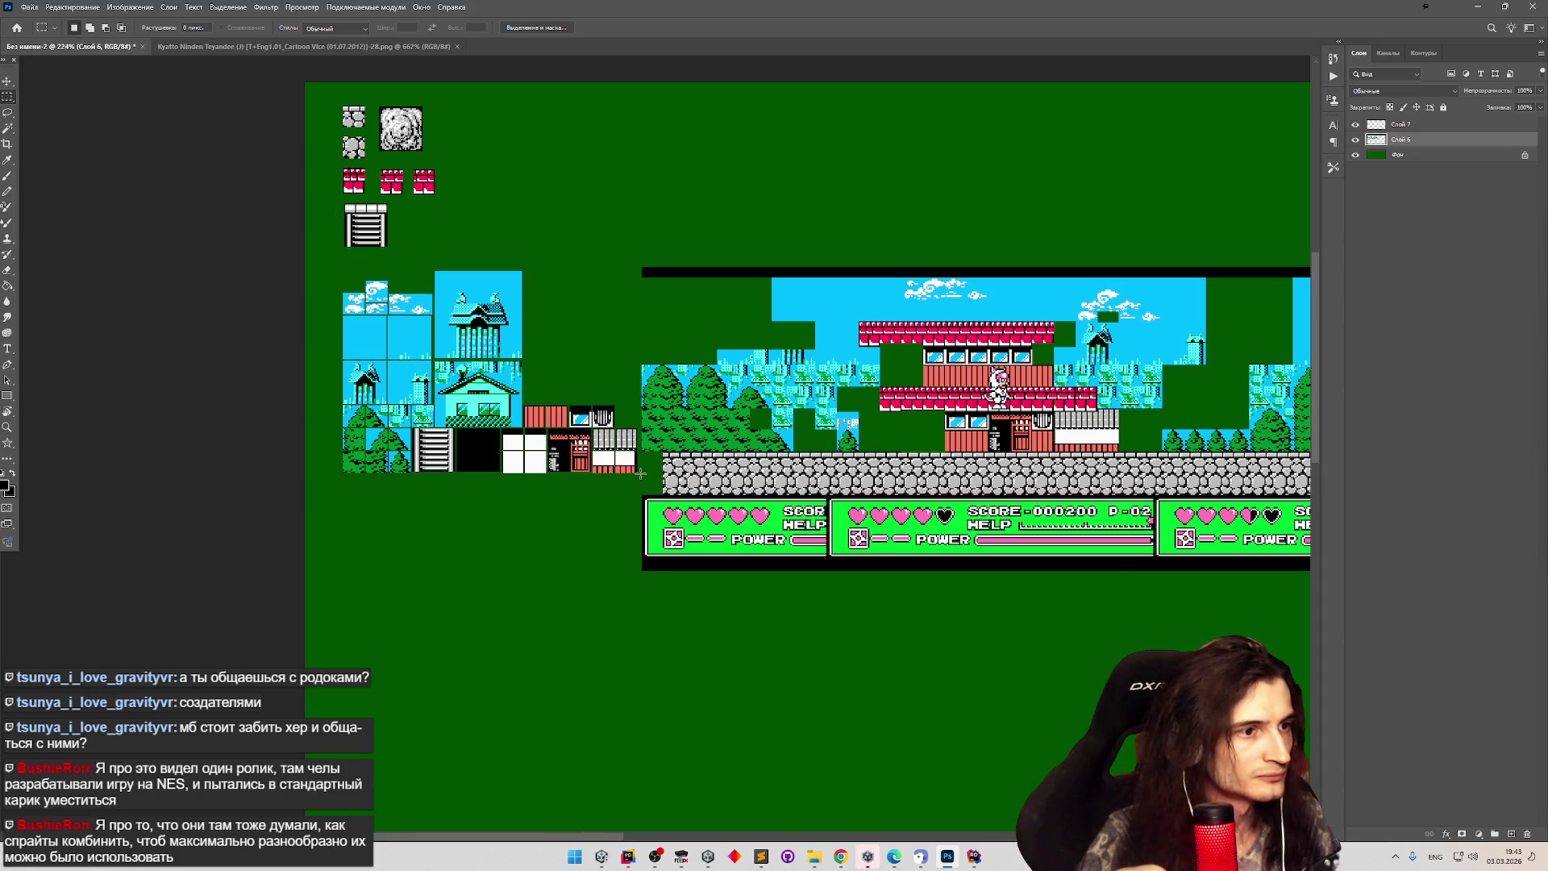
Redo the marquee until it fits tightly around just the tile sheet block.
scroll(640, 474, up, 2)
scroll(562, 381, down, 2)
mouse_move(831, 684)
mouse_down()
mouse_move(298, 194)
mouse_move(304, 101)
mouse_up()
key(ctrl+d)
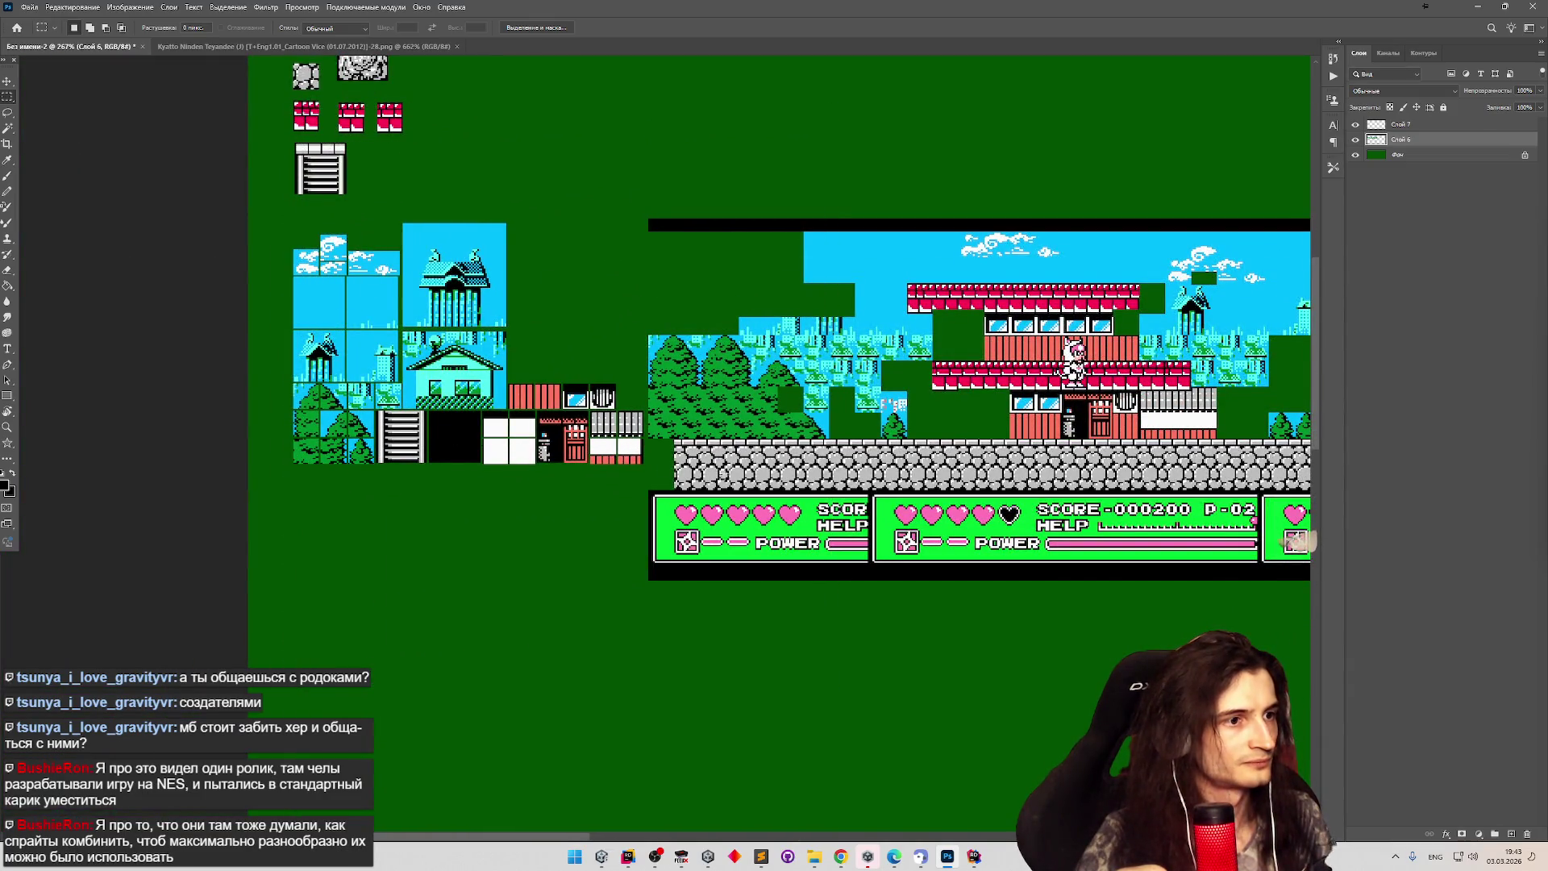
mouse_move(644, 463)
mouse_down()
mouse_move(516, 287)
mouse_move(269, 142)
mouse_move(291, 355)
mouse_up()
scroll(730, 457, down, 1)
scroll(730, 457, down, 1)
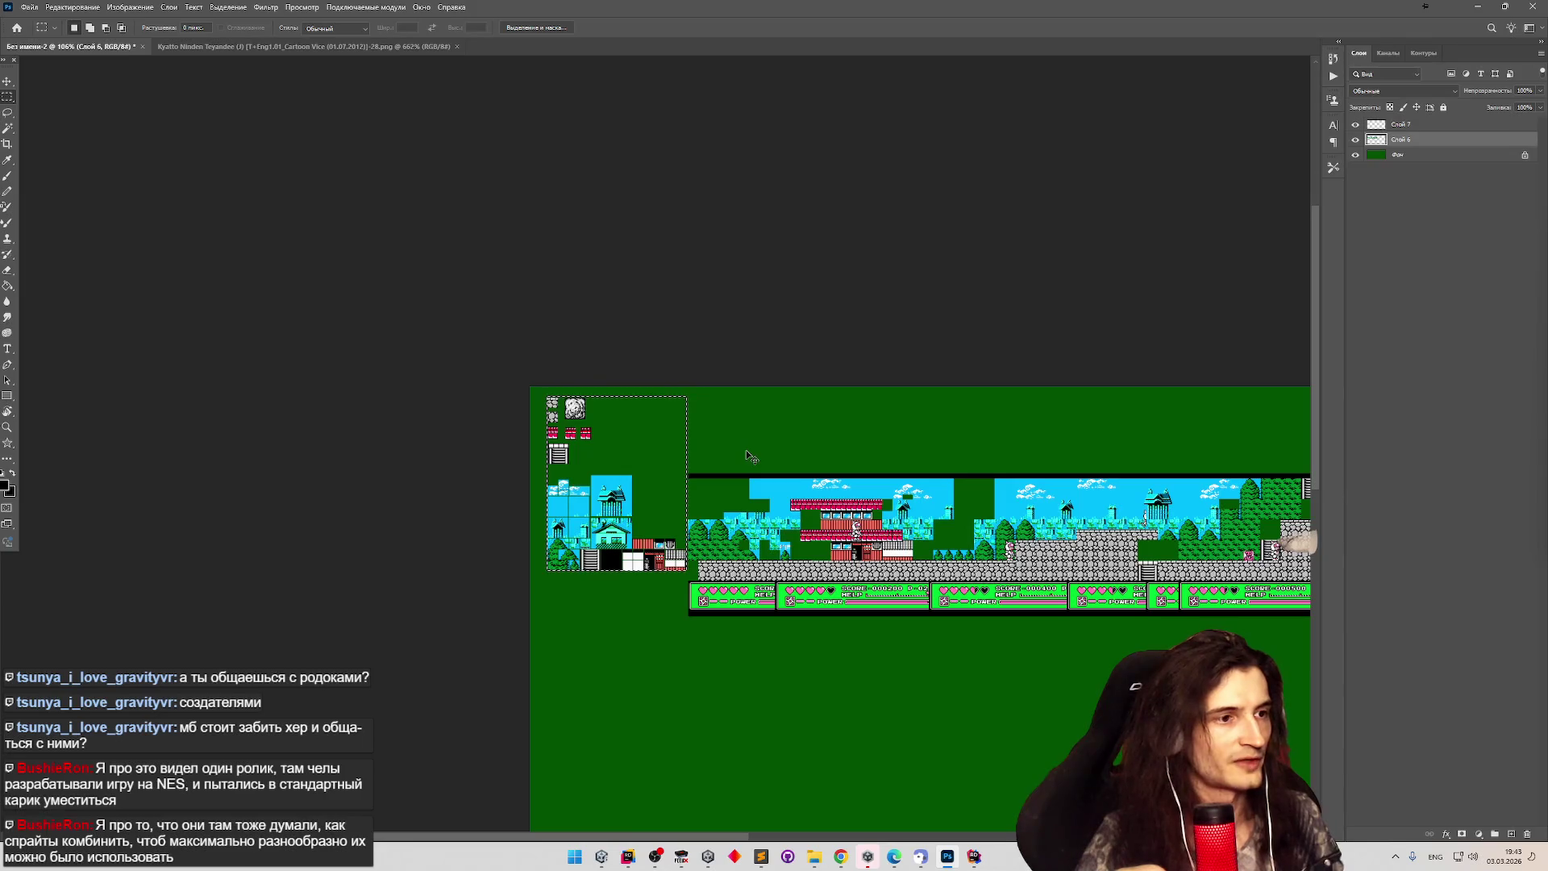
click(1355, 125)
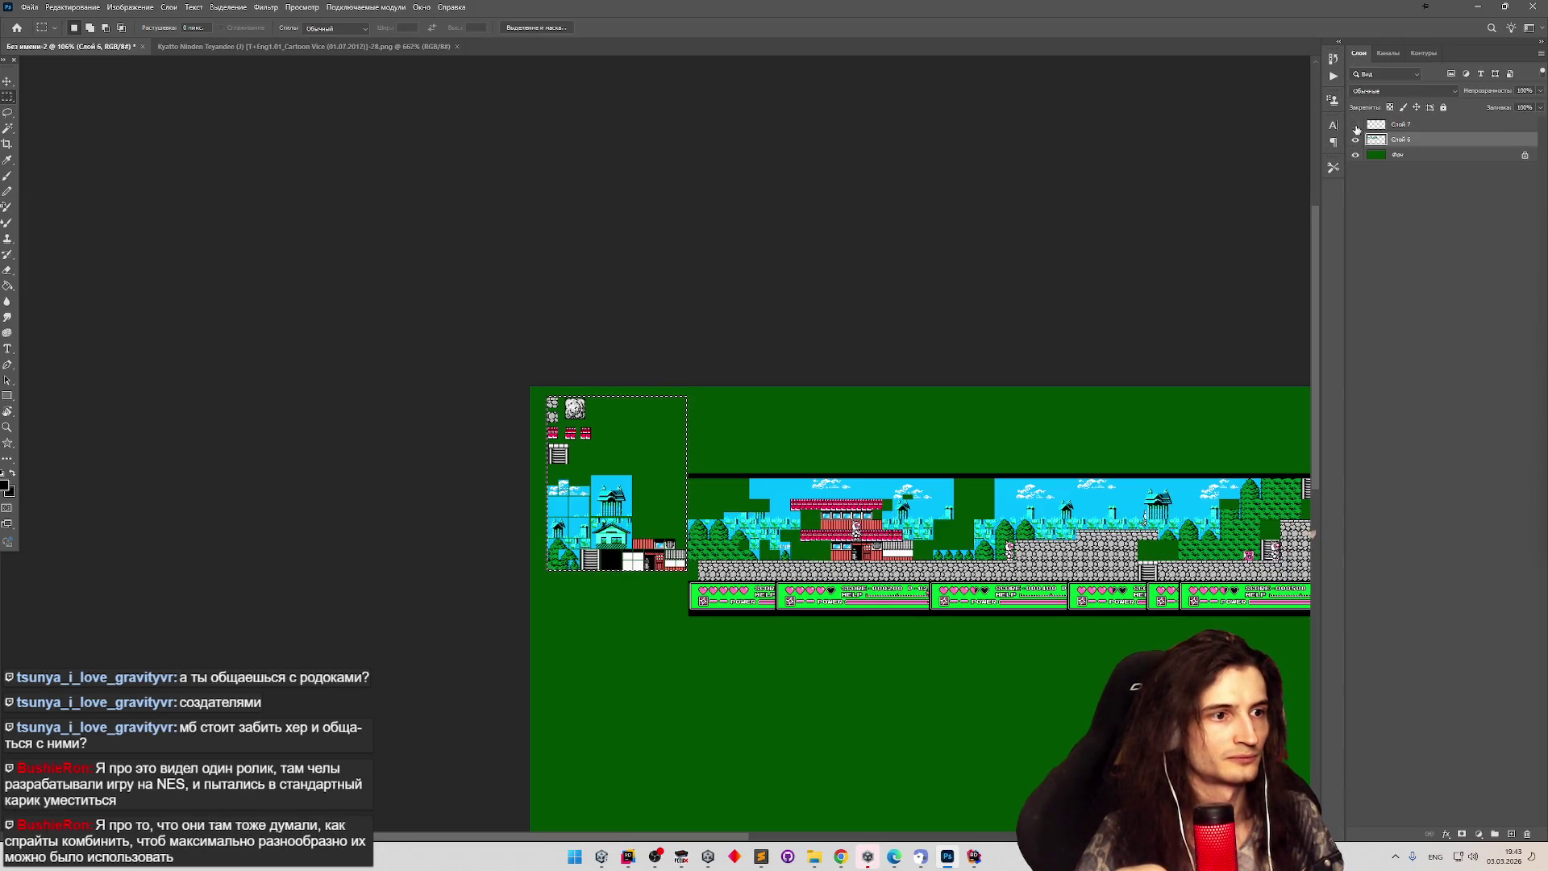
click(1382, 126)
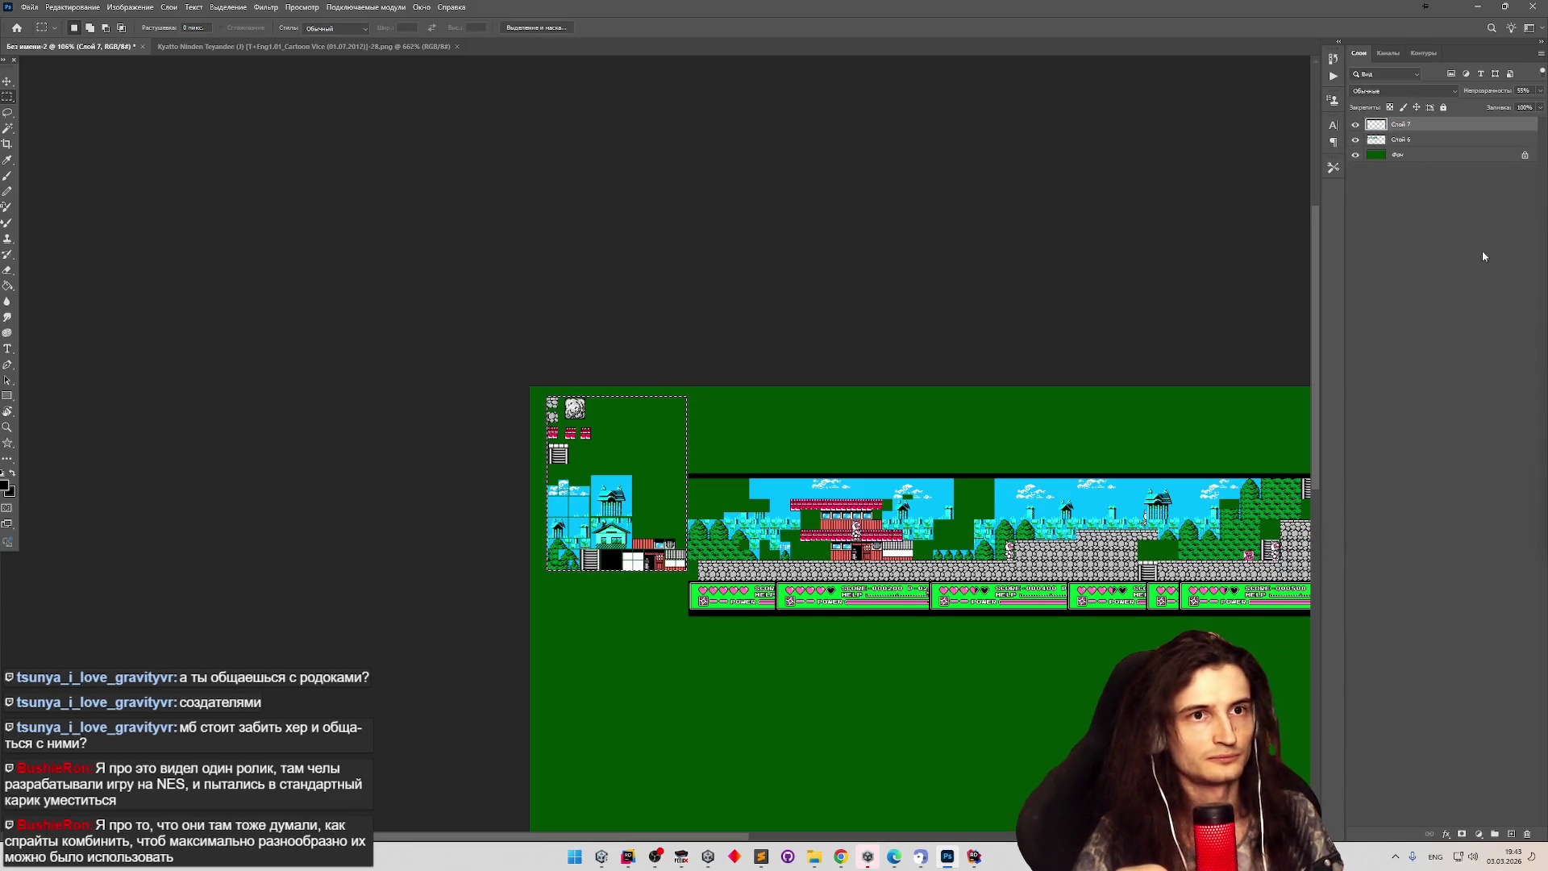
click(1526, 836)
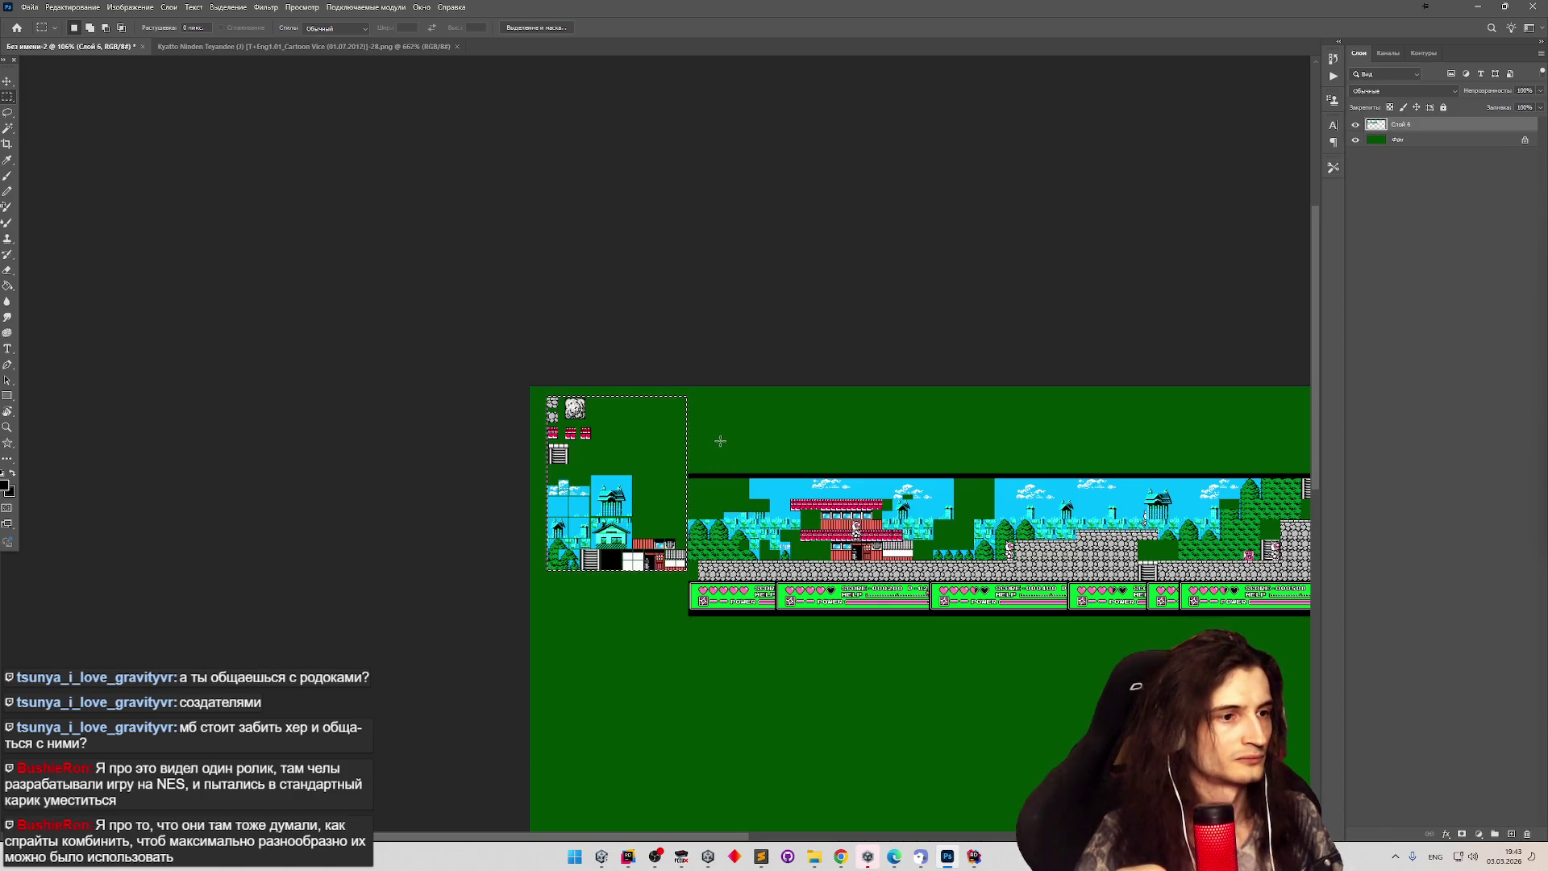
key(ctrl+x)
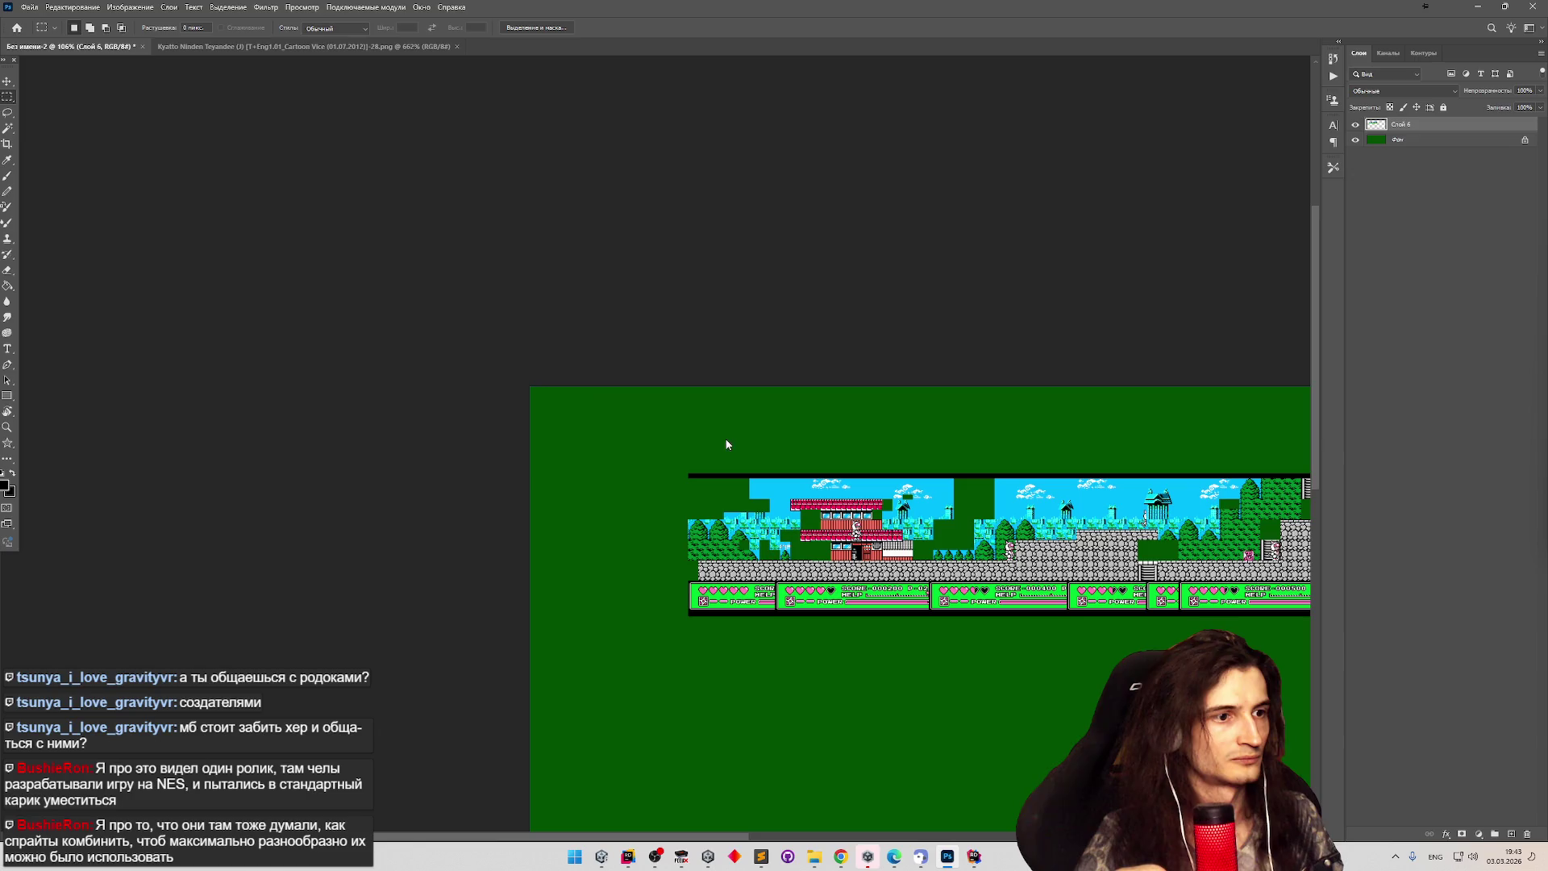
key(ctrl+z)
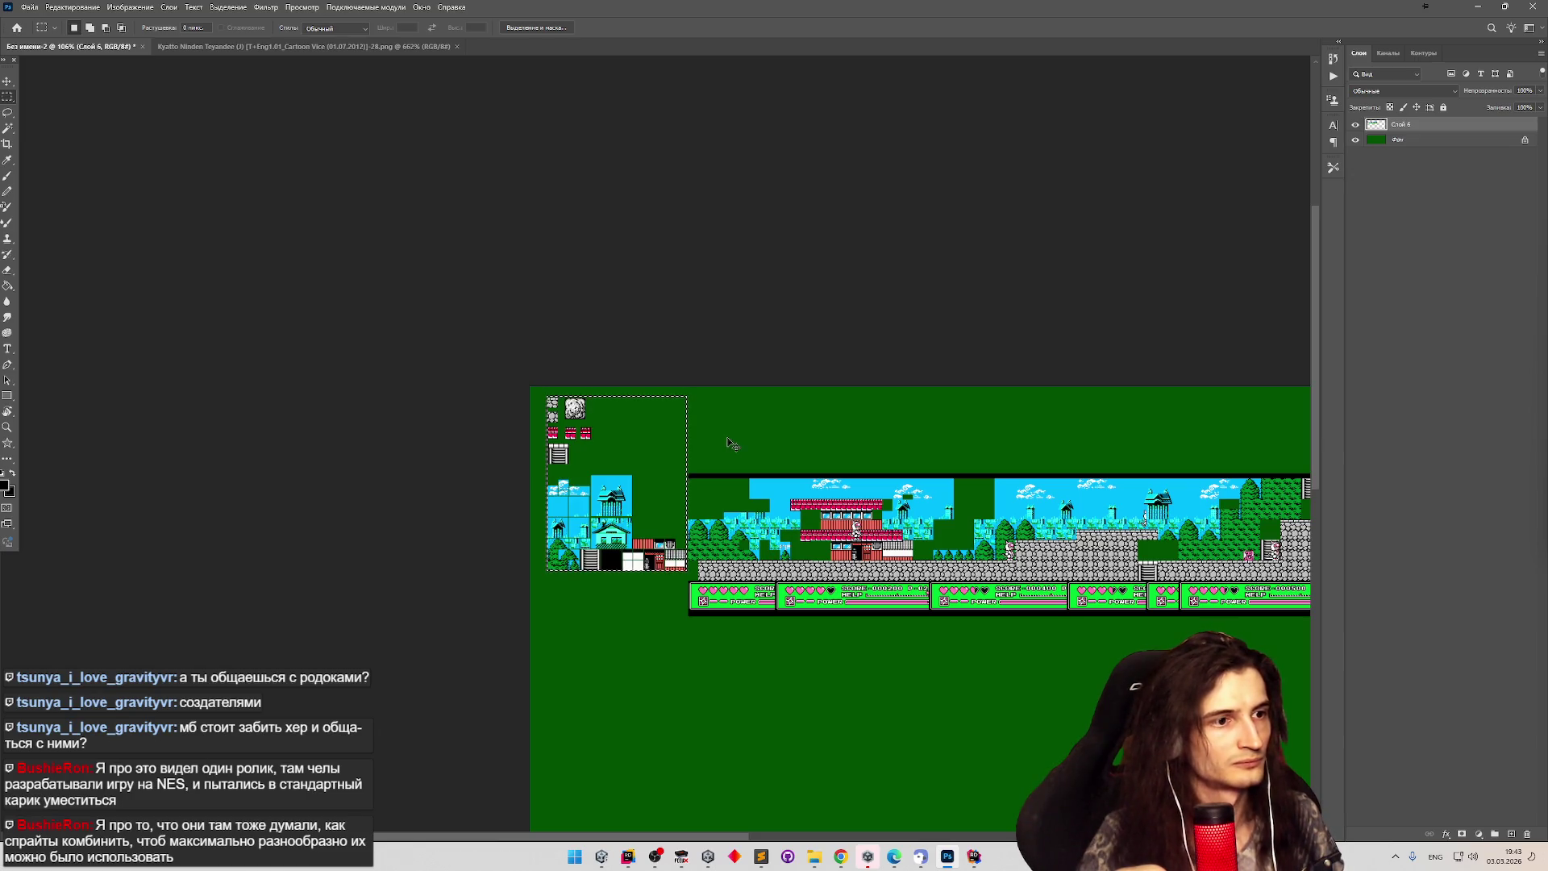
key(ctrl+j)
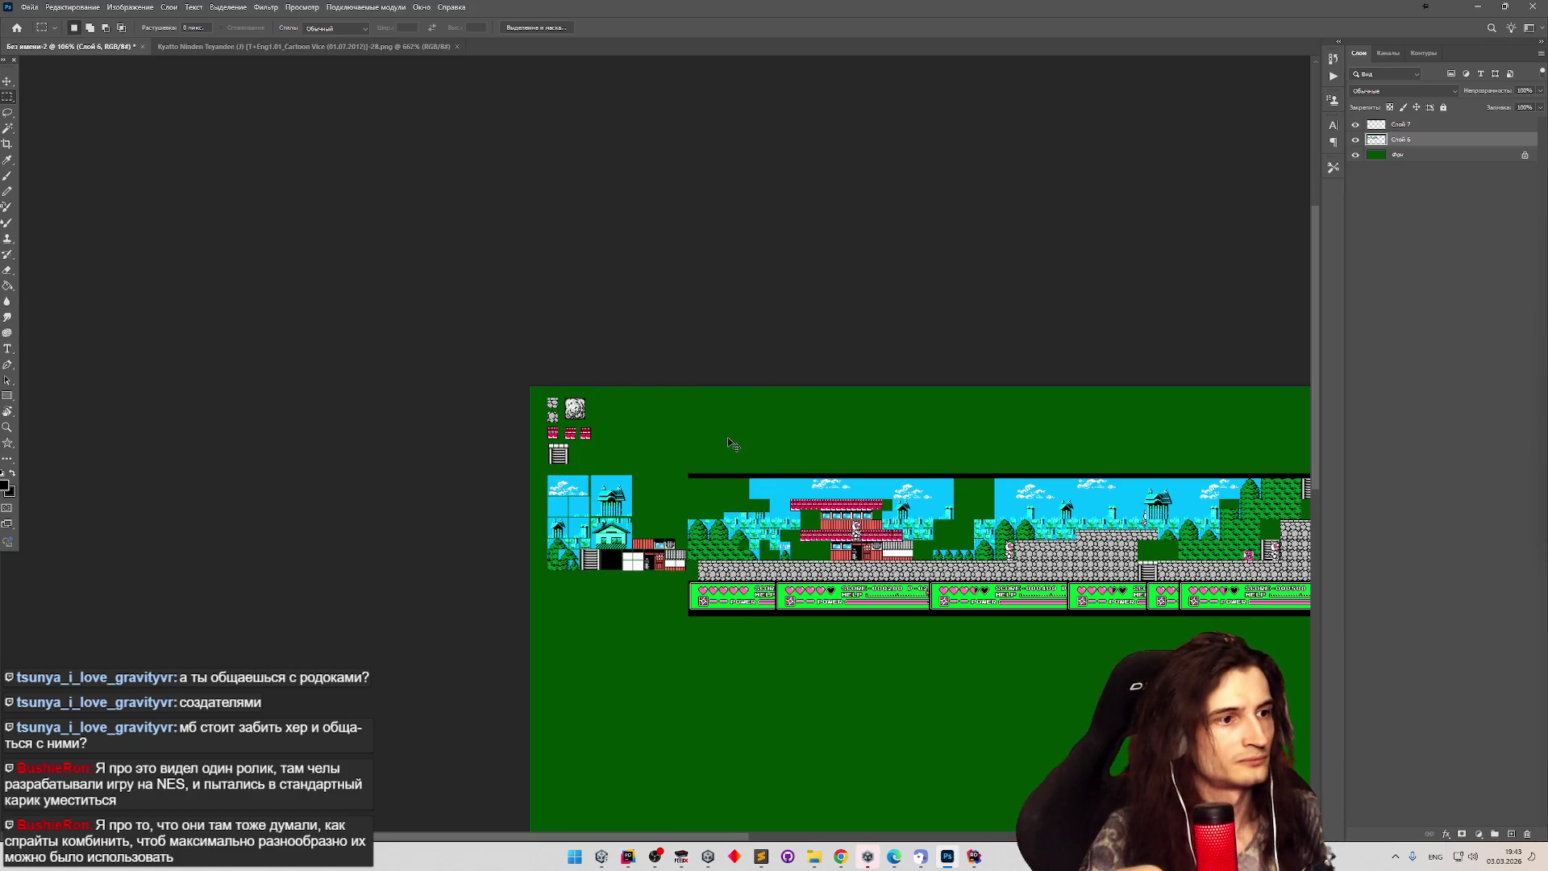
key(ctrl+e)
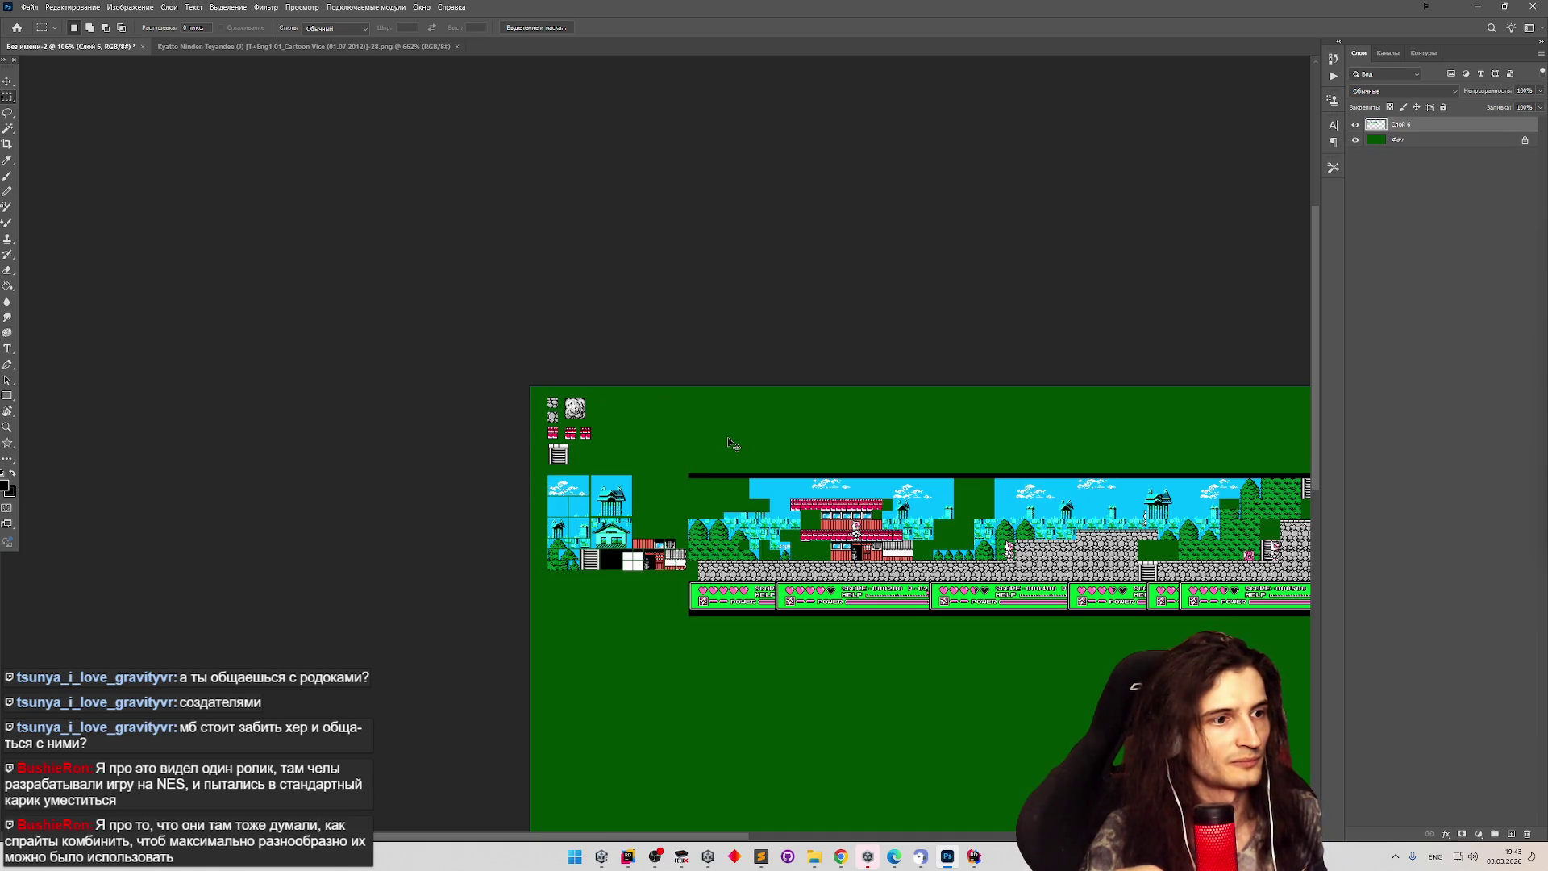
key(ctrl+z)
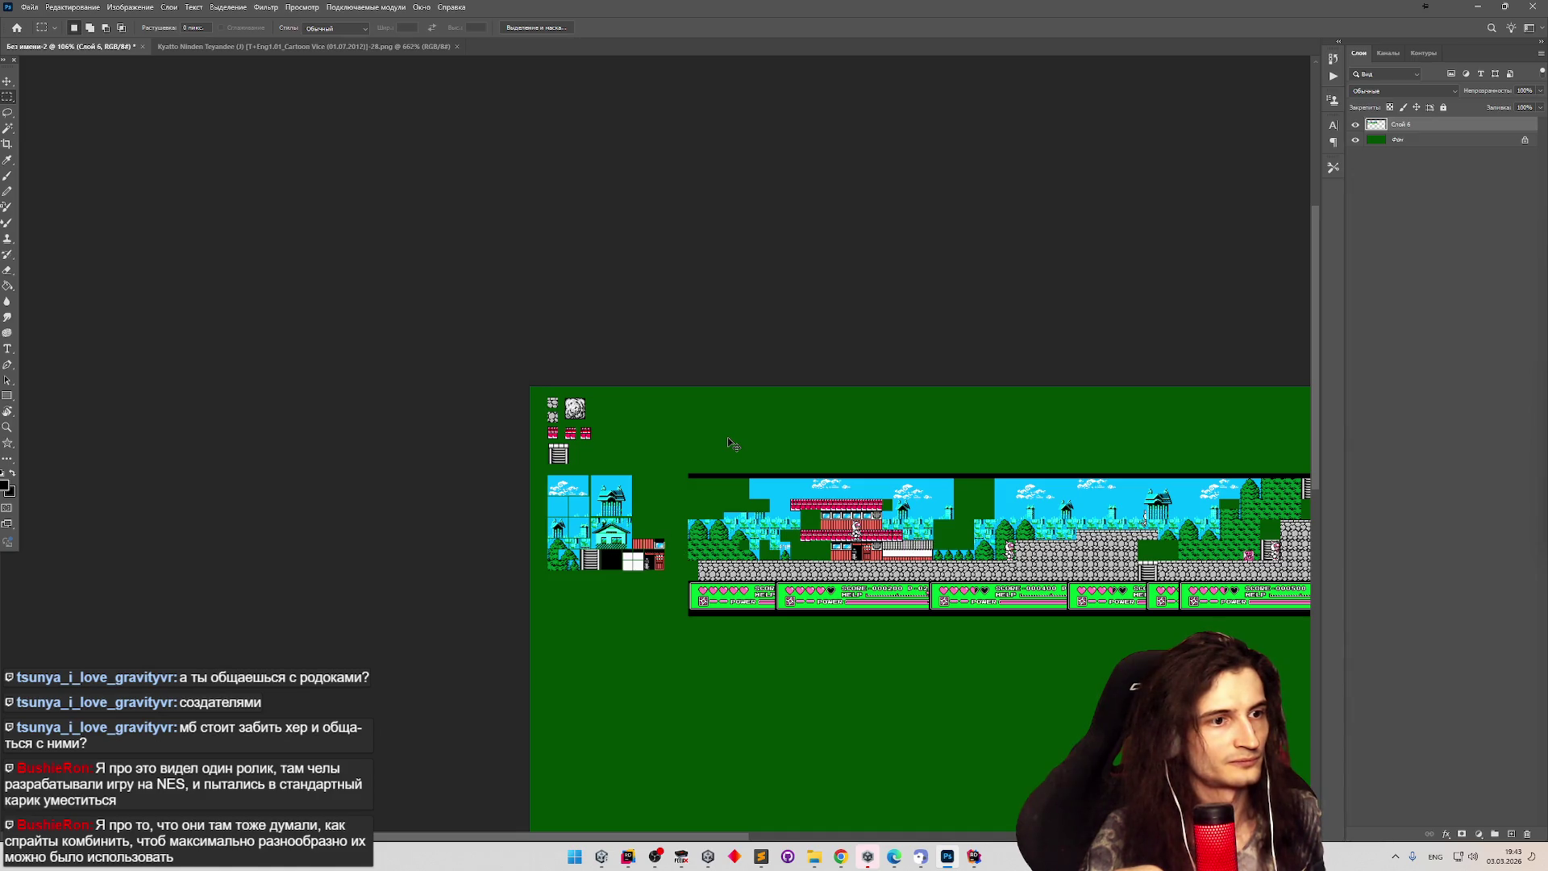
key(ctrl+z)
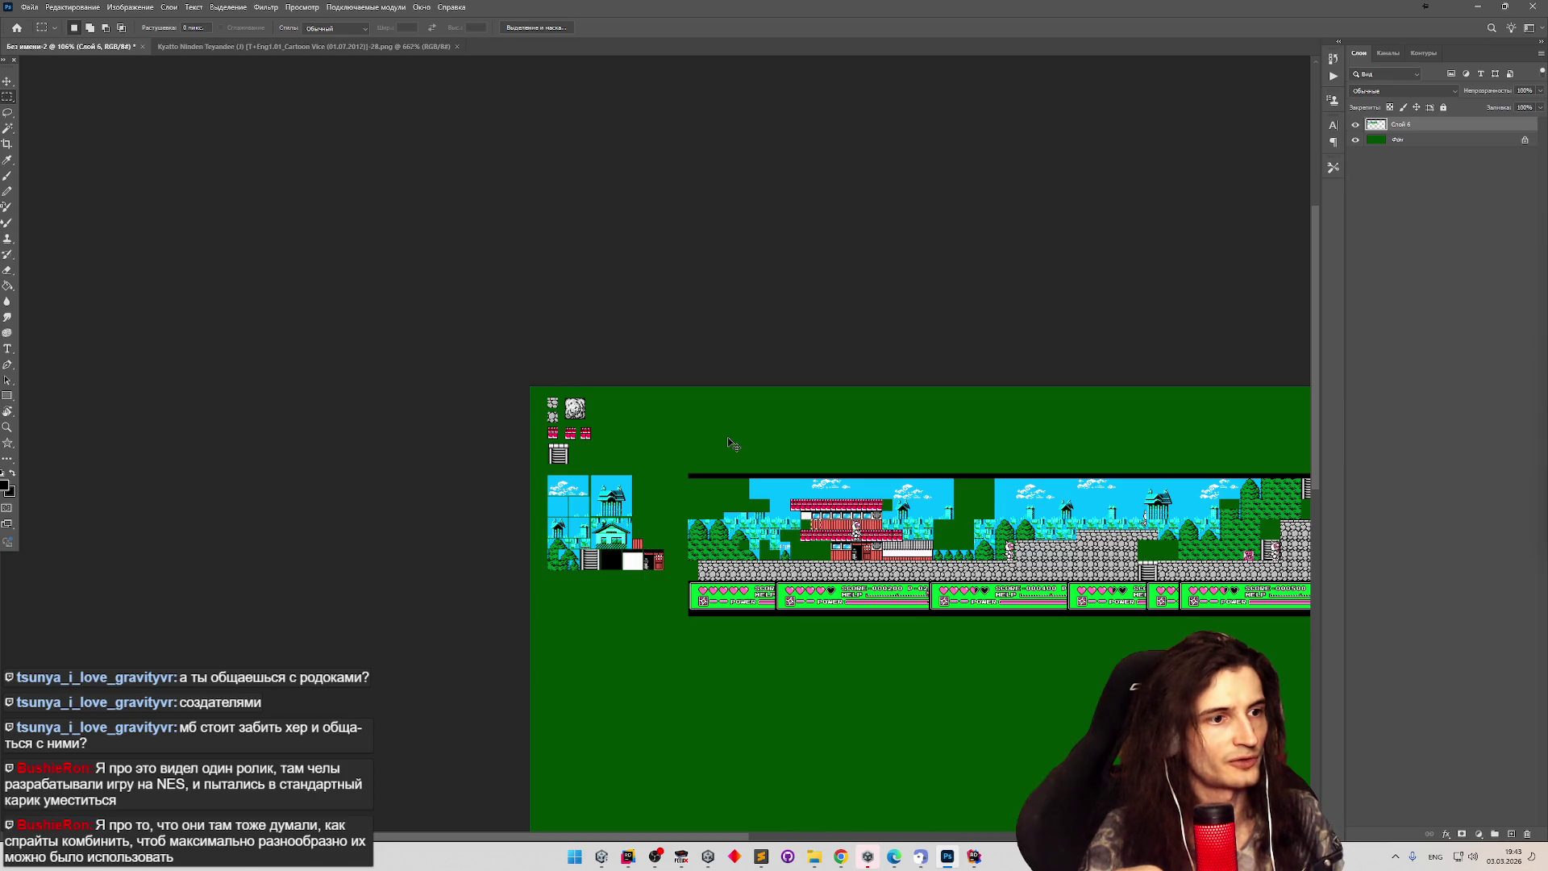
key(ctrl+z)
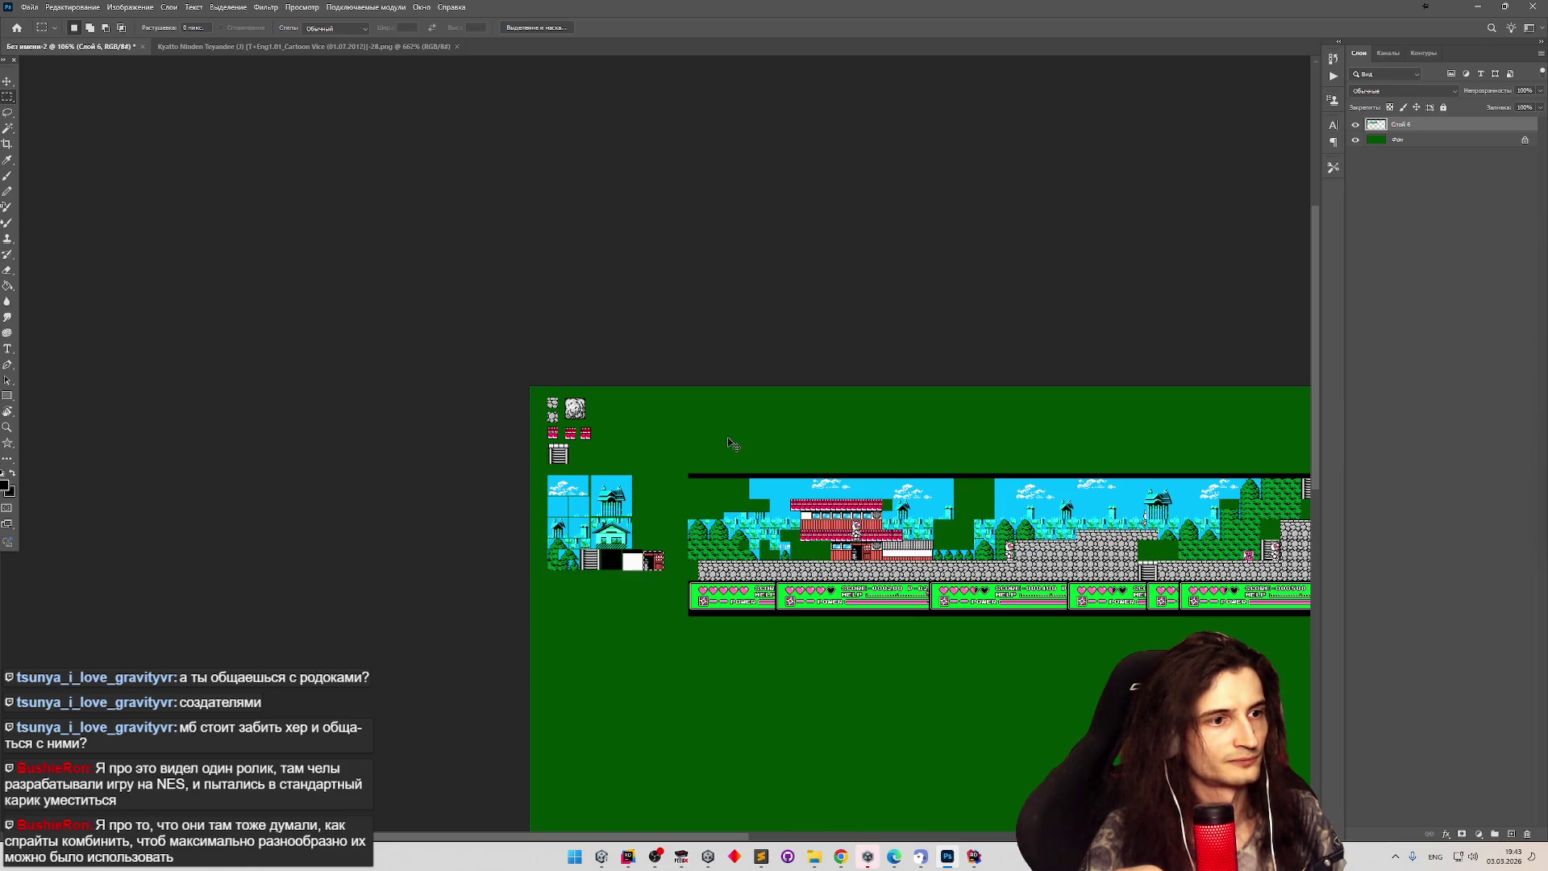
key(ctrl+z)
key(ctrl+z)
key(ctrl+z)
key(ctrl+z)
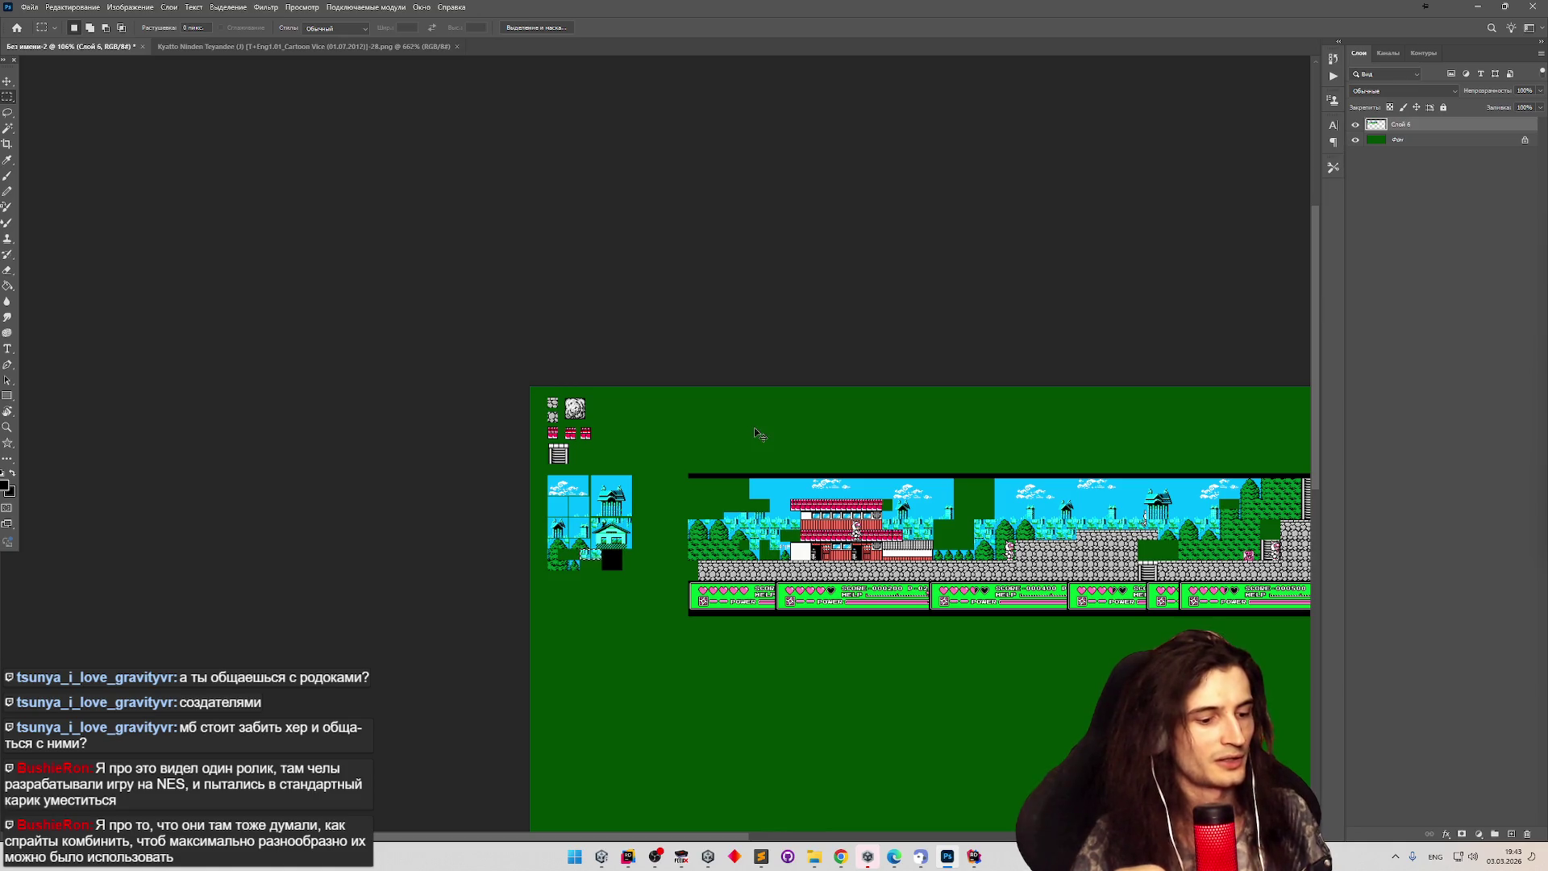
key(ctrl+z)
key(ctrl+z)
key(ctrl+z)
key(ctrl+z)
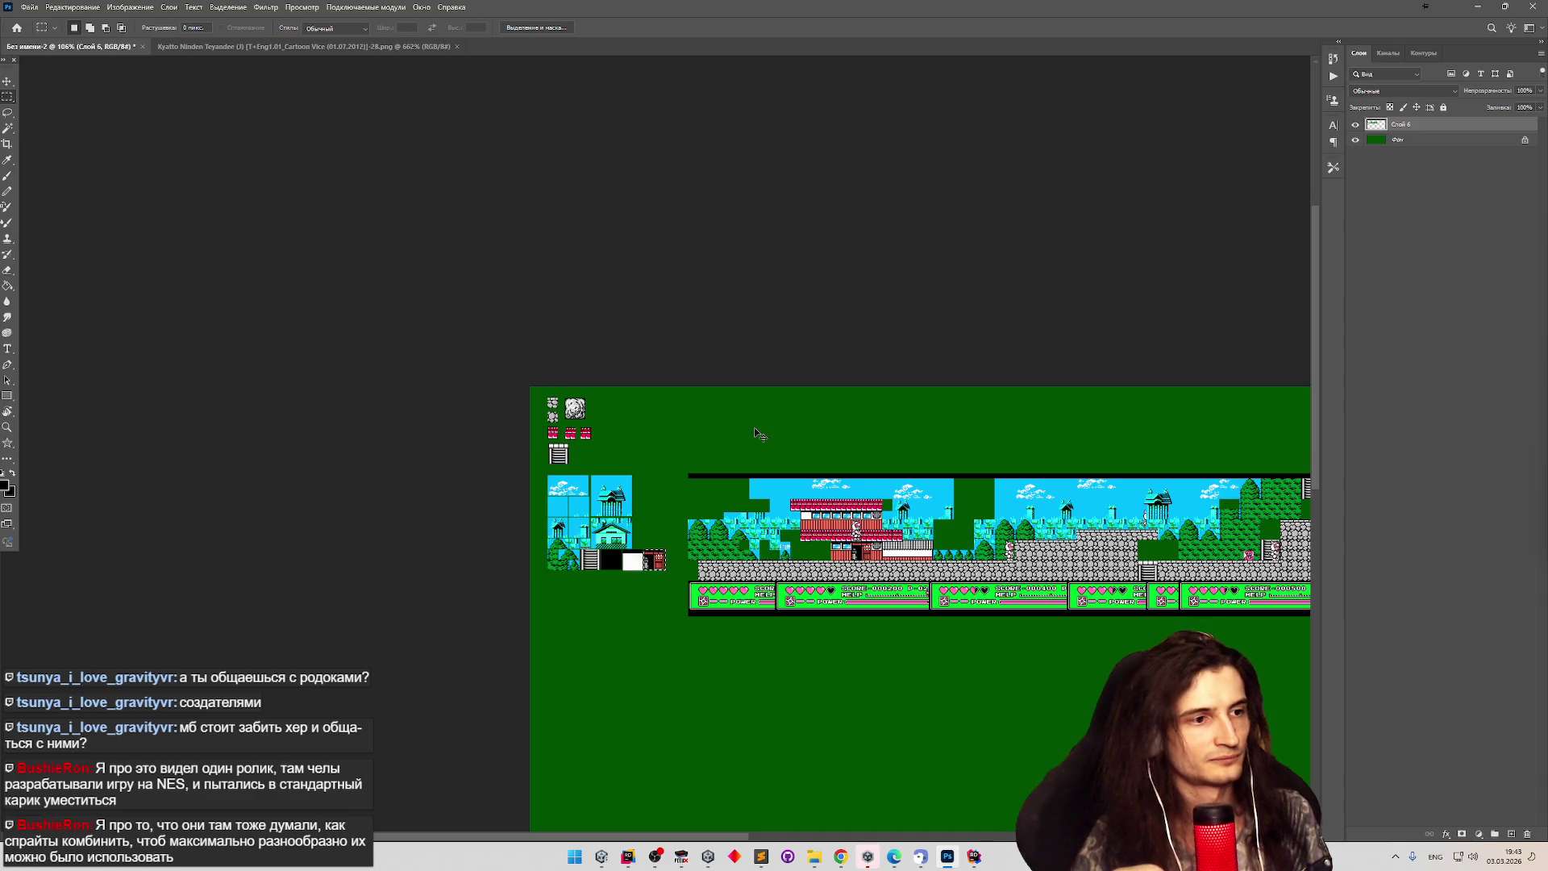
key(ctrl+z)
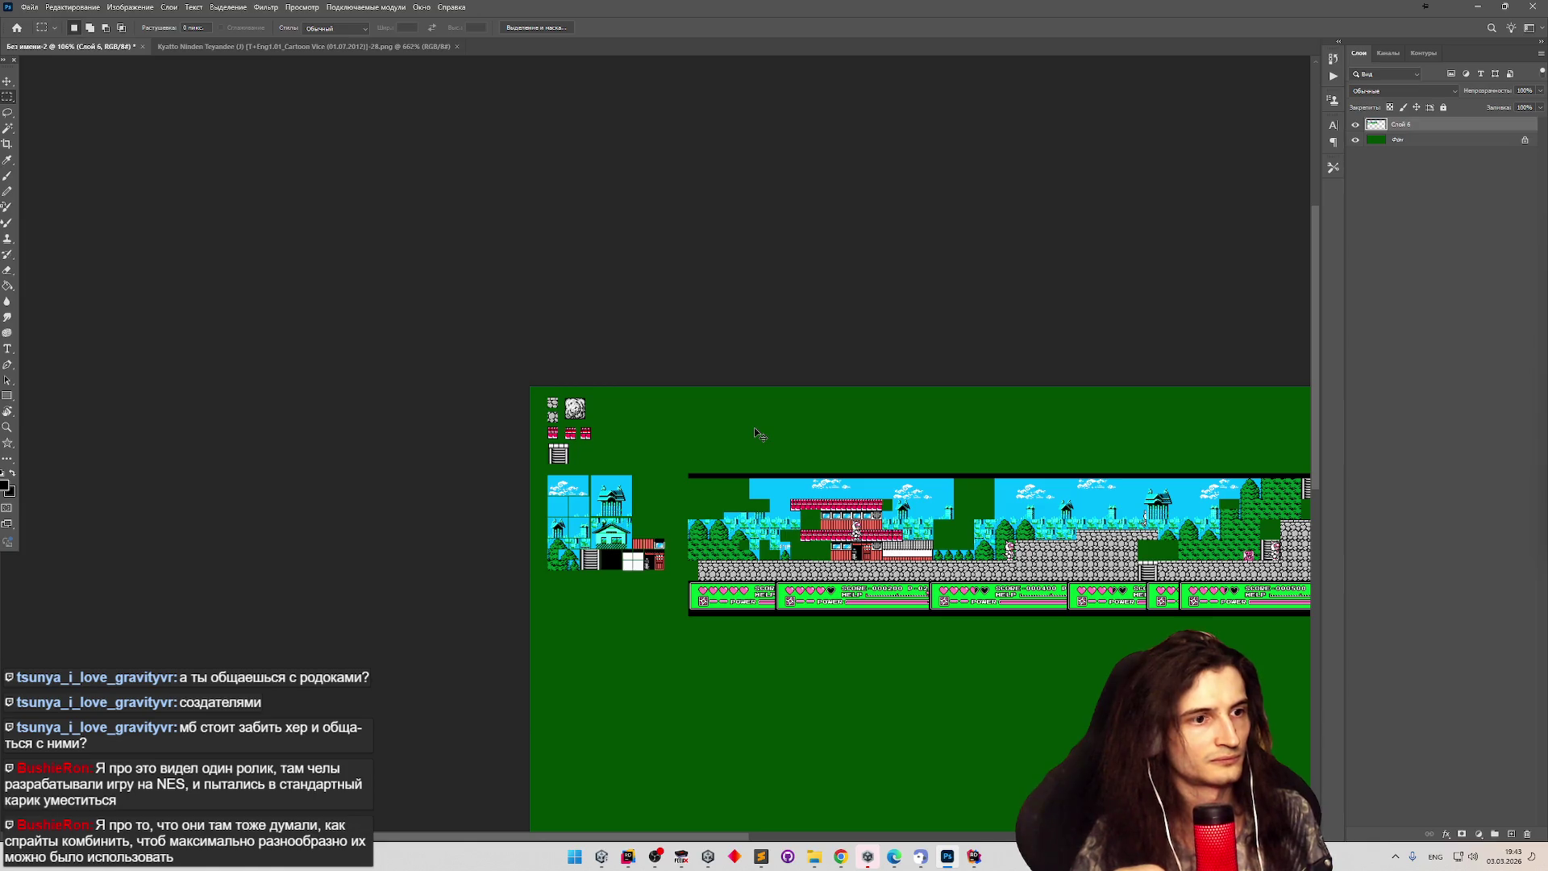
key(ctrl+z)
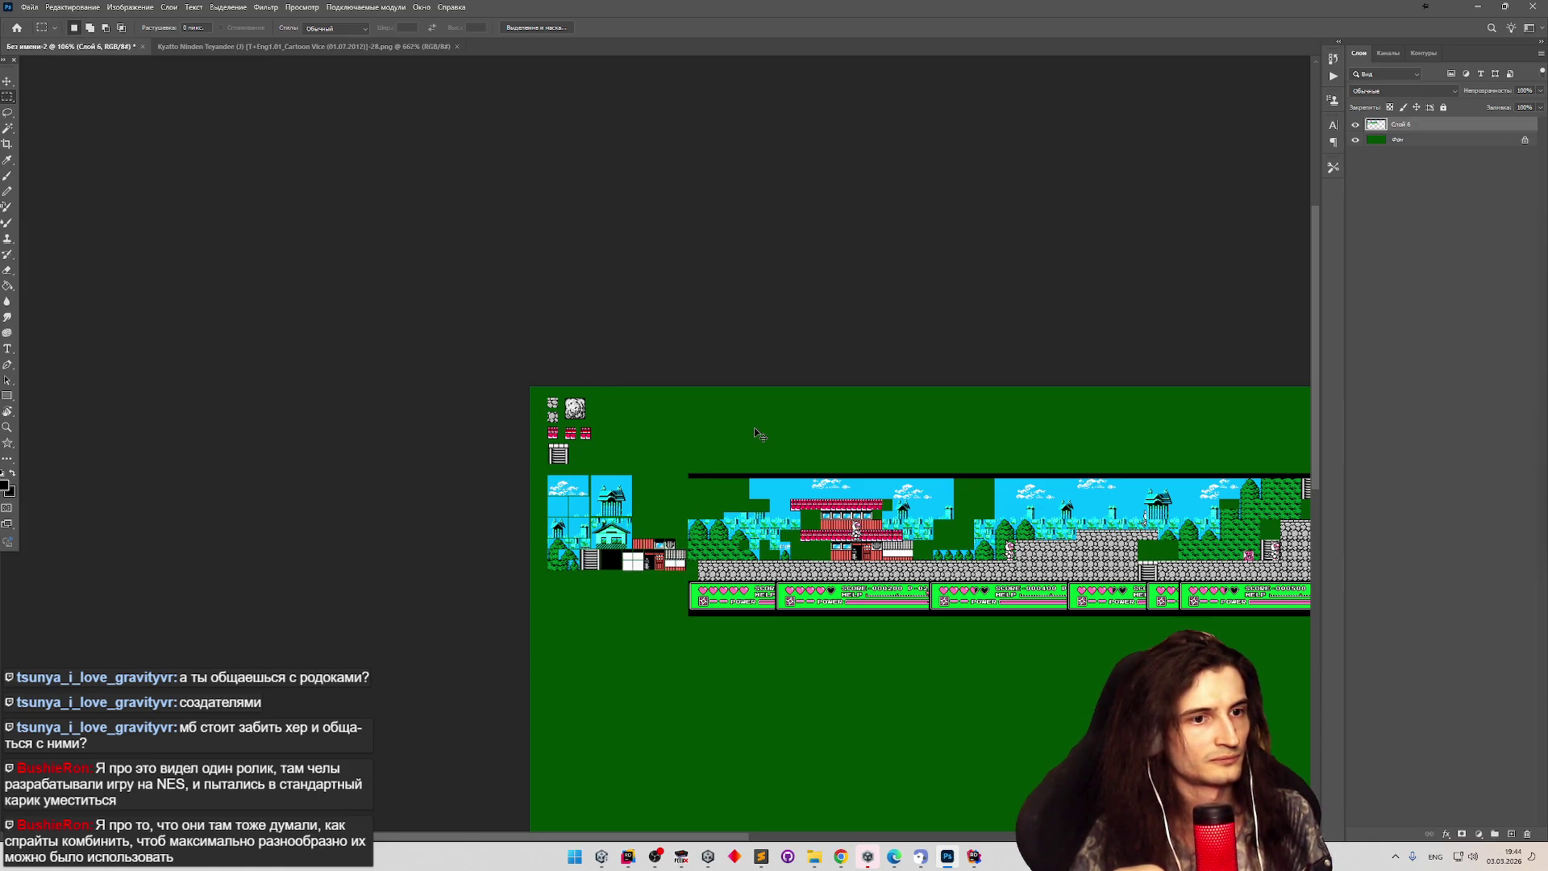
key(ctrl+z)
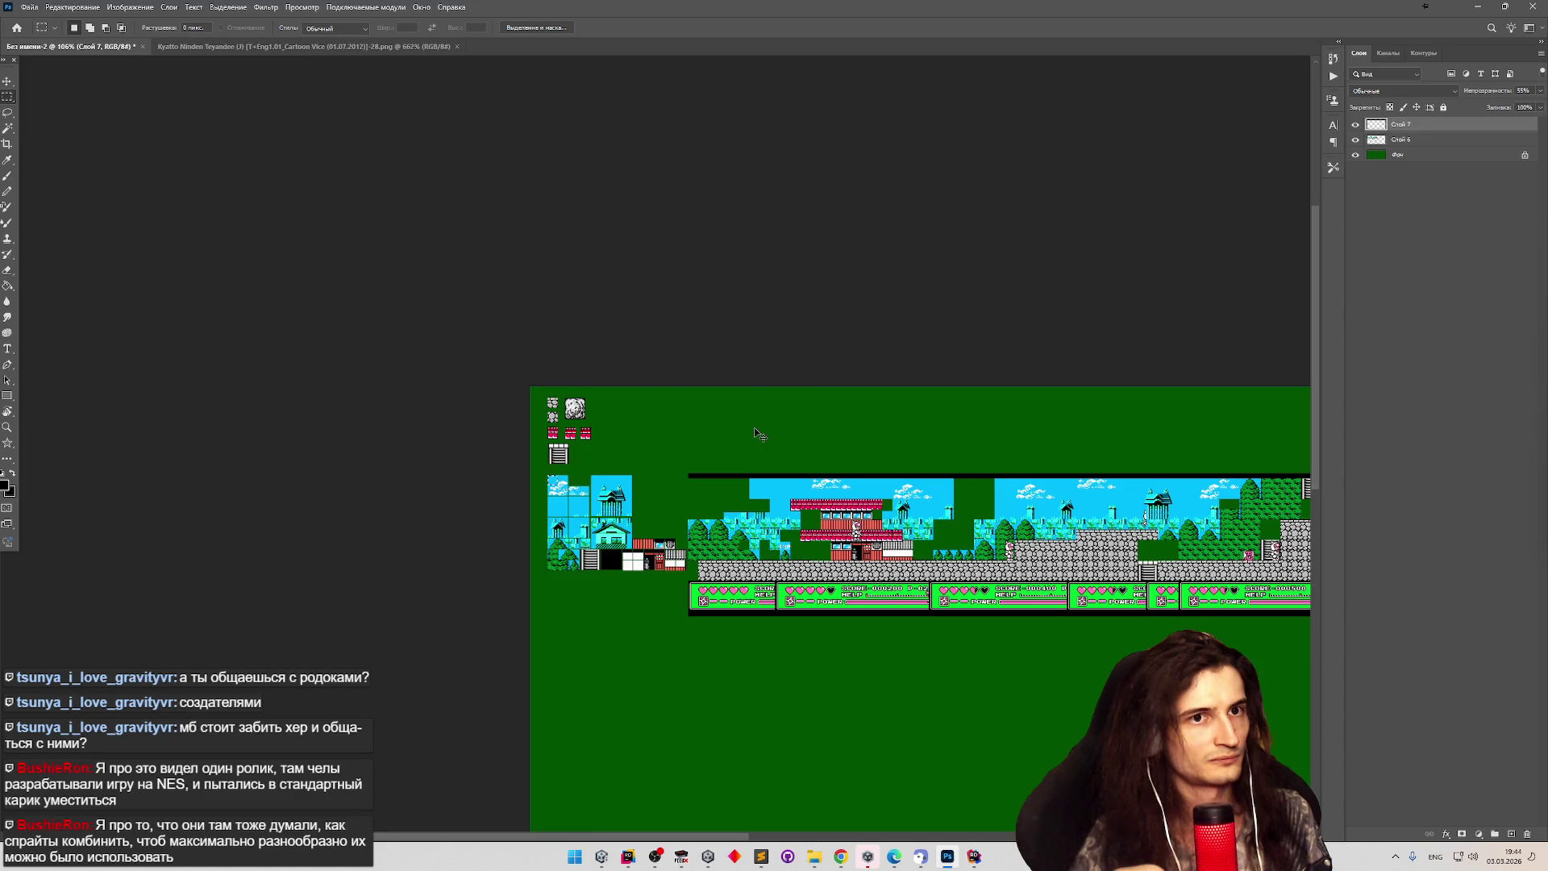
key(ctrl+z)
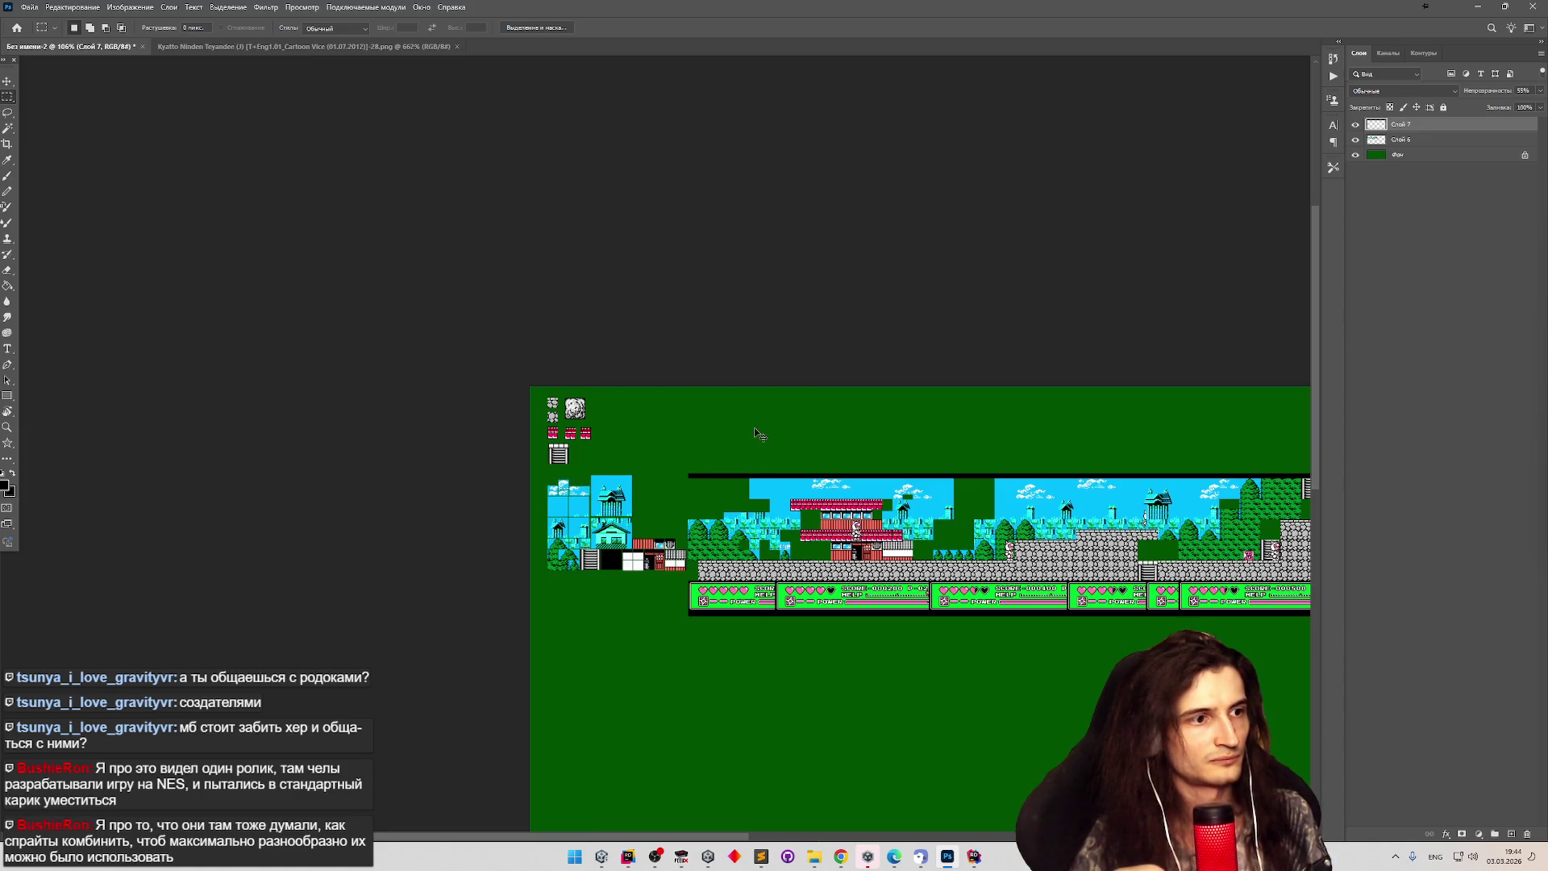
scroll(756, 428, down, 3)
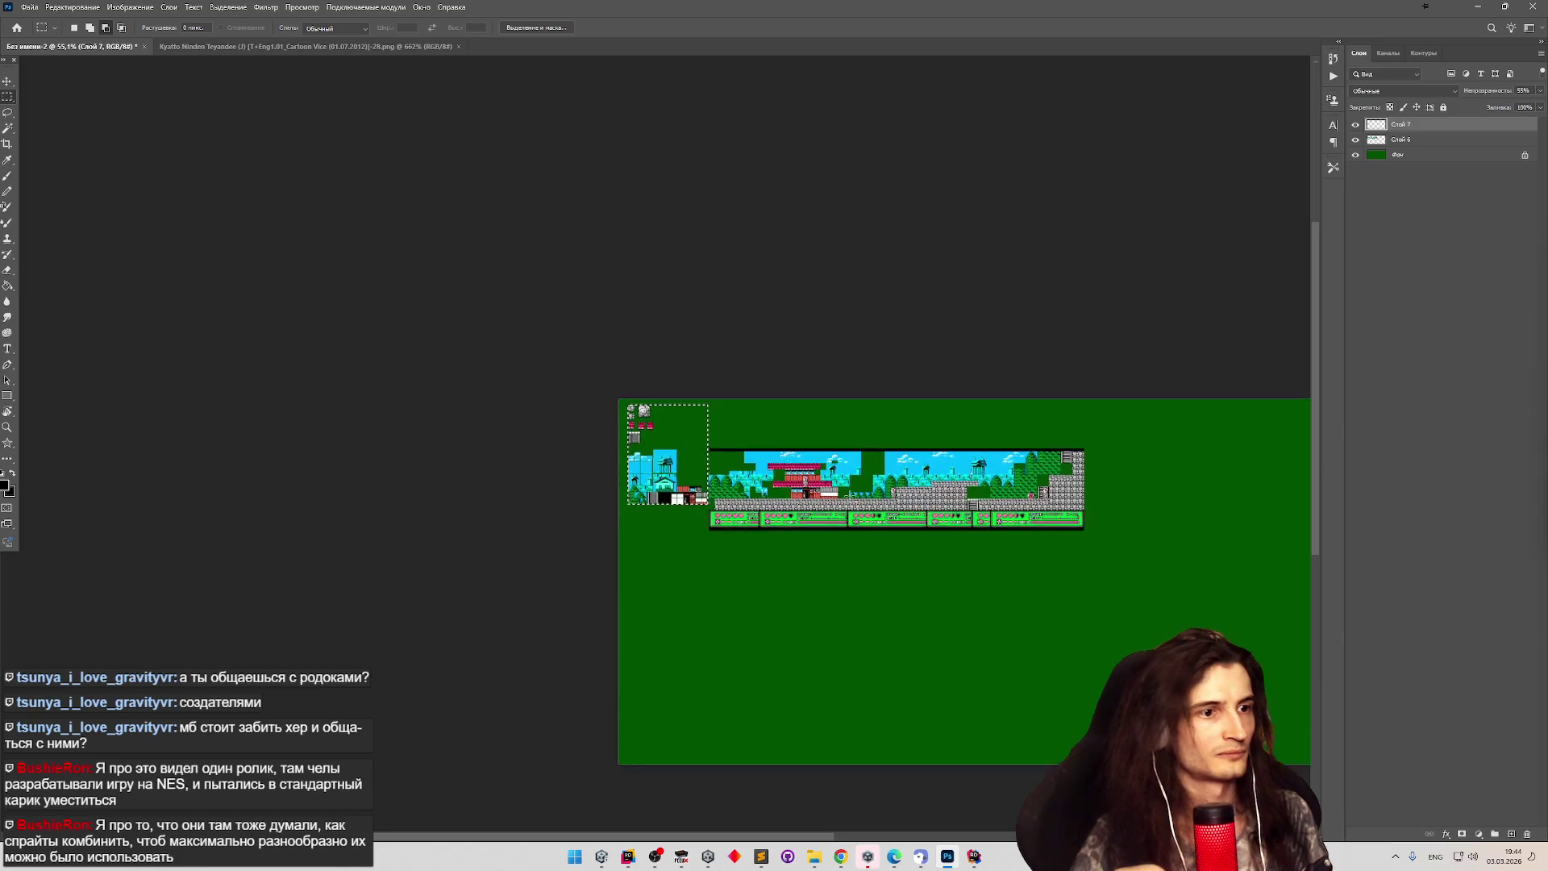
Copy the tile sheet from Слой 6 and paste it into a new document.
scroll(633, 389, up, 3)
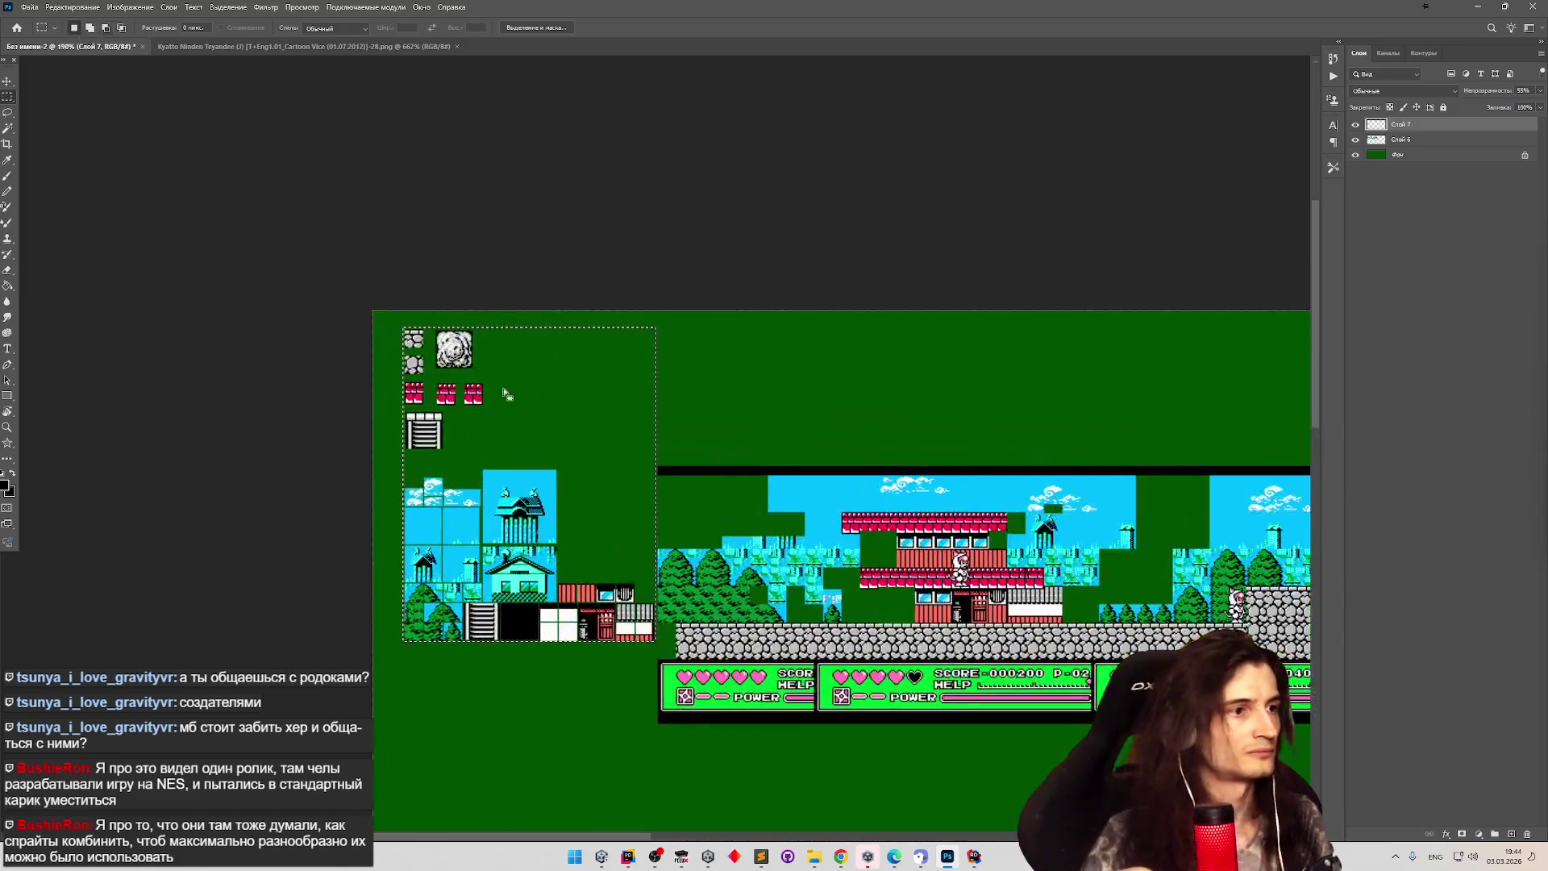
key(ctrl+c)
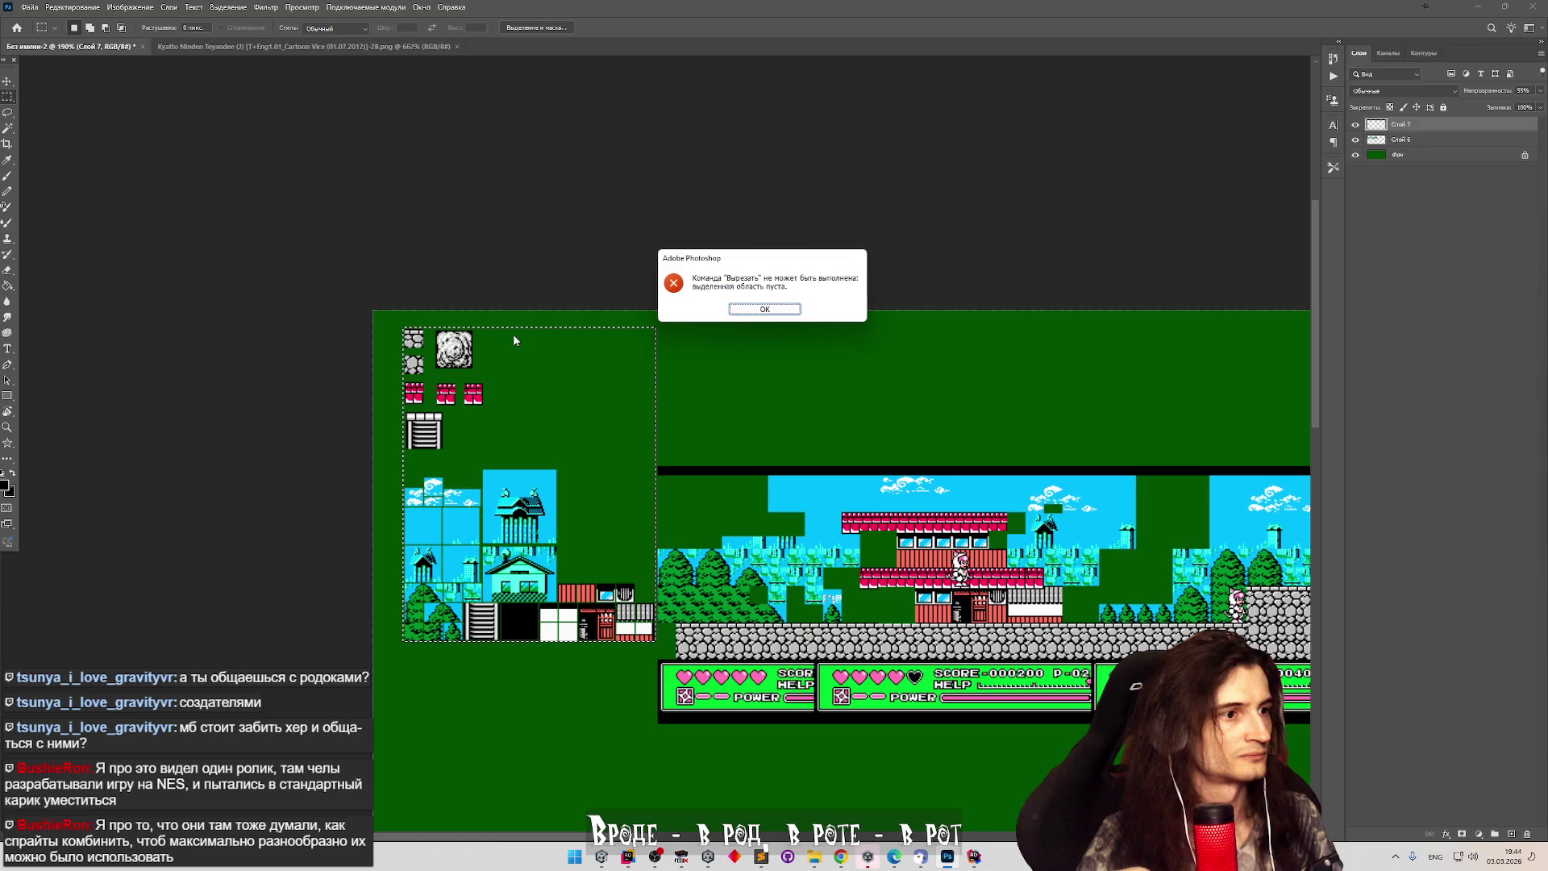
click(767, 310)
click(1410, 143)
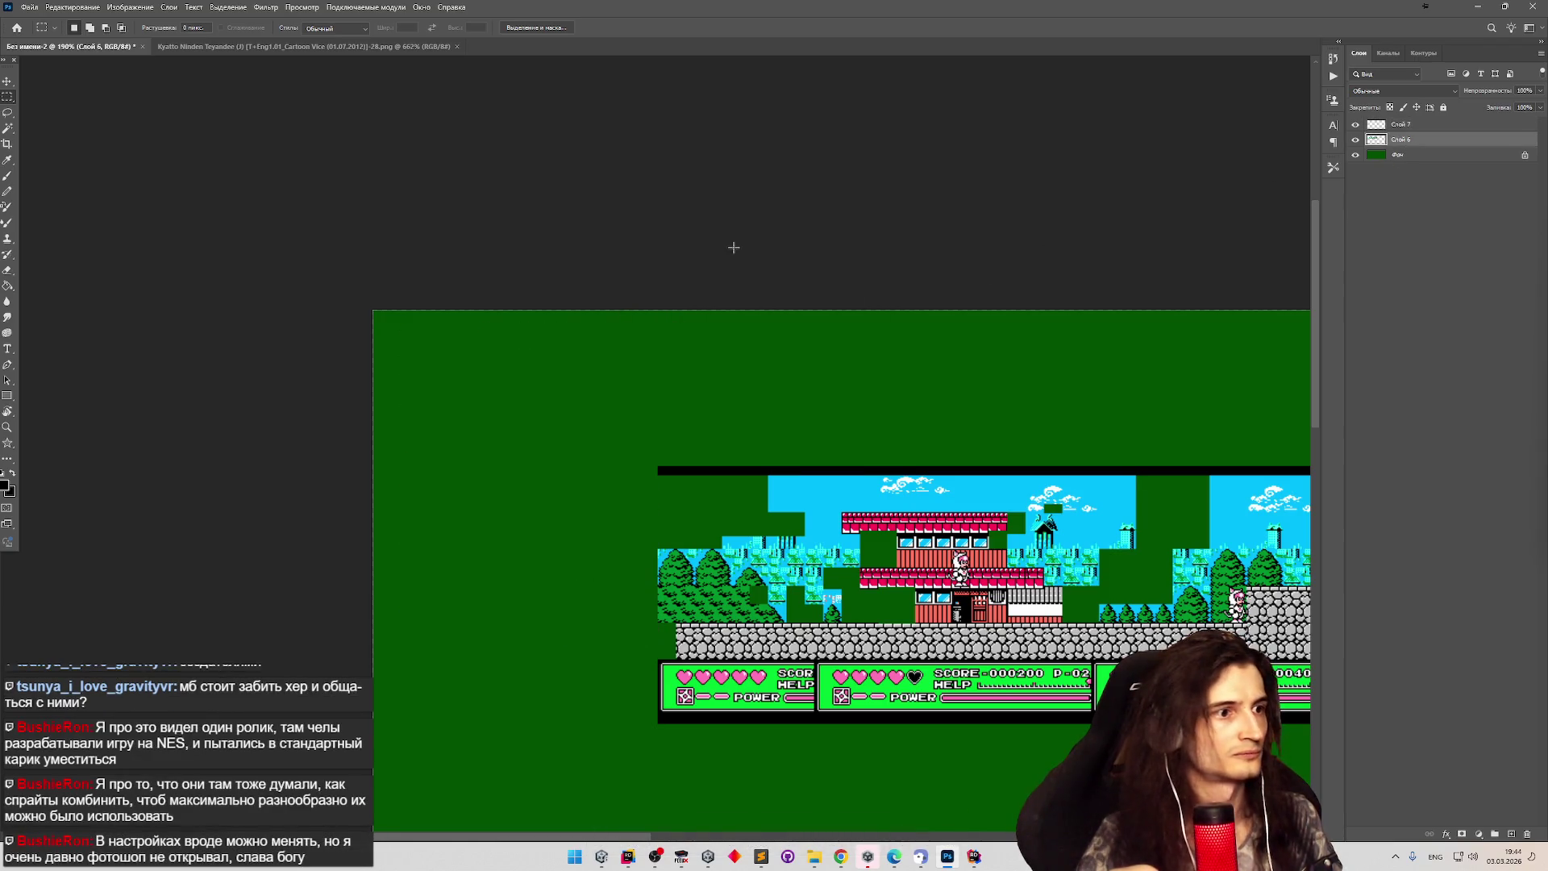
click(29, 6)
click(39, 21)
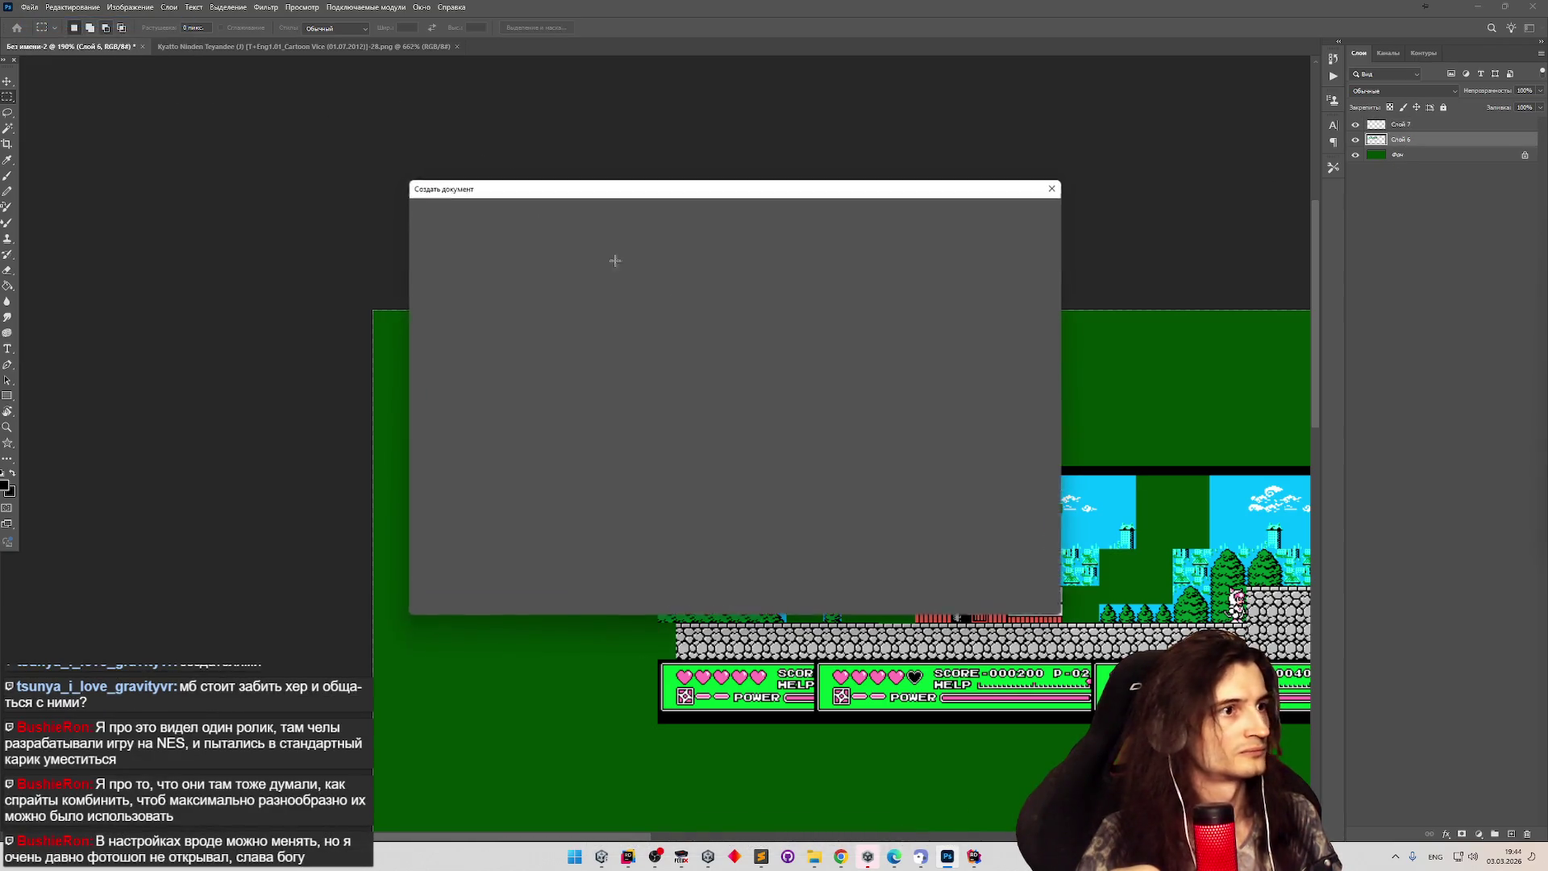
click(965, 587)
key(ctrl+v)
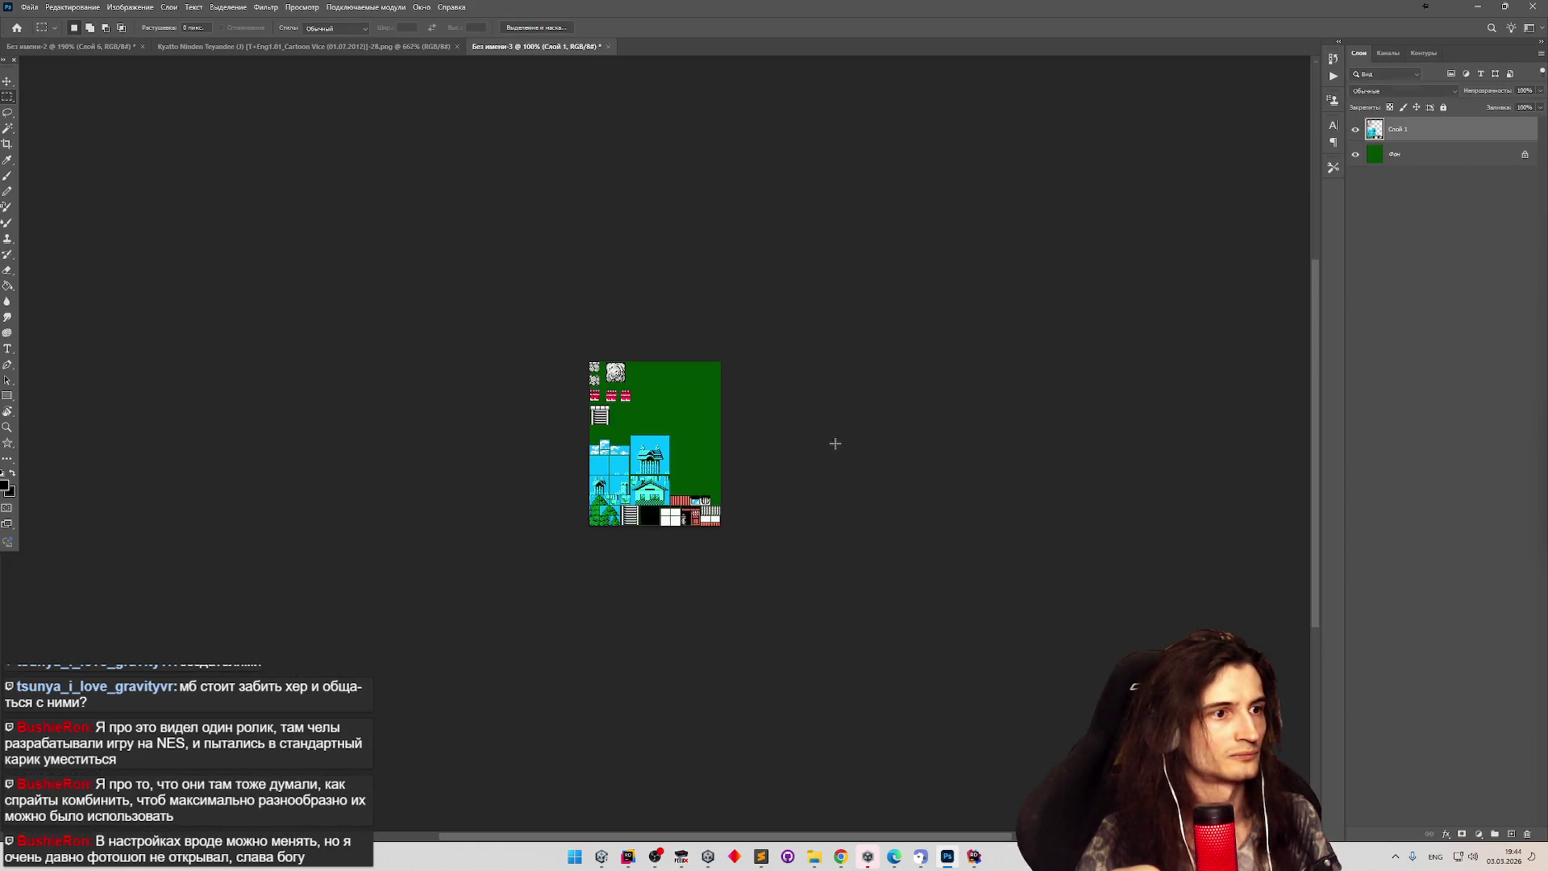
Hide the green background layer so the tile sheet sits on transparency.
click(1356, 154)
scroll(630, 452, up, 5)
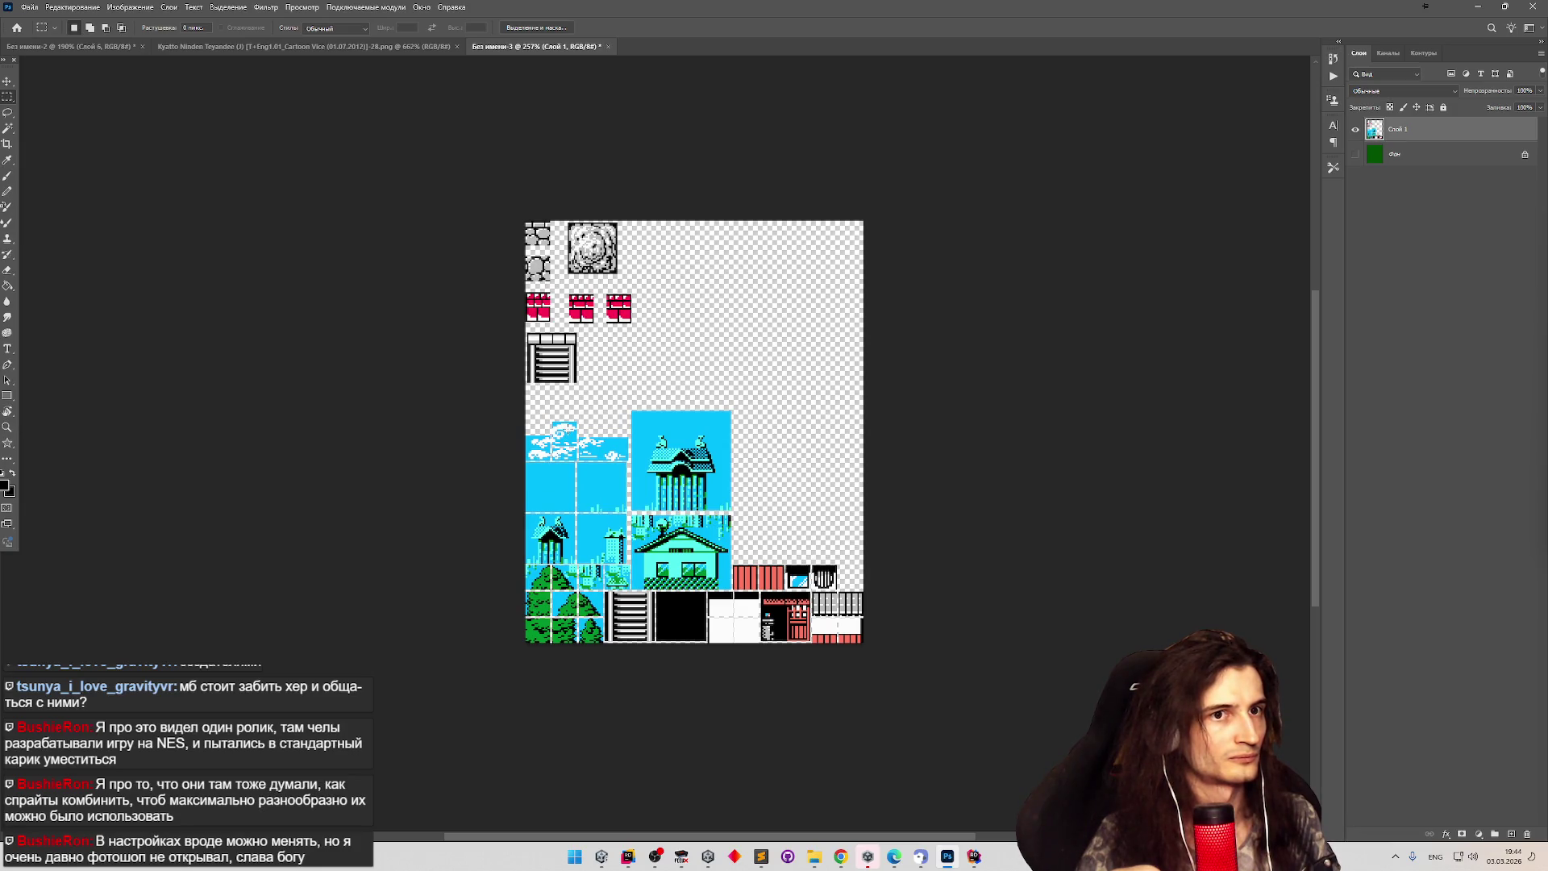
mouse_move(524, 222)
mouse_down()
mouse_move(873, 424)
mouse_move(895, 484)
mouse_up()
click(910, 337)
scroll(807, 348, down, 2)
scroll(745, 365, up, 4)
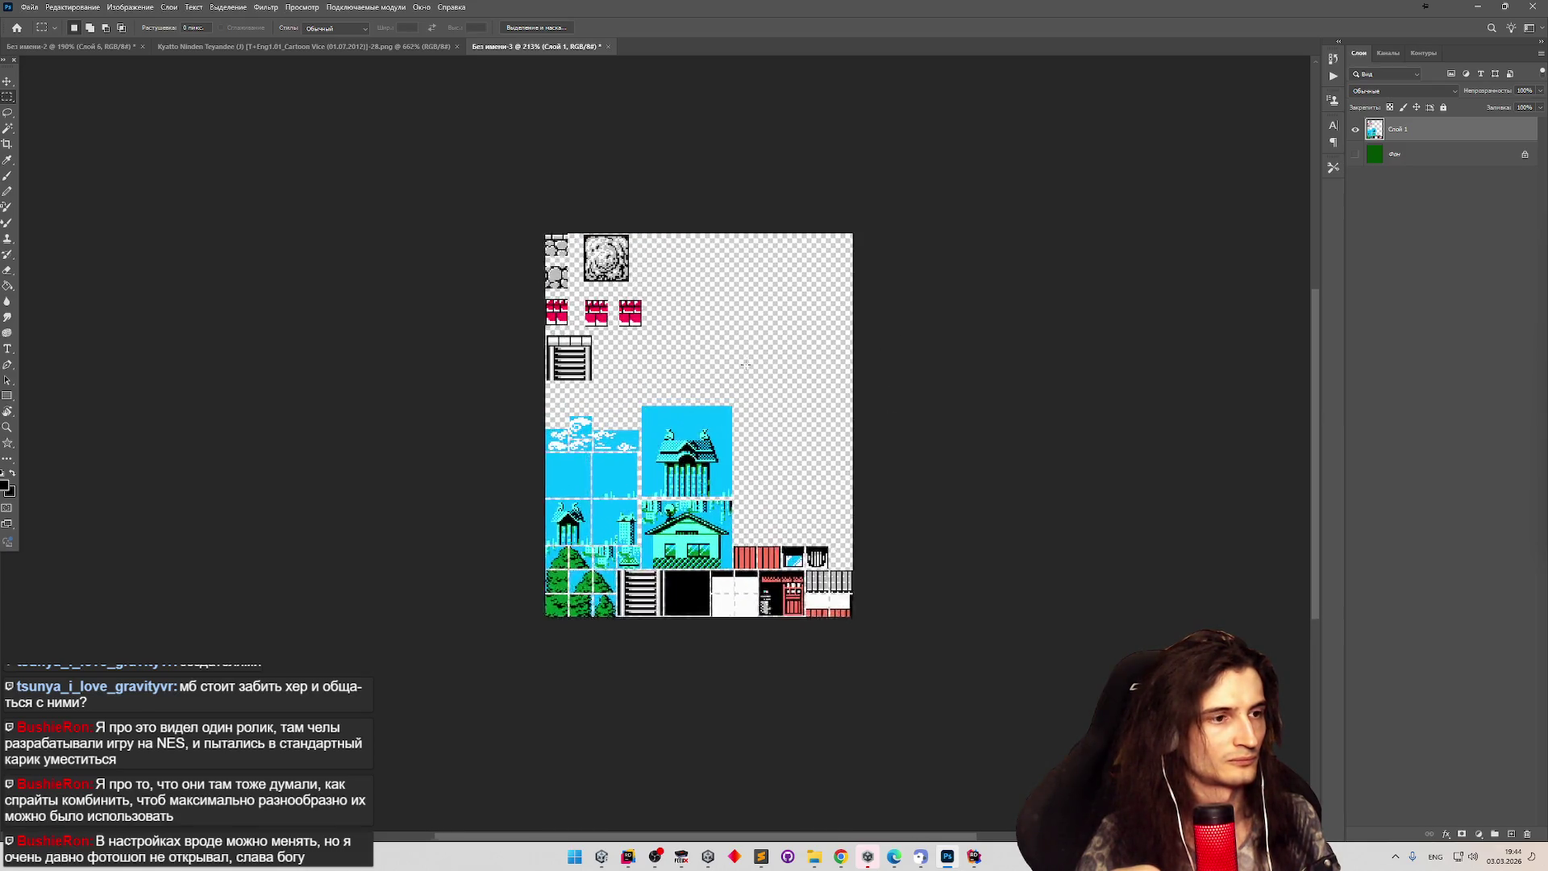
click(29, 6)
Export the tile sheet as PNG into Assets > Sprites, naming it 'Screen 1Level 1'.
mouse_move(176, 198)
click(242, 196)
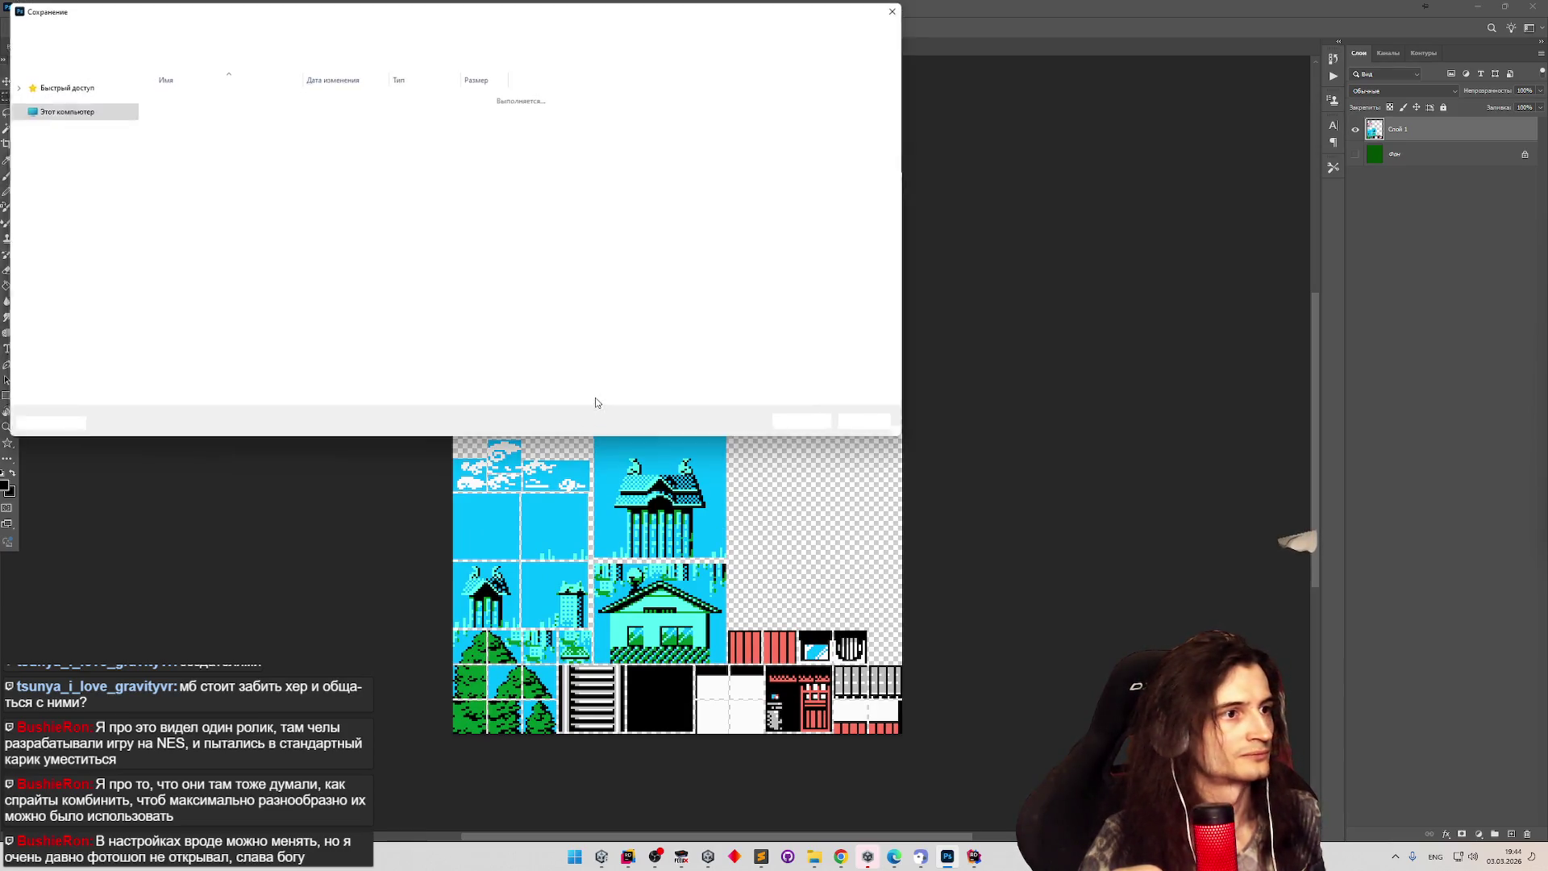
mouse_move(483, 9)
mouse_down()
mouse_move(1042, 669)
mouse_move(1218, 714)
mouse_move(717, 129)
mouse_up()
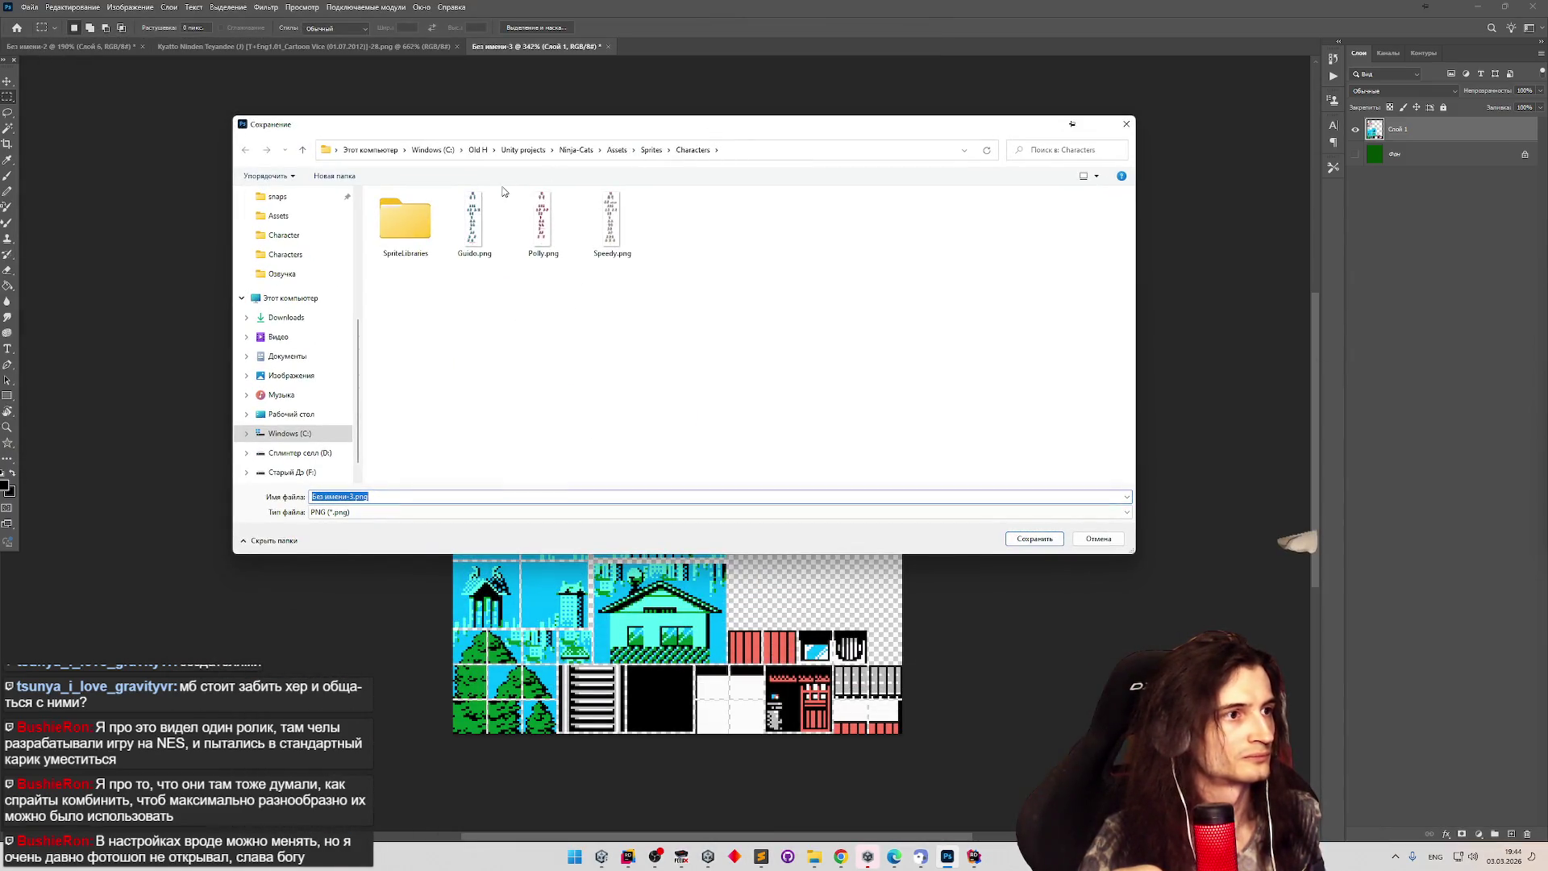
click(651, 150)
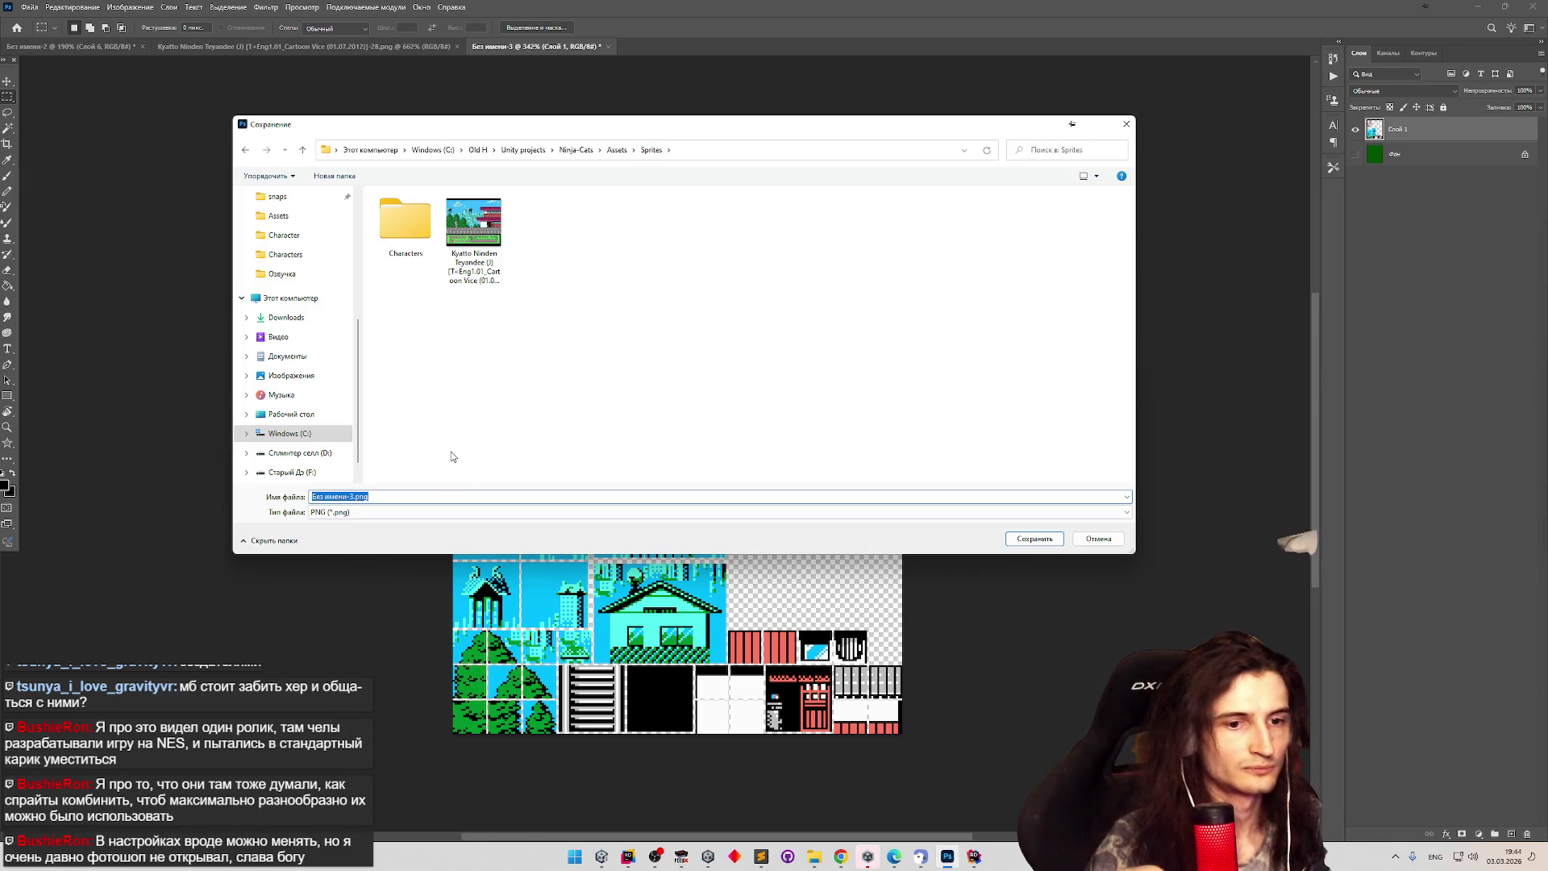
text(Screen 1)
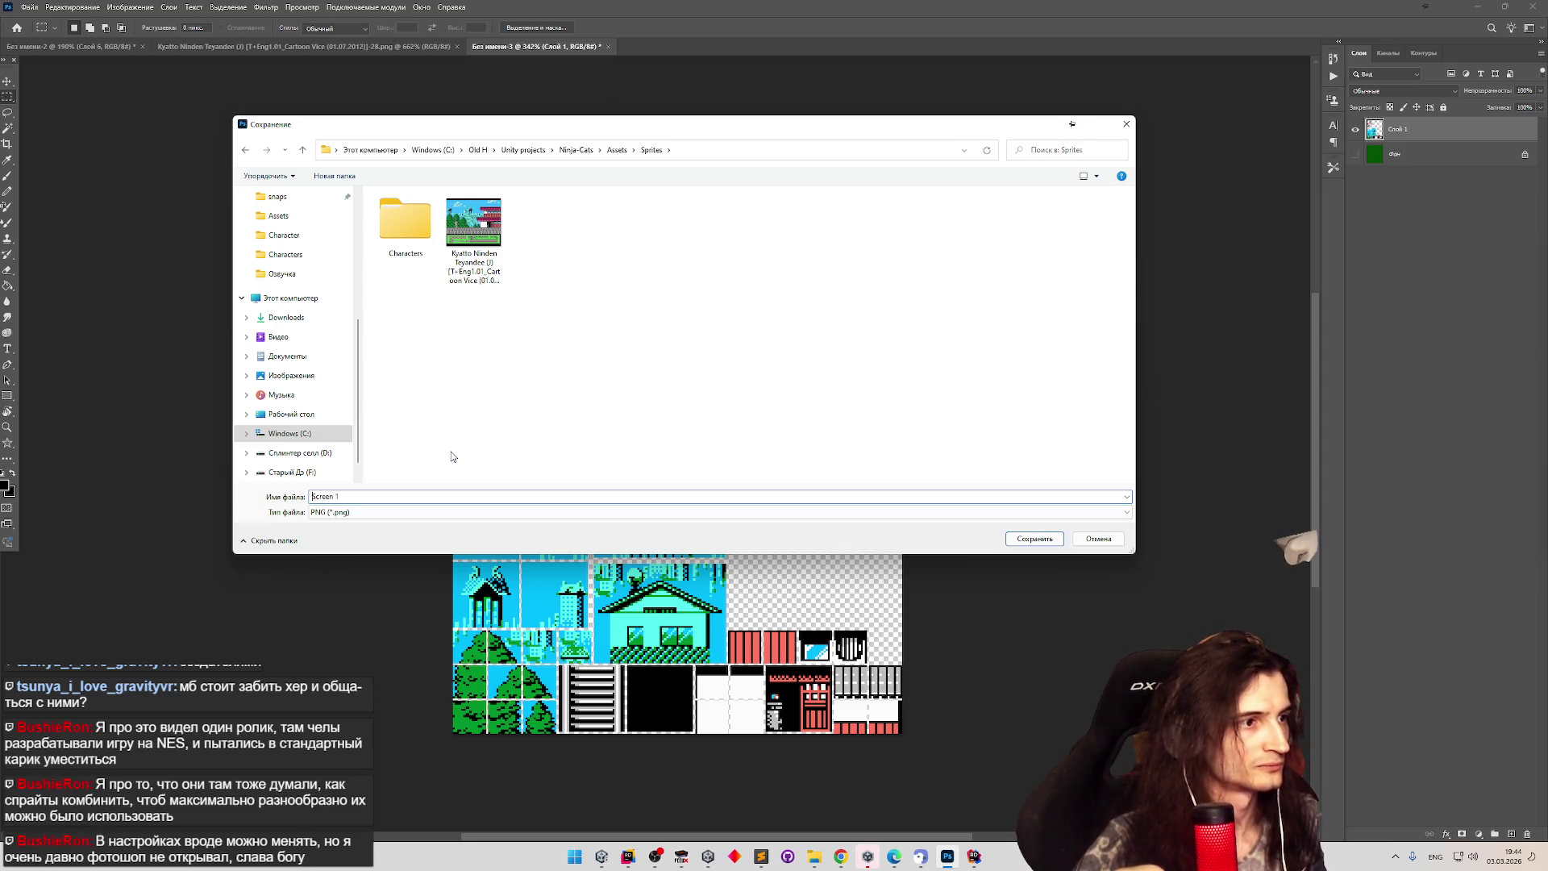
text(Level 1)
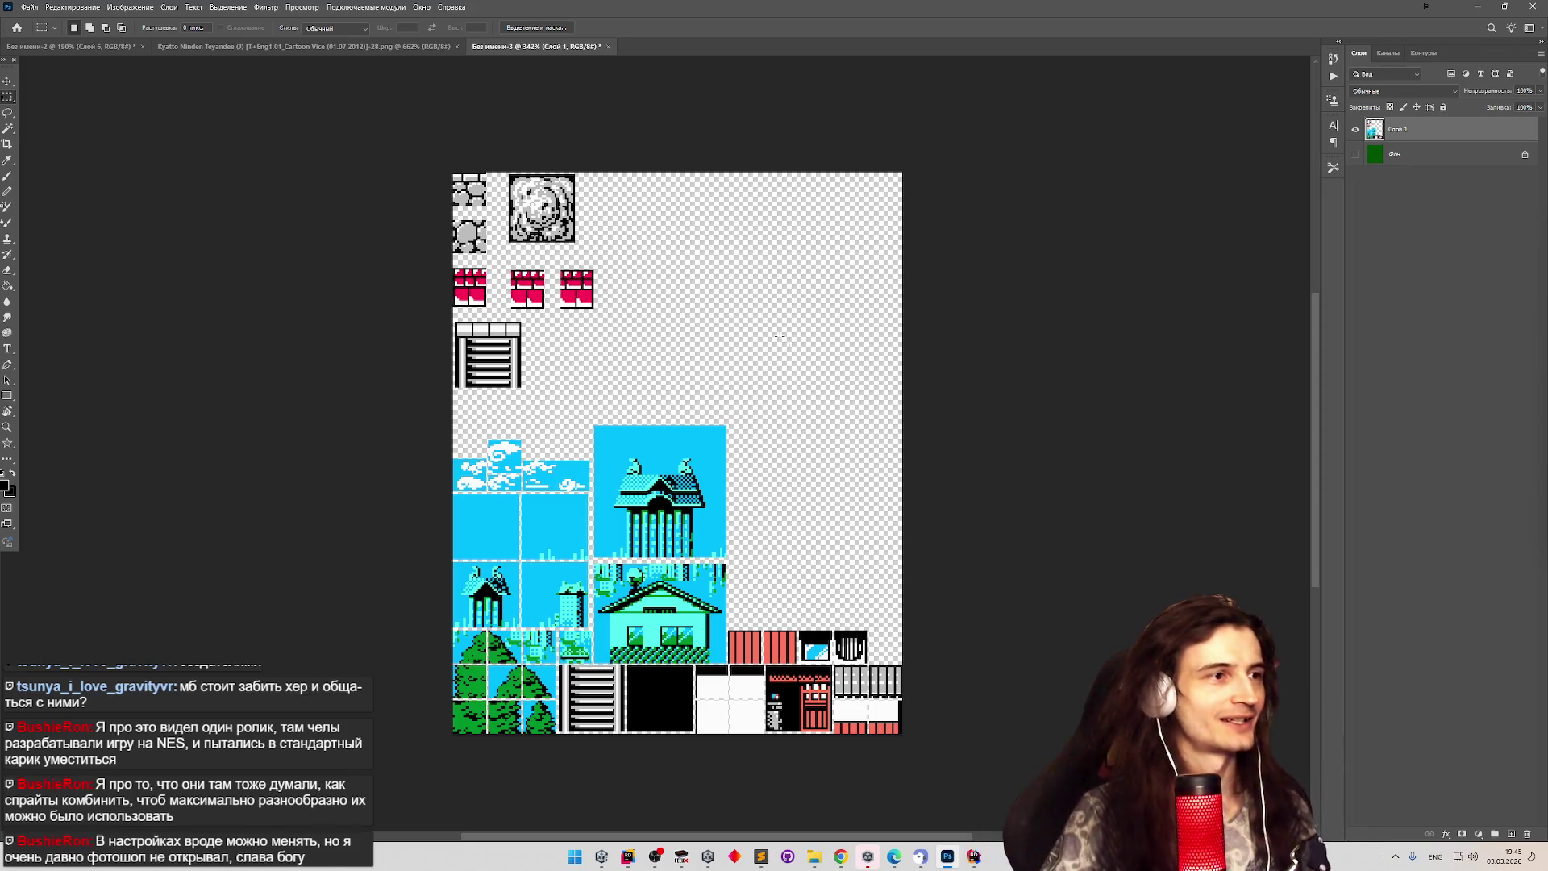
Flip between the gameplay screenshot and tile sheet documents.
click(263, 46)
scroll(613, 322, down, 4)
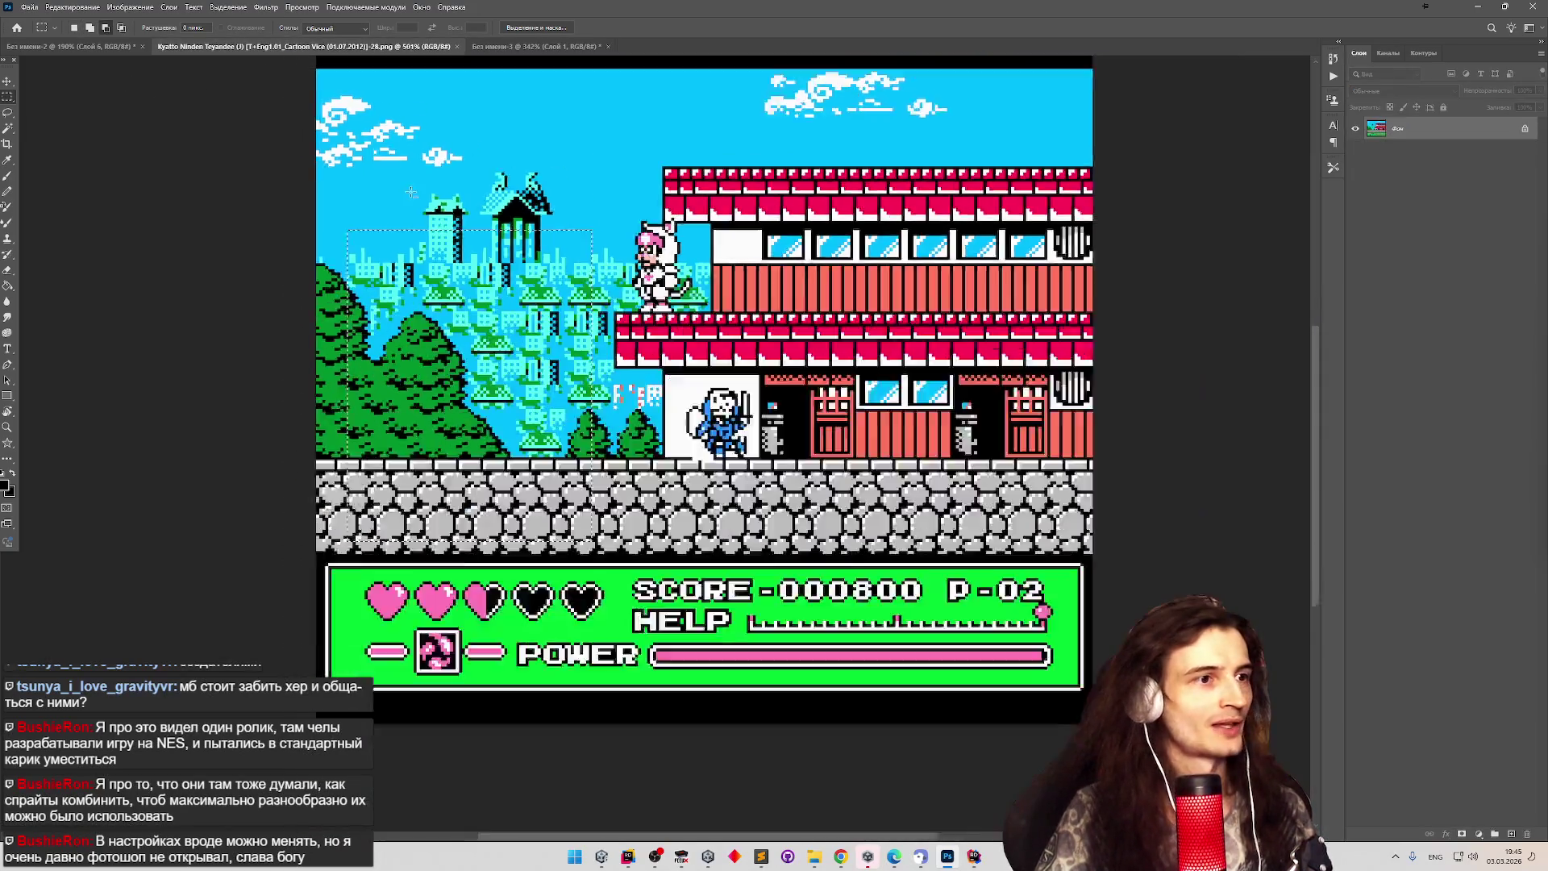
click(494, 47)
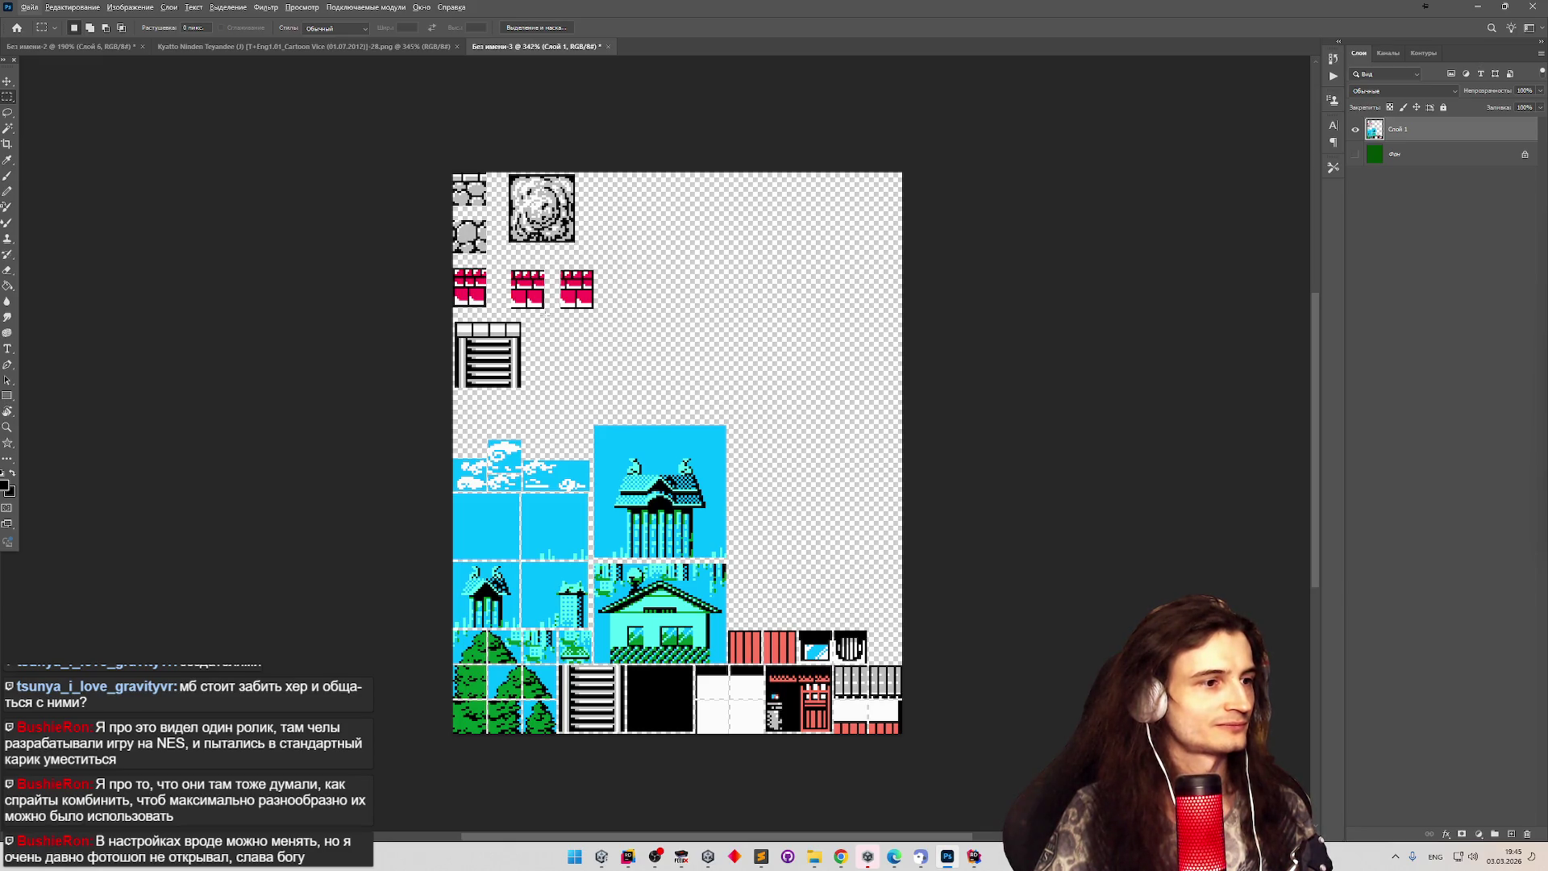
scroll(546, 316, down, 2)
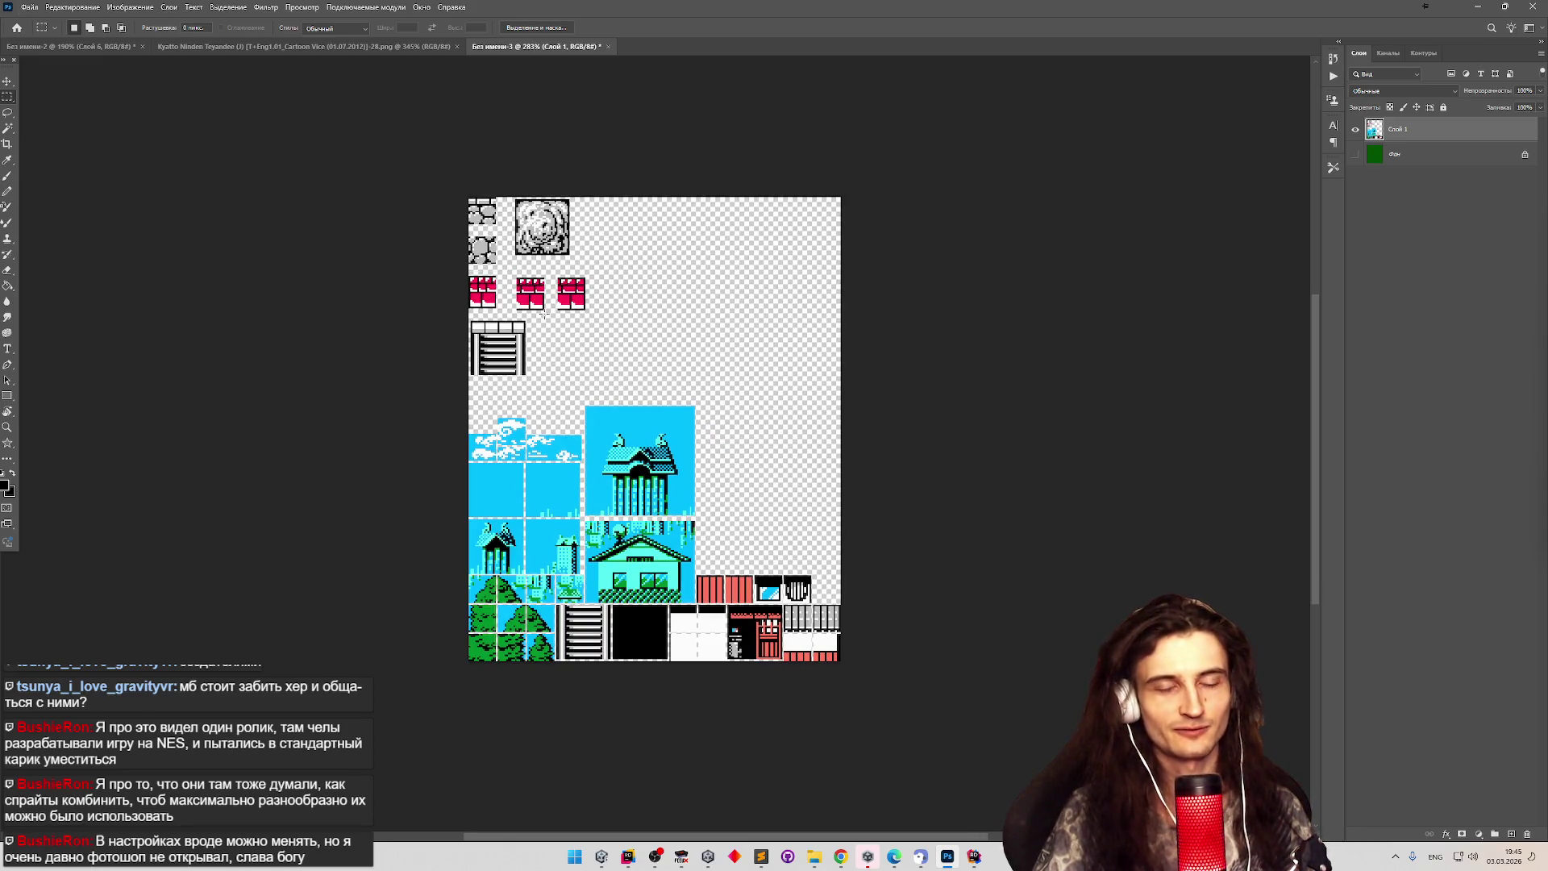
click(355, 50)
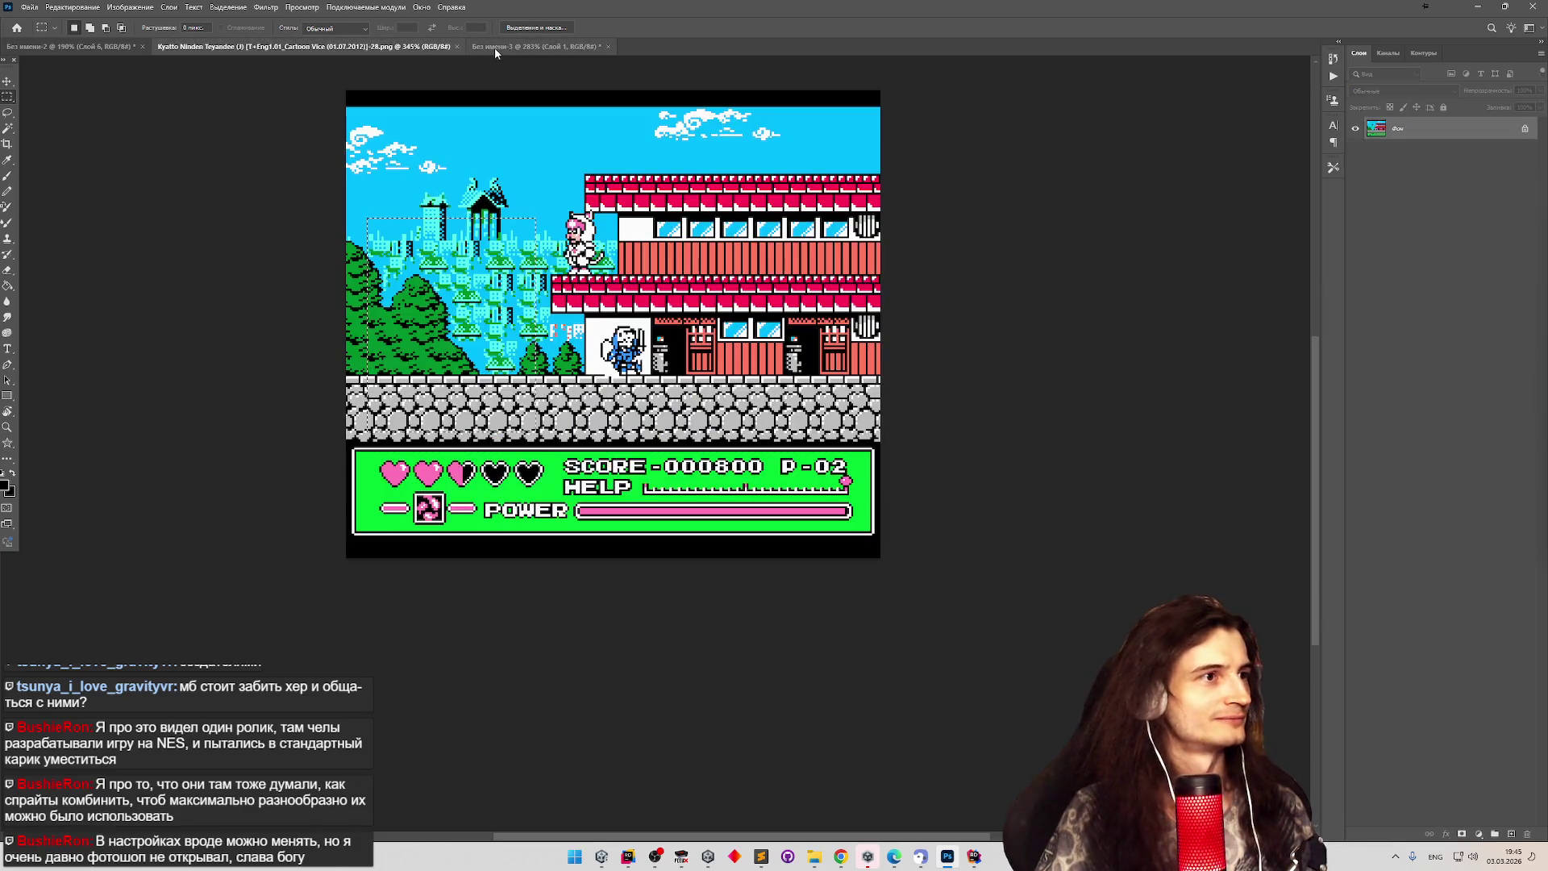
click(495, 47)
scroll(427, 54, up, 1)
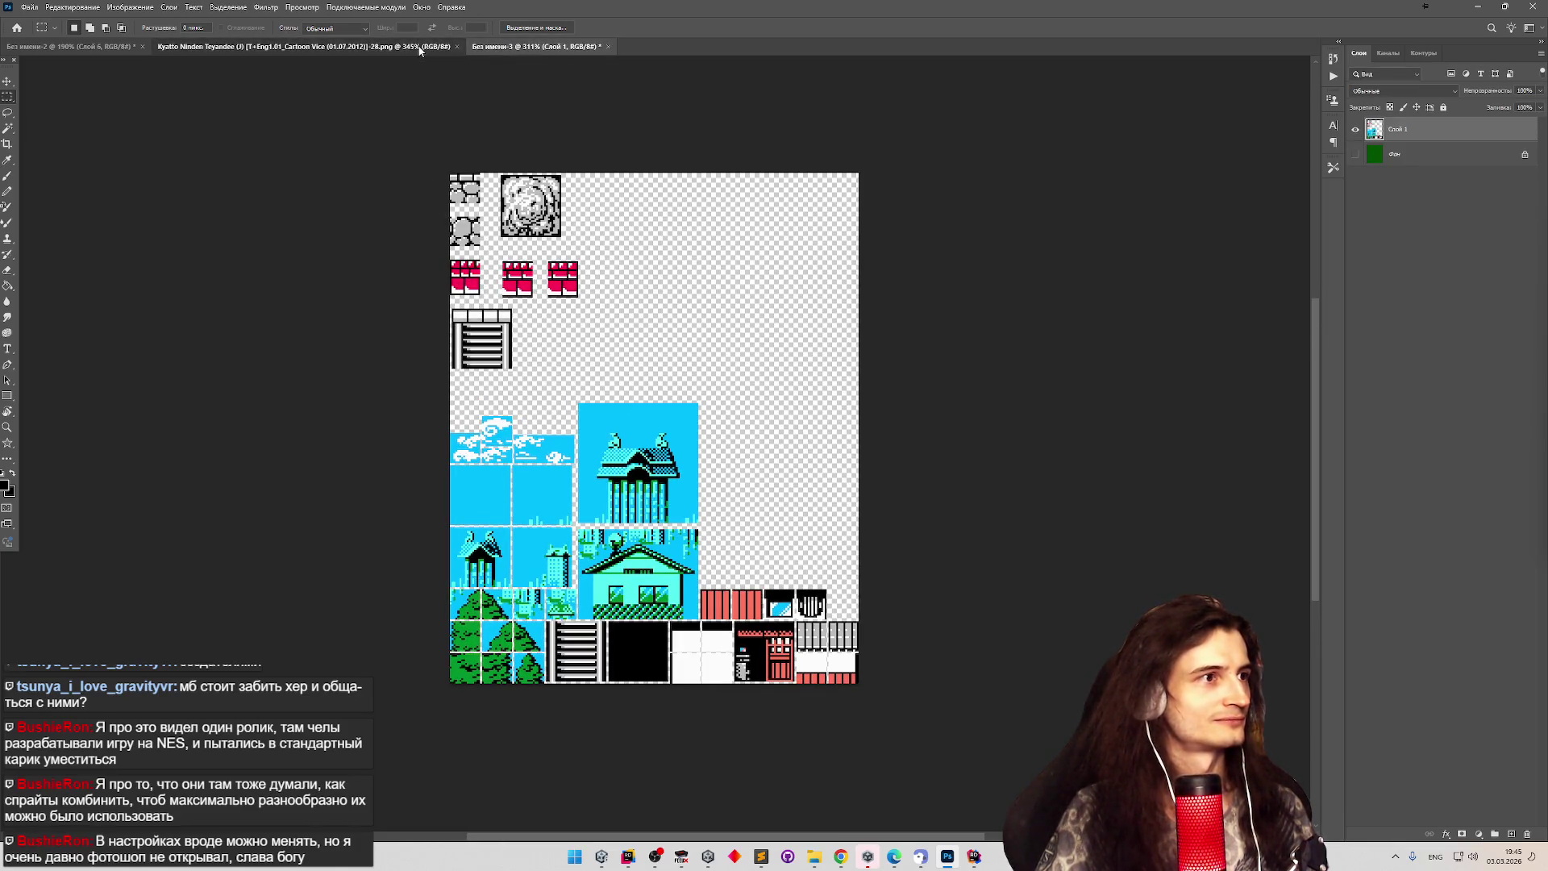
click(428, 48)
scroll(409, 205, down, 3)
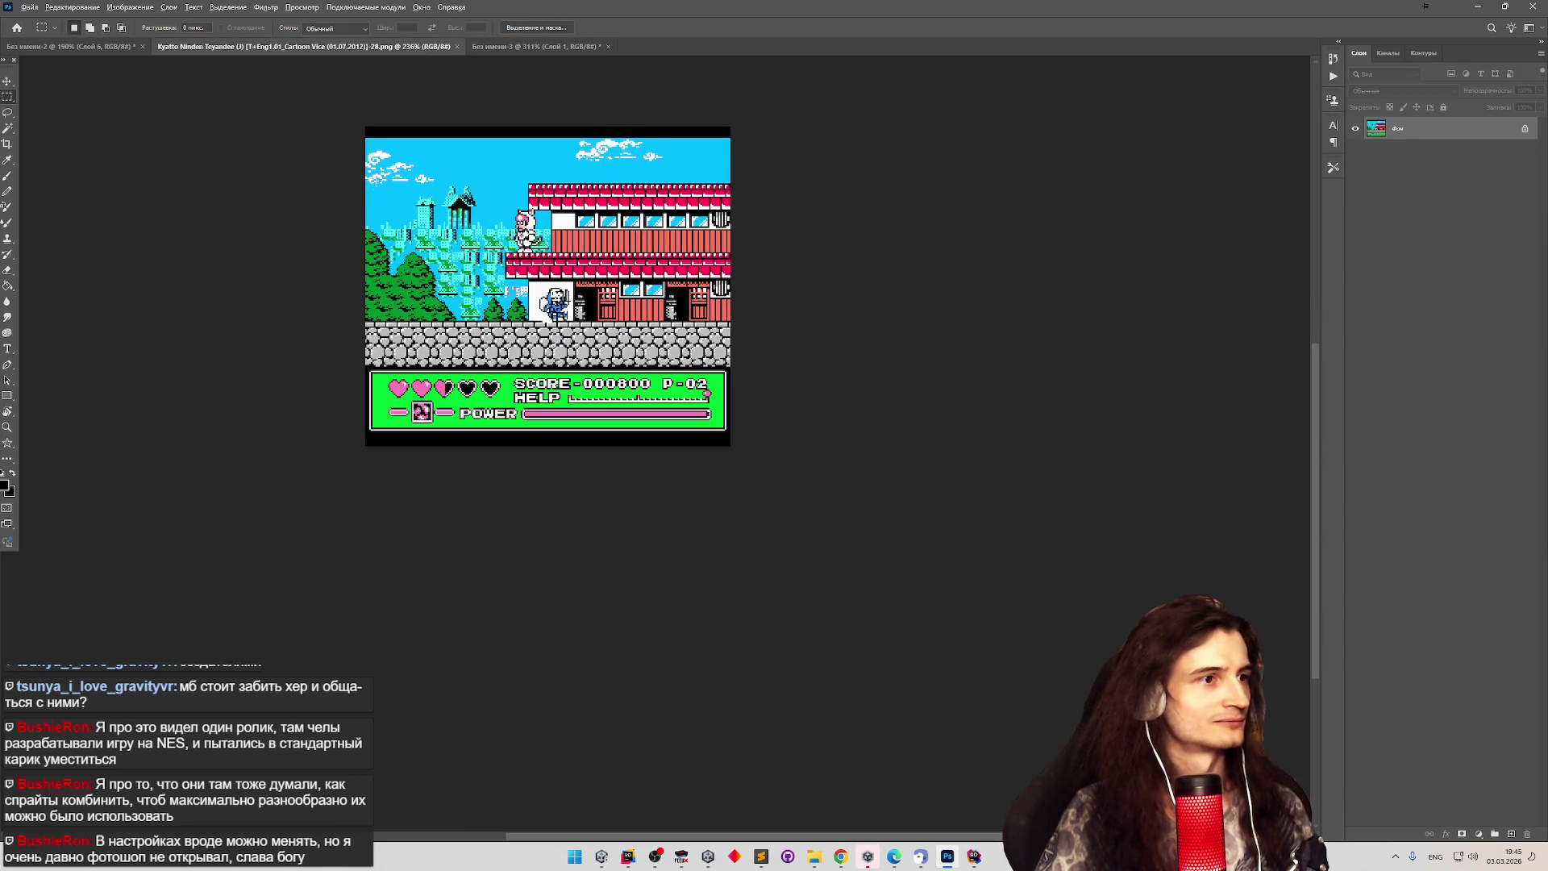
scroll(378, 185, down, 2)
click(536, 46)
click(292, 48)
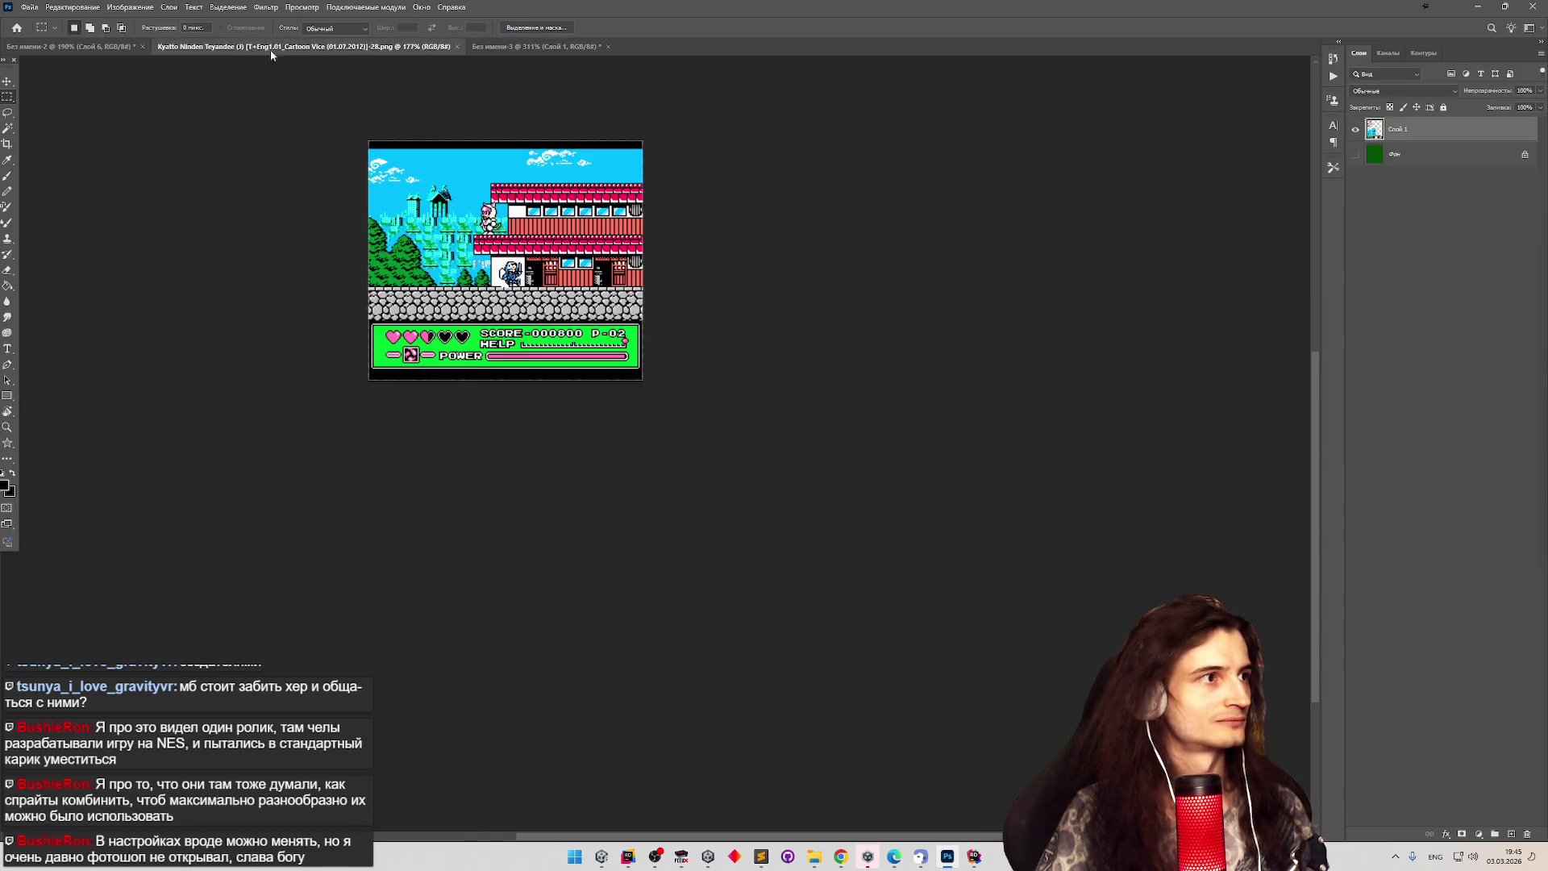
Return to the level strip on the green canvas and open the snaps screenshots folder.
click(73, 47)
scroll(423, 180, down, 3)
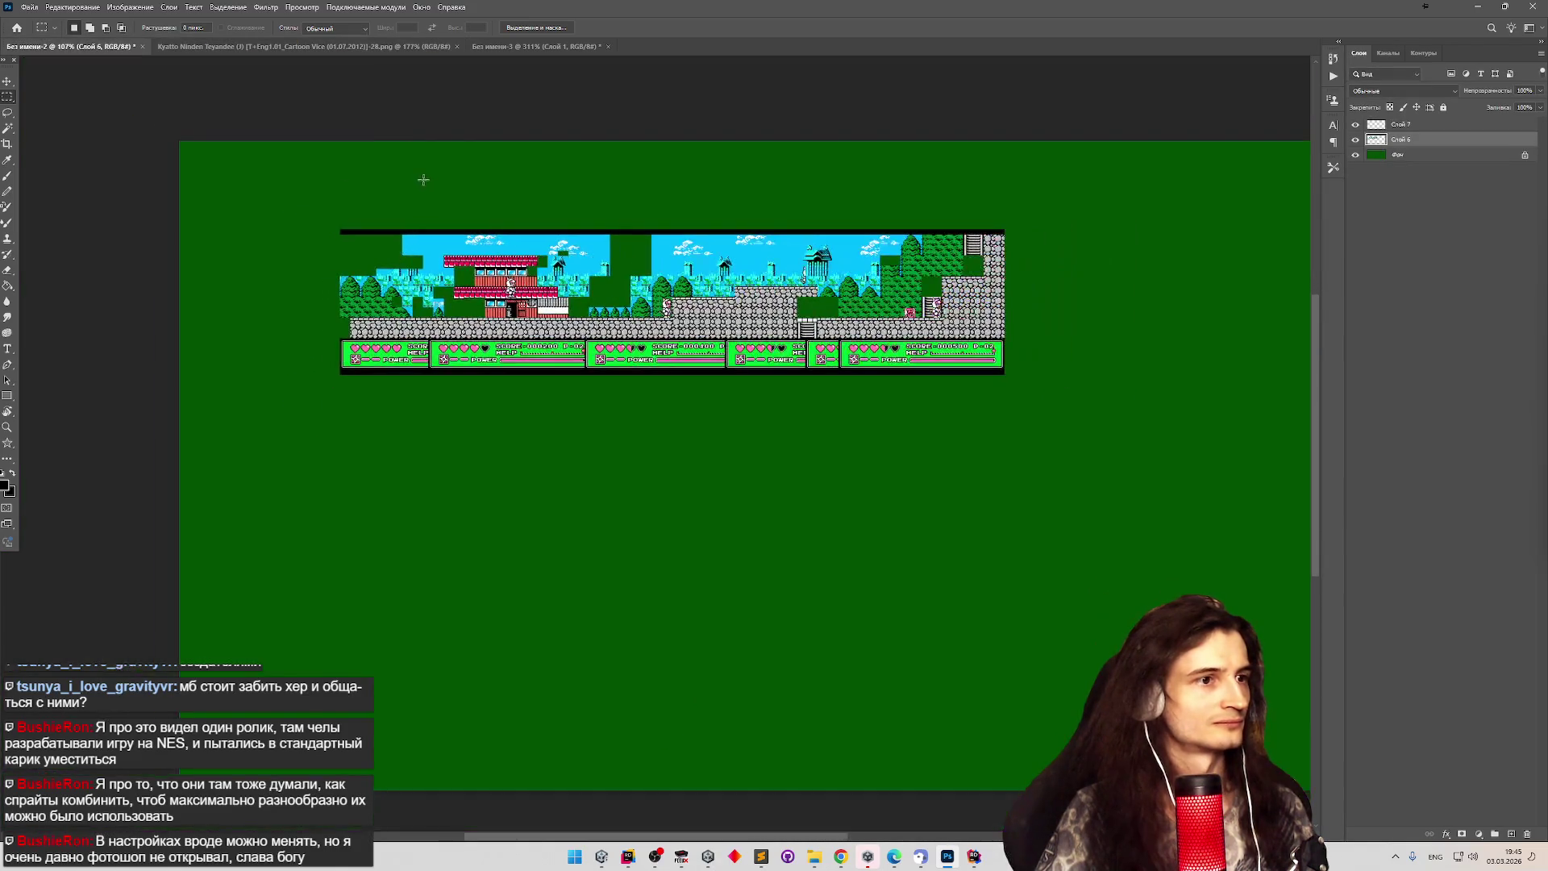
scroll(424, 179, up, 2)
scroll(427, 181, down, 1)
scroll(430, 183, up, 1)
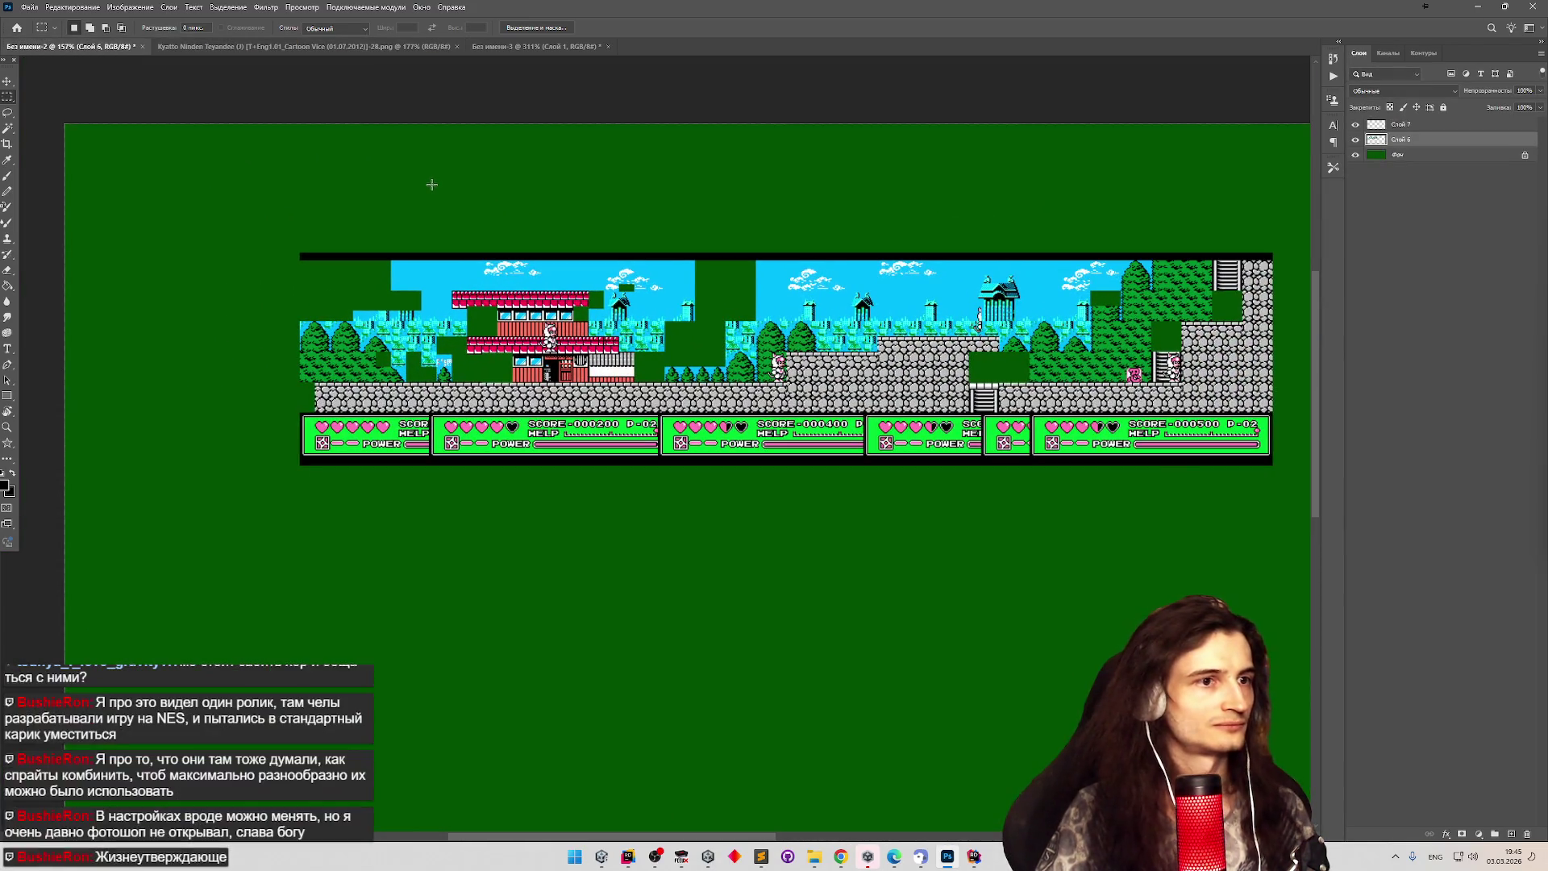
click(816, 860)
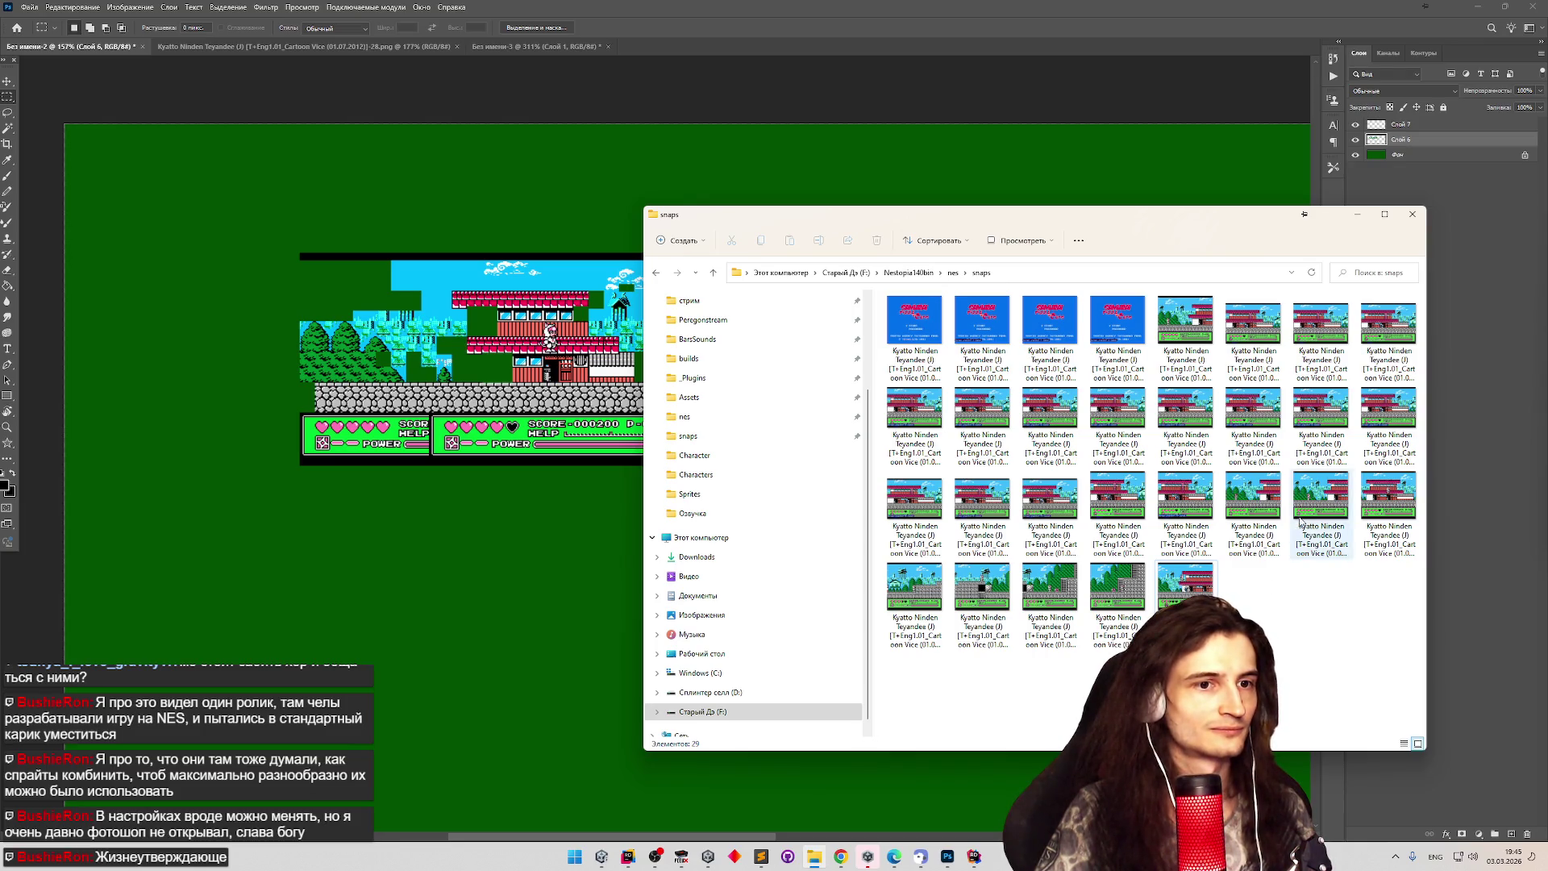
Open the next gameplay screenshot in a floating window and remove a mistaken paste from the strip.
click(1252, 508)
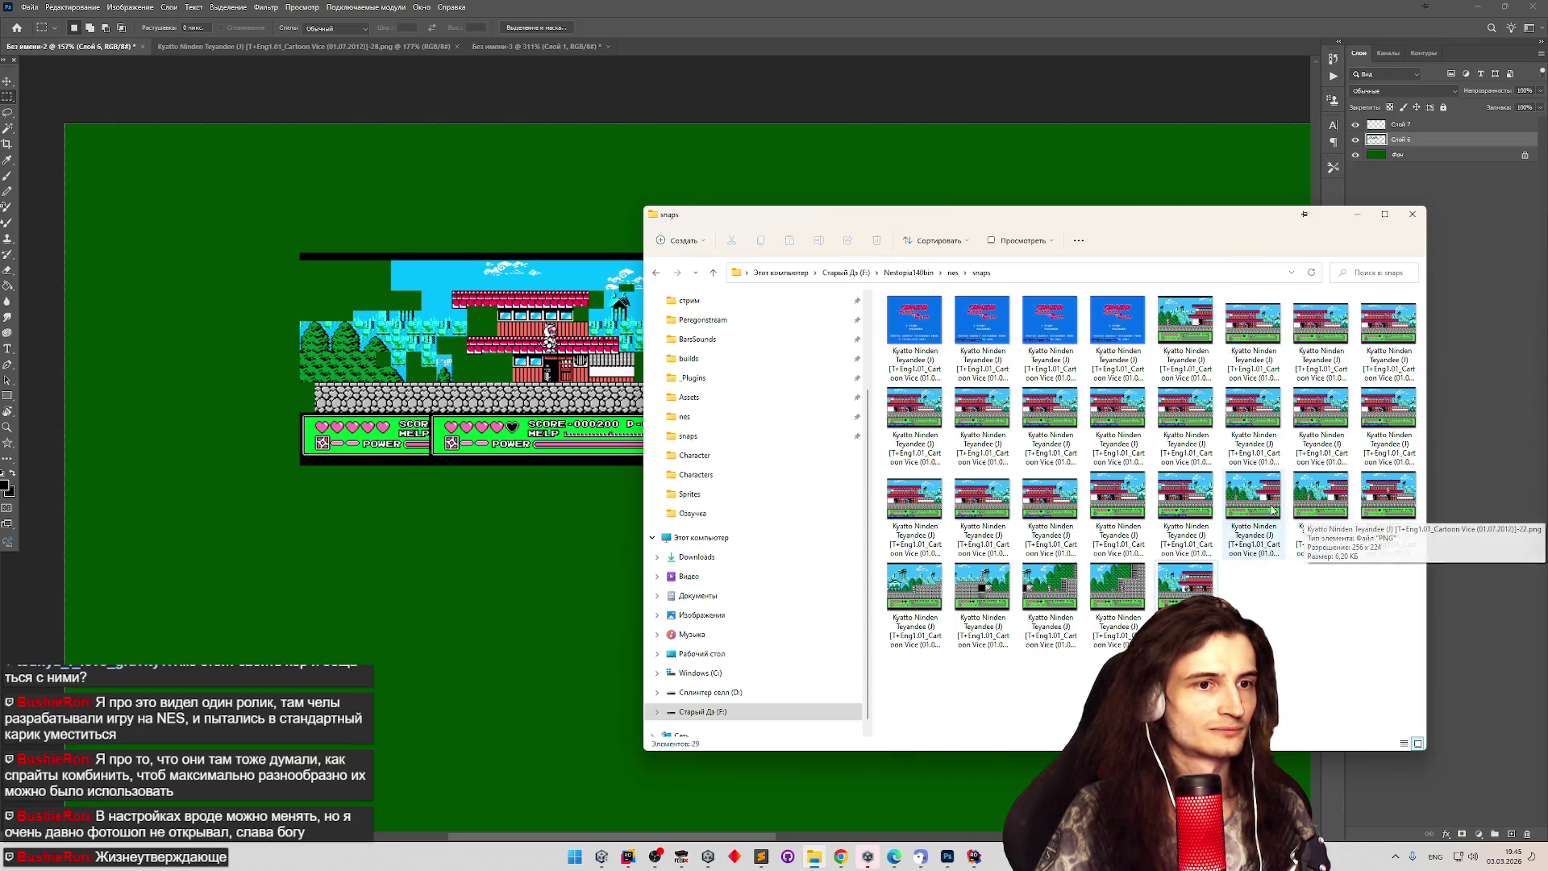
mouse_move(1052, 442)
mouse_down()
mouse_move(645, 299)
mouse_move(604, 181)
mouse_move(665, 42)
mouse_up()
click(739, 294)
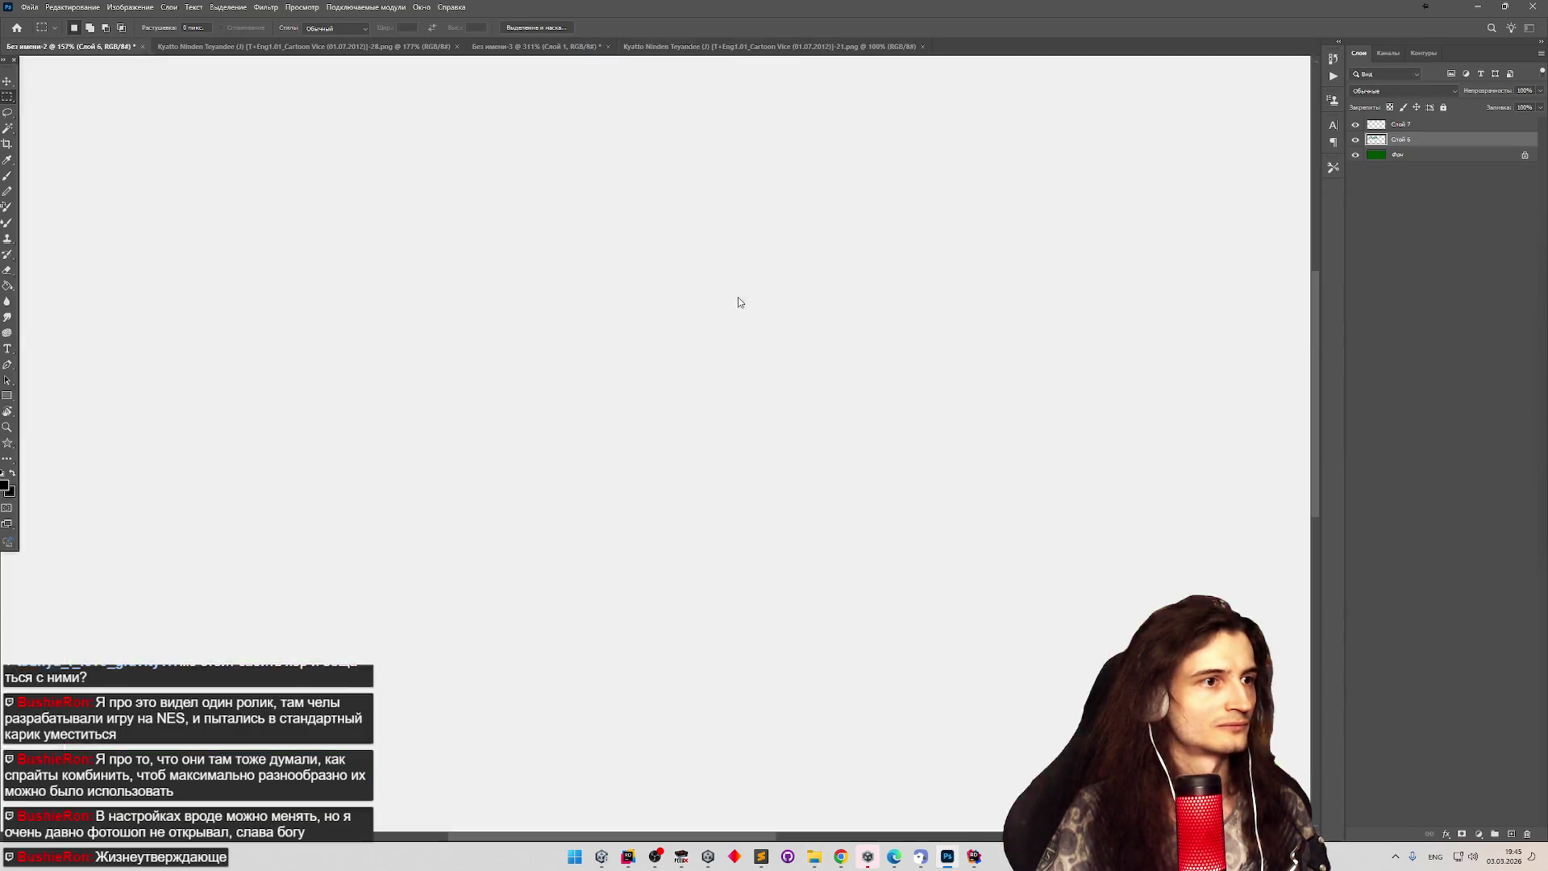
drag(733, 46, 742, 192)
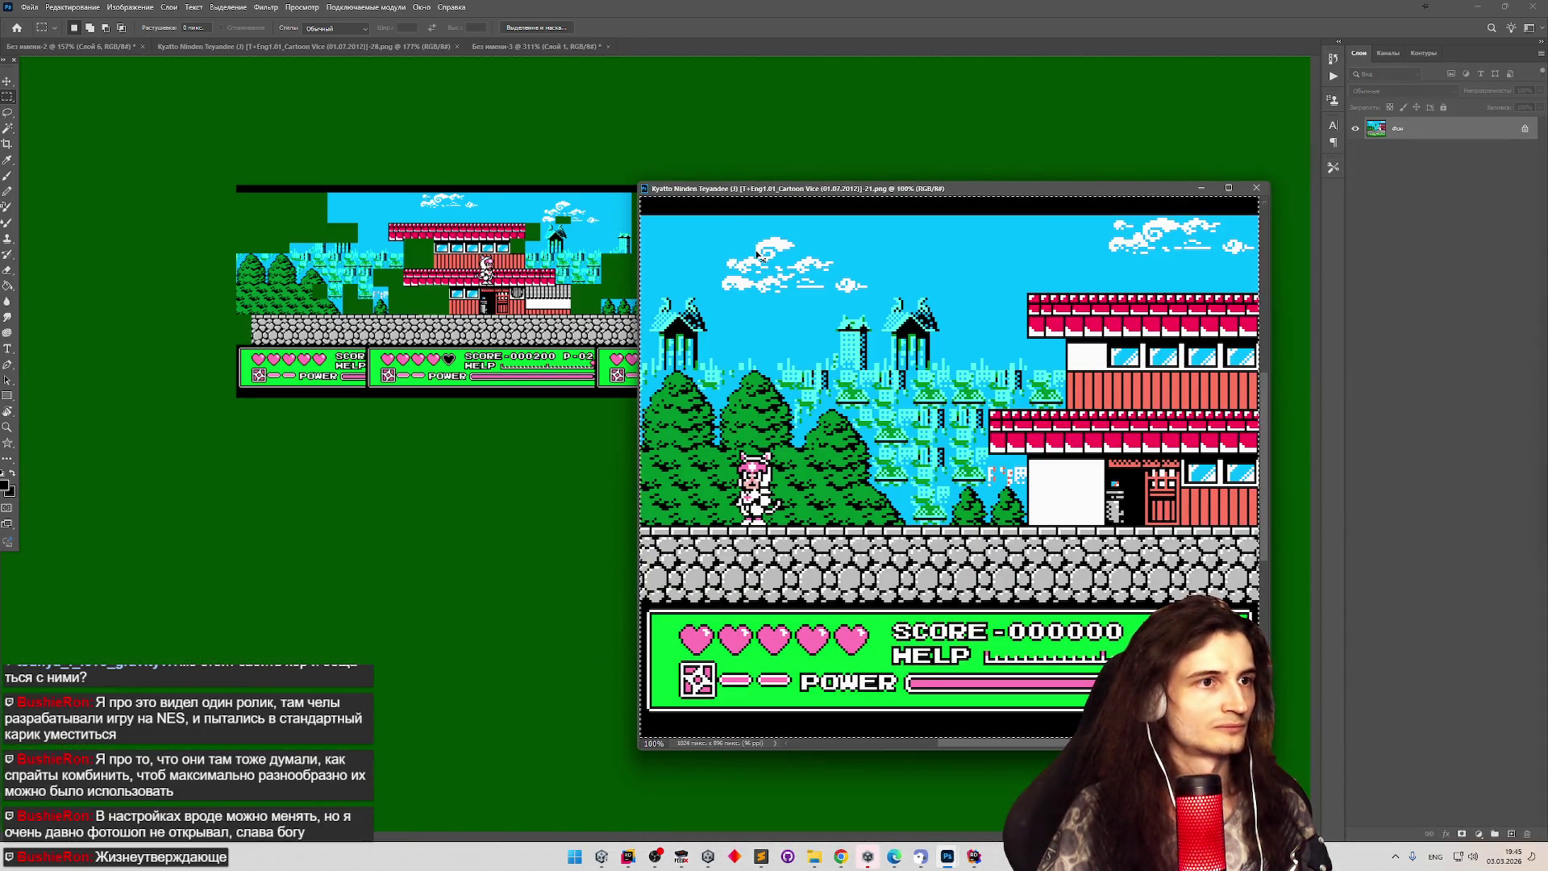
key(ctrl+Tab)
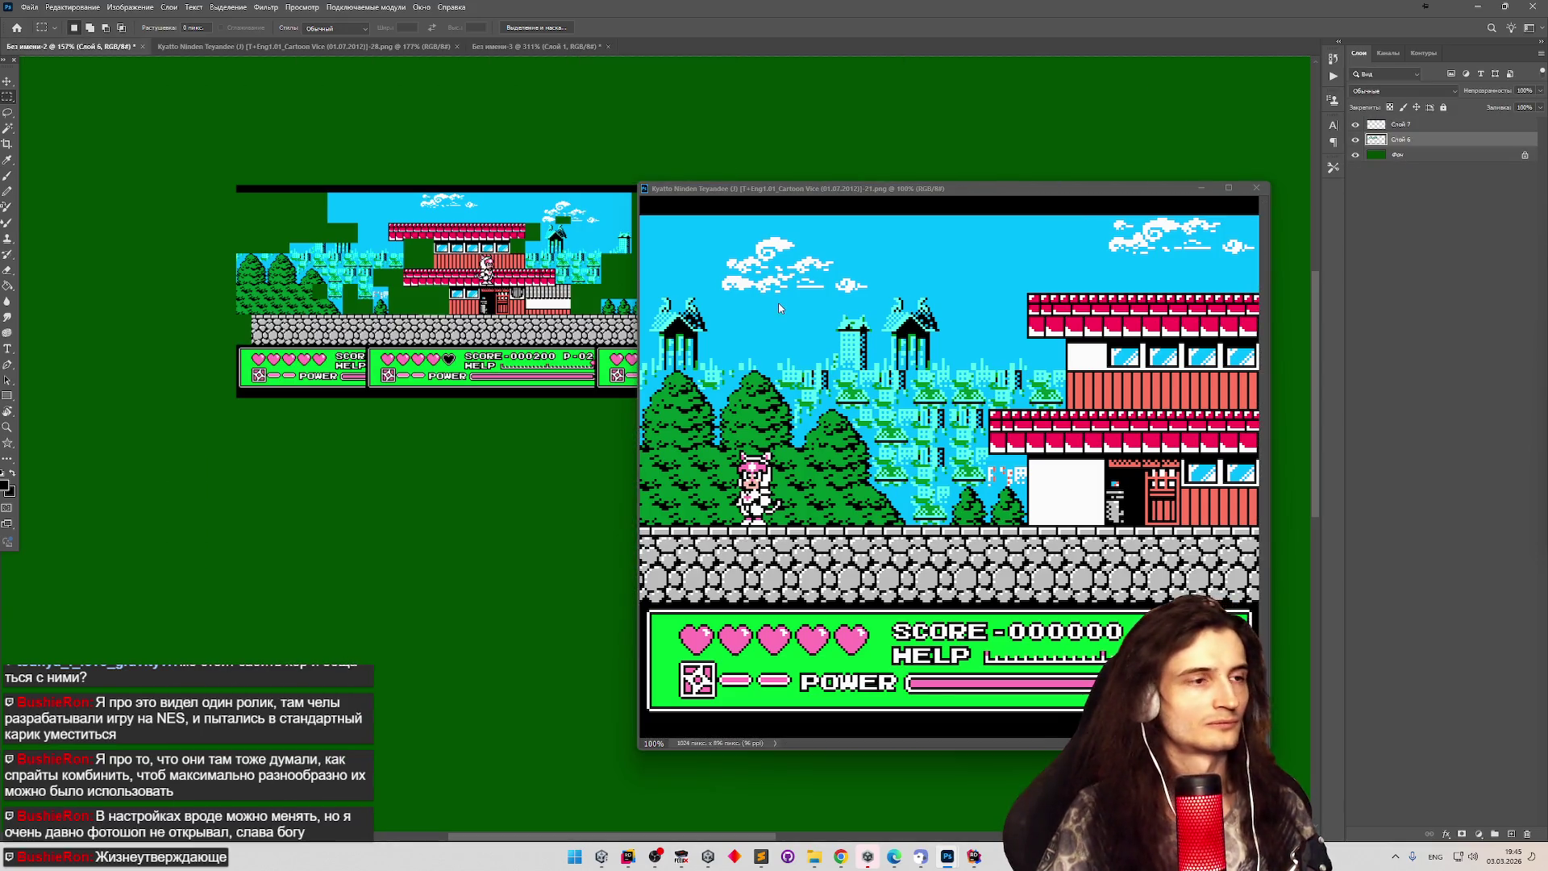
key(ctrl+v)
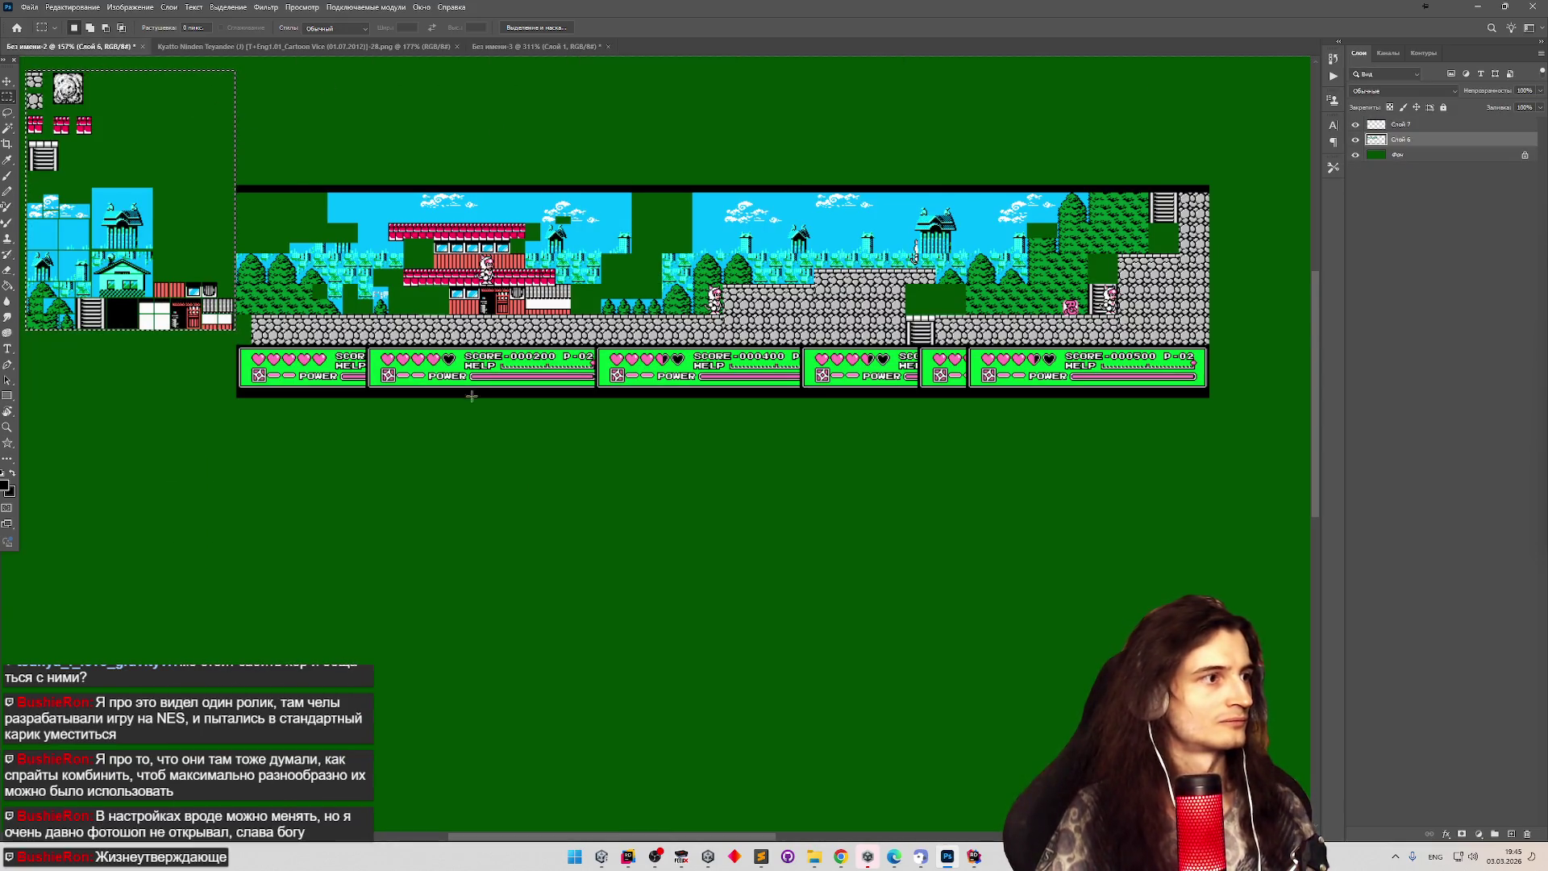
key(Delete)
Open the following screenshot with Photoshop, dismiss the profile warning, and float its window.
click(814, 856)
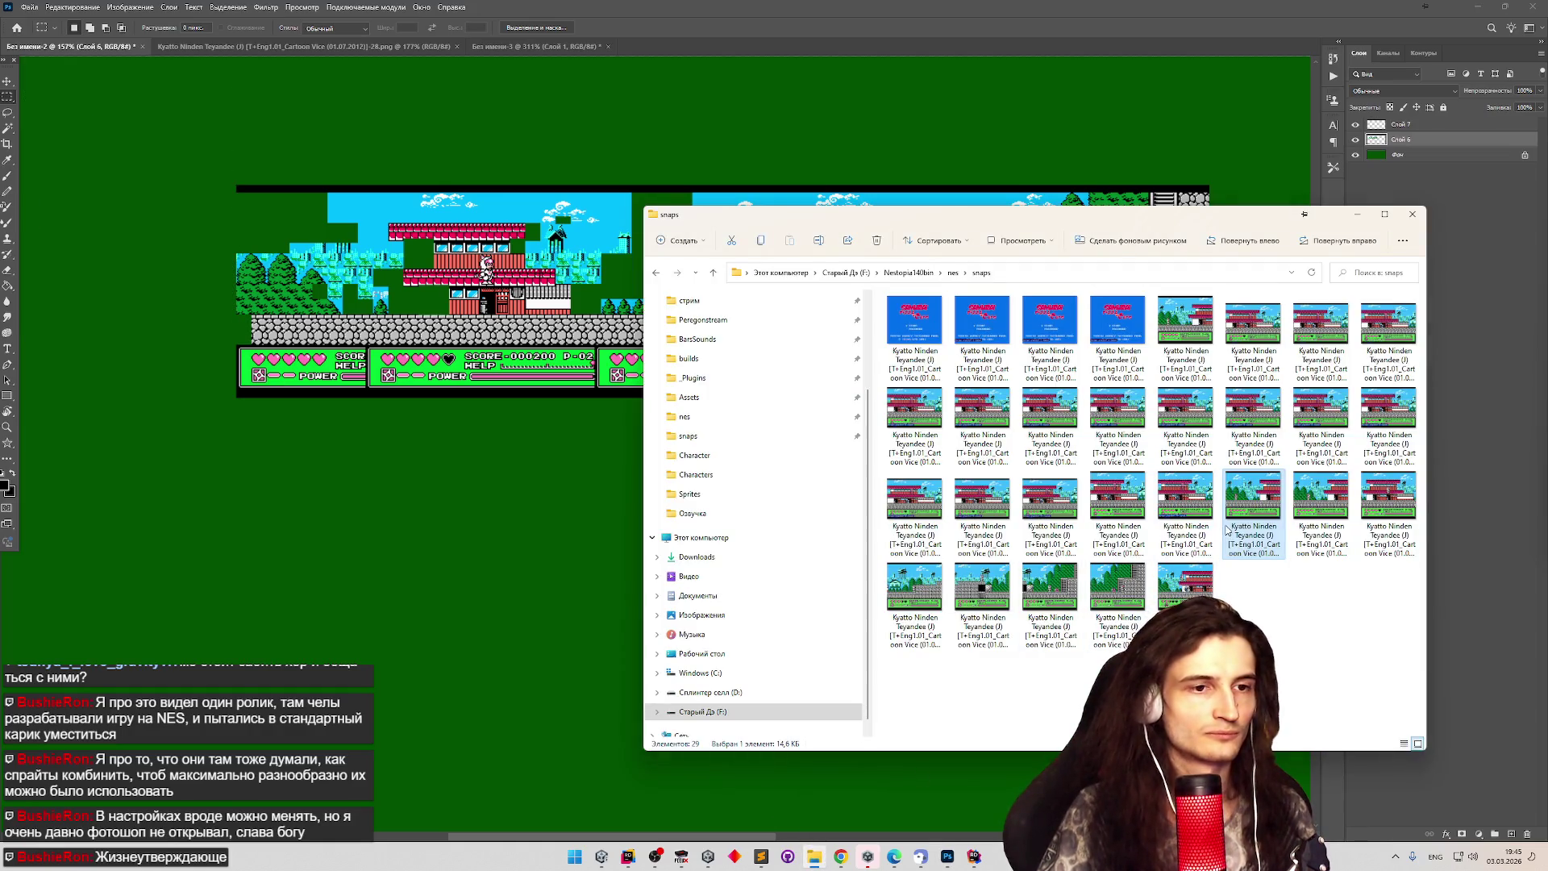
click(1308, 505)
right_click(1307, 504)
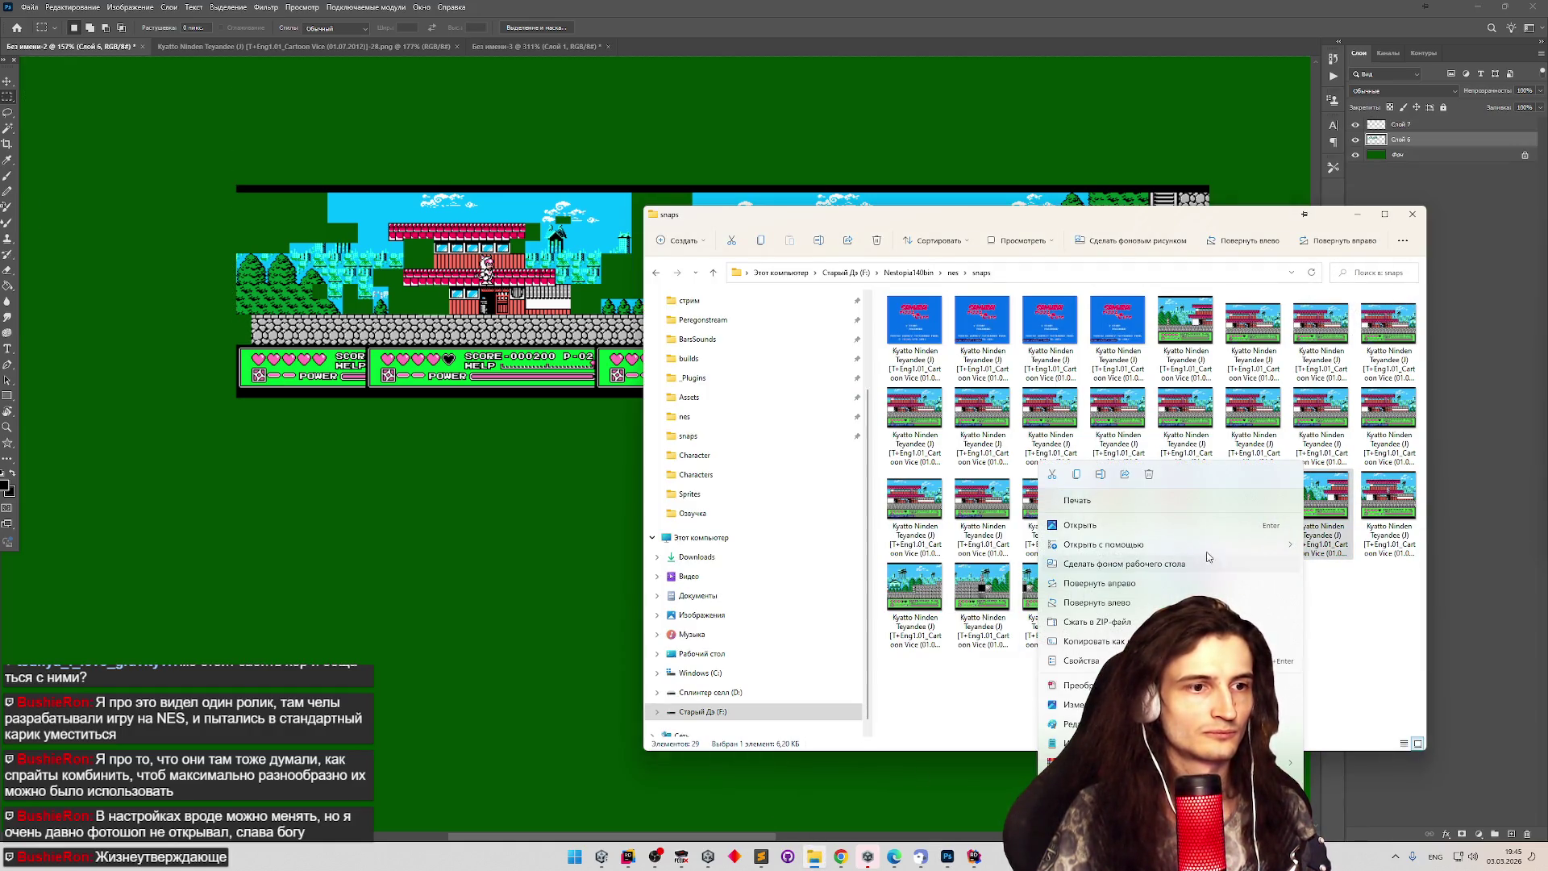
mouse_move(1282, 545)
click(1328, 547)
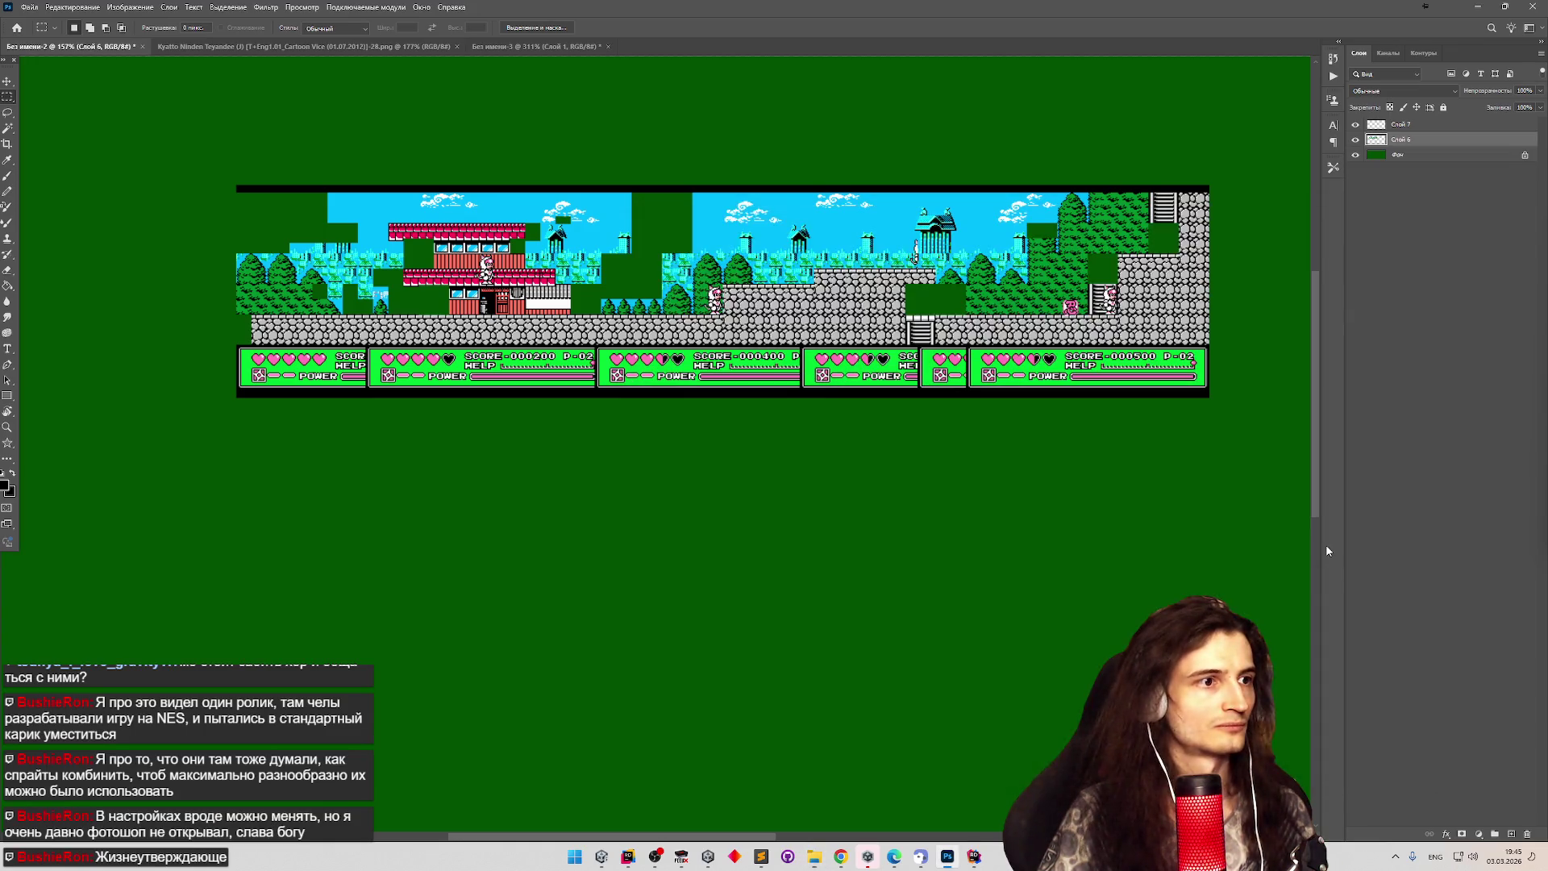
click(751, 296)
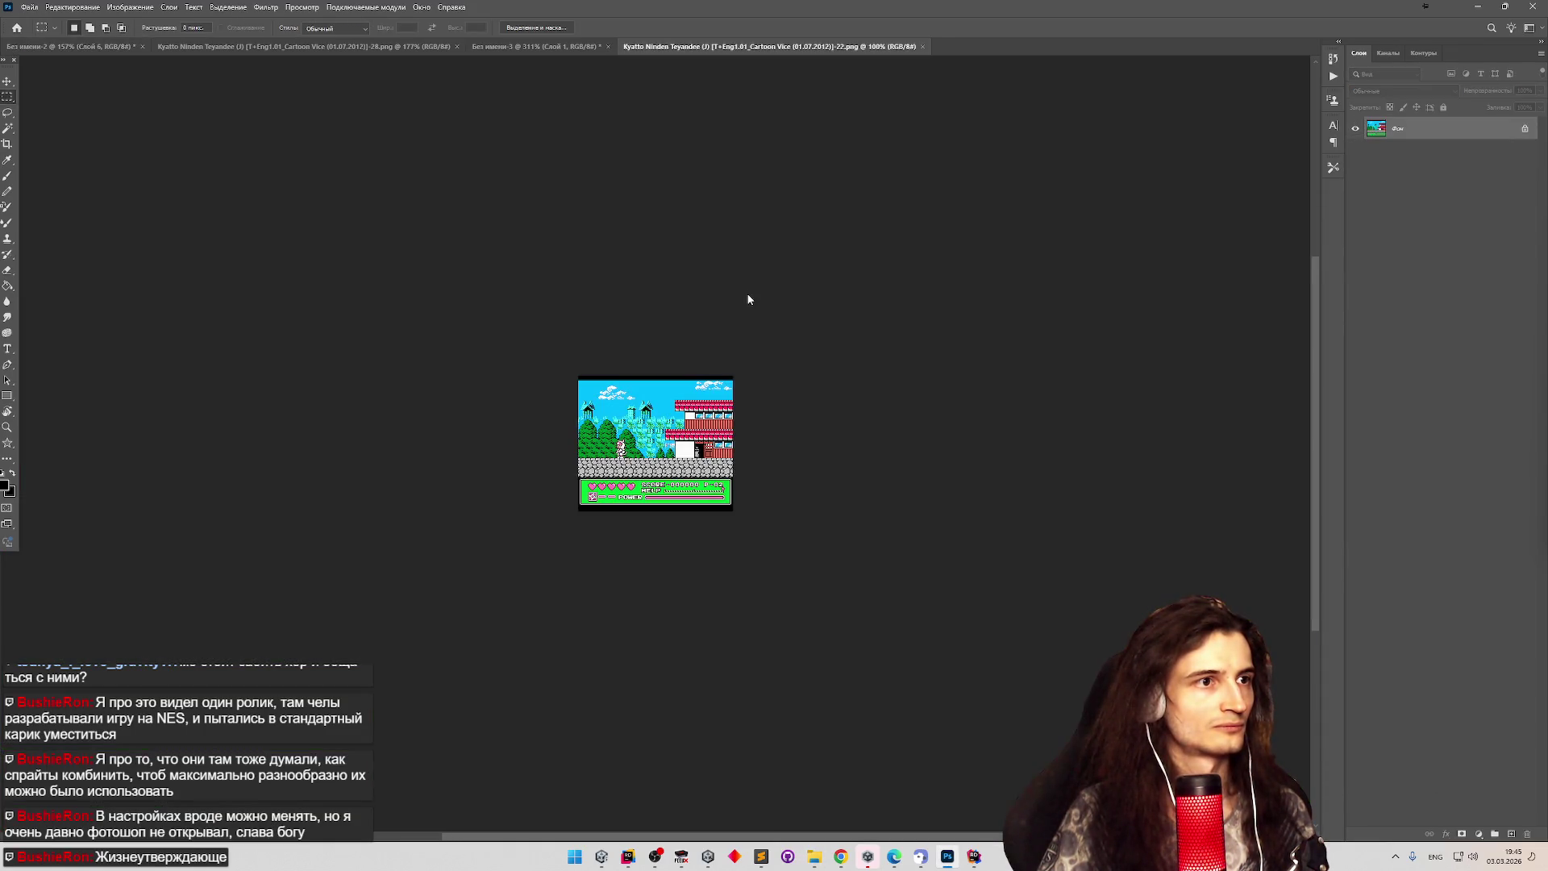
drag(711, 51, 688, 168)
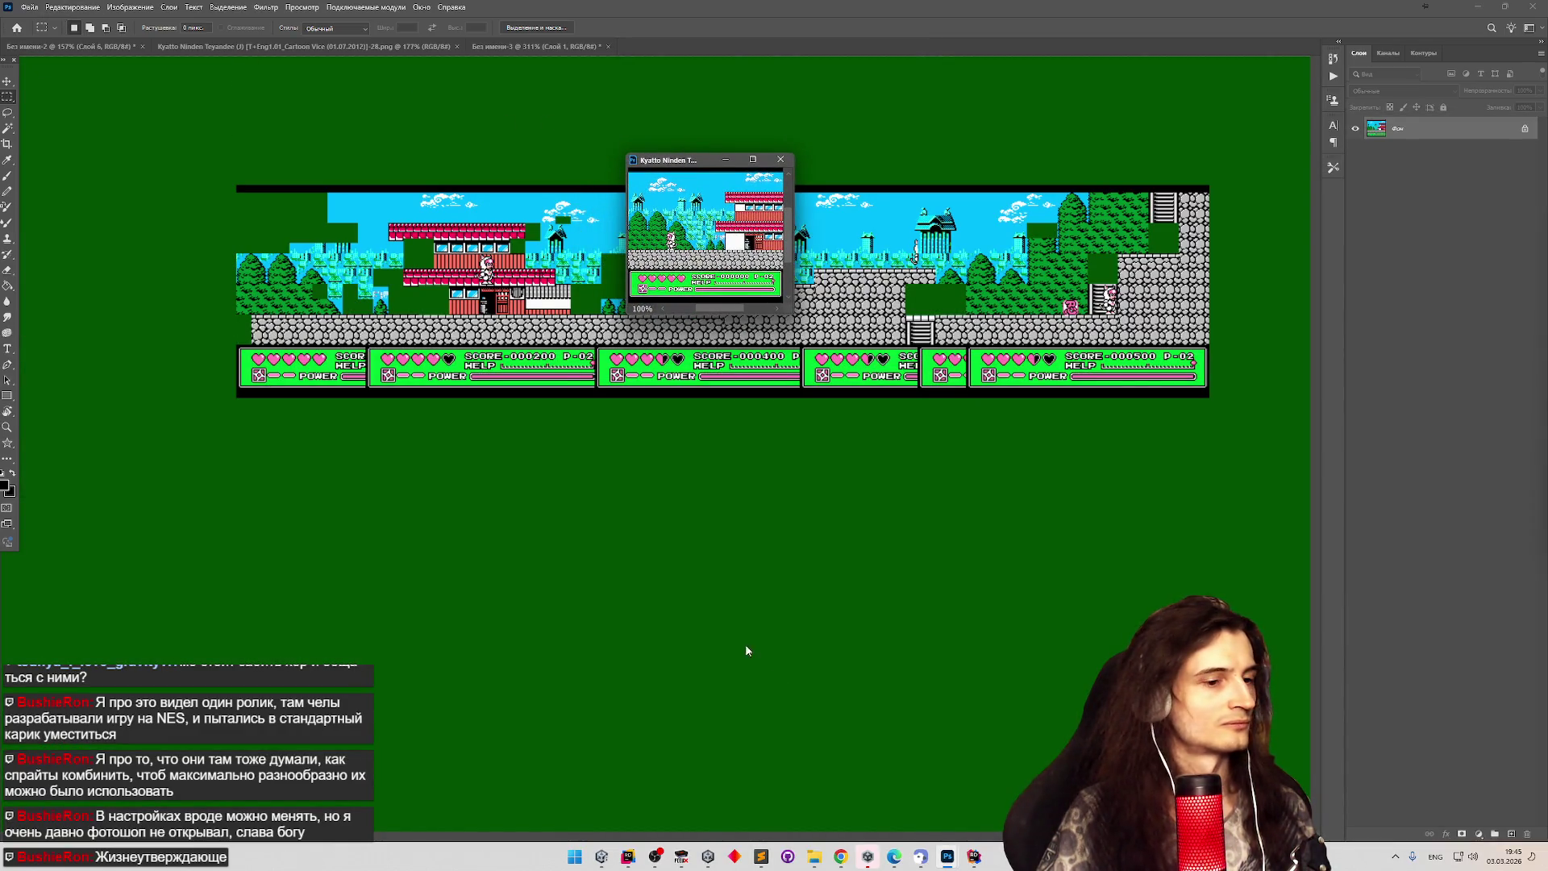
click(814, 857)
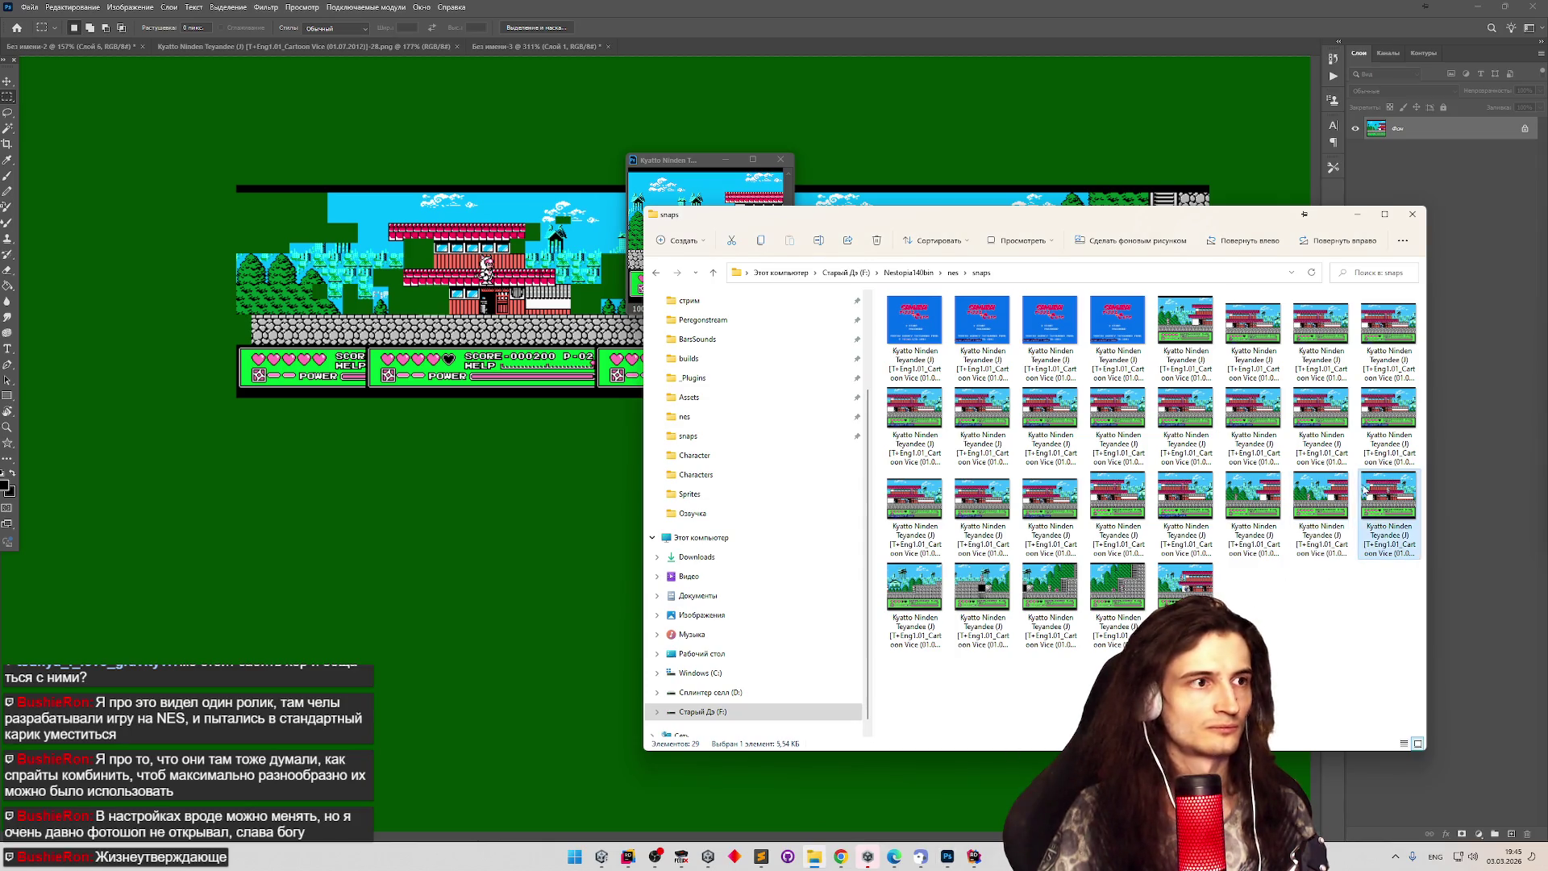
key(alt+Tab)
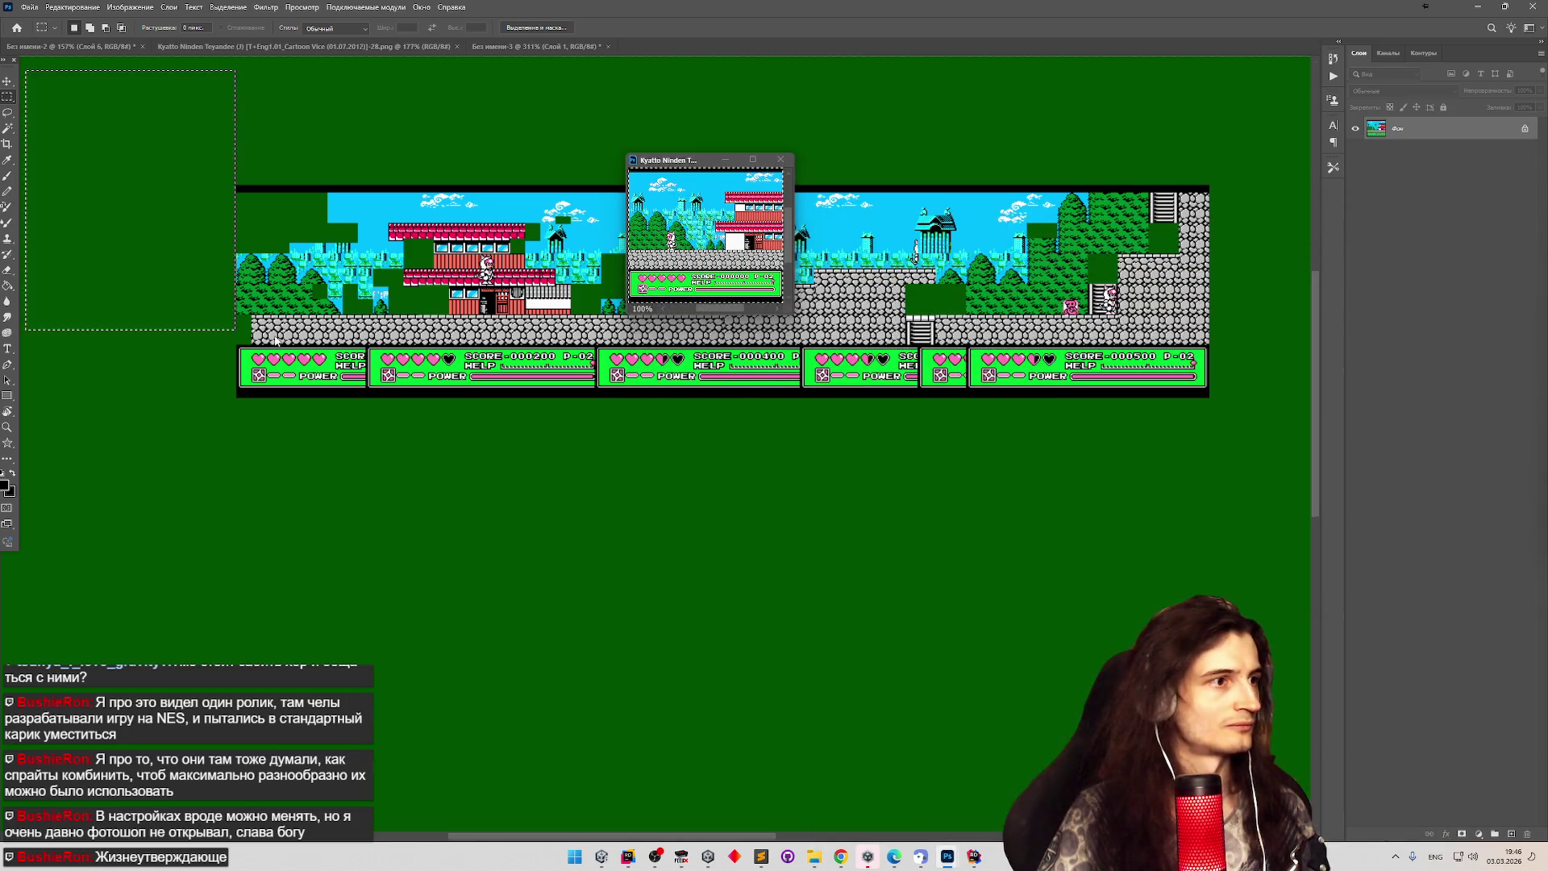
Paste the screenshot as a new layer, align it with the level strip, and toggle Слой 8 to compare.
key(ctrl+v)
key(v)
drag(150, 215, 365, 303)
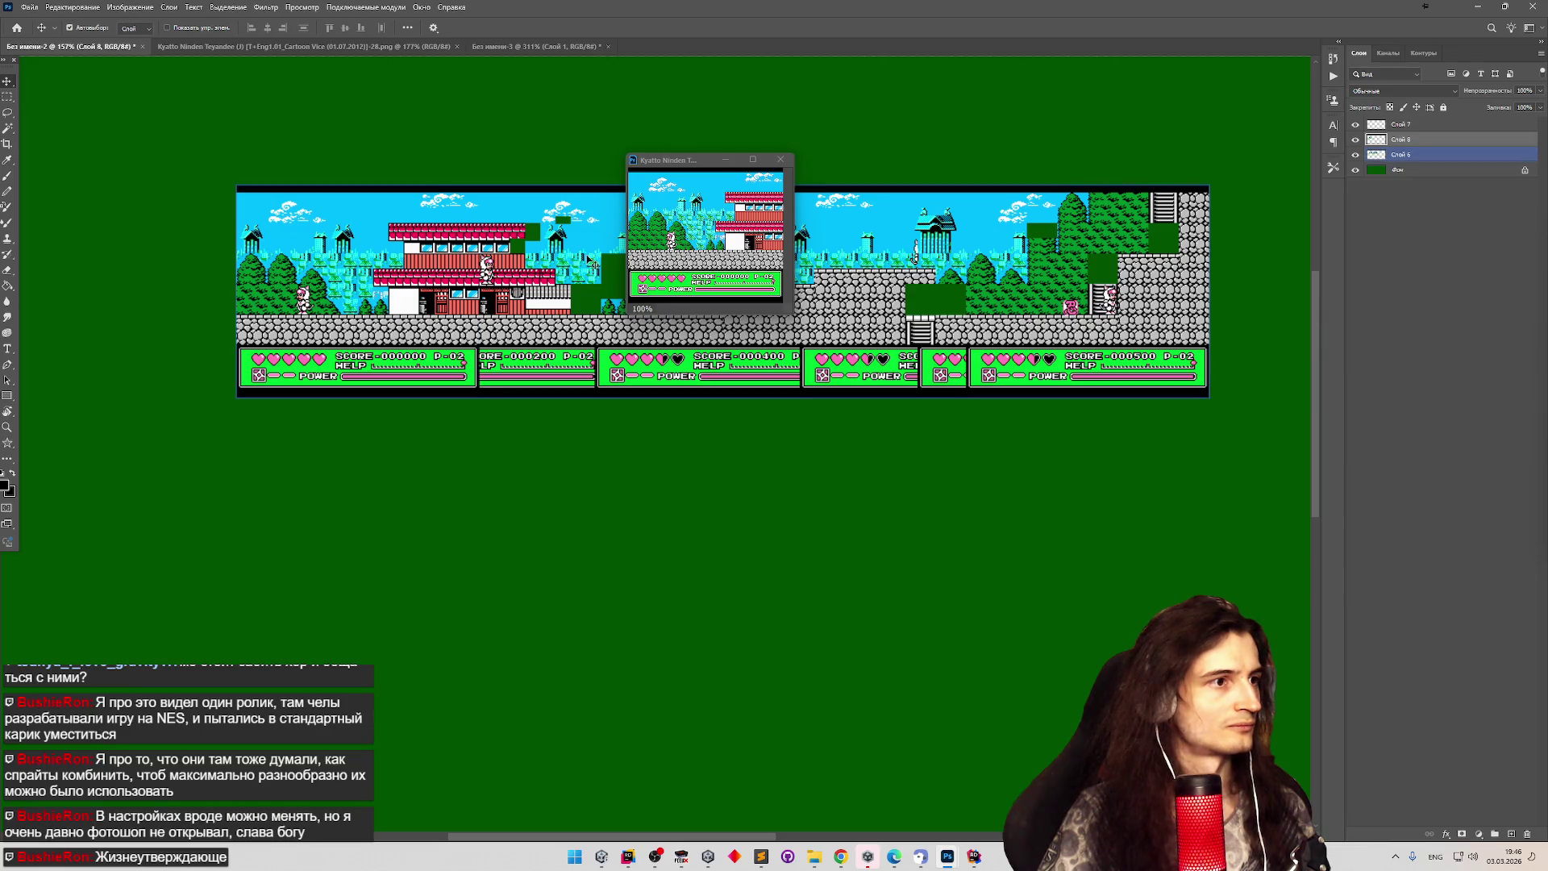
click(1356, 140)
click(1356, 140)
click(1356, 141)
click(1356, 140)
click(1356, 140)
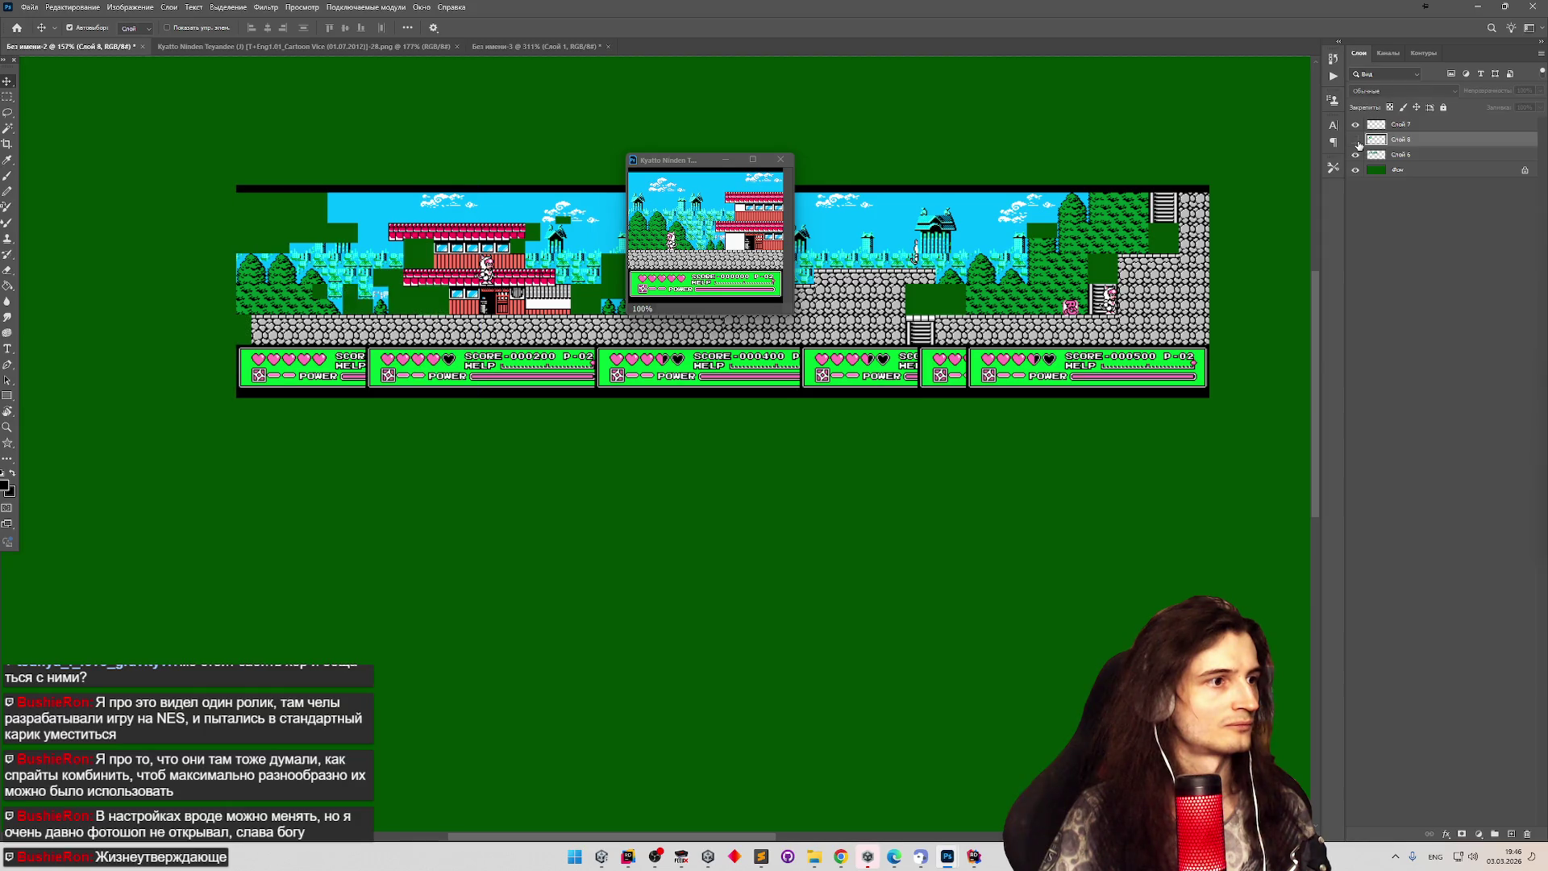
click(1356, 141)
click(1361, 153)
click(1419, 185)
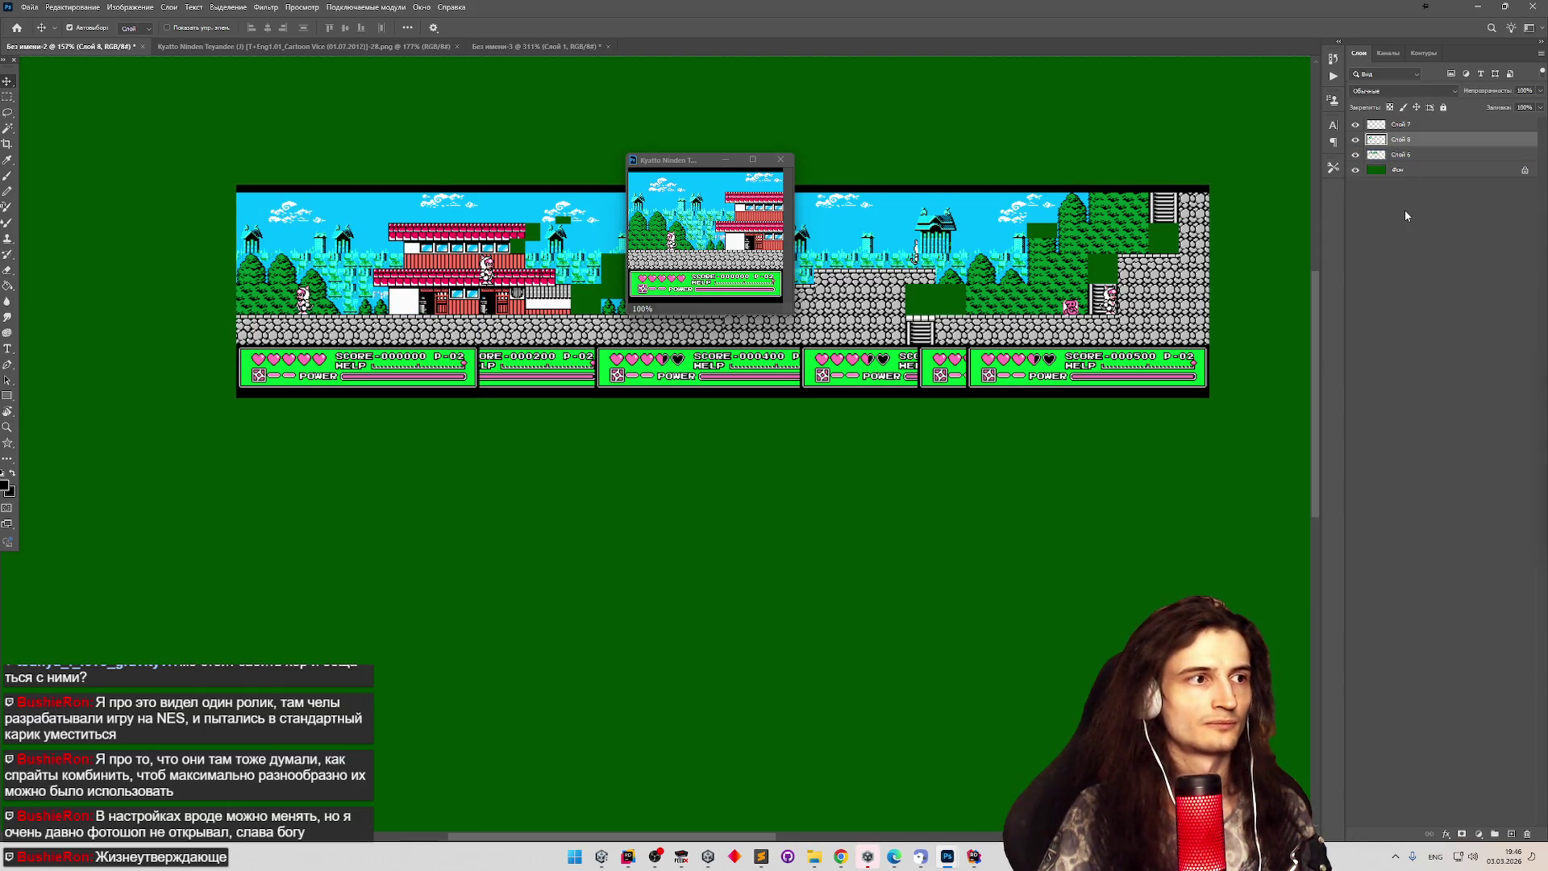
scroll(372, 303, down, 1)
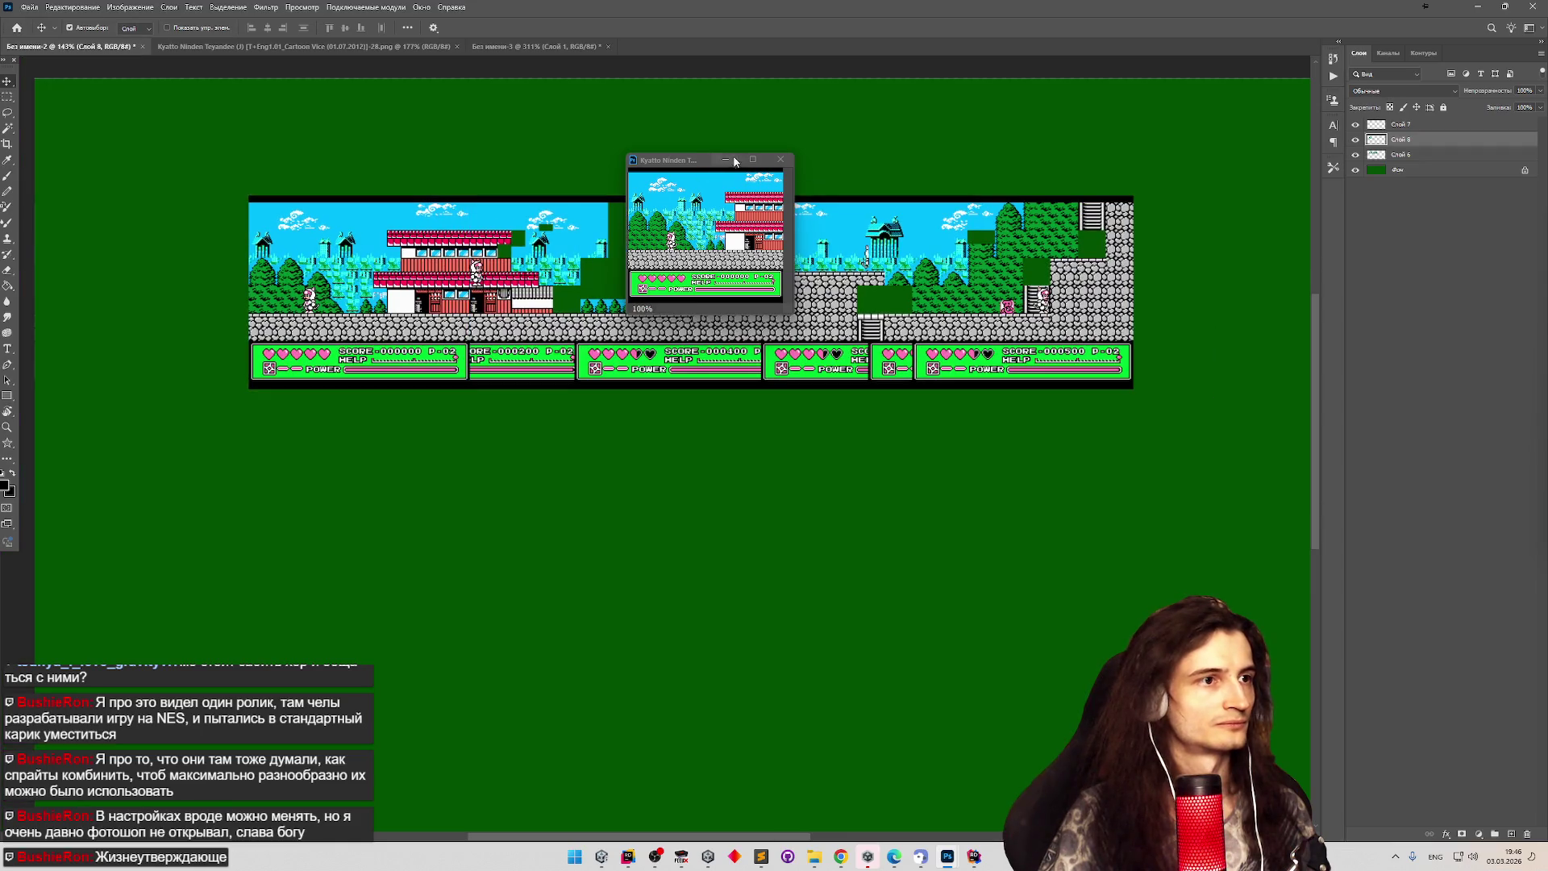
Close the floating window and drag another snaps screenshot in, leaving it without colour management.
click(780, 159)
click(813, 856)
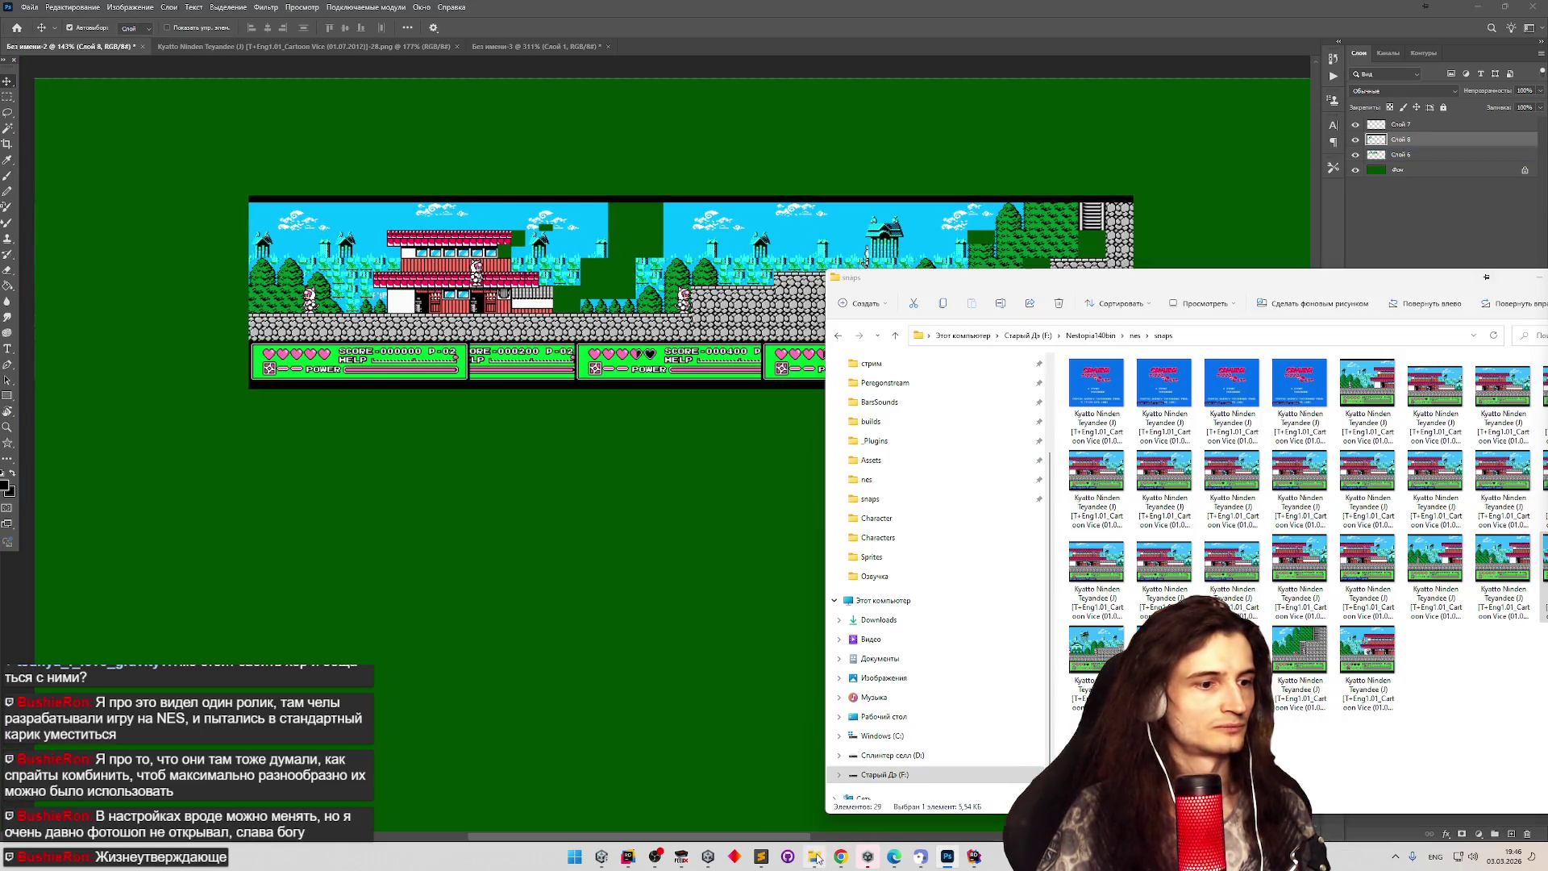
mouse_move(1294, 284)
mouse_down()
mouse_move(1115, 267)
mouse_move(1265, 281)
mouse_move(1231, 229)
mouse_up()
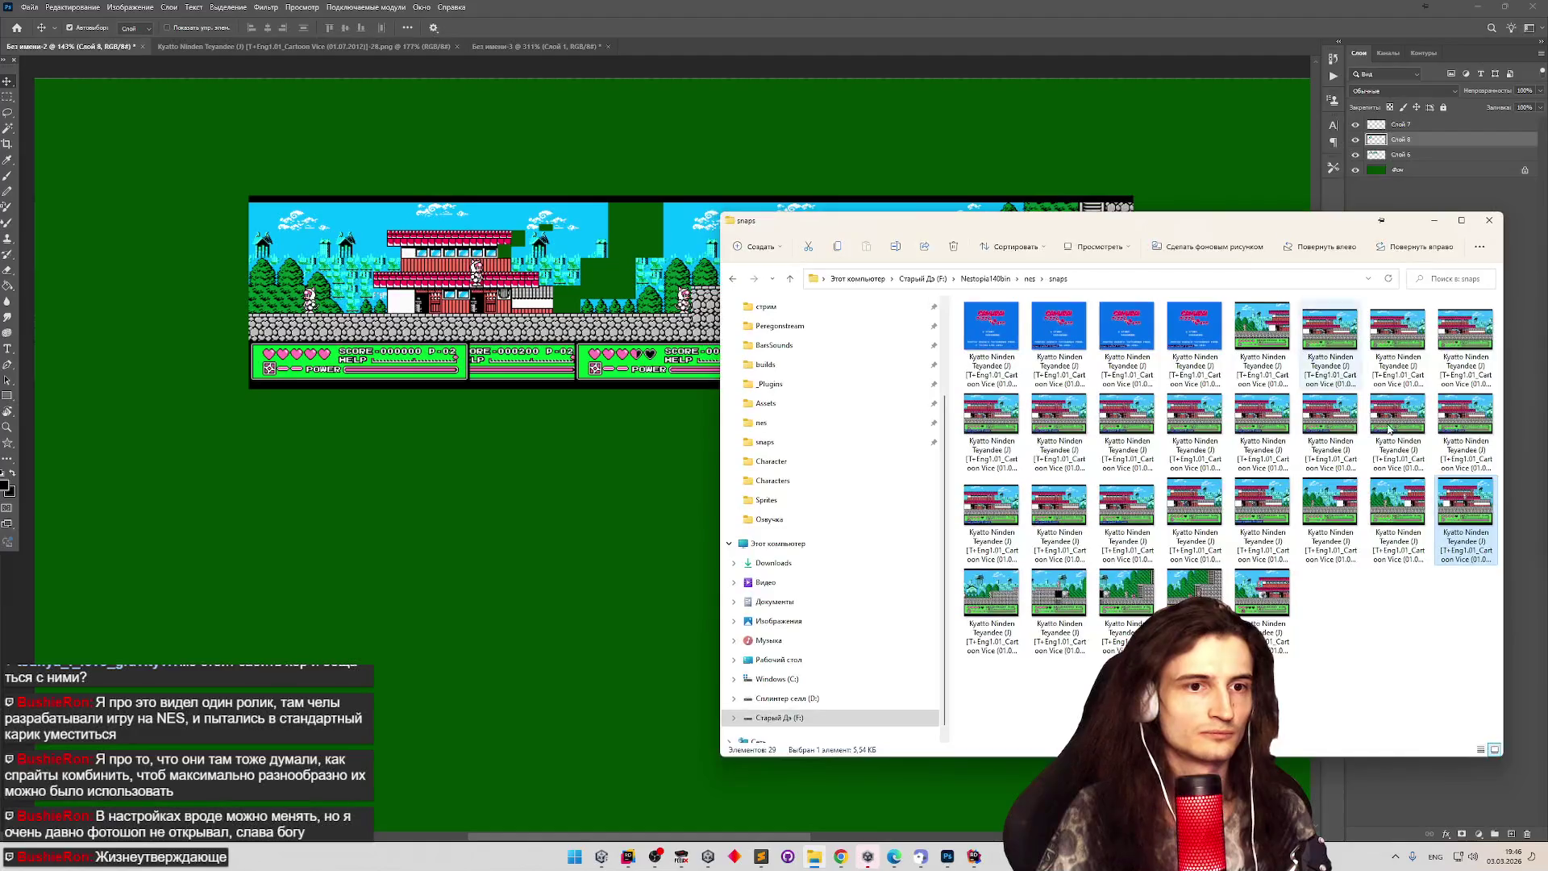
mouse_move(1465, 516)
mouse_down()
mouse_move(734, 325)
mouse_move(564, 84)
mouse_move(651, 46)
mouse_up()
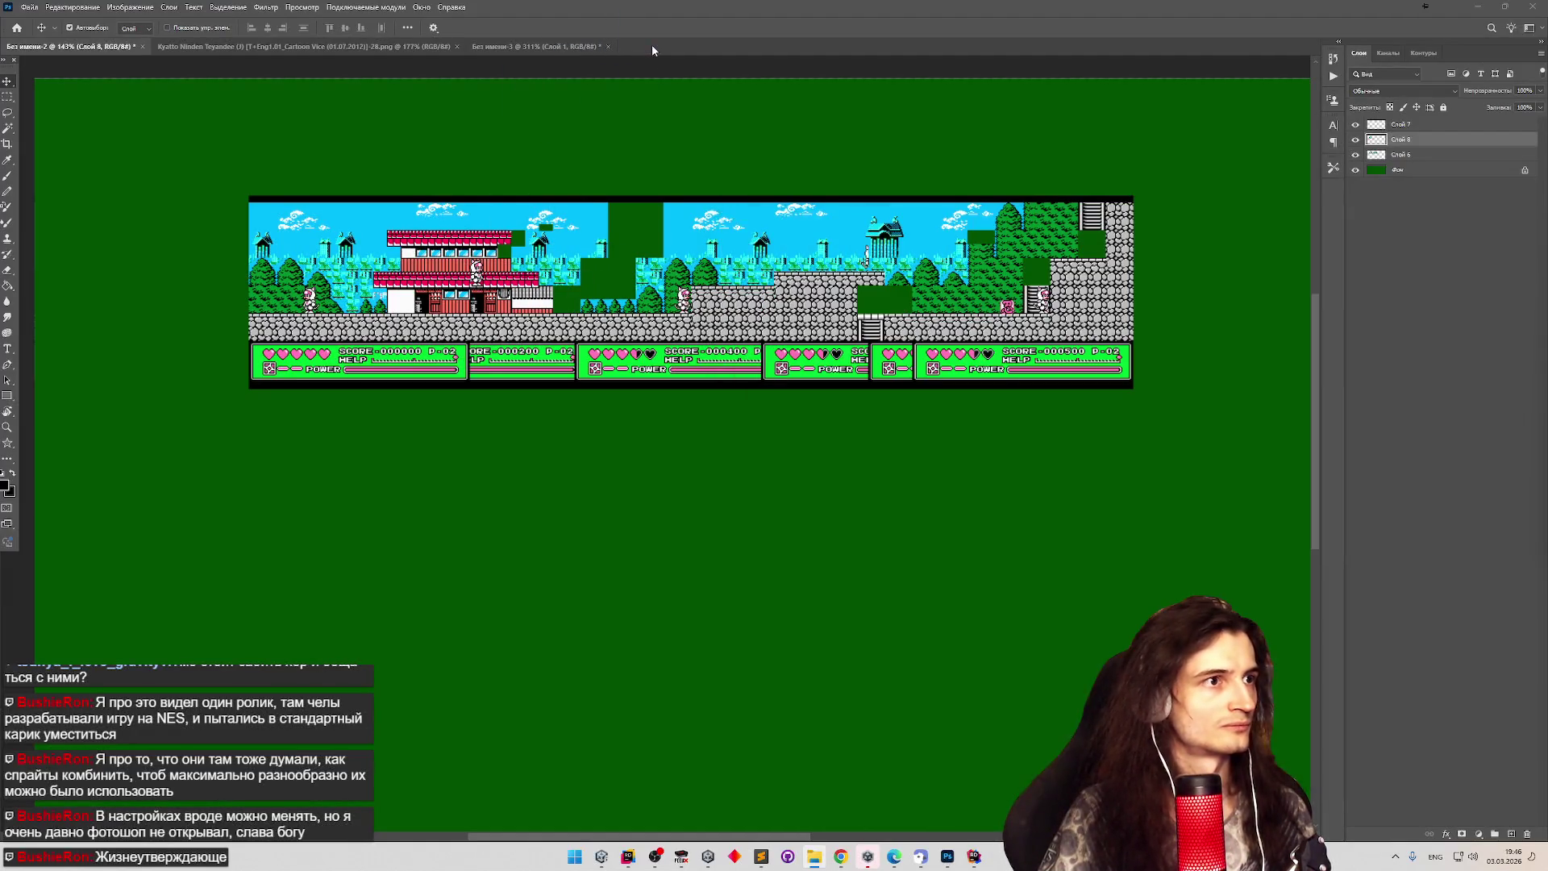
click(734, 295)
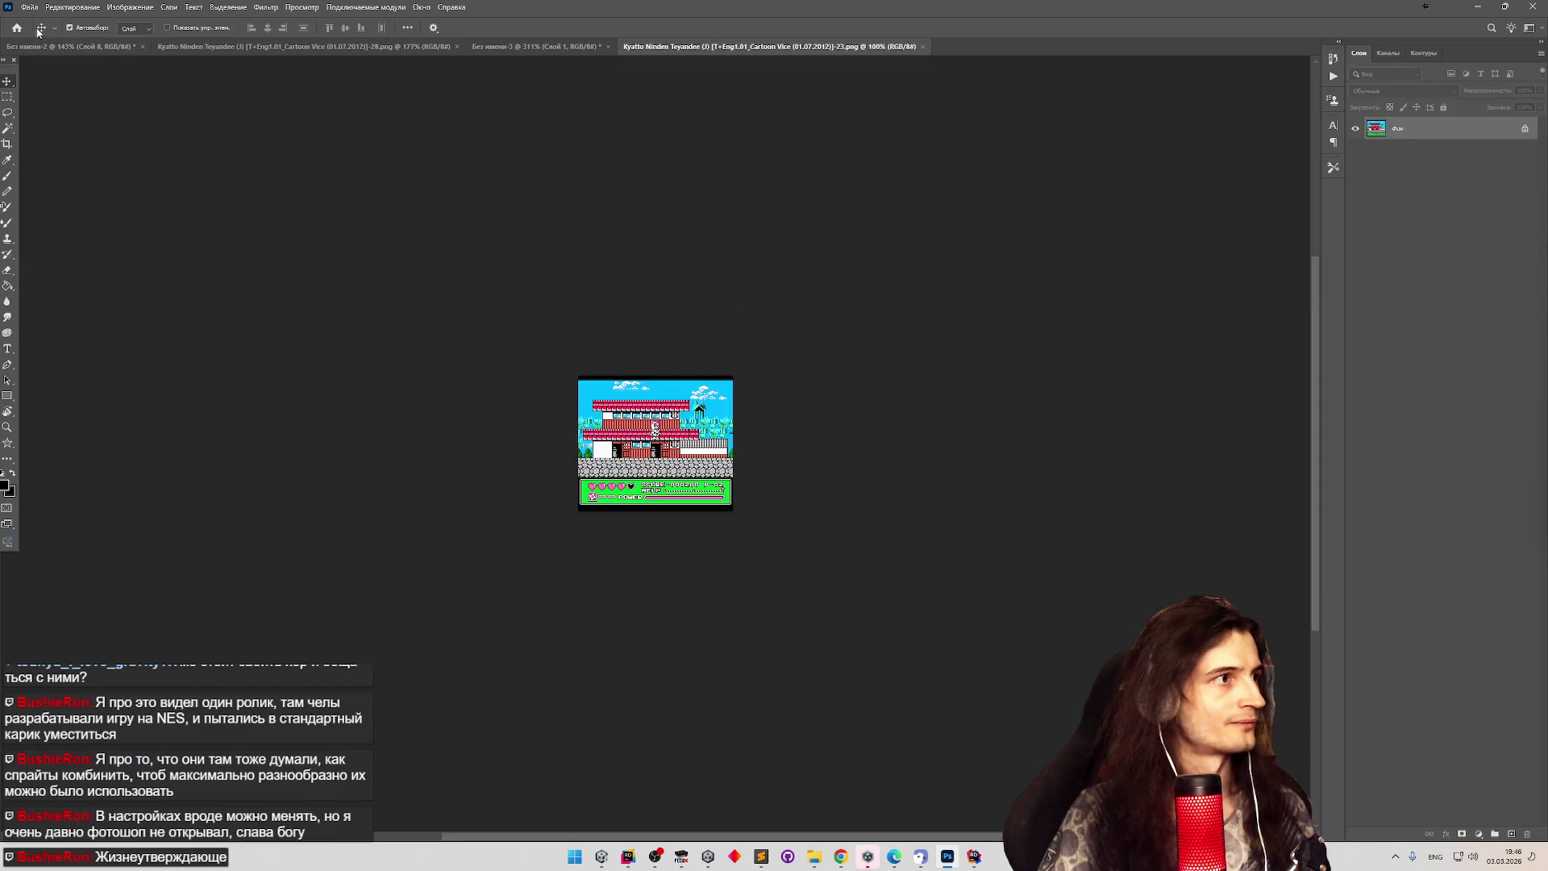
Open the File Handling page of Edit > Preferences.
click(29, 8)
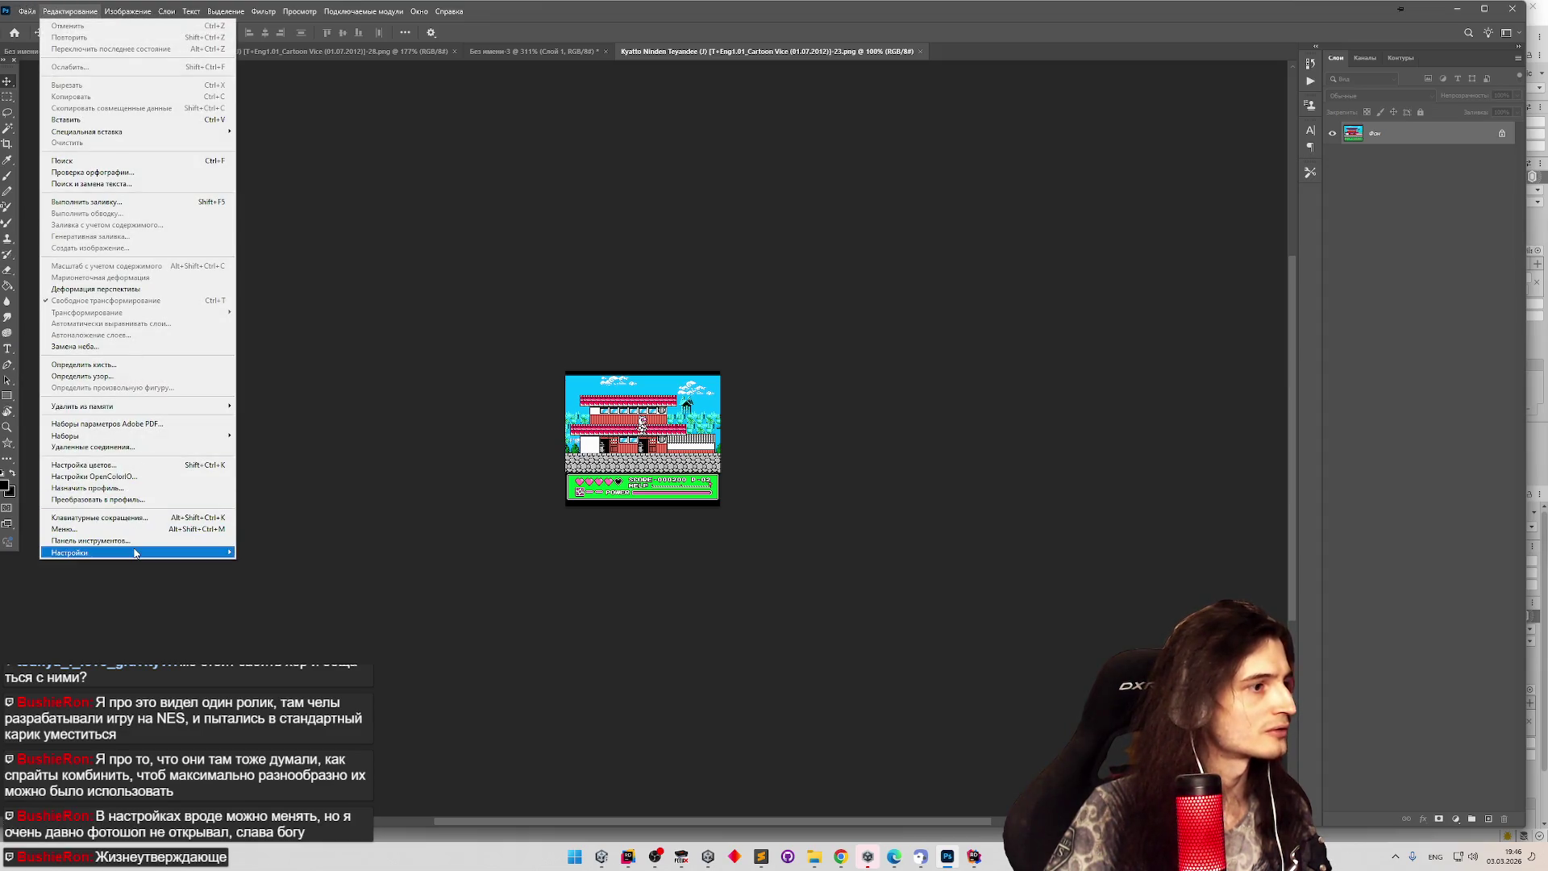
mouse_move(137, 552)
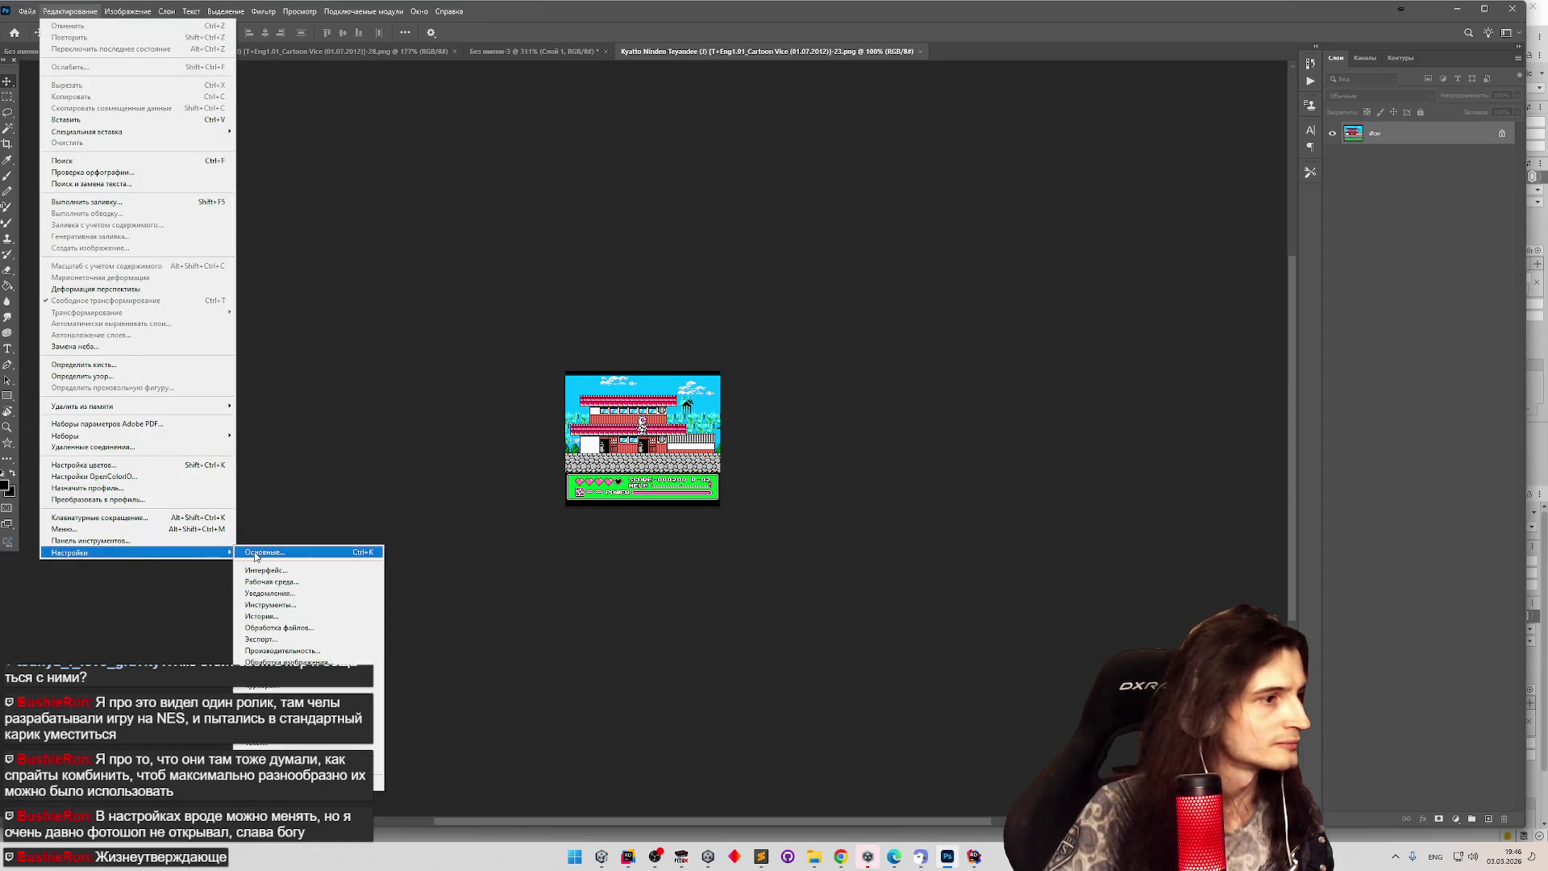
click(279, 629)
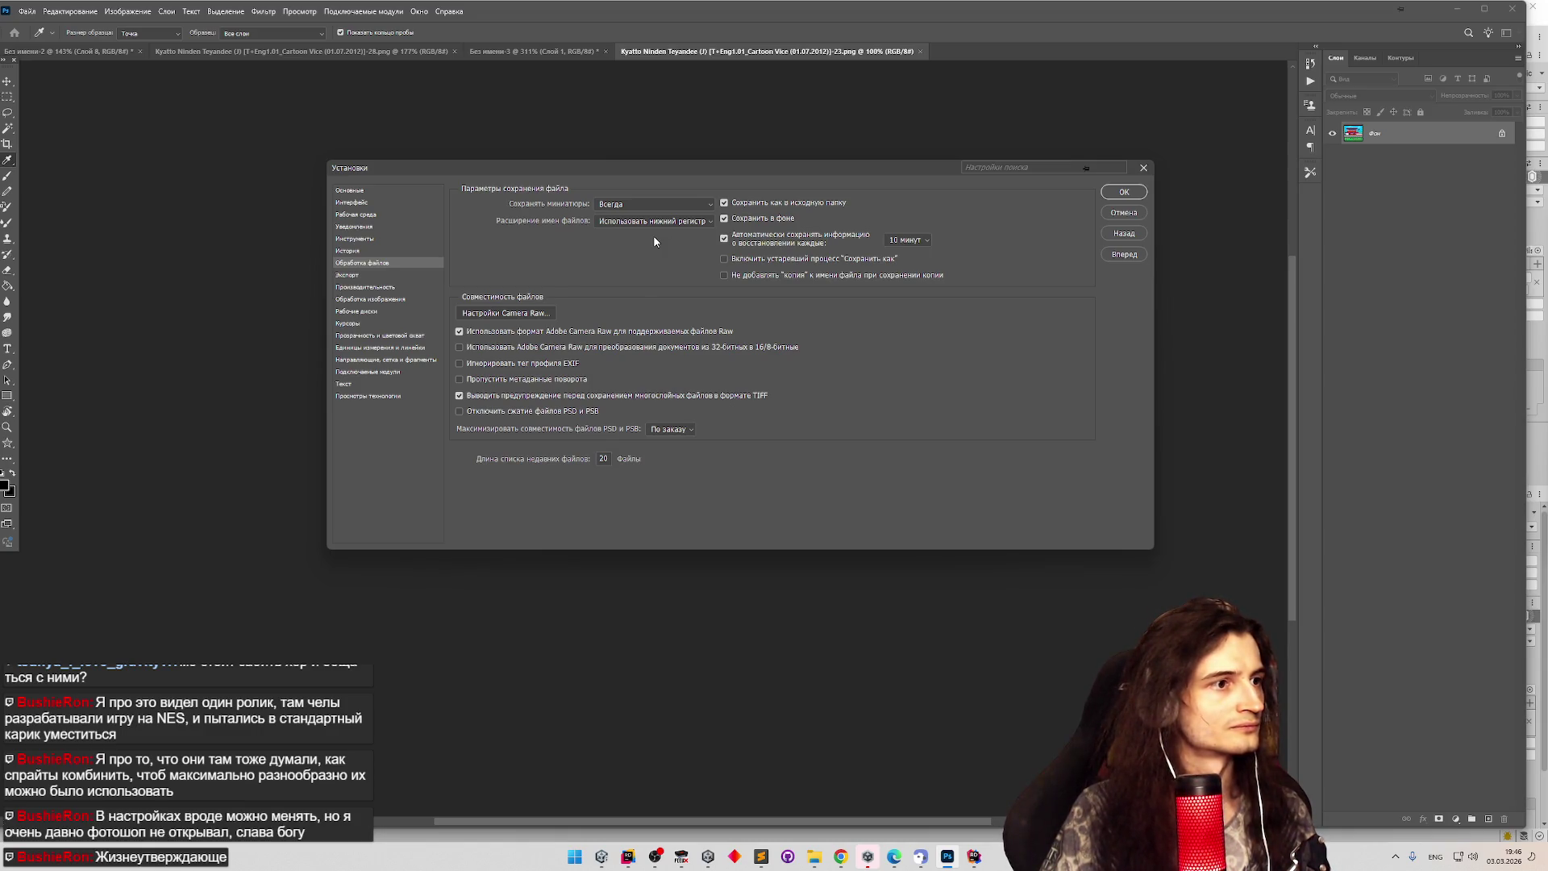
Check the History preferences, toggling the history log on and back off, then return to File Handling.
click(403, 255)
click(482, 191)
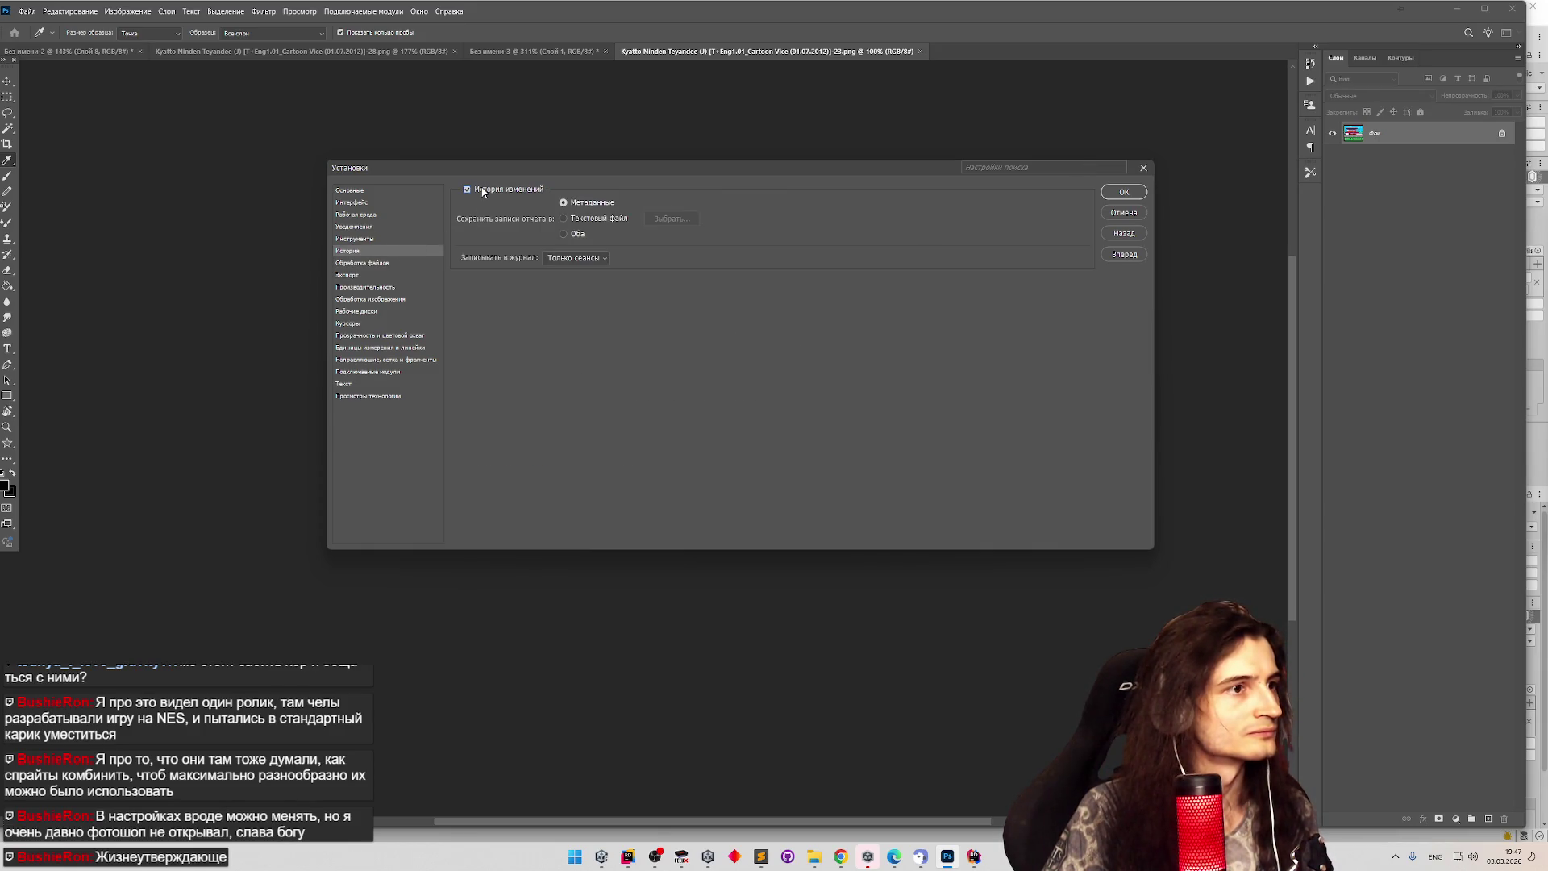
click(482, 191)
click(390, 266)
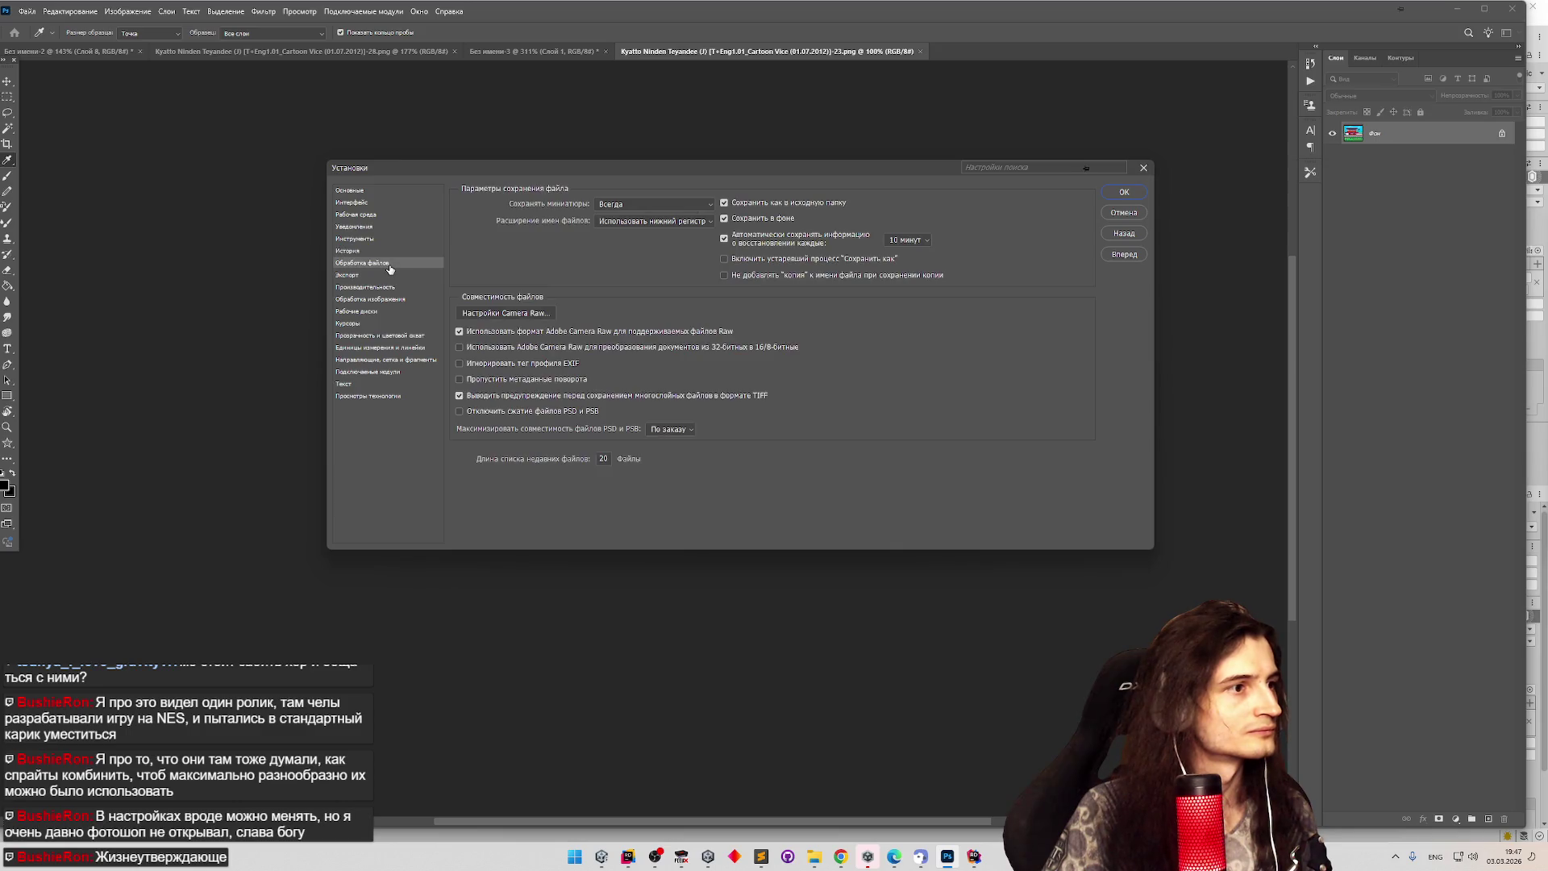
Browse the Image Processing, Notifications and Tools preference pages, ending back on File Handling.
click(392, 300)
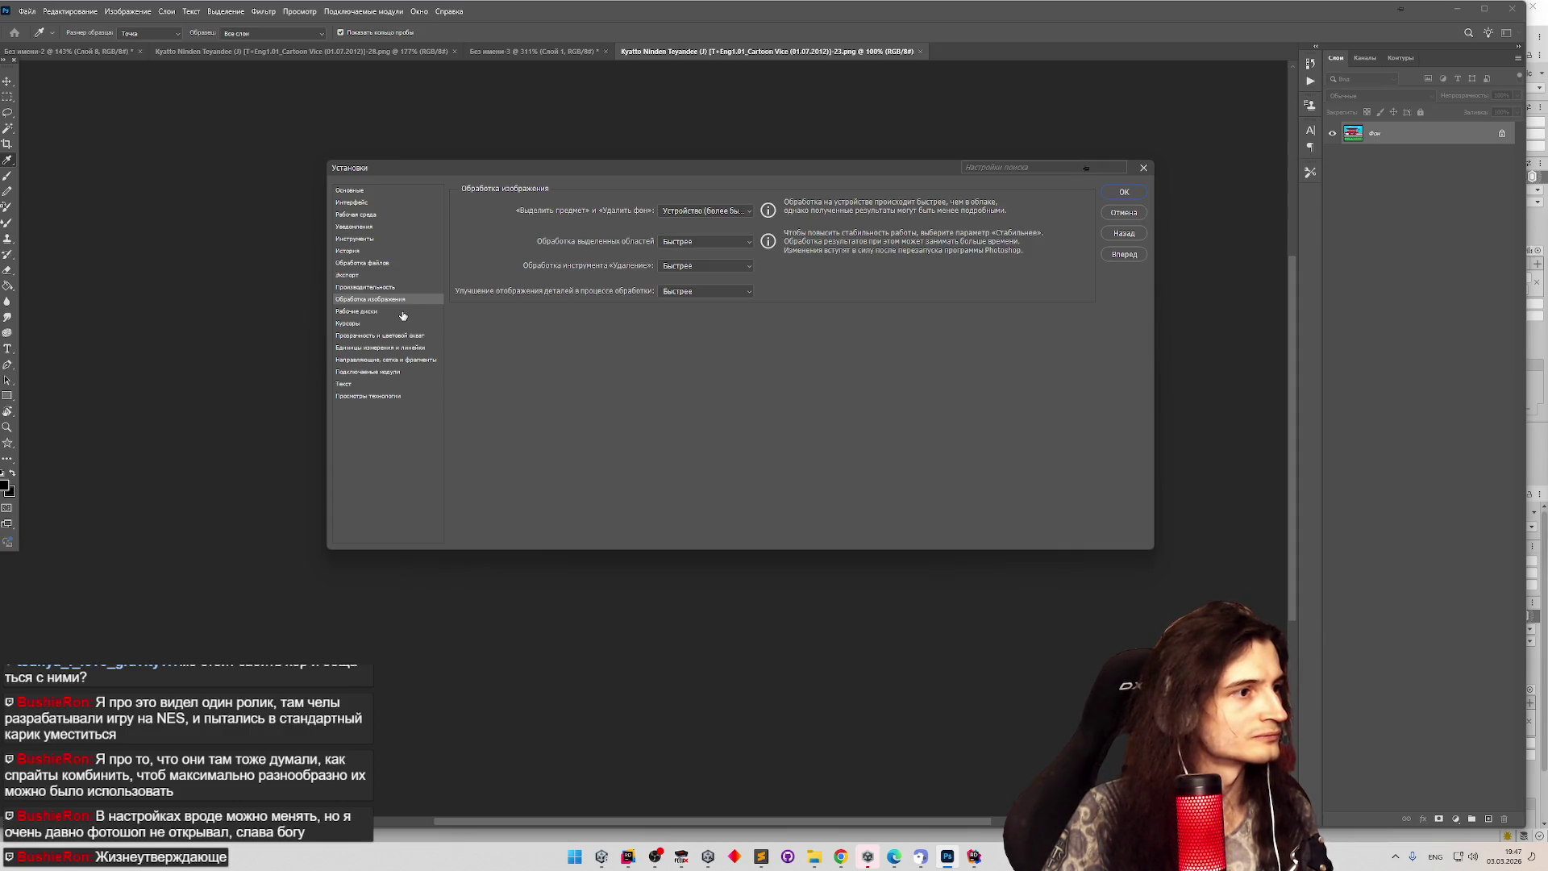
click(391, 264)
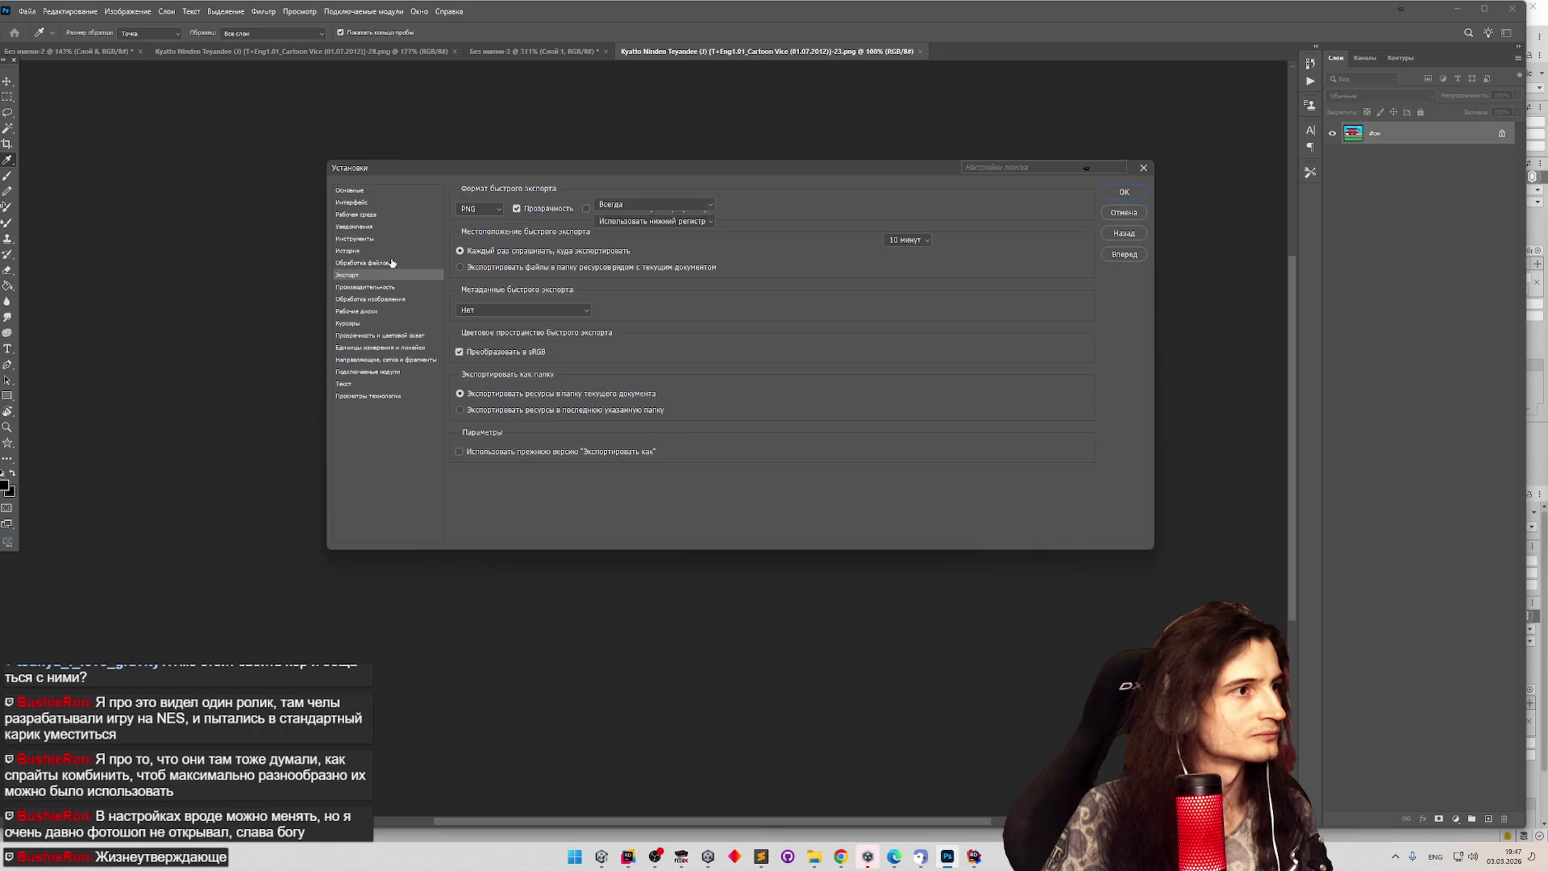
click(387, 227)
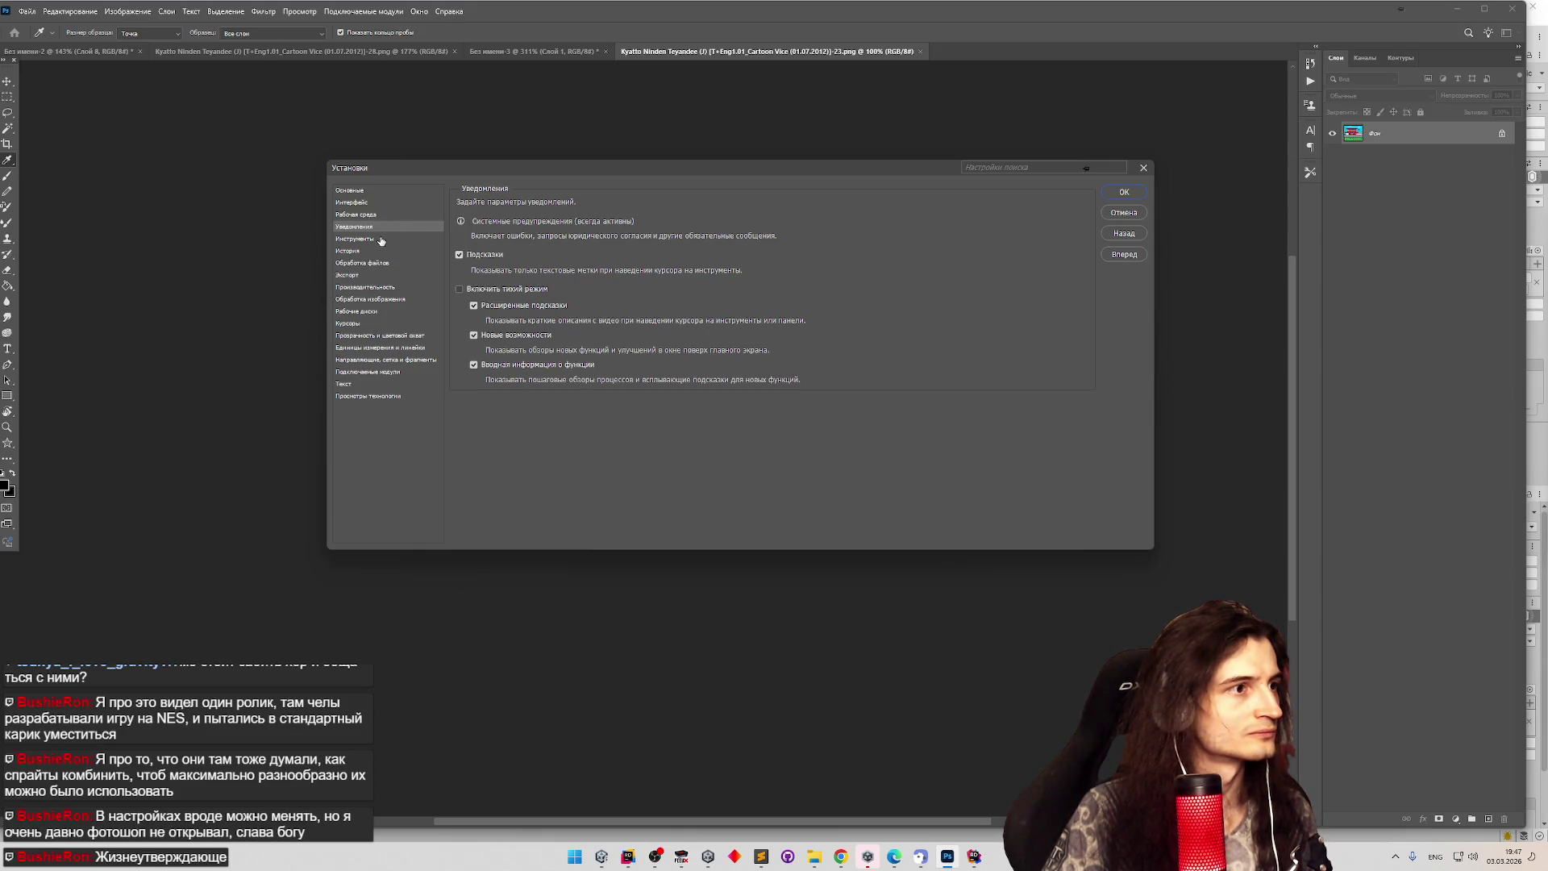
click(381, 240)
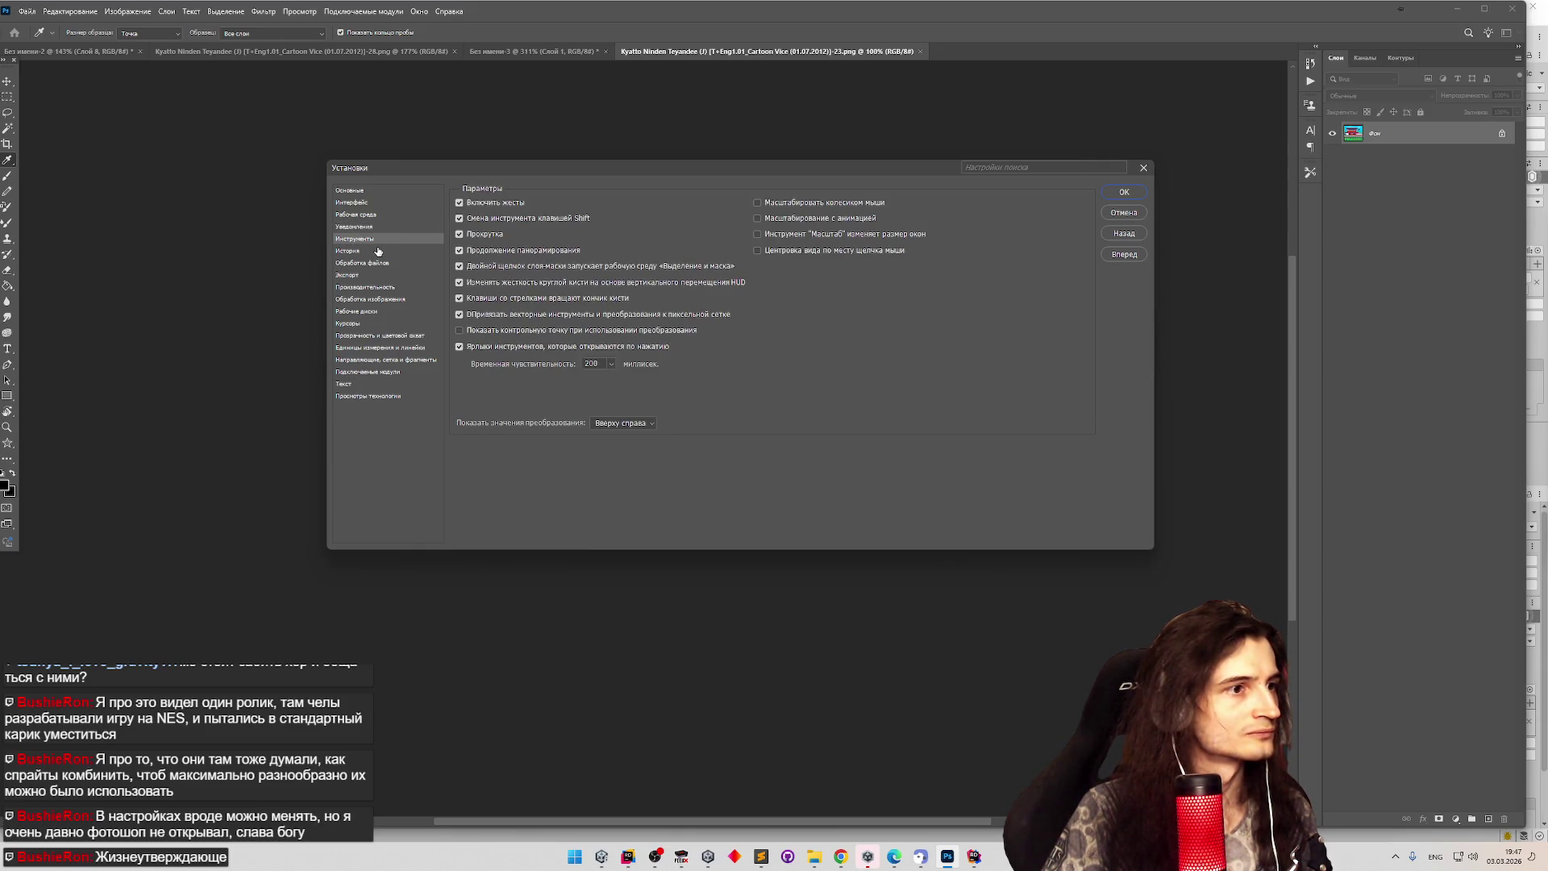
click(378, 264)
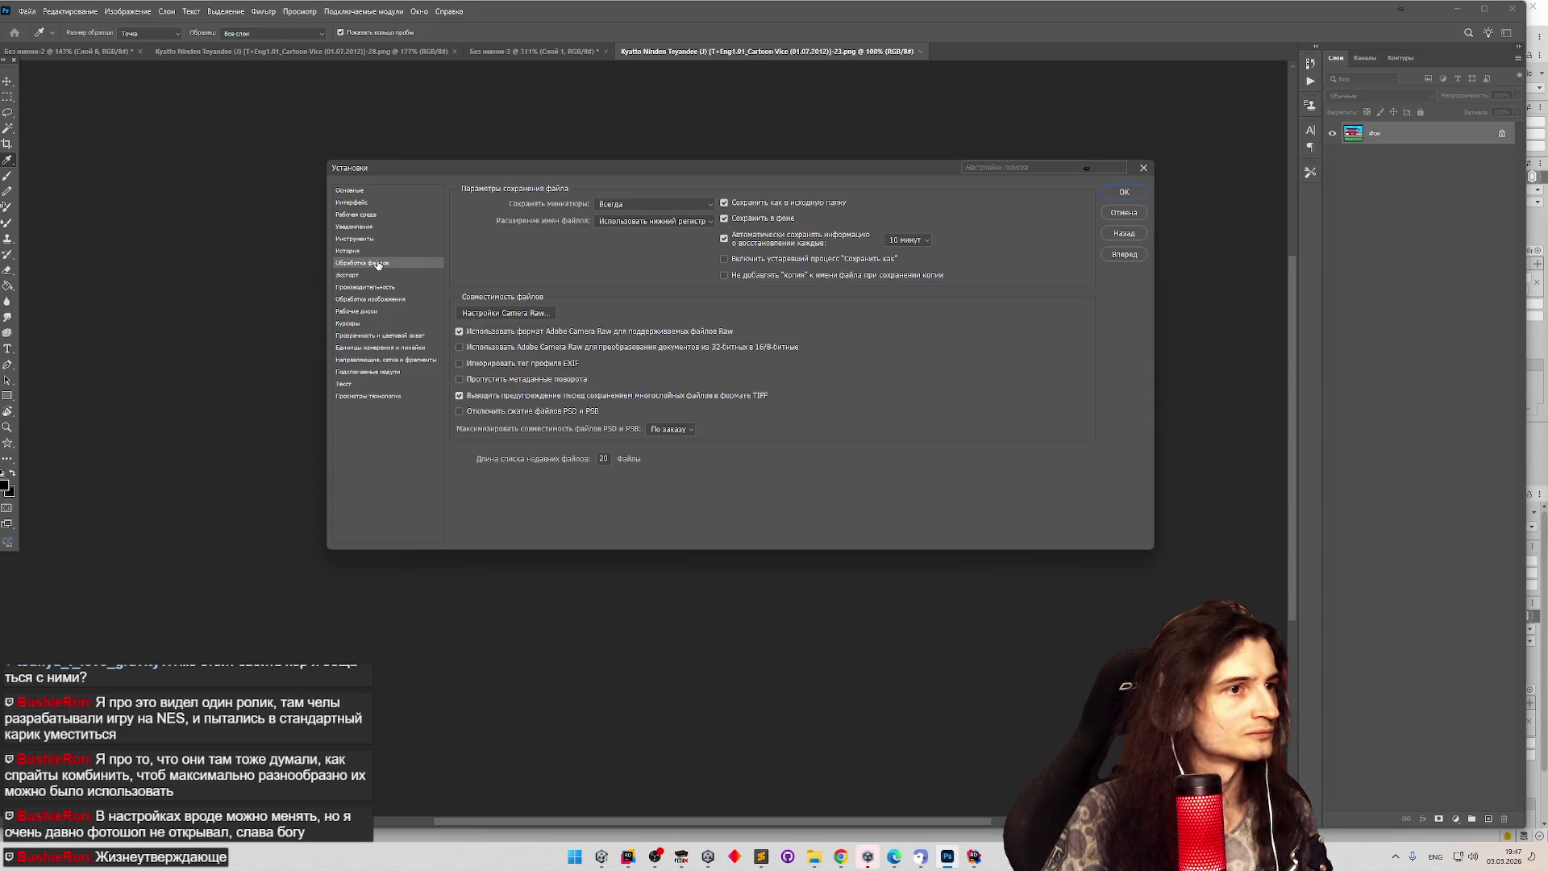
click(985, 166)
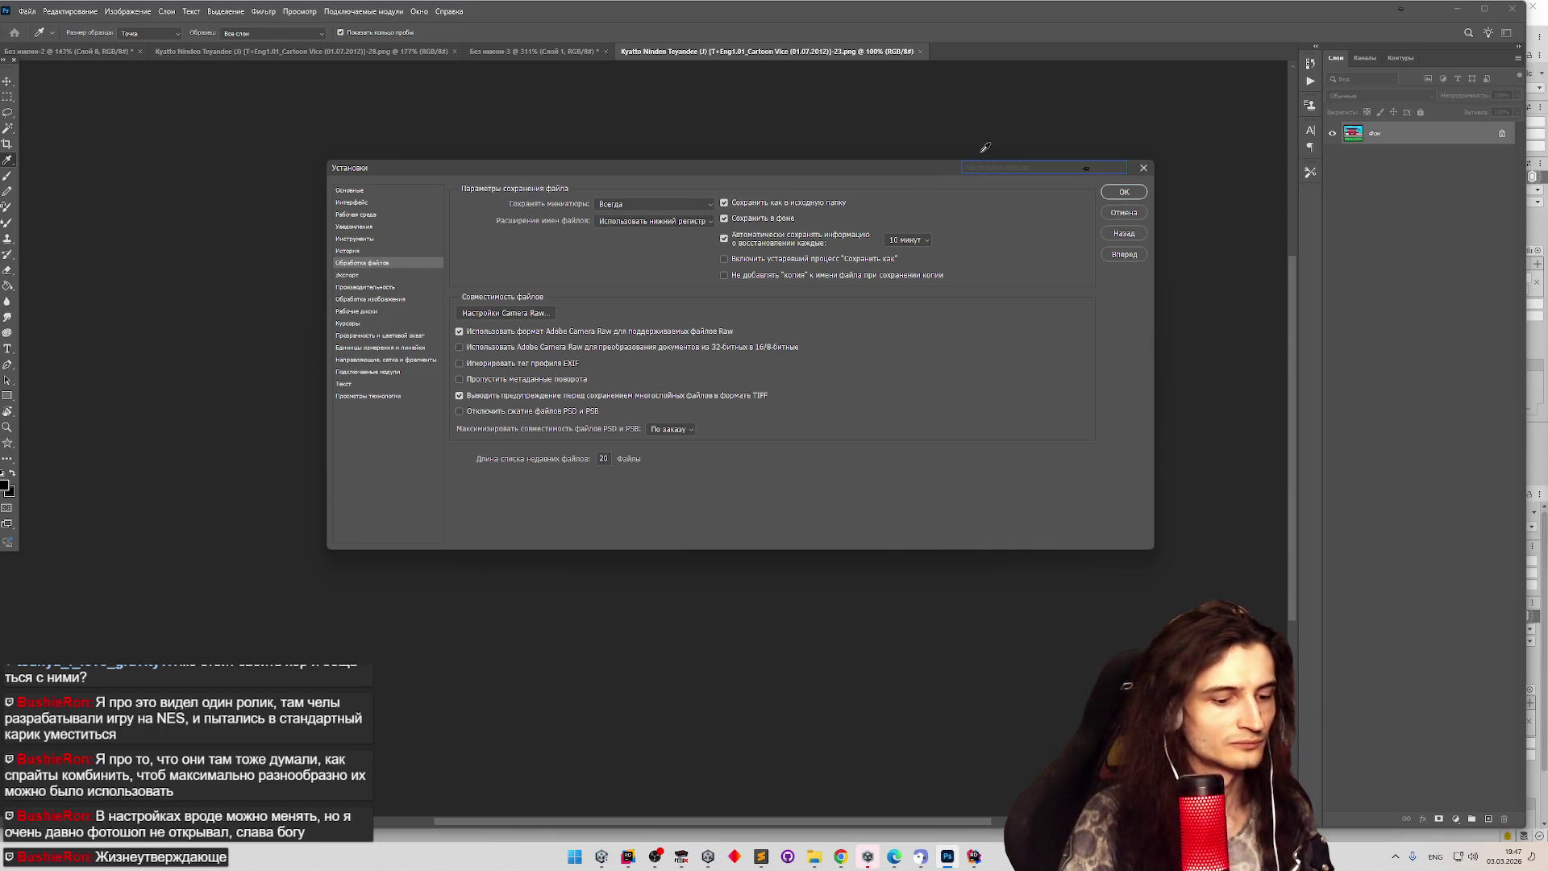
Search the preferences for the embedded profile option, typed in Russian as 'встроенногопрофиль'.
text(dcnh)
key(super+space)
key(BackSpace)
key(BackSpace)
key(BackSpace)
text(встро)
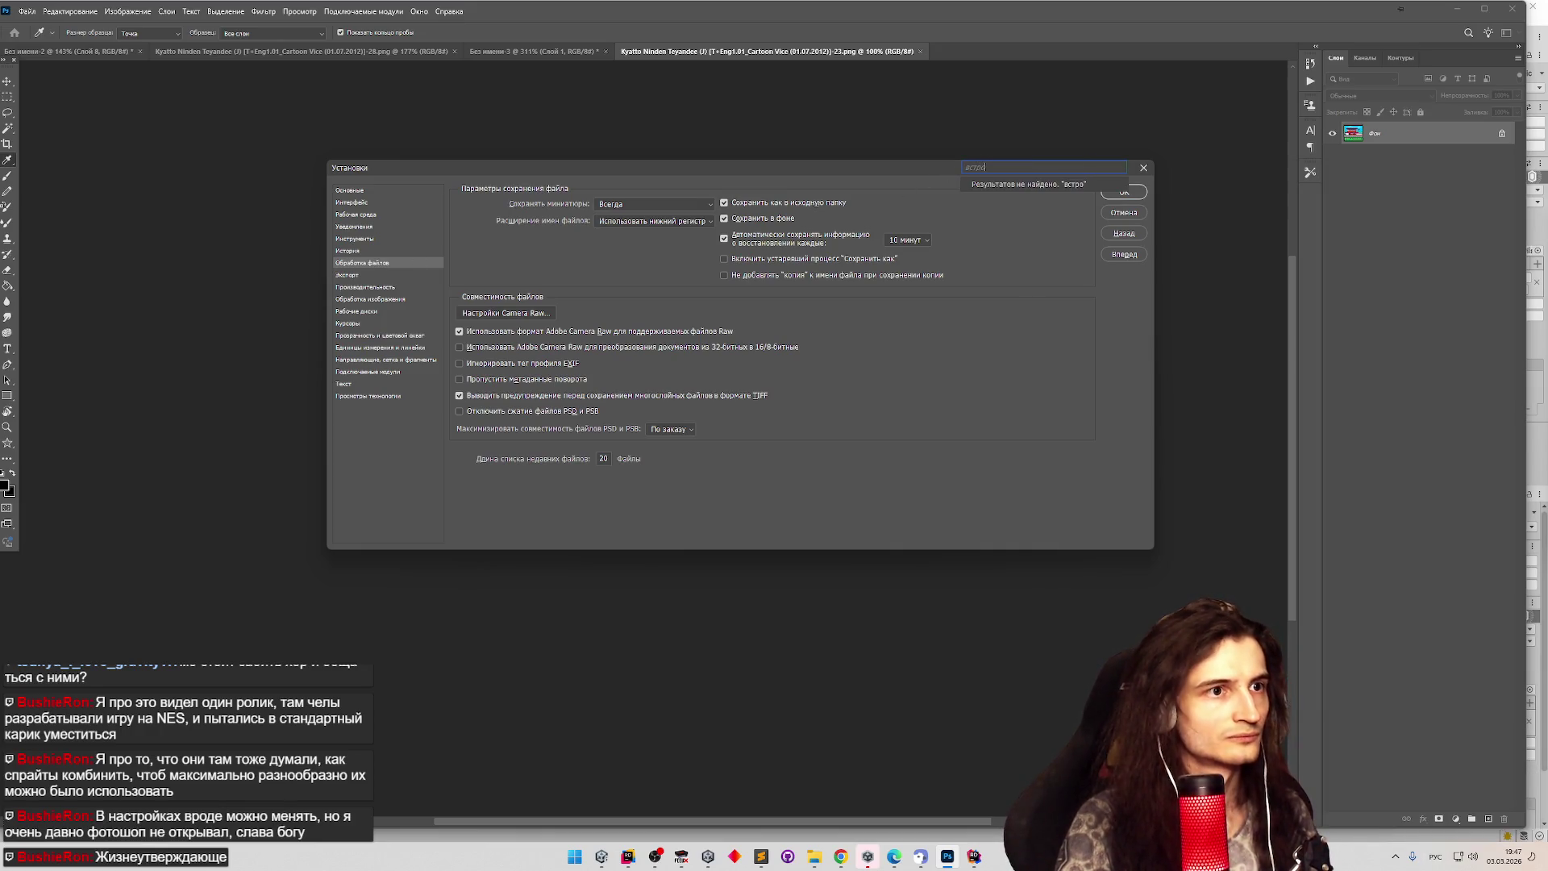
text(енногопрофиль)
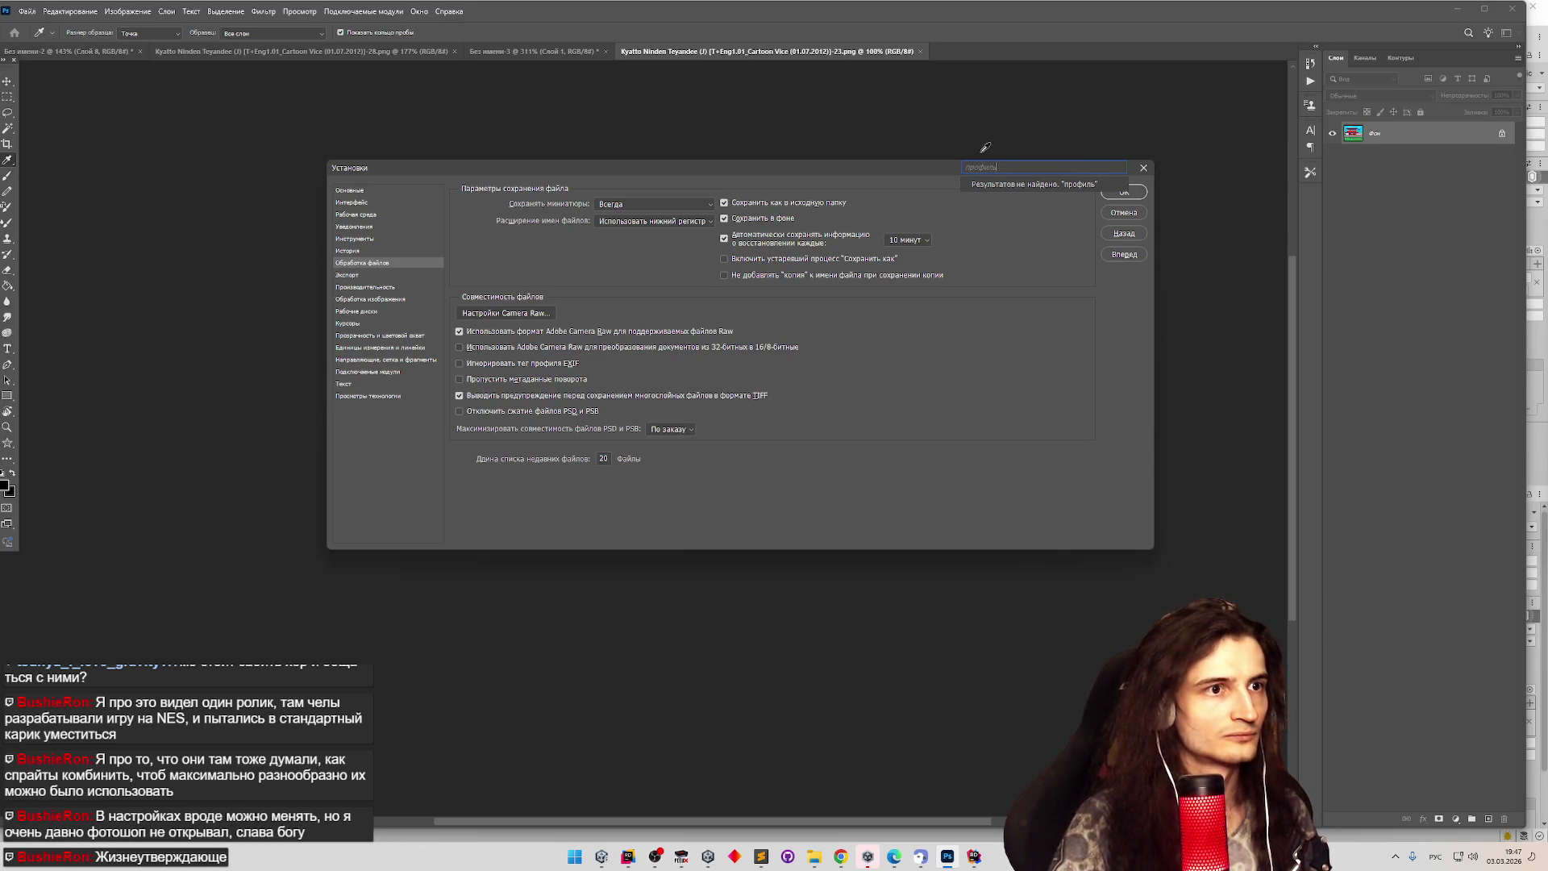
Browse the General, Interface, Workspace, Notifications and Tools preference pages.
click(409, 194)
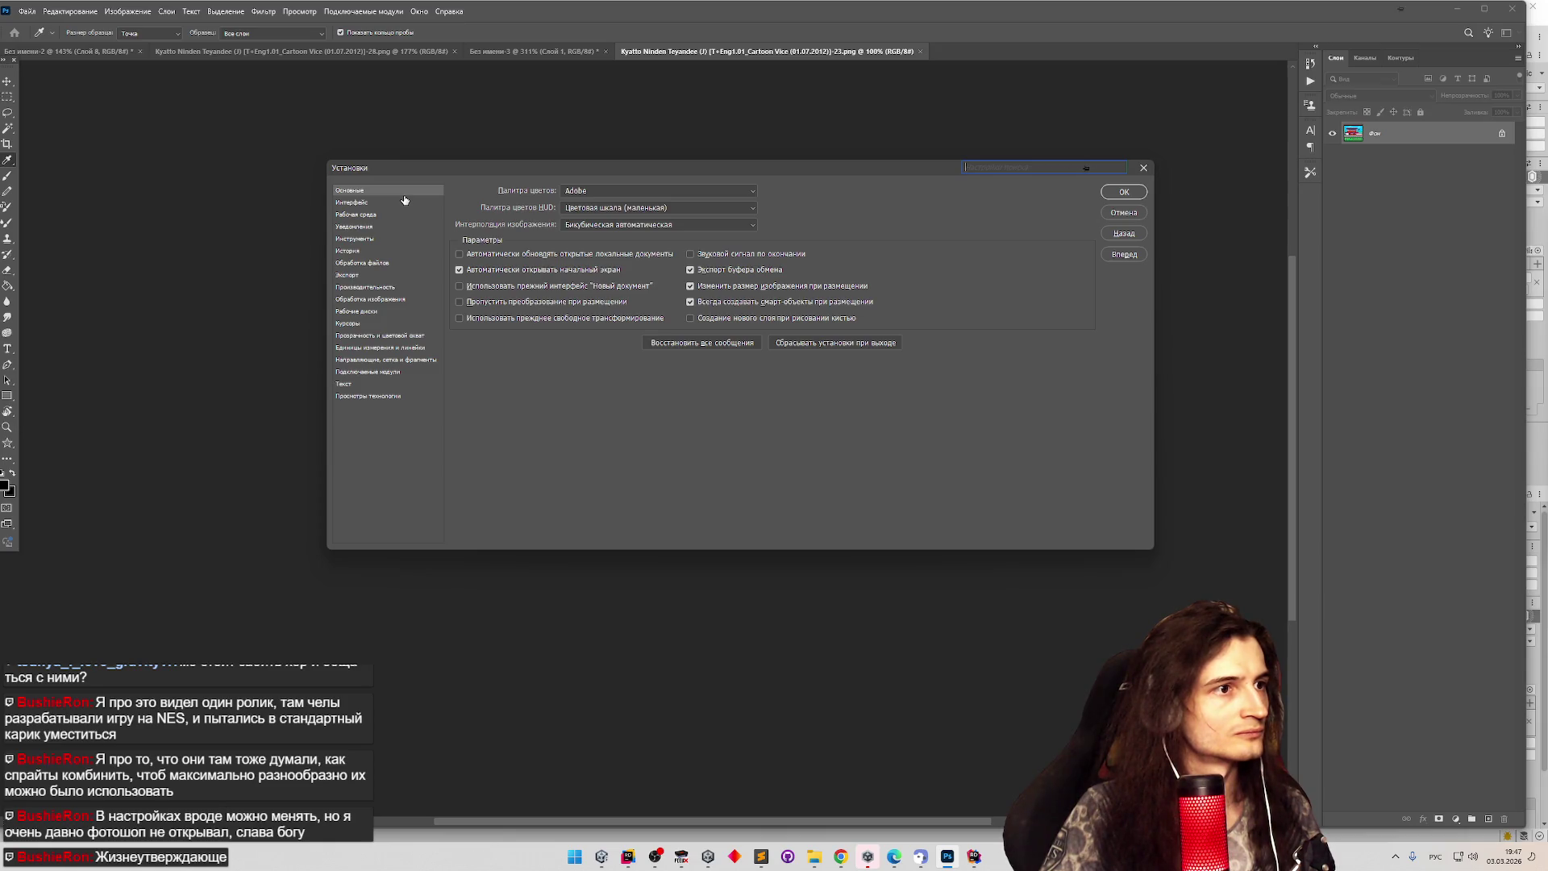
click(404, 201)
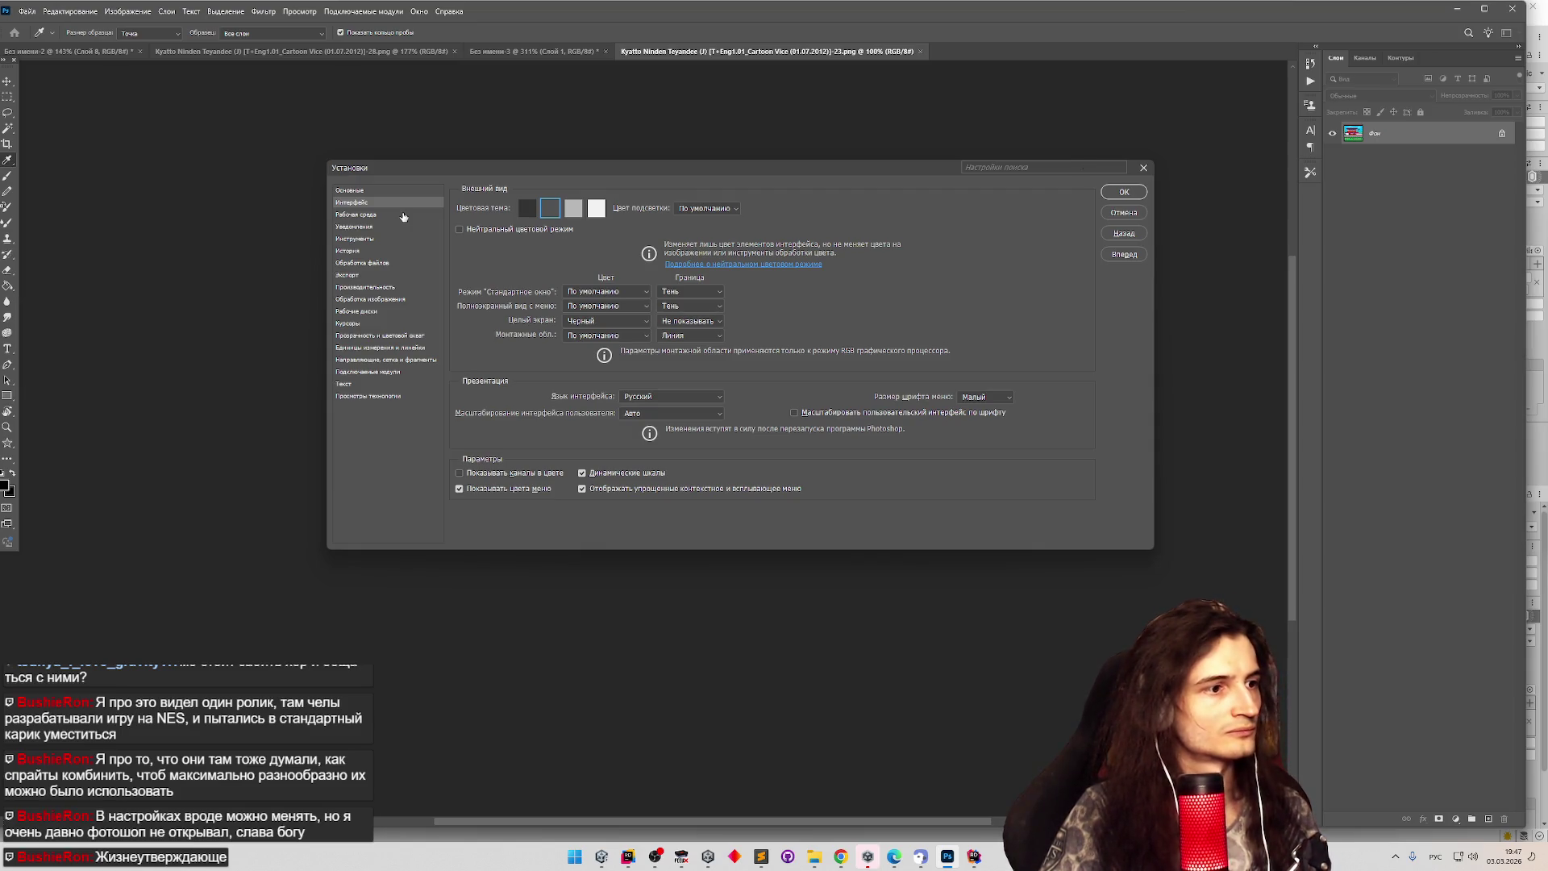
click(404, 216)
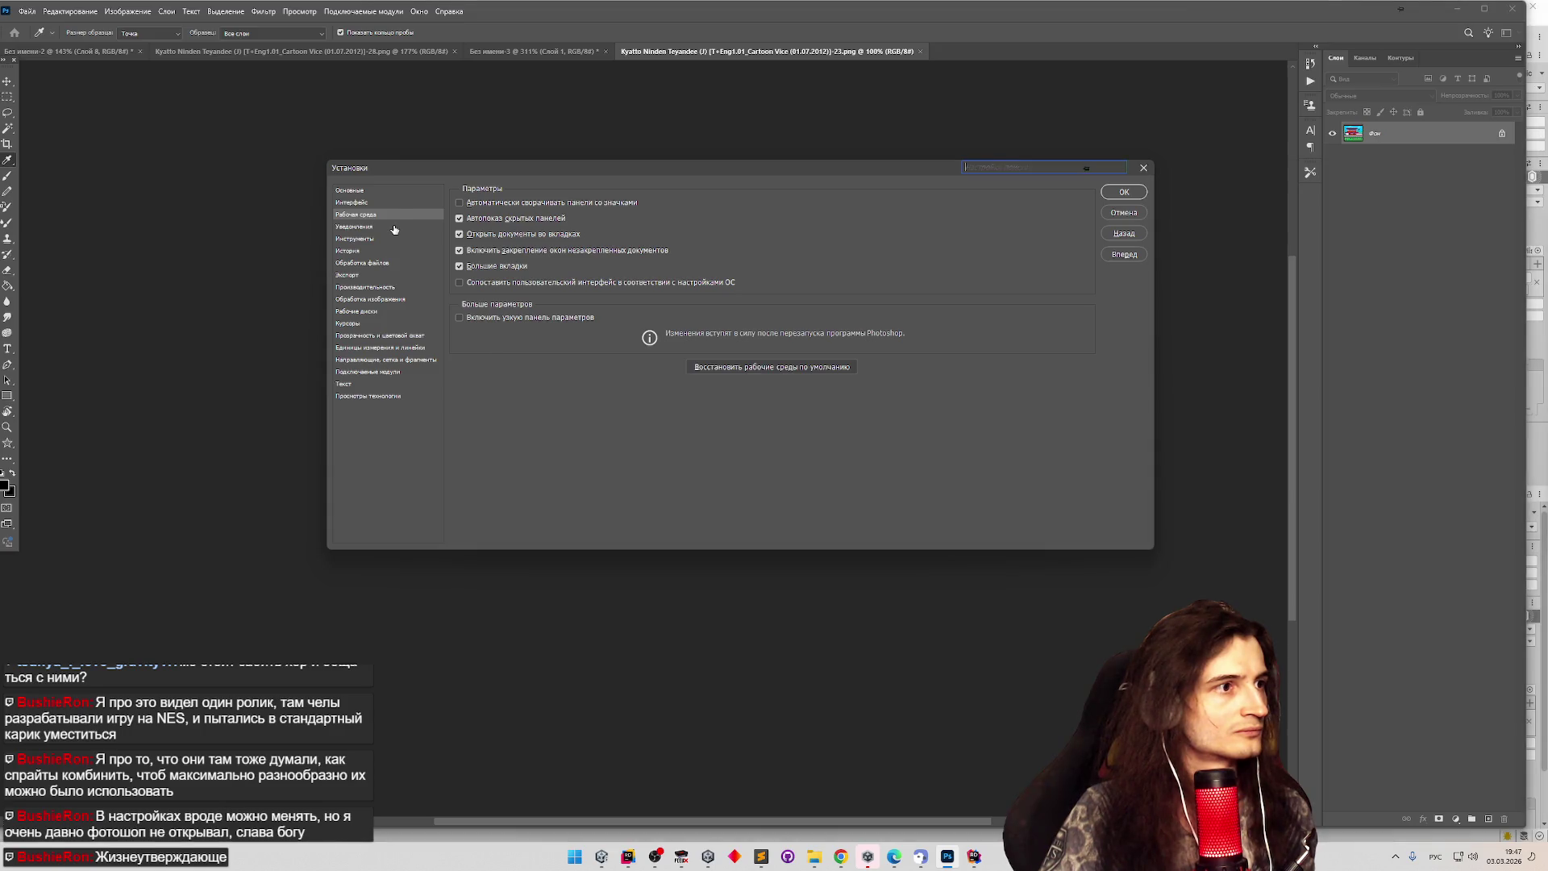
click(393, 228)
click(393, 237)
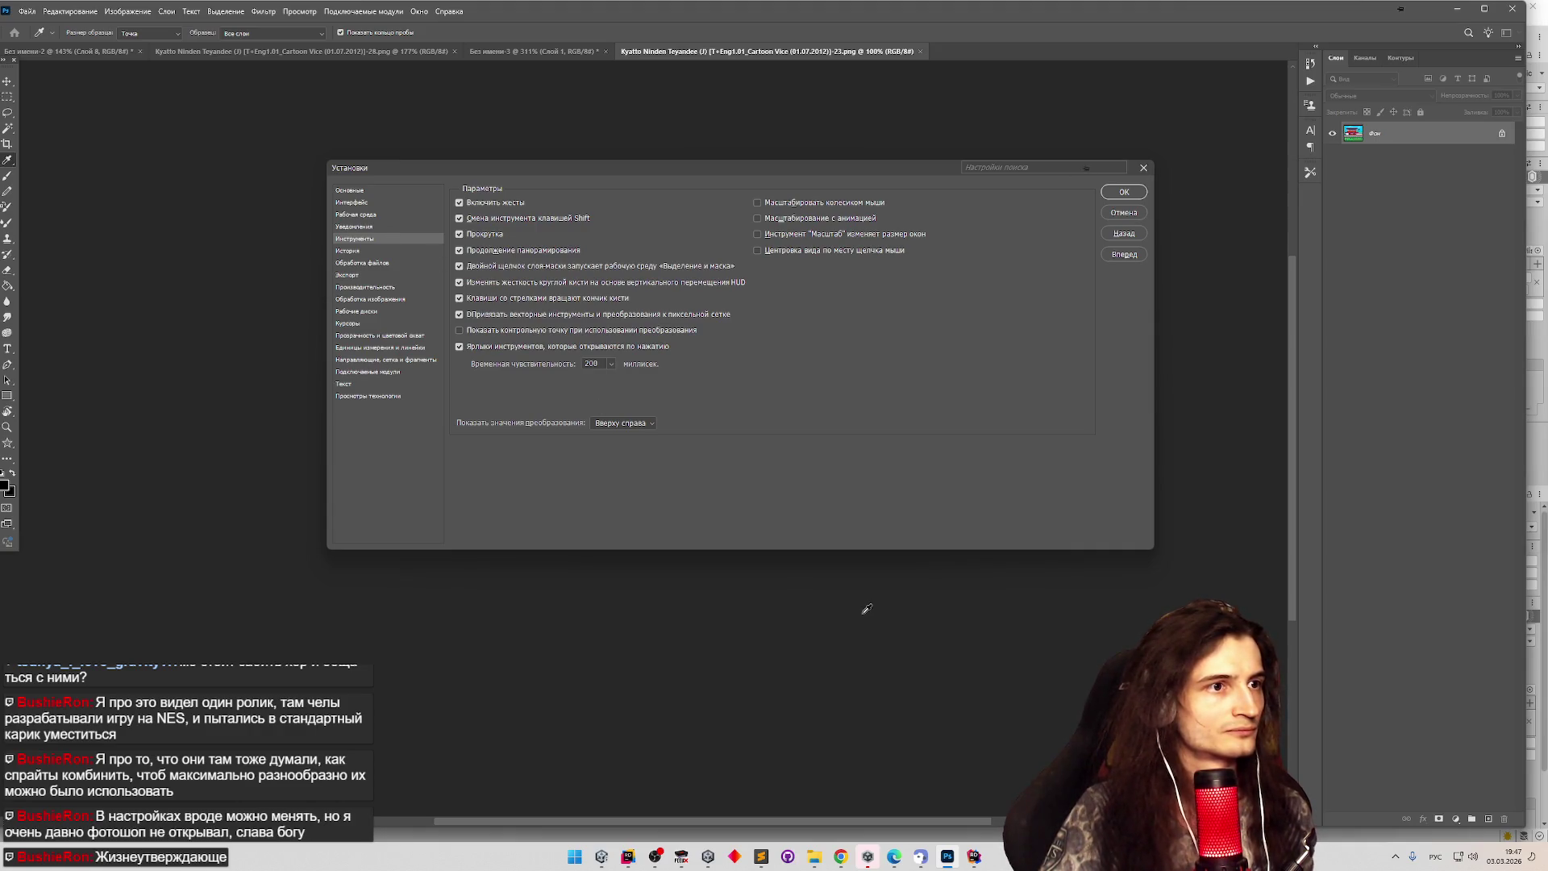
Switch to the Chrome browser and open ChatGPT from the hidden bookmarks.
click(841, 856)
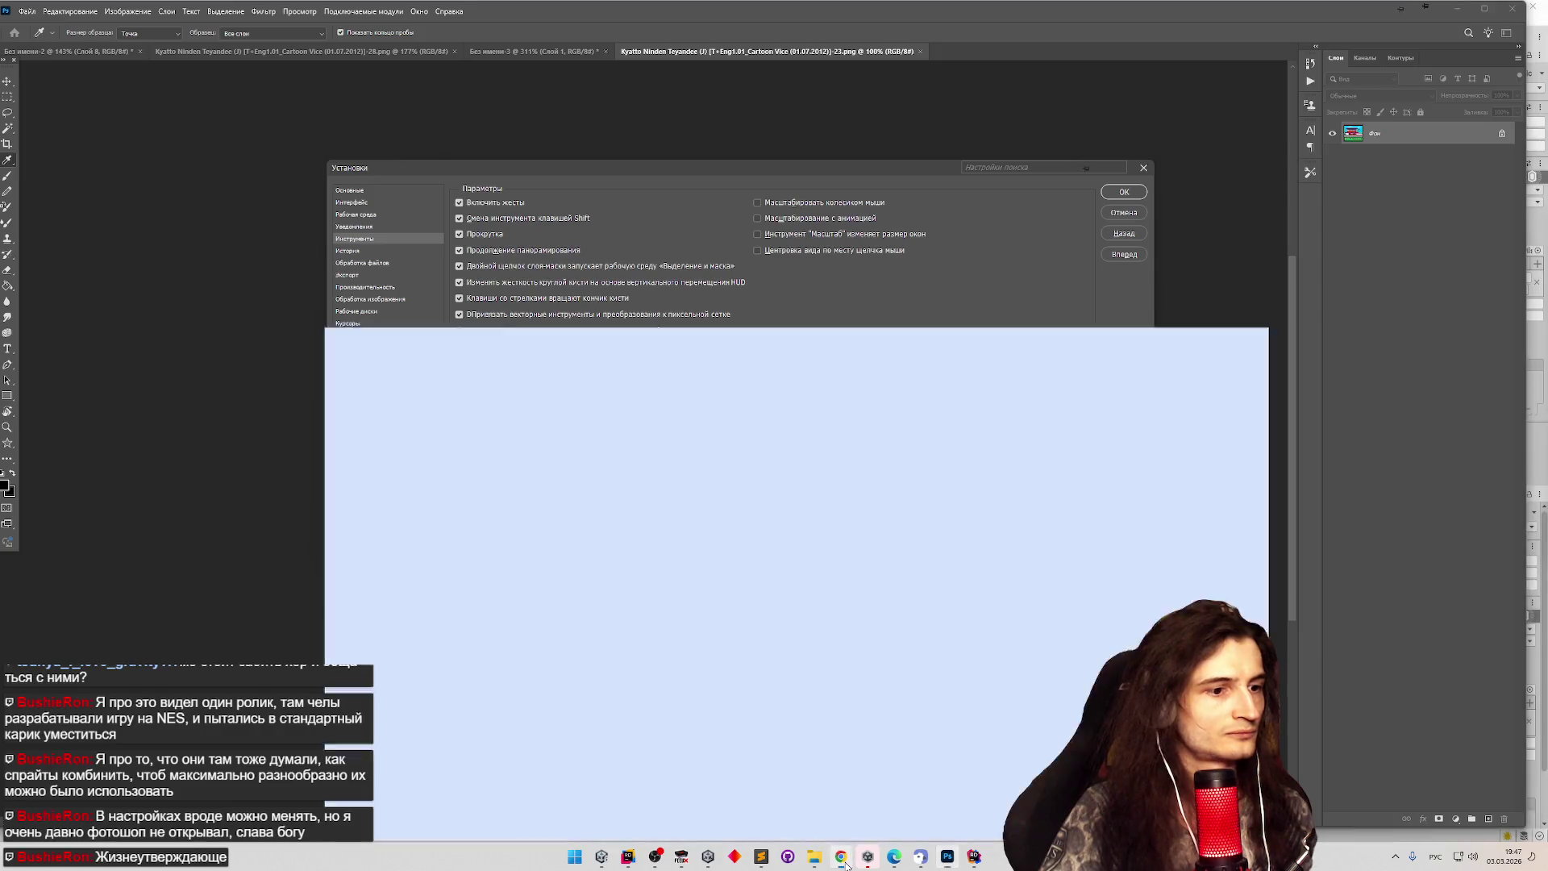
click(1524, 60)
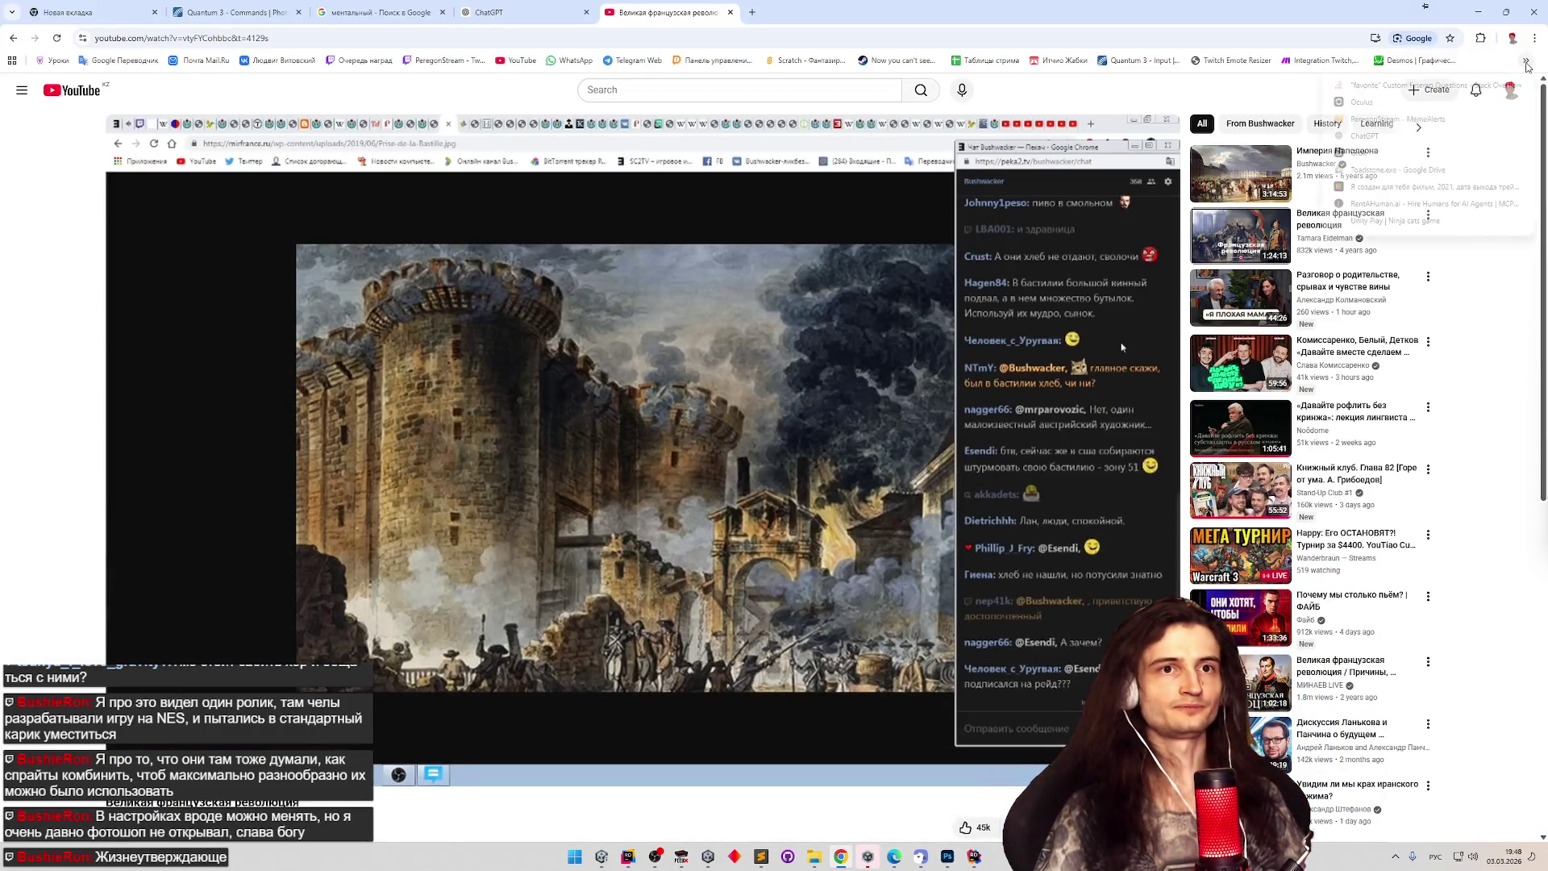
click(1370, 136)
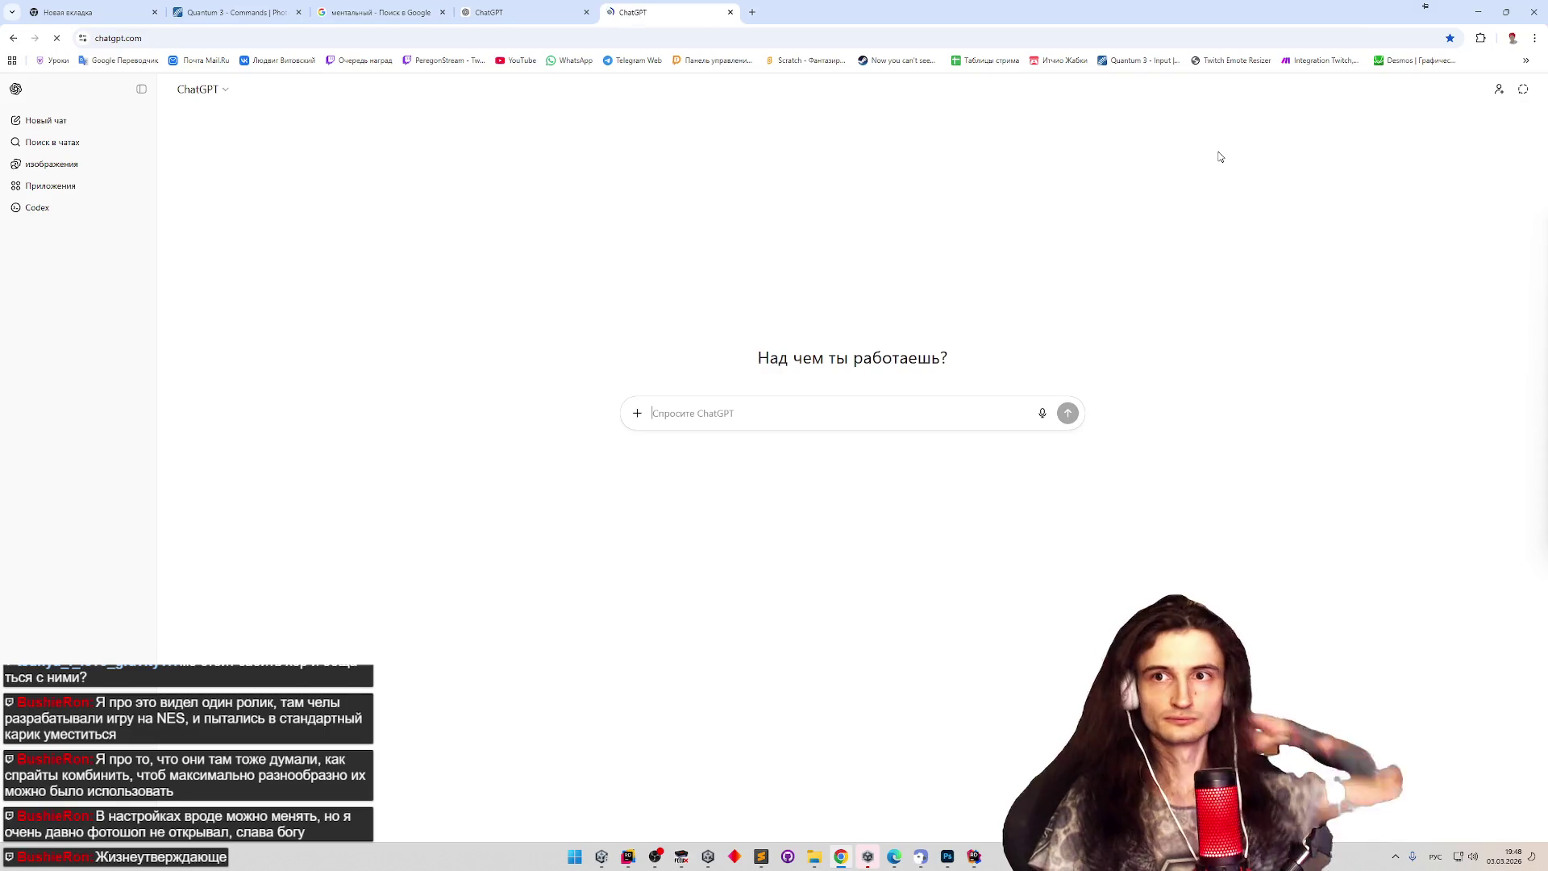
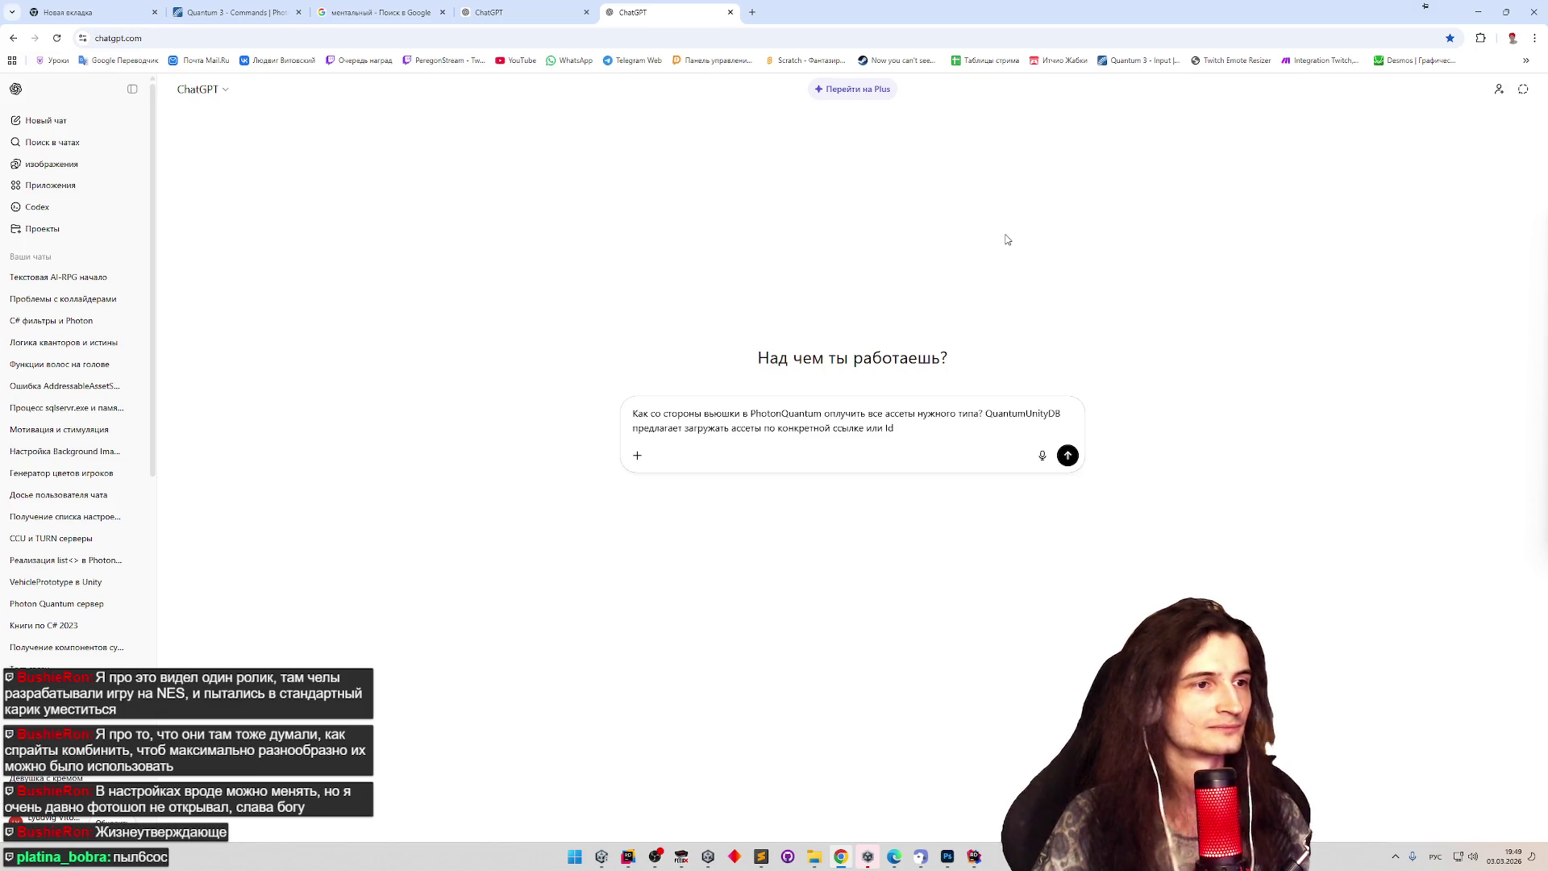
Erase the old Photon Quantum assets question from the ChatGPT prompt box.
key(ctrl+a)
key(BackSpace)
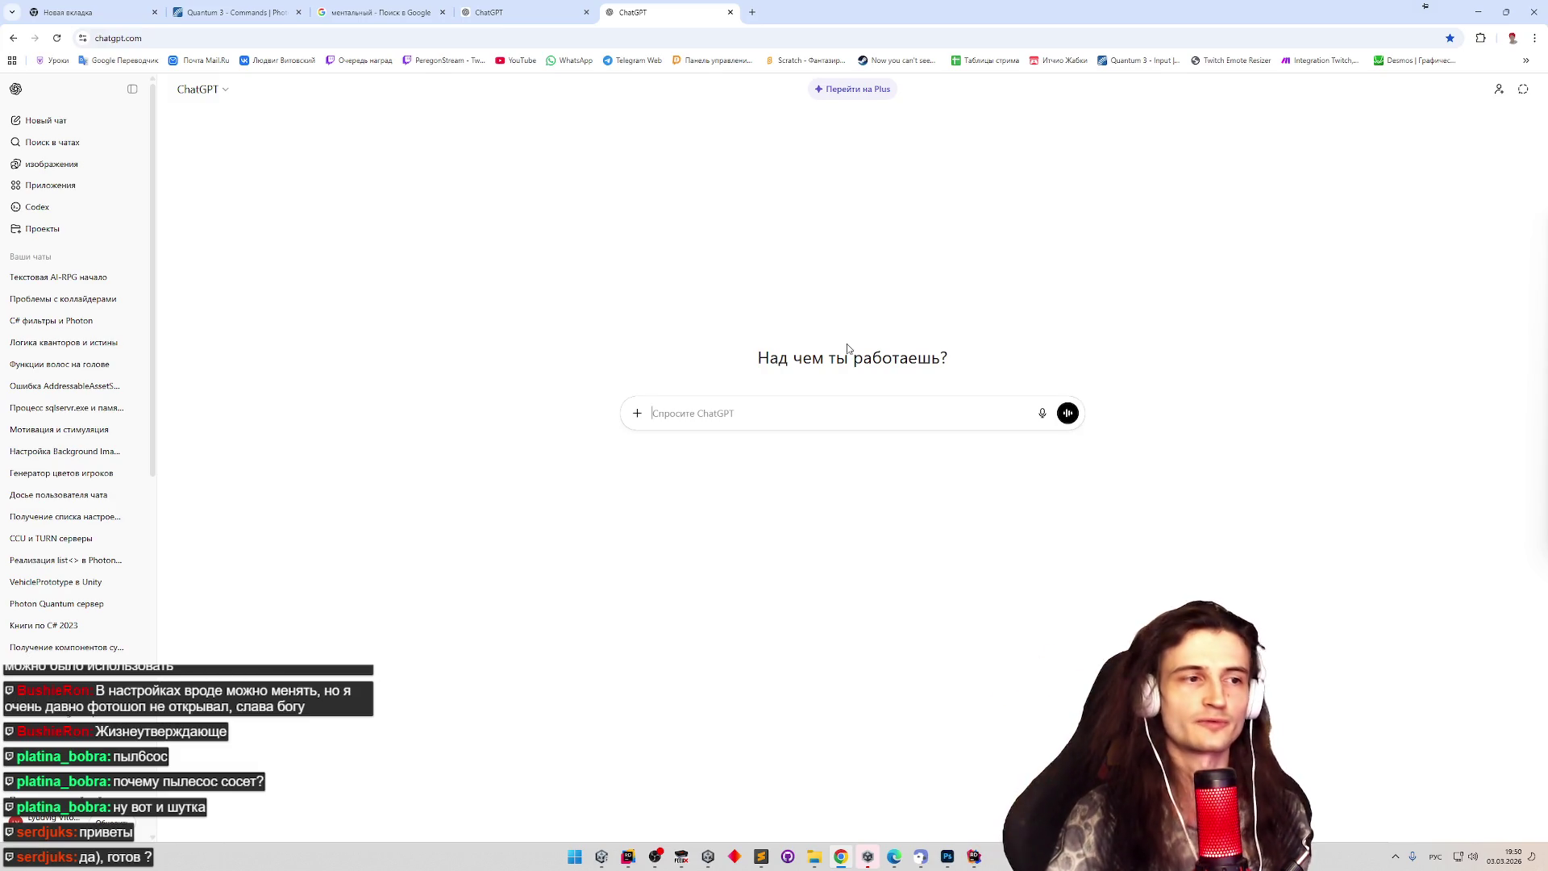
Ask ChatGPT, in Russian, how to disable Photoshop's missing colour profile popup when dragging images in.
click(949, 856)
click(949, 856)
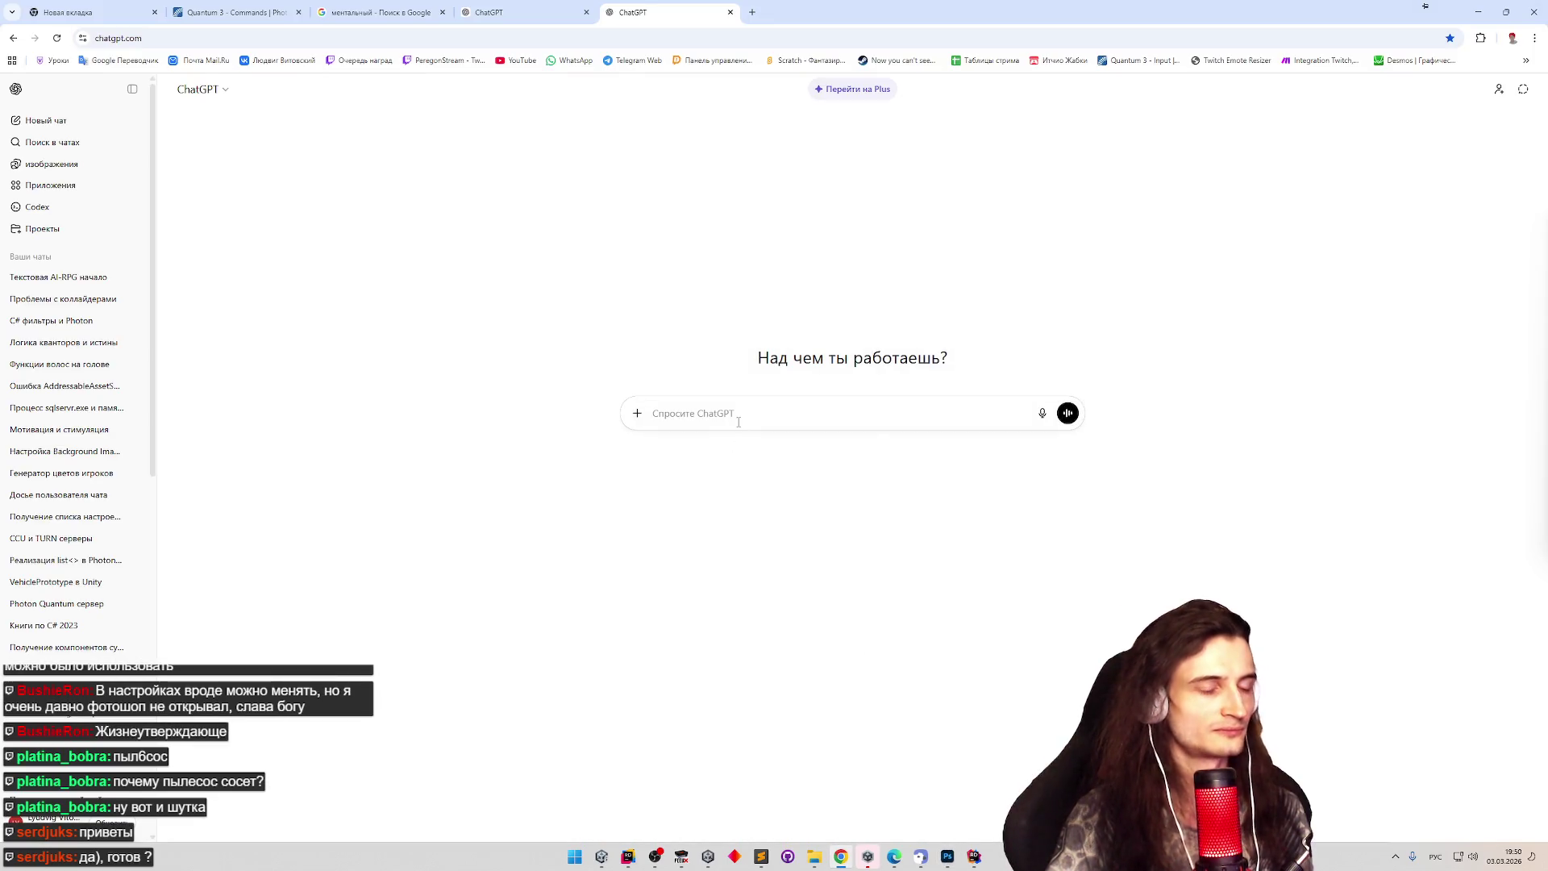
text(ф)
key(BackSpace)
text(как отключить в фотос)
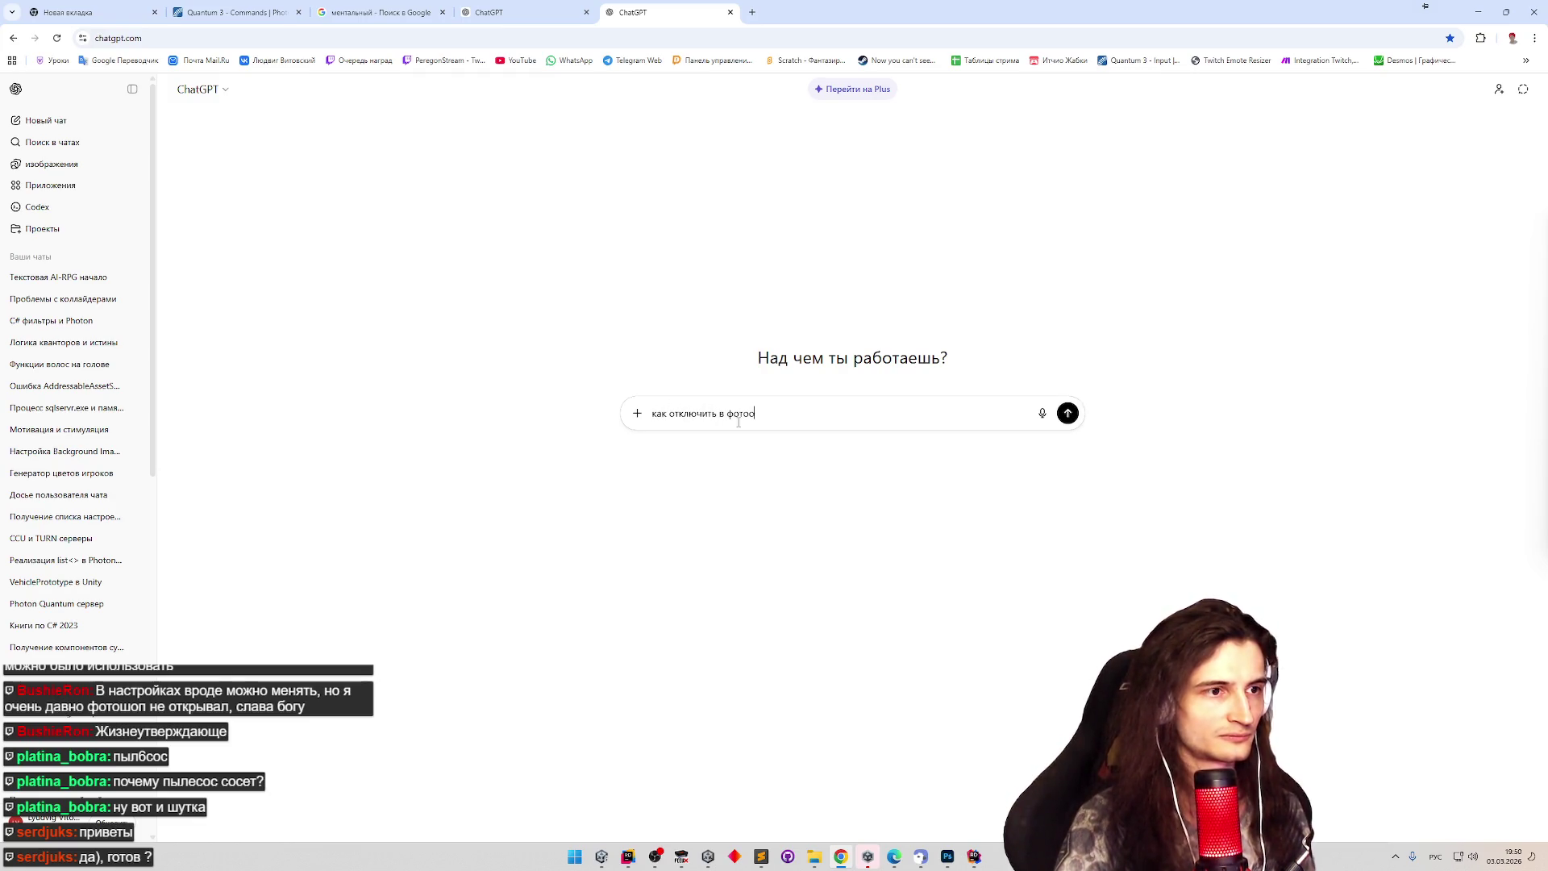
text(шопе ок)
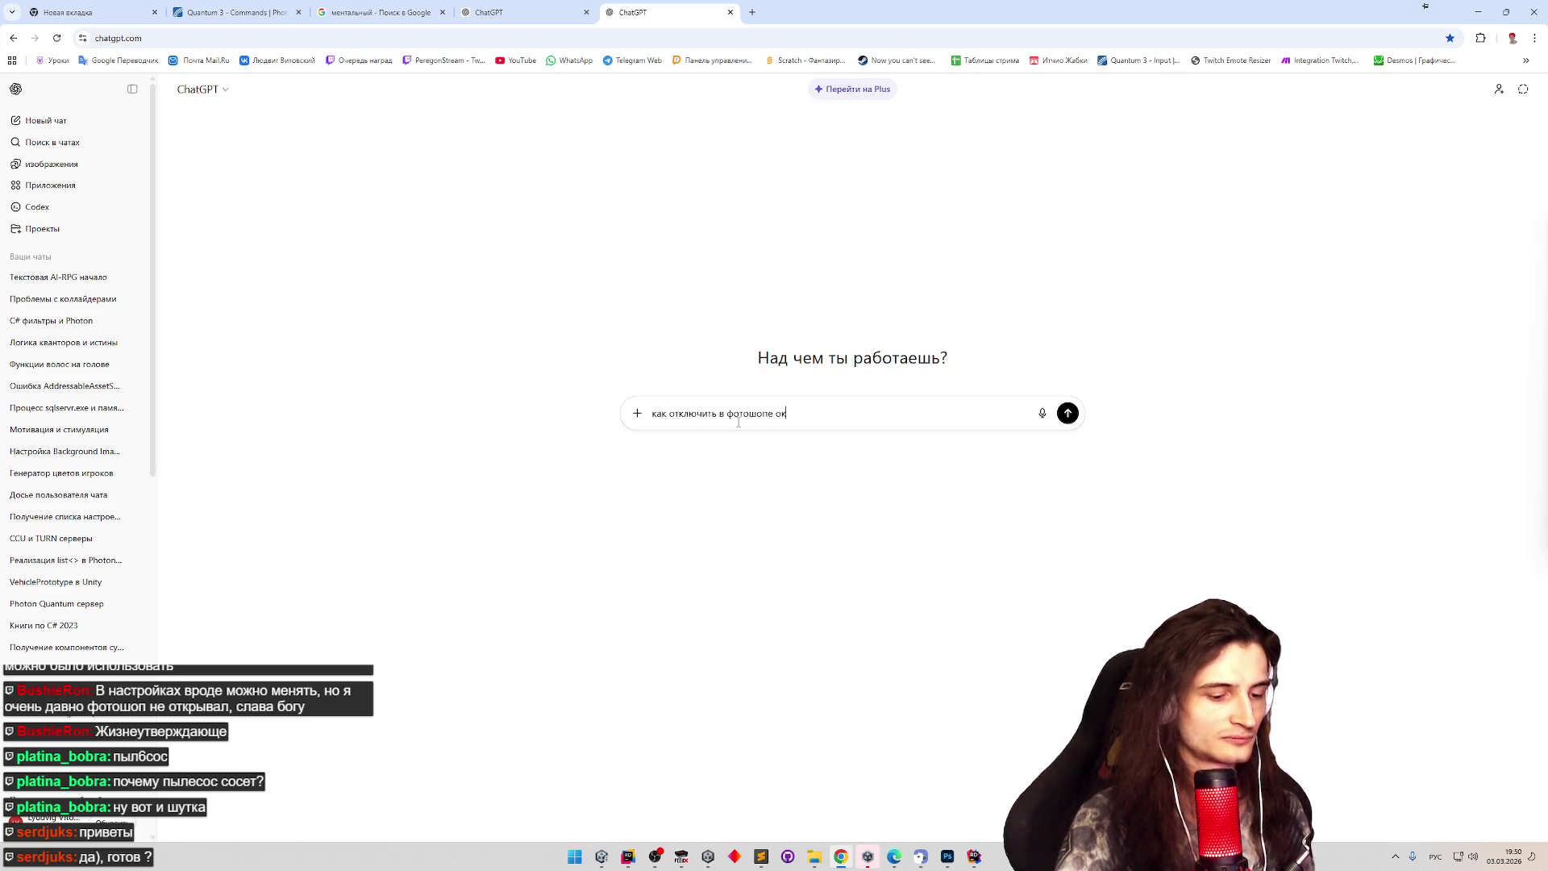
text(ошко)
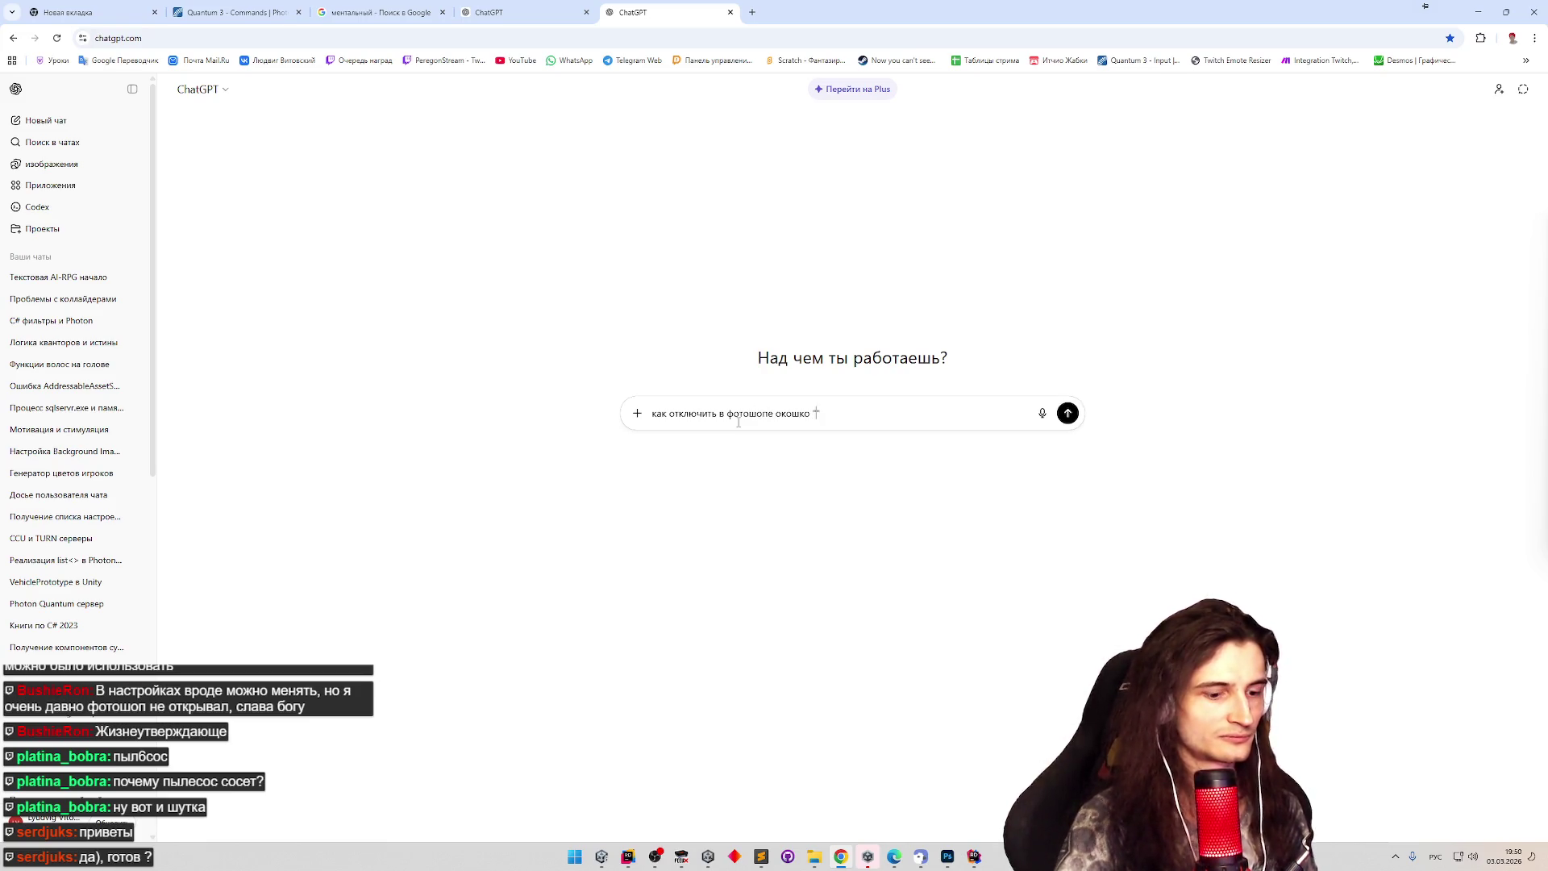
text(тст)
text(тст)
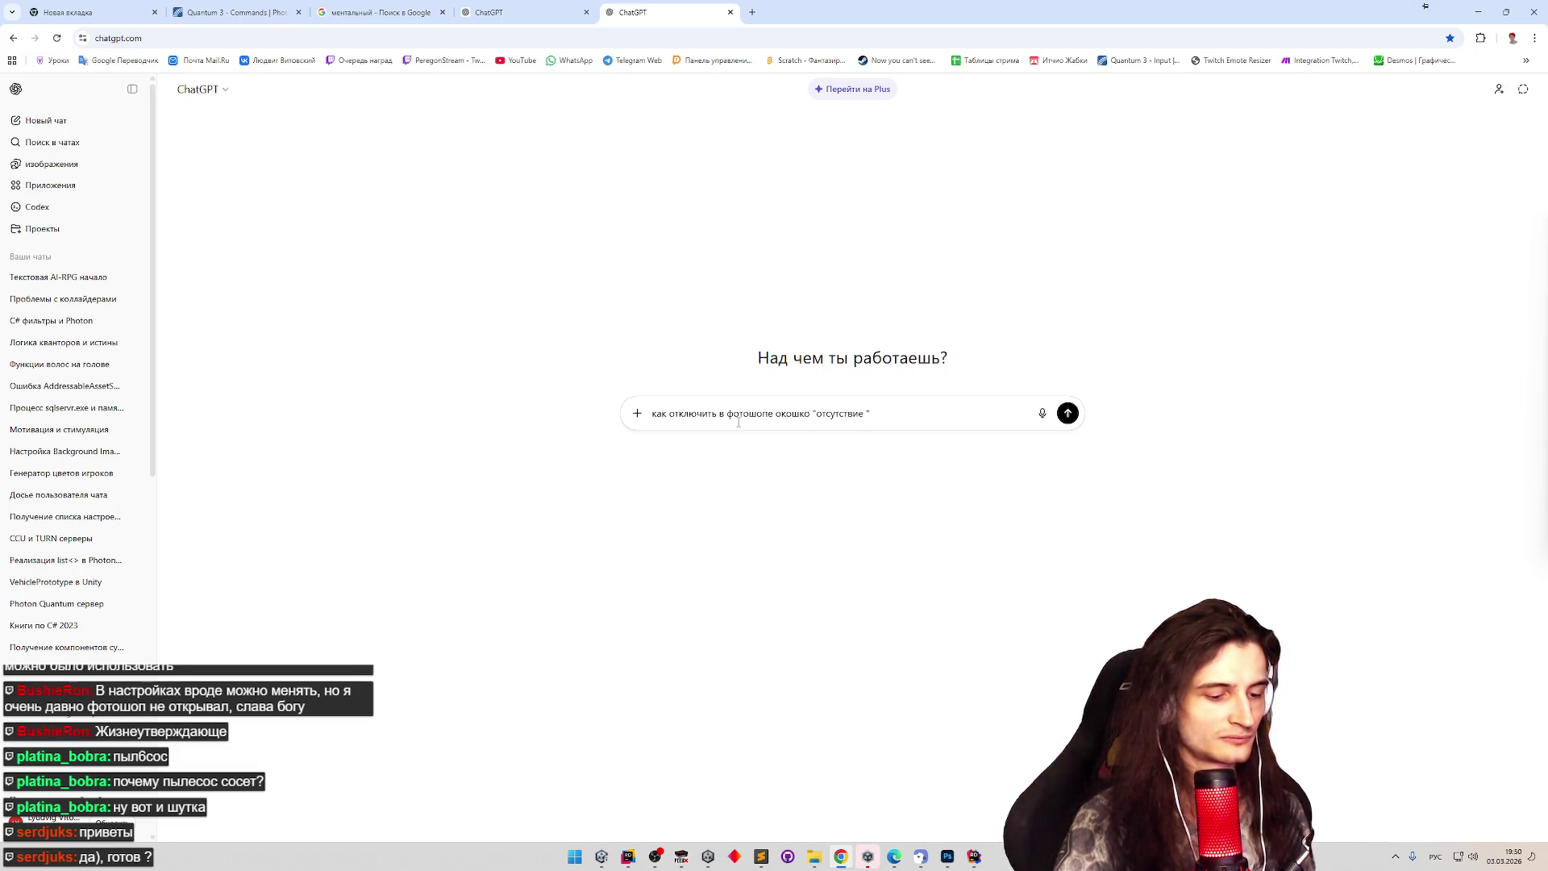
text(тов)
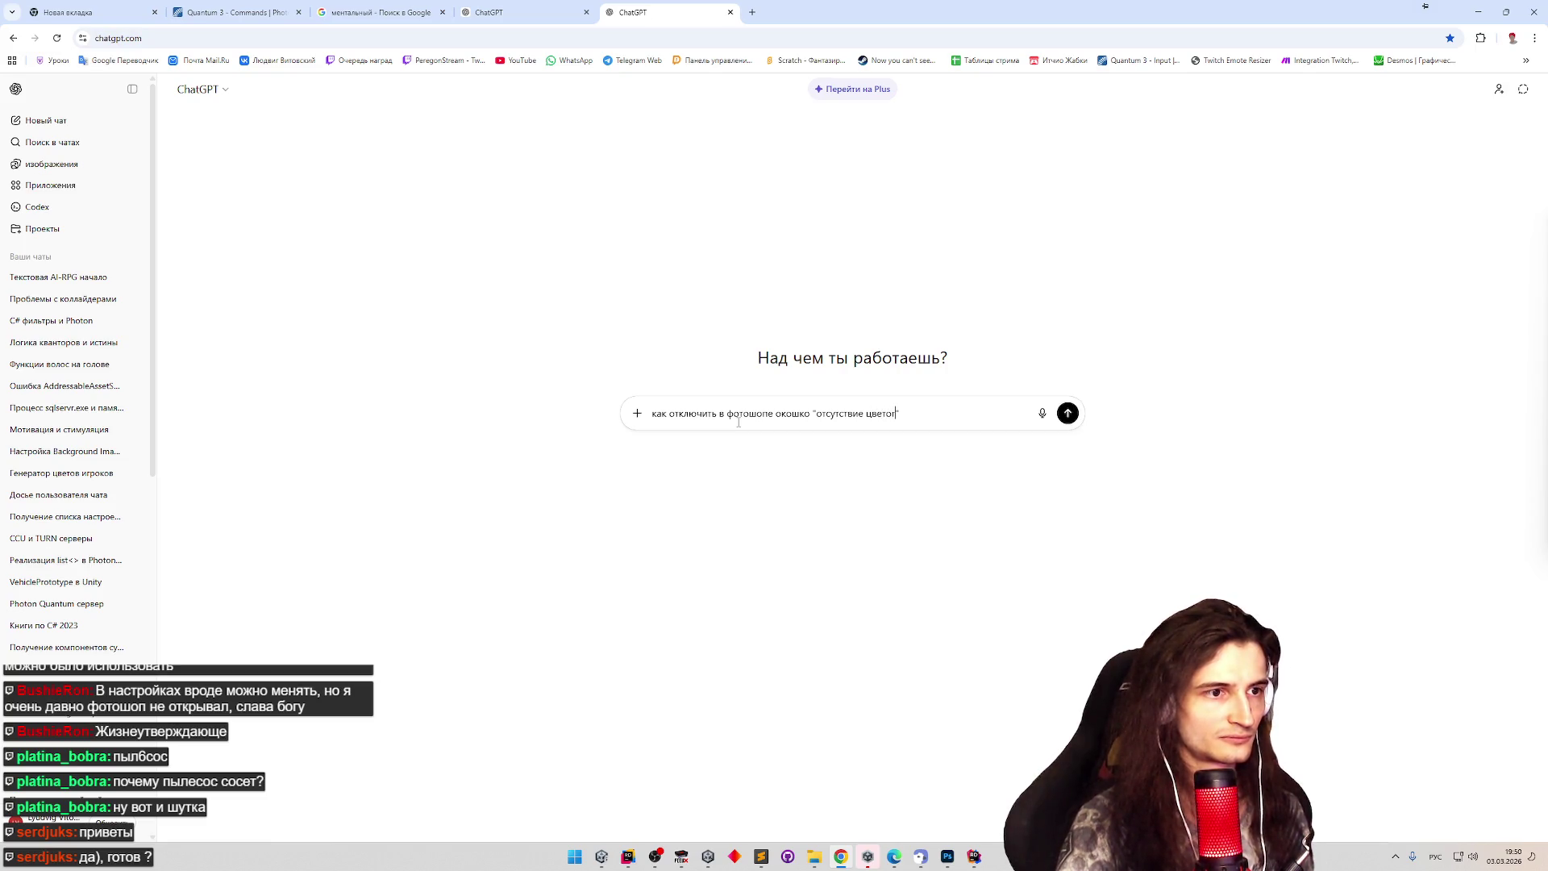
text(вого профиля)
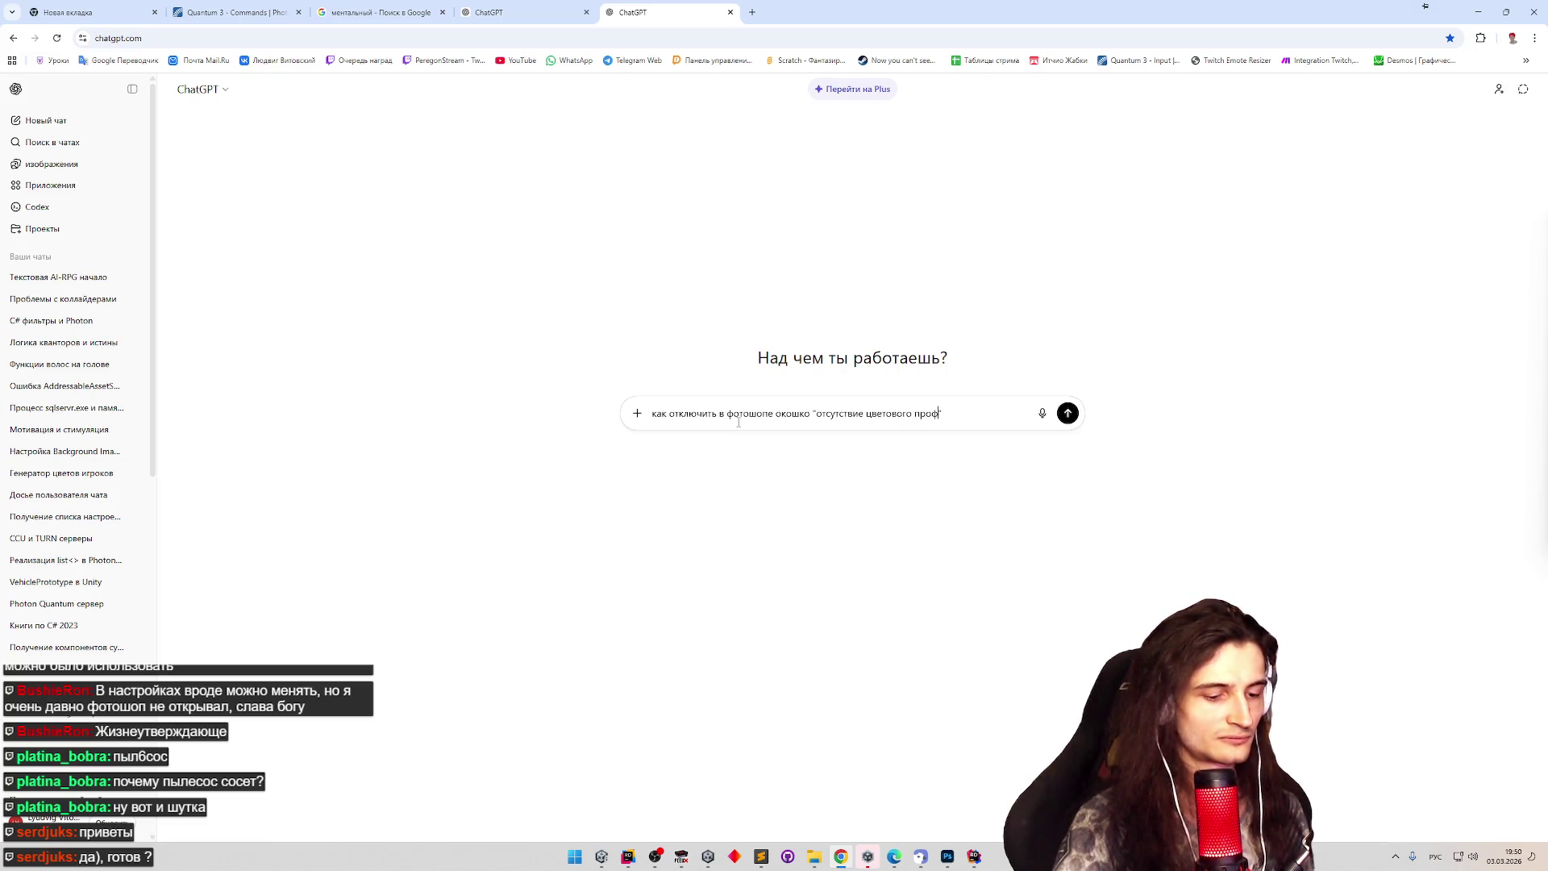
key(BackSpace)
key(BackSpace)
text(" кло)
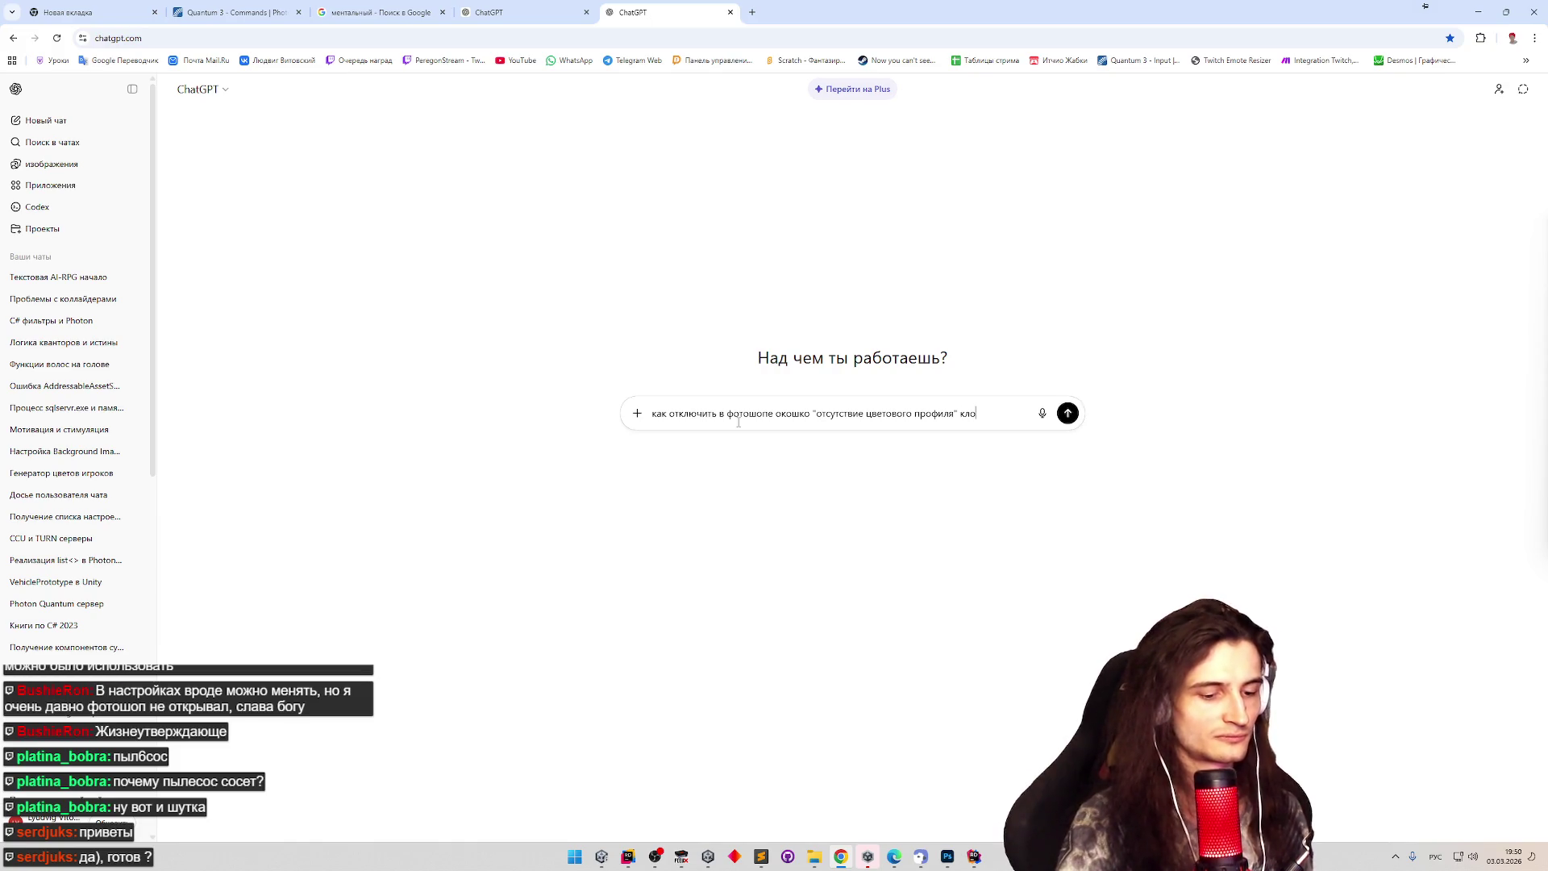
key(BackSpace)
key(BackSpace)
text(огда перетаскиваю в нег)
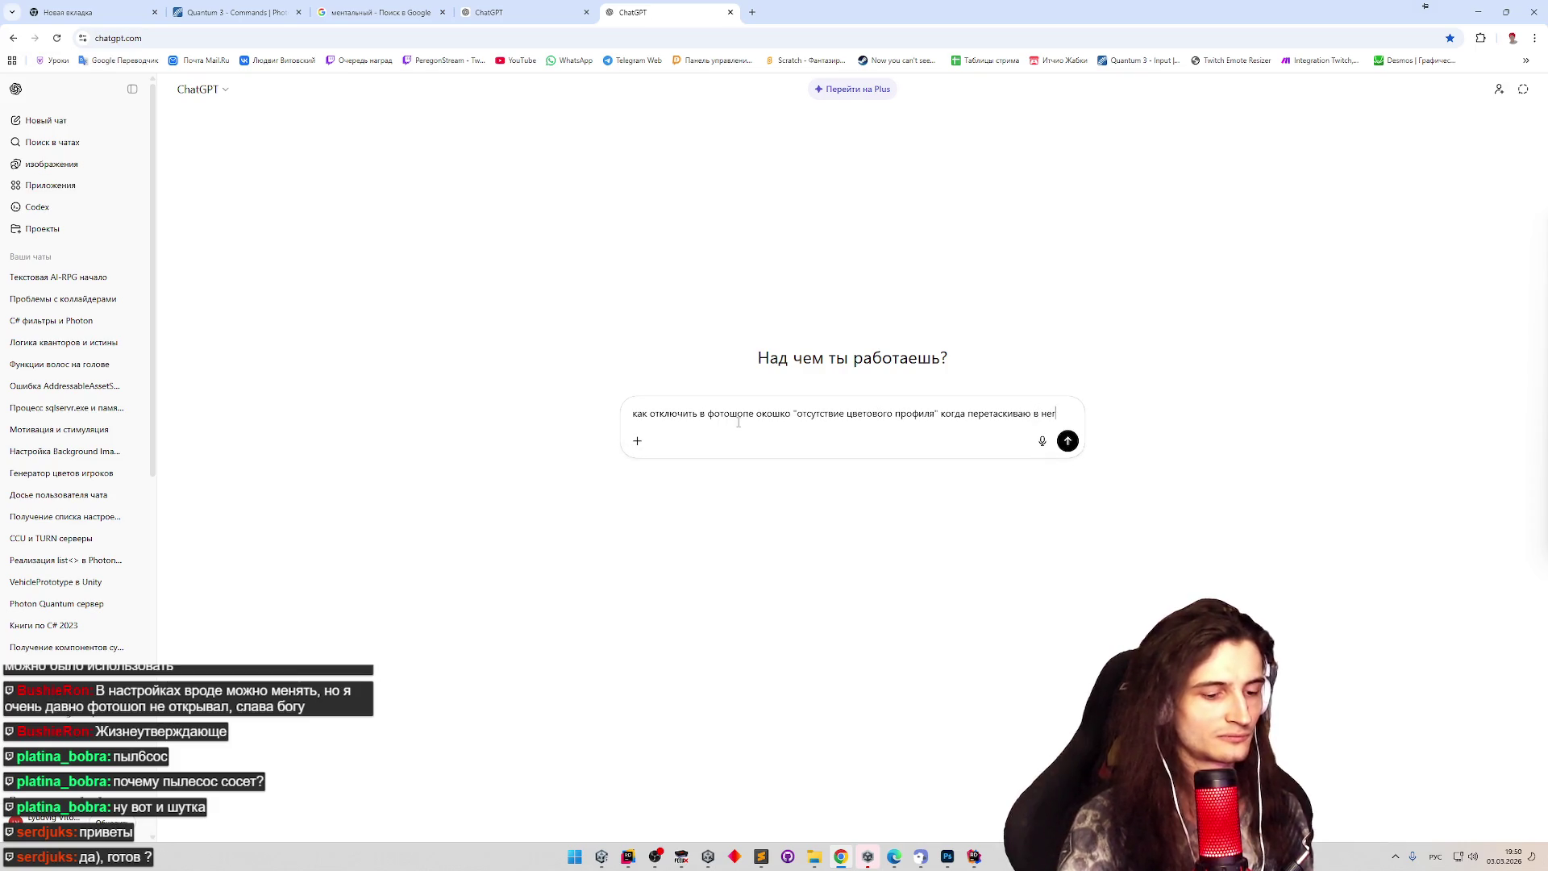
text(о картинку?)
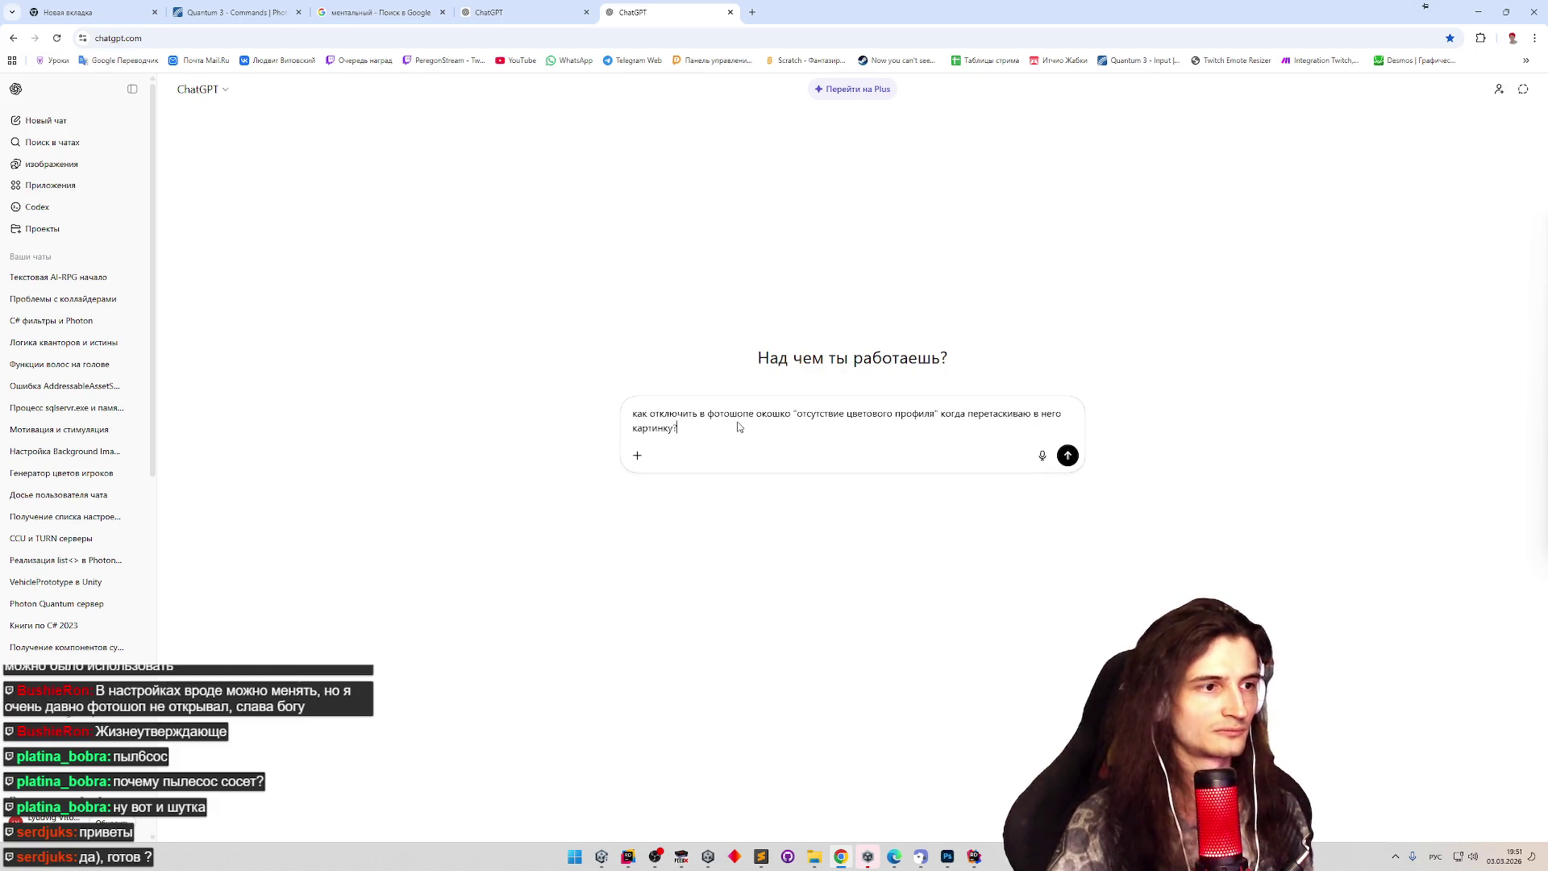
key(Return)
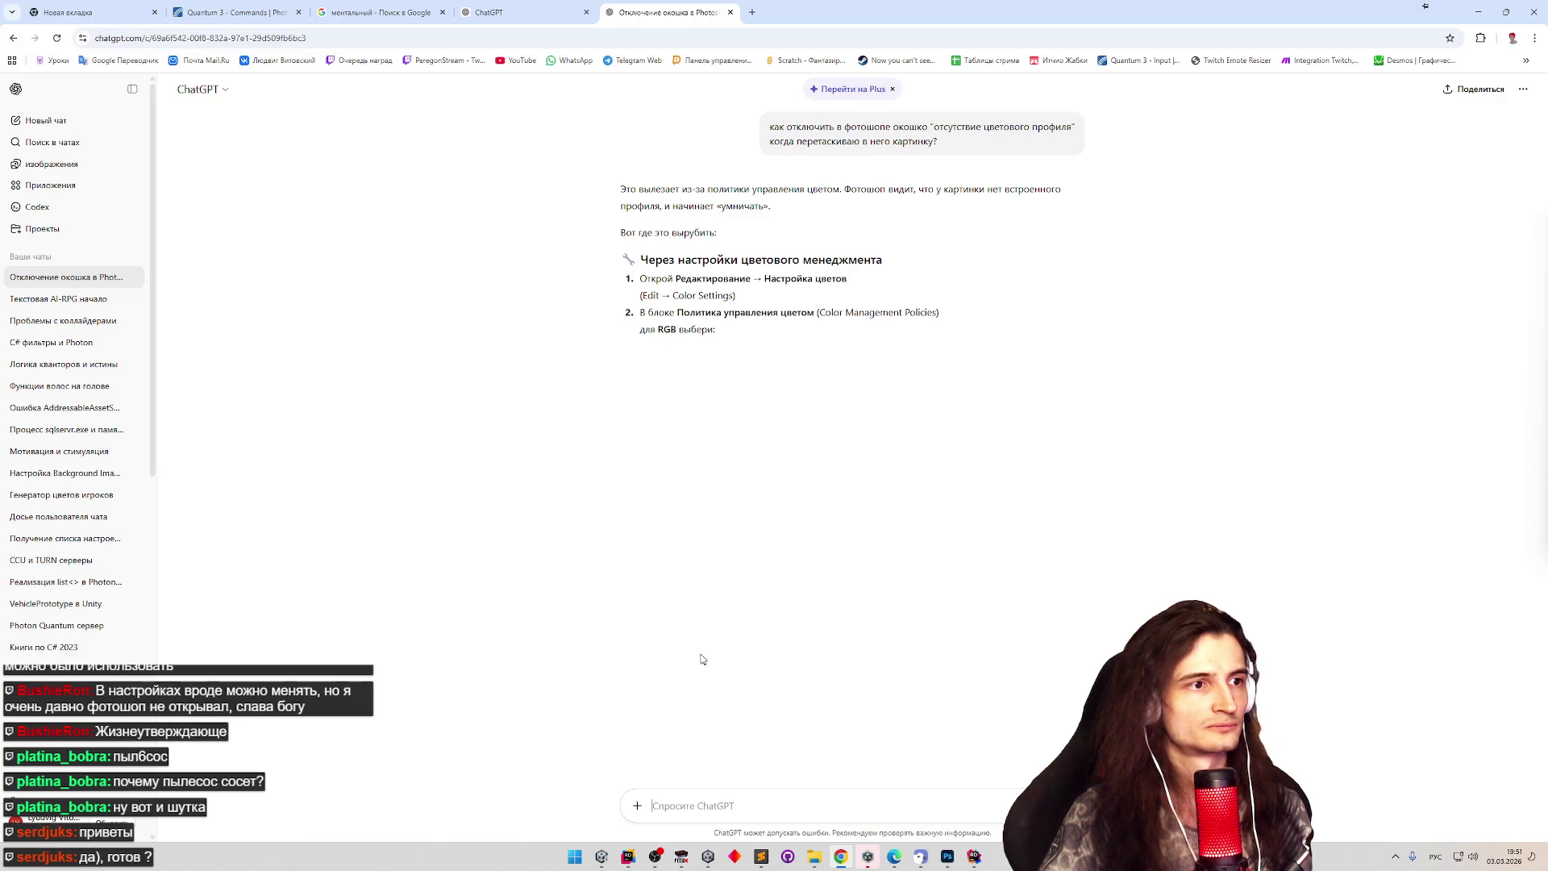
Close Photoshop's Preferences window and return to the ChatGPT page.
click(947, 856)
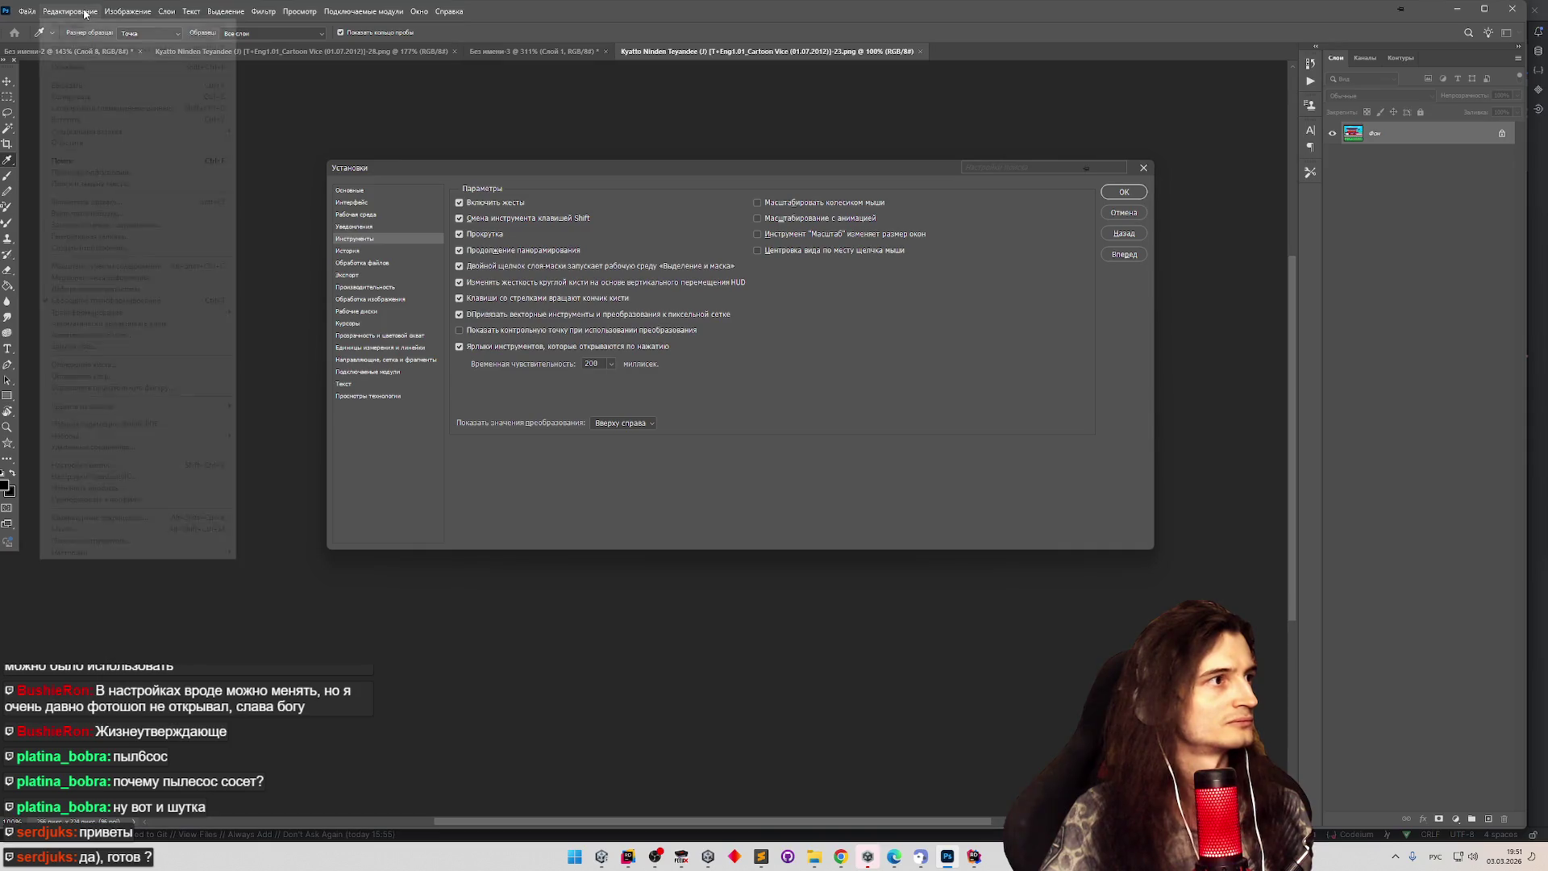
click(1108, 212)
key(alt+Tab)
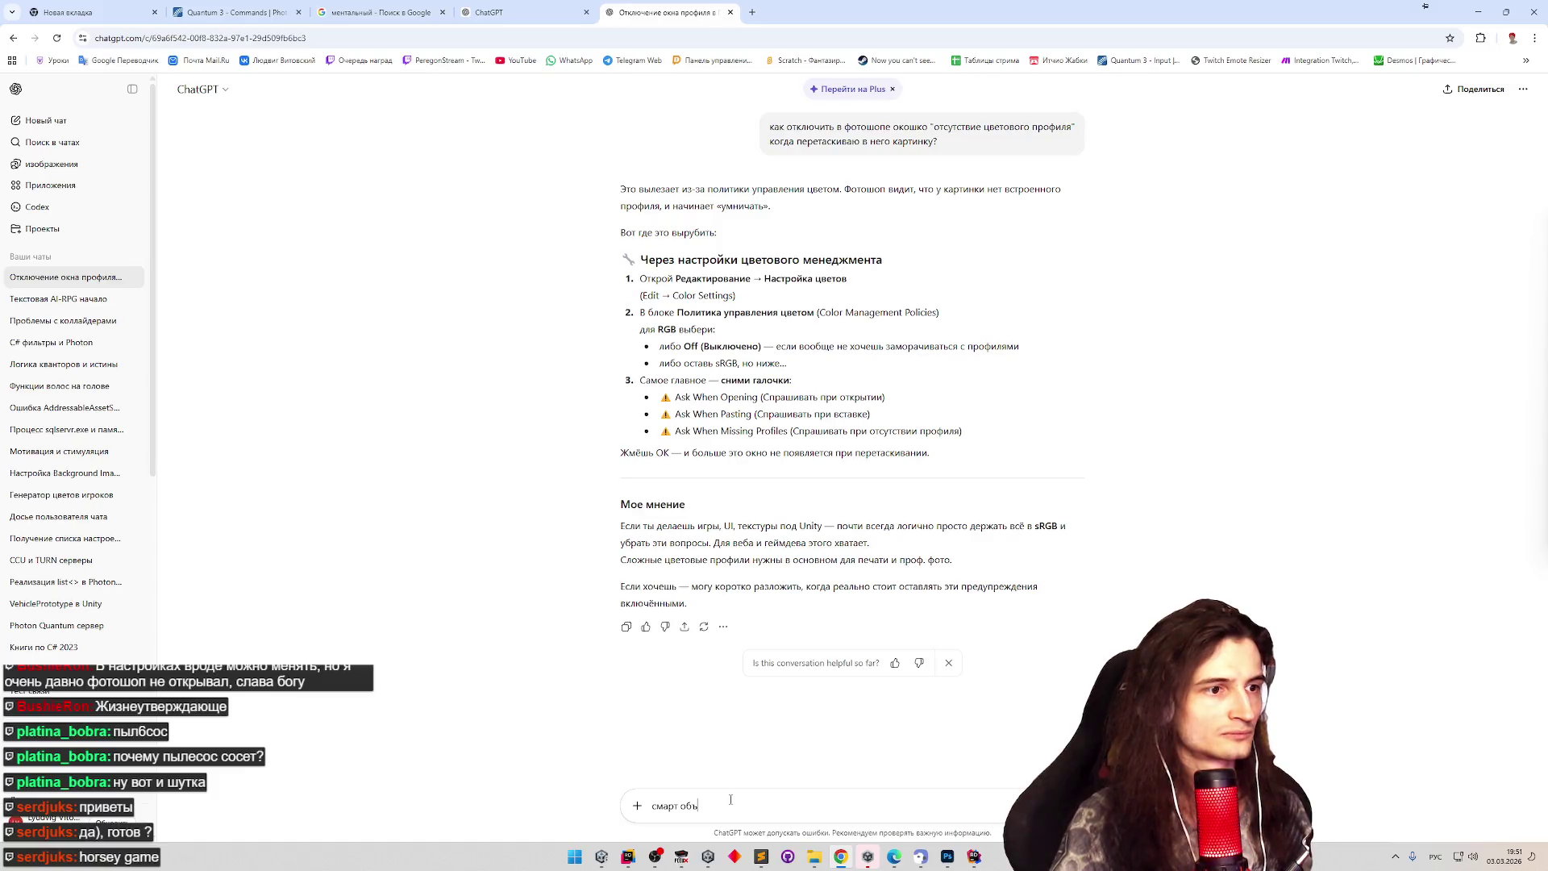
Ask in Russian why a dragged-in image becomes a smart object and blurs when rasterized, and read the reply.
text(екты пере)
key(ctrl+a)
text(пере)
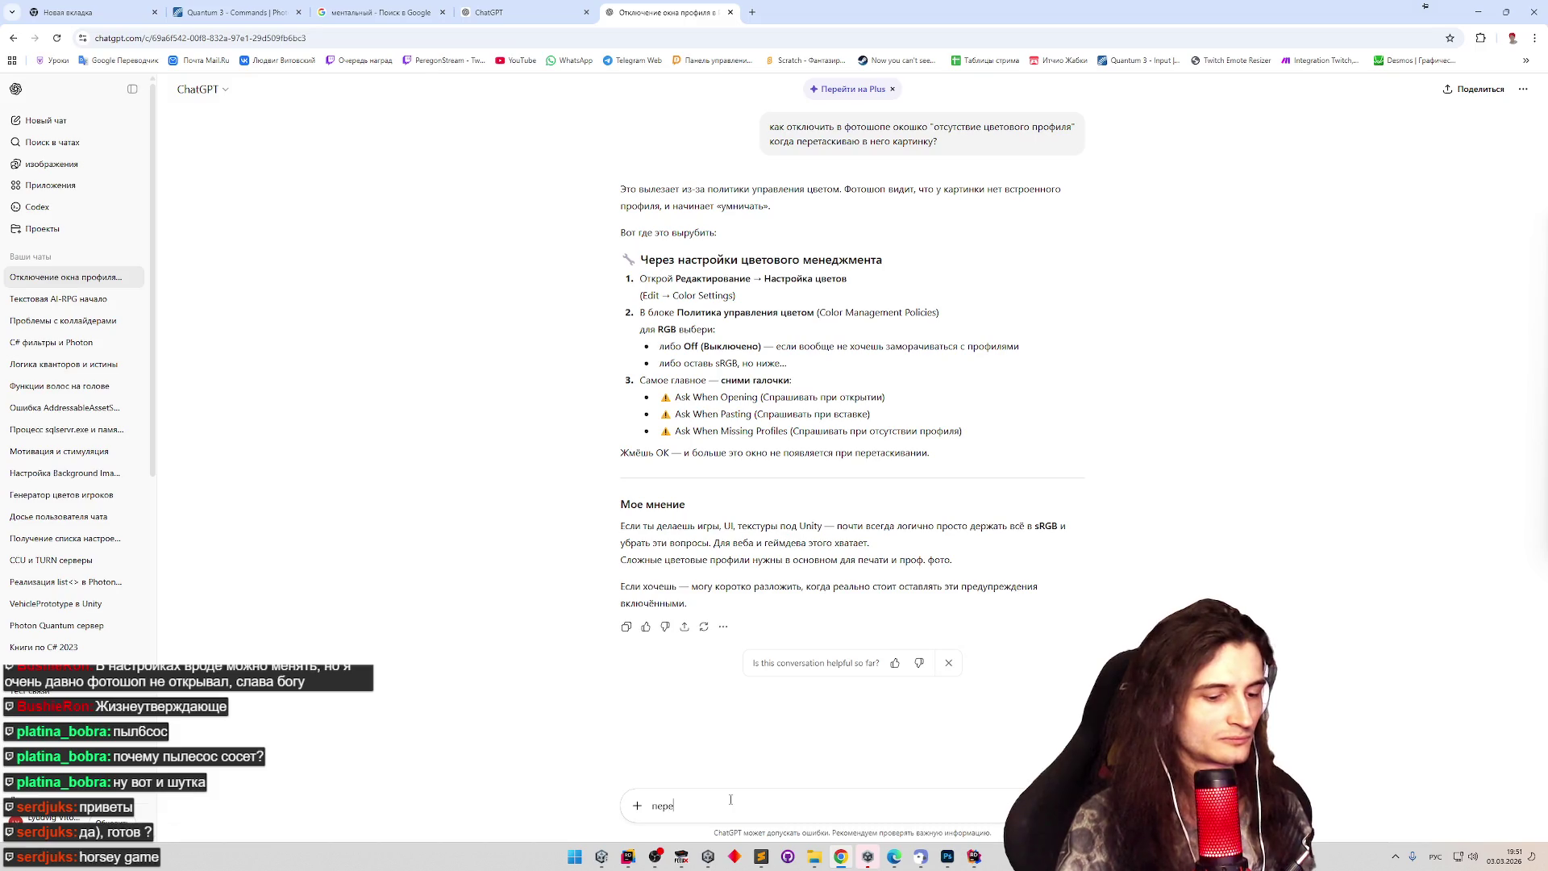
text(таскиваю карт)
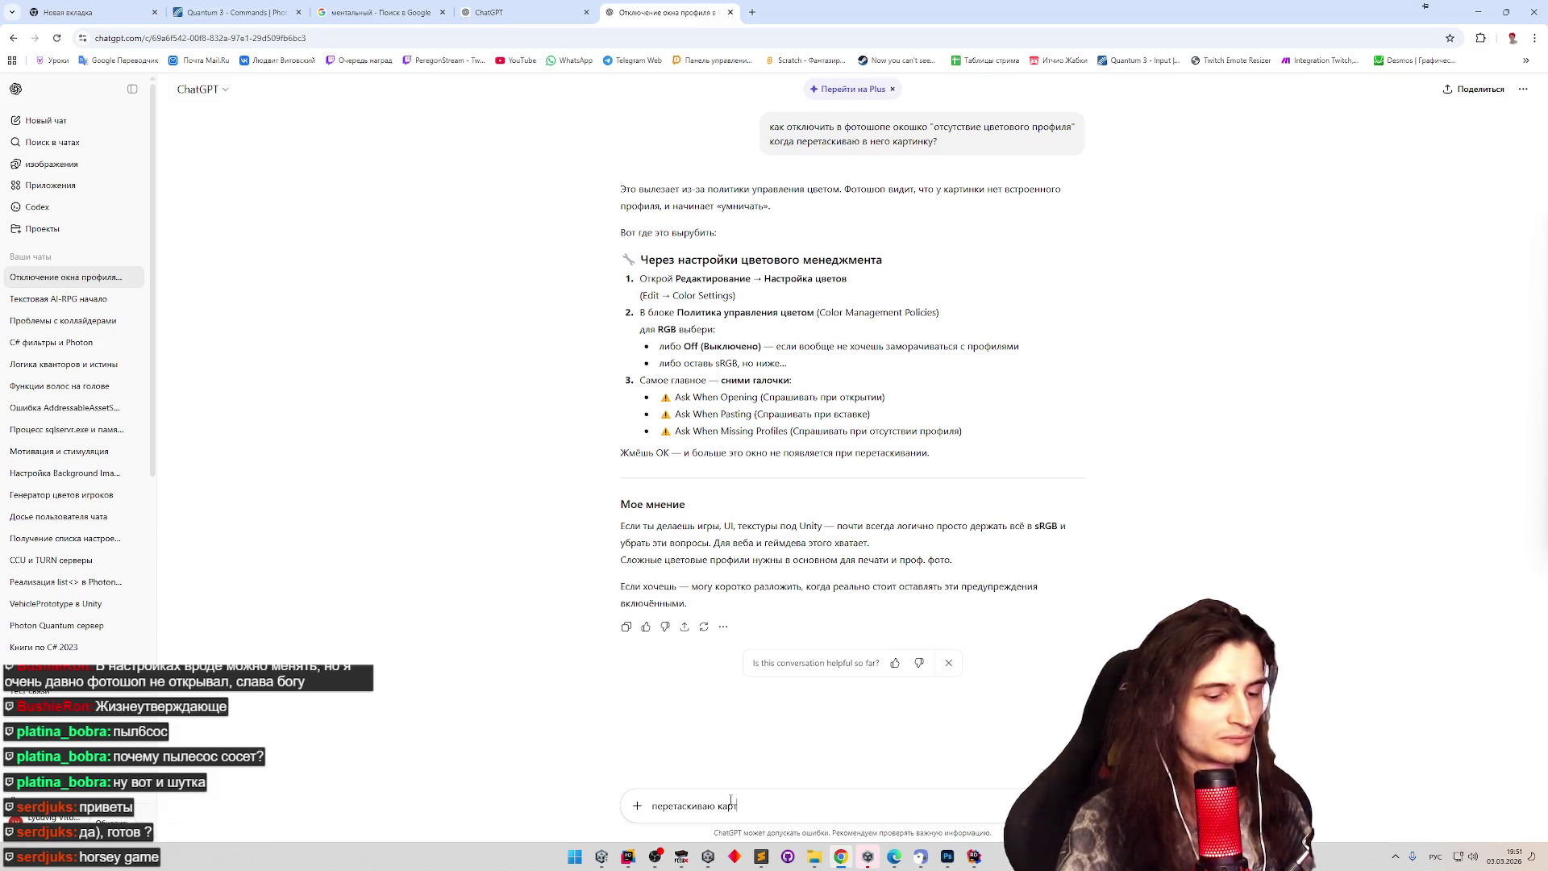
text(инку в проект)
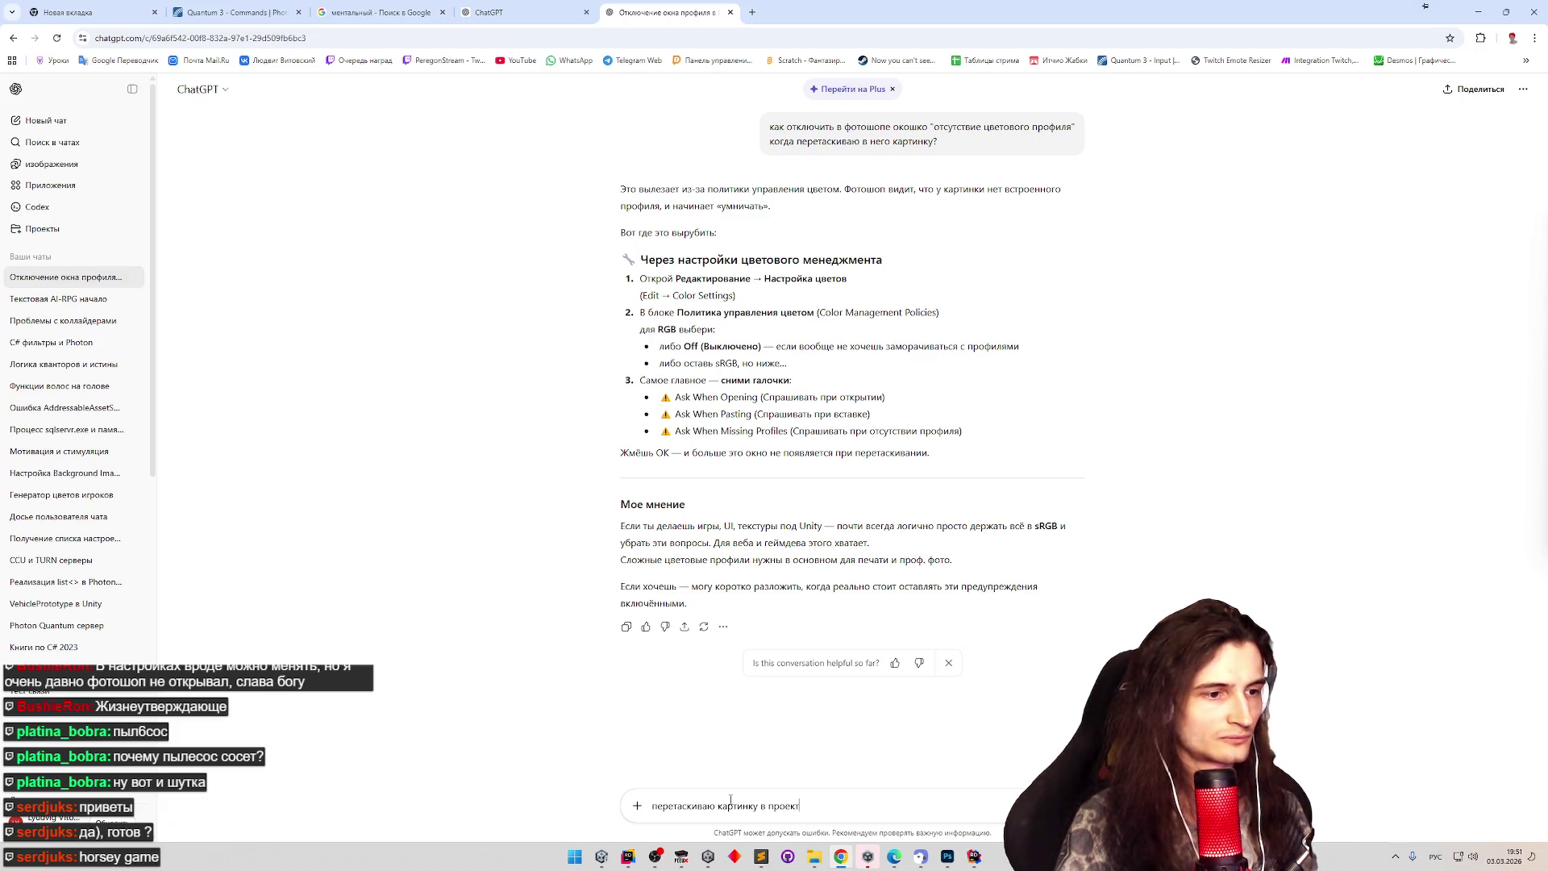
key(BackSpace)
key(BackSpace)
key(BackSpace)
key(BackSpace)
key(BackSpace)
key(BackSpace)
text(уже откр)
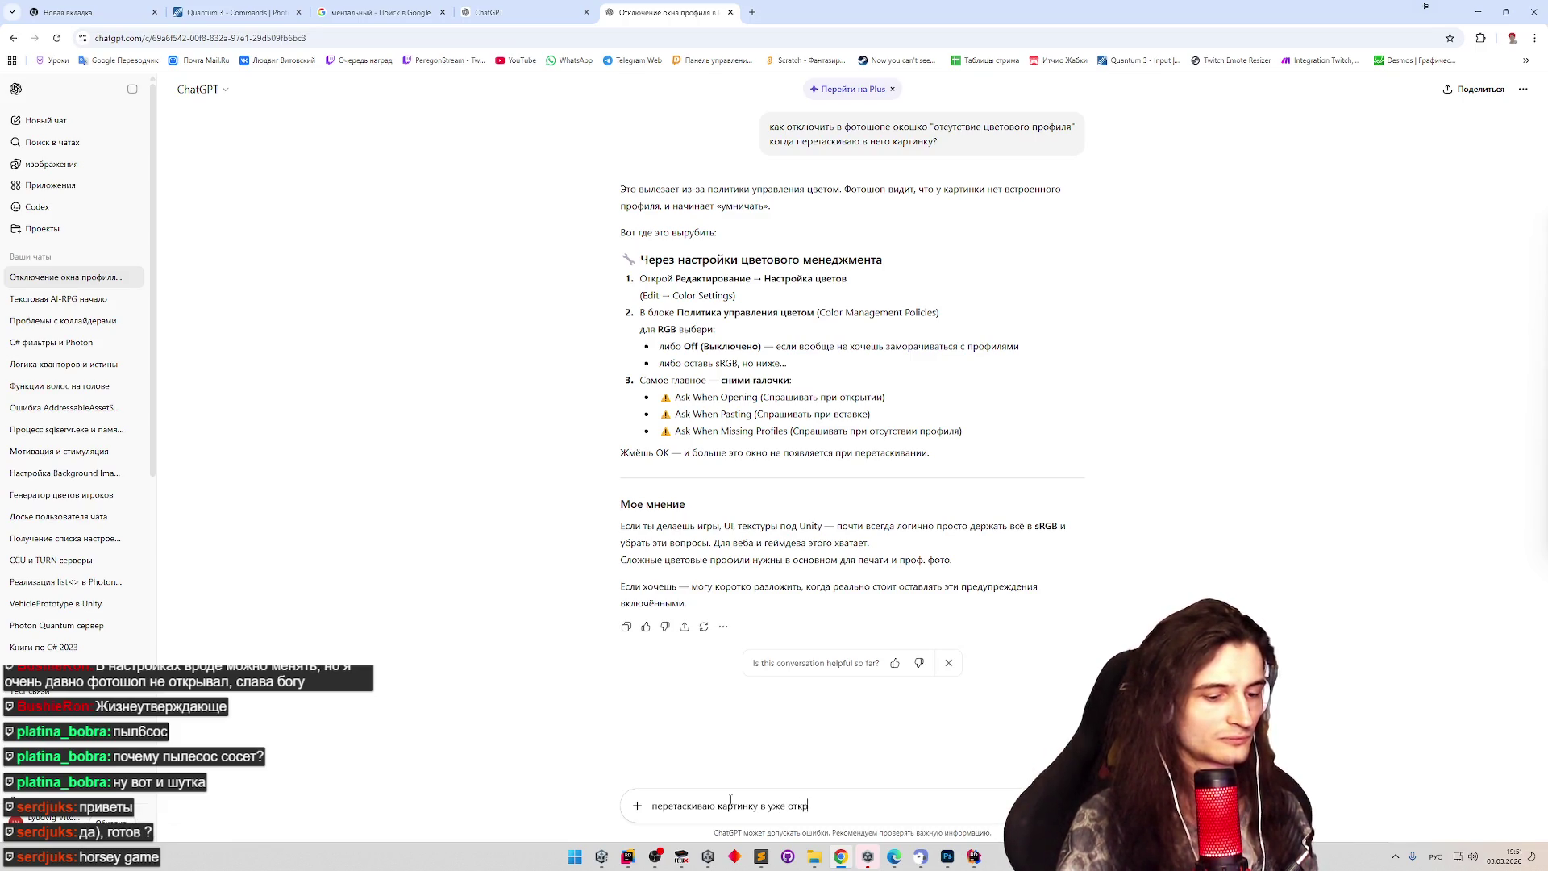
text(ытую в фотошопе )
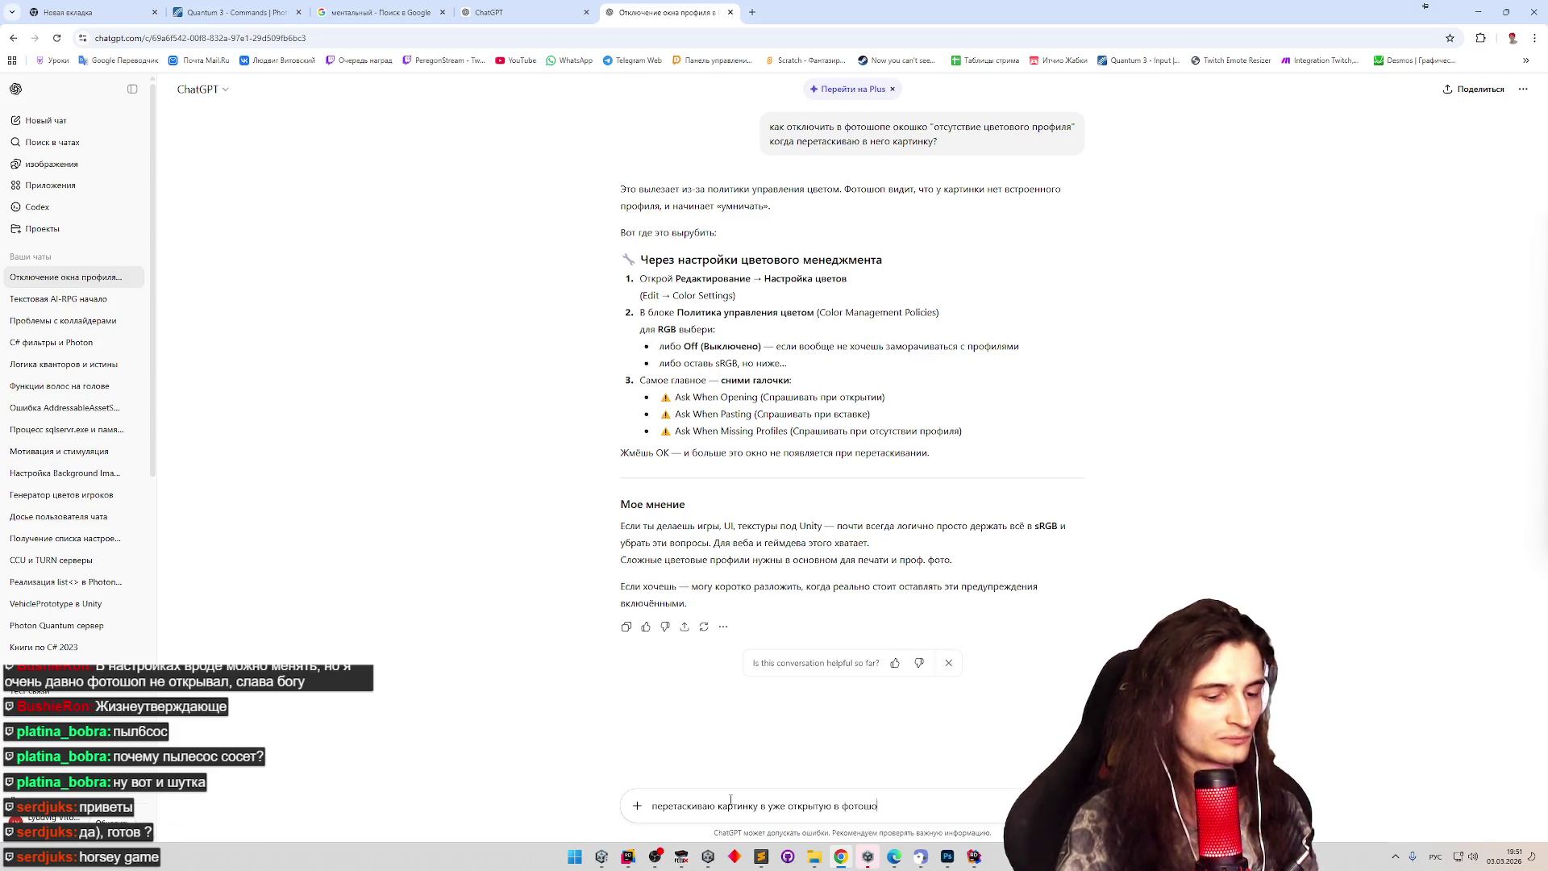
text(картинку. она )
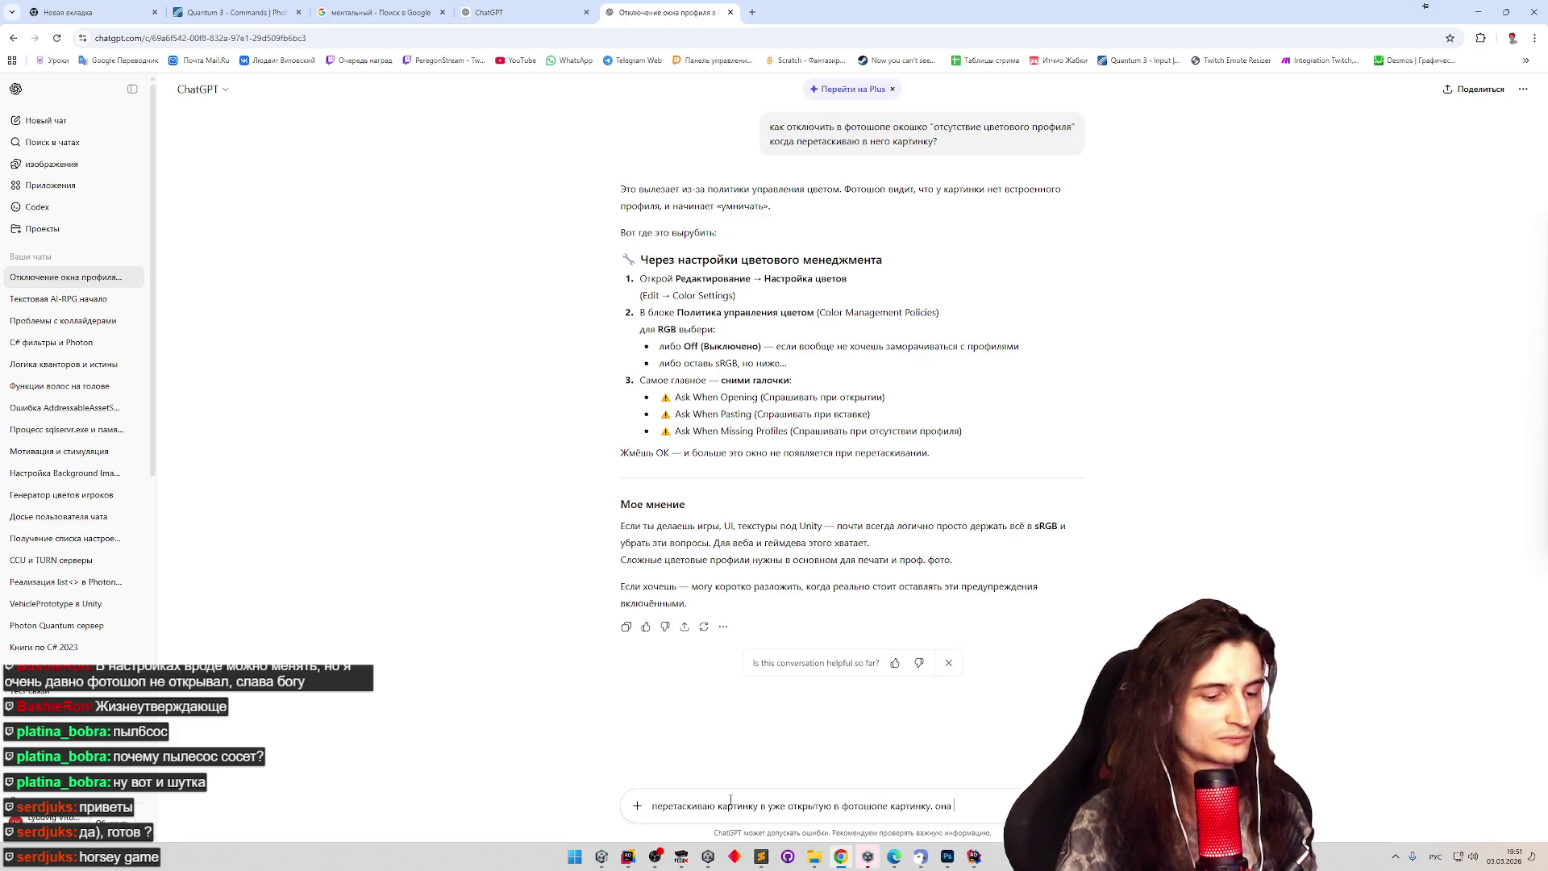
text(перетаскивается как смарт объект, когда ее растеризую, ее смазывает,)
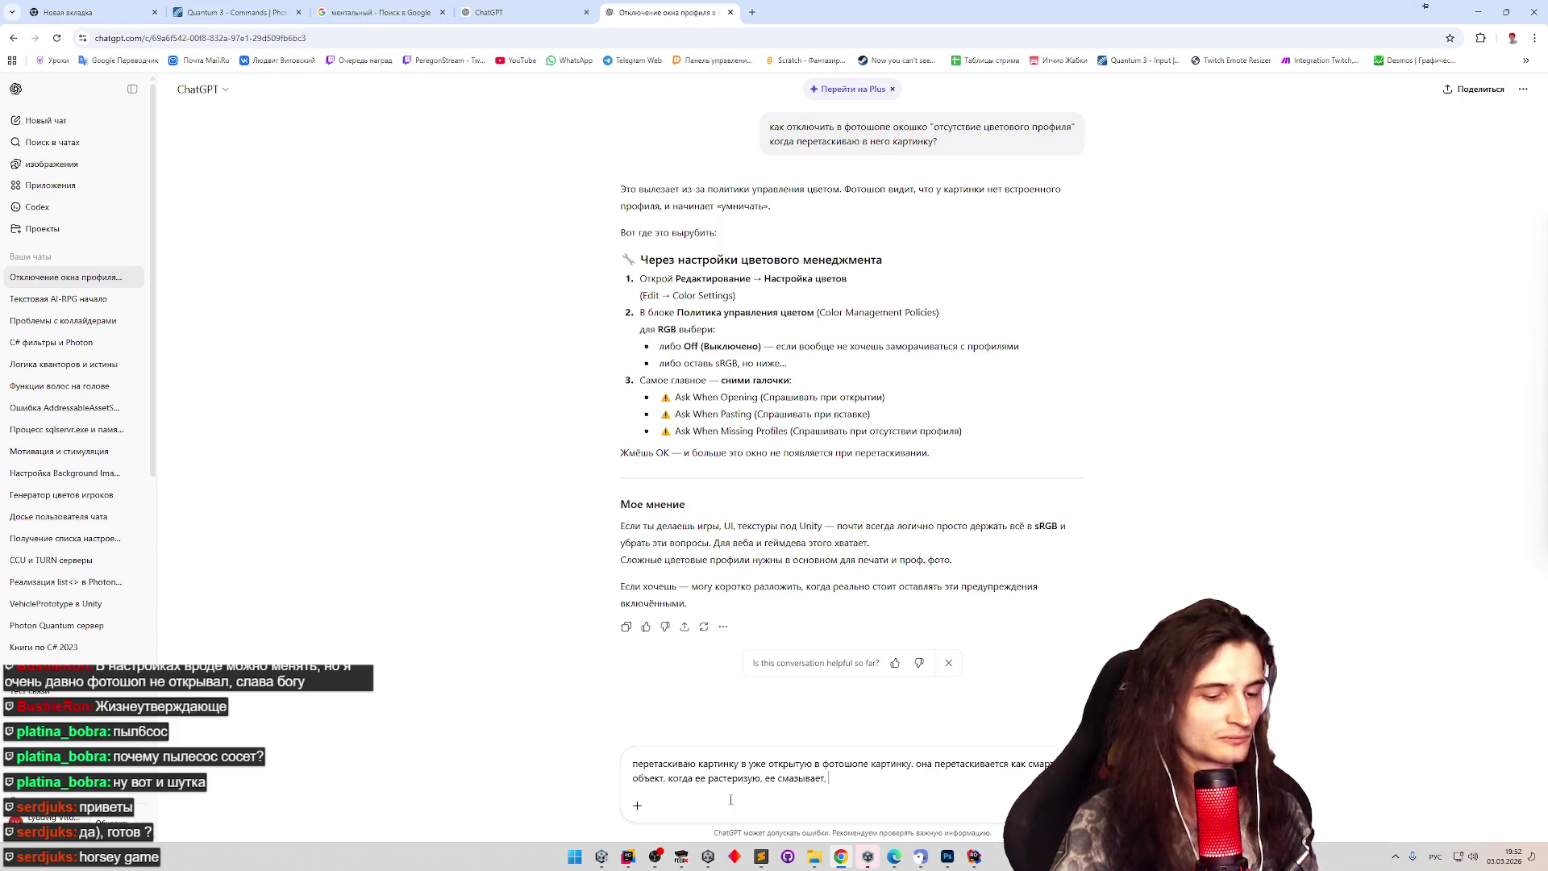
text(ксель перфект)
key(Return)
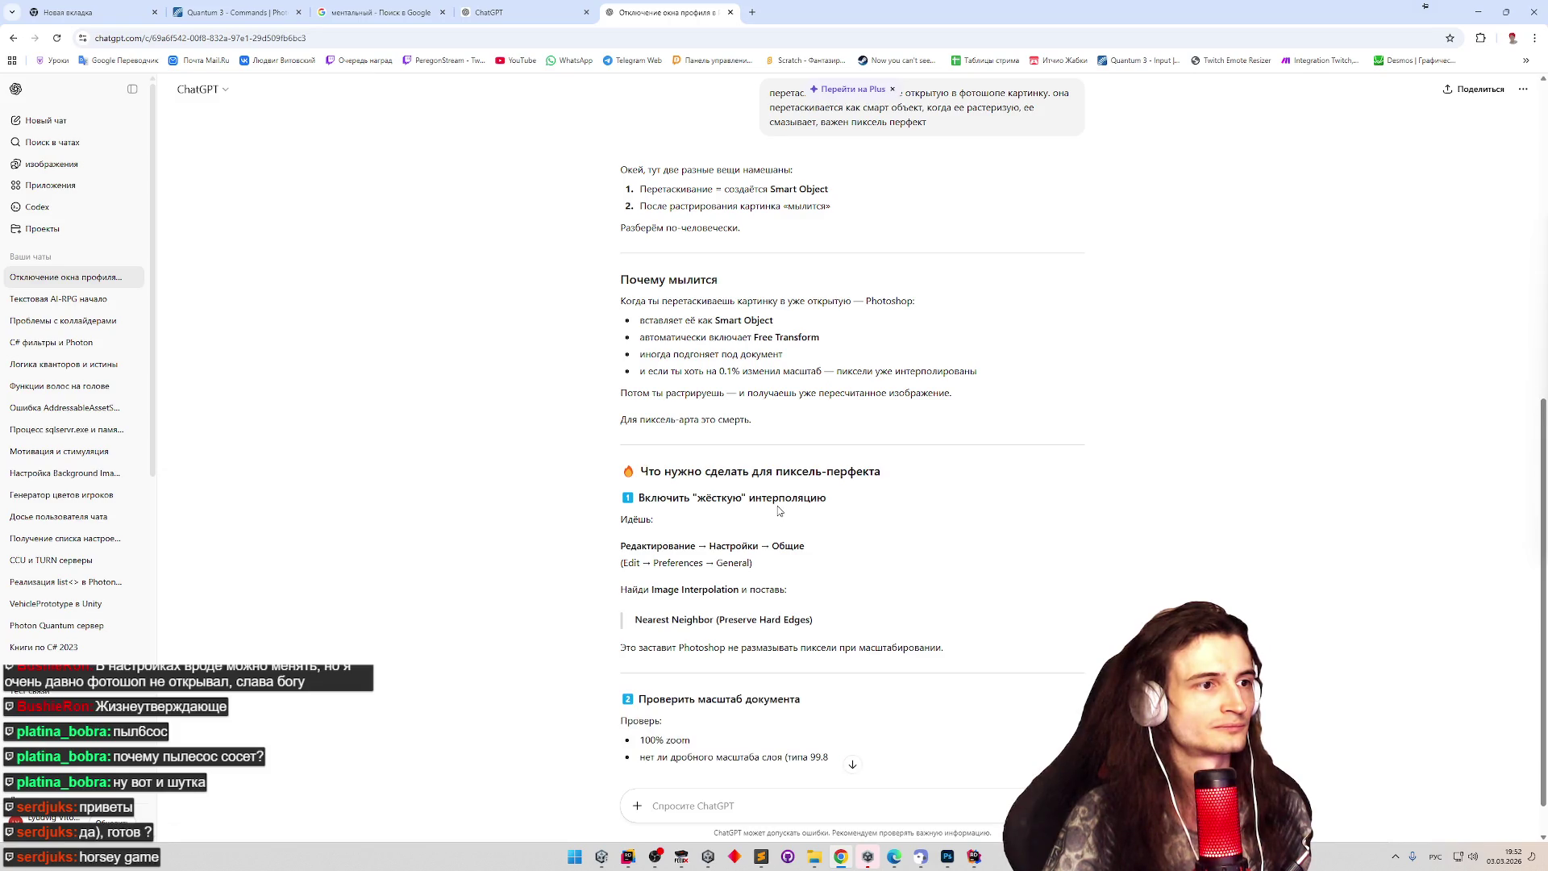
middle_click(893, 515)
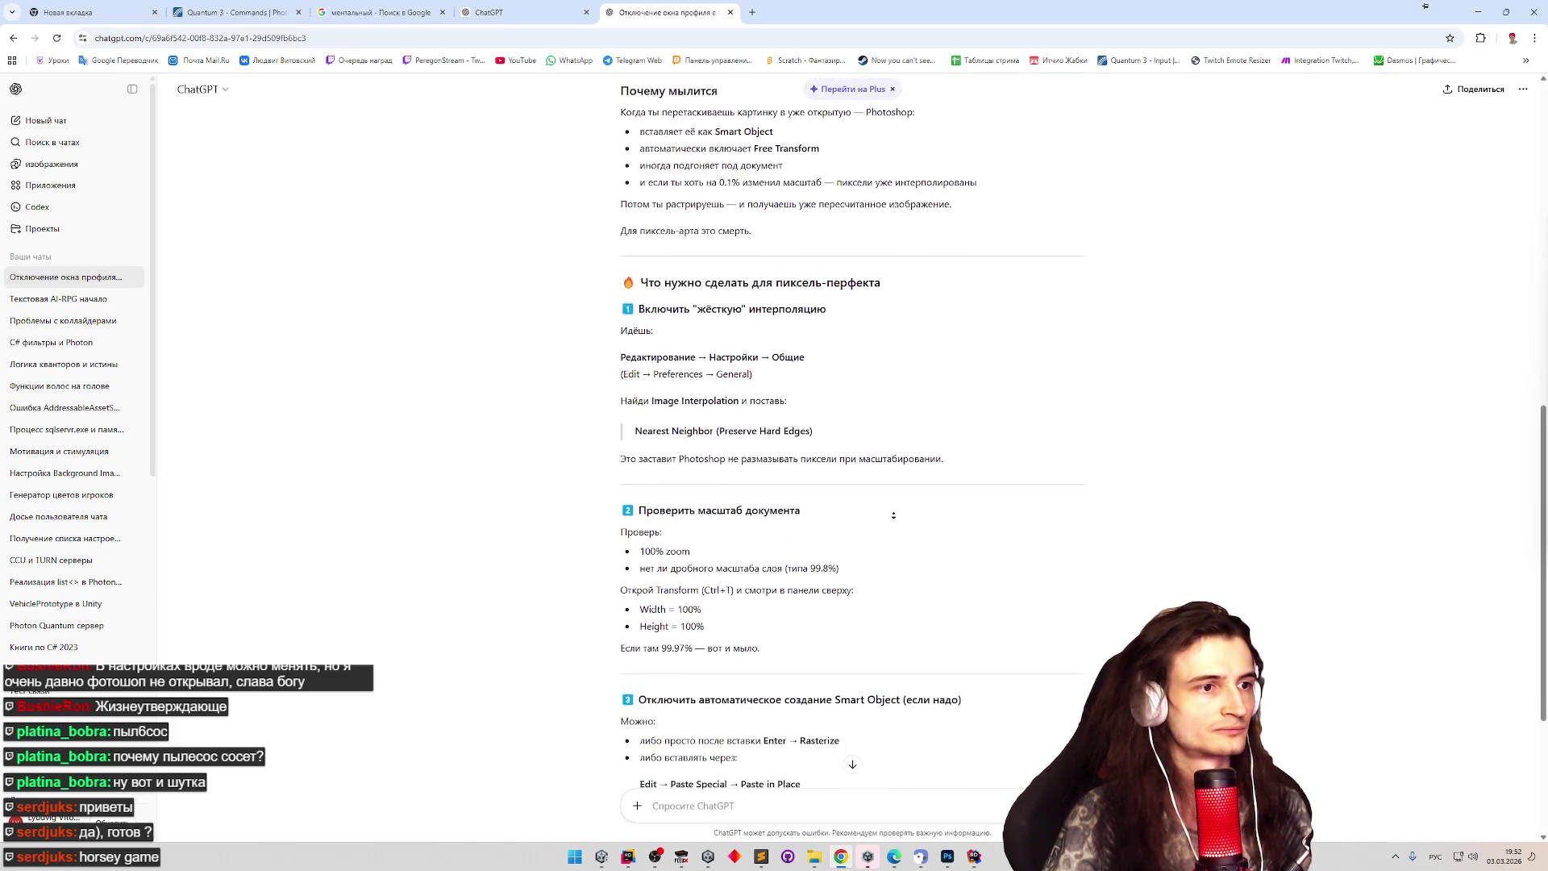
click(893, 514)
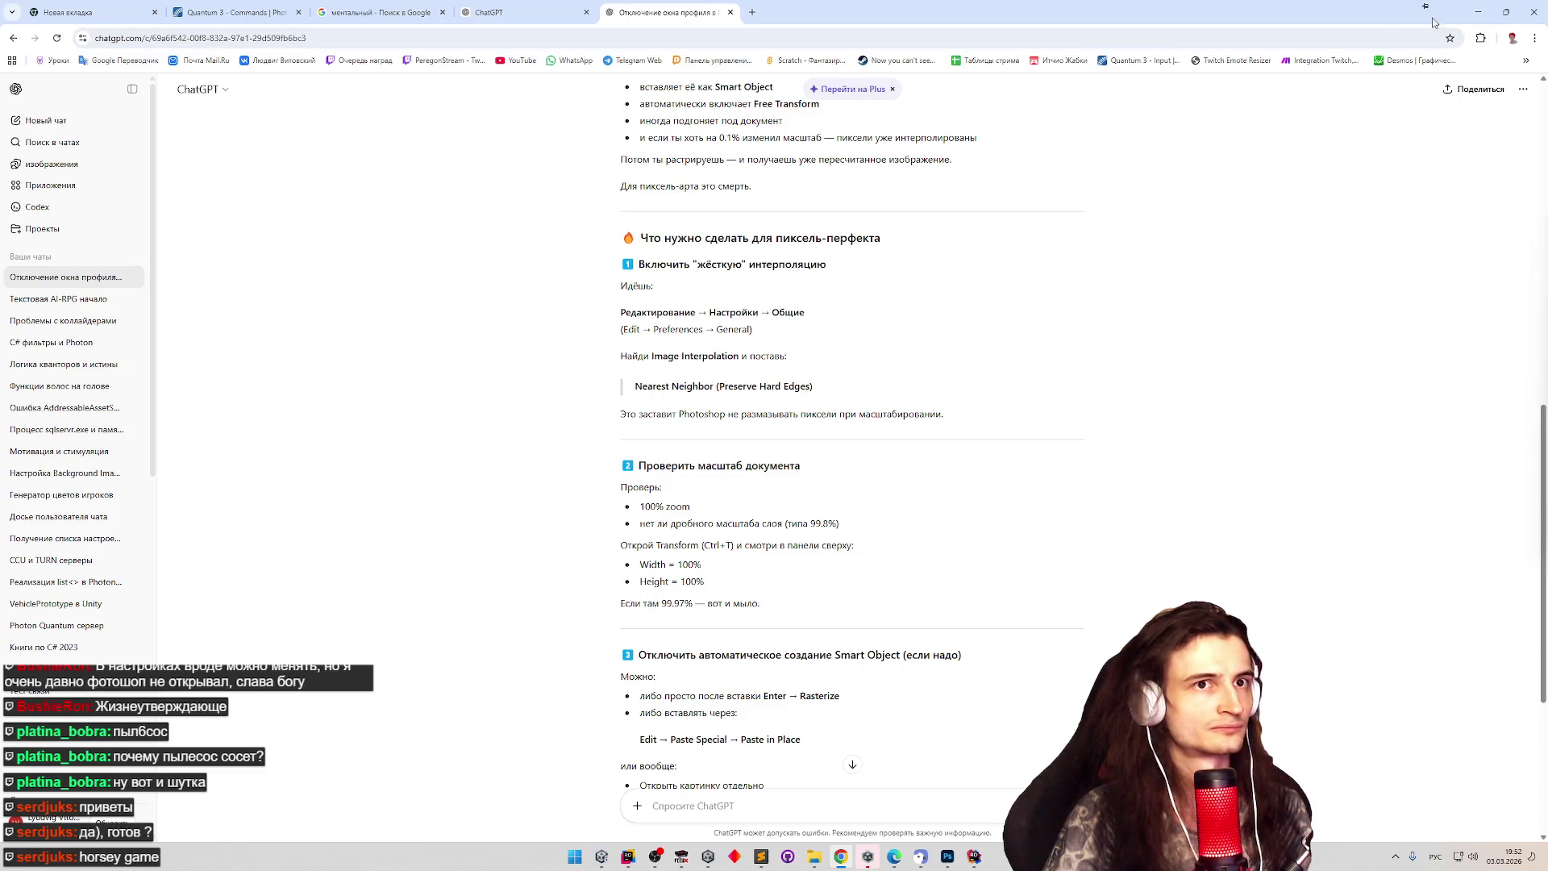
Set Photoshop's image interpolation preference to Nearest Neighbor, then open another snapshot from the snaps folder.
click(1478, 12)
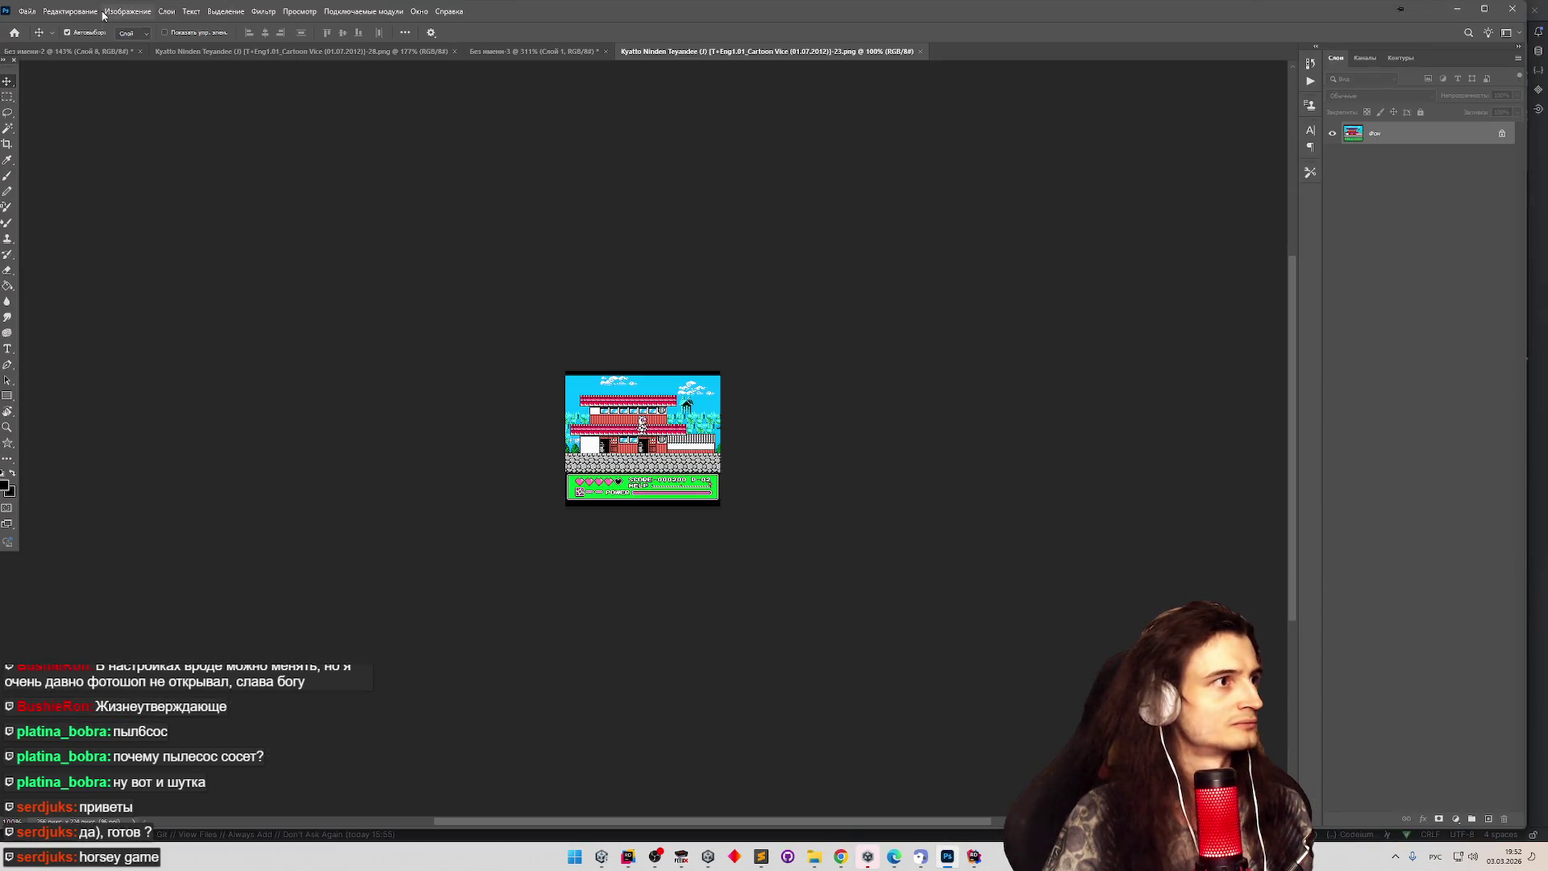
click(127, 12)
mouse_move(147, 555)
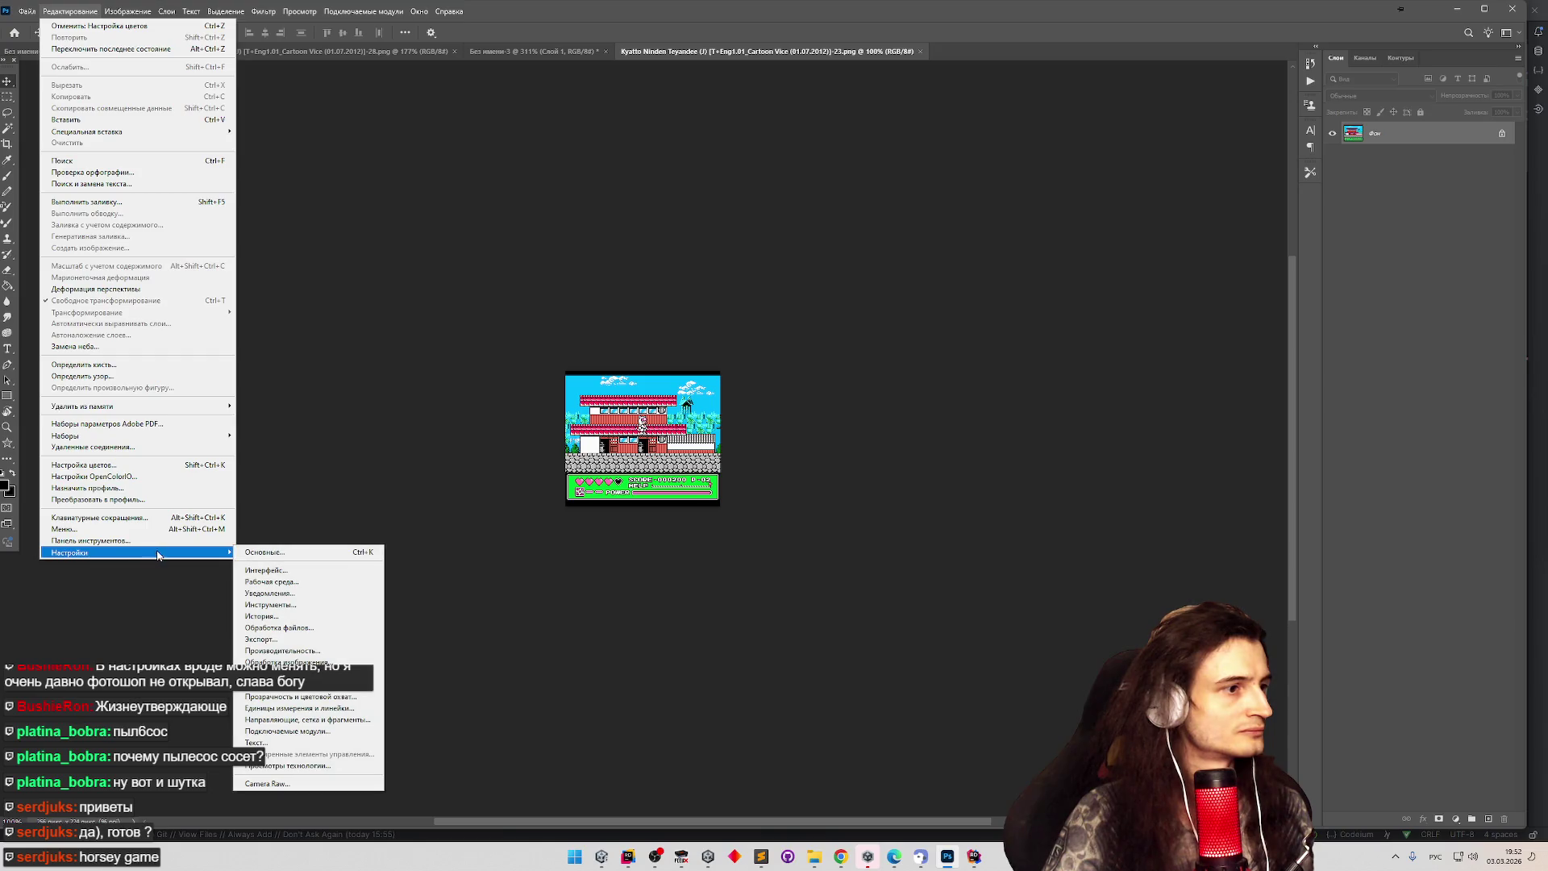
click(258, 554)
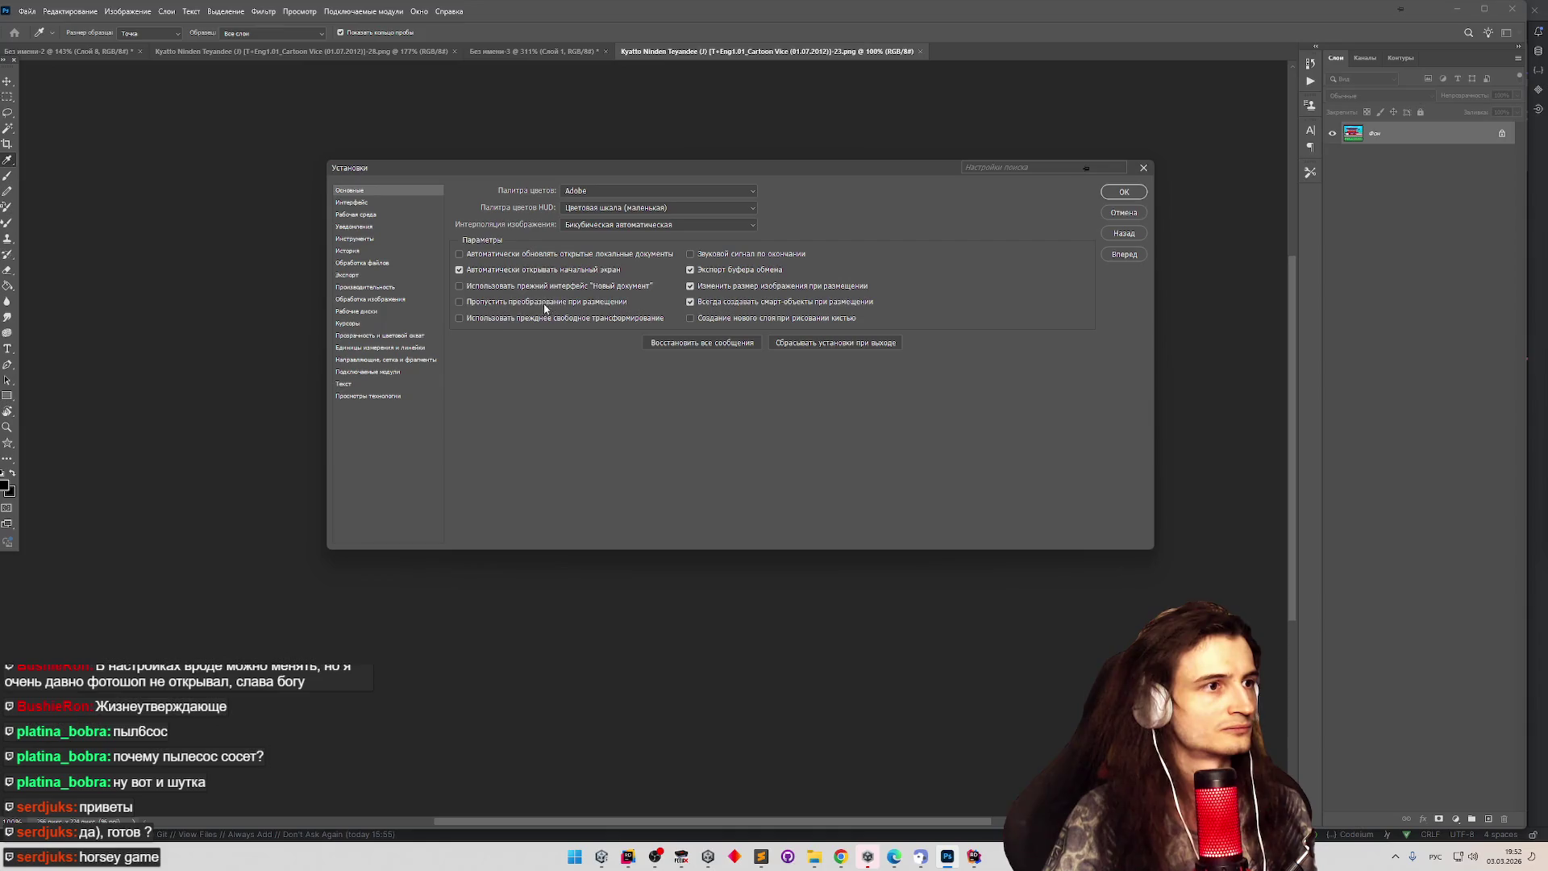
click(637, 225)
click(750, 227)
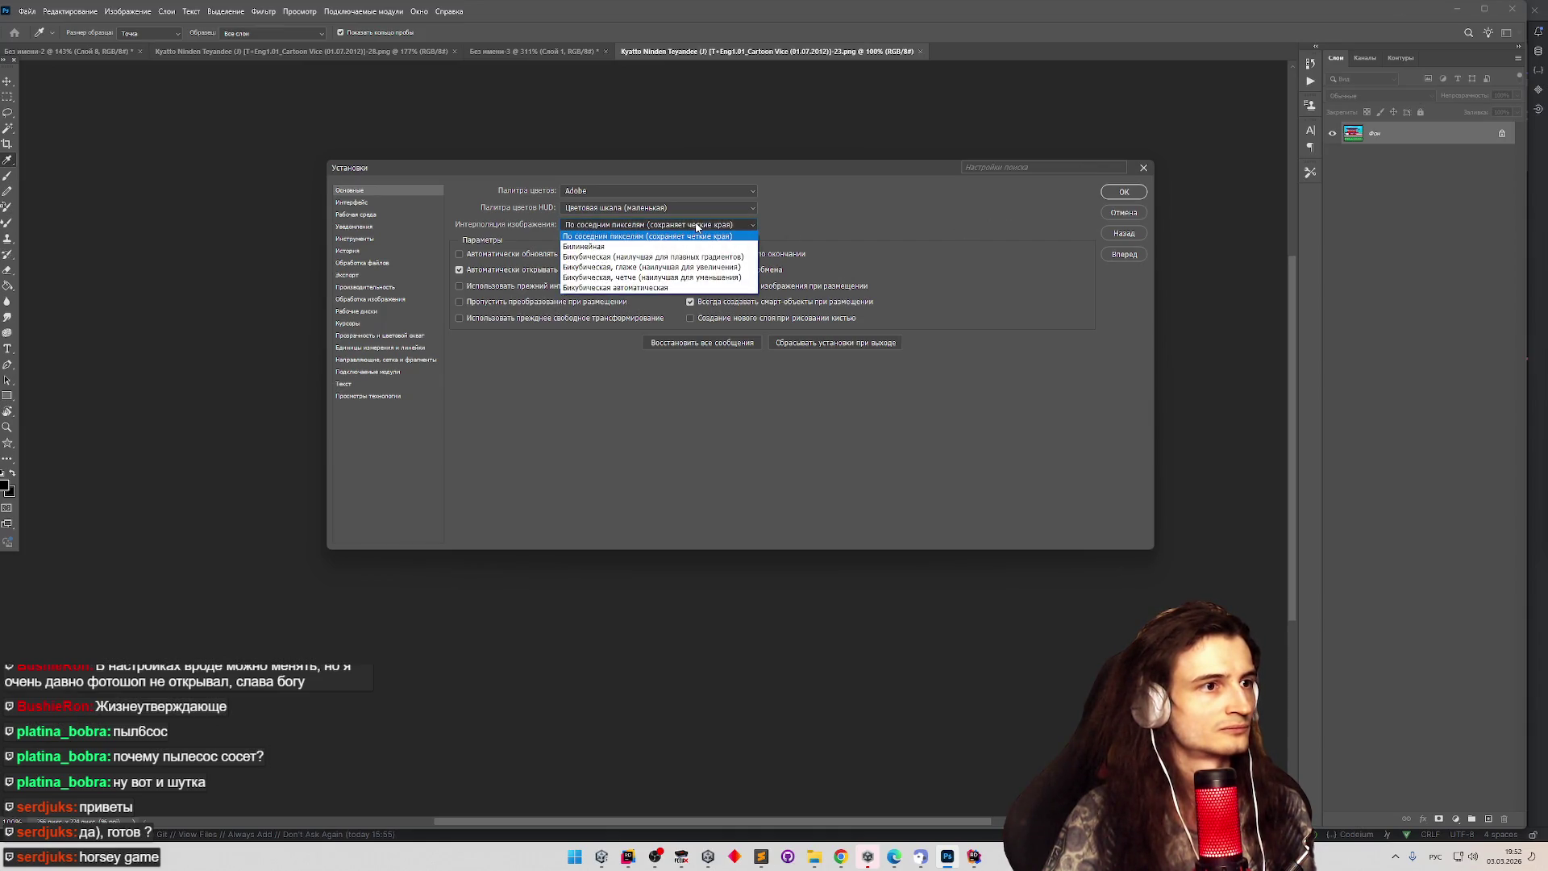
click(1122, 192)
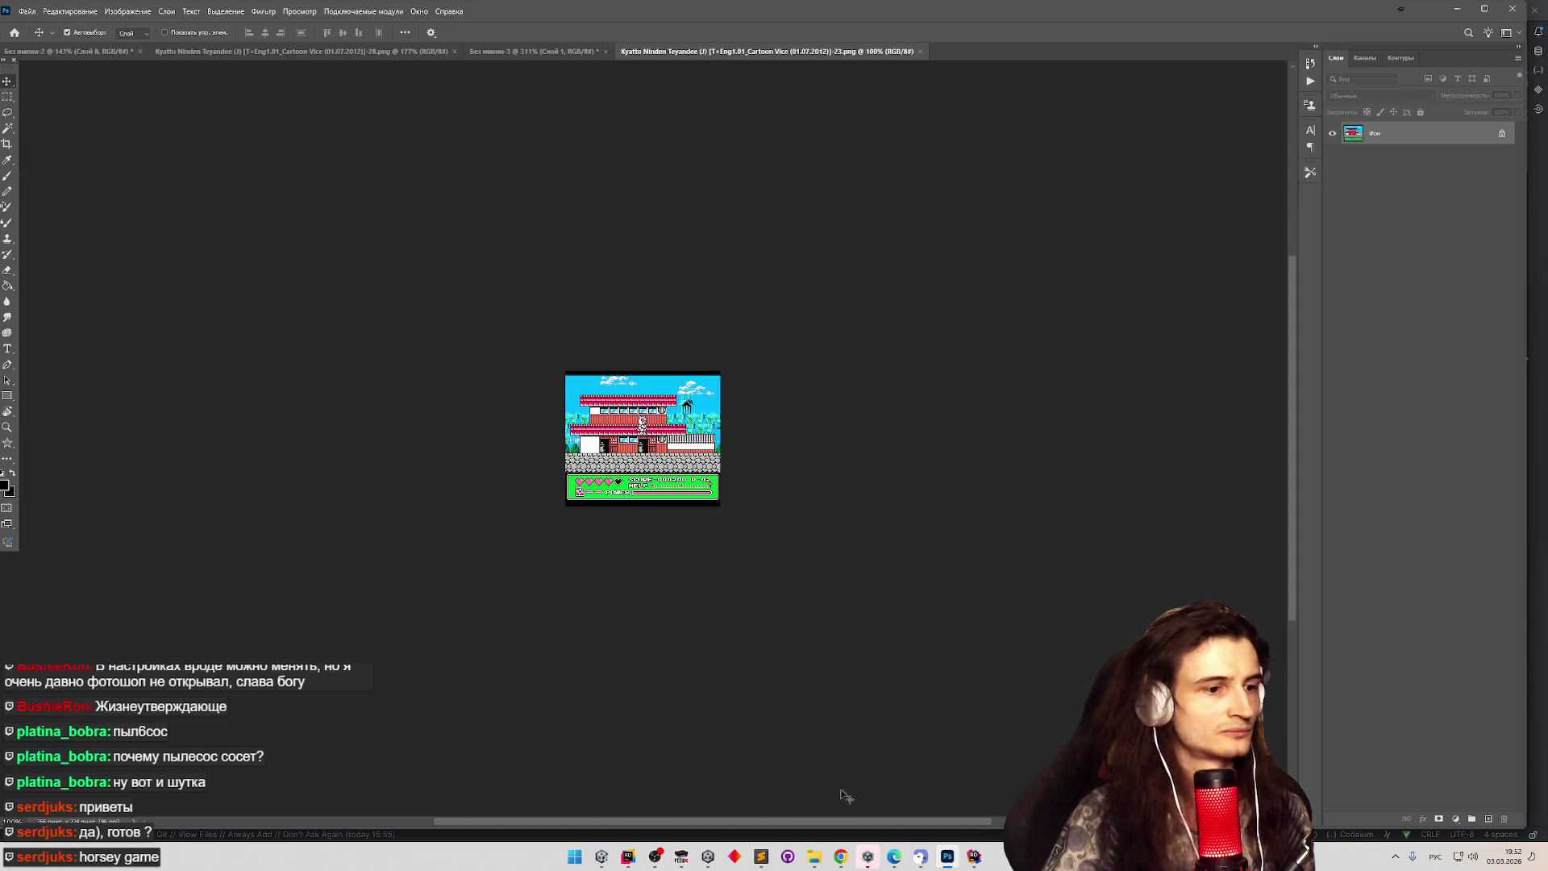
click(814, 856)
double_click(1008, 469)
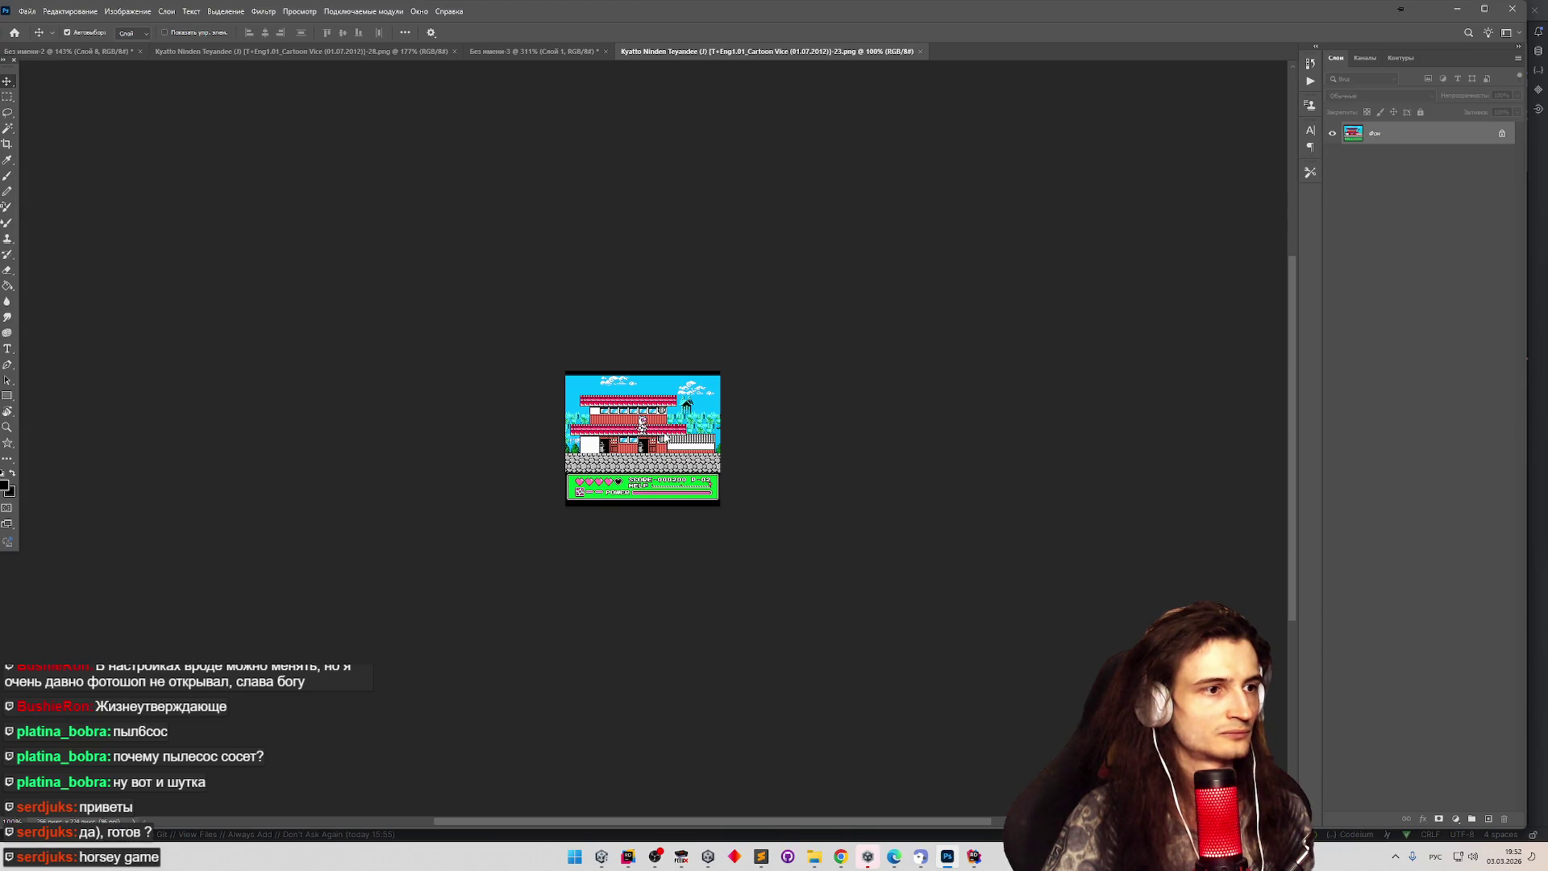
Place a level snapshot from the snaps folder onto the wide composite canvas.
click(101, 51)
click(814, 856)
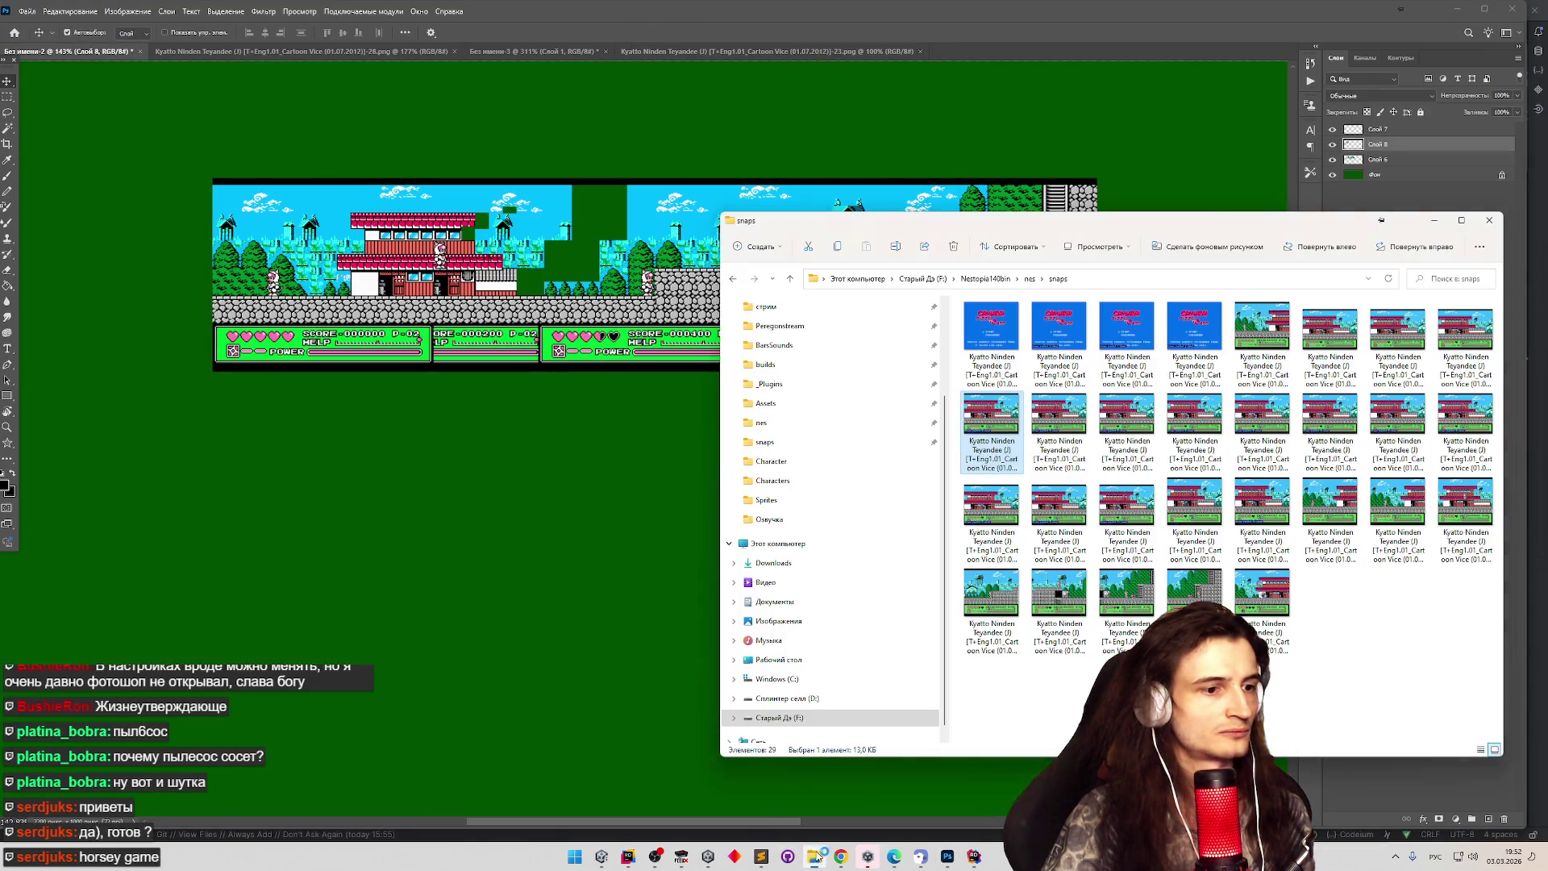
mouse_move(993, 428)
mouse_down()
mouse_move(947, 856)
mouse_move(645, 403)
mouse_move(514, 372)
mouse_up()
click(814, 856)
click(814, 856)
key(Escape)
click(814, 856)
mouse_move(993, 431)
mouse_down()
mouse_move(947, 856)
mouse_move(470, 361)
mouse_up()
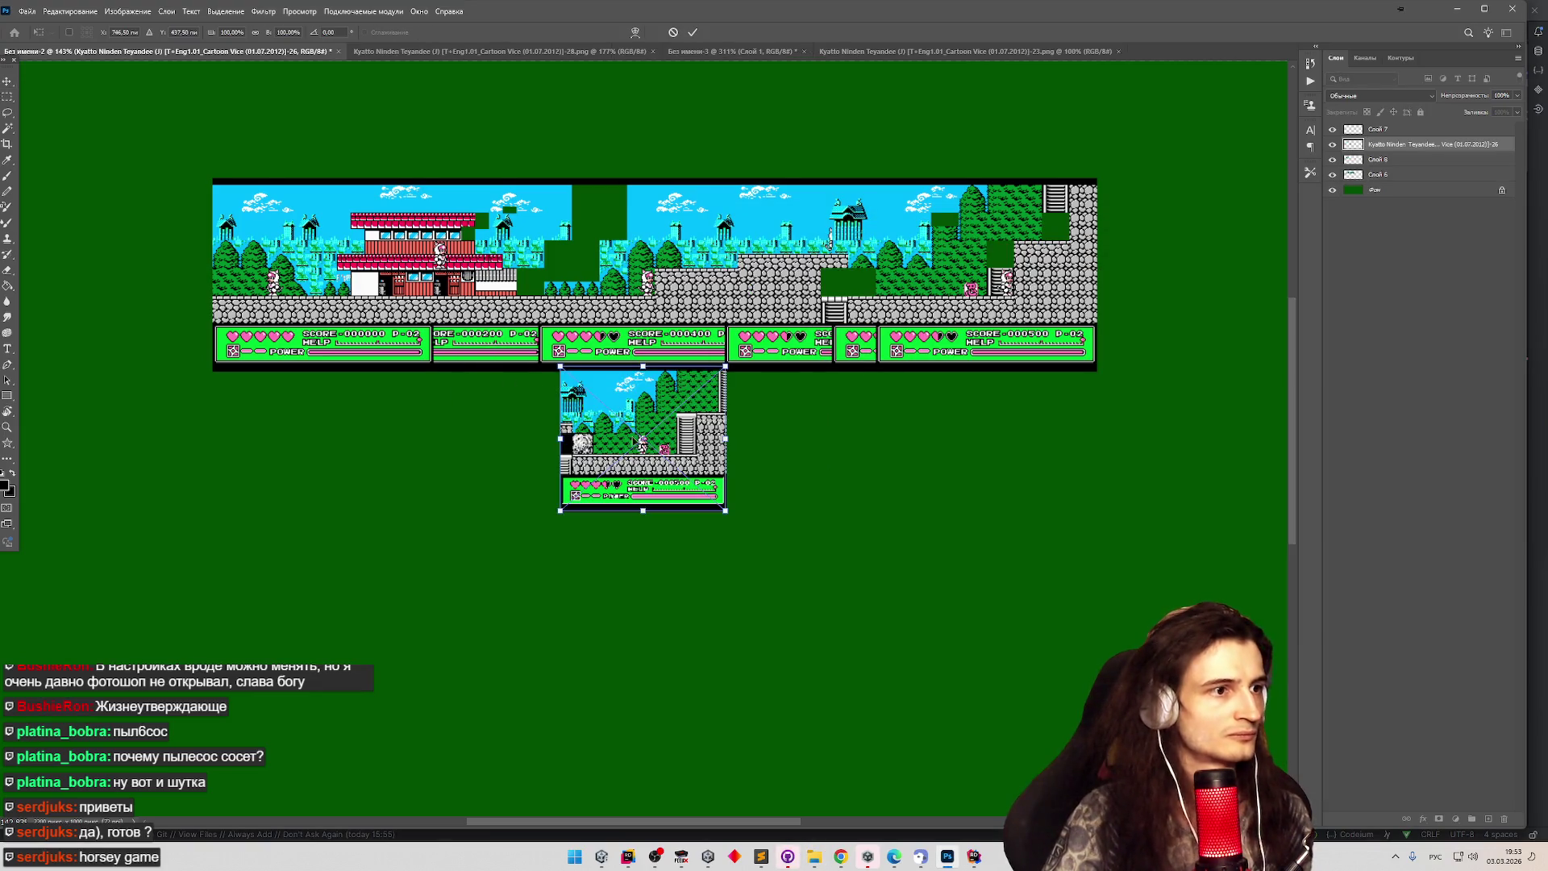
key(Return)
Rasterize the placed snapshot, try positioning it over the HUD strips, then delete the misplaced layer.
right_click(1371, 146)
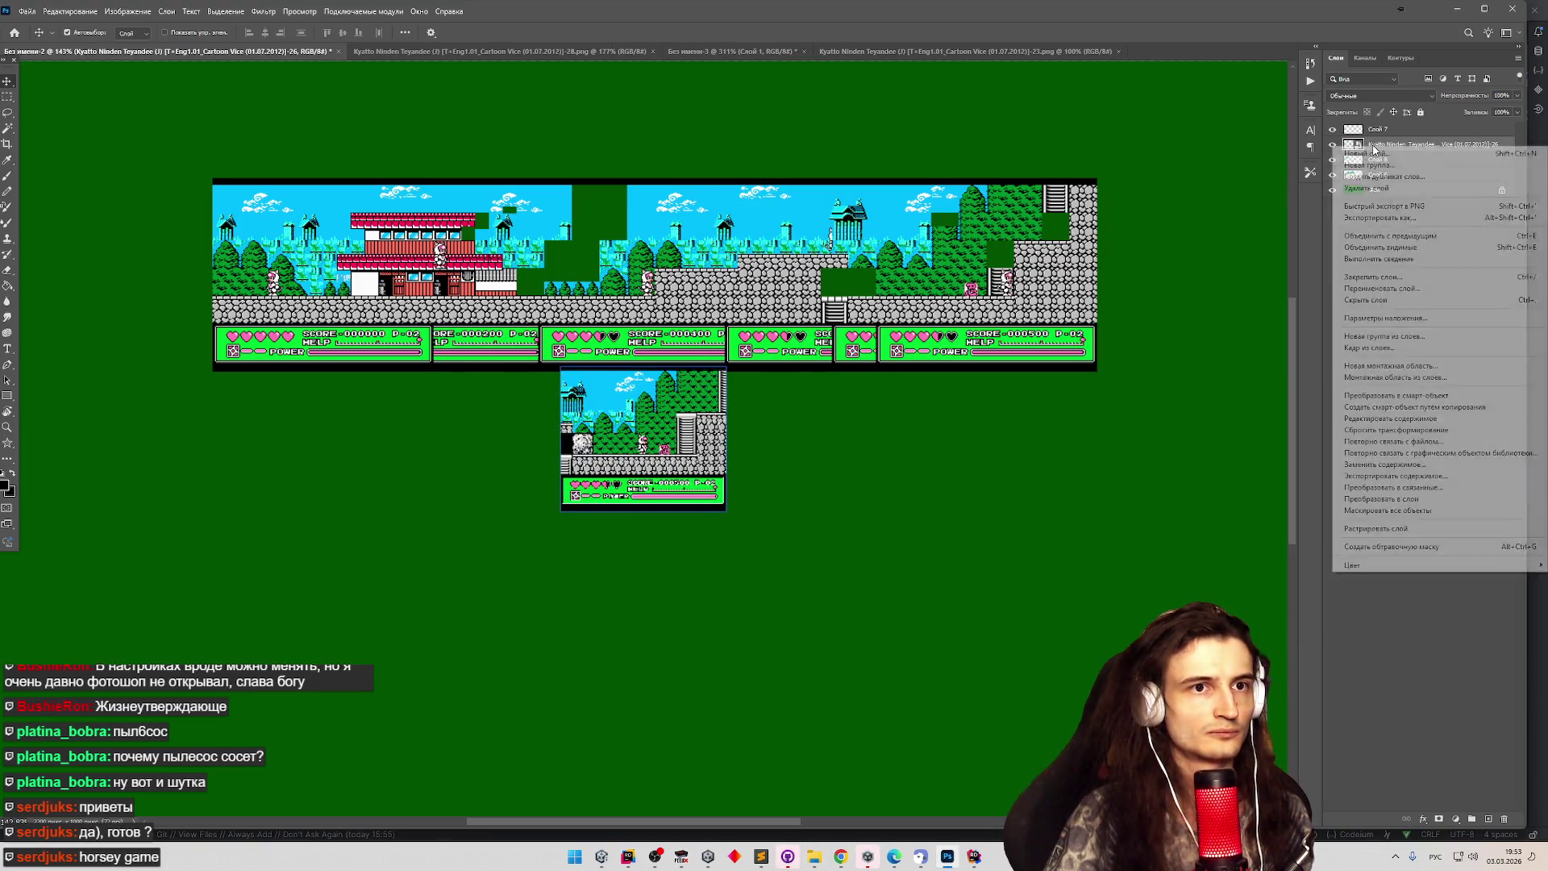
click(1377, 529)
scroll(587, 410, up, 10)
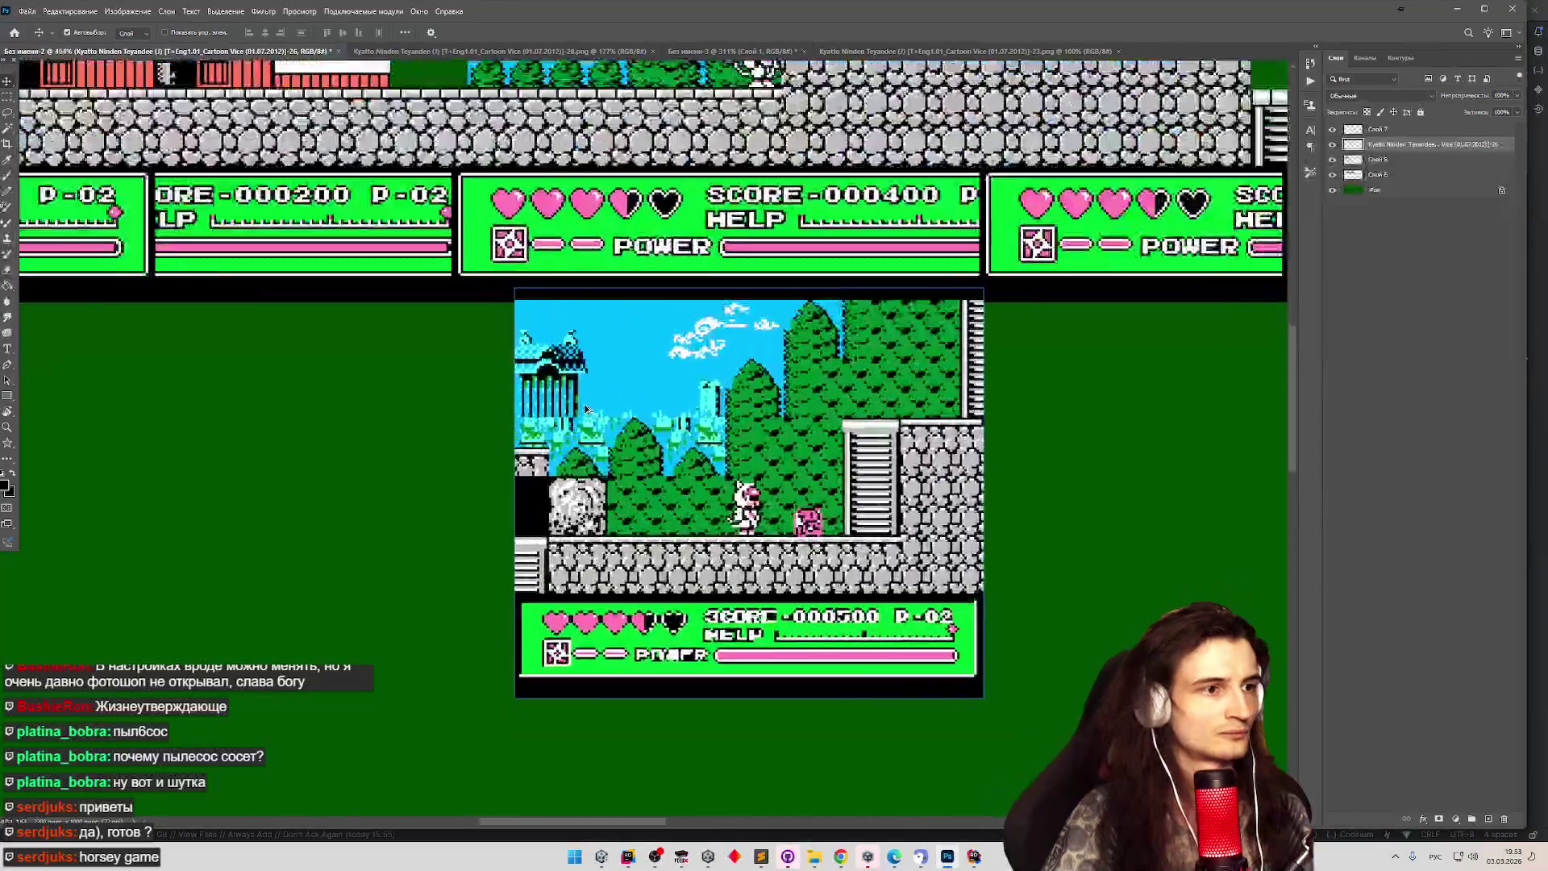
scroll(587, 410, down, 5)
scroll(685, 463, up, 6)
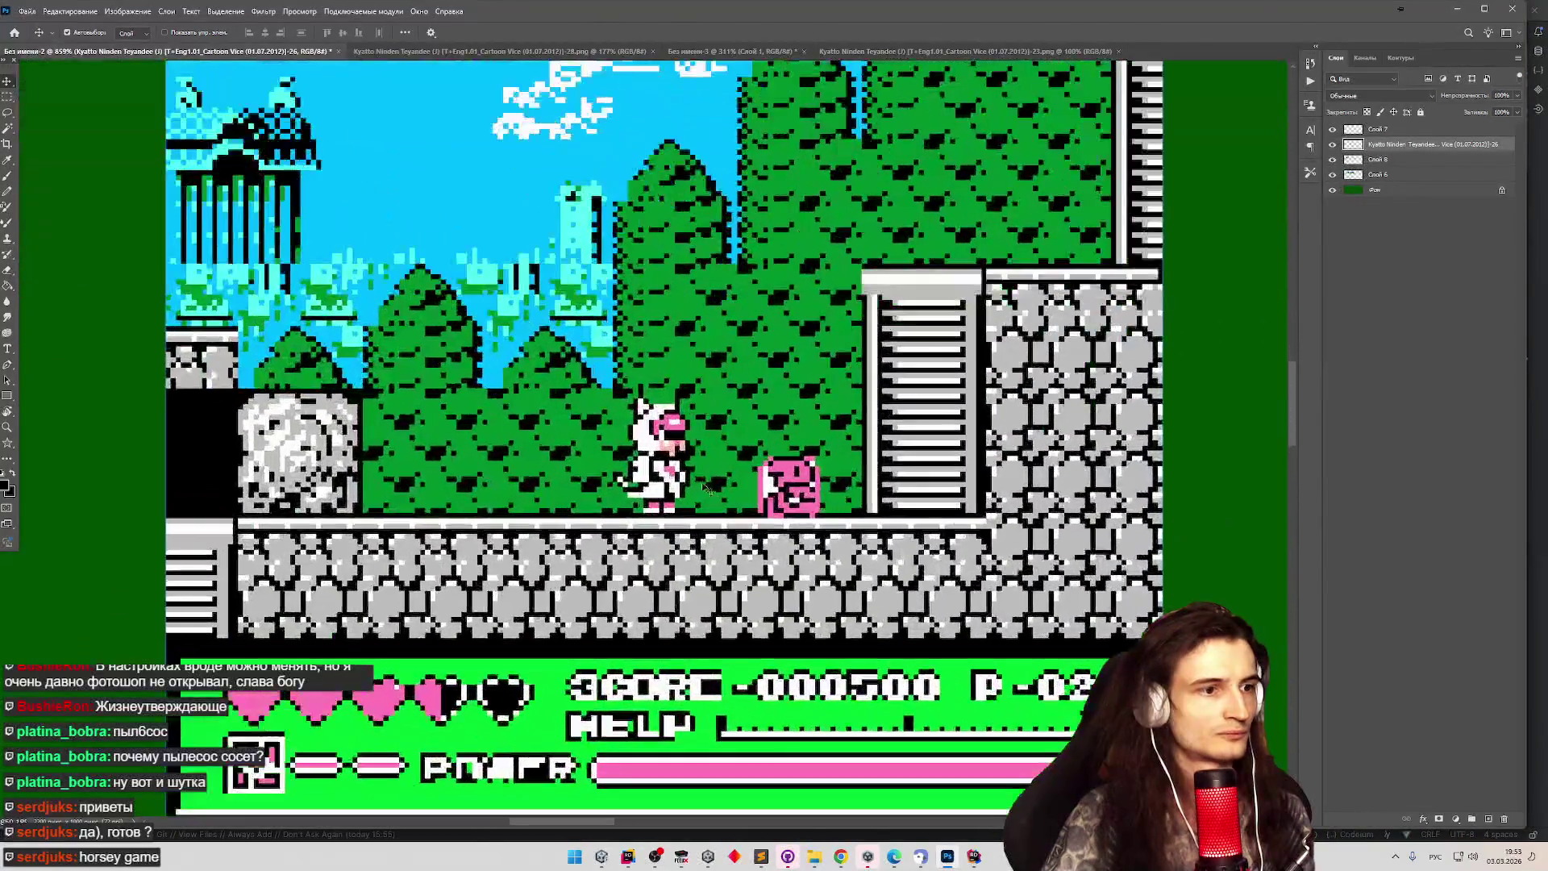
drag(686, 464, 642, 186)
scroll(684, 401, down, 5)
scroll(655, 322, up, 3)
scroll(655, 322, down, 2)
scroll(655, 323, down, 3)
scroll(655, 323, up, 4)
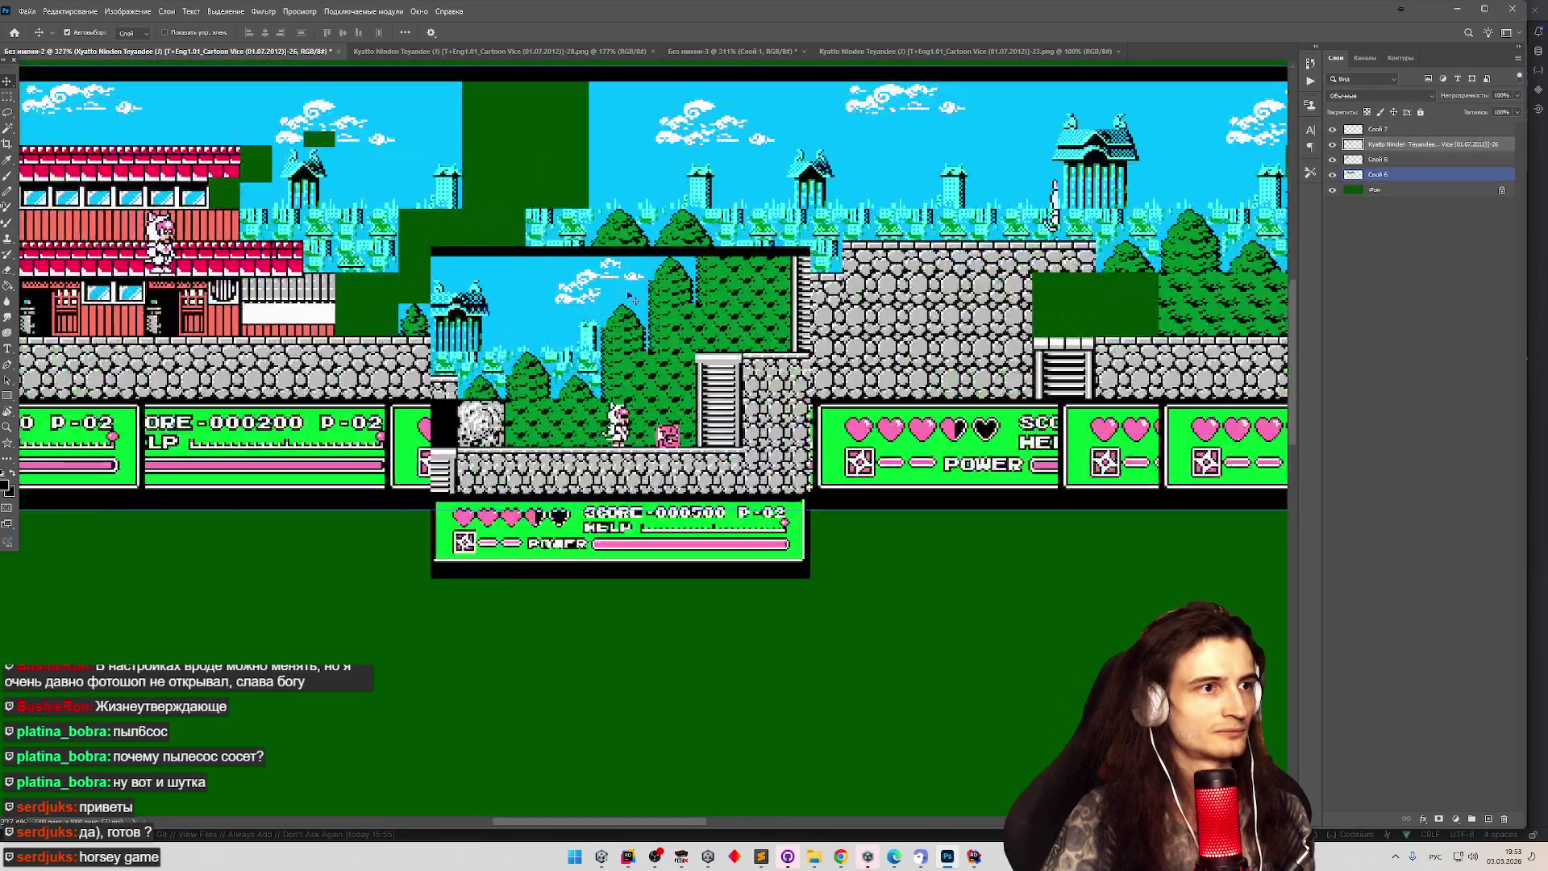
drag(655, 323, 647, 229)
key(Delete)
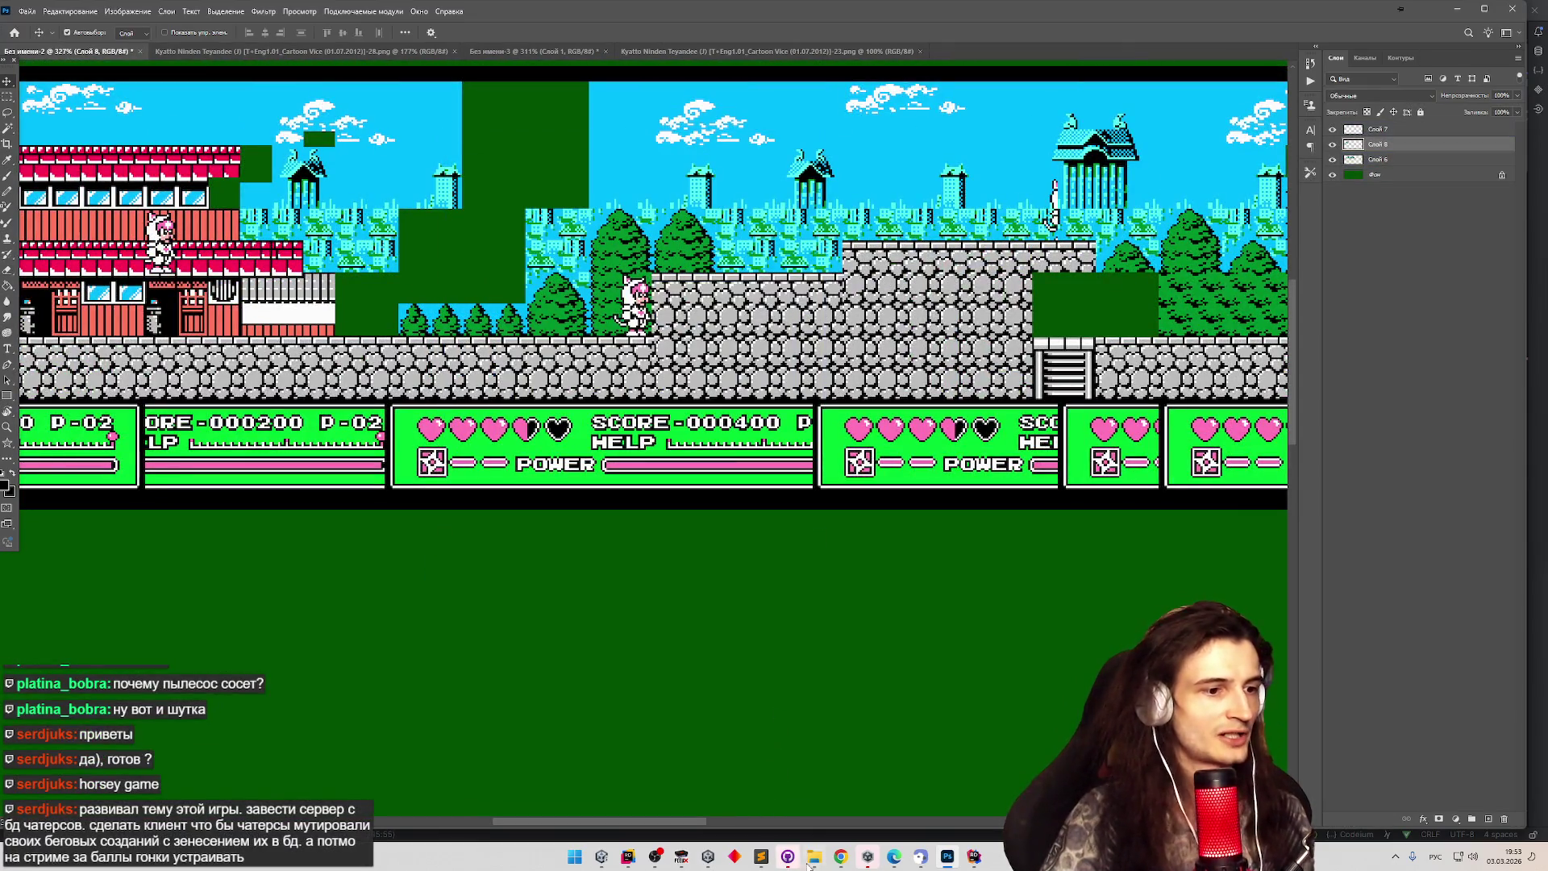
Place the snapshot again, reset it to original scale, shift it about 218 px right, then review ChatGPT's advice.
key(alt+Tab)
mouse_move(1096, 648)
mouse_down()
mouse_move(620, 323)
mouse_move(571, 327)
mouse_up()
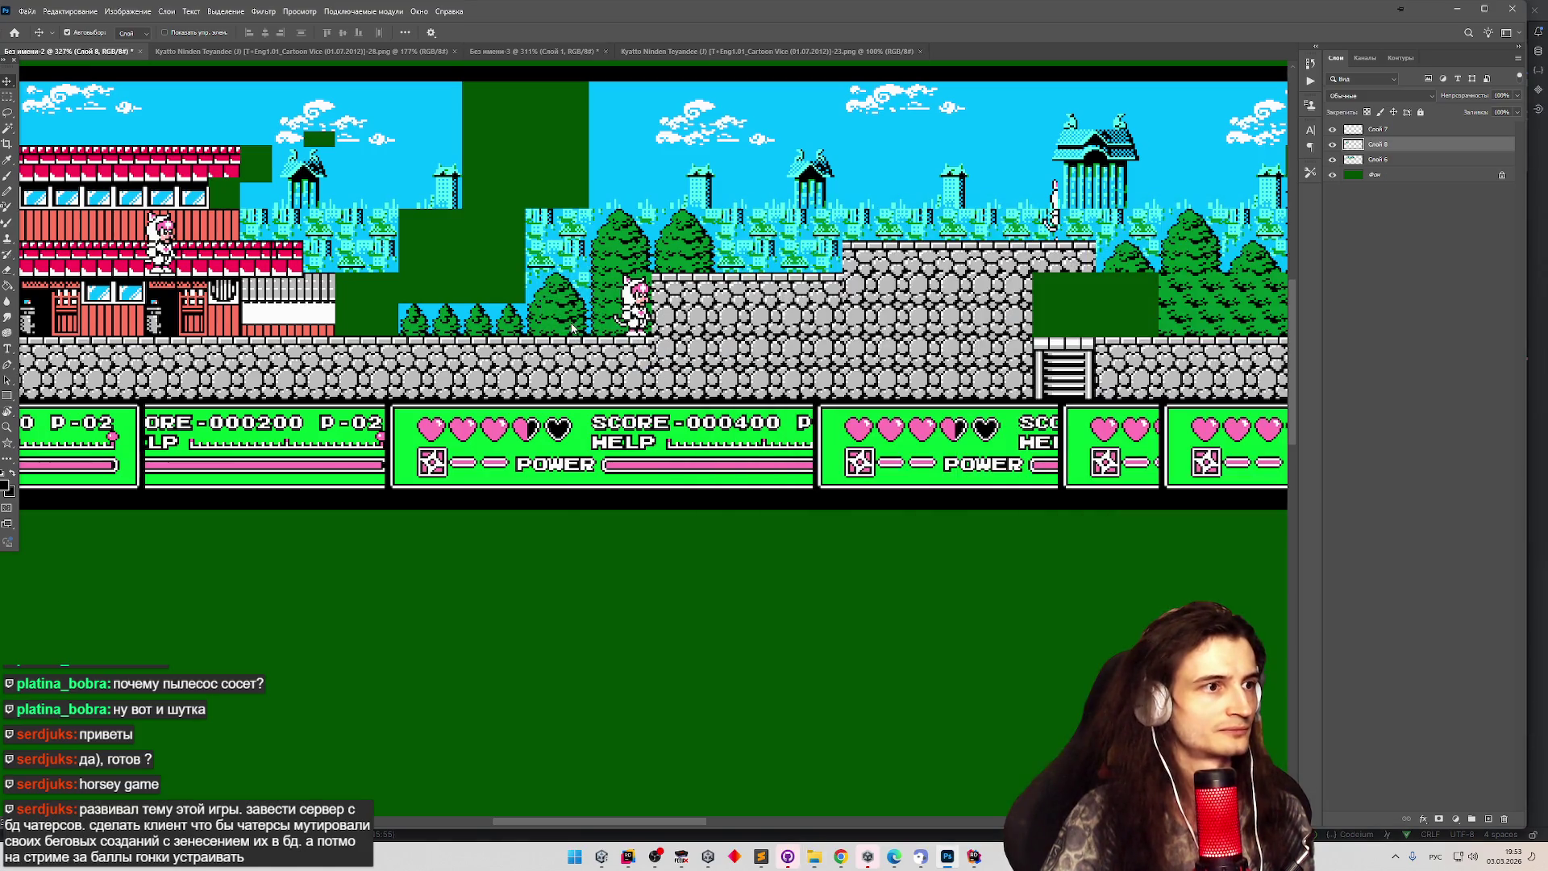
mouse_move(659, 399)
mouse_down()
mouse_move(484, 294)
mouse_move(428, 284)
mouse_up()
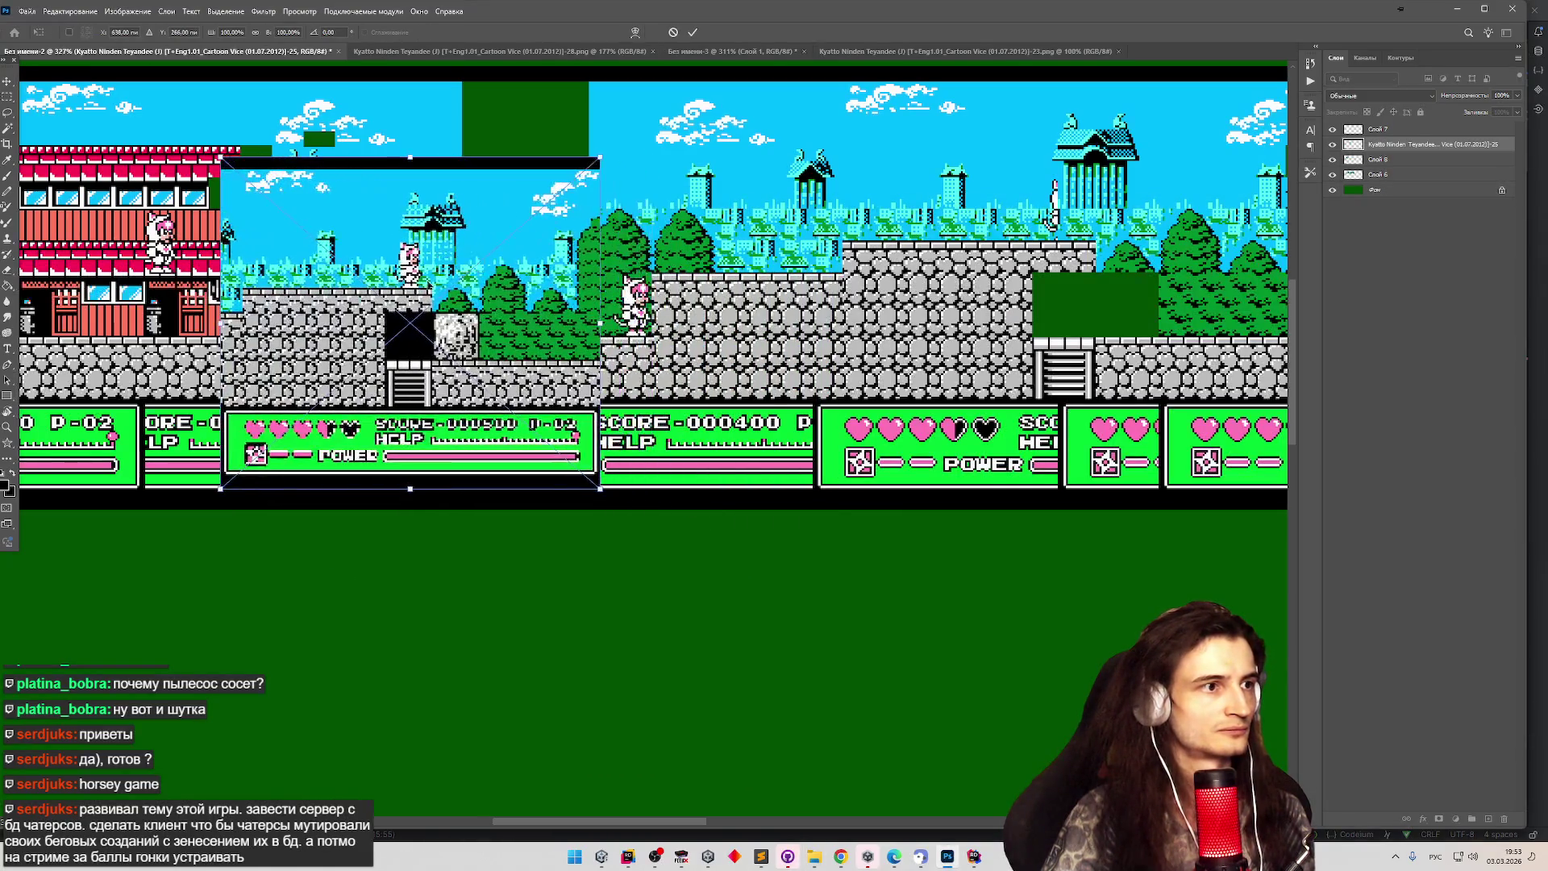
key(Return)
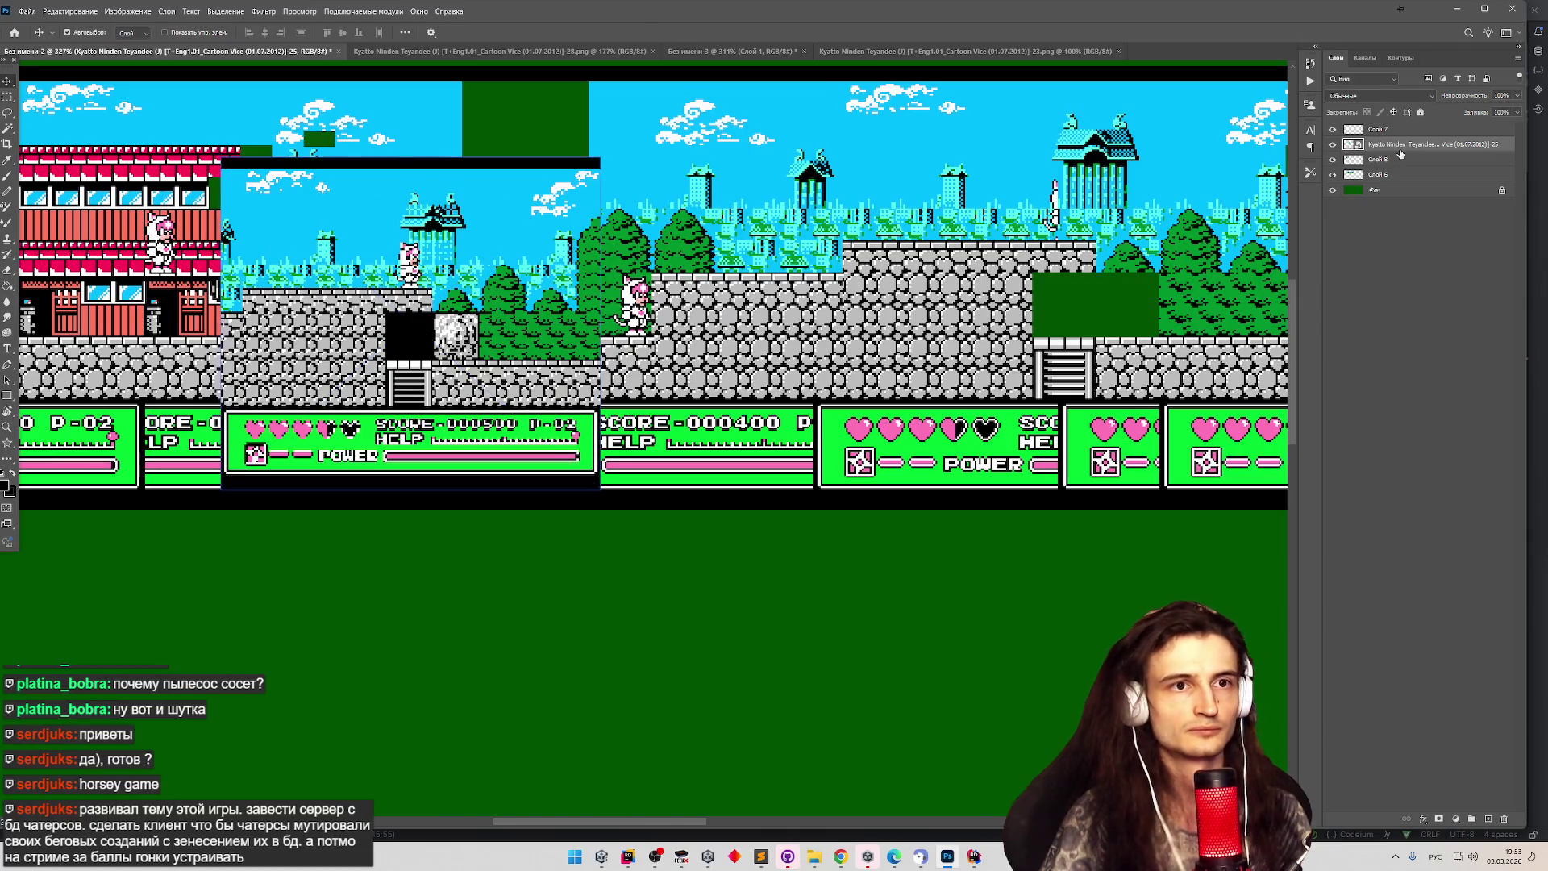
right_click(1401, 147)
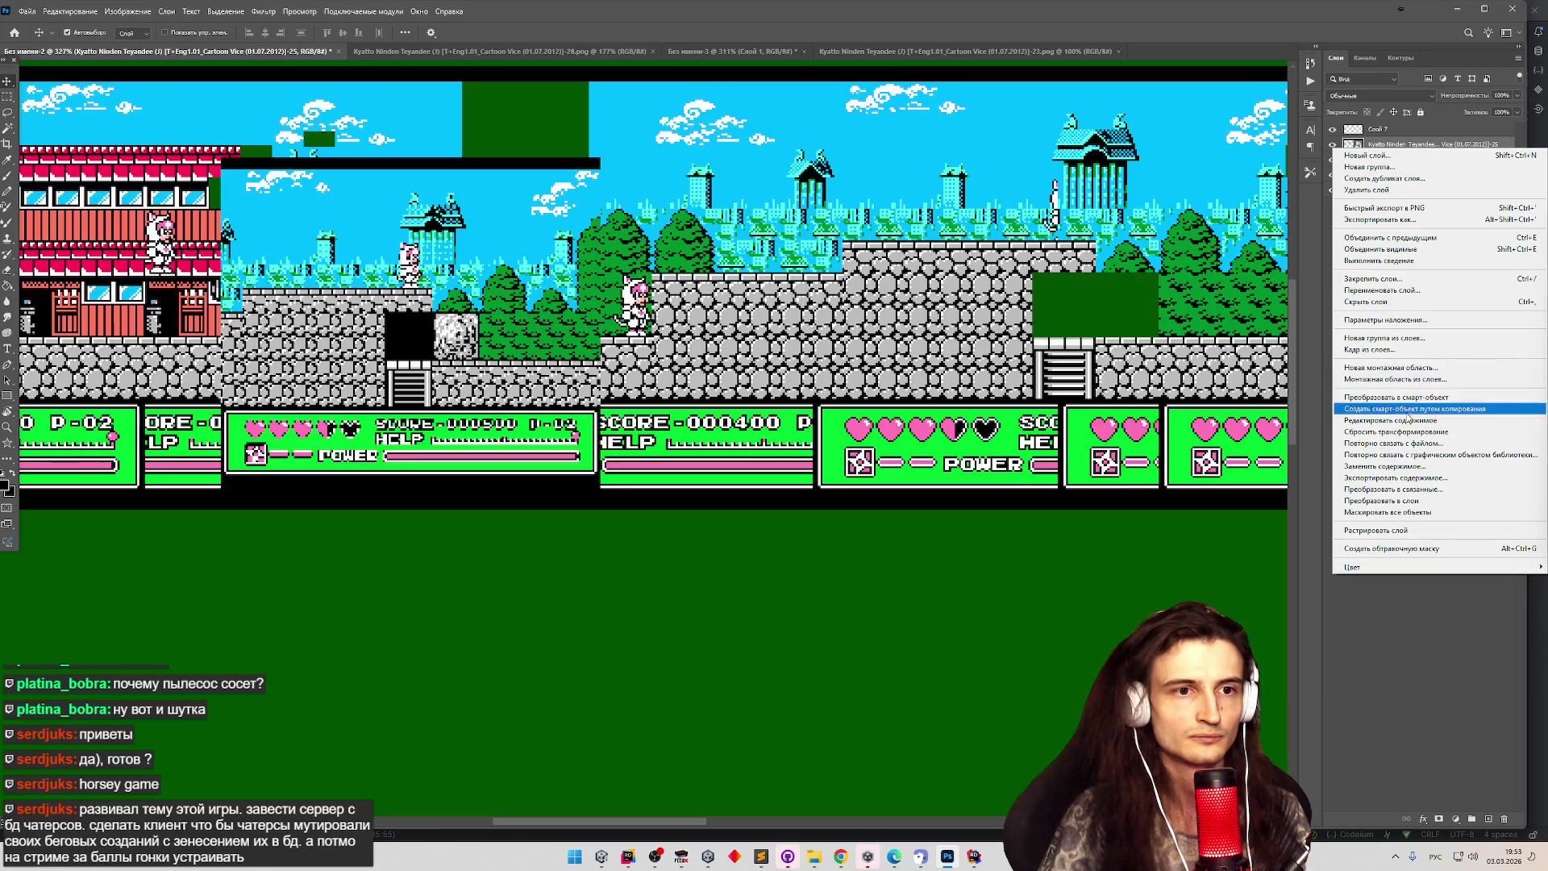
click(1403, 432)
drag(653, 242, 845, 238)
right_click(1336, 140)
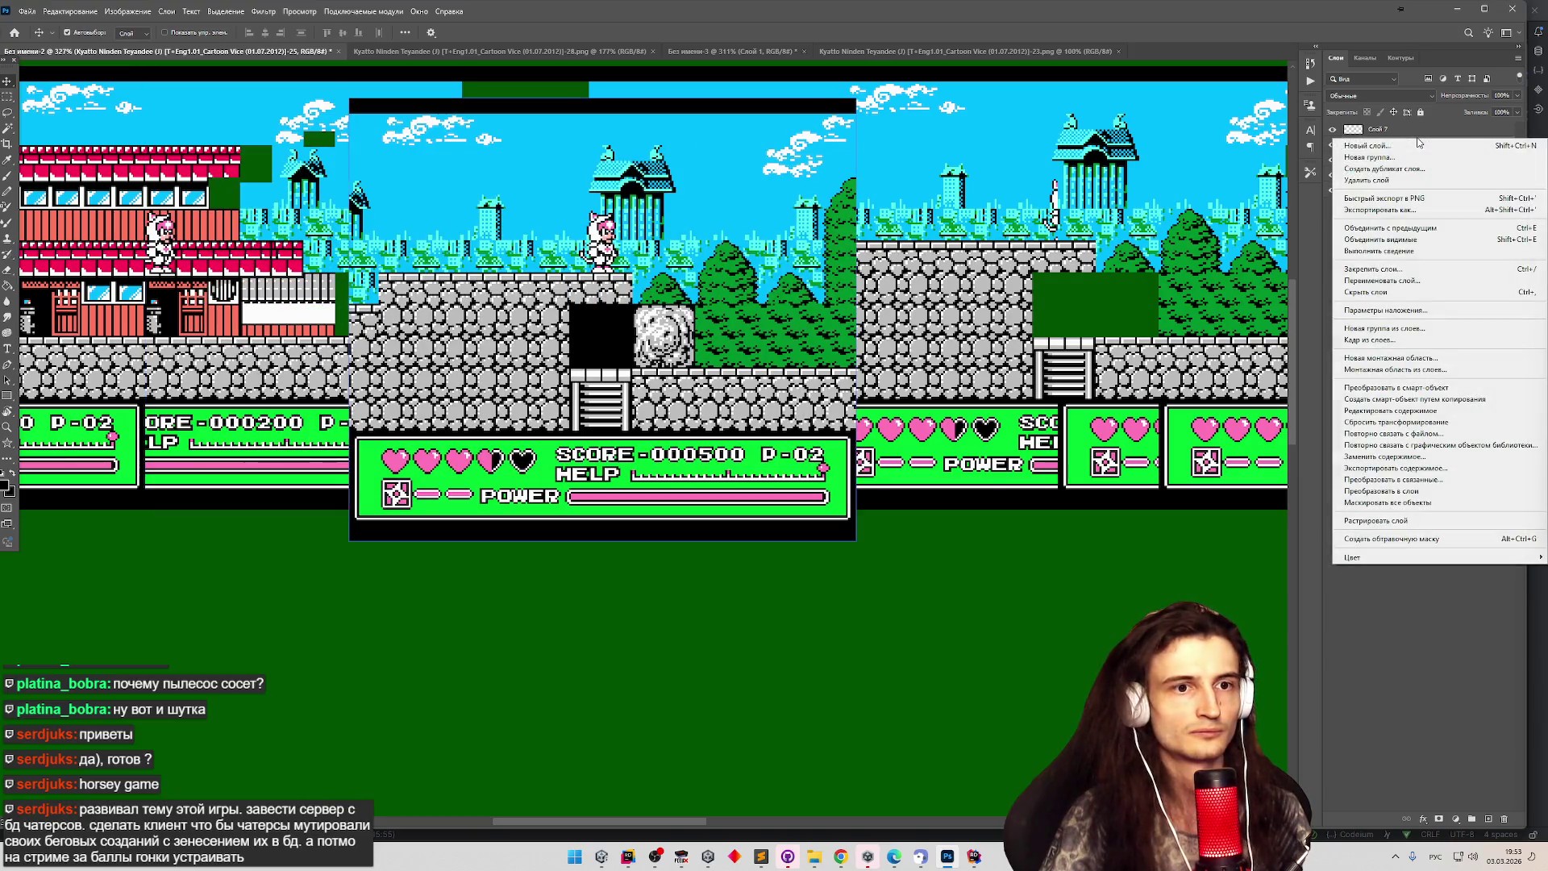
click(1379, 228)
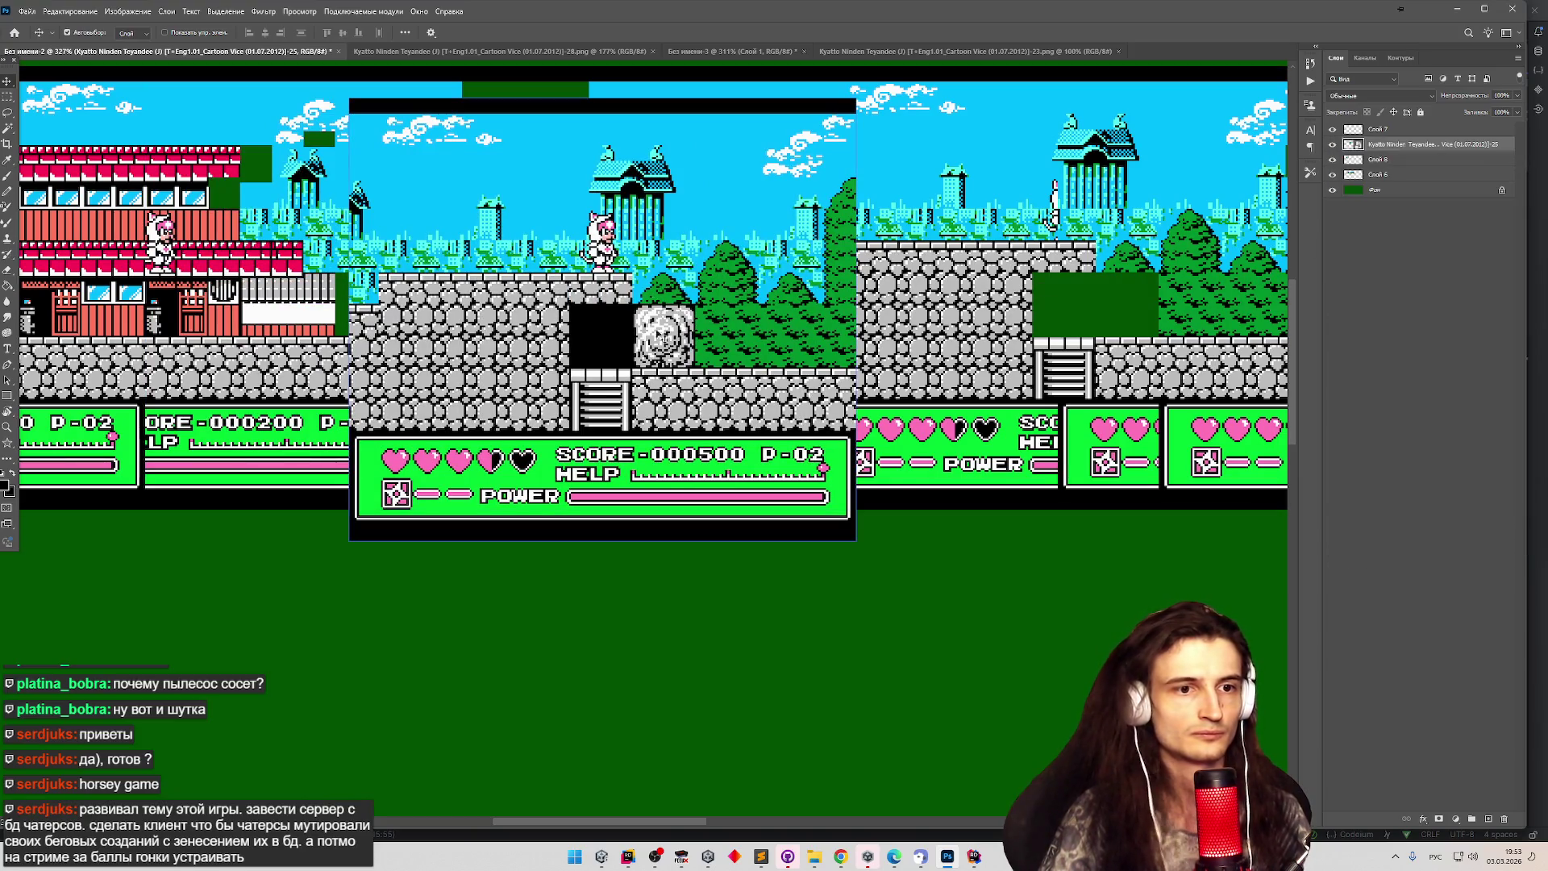
click(841, 856)
middle_click(998, 523)
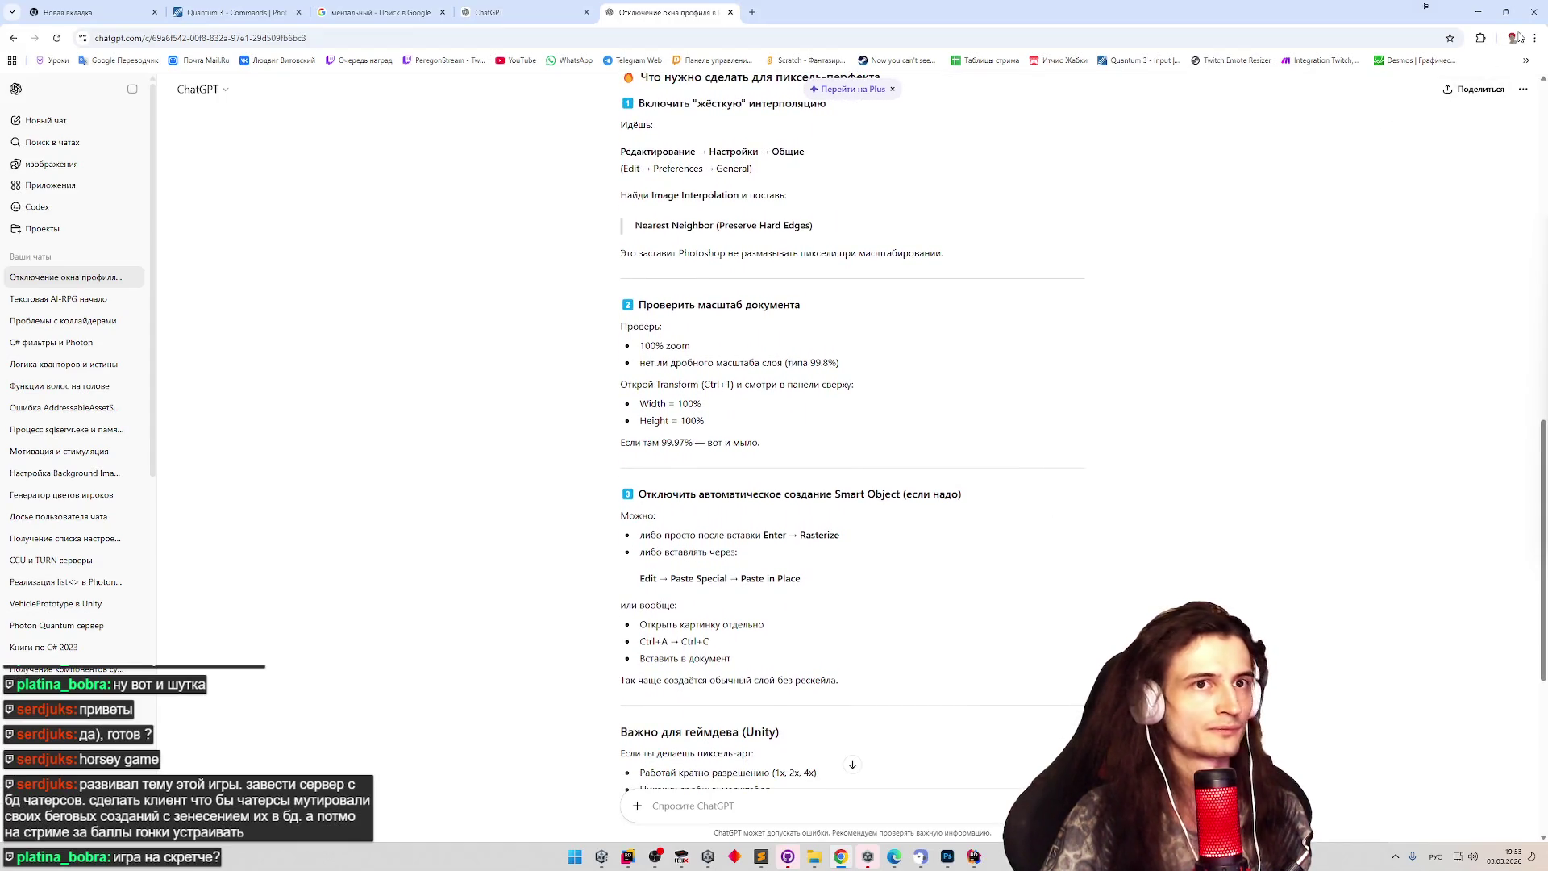
click(1478, 12)
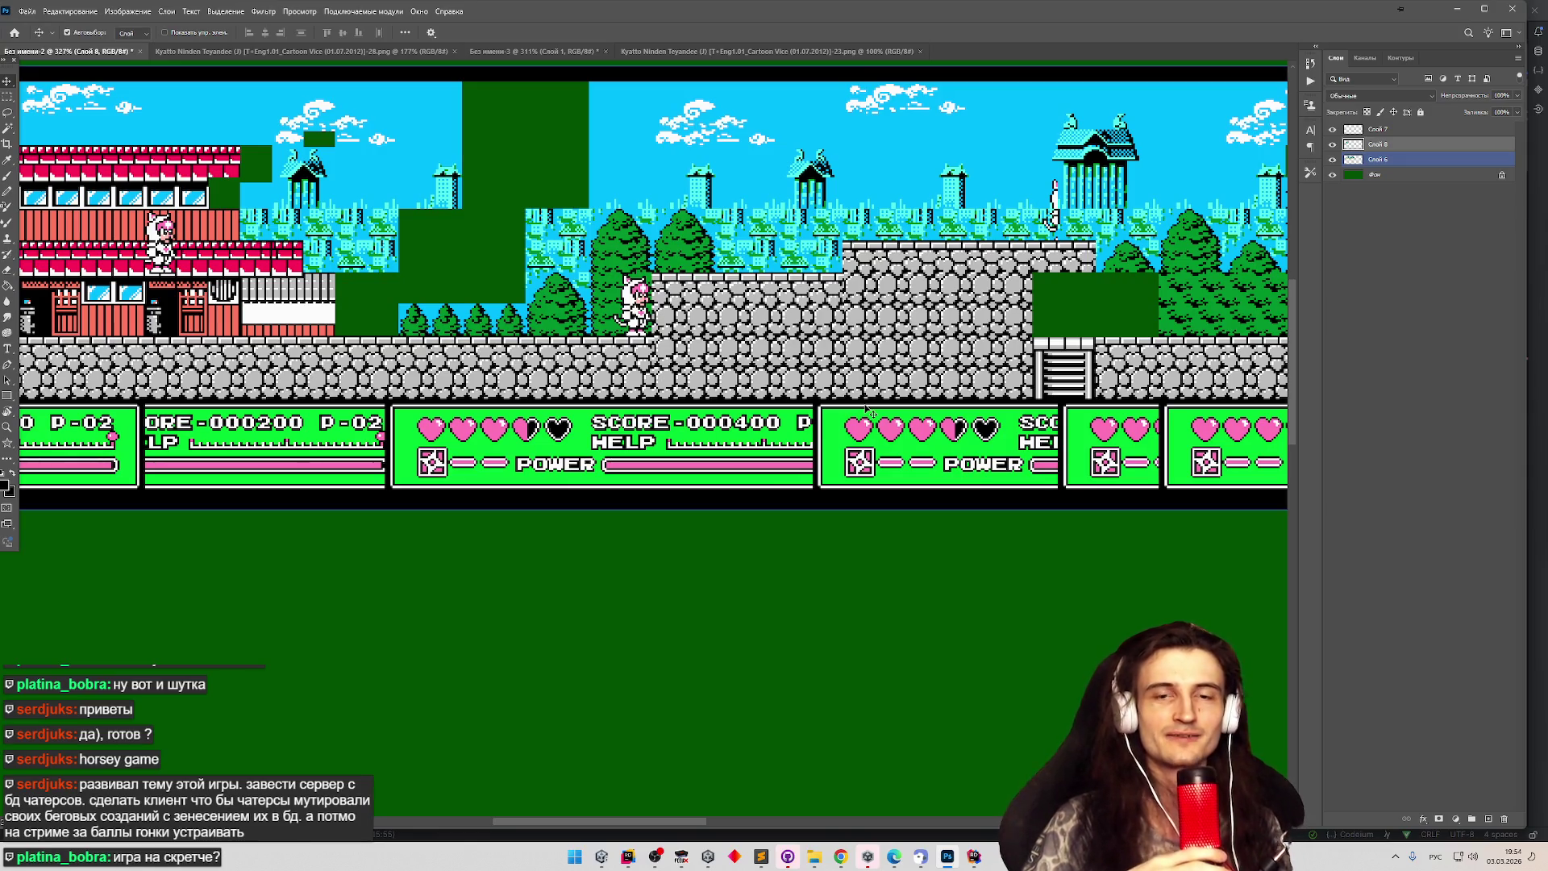
Select only layer Слой 8 and switch to the Rectangular Marquee tool (M) while inspecting the composite.
scroll(857, 390, down, 4)
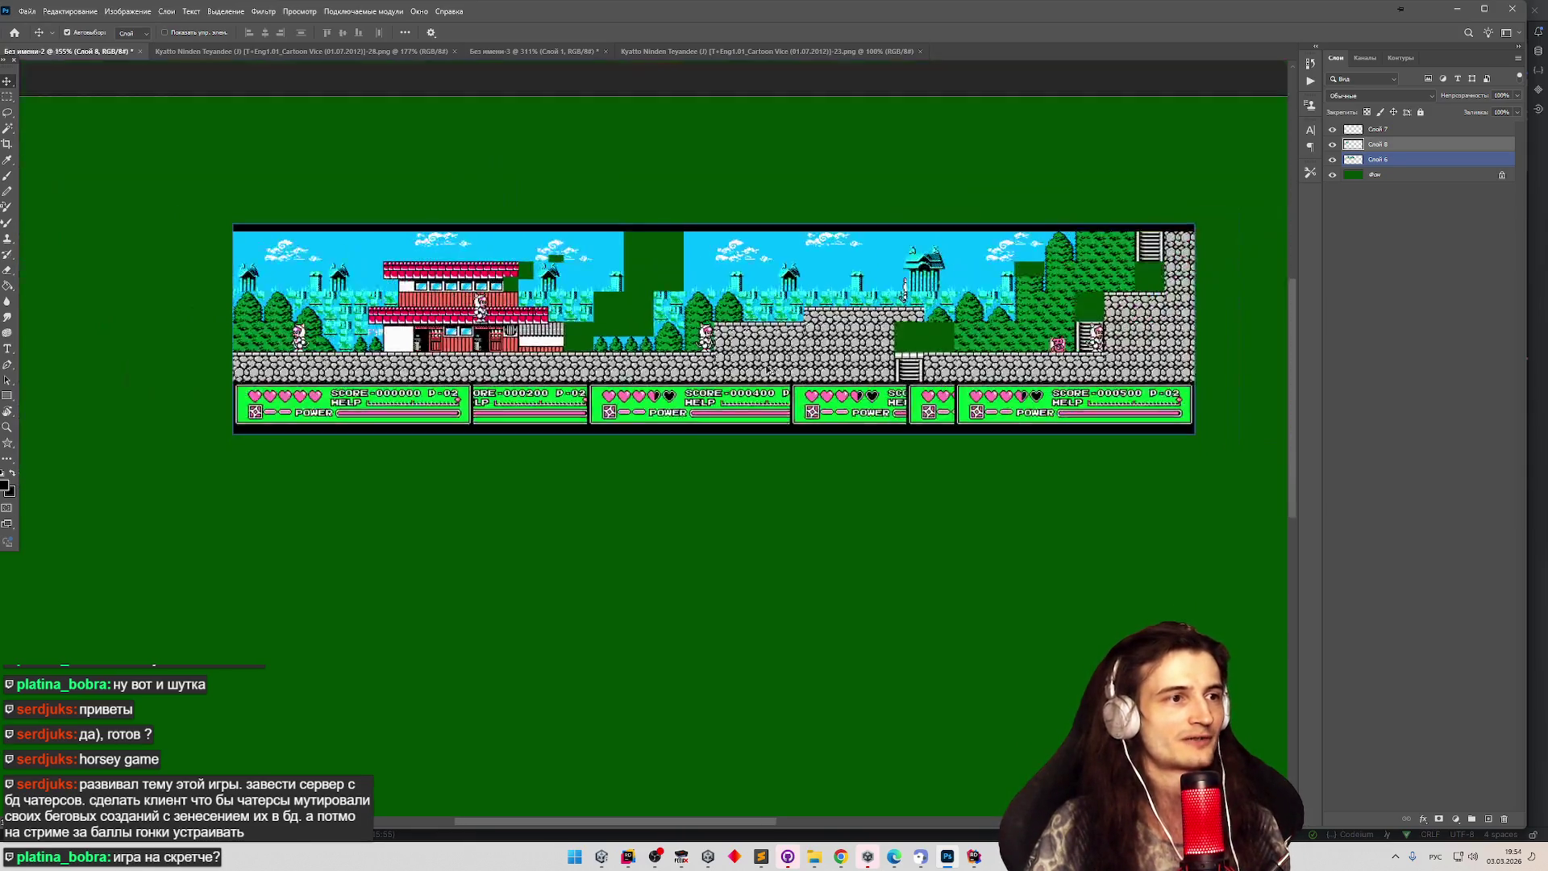
scroll(607, 330, up, 3)
click(480, 325)
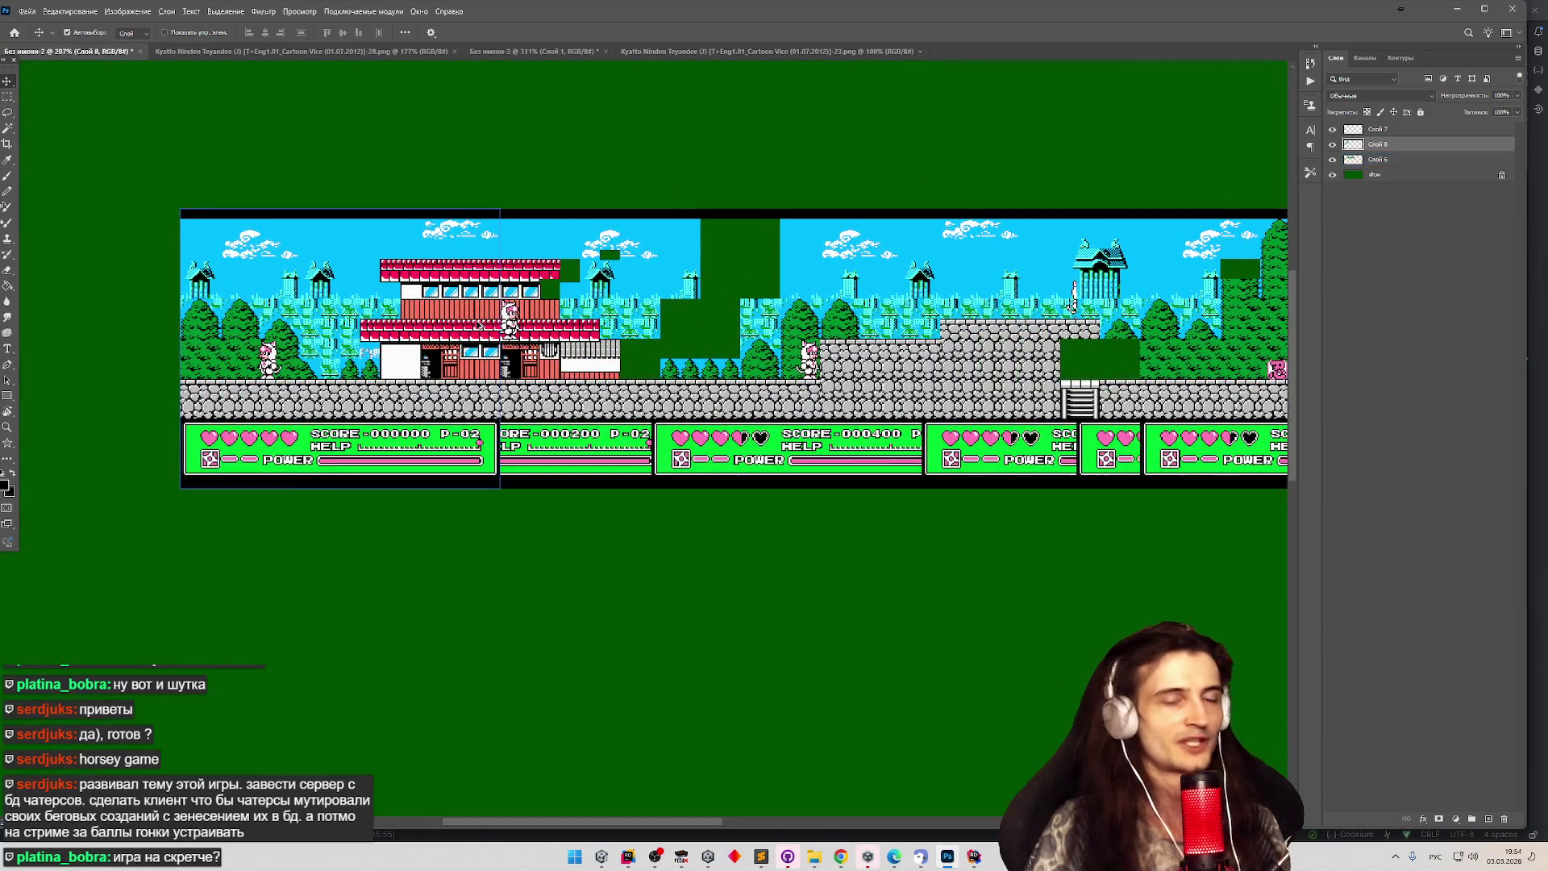
scroll(480, 325, up, 2)
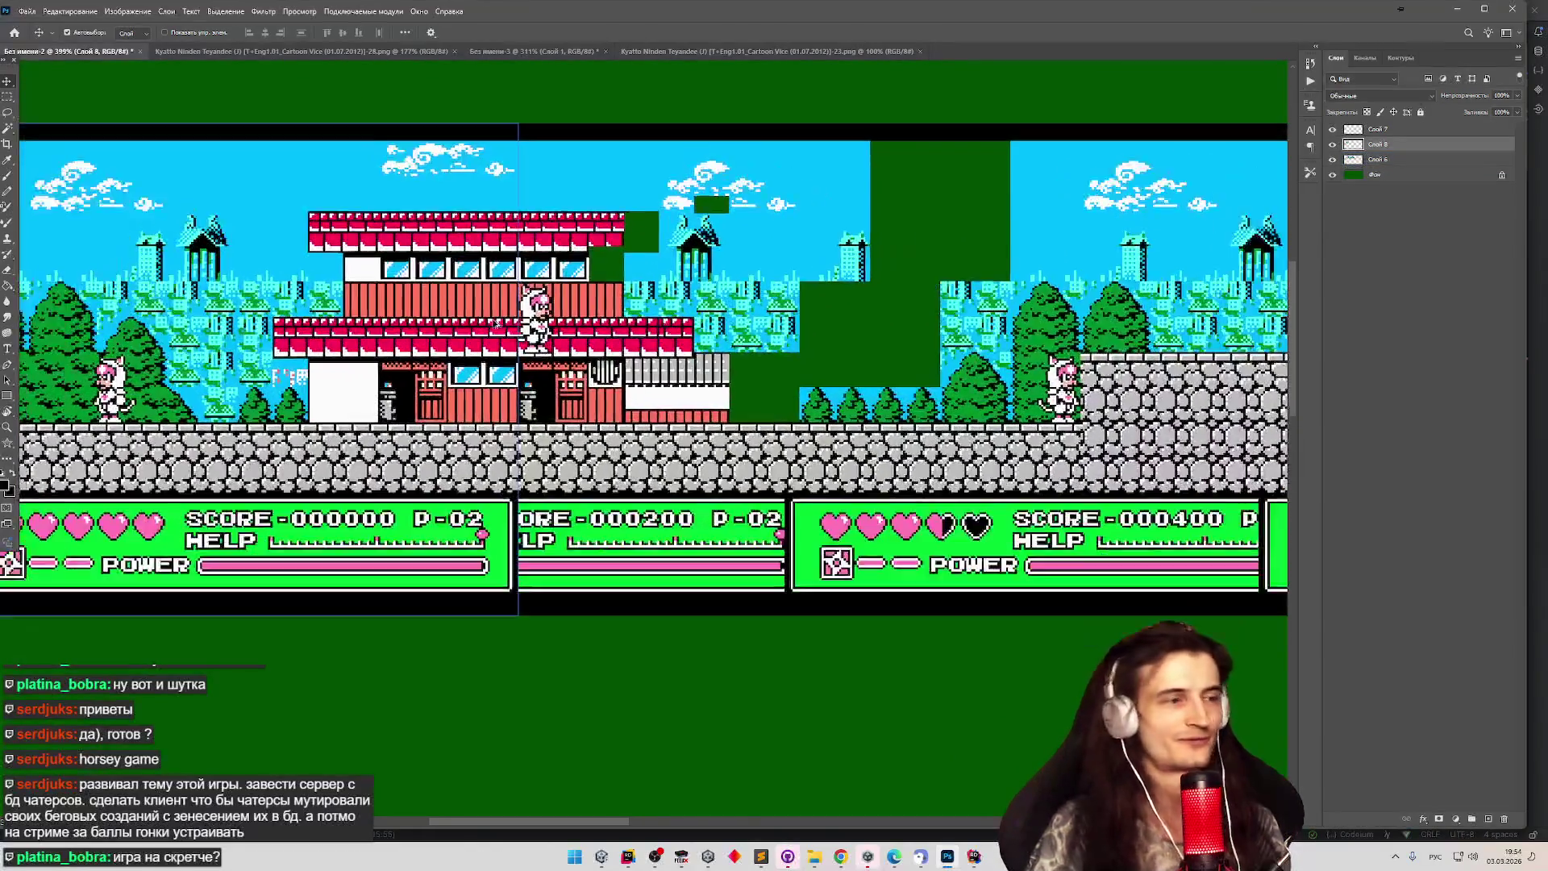
scroll(363, 315, down, 3)
scroll(244, 301, up, 3)
scroll(335, 129, up, 2)
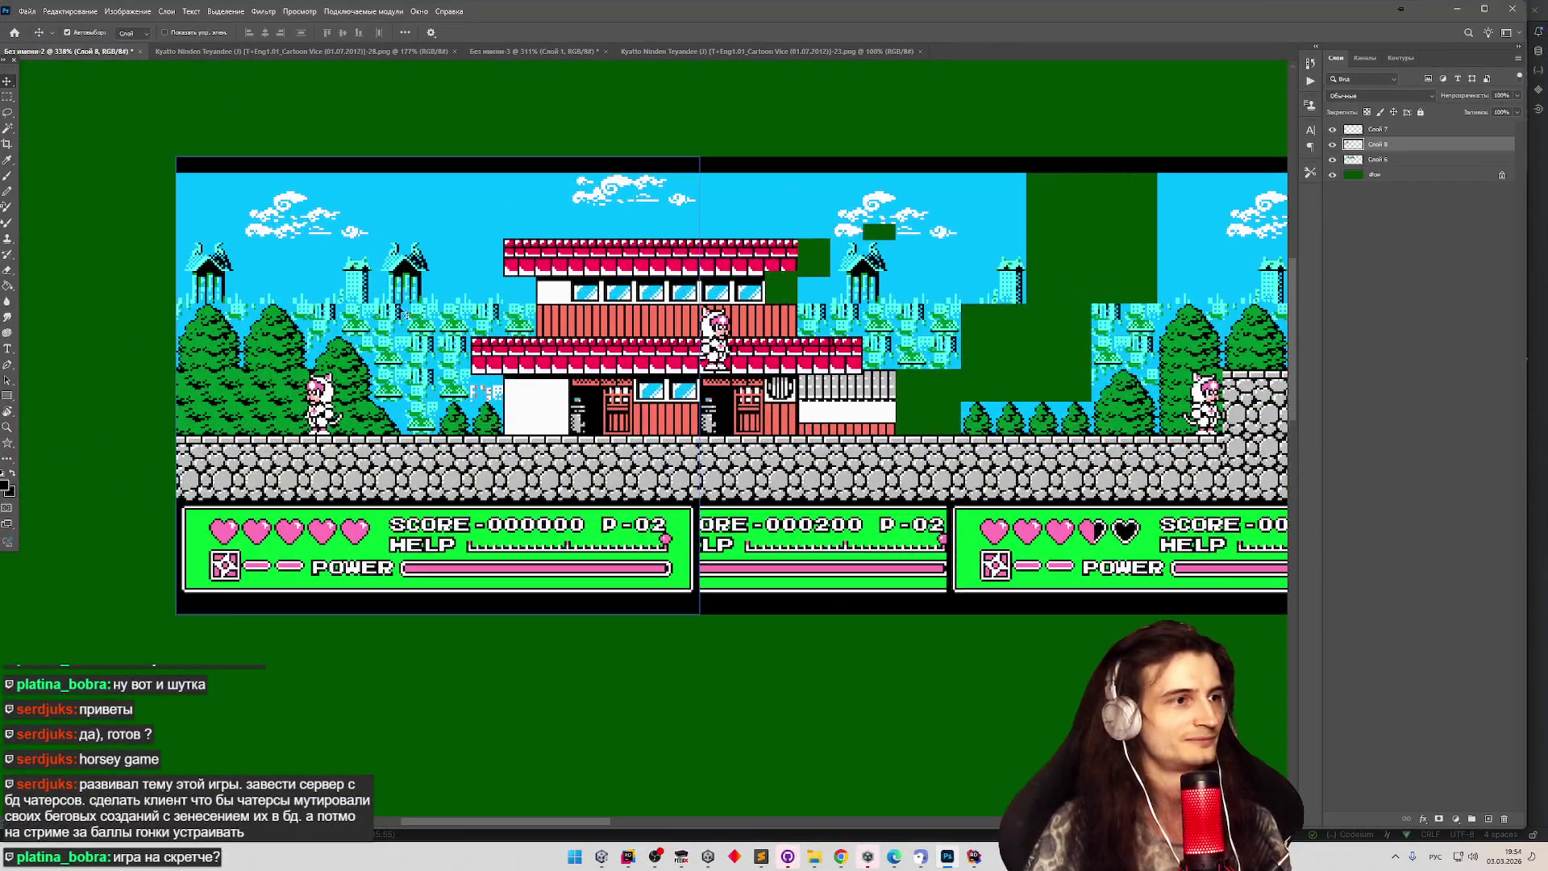
key(m)
scroll(335, 113, up, 1)
scroll(445, 233, down, 1)
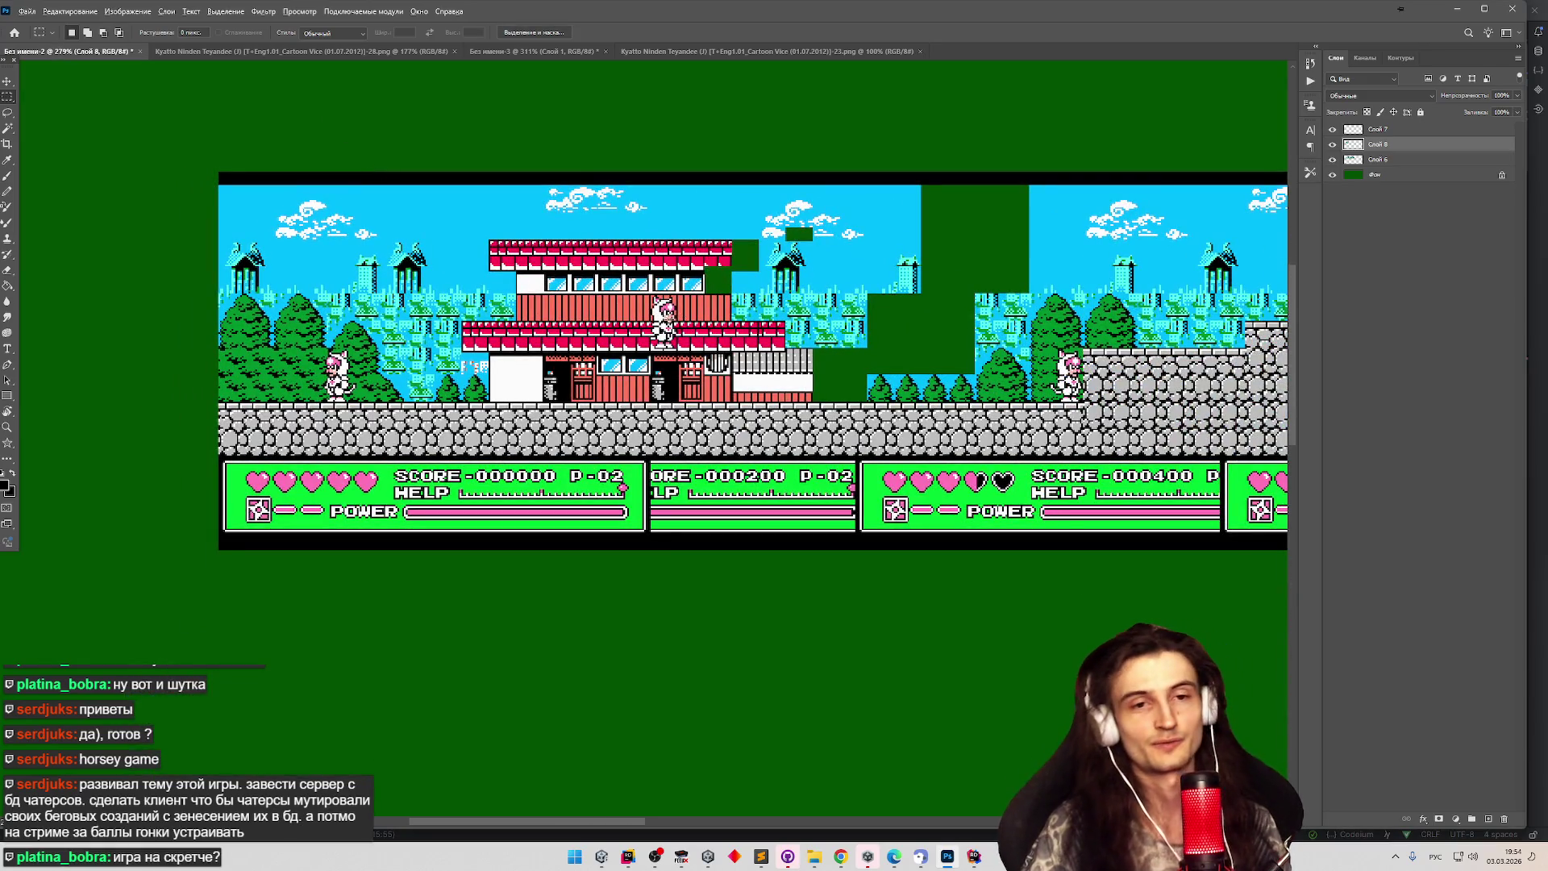
scroll(915, 294, down, 4)
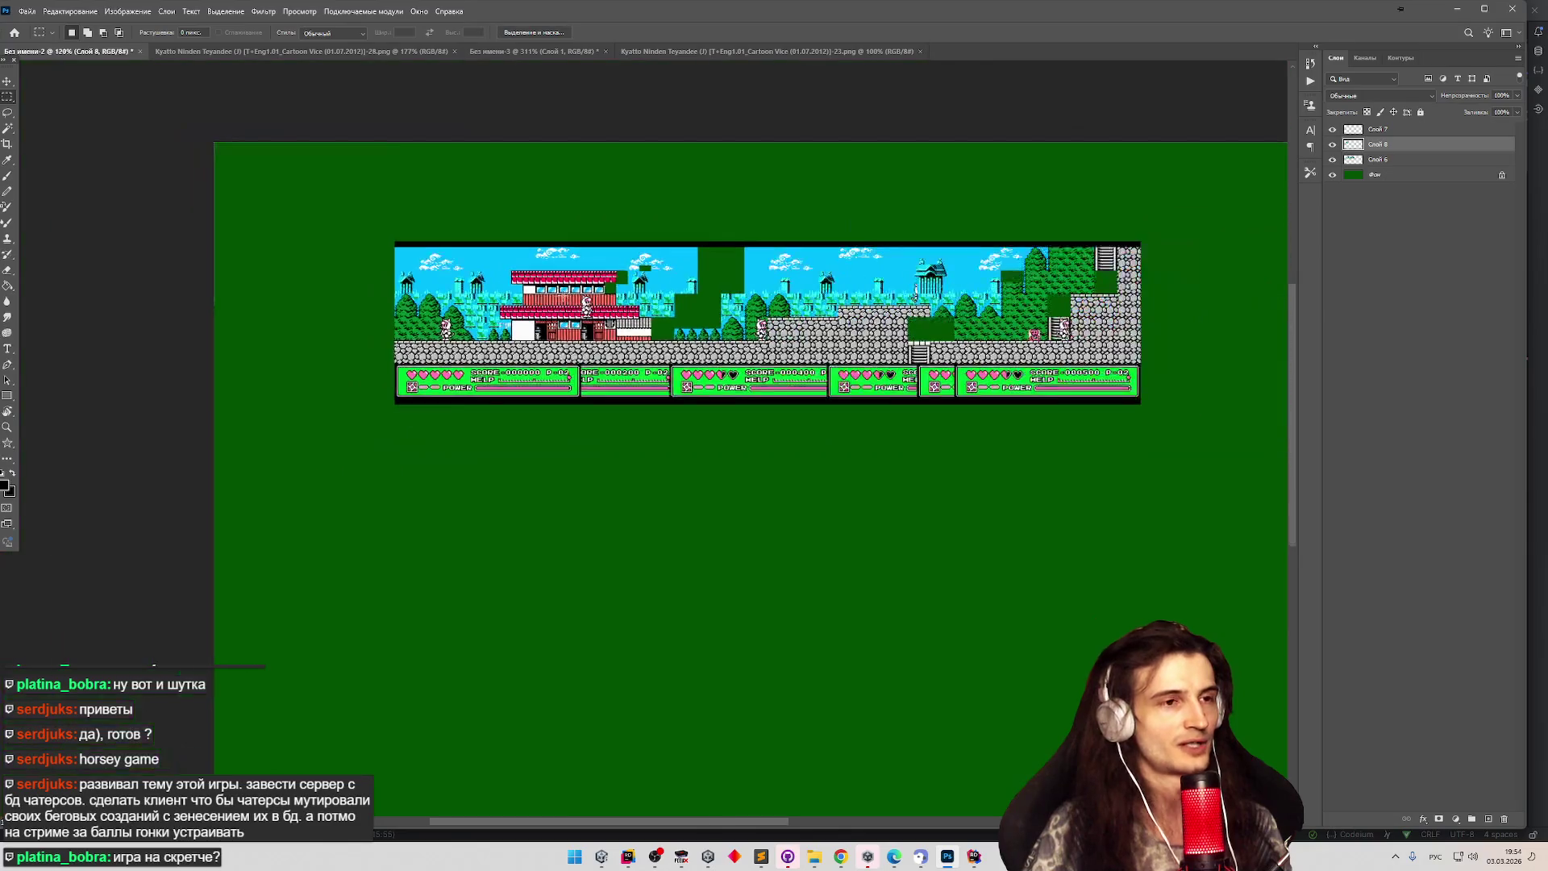
scroll(952, 341, up, 3)
scroll(895, 324, up, 2)
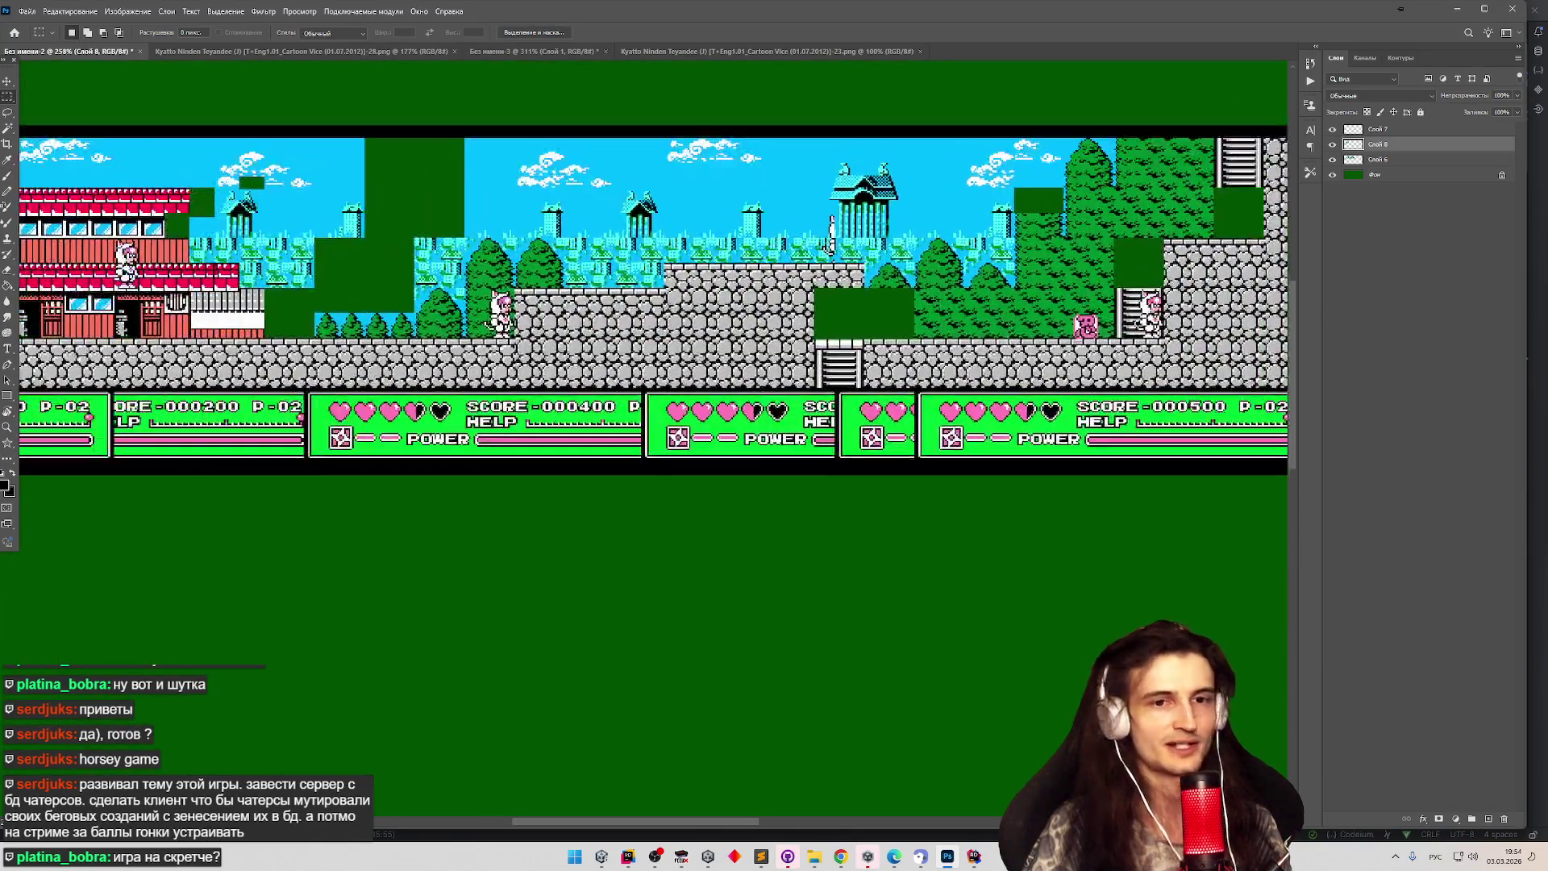
scroll(895, 324, down, 2)
scroll(854, 271, down, 2)
scroll(846, 273, up, 3)
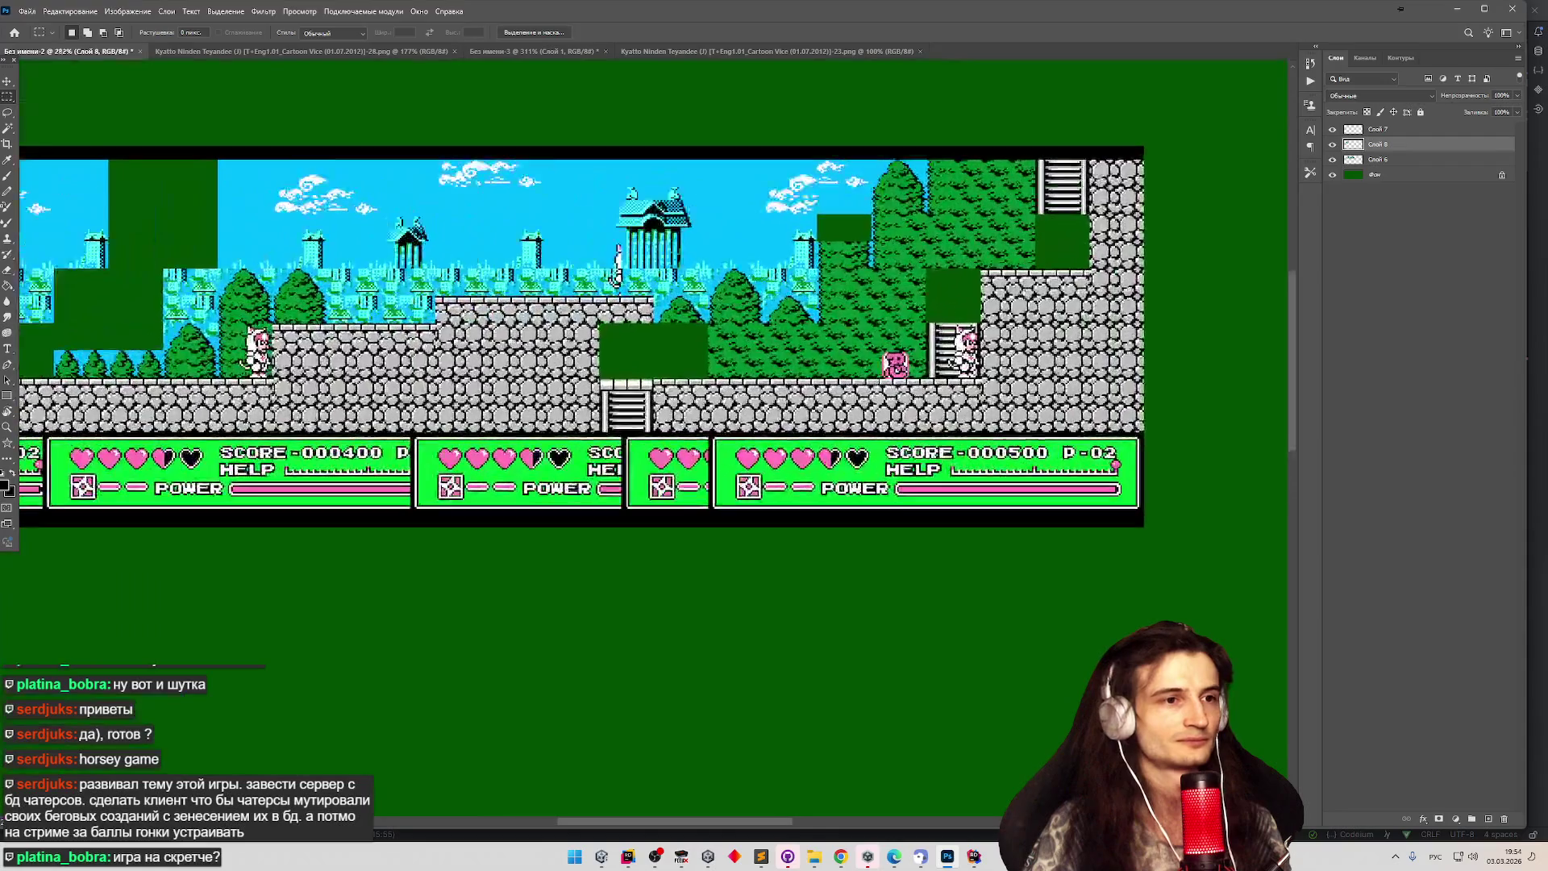
scroll(831, 275, down, 3)
scroll(812, 281, up, 1)
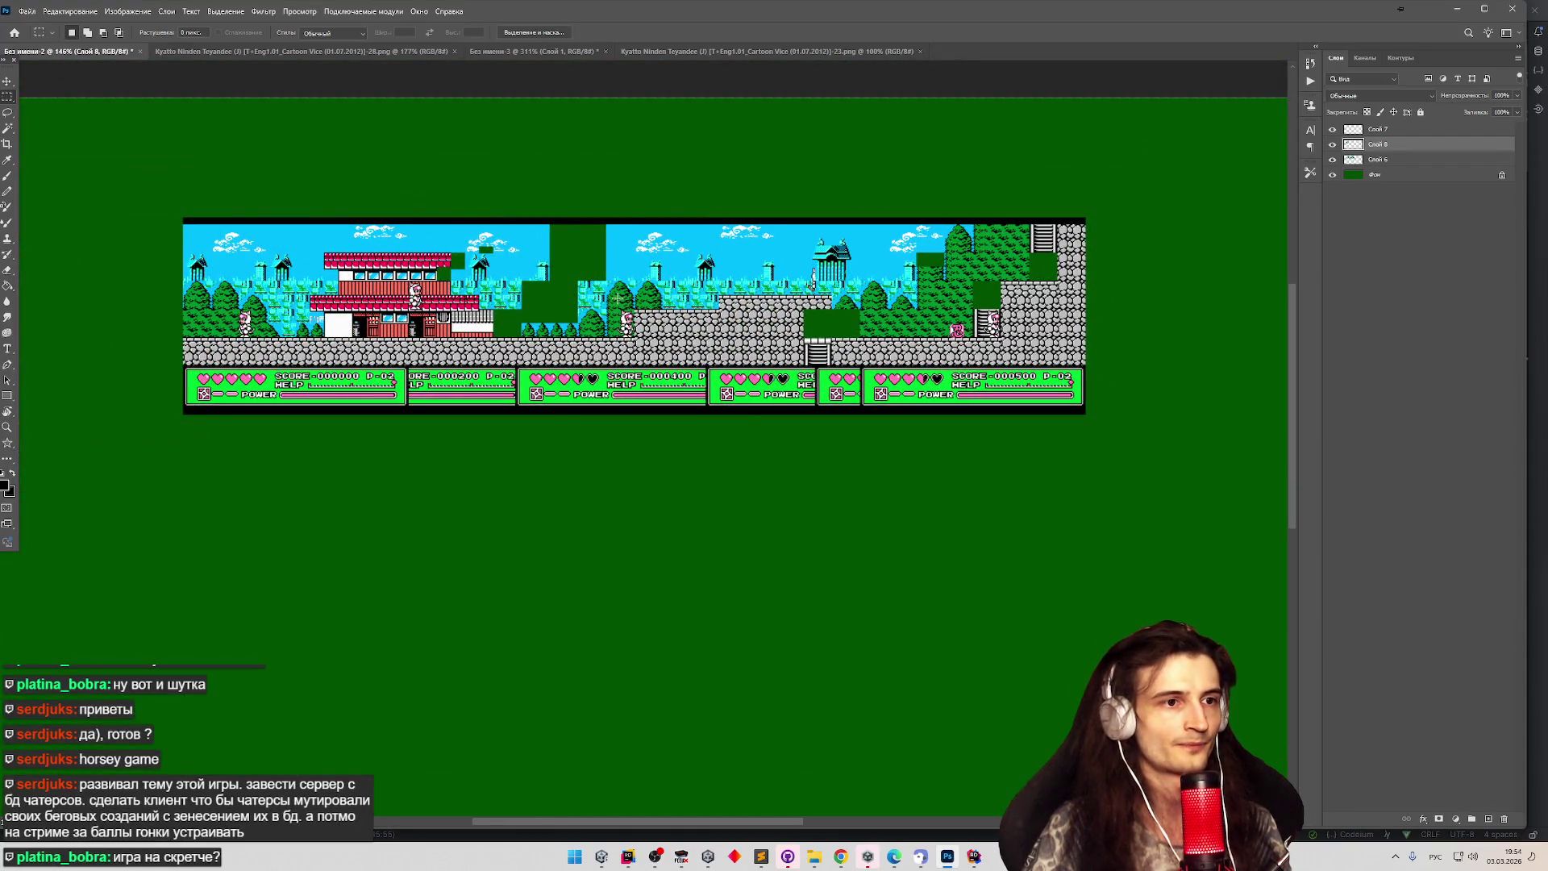
scroll(812, 281, up, 3)
scroll(877, 282, down, 5)
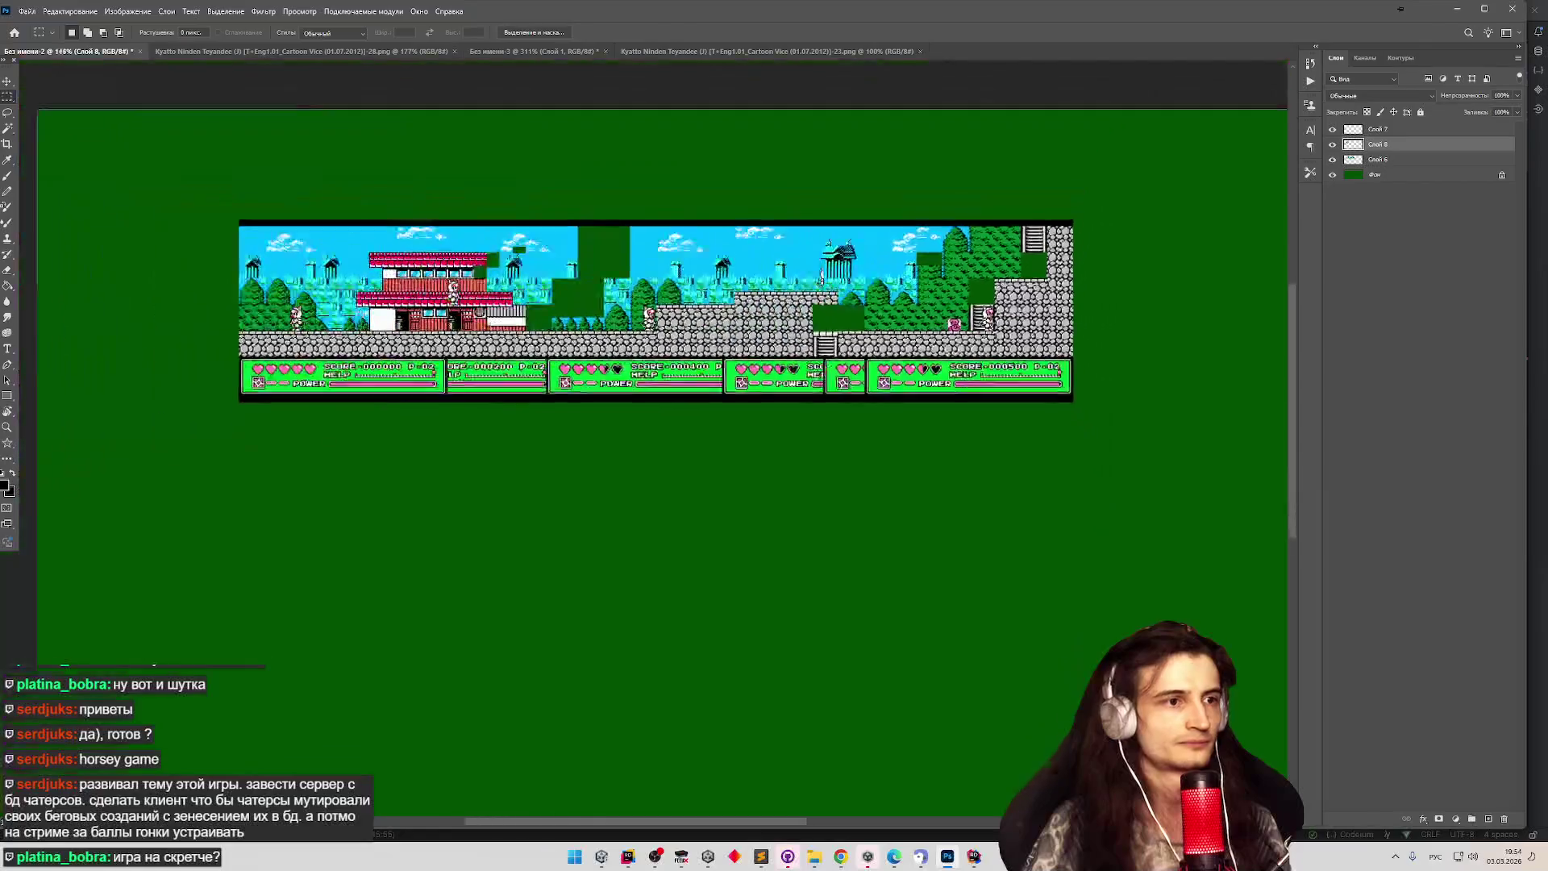
scroll(877, 282, up, 4)
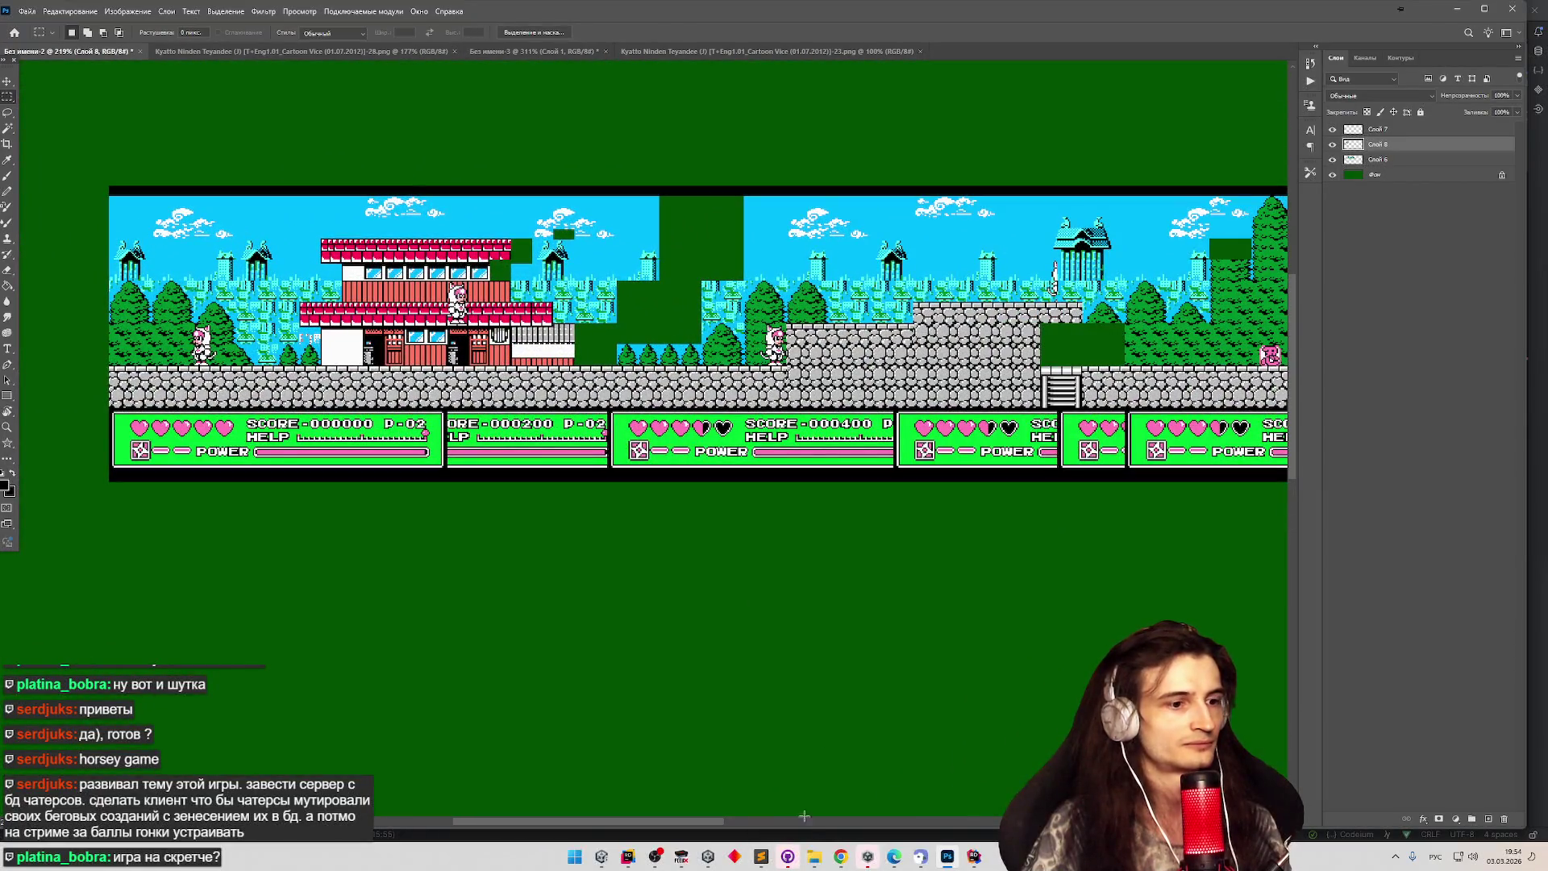
Place a game screenshot from the snaps folder into the composite at its original size.
click(815, 855)
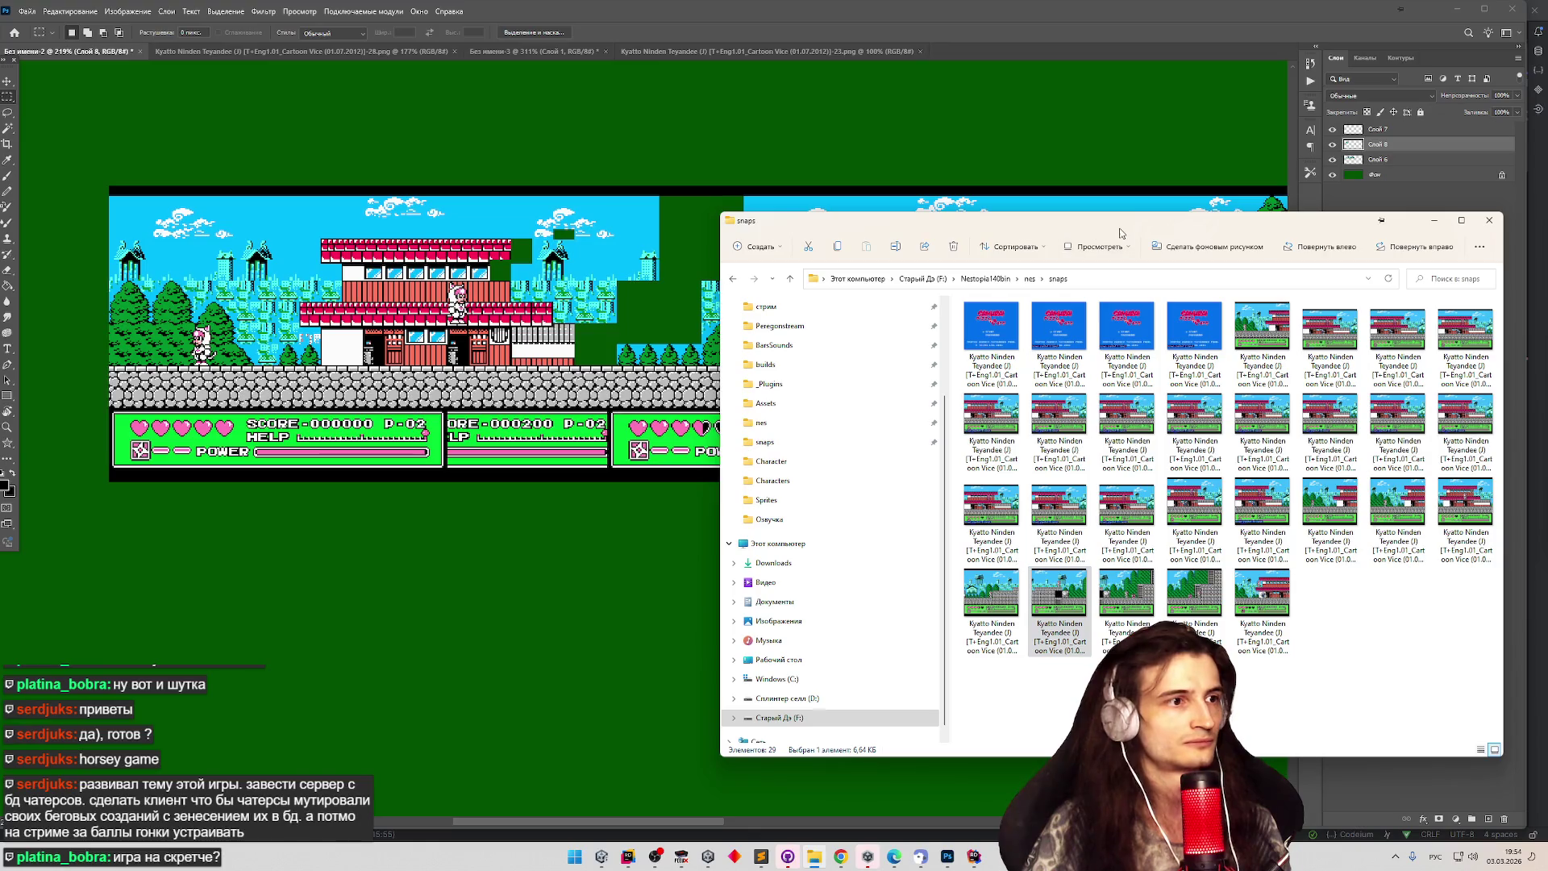
click(1010, 585)
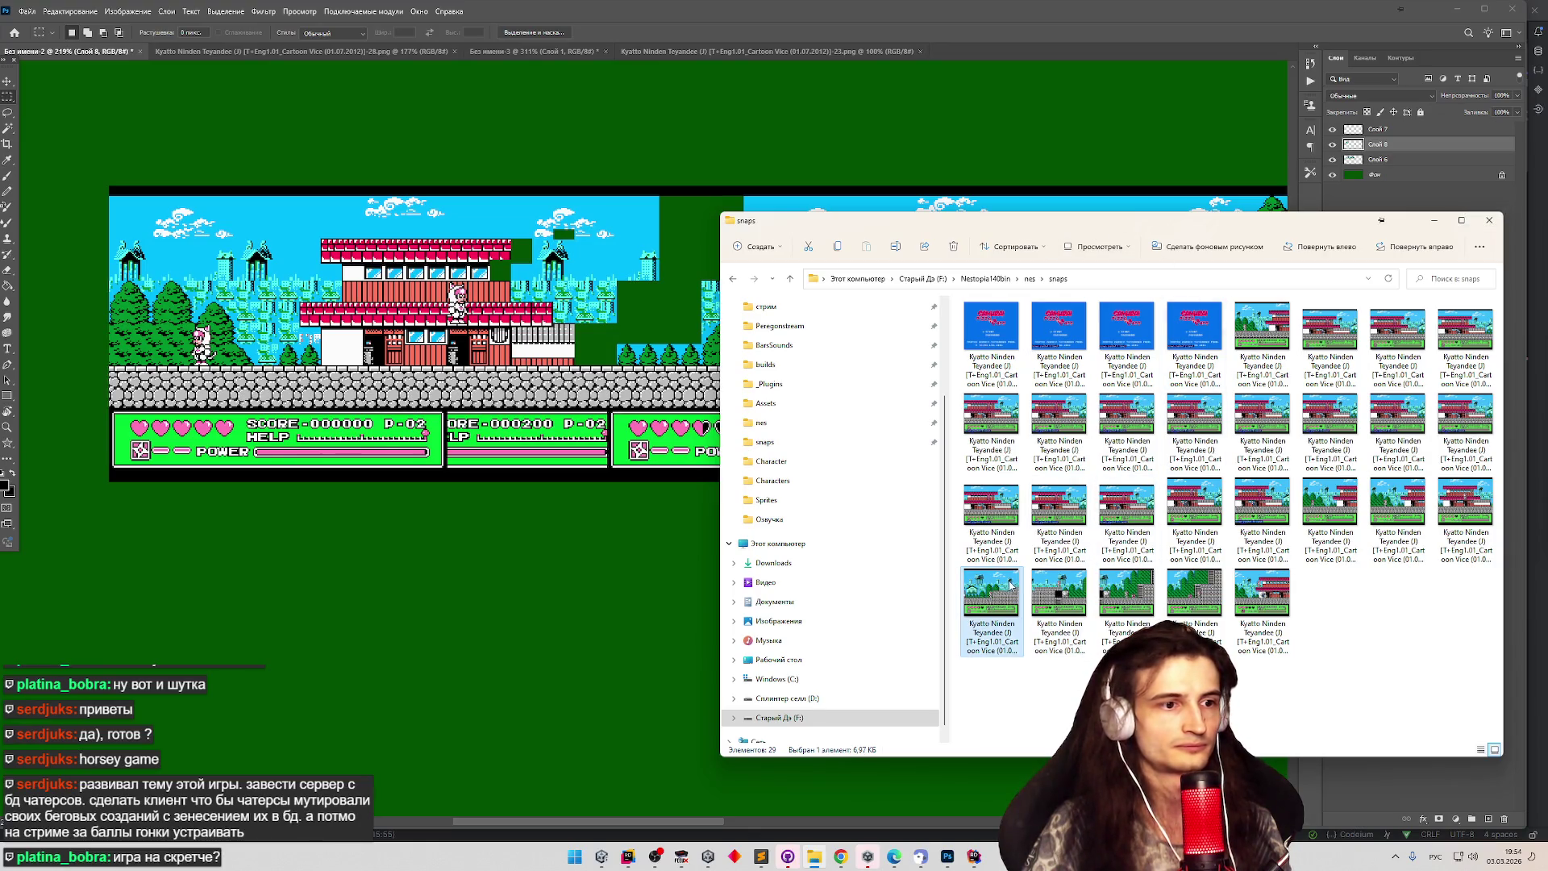
drag(1464, 504, 550, 358)
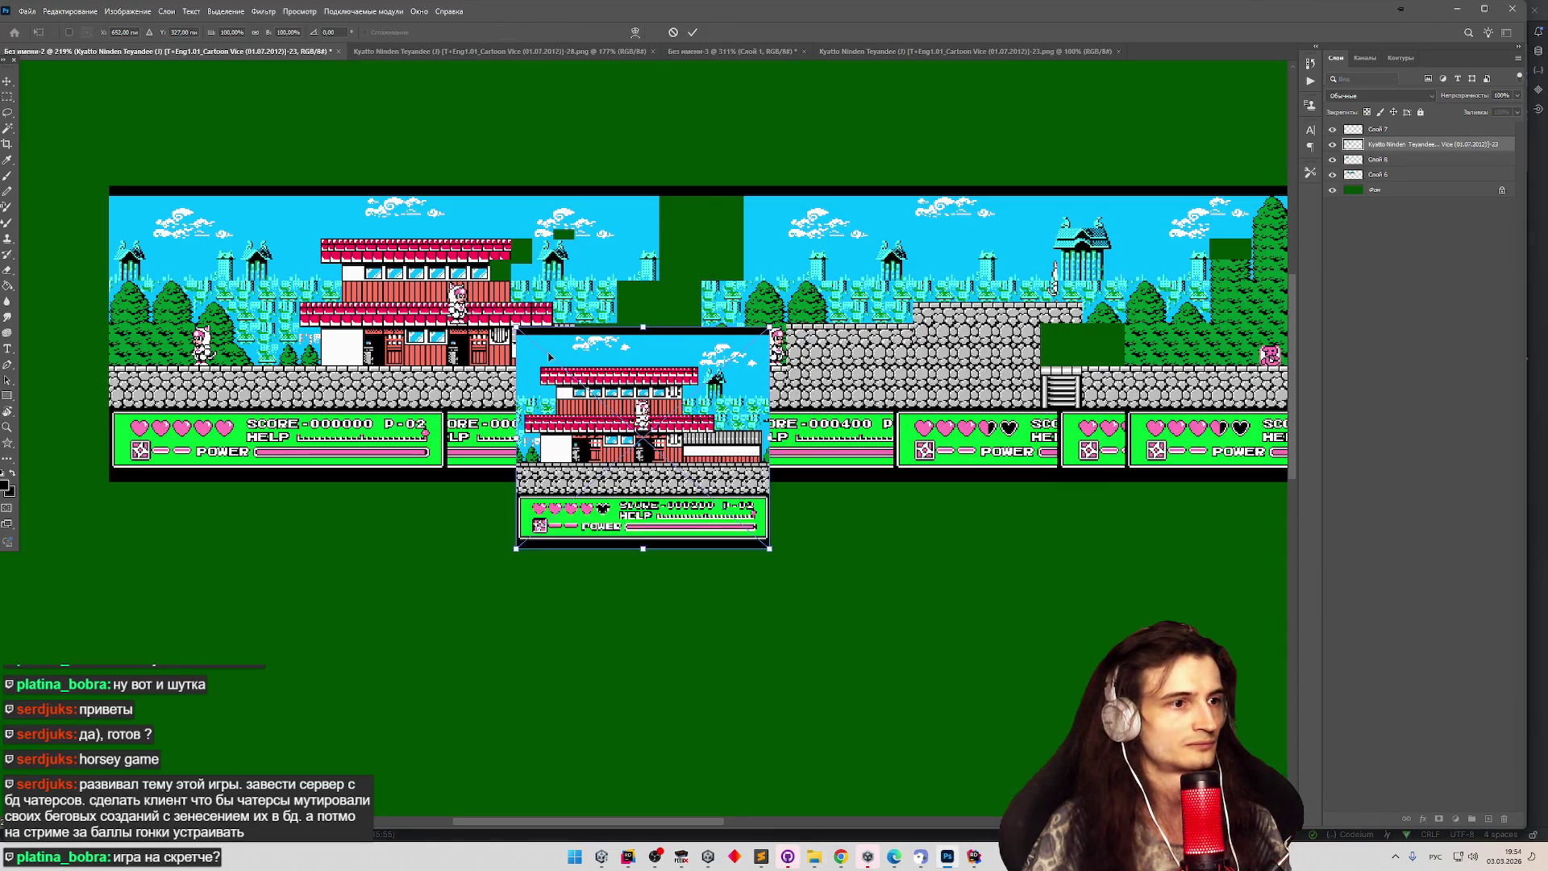
right_click(1391, 146)
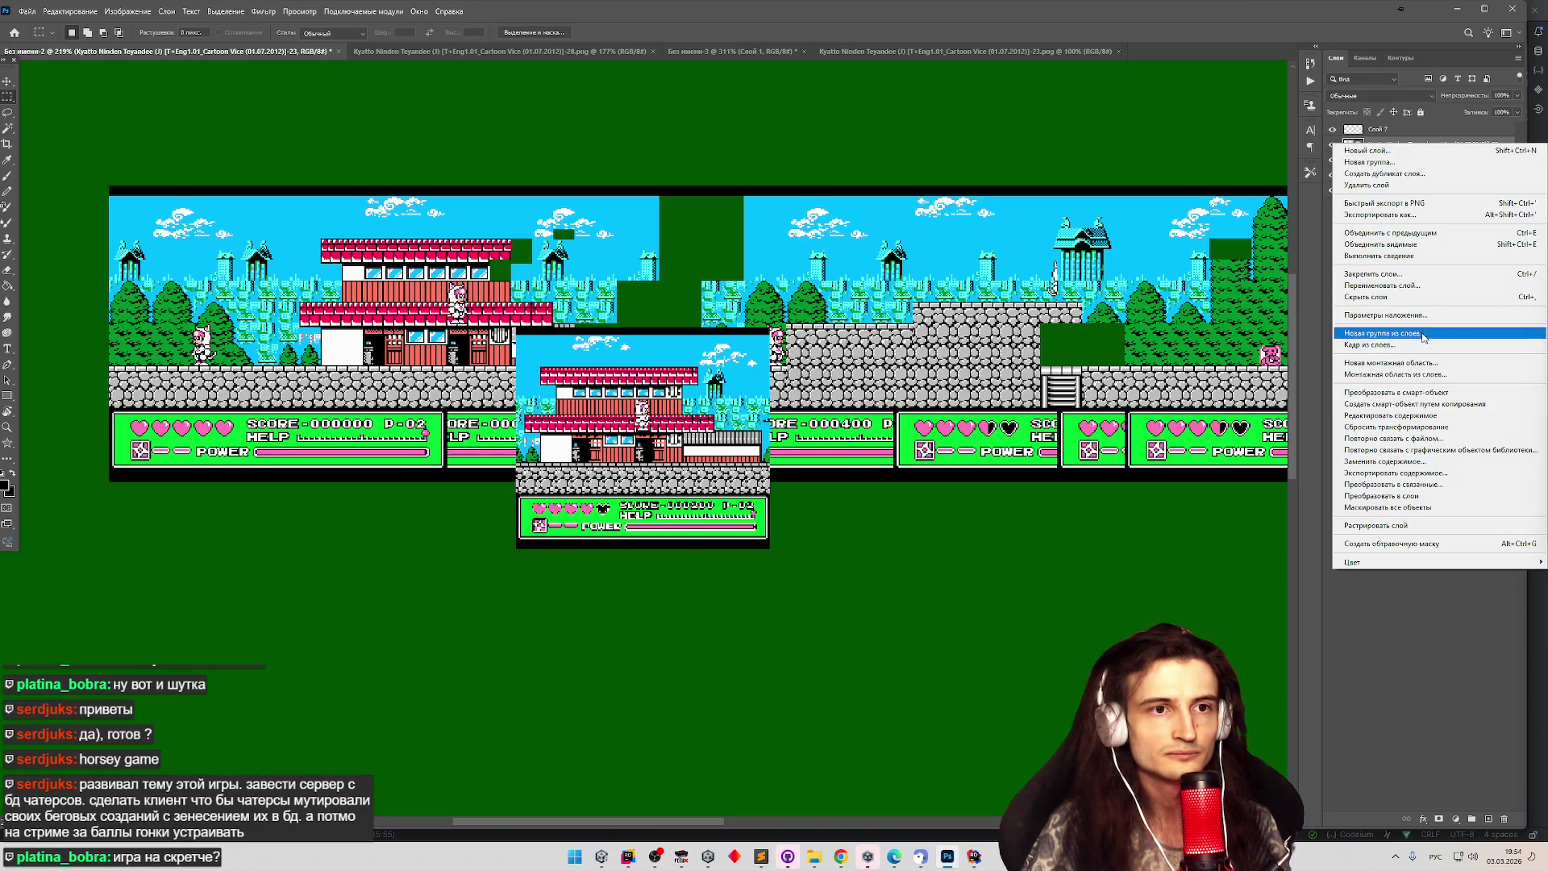
key(ctrl+z)
right_click(1433, 149)
key(Escape)
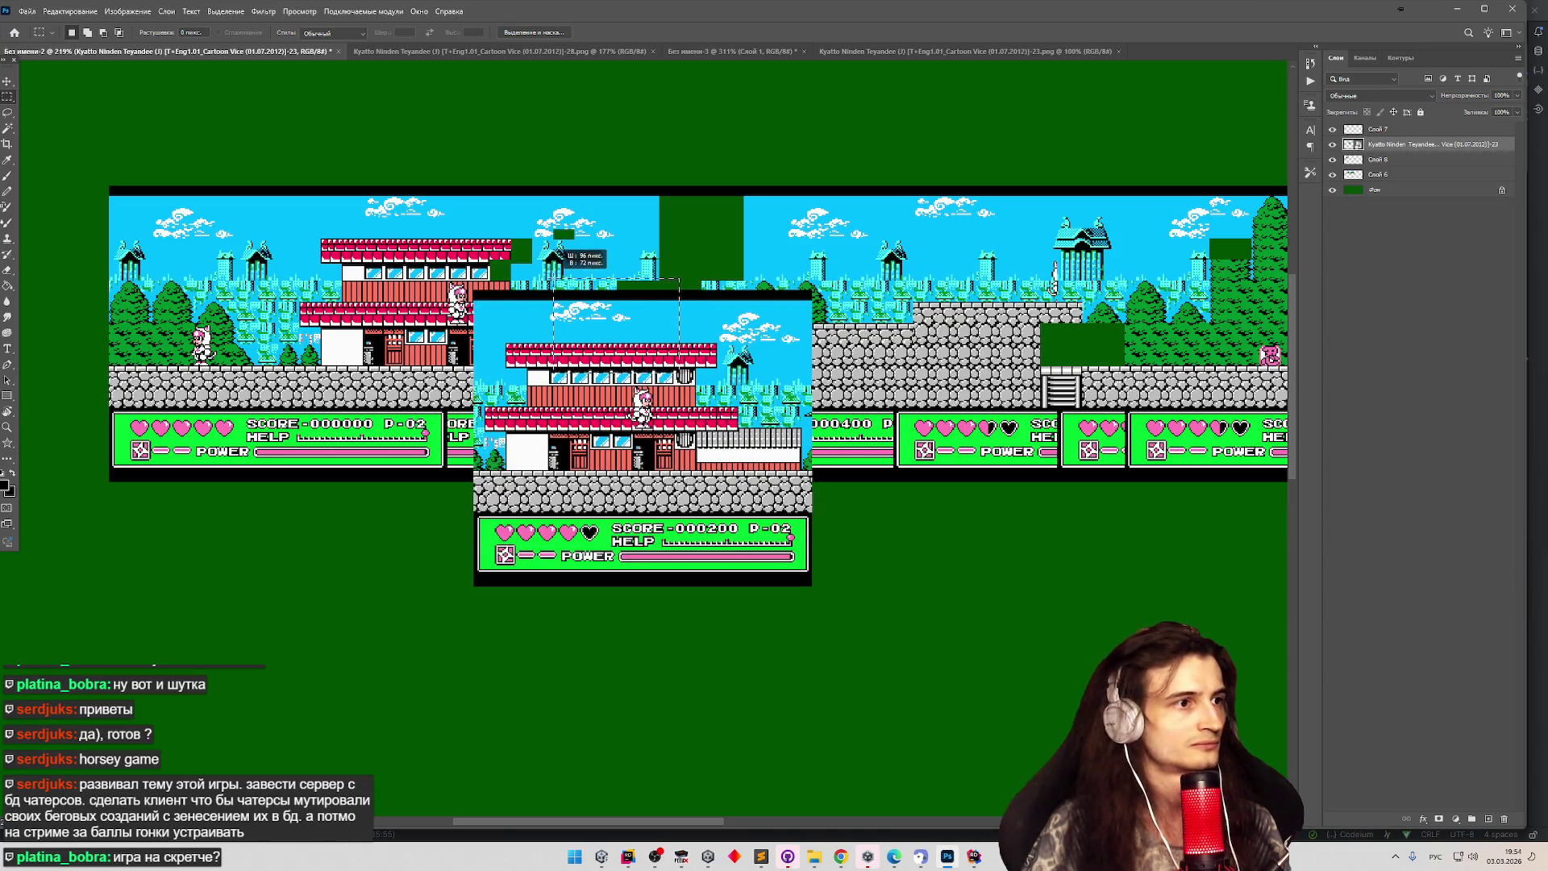
Move the screenshot over the building section, aligning it at 58% opacity.
click(7, 81)
mouse_move(486, 338)
mouse_down()
mouse_move(334, 233)
mouse_move(194, 232)
mouse_move(291, 229)
mouse_up()
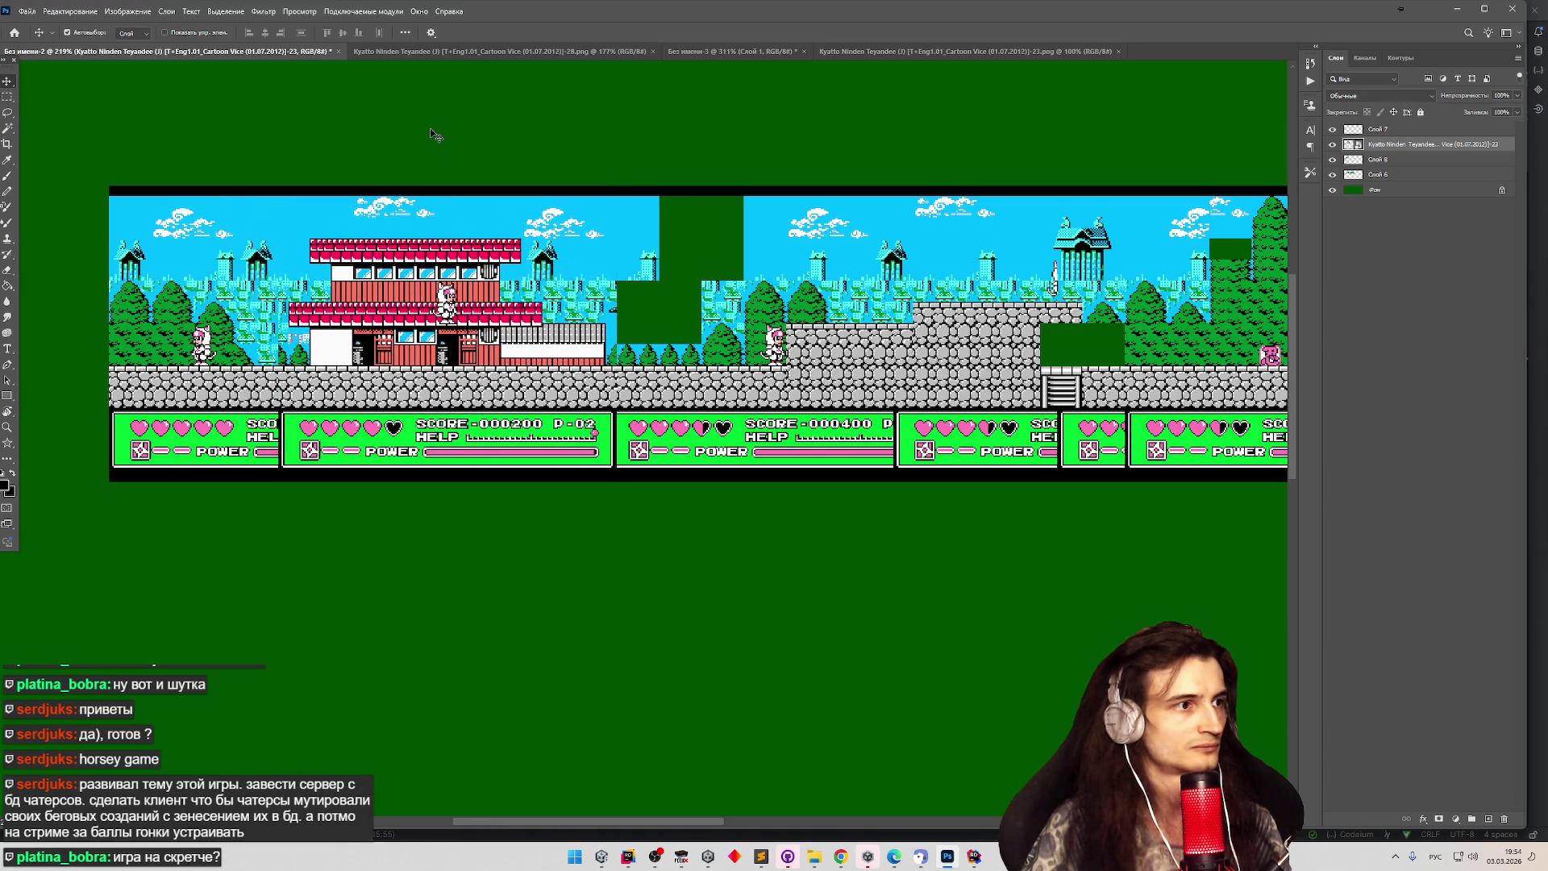
key(Right)
key(Right)
key(Right)
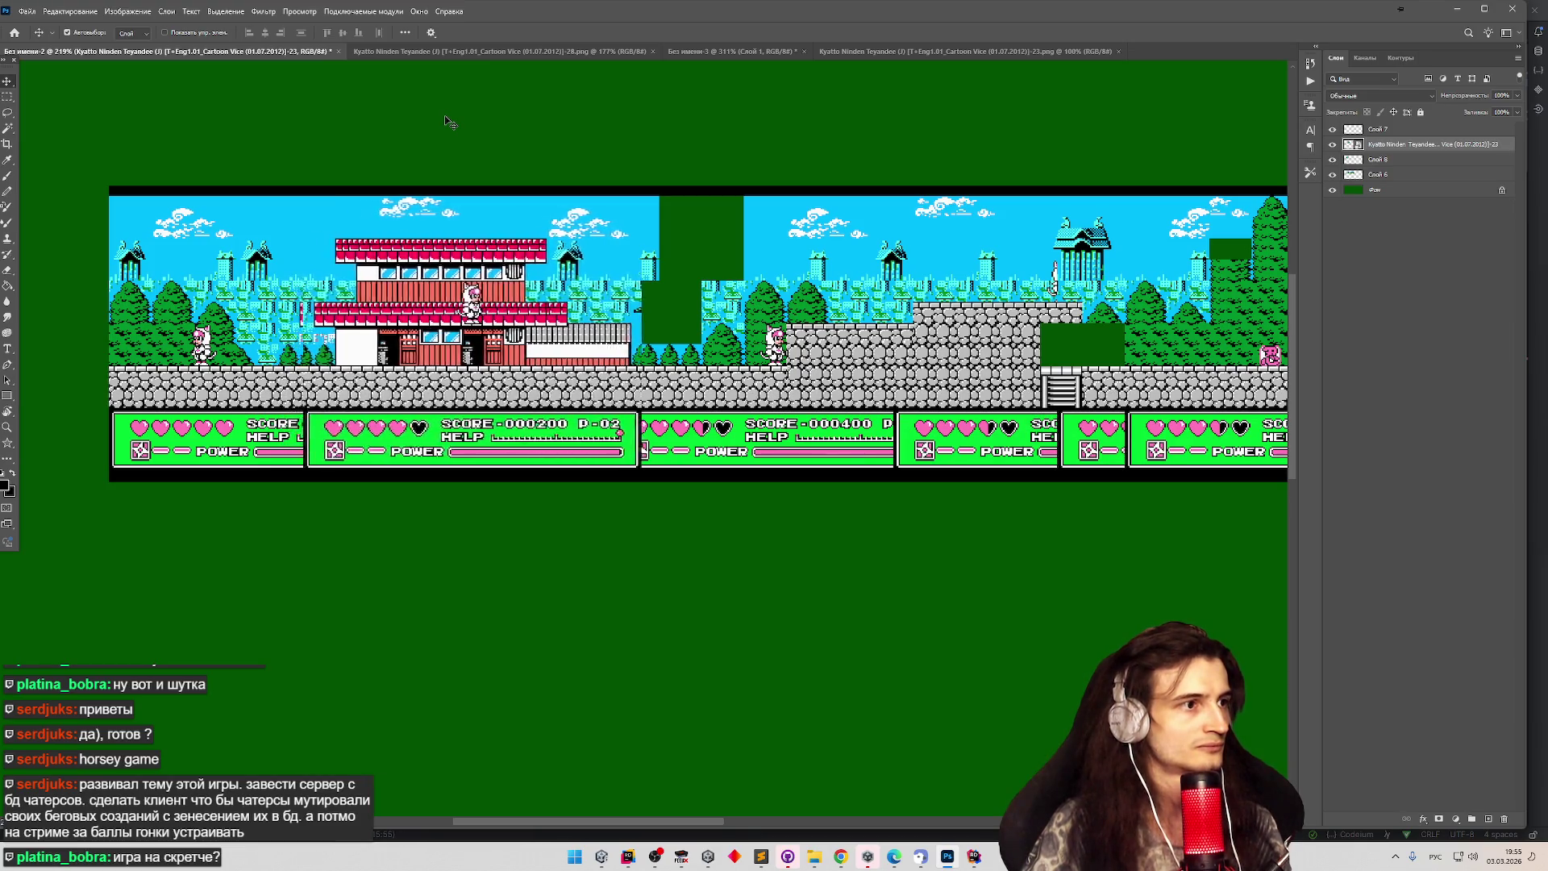
key(Left)
key(Left)
key(Left)
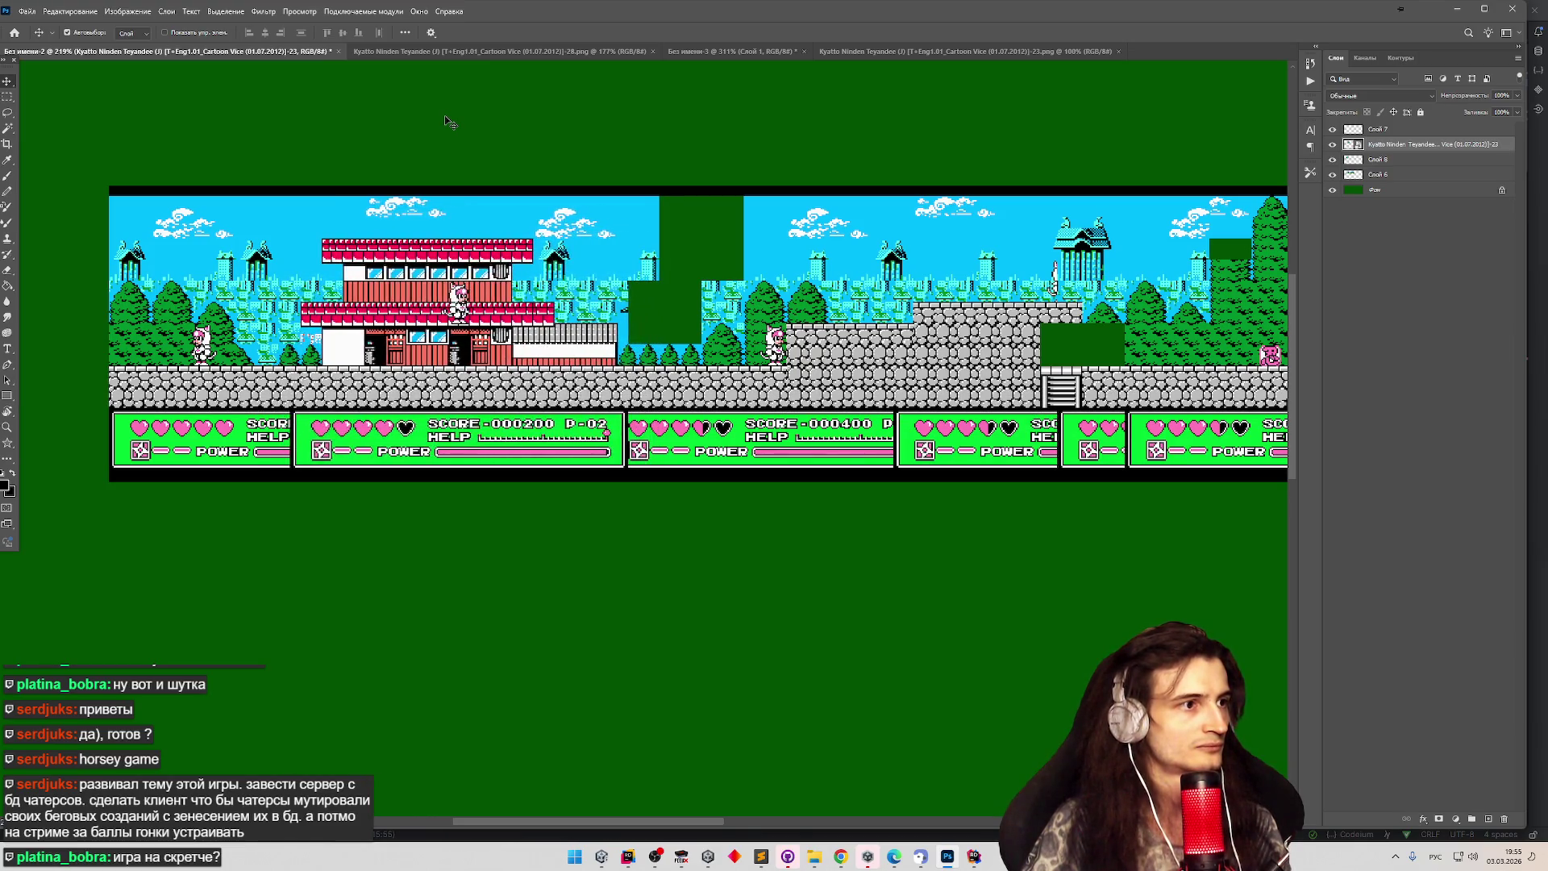
key(5)
key(8)
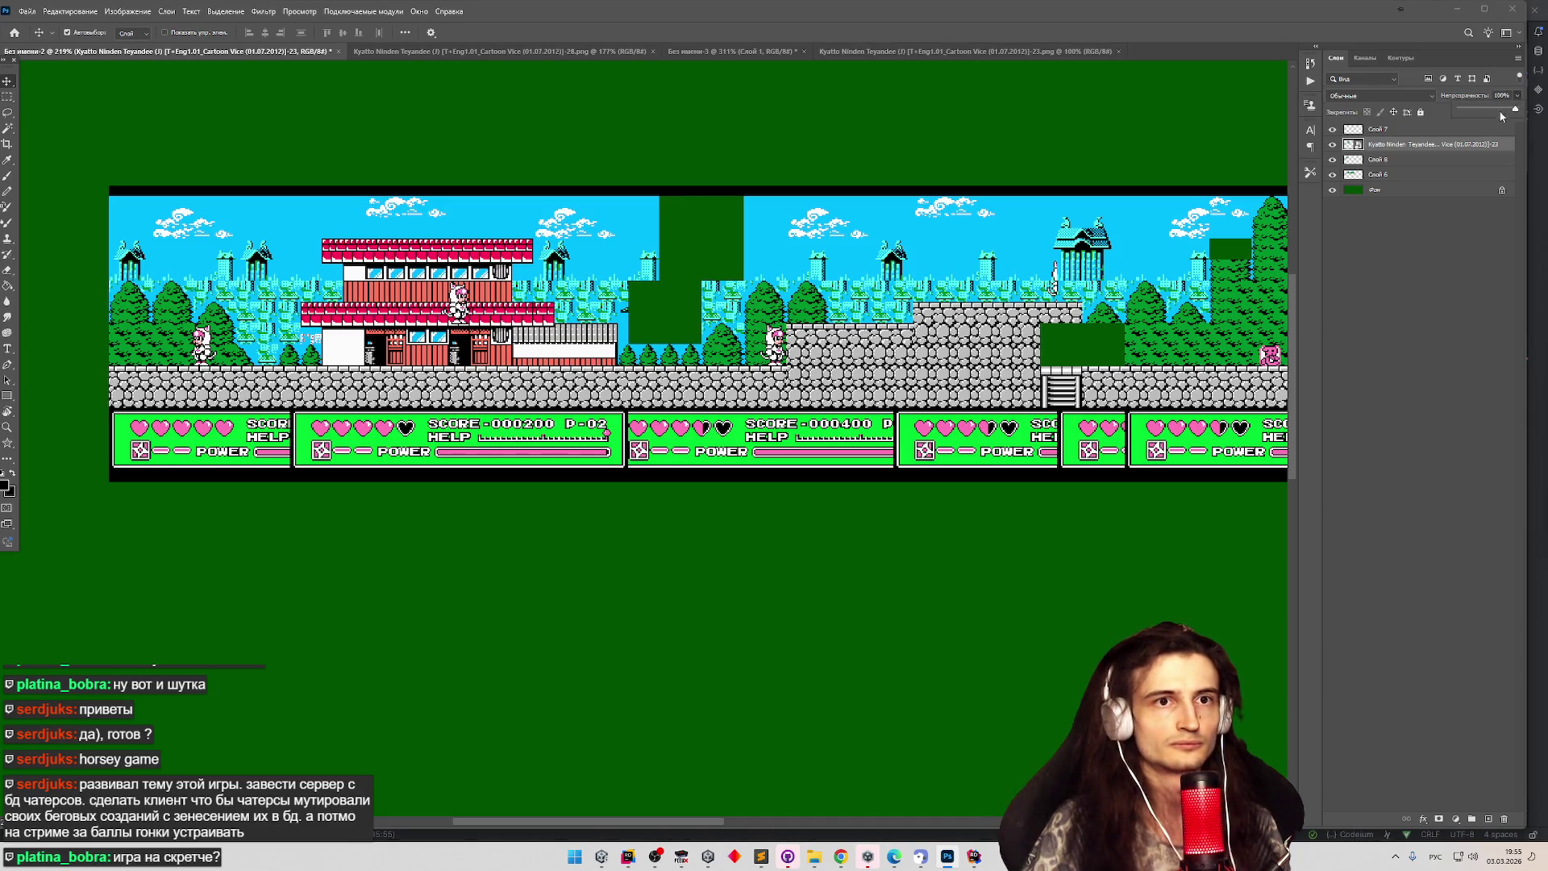
drag(470, 356, 471, 357)
click(1403, 129)
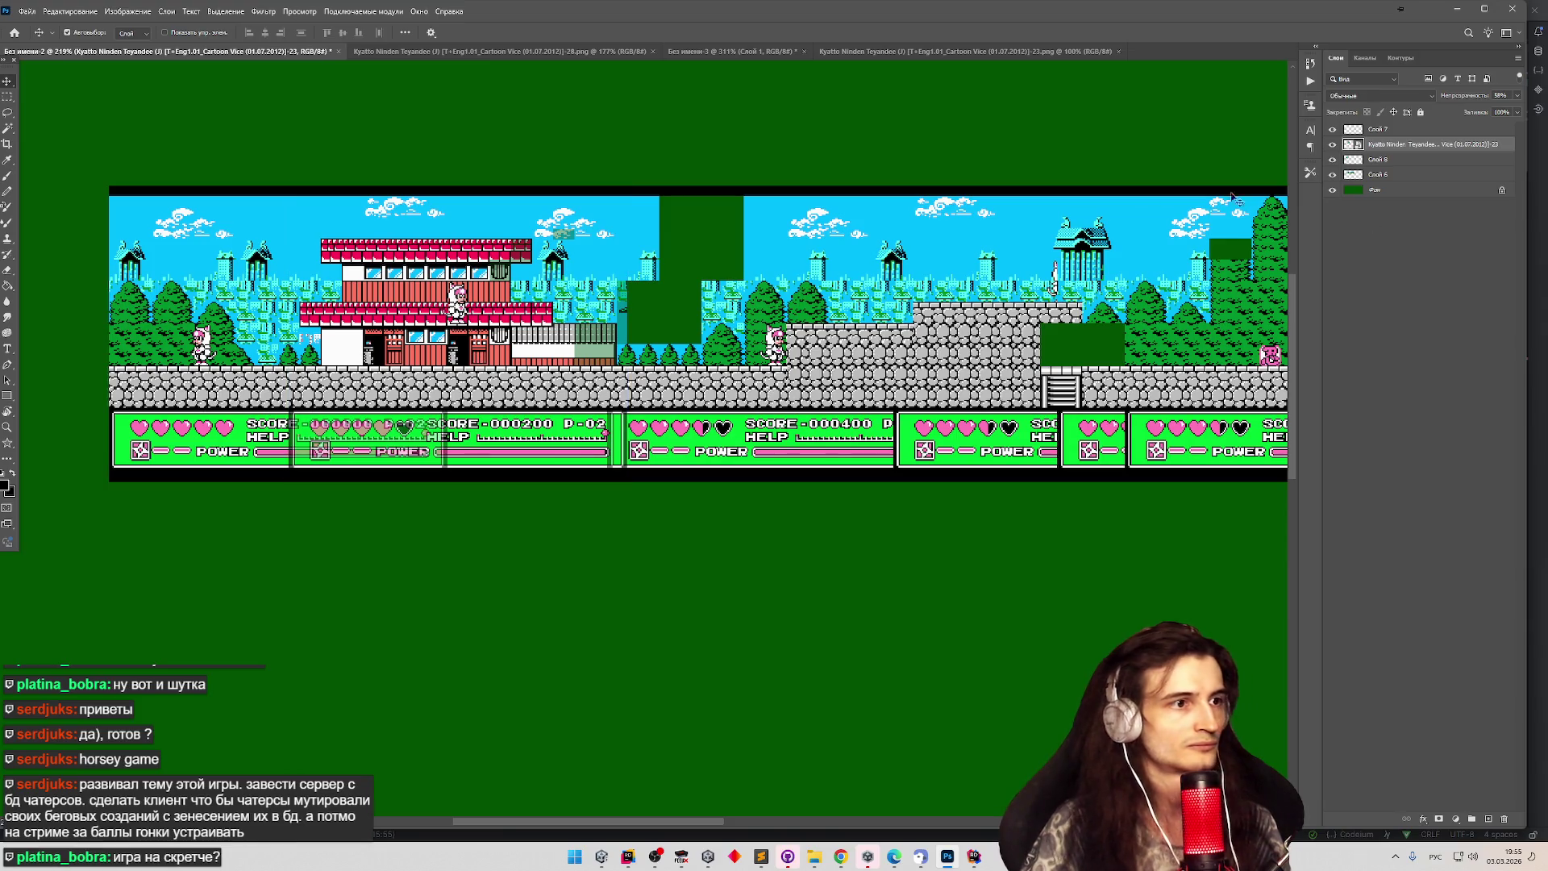
Restore the building layer to 100% opacity.
key(alt+Tab)
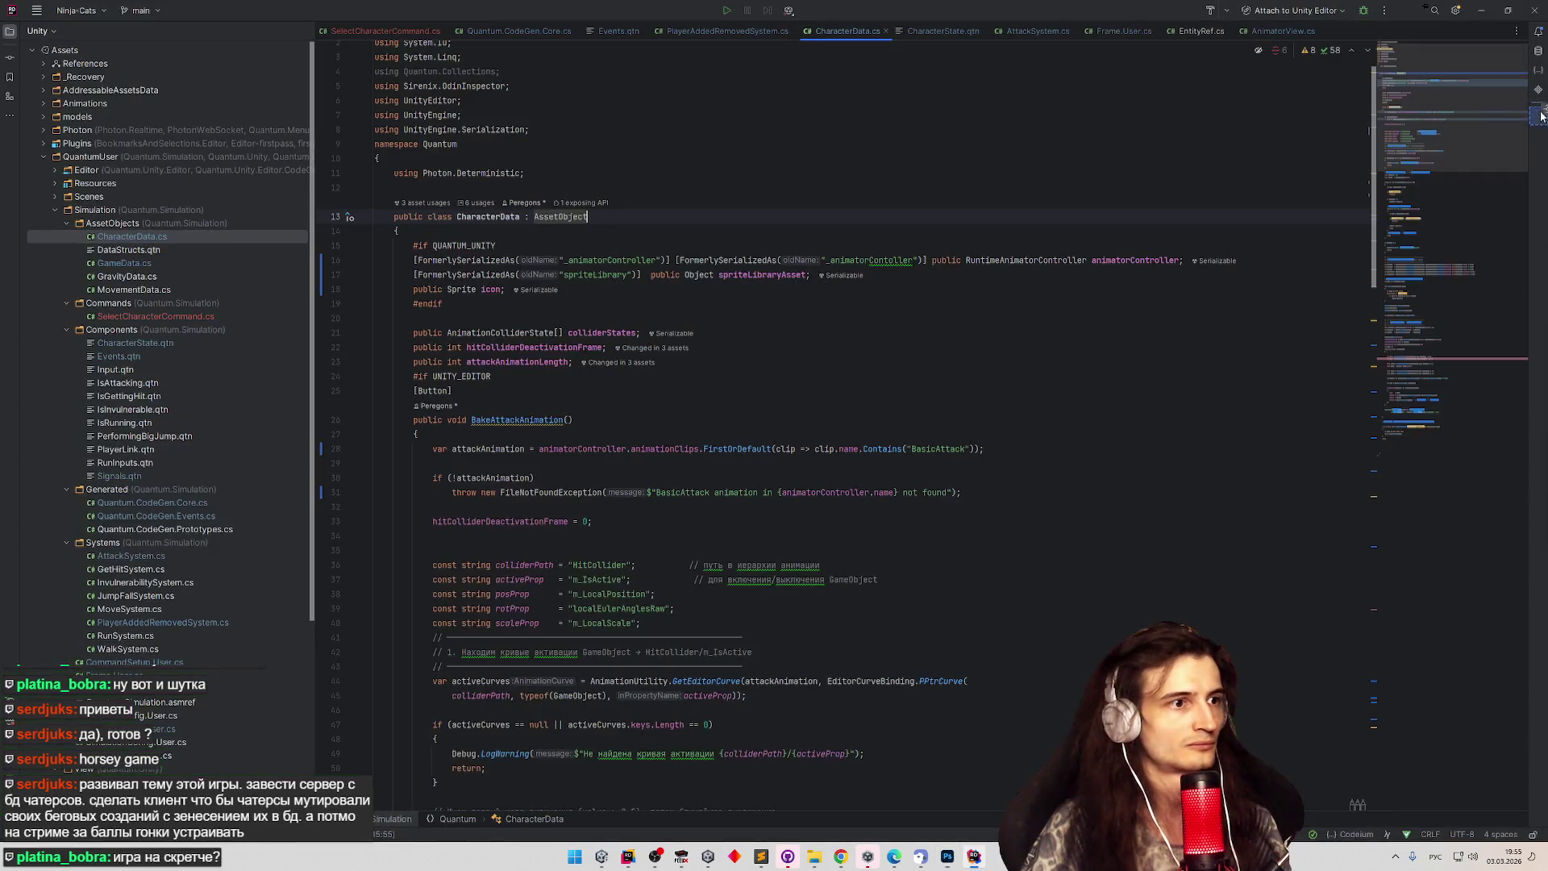
key(alt+Tab)
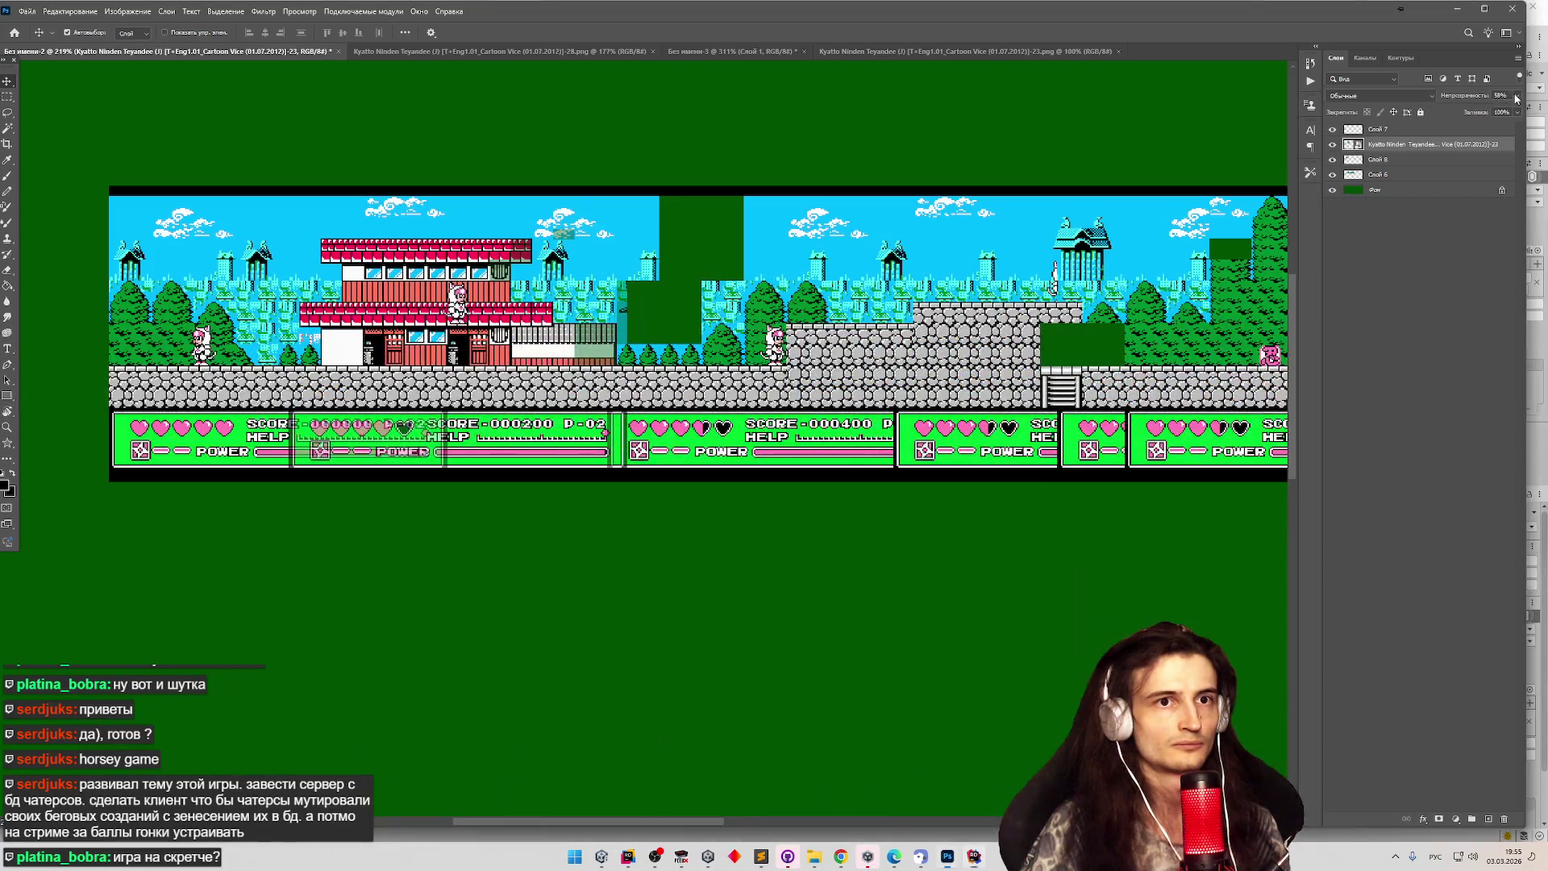
drag(1502, 112, 1519, 110)
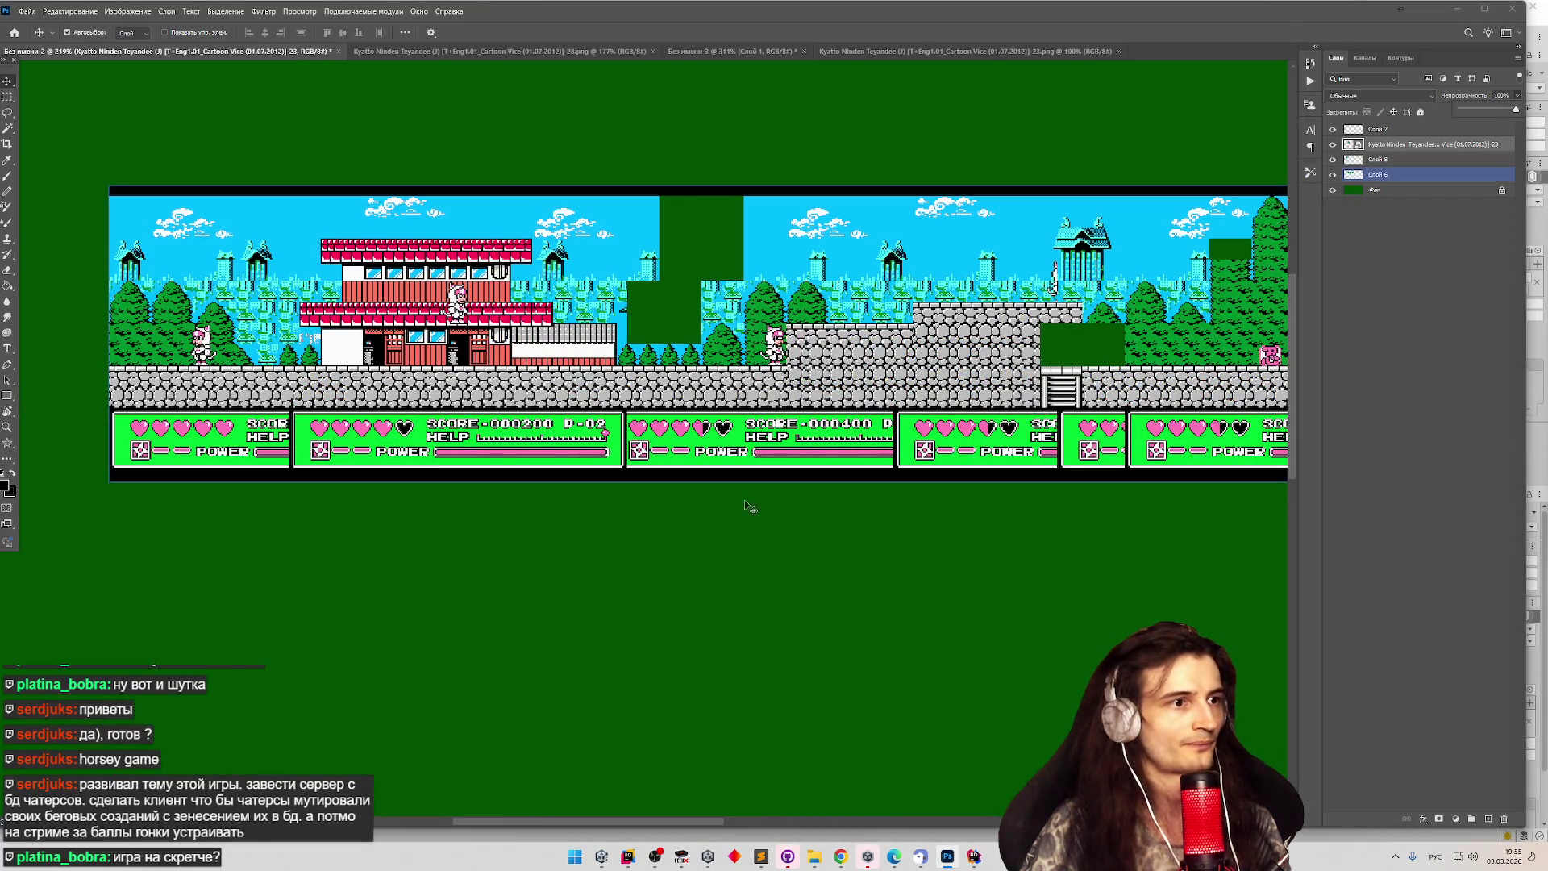
click(814, 856)
Place the next snaps screenshot into the composite and reset it to its original size.
click(814, 856)
click(814, 856)
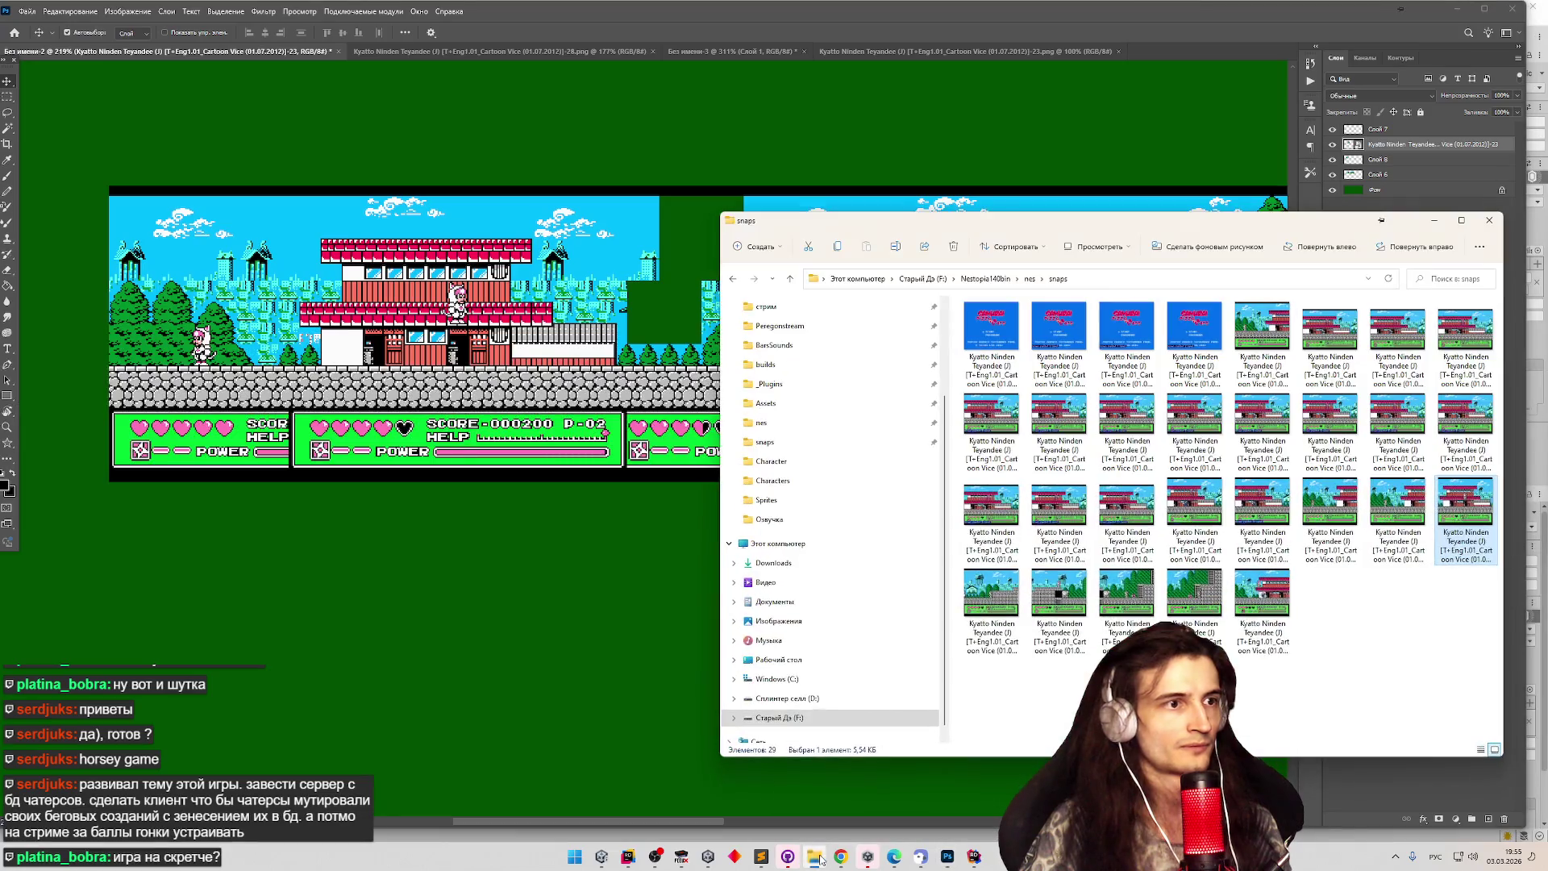
mouse_move(991, 600)
mouse_down()
mouse_move(558, 355)
mouse_move(642, 437)
mouse_up()
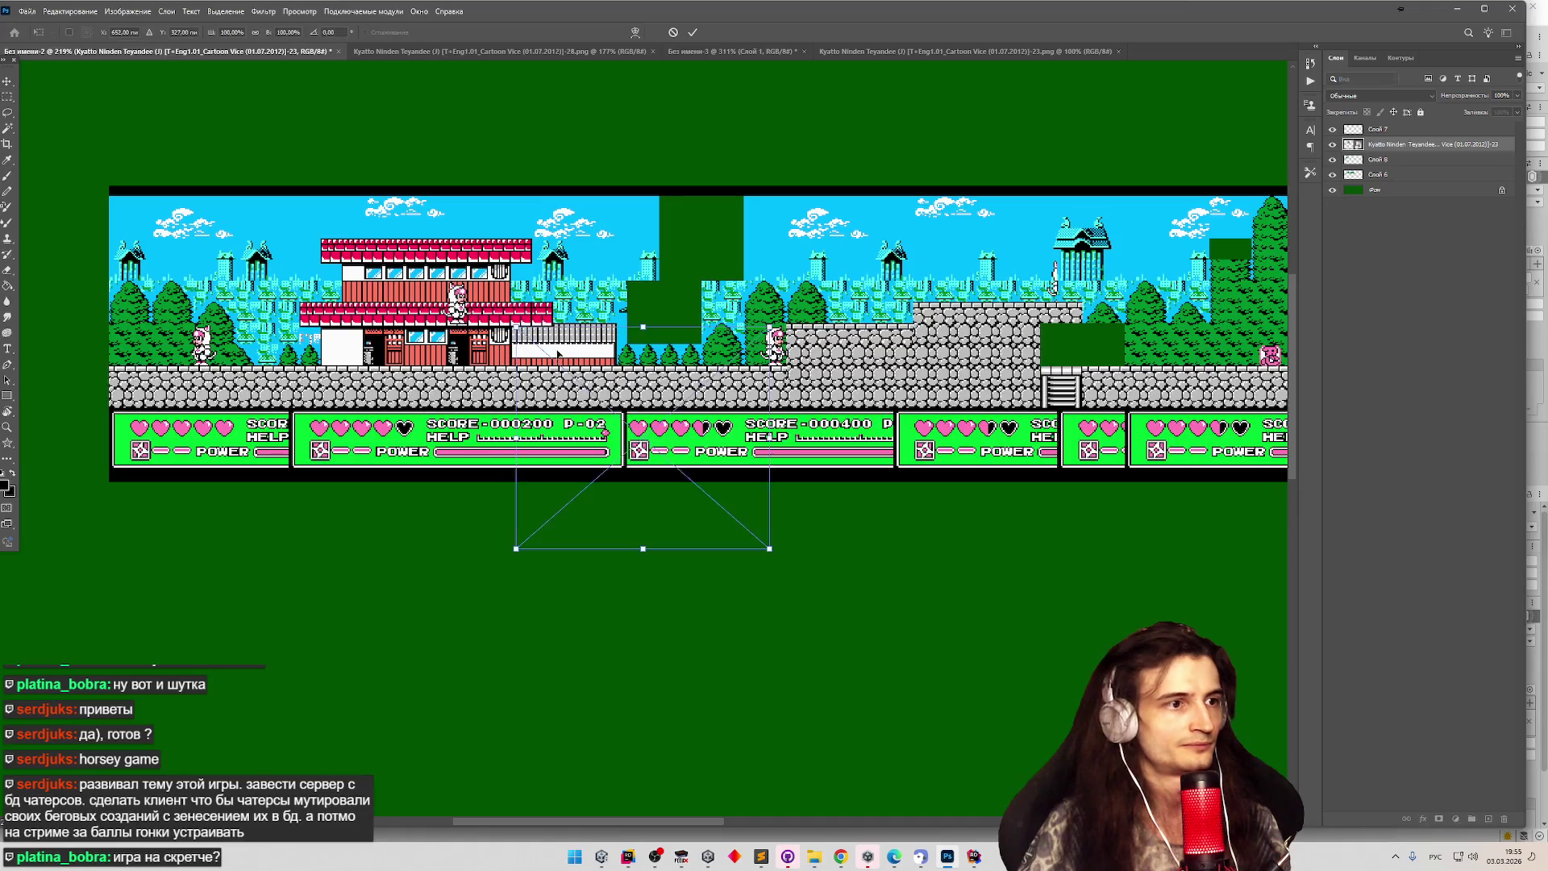
key(Return)
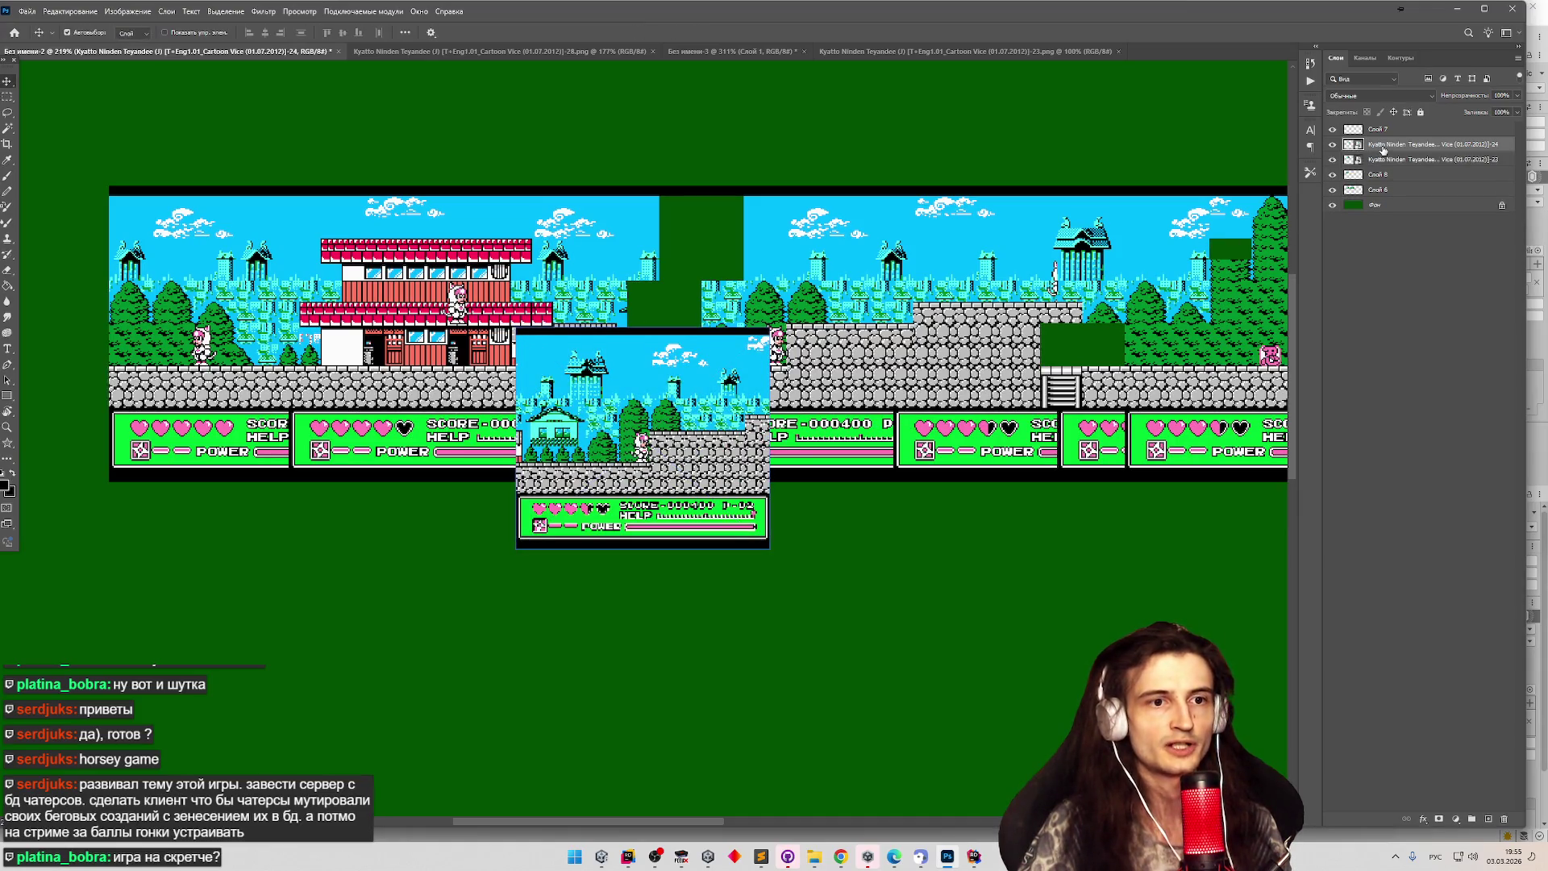
right_click(1382, 150)
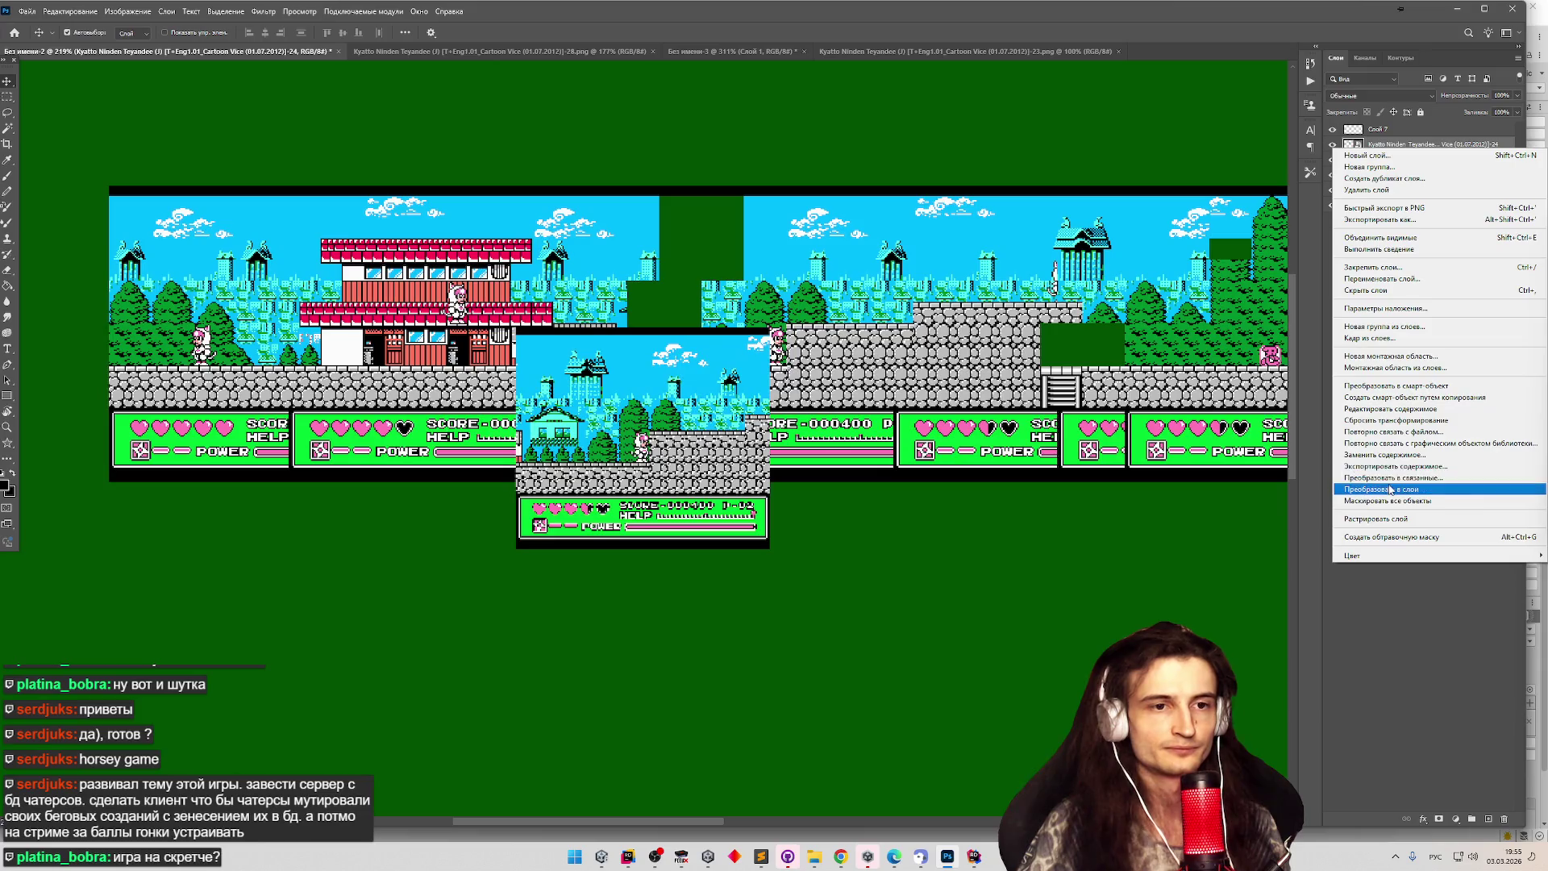
click(1385, 423)
Move the screenshot into the gap after the building, lower its opacity and nudge it into alignment.
mouse_move(648, 387)
mouse_down()
mouse_move(965, 328)
mouse_move(787, 287)
mouse_up()
click(1121, 189)
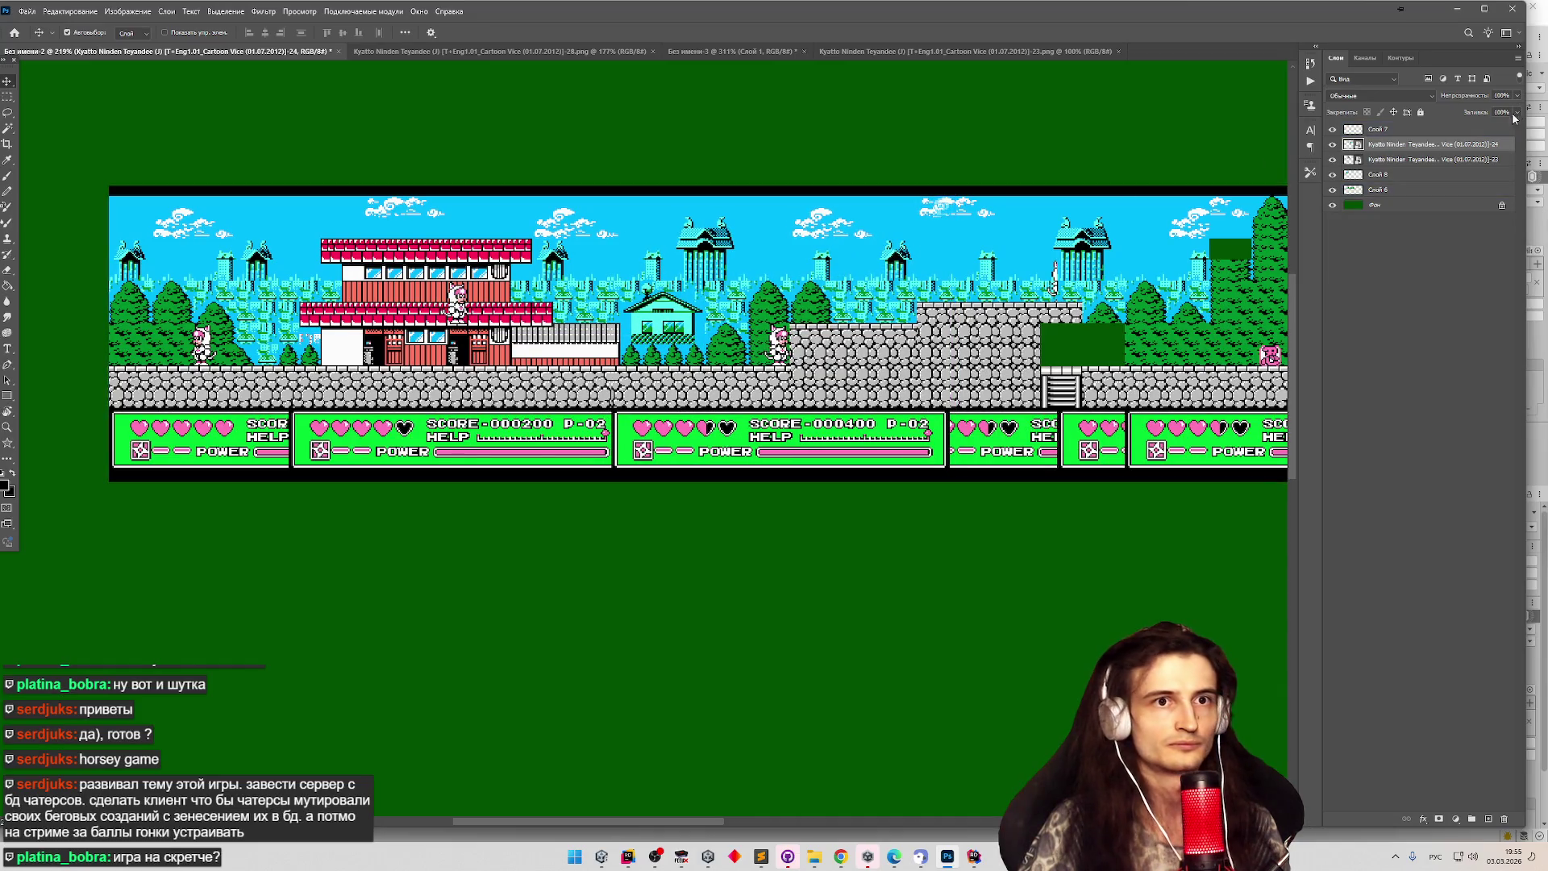
click(1516, 95)
mouse_move(698, 347)
mouse_down()
mouse_move(702, 371)
mouse_move(706, 358)
mouse_up()
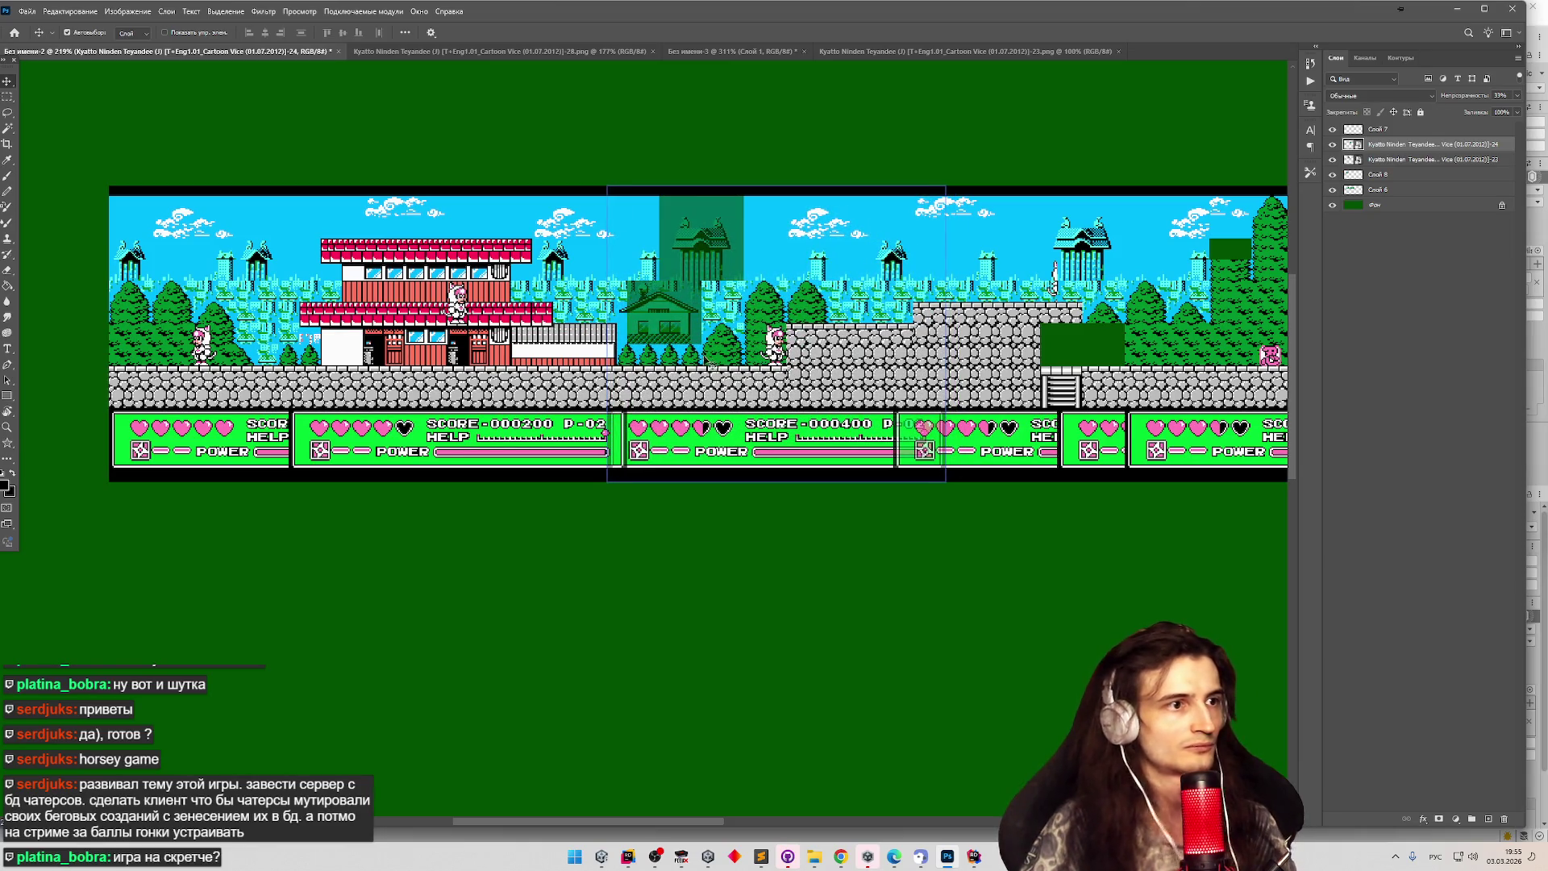
scroll(710, 360, down, 2)
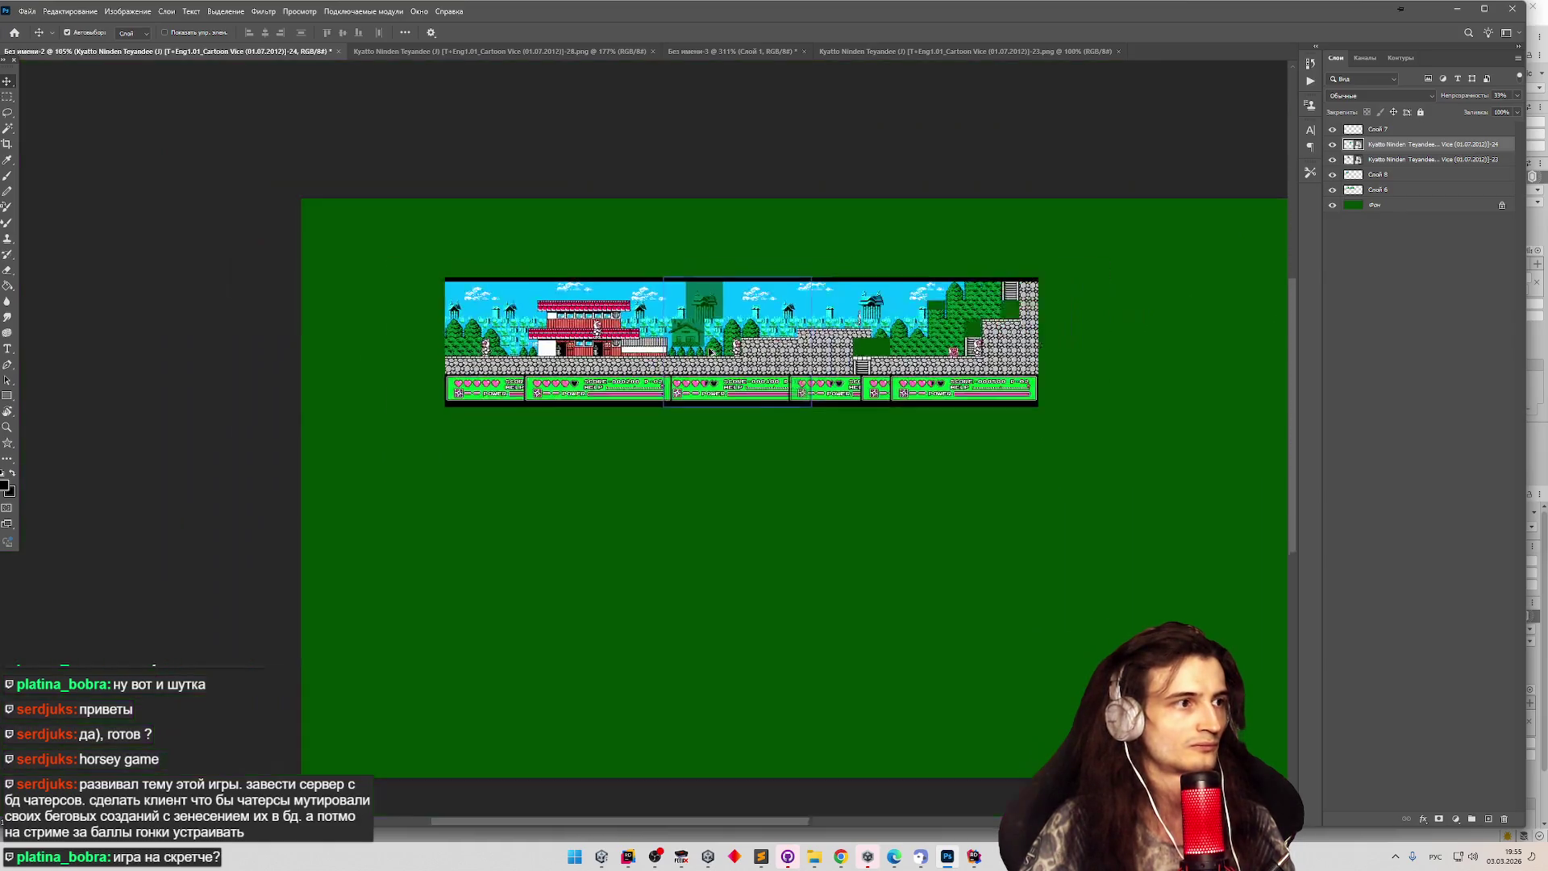
scroll(688, 317, up, 2)
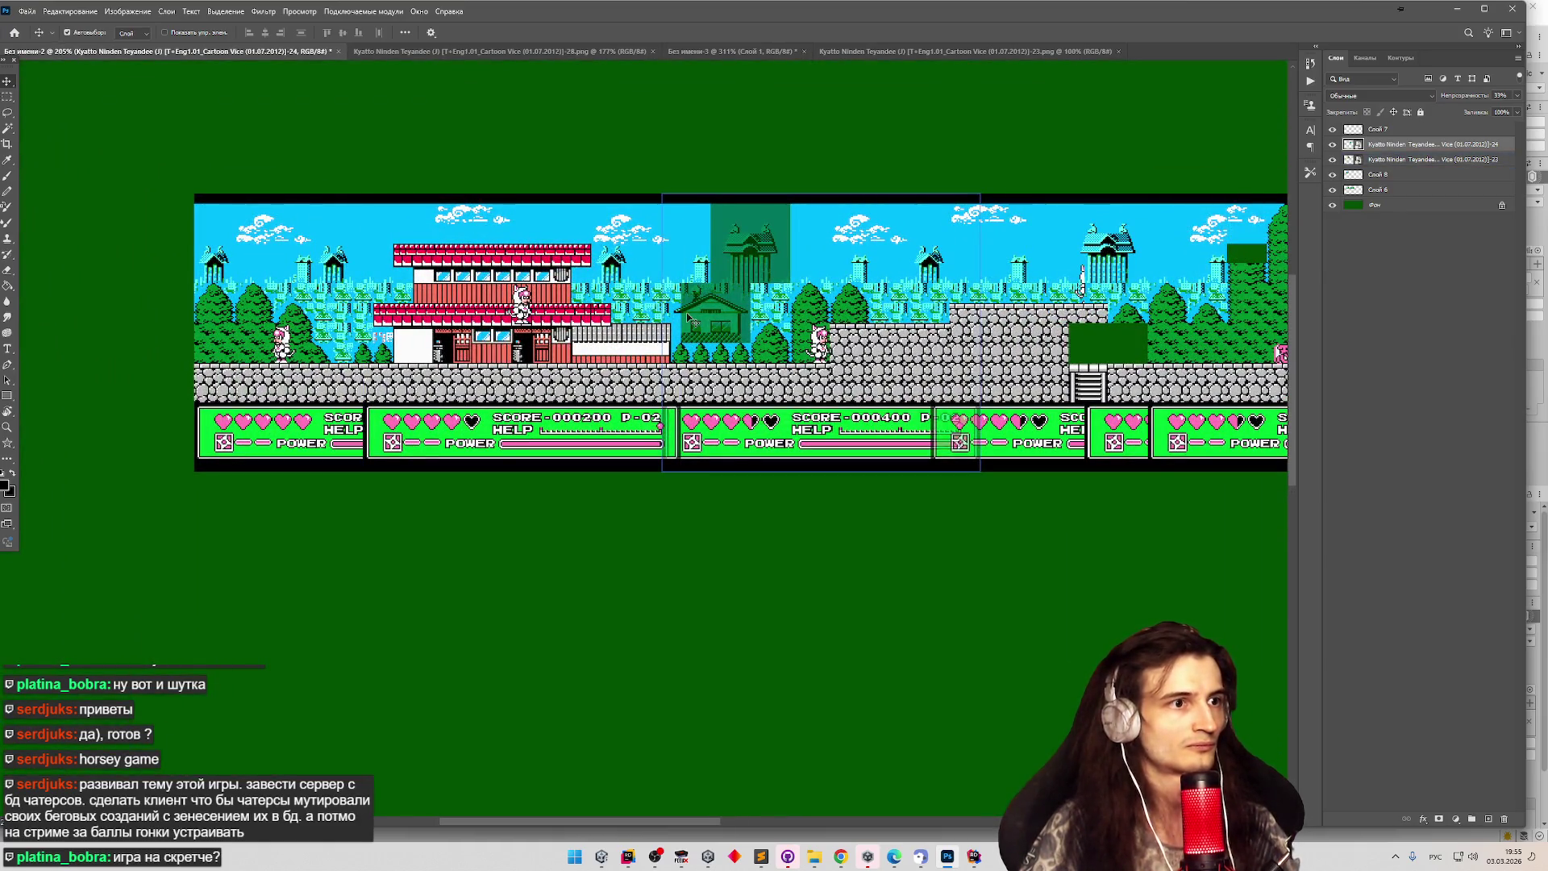
click(500, 51)
Check the 23.png screenshot and sprite sheet documents, then return to the level composite.
click(729, 51)
click(846, 53)
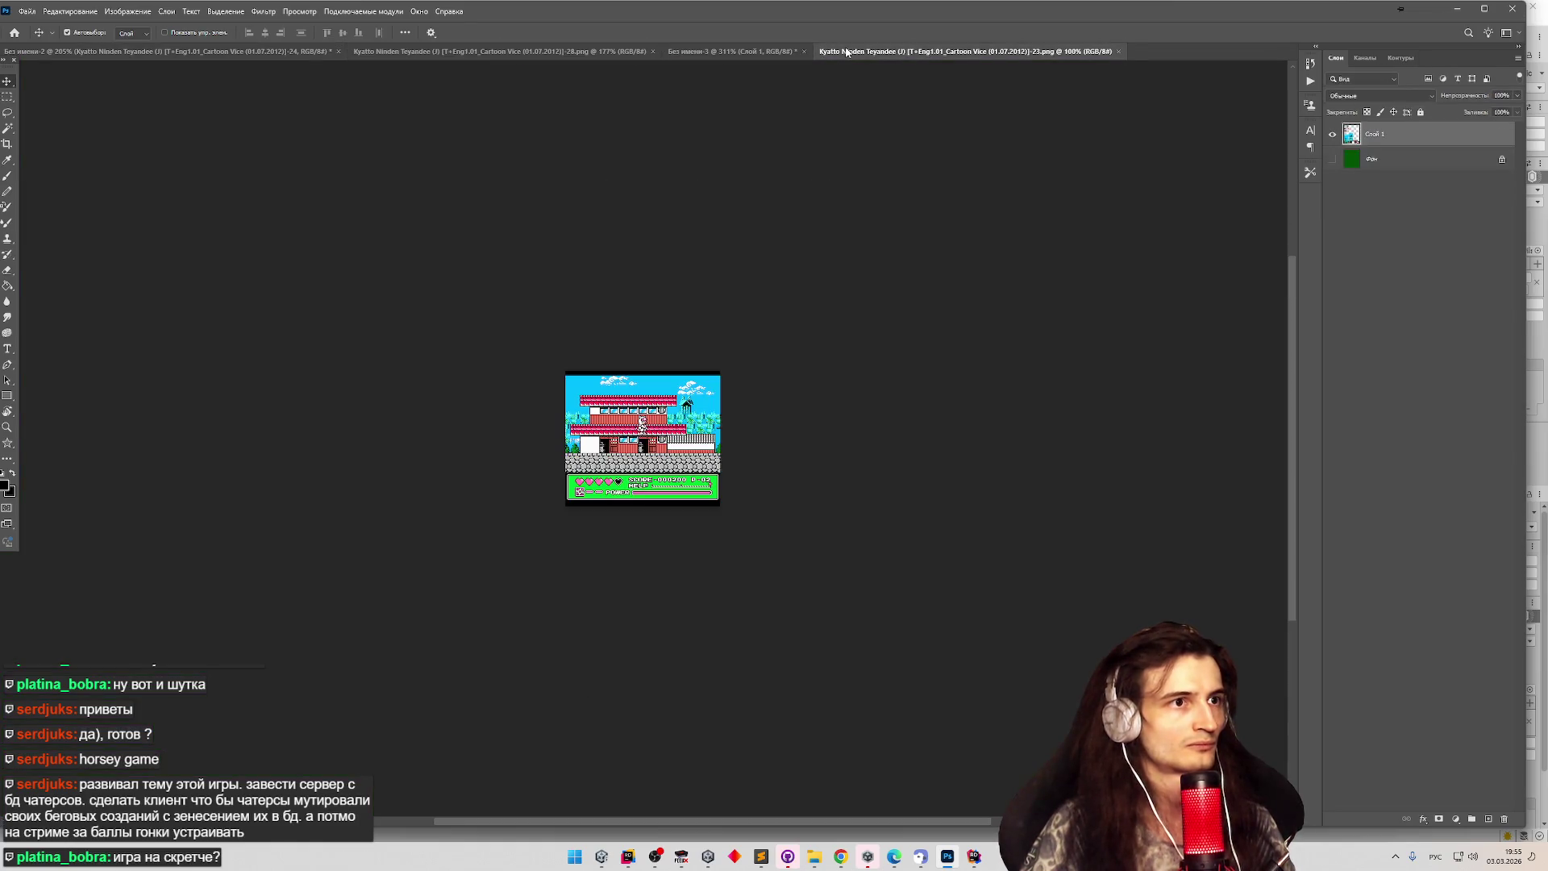
click(719, 52)
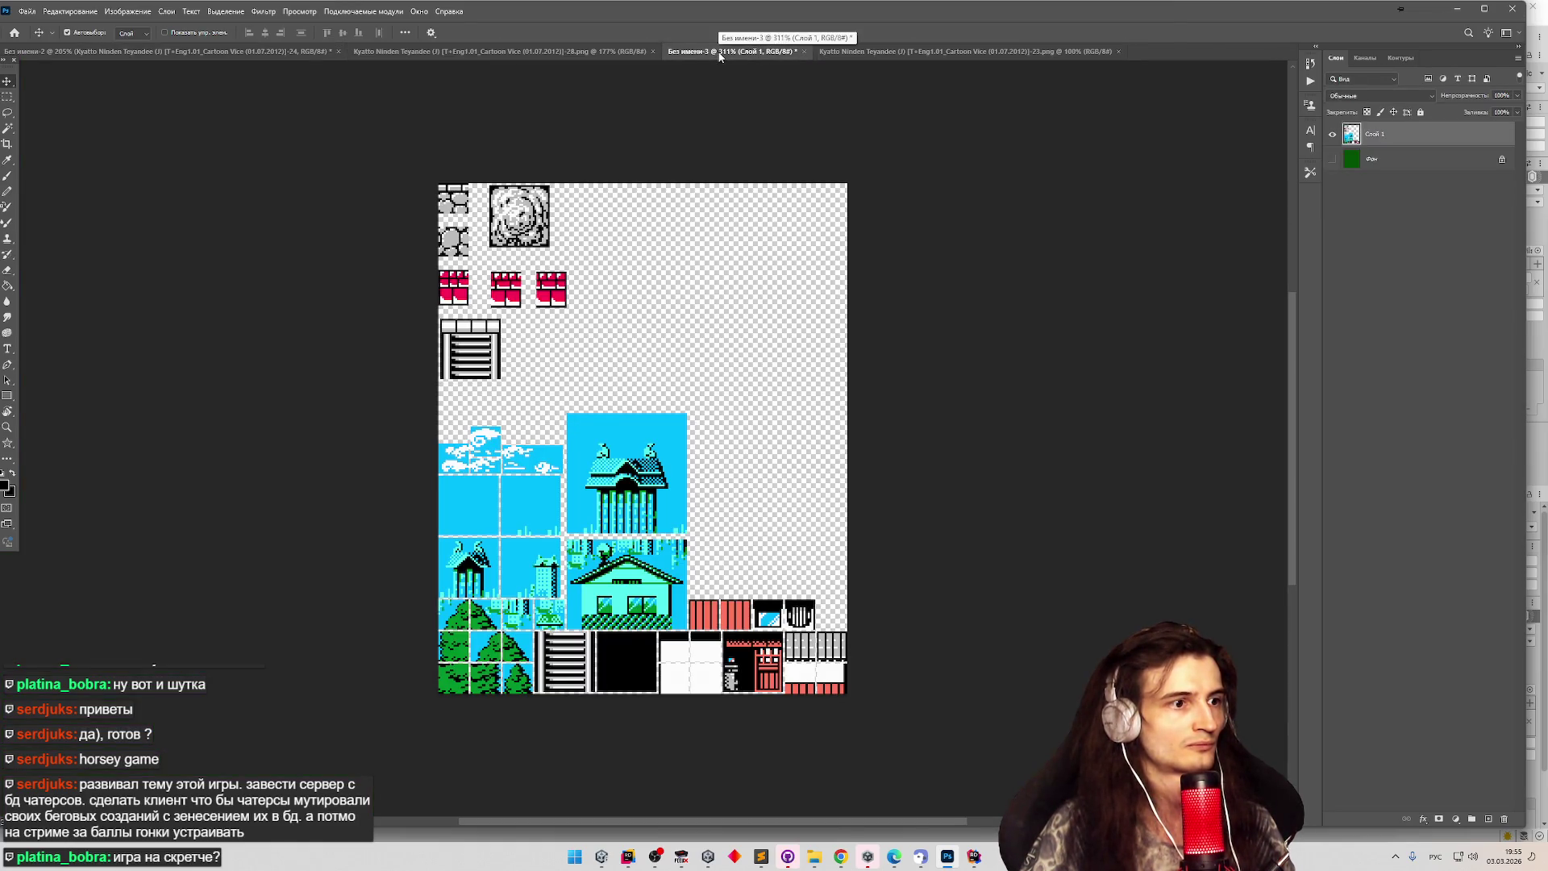
click(887, 51)
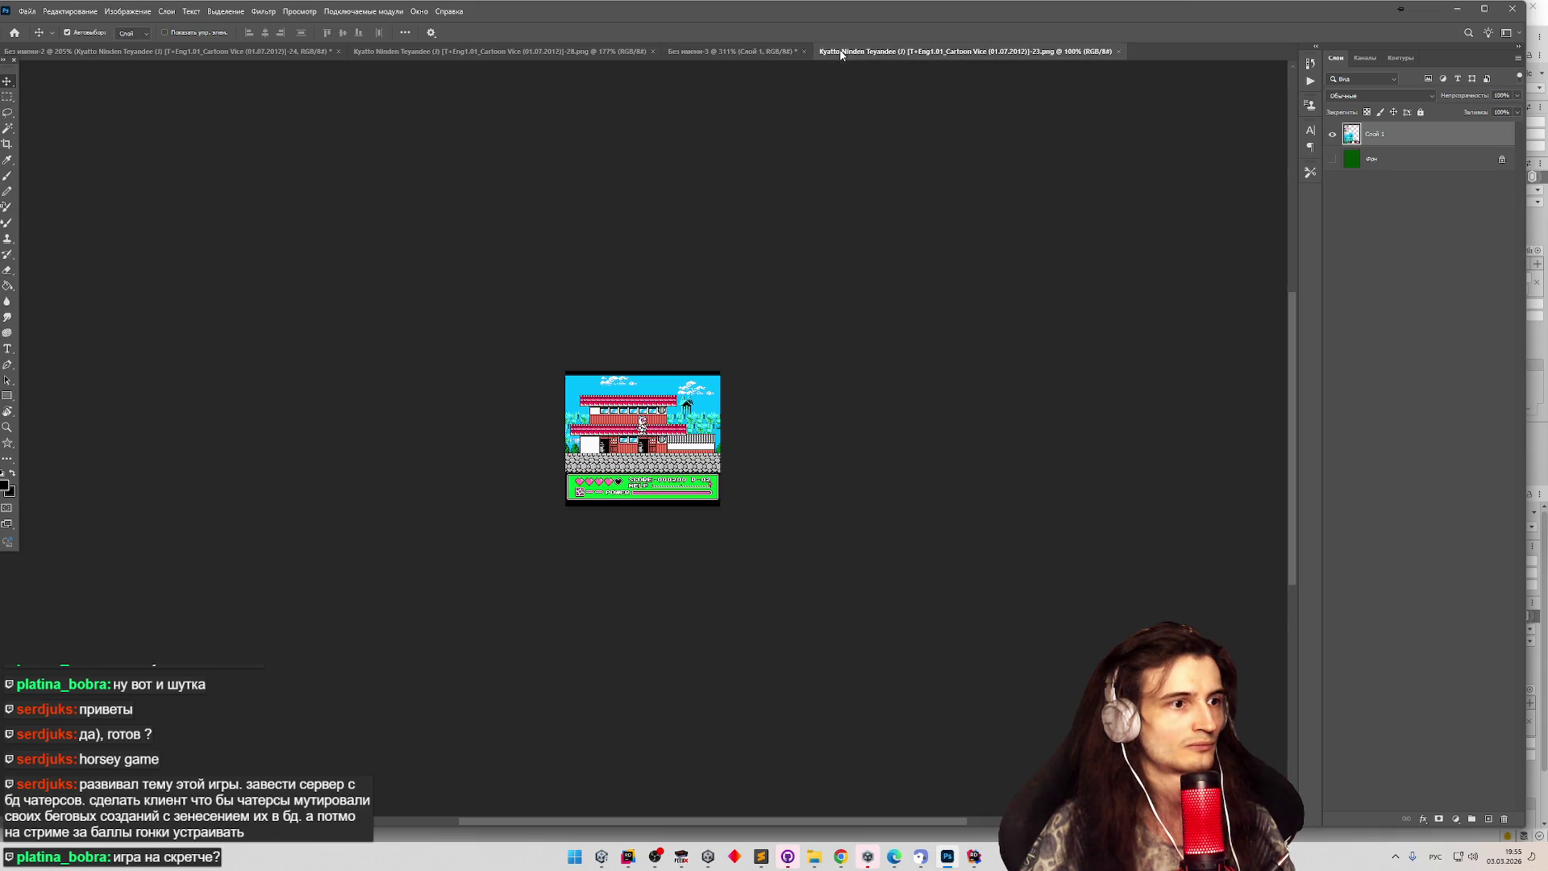
click(98, 52)
Set the house section layer to 100% opacity and select the -23 and -24 layers on canvas.
scroll(489, 261, down, 2)
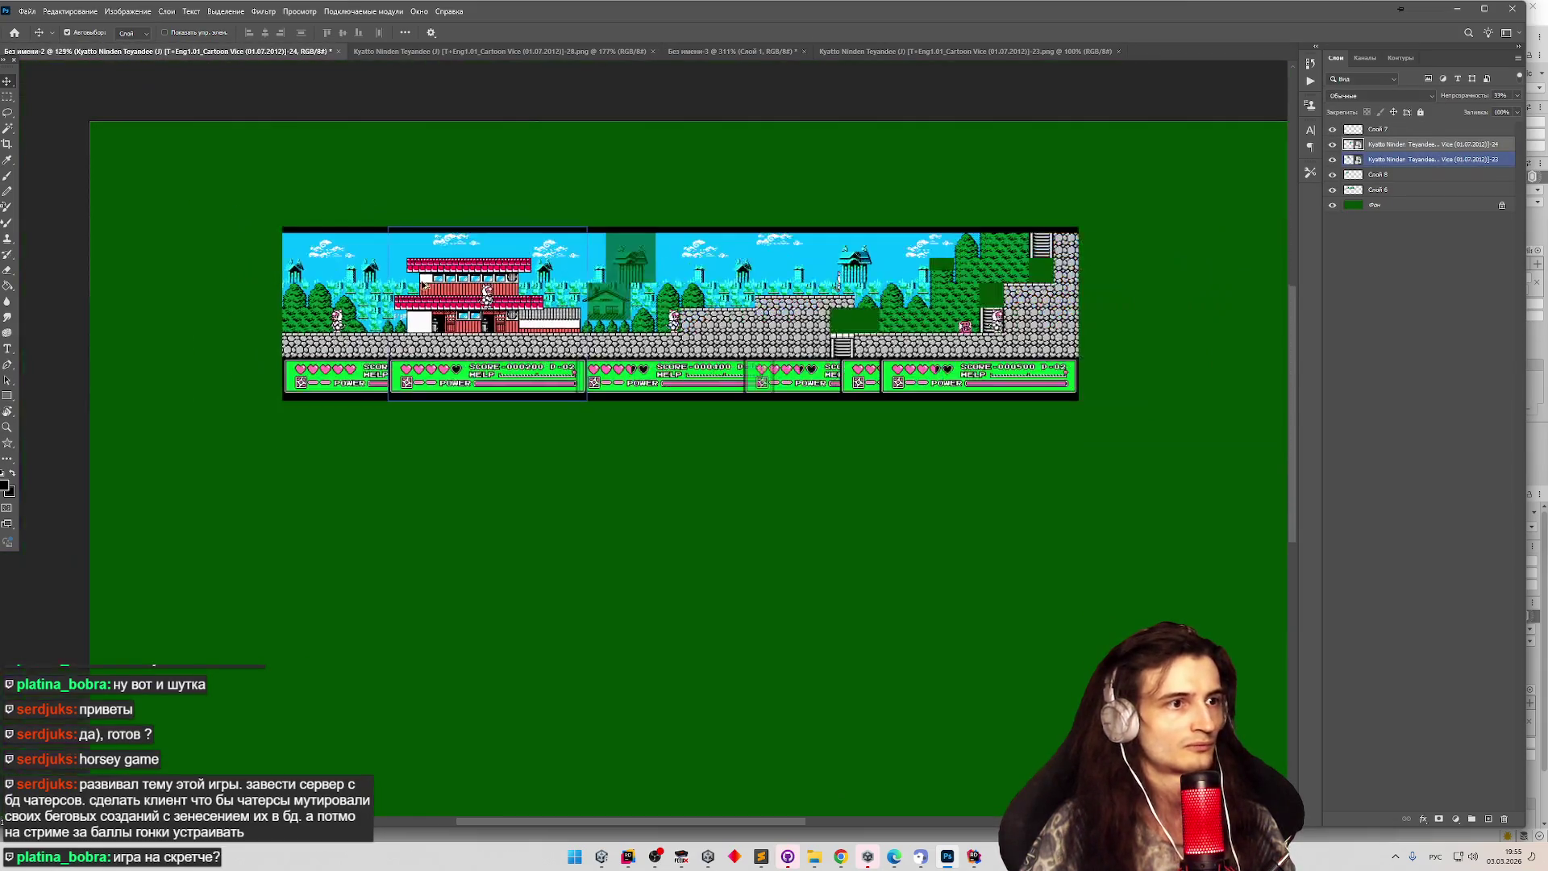
click(1514, 96)
click(1516, 113)
click(1378, 189)
scroll(756, 271, up, 2)
scroll(645, 274, up, 2)
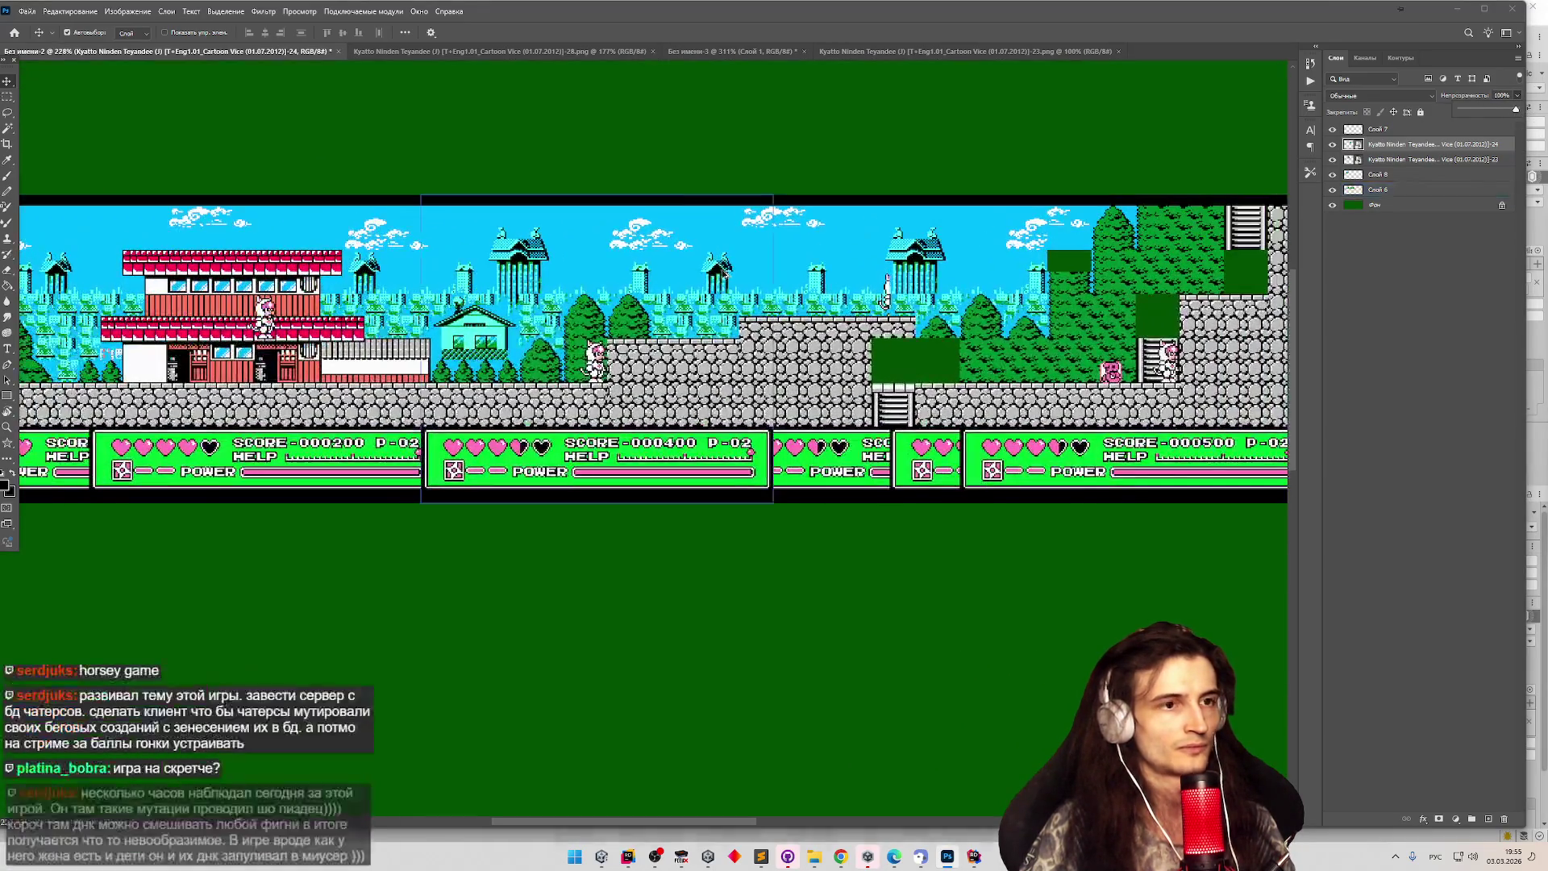
scroll(886, 290, down, 1)
scroll(1007, 299, up, 2)
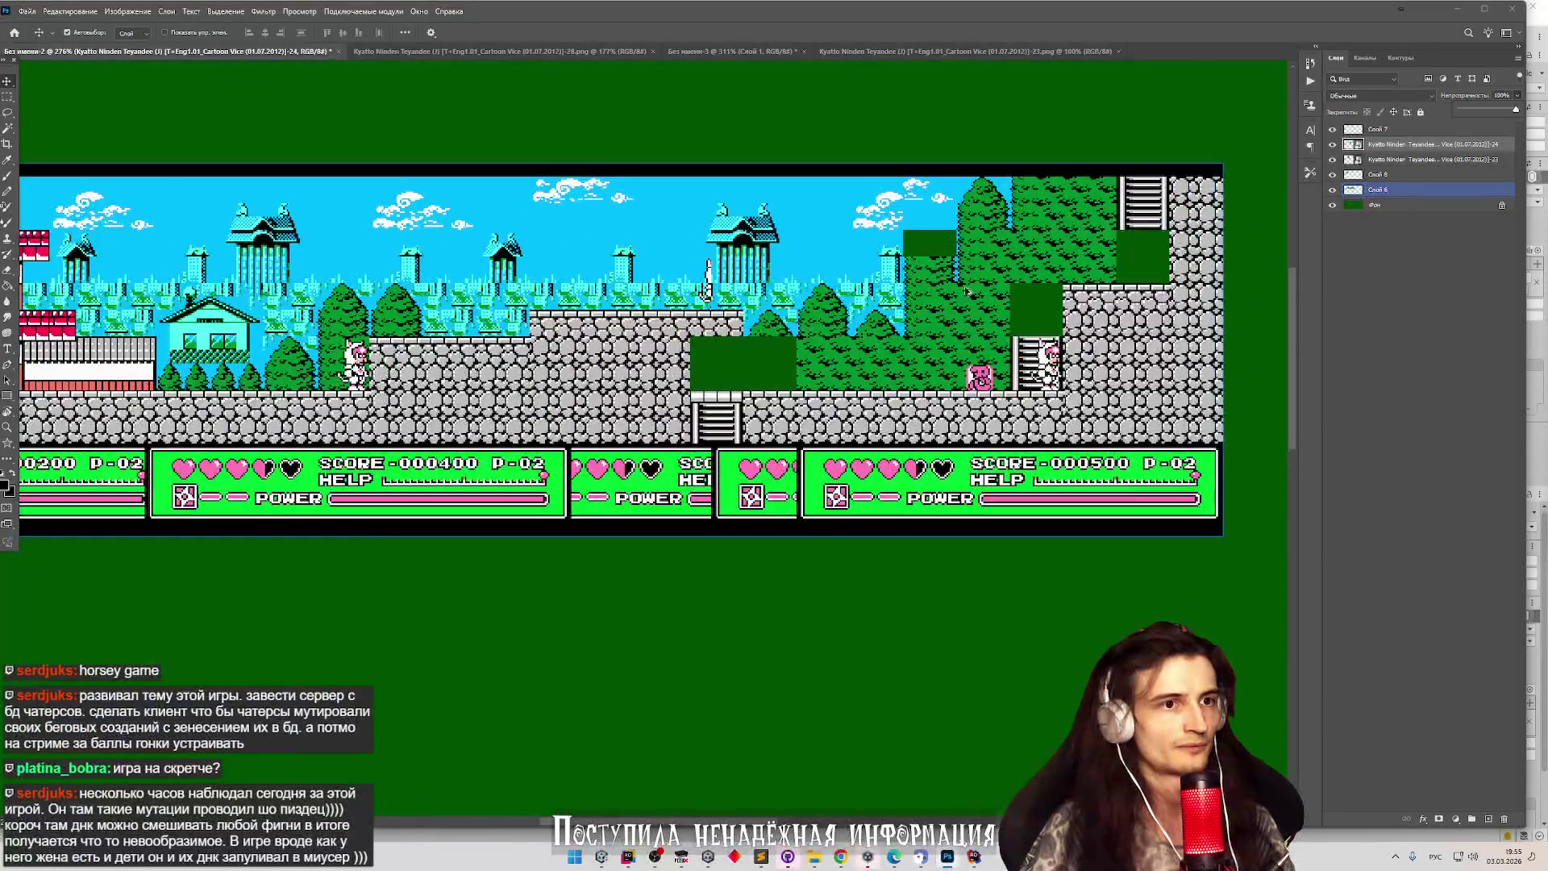
scroll(564, 322, down, 2)
scroll(452, 322, up, 1)
click(431, 328)
scroll(430, 328, up, 1)
click(702, 257)
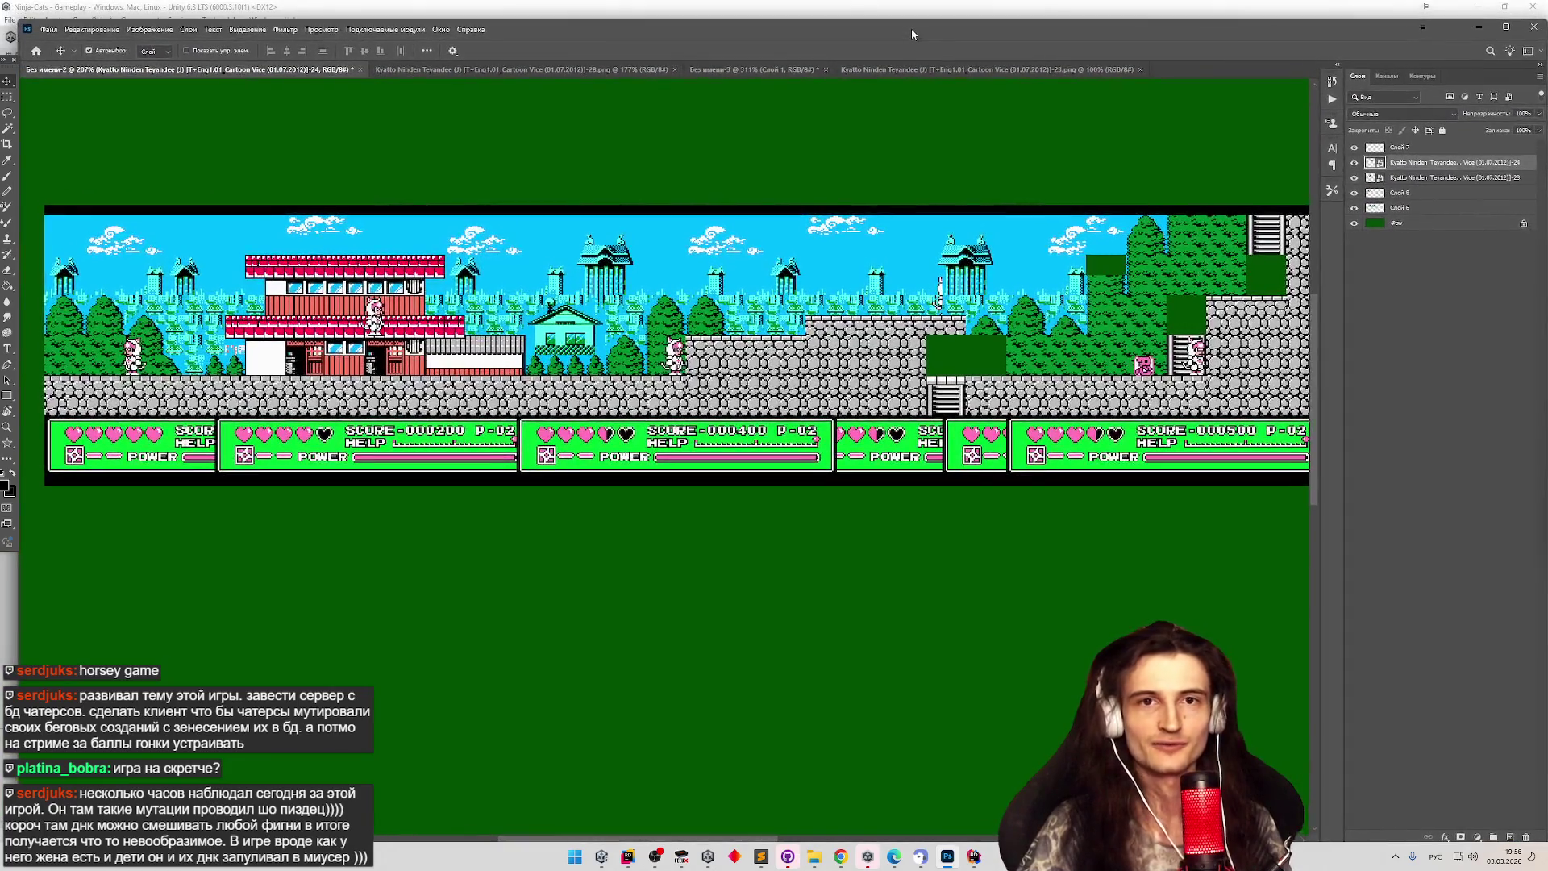
Drag the Photoshop level window lower and minimize the Explorer and GitHub Desktop windows.
mouse_move(911, 20)
mouse_down()
mouse_move(927, 406)
mouse_move(937, 109)
mouse_move(942, 140)
mouse_up()
scroll(1289, 322, down, 2)
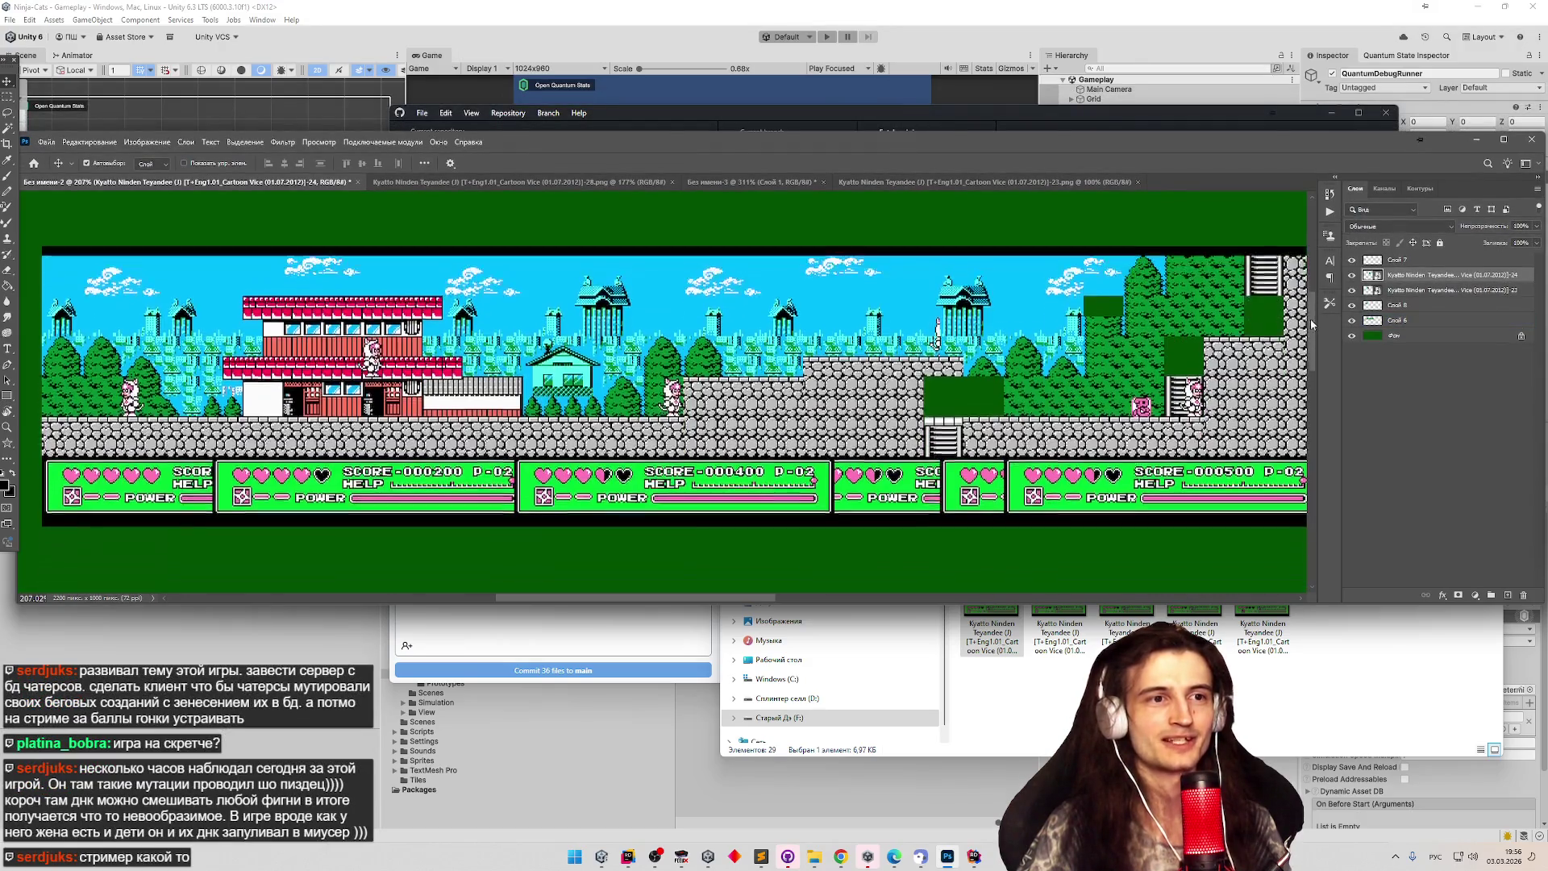
drag(1072, 133, 1073, 199)
scroll(1314, 352, down, 1)
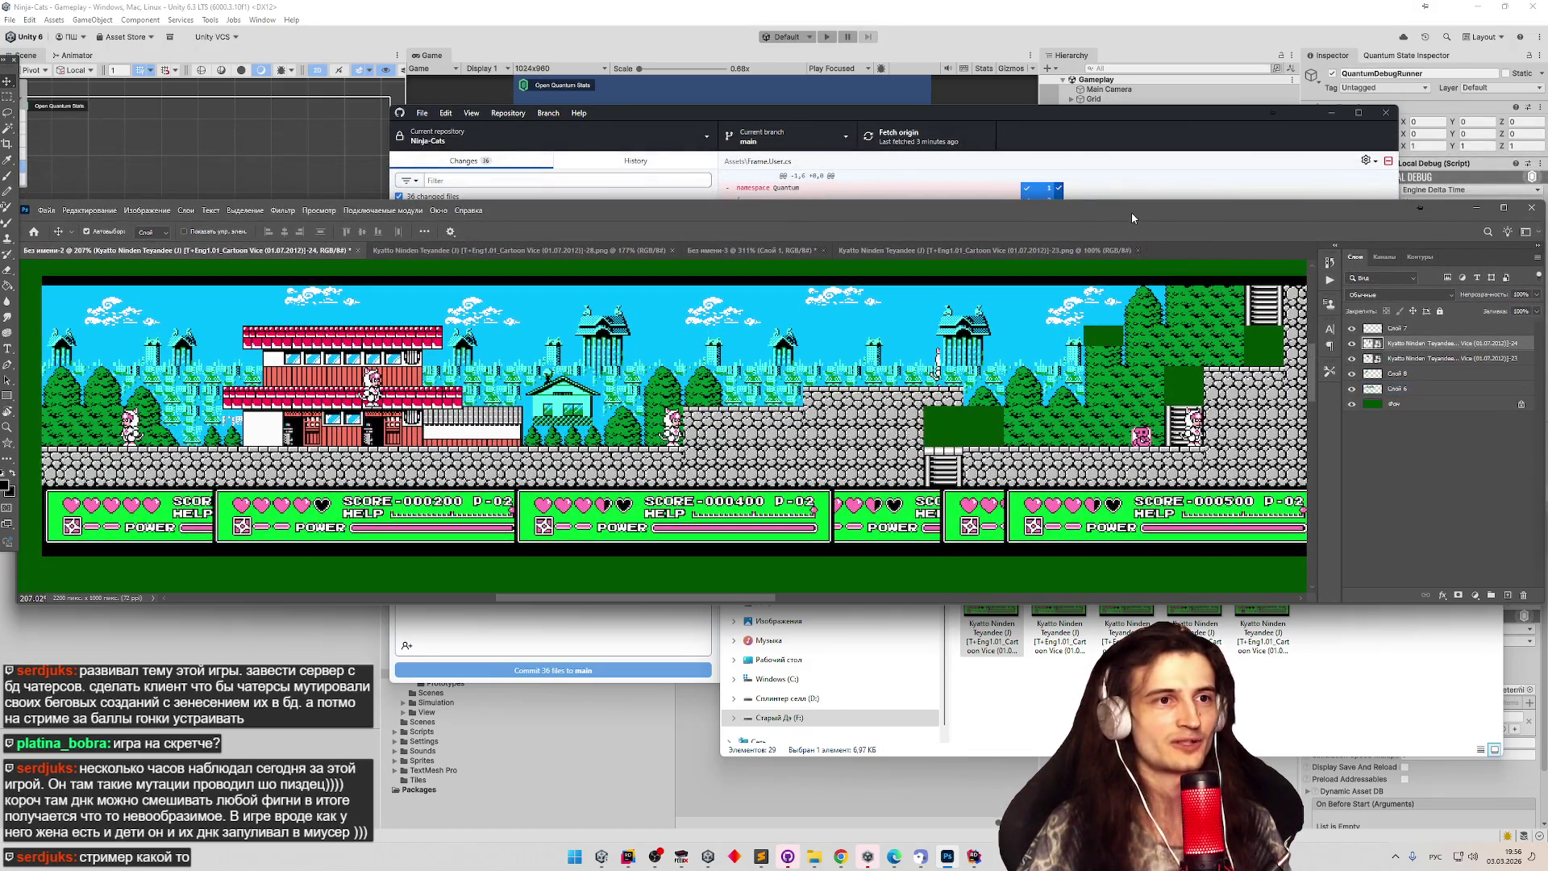
mouse_move(1133, 201)
mouse_down()
mouse_move(1130, 259)
mouse_move(1130, 242)
mouse_up()
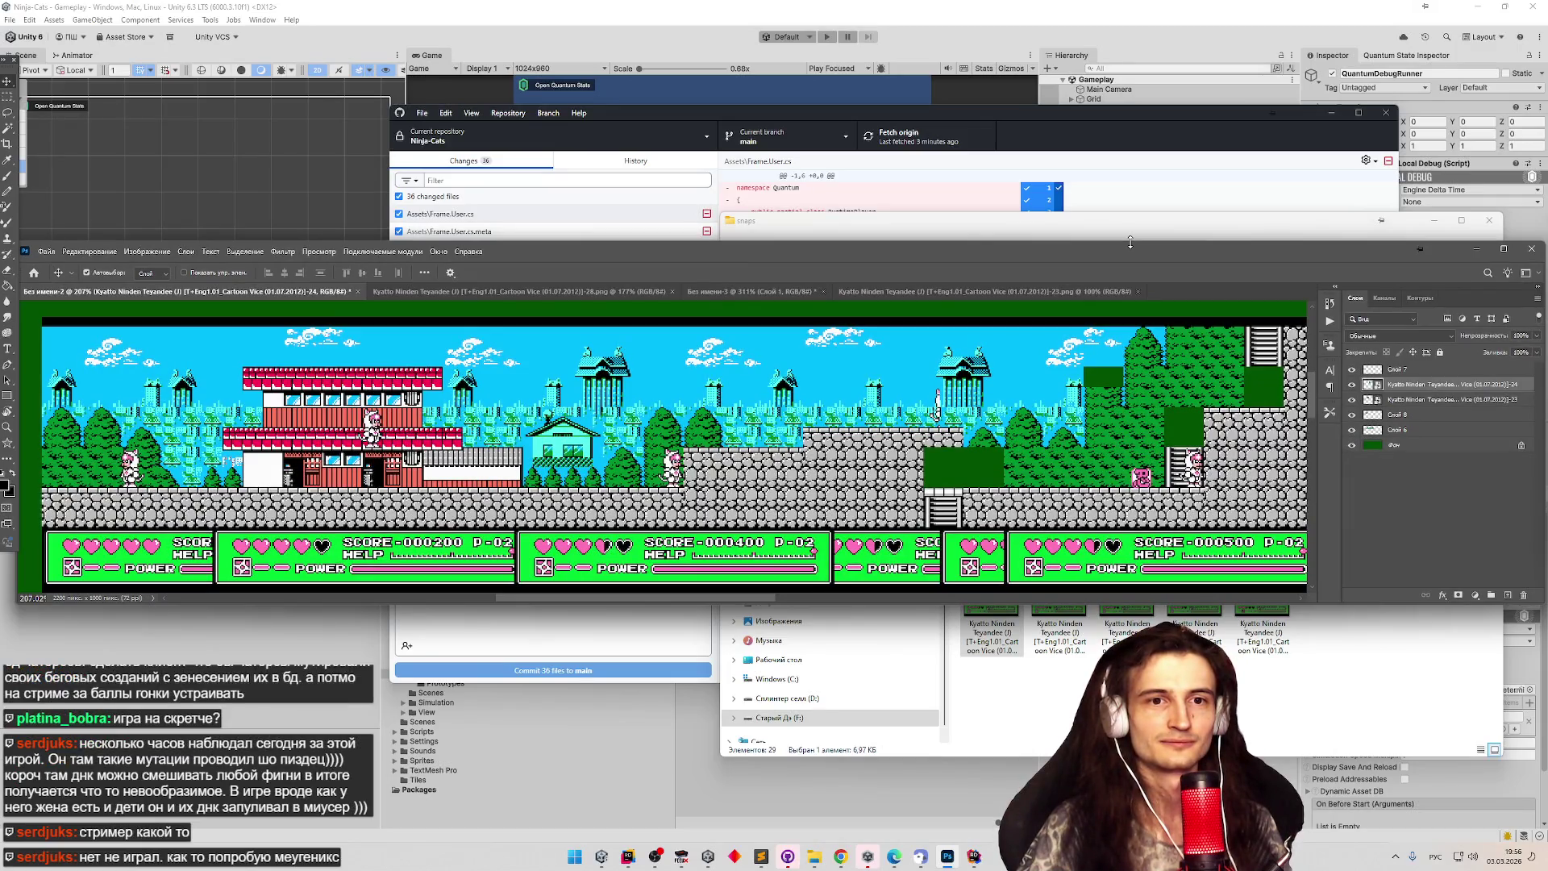
mouse_move(1133, 253)
mouse_down()
mouse_move(1161, 524)
mouse_move(1160, 478)
mouse_move(1136, 483)
mouse_up()
click(1432, 221)
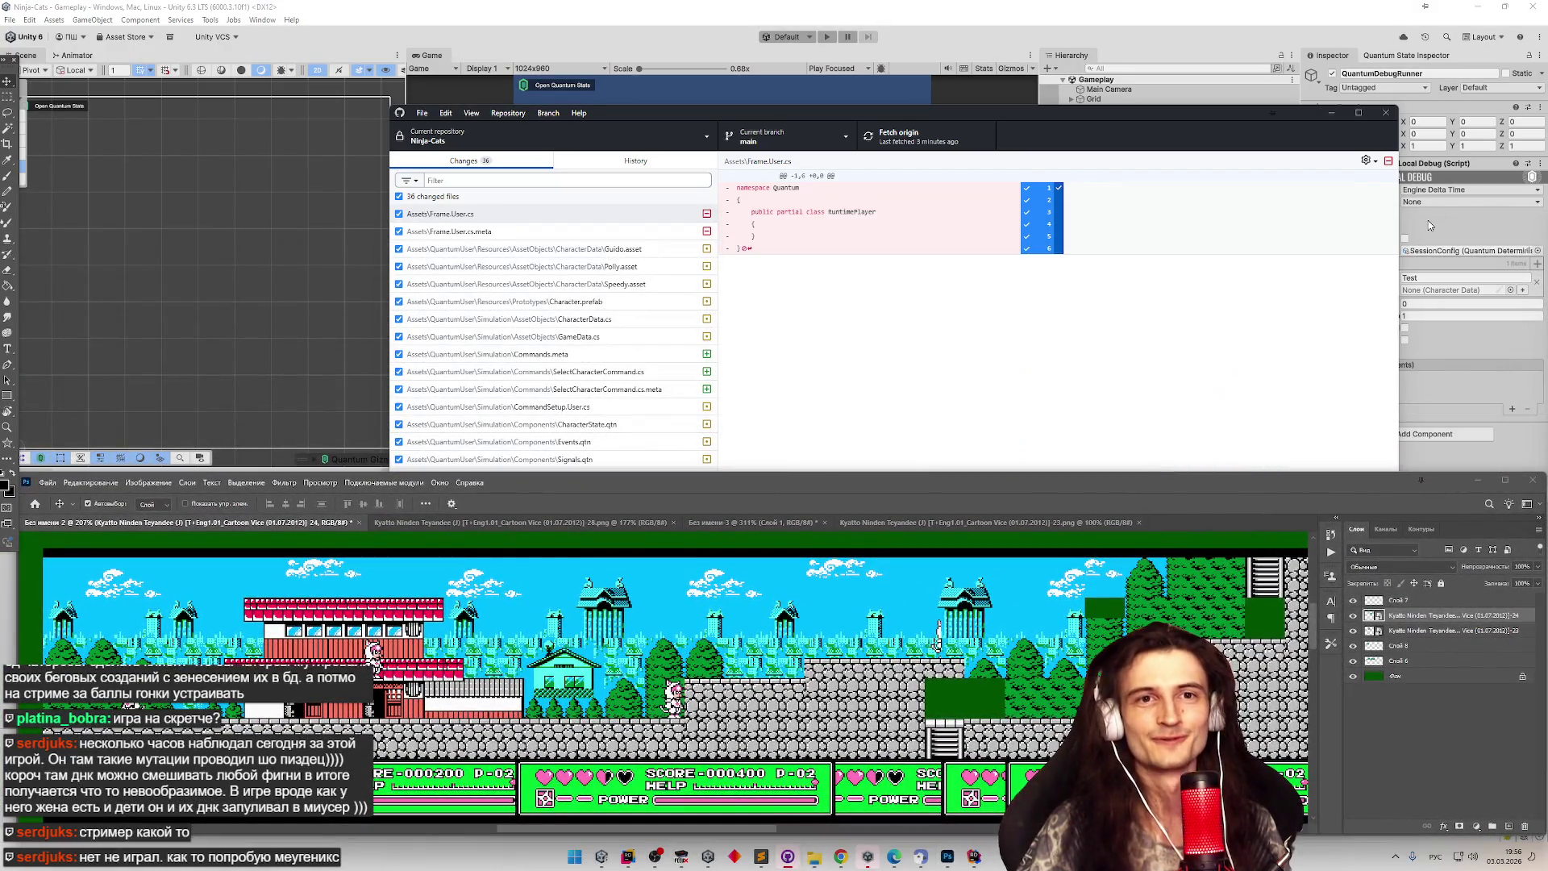
click(1333, 115)
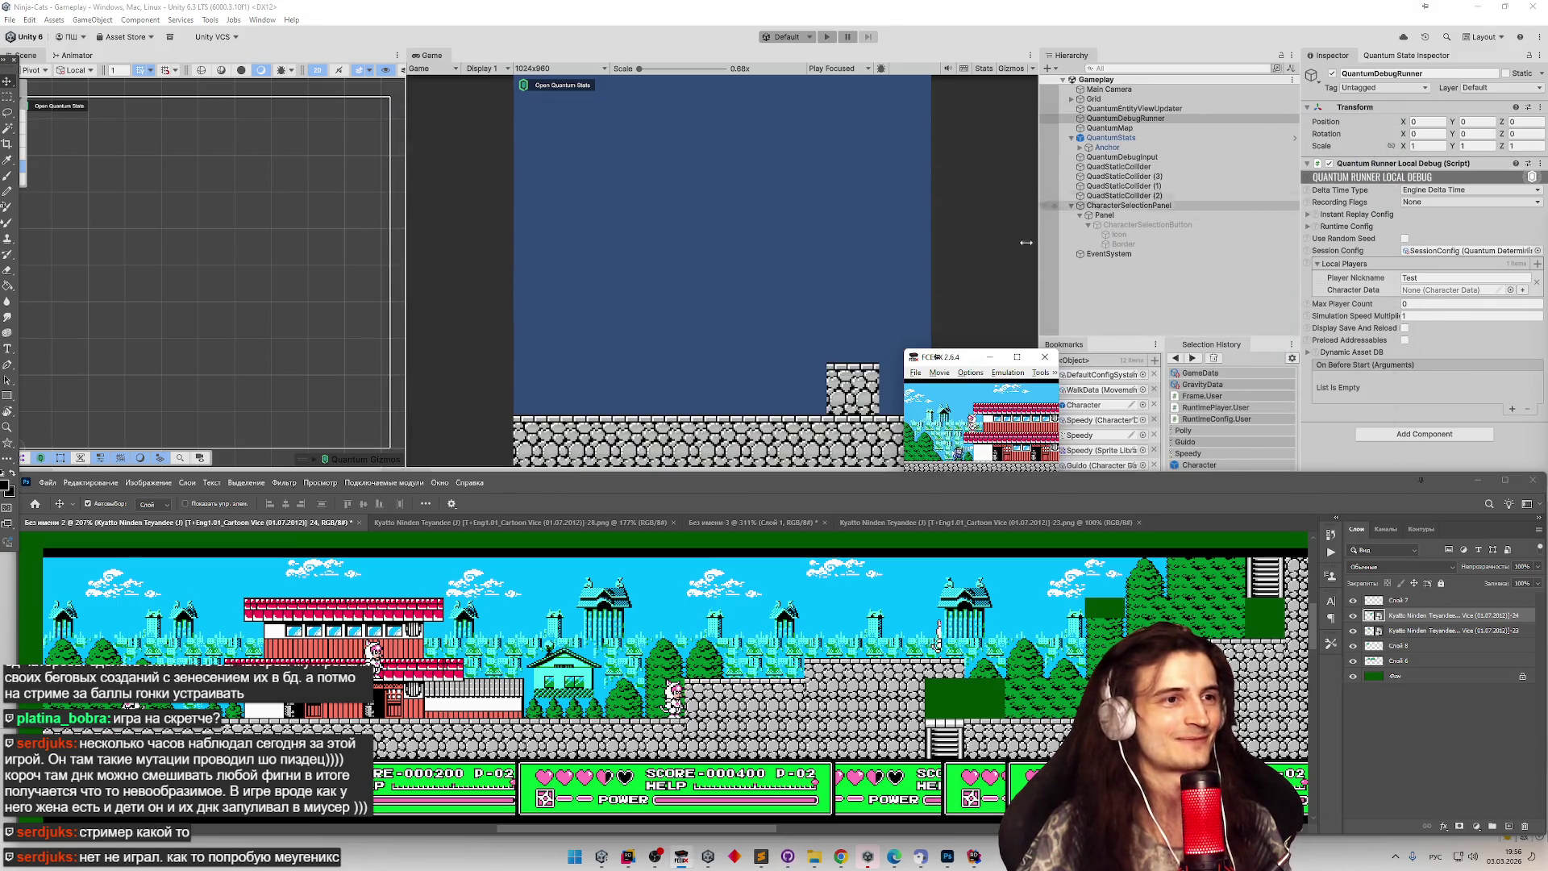
Close the FCEUX emulator and expand Grid in the Hierarchy.
click(1043, 357)
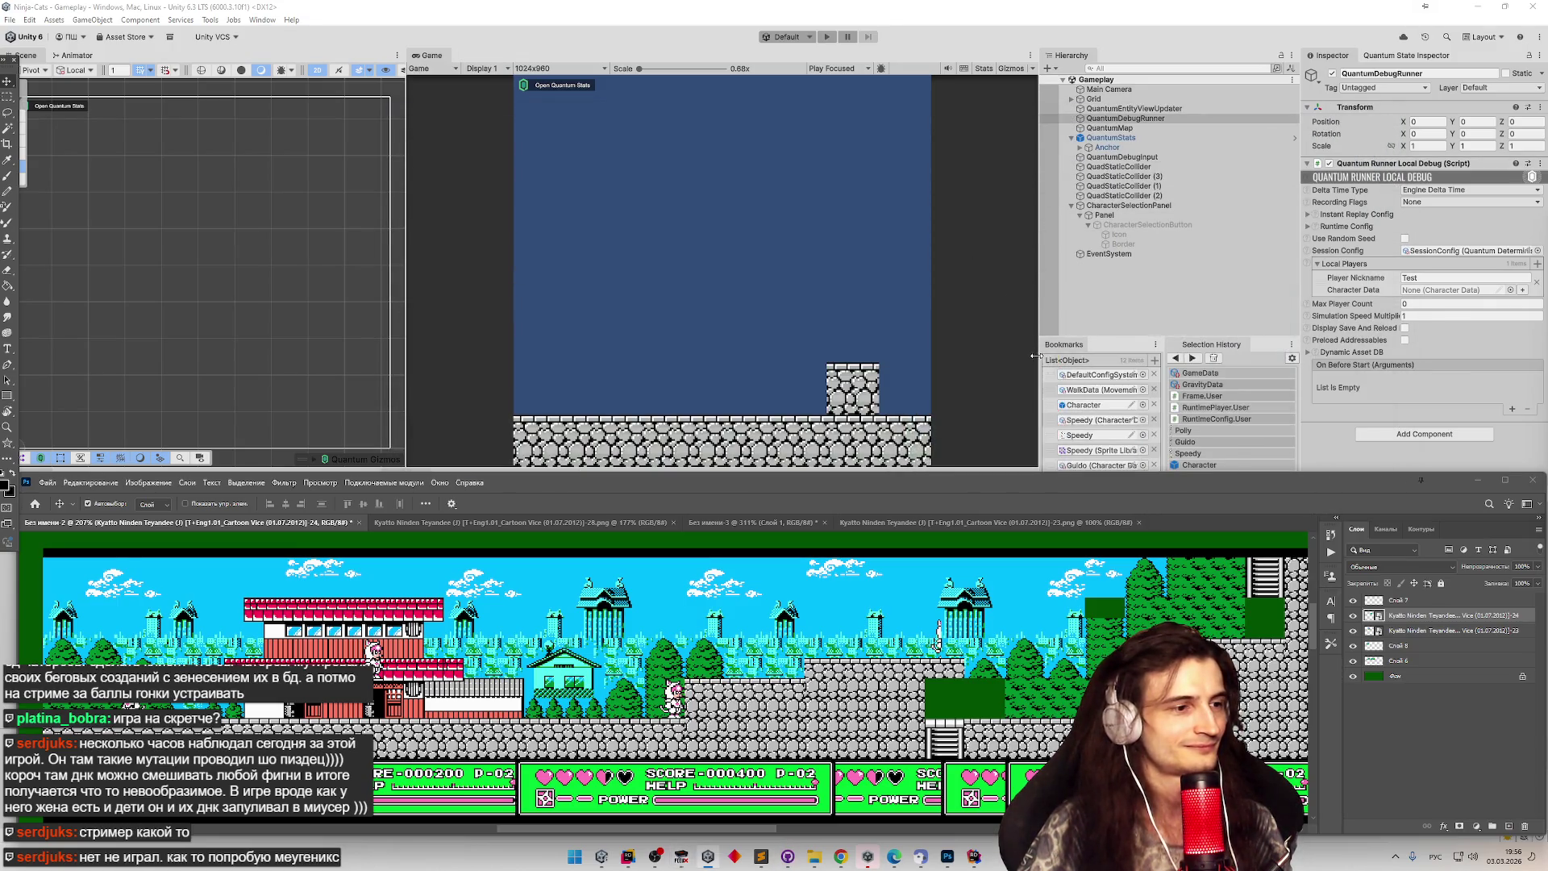
click(600, 858)
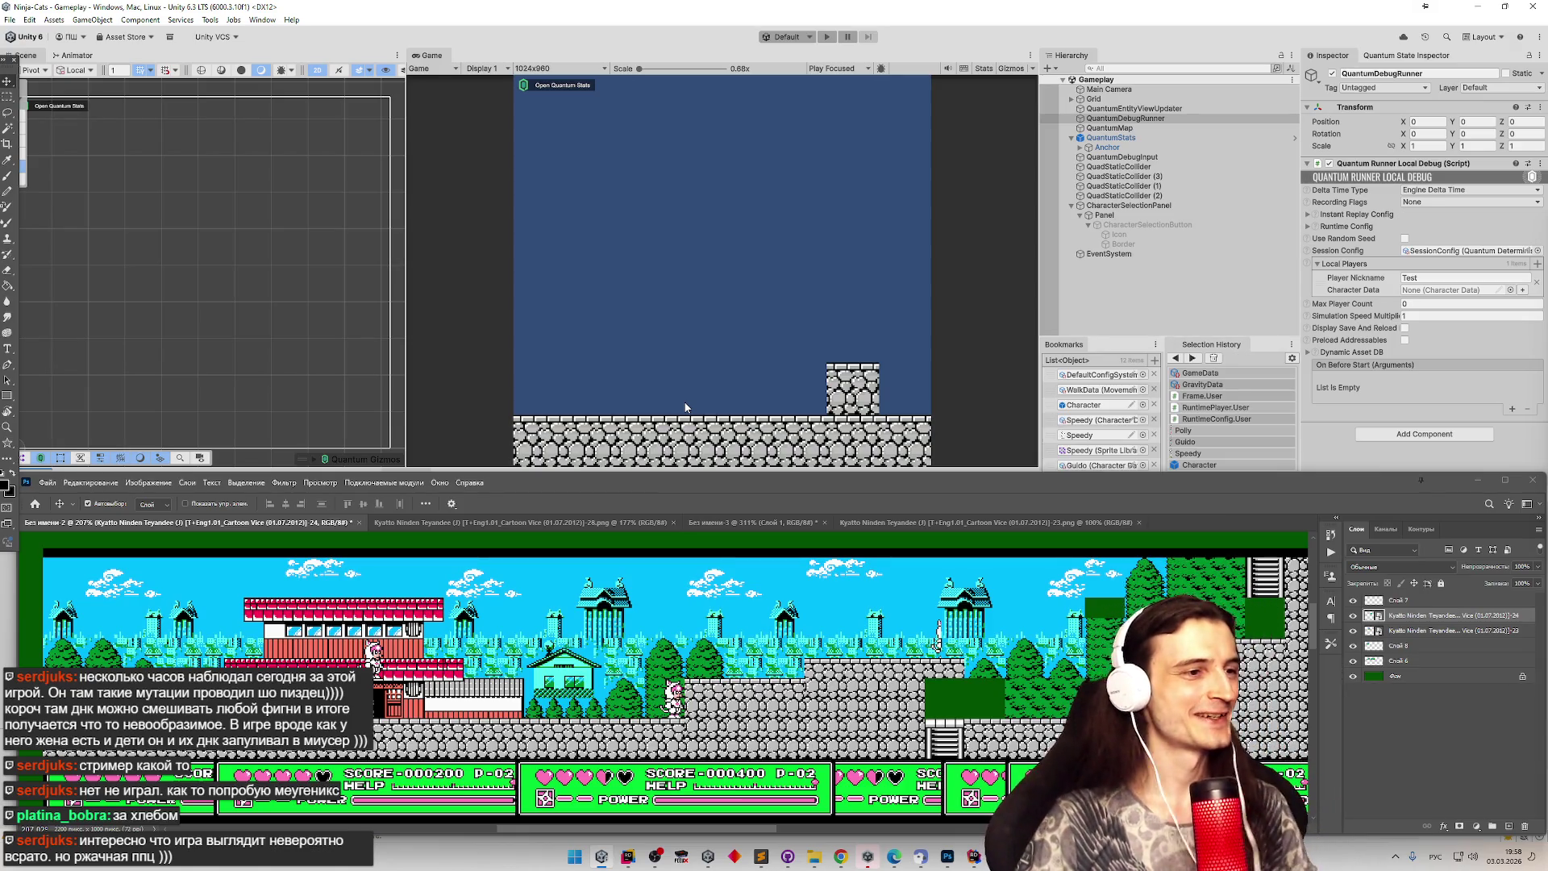
scroll(253, 282, down, 2)
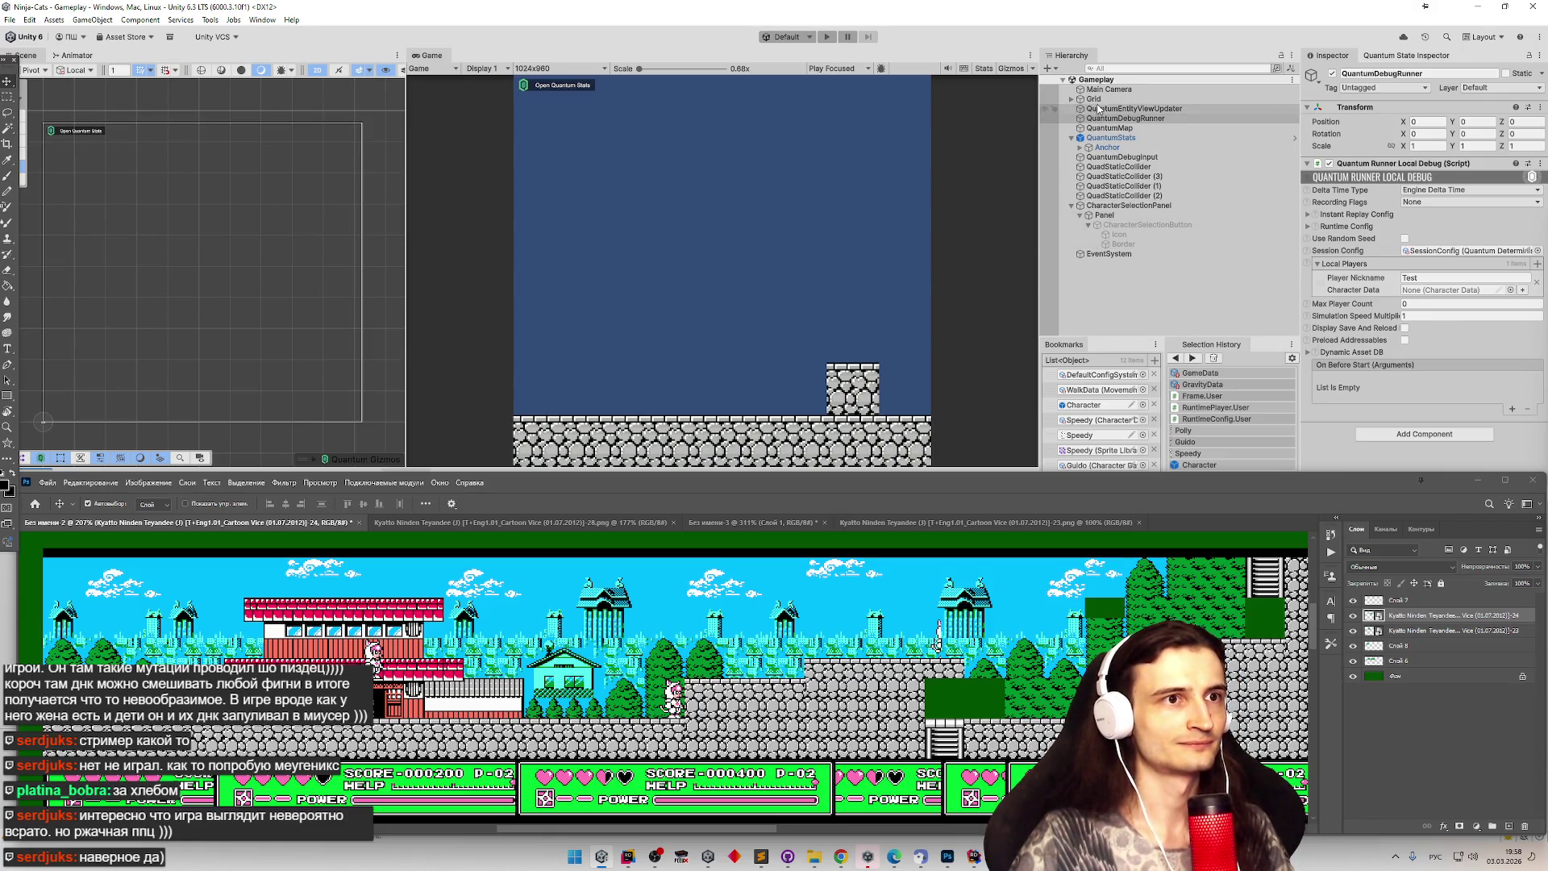
click(1072, 98)
double_click(1075, 100)
scroll(245, 219, down, 5)
scroll(245, 219, up, 4)
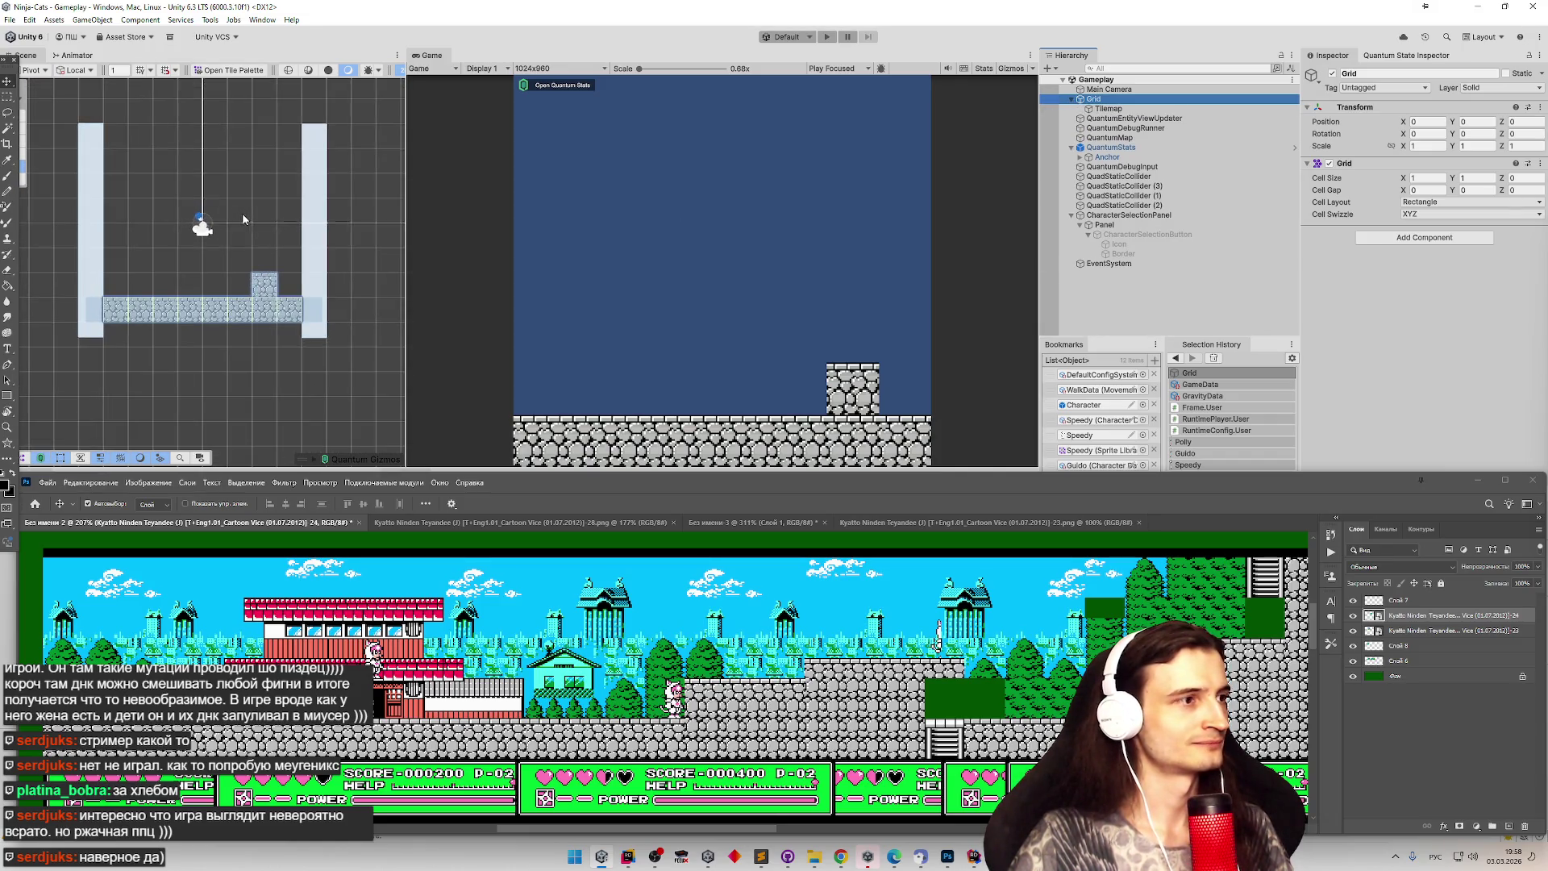
Select the Tilemap, minimize Photoshop, and return the Project panel to Assets.
click(1098, 108)
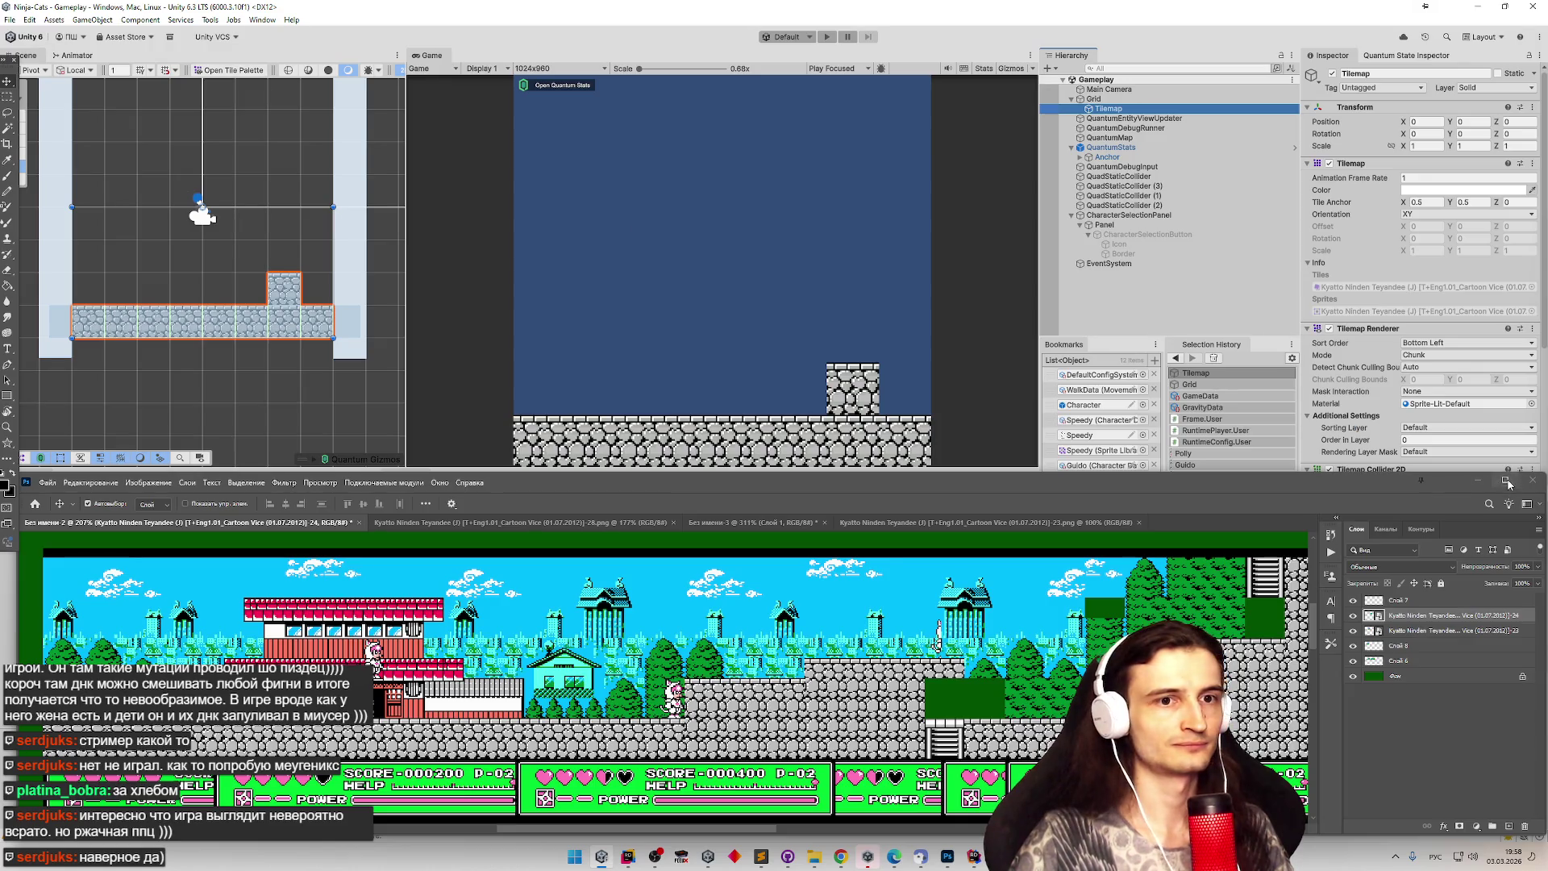
click(1477, 479)
click(689, 501)
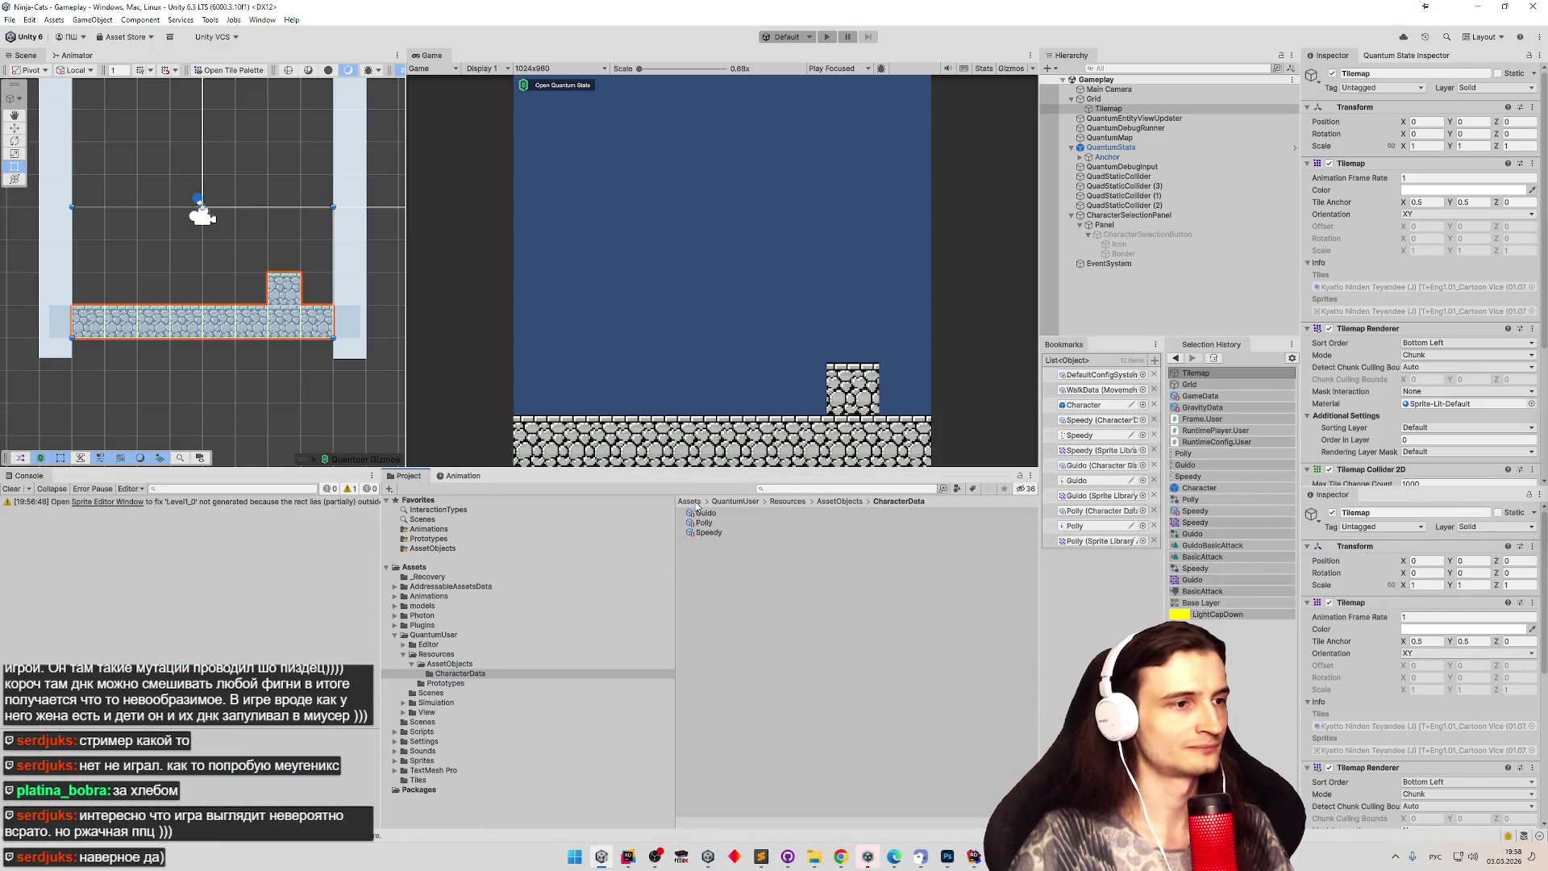
Open the Level 1 Screen 1 sheet from the Sprites folder in the Sprite Editor.
click(726, 621)
double_click(726, 621)
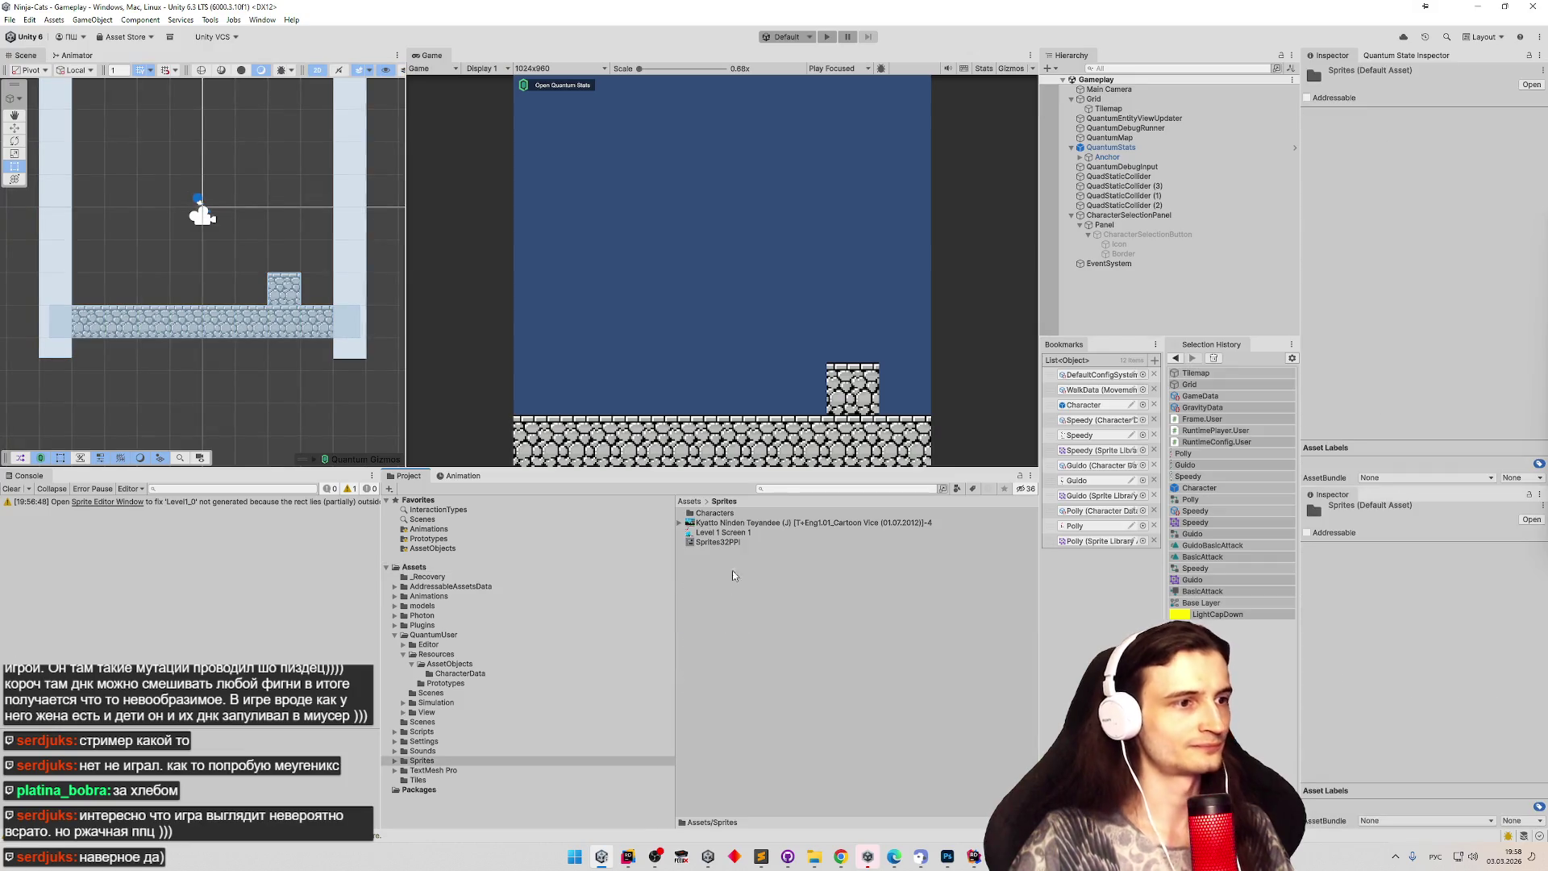
click(730, 543)
click(730, 533)
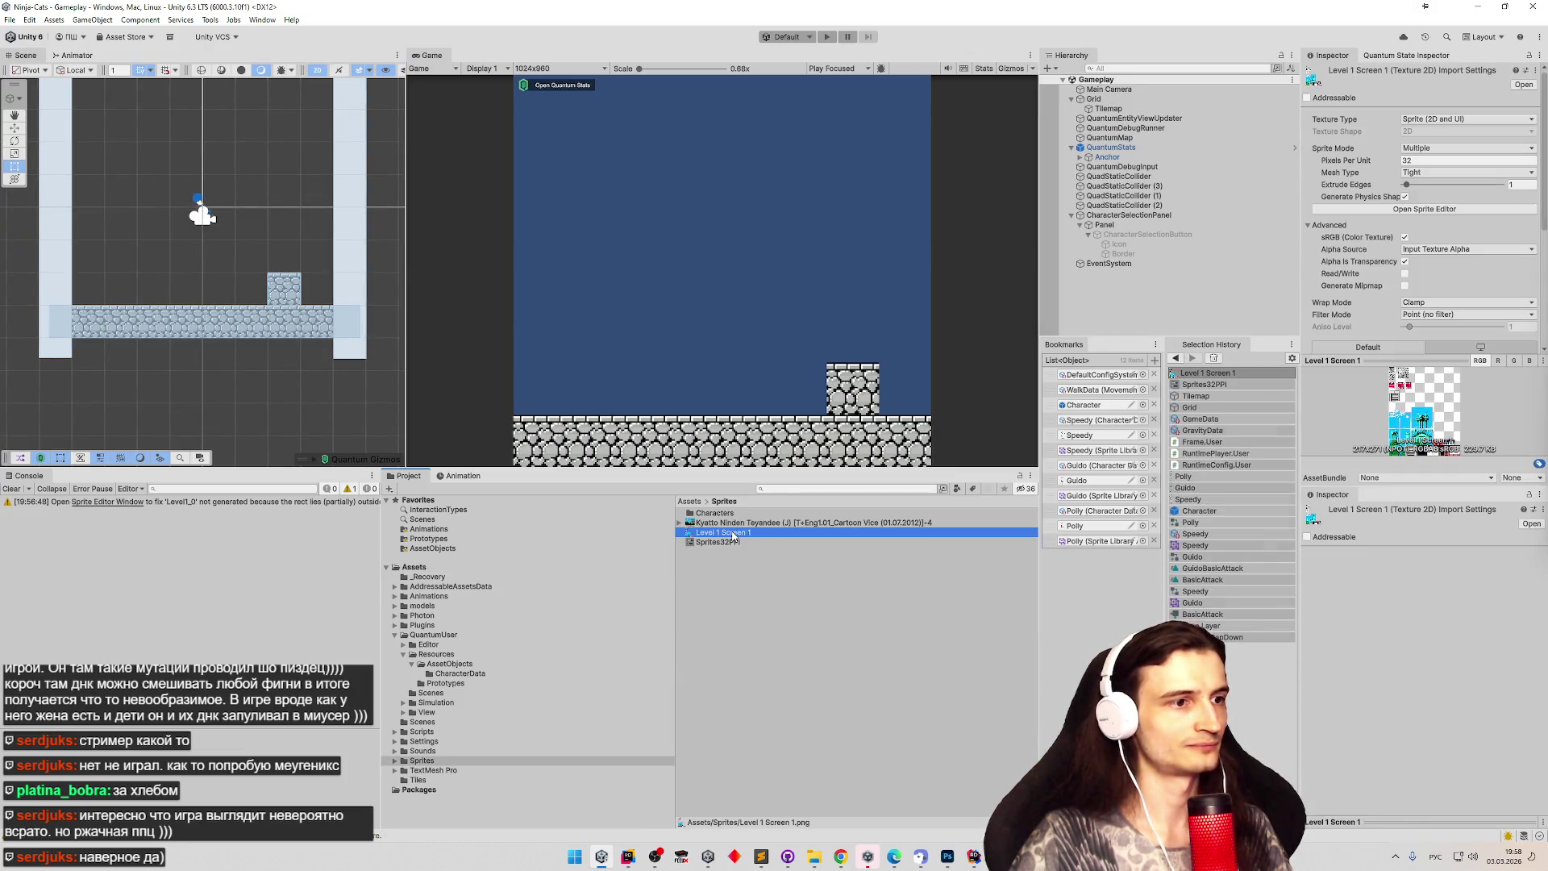
click(1451, 210)
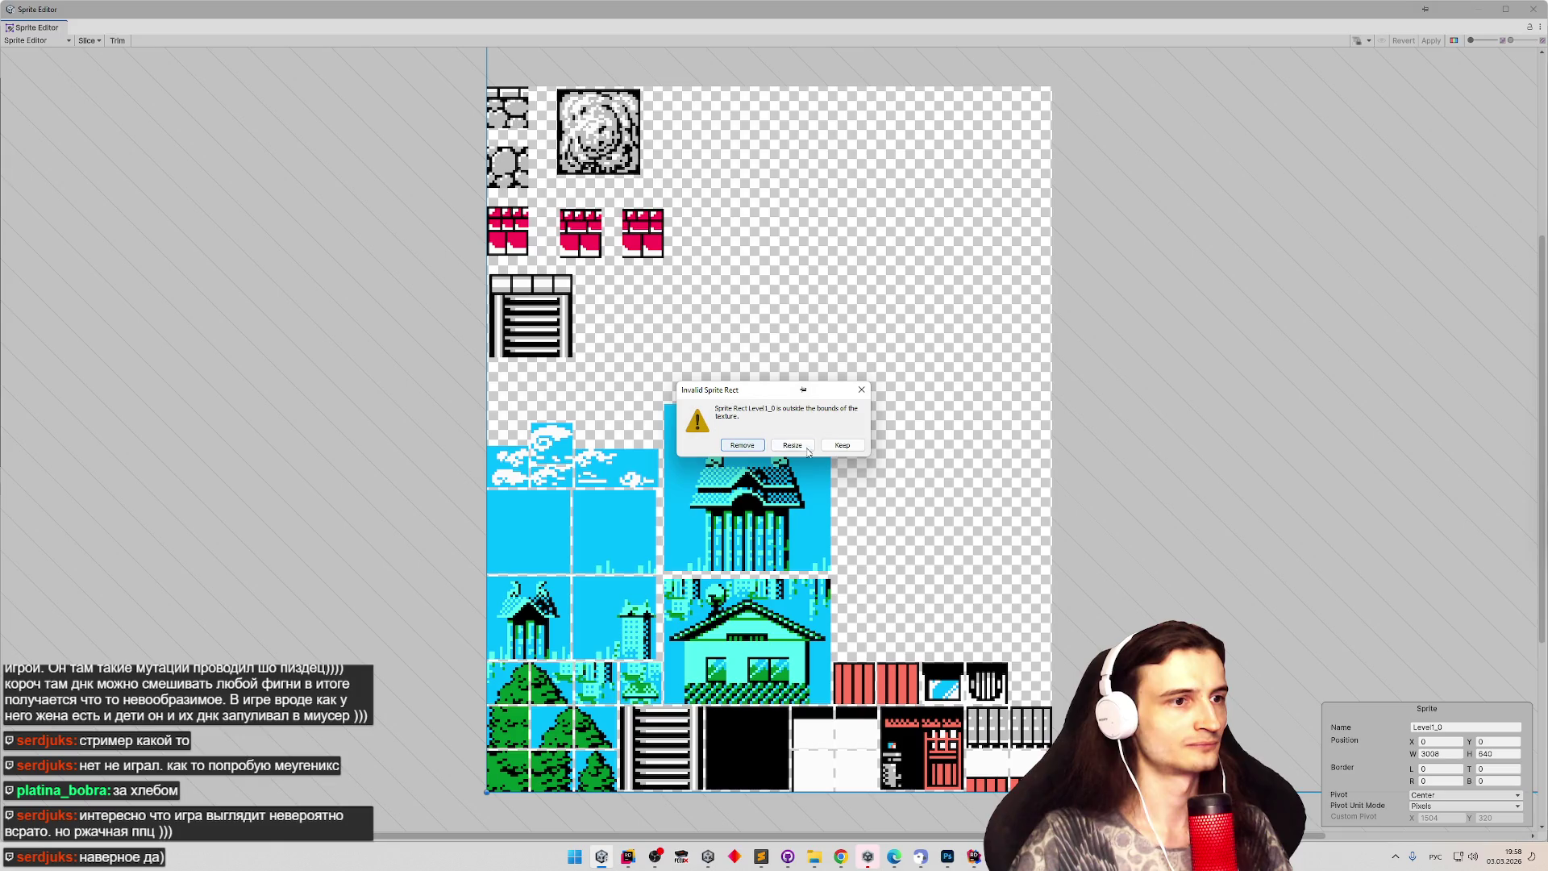
Remove the invalid rect and choose Automatic slicing with Pixels pivot units.
click(747, 446)
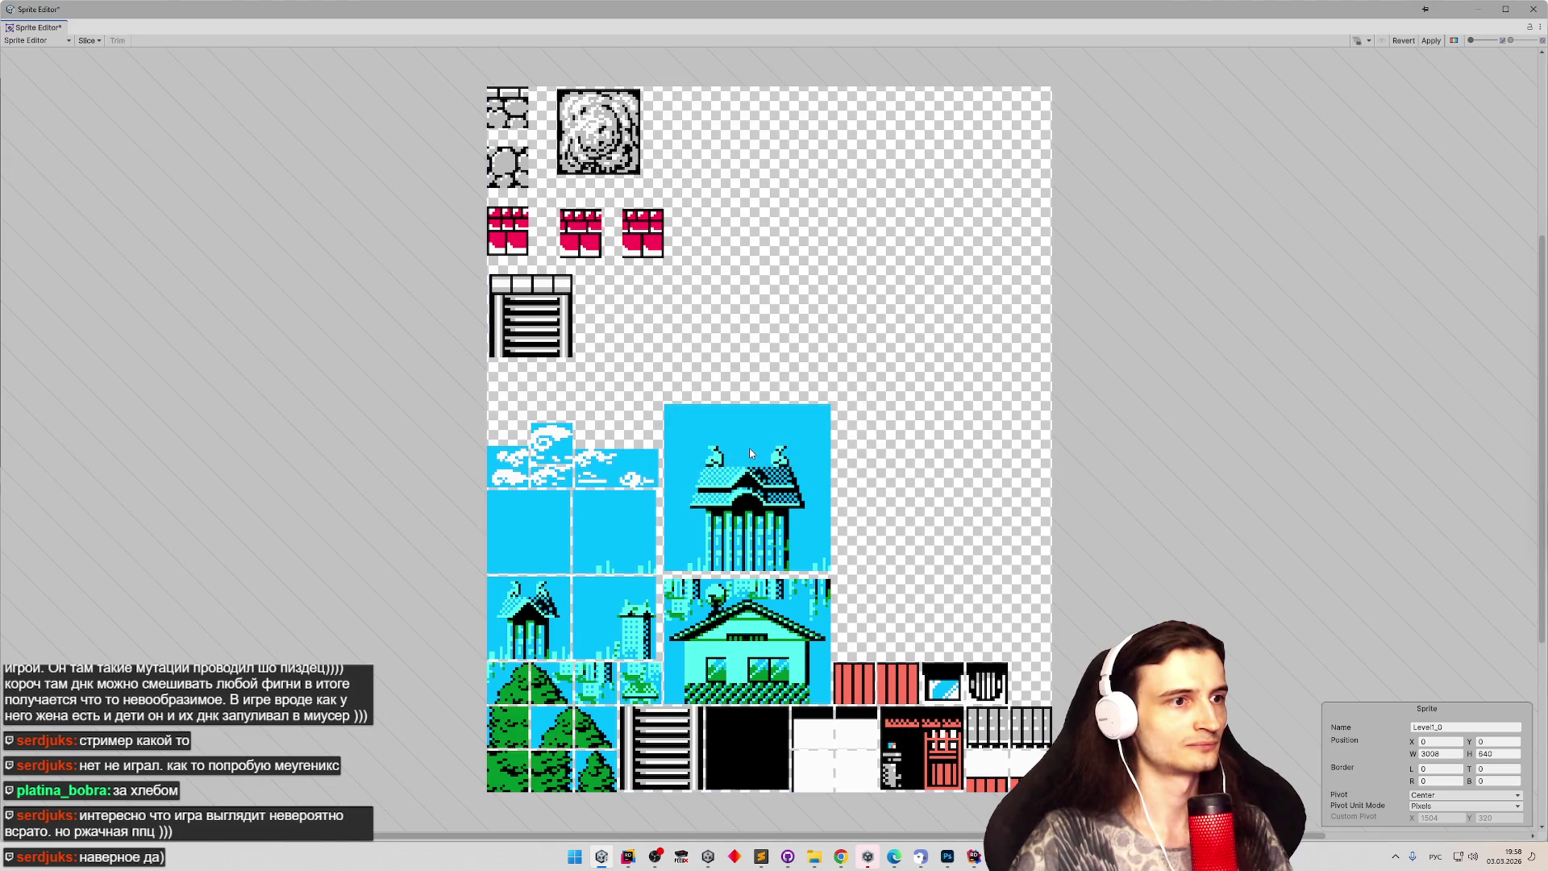
click(88, 41)
click(197, 68)
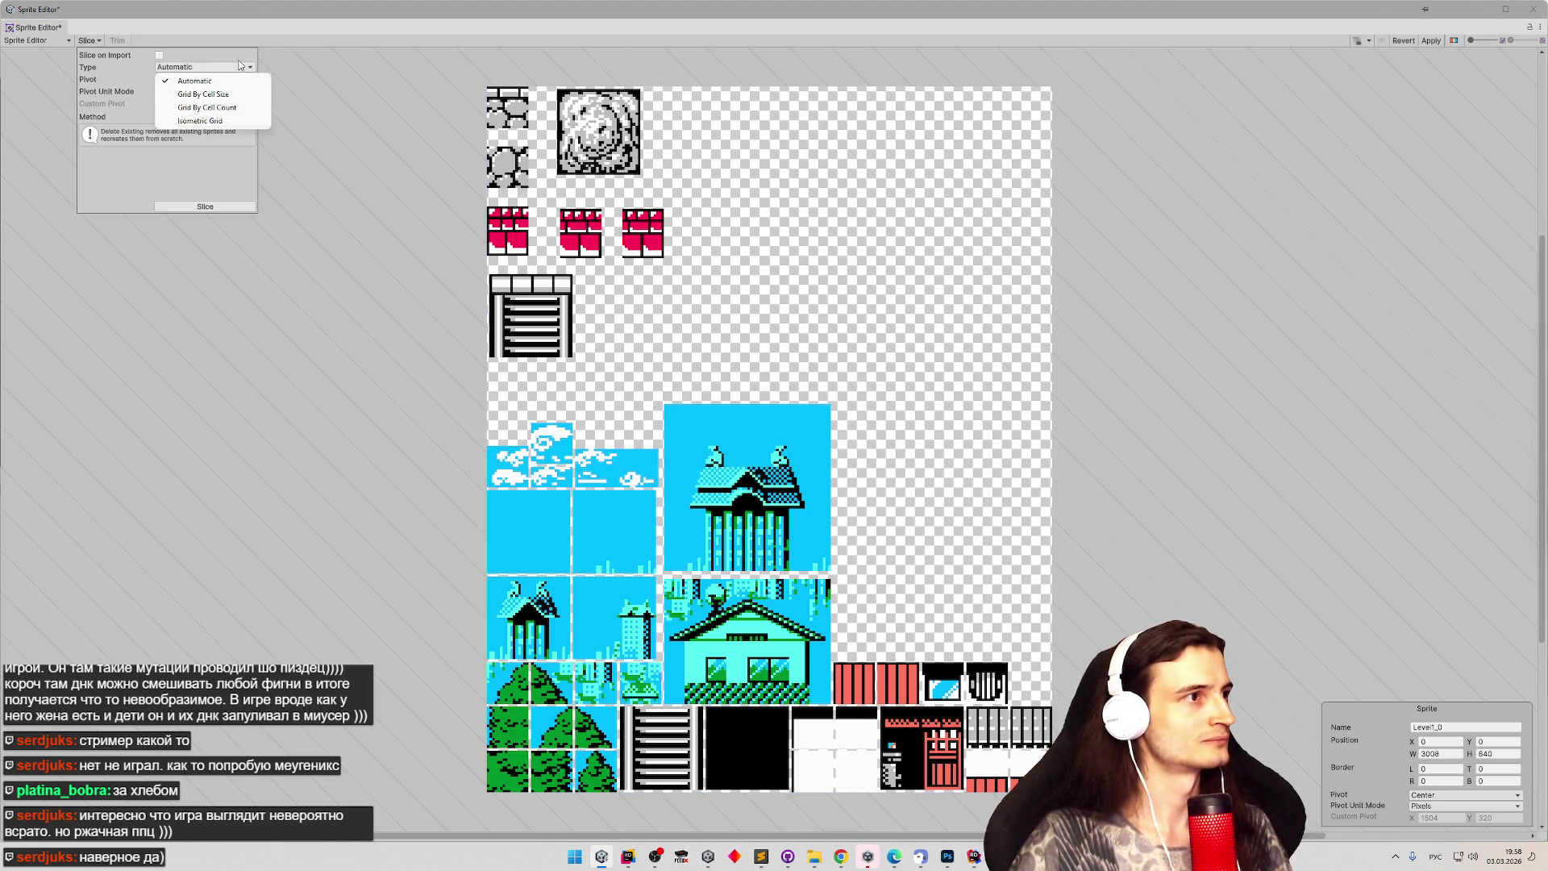
click(195, 81)
click(204, 92)
click(211, 119)
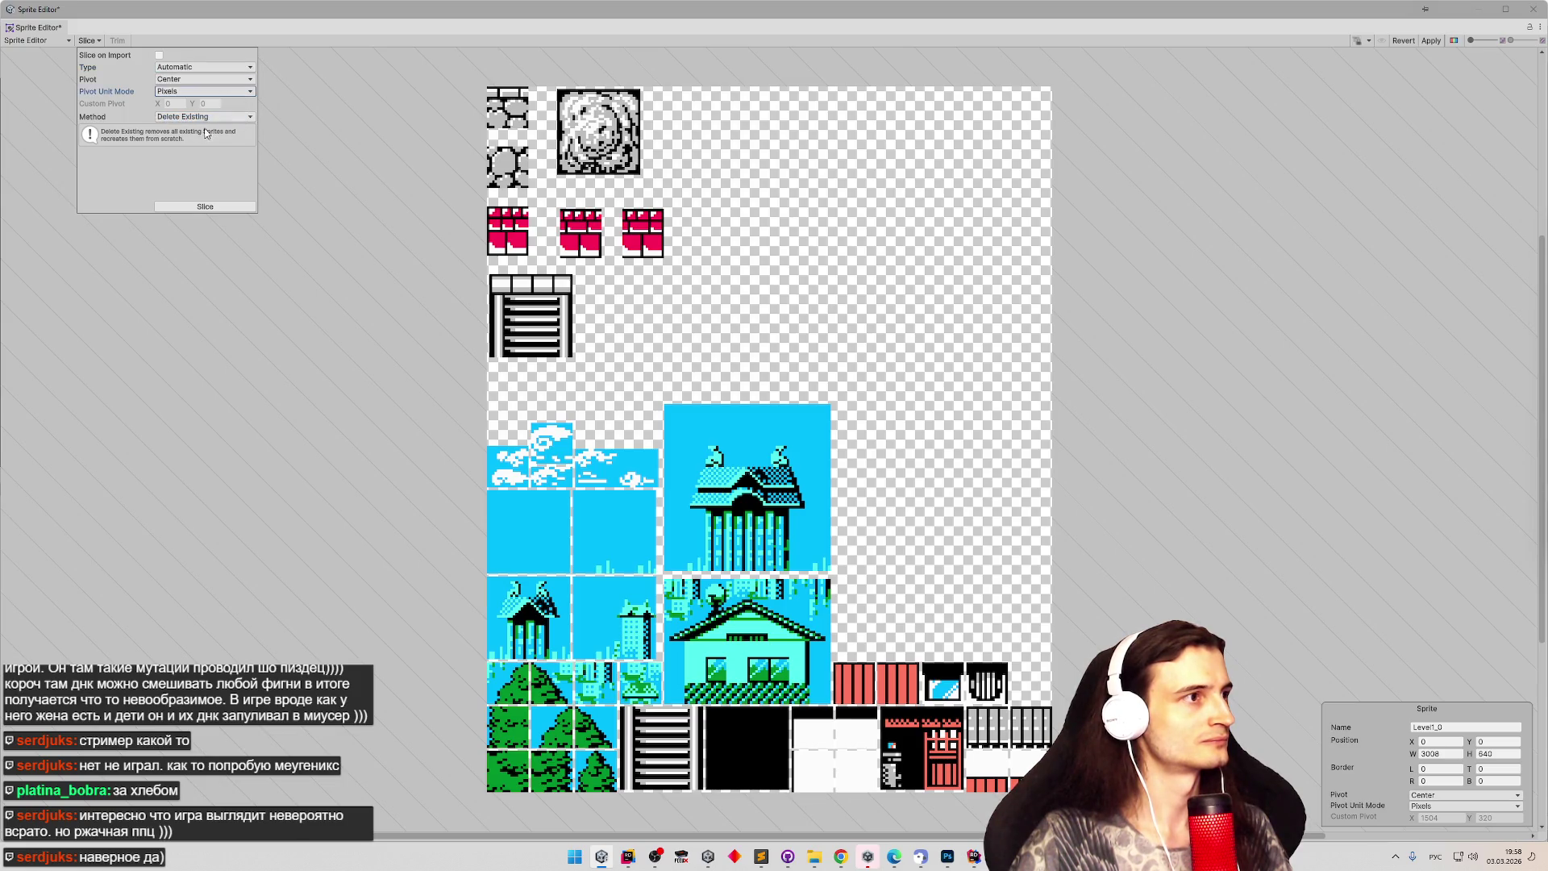
Review the pivot and method options, keeping Delete Existing as the slicing method.
click(211, 118)
click(210, 79)
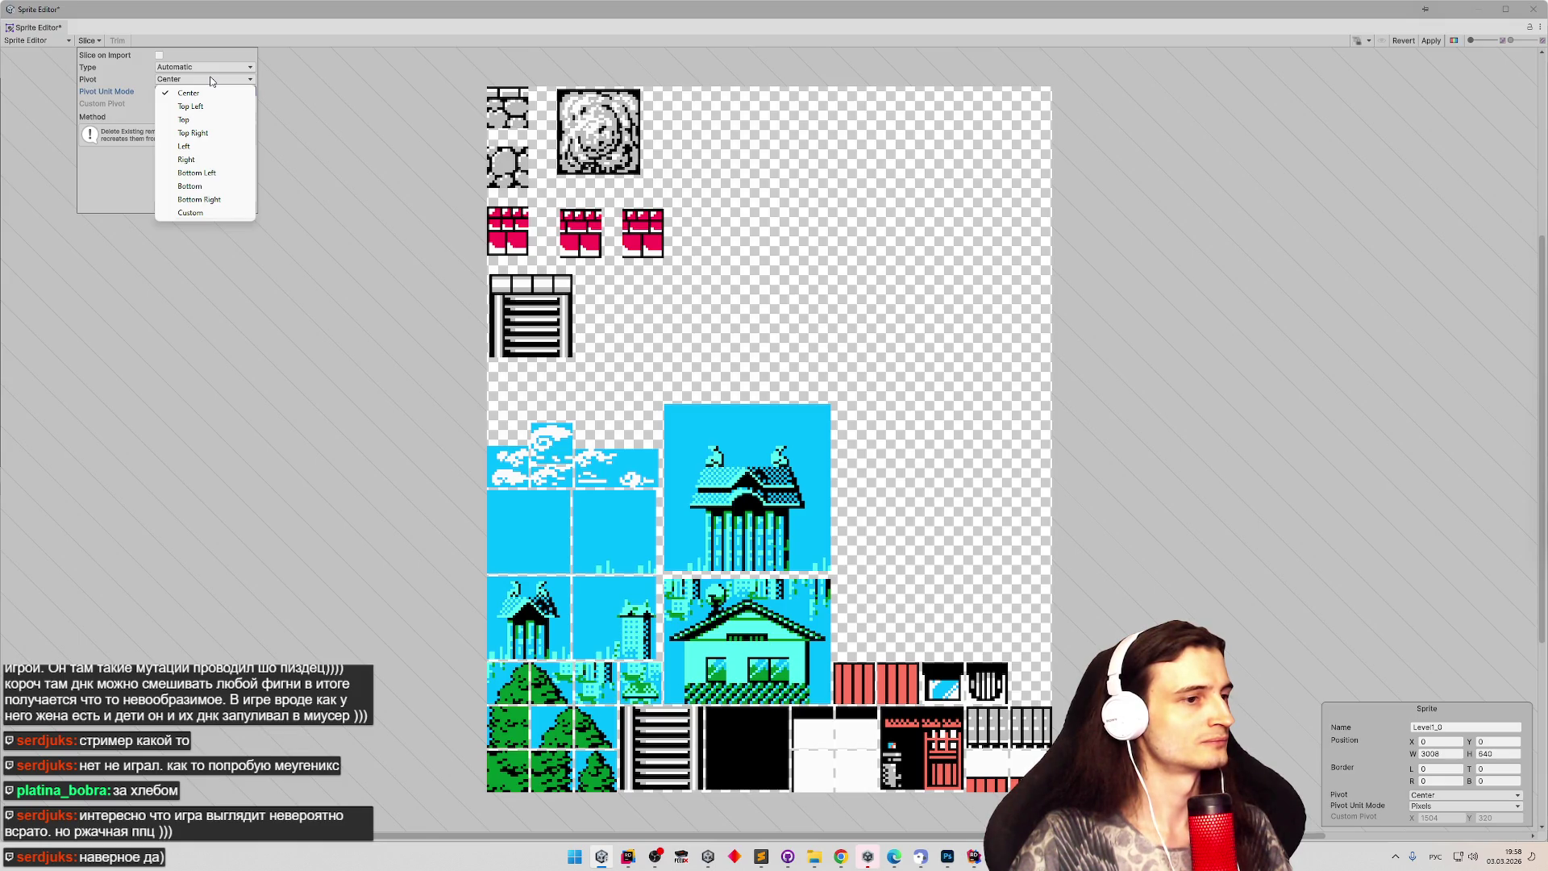
click(140, 175)
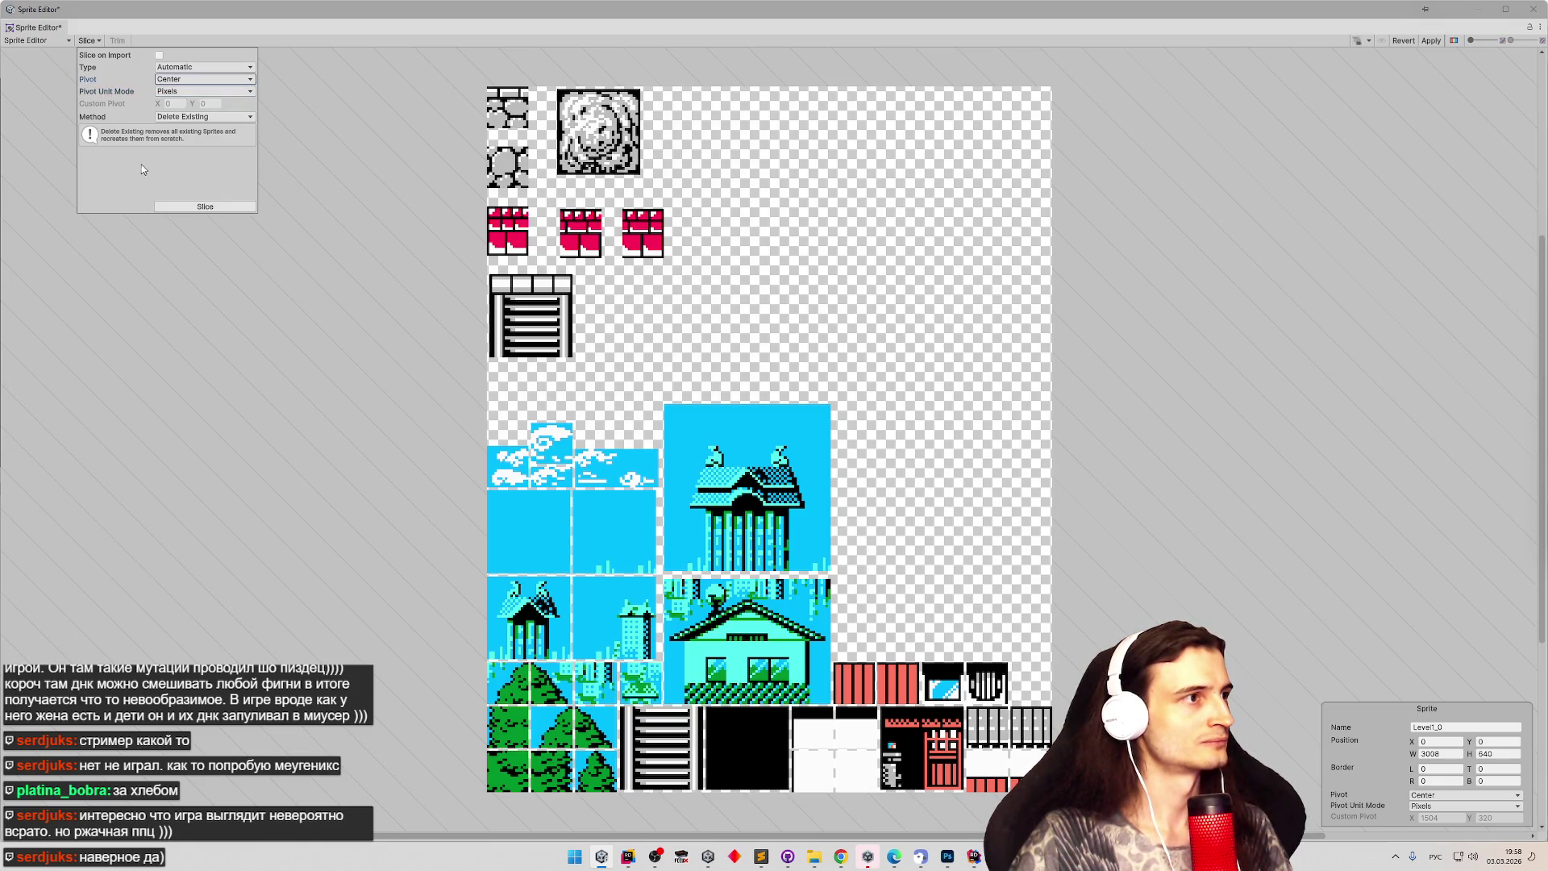
click(197, 91)
click(199, 98)
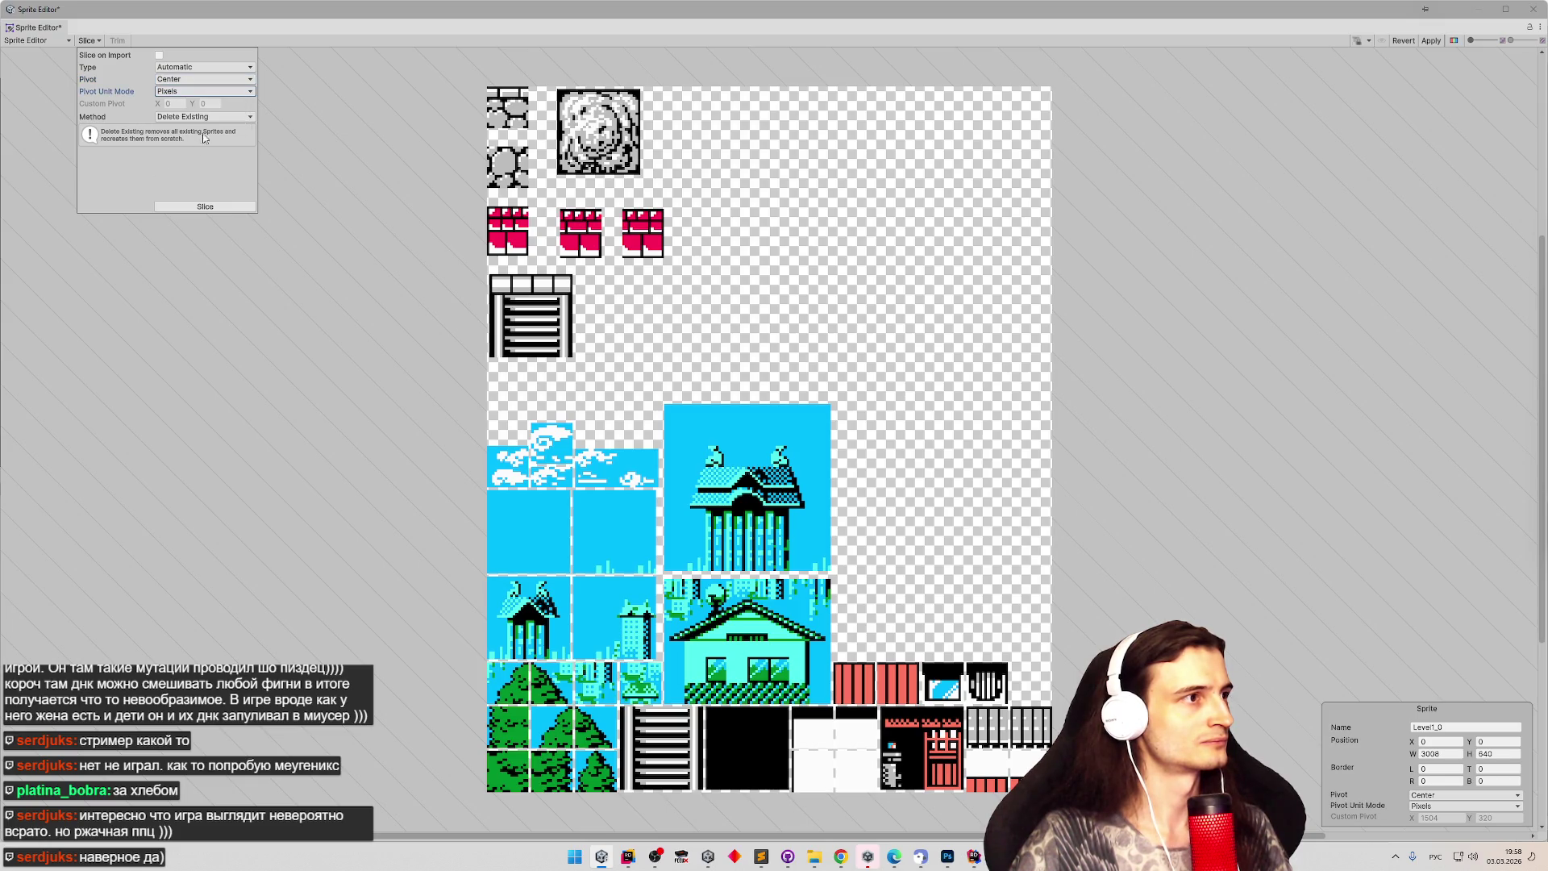
click(205, 116)
click(206, 129)
click(284, 242)
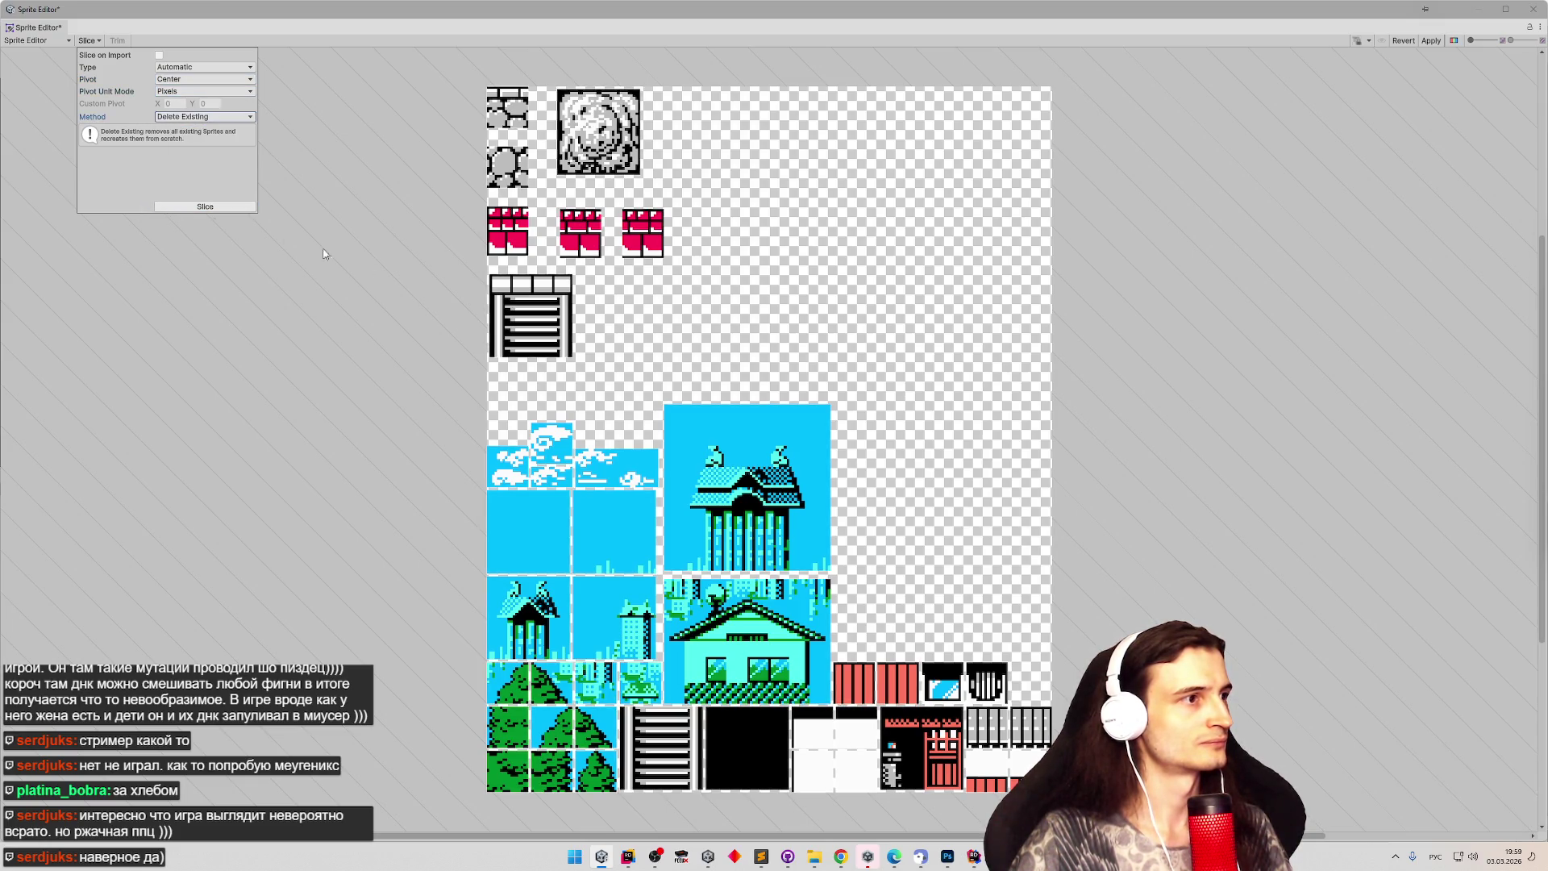
Slice the sheet, check a few sprites, apply the slices, and close the Sprite Editor.
click(587, 542)
click(544, 476)
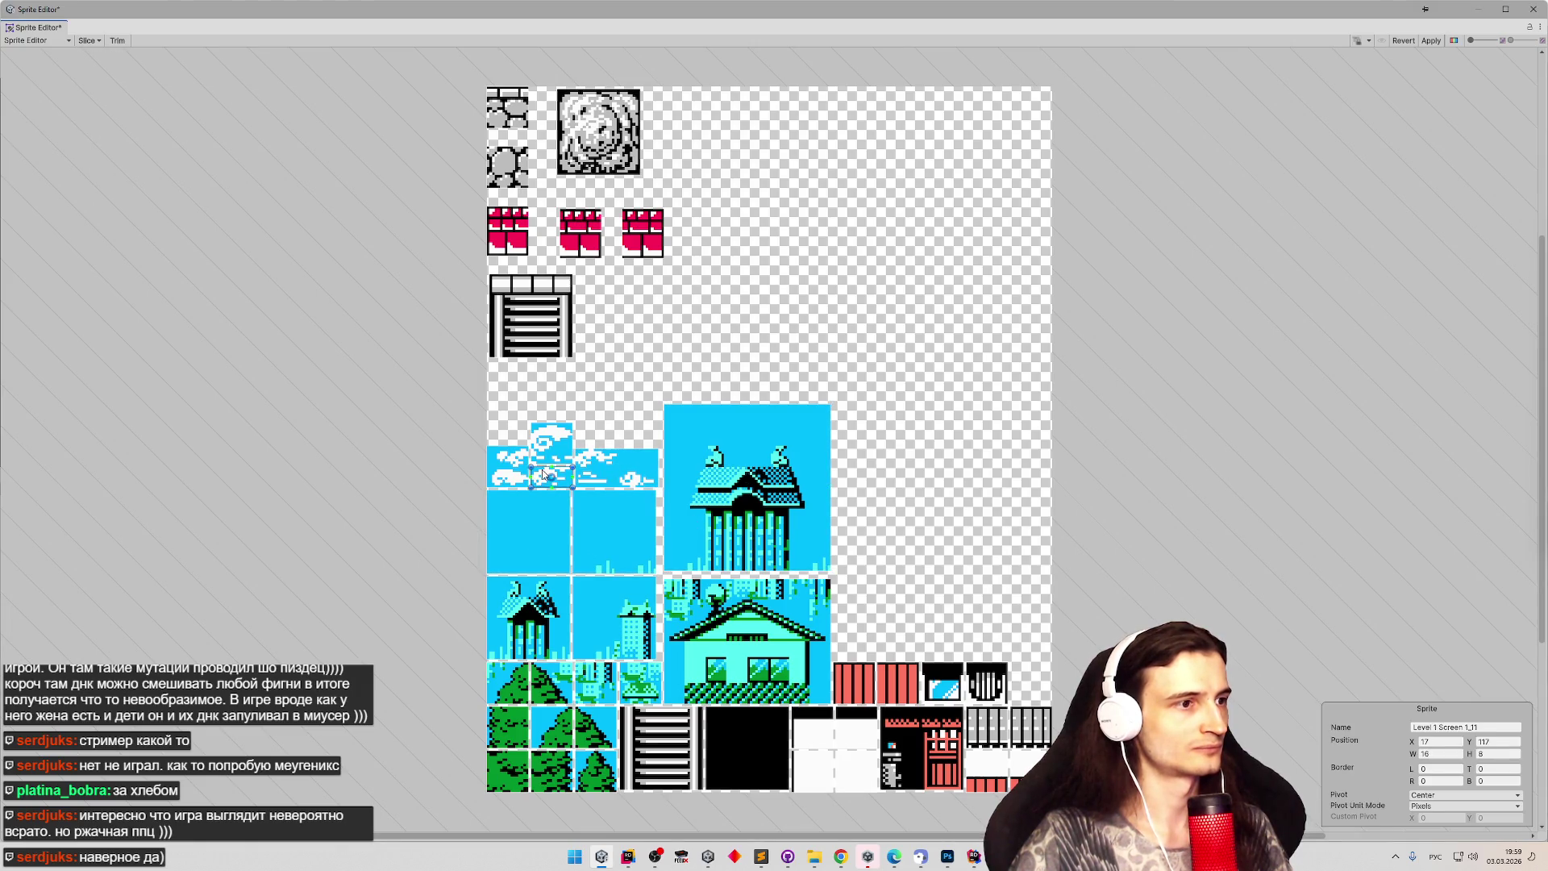
click(648, 239)
click(598, 131)
click(1430, 40)
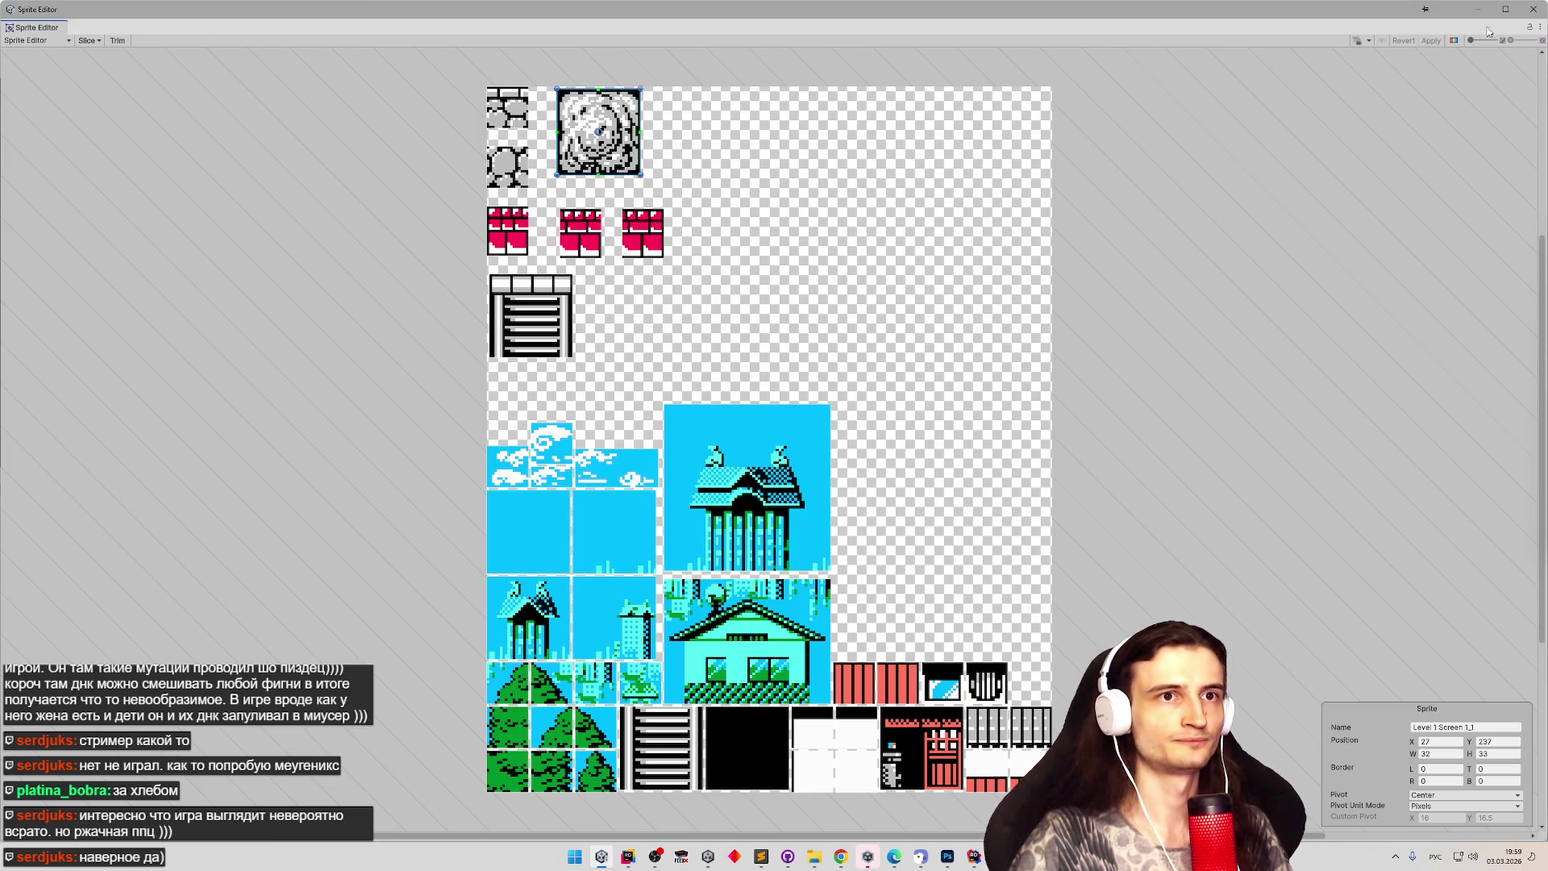
click(1533, 9)
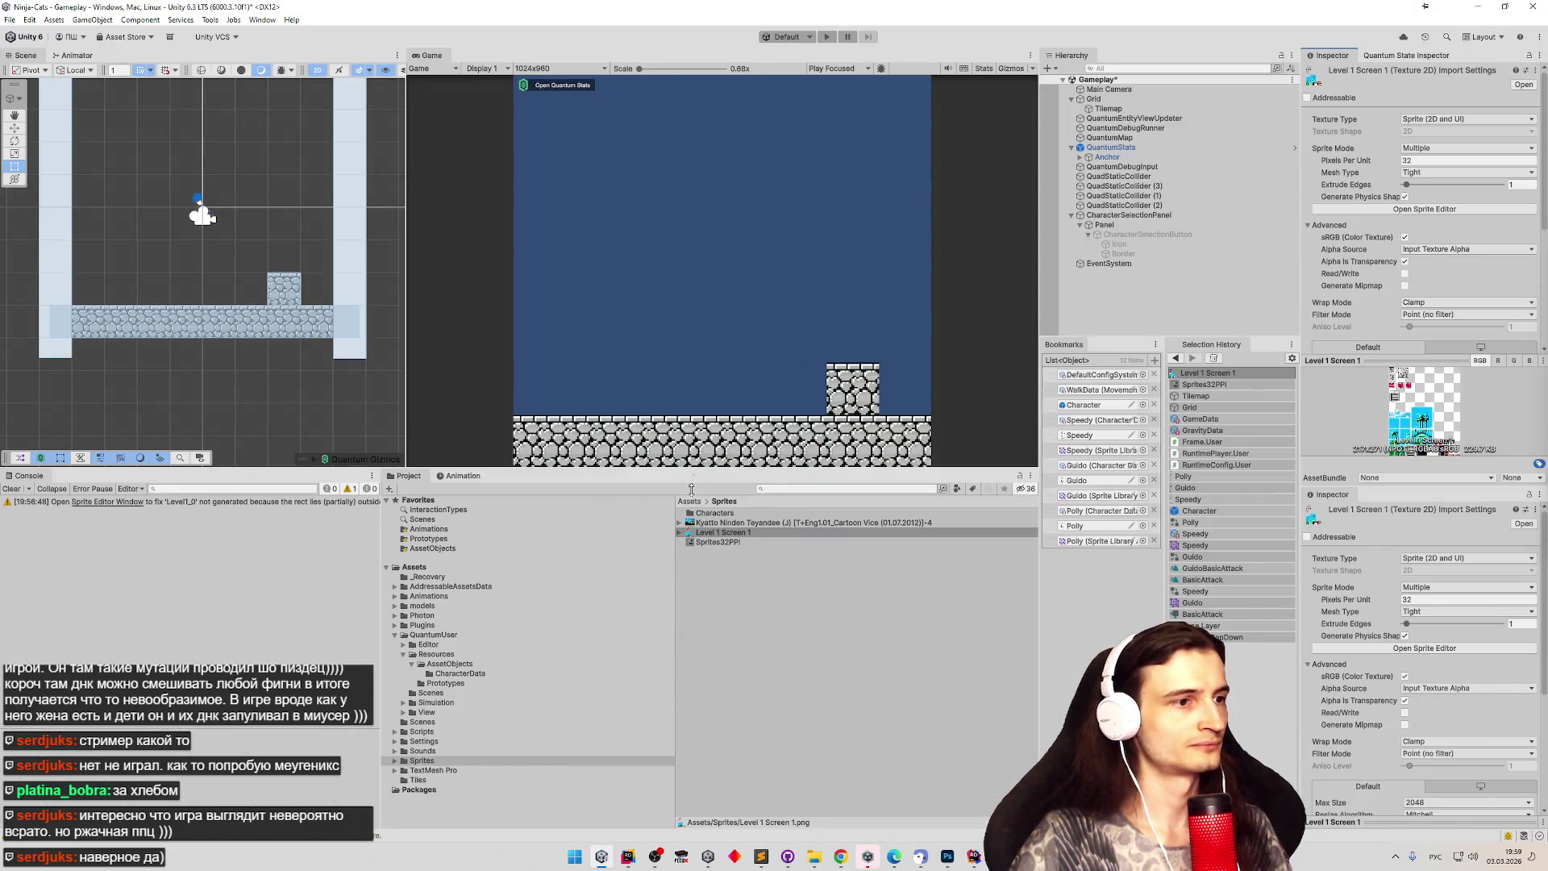
Select the Tilemap, open the Tile Palette, and enlarge it and the Project panel.
click(682, 533)
scroll(743, 573, down, 1)
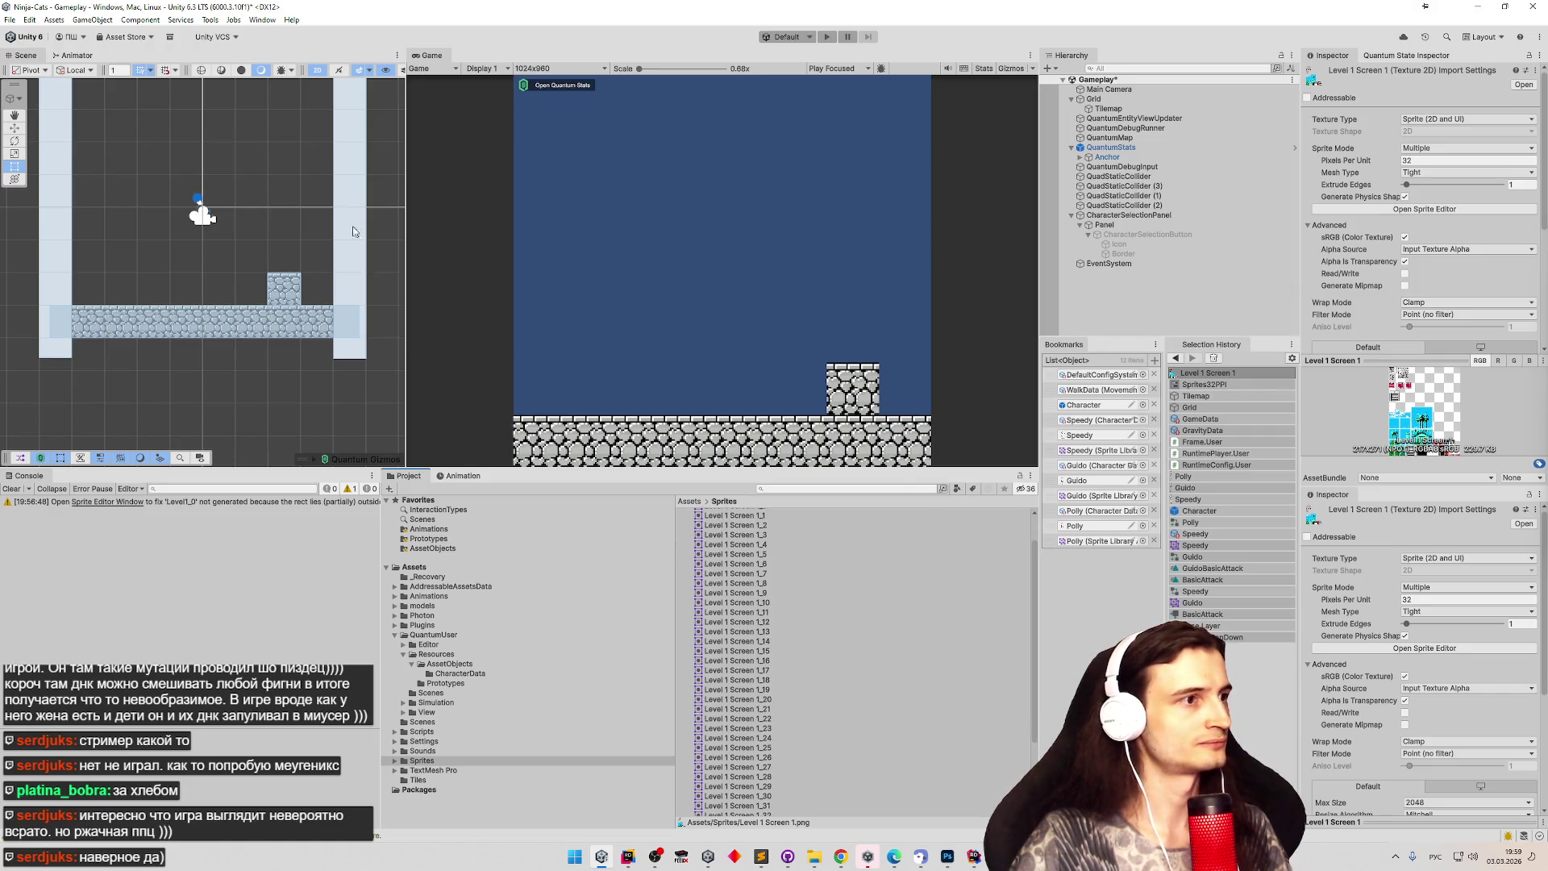
click(330, 91)
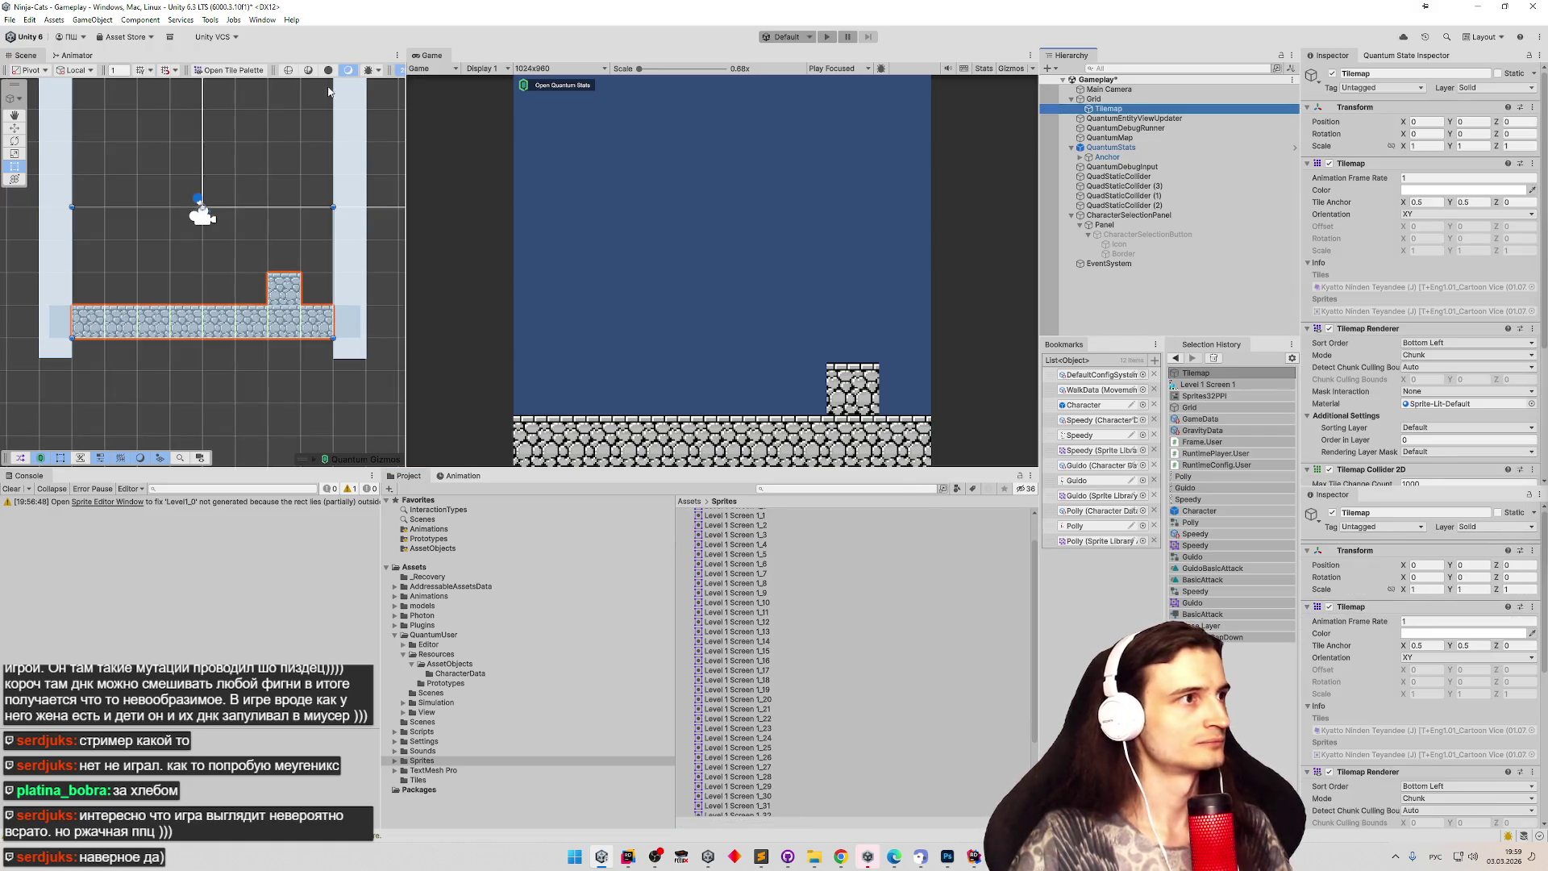
click(253, 73)
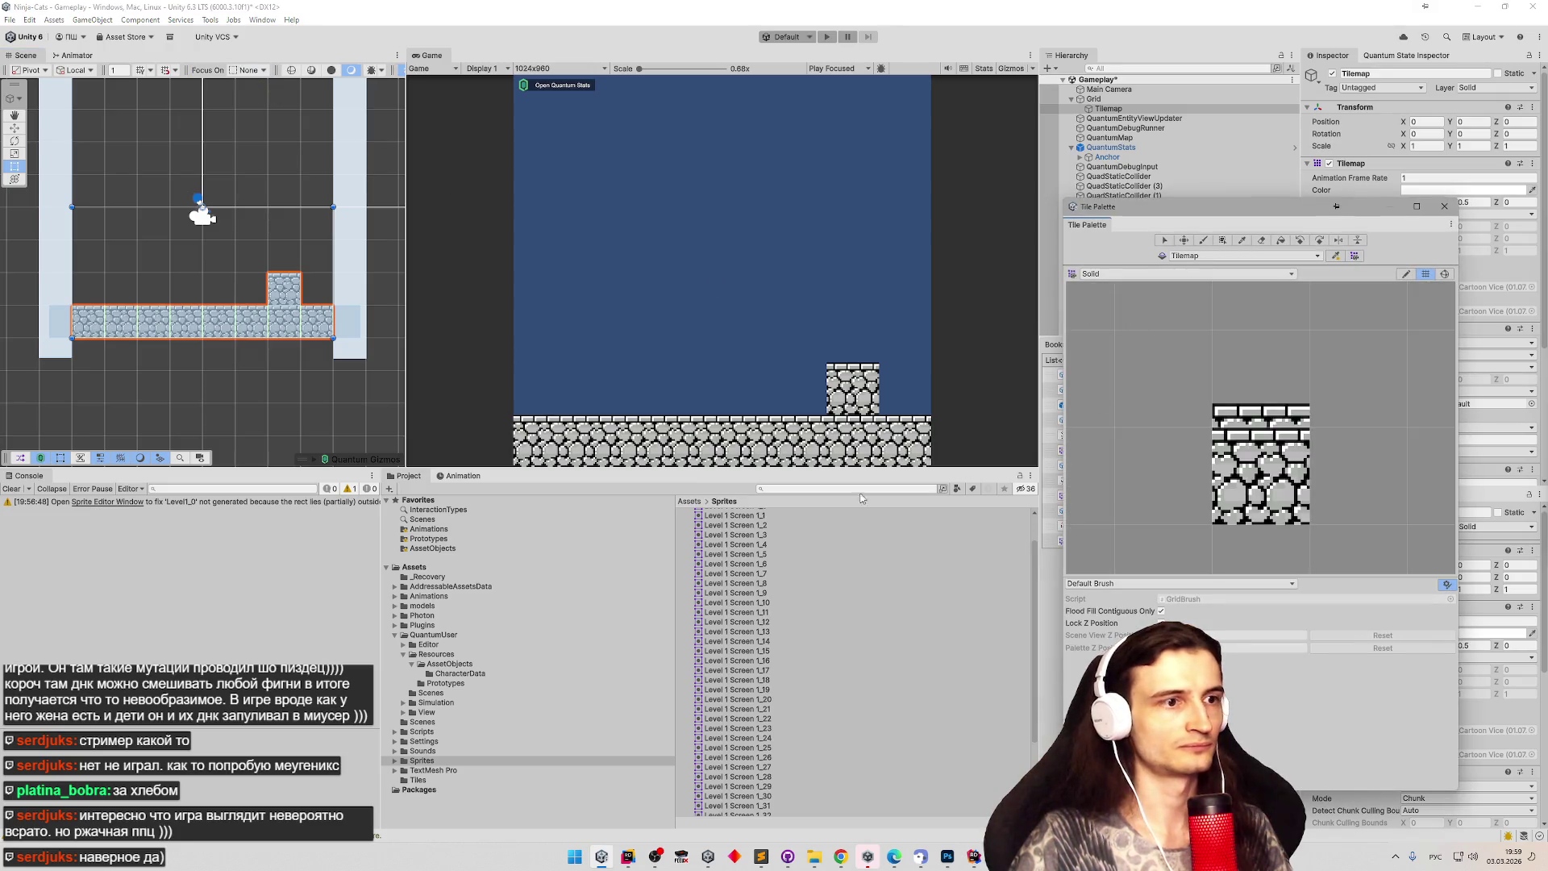
drag(775, 475, 748, 308)
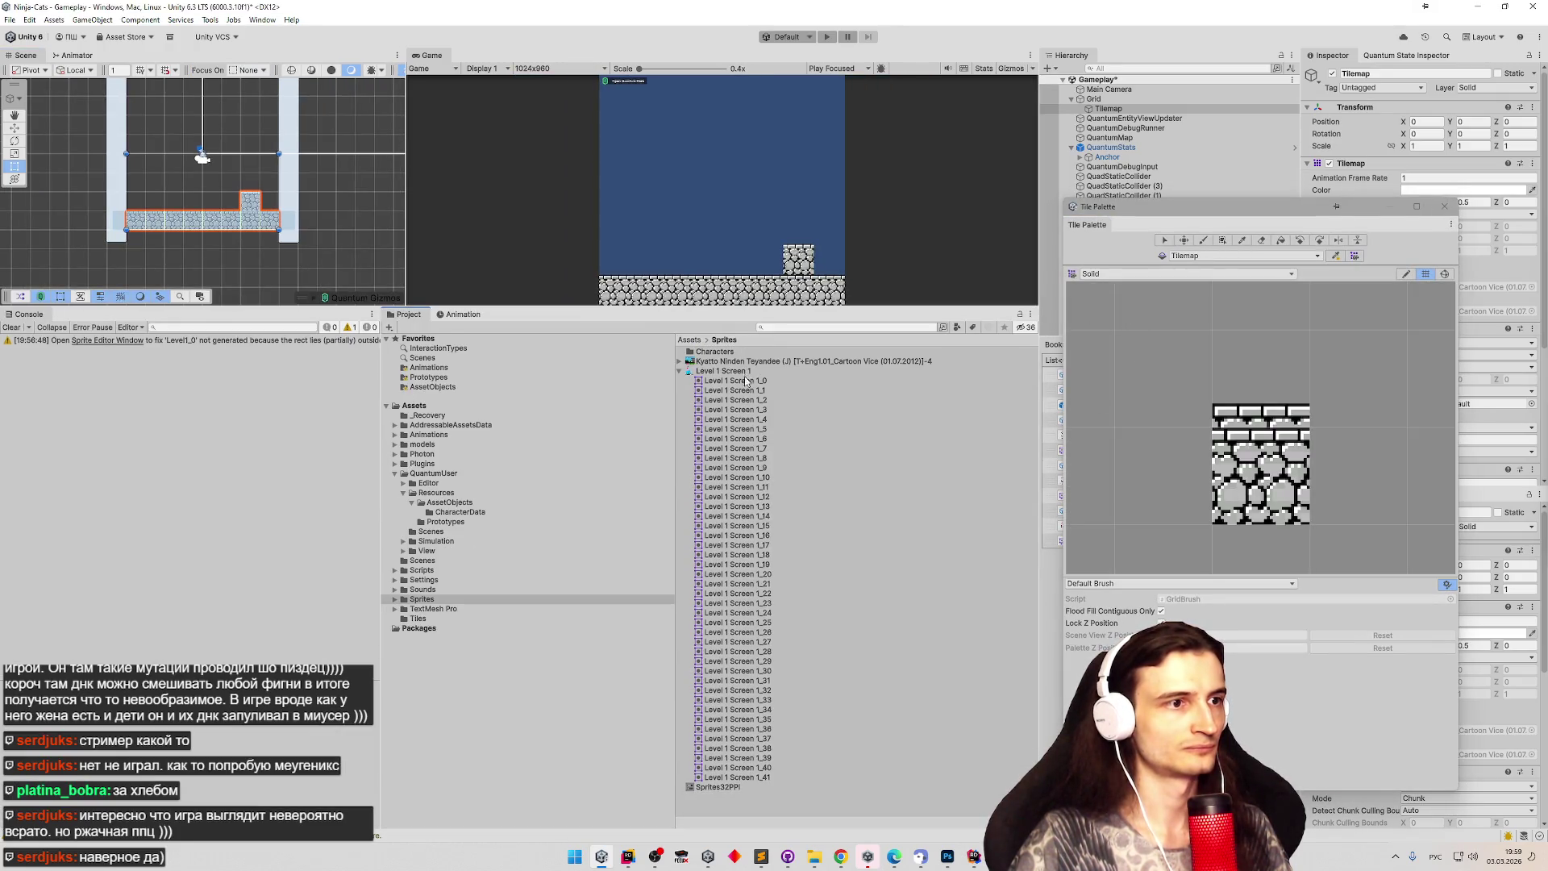
drag(1065, 202, 827, 58)
Delete the old stone tile from the Solid palette.
click(1139, 322)
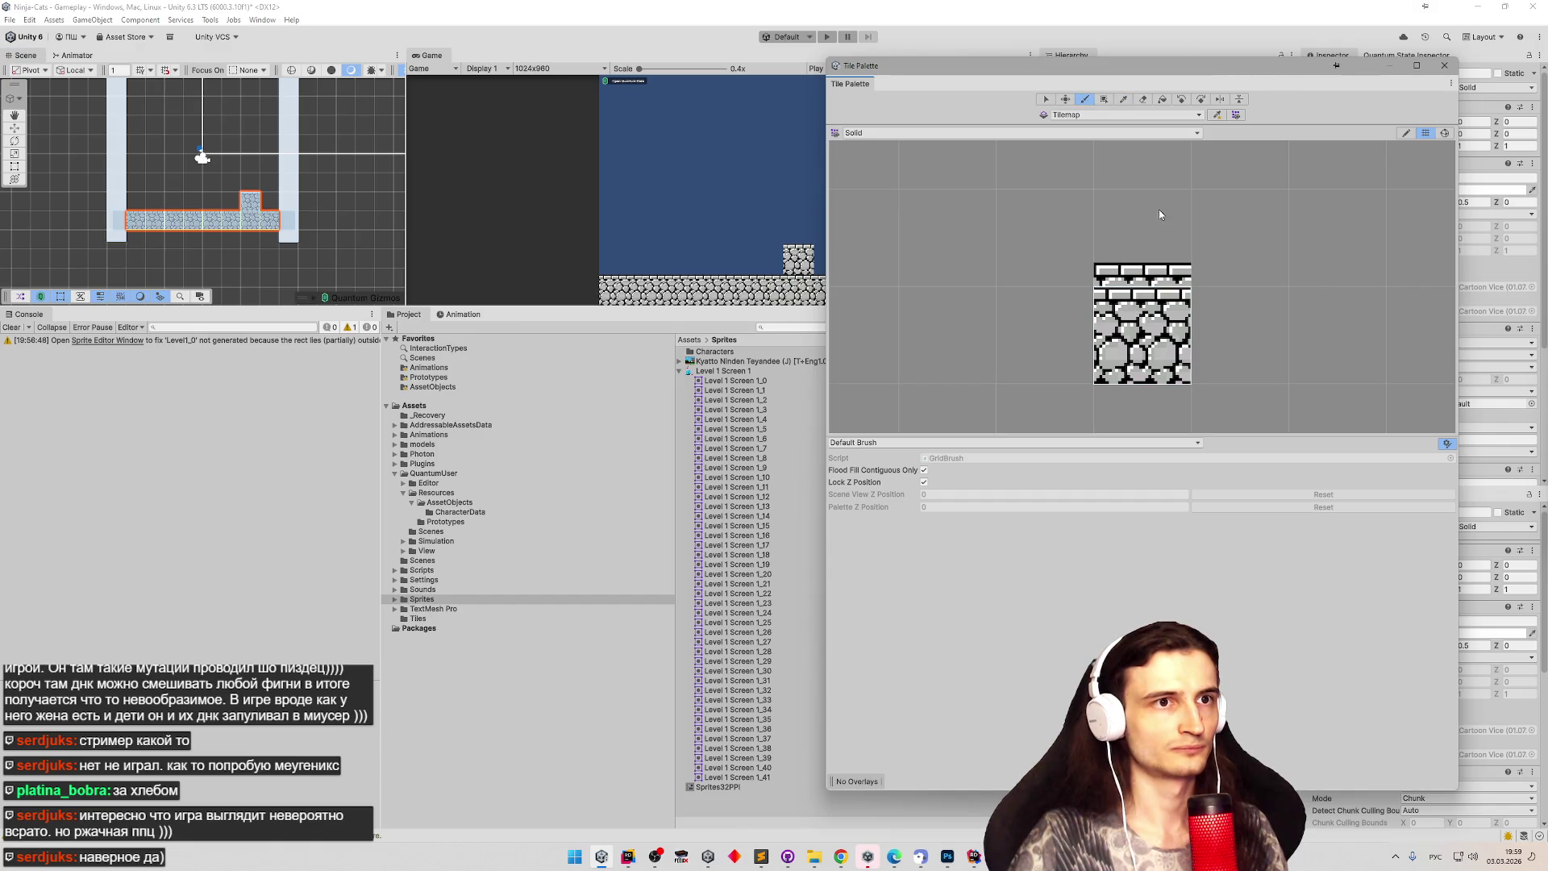
click(1045, 99)
drag(1004, 198, 1241, 355)
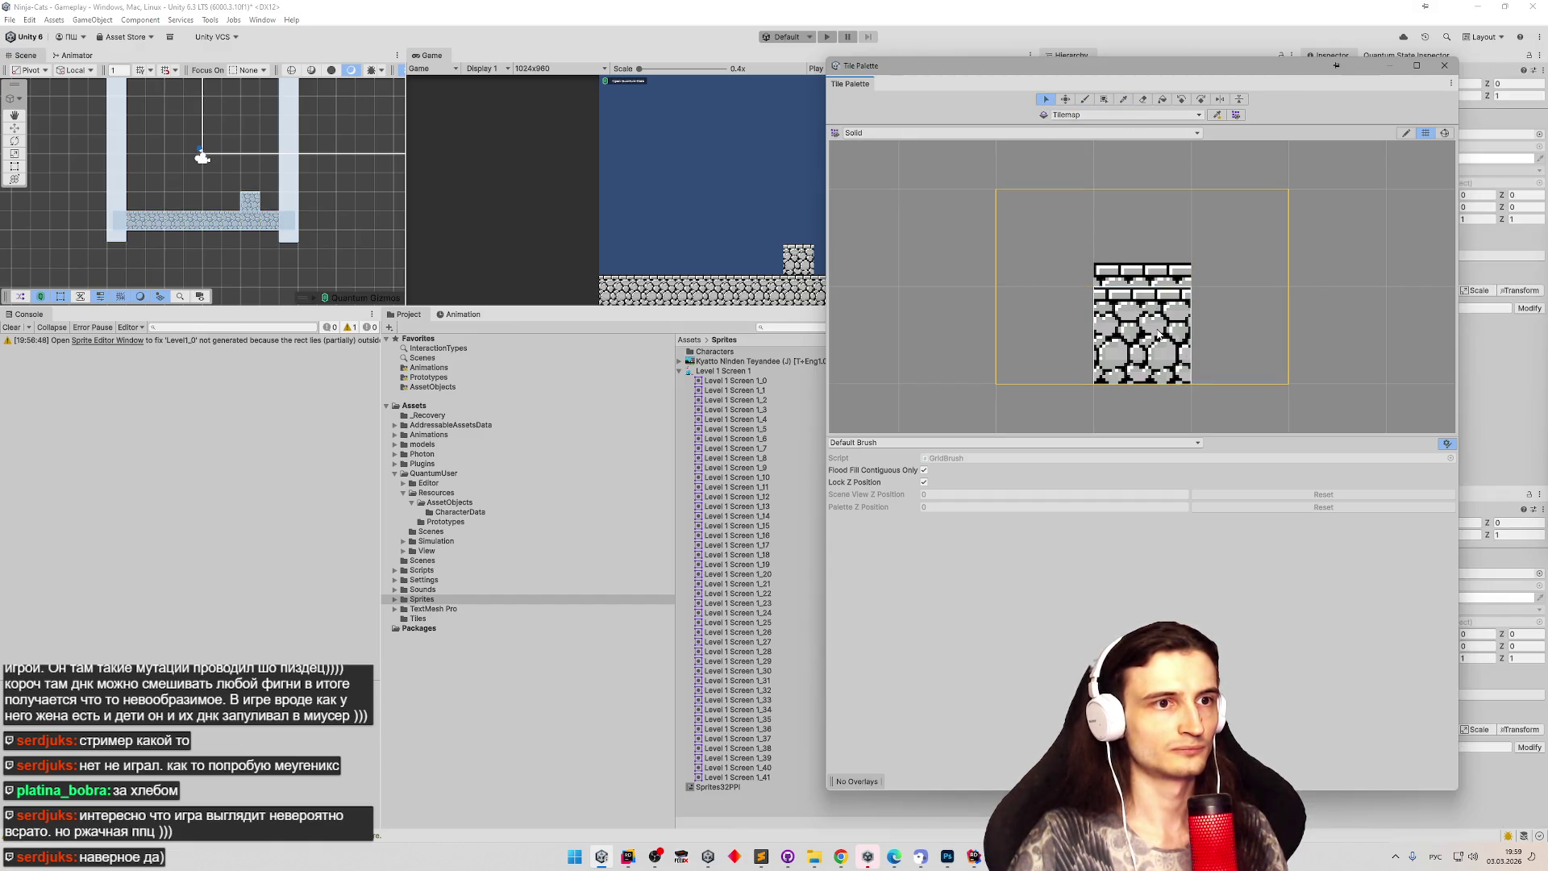
key(Delete)
Drag sprites Level 1 Screen 1_0 through 1_41 into the Solid palette.
scroll(1004, 363, down, 3)
scroll(987, 291, down, 5)
scroll(985, 293, down, 4)
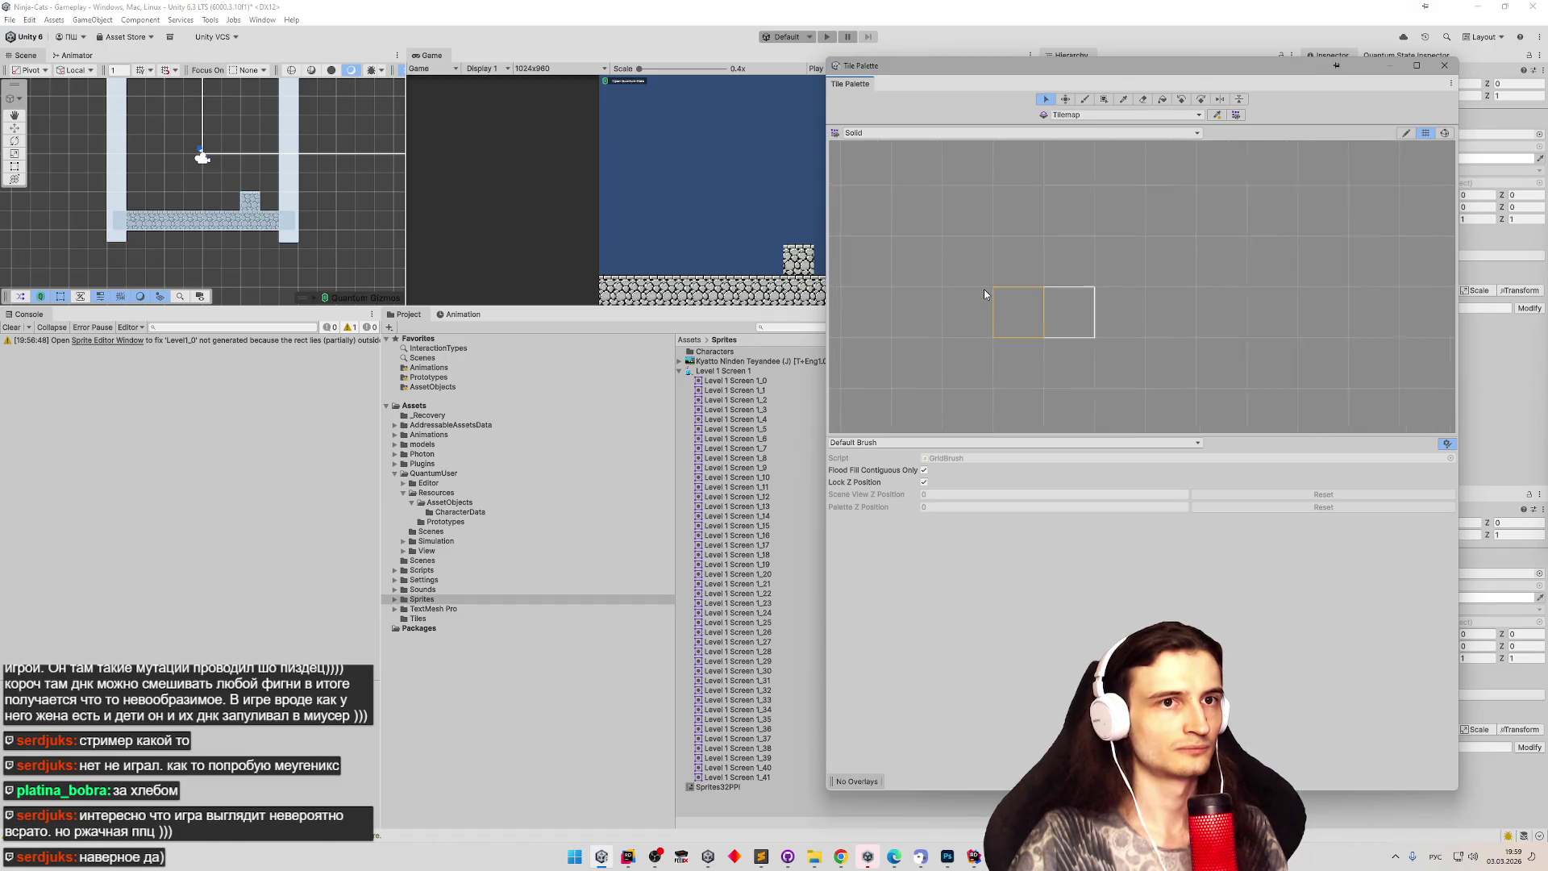
click(750, 380)
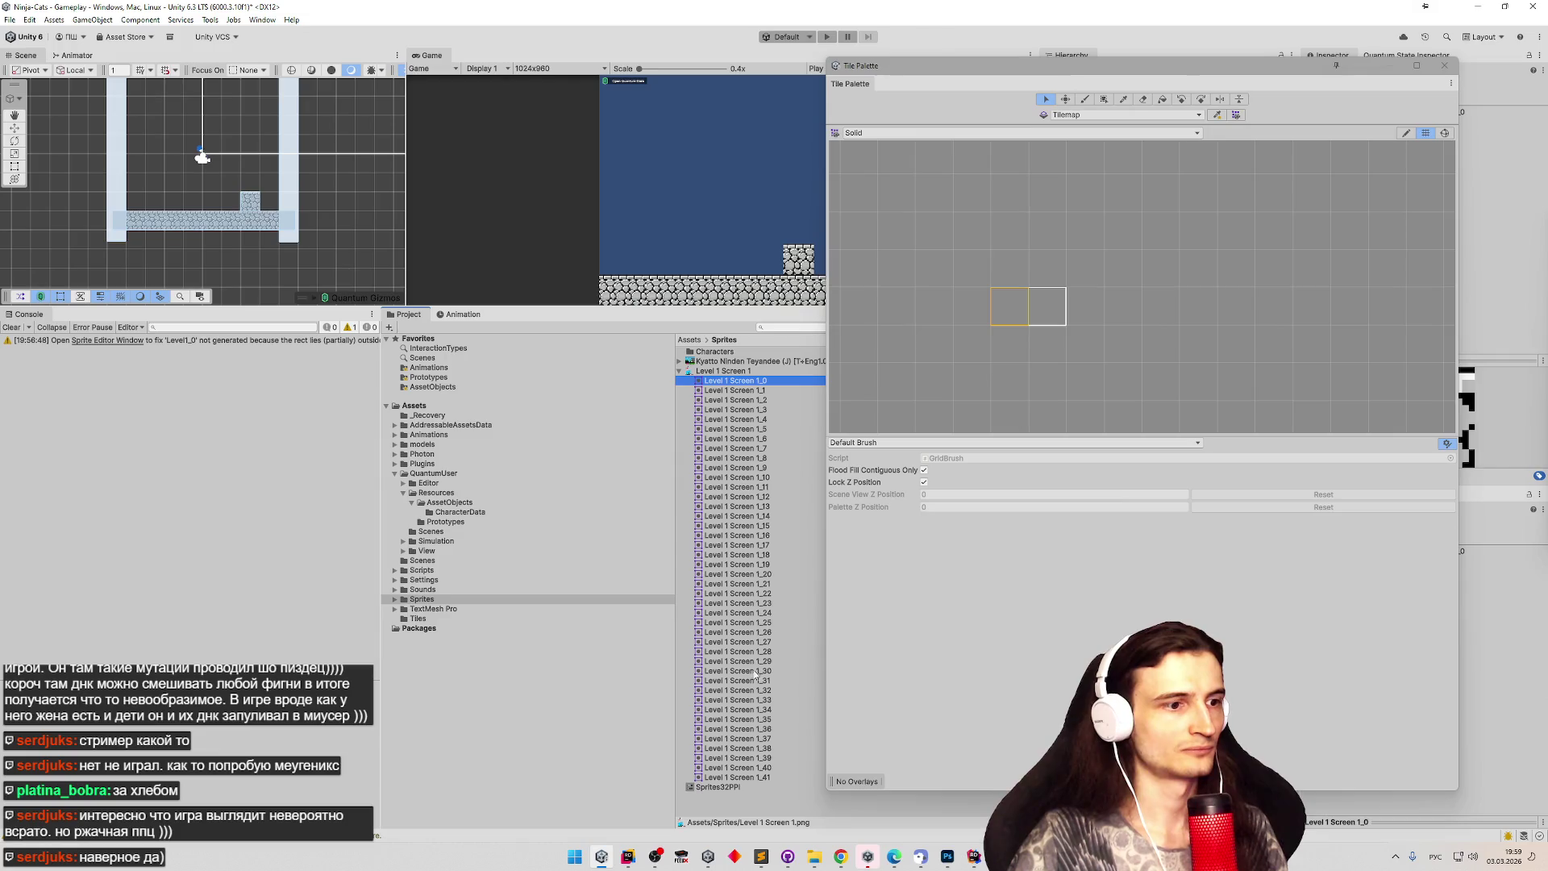
shift+click(754, 777)
mouse_move(755, 776)
mouse_down()
mouse_move(1044, 294)
mouse_move(1008, 184)
mouse_up()
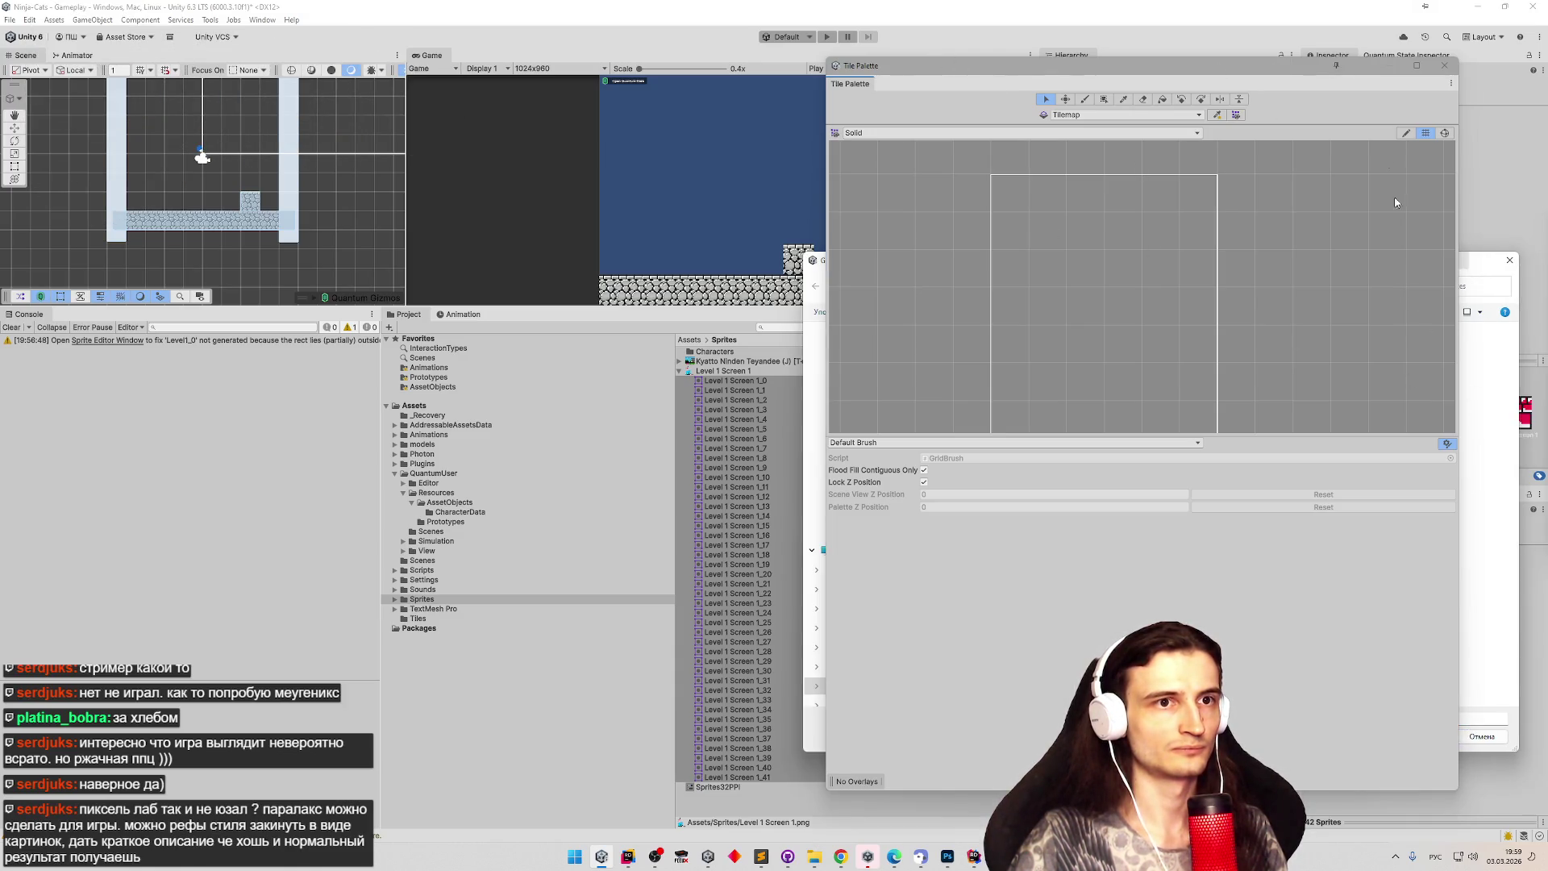
Save the generated tiles into the Assets/Tiles folder.
mouse_move(822, 264)
mouse_down()
mouse_move(612, 224)
mouse_move(209, 191)
mouse_up()
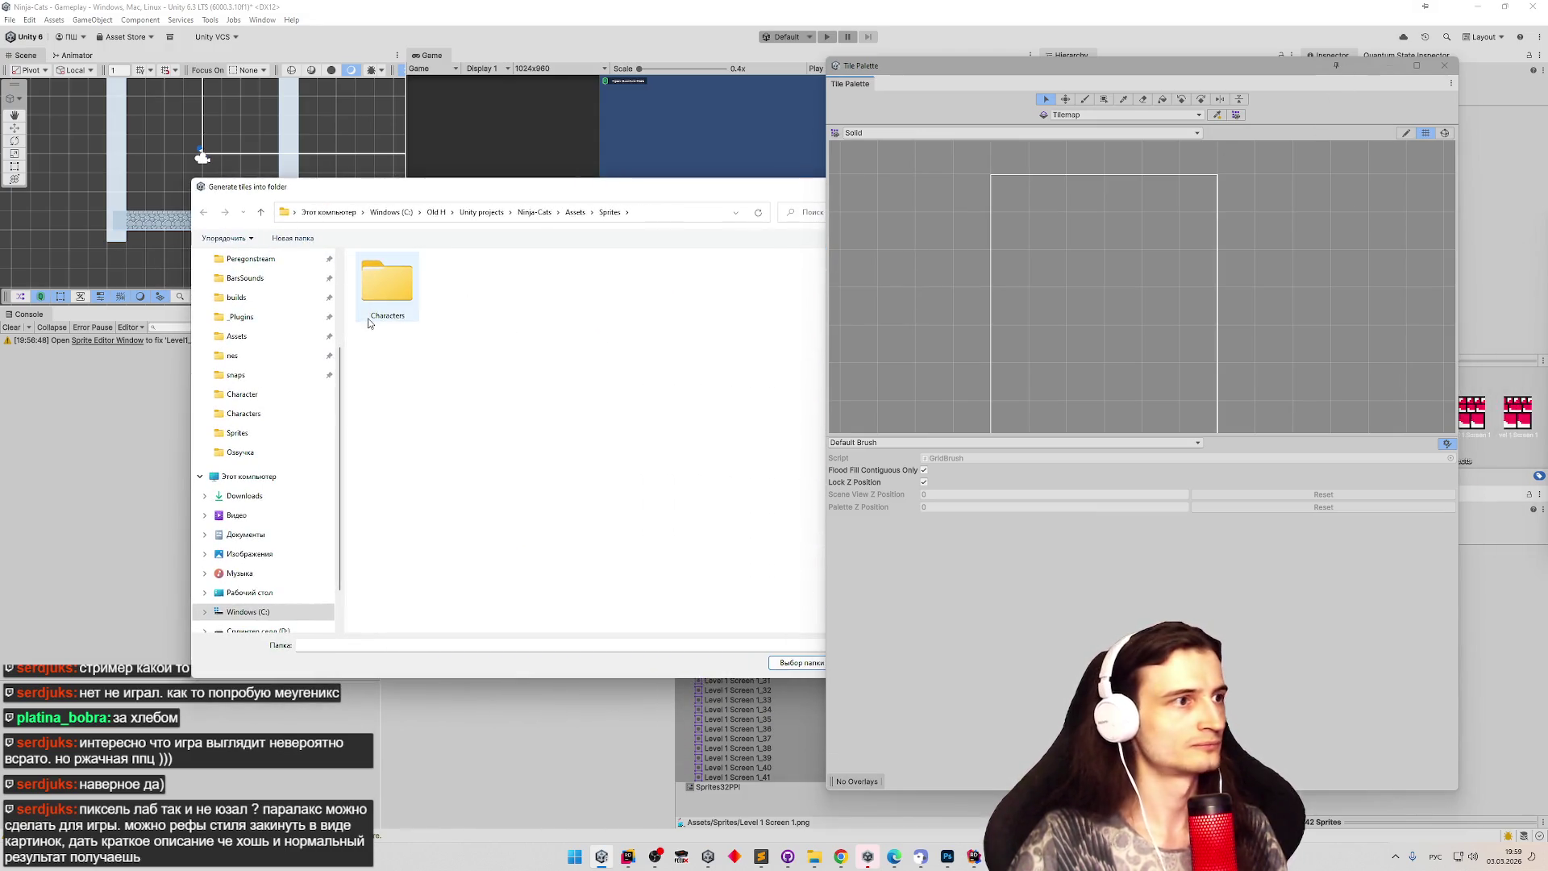
click(575, 212)
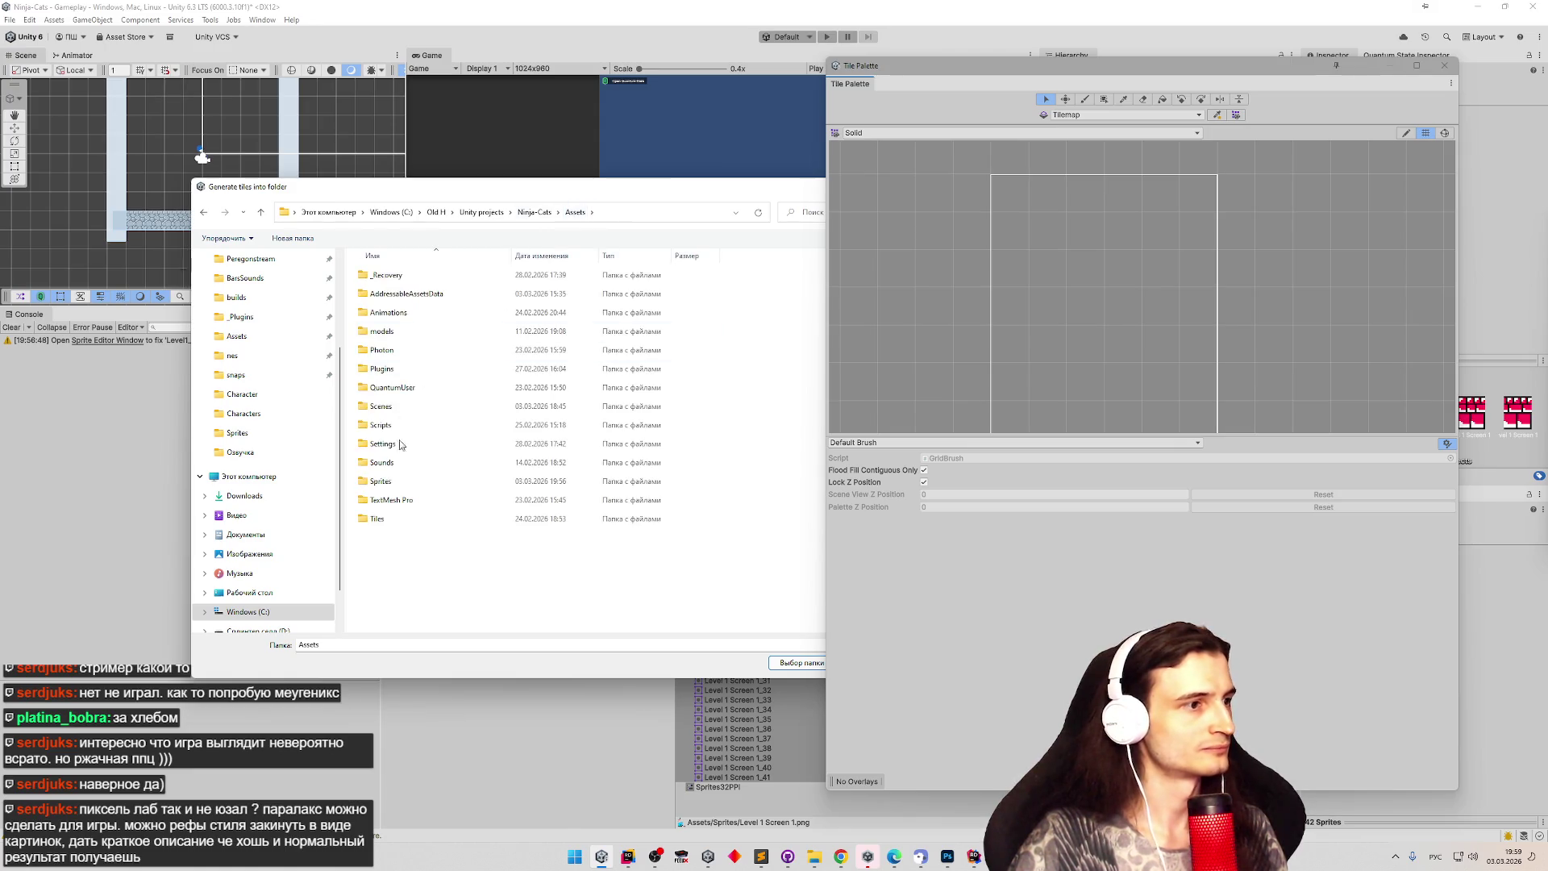
double_click(390, 519)
click(780, 664)
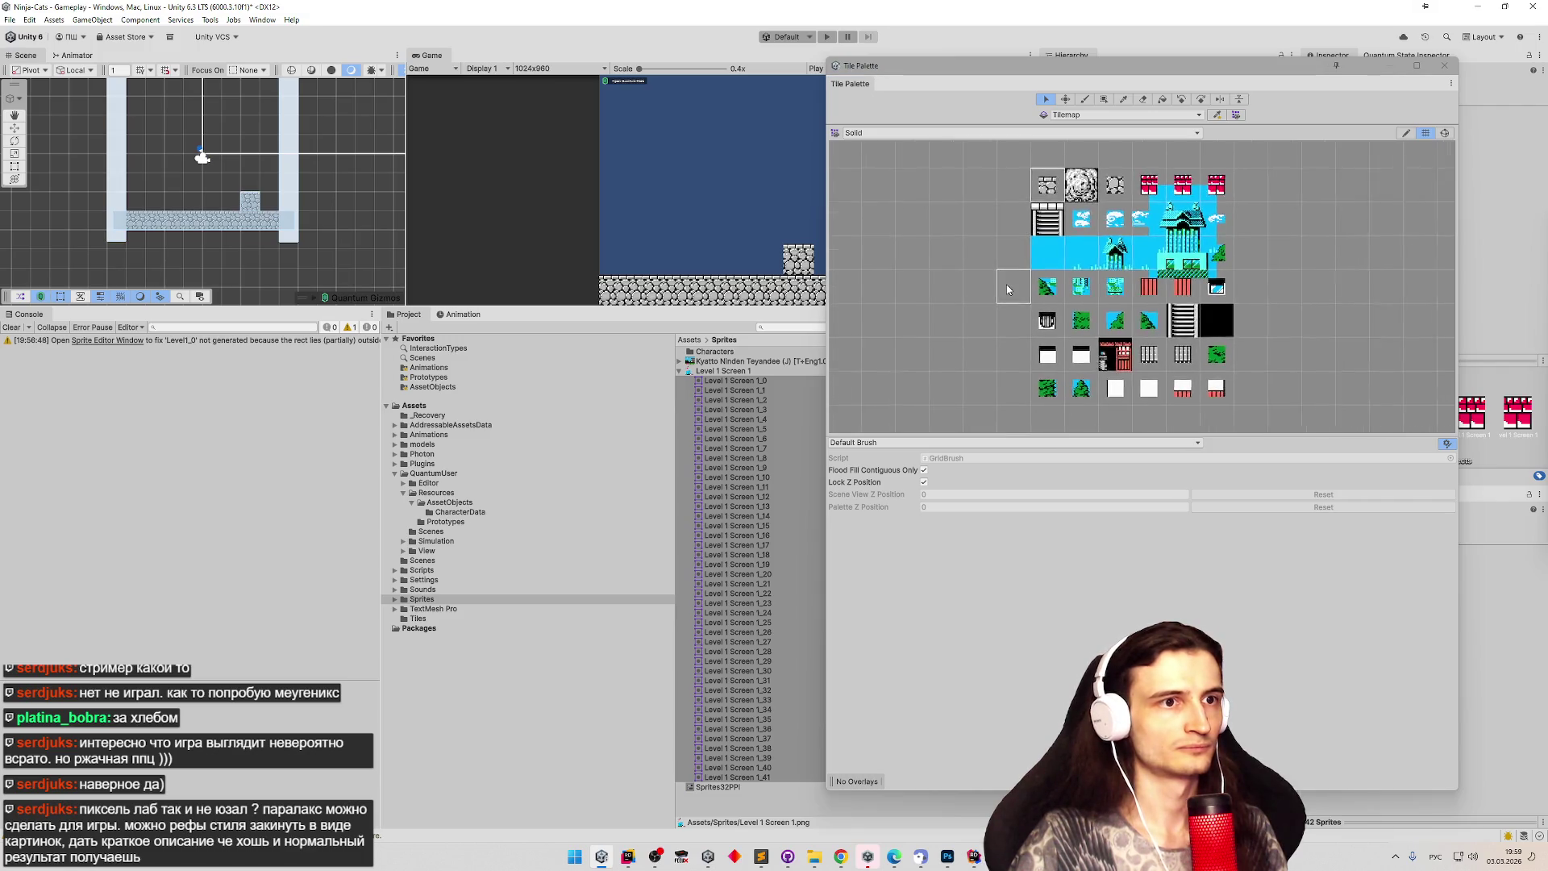
Zoom in and out on the Solid palette to inspect the reassembled level tiles.
scroll(1006, 288, down, 5)
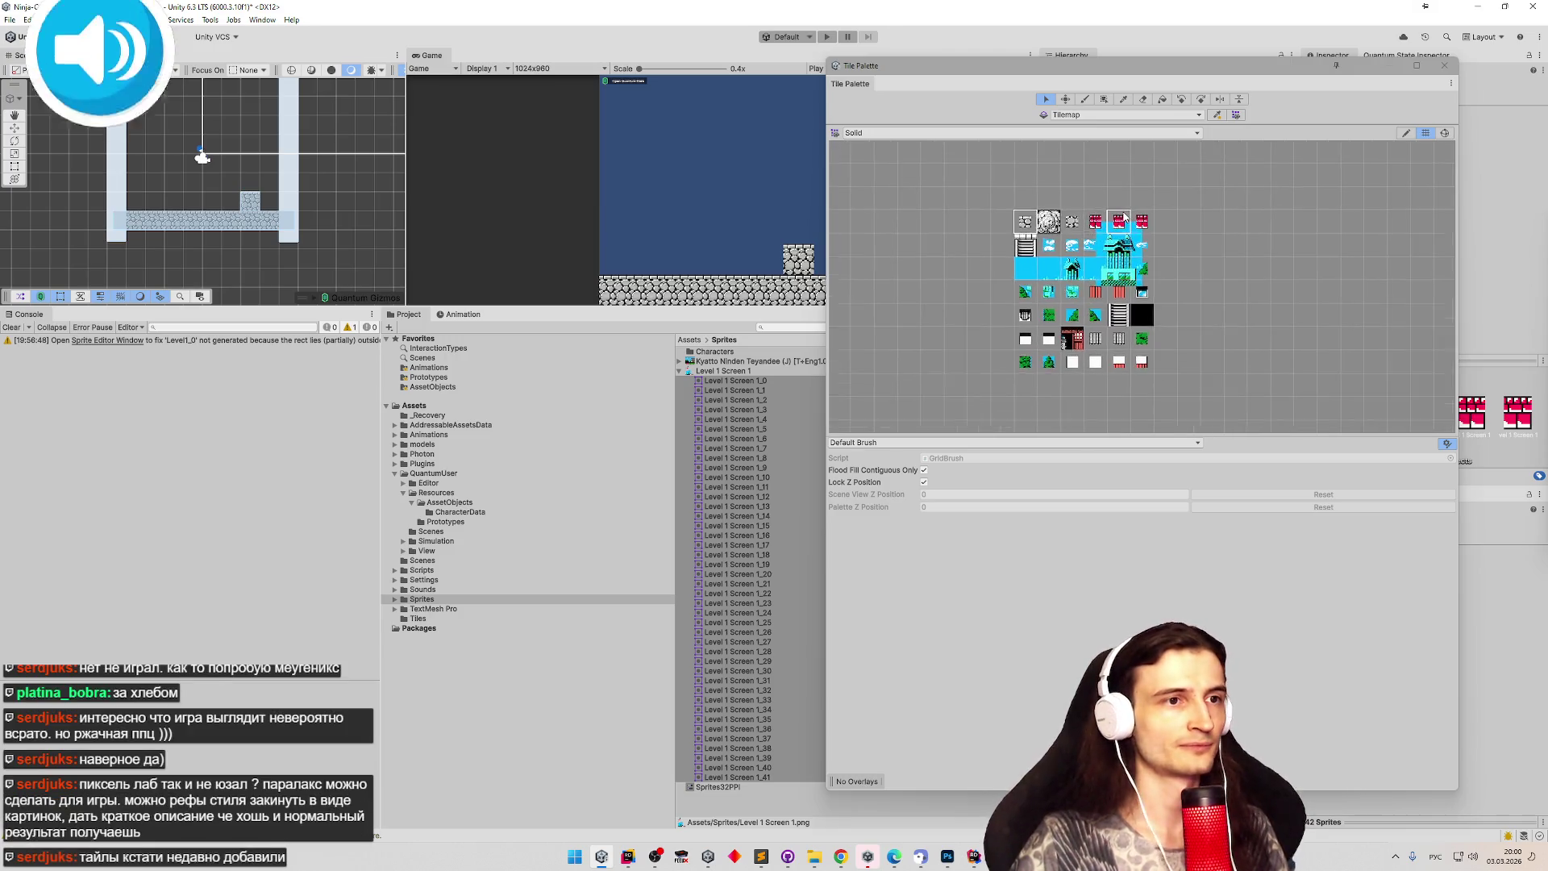
scroll(1124, 216, up, 2)
scroll(998, 218, up, 3)
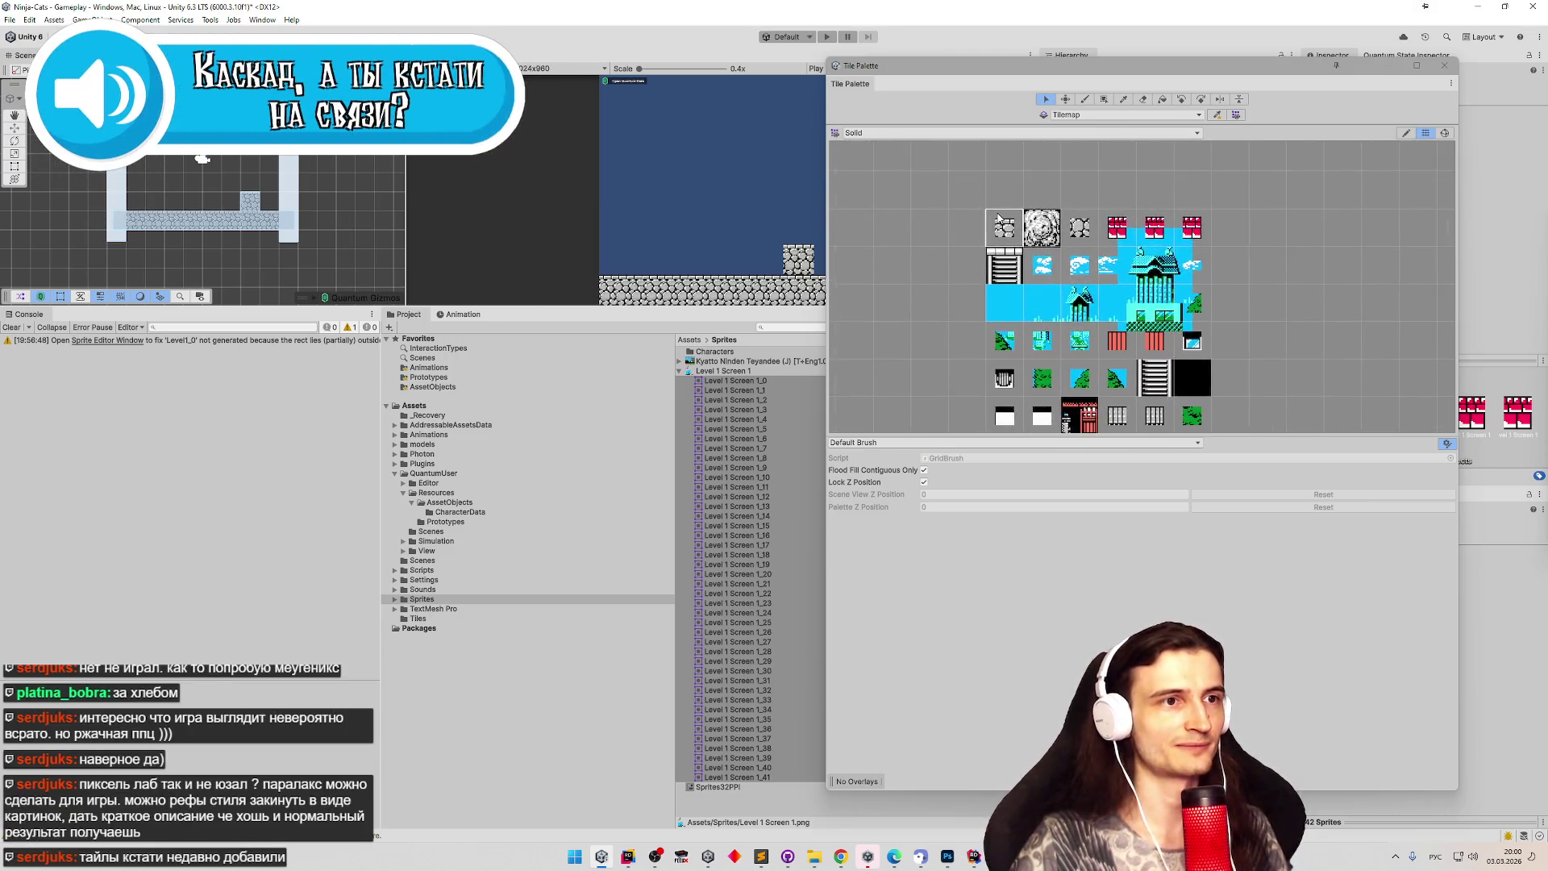
scroll(1000, 214, down, 2)
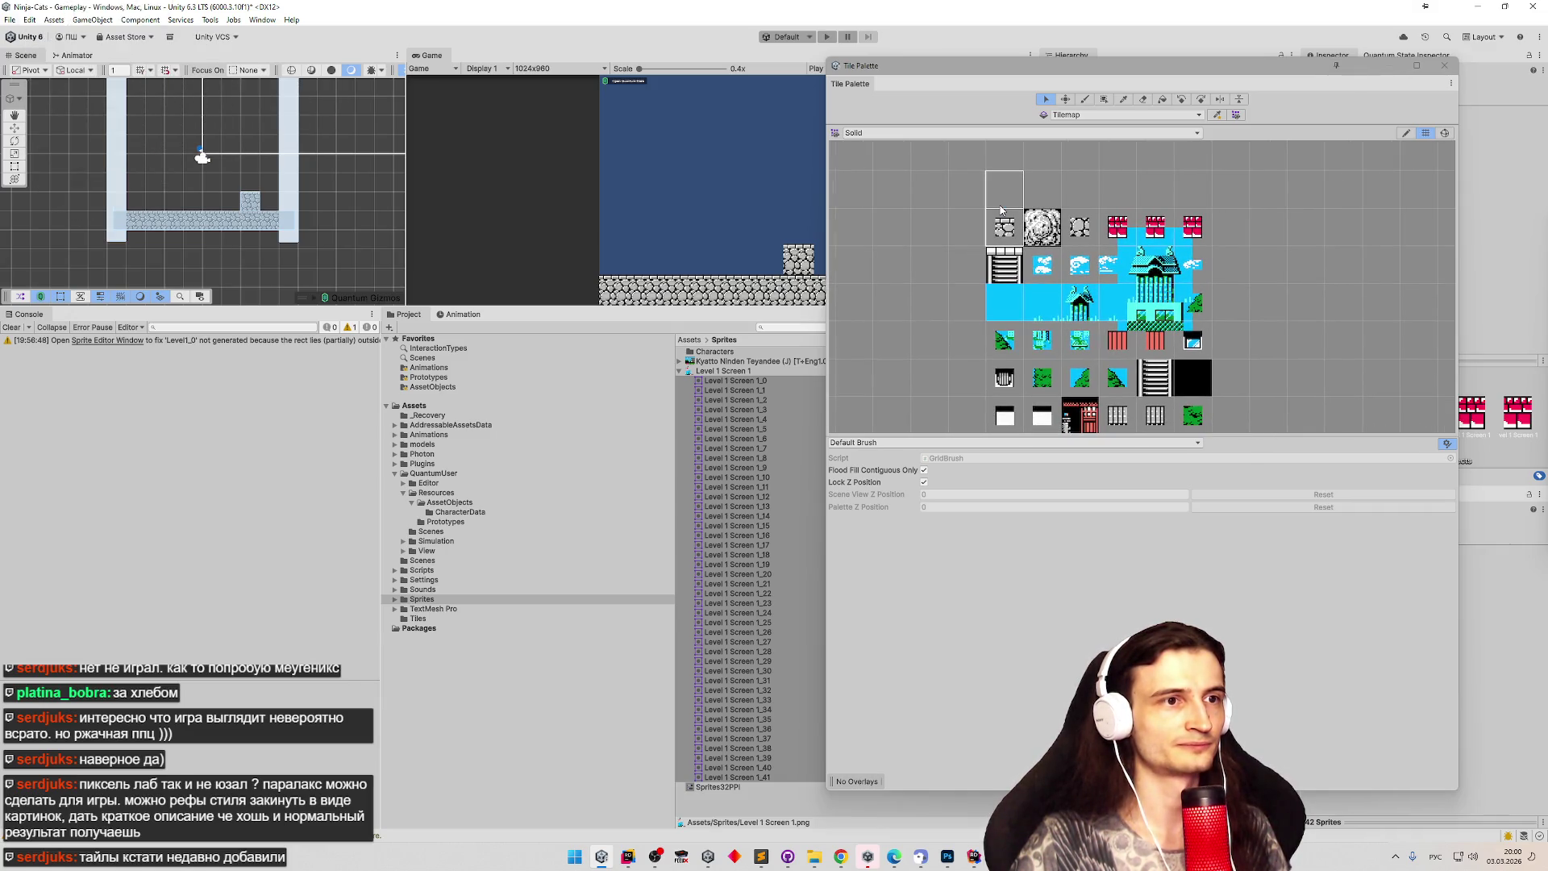
scroll(1000, 210, down, 3)
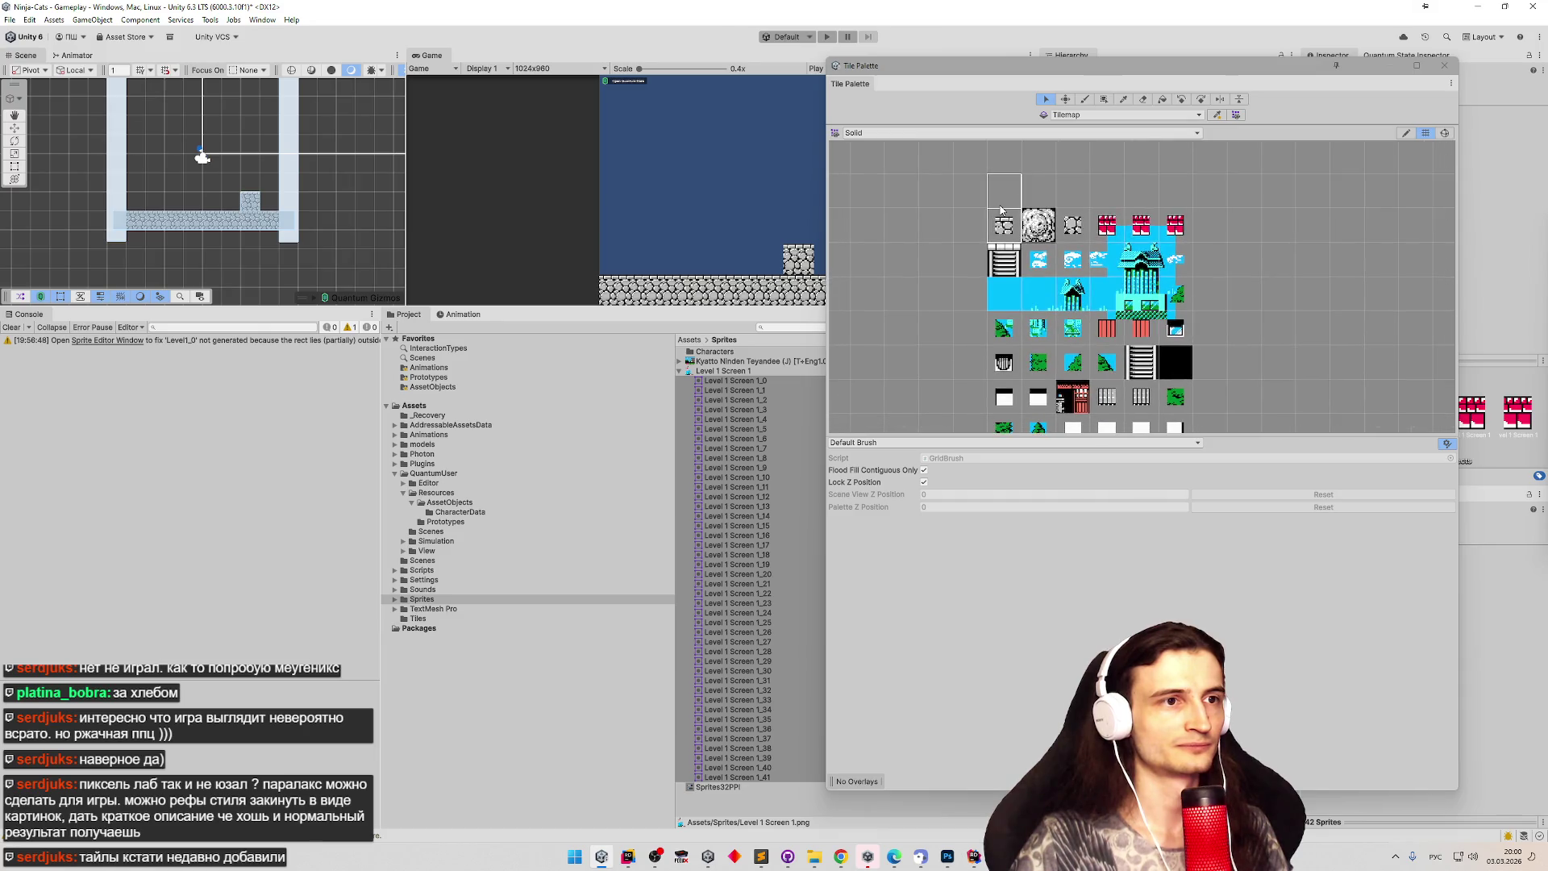
scroll(1001, 211, down, 2)
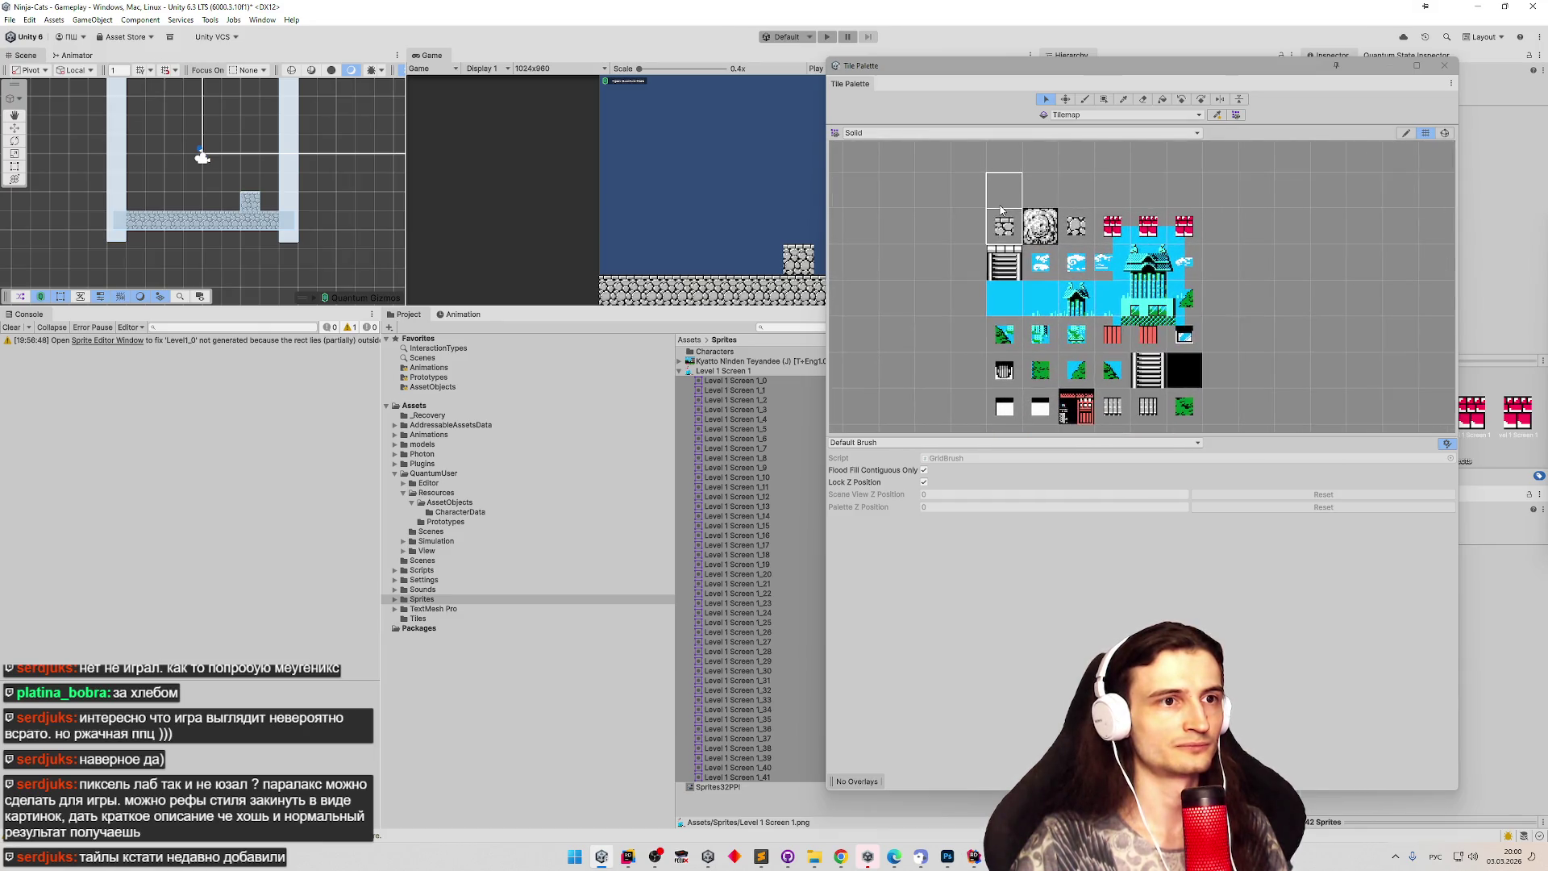
scroll(1346, 270, down, 3)
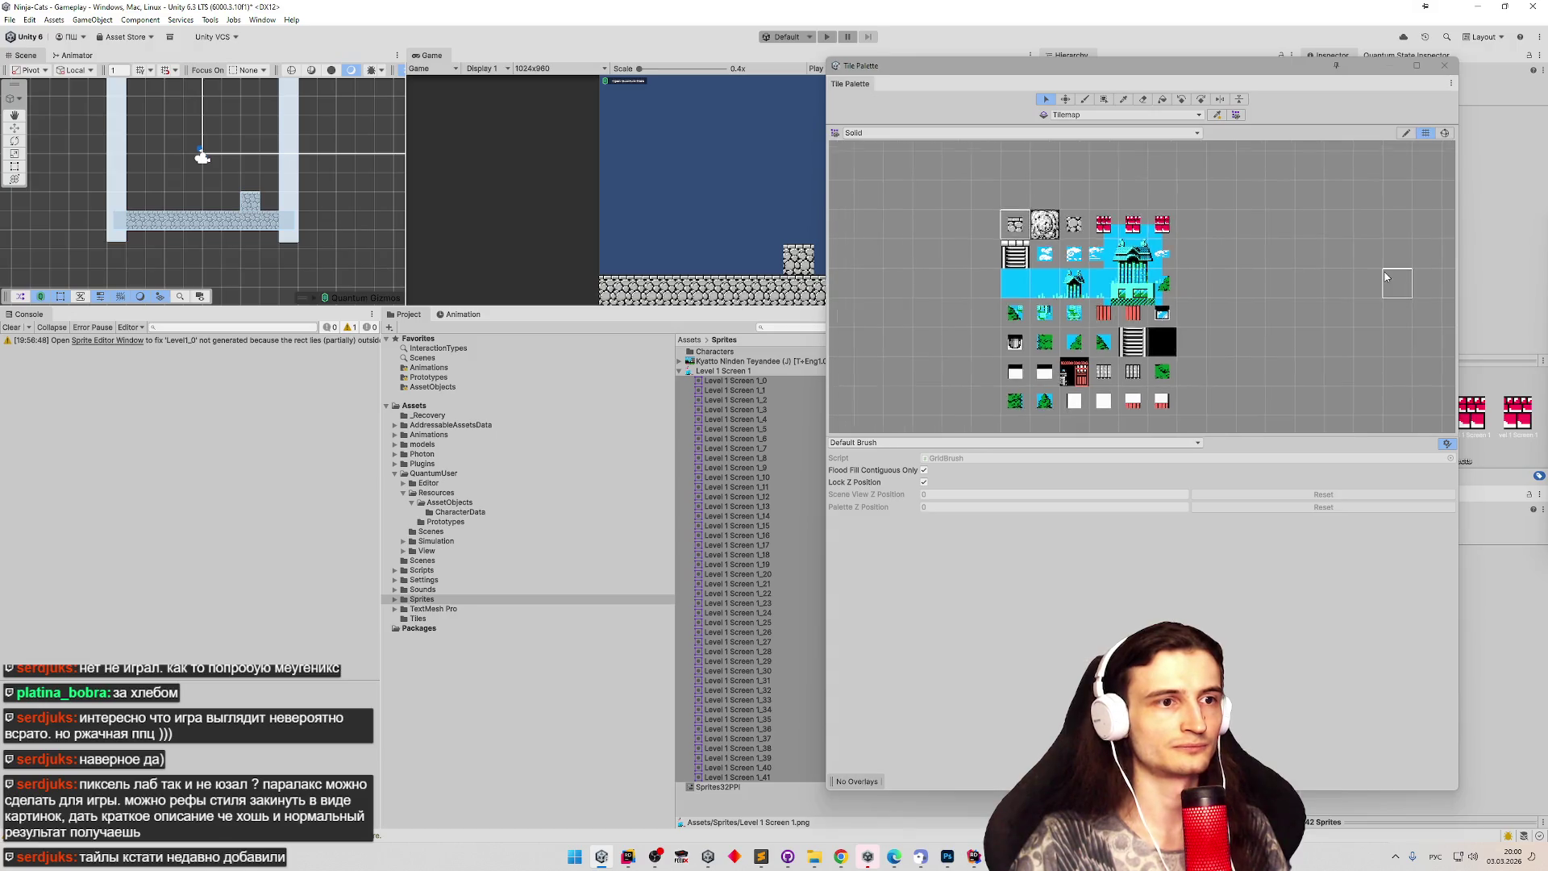
scroll(1106, 314, up, 4)
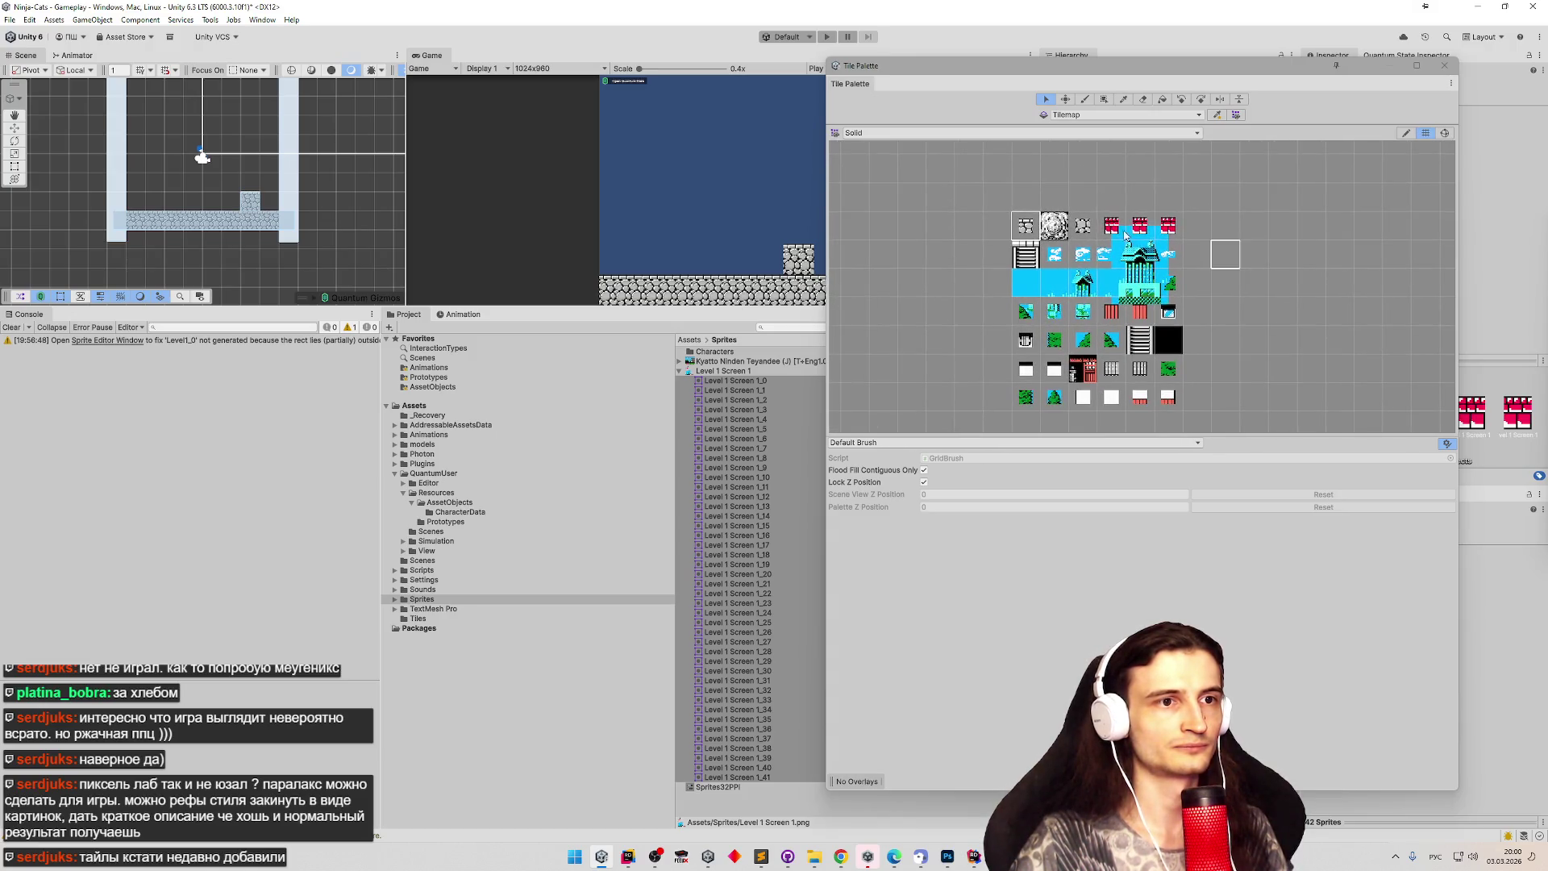
scroll(940, 197, up, 3)
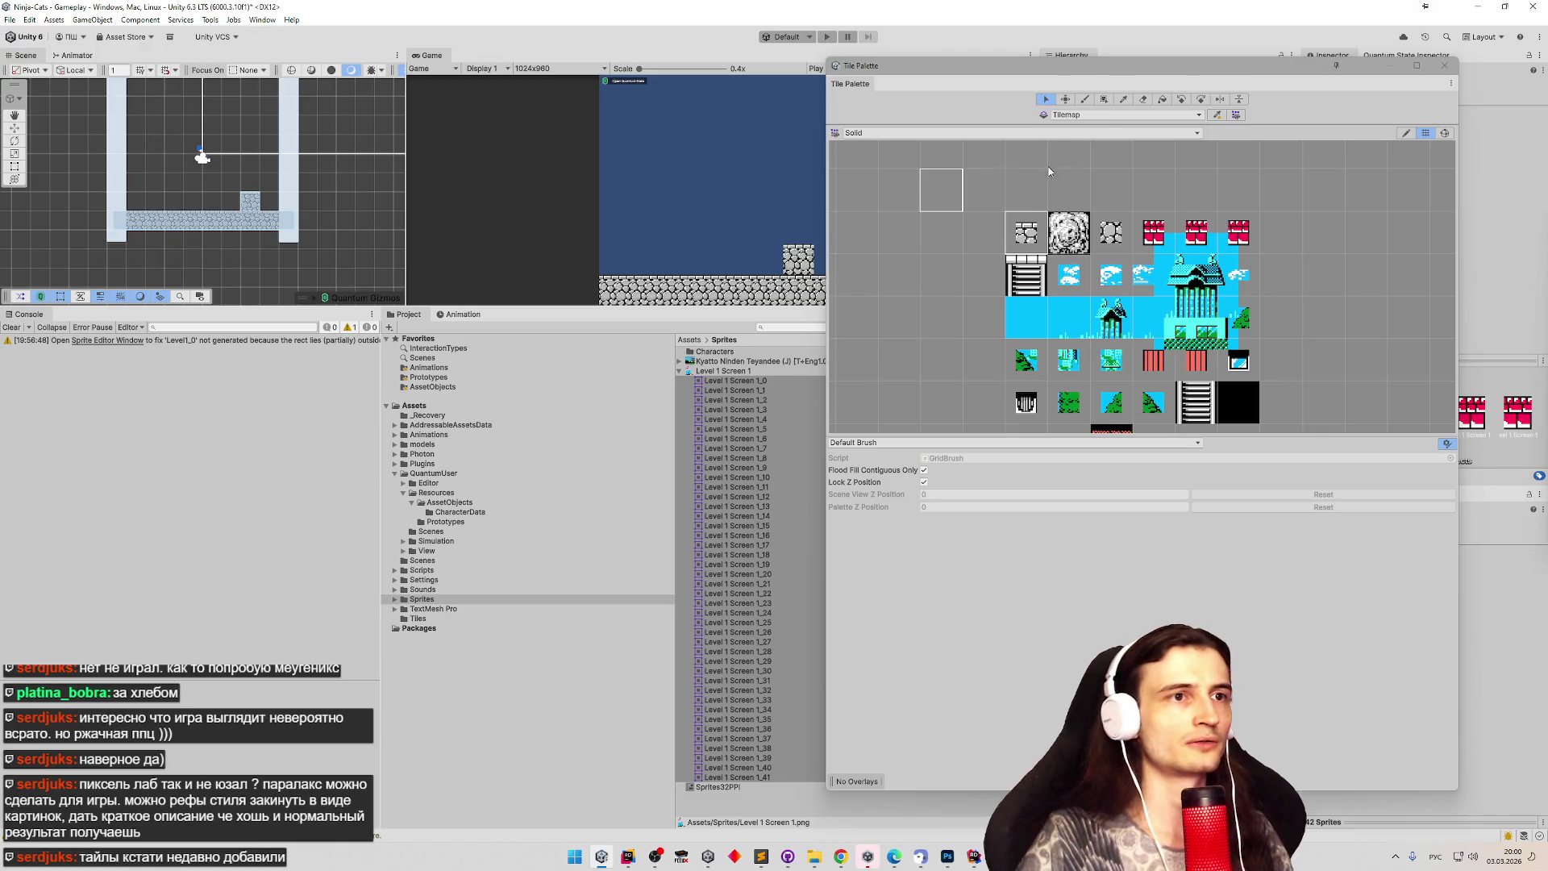
Move the palette window up and left, then select the Grid object.
drag(1152, 70, 821, 95)
click(739, 260)
drag(962, 86, 861, 65)
click(1137, 108)
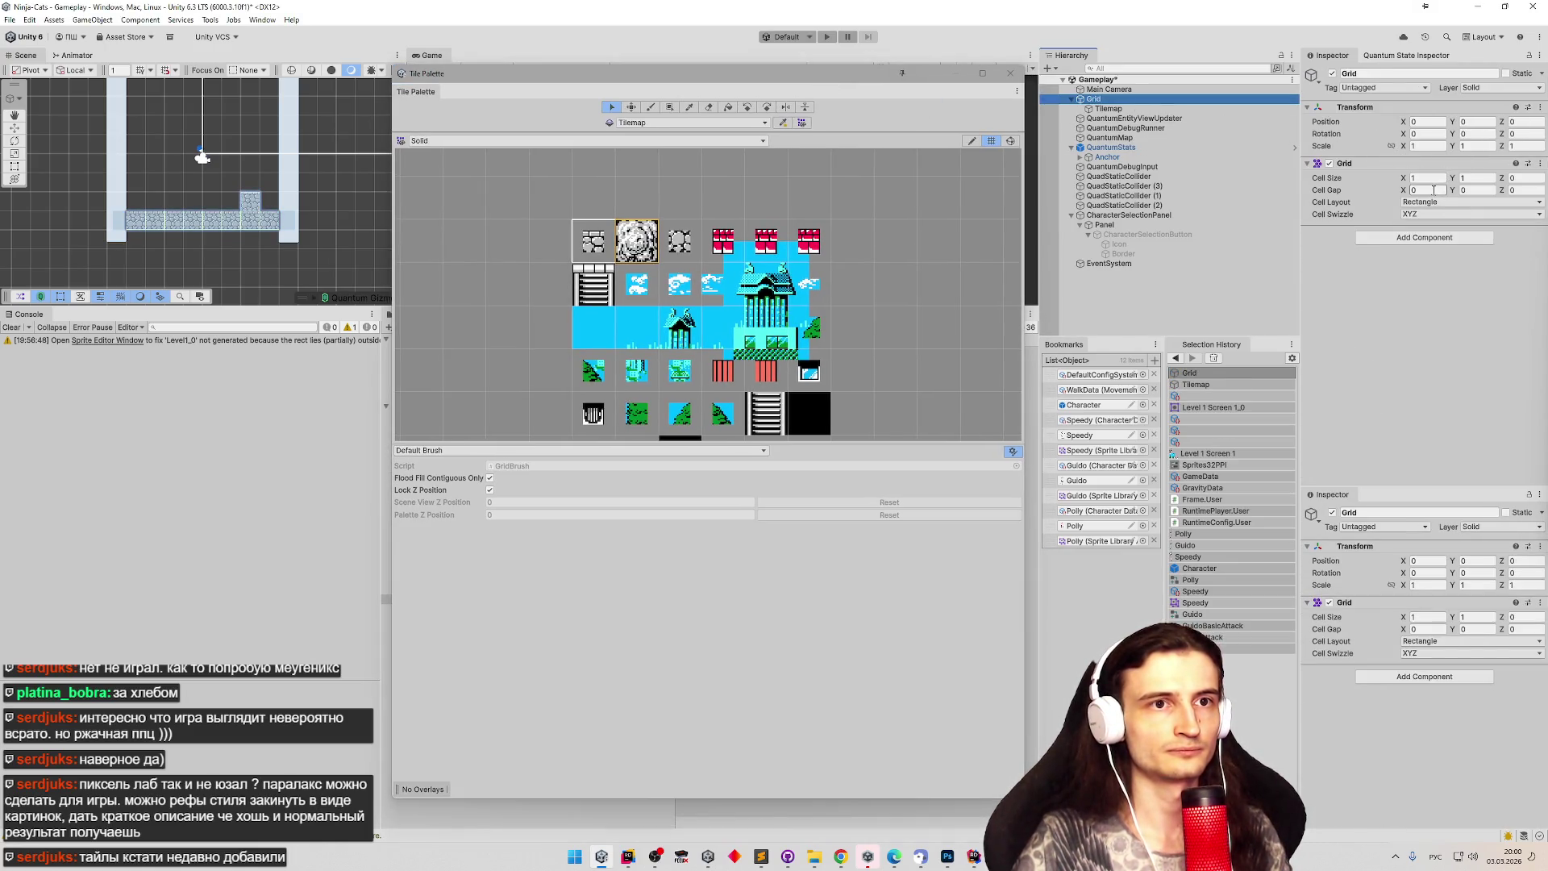
Select the Tilemap and toggle the palette clipboard overlay on and off.
click(1108, 108)
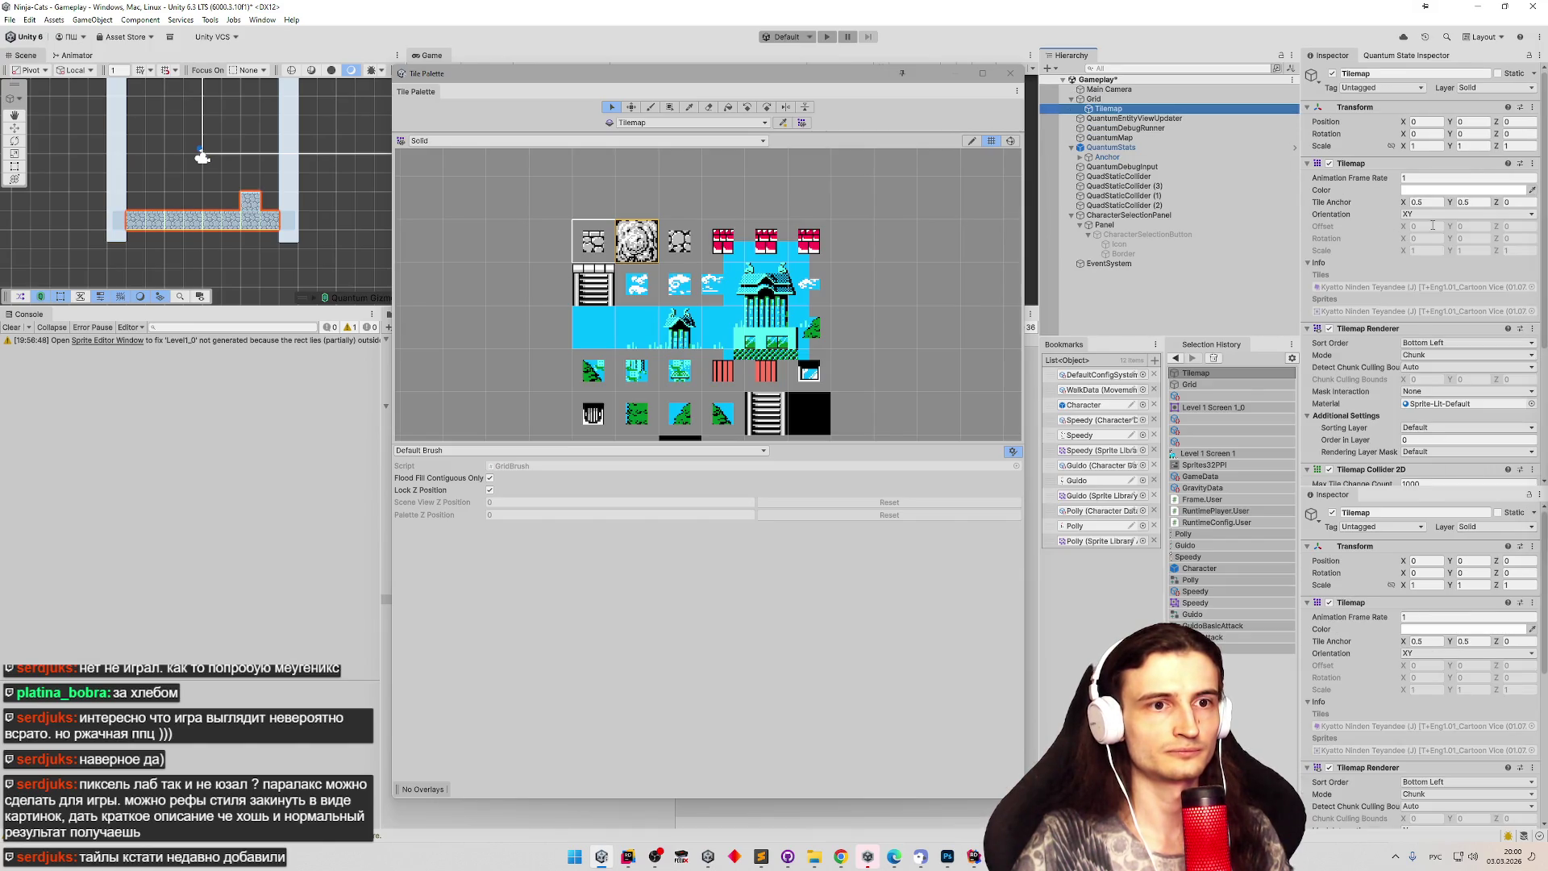
scroll(1432, 225, down, 3)
scroll(1439, 236, down, 2)
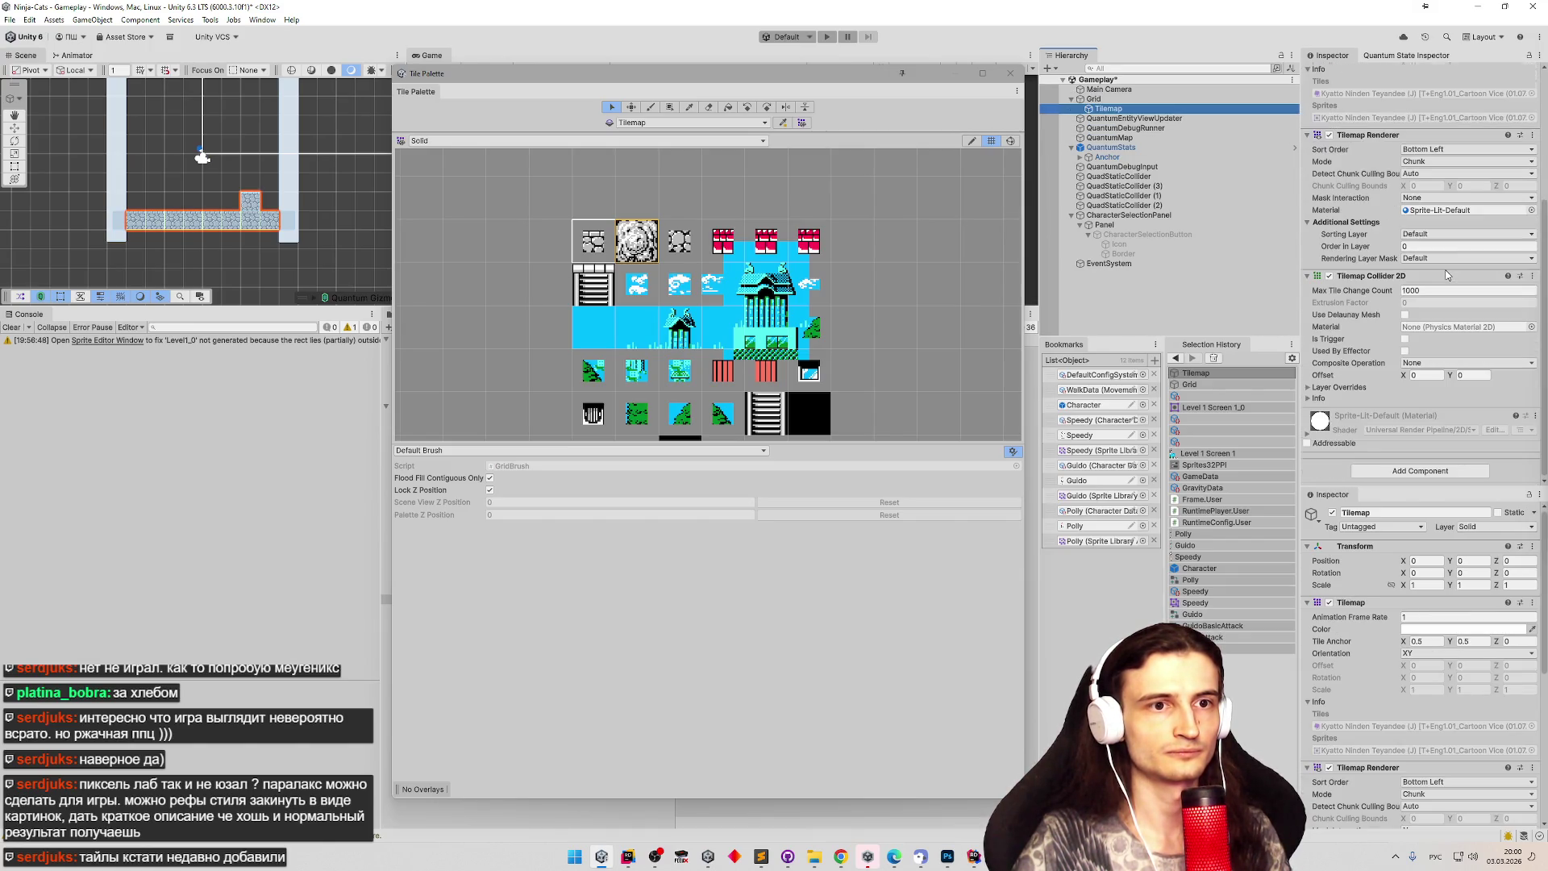
click(803, 123)
click(802, 124)
click(803, 123)
click(803, 123)
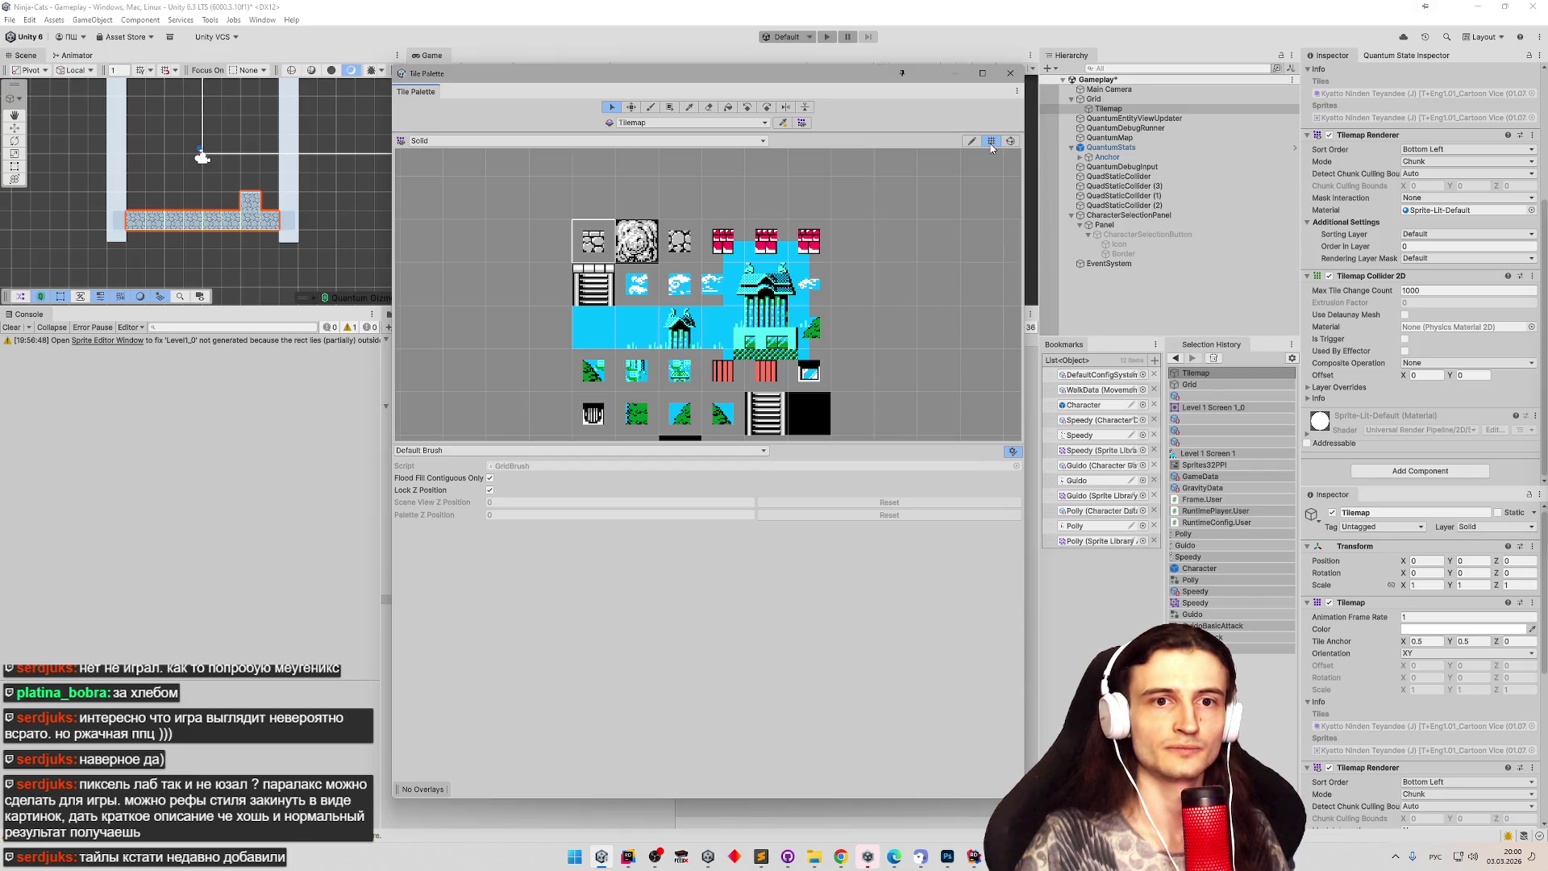
Toggle palette editing and check the Tilemap's Tile Anchor X and Y values.
click(972, 143)
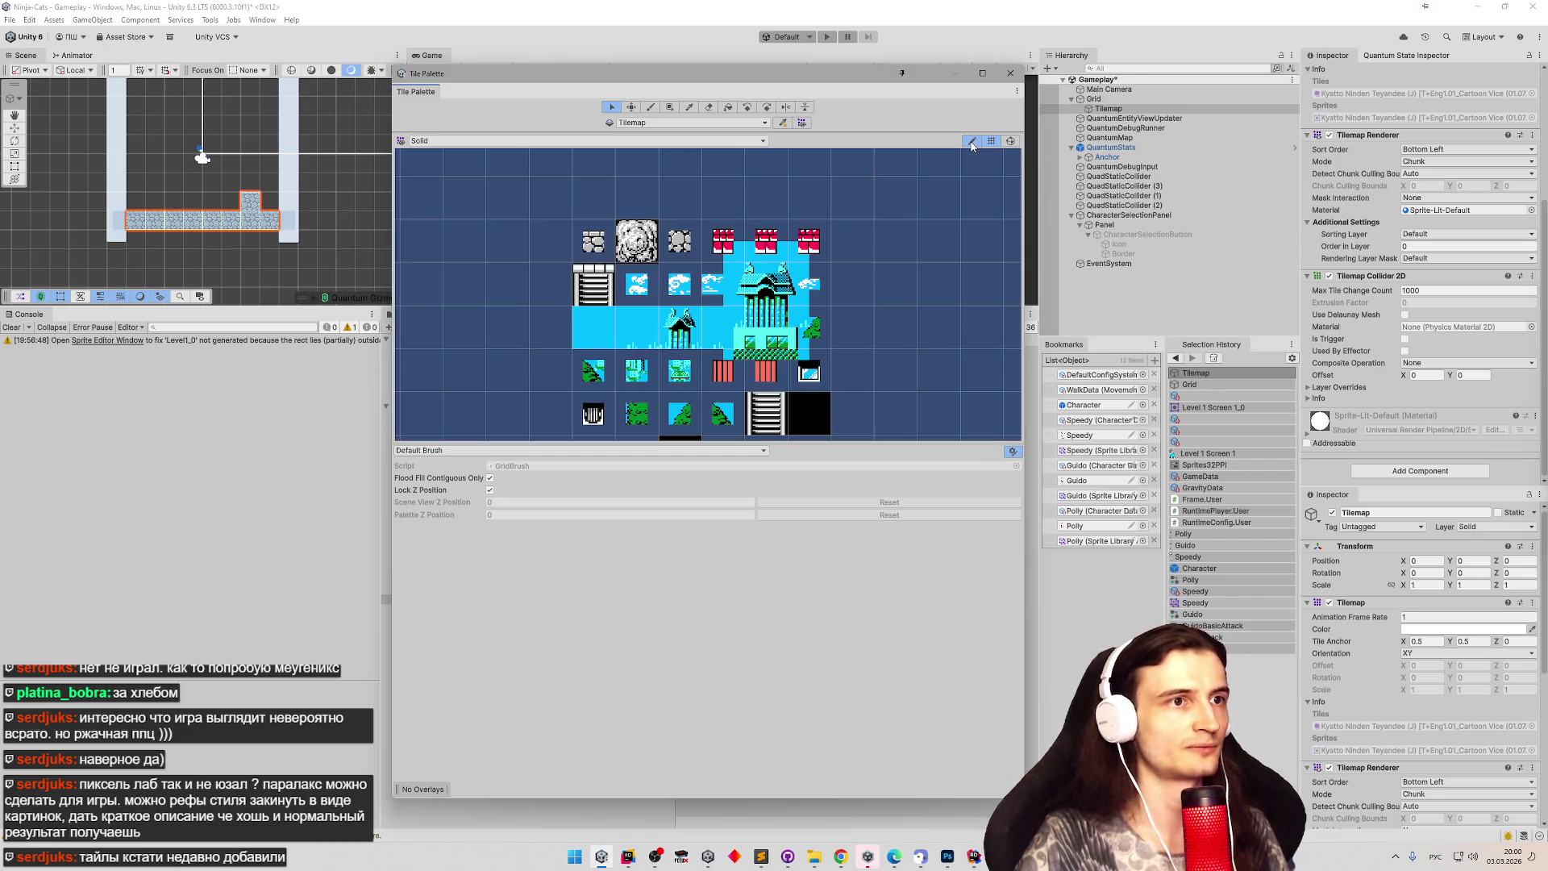
click(972, 143)
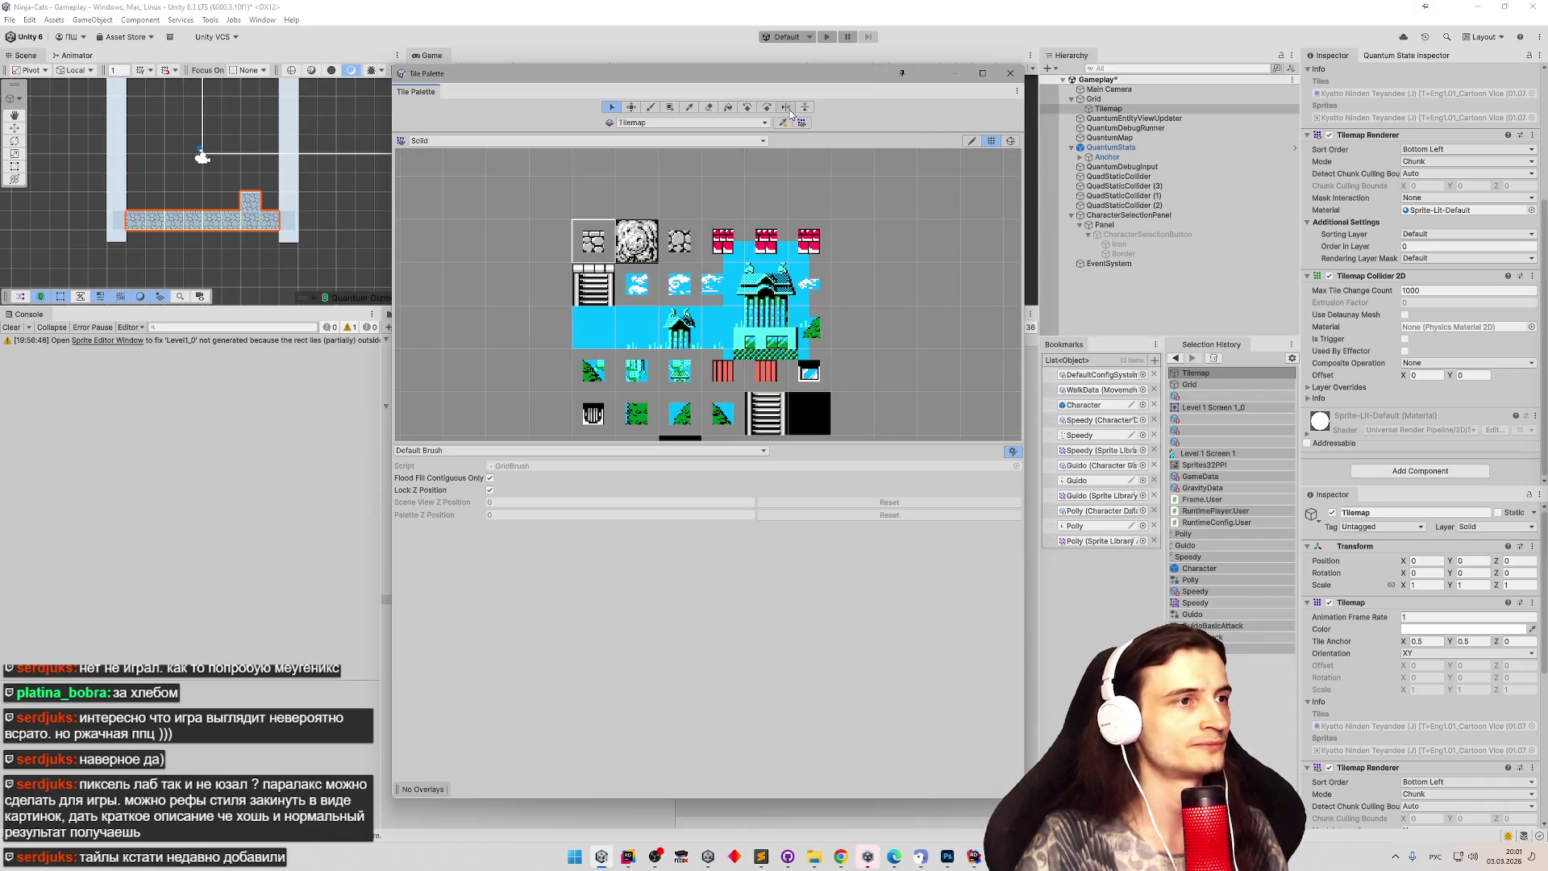
scroll(865, 218, down, 1)
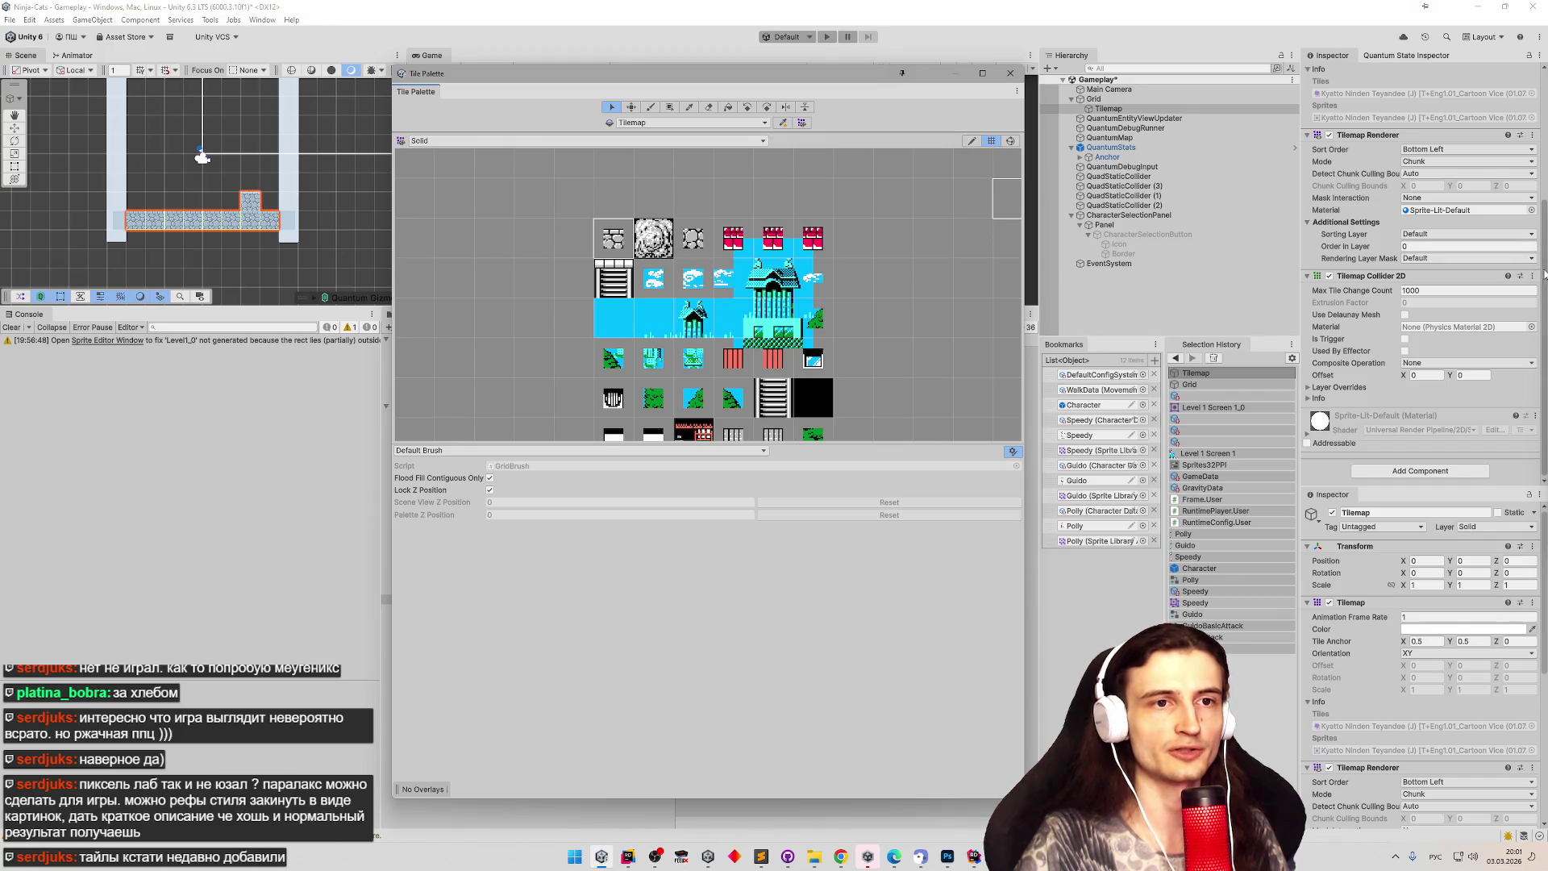
drag(1546, 274, 1544, 149)
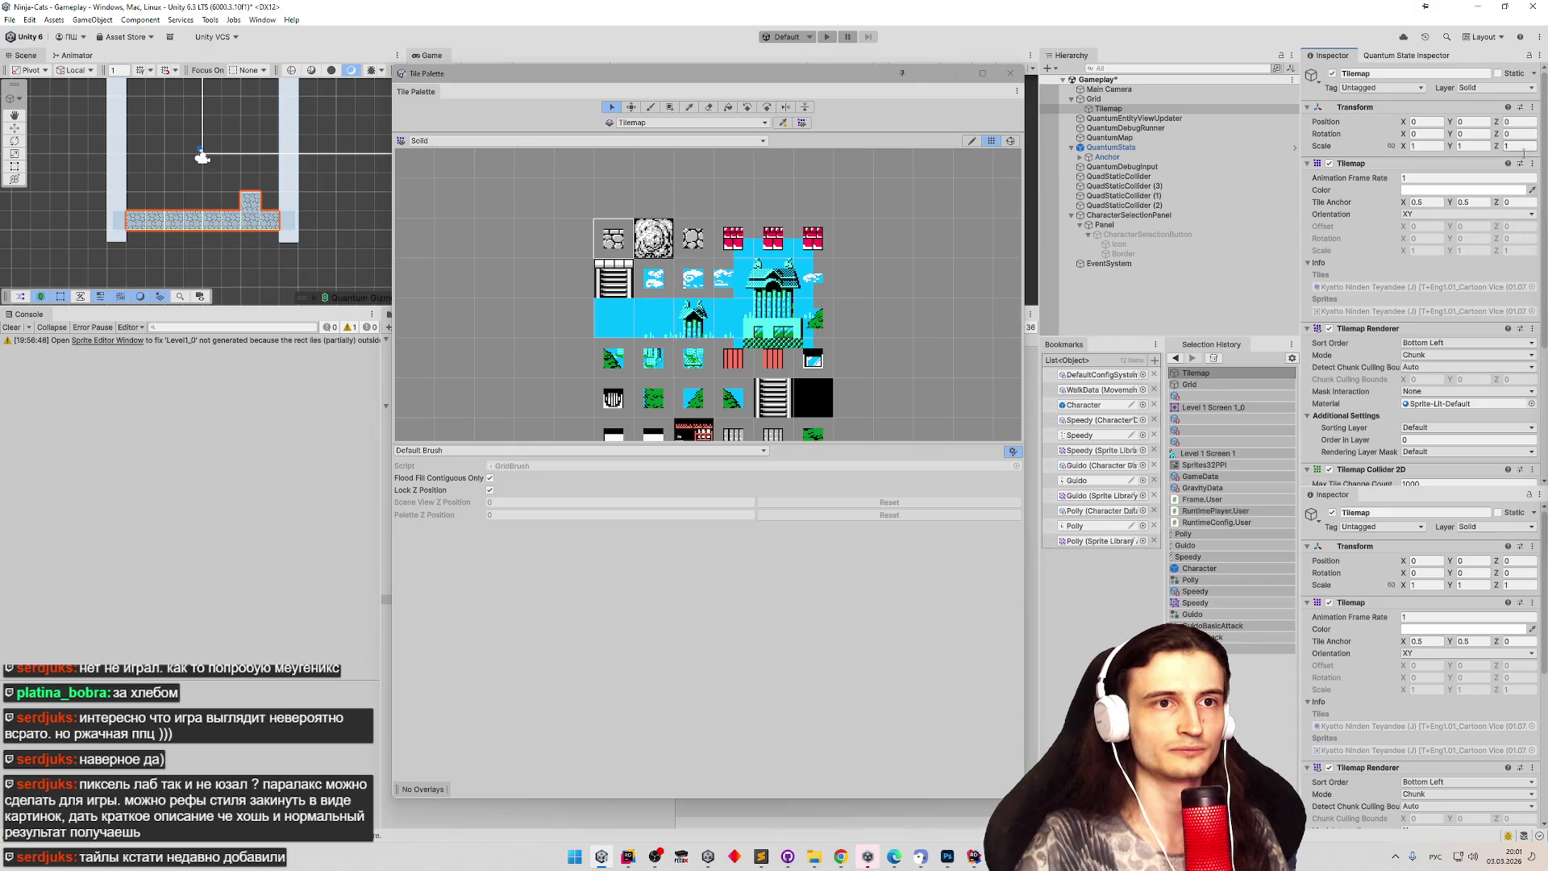
click(1409, 205)
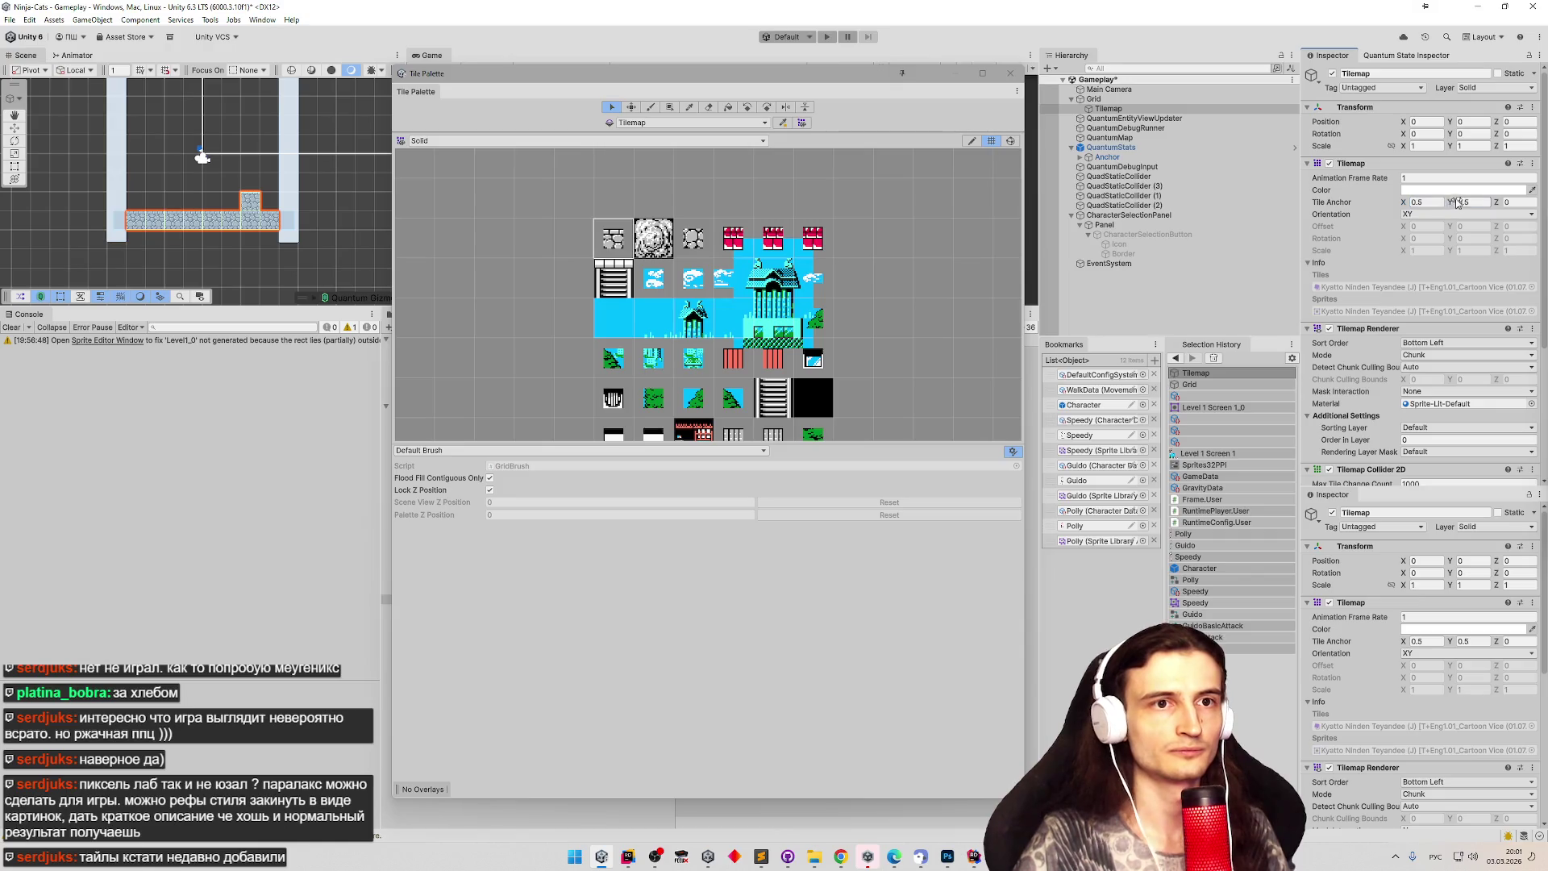
click(1457, 203)
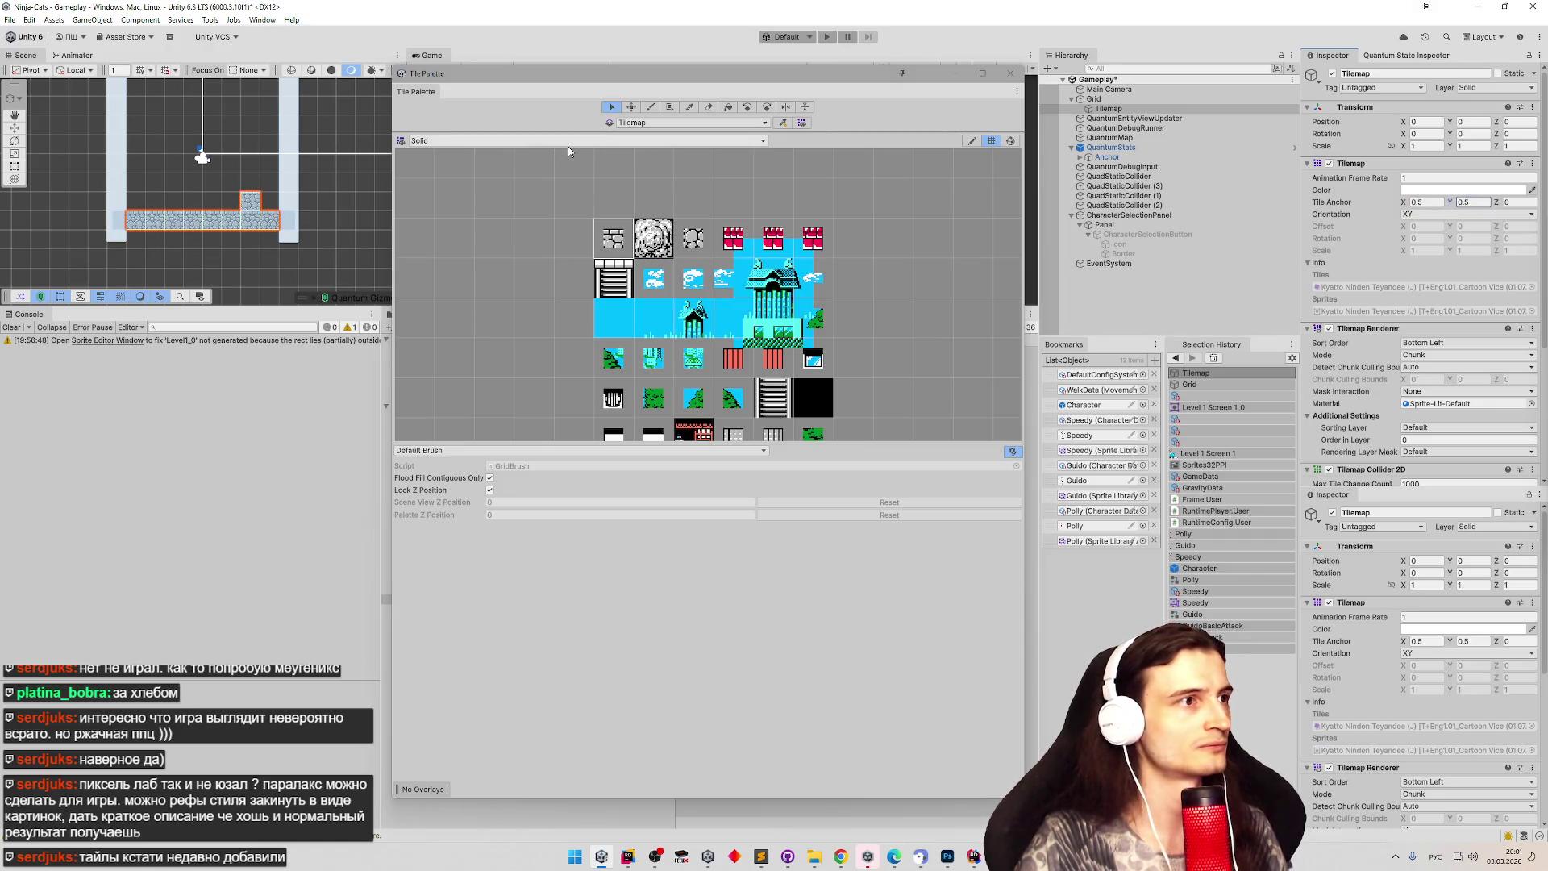
Set the Grid cell size to 0.5 by 0.5.
click(1090, 98)
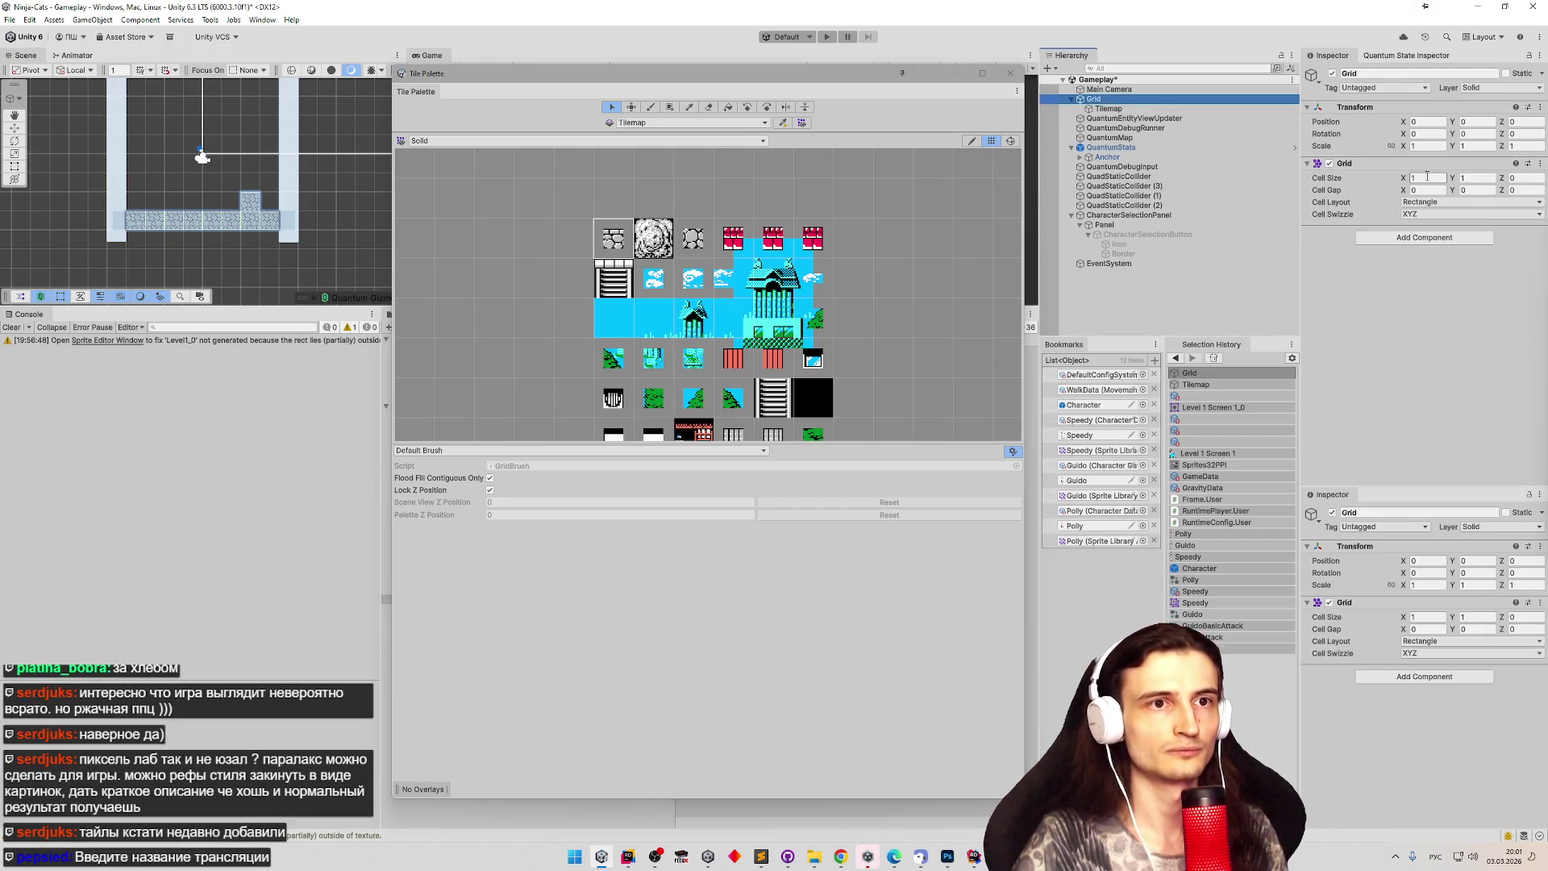
click(1426, 176)
text(0.5)
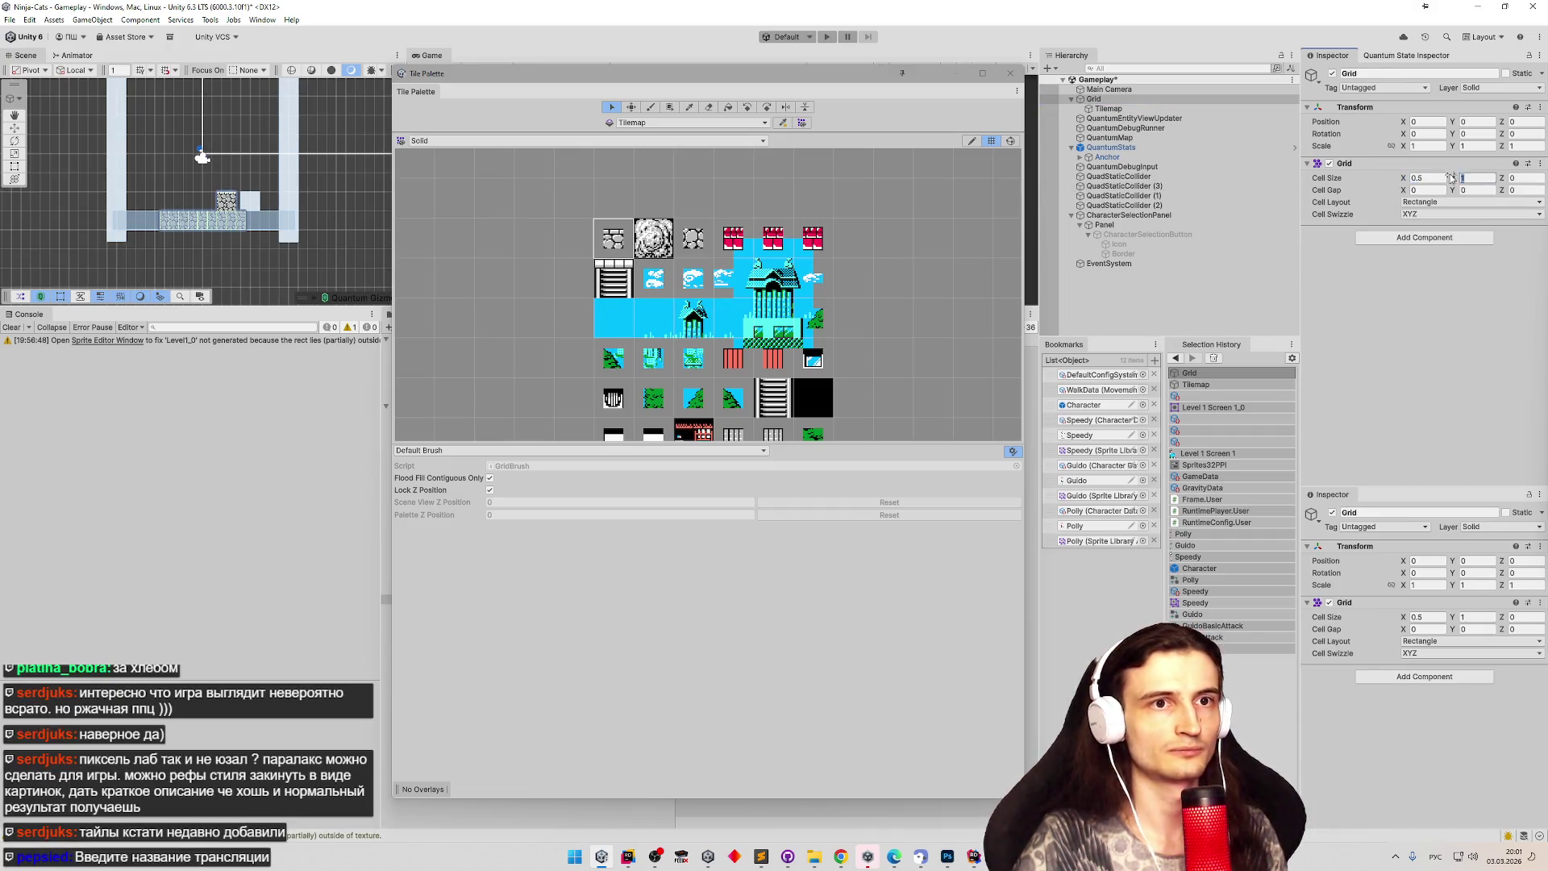
click(1459, 178)
text(0,5)
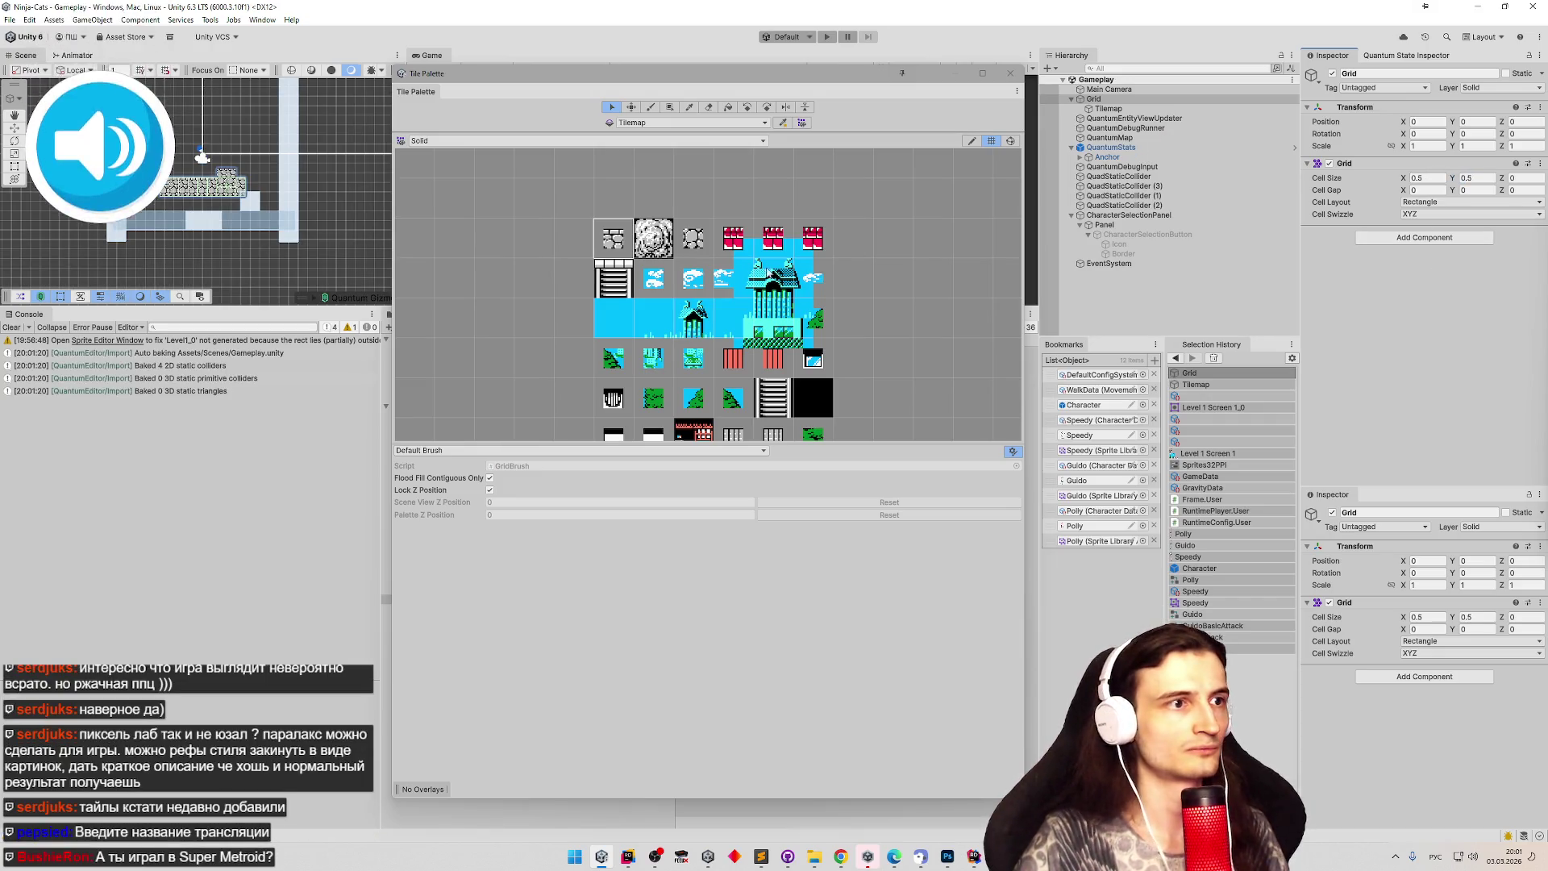
Review the Tilemap renderer settings, then bring the ChatGPT browser window forward.
click(1119, 157)
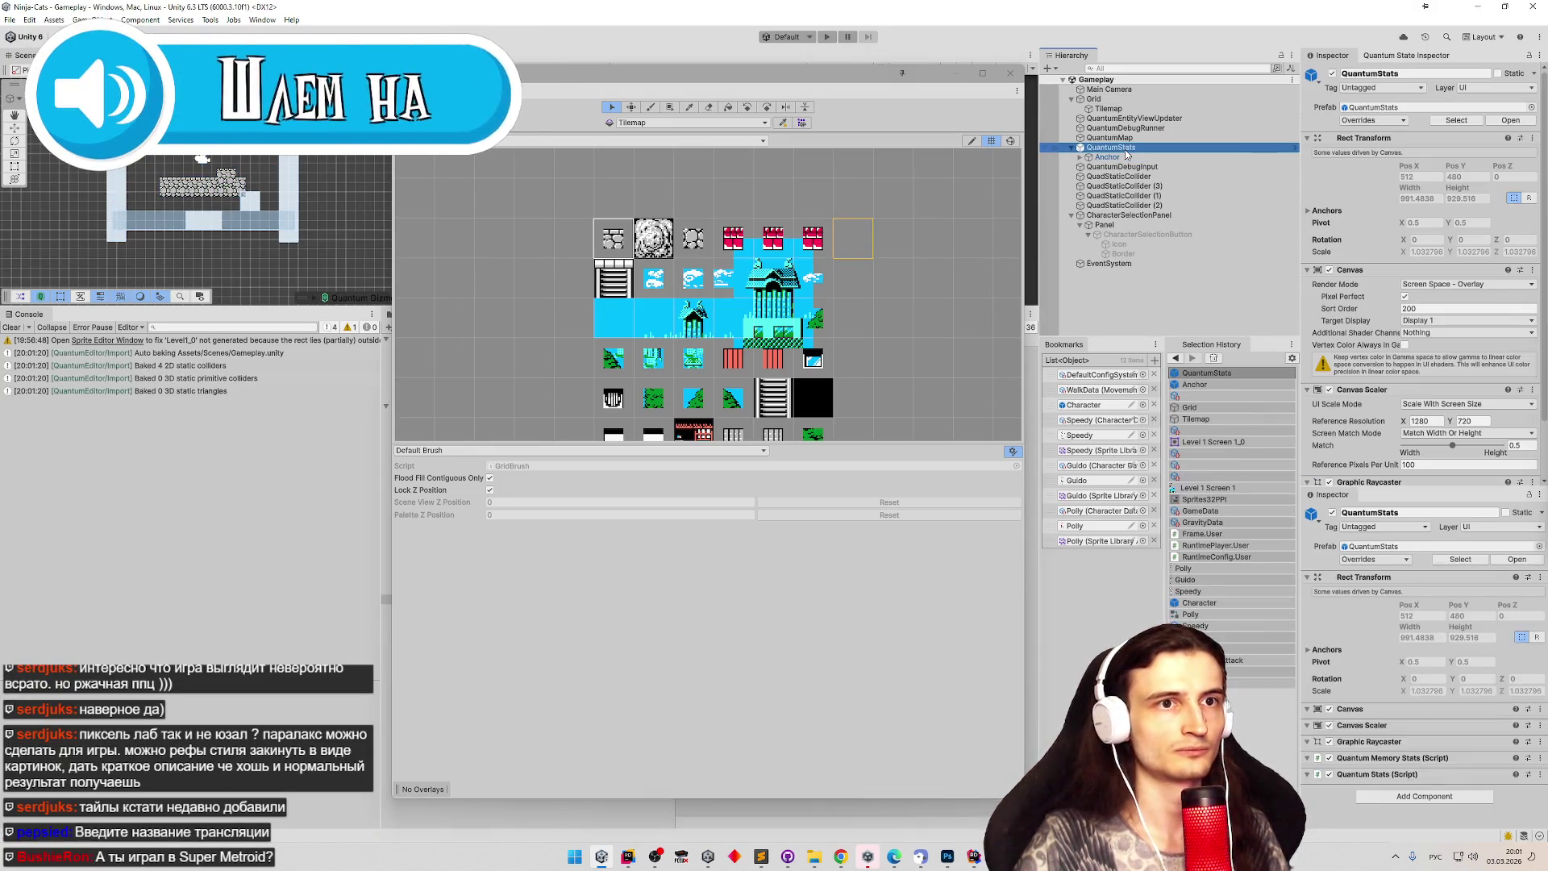
click(1137, 110)
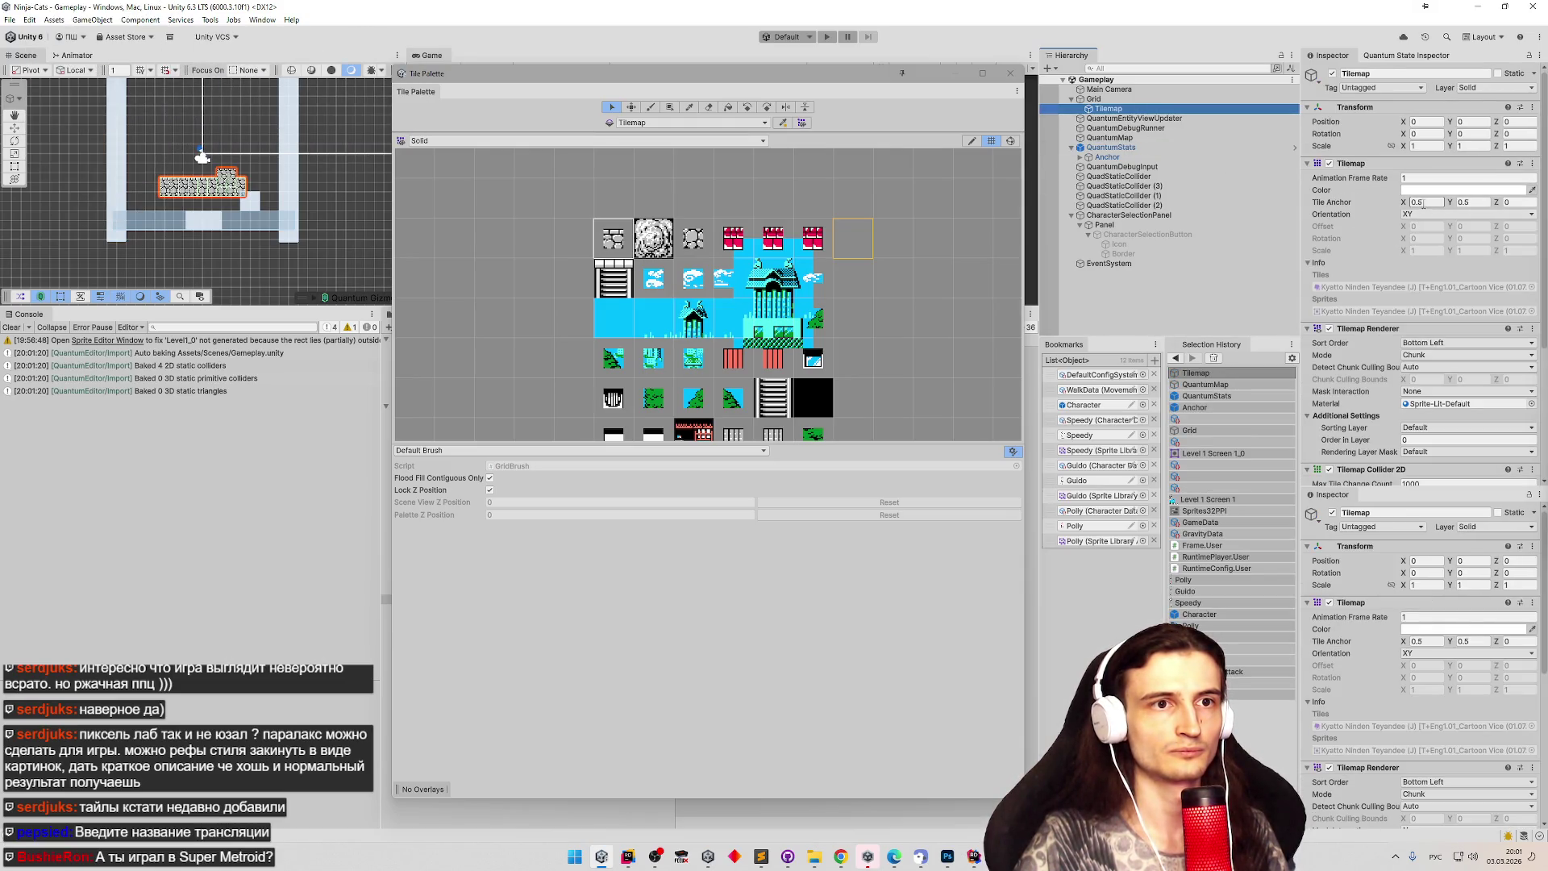
scroll(1425, 224, down, 2)
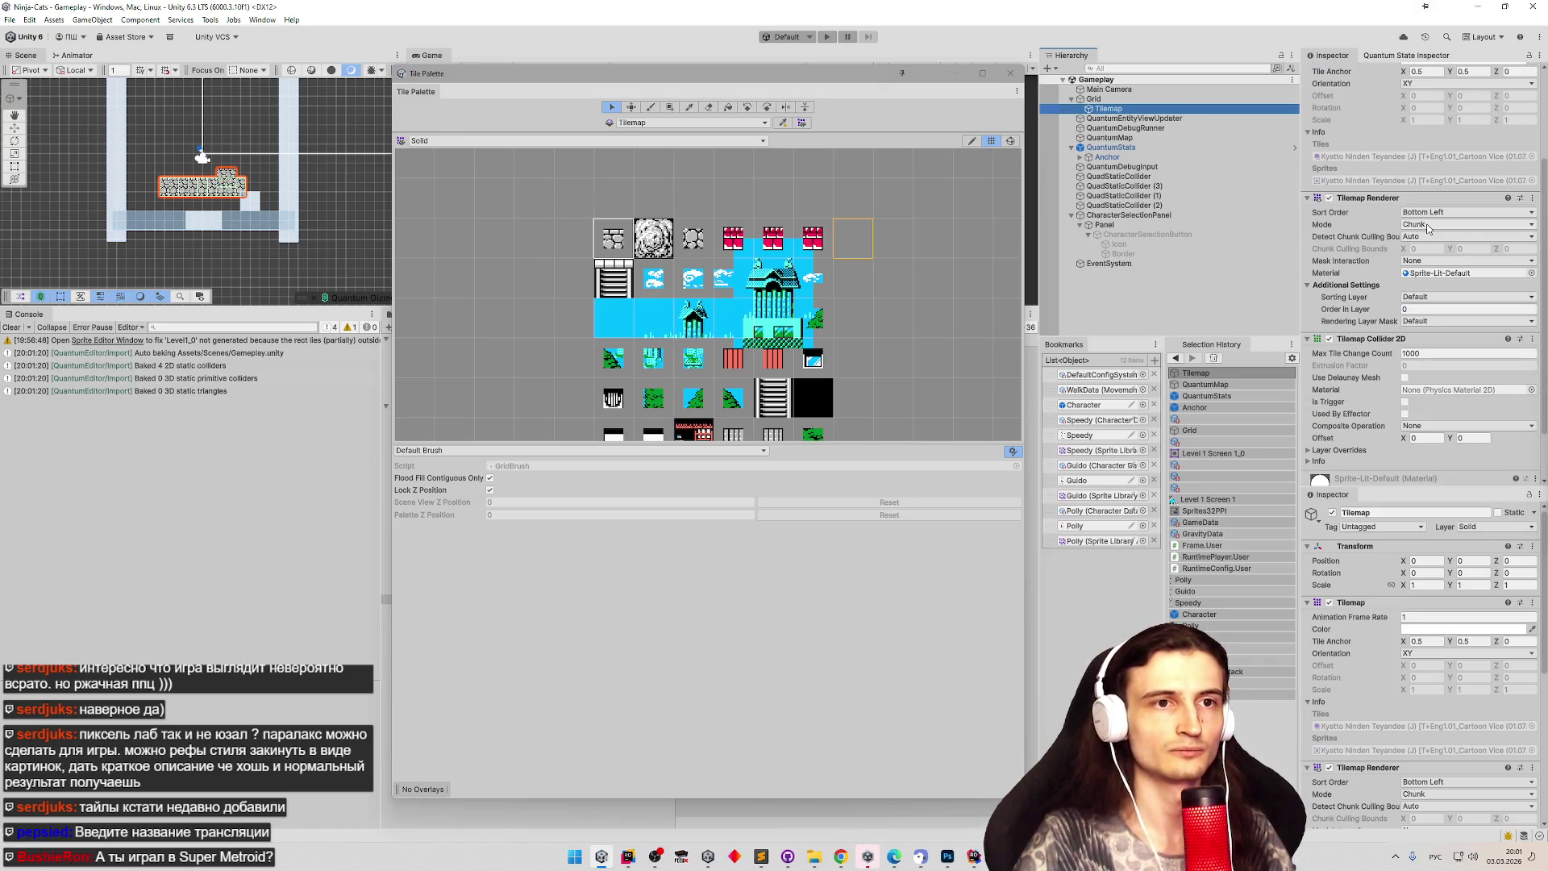
scroll(1425, 224, down, 1)
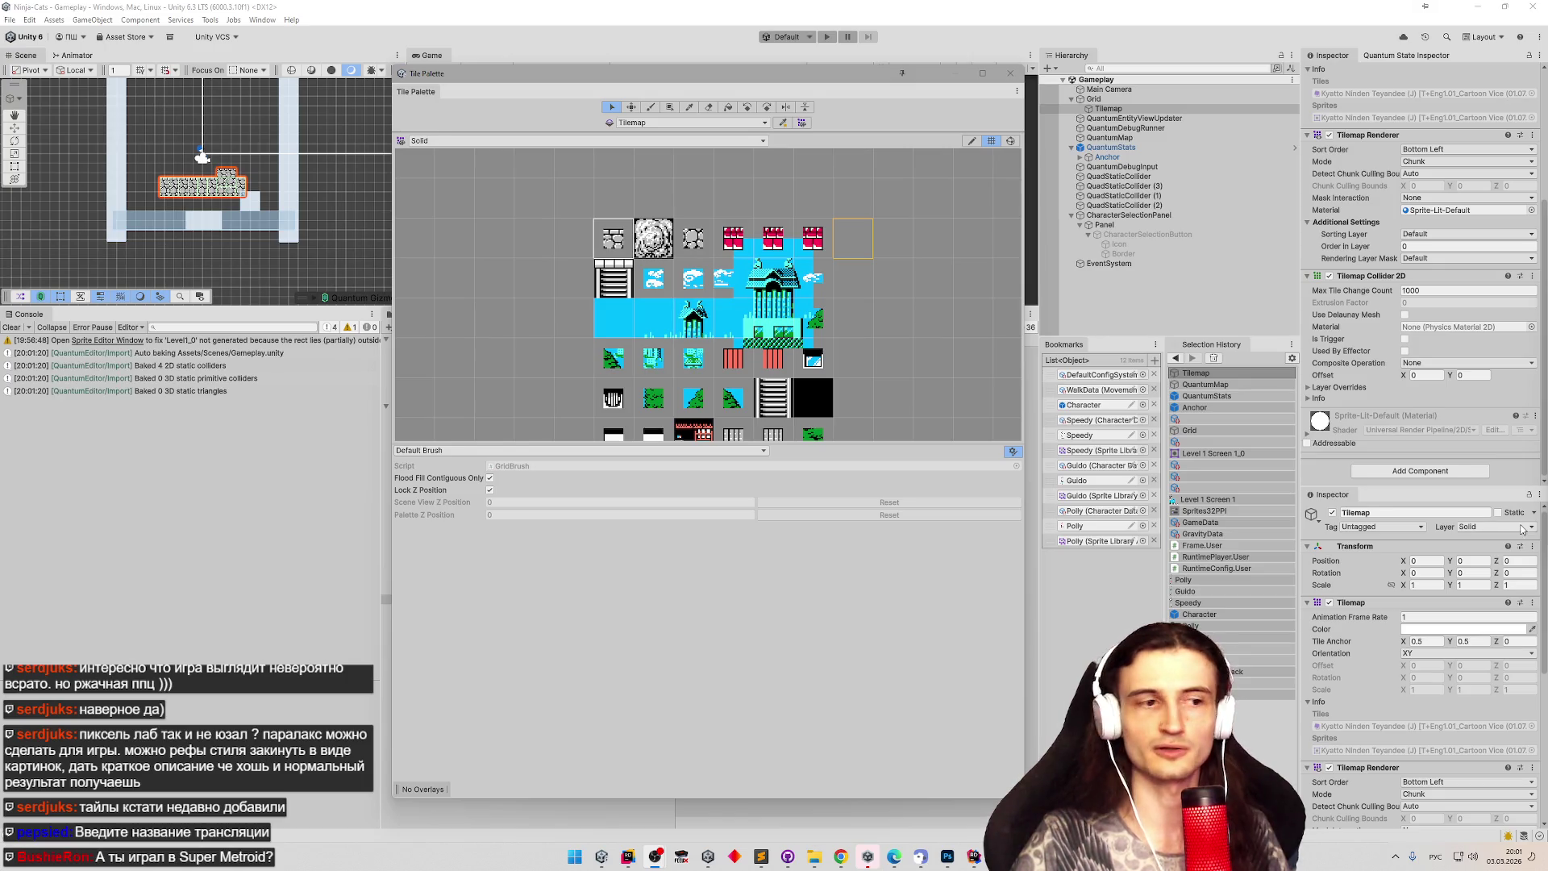
click(841, 854)
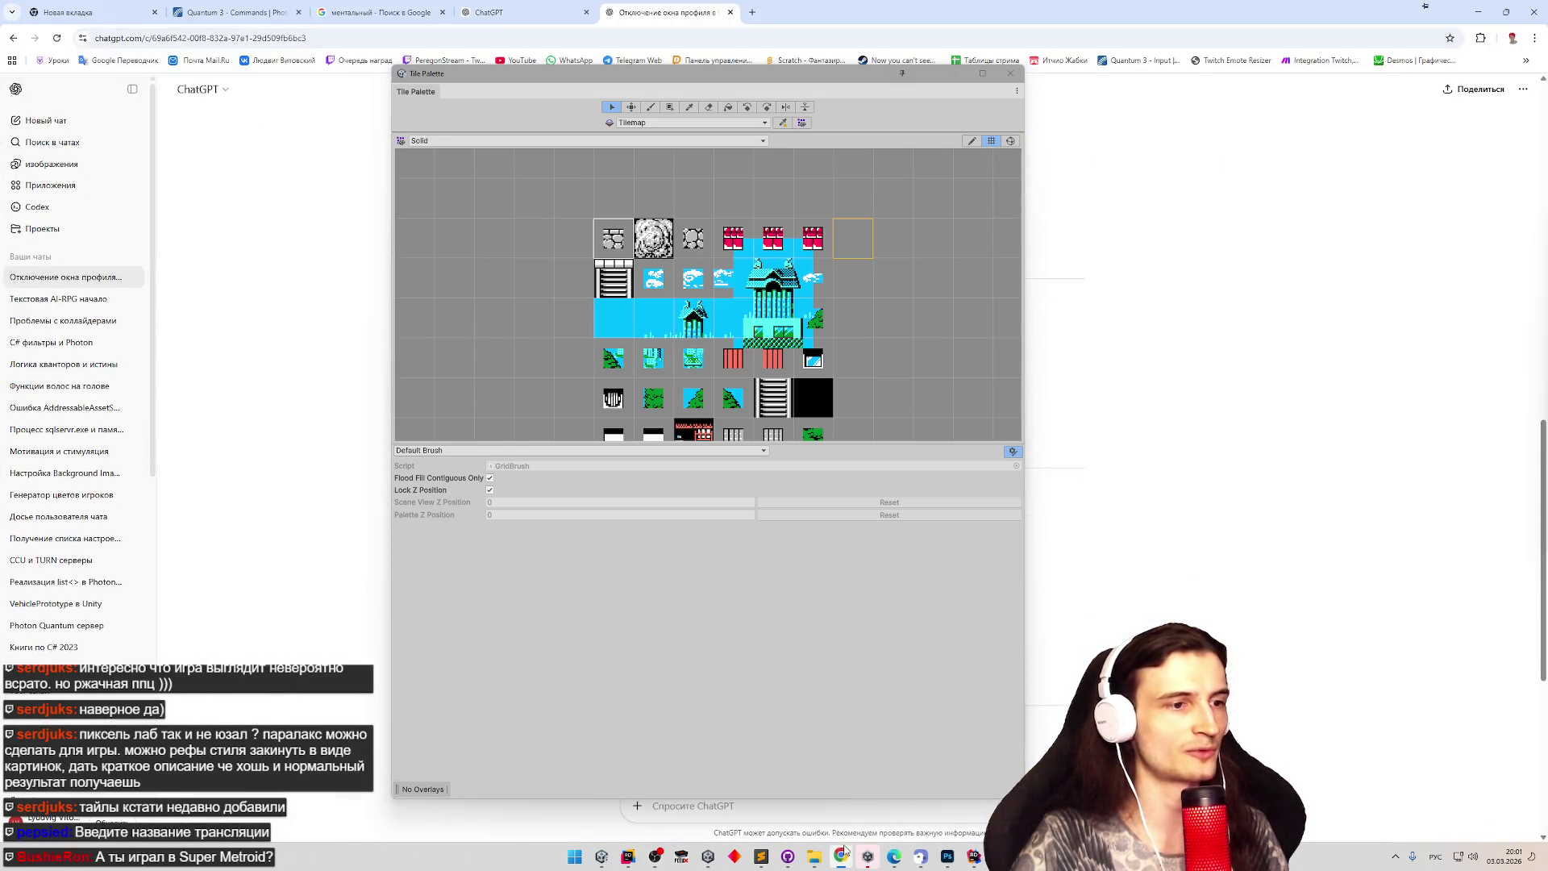
Move the floating tile palette aside and open YouTube in a new browser tab.
mouse_move(774, 67)
mouse_down()
mouse_move(1168, 270)
mouse_move(1355, 330)
mouse_up()
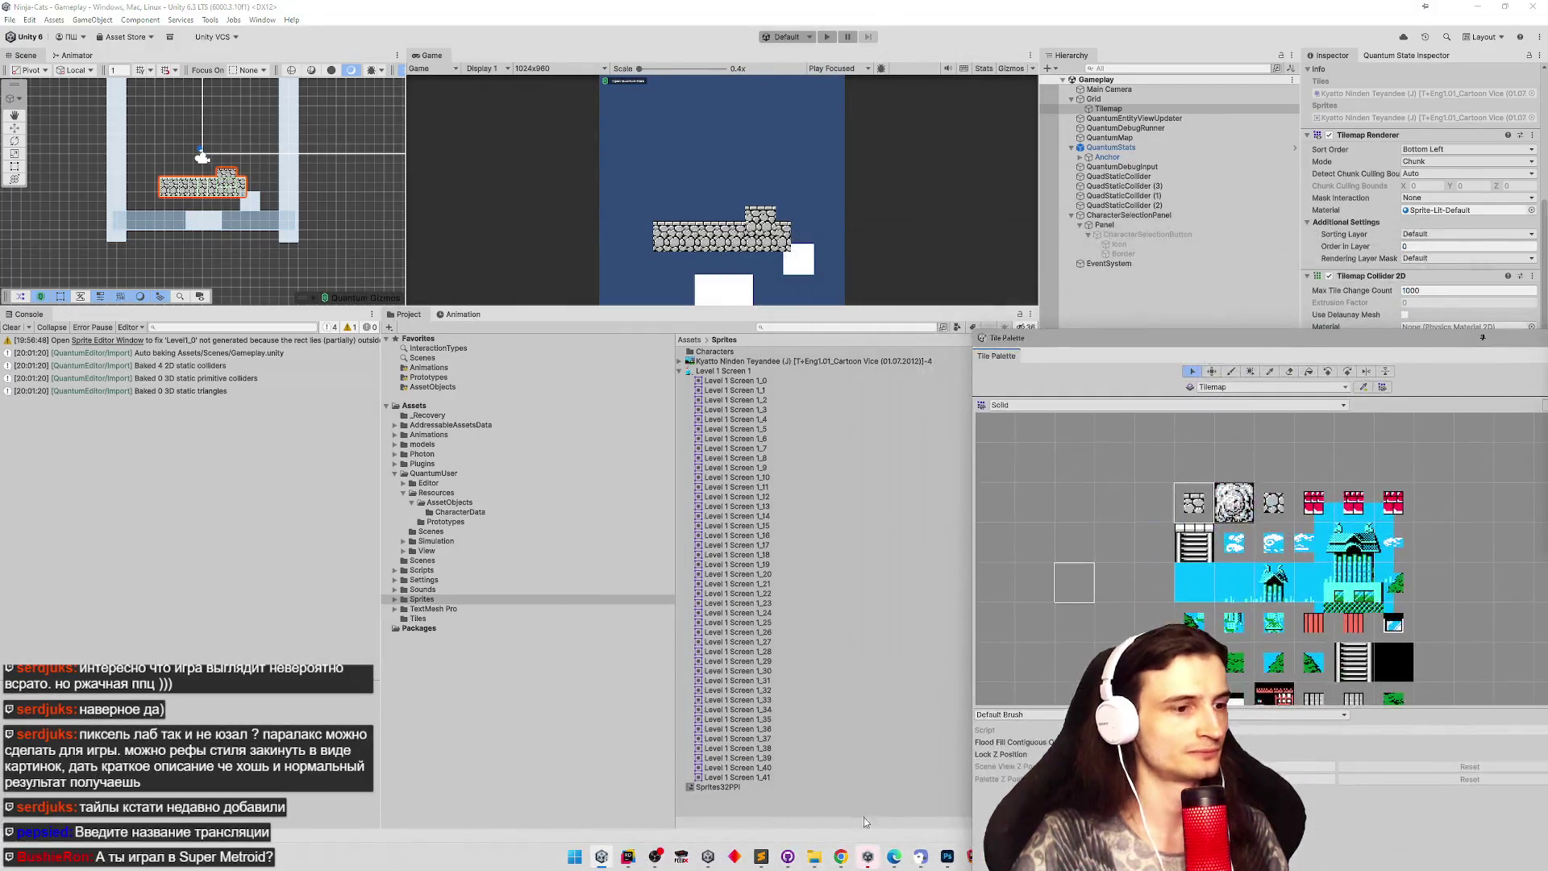
click(842, 856)
middle_click(518, 60)
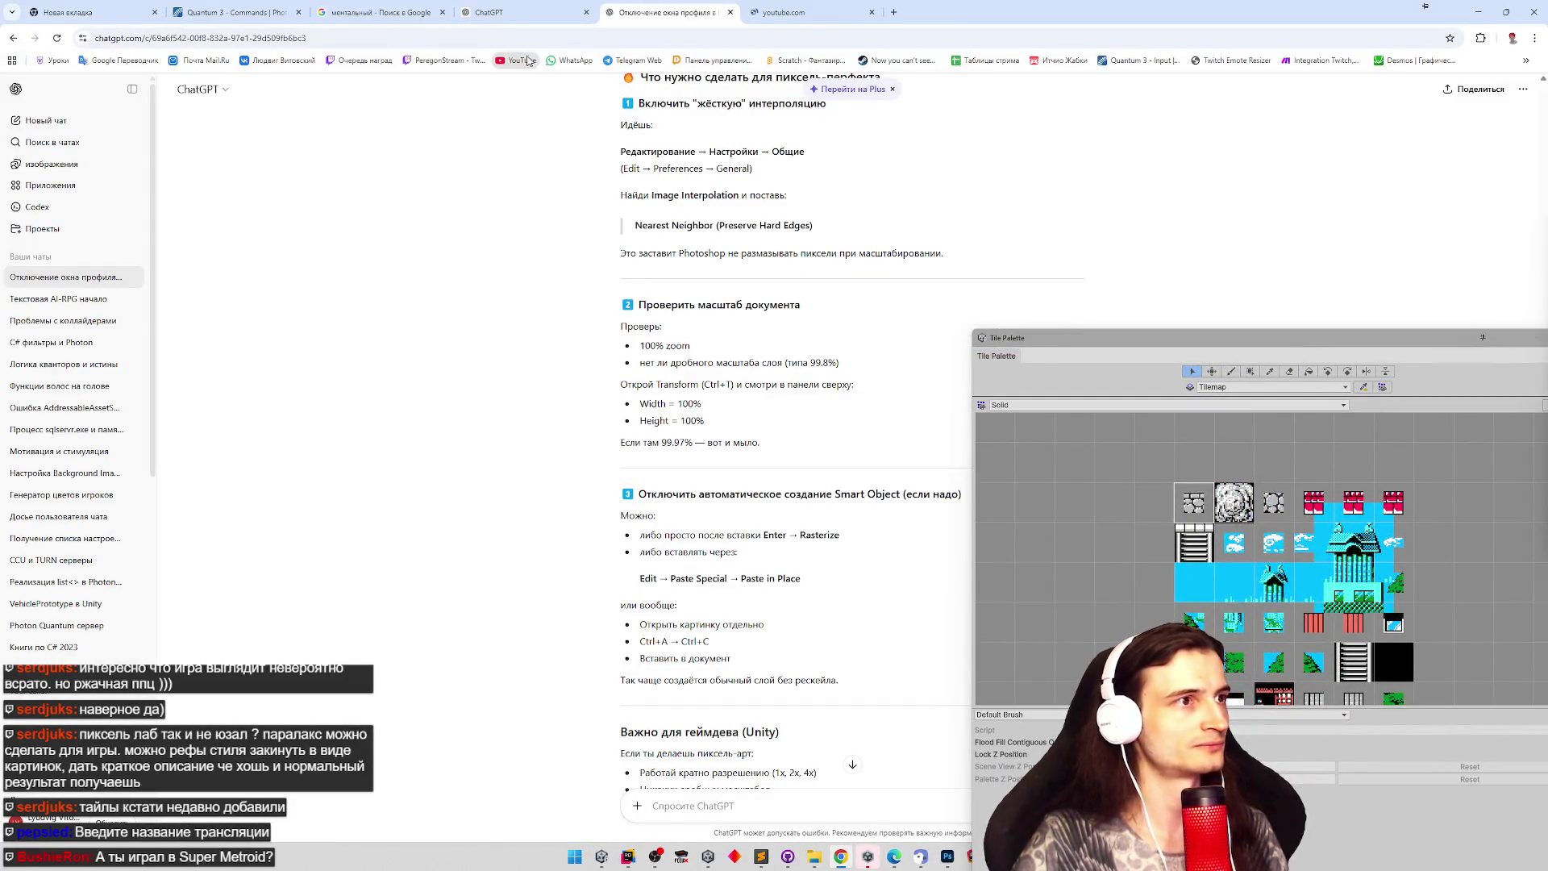
click(794, 14)
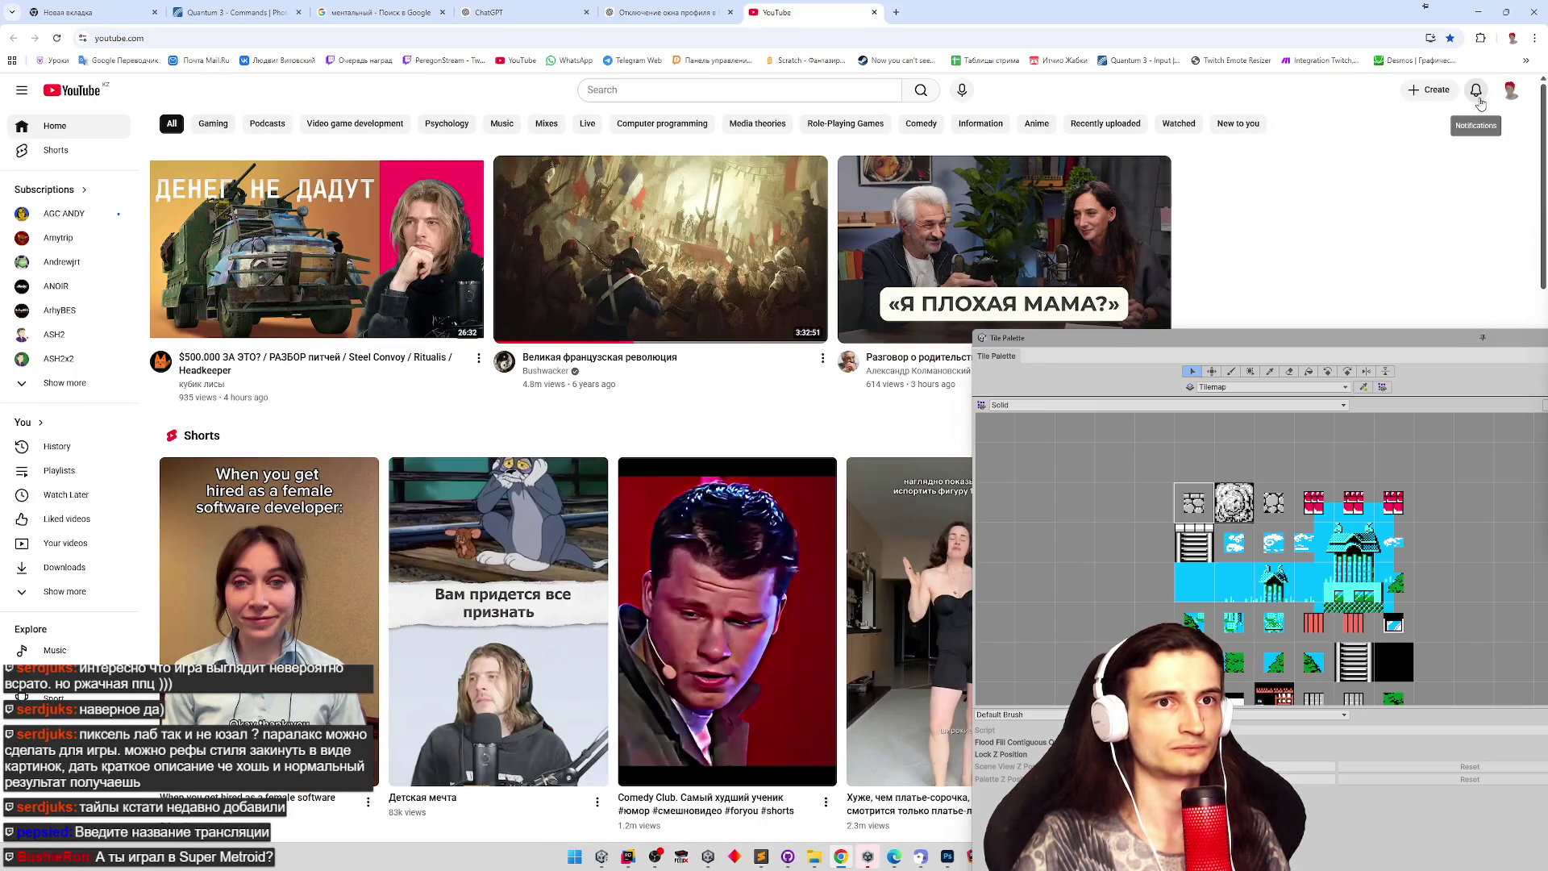
Start a live stream via Create > Go live, save its details, and return to Unity.
click(1430, 90)
click(1436, 141)
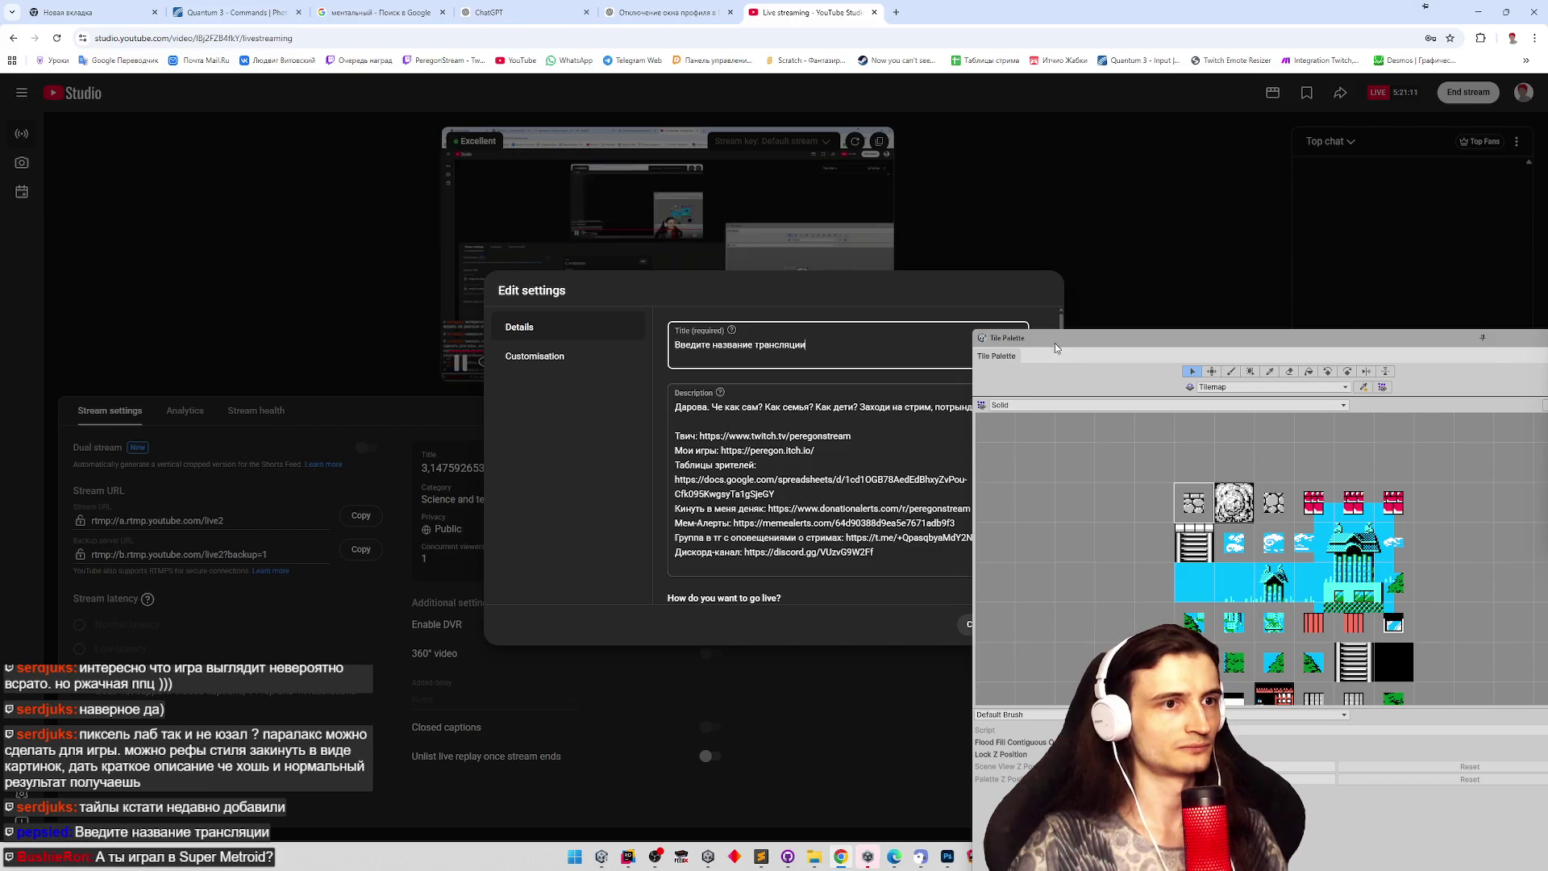
click(1053, 345)
key(alt+Tab)
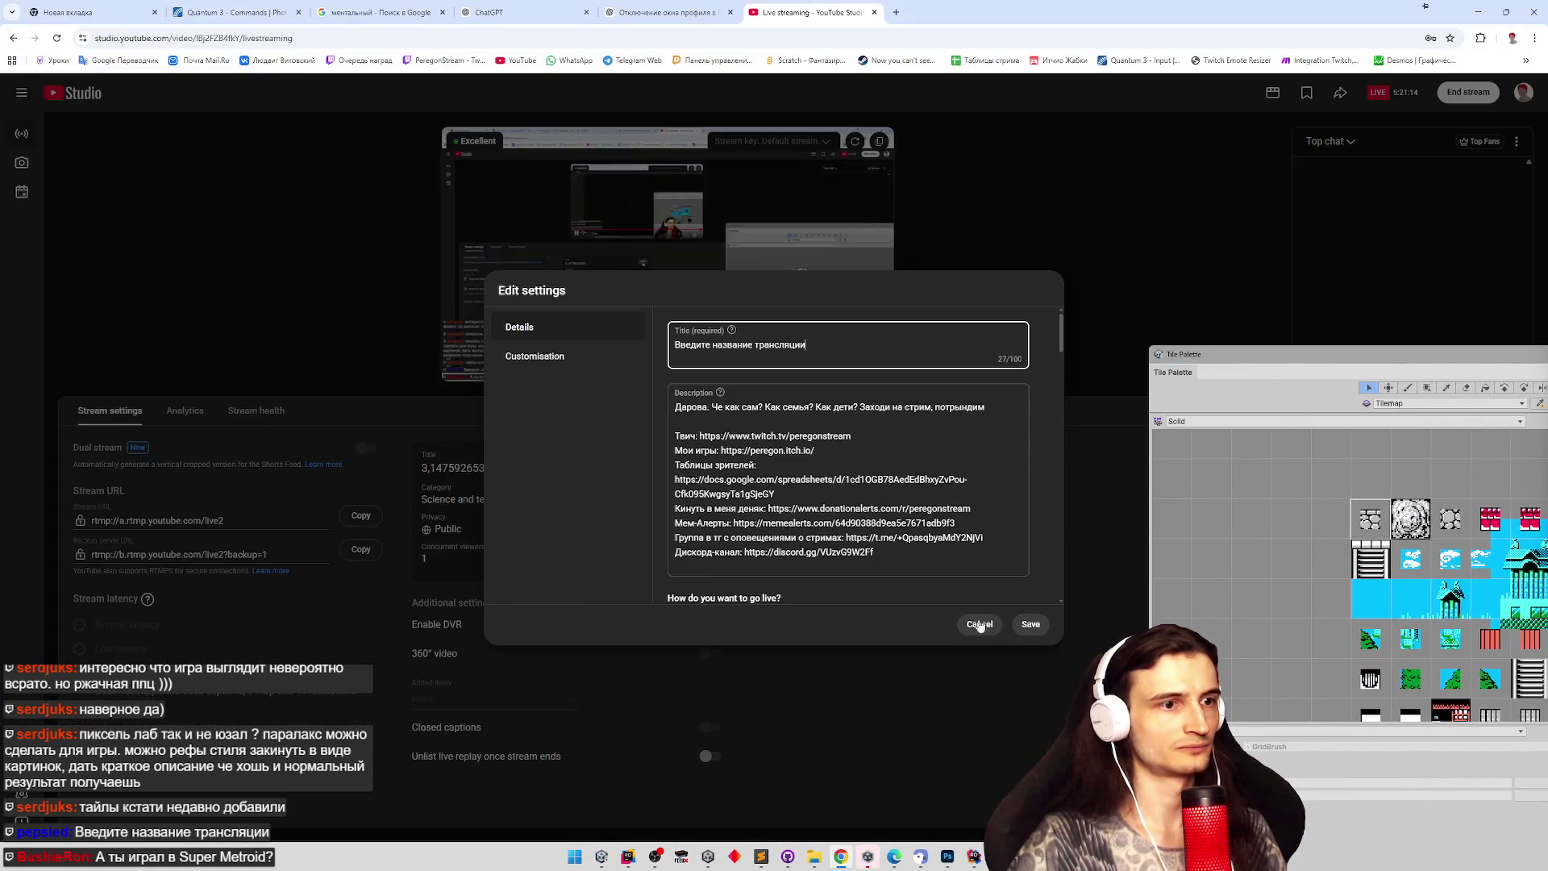
click(1127, 627)
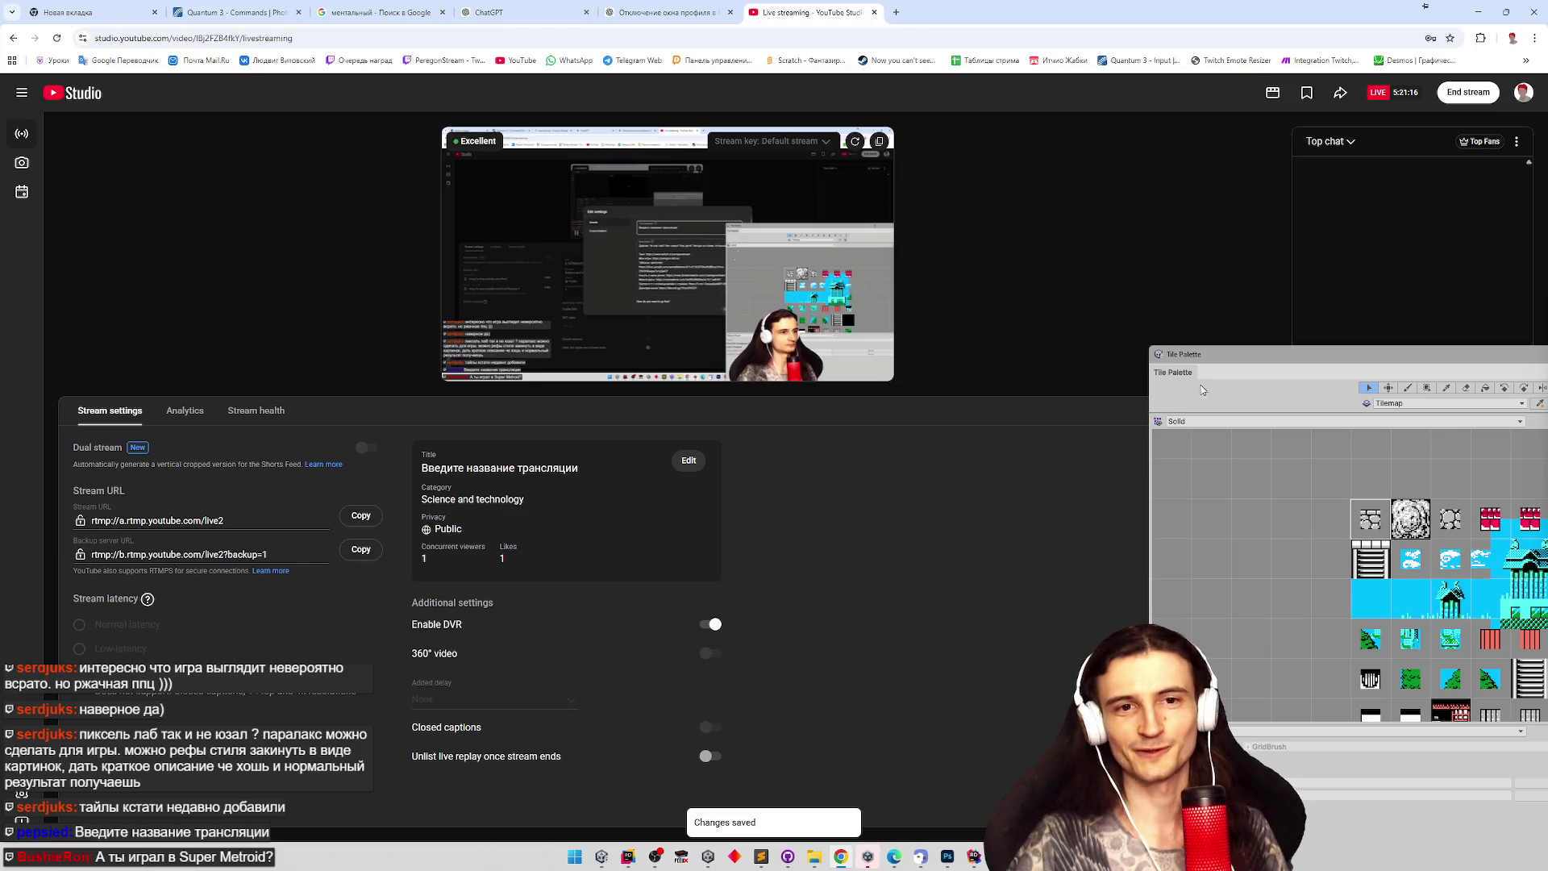
click(1270, 355)
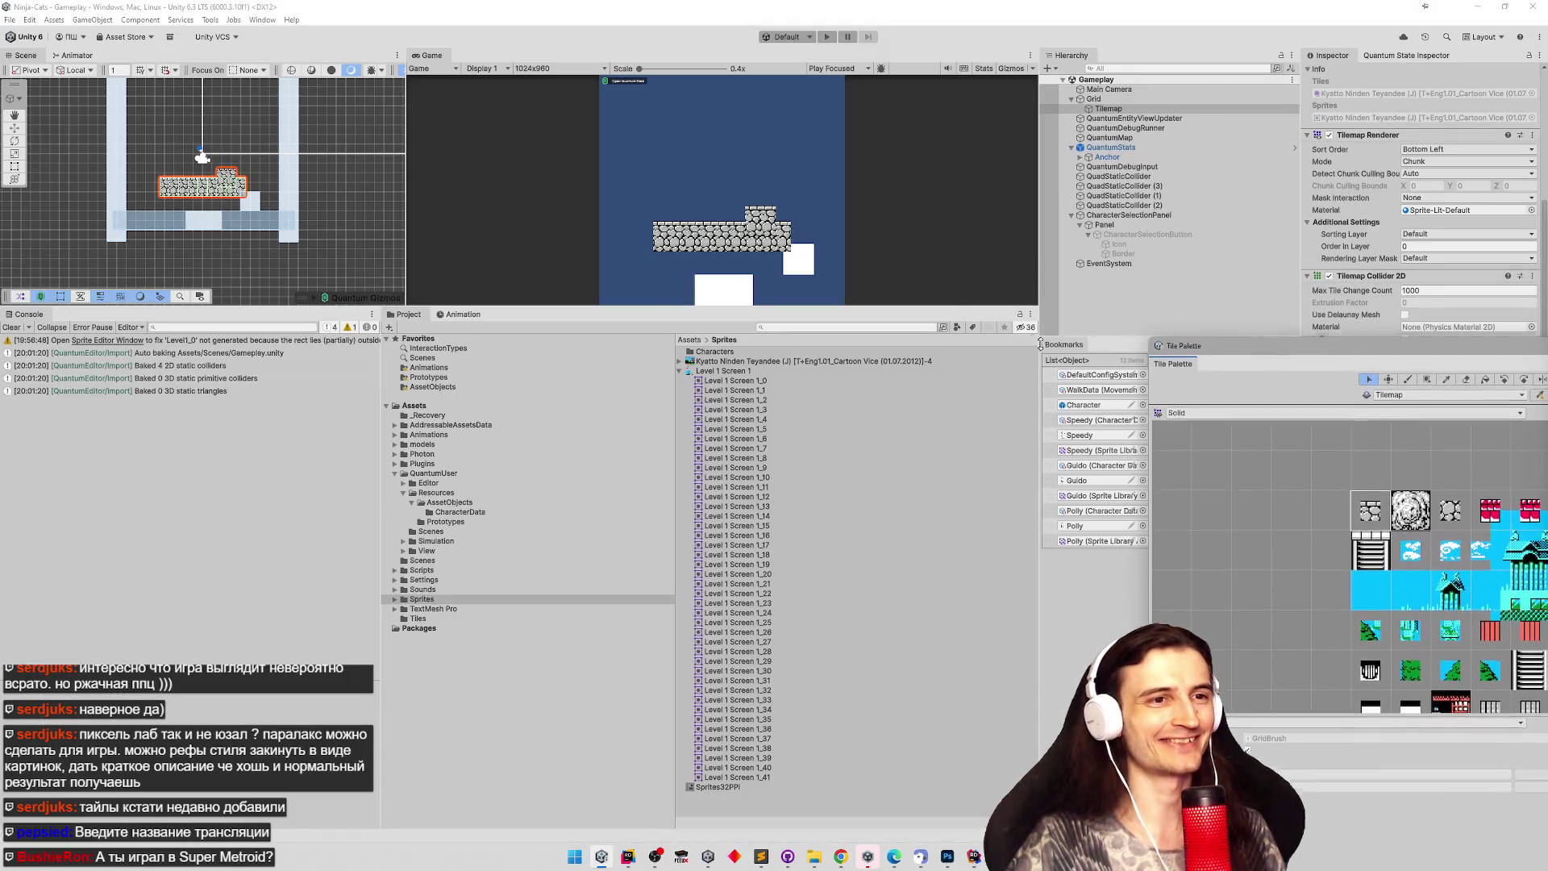
Reposition the floating Tile Palette window and then close it.
mouse_move(1217, 346)
mouse_down()
mouse_move(870, 264)
mouse_move(653, 141)
mouse_move(674, 113)
mouse_up()
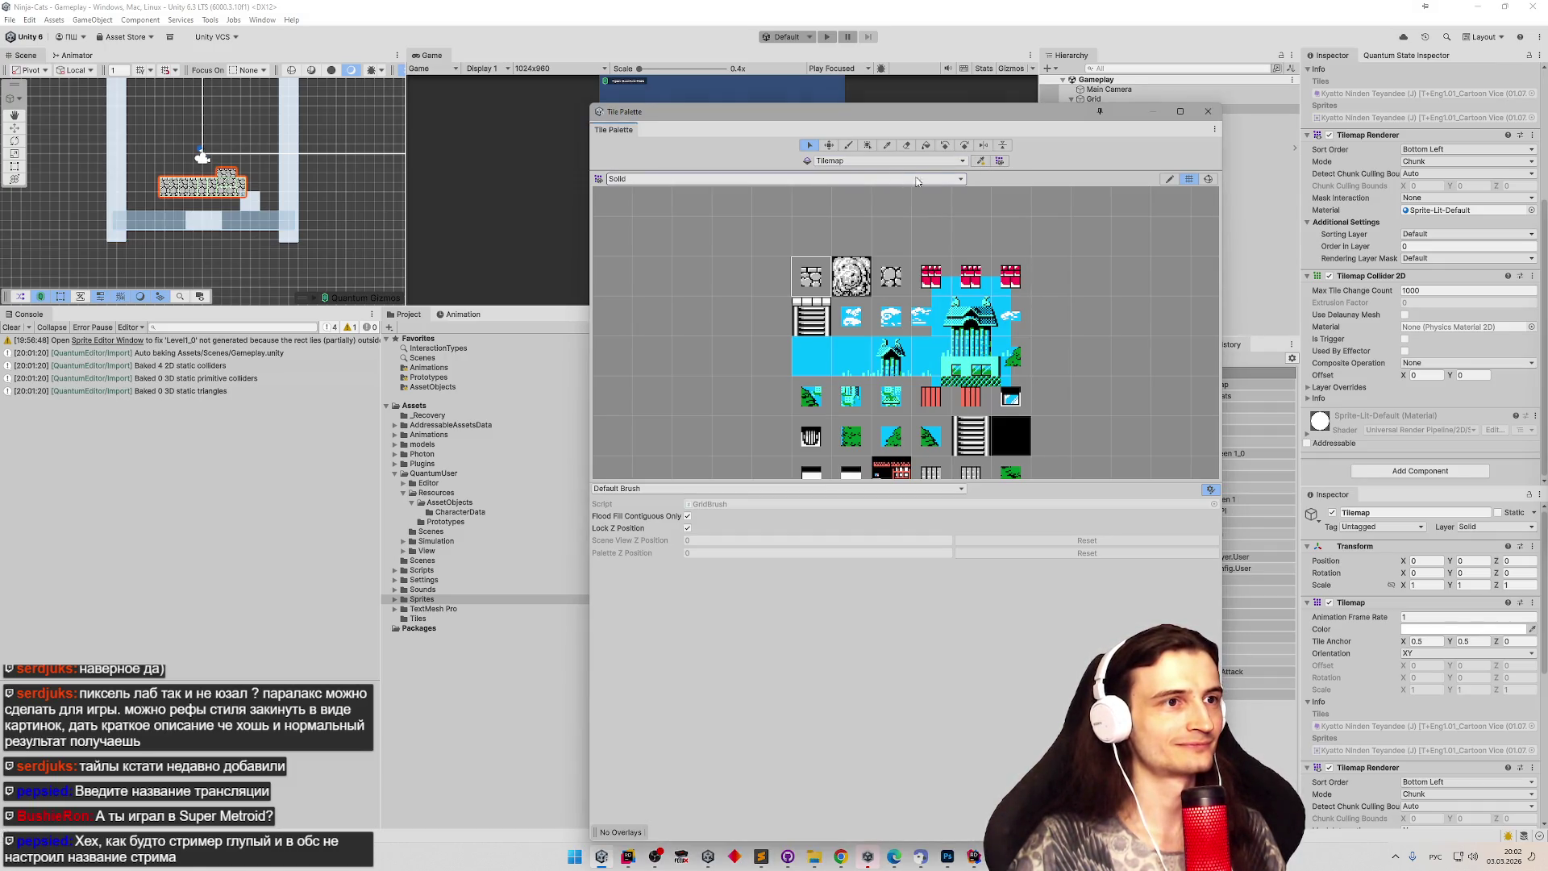
drag(959, 124, 861, 97)
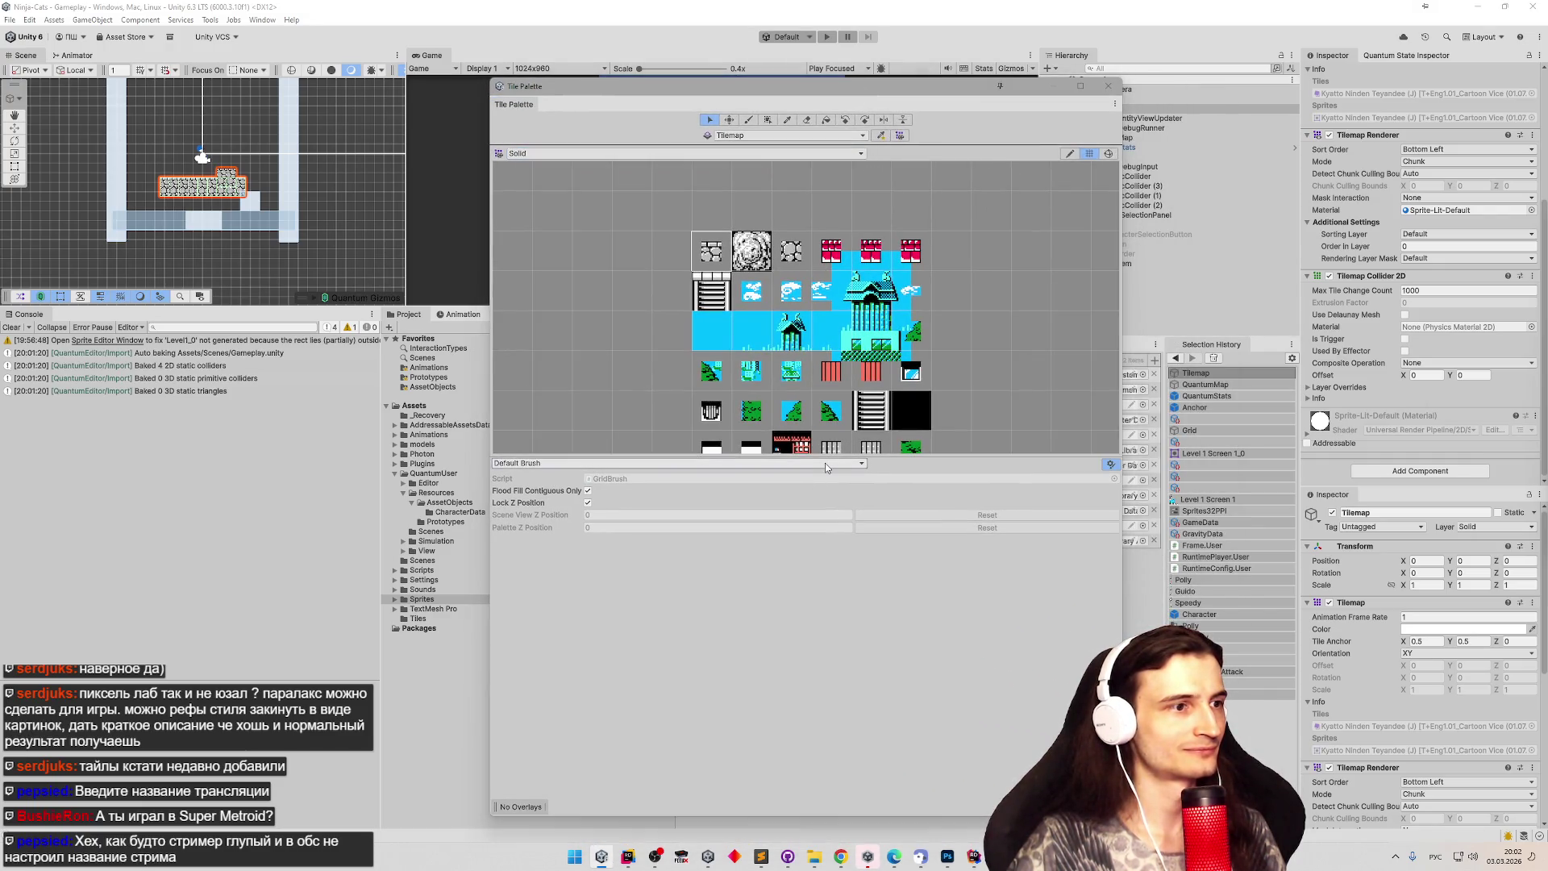
click(1108, 86)
Show the Tilemap's Inspector from the top and select the sliced Level 1 Screen sprites.
click(1109, 108)
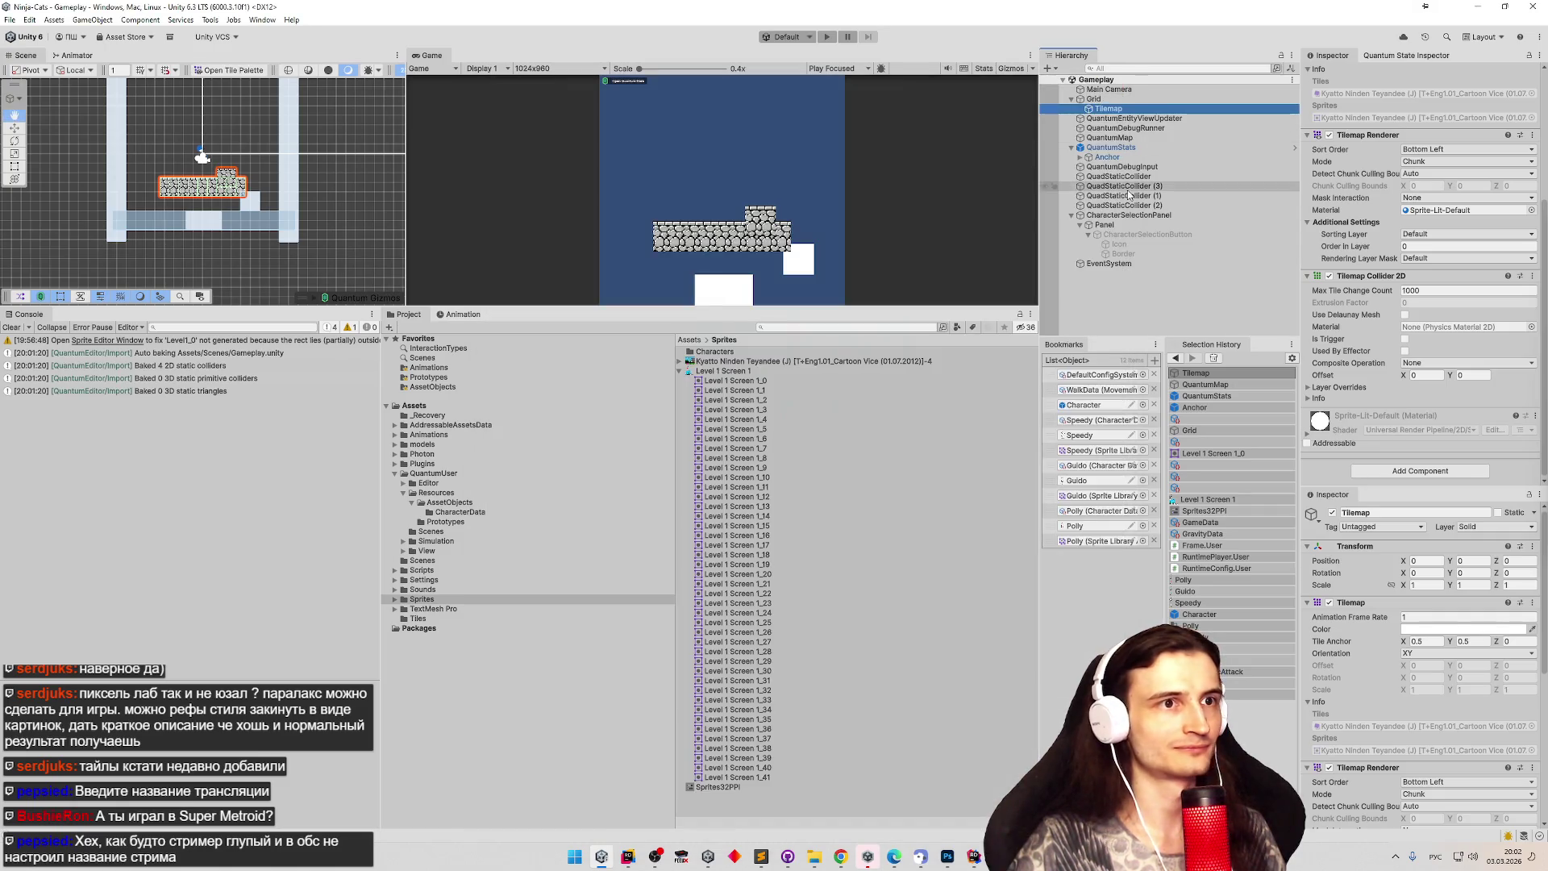
scroll(1424, 156, up, 5)
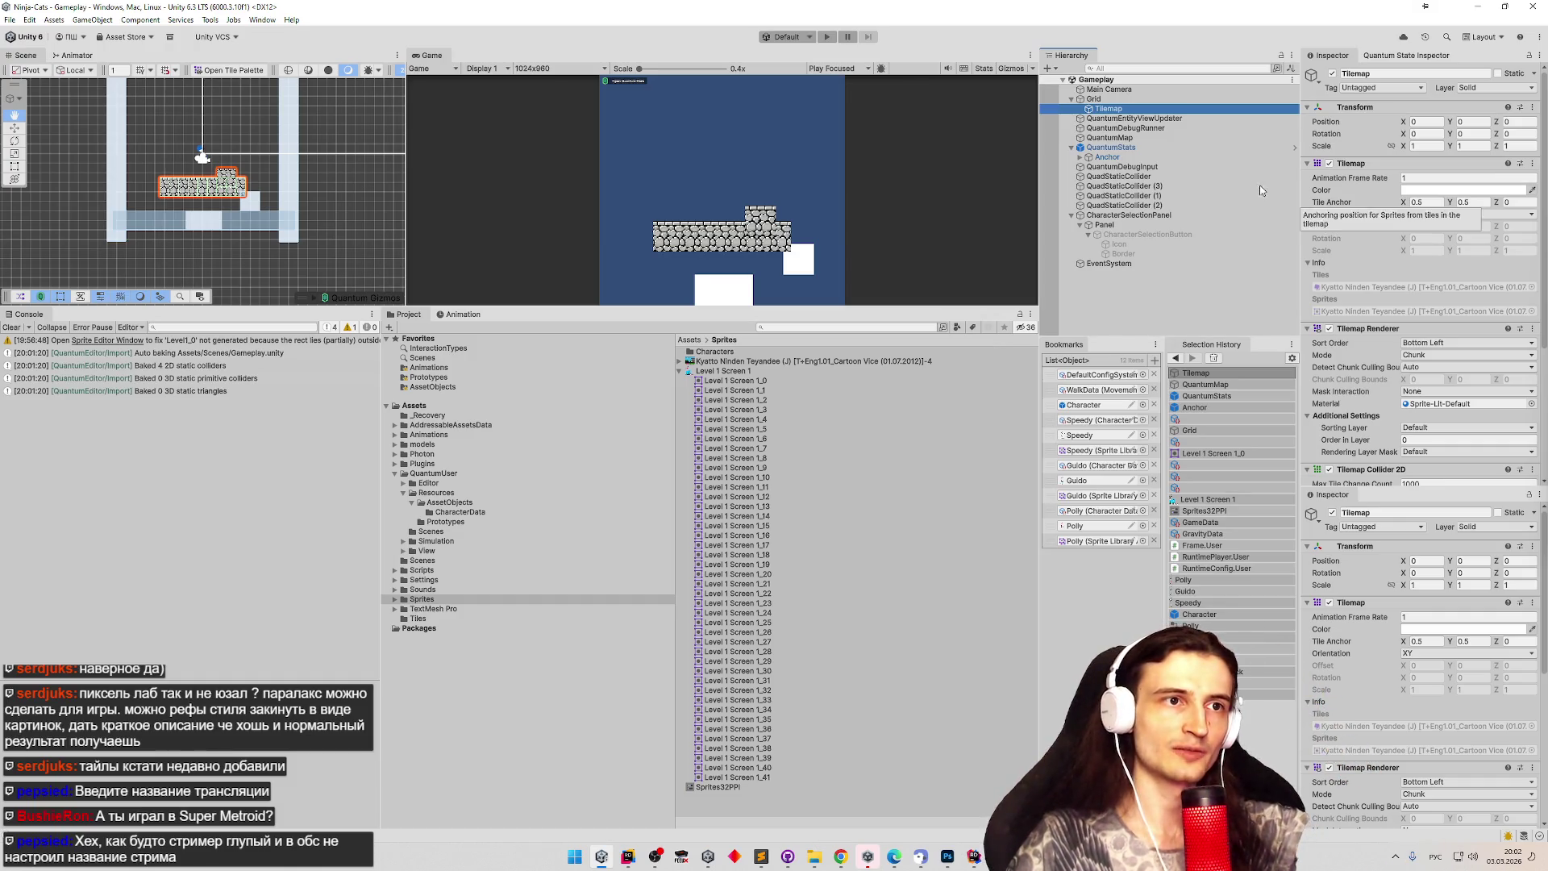
click(729, 379)
click(729, 389)
click(730, 408)
click(731, 418)
click(732, 448)
click(734, 466)
click(735, 428)
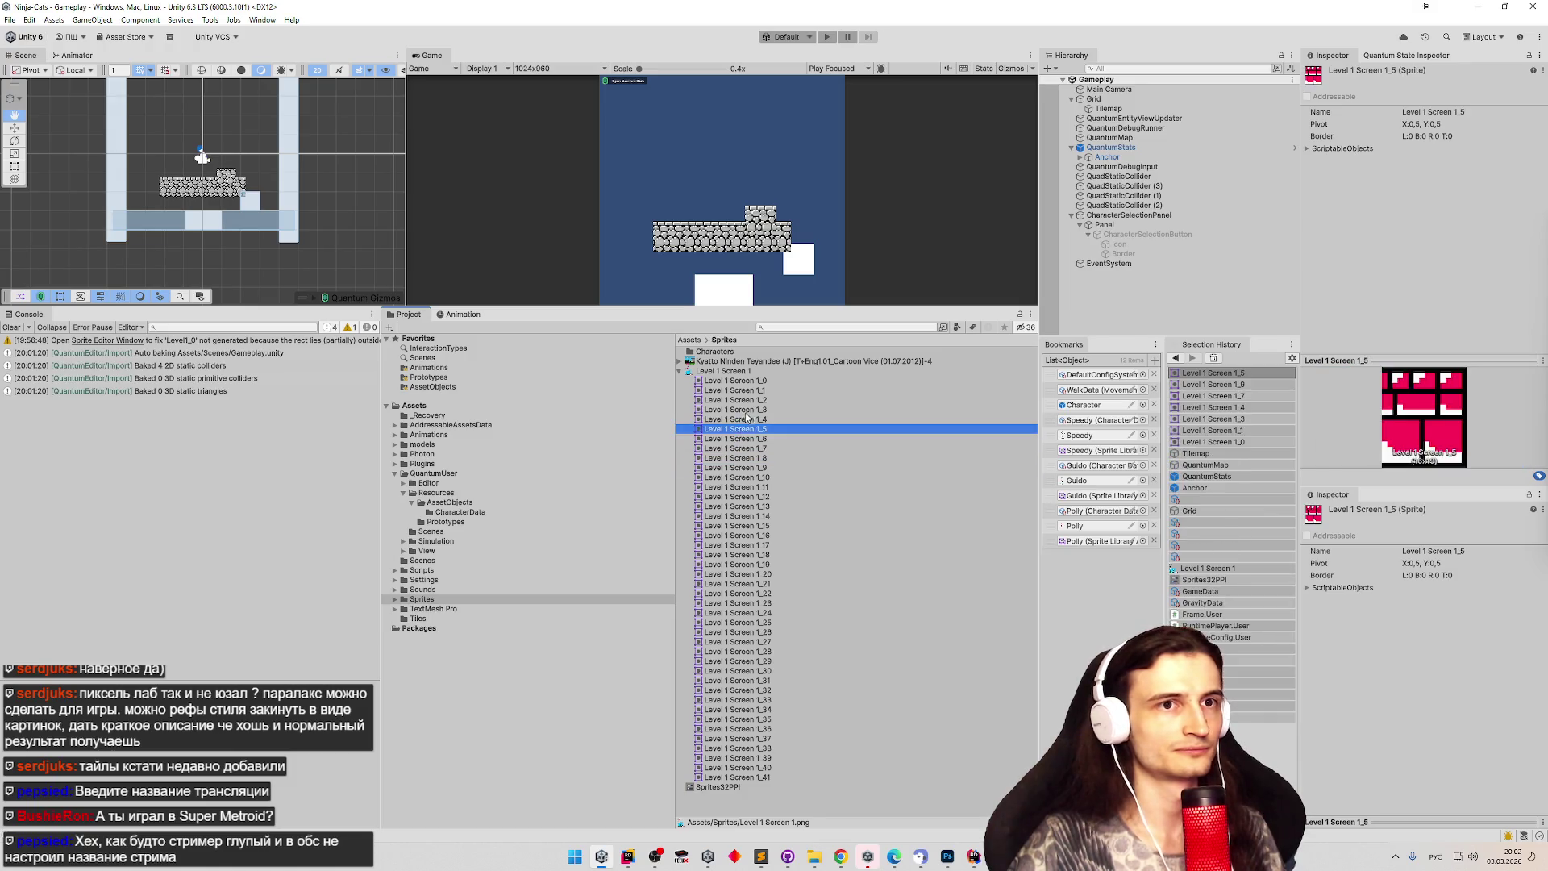
click(740, 409)
click(745, 399)
click(744, 390)
click(741, 380)
click(740, 370)
click(740, 361)
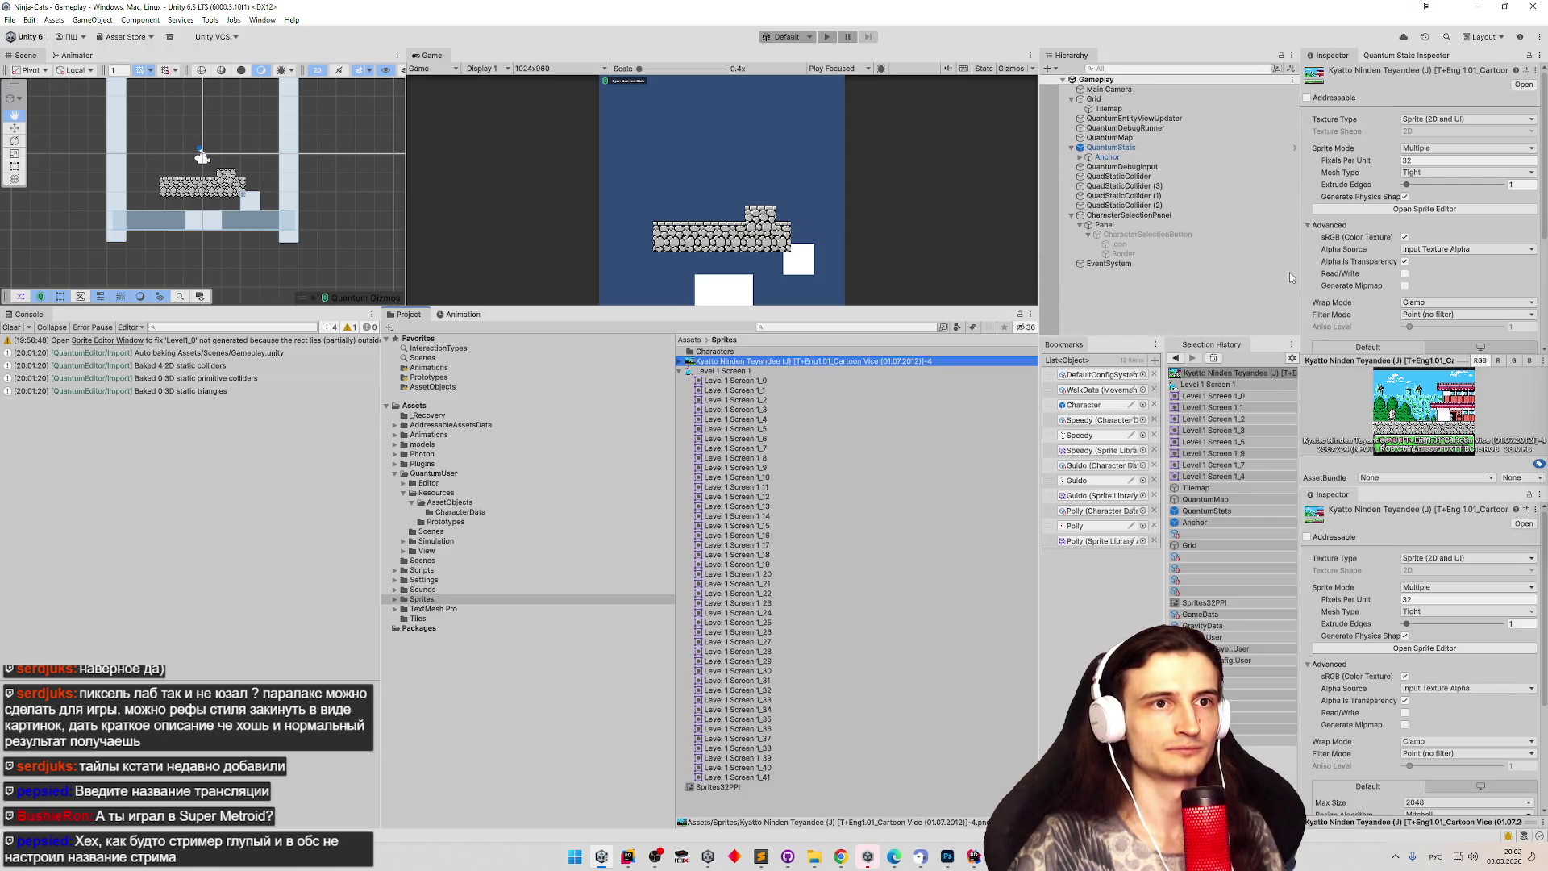
click(1110, 147)
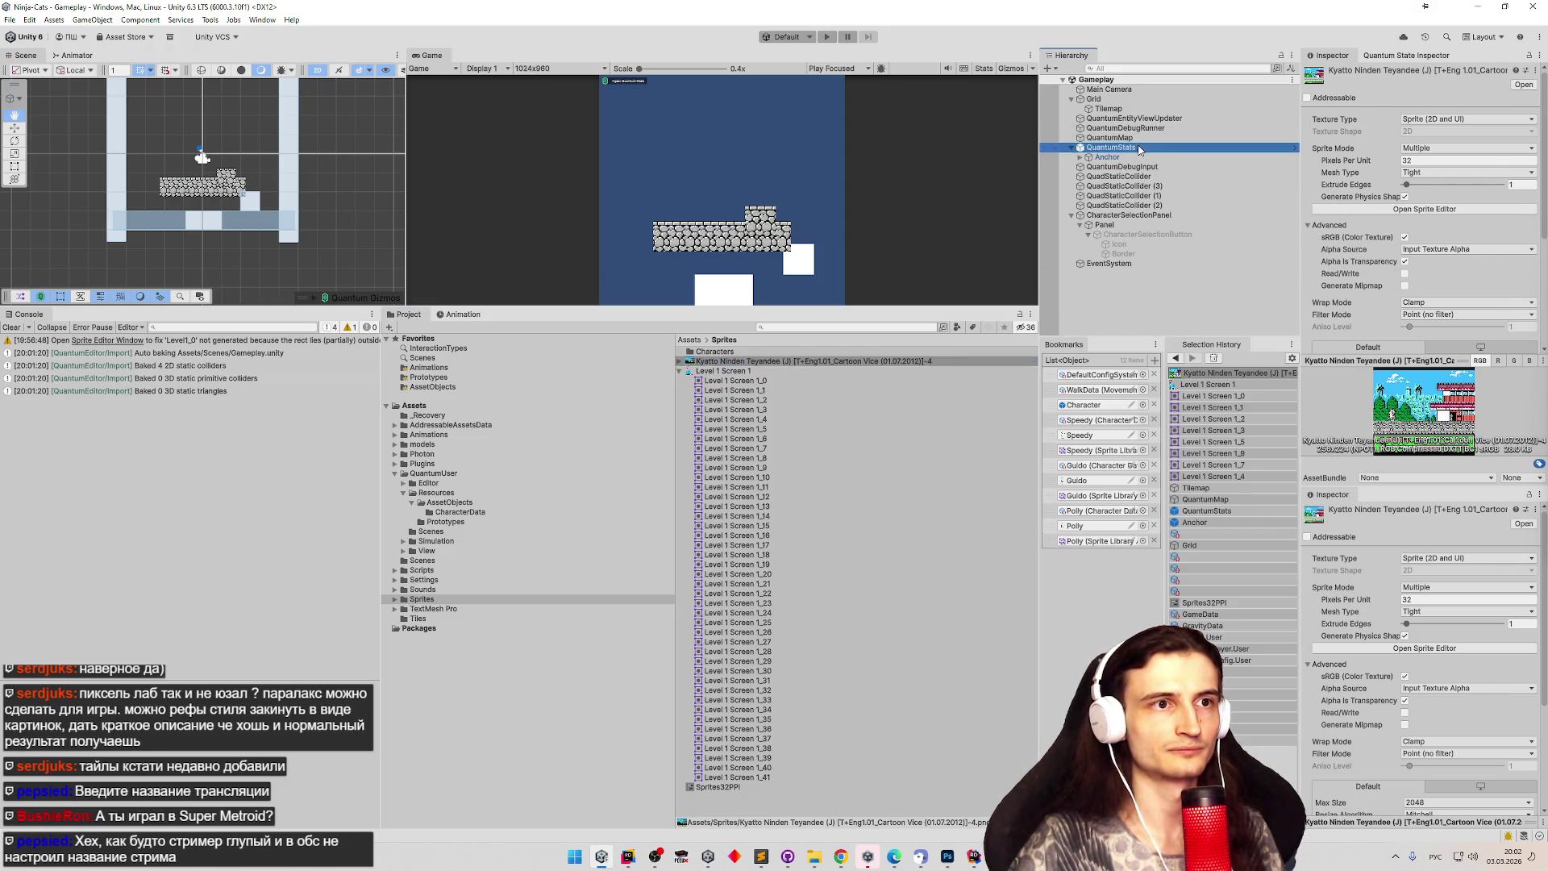
key(Down)
click(1129, 109)
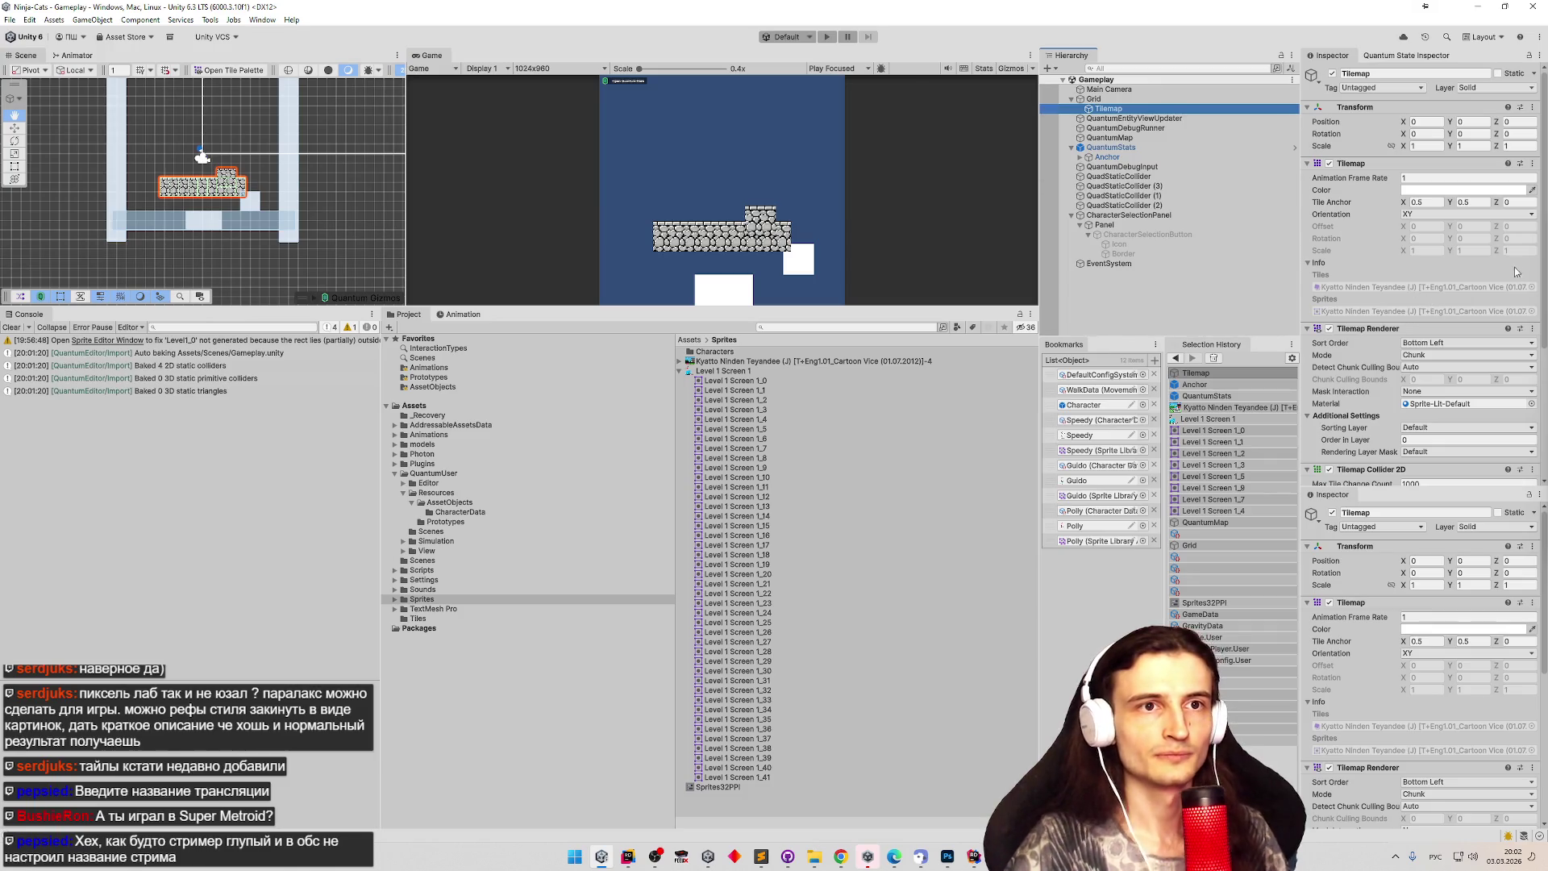
drag(1539, 278, 1521, 393)
click(1137, 99)
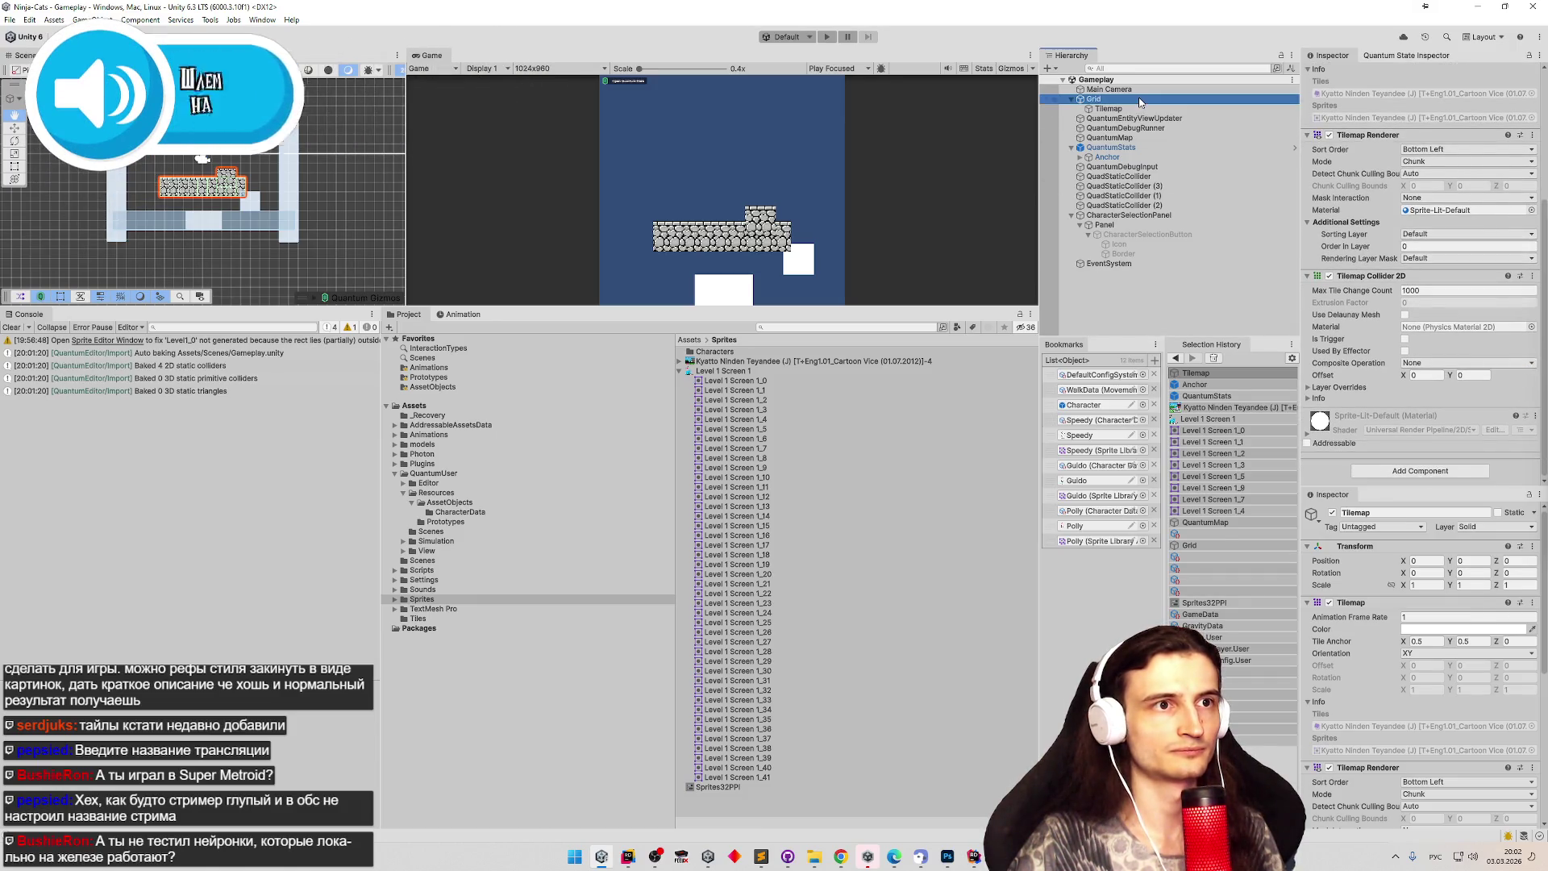
Duplicate the Tilemap object, then reselect the original Tilemap under Grid.
click(1141, 108)
key(ctrl+d)
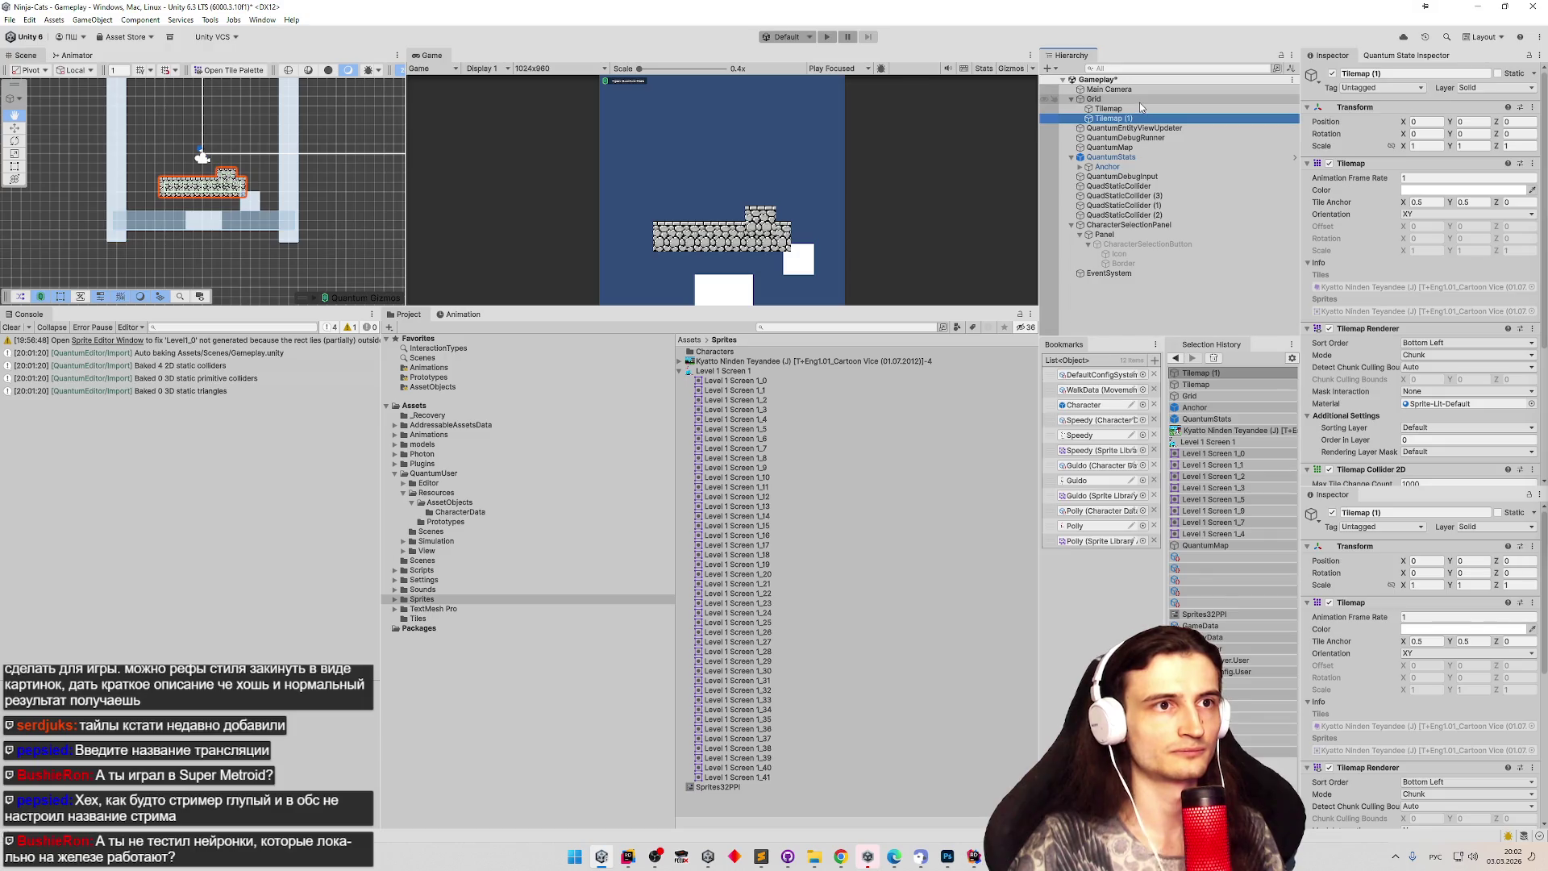
click(1184, 98)
click(1209, 109)
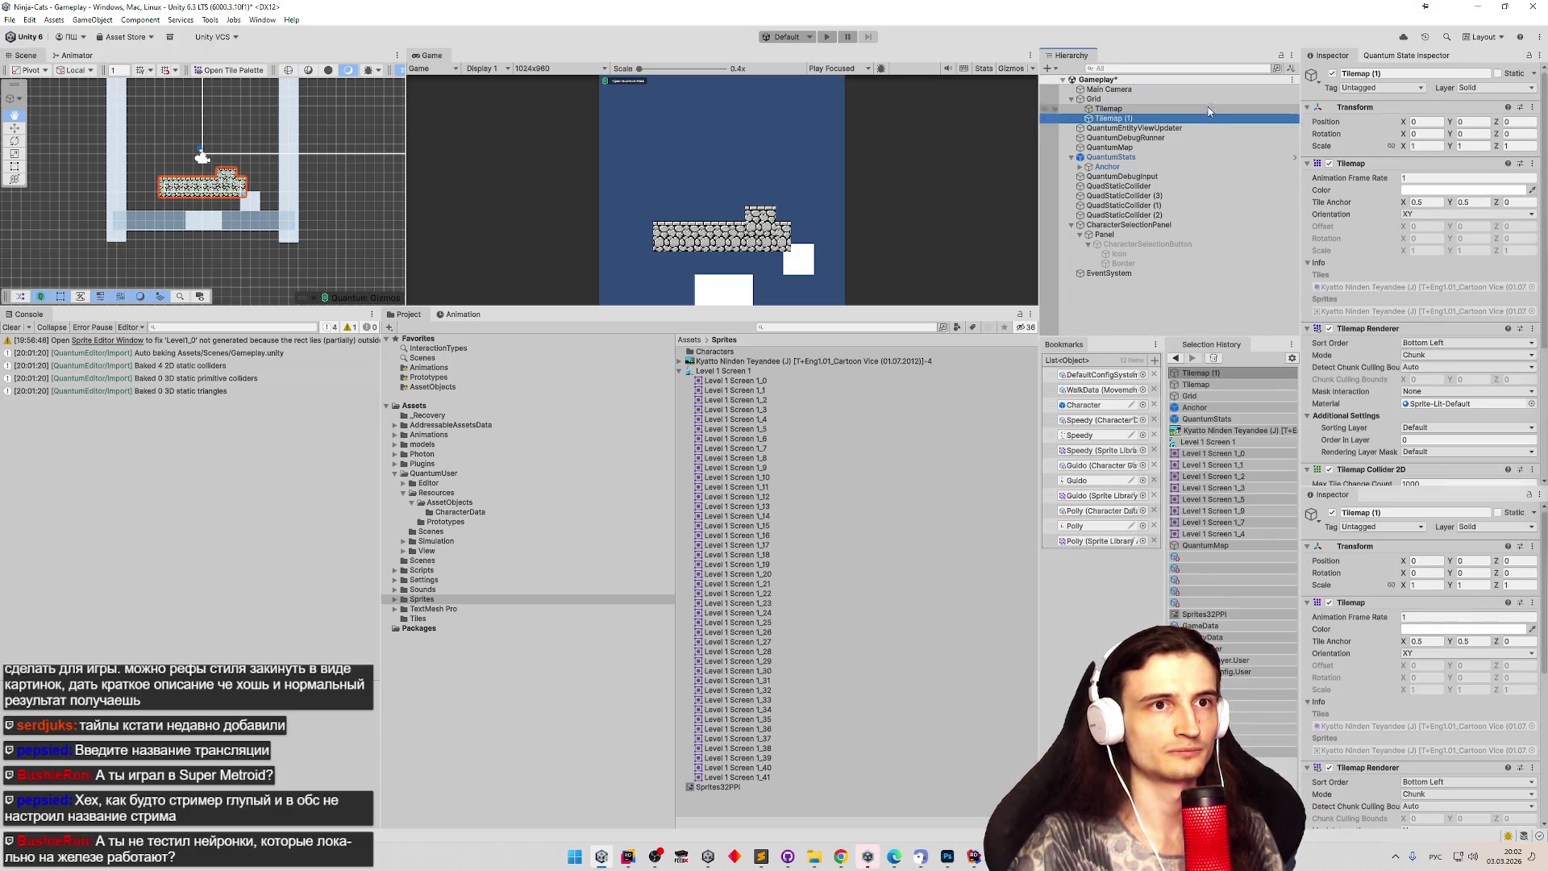
click(1209, 98)
click(1108, 109)
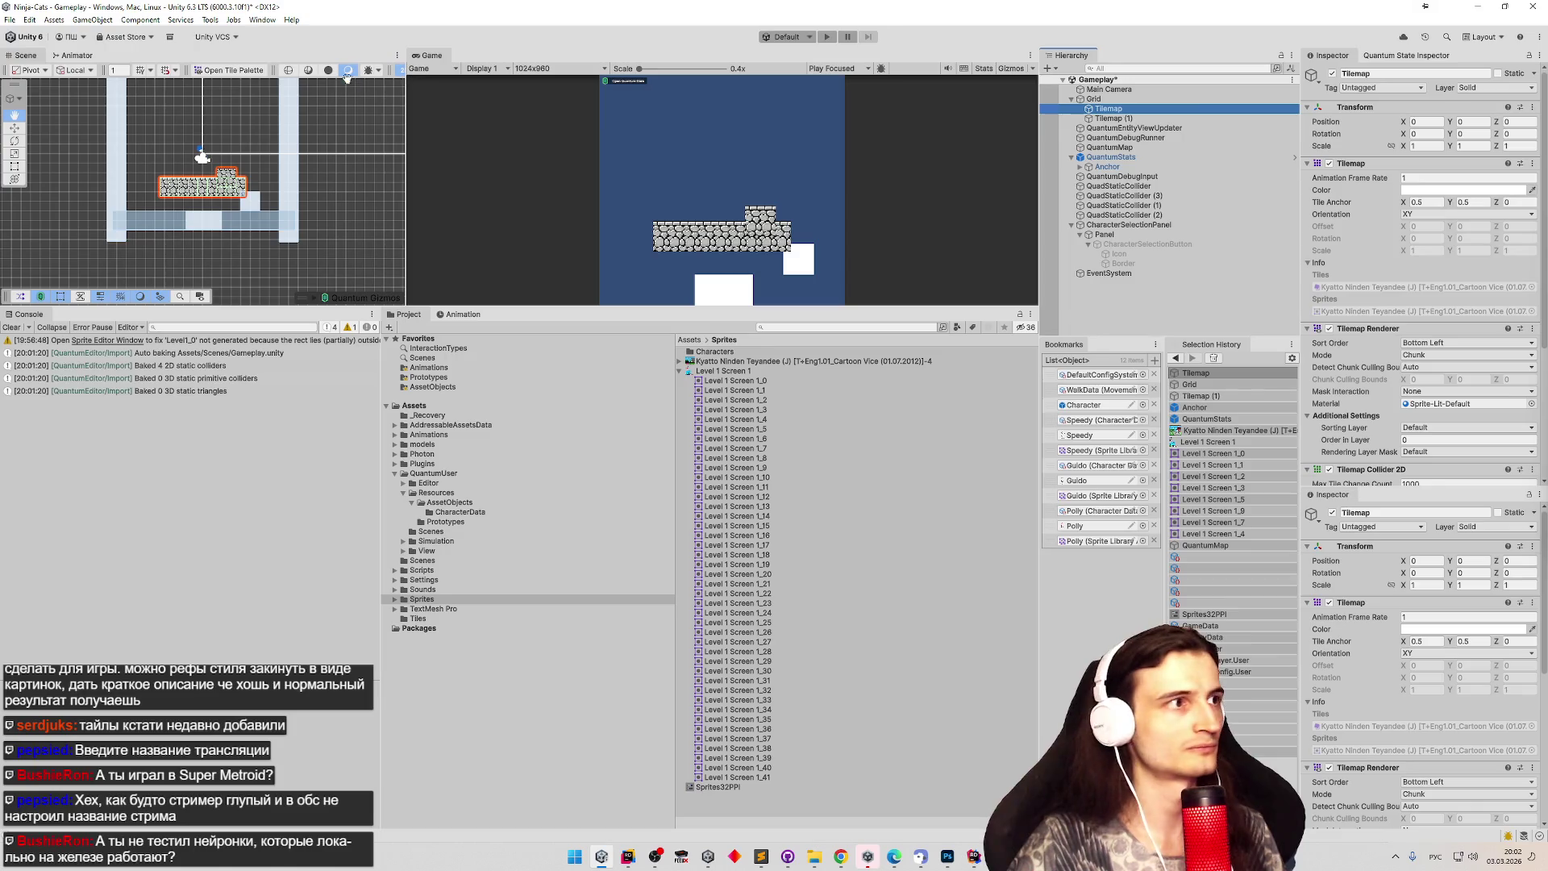
Open the Tile Palette, move it up and left, and delete the duplicate Tilemap (1).
click(230, 70)
click(564, 153)
click(1183, 125)
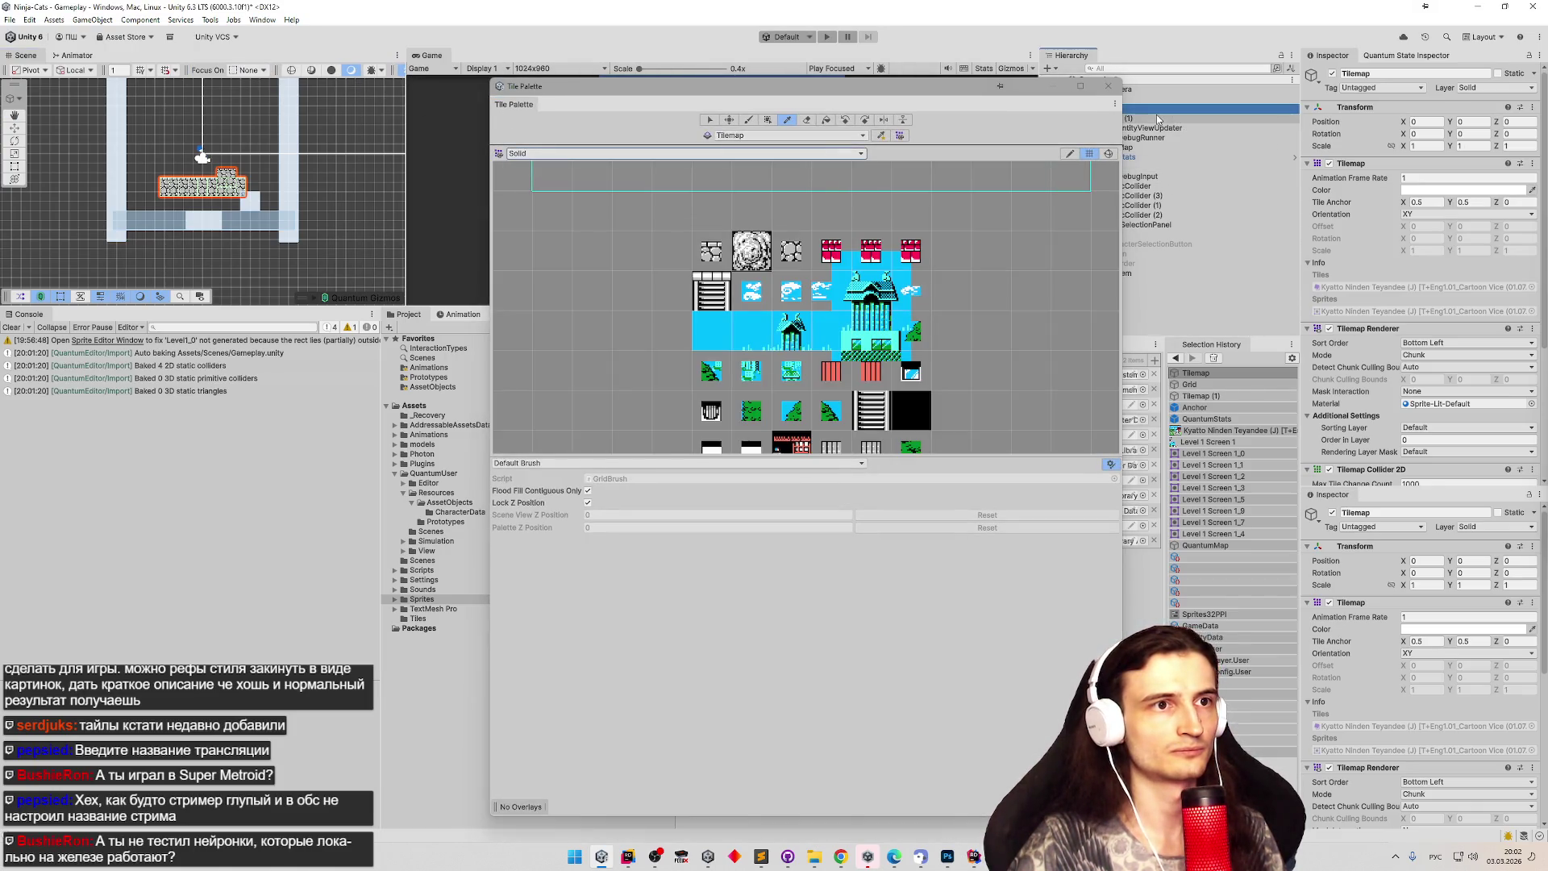
drag(1003, 89, 797, 69)
click(1088, 119)
key(Delete)
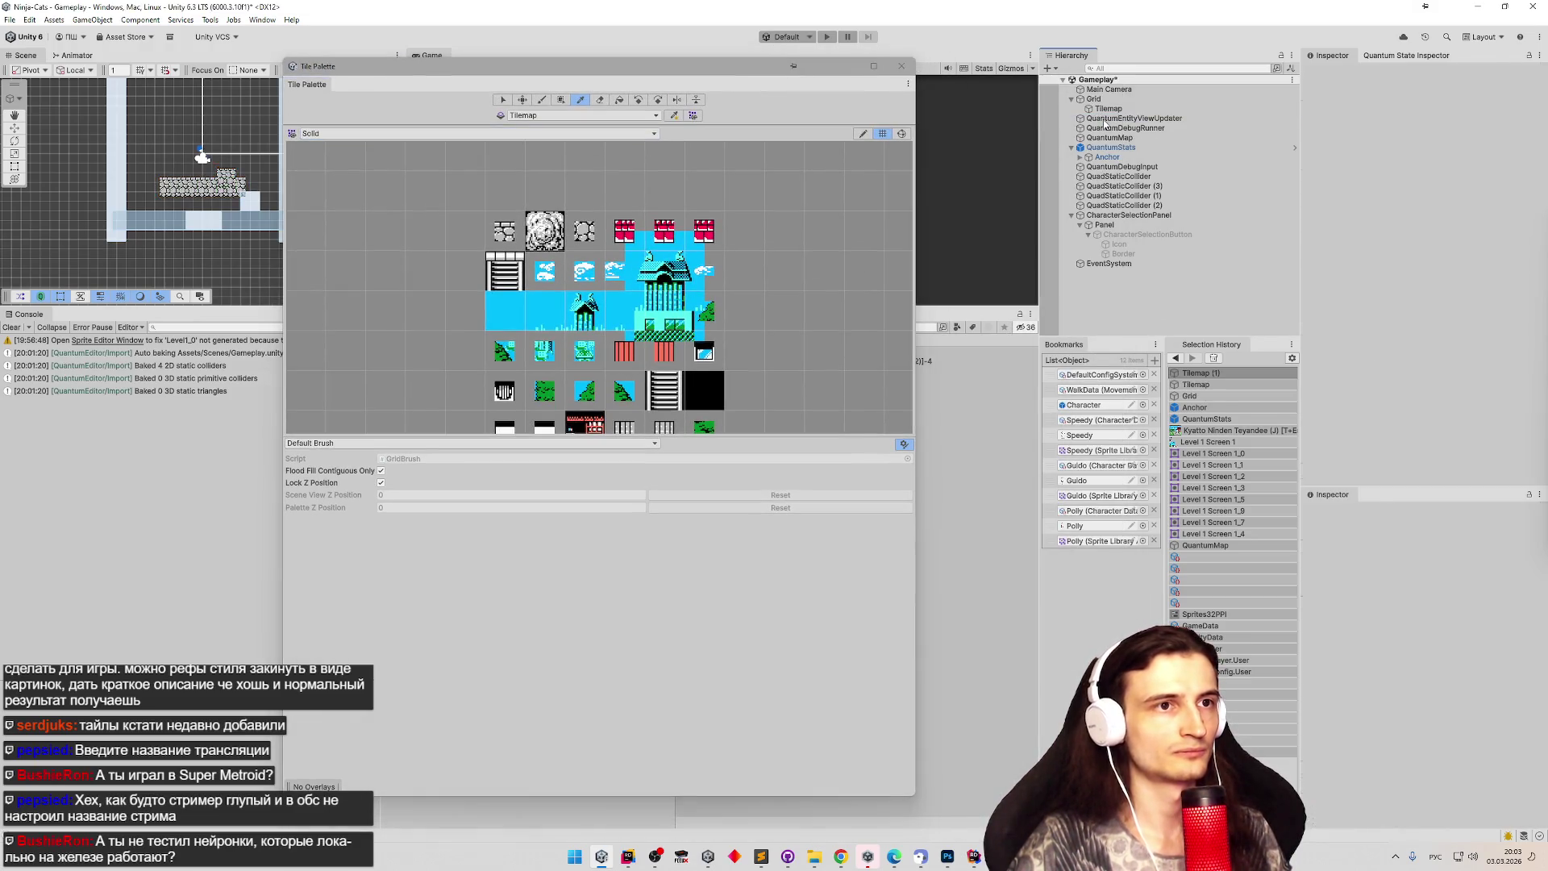
Create a new tile palette named Background with a manual cell size.
click(365, 135)
click(354, 160)
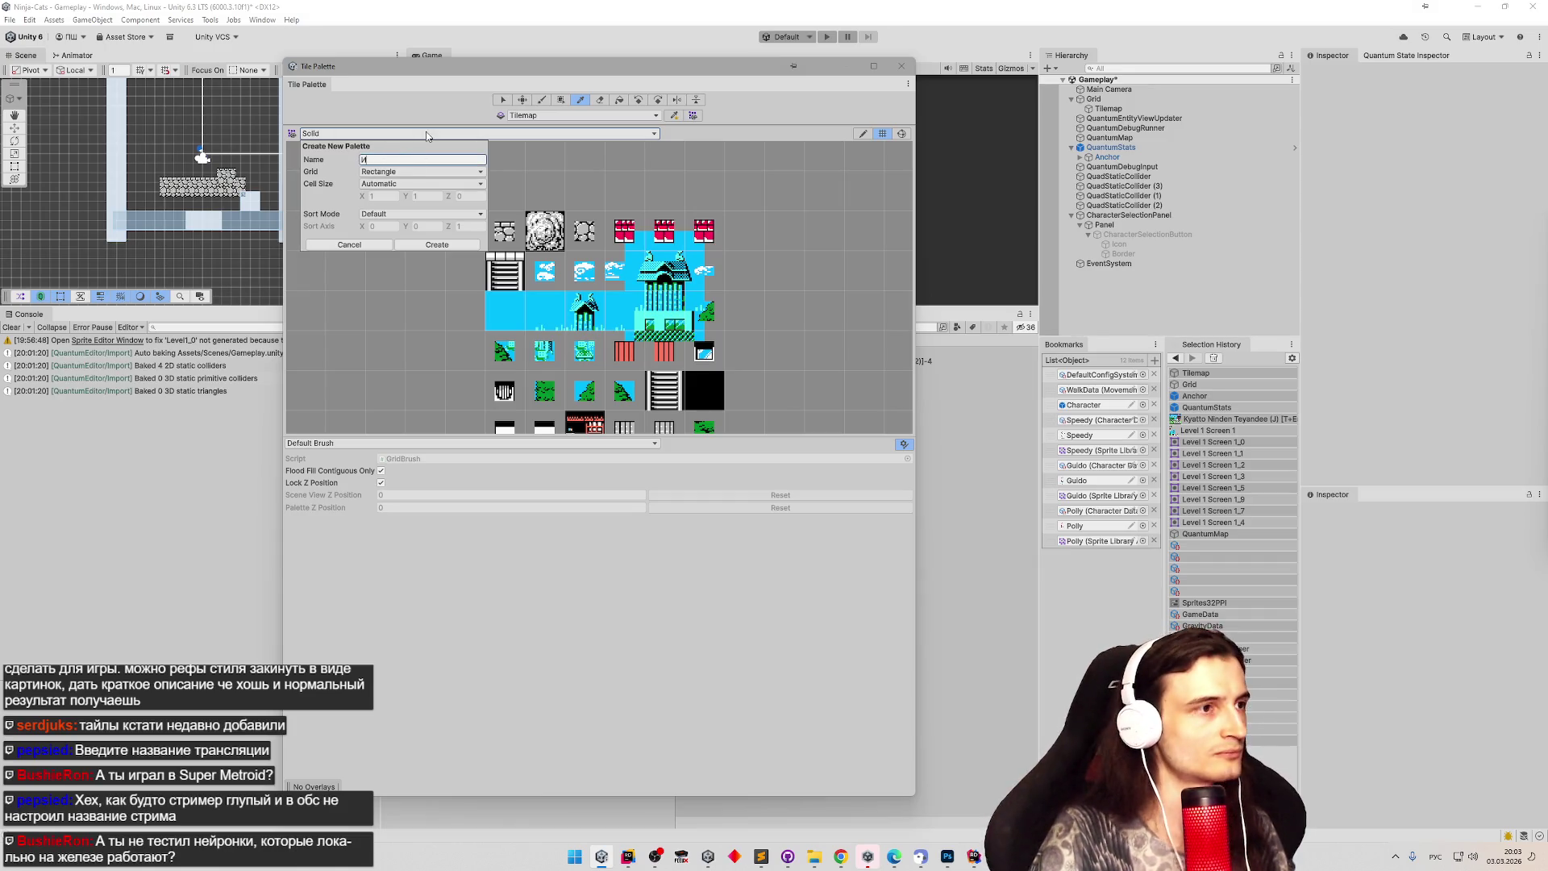
key(ctrl+a)
key(alt+shift)
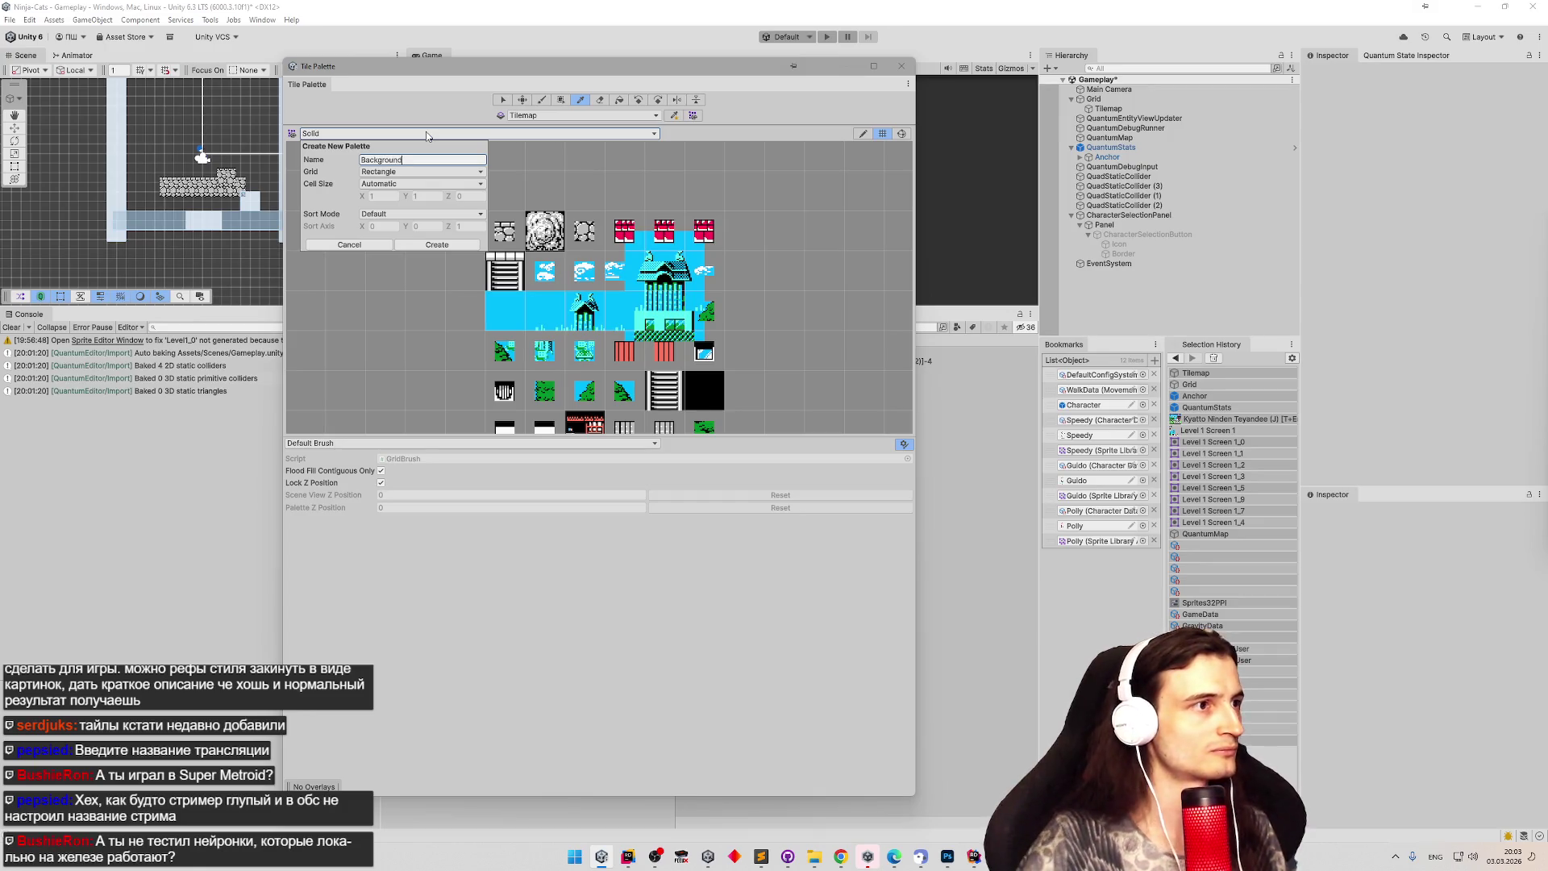
click(416, 184)
click(408, 212)
click(360, 199)
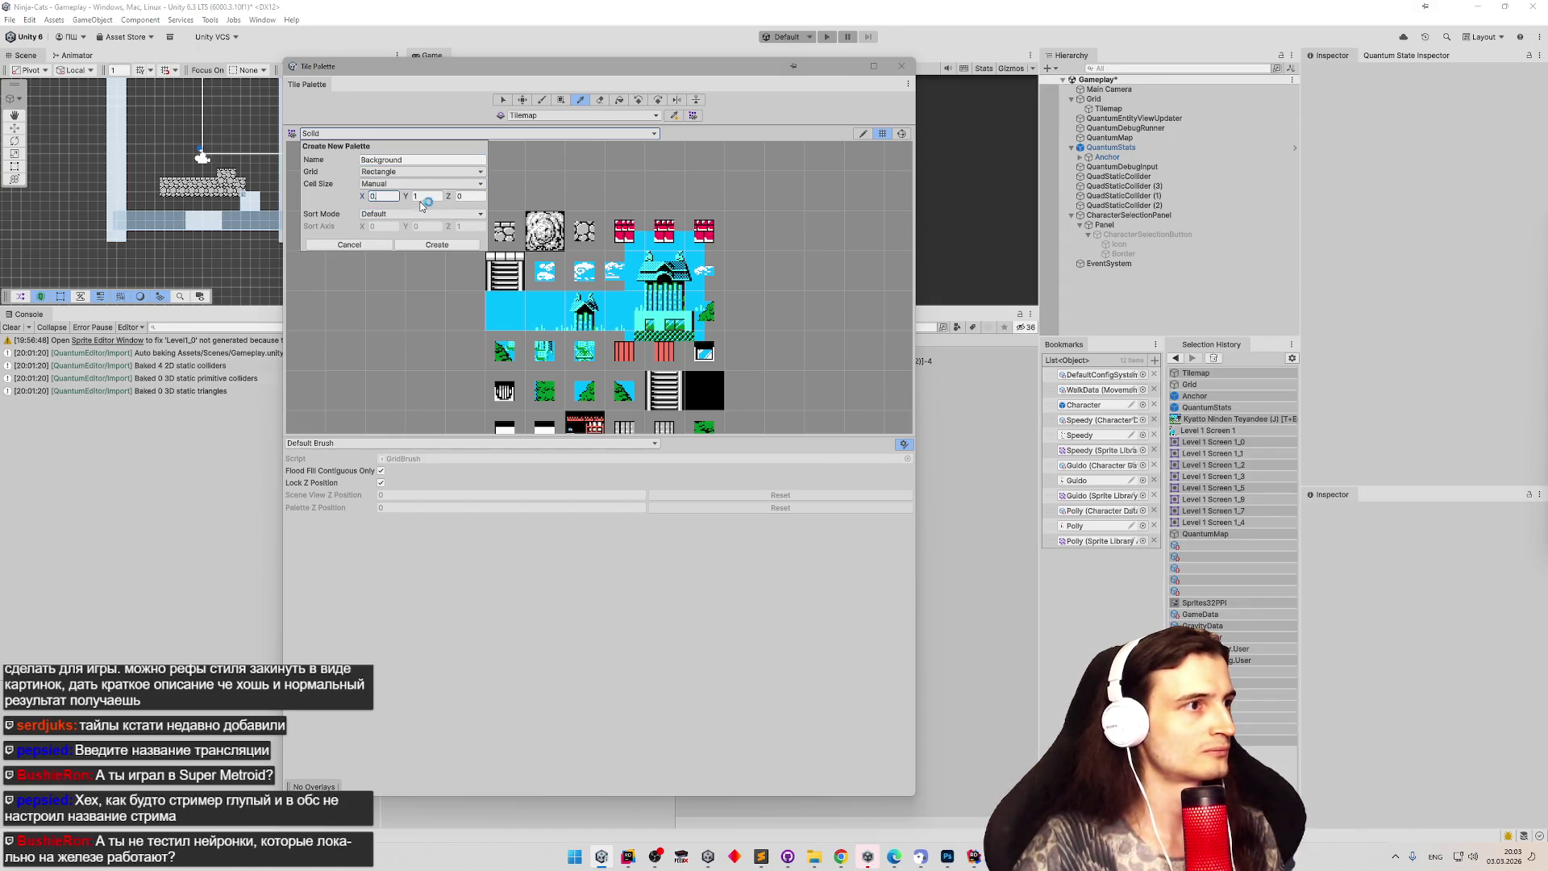
text(0.5)
click(423, 246)
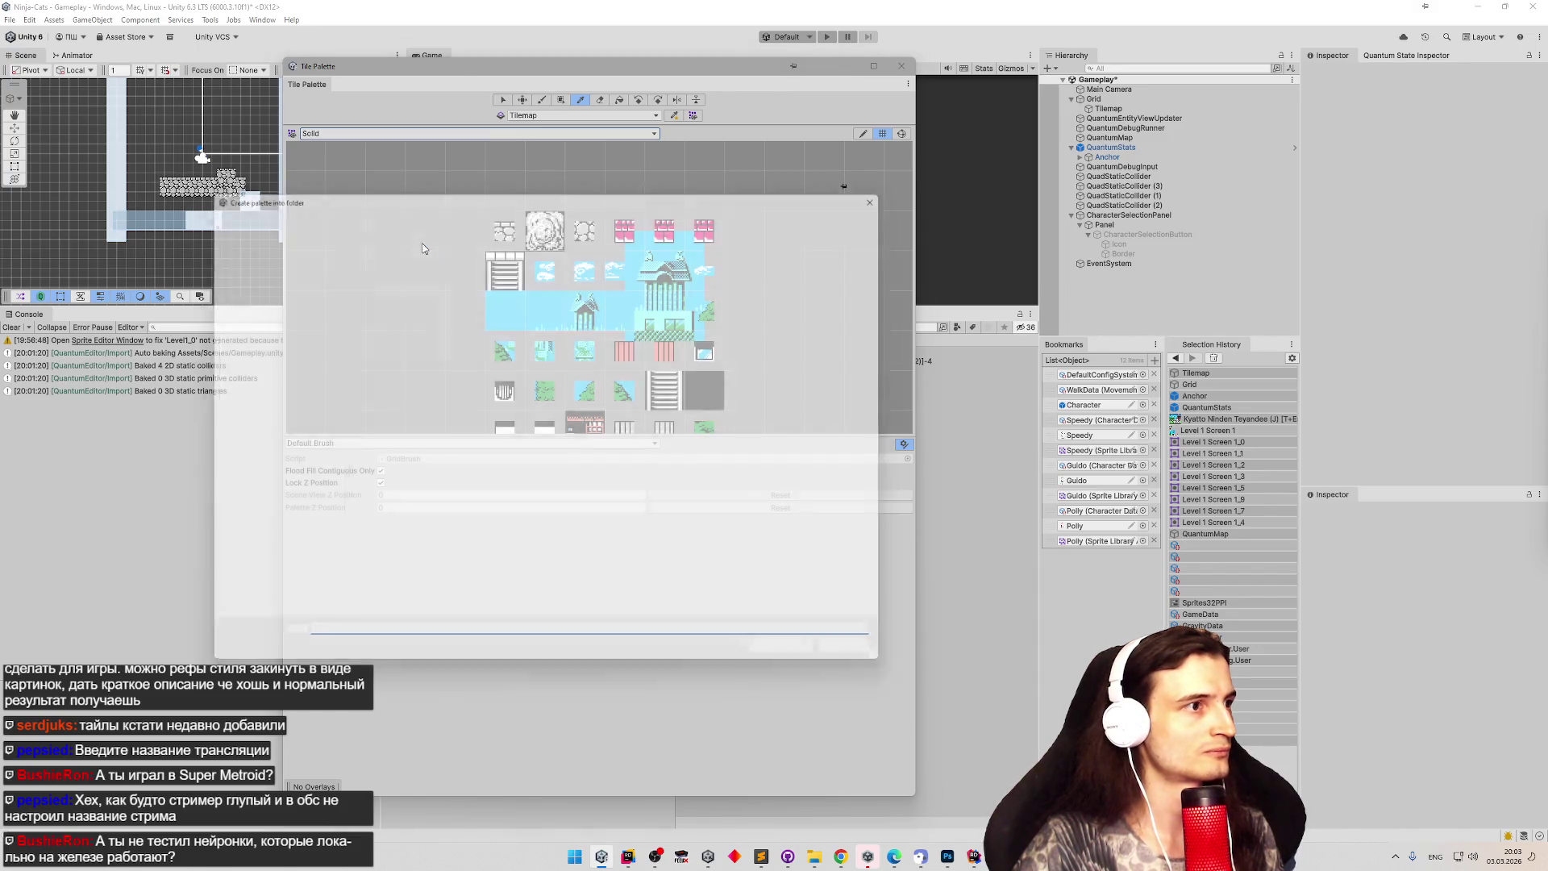
Save the Background palette in the Tiles folder and display the Solid palette.
click(574, 212)
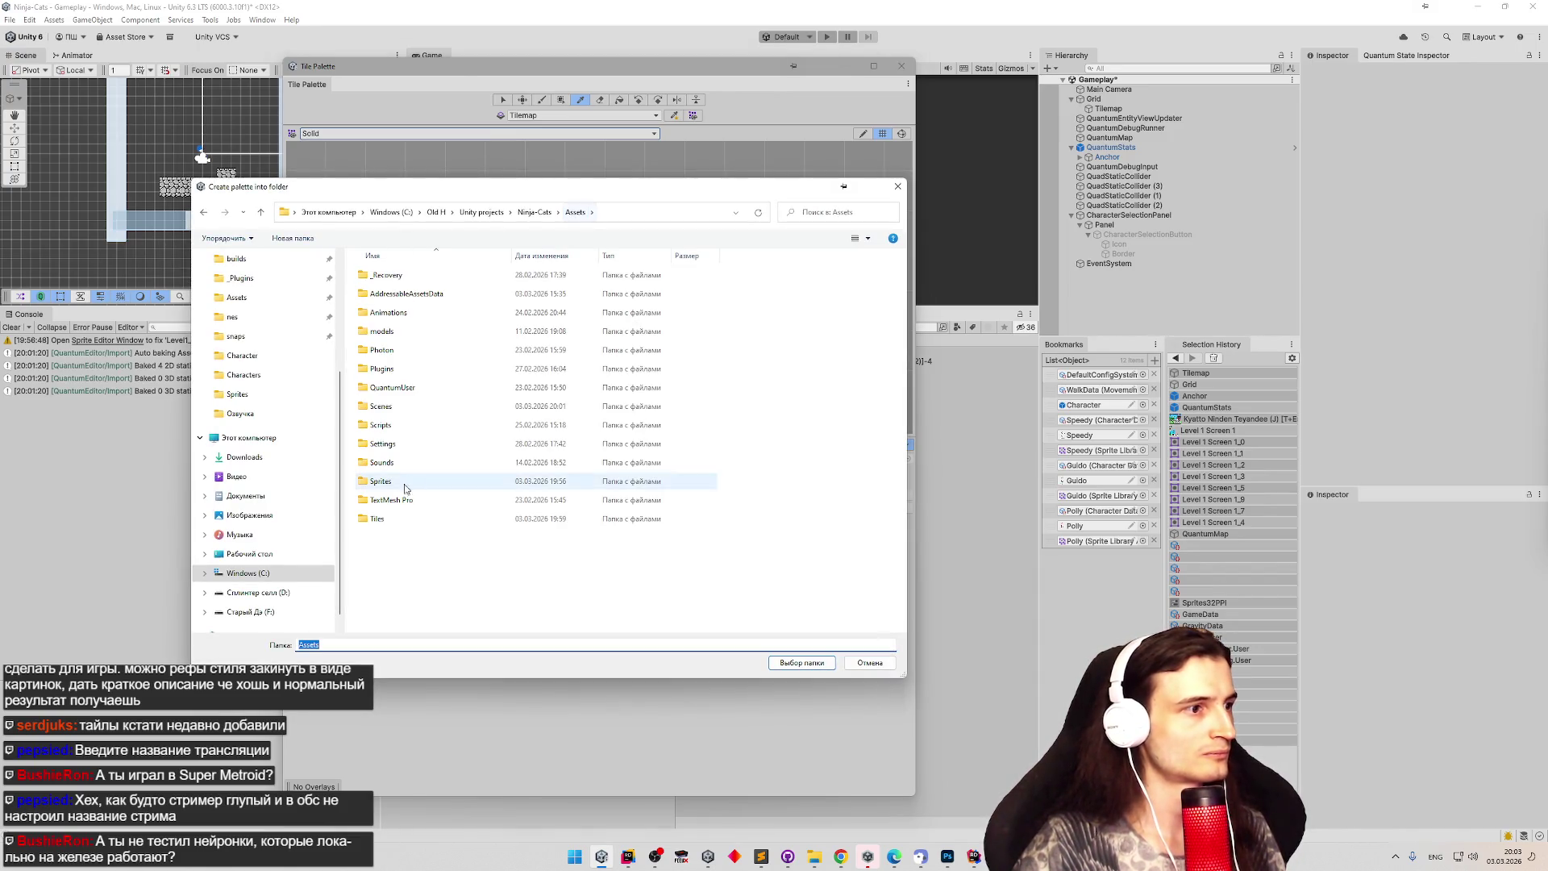
double_click(387, 518)
click(790, 669)
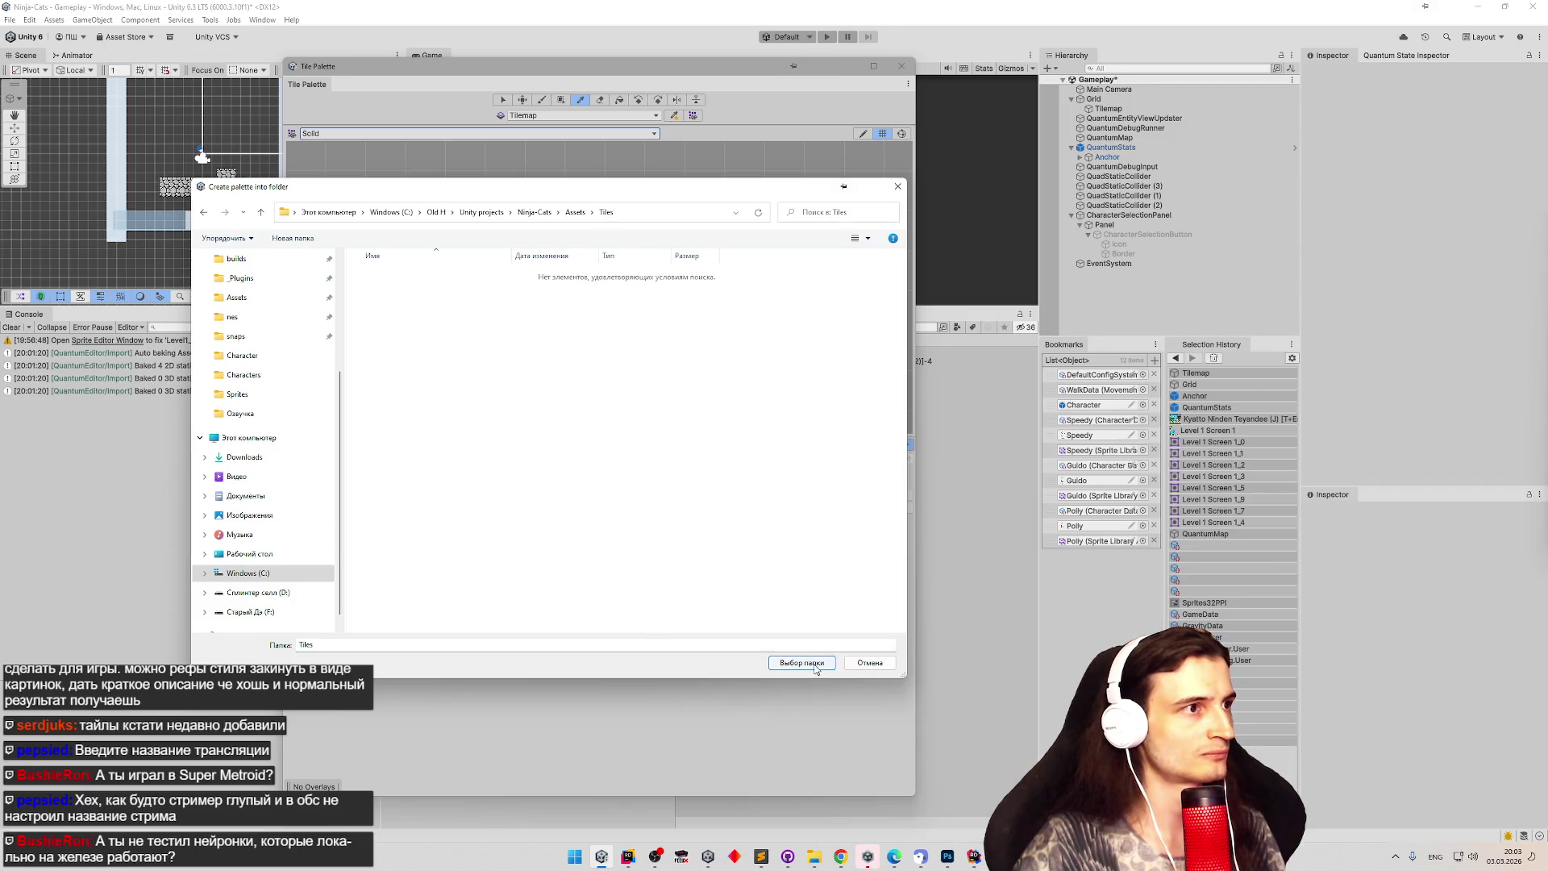
click(387, 134)
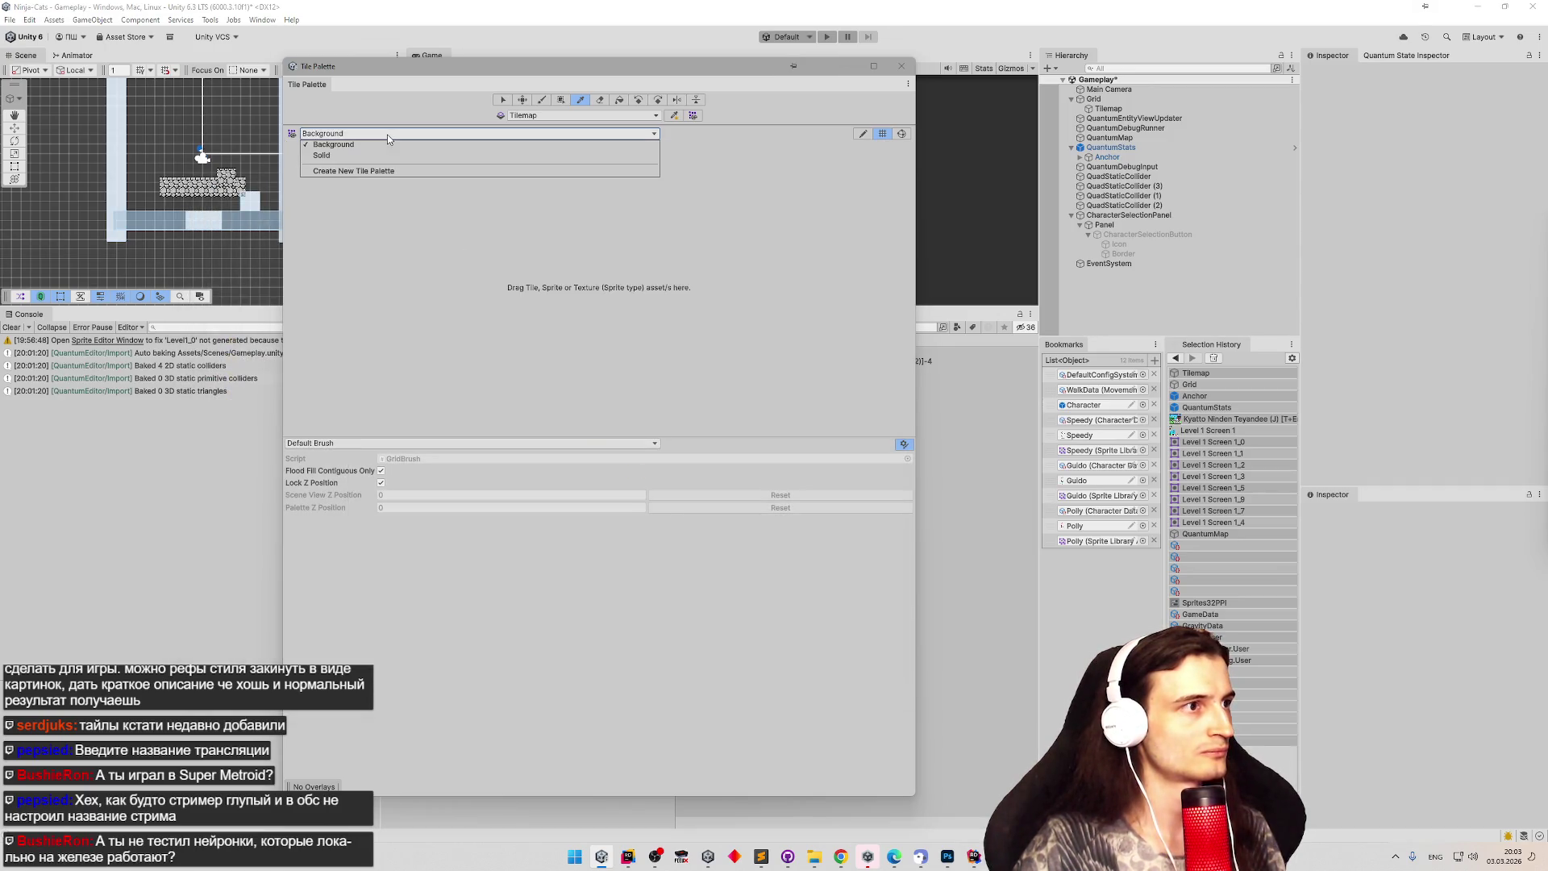
click(373, 151)
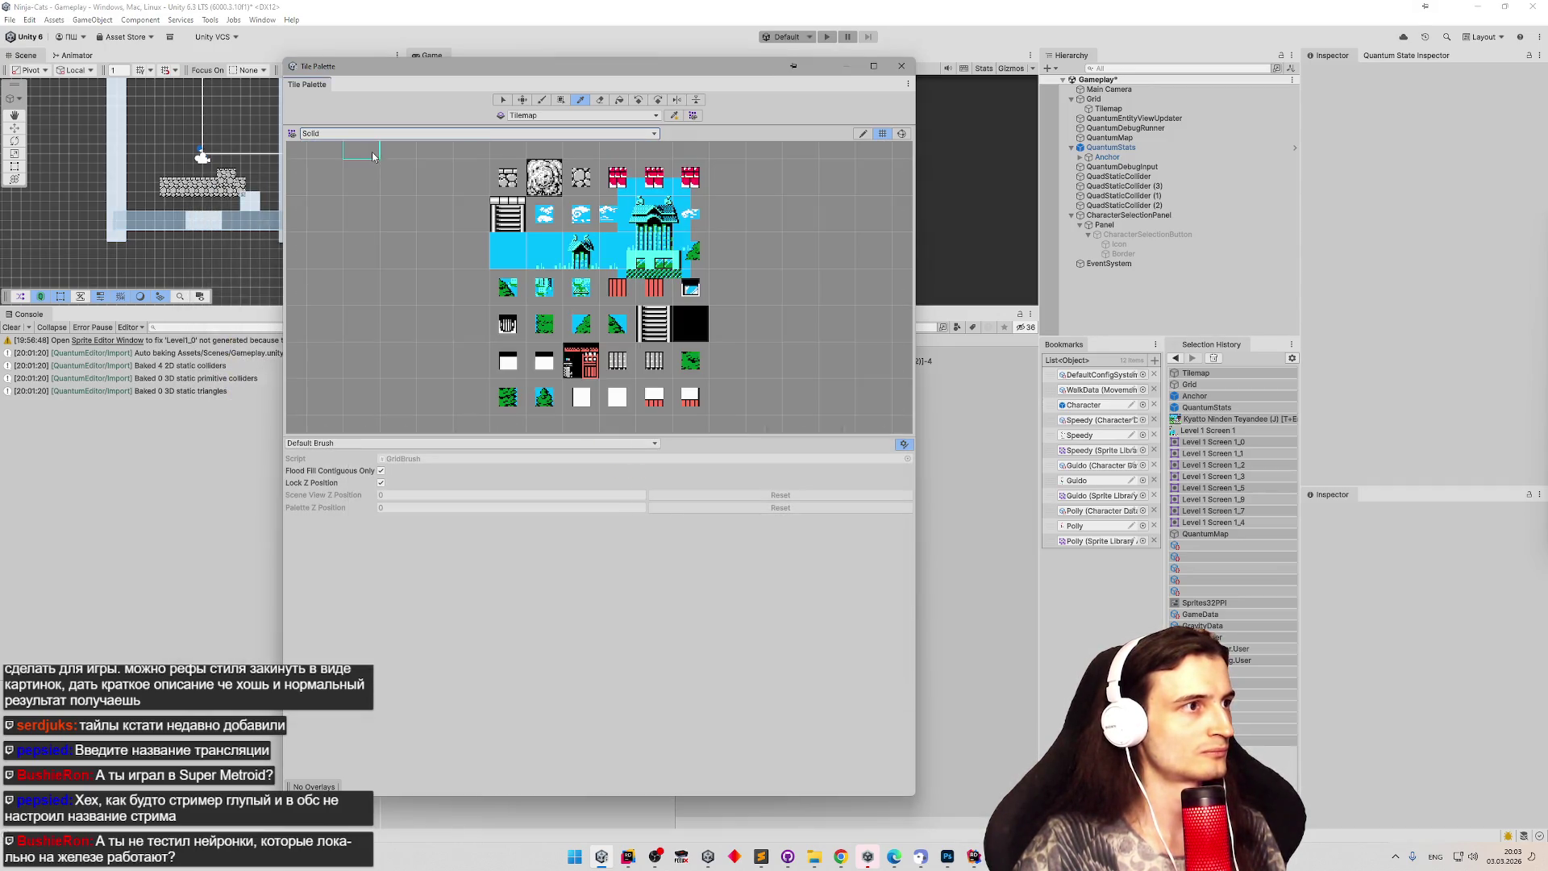
Try the Picker and Select tools on the Solid palette, picking a 3x4 block and selecting a 6x7 area.
click(292, 135)
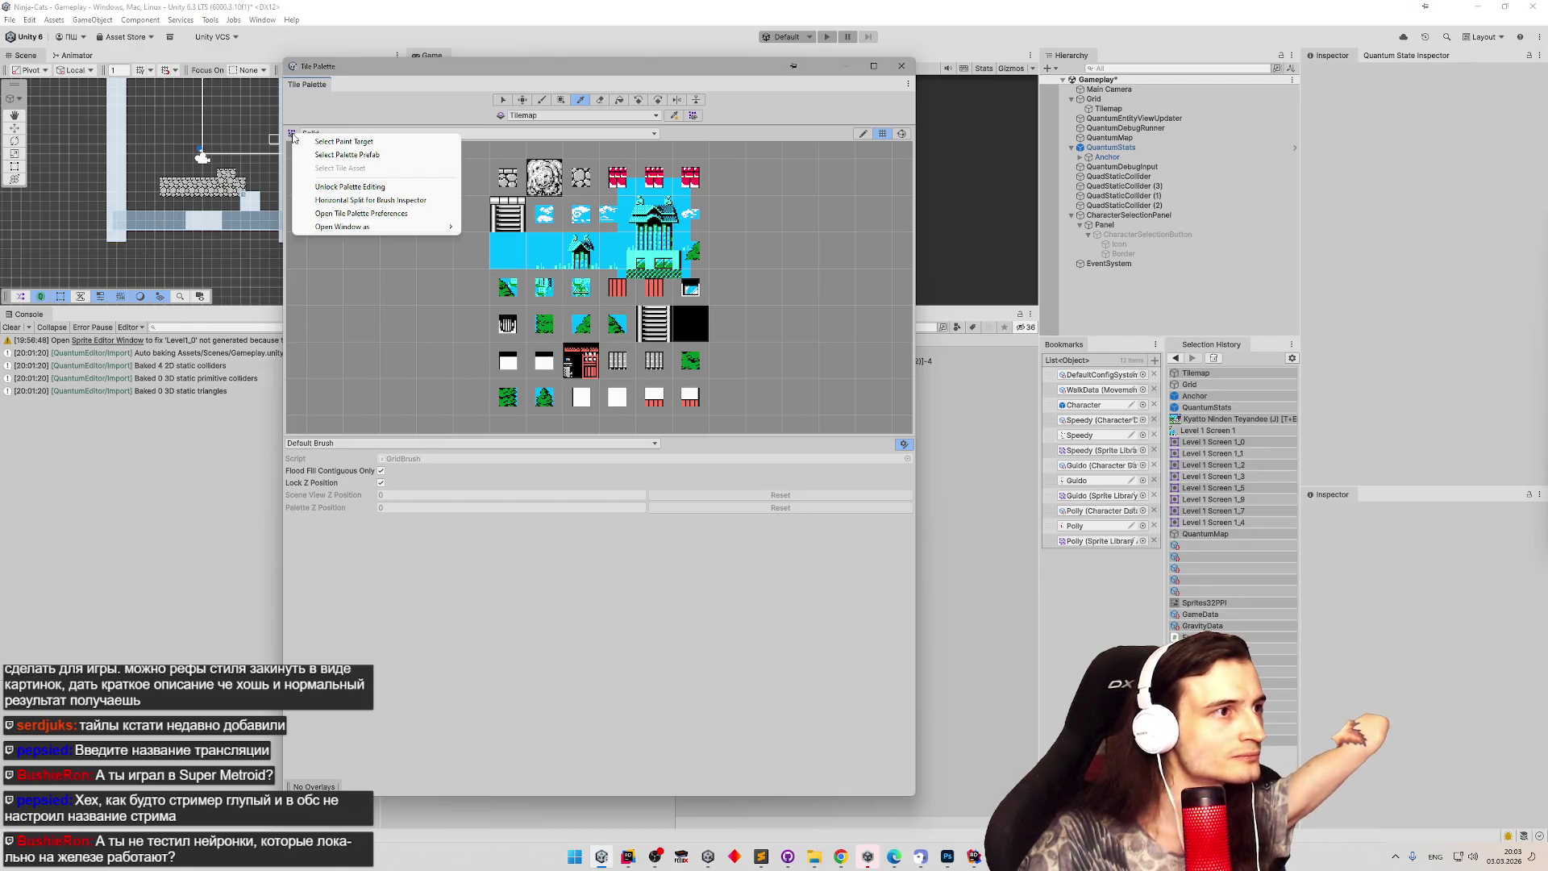
key(Escape)
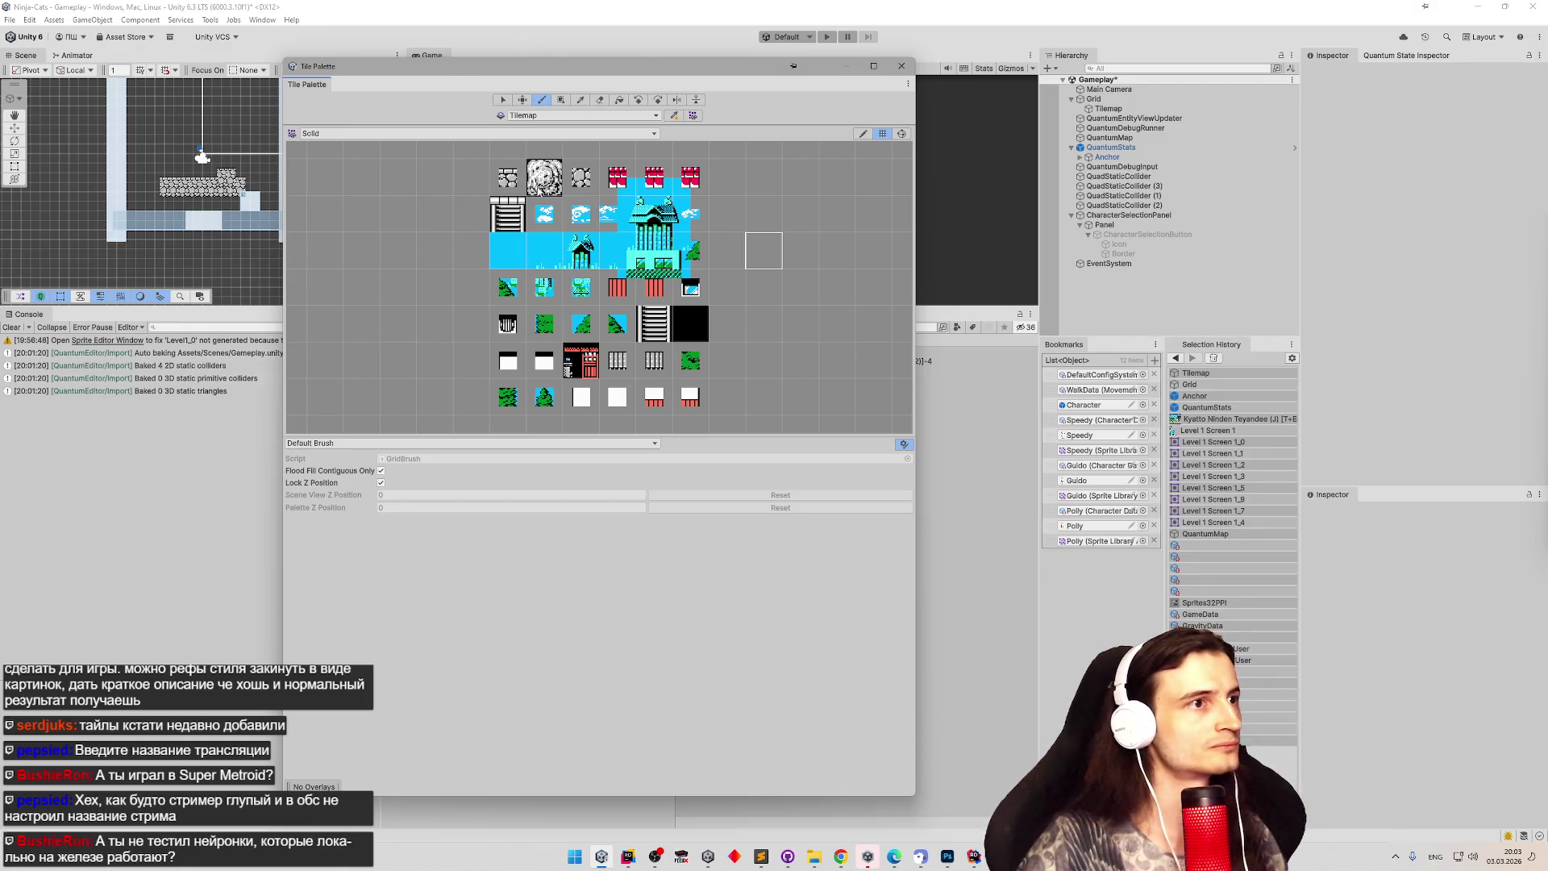
drag(663, 342, 691, 399)
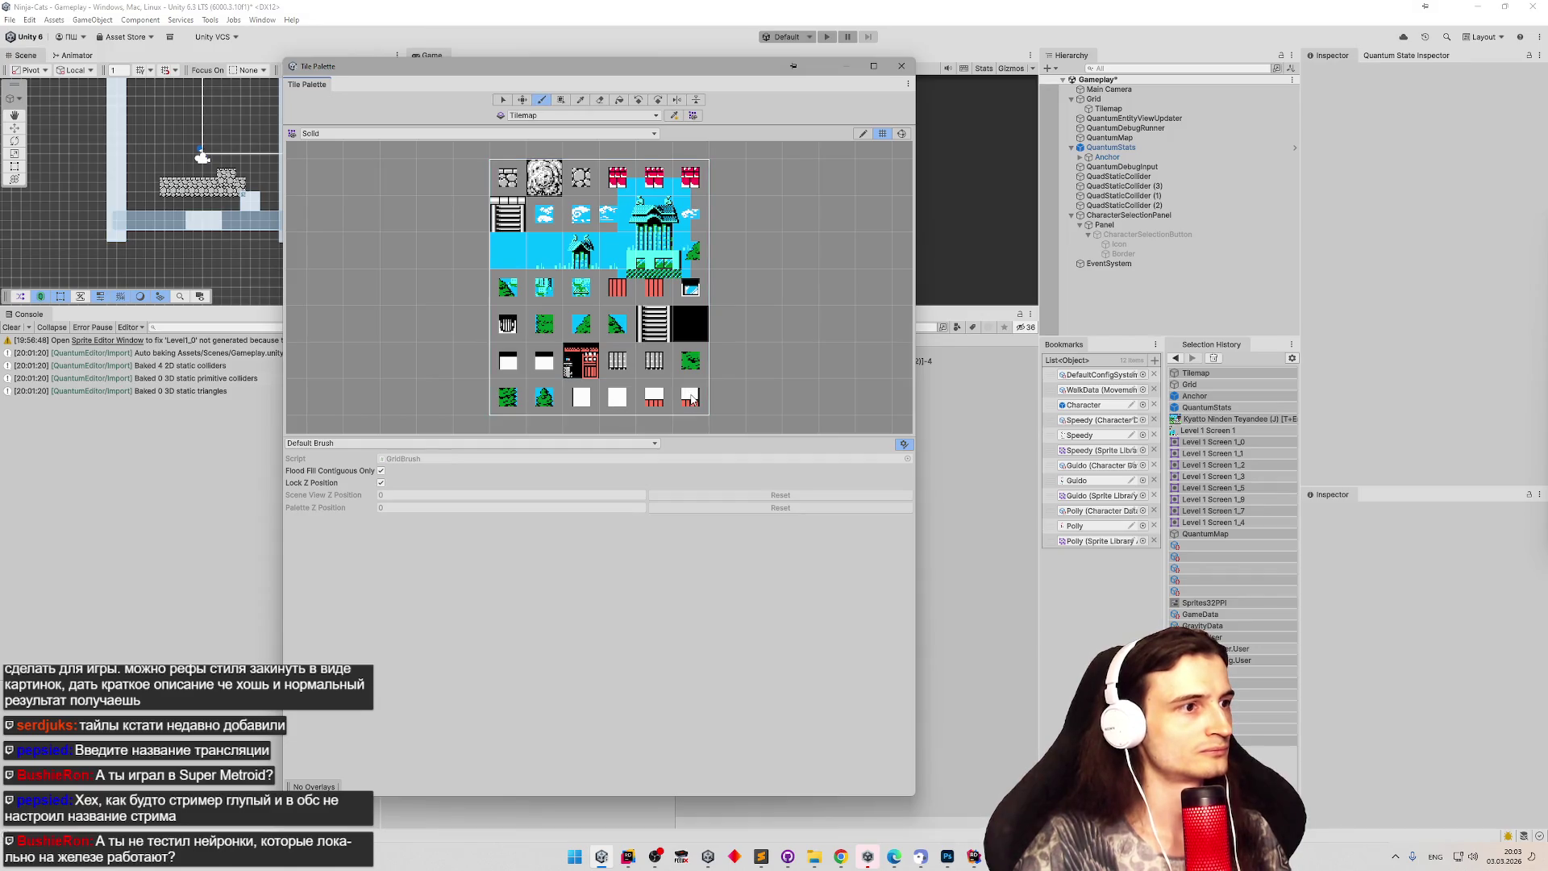
click(581, 99)
click(524, 177)
drag(544, 177, 617, 287)
click(503, 99)
drag(507, 173, 698, 394)
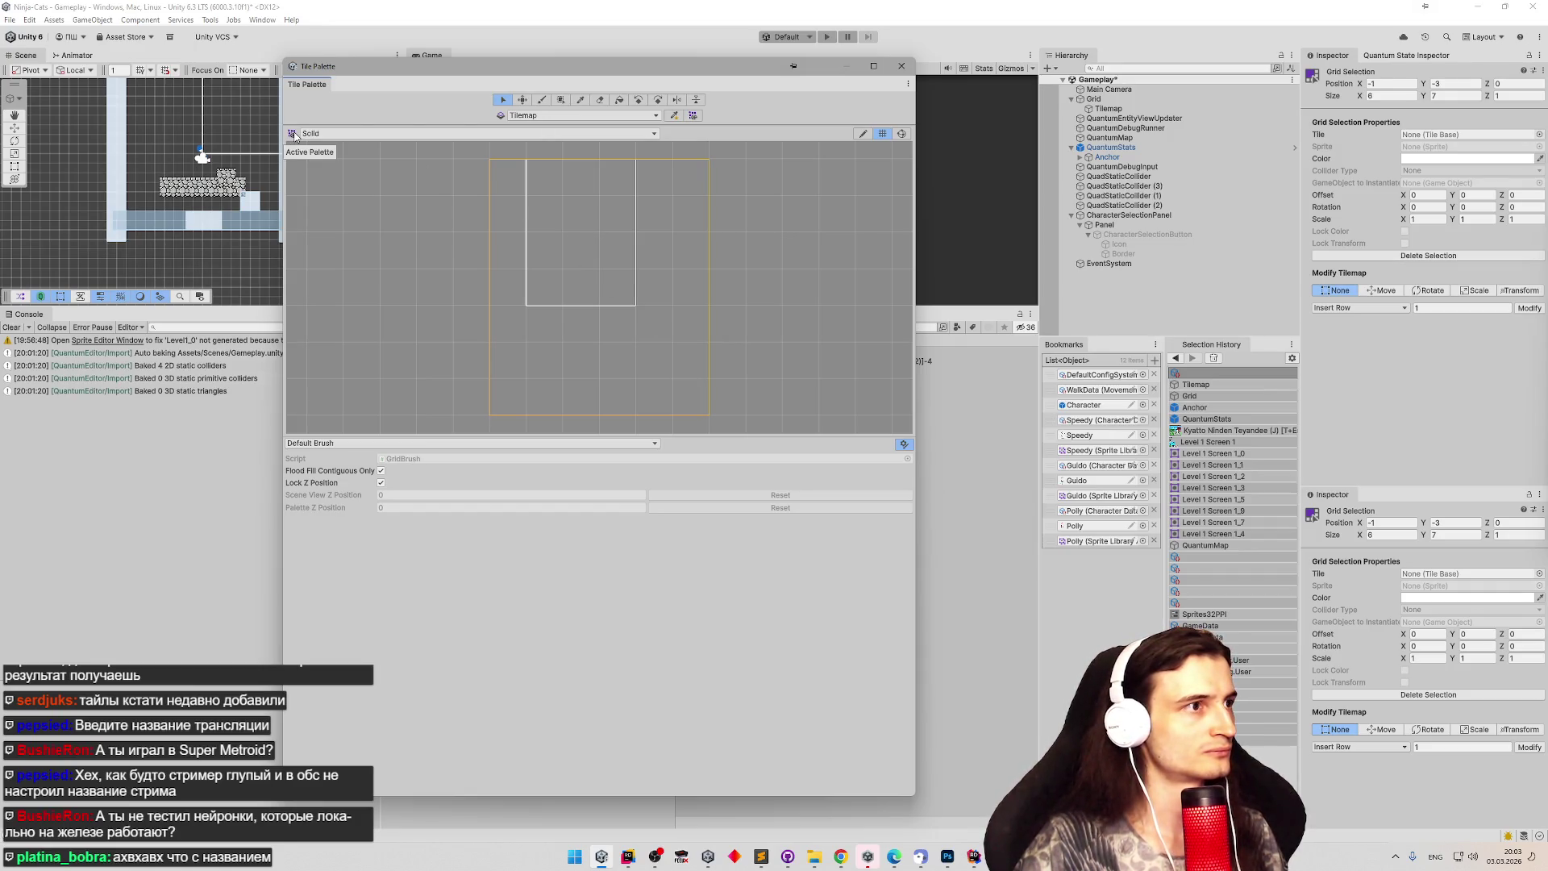
Start and cancel a new tile palette, then close the Tile Palette window.
click(335, 134)
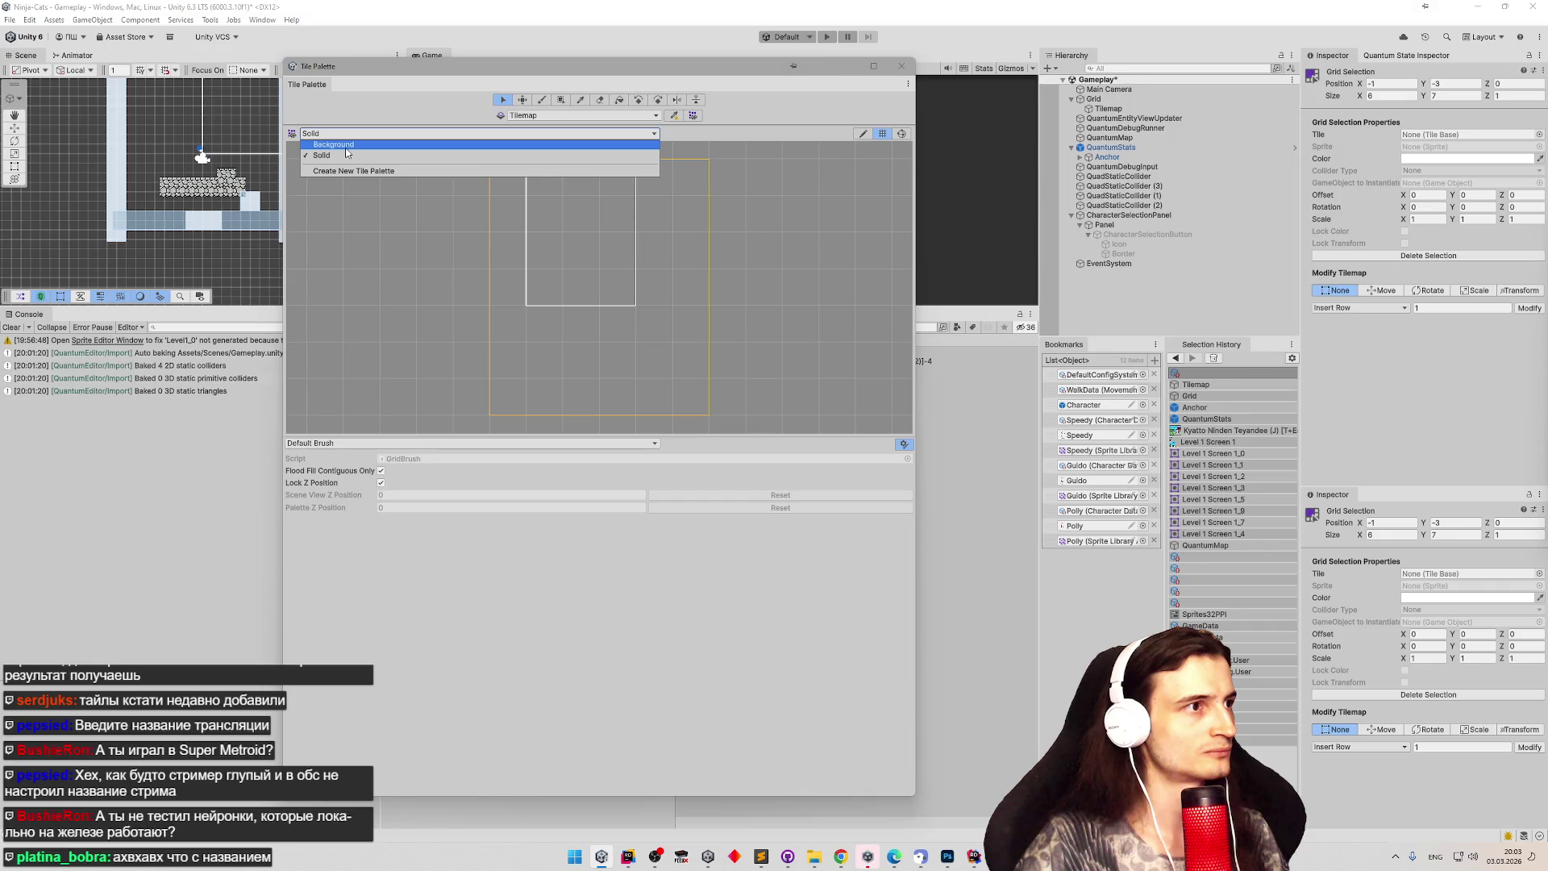
click(350, 170)
click(890, 93)
click(902, 66)
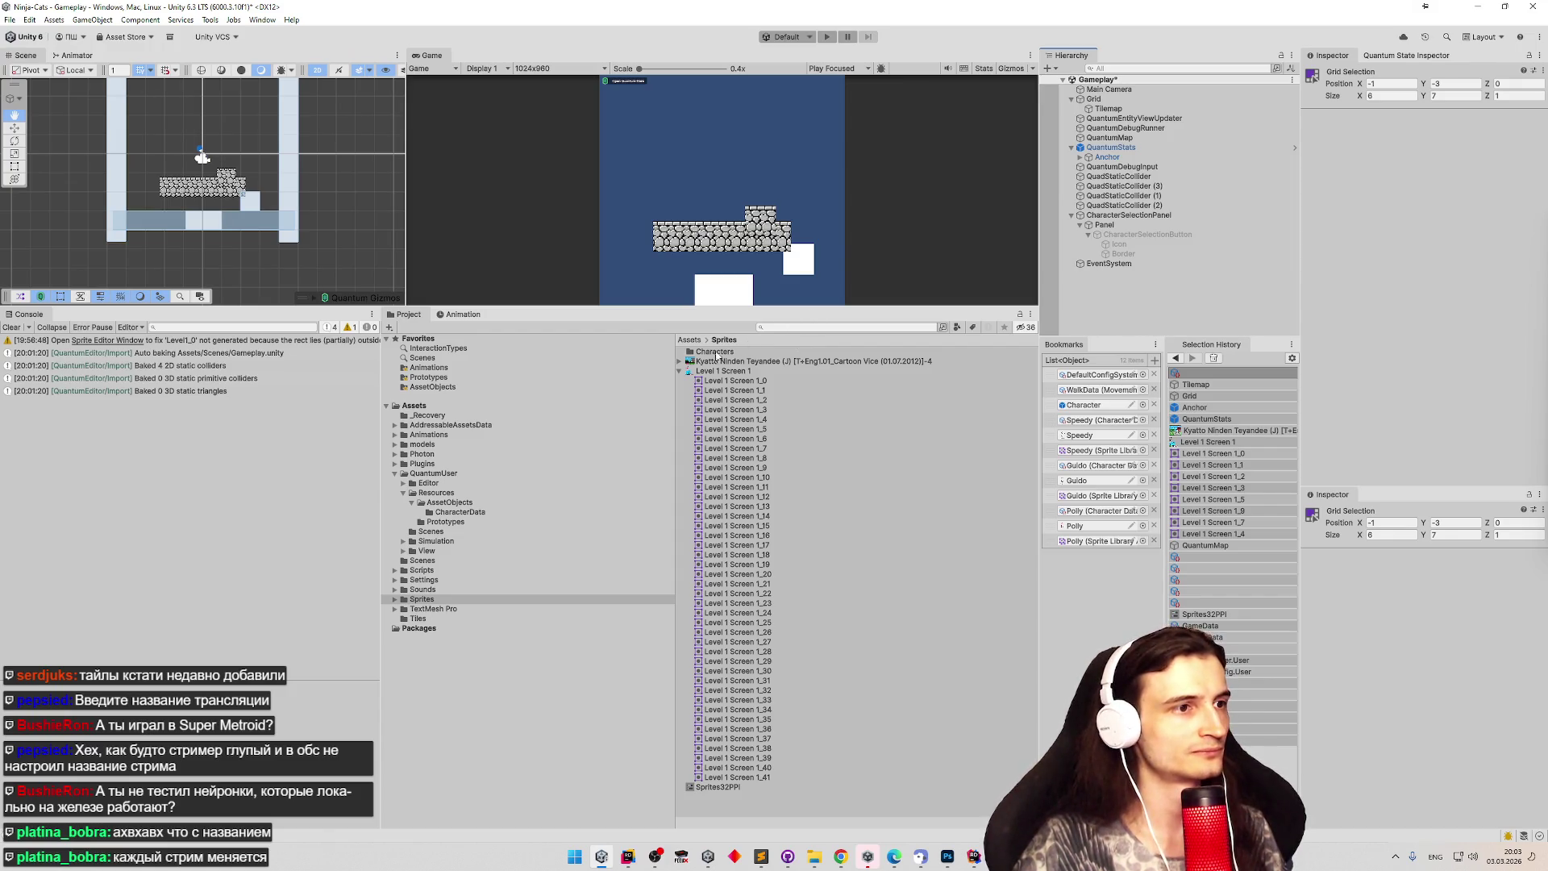
Collapse the Level 1 Screen 1 sprites and open the Tiles folder from Assets.
click(681, 371)
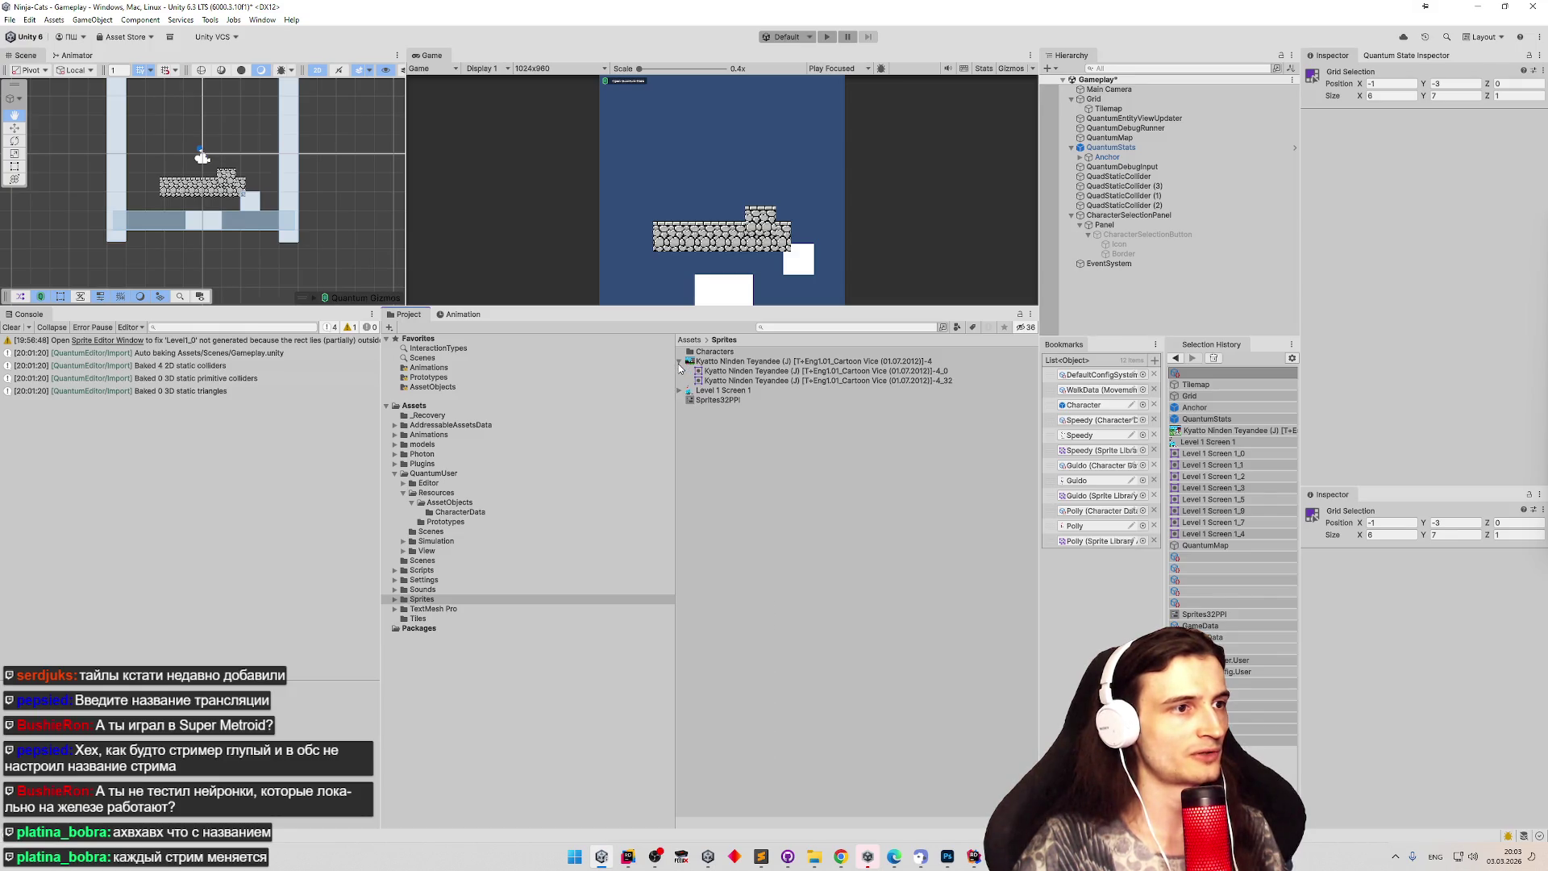
click(714, 352)
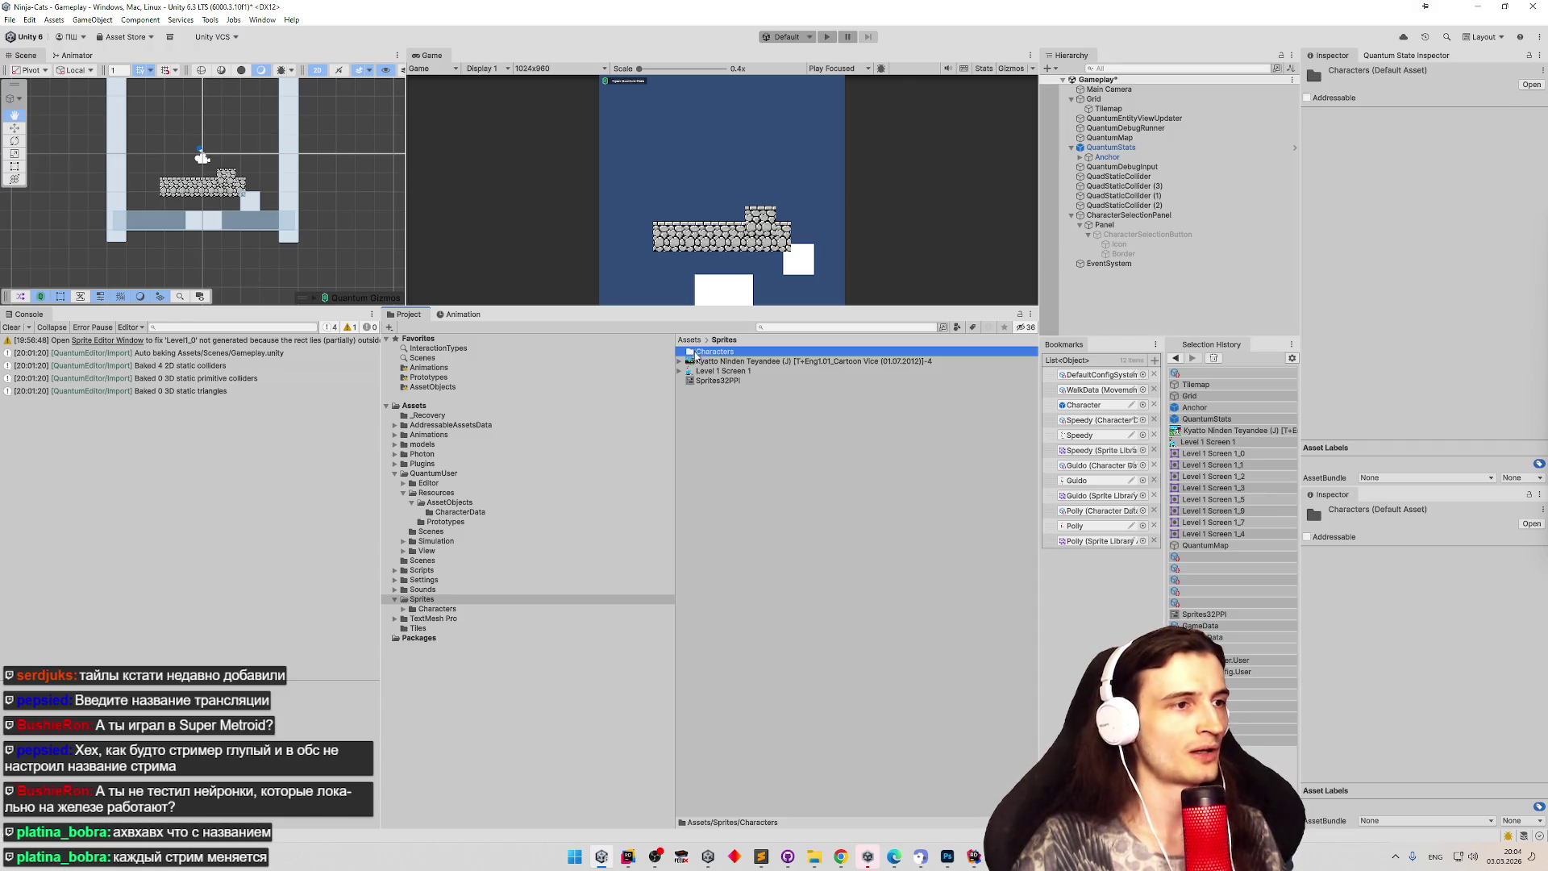
click(689, 339)
double_click(724, 478)
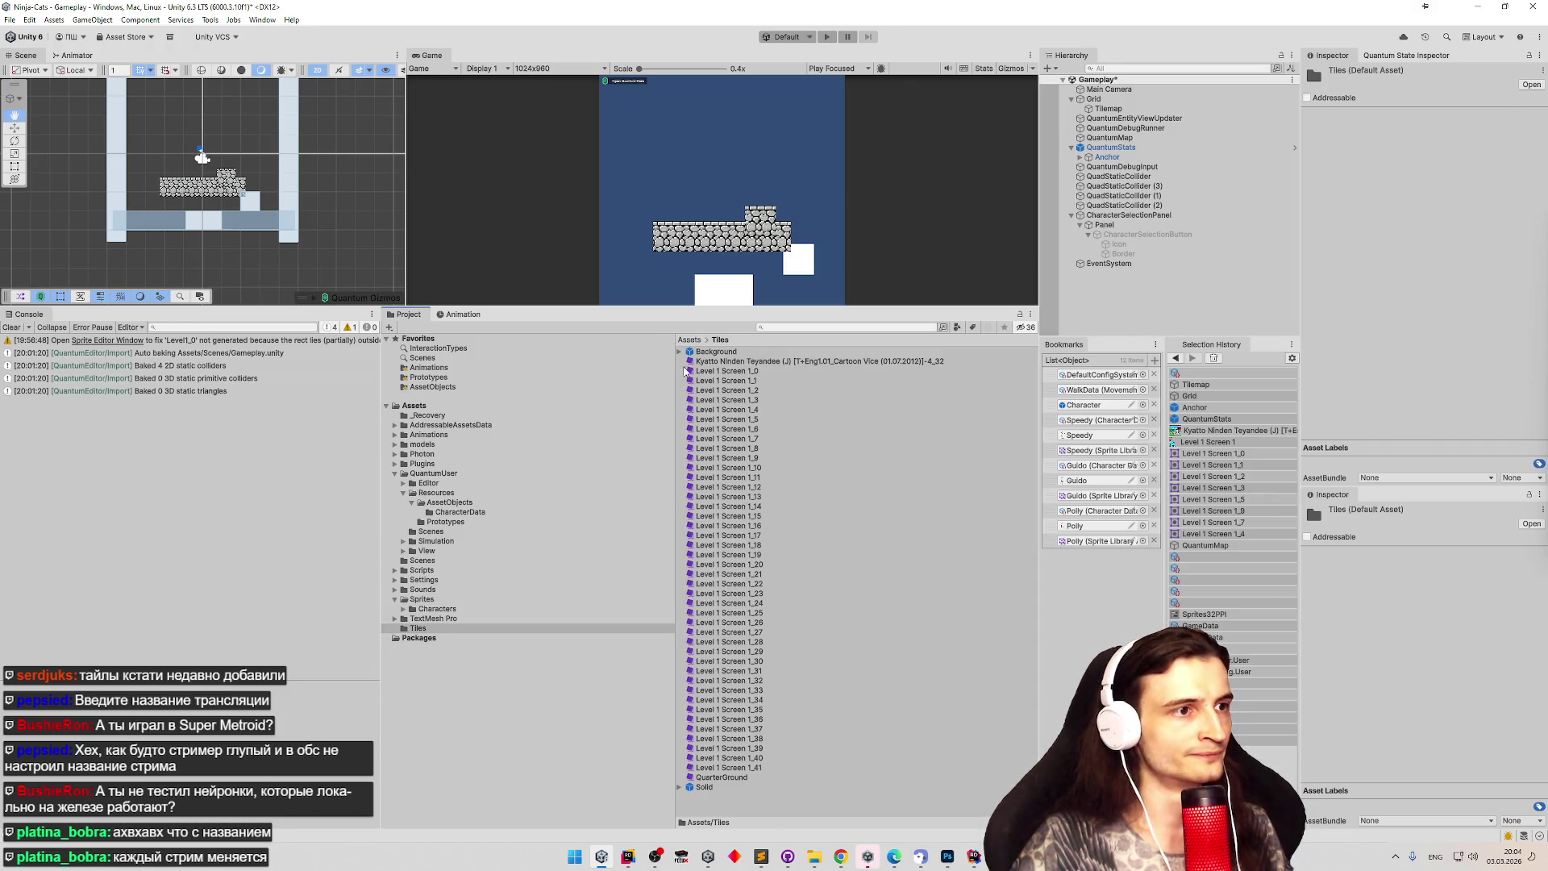
Set the Solid palette prefab's Grid Cell Size to 0.5 by 0.5 and save with Ctrl+S.
click(698, 786)
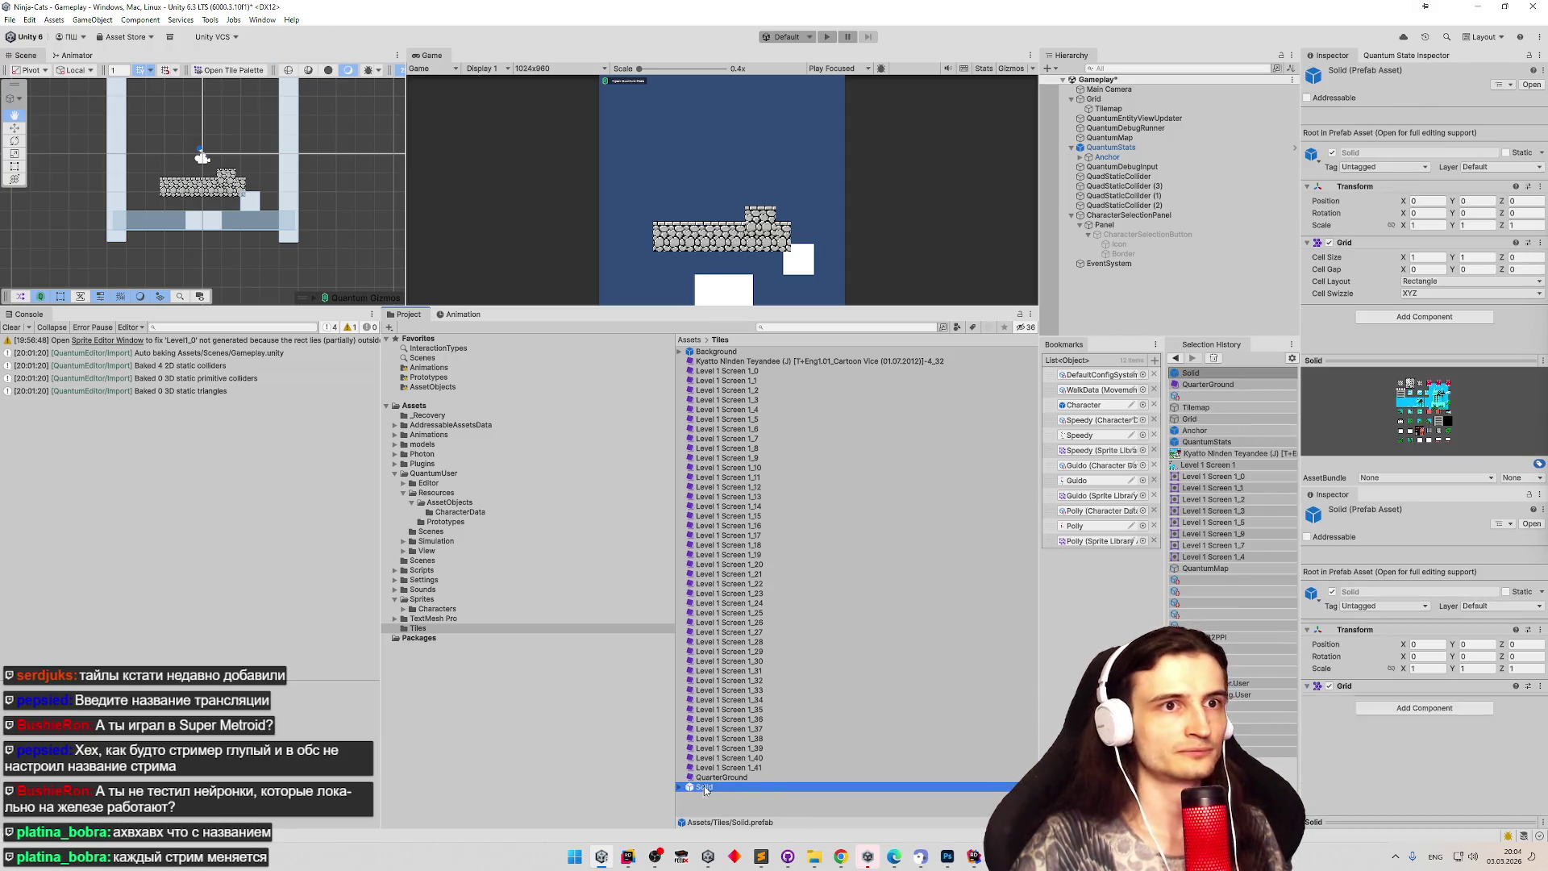
click(1415, 258)
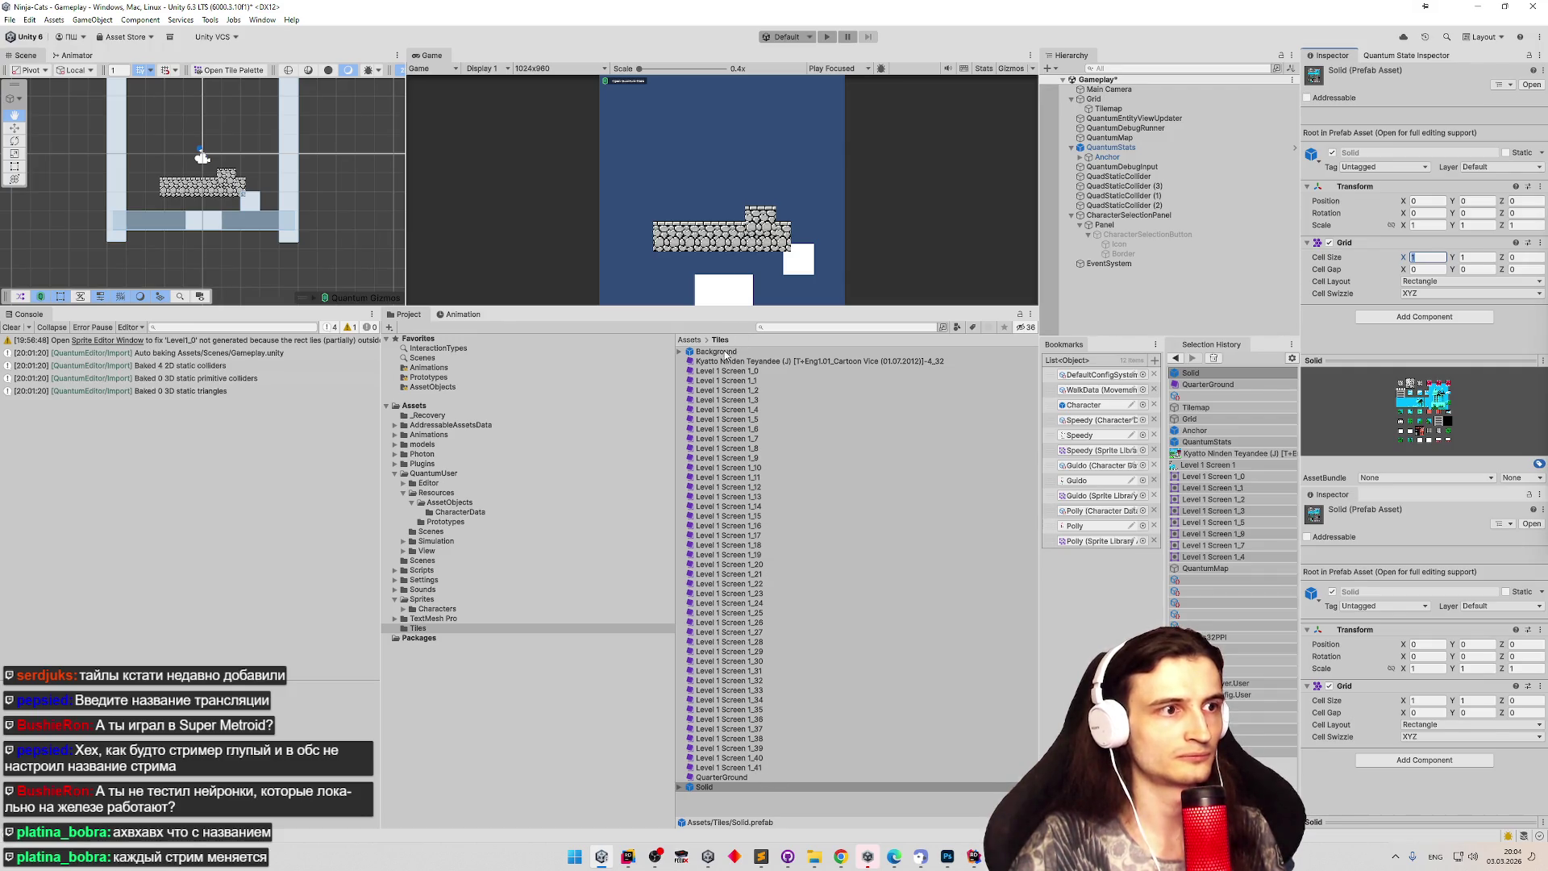
click(728, 352)
click(698, 787)
click(1415, 257)
text(0.5)
key(Tab)
text(0.5)
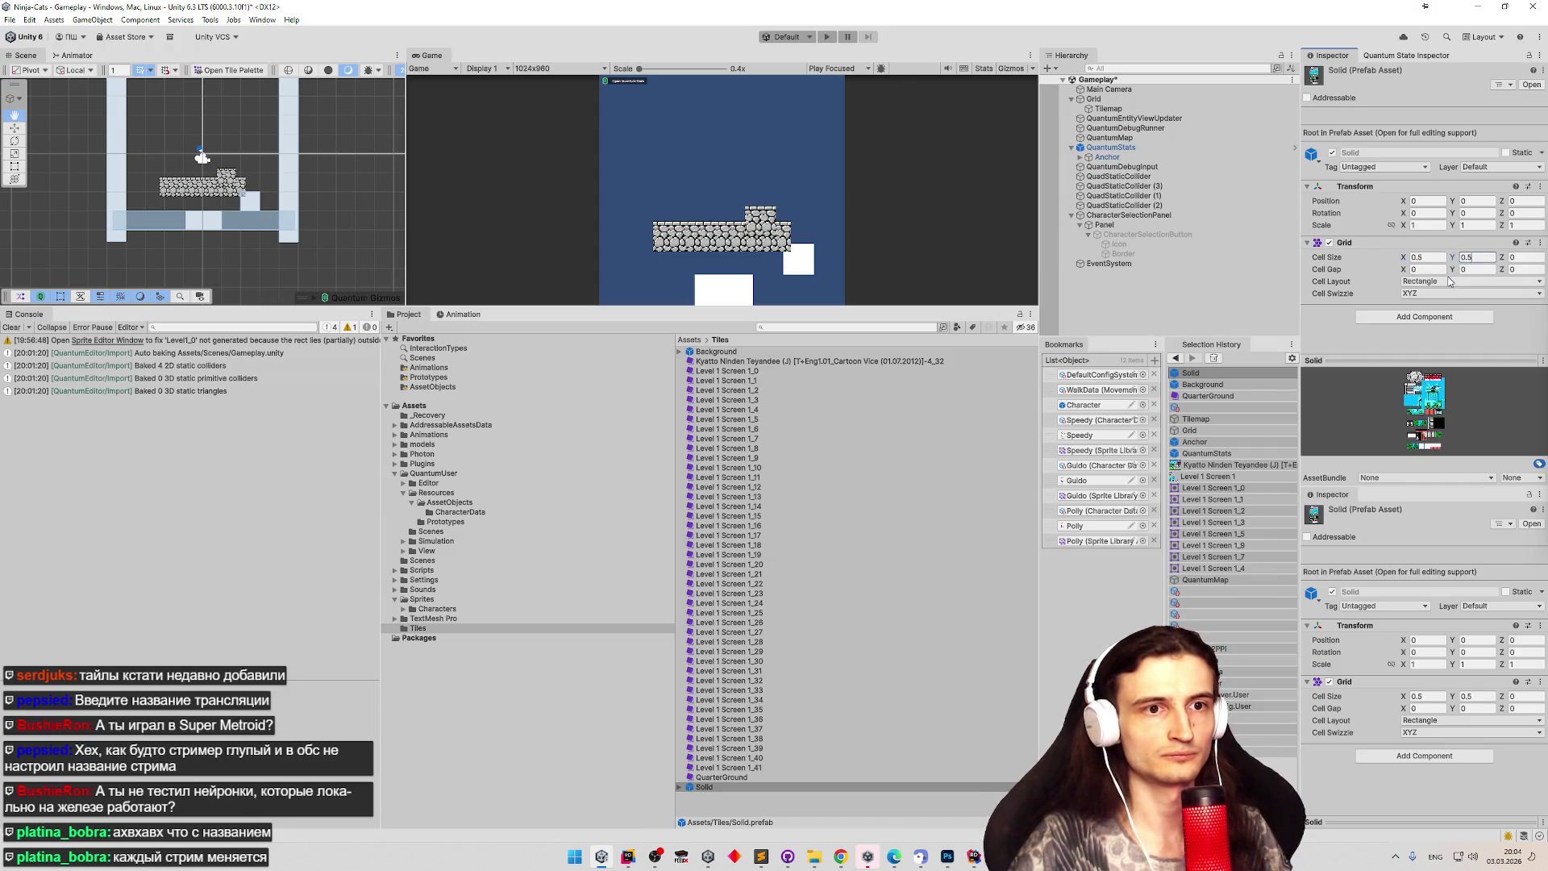
key(ctrl+s)
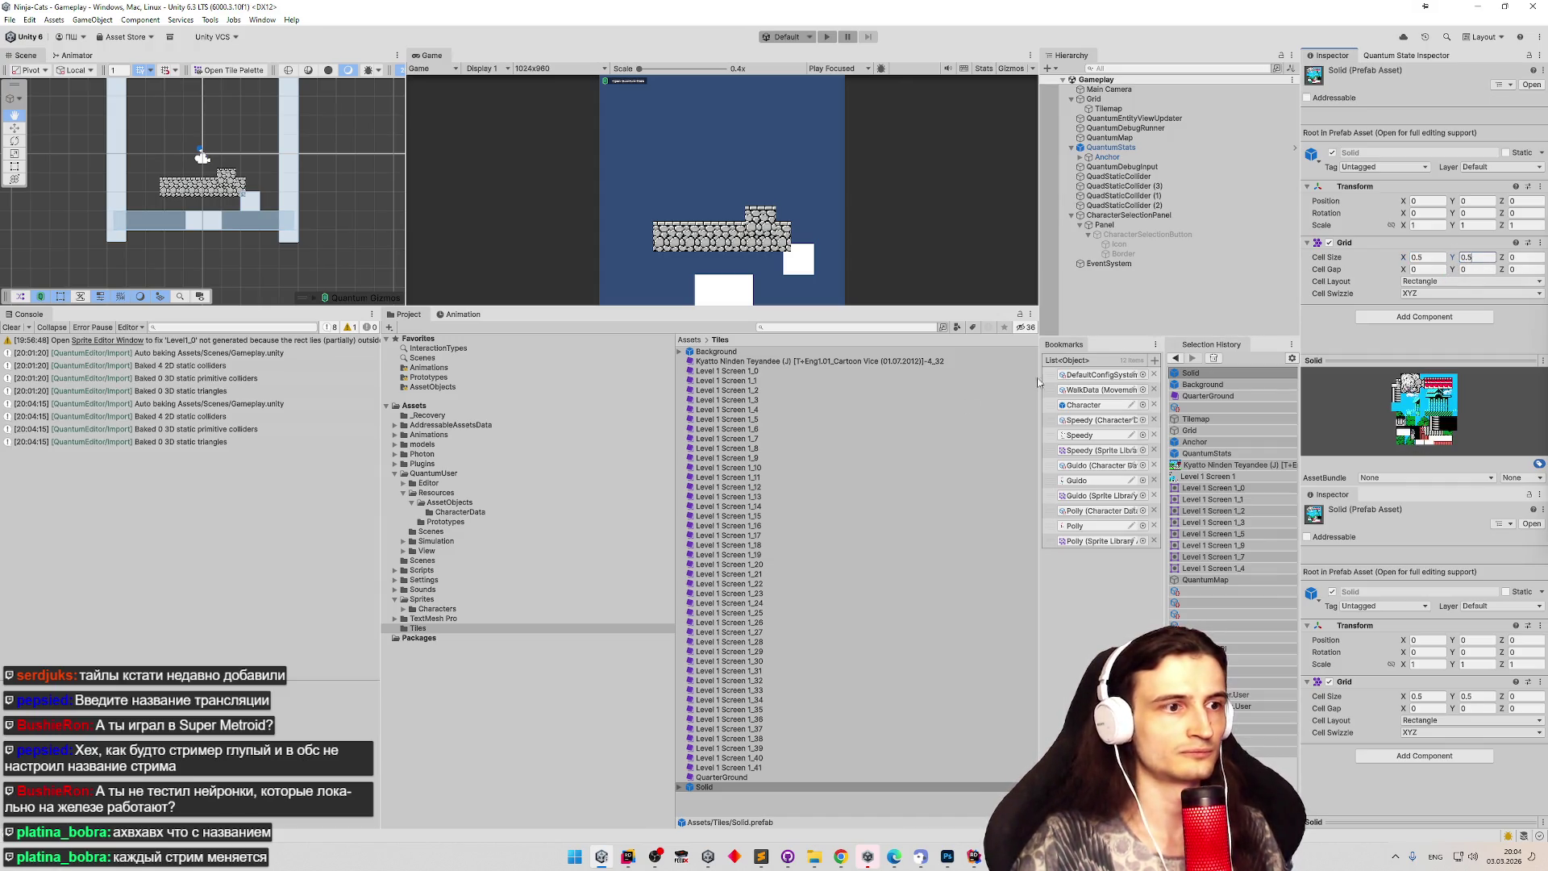
Inspect the Solid palette in Prefab Mode, return to the scene, and select the Tilemap.
double_click(703, 787)
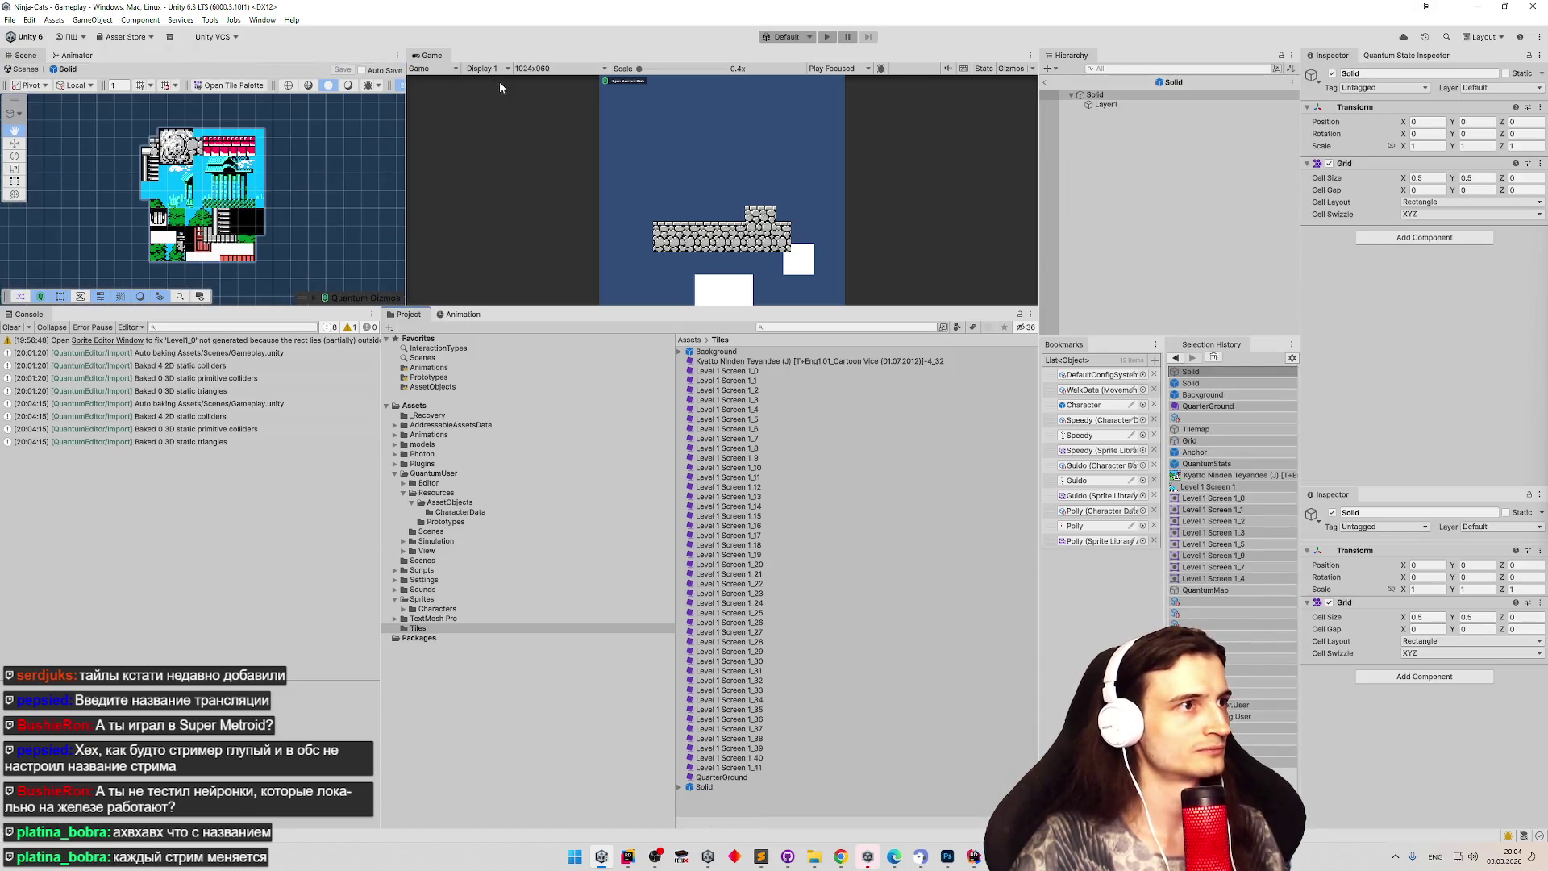
click(731, 468)
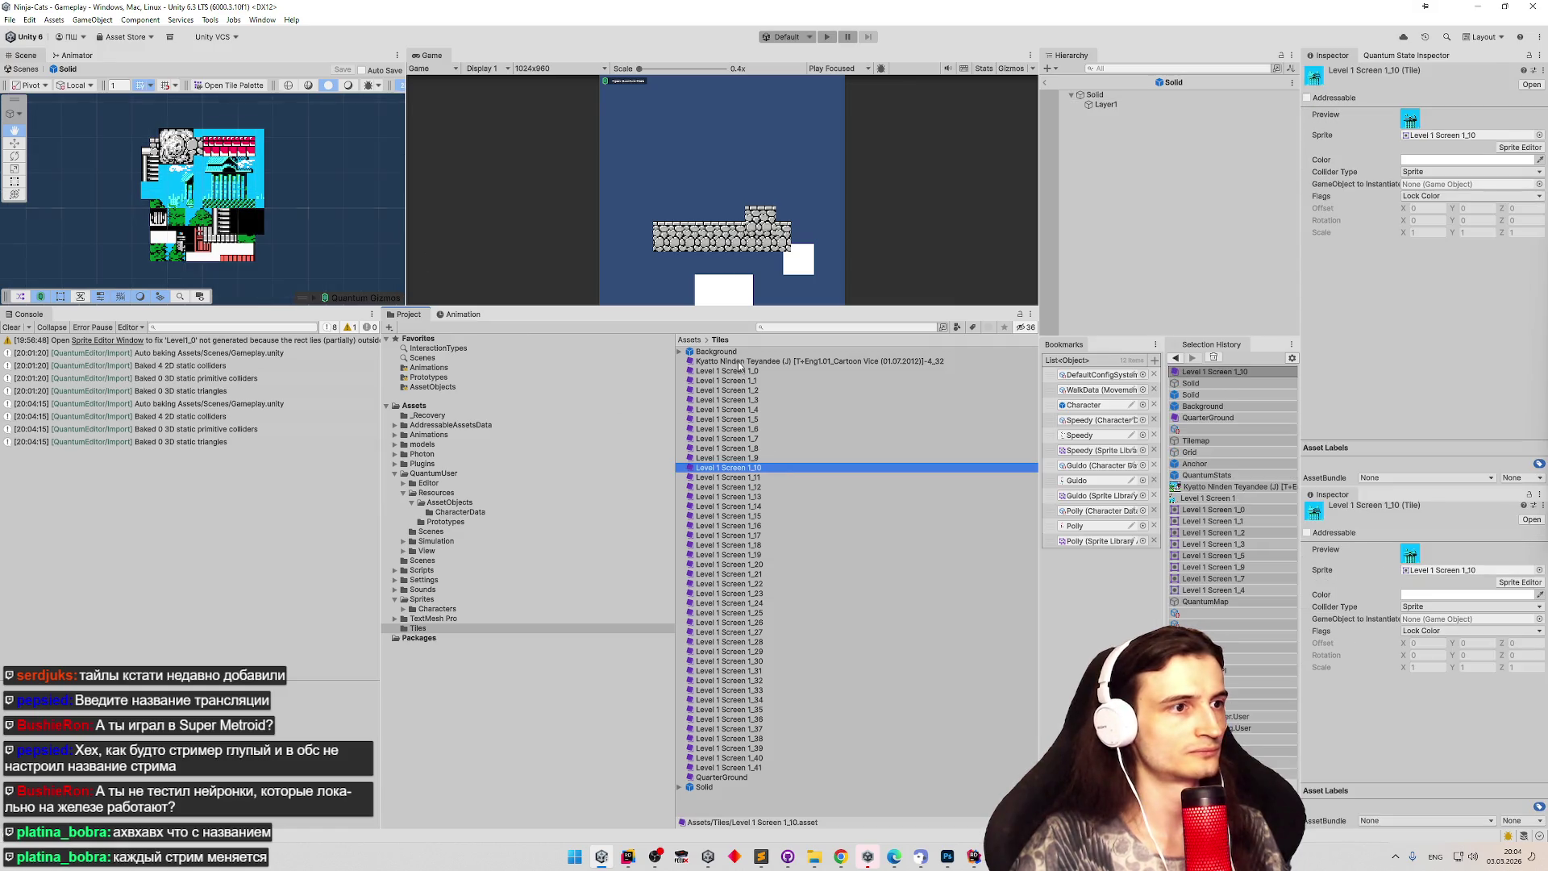
click(716, 351)
click(1047, 85)
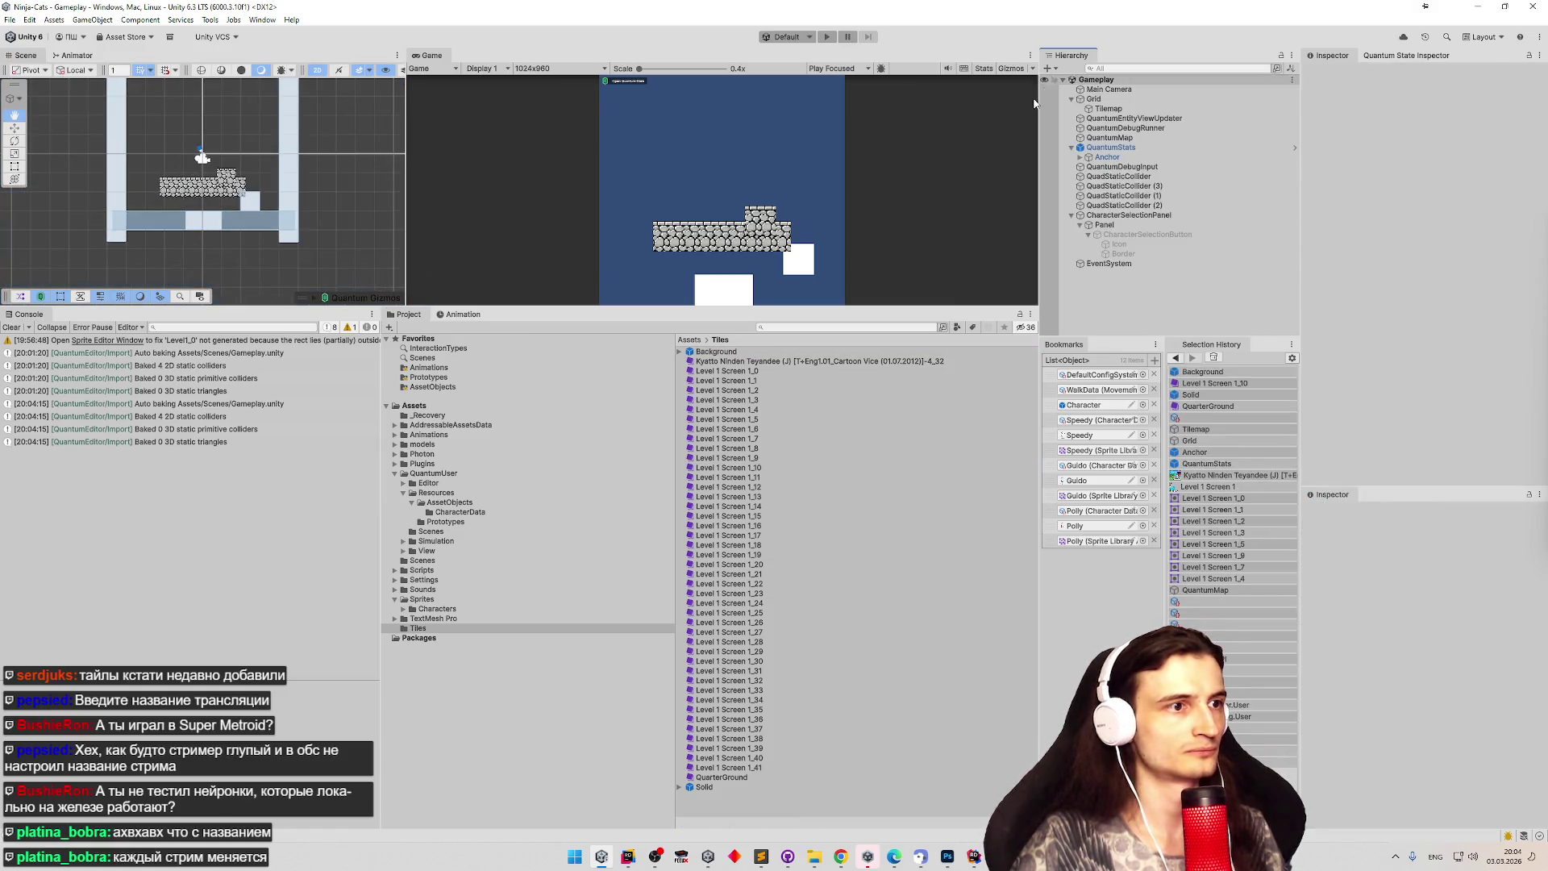
click(704, 786)
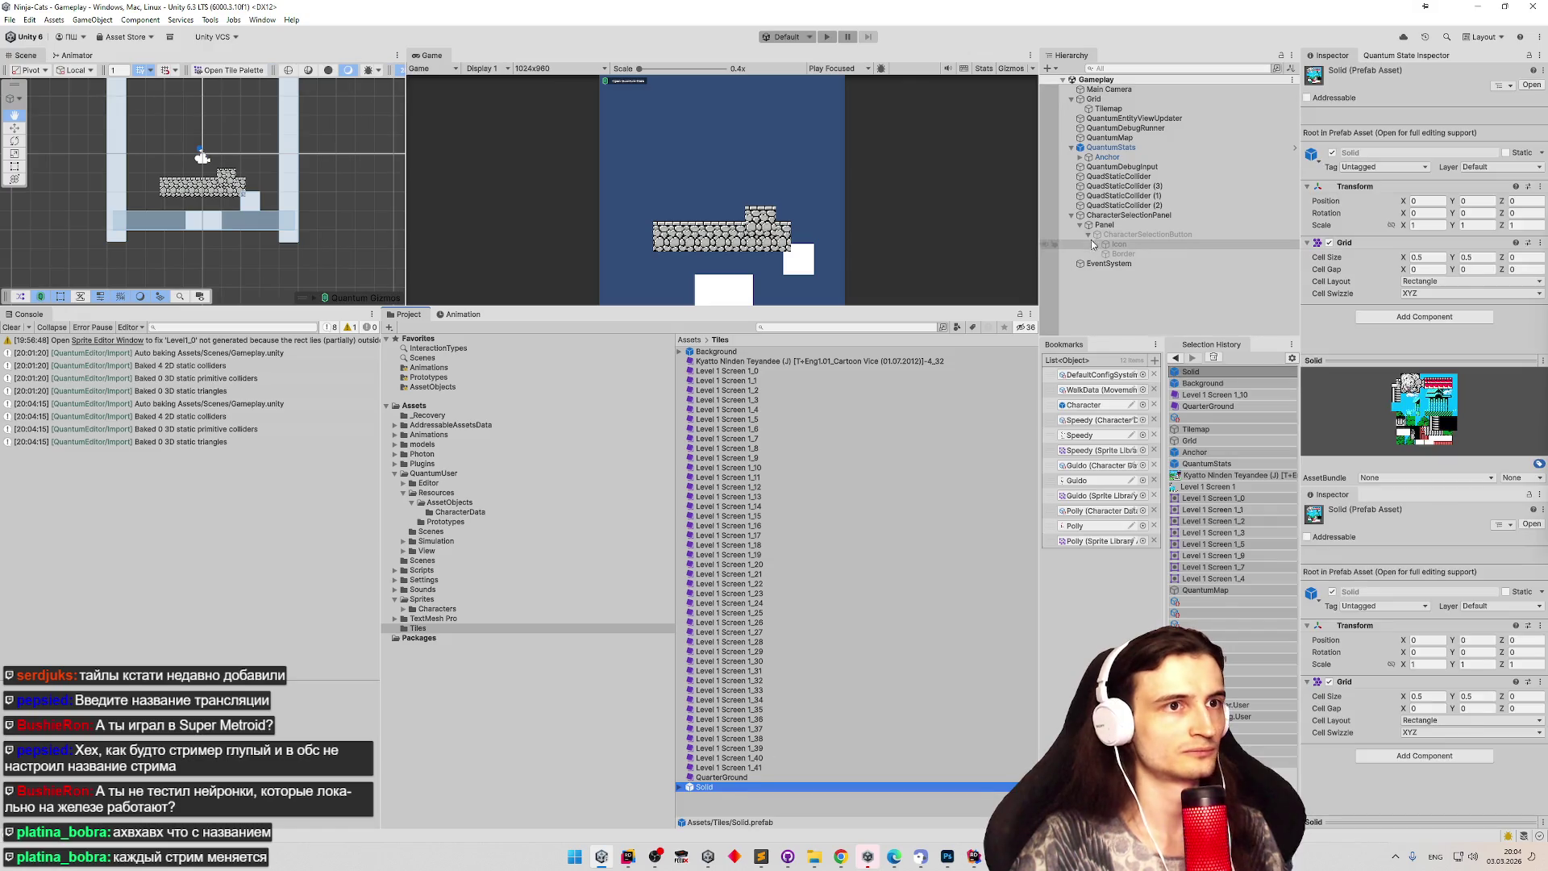
click(1108, 108)
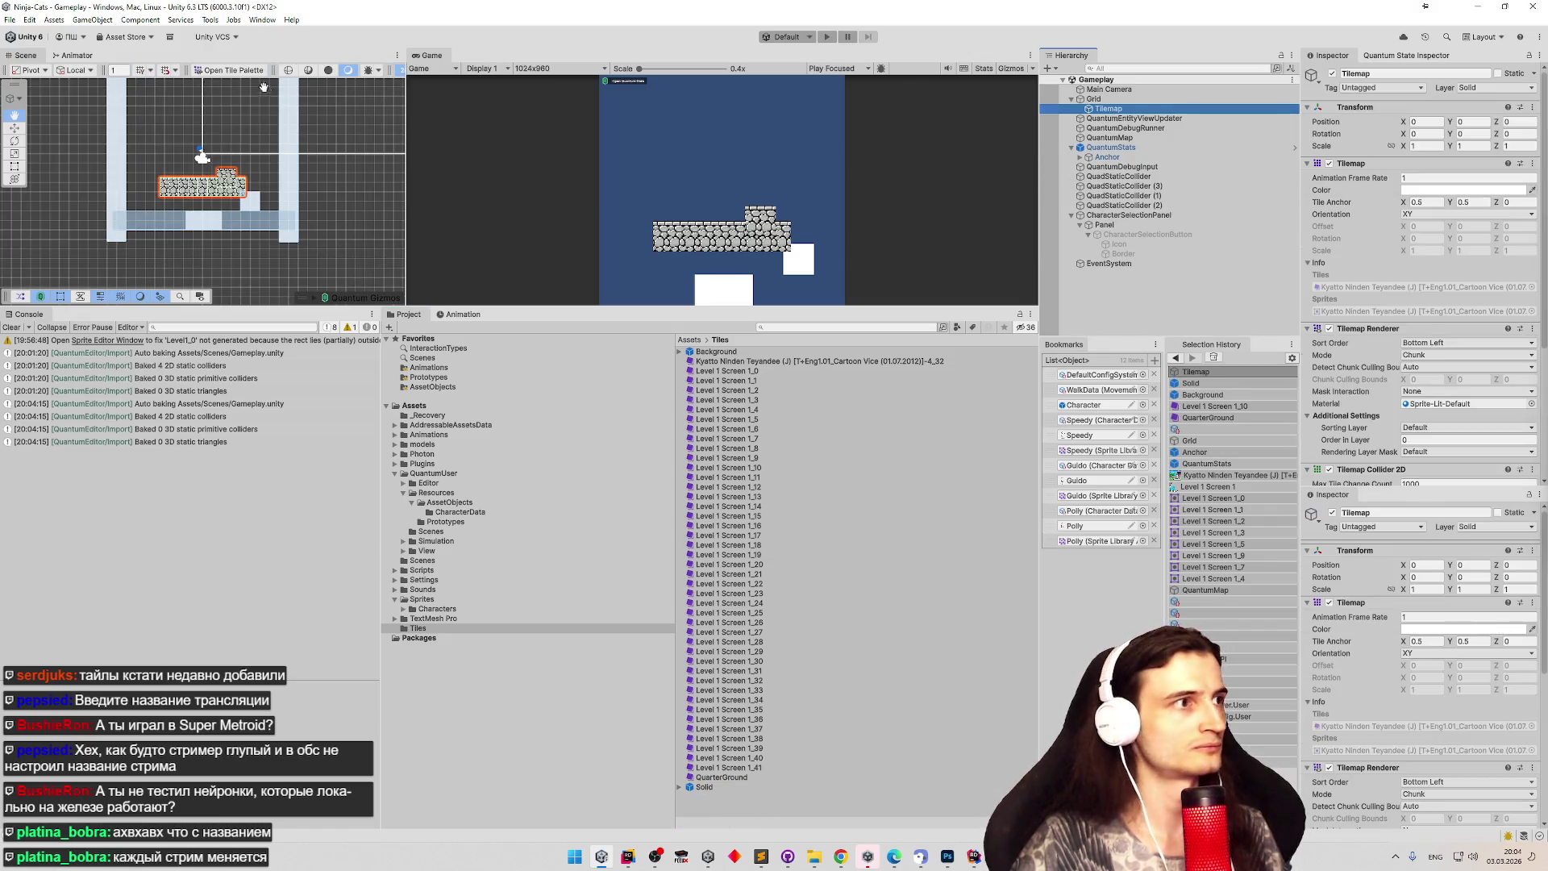
click(232, 70)
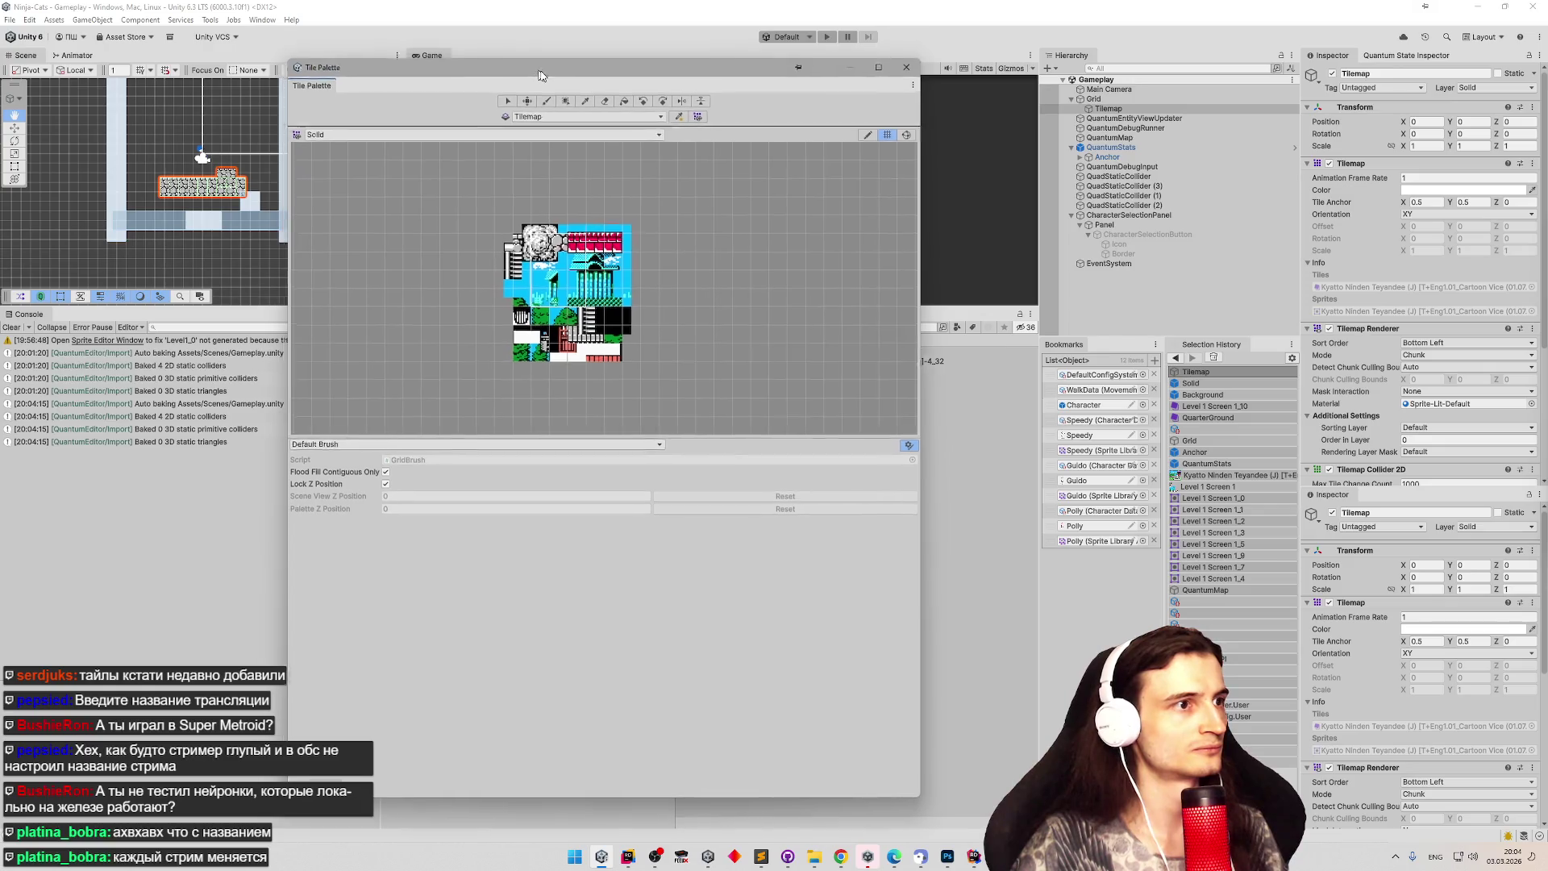
scroll(439, 198, up, 2)
scroll(439, 197, up, 3)
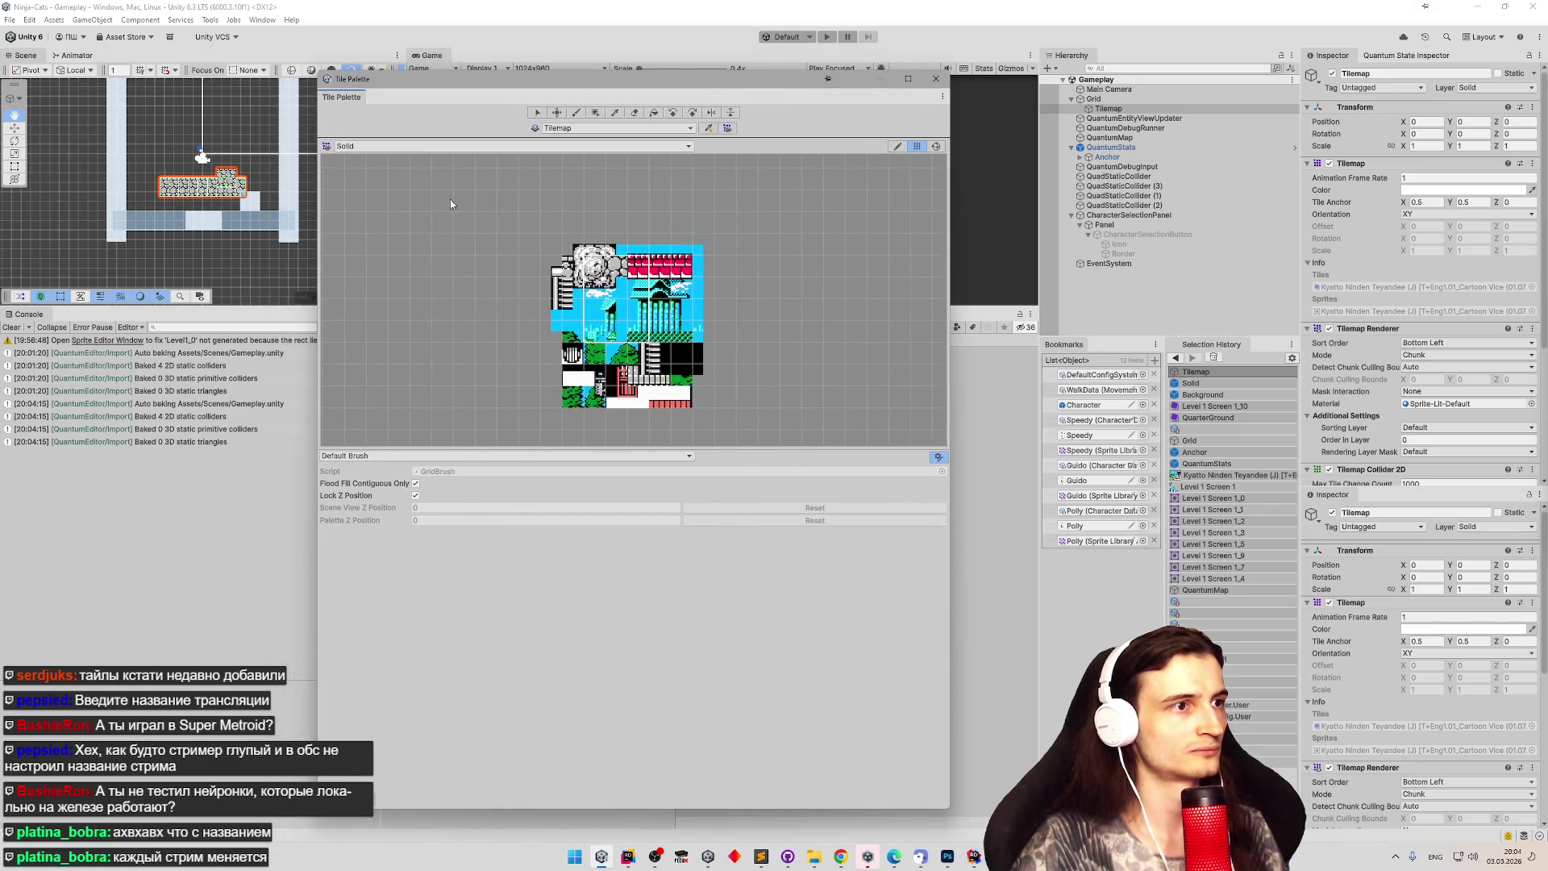
click(598, 258)
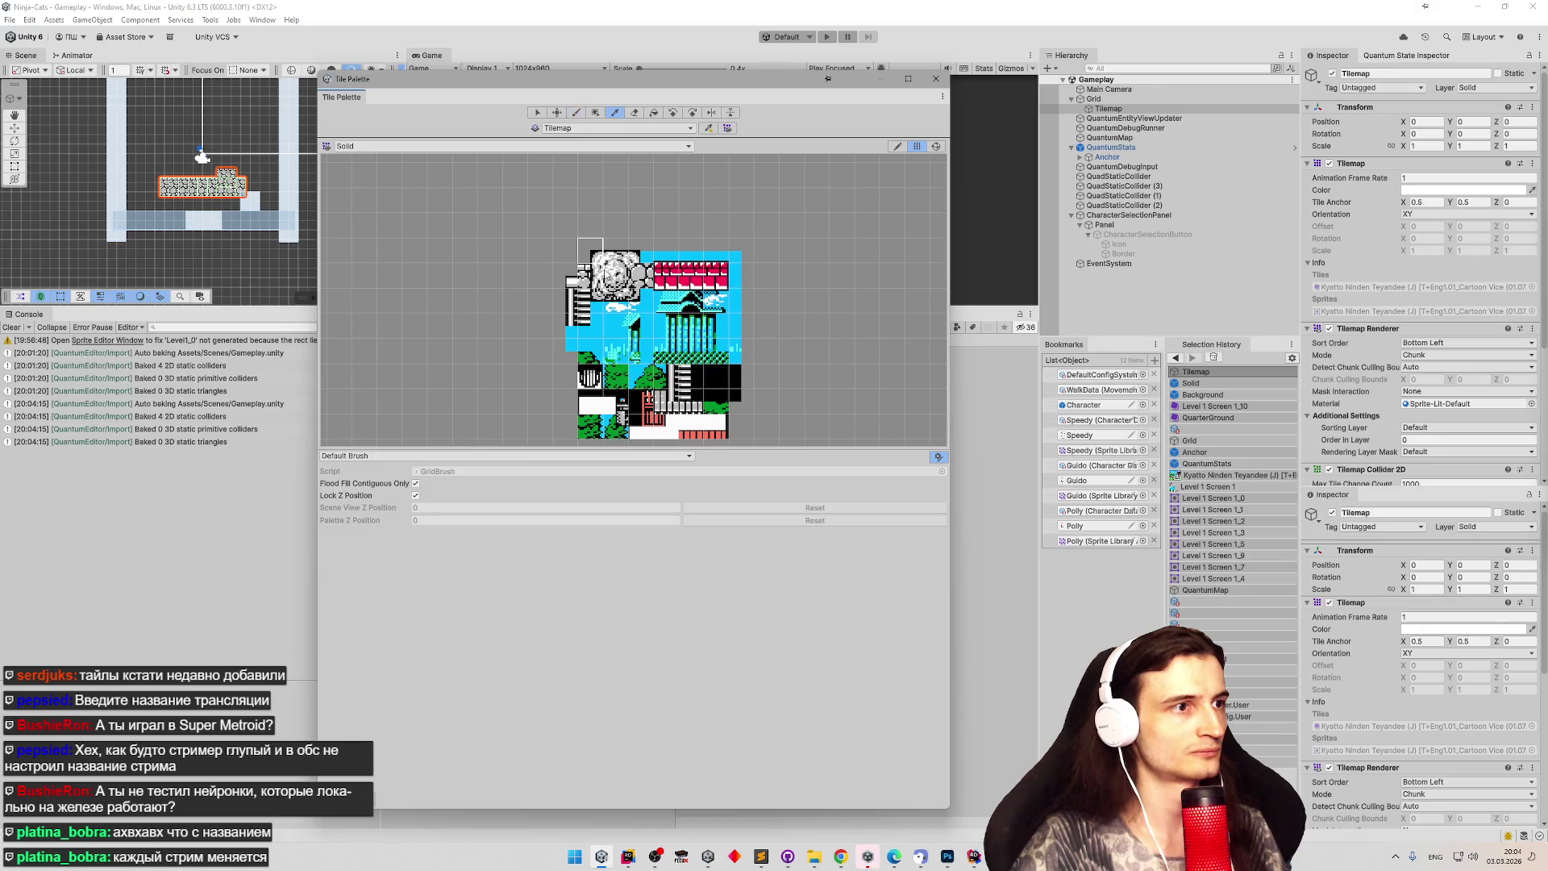
scroll(602, 263, down, 3)
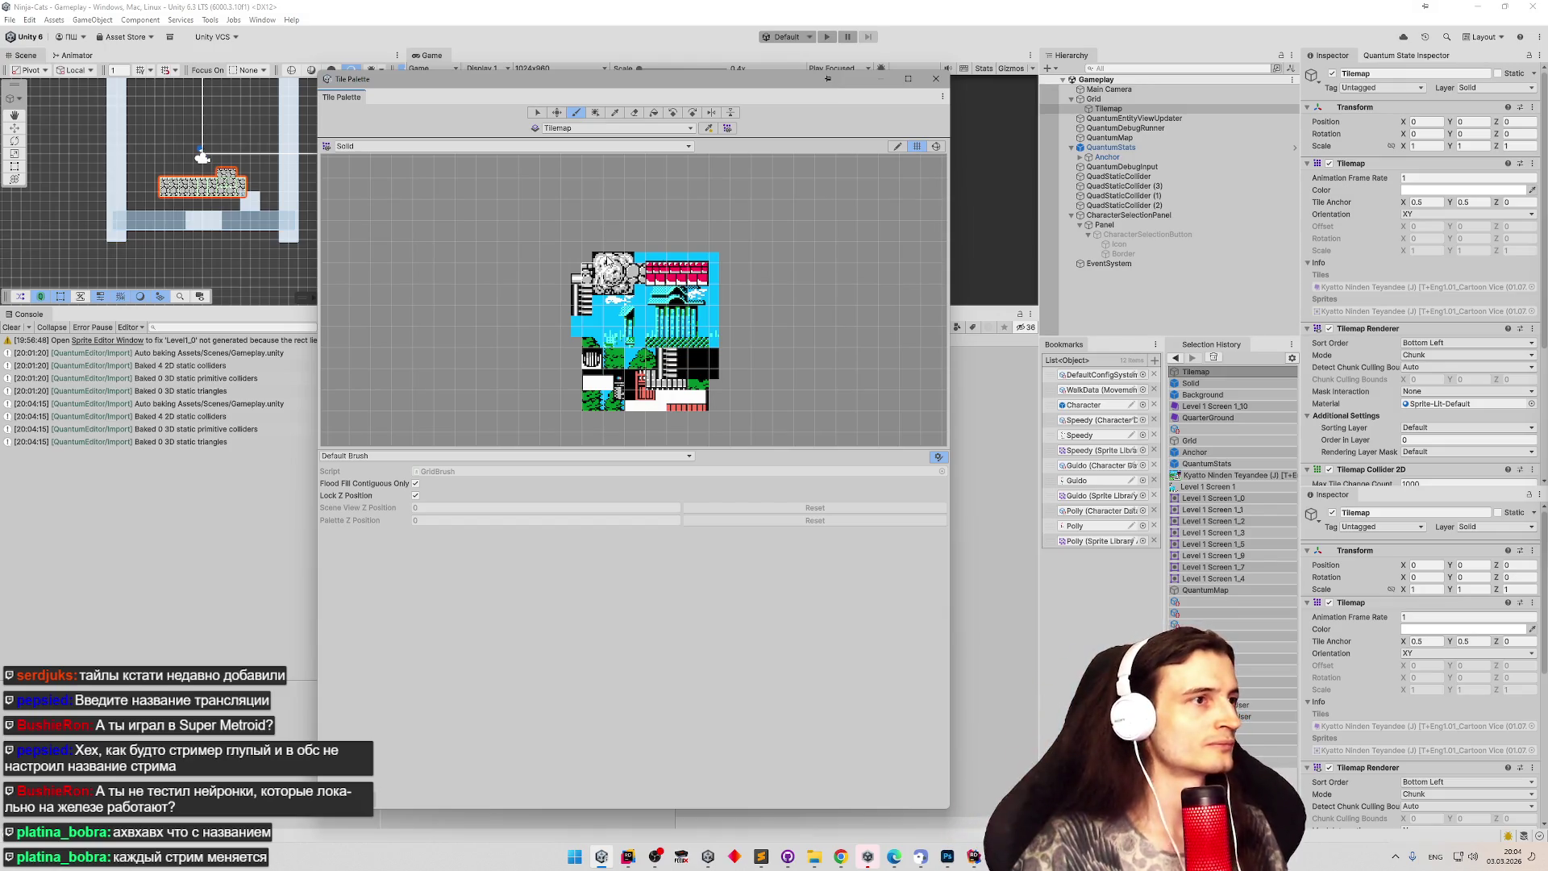
click(935, 78)
click(723, 361)
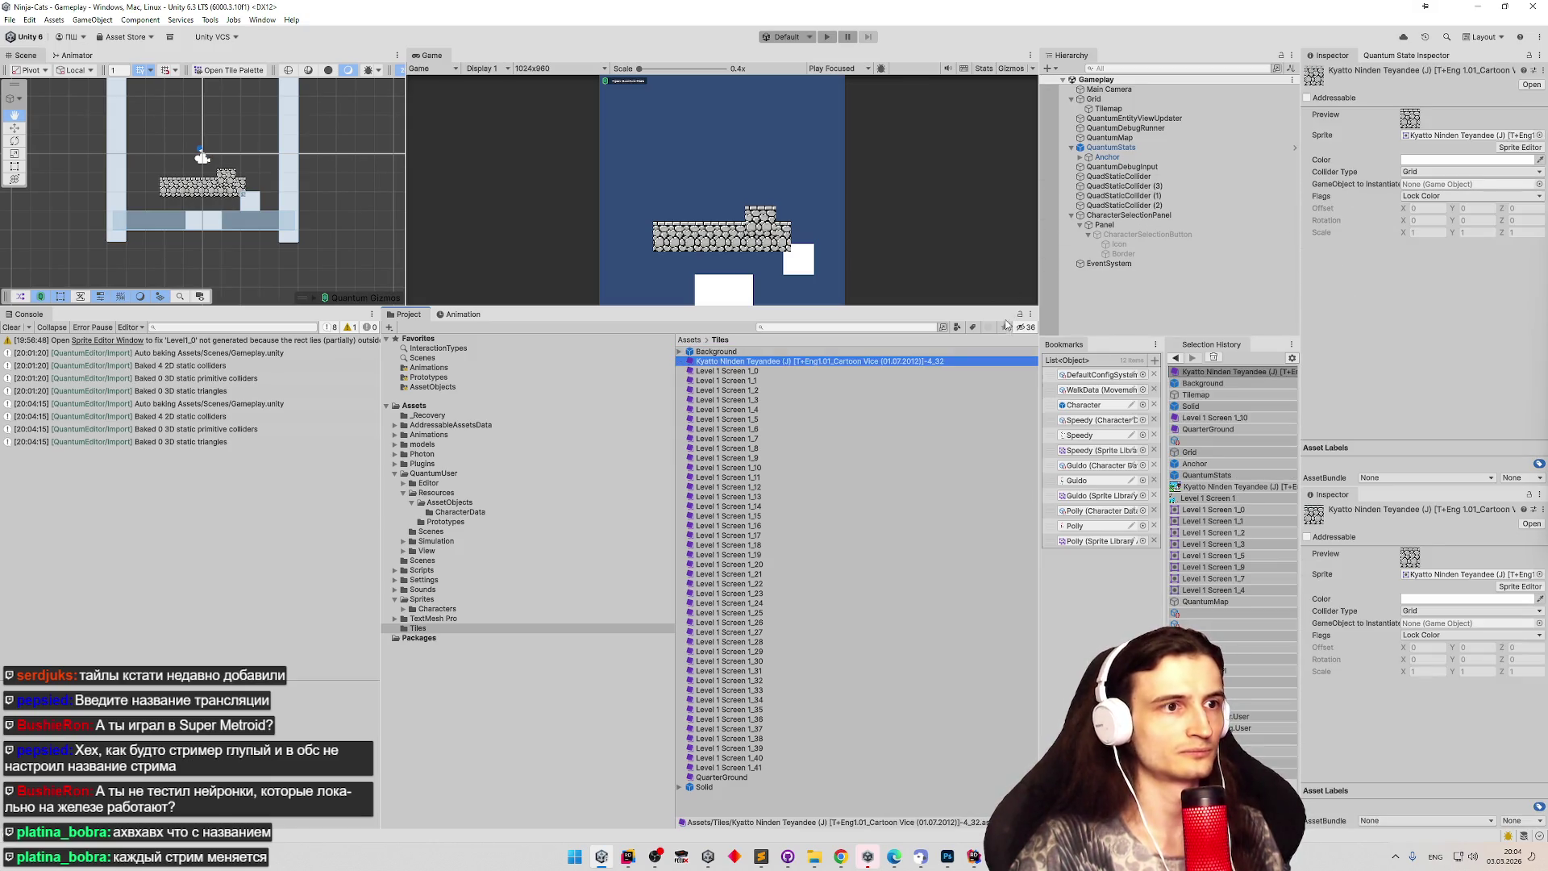
Delete tiles Level 1 Screen 1_0 through 1_41 from the Tiles folder.
click(746, 373)
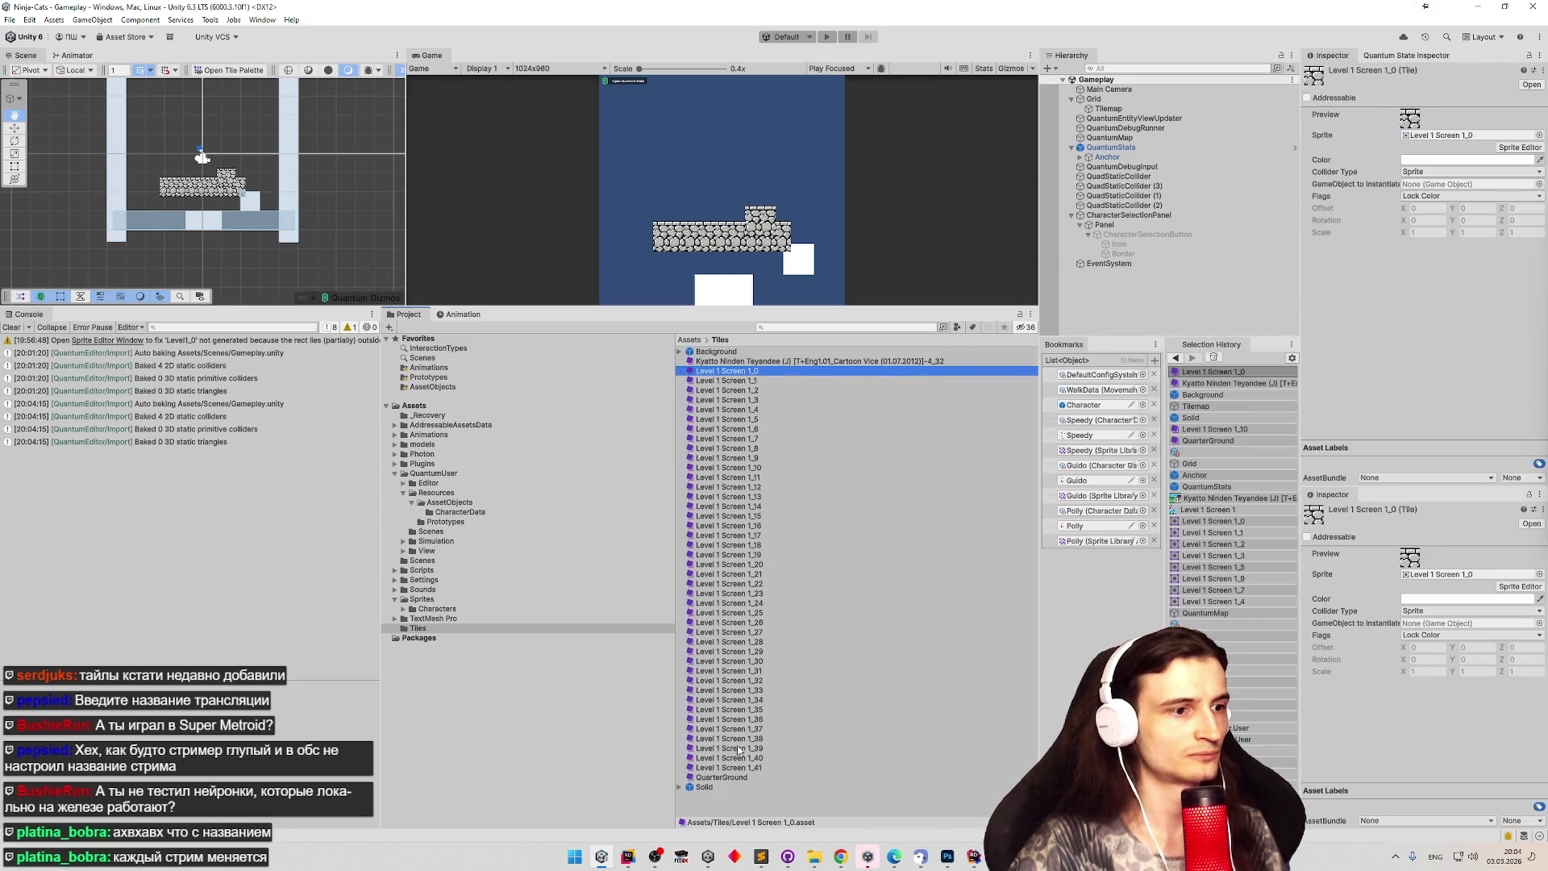
shift+click(740, 767)
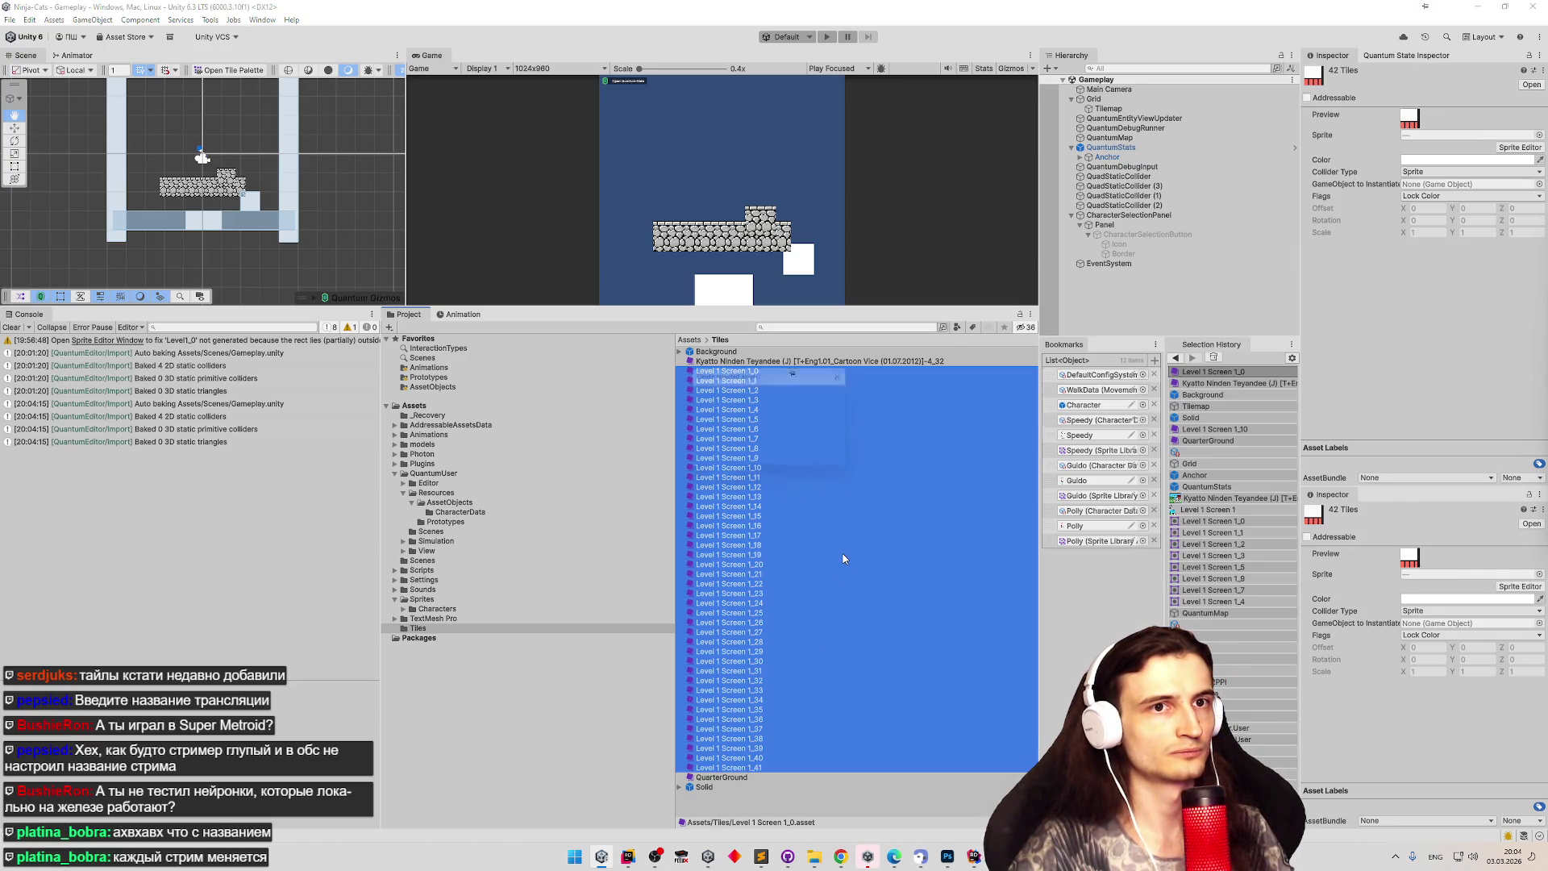
key(Delete)
click(794, 466)
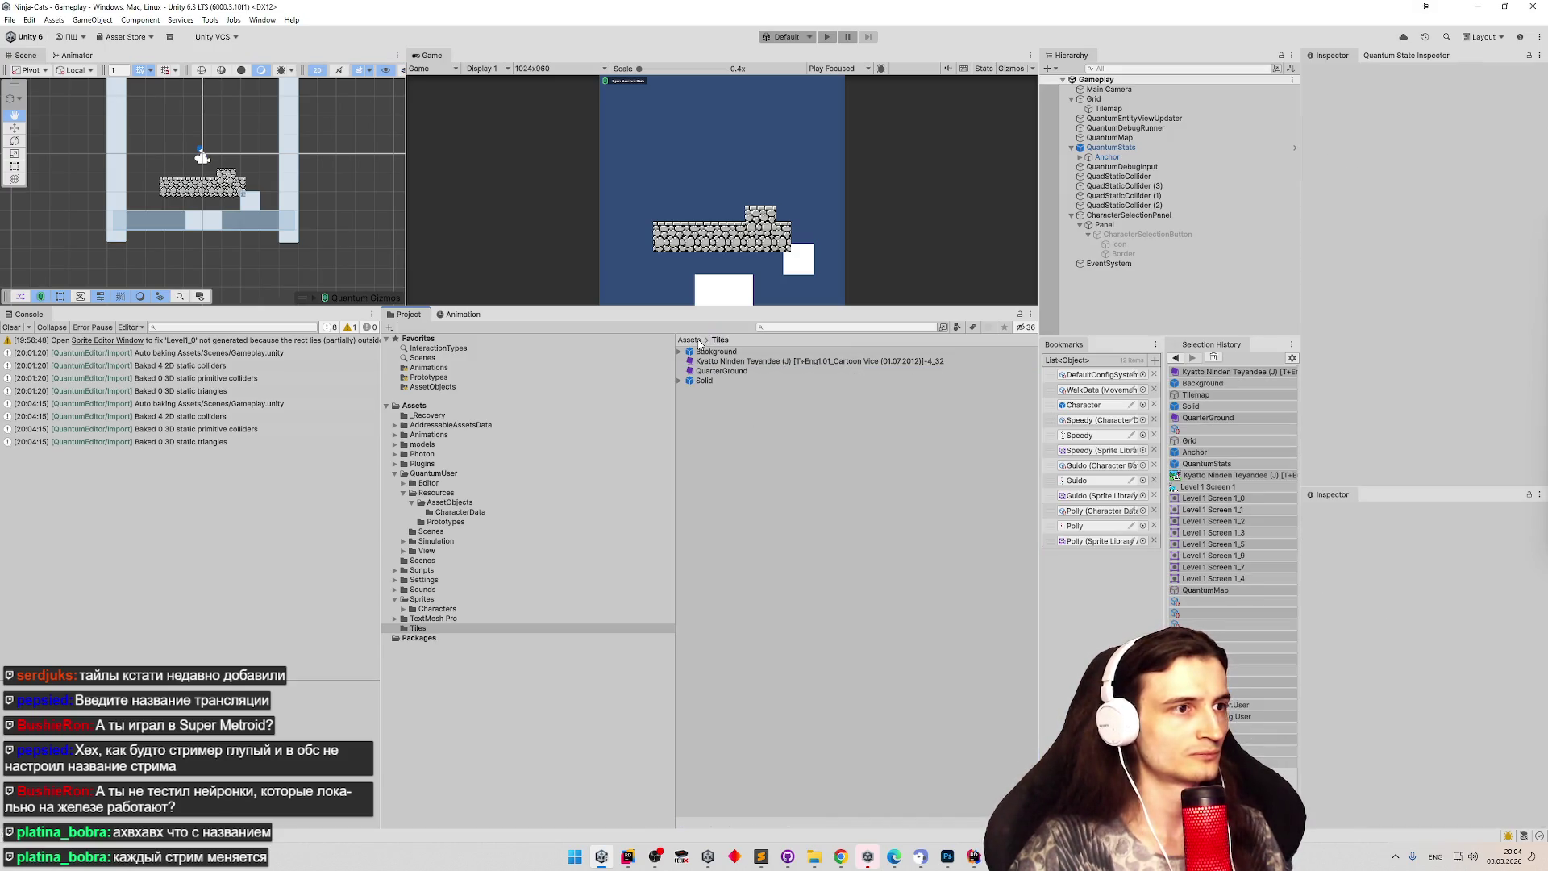
Navigate to the Sprites folder and select the Kyatto screenshot sprite sheet.
click(413, 405)
double_click(743, 476)
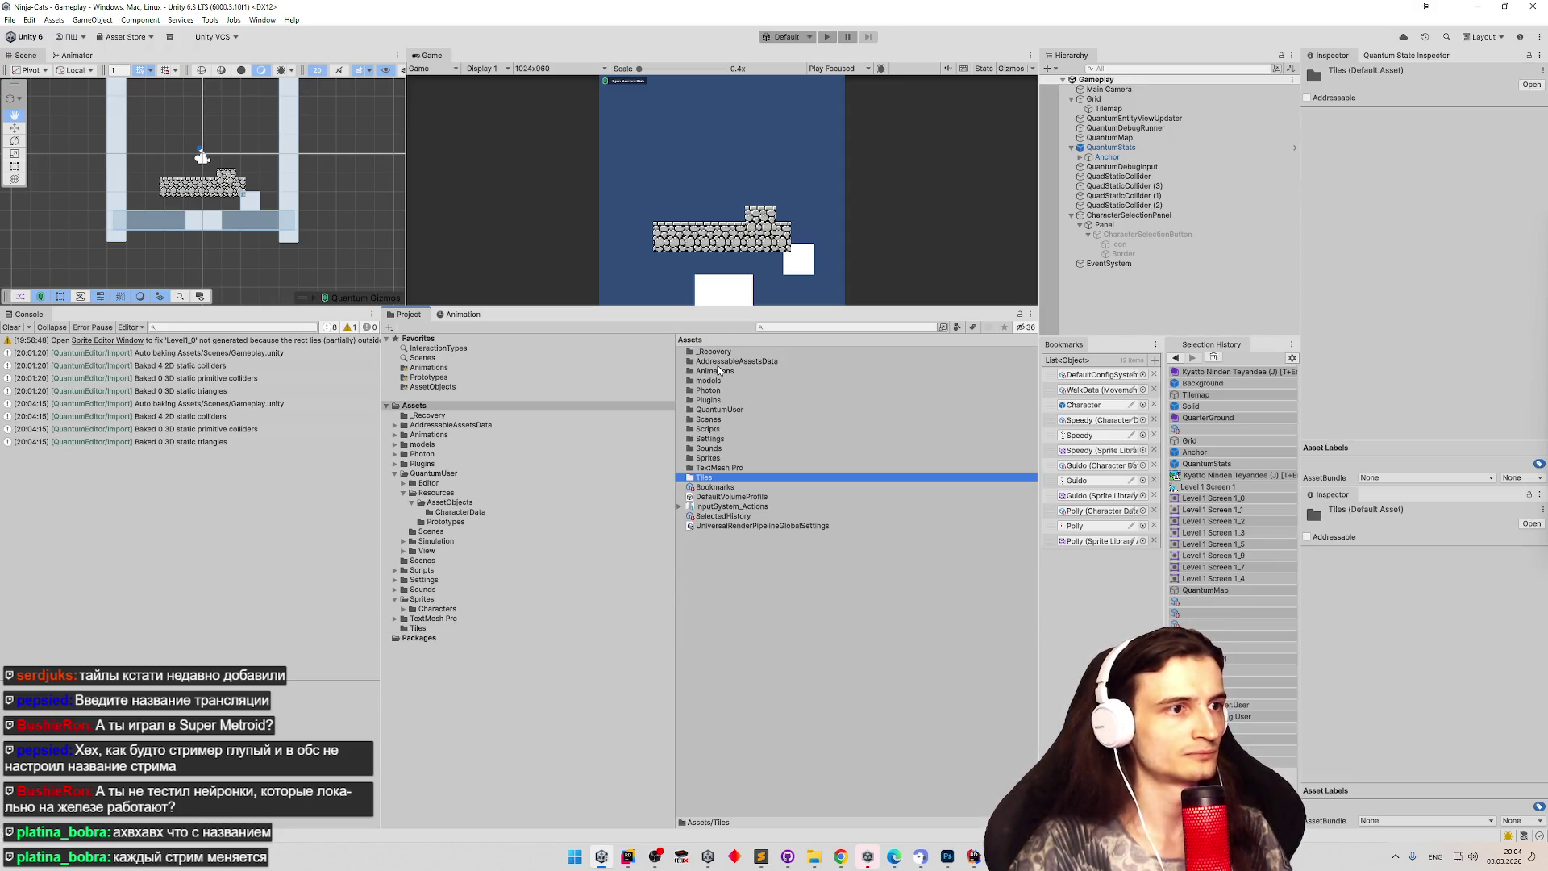
double_click(709, 458)
click(727, 362)
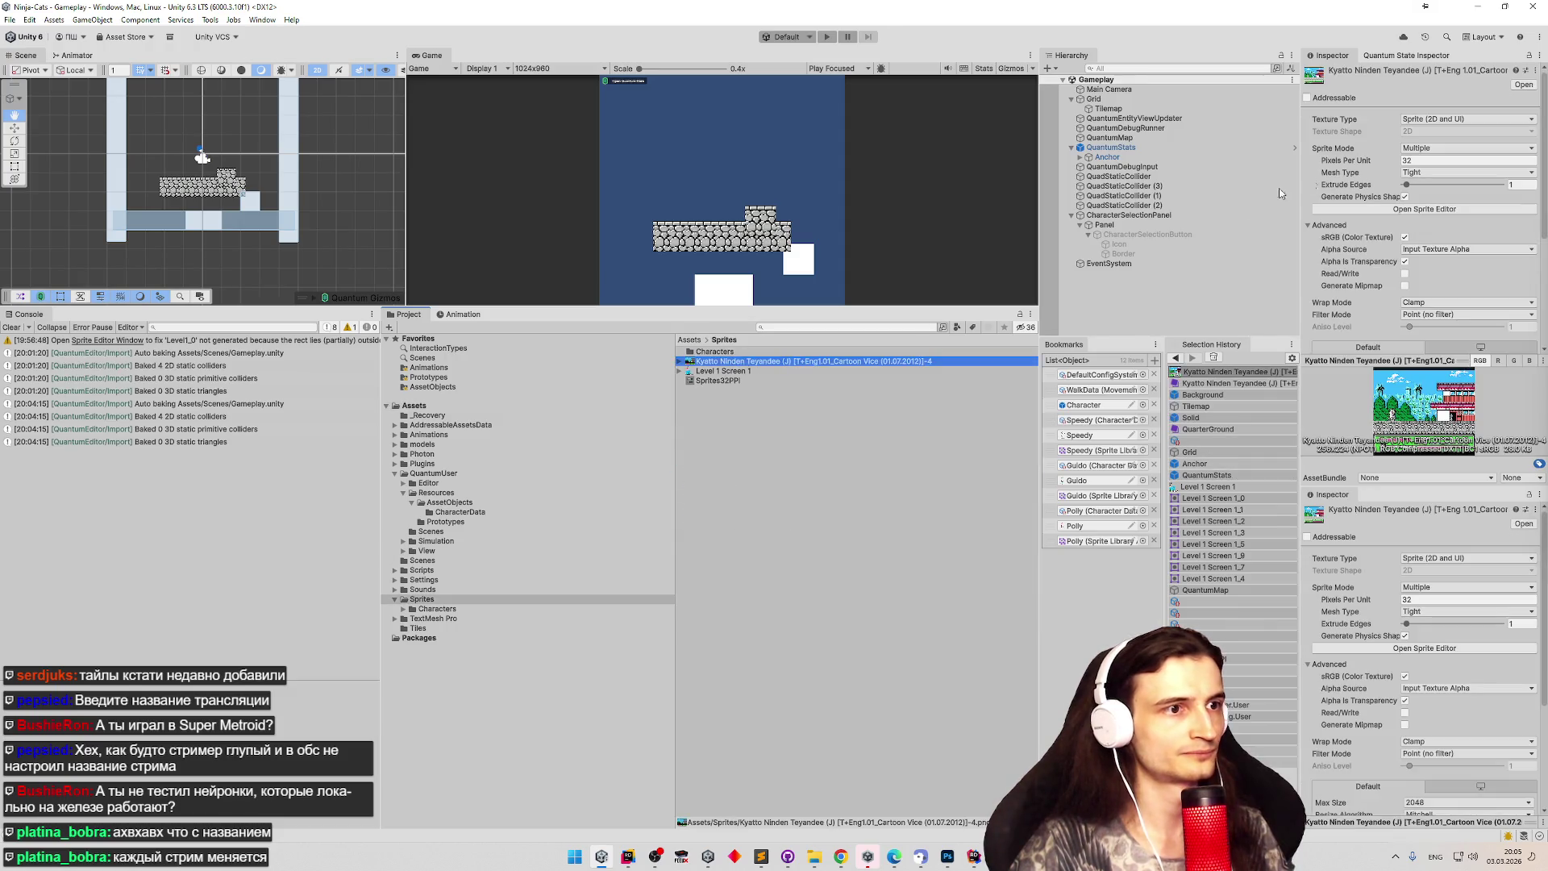
Slice the Kyatto sheet into a 32x32 grid with Bottom Left pivots in Pixels unit mode.
click(1444, 211)
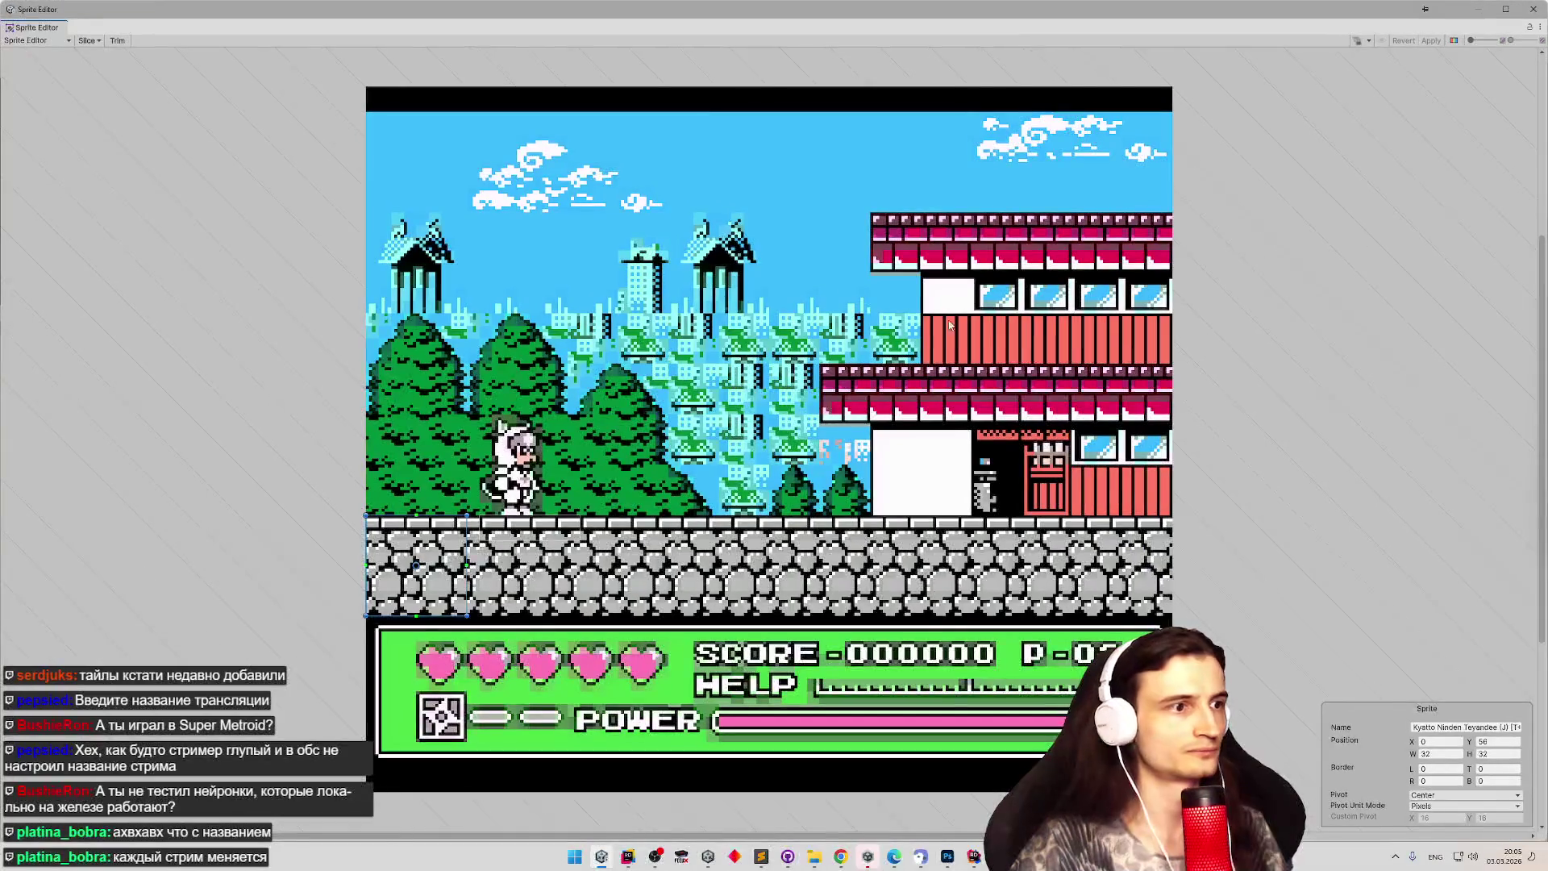
click(88, 41)
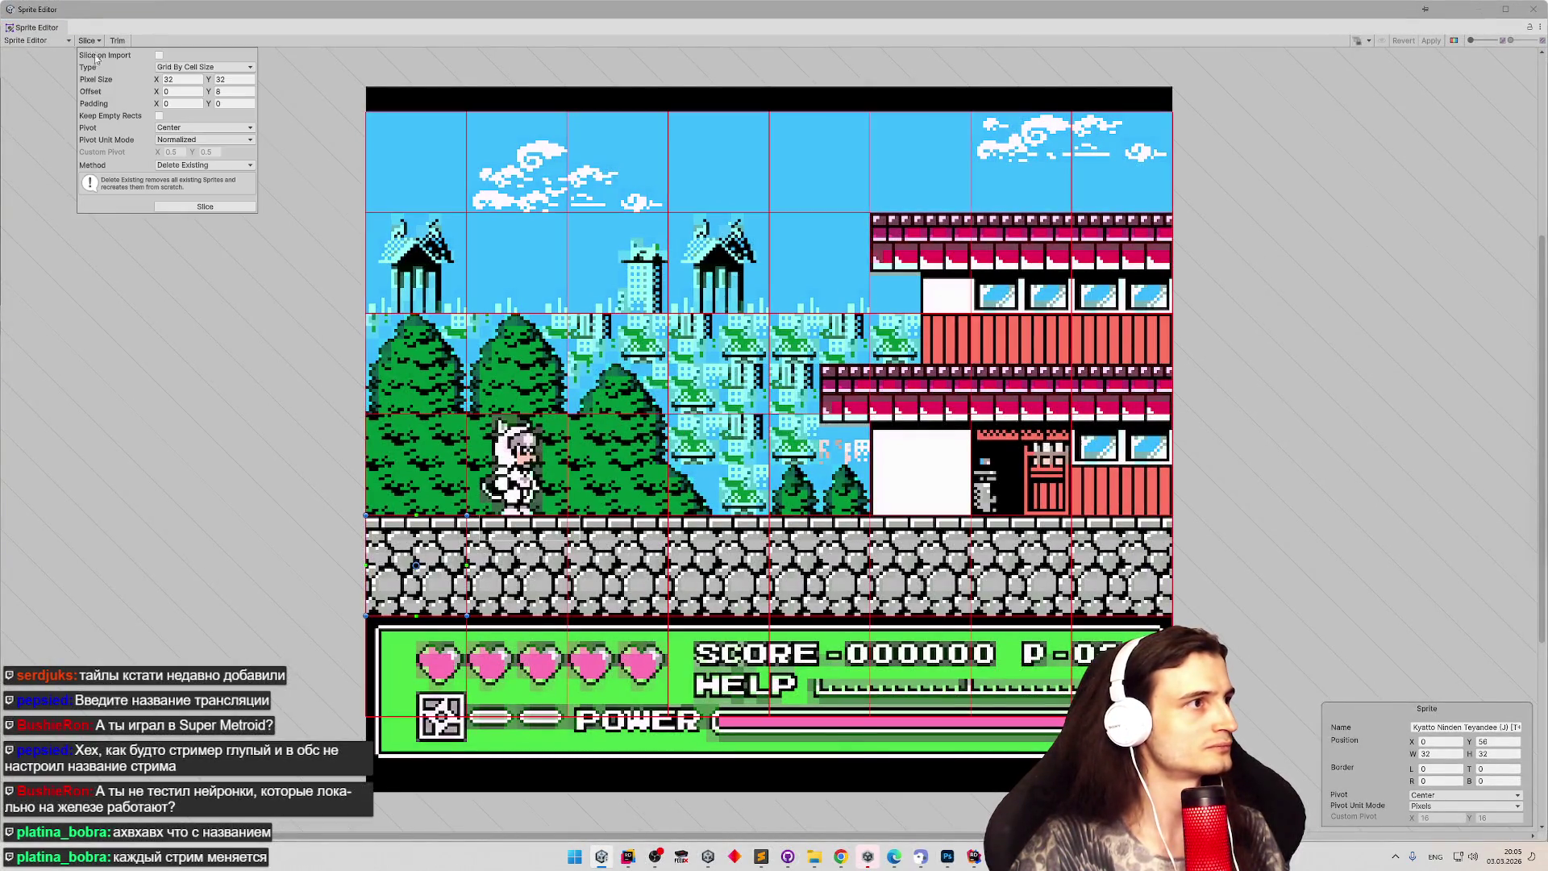
click(203, 129)
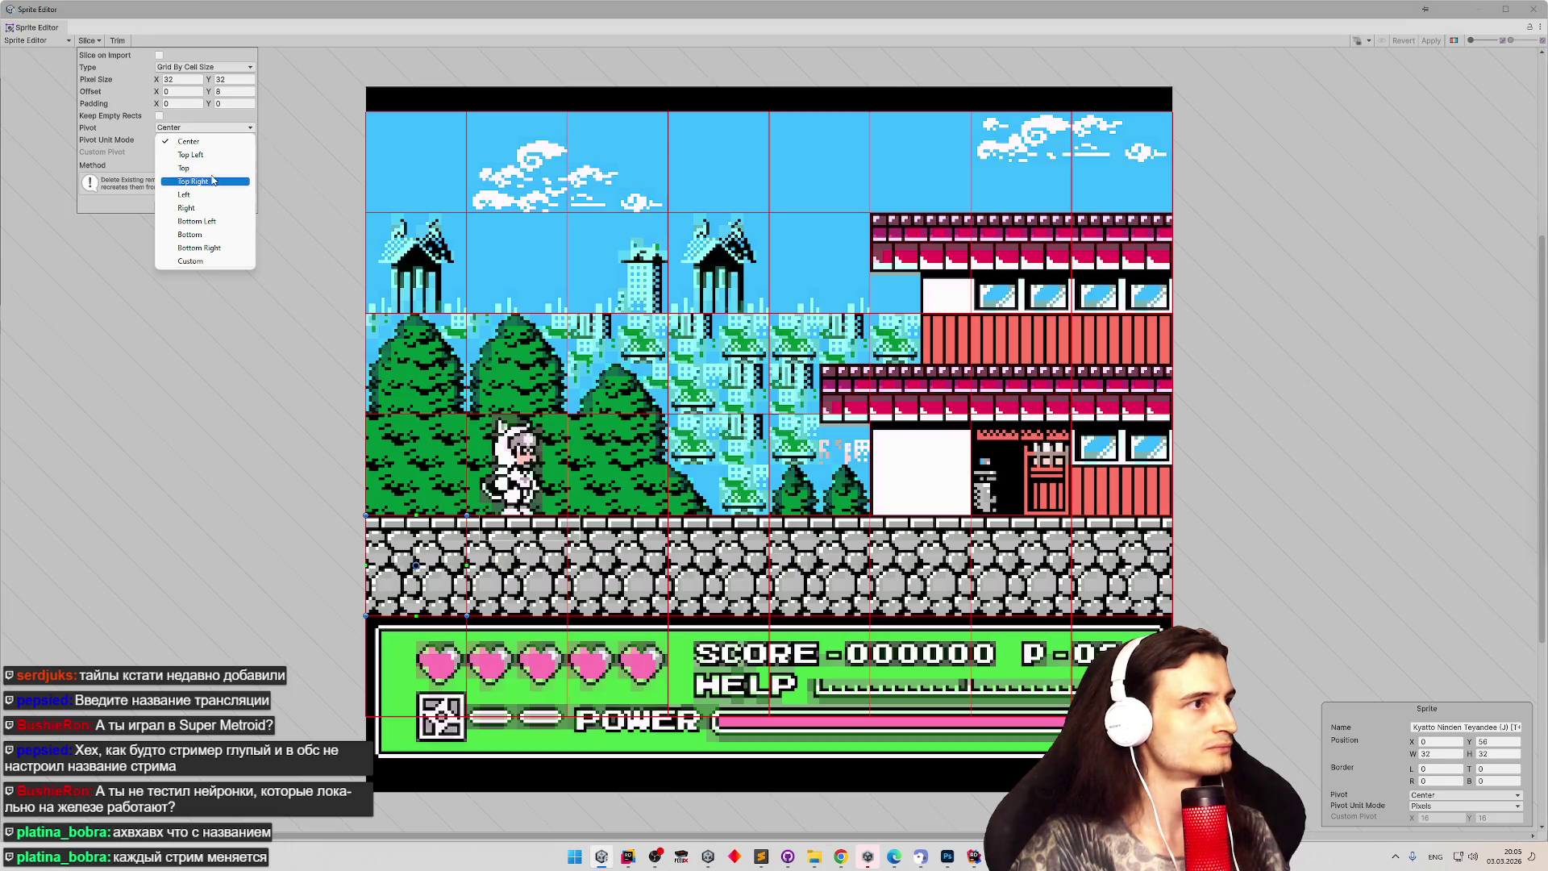
click(196, 221)
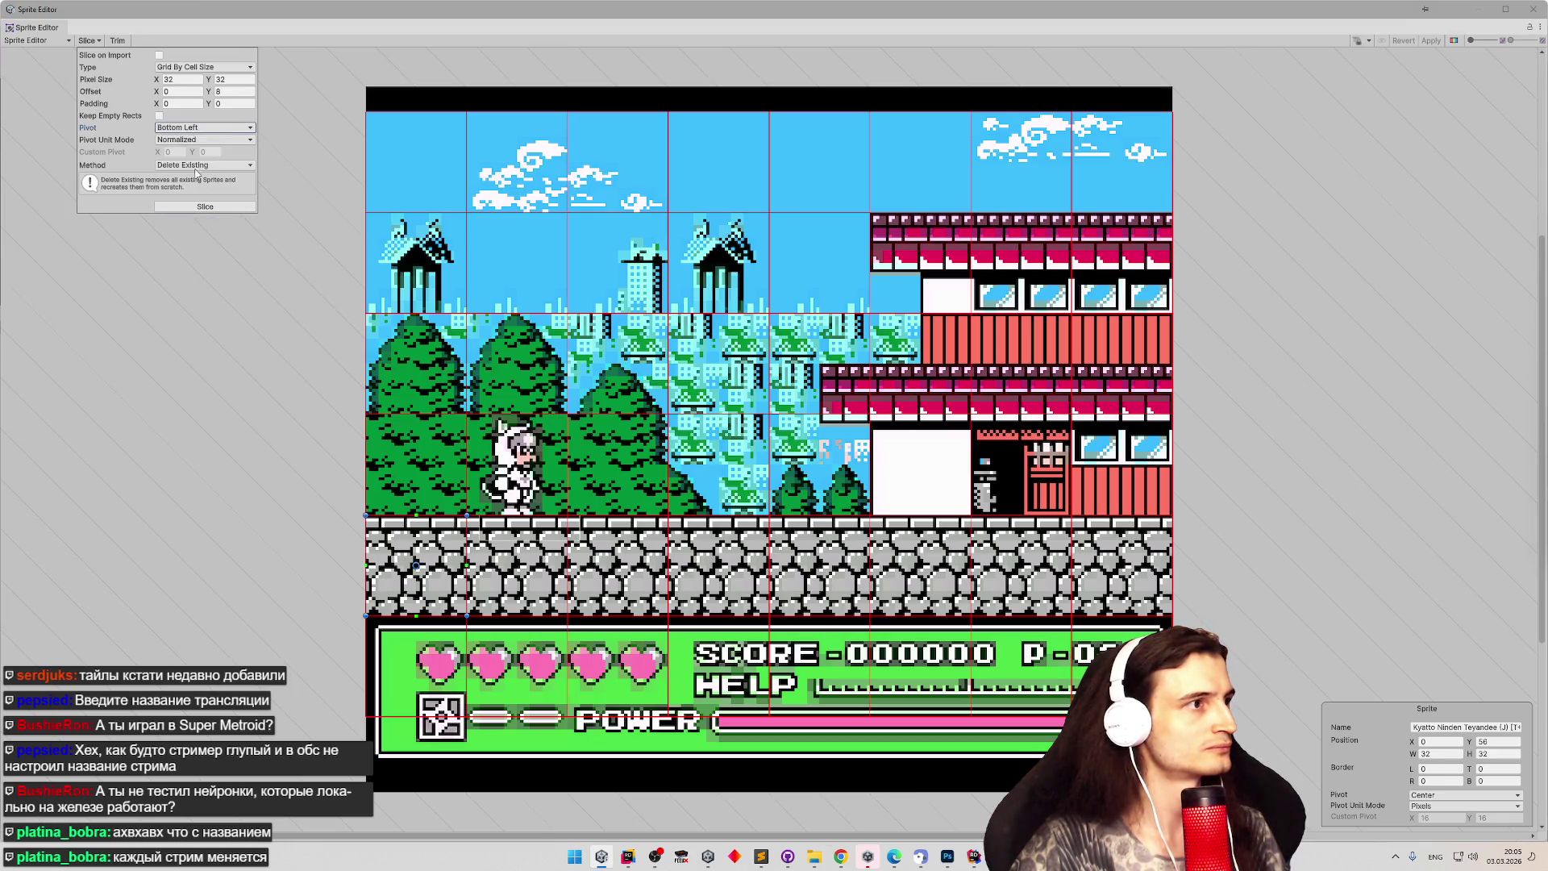
click(203, 129)
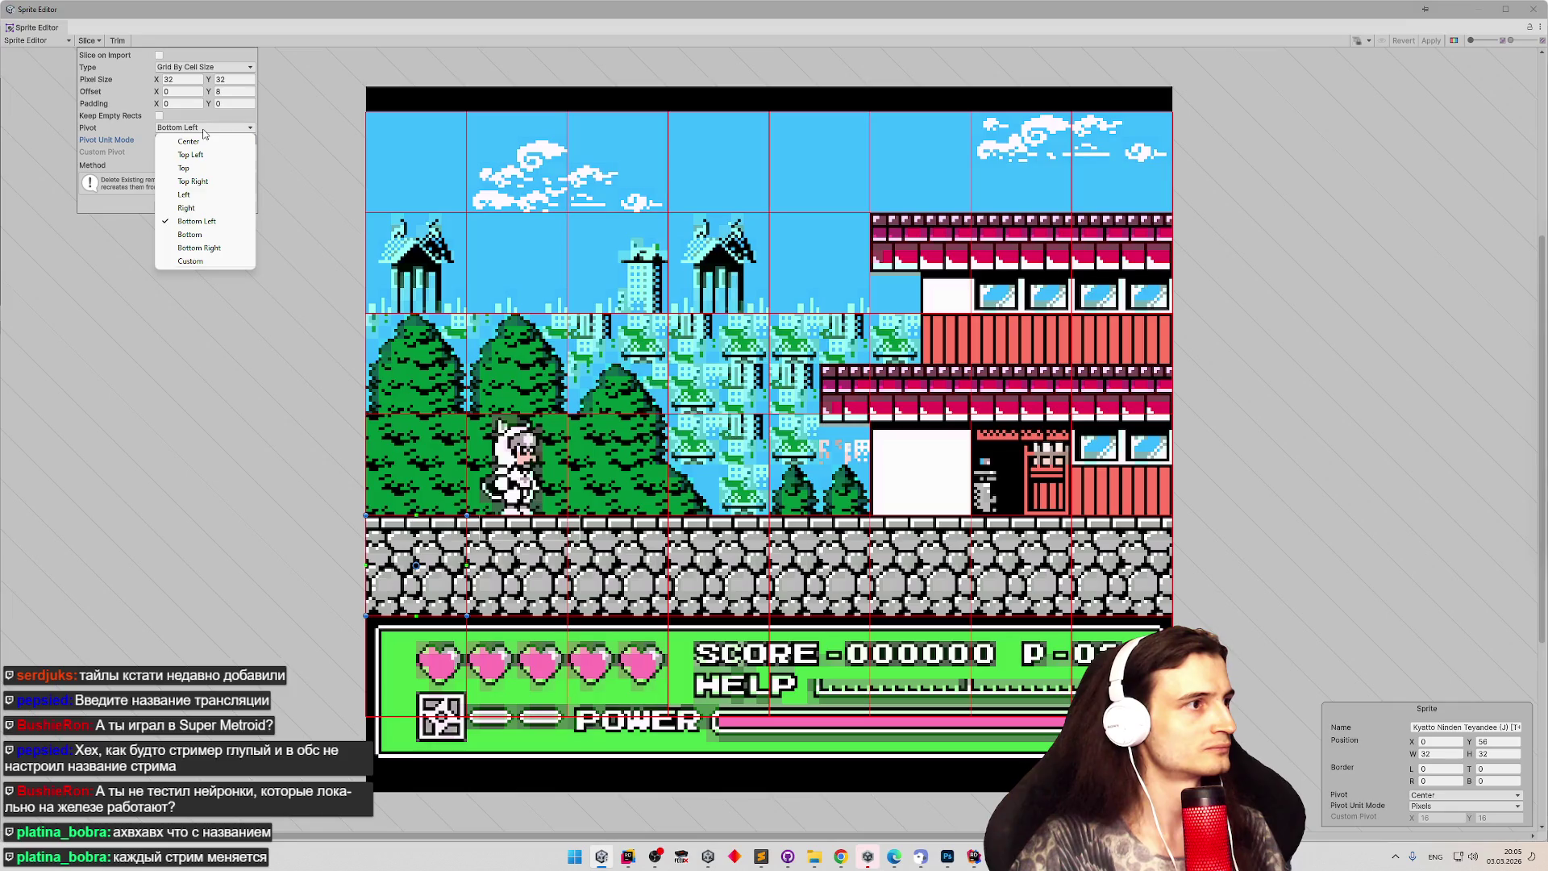
click(204, 133)
click(171, 140)
click(187, 166)
Check several slice pivots, close the Sprite Editor discarding changes, and select Level 1 Screen 1.
click(205, 206)
click(443, 314)
click(442, 339)
click(424, 443)
click(449, 568)
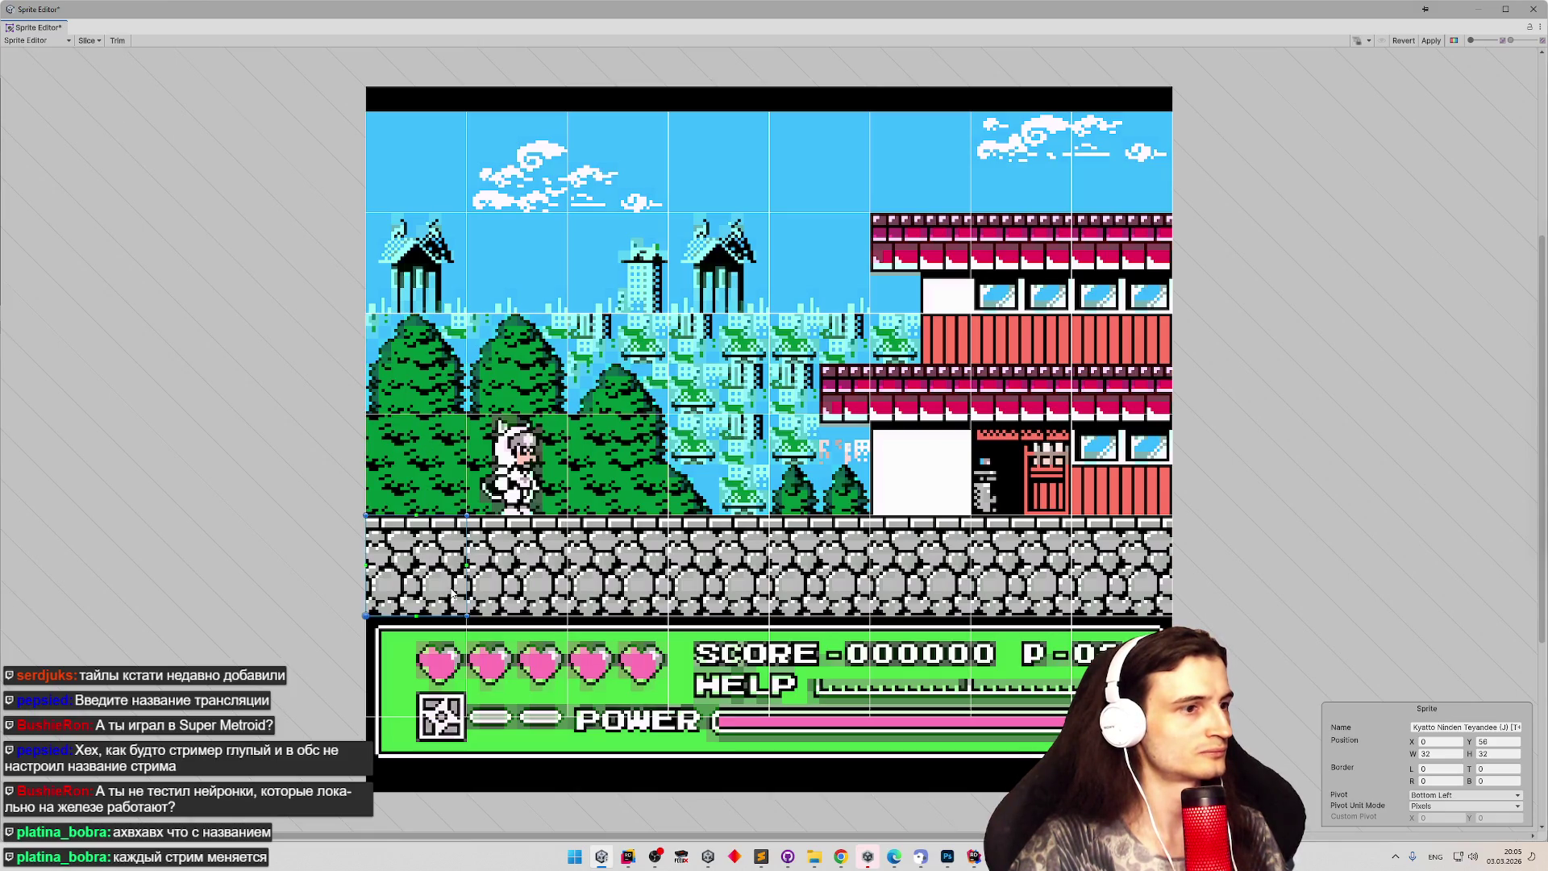
click(1533, 9)
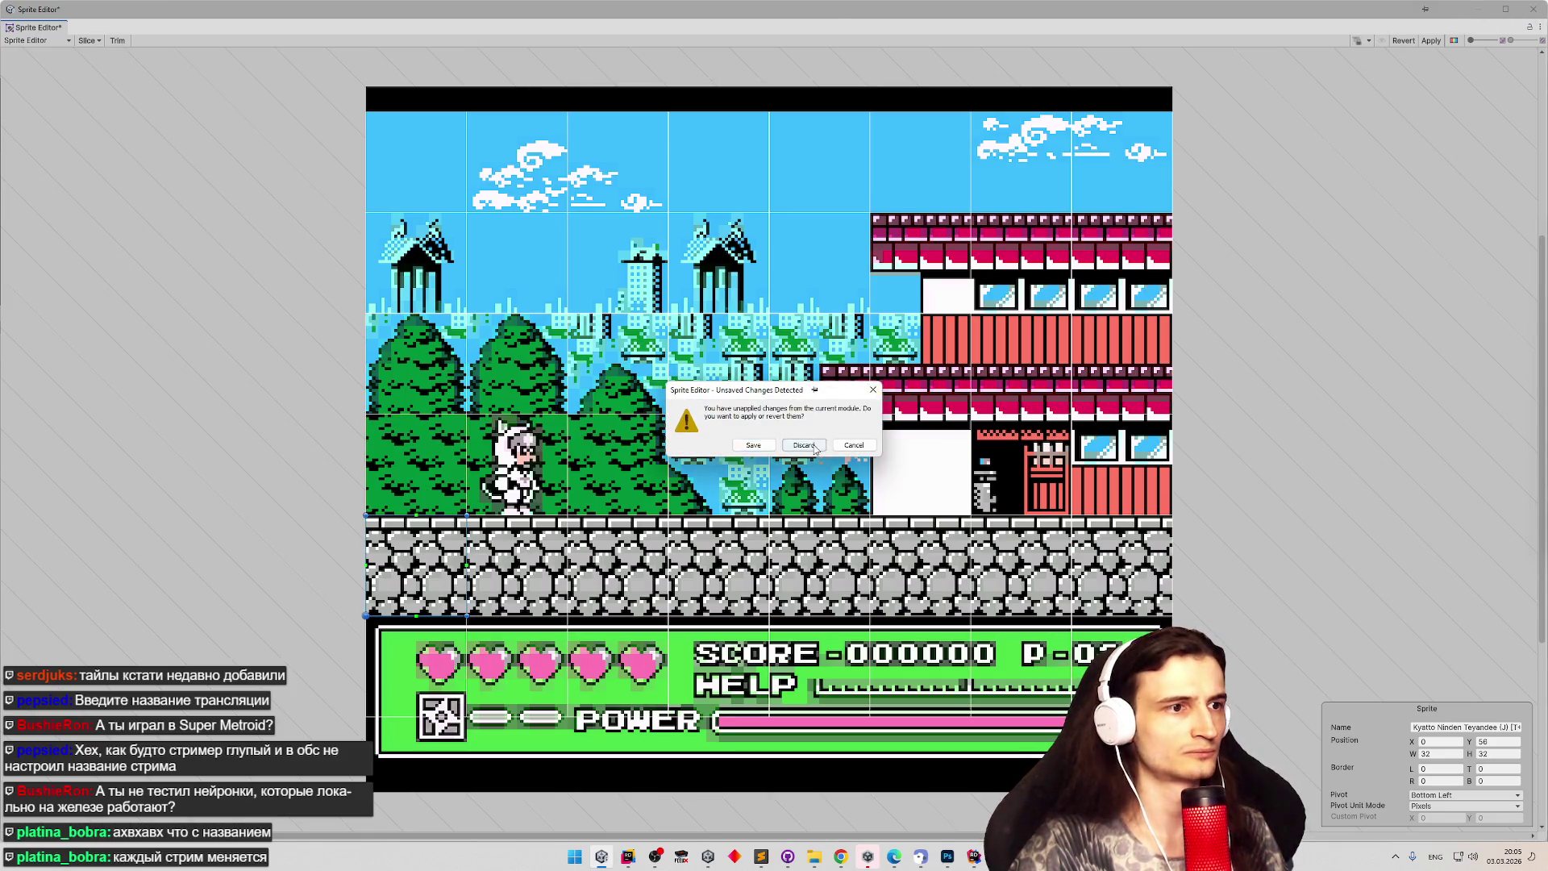
click(803, 448)
click(720, 372)
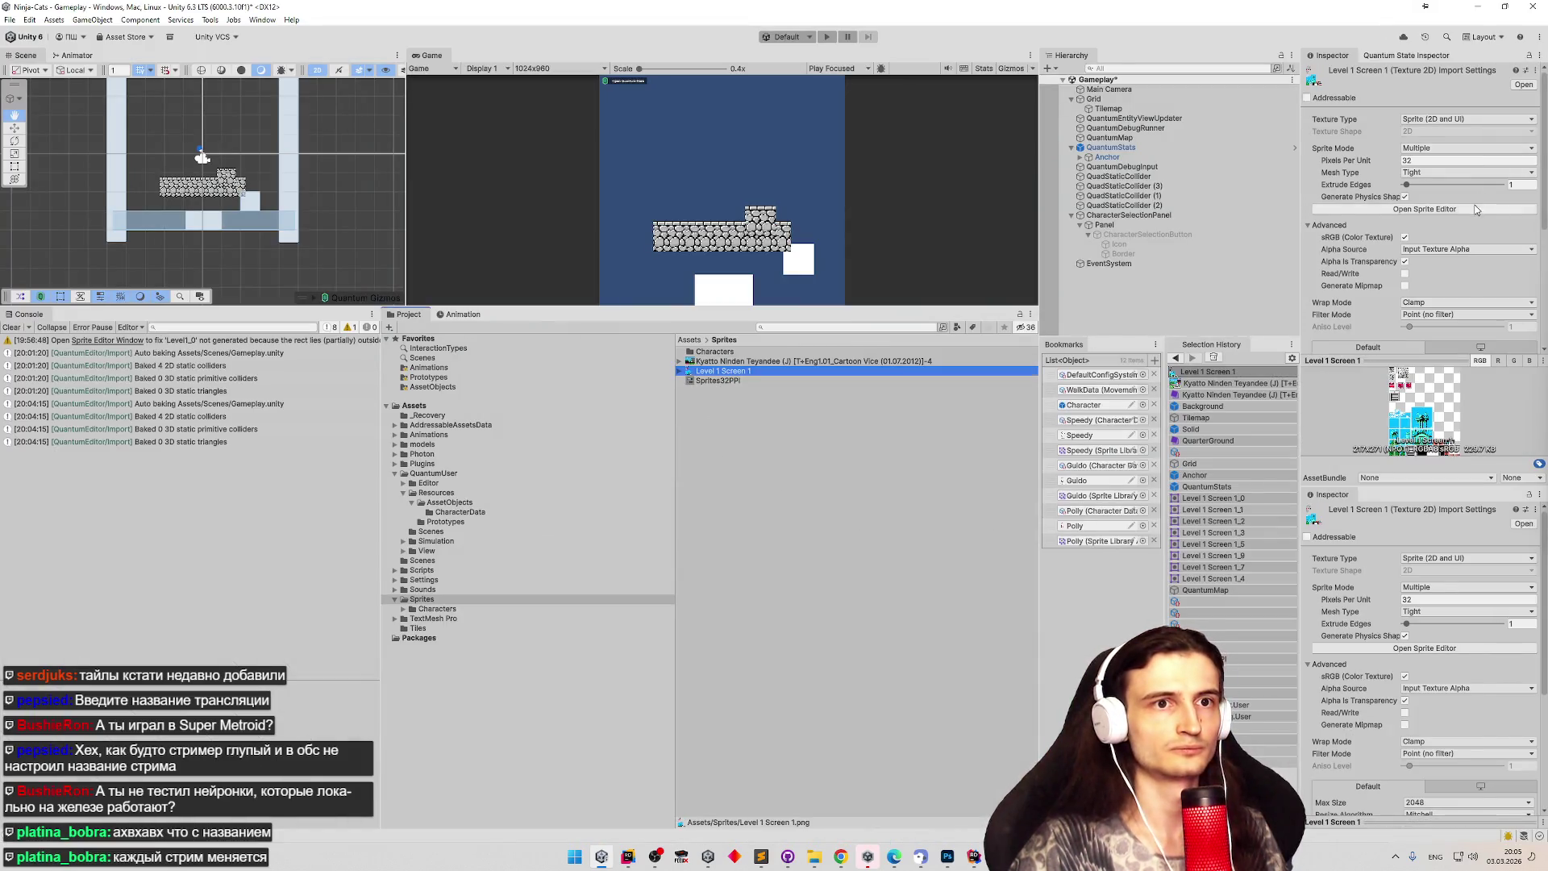
Reslice Level 1 Screen 1 with Automatic type and Bottom Left pivots, check brick slices, and apply.
click(1424, 209)
click(95, 39)
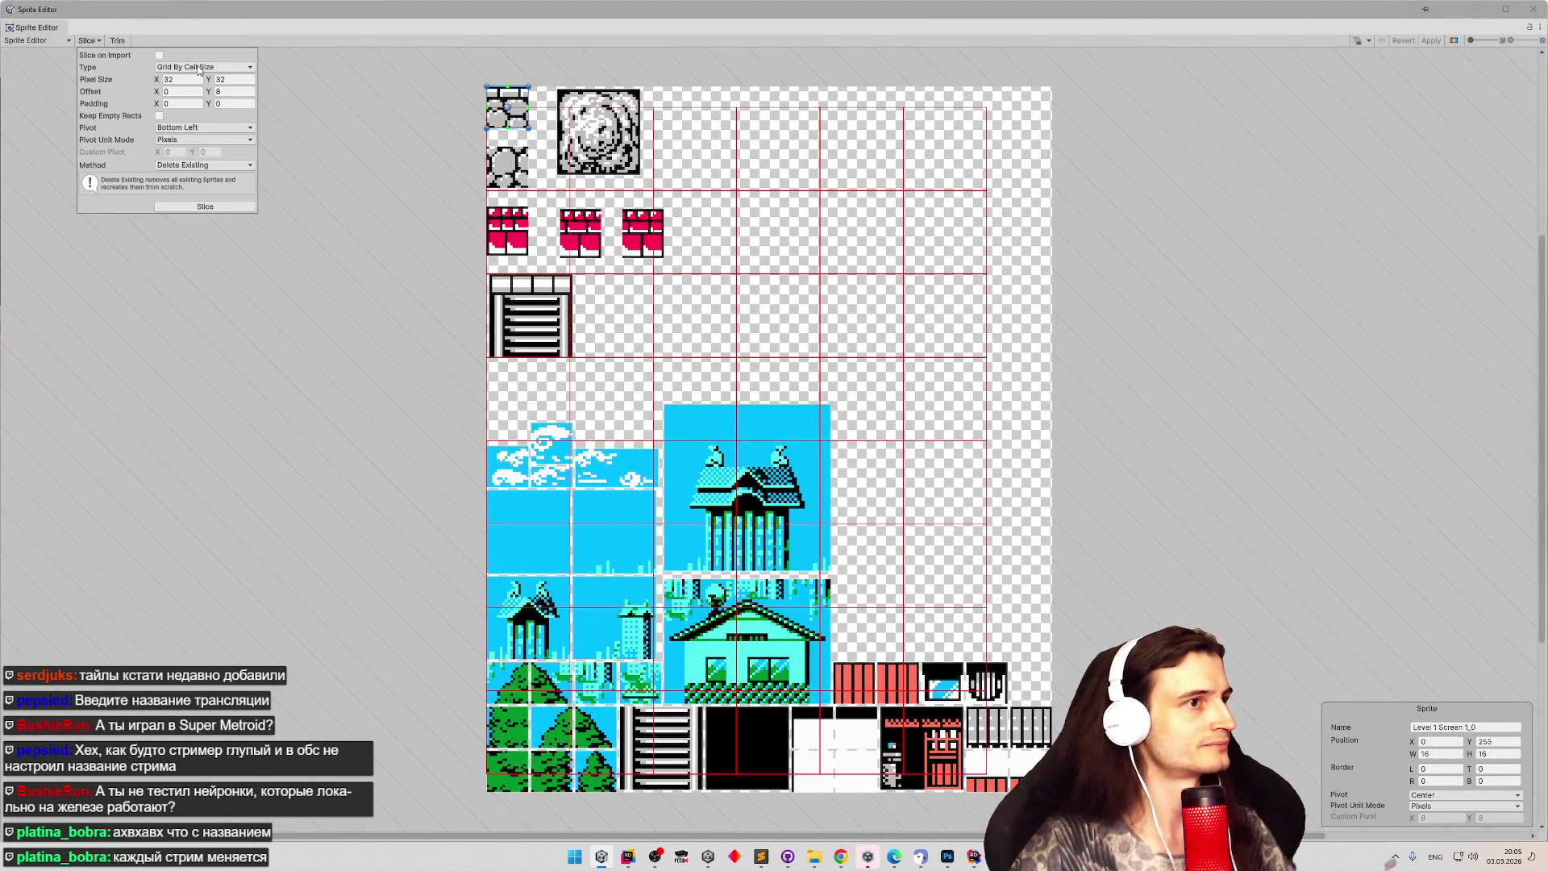
click(198, 69)
click(199, 81)
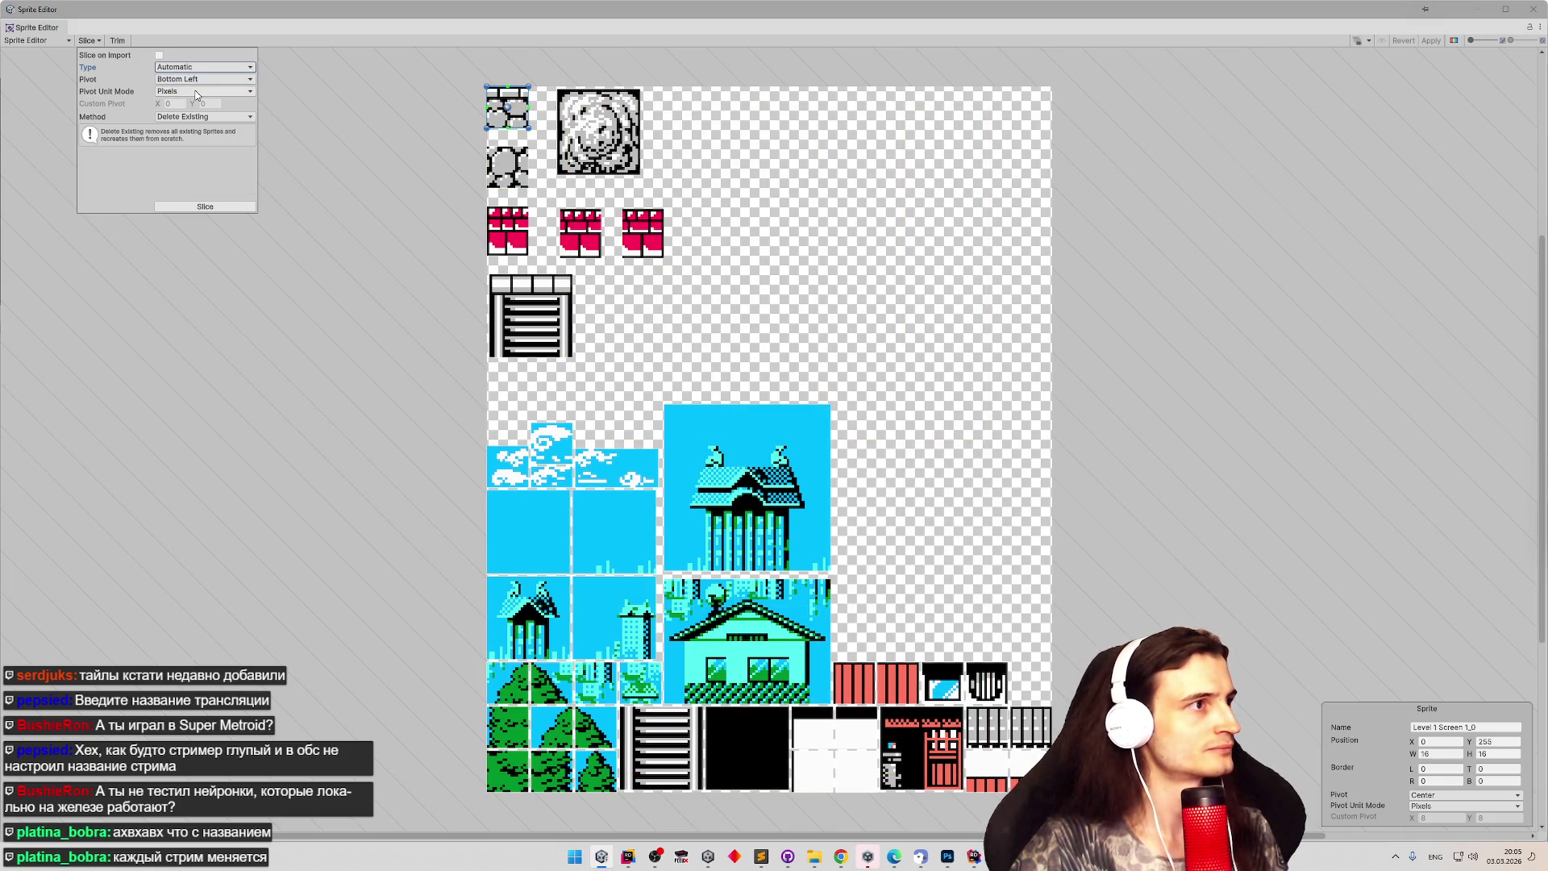
click(184, 81)
click(194, 173)
click(205, 207)
click(516, 251)
click(595, 234)
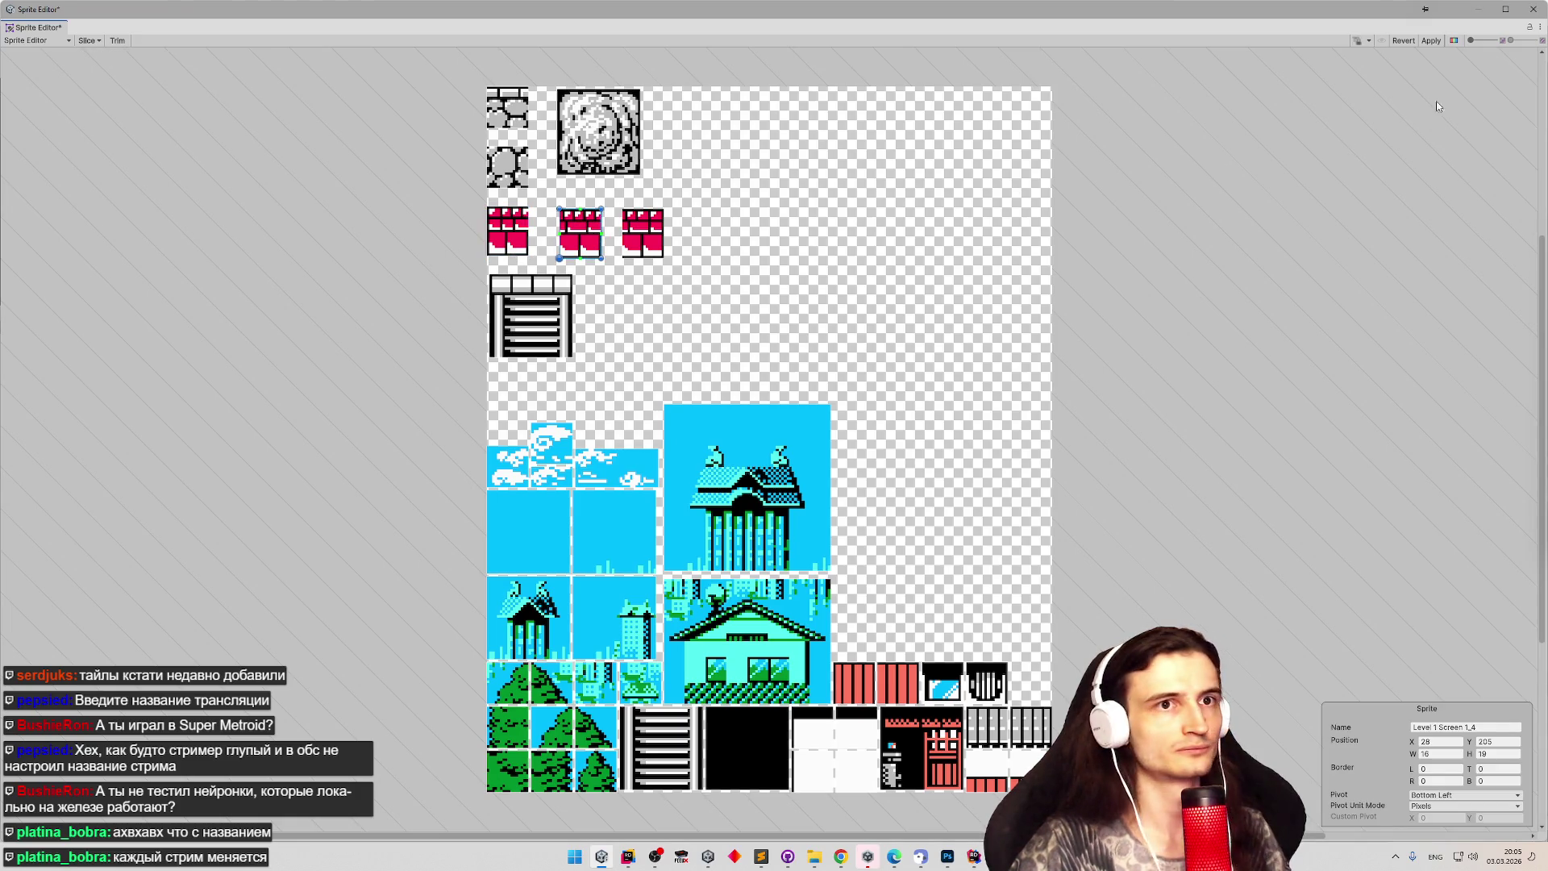
click(1438, 44)
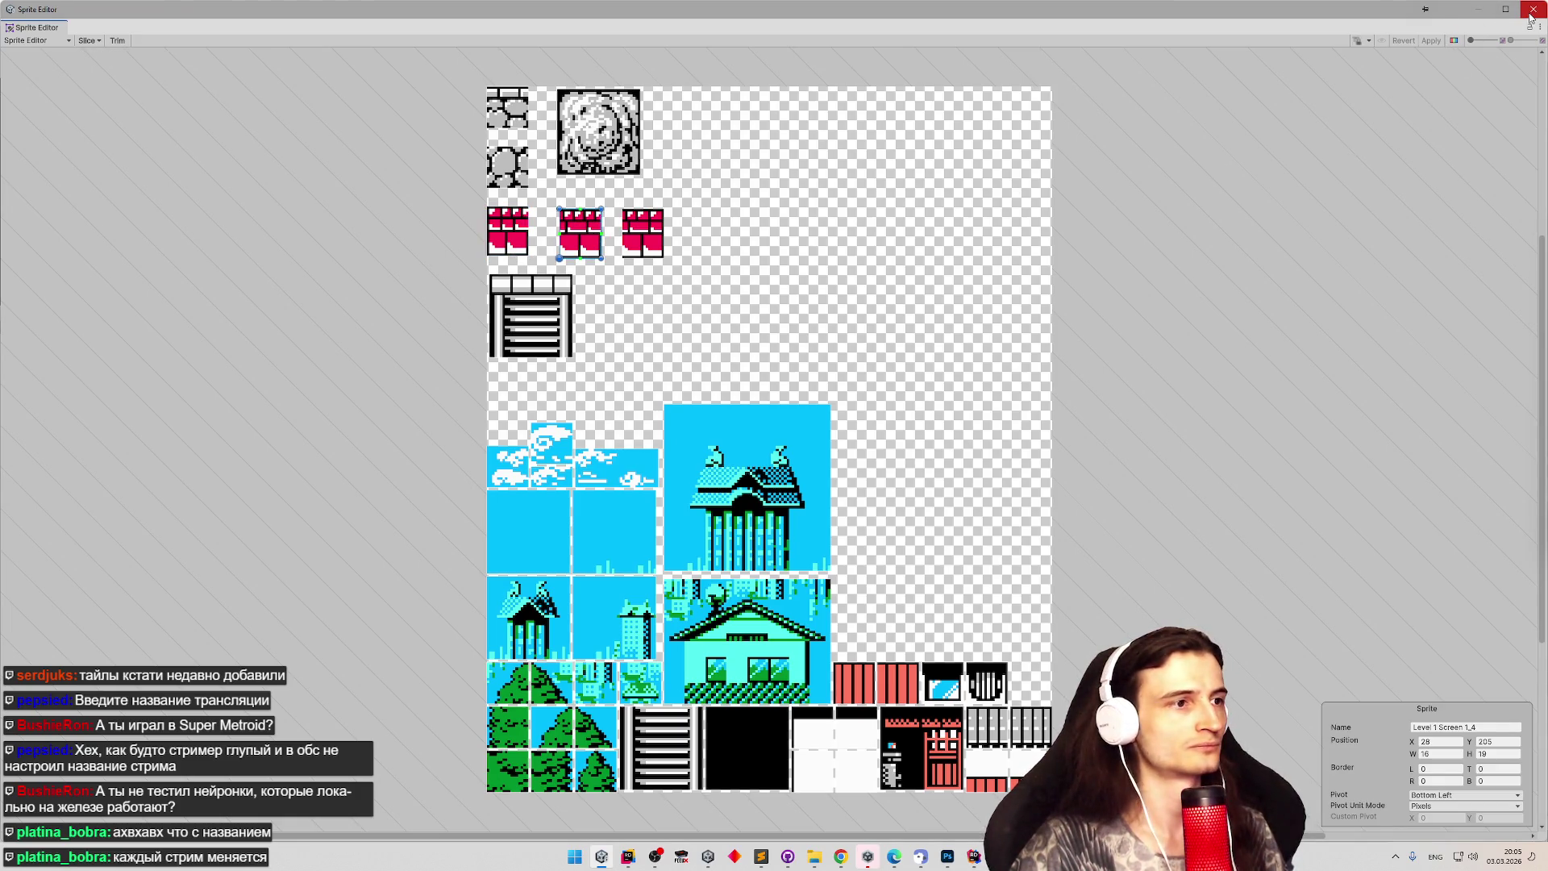
click(1531, 16)
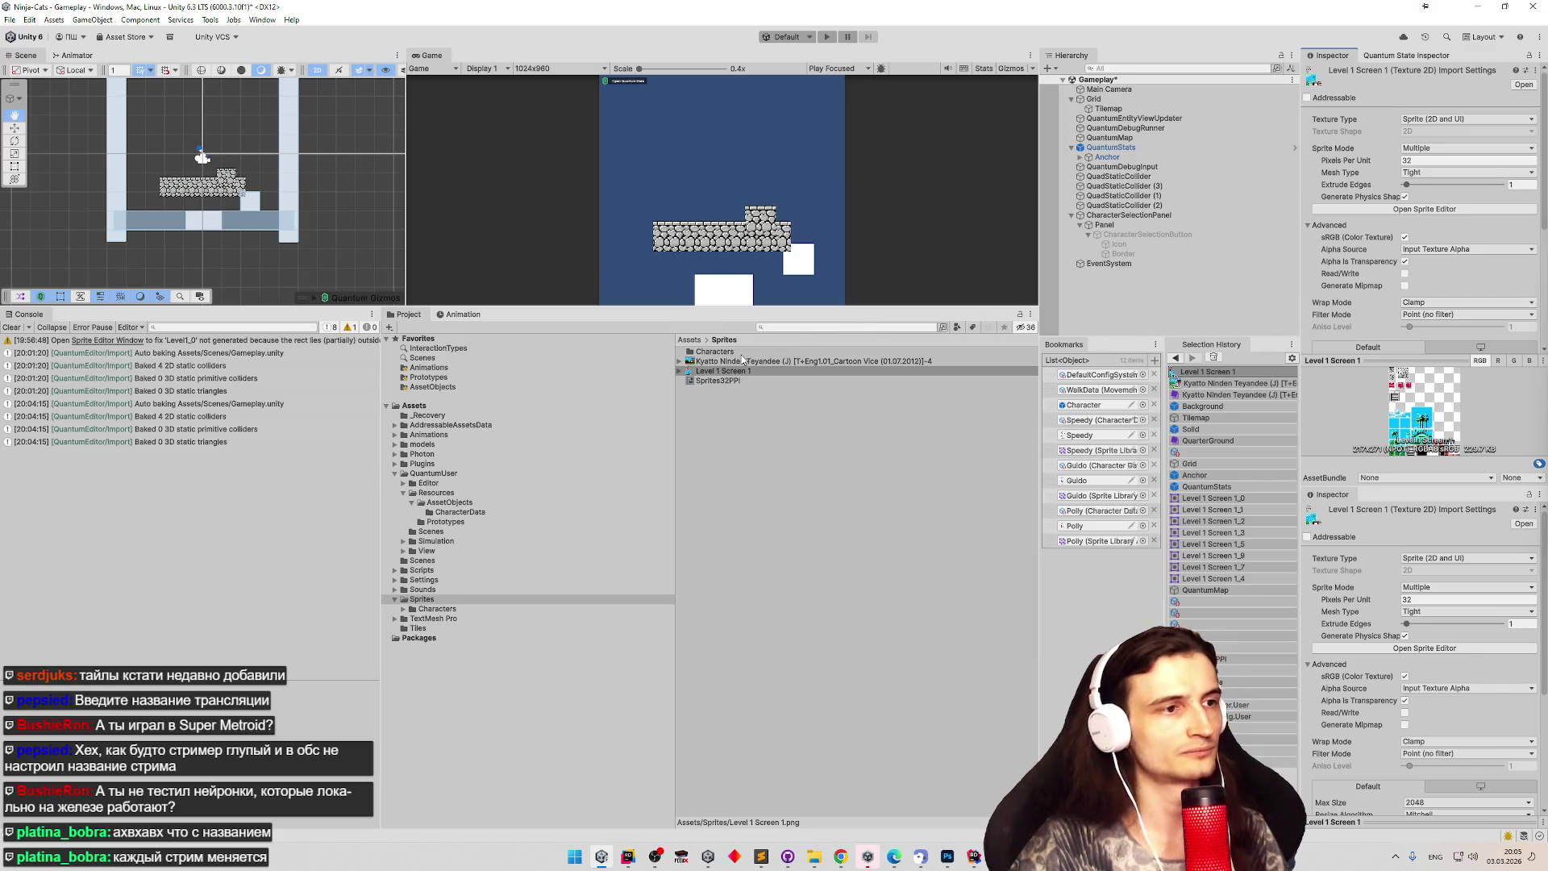
Open the Tile Palette for the Tilemap, show the Background palette, and move it aside.
click(1120, 111)
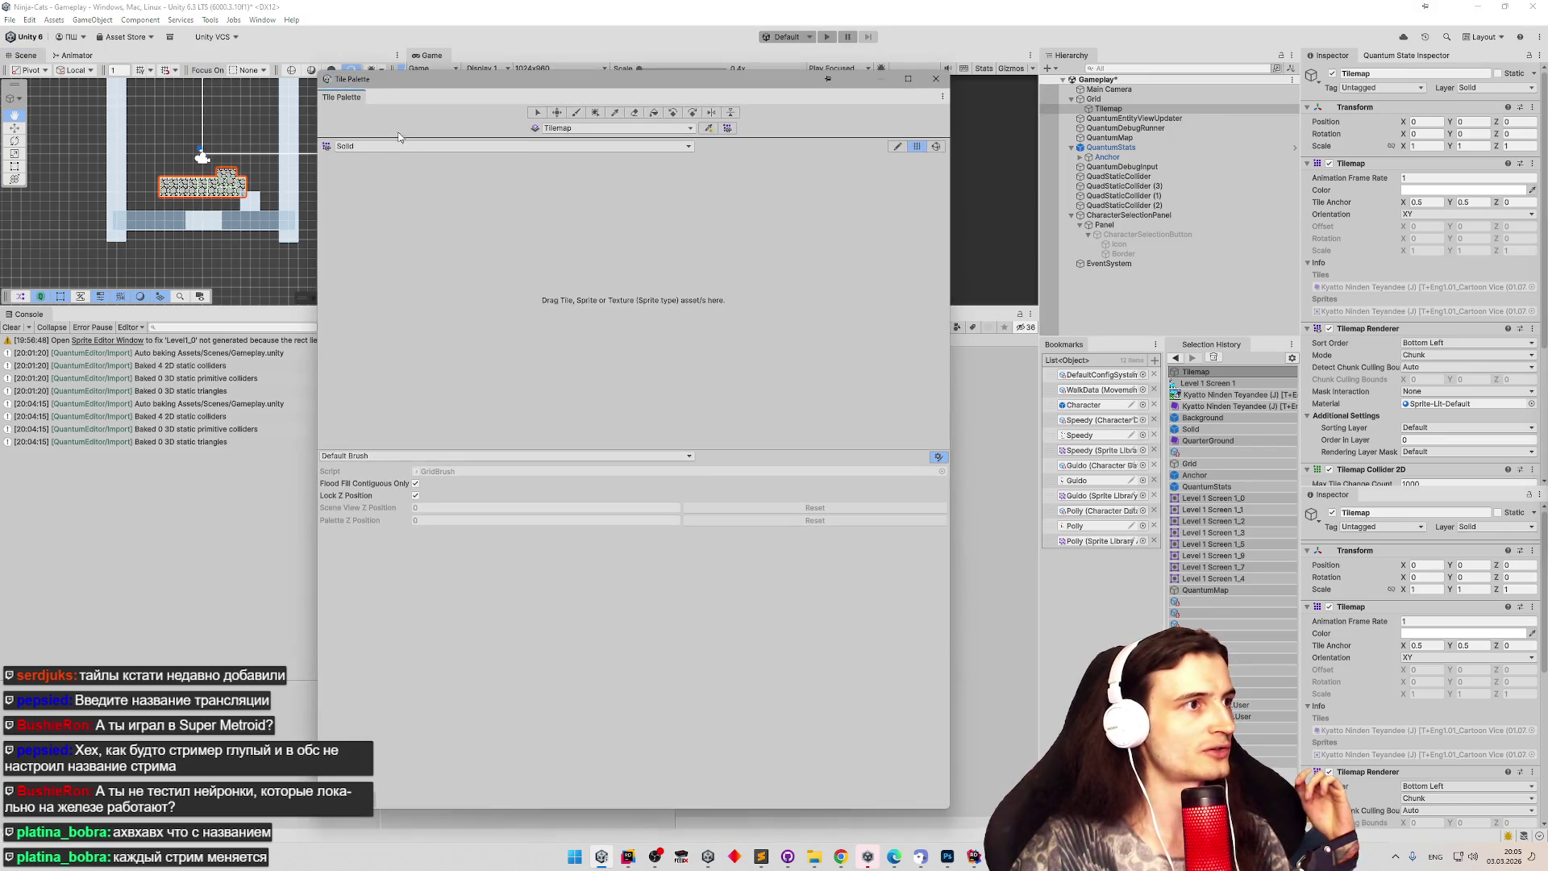
click(399, 146)
click(379, 155)
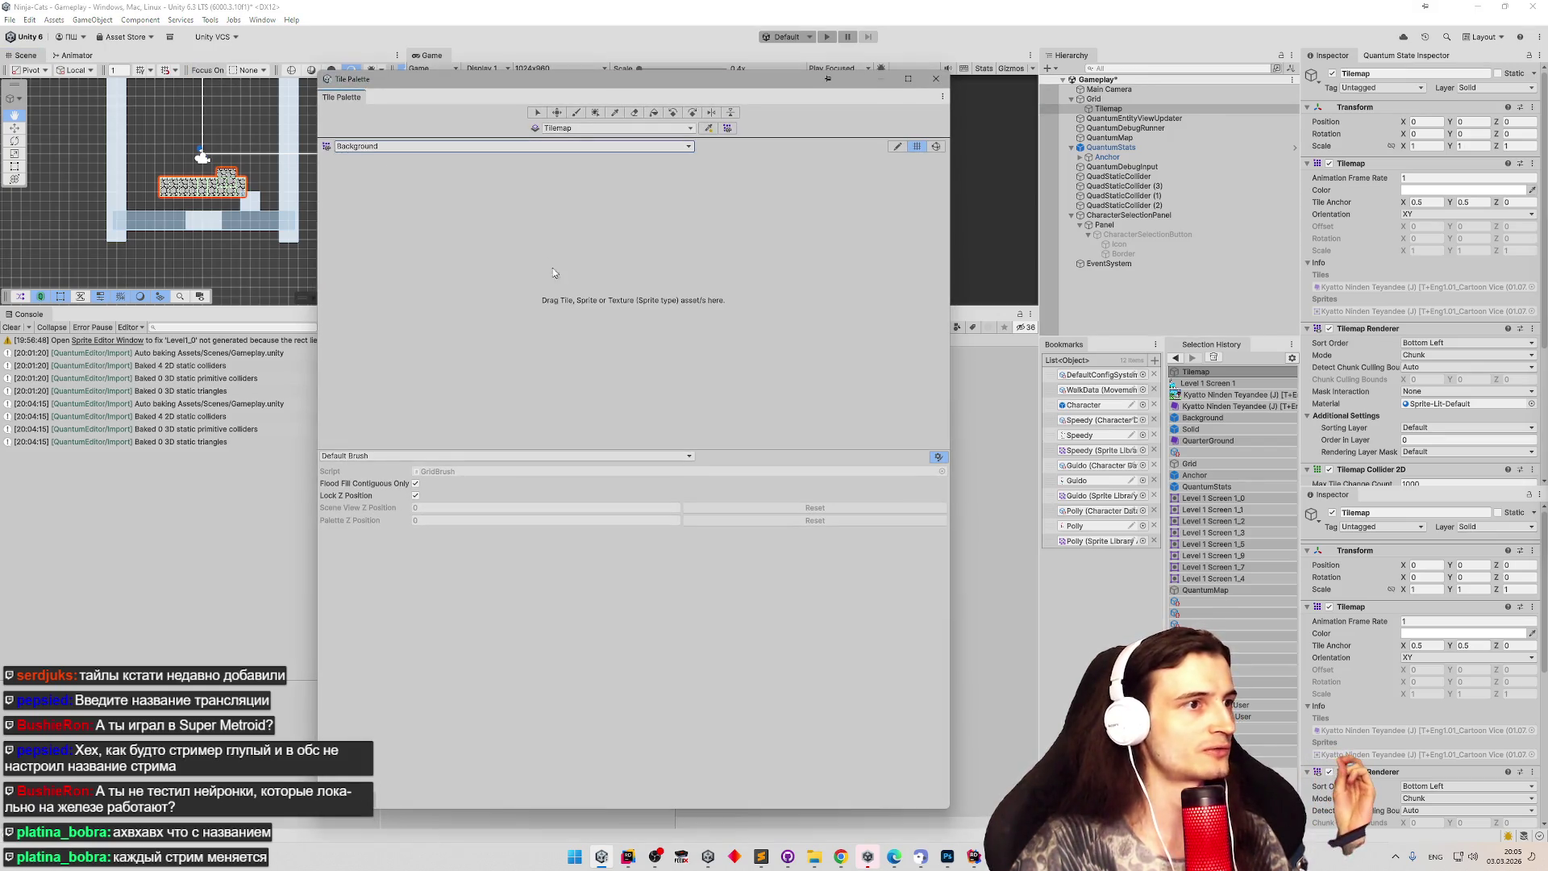
mouse_move(730, 80)
mouse_down()
mouse_move(510, 85)
mouse_move(422, 68)
mouse_up()
Select 33 Level 1 Screen 1 sprites from _7 onward, excluding two, and bring up Photoshop.
click(678, 370)
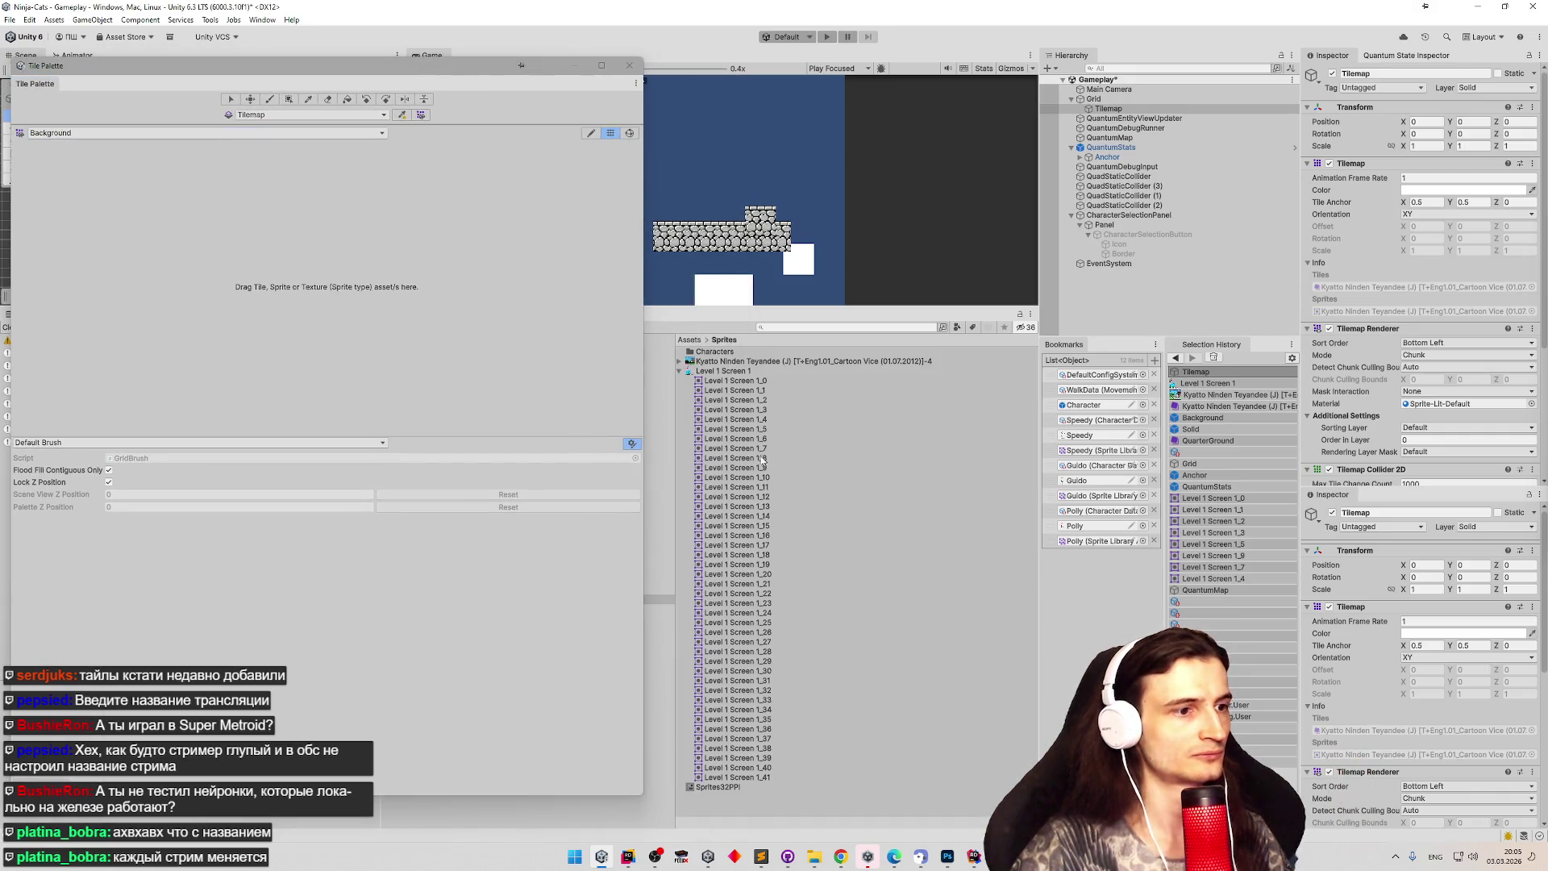
ctrl+scroll(738, 457, up, 2)
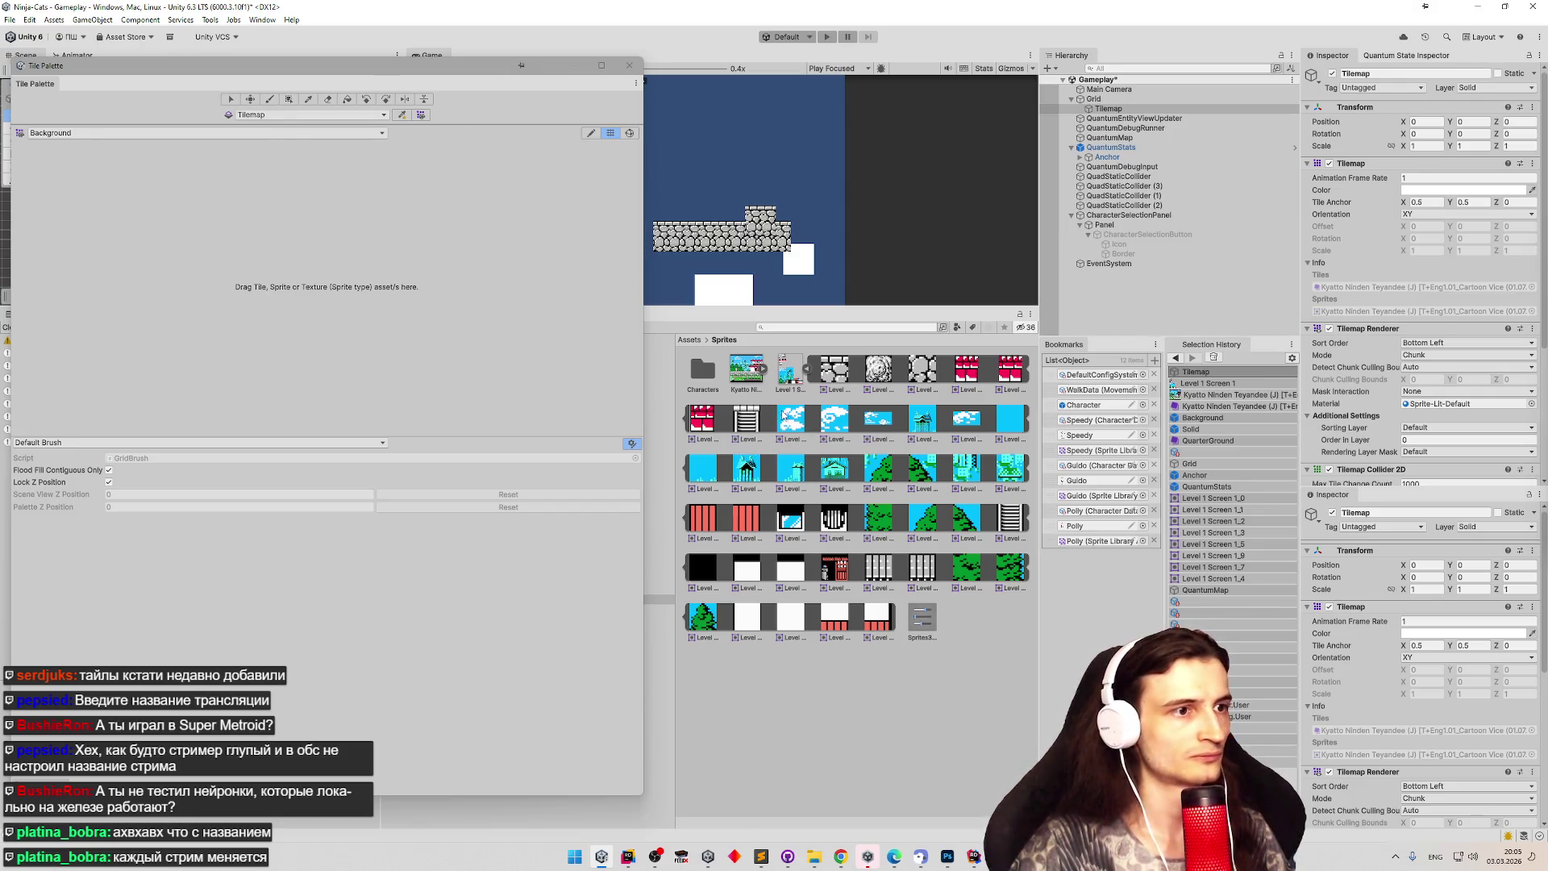
click(783, 416)
shift+click(885, 621)
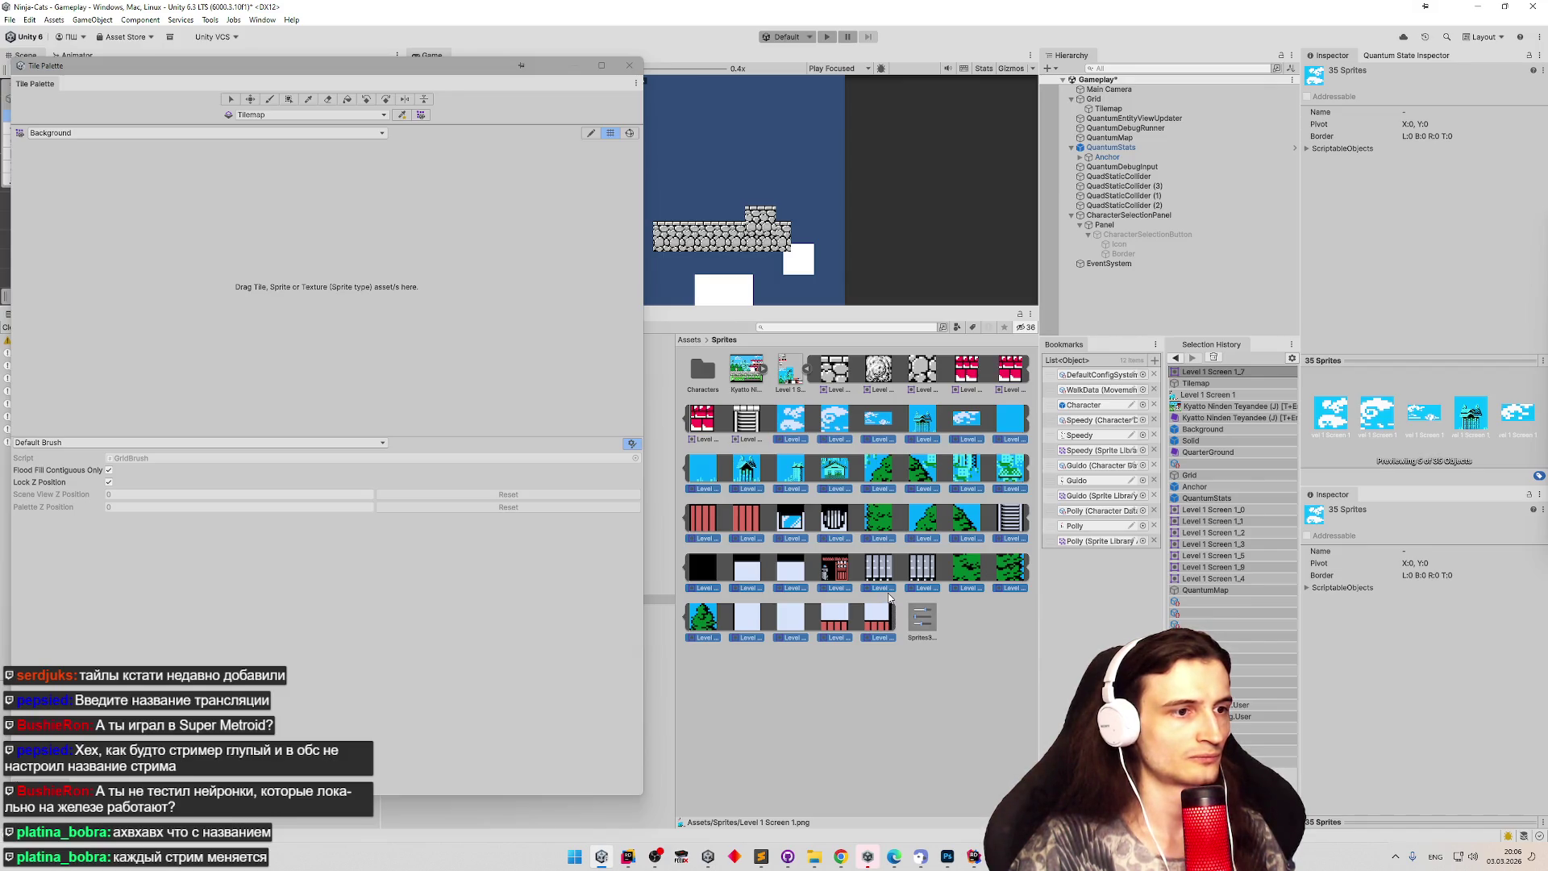
ctrl+click(880, 568)
ctrl+click(923, 568)
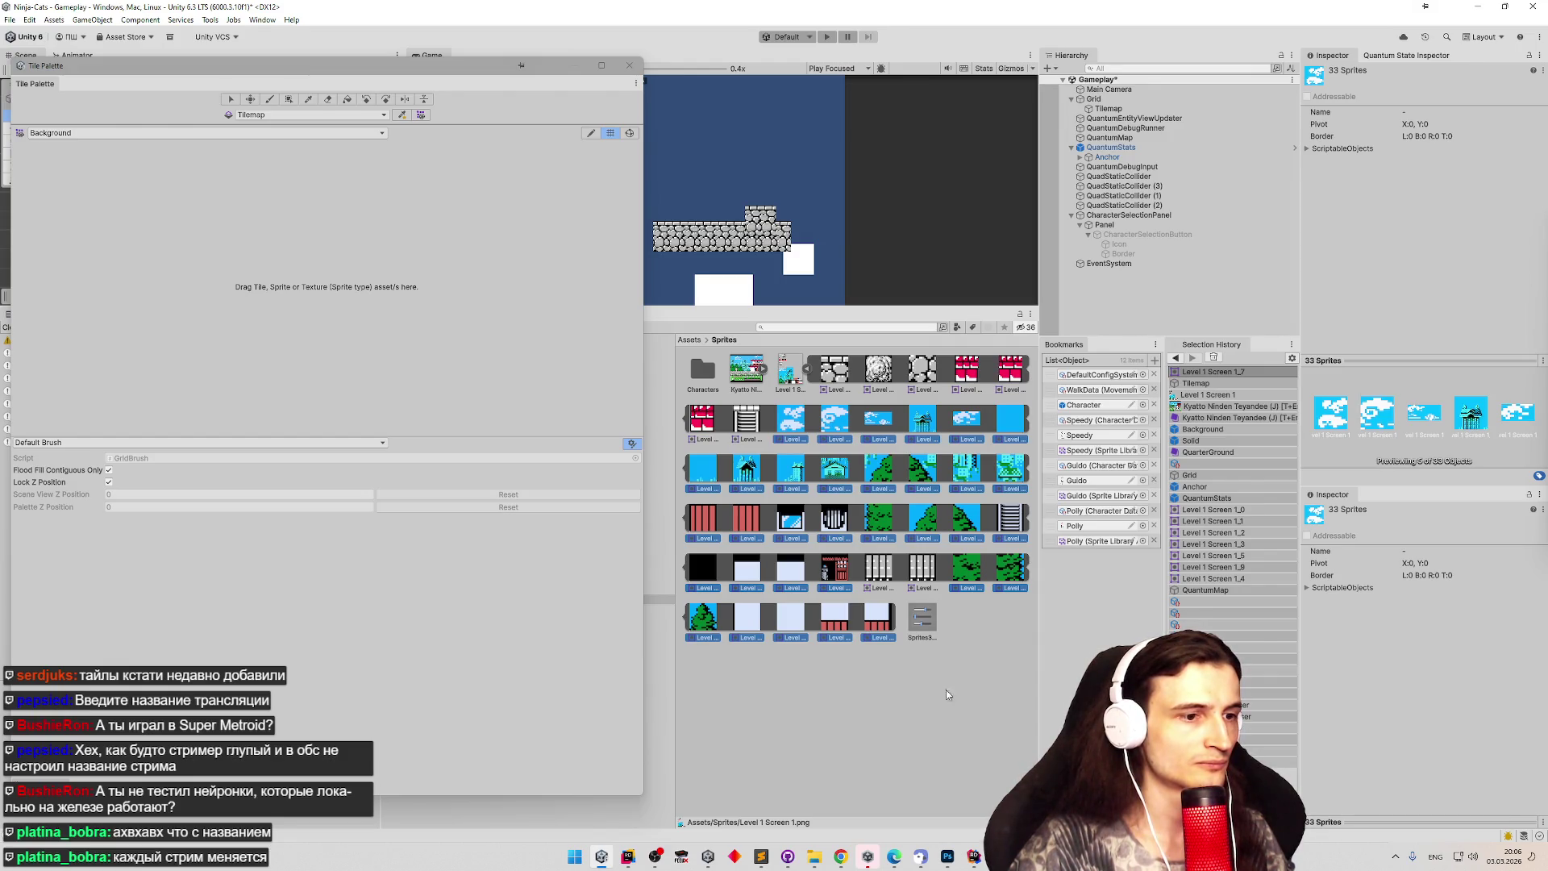
click(947, 856)
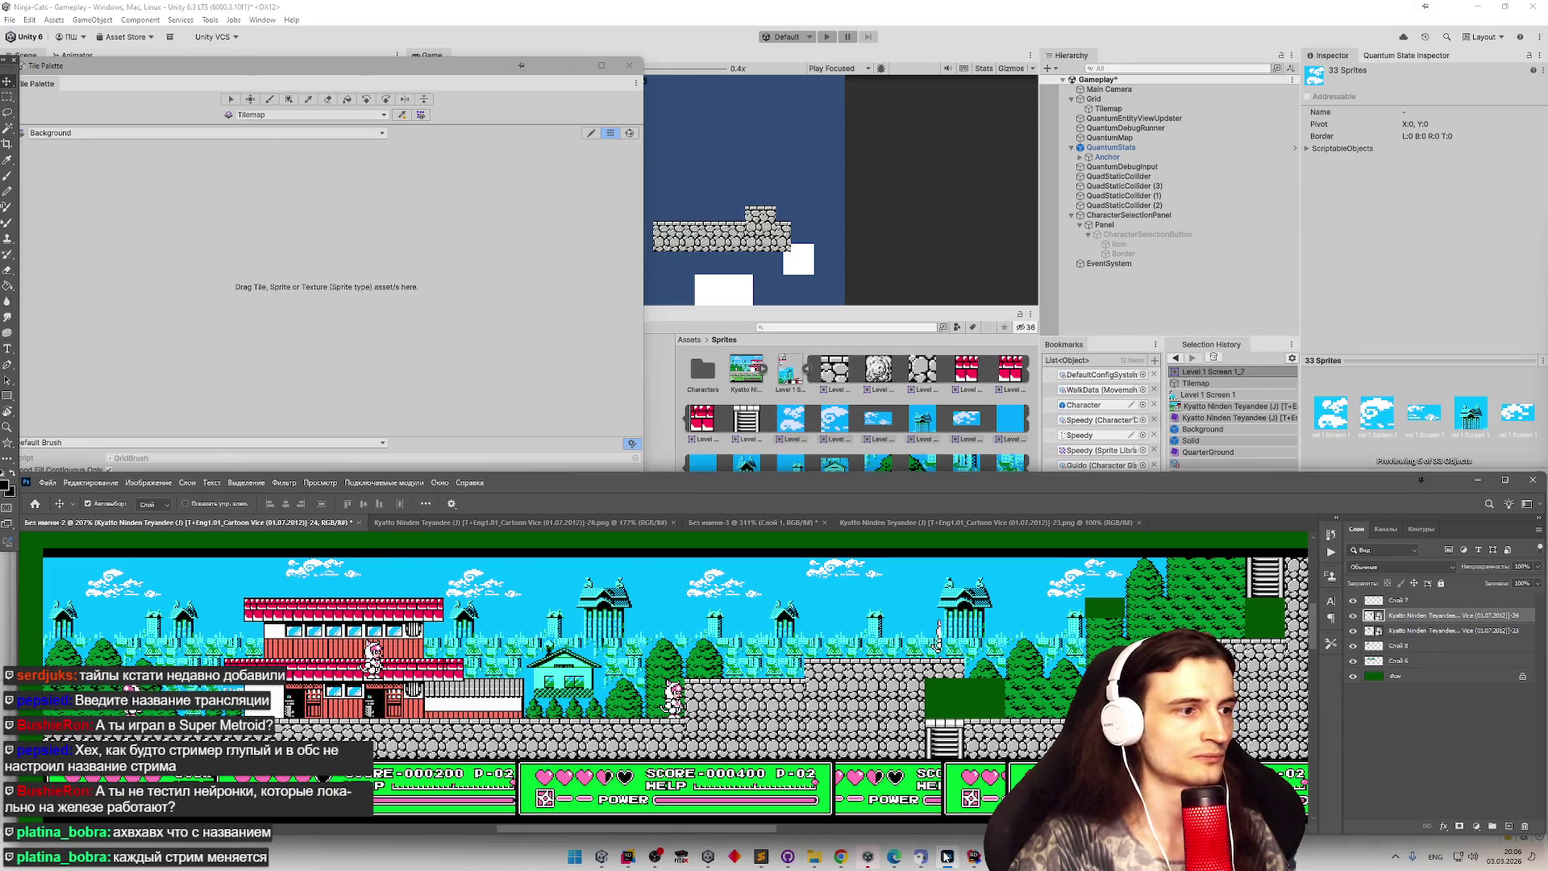
Toggle the Photoshop window from the taskbar, ending minimized to return to Unity.
click(947, 856)
click(947, 856)
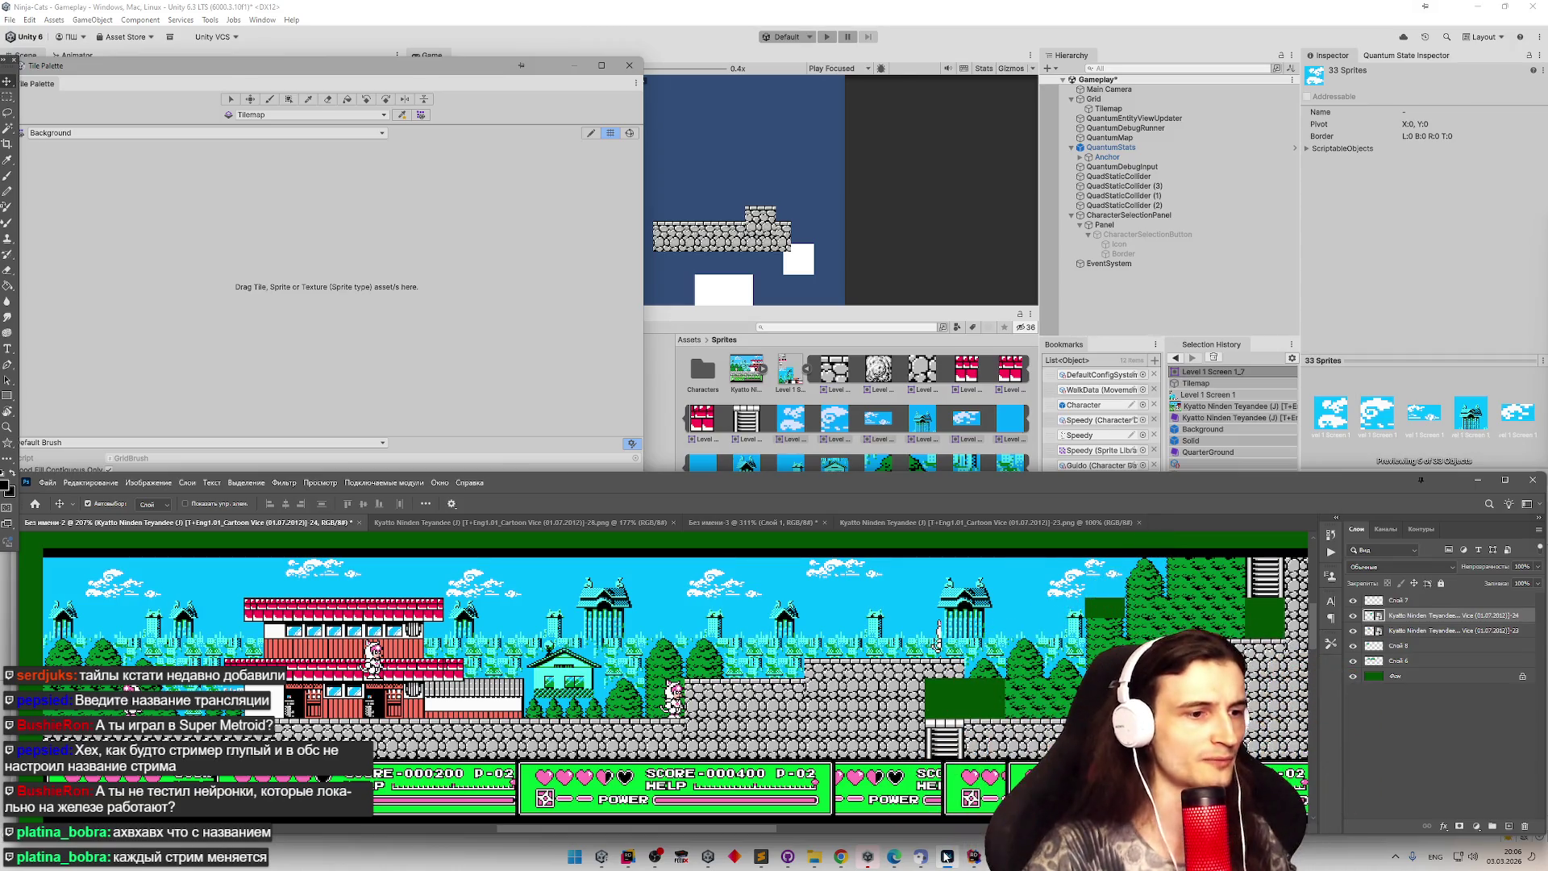
click(947, 856)
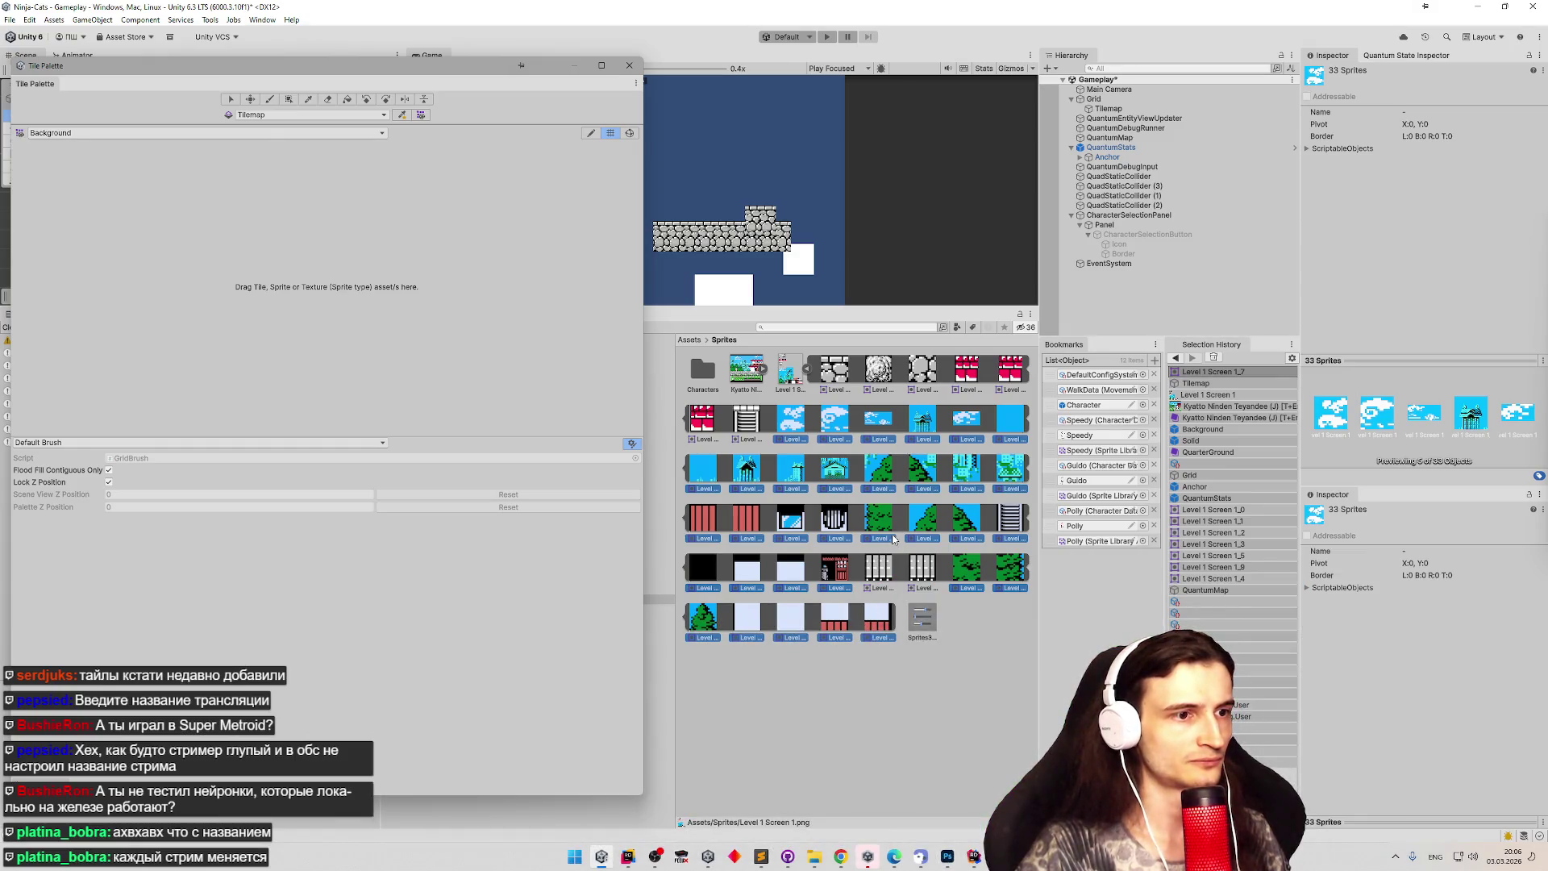
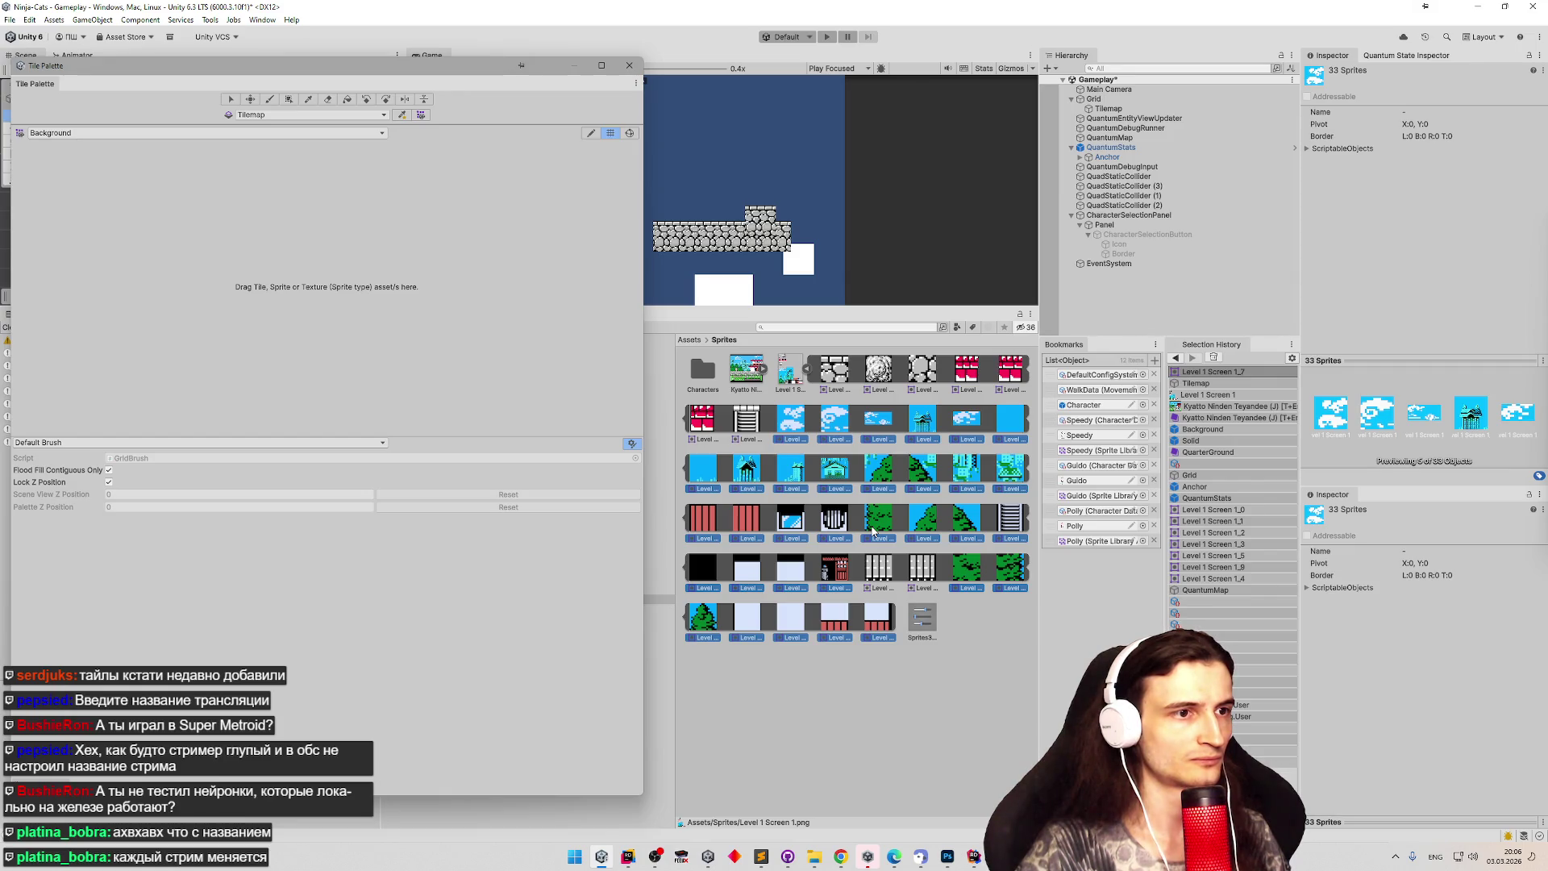
Add the level's sky, tree and fence sprites to the palette and create a 'Background' folder in Tiles.
mouse_move(771, 420)
mouse_down()
mouse_move(398, 328)
mouse_move(225, 254)
mouse_up()
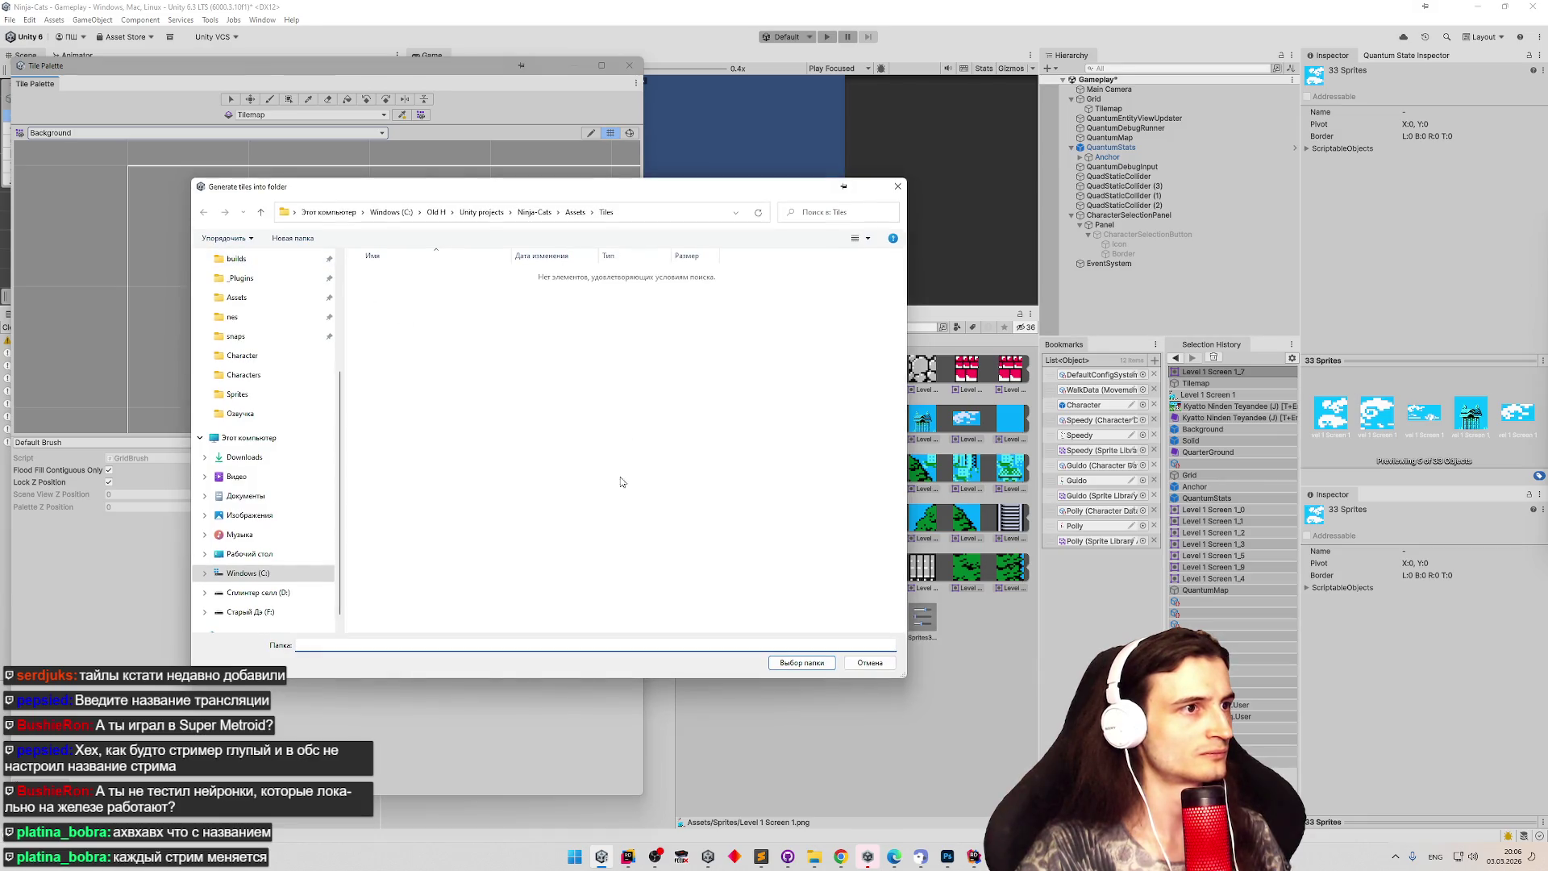
right_click(546, 380)
mouse_move(661, 536)
click(749, 535)
text(Background)
key(Return)
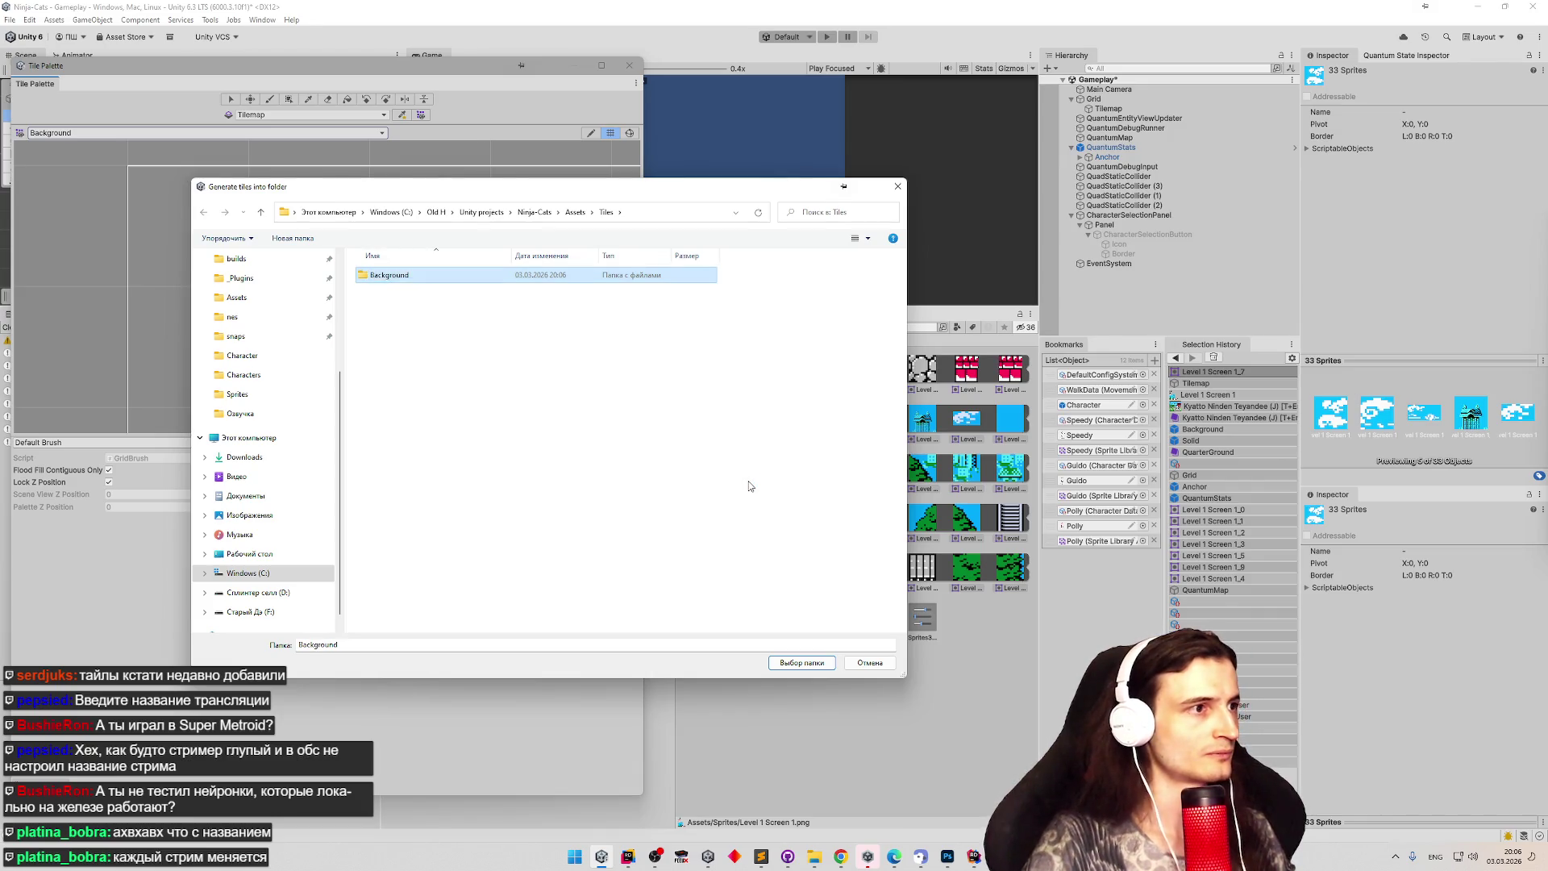
key(Return)
Rename the folder to BackgroundLvl1Scr1 and generate the tiles into it.
click(605, 212)
click(441, 275)
click(441, 274)
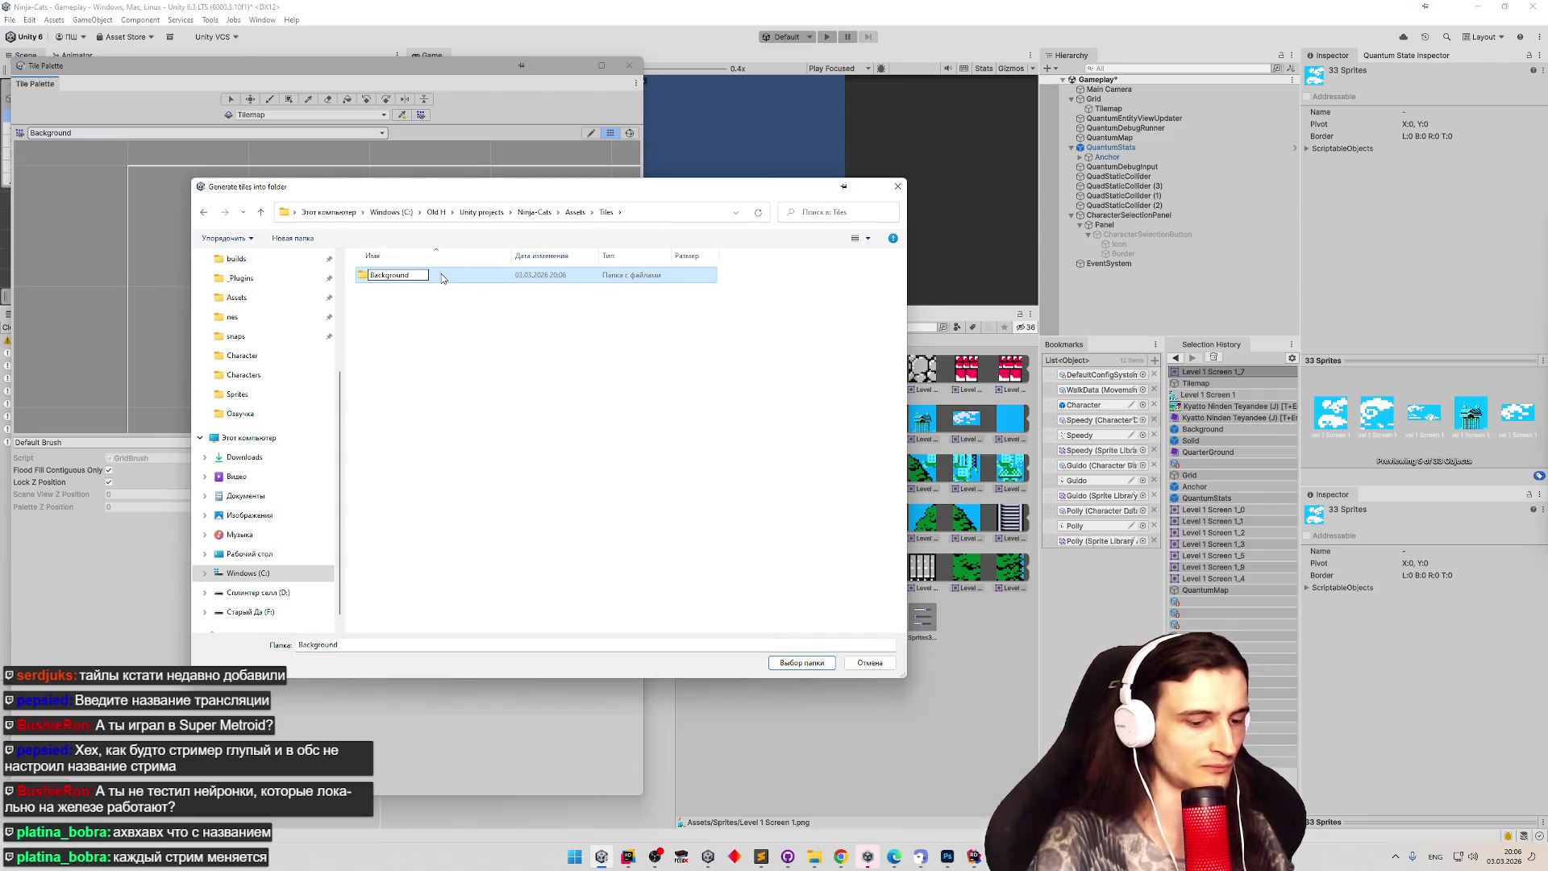
text(Lvl1Scr1)
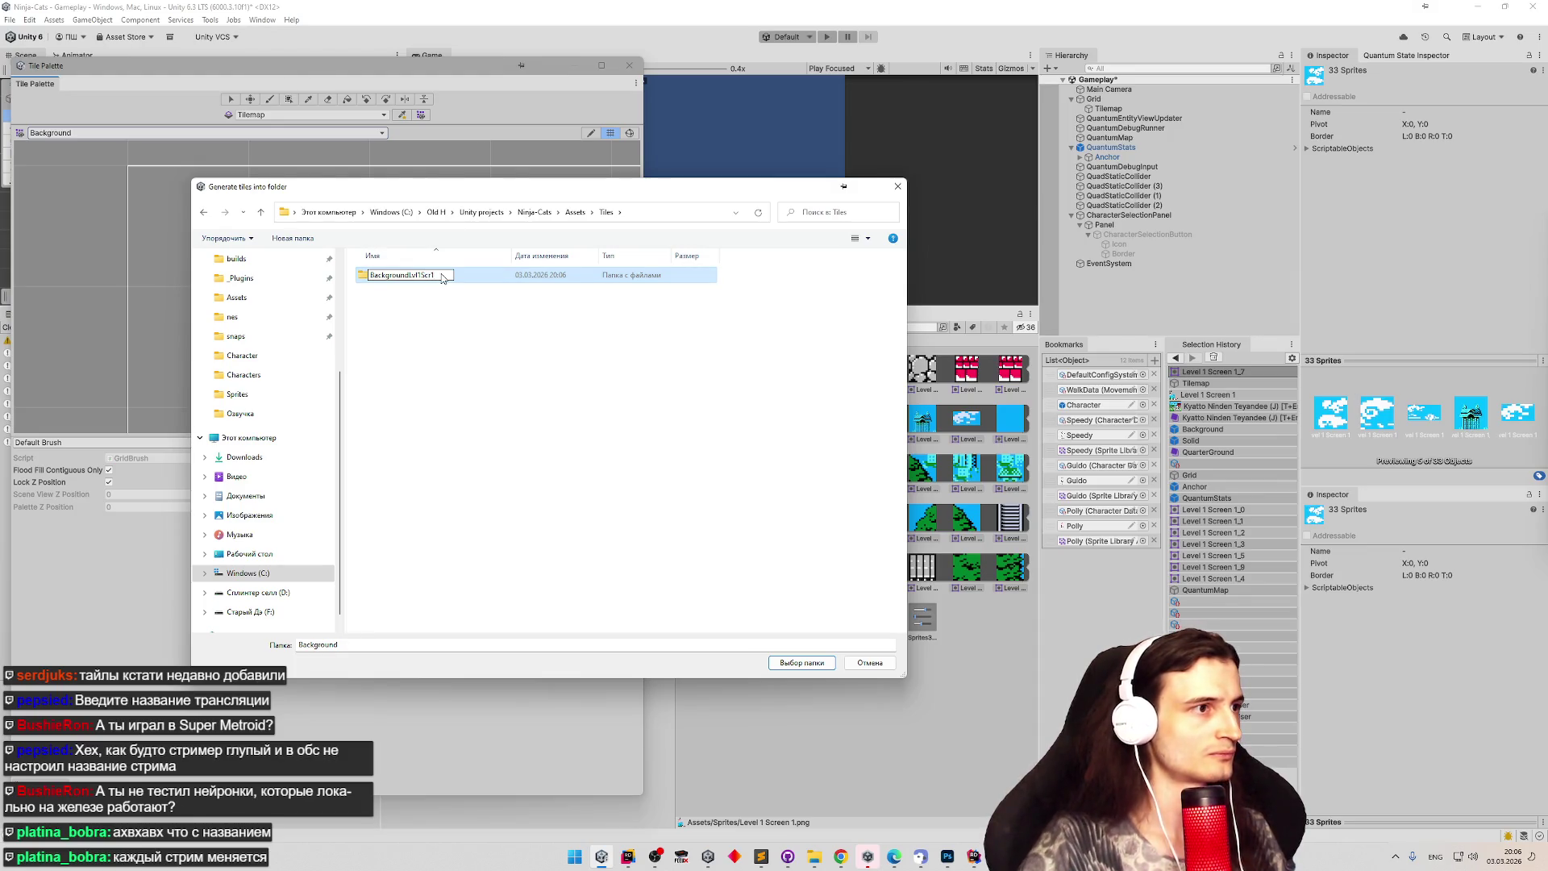
key(Return)
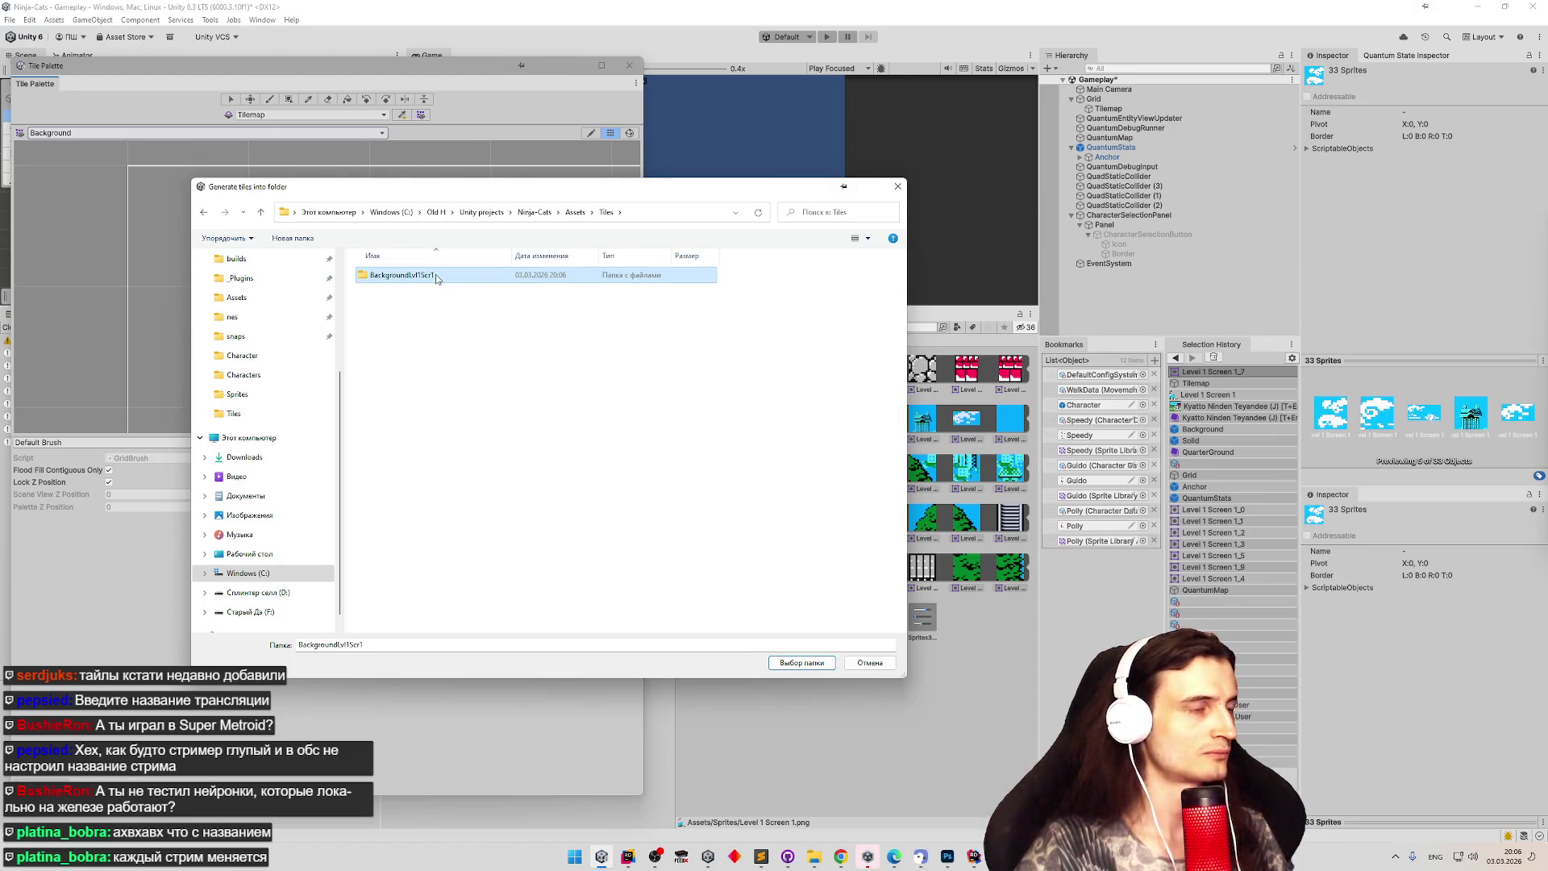
double_click(432, 275)
key(Return)
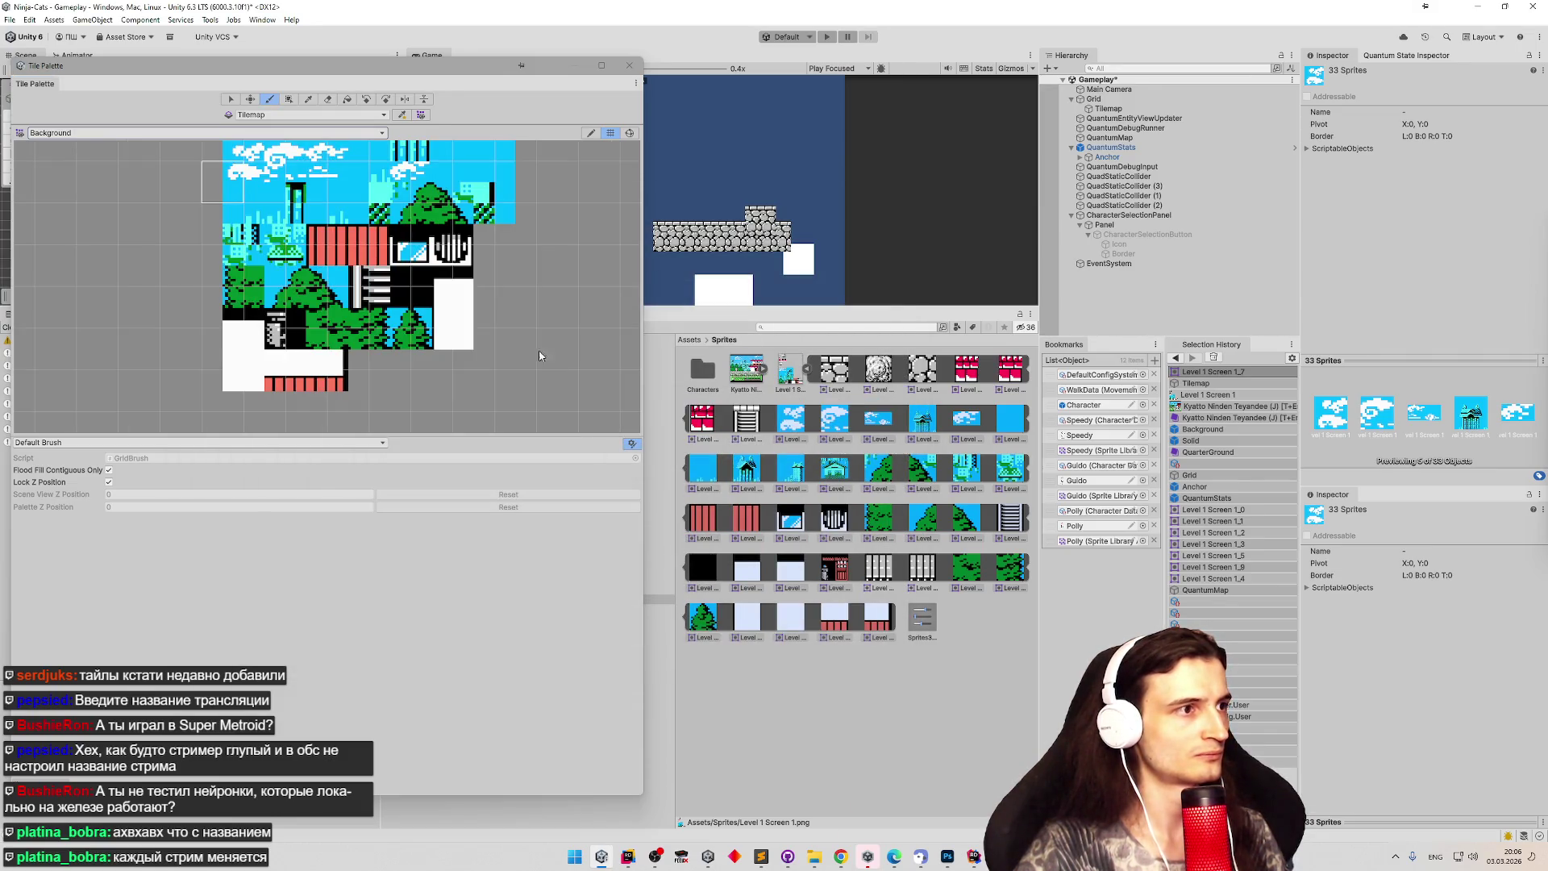
Open the Background palette prefab, keep its Default sort mode, and select its Layer1 tilemap.
scroll(273, 227, down, 5)
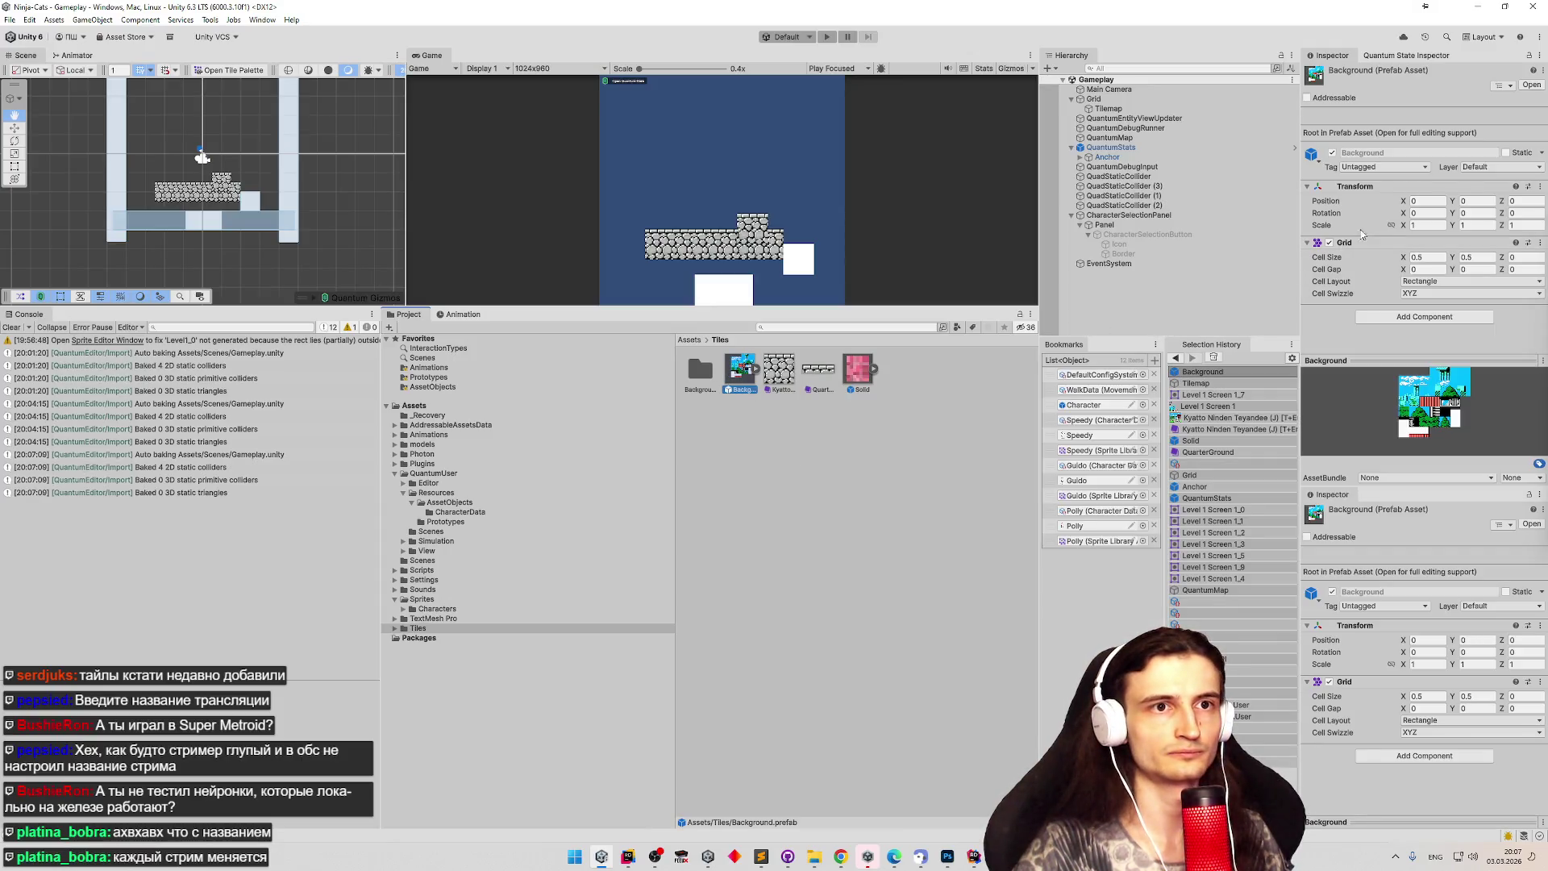
click(758, 370)
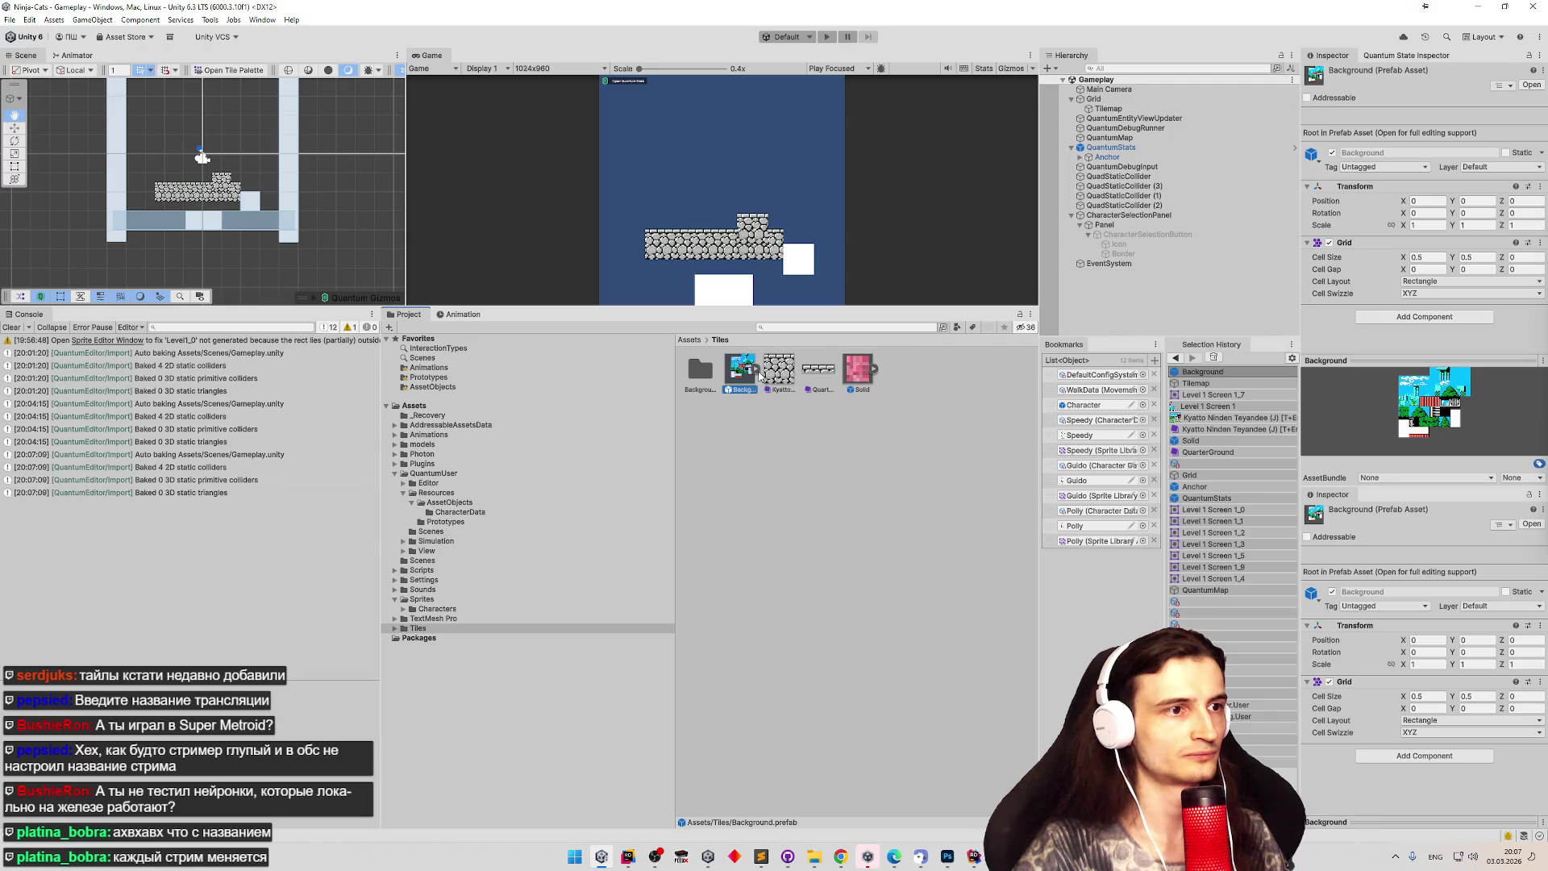
double_click(754, 376)
click(778, 371)
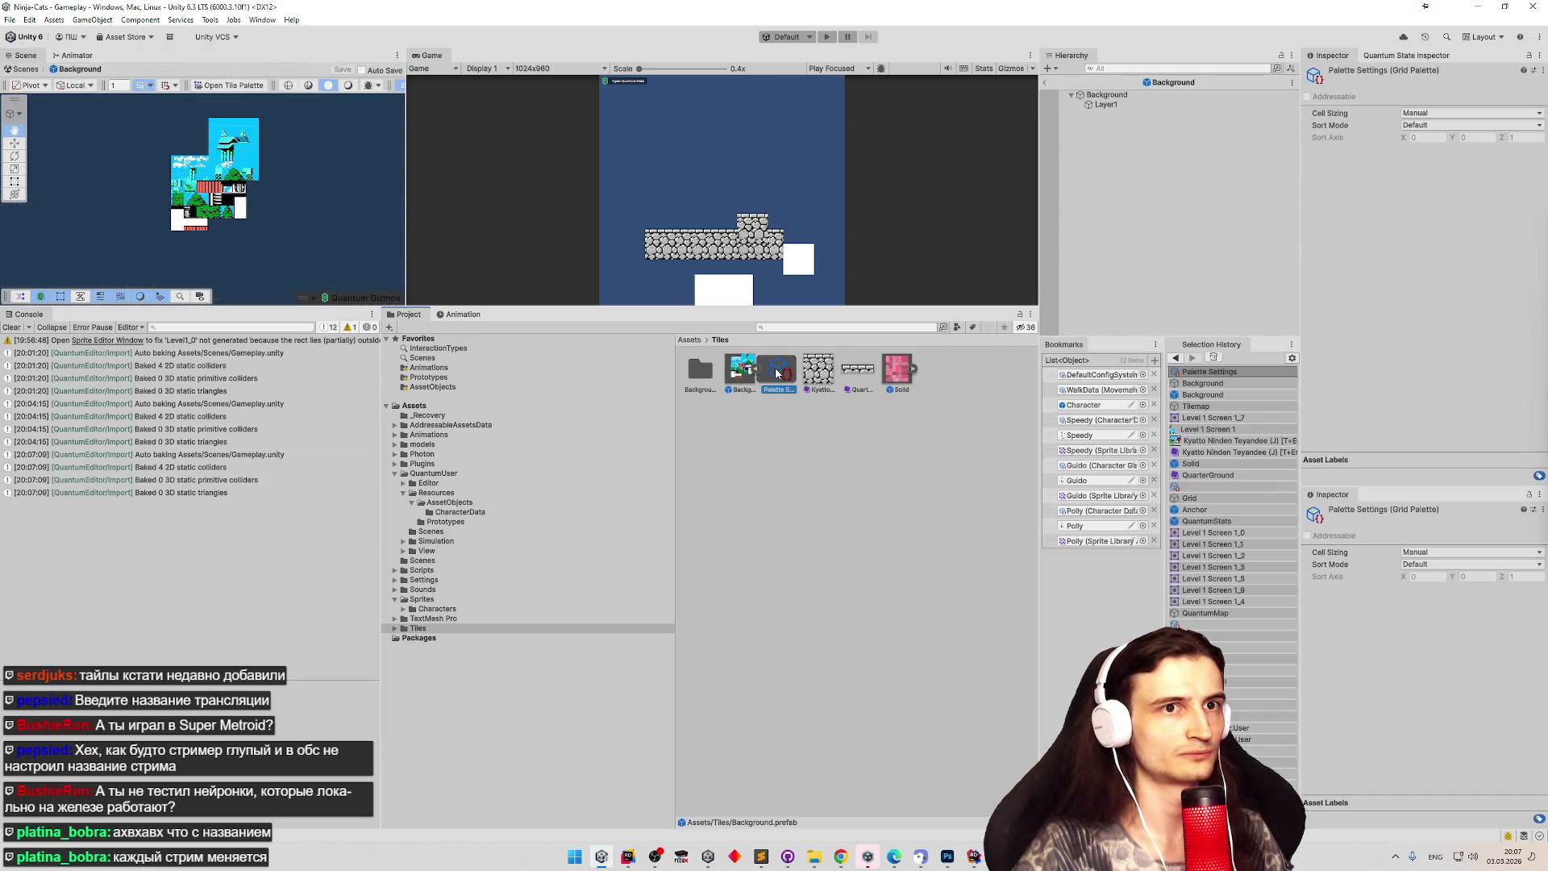
click(1434, 125)
click(1434, 139)
click(742, 385)
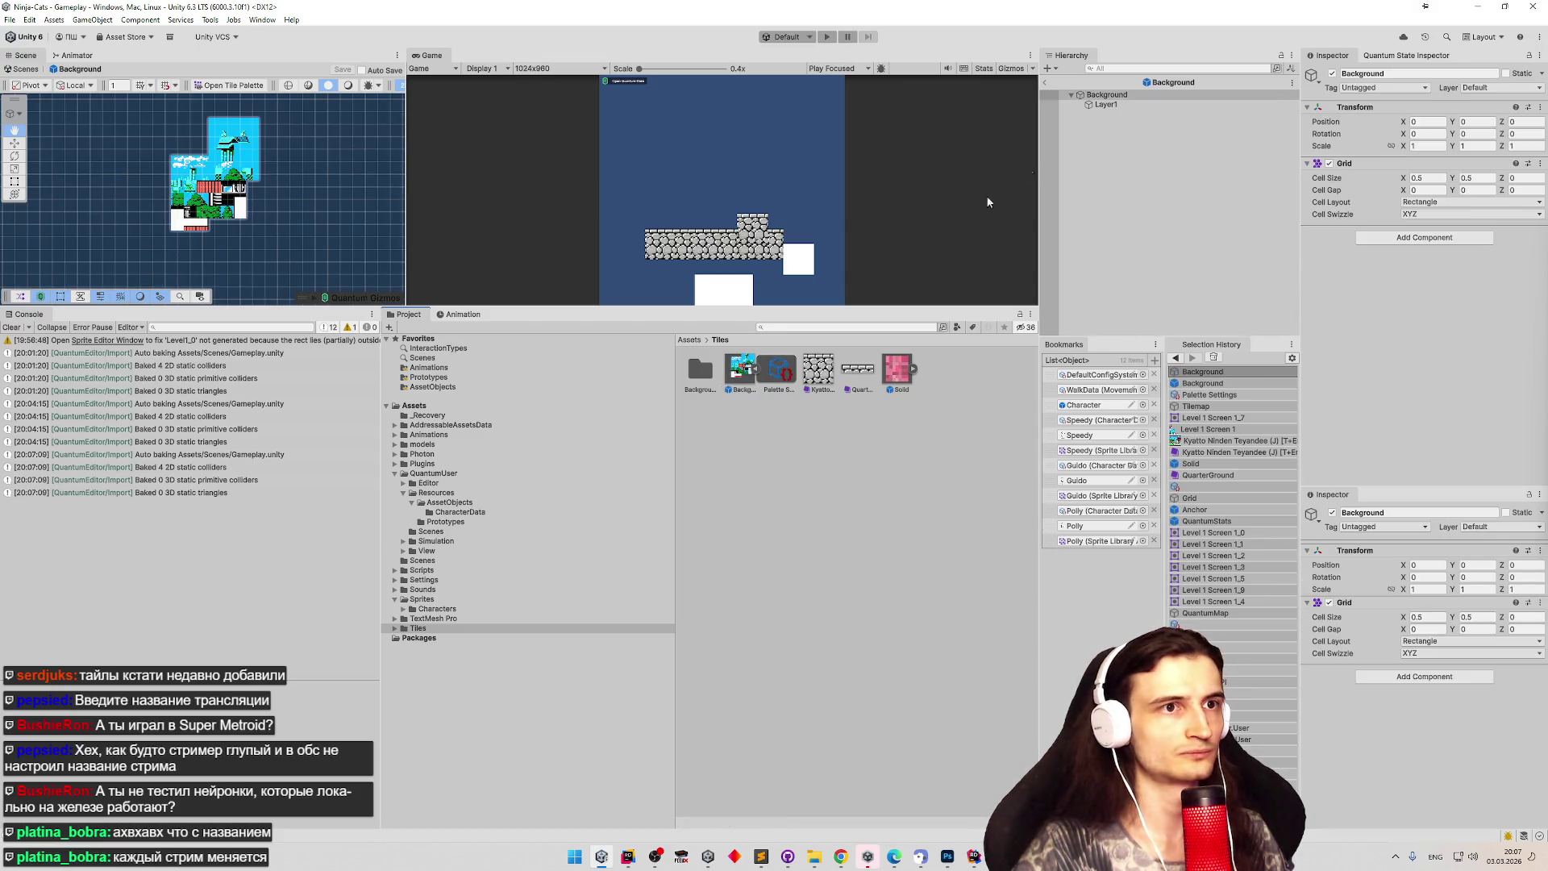
click(1110, 99)
click(1116, 106)
Set Layer1's Tile Anchor to X 0, Y 0, save the prefab, and return to Gameplay.
click(1420, 201)
text(0)
key(Tab)
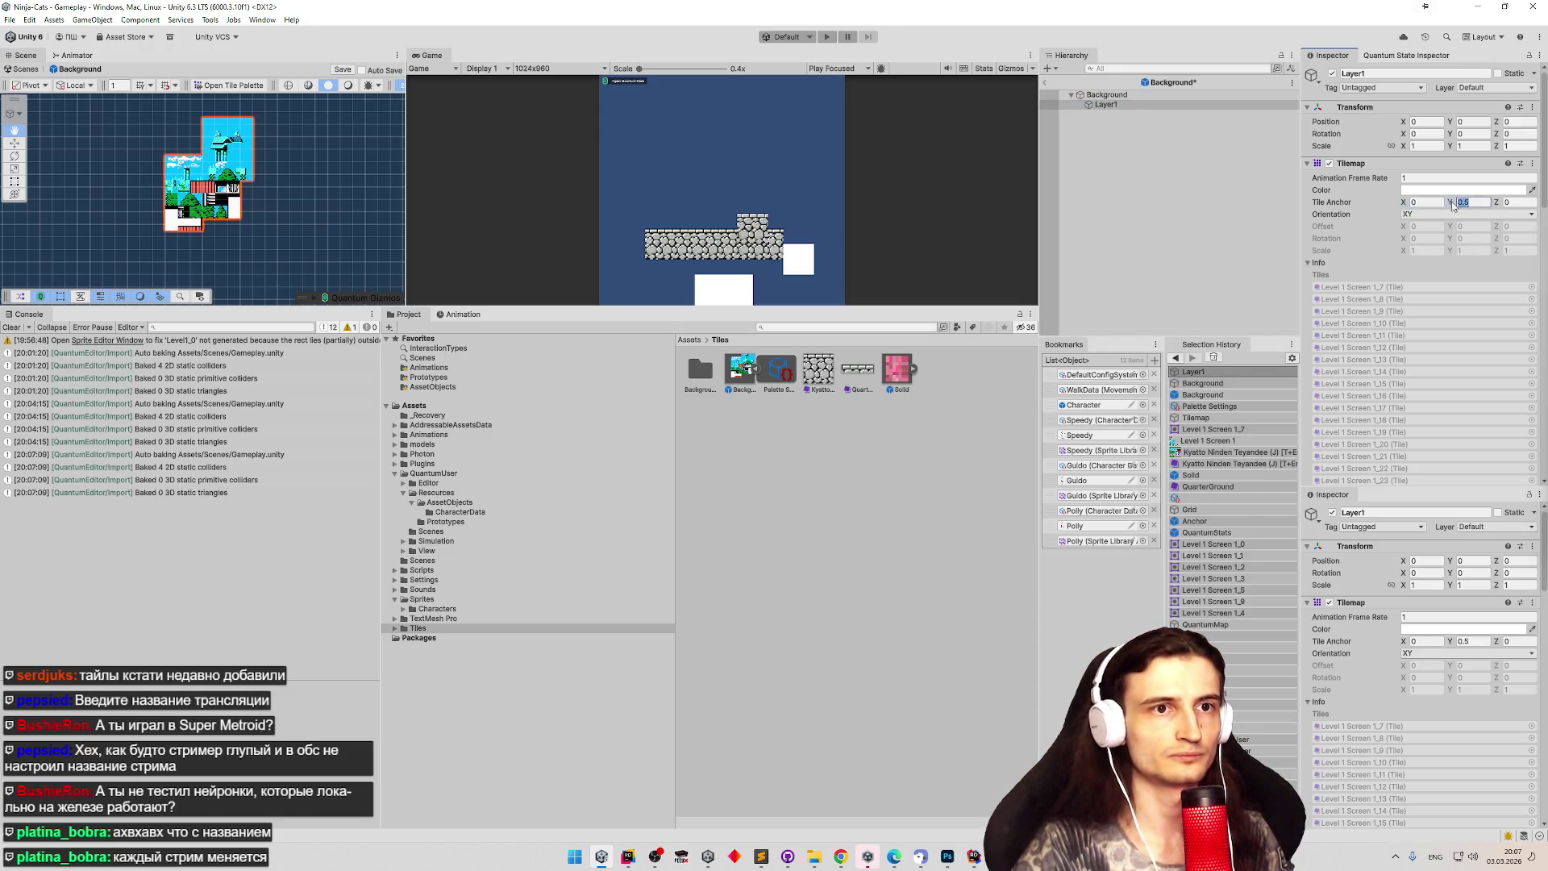
text(0)
key(ctrl+s)
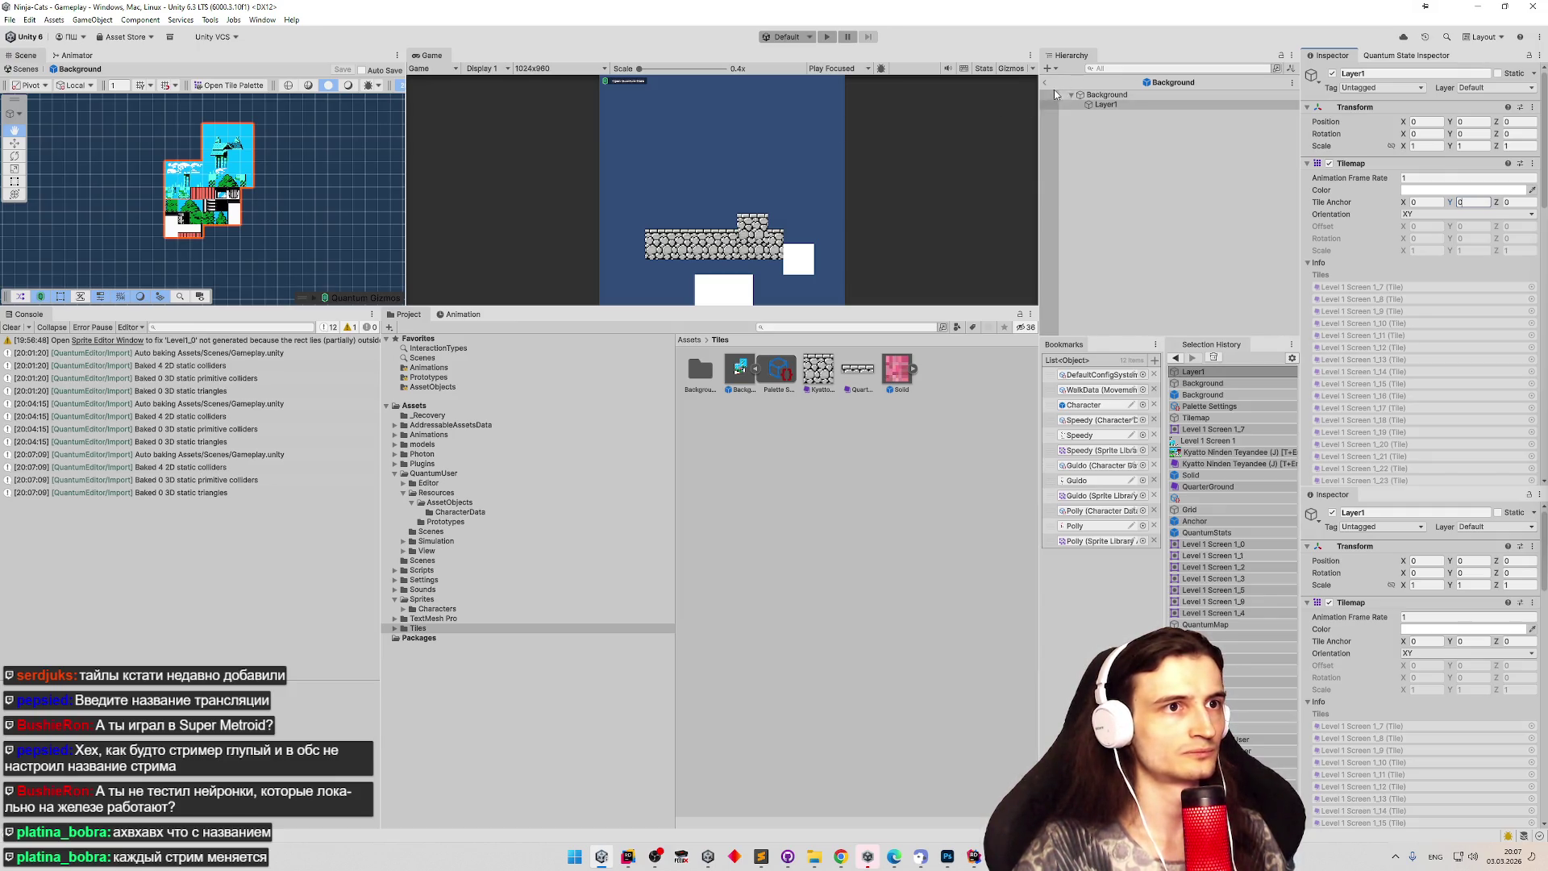
click(1047, 88)
click(1047, 87)
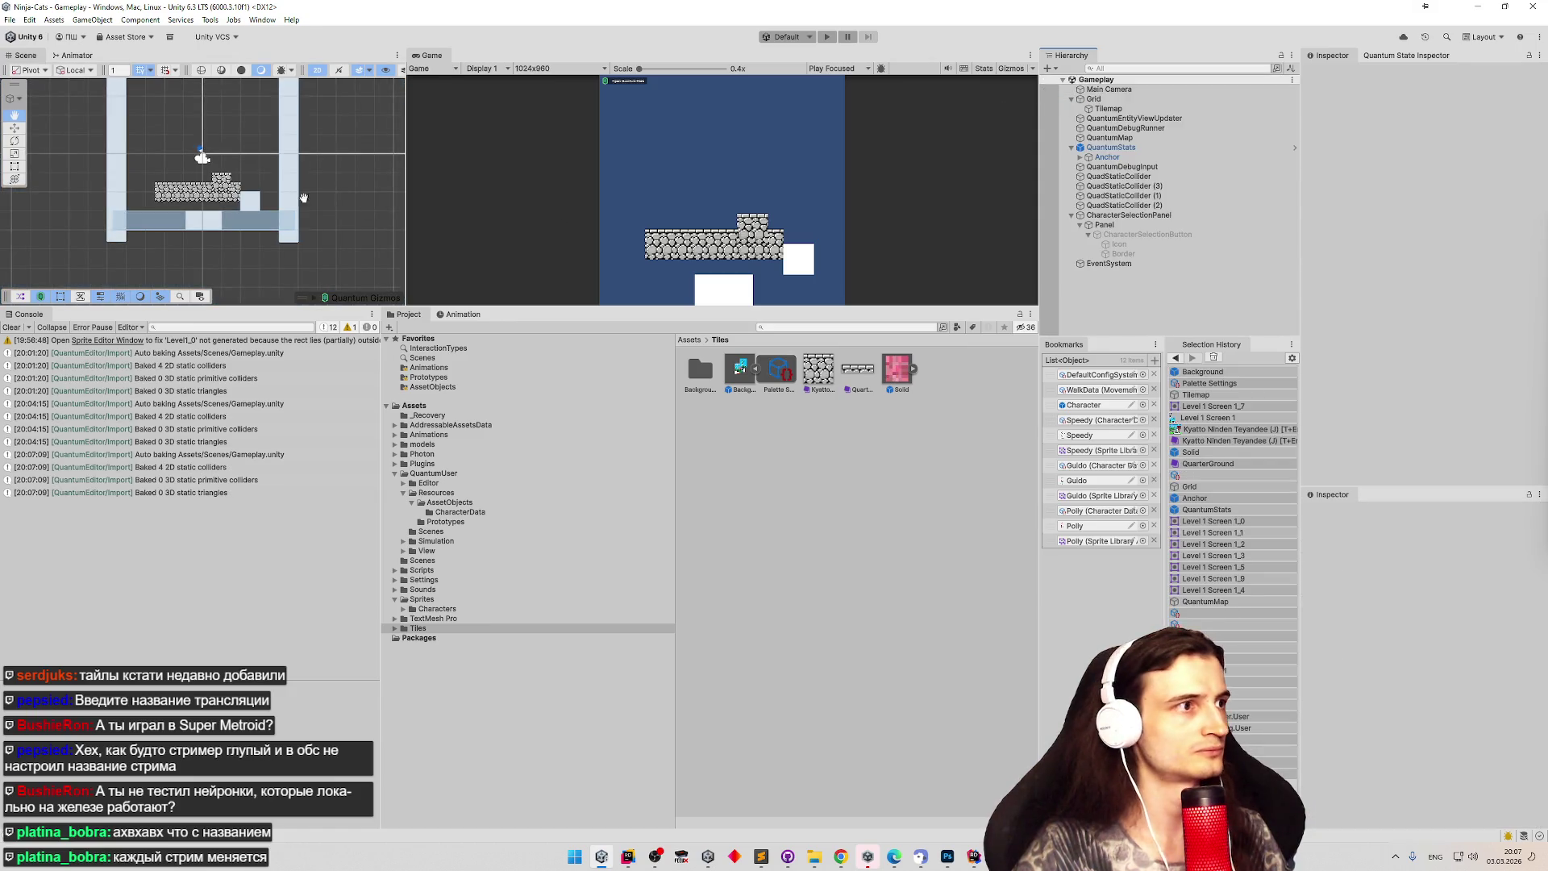
Select the level's Tilemap and enlarge the scene and game views.
click(1106, 157)
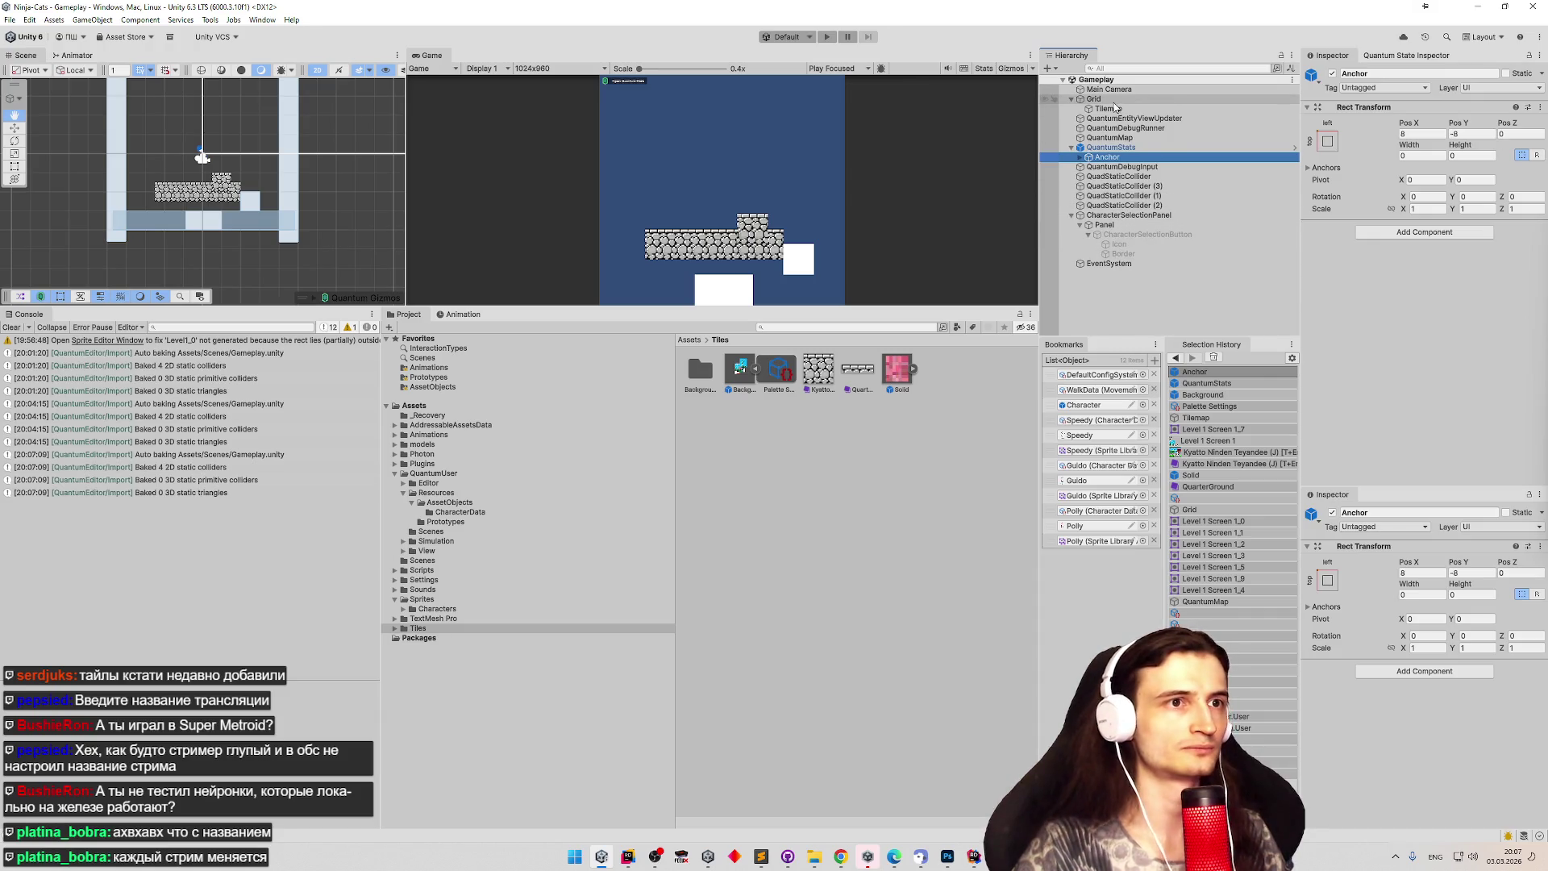
click(1093, 110)
scroll(311, 161, up, 1)
scroll(302, 155, down, 2)
drag(302, 157, 306, 179)
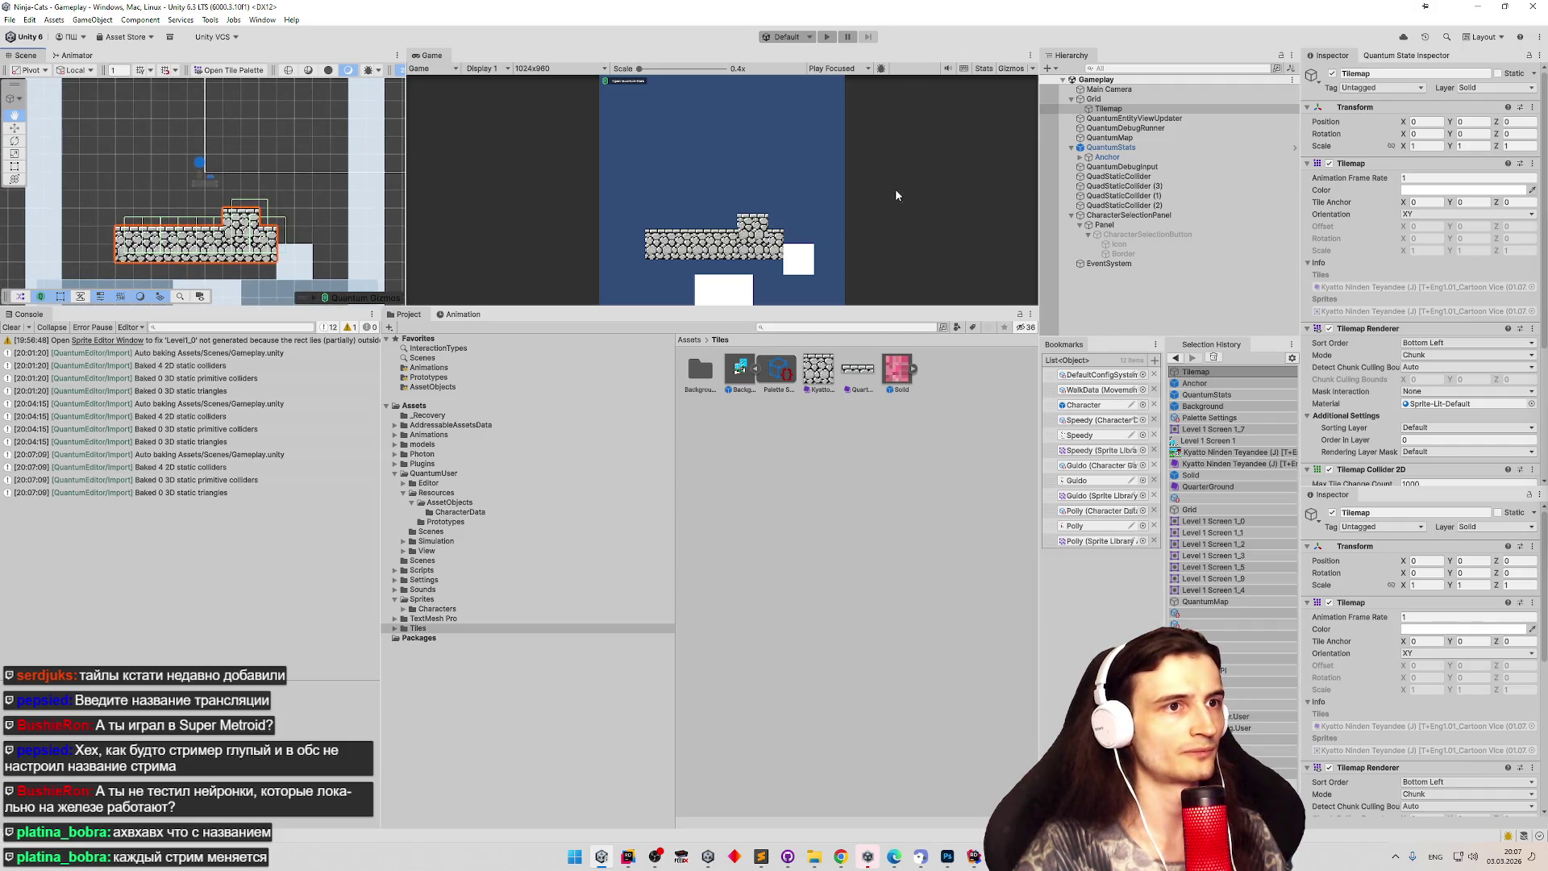
drag(405, 263, 526, 263)
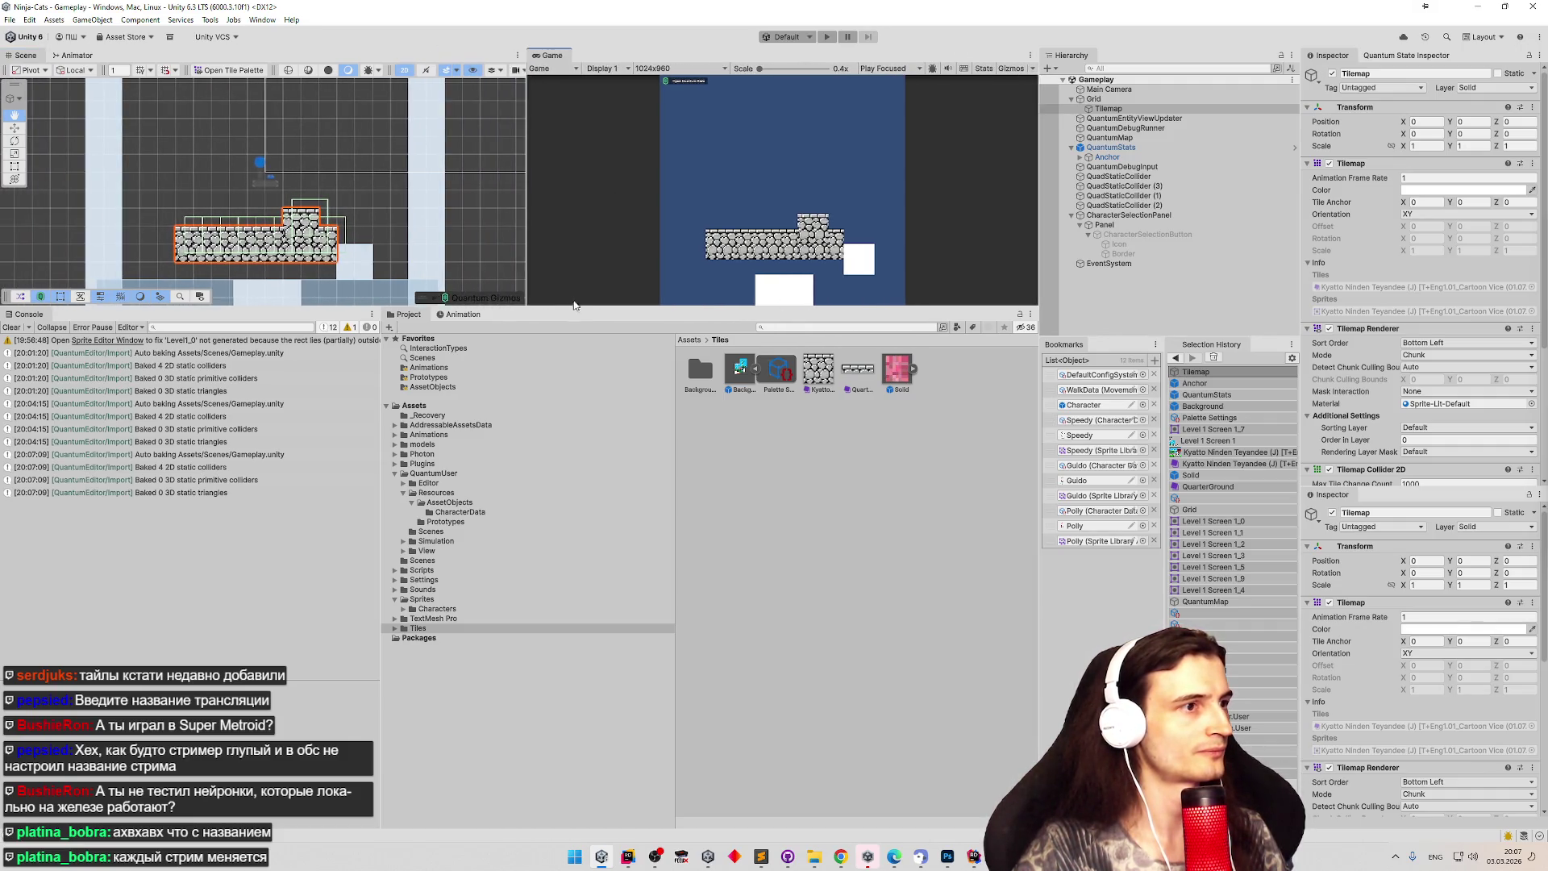
drag(578, 309, 580, 462)
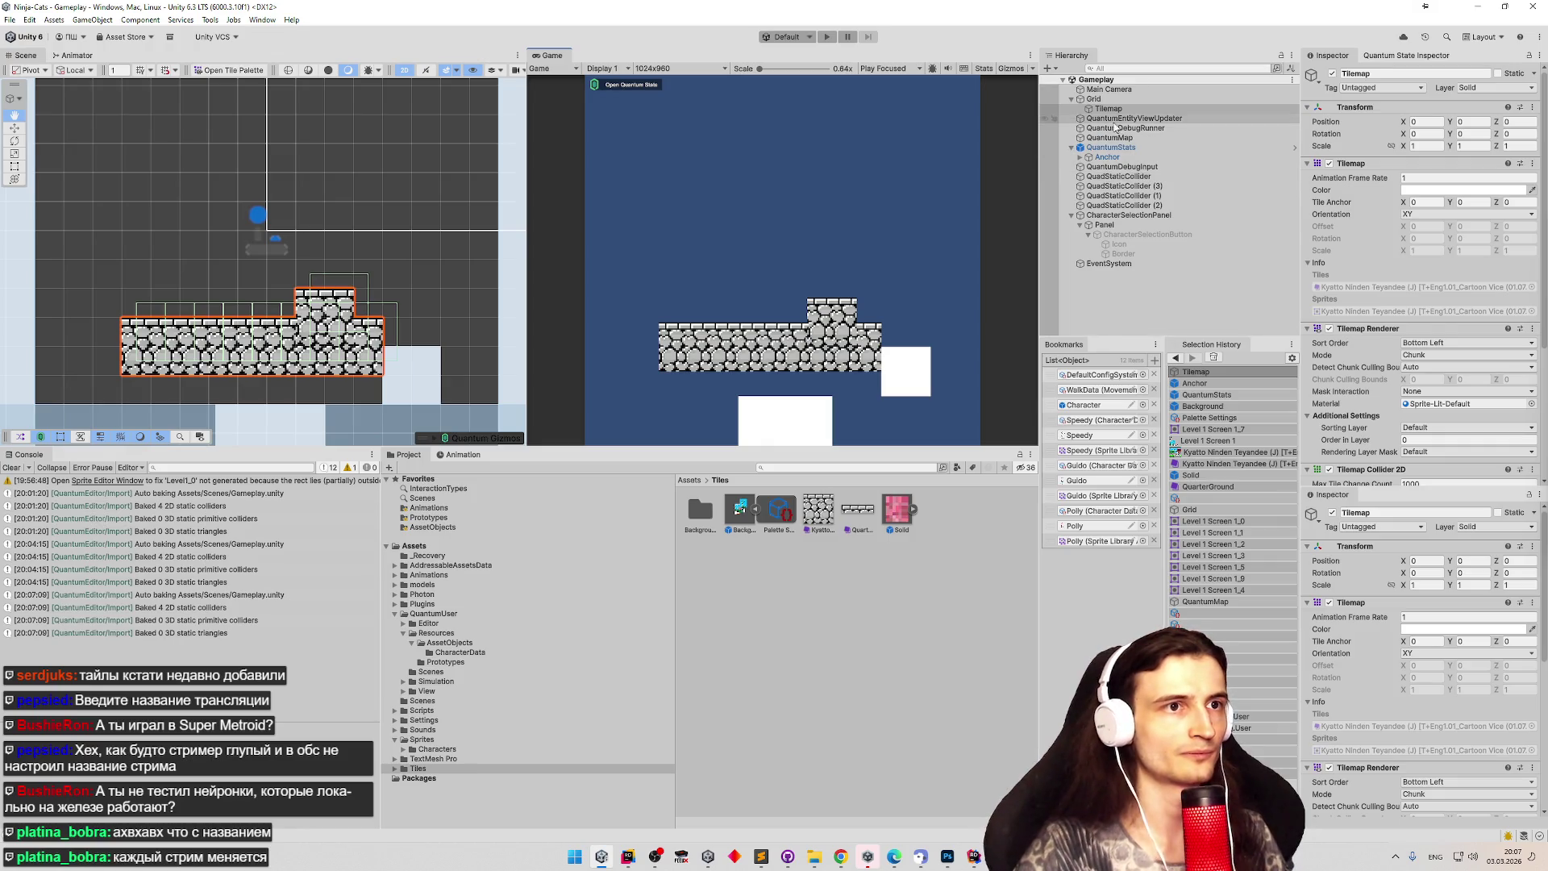
Remove the Tilemap Collider 2D from the Tilemap and bring up the Tile Palette window.
click(1116, 110)
right_click(1377, 470)
click(1401, 507)
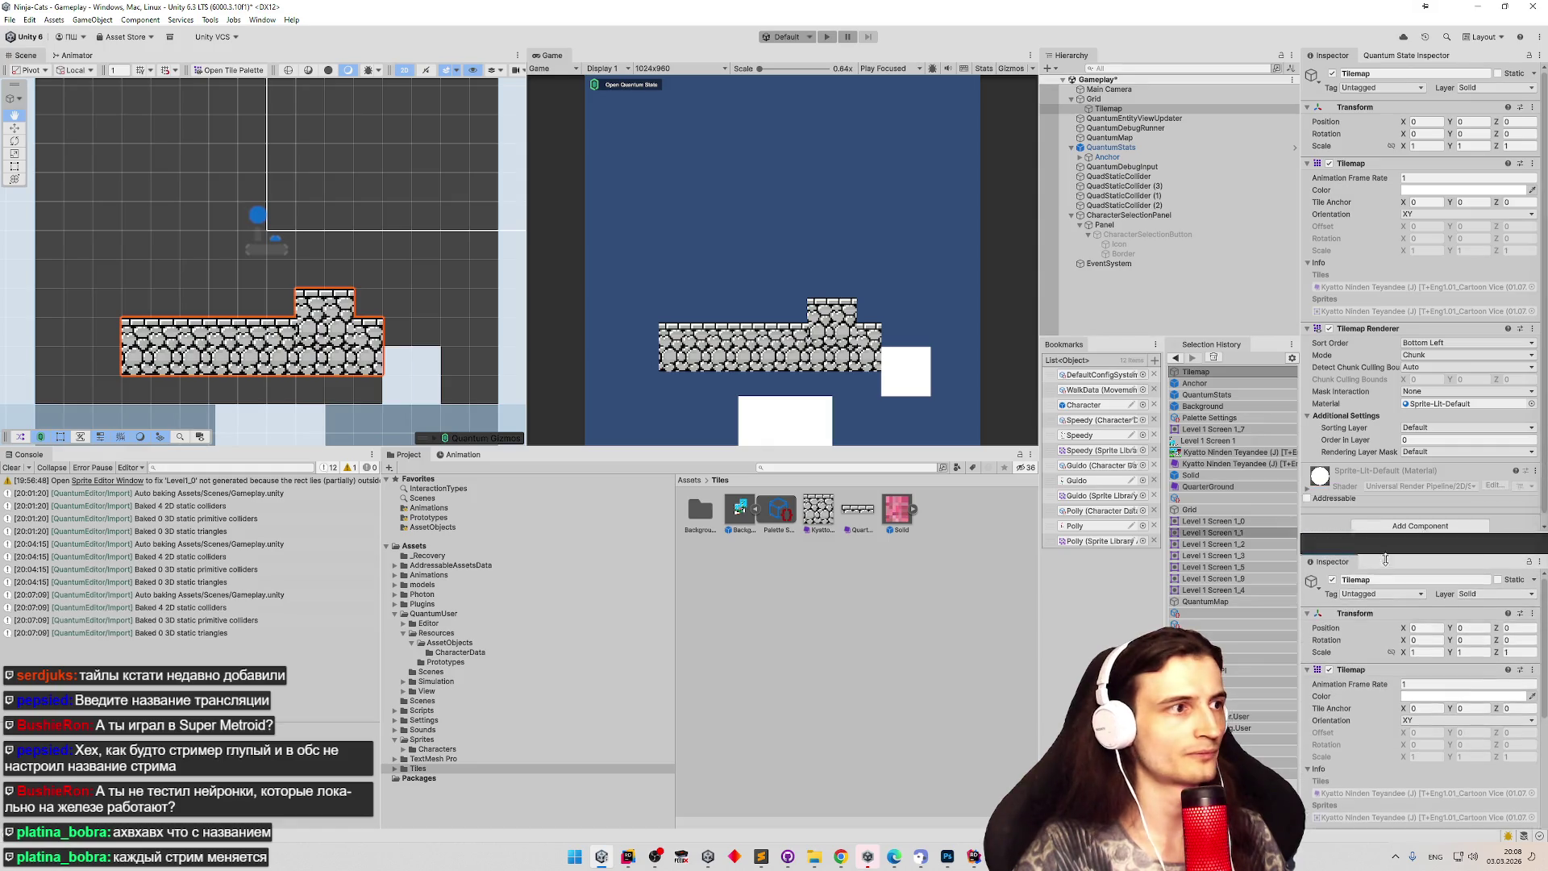
click(1108, 110)
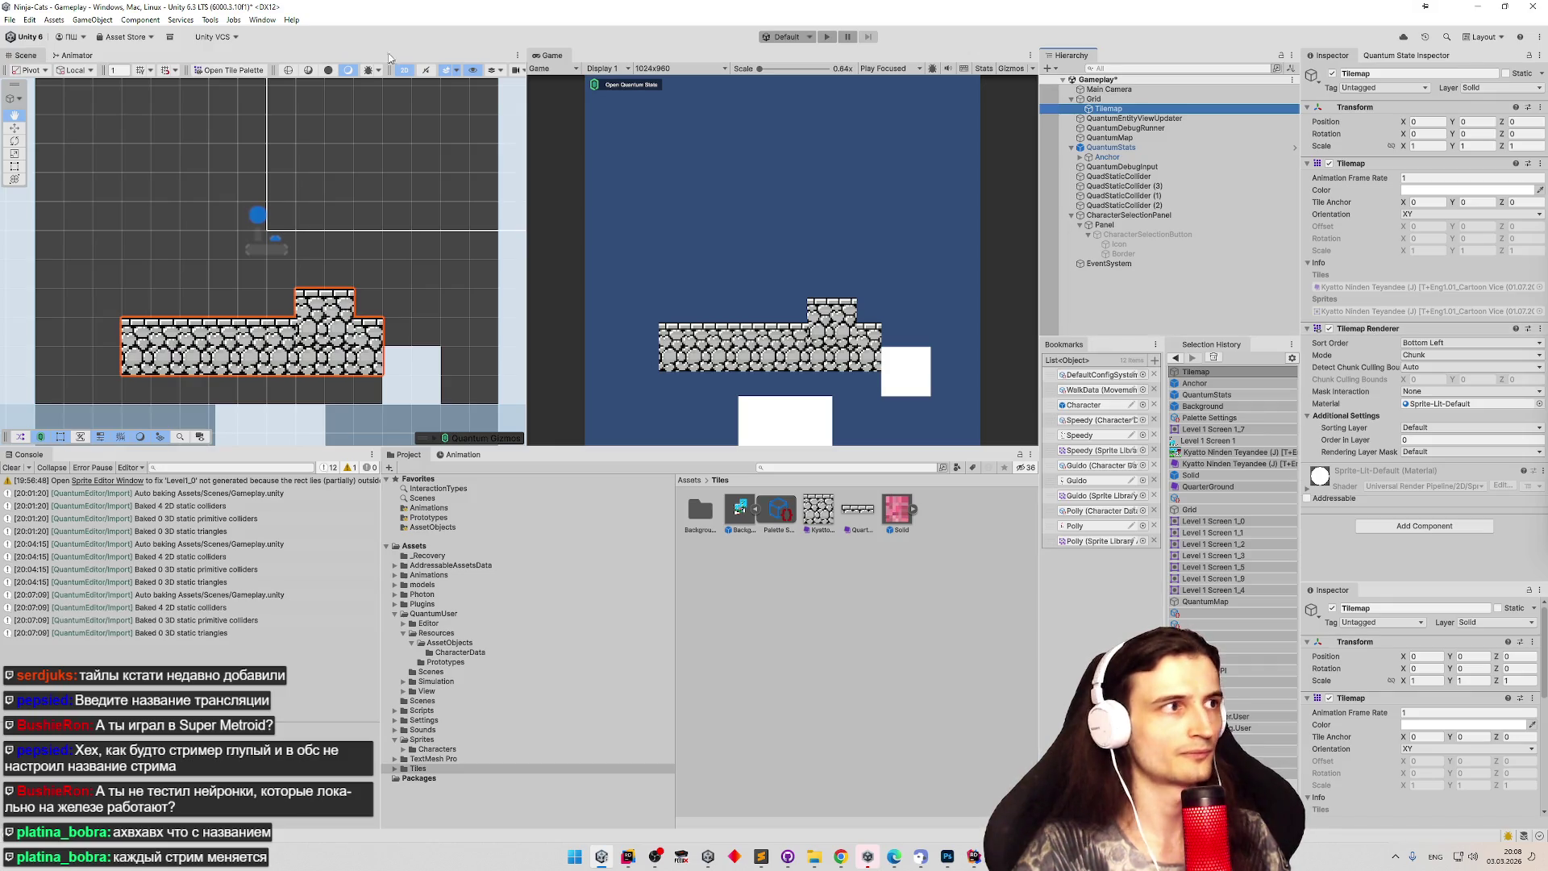
click(213, 74)
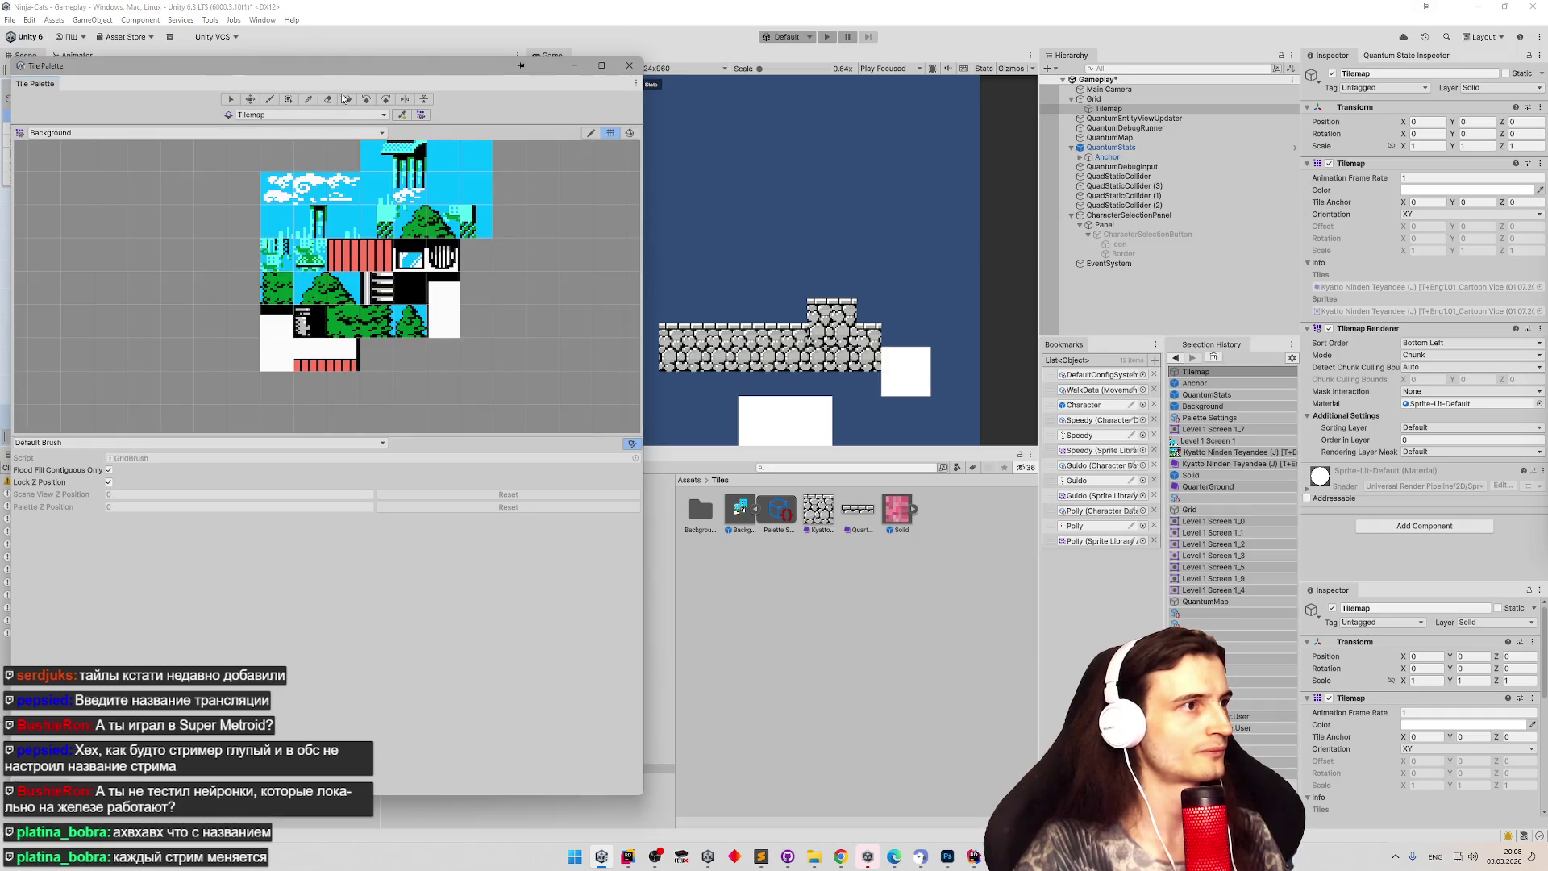
Move the Tile Palette window over the game view and try picking palette tiles.
drag(518, 87, 1152, 125)
click(900, 239)
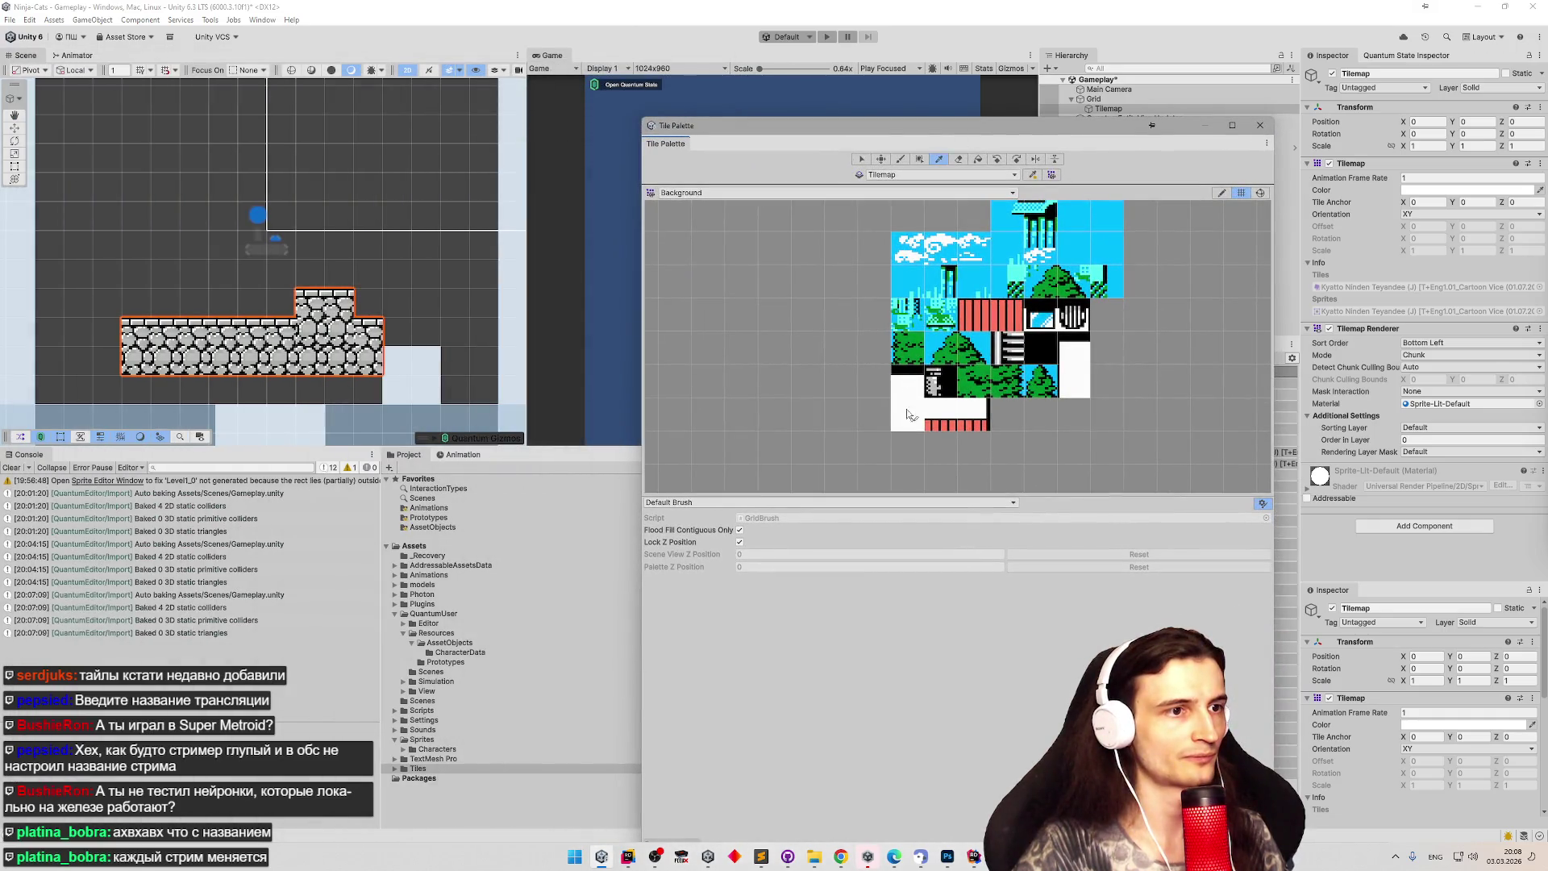
click(881, 159)
mouse_move(875, 415)
mouse_down()
mouse_move(908, 414)
mouse_move(808, 414)
mouse_up()
key(b)
click(756, 350)
scroll(779, 305, down, 4)
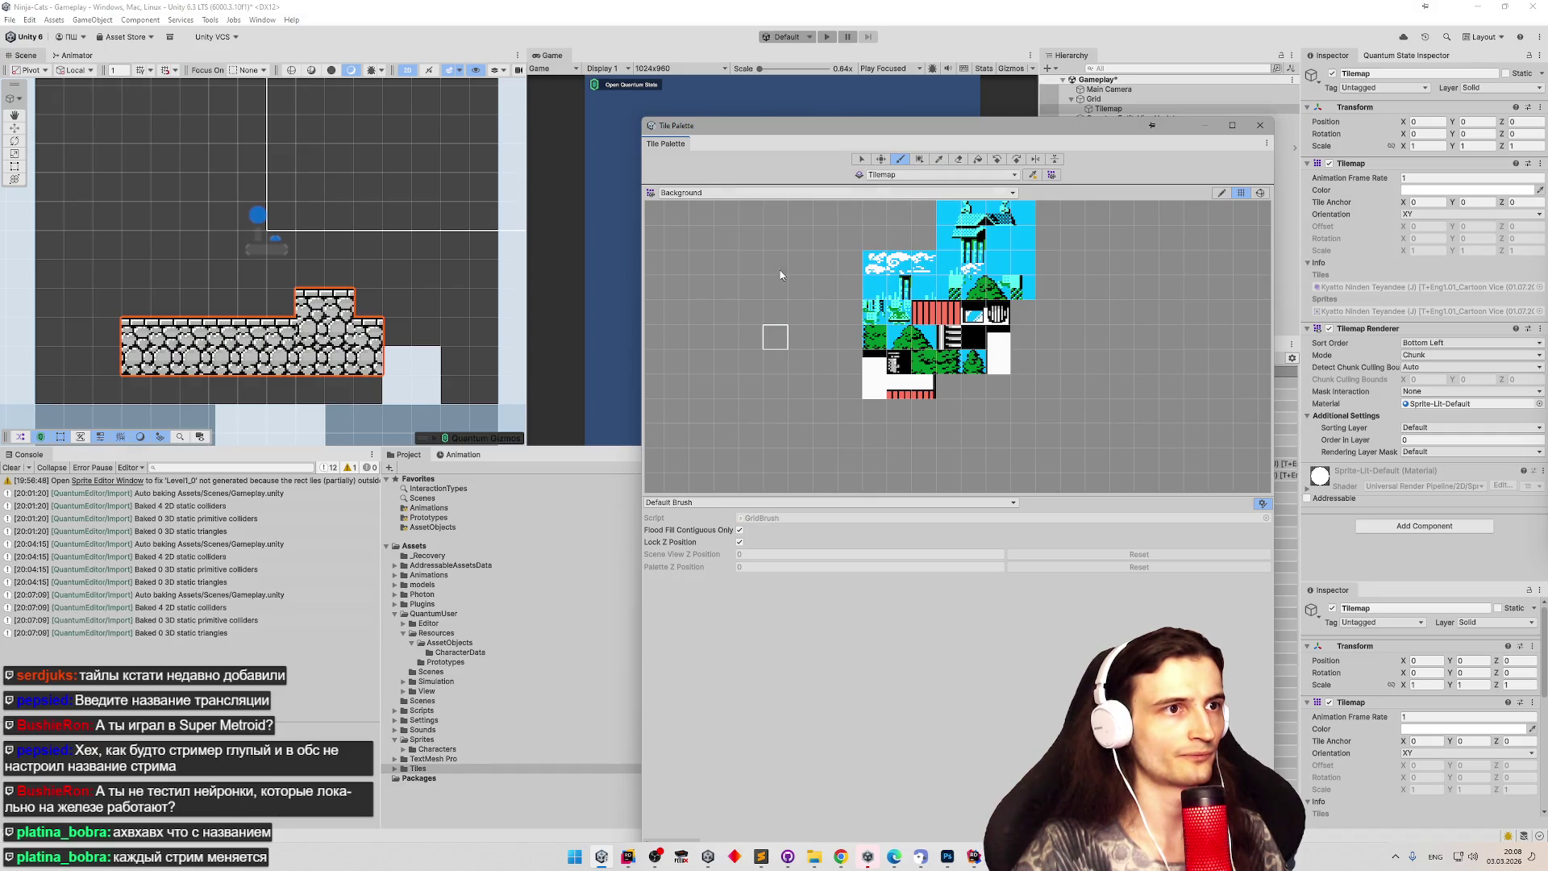
Unlock palette editing, select the cloud and castle tiles, and switch to moving them.
click(1221, 193)
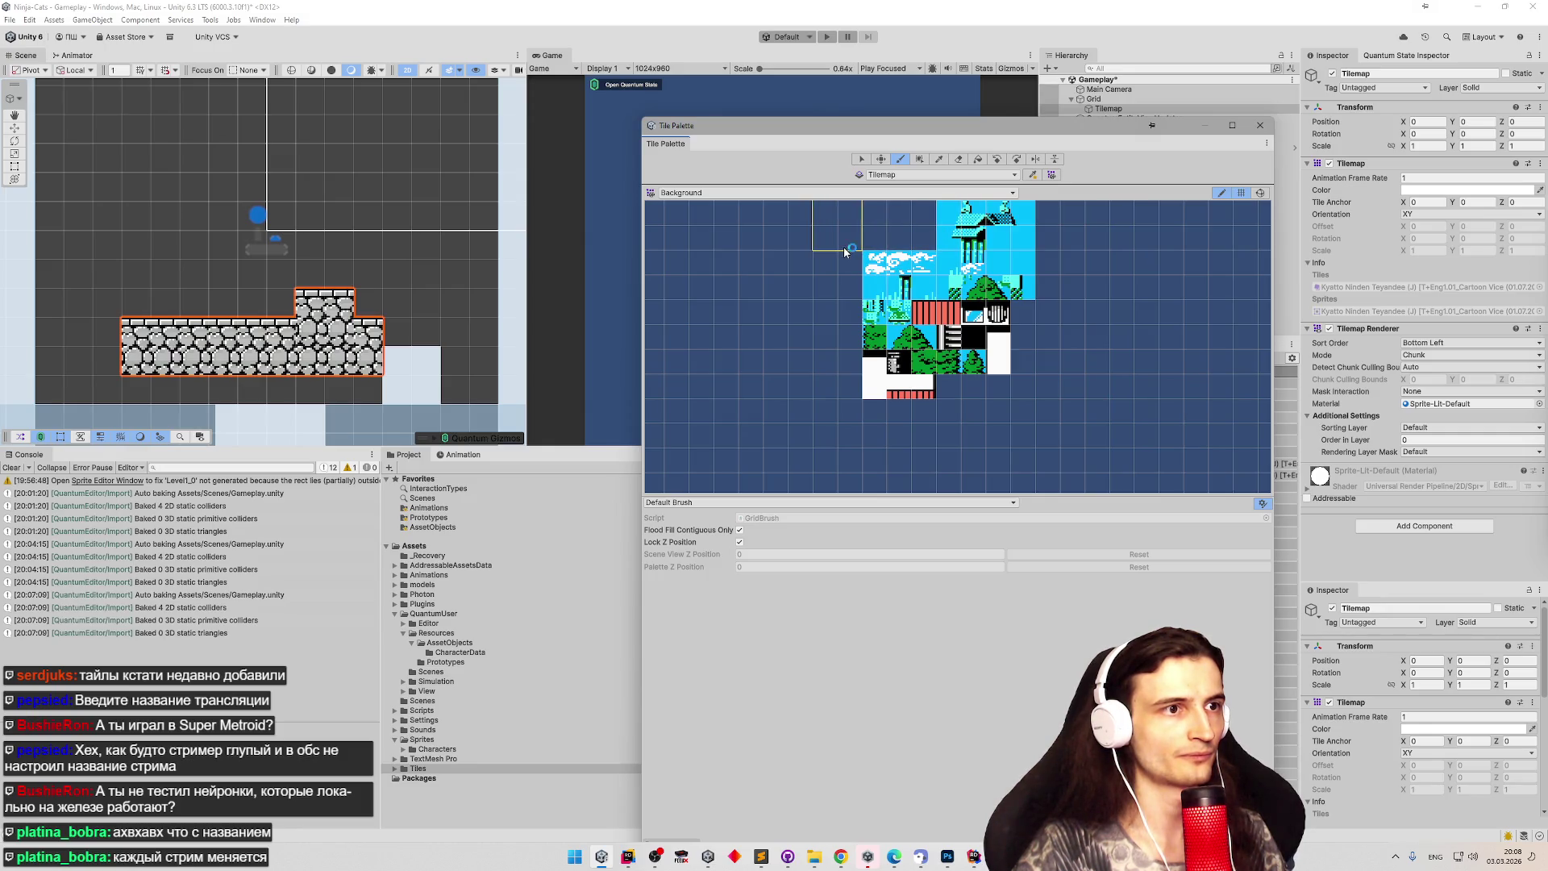
click(860, 158)
mouse_move(950, 214)
mouse_down()
mouse_move(908, 248)
mouse_move(872, 242)
mouse_move(941, 230)
mouse_move(866, 236)
mouse_move(902, 270)
mouse_move(708, 275)
mouse_move(669, 363)
mouse_move(749, 415)
mouse_move(743, 302)
mouse_up()
key(m)
Move the cloud strip and castle tiles up and right, undoing a trial cloud-tile shift.
scroll(805, 342, down, 4)
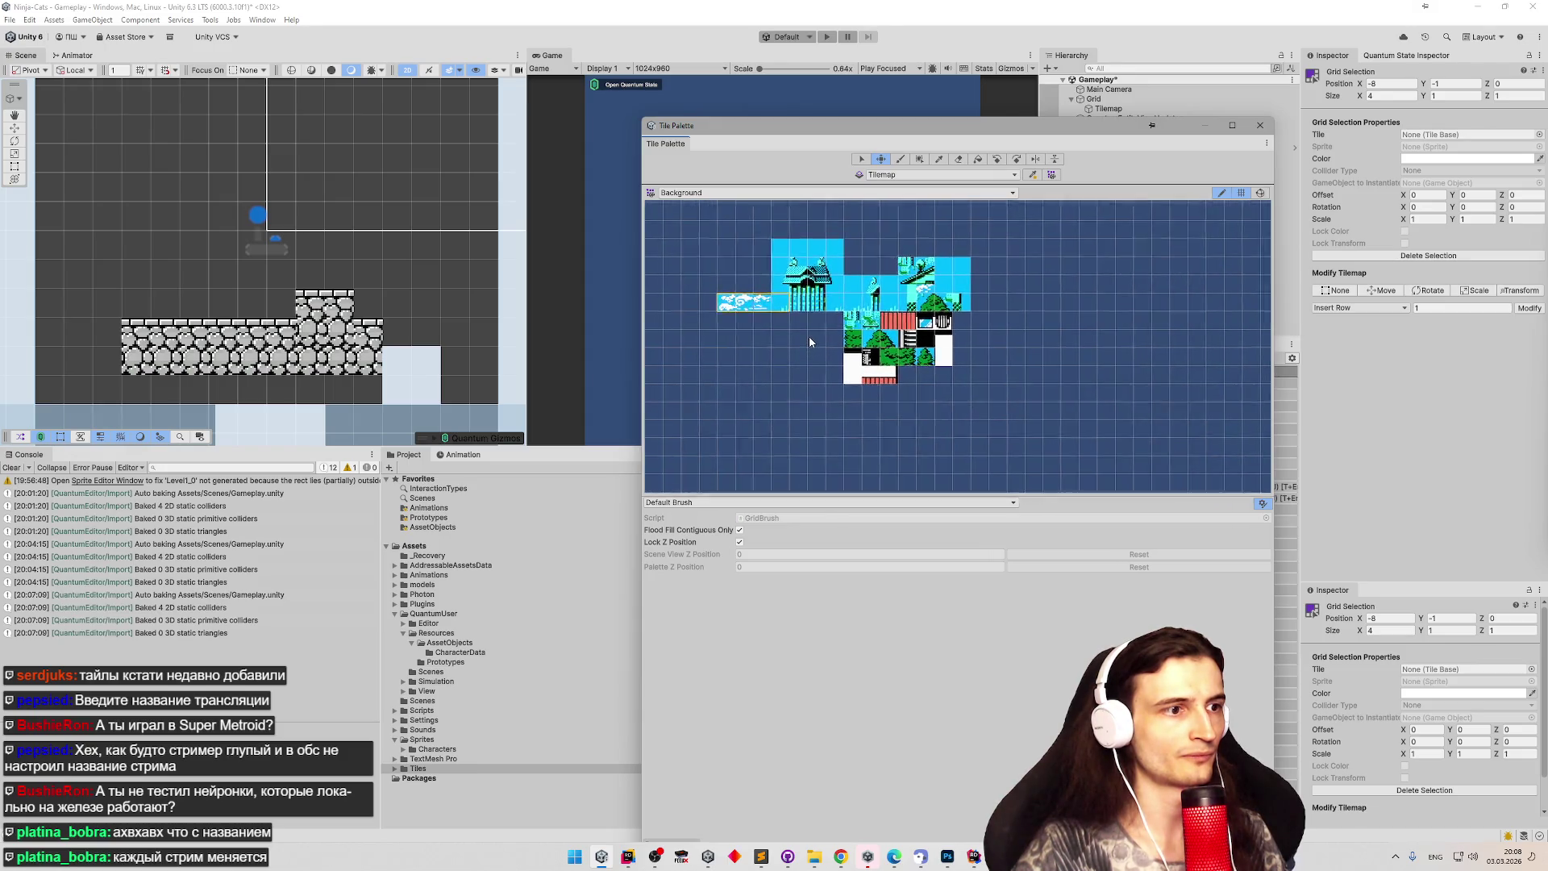
scroll(710, 209, up, 3)
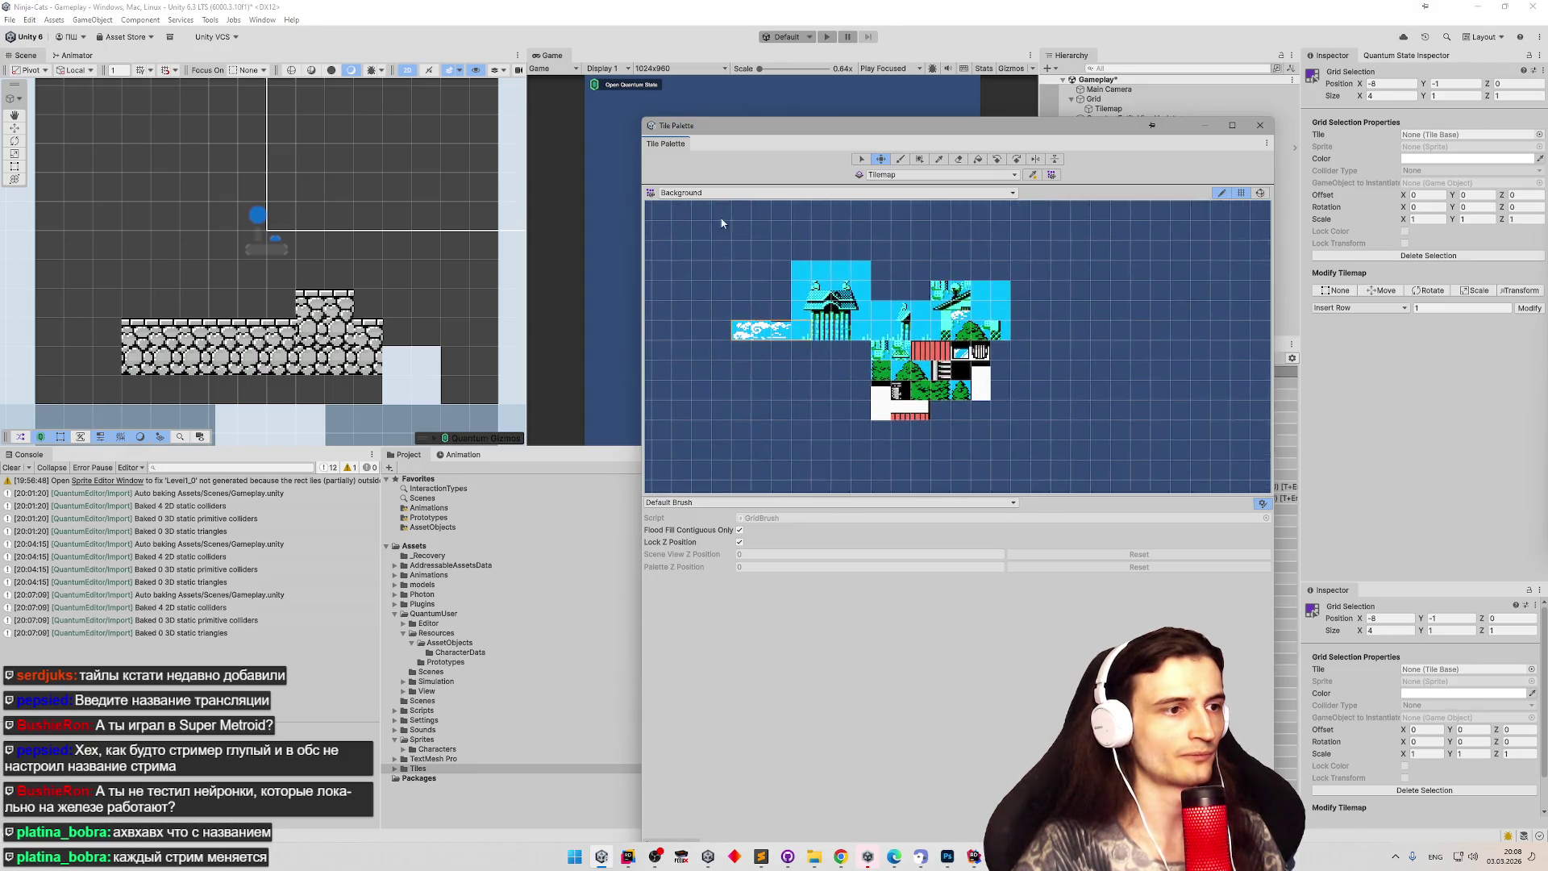
mouse_move(809, 342)
mouse_down()
mouse_move(905, 246)
mouse_move(999, 248)
mouse_up()
key(s)
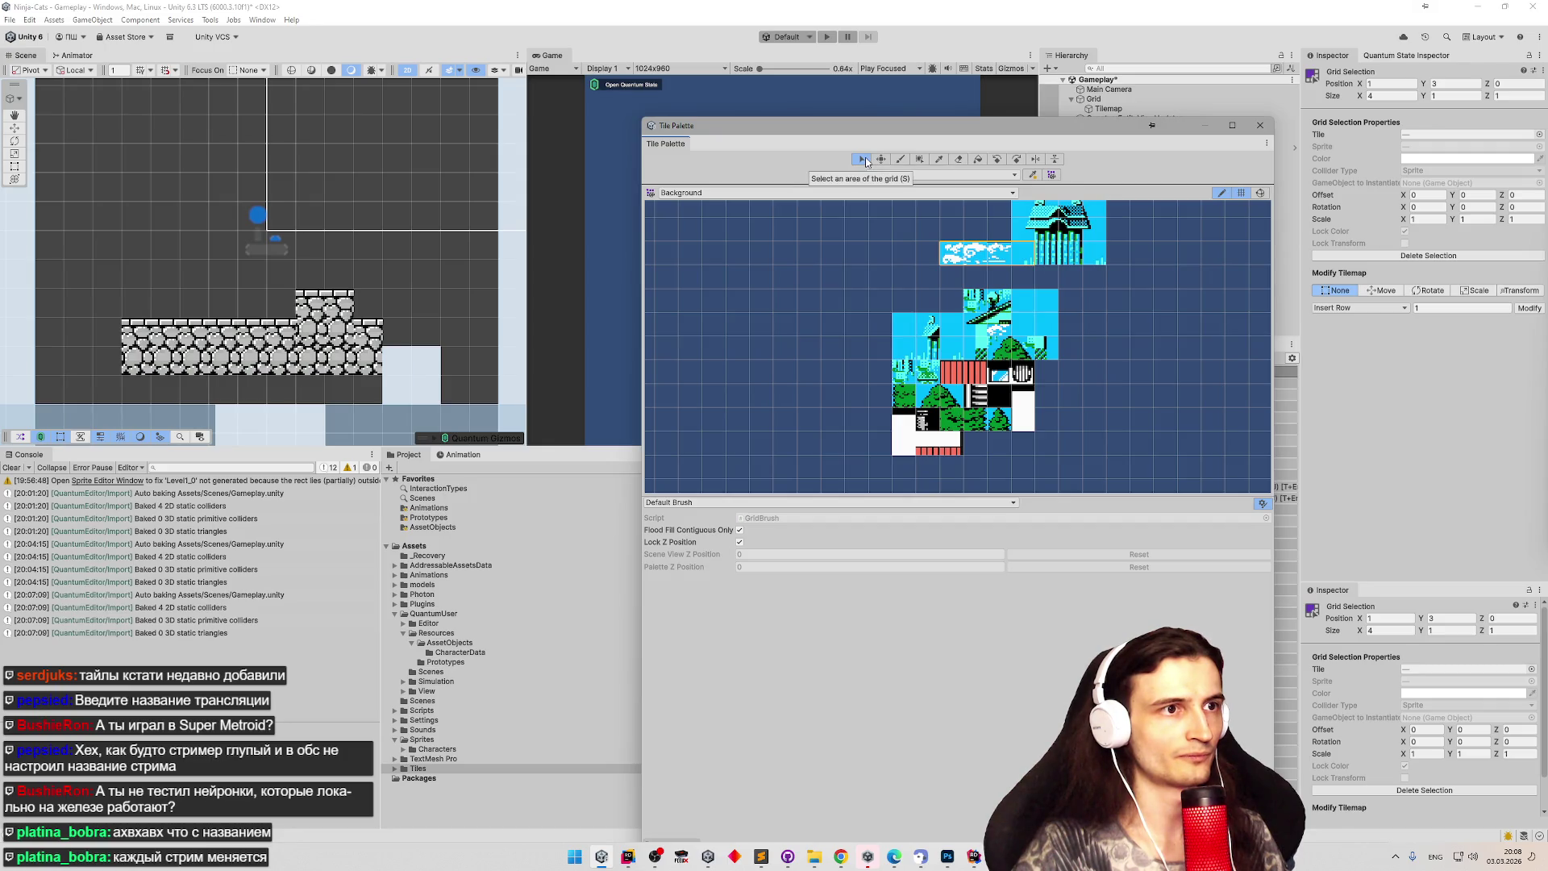
click(955, 262)
key(m)
drag(955, 262, 923, 260)
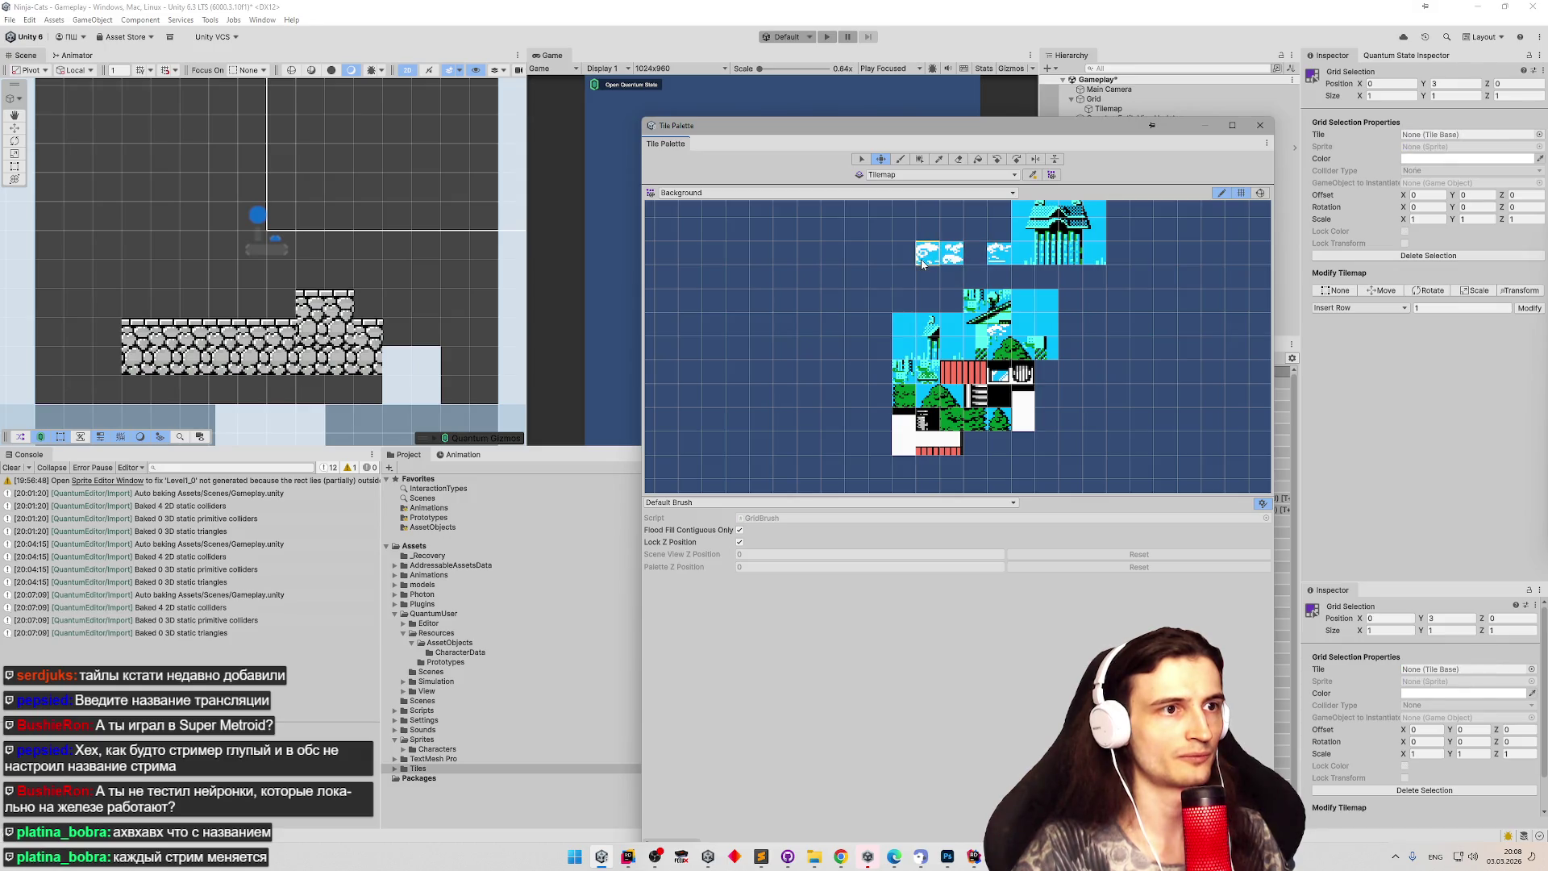
key(ctrl+z)
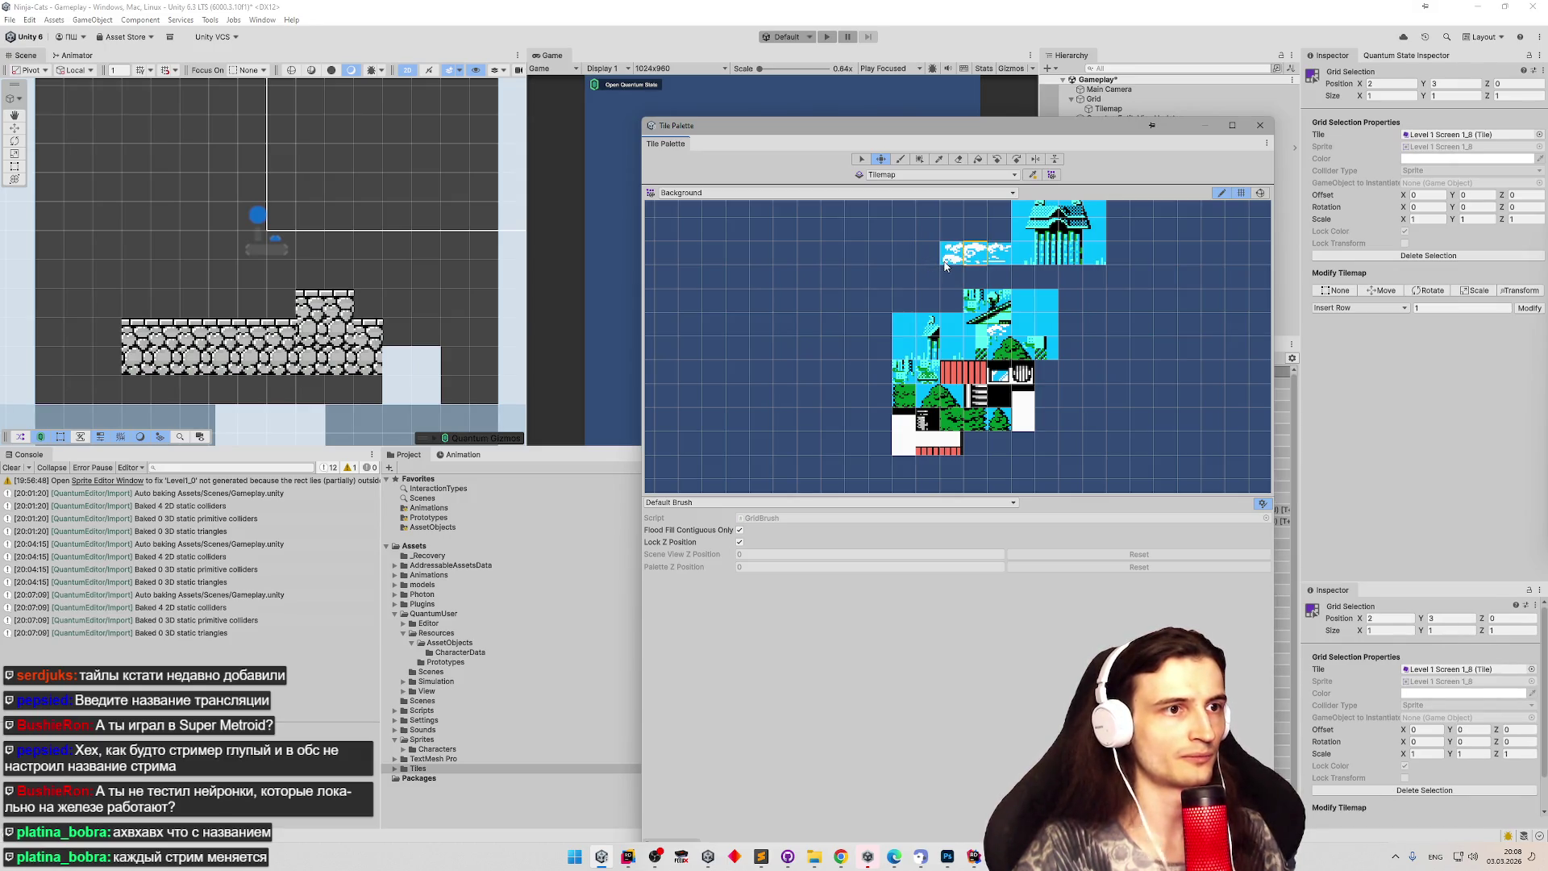
scroll(944, 288, down, 3)
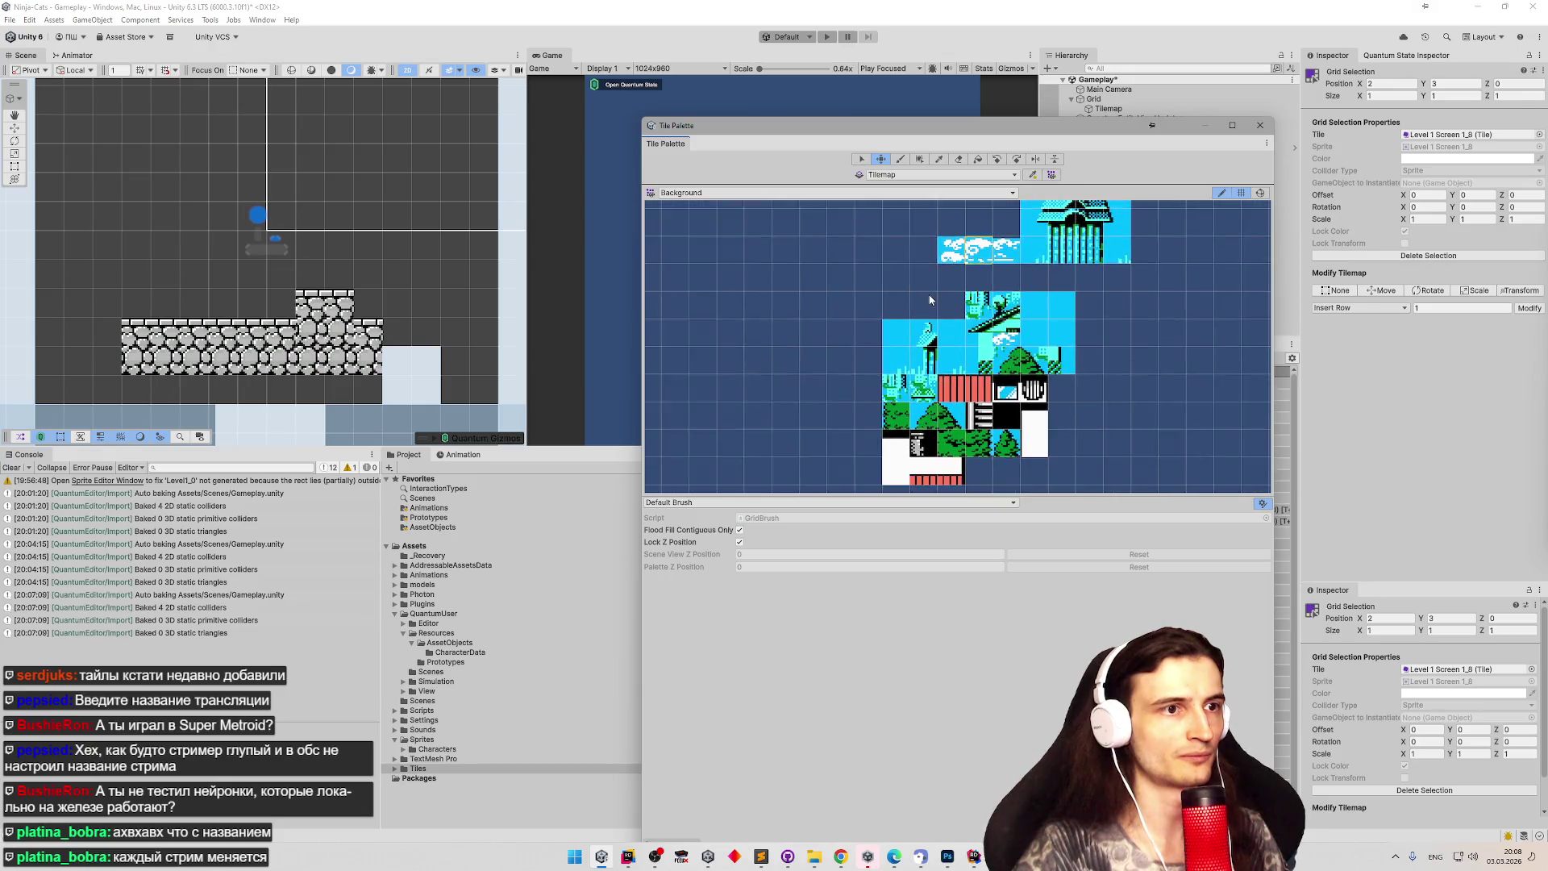
scroll(1055, 230, up, 2)
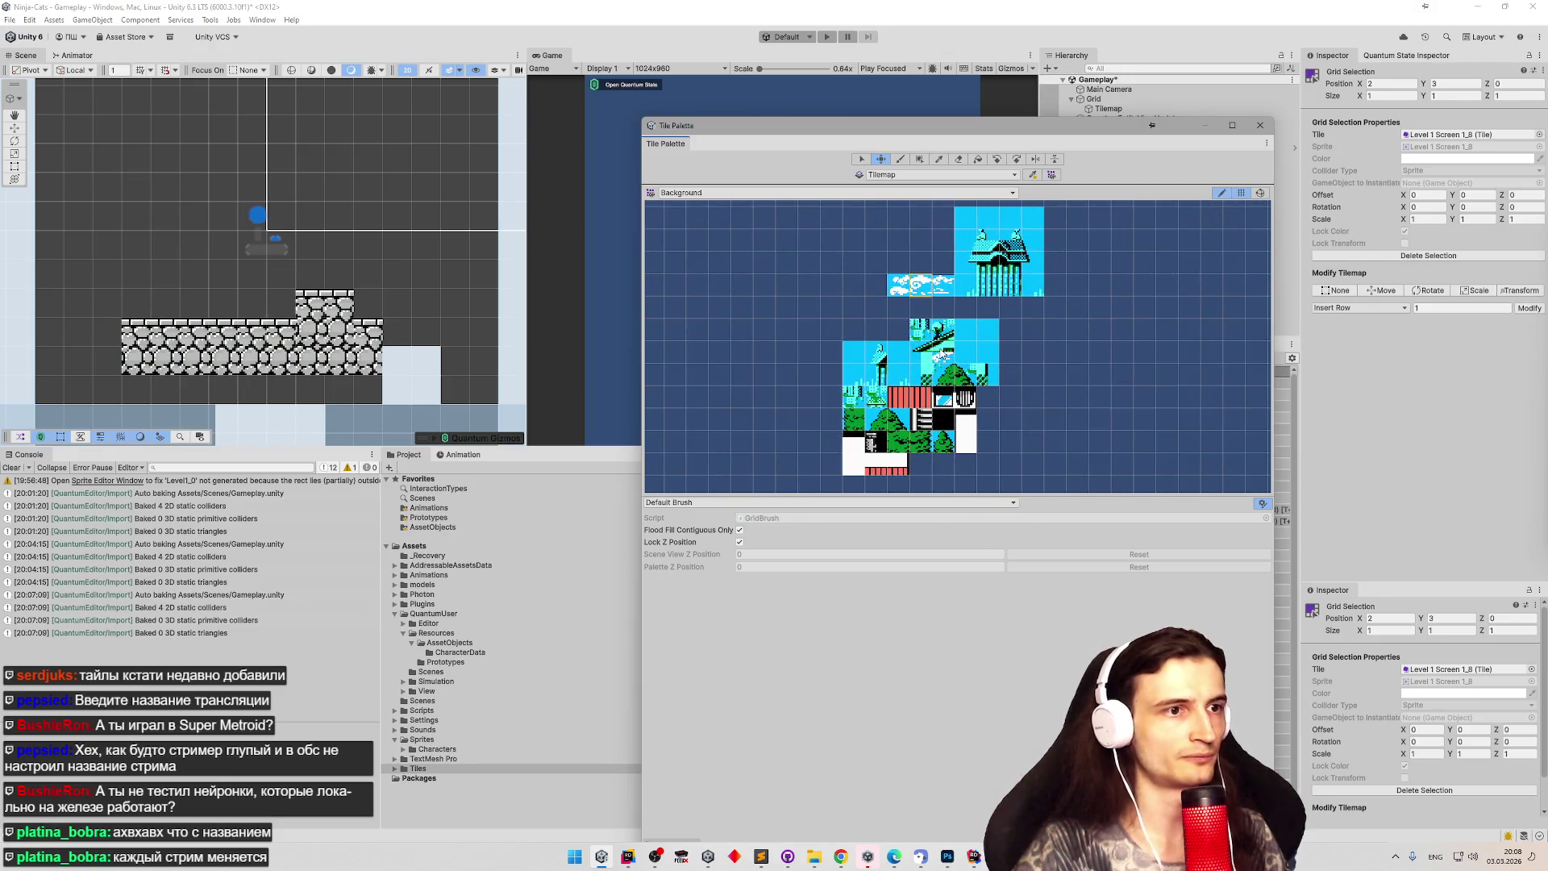
key(ctrl+z)
Move the small bush tile to the left of the cluster, lower down.
key(s)
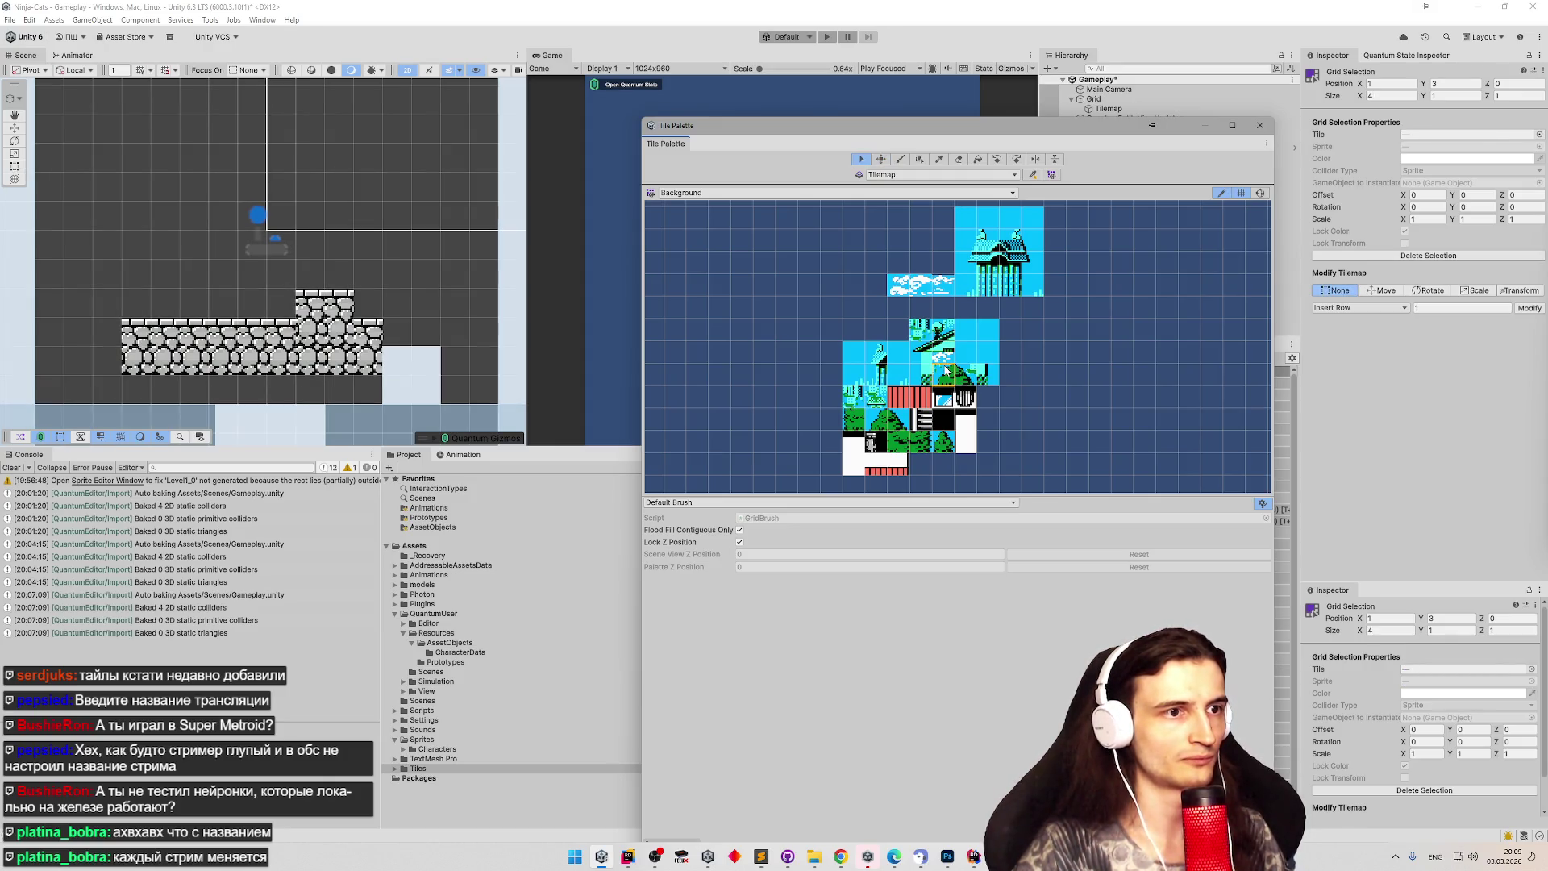
click(946, 373)
key(m)
mouse_move(900, 379)
mouse_down()
mouse_move(718, 359)
mouse_move(770, 381)
mouse_move(766, 416)
mouse_move(785, 419)
mouse_up()
key(s)
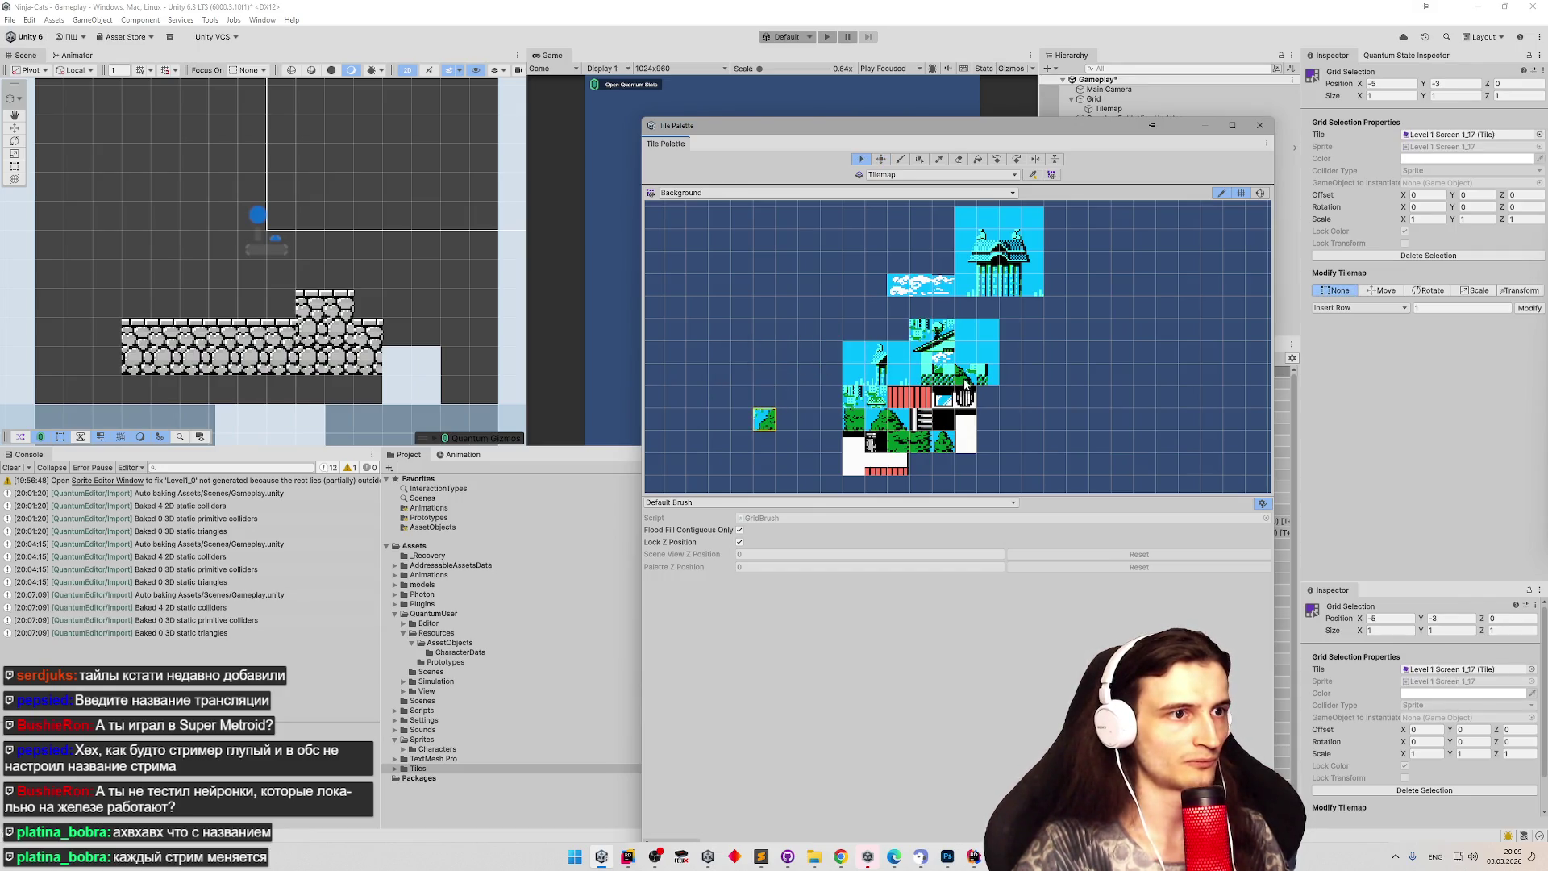
key(m)
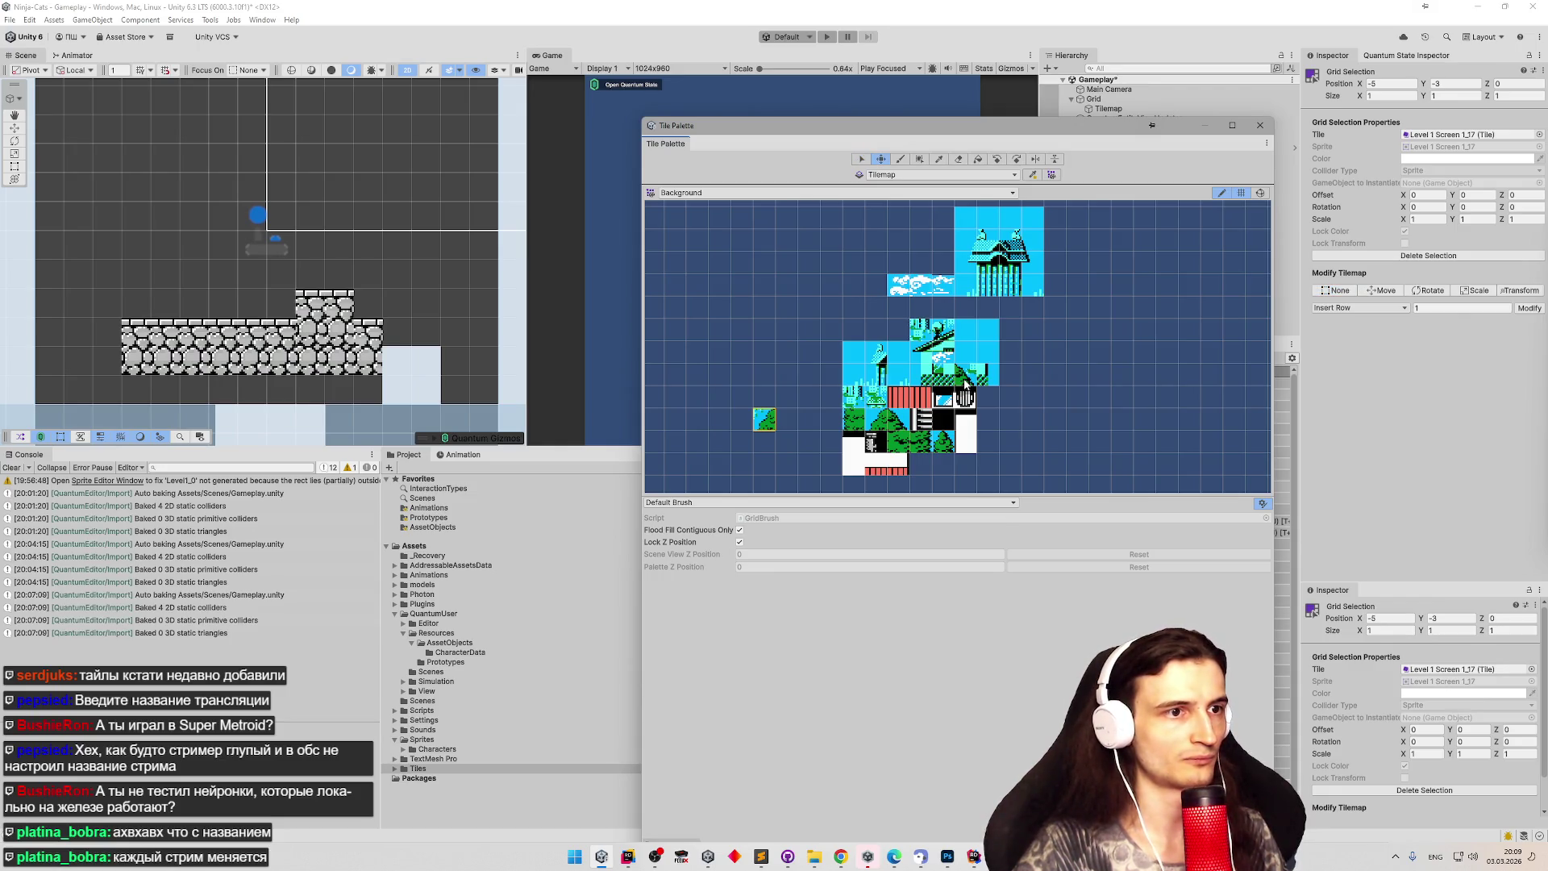
key(s)
key(m)
mouse_move(965, 382)
mouse_down()
mouse_move(859, 427)
mouse_move(794, 428)
mouse_up()
Relocate the house tiles to an open area on the right.
key(s)
click(924, 380)
key(m)
mouse_move(923, 380)
mouse_down()
mouse_move(720, 380)
mouse_move(729, 452)
mouse_move(1059, 423)
mouse_up()
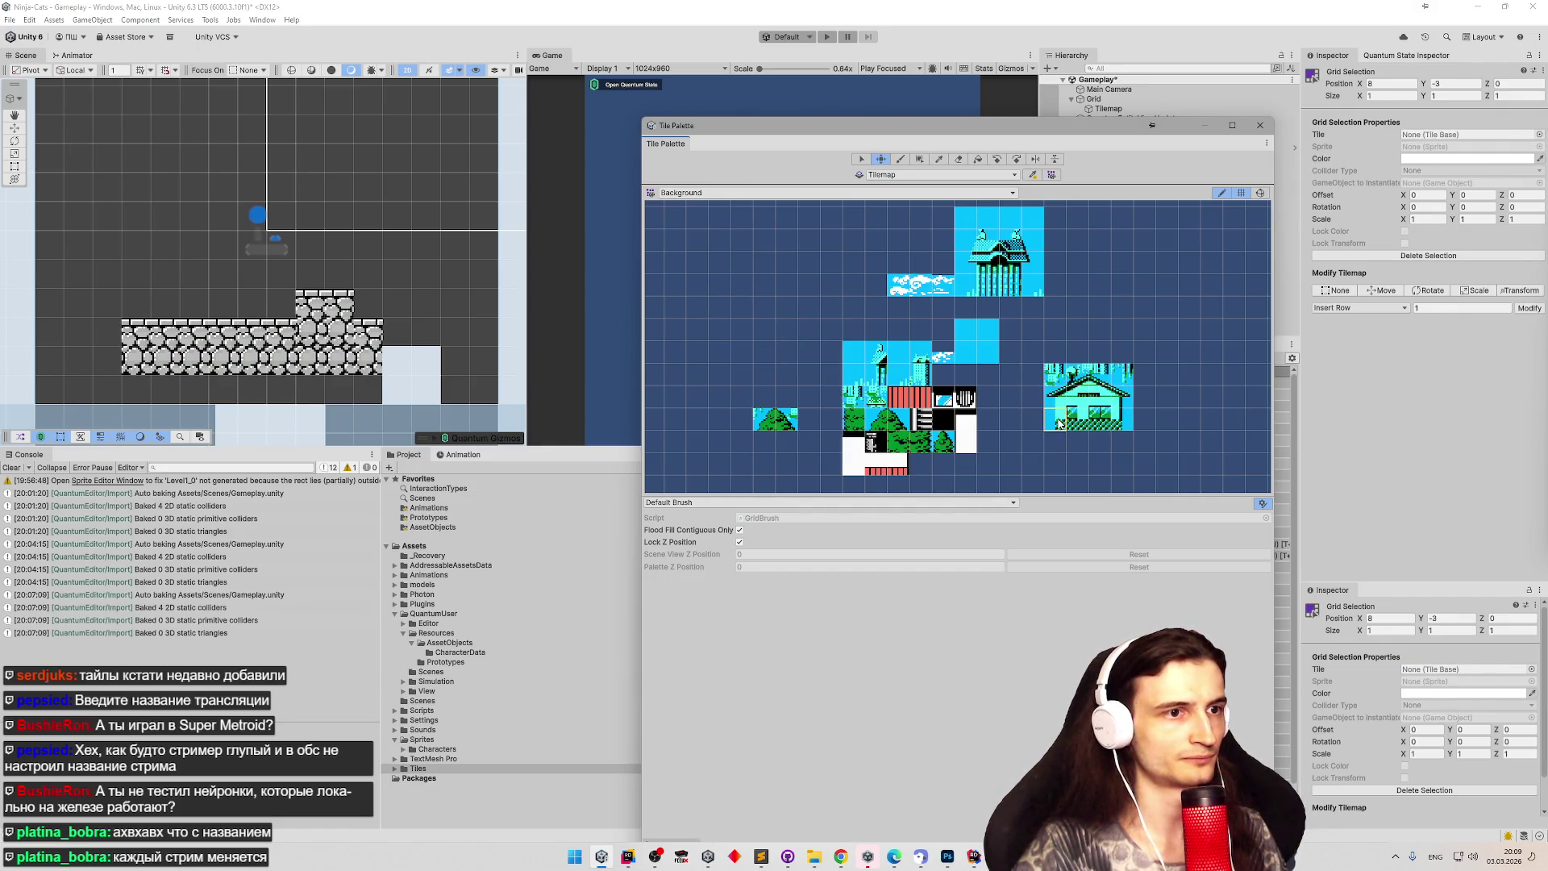
Move the lone cloud tile up one cell to join the clouds.
key(s)
mouse_move(942, 358)
mouse_down()
mouse_move(925, 316)
mouse_move(943, 352)
mouse_move(942, 330)
mouse_move(919, 313)
mouse_move(927, 274)
mouse_up()
key(m)
key(s)
click(922, 272)
key(m)
key(s)
click(921, 313)
key(m)
drag(921, 313, 922, 286)
Move the cyan sky tiles up near the clouds as a block.
key(s)
click(971, 342)
key(m)
drag(965, 335, 1082, 273)
key(s)
click(968, 339)
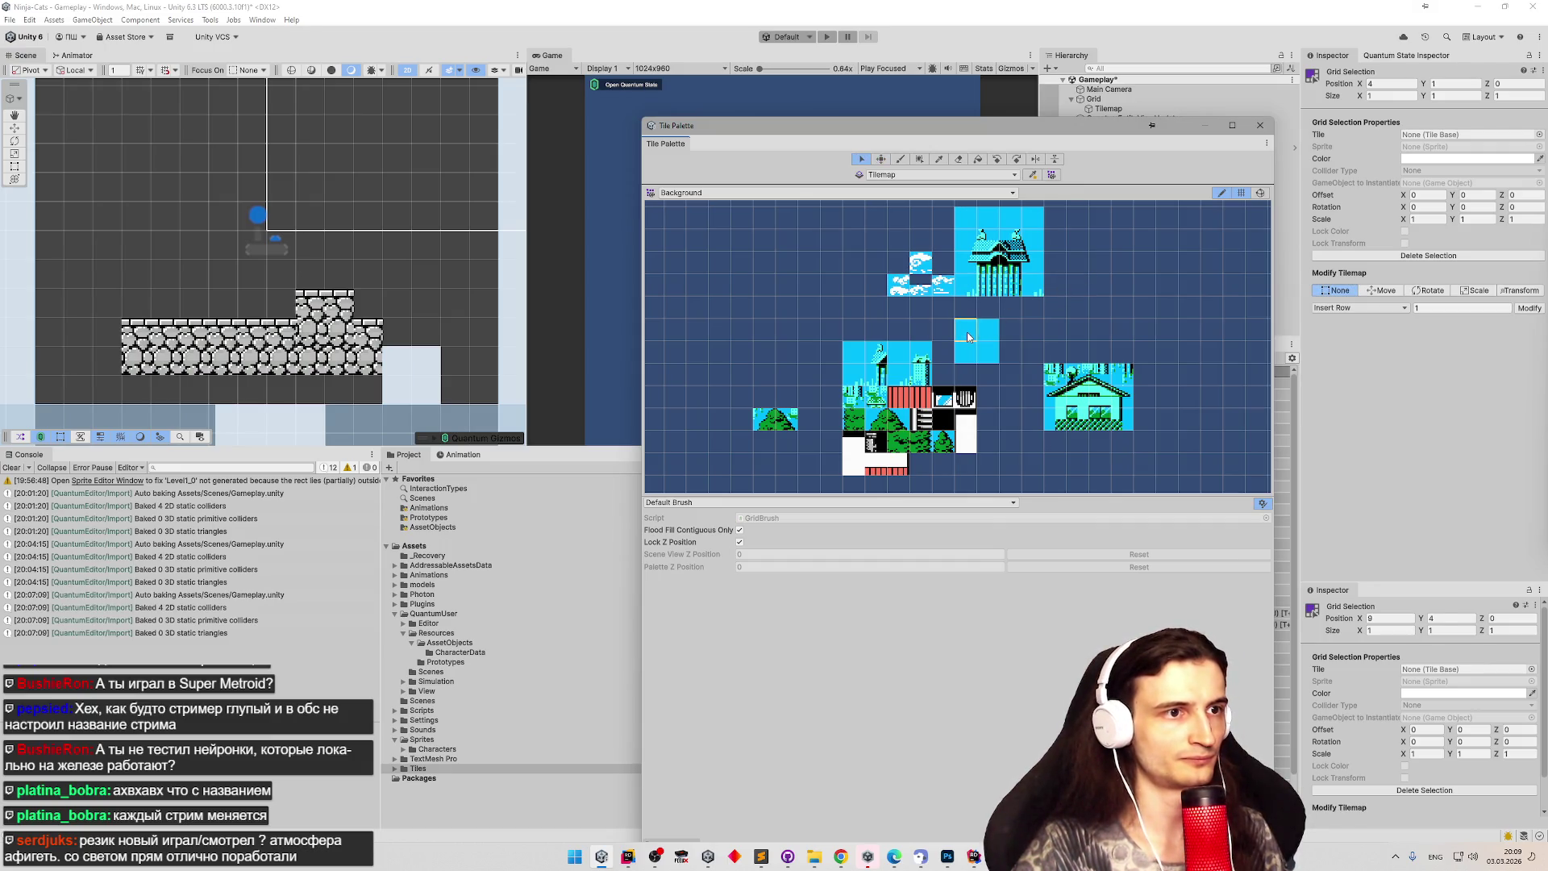
click(968, 356)
key(m)
drag(1002, 331, 1073, 297)
scroll(950, 316, down, 3)
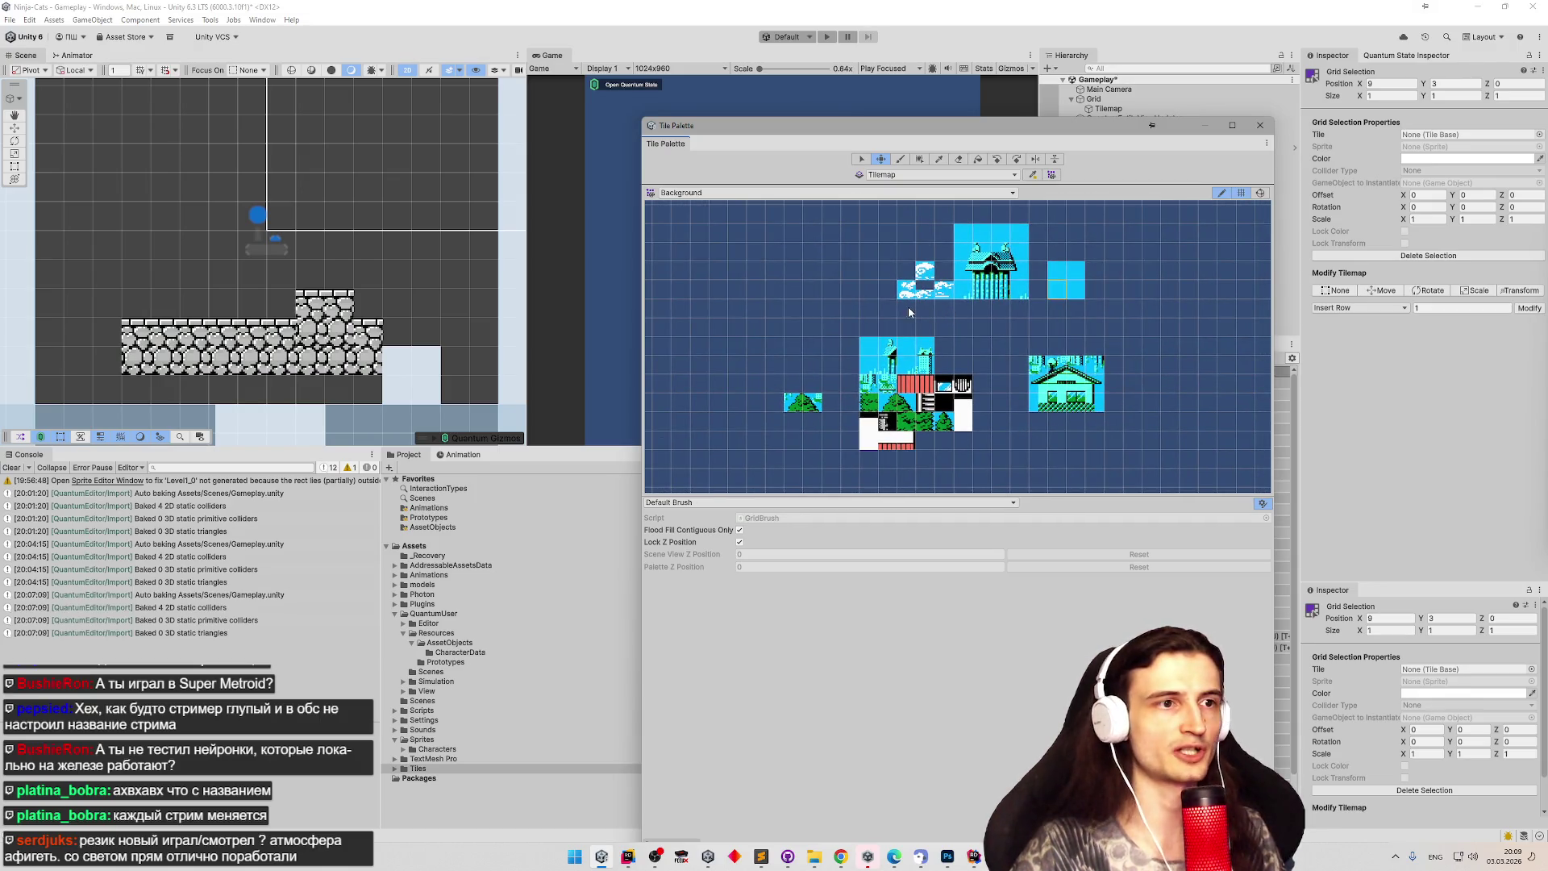
scroll(860, 295, up, 2)
scroll(885, 403, down, 3)
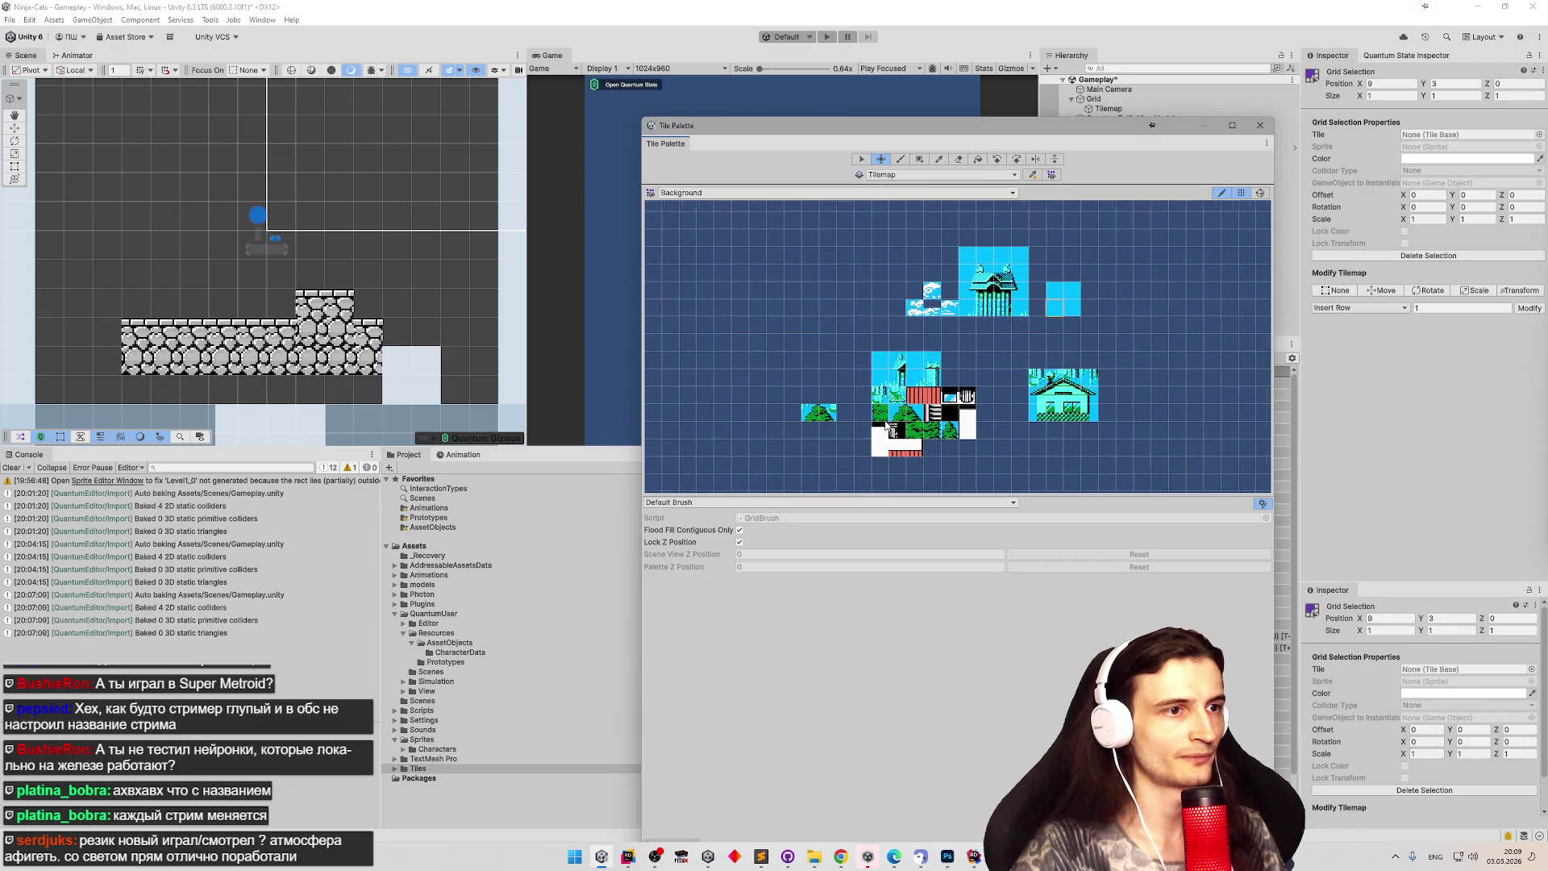
scroll(885, 426, up, 1)
Place the small house tile beside the big house.
key(s)
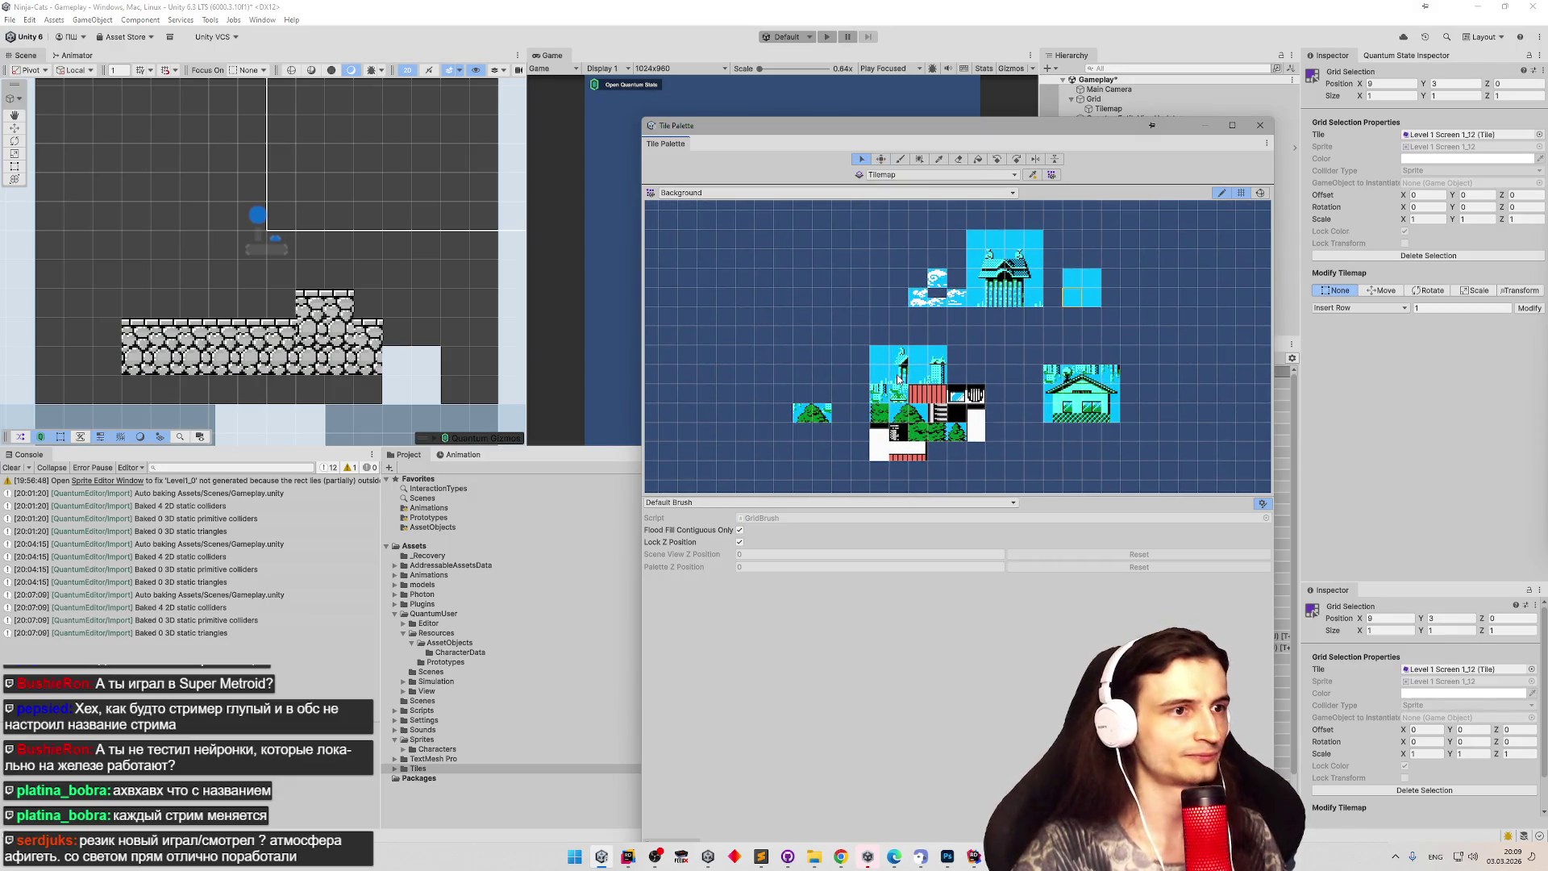
key(m)
mouse_move(897, 379)
mouse_down()
mouse_move(806, 347)
mouse_move(794, 326)
mouse_move(819, 321)
mouse_up()
mouse_move(945, 340)
mouse_down()
mouse_move(1104, 340)
mouse_move(929, 302)
mouse_move(1141, 300)
mouse_up()
Move a sky tile up and right, next to the house.
key(s)
click(918, 356)
key(m)
click(923, 375)
key(s)
click(923, 380)
key(m)
mouse_move(921, 380)
mouse_down()
mouse_move(979, 342)
mouse_move(1008, 356)
mouse_up()
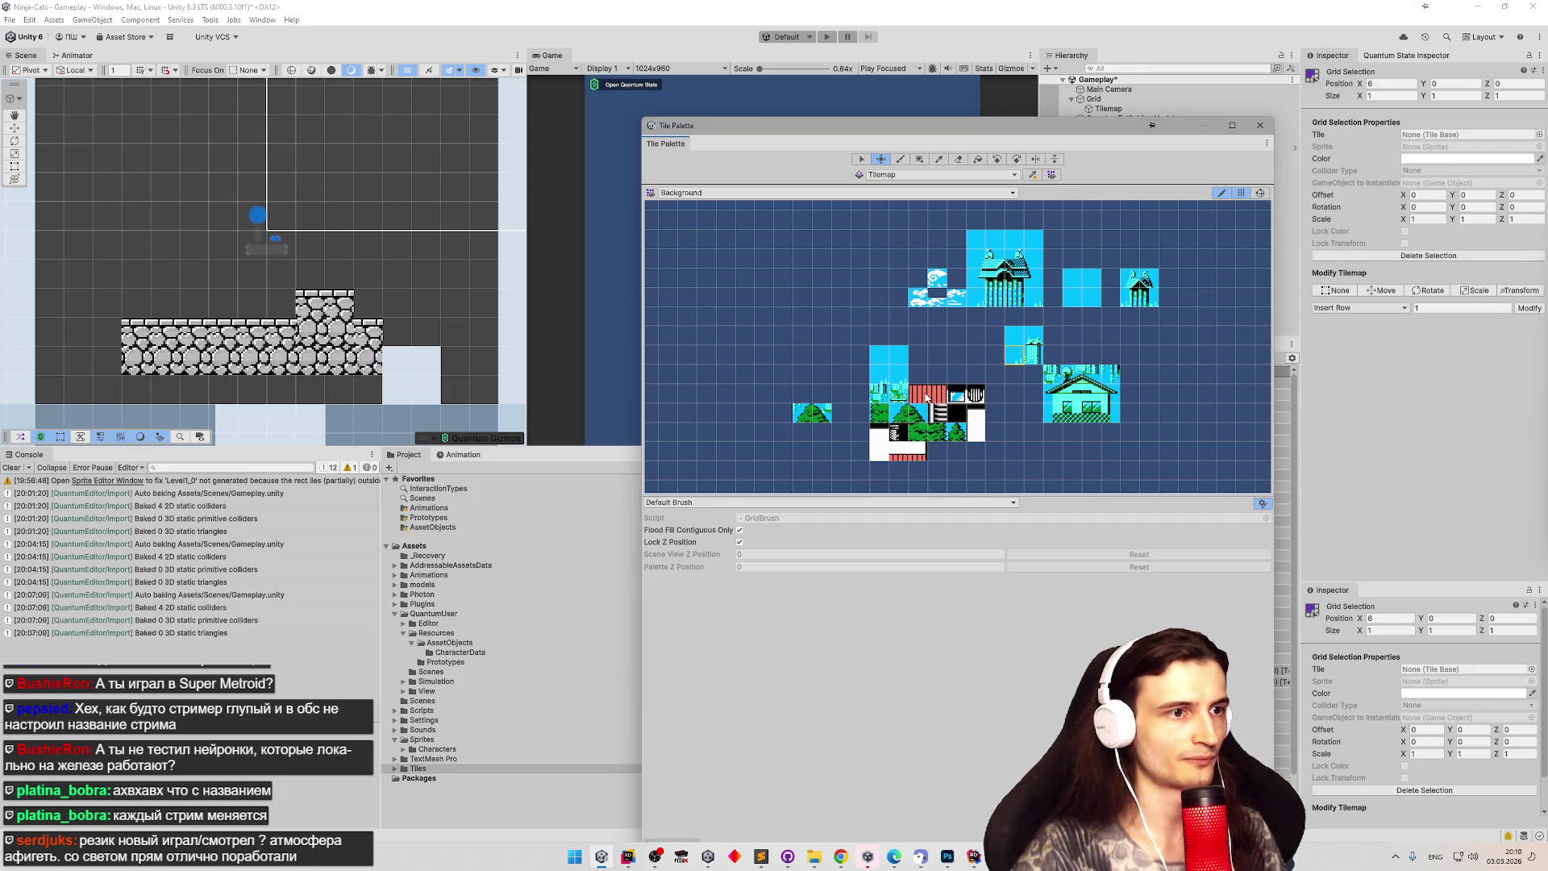
scroll(927, 396, down, 3)
scroll(880, 459, up, 1)
Move the two red-and-white tiles side by side below the cluster.
key(s)
click(918, 431)
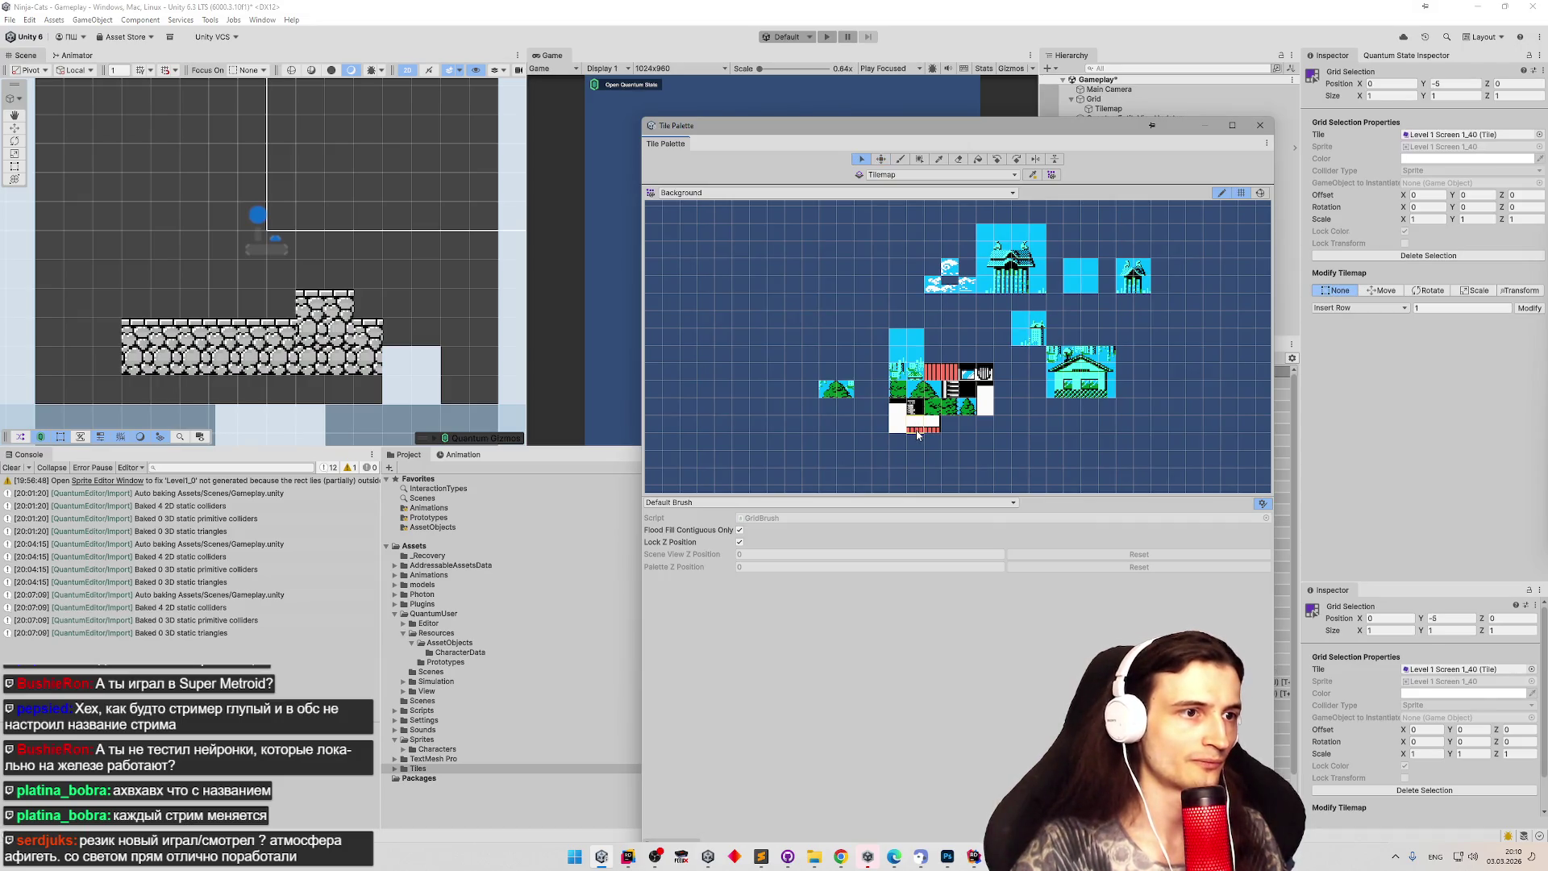
key(m)
mouse_move(918, 431)
mouse_down()
mouse_move(903, 453)
mouse_move(972, 425)
mouse_move(935, 361)
mouse_move(985, 445)
mouse_move(1004, 444)
mouse_up()
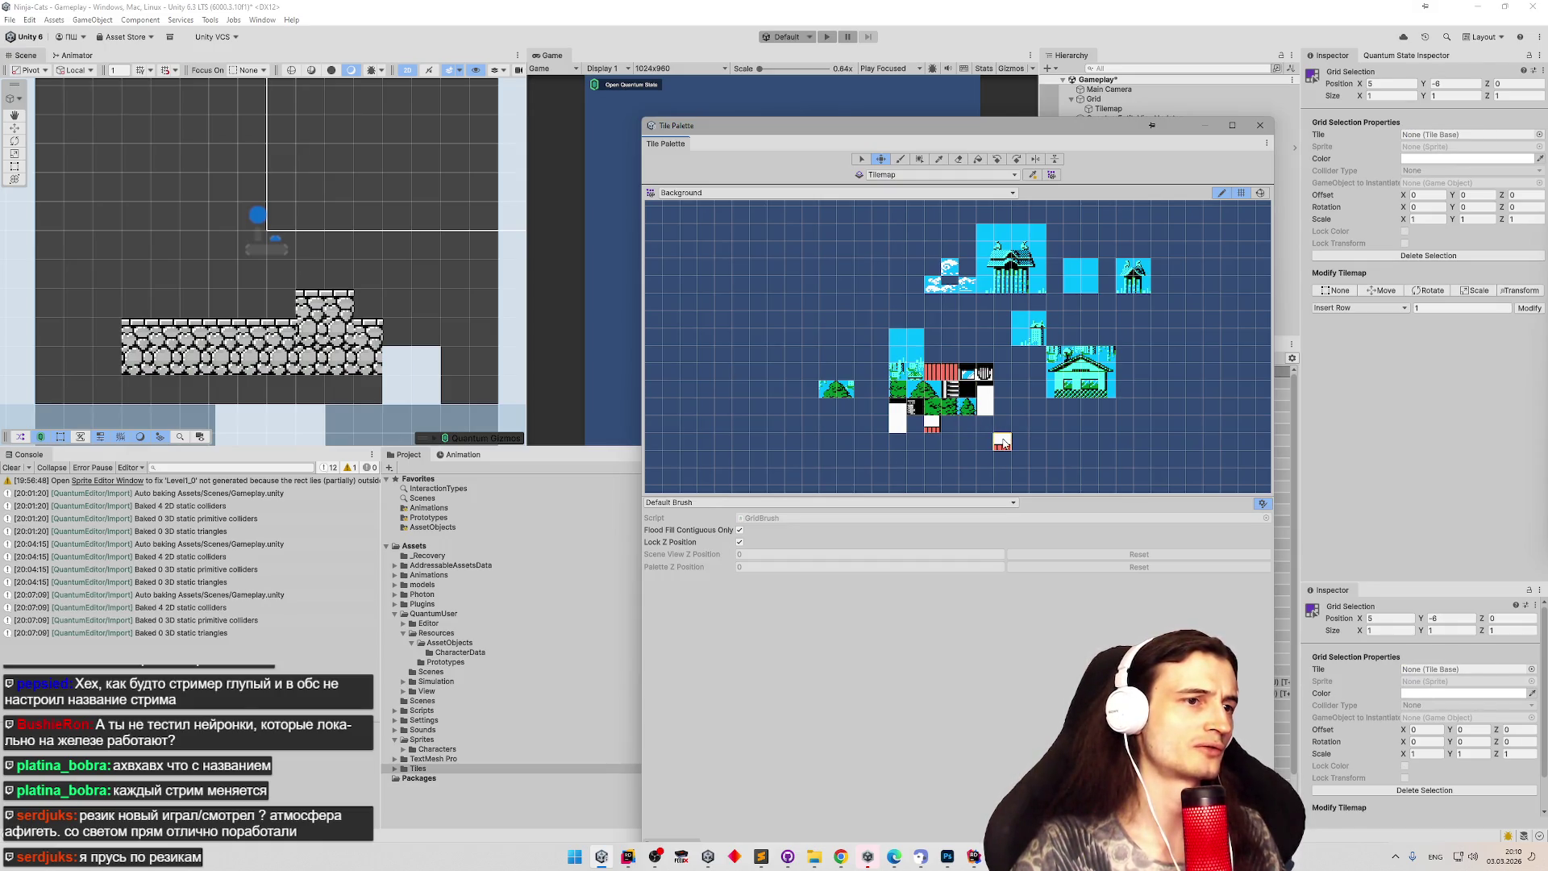
key(s)
click(933, 431)
key(m)
drag(933, 431, 1039, 447)
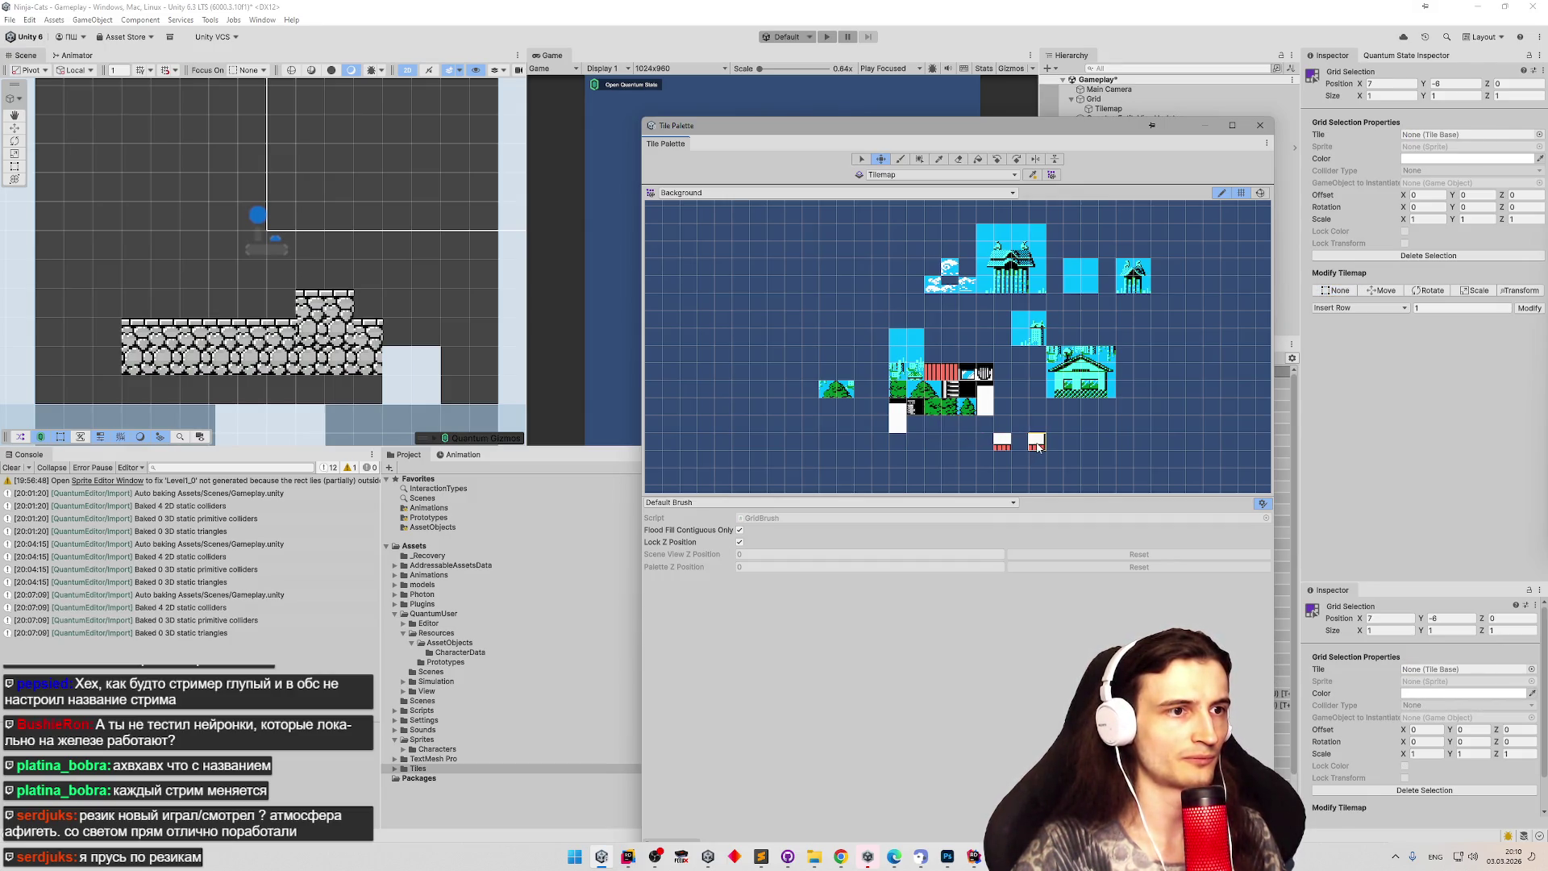
Check the Photoshop level reference and join the red-and-white tiles into one strip.
scroll(1004, 431, up, 4)
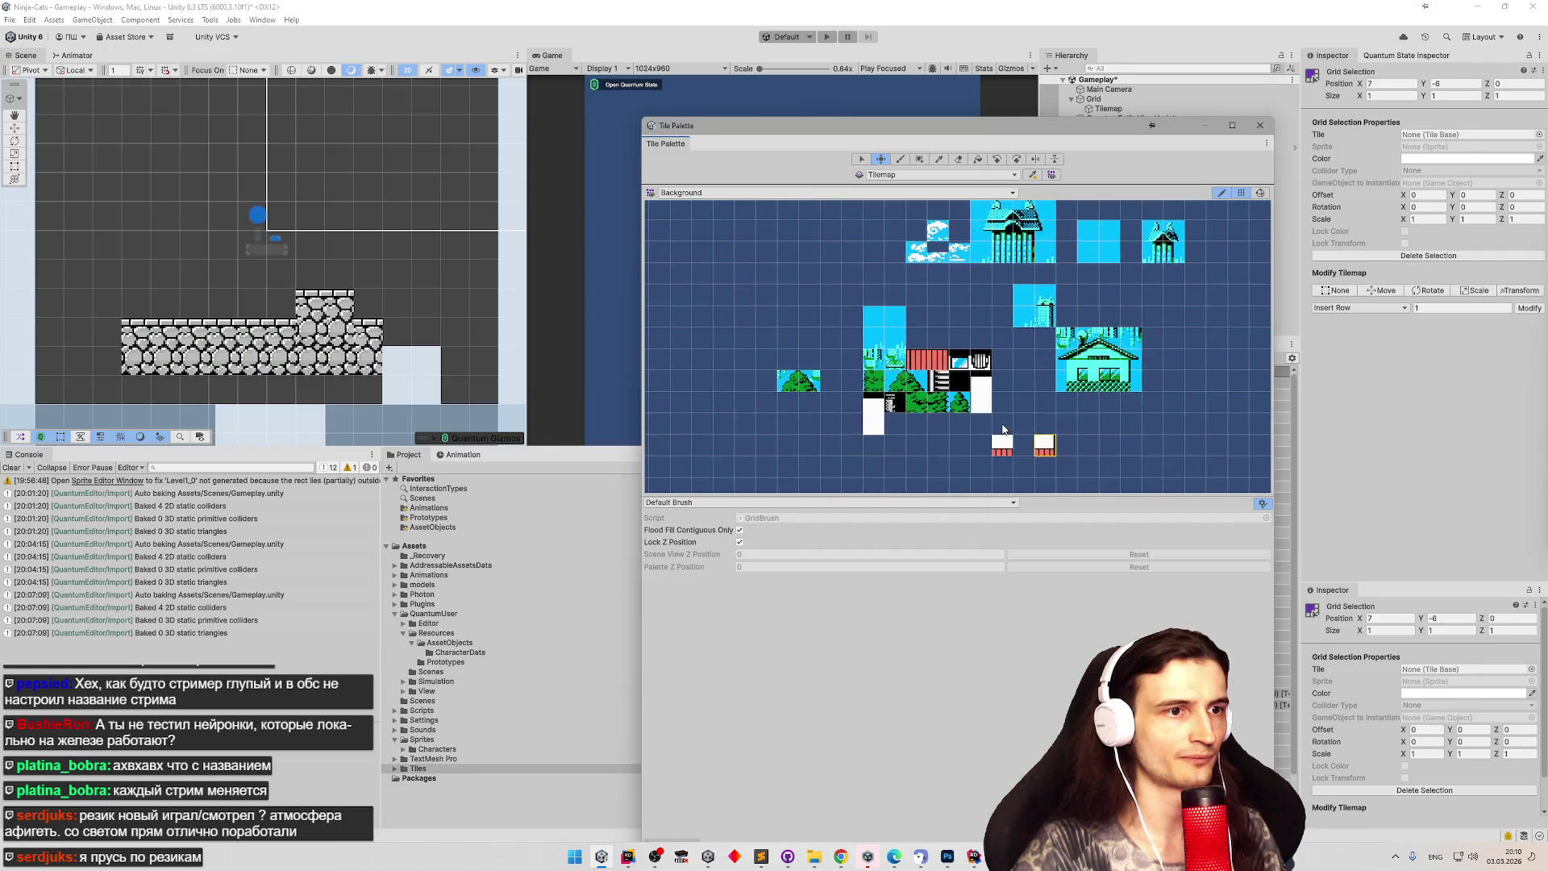
scroll(1004, 427, up, 2)
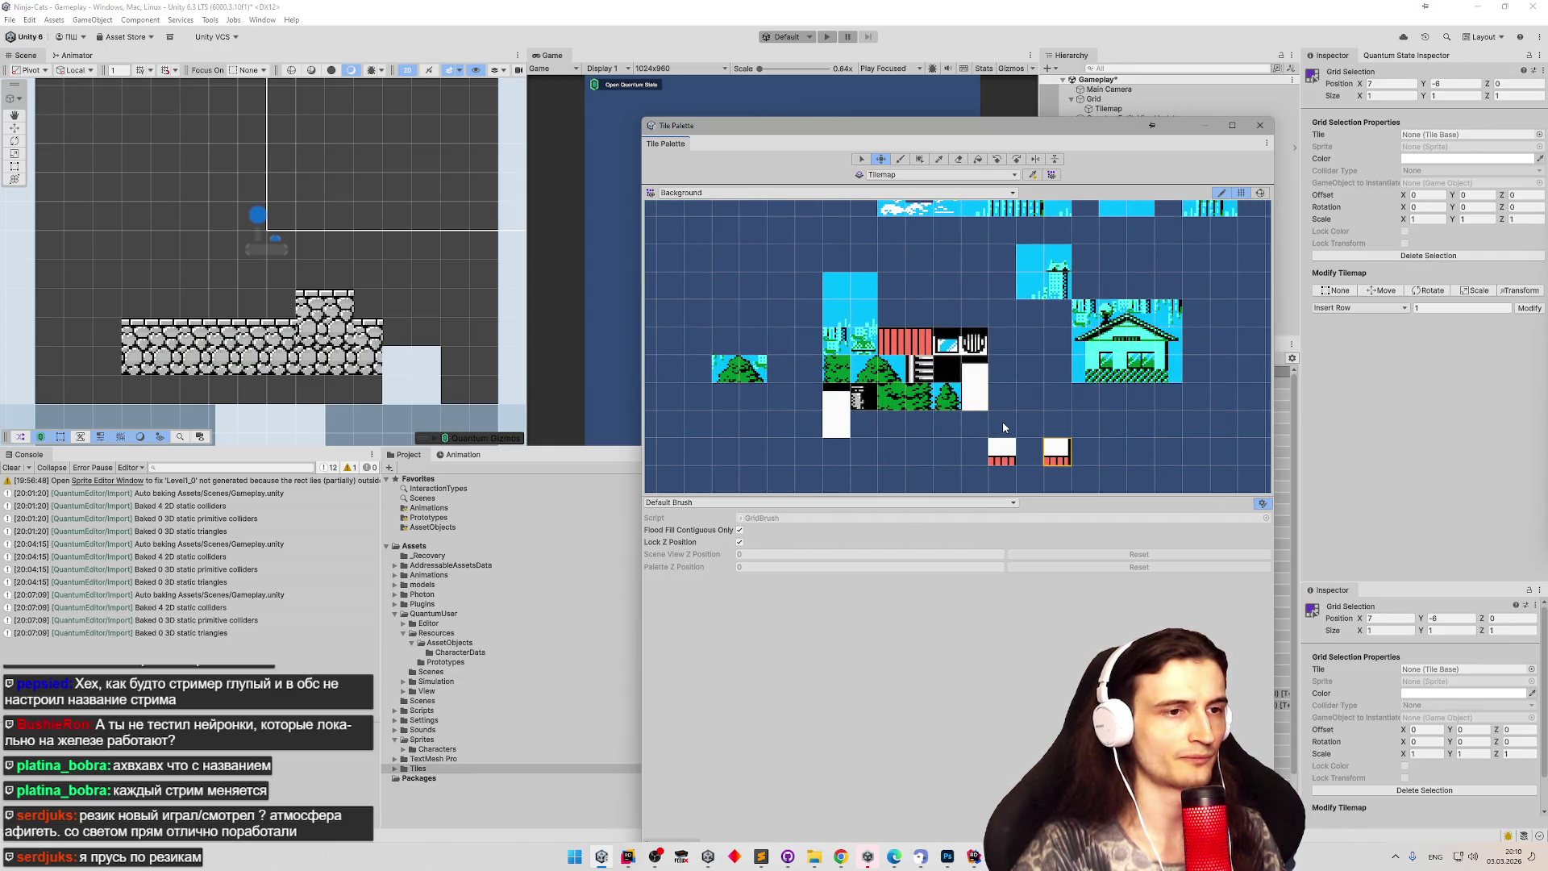
click(948, 855)
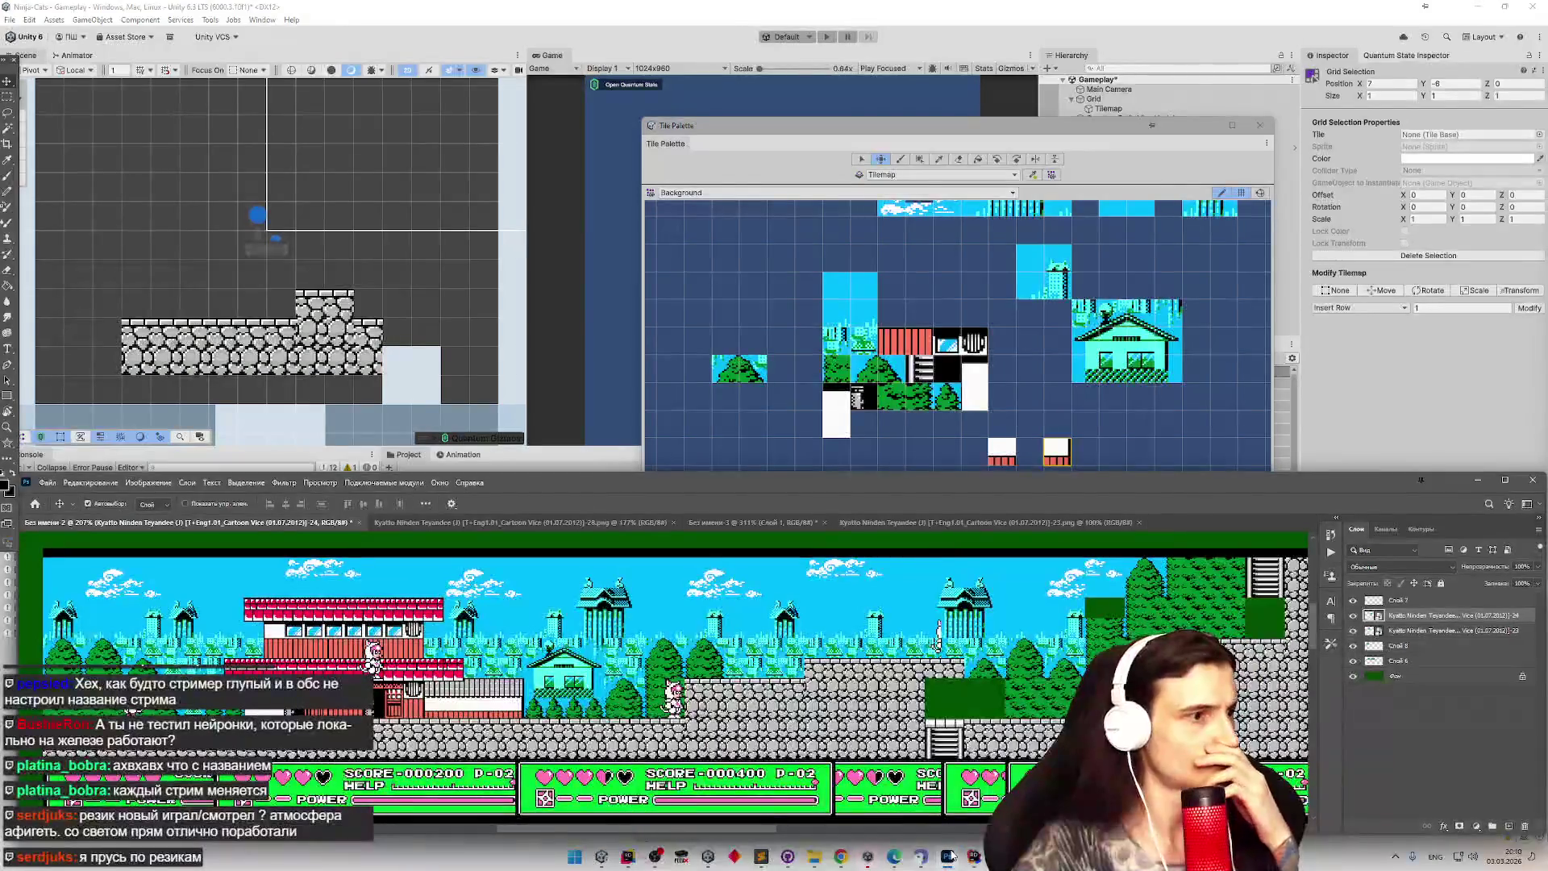
click(948, 855)
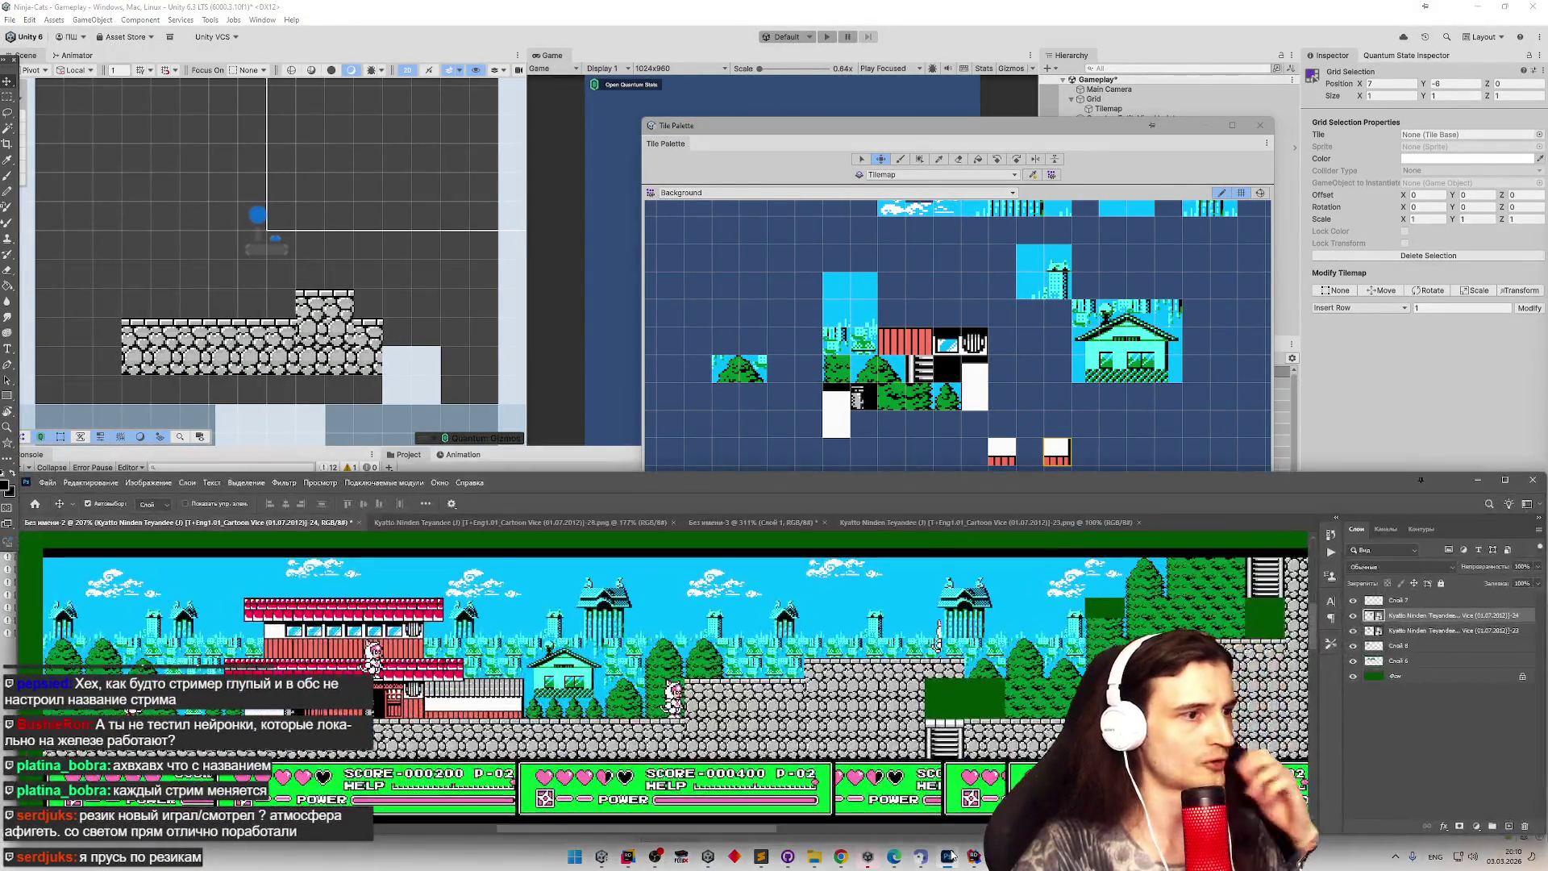
scroll(1018, 403, down, 3)
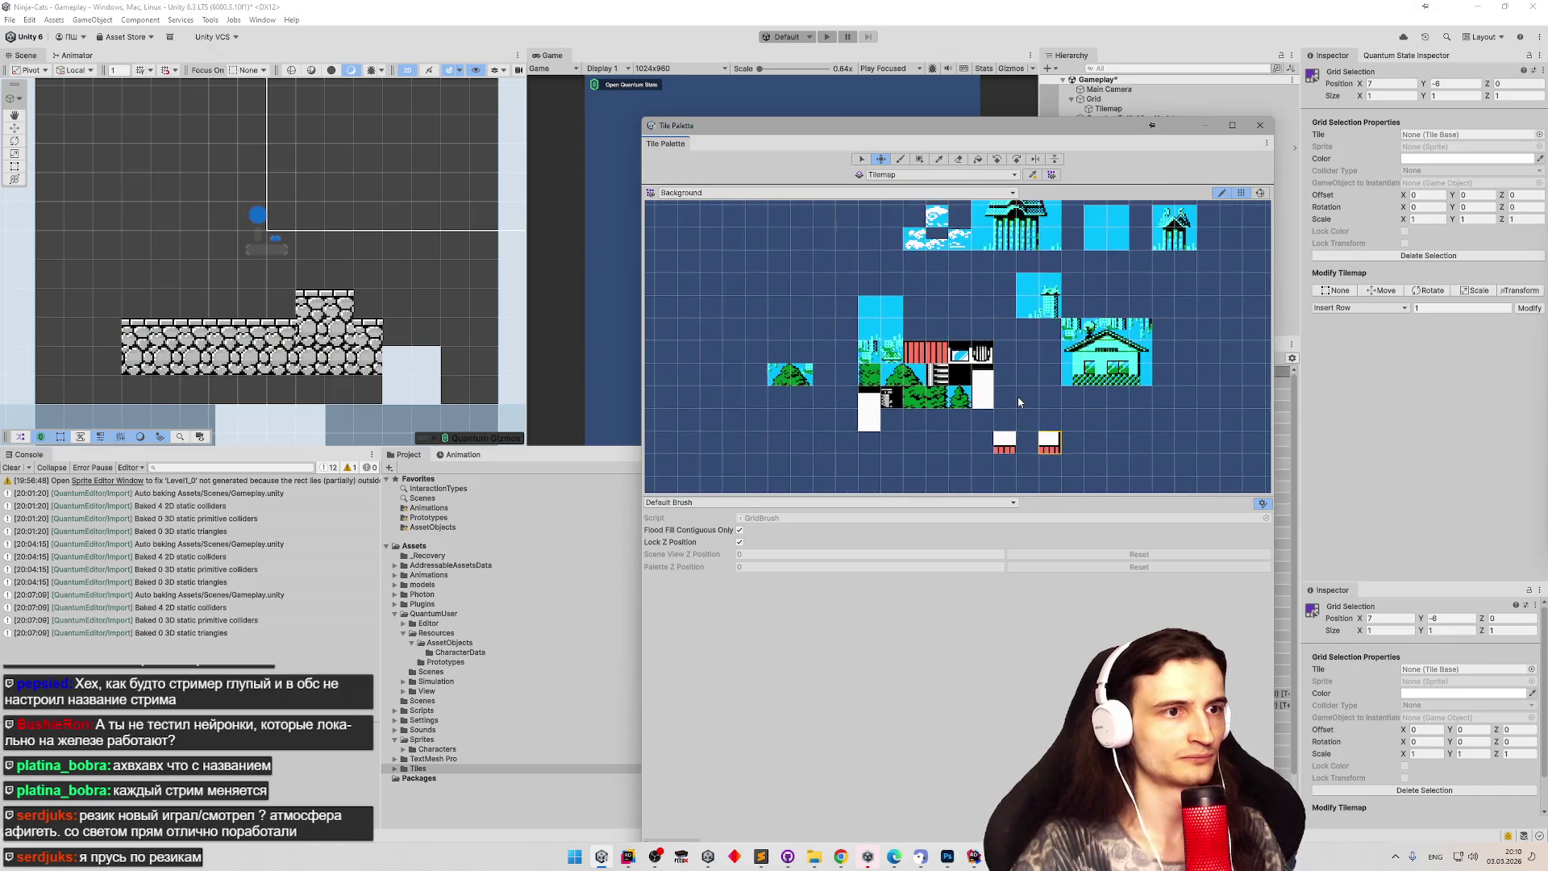
click(1006, 439)
click(1011, 442)
key(m)
drag(1011, 443, 1018, 433)
Move the white tile beside the red-and-white strip near the fence tile.
key(s)
click(1007, 399)
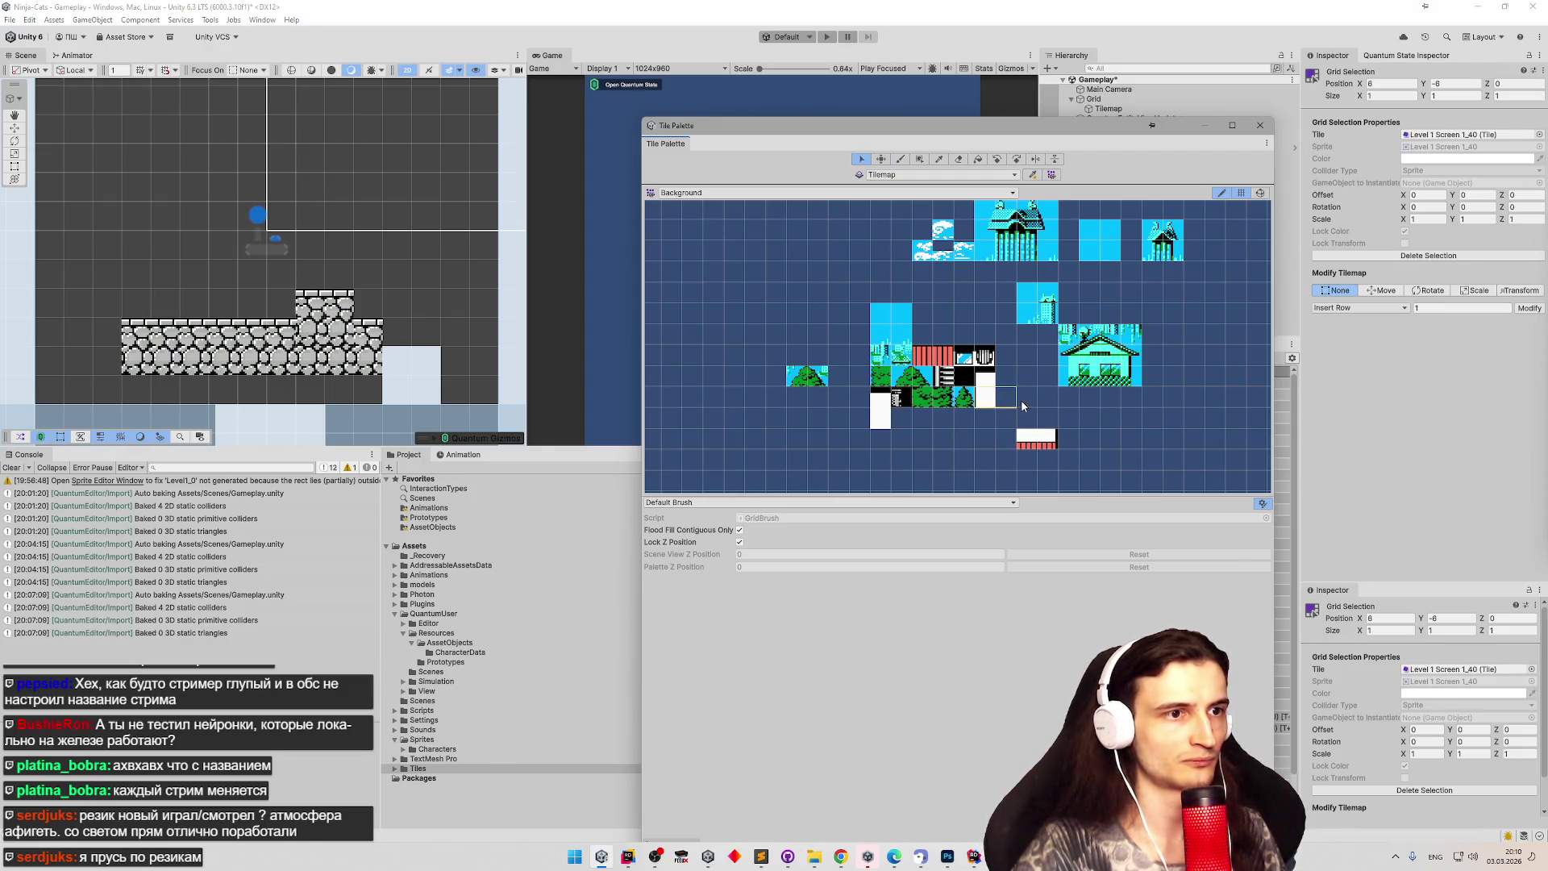
click(884, 426)
key(ctrl+z)
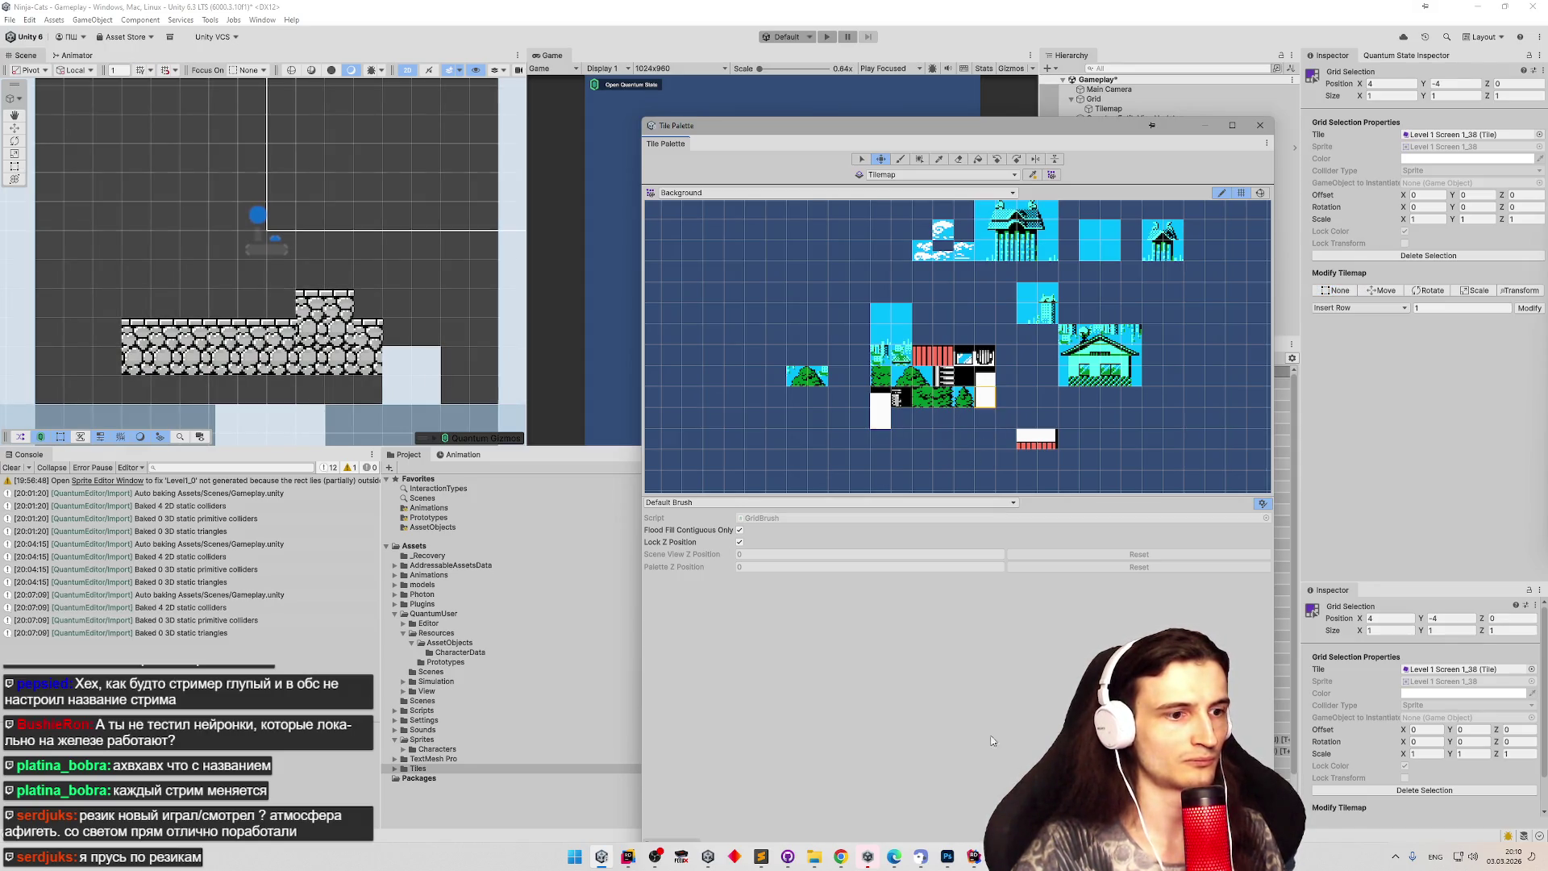
click(950, 857)
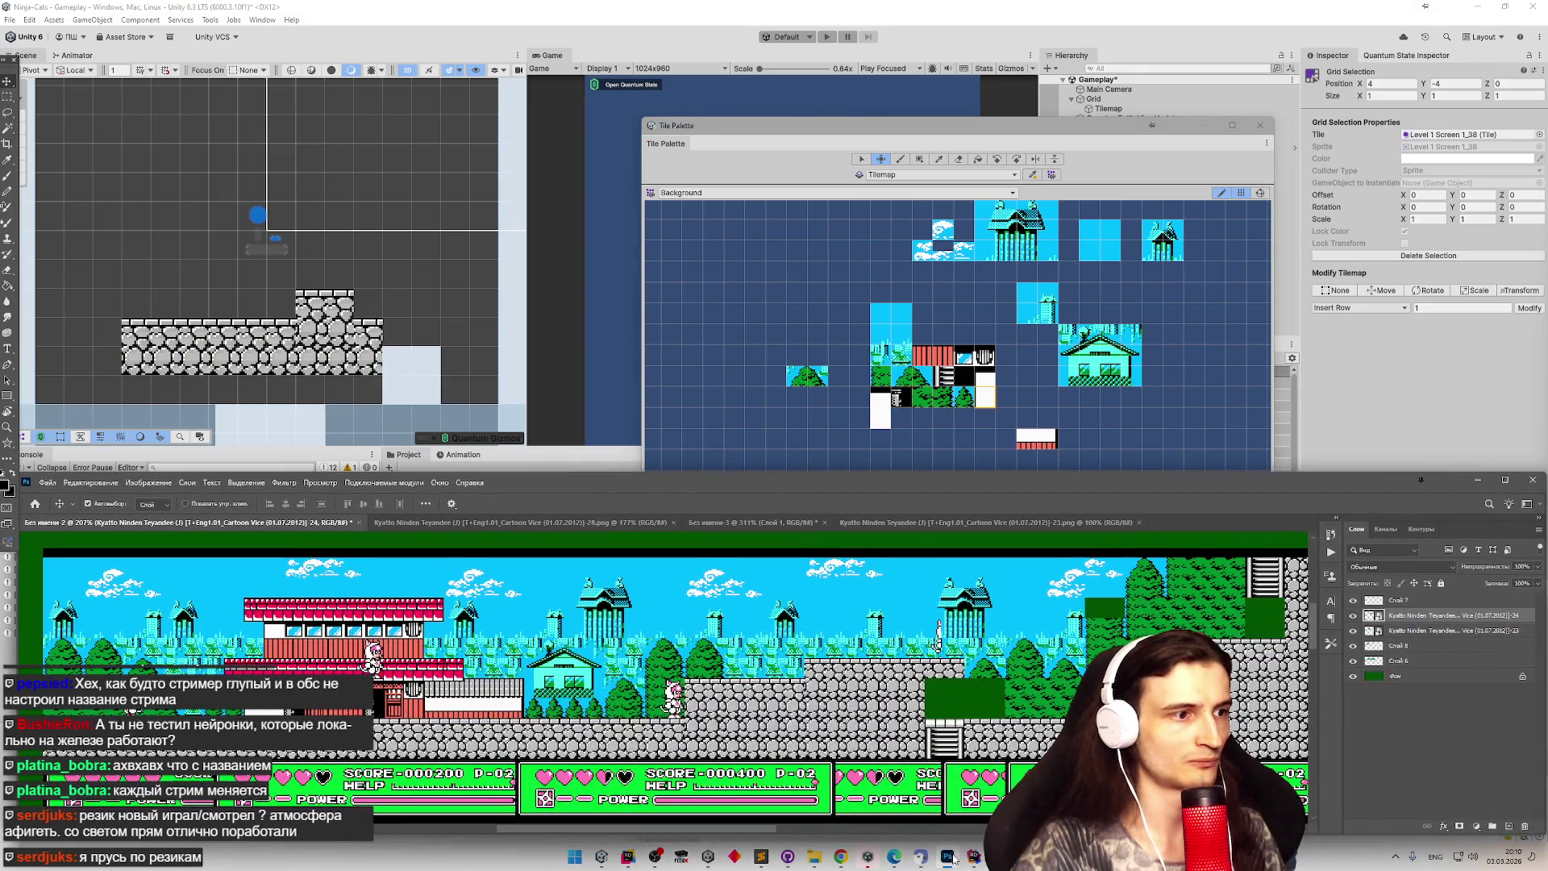
click(950, 857)
key(s)
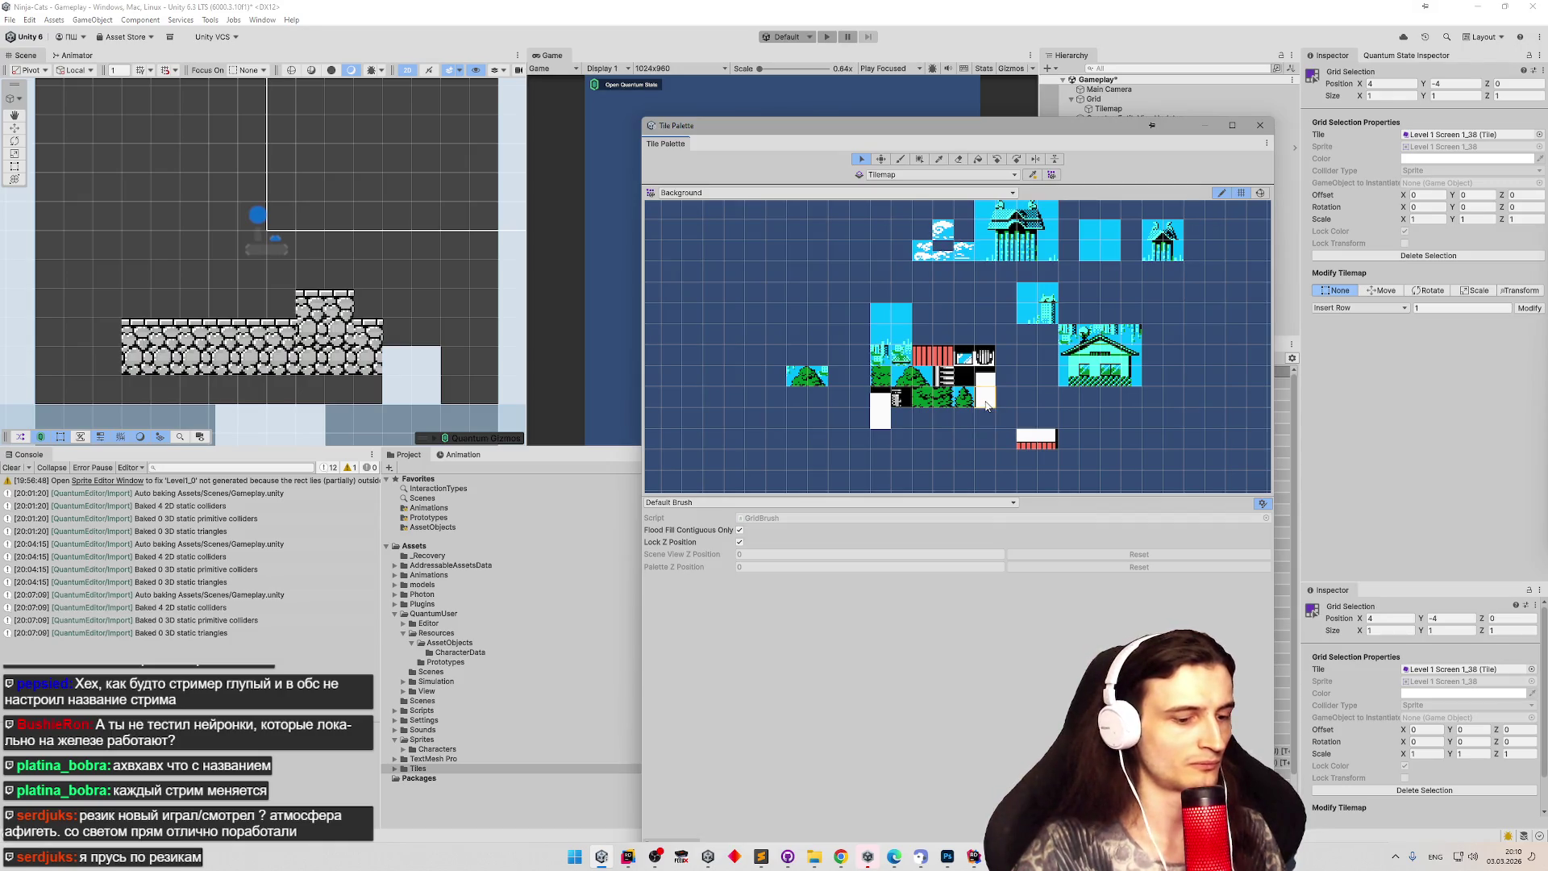
click(859, 419)
click(991, 384)
key(m)
mouse_move(991, 384)
mouse_down()
mouse_move(862, 400)
mouse_move(846, 423)
mouse_up()
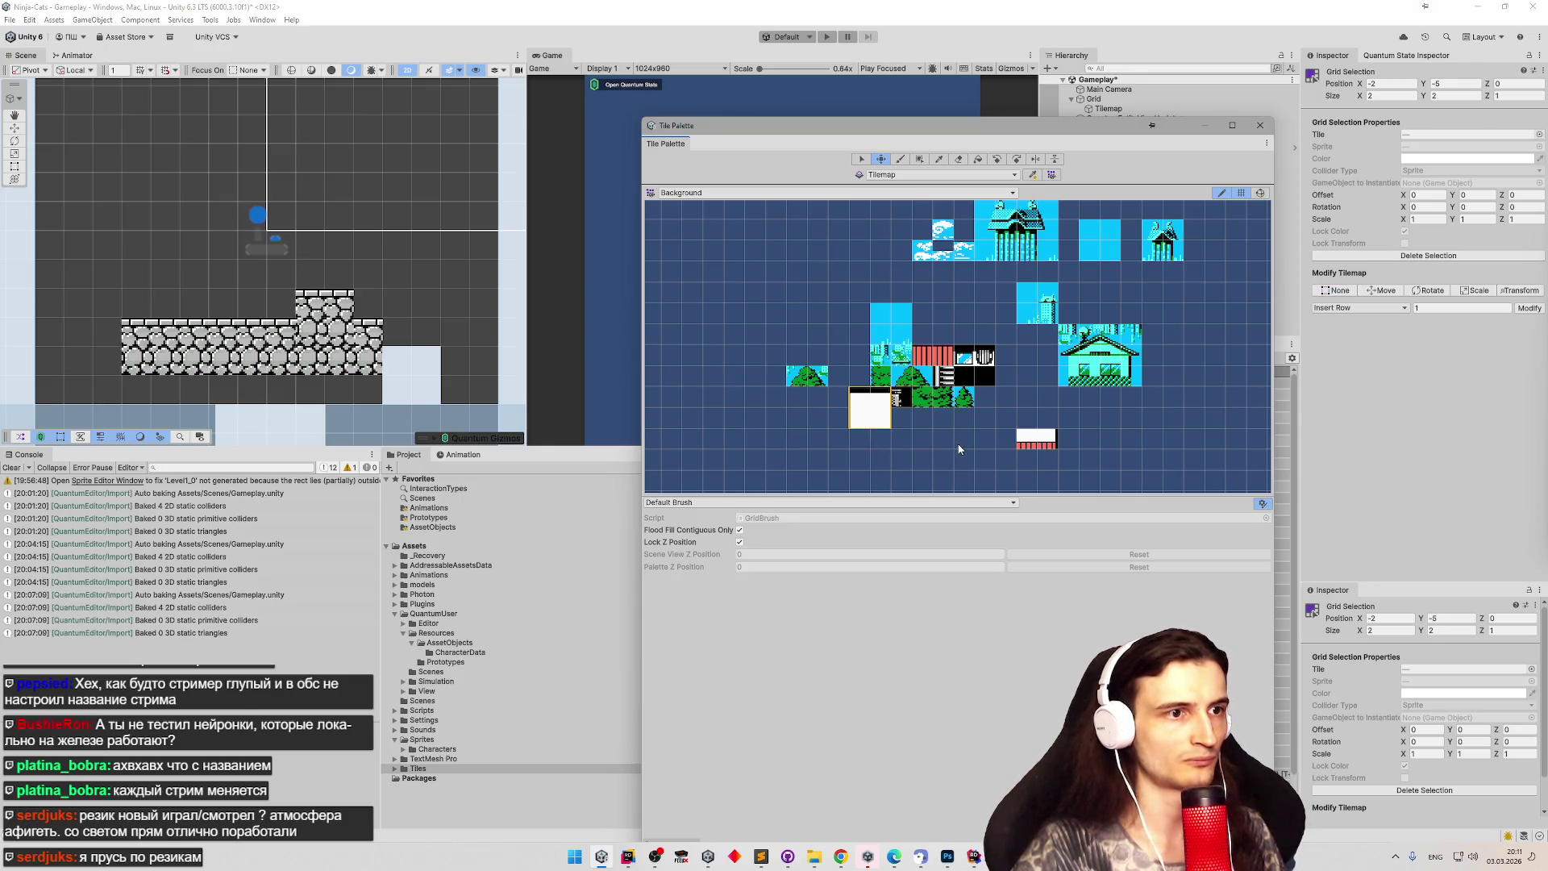
drag(864, 423, 984, 443)
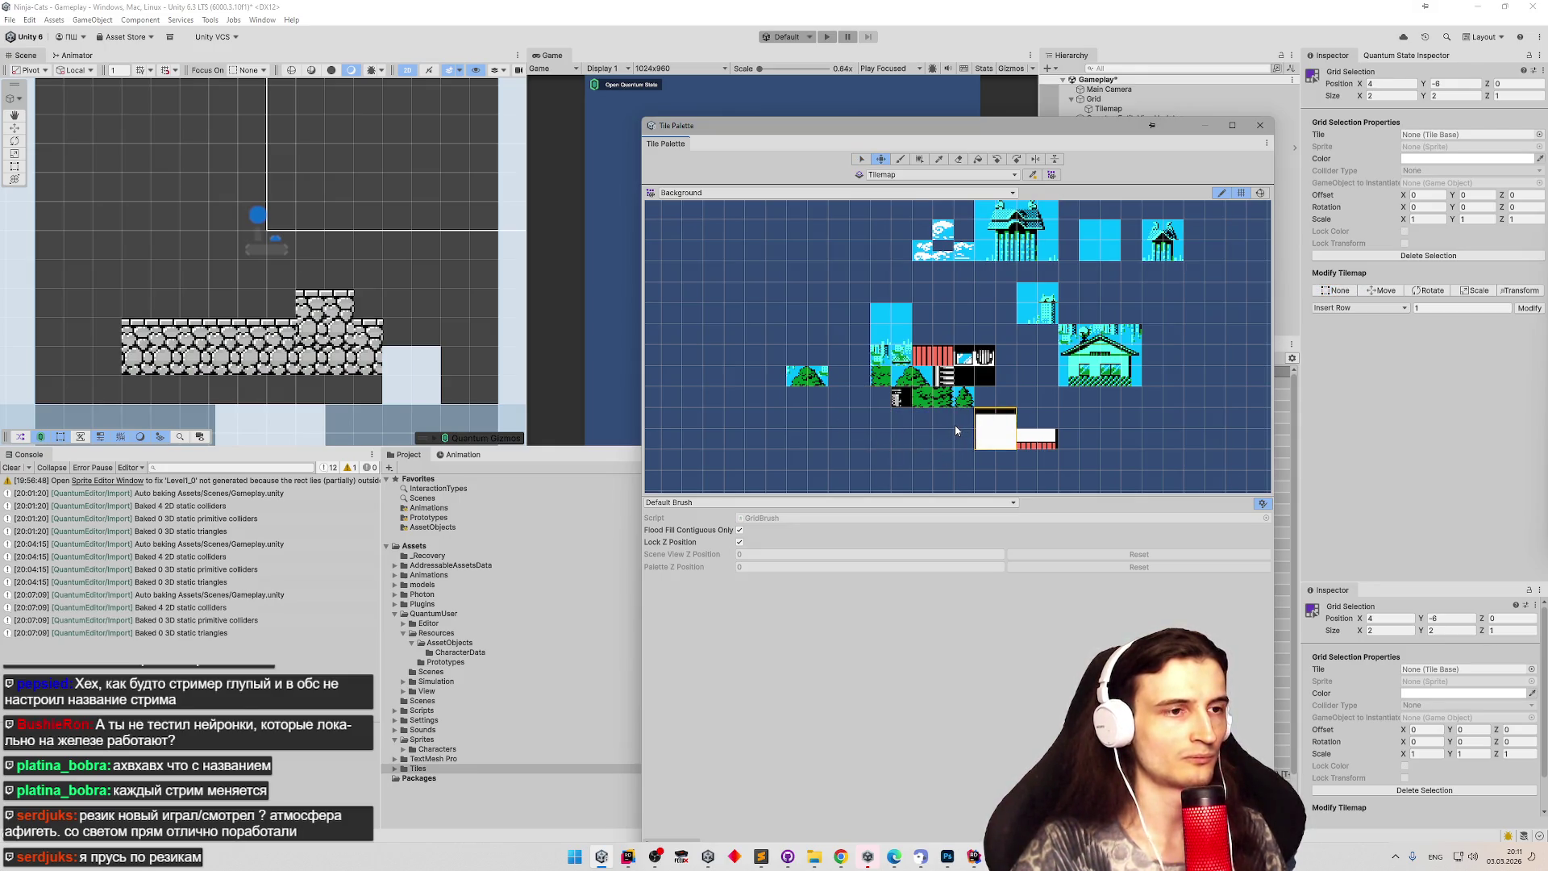
Shift a tile group two cells right and move the striped ladder tile down-right.
key(s)
click(903, 403)
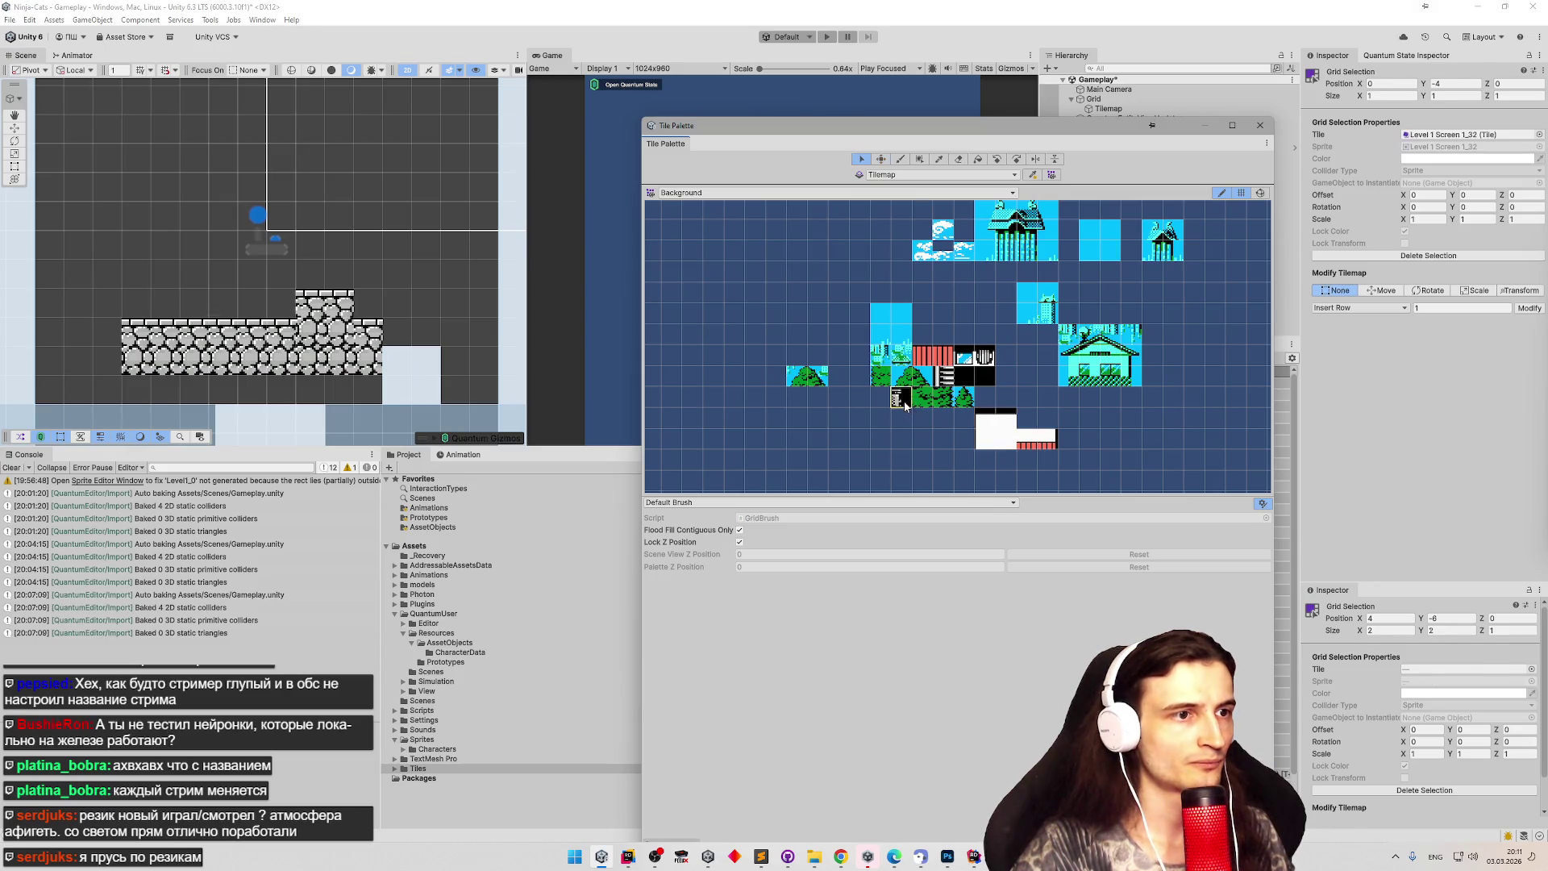
click(983, 369)
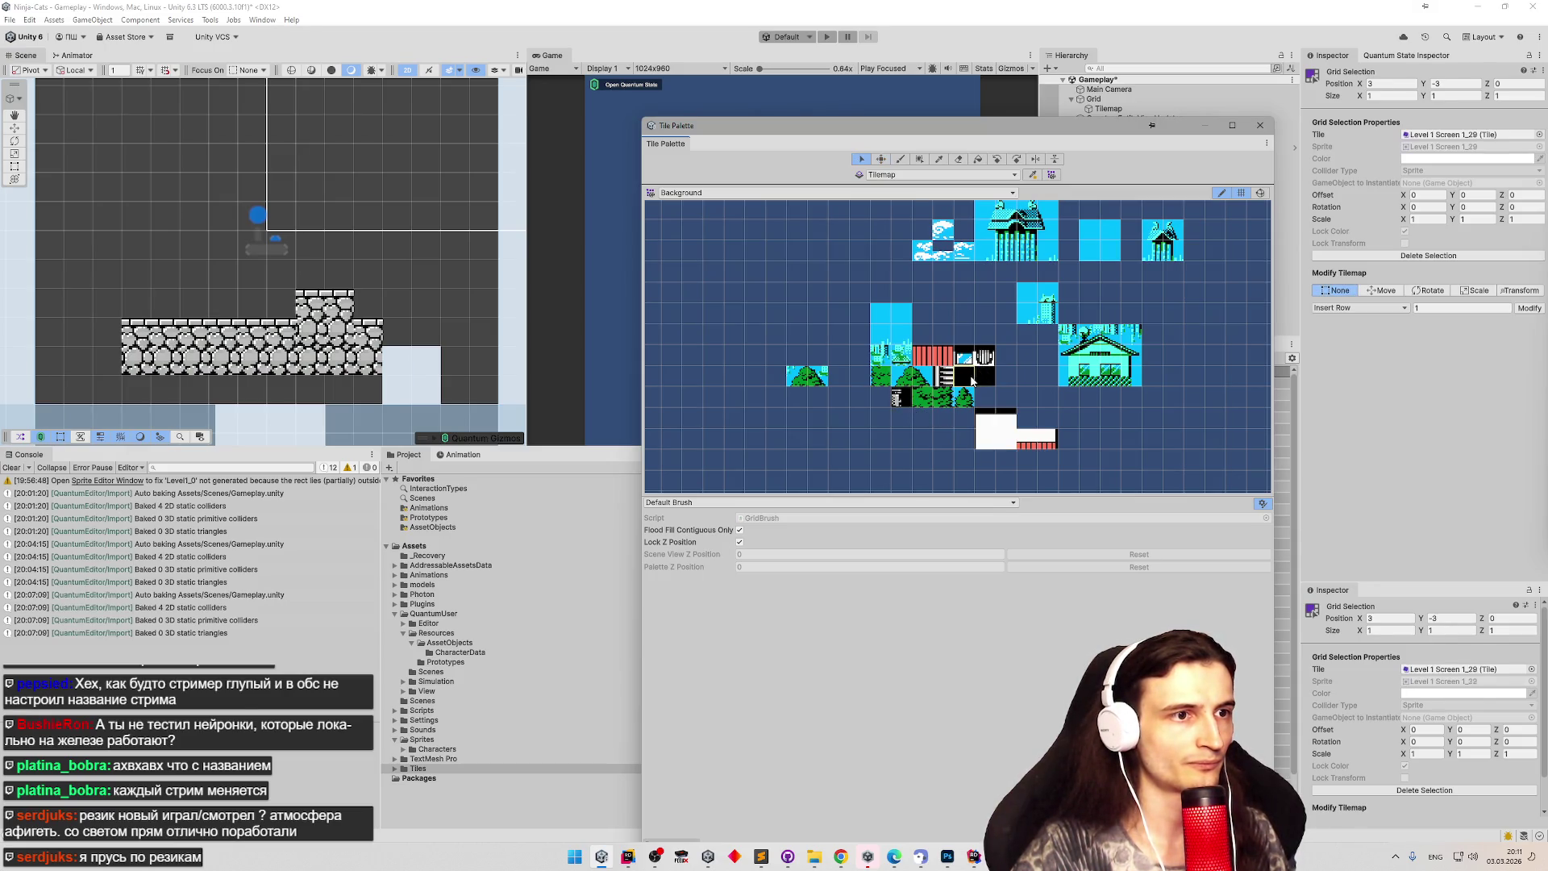
key(m)
drag(982, 379, 1088, 439)
key(s)
click(951, 377)
key(m)
mouse_move(951, 376)
mouse_down()
mouse_move(1079, 398)
mouse_move(1209, 461)
mouse_up()
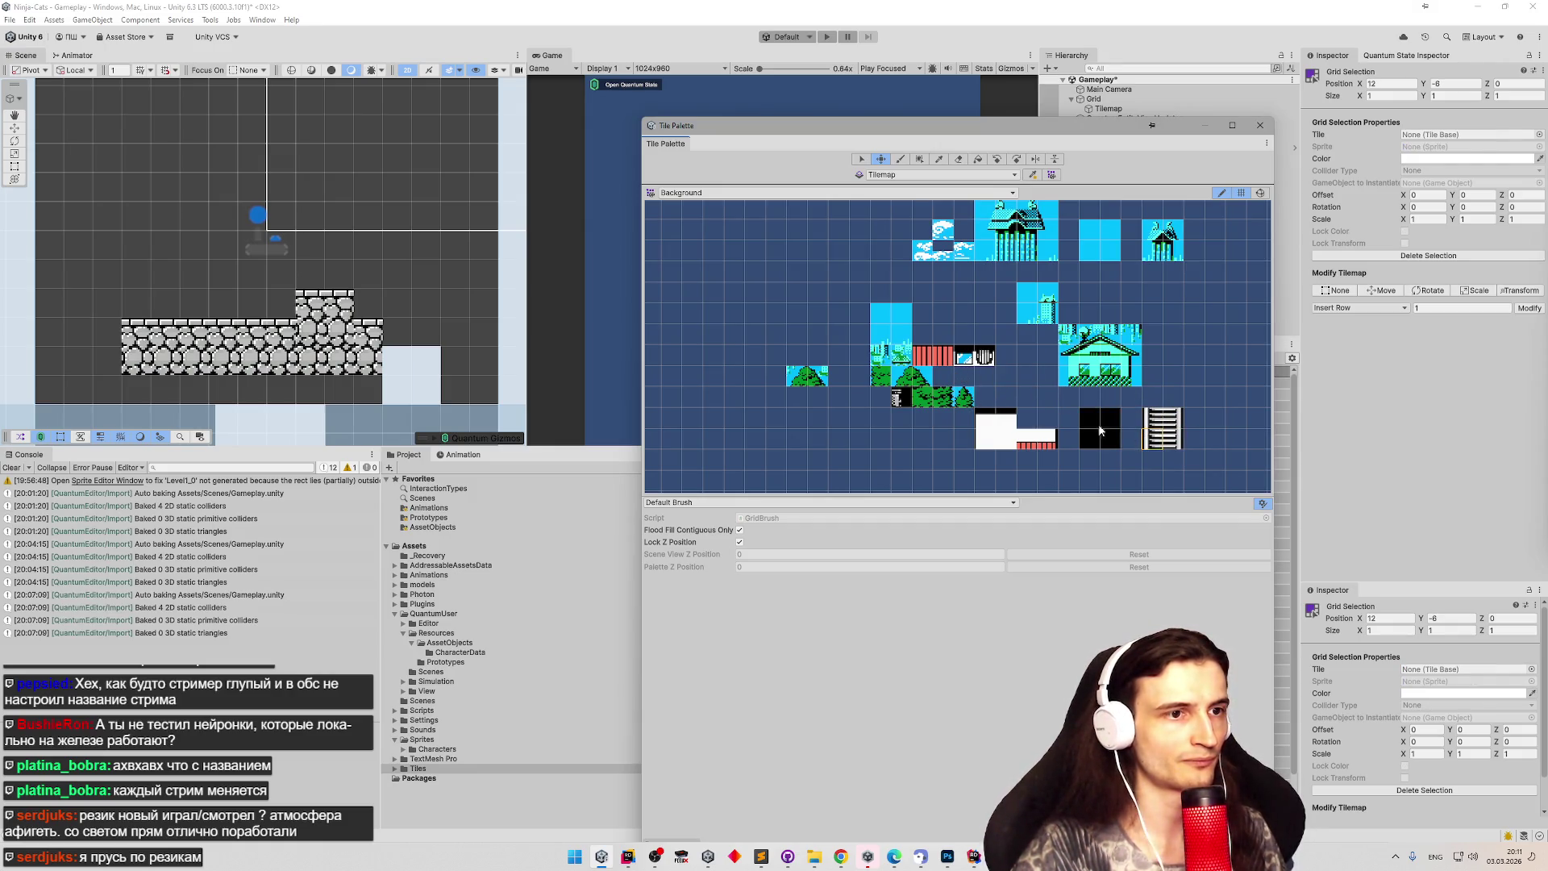
drag(1154, 443, 1132, 446)
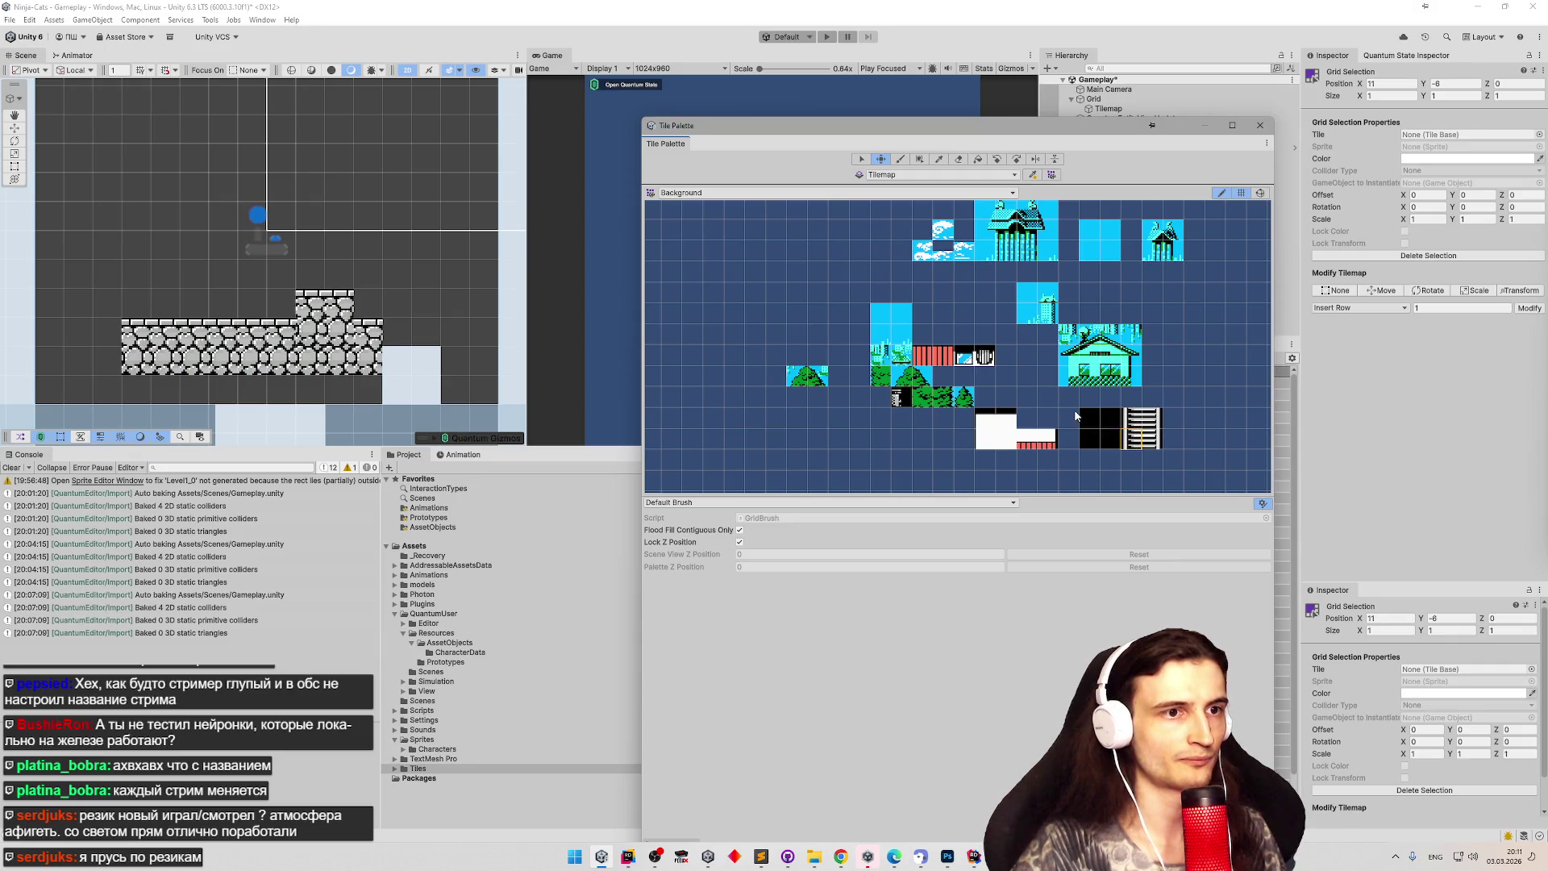
Move the house tiles, then place the framed tile and gate tile side by side.
key(s)
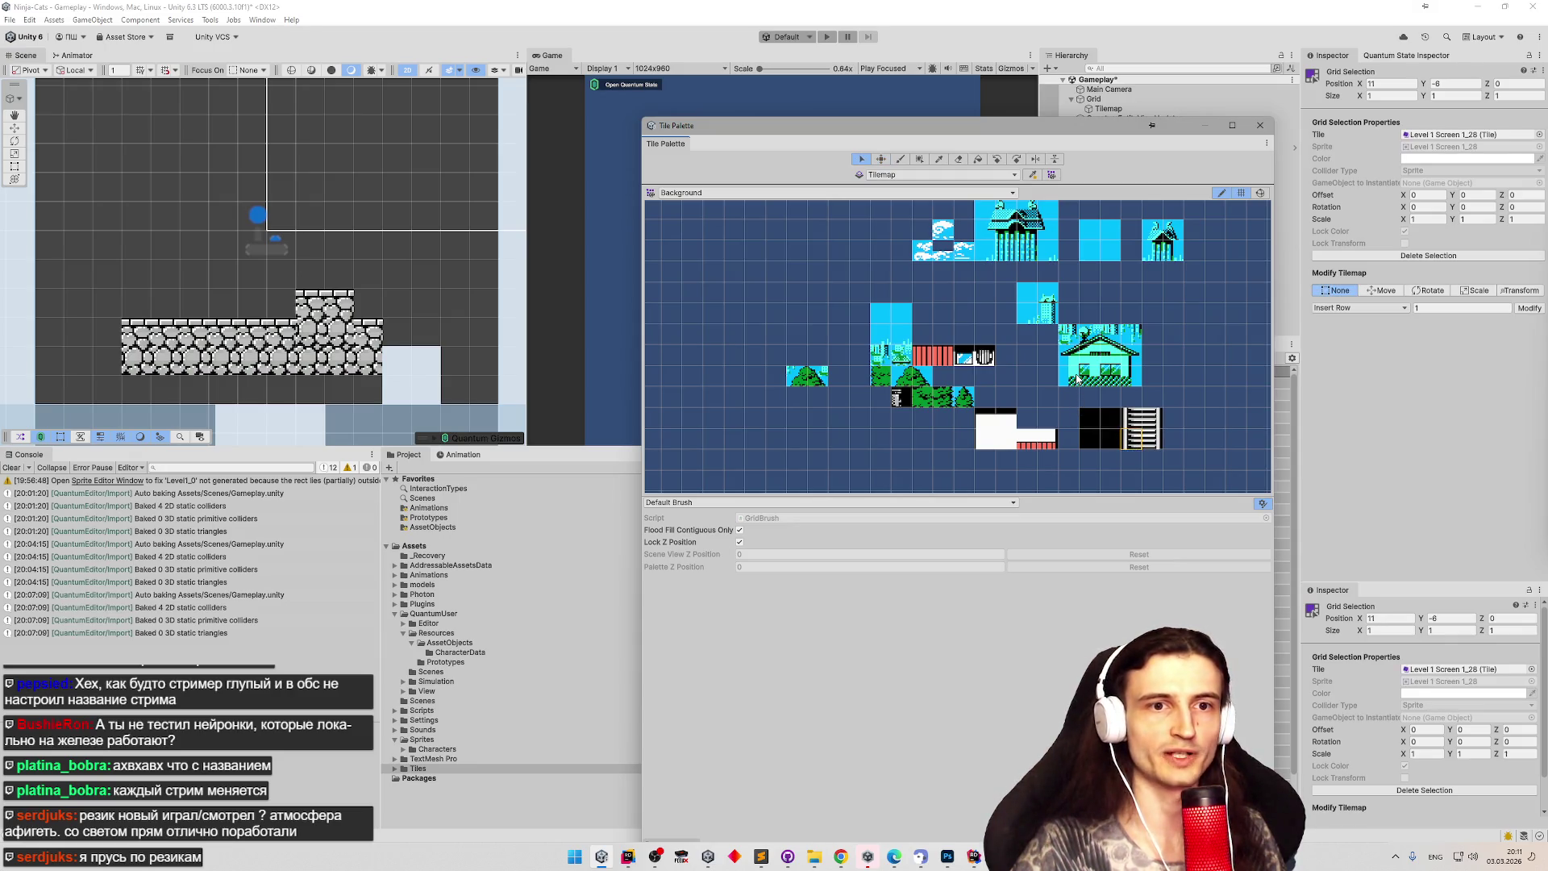
key(m)
mouse_move(1080, 386)
mouse_down()
mouse_move(1095, 398)
mouse_move(1093, 355)
mouse_move(1072, 334)
mouse_move(1090, 324)
mouse_move(1072, 335)
mouse_up()
scroll(1073, 336, up, 2)
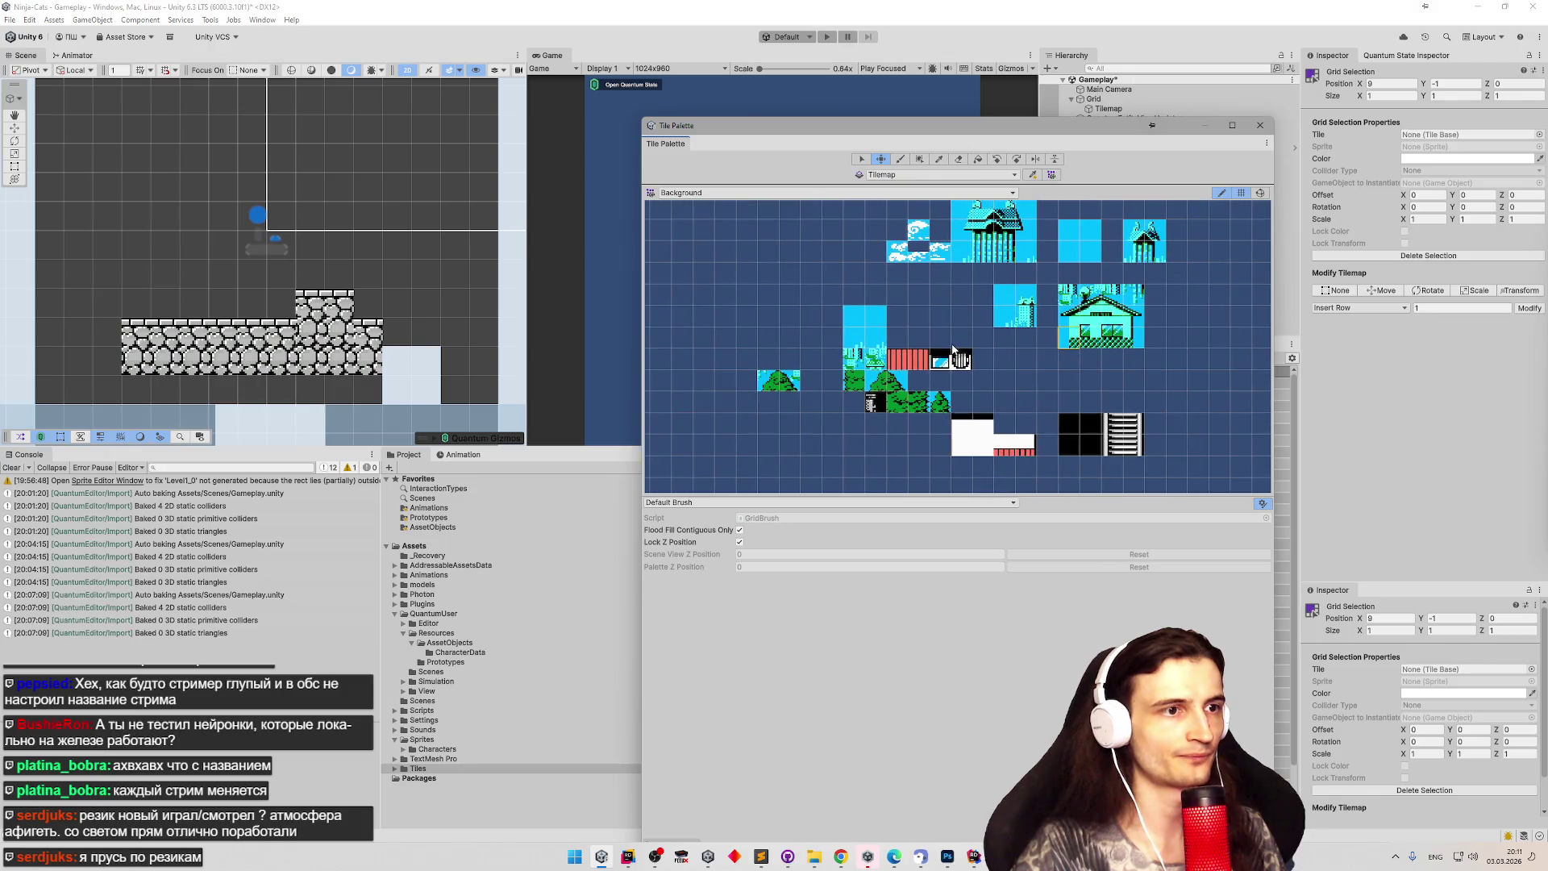
key(s)
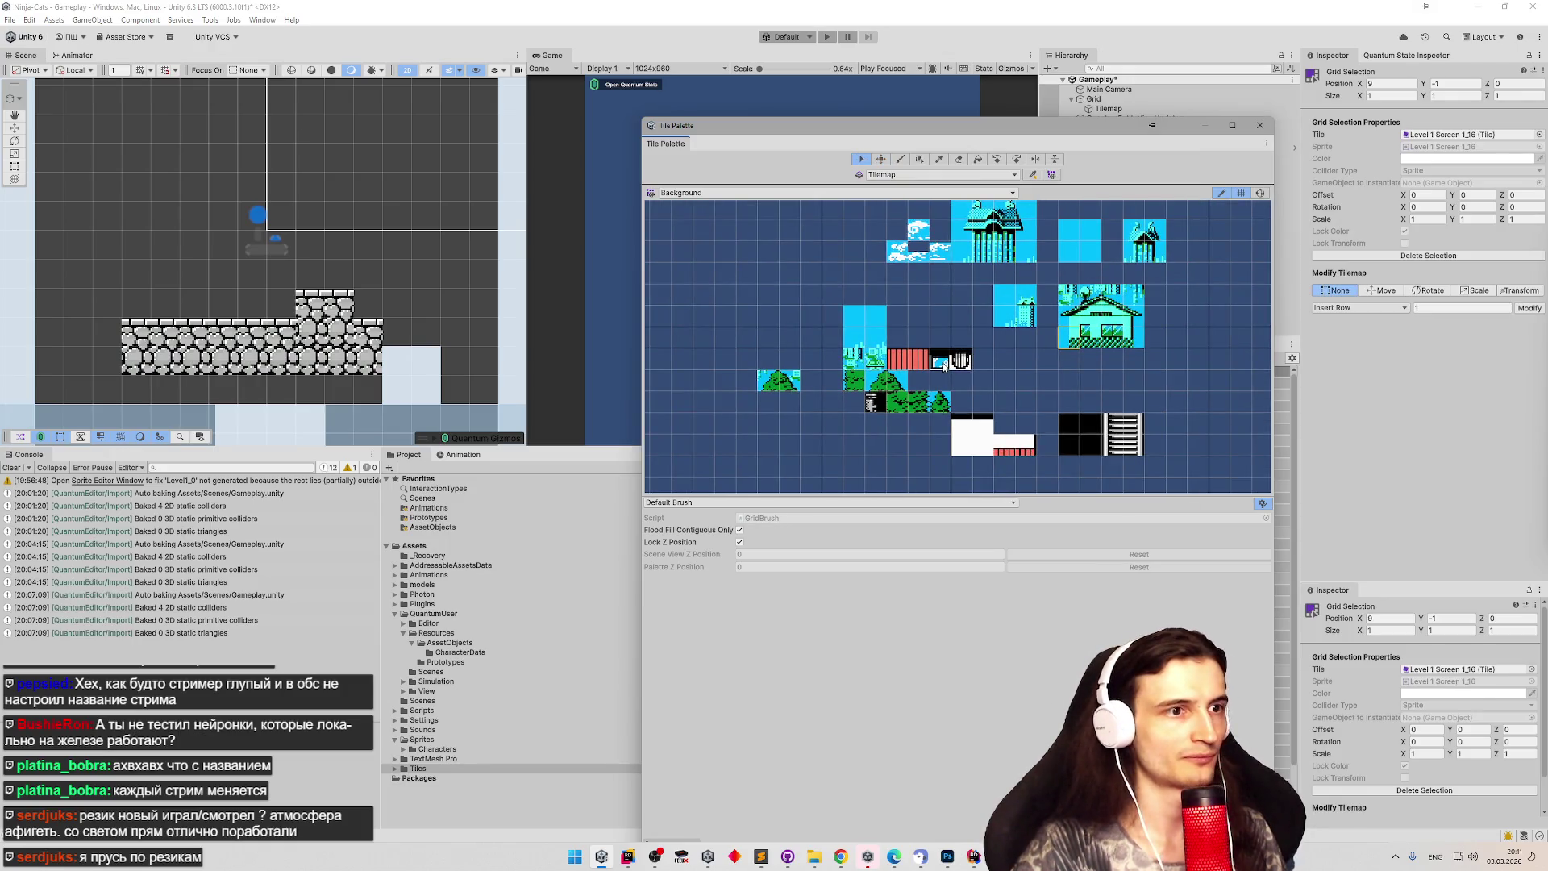
click(944, 365)
key(m)
drag(943, 365, 1042, 394)
click(963, 361)
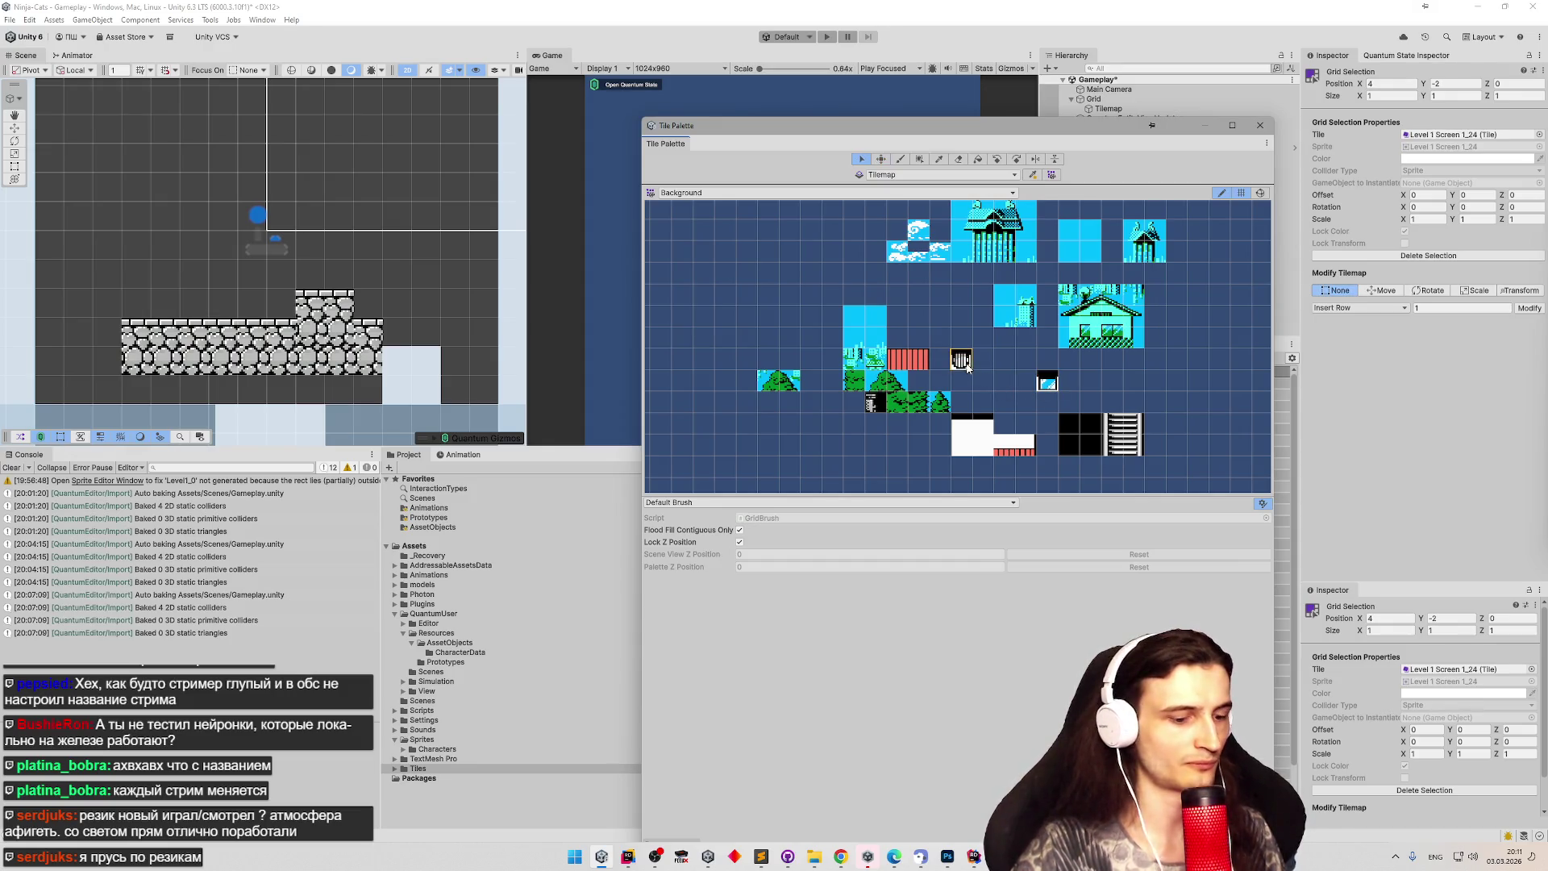
mouse_move(962, 360)
mouse_down()
mouse_move(1083, 388)
mouse_move(1008, 425)
mouse_move(1009, 403)
mouse_move(994, 406)
mouse_move(1018, 405)
mouse_move(985, 407)
mouse_up()
Check the Photoshop reference and raise the framed and gate tiles one cell.
key(s)
click(1047, 385)
key(m)
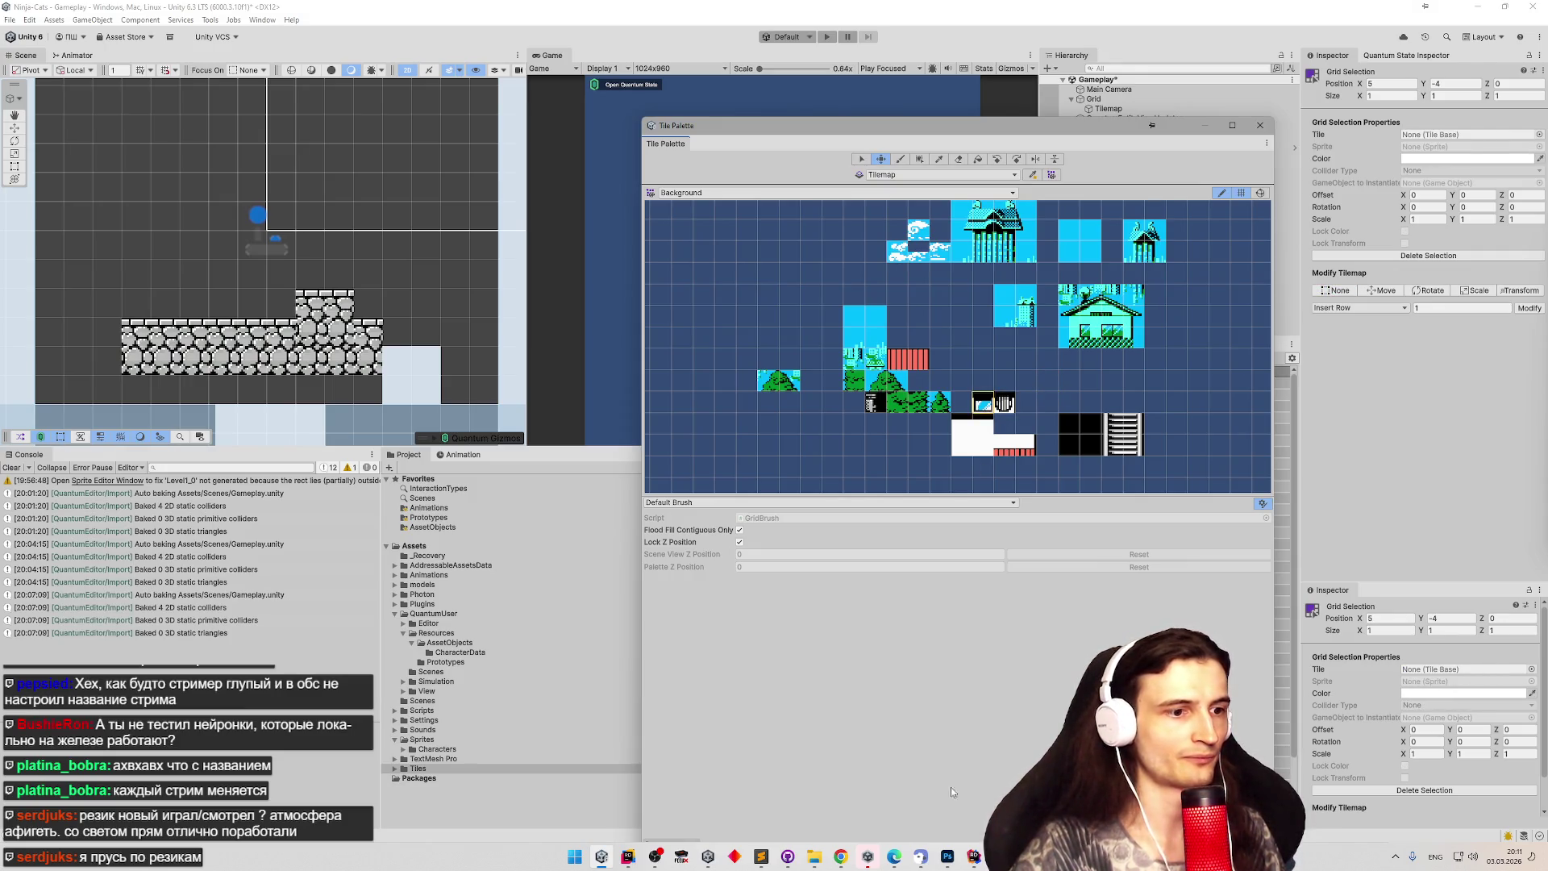
click(947, 856)
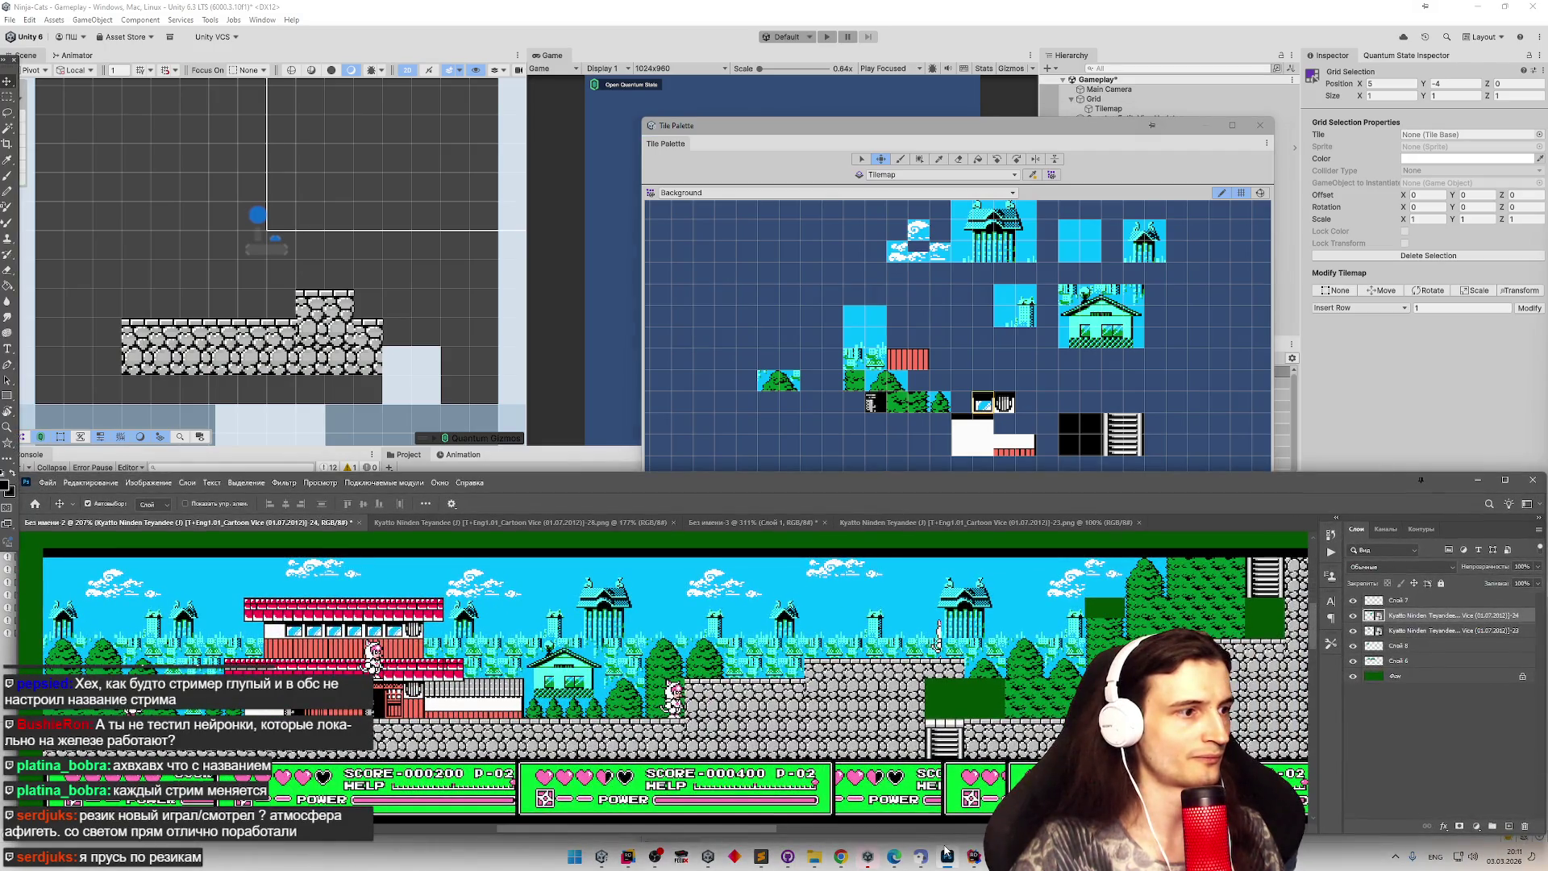
click(948, 856)
drag(983, 407, 983, 385)
key(s)
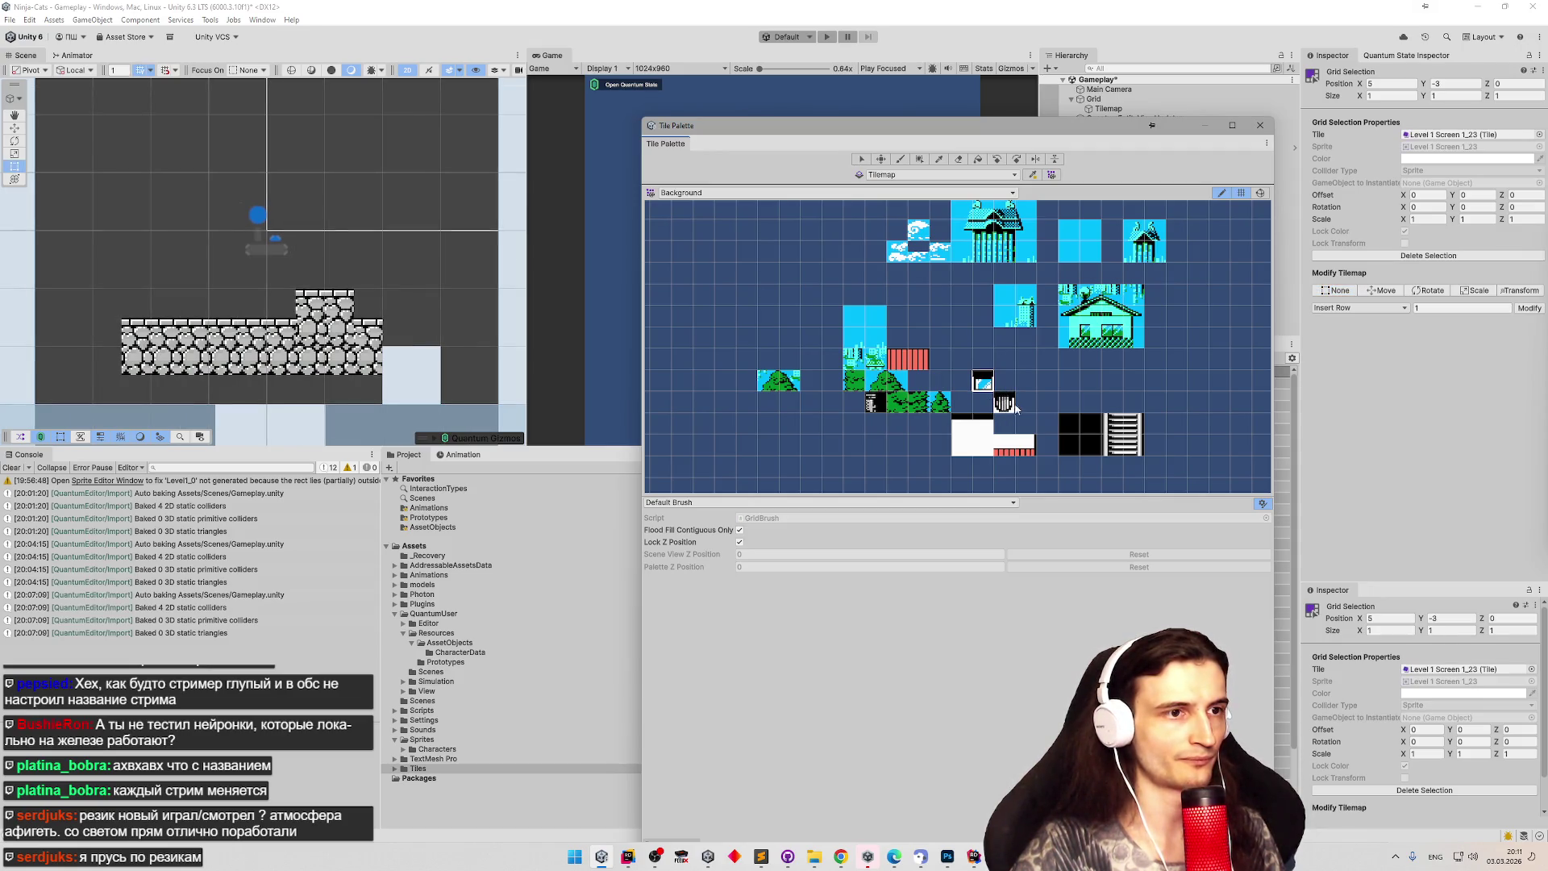
key(s)
click(1004, 405)
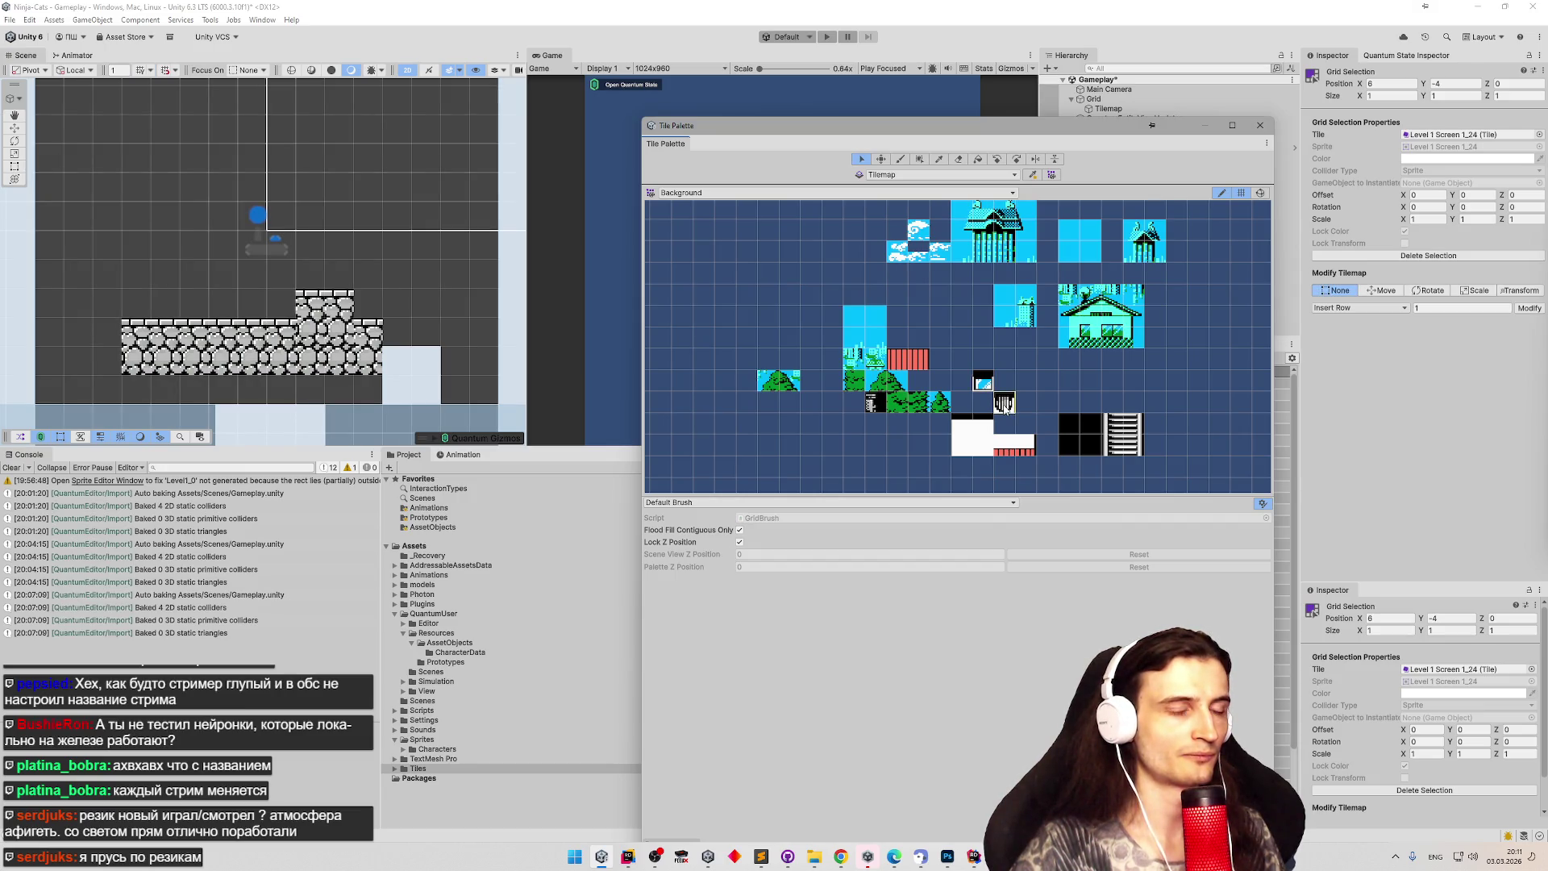
key(m)
drag(1004, 405, 1003, 383)
Place both red brick tiles under the window and gate, then shift the block one cell left.
key(s)
click(897, 364)
key(m)
drag(896, 364, 981, 405)
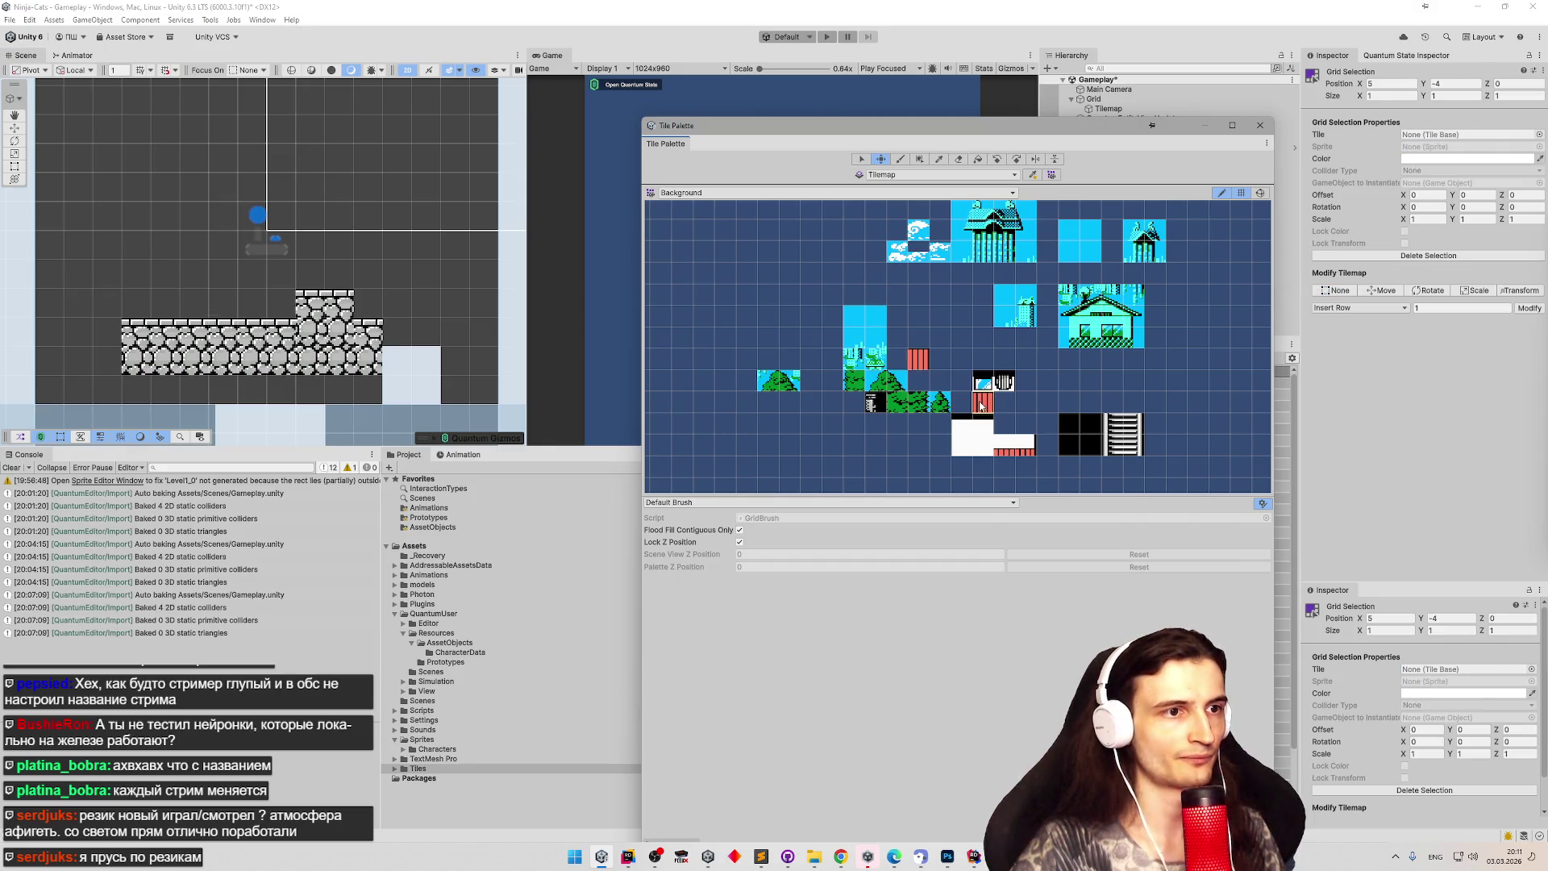
key(s)
click(923, 368)
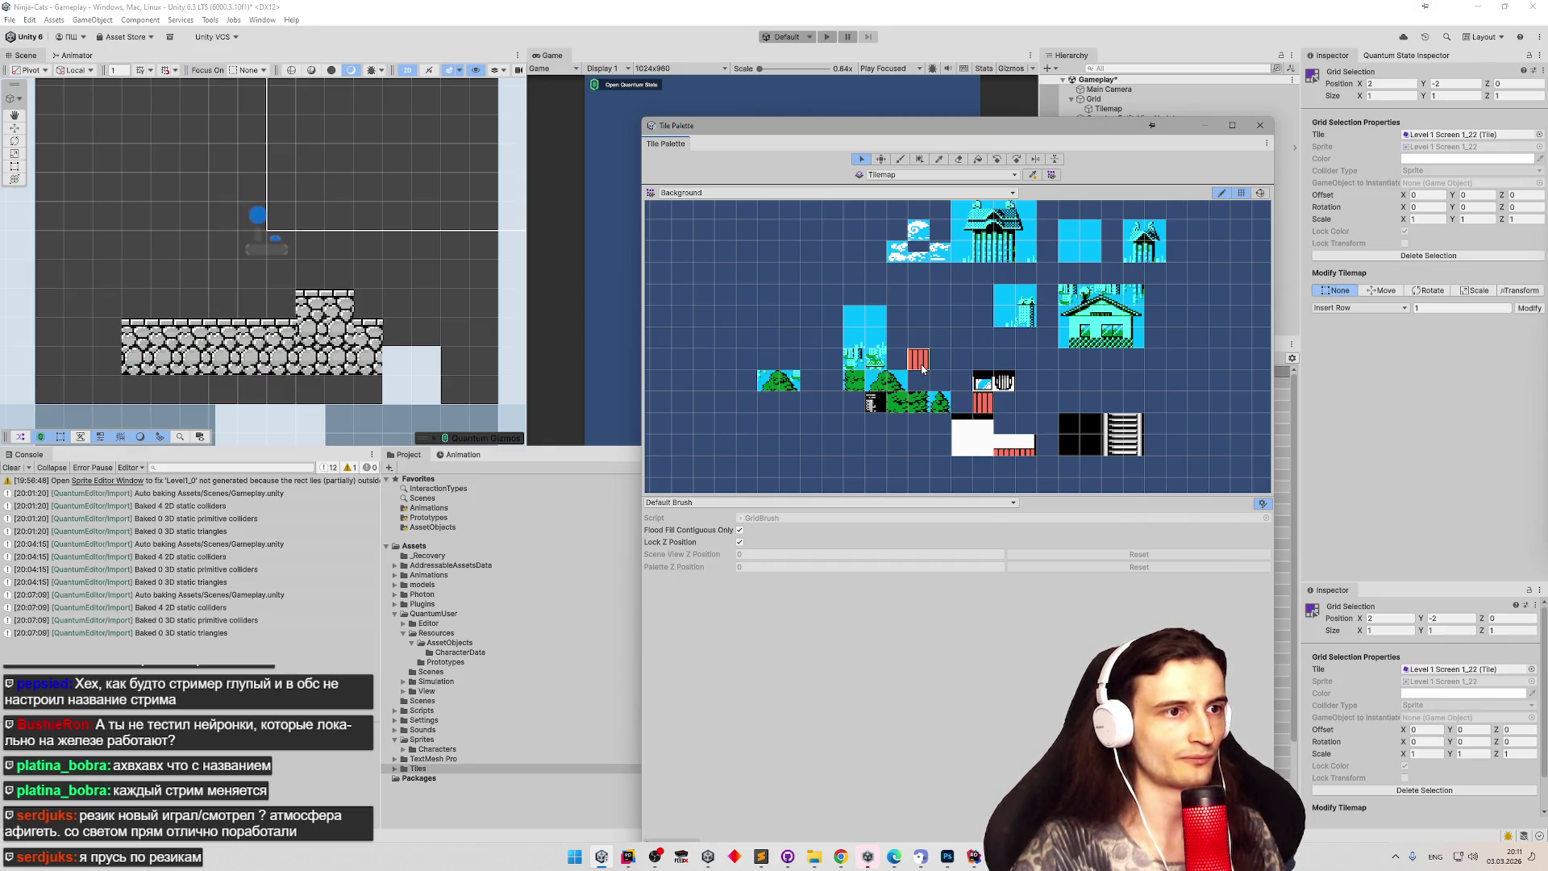
key(m)
drag(923, 369, 999, 410)
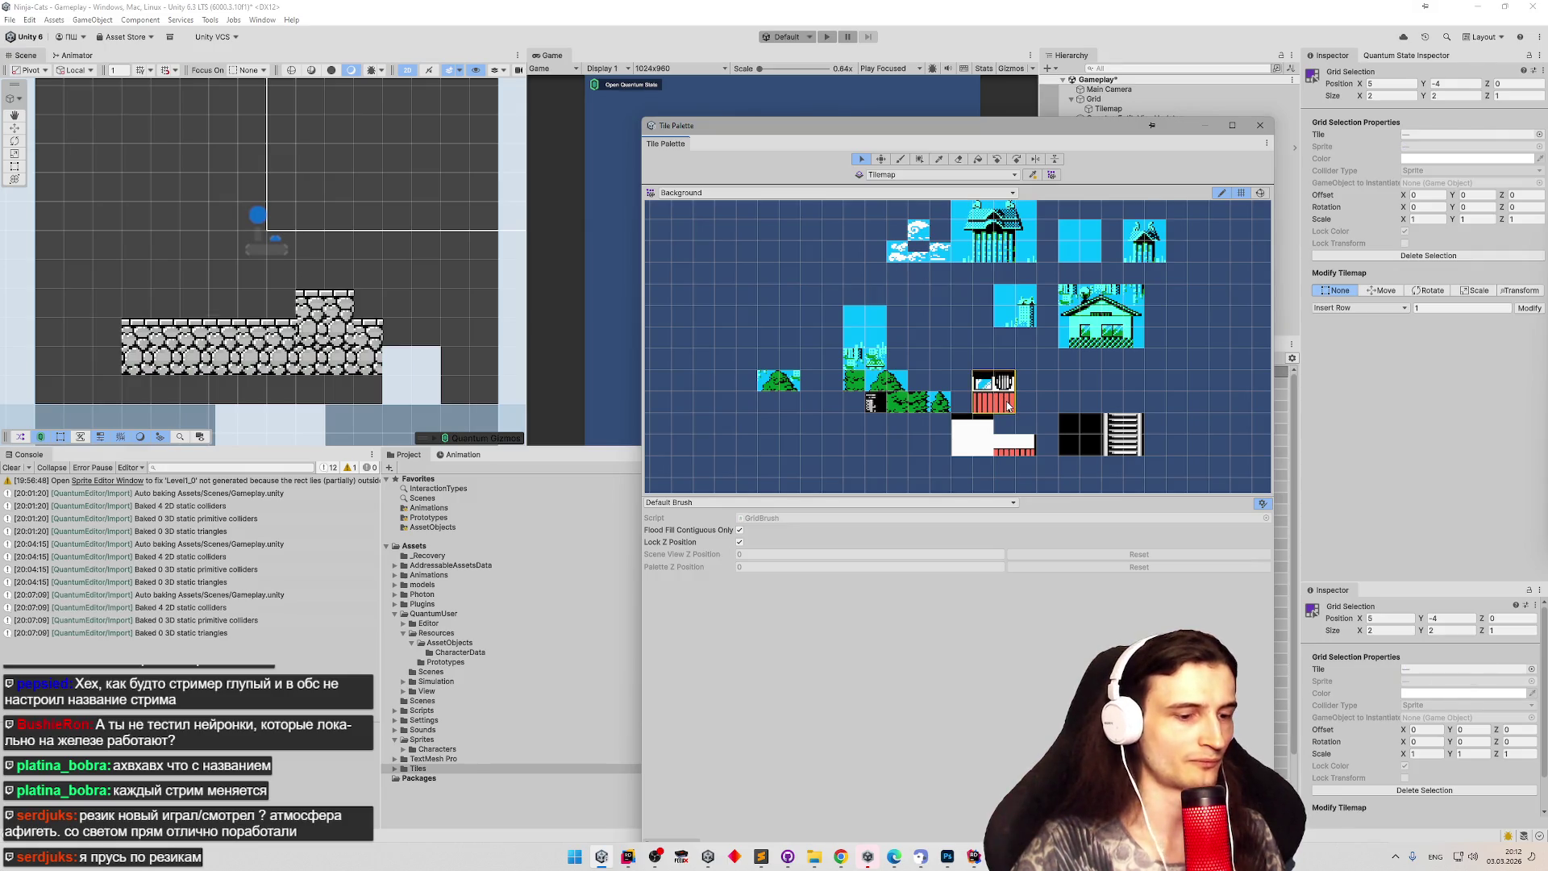
drag(984, 385, 993, 409)
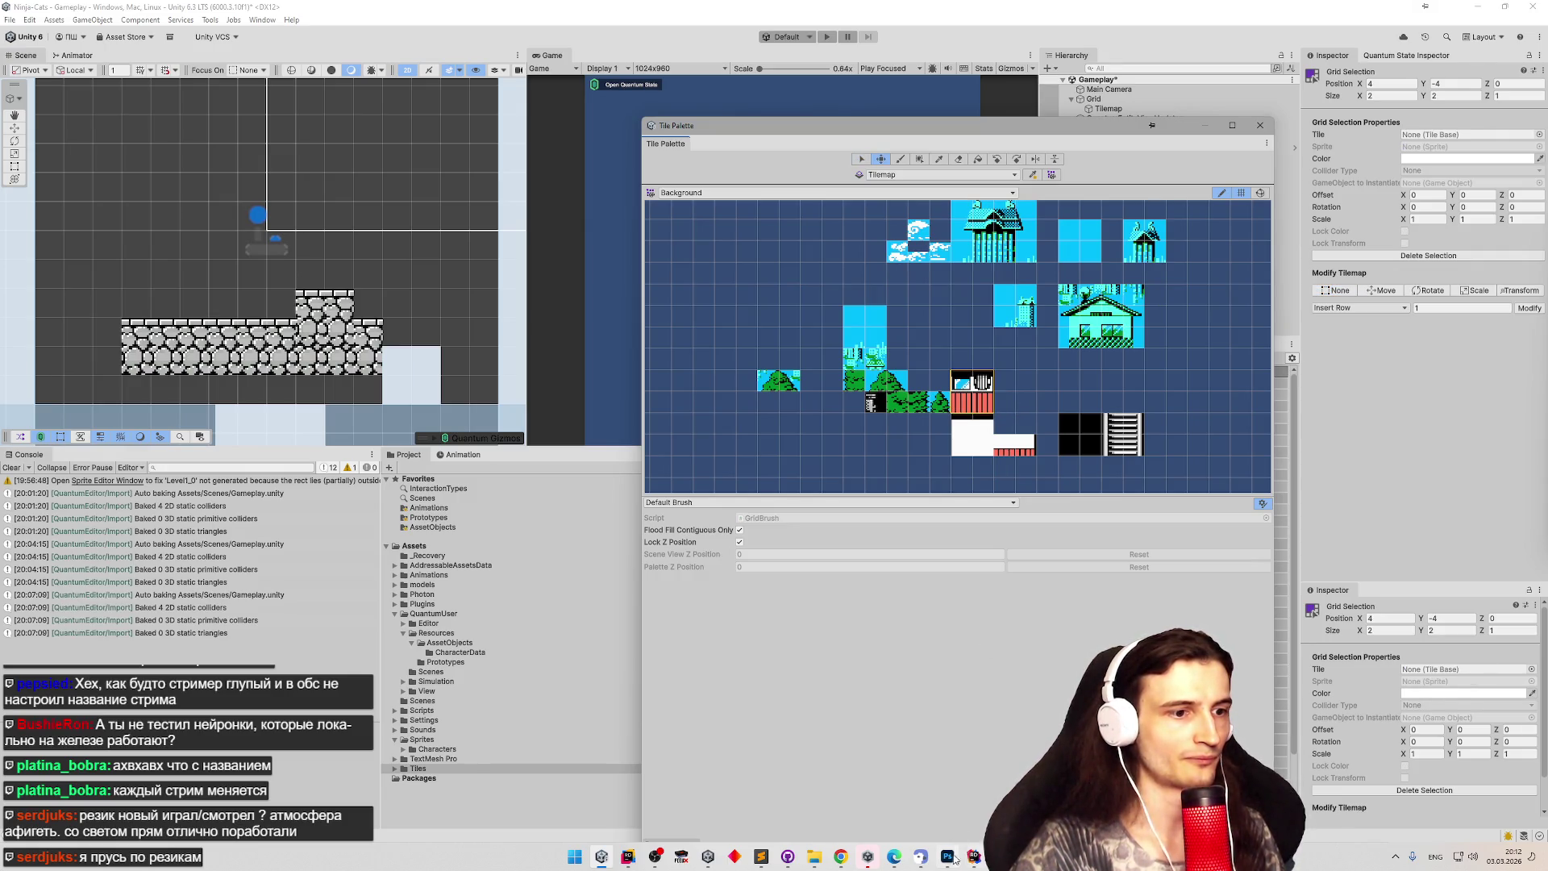
click(951, 858)
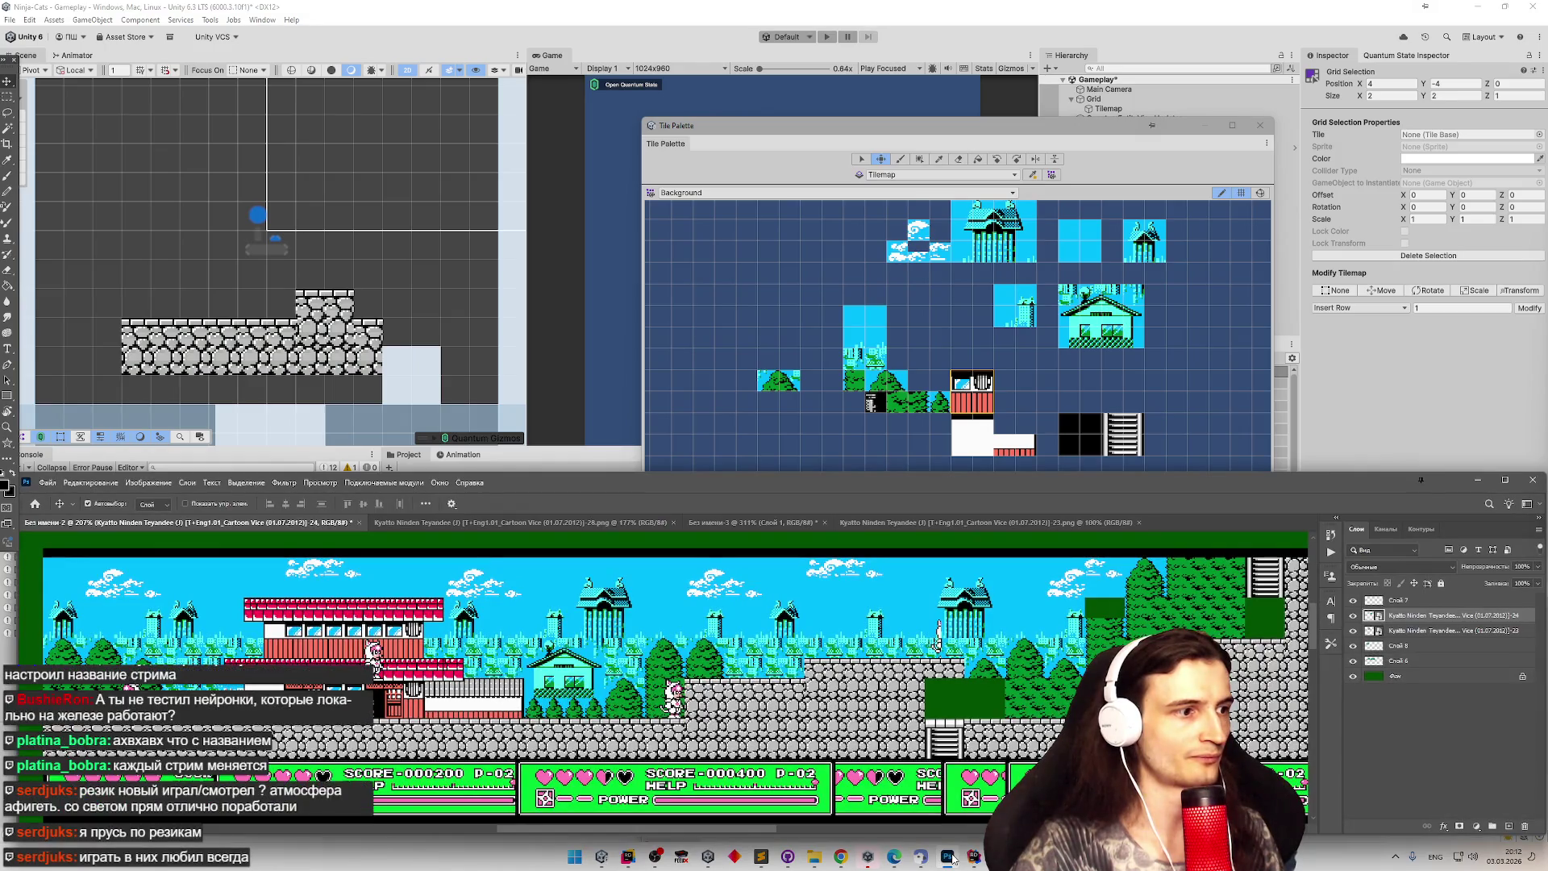
click(951, 858)
Hide the Photoshop reference and move the two tree tiles under the sky tiles lower in the palette.
click(951, 858)
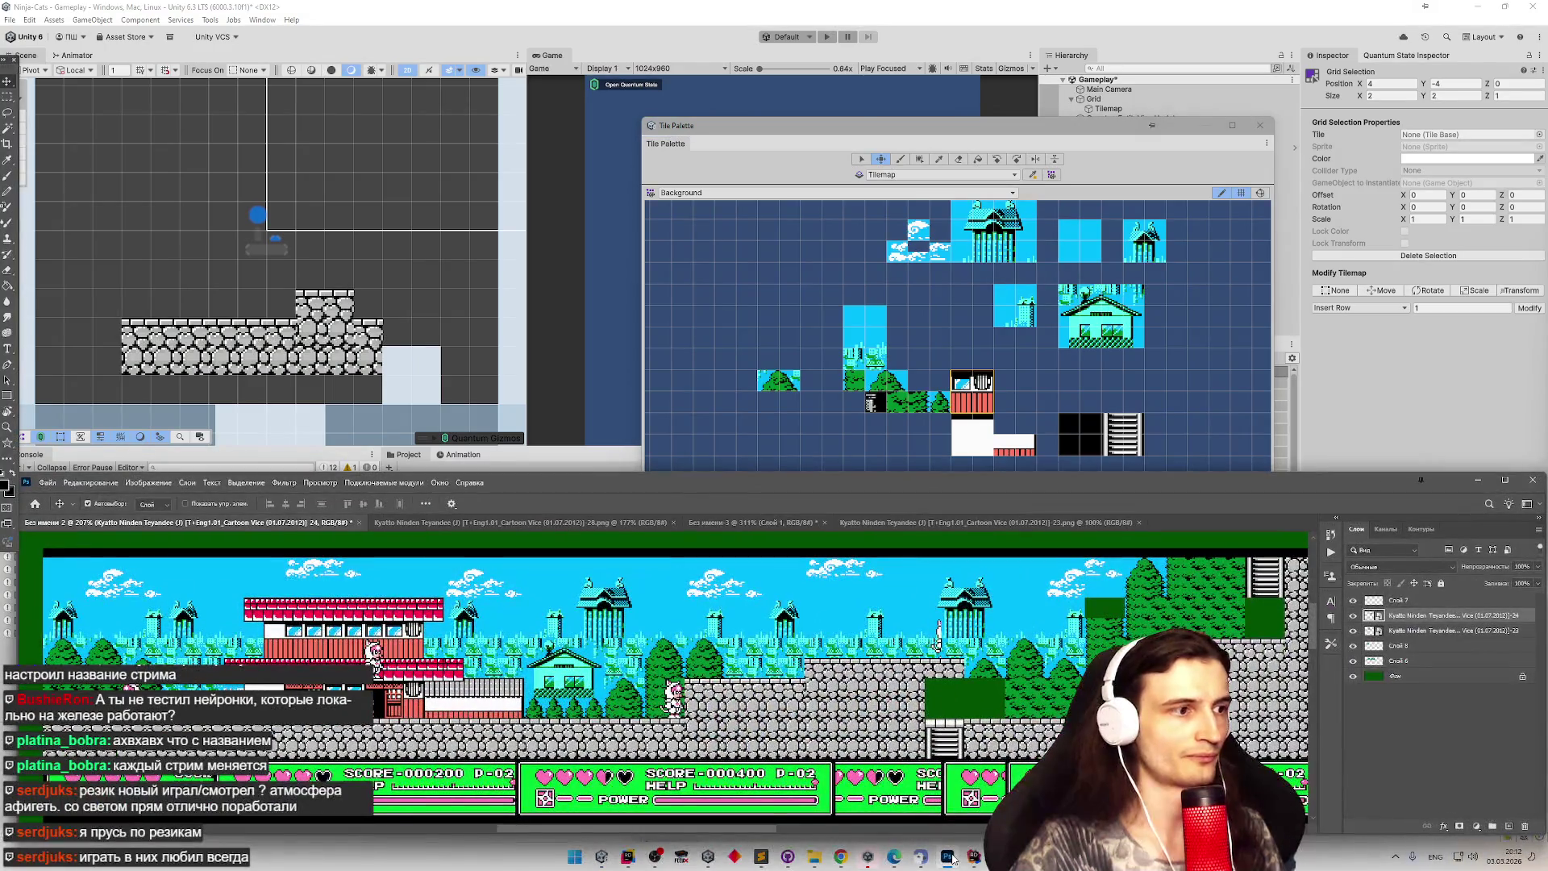
click(951, 857)
scroll(953, 440, up, 1)
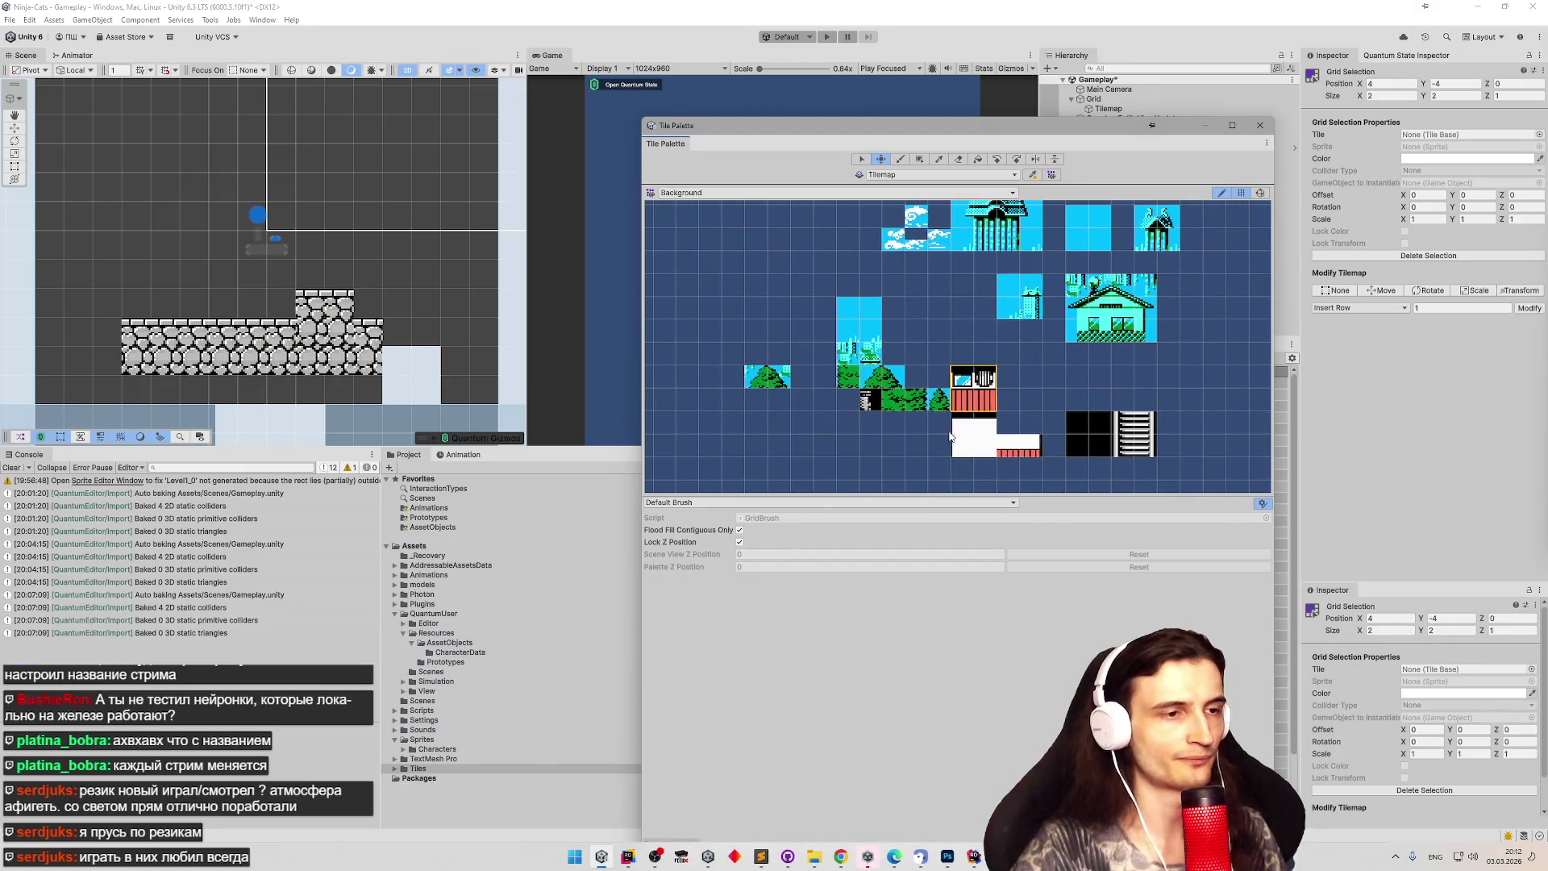
scroll(927, 428, up, 1)
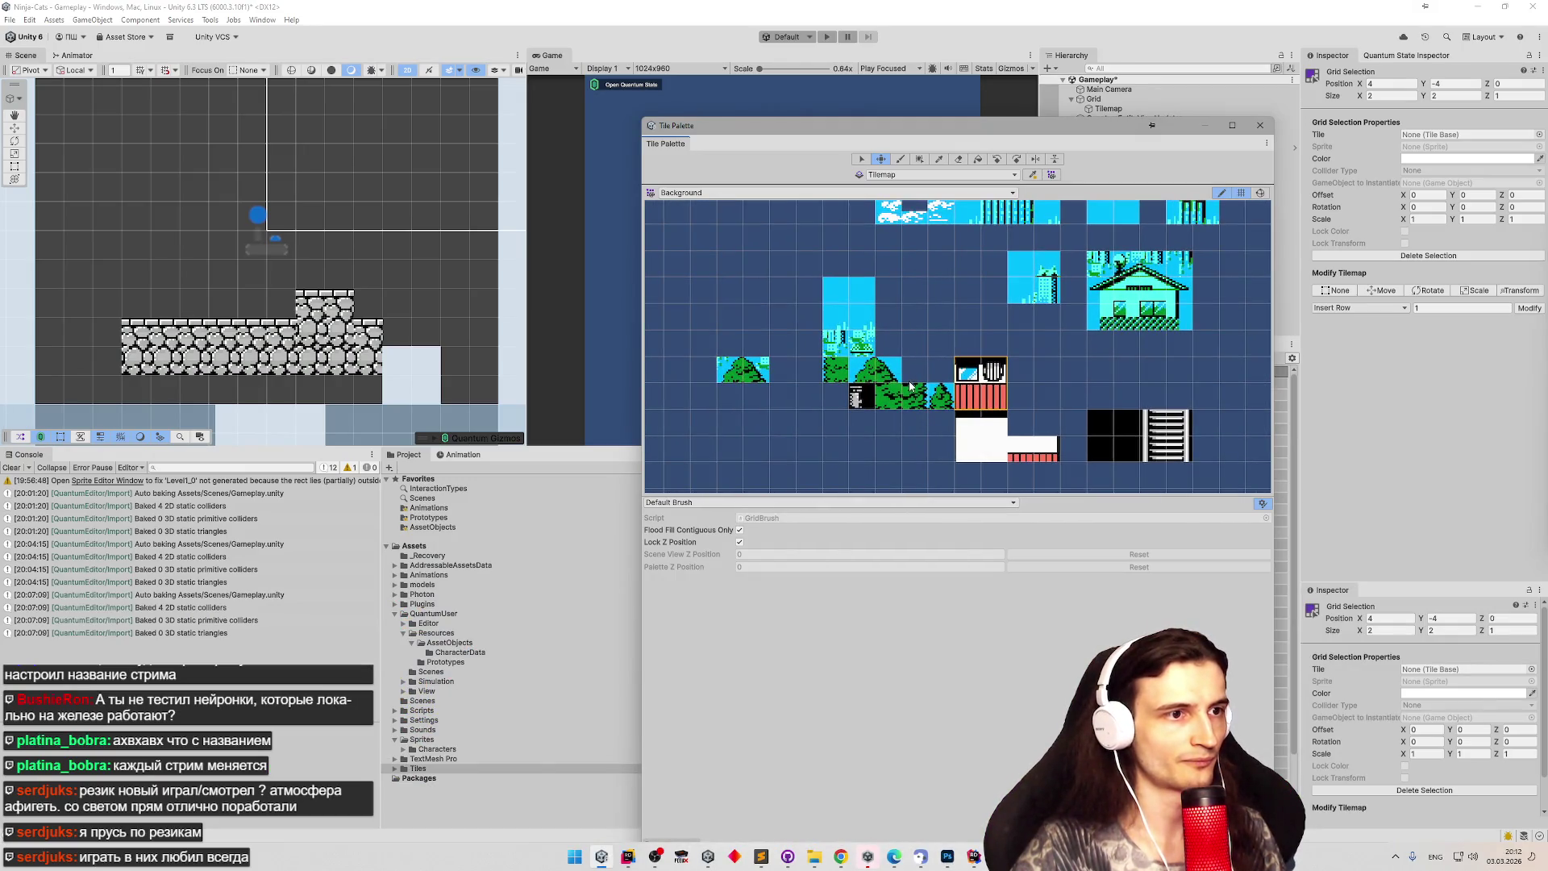
drag(872, 375, 913, 375)
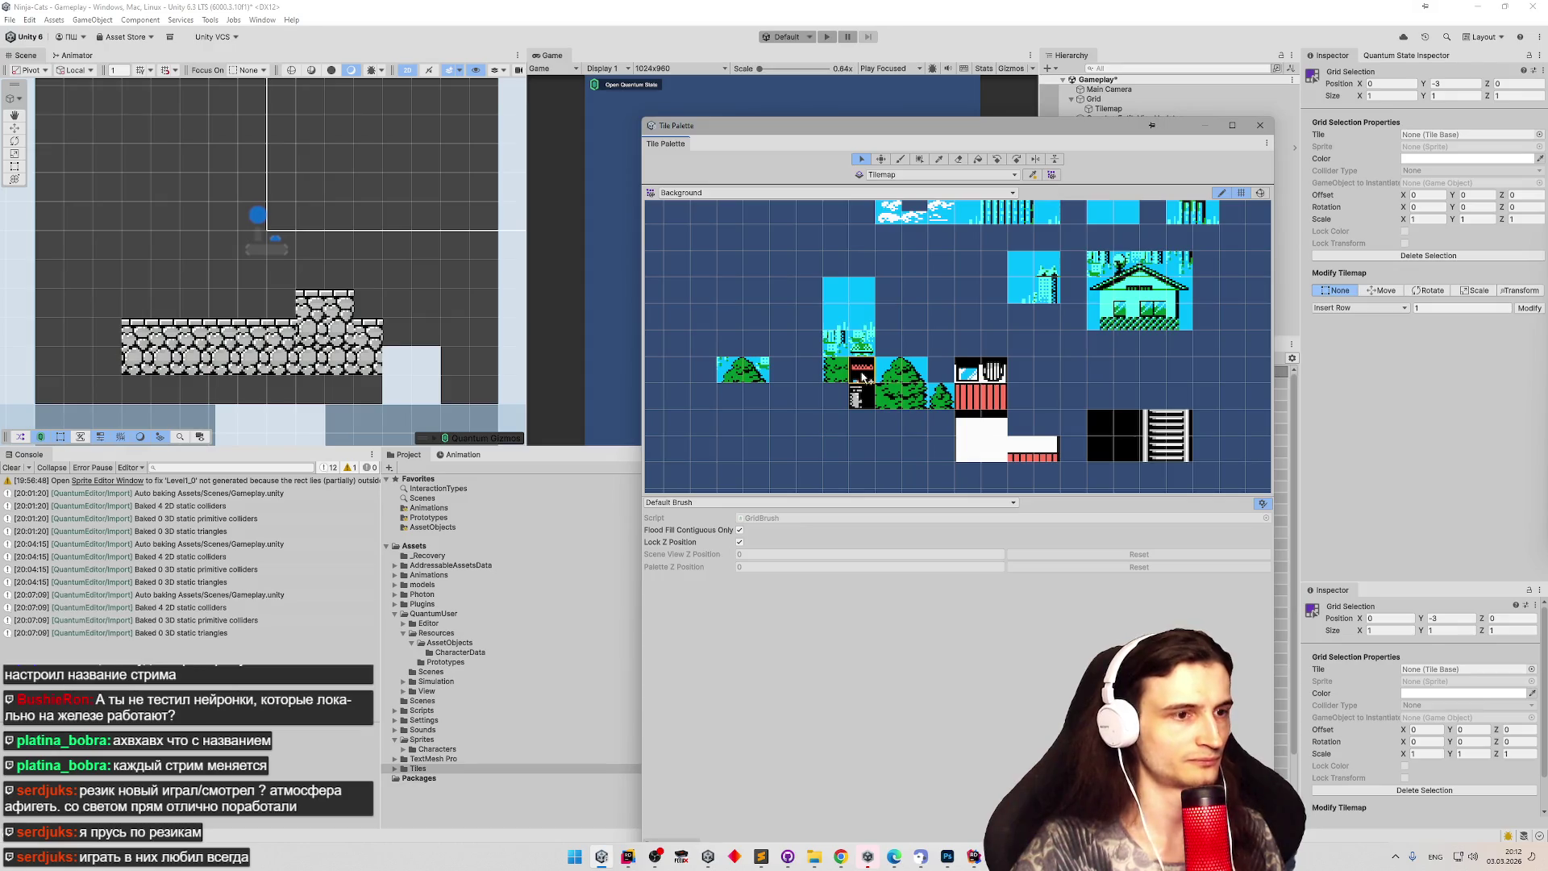
click(835, 449)
click(863, 379)
click(859, 399)
key(m)
mouse_move(859, 403)
mouse_down()
mouse_move(816, 448)
mouse_move(939, 449)
mouse_move(1044, 422)
mouse_move(1044, 398)
mouse_up()
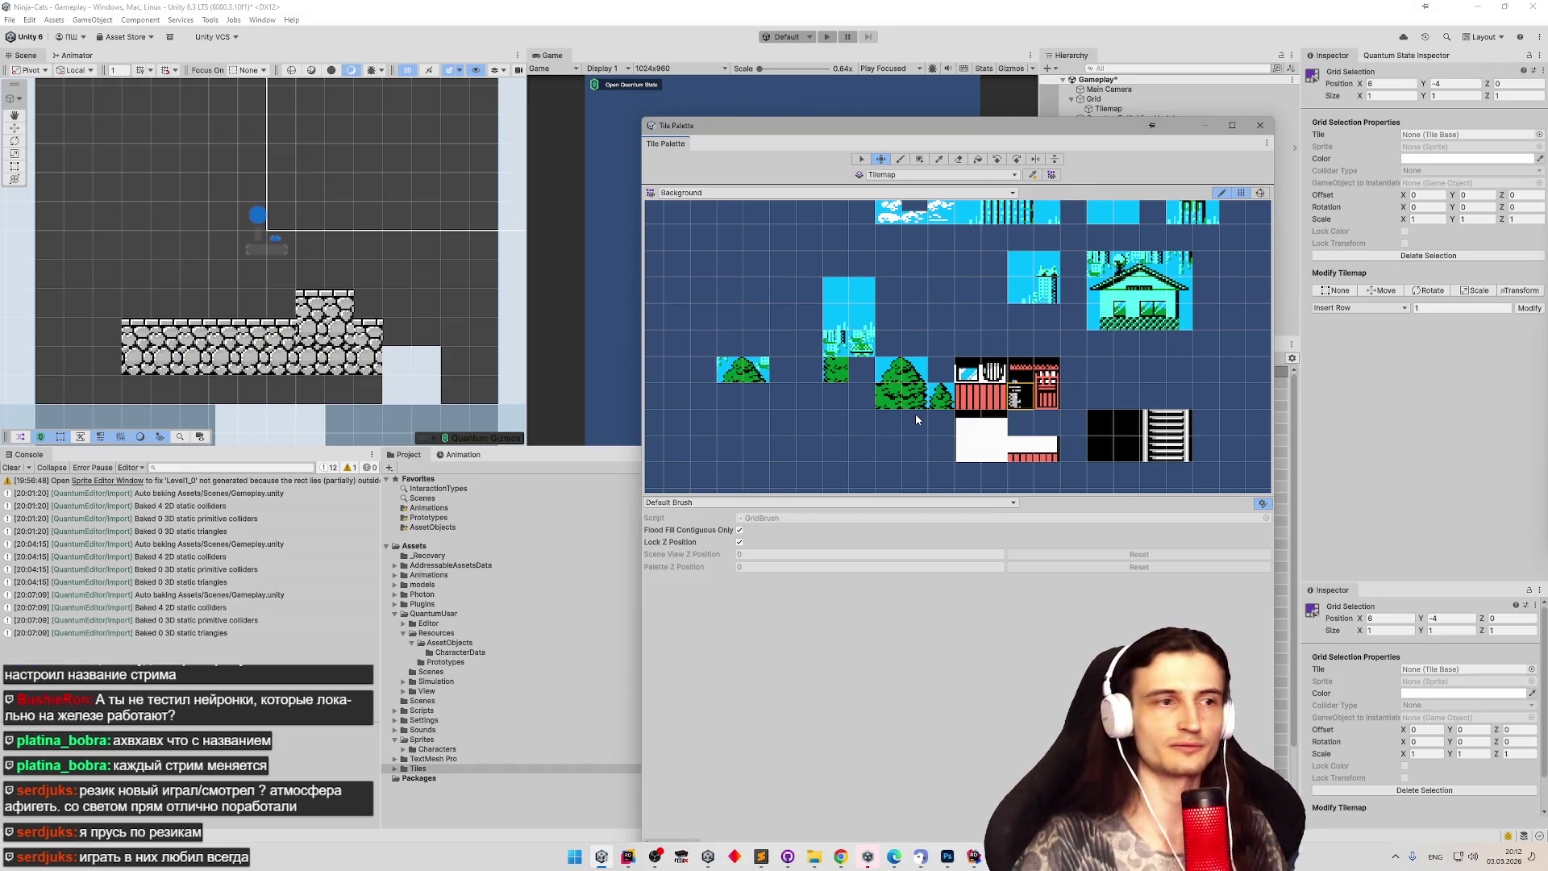
Shift the cyan sky tile up and left in the Background palette.
key(s)
click(836, 379)
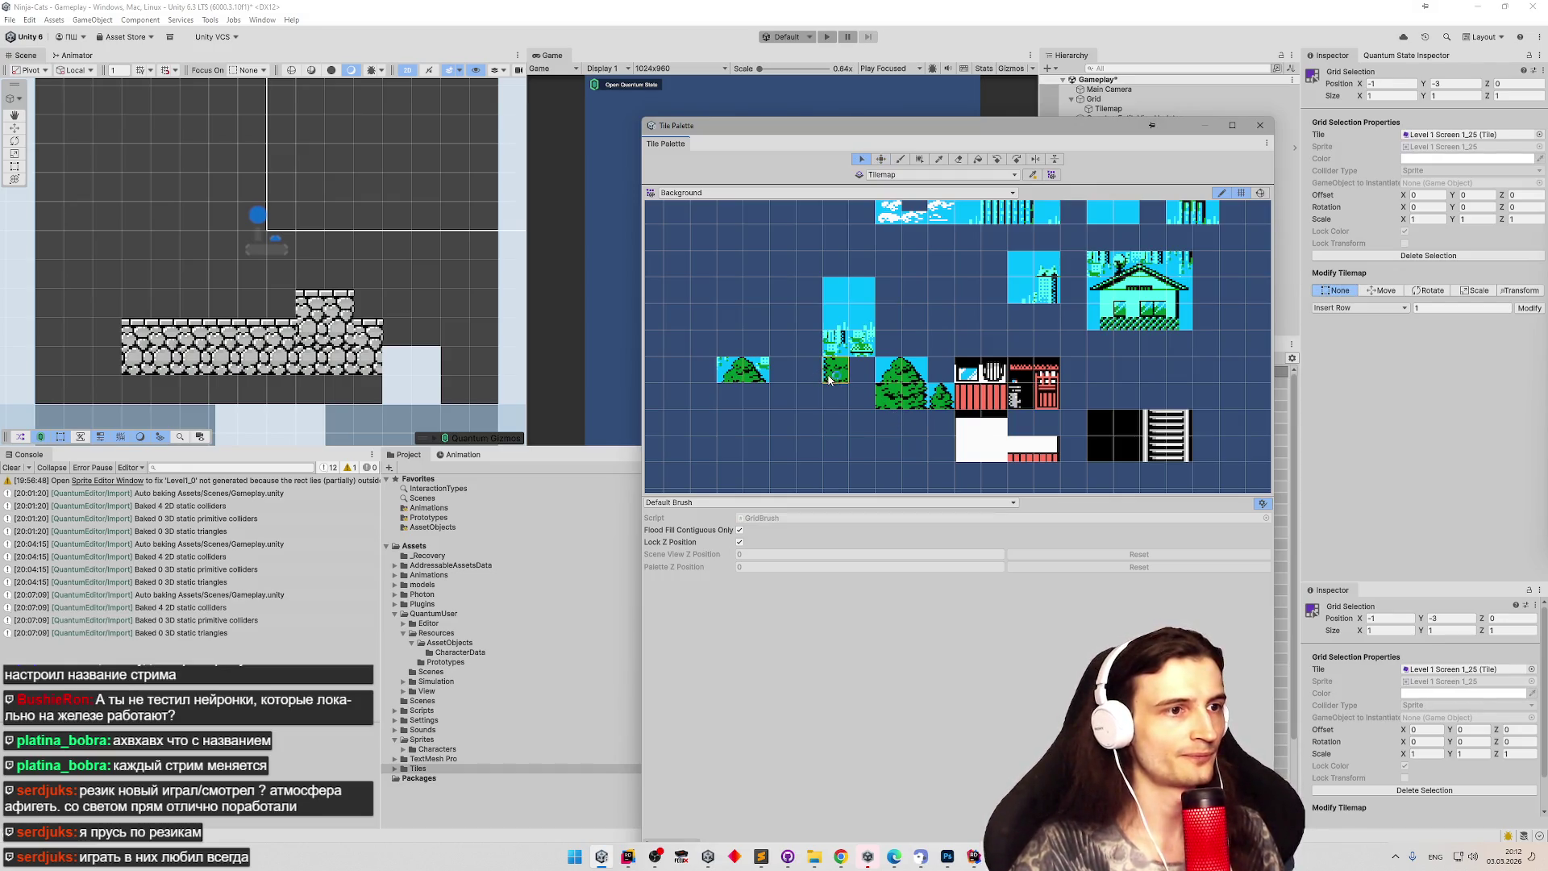
mouse_move(864, 402)
mouse_down()
mouse_move(838, 380)
mouse_move(863, 395)
mouse_up()
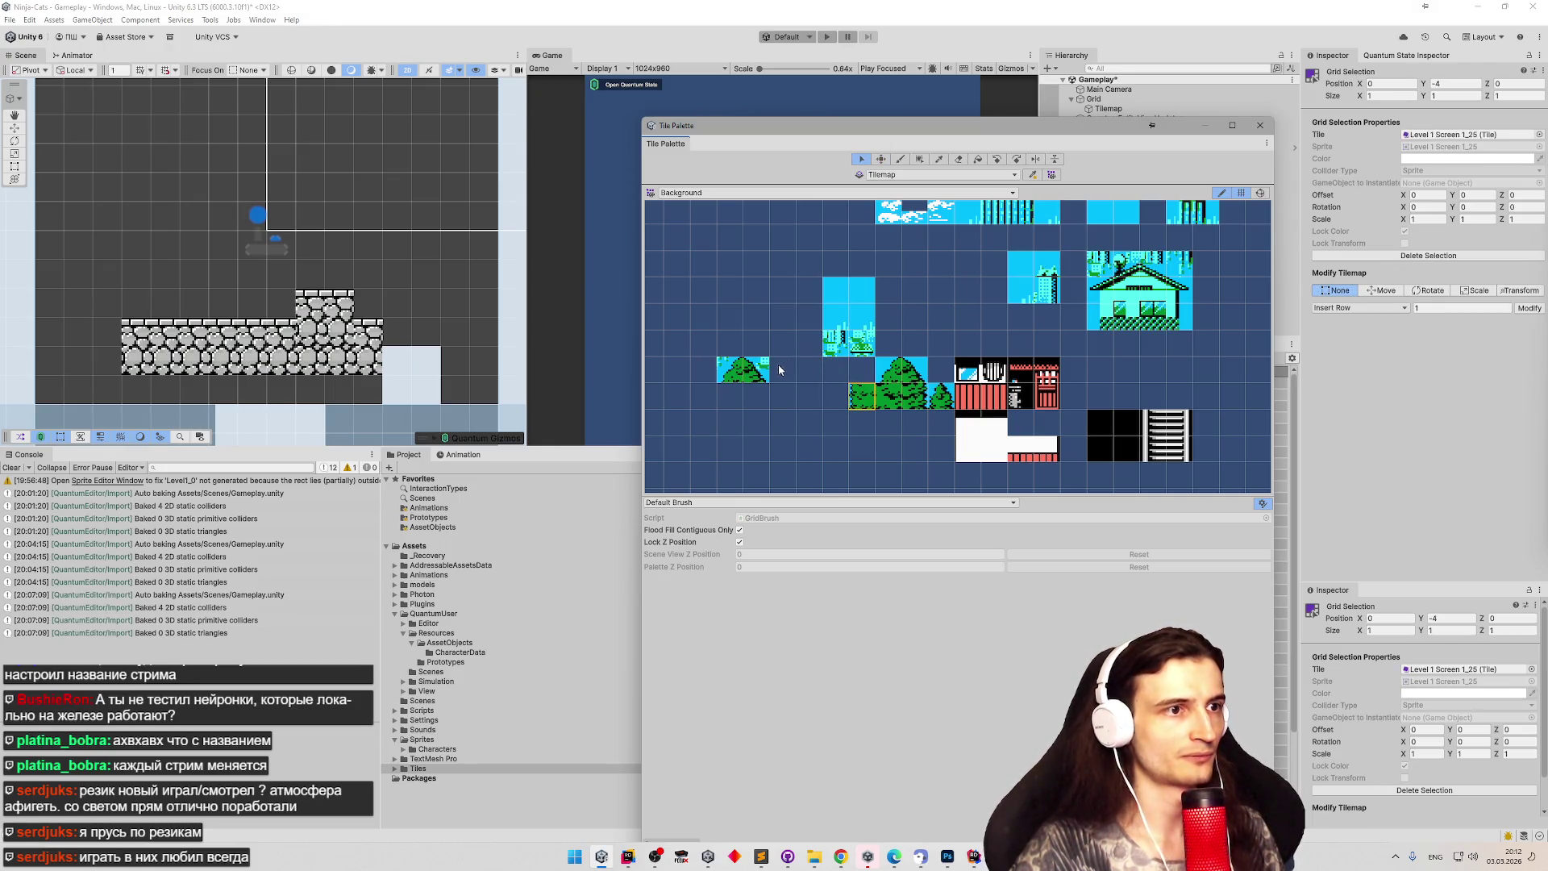
click(835, 295)
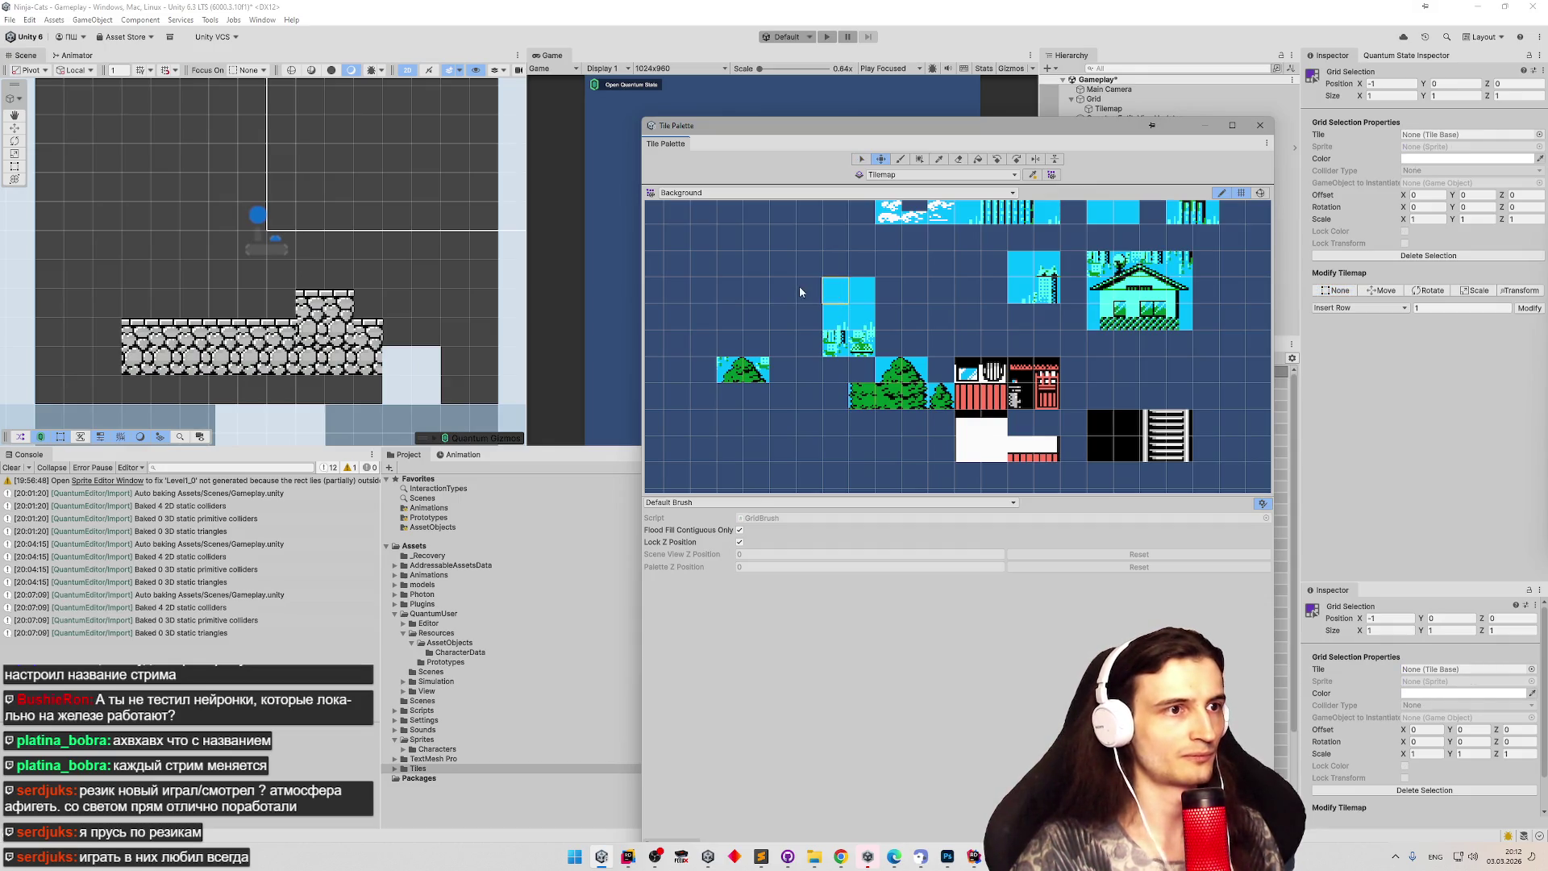
click(836, 317)
key(m)
mouse_move(836, 317)
mouse_down()
mouse_move(783, 317)
mouse_move(766, 300)
mouse_move(834, 309)
mouse_up()
Shift the two green tree tiles right and the small tree tile one cell left.
key(s)
click(737, 379)
drag(736, 380, 827, 386)
key(m)
scroll(827, 387, down, 2)
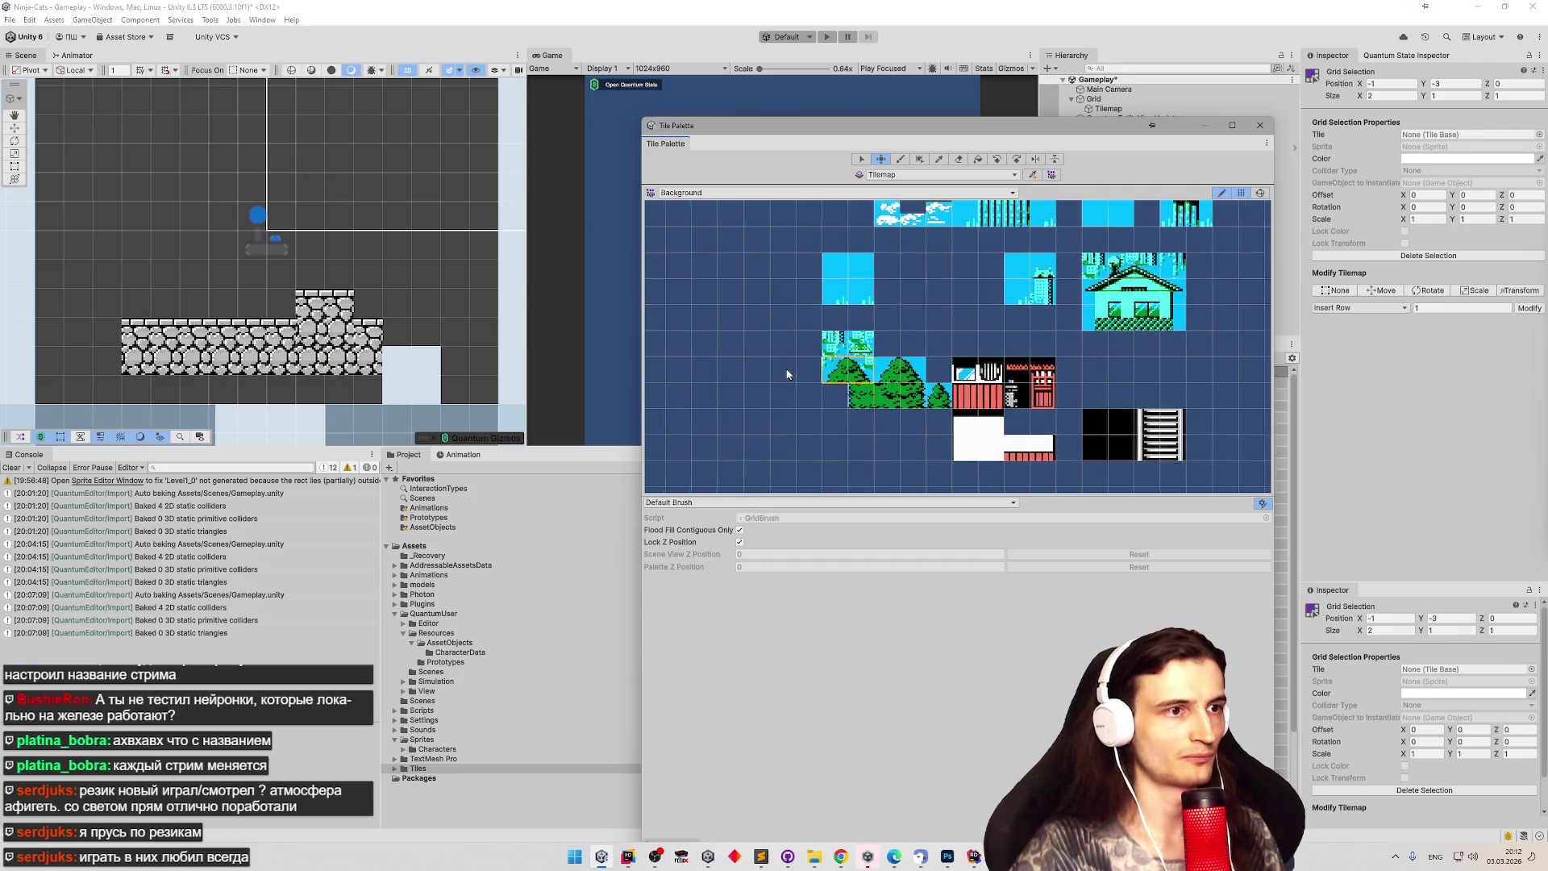
key(s)
click(857, 399)
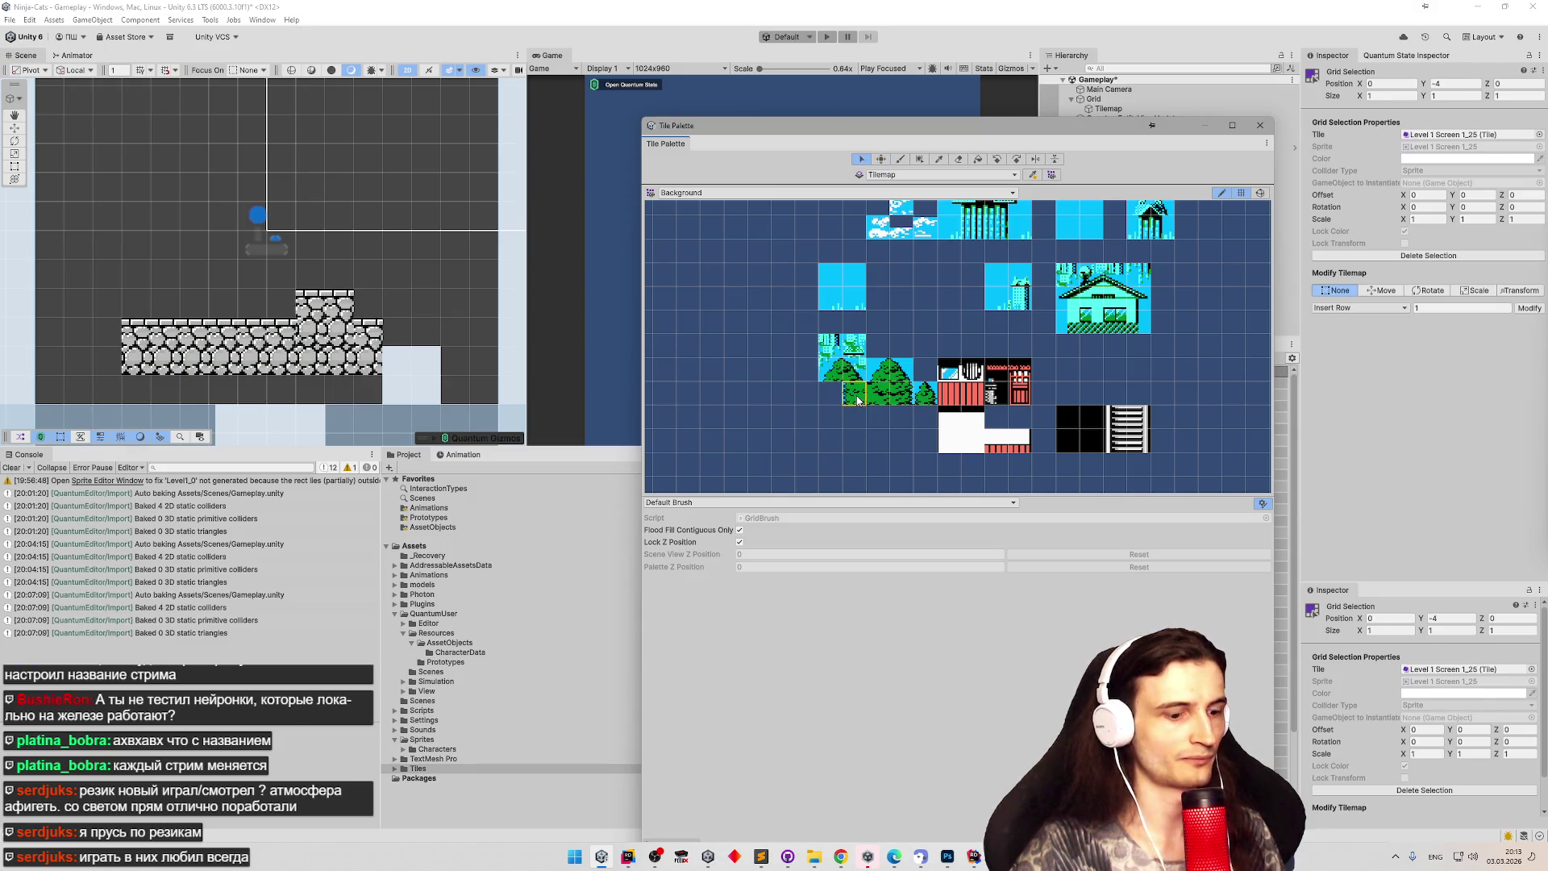
key(m)
drag(857, 400, 853, 401)
Move a cyan sky tile to the far right of the palette.
key(s)
click(861, 399)
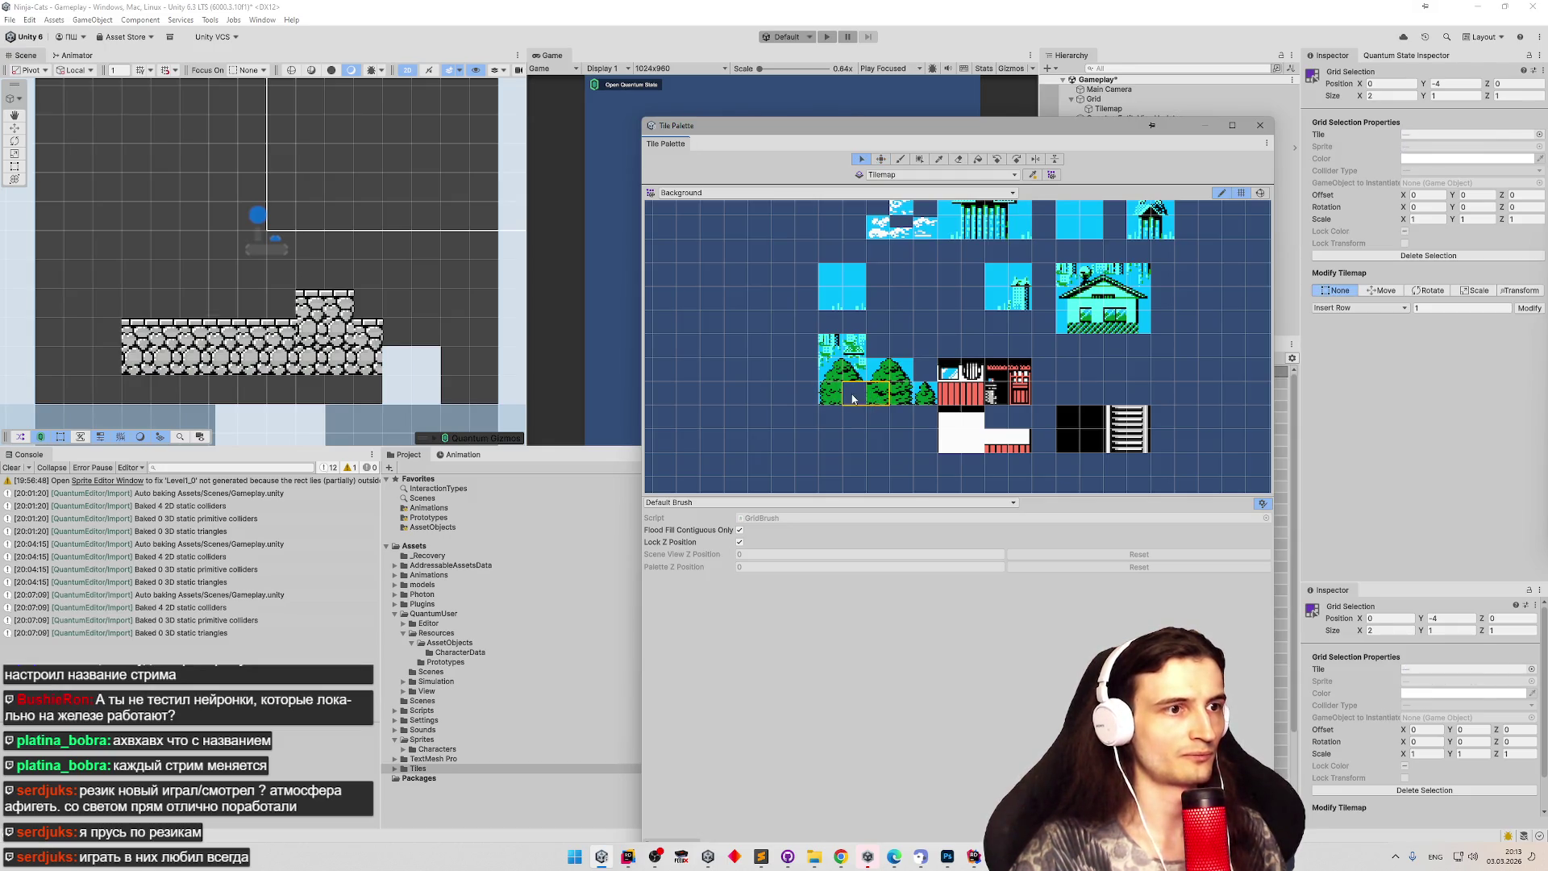
scroll(854, 395, down, 4)
scroll(845, 365, down, 4)
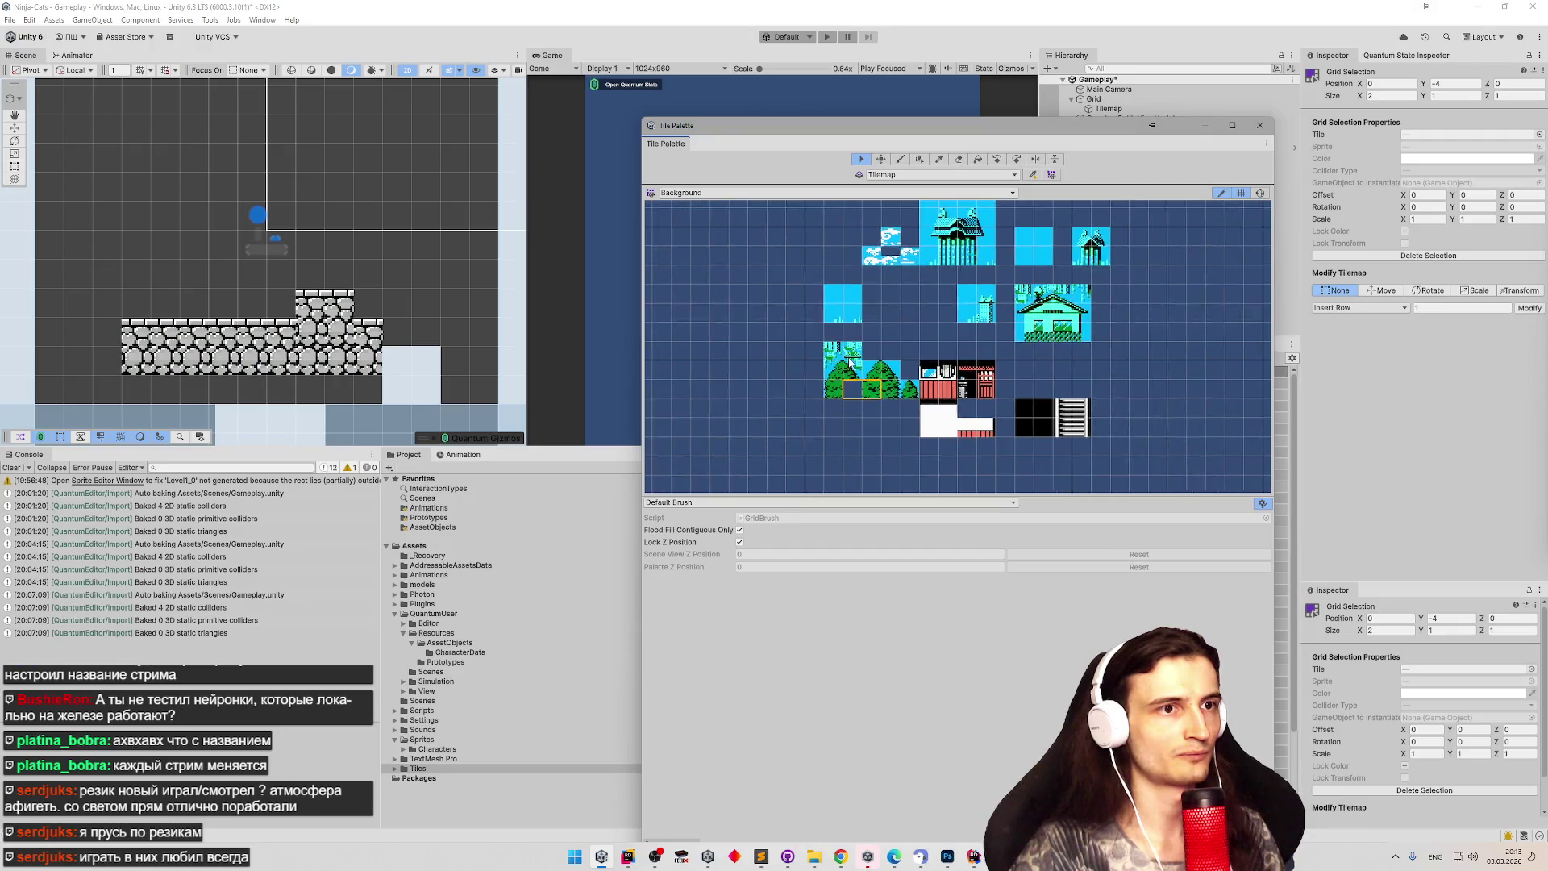
scroll(879, 360, up, 2)
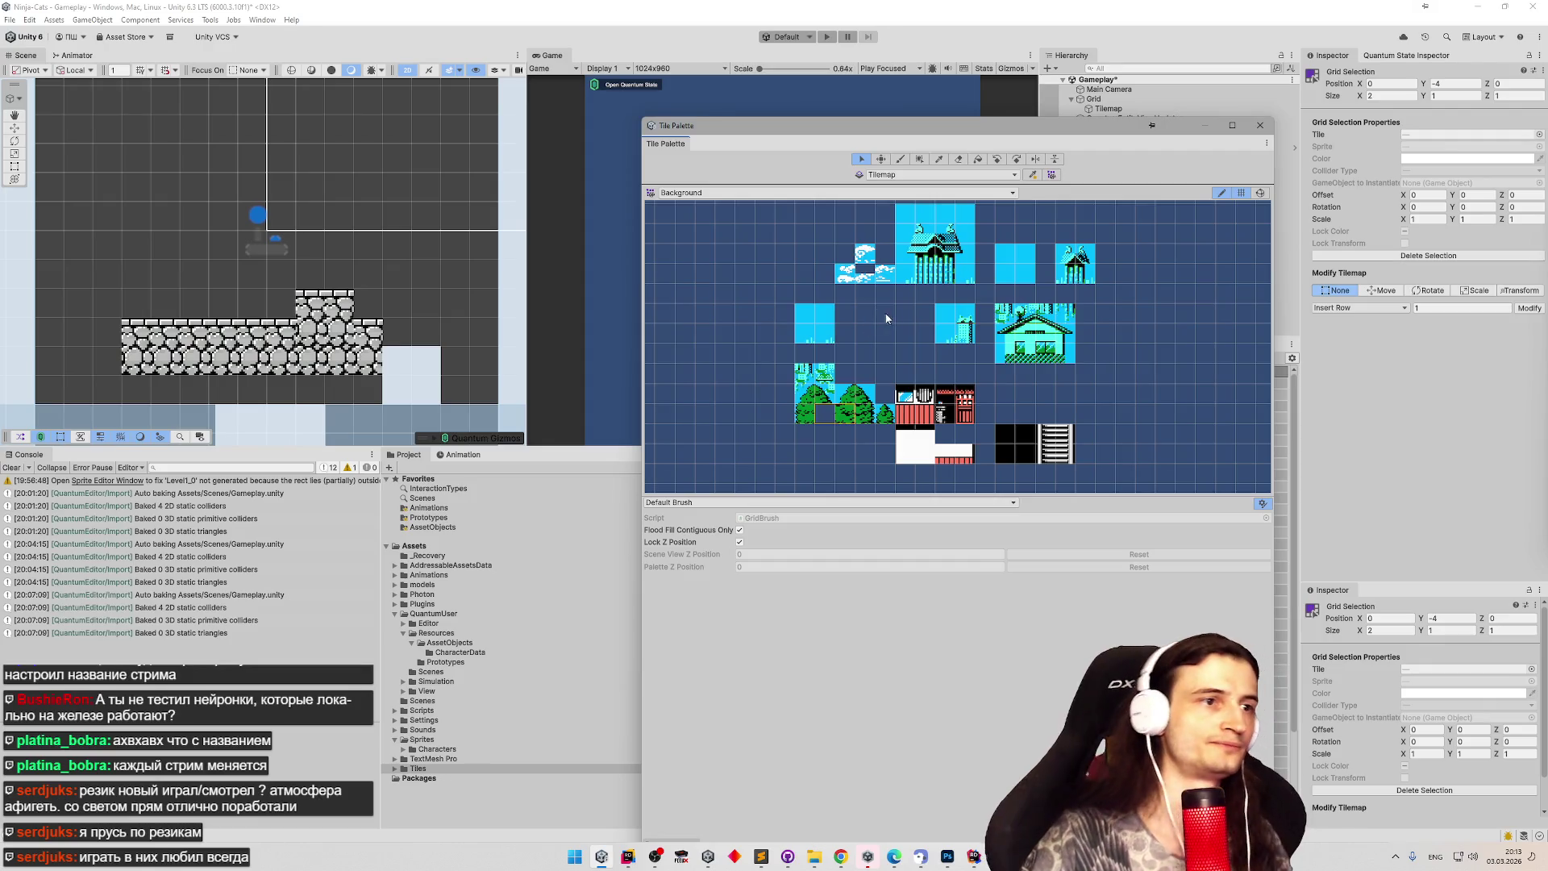
key(t)
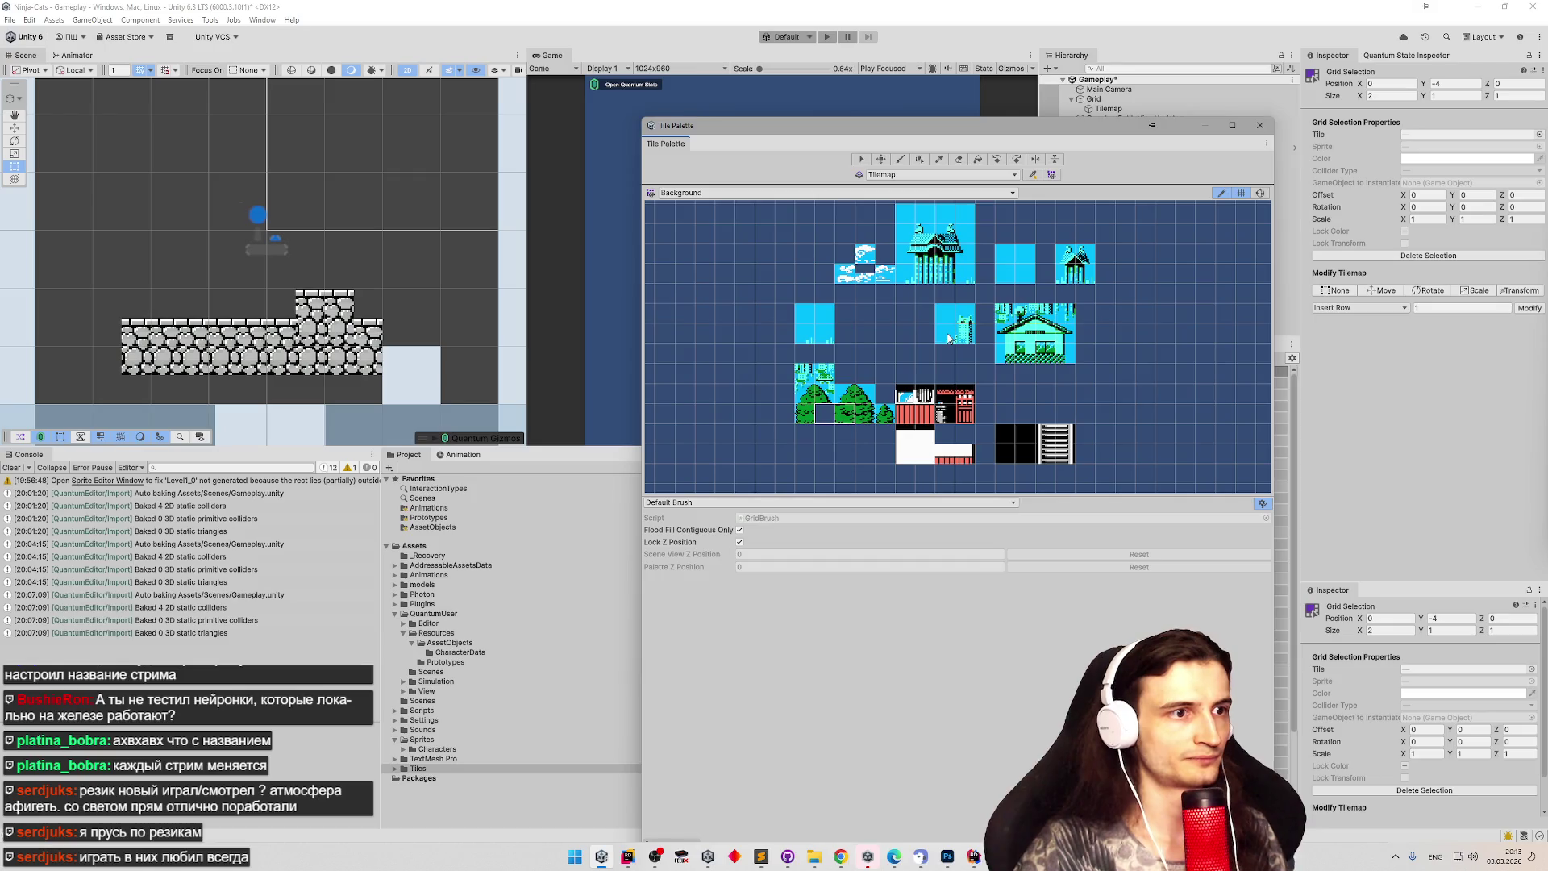
click(950, 337)
drag(950, 337, 1131, 357)
Lift the cloud tiles up one cell and move a cyan sky tile five cells left.
mouse_move(917, 282)
mouse_down()
mouse_move(913, 315)
mouse_move(909, 282)
mouse_move(851, 360)
mouse_move(870, 358)
mouse_move(873, 291)
mouse_up()
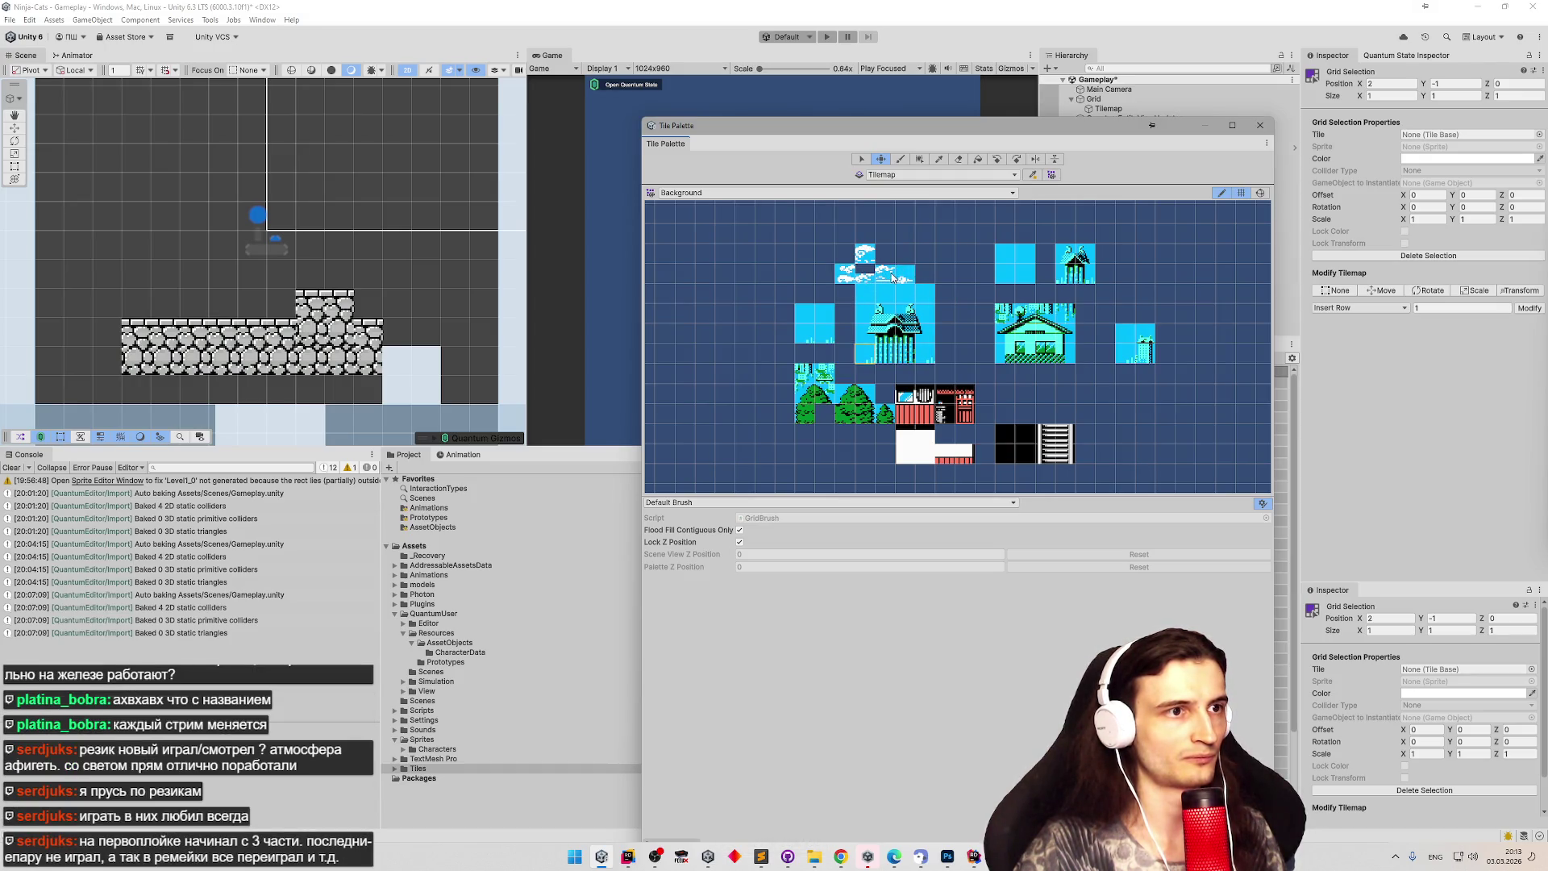
key(s)
mouse_move(839, 247)
mouse_down()
mouse_move(901, 278)
mouse_move(880, 260)
mouse_move(932, 266)
mouse_up()
key(m)
click(1002, 279)
drag(1002, 278, 801, 278)
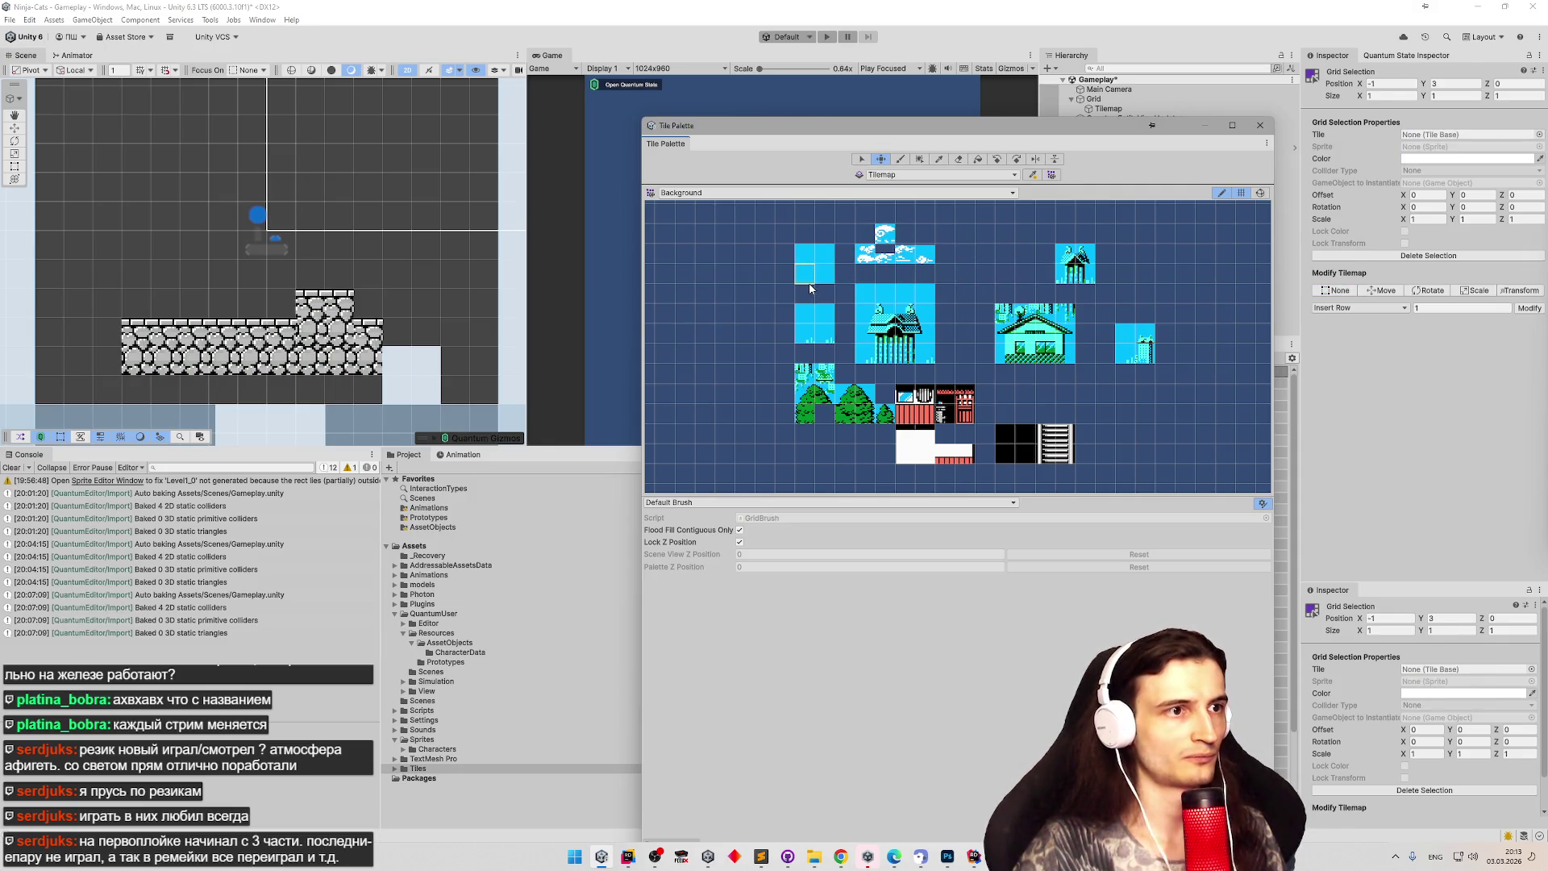
Move the small house tile left and down, and nudge the big house one cell right.
key(s)
click(1061, 278)
key(ctrl+z)
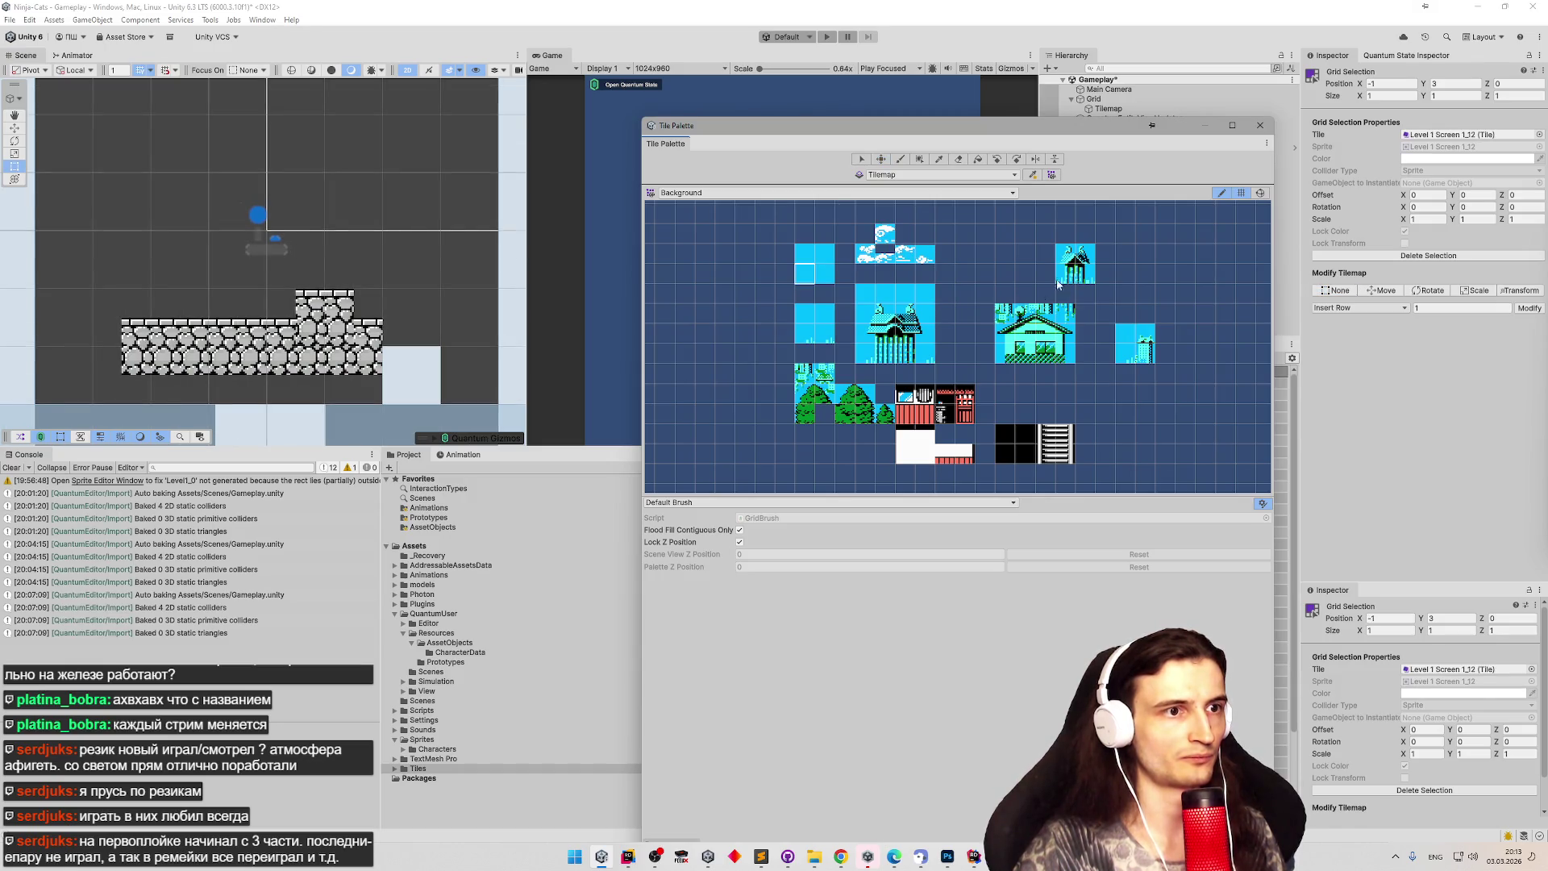
click(1068, 278)
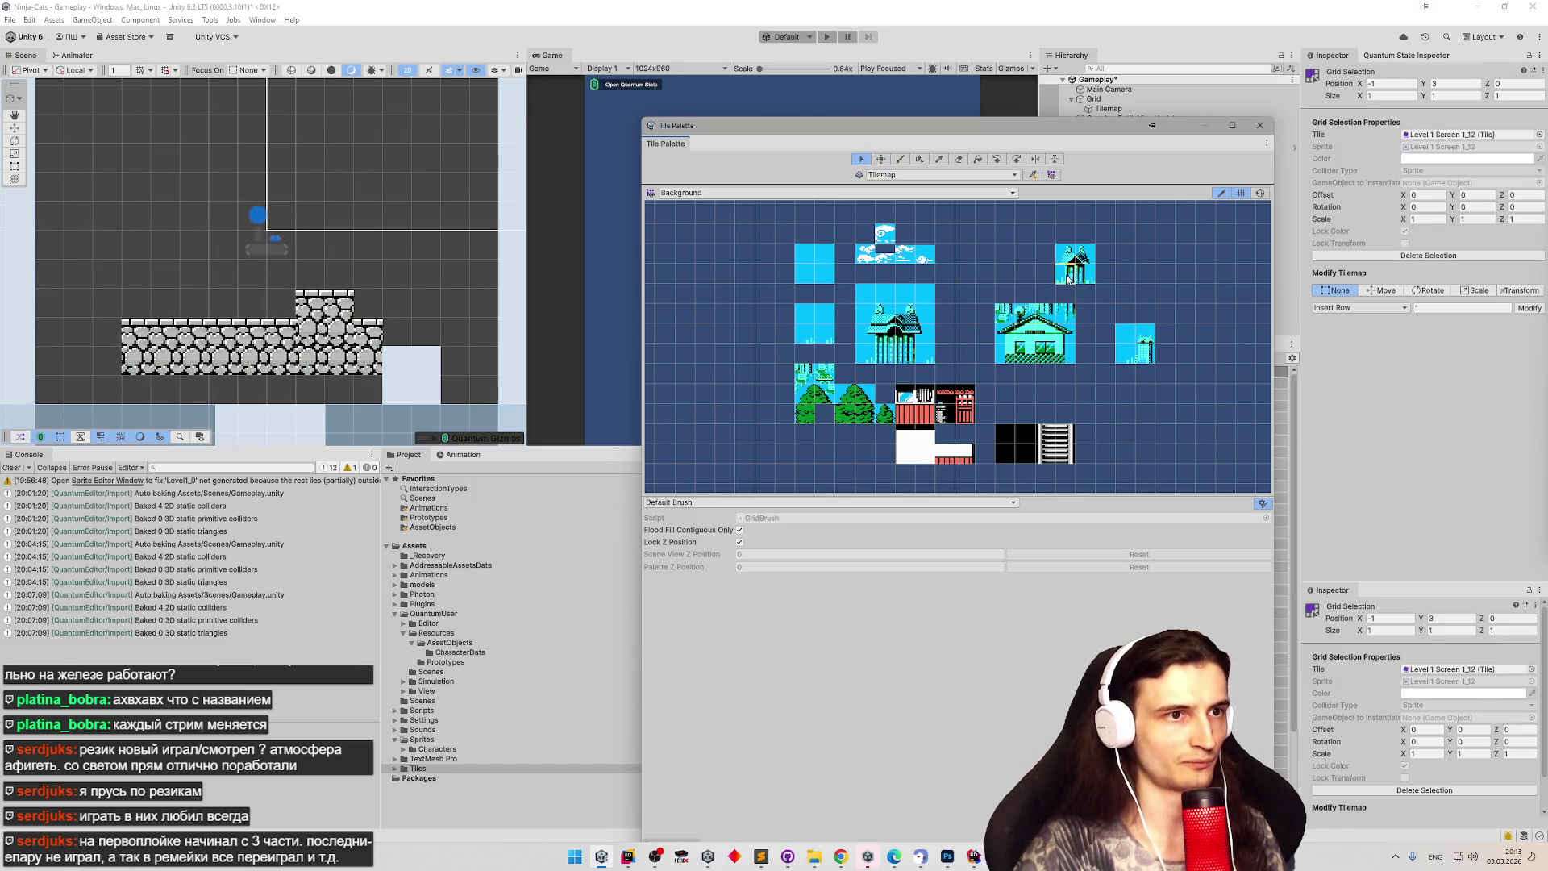
key(m)
mouse_move(1068, 278)
mouse_down()
mouse_move(971, 354)
mouse_move(1044, 354)
mouse_up()
key(s)
click(1009, 358)
key(m)
key(s)
key(m)
Move the block of black and ladder tiles up two cells.
click(1062, 280)
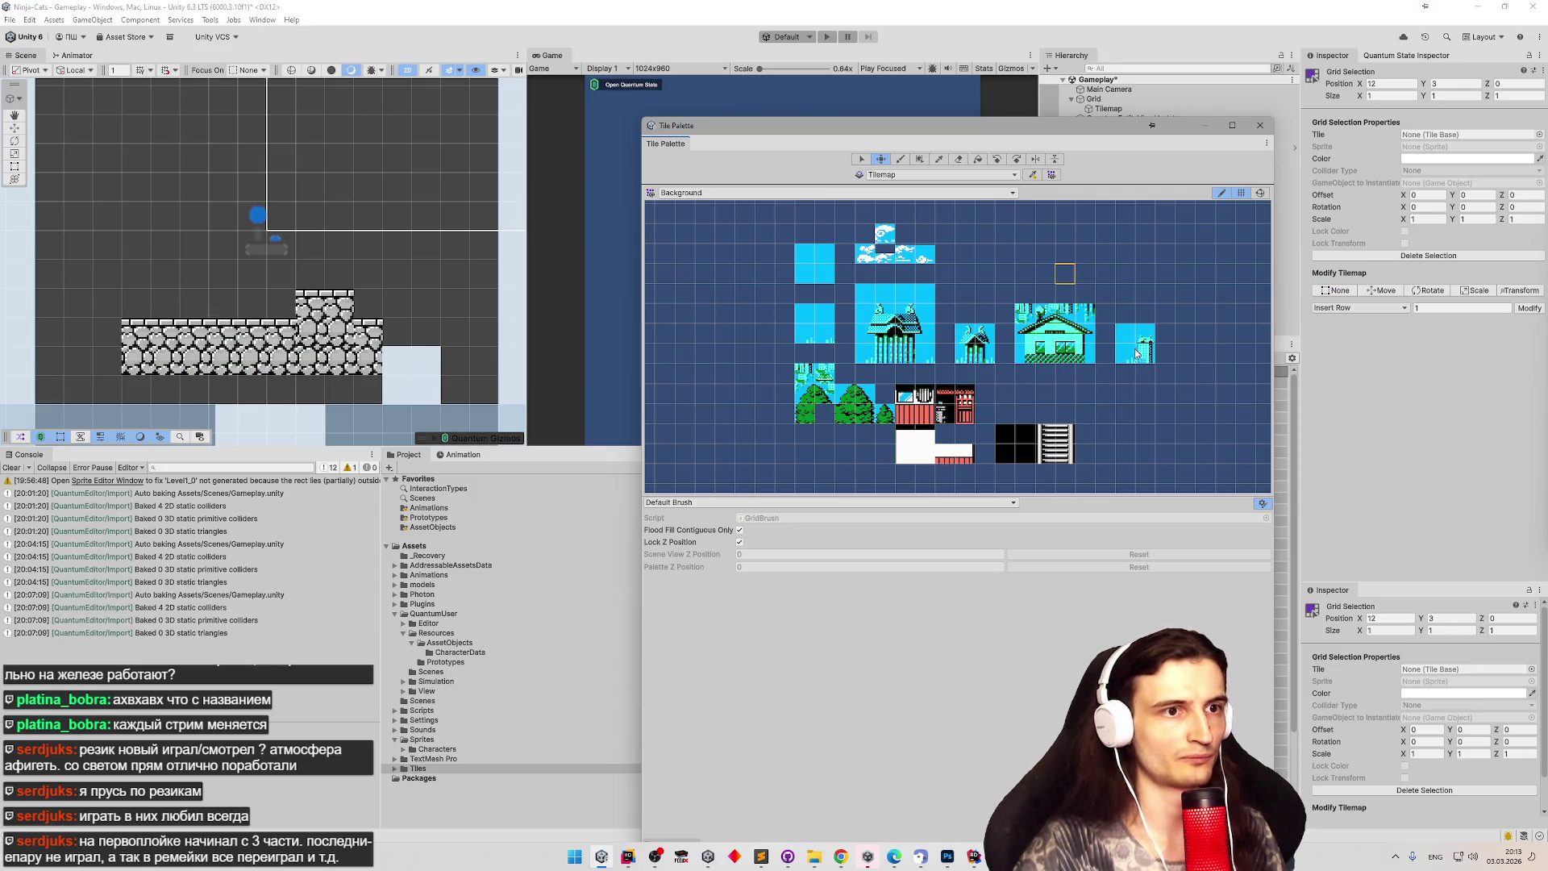
key(s)
click(1106, 391)
scroll(1062, 375, down, 3)
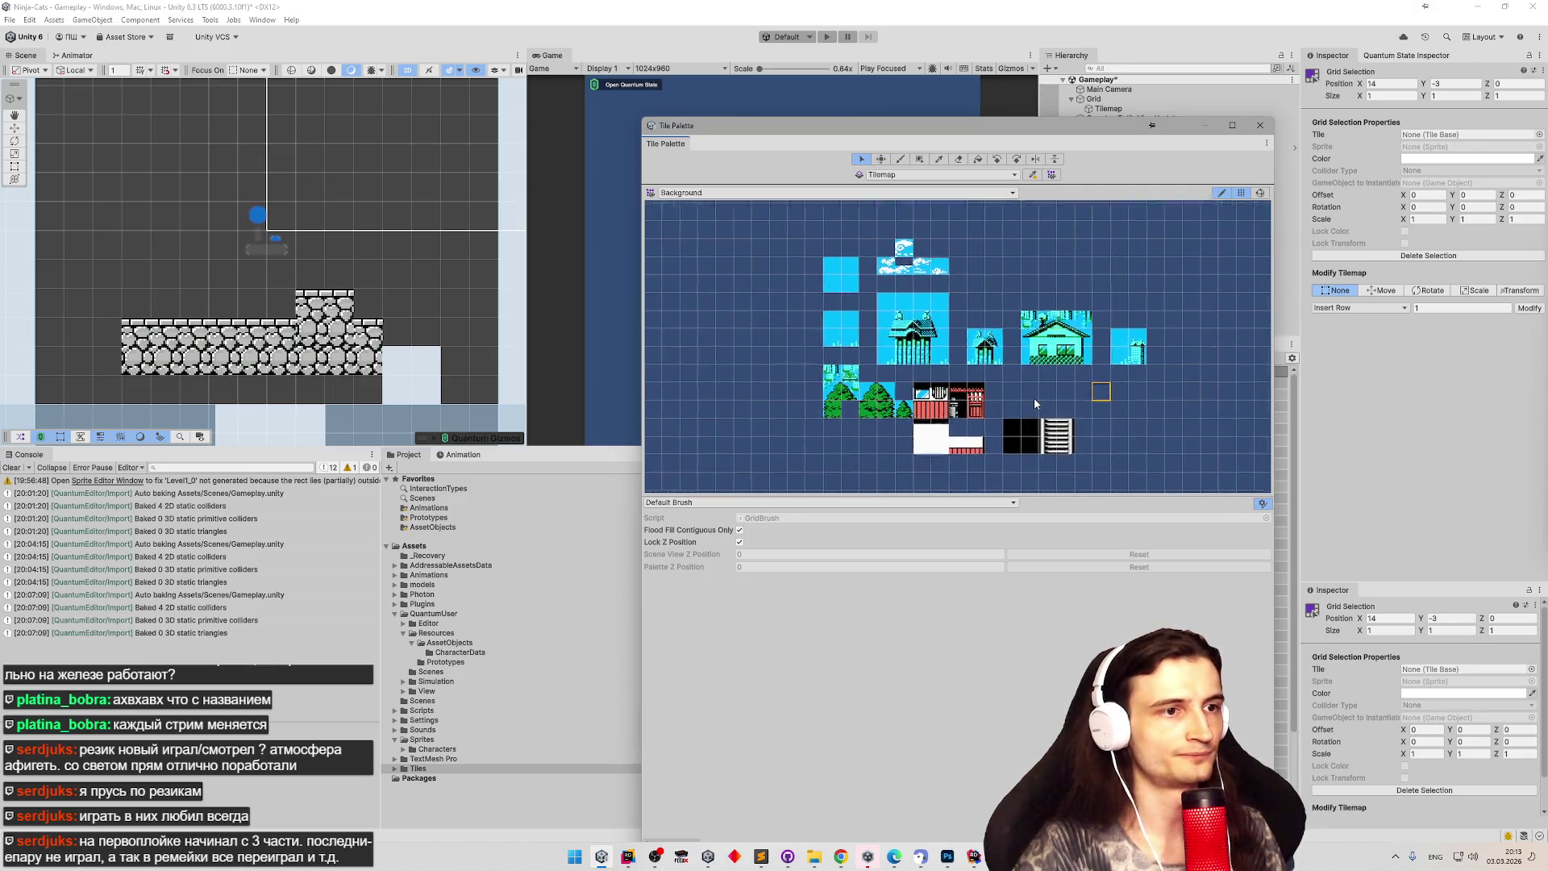
scroll(1016, 397, down, 2)
key(ctrl+z)
key(s)
mouse_move(1008, 421)
mouse_down()
mouse_move(1060, 448)
mouse_move(1020, 407)
mouse_up()
key(m)
Place the lone tile from the palette's right edge above the small house.
scroll(1020, 407, up, 3)
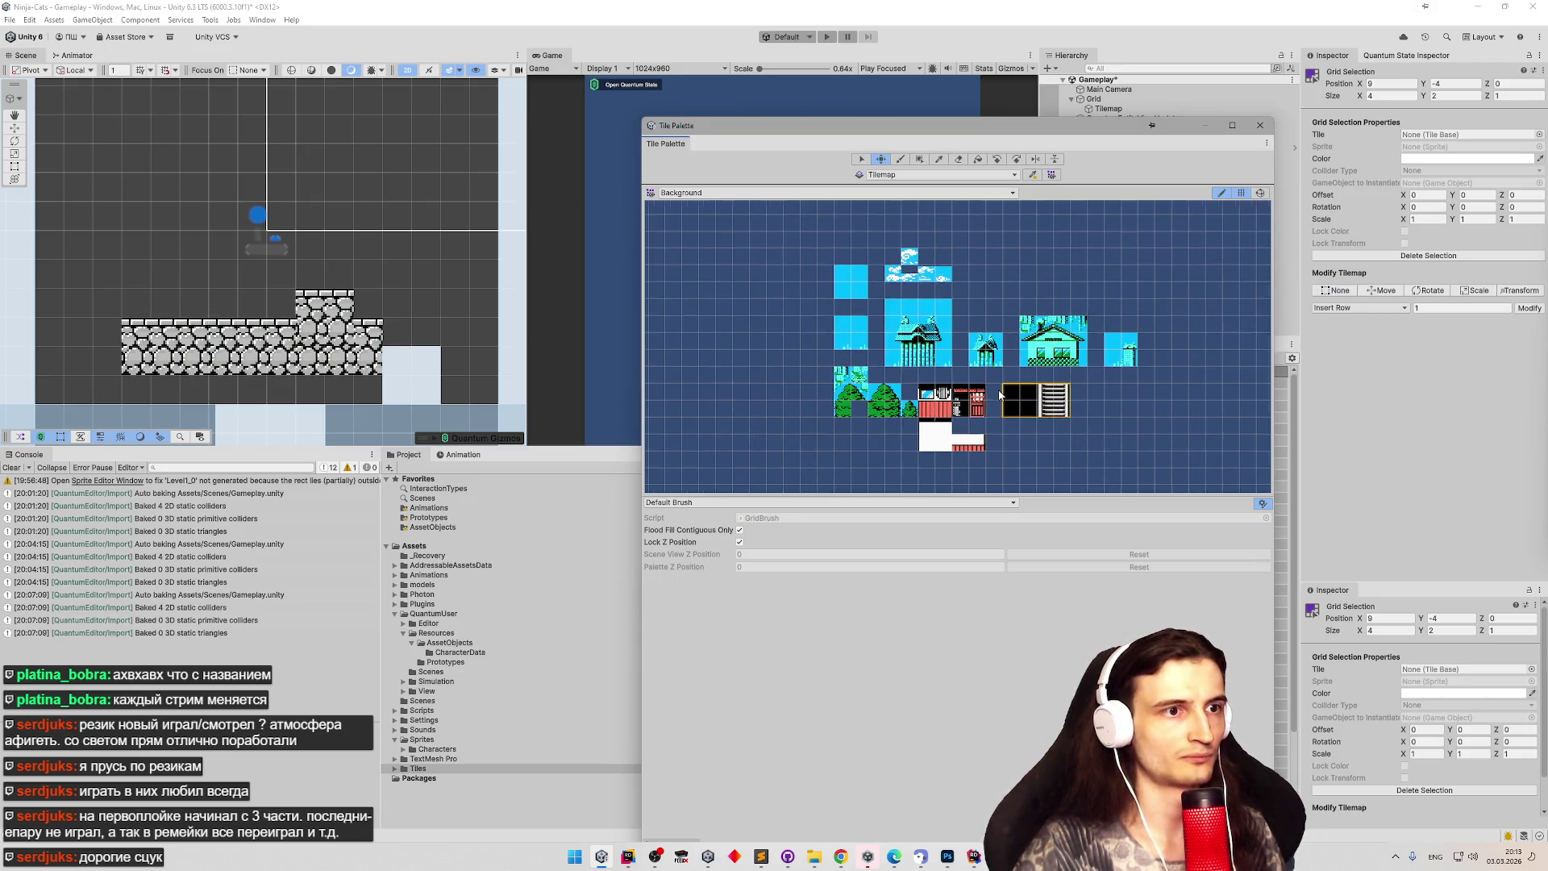
click(1123, 358)
drag(1123, 359, 976, 303)
scroll(919, 395, down, 1)
scroll(919, 395, up, 3)
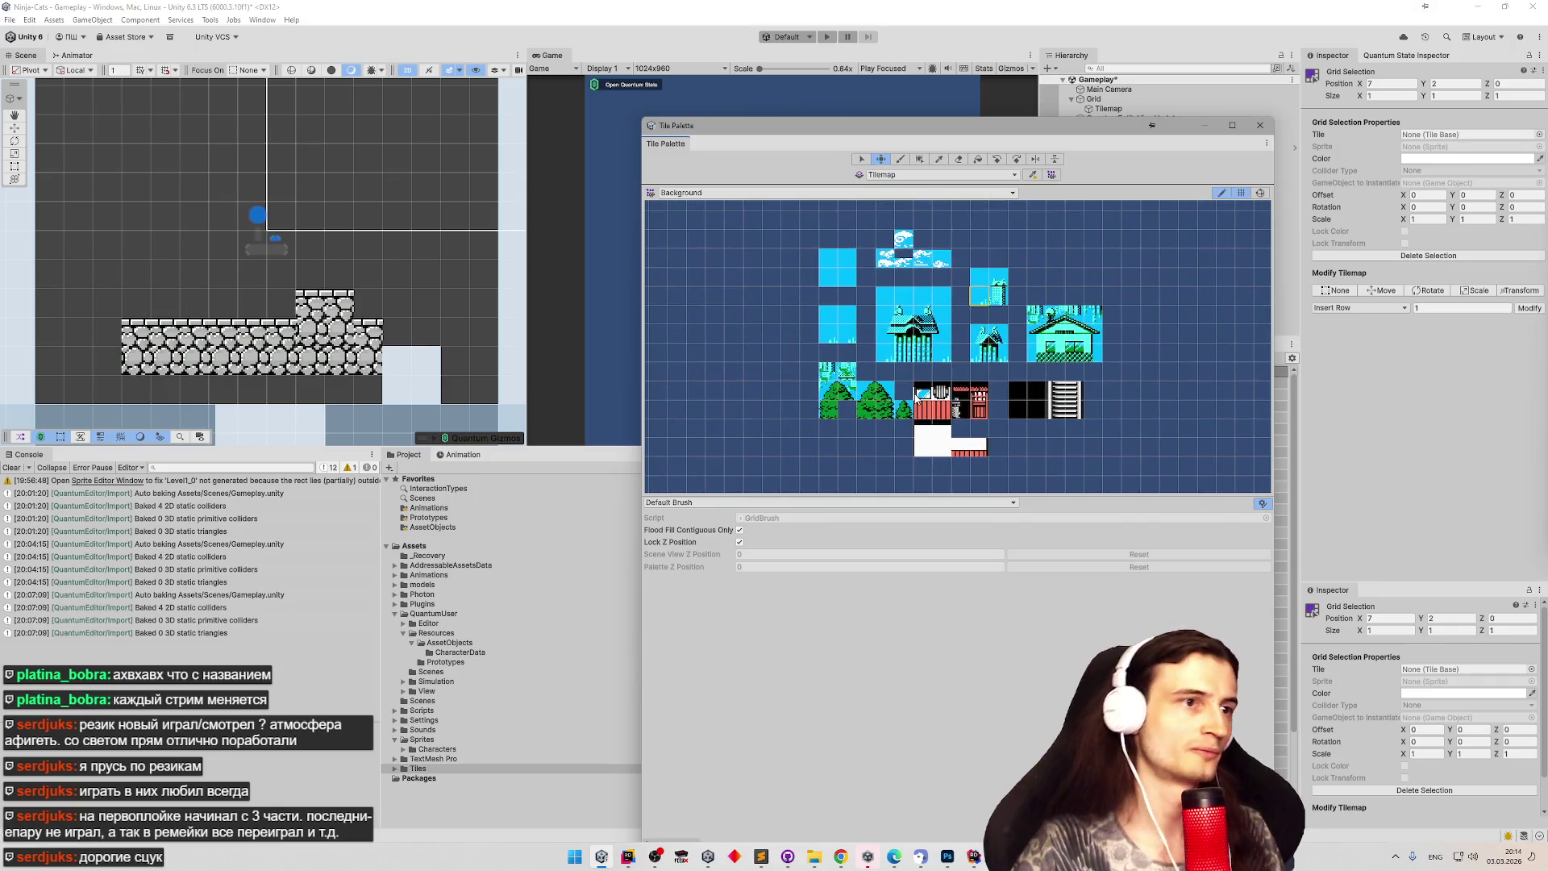
scroll(942, 260, down, 1)
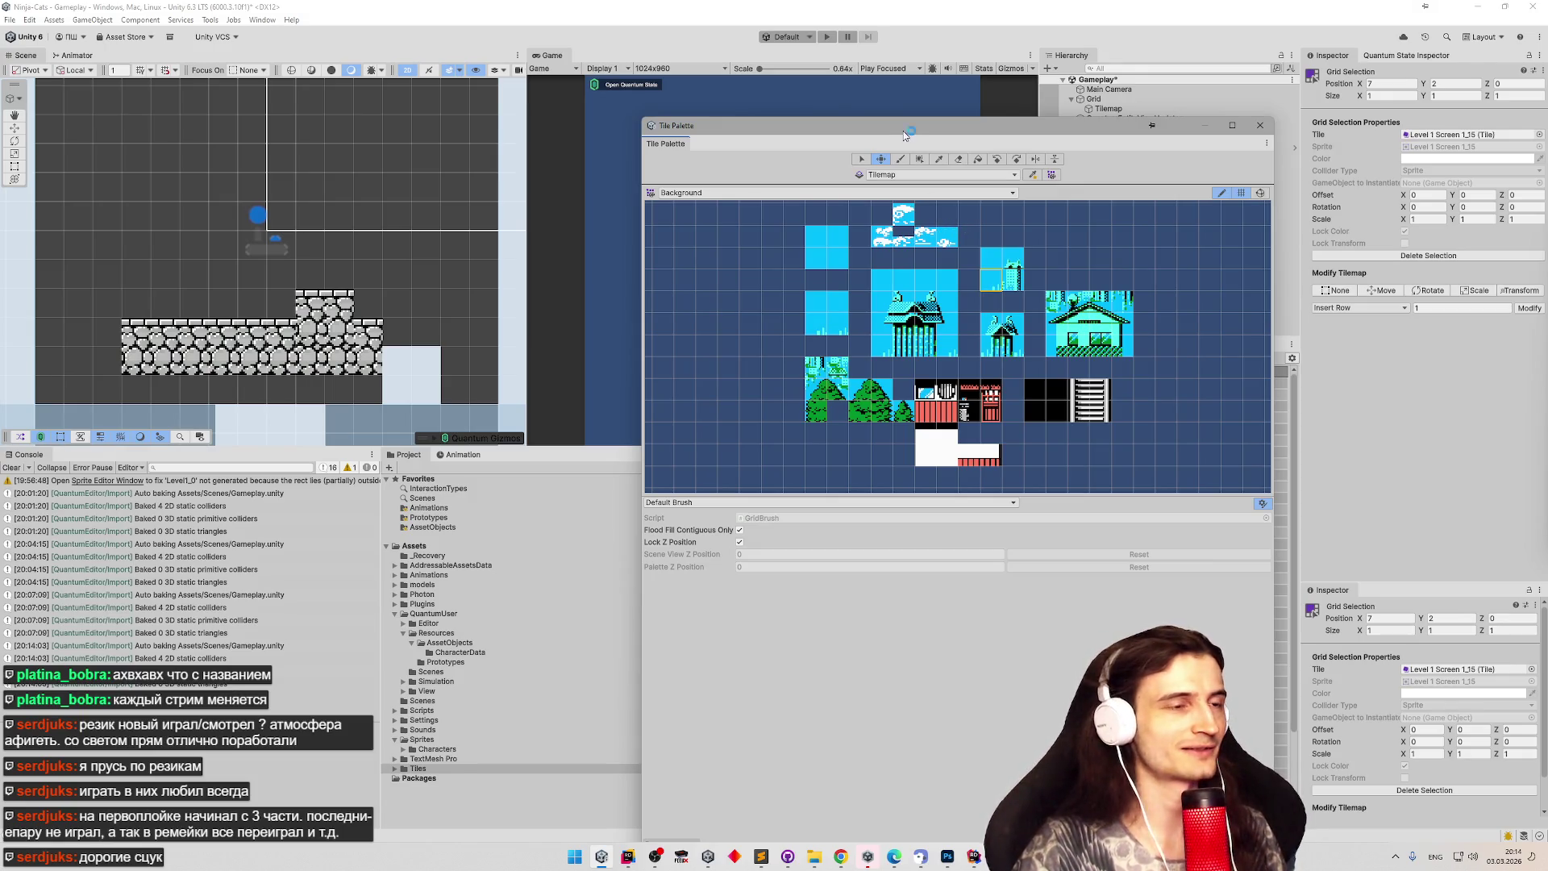
Switch the Tile Palette to the Solid palette and scroll down through its tiles.
click(1013, 196)
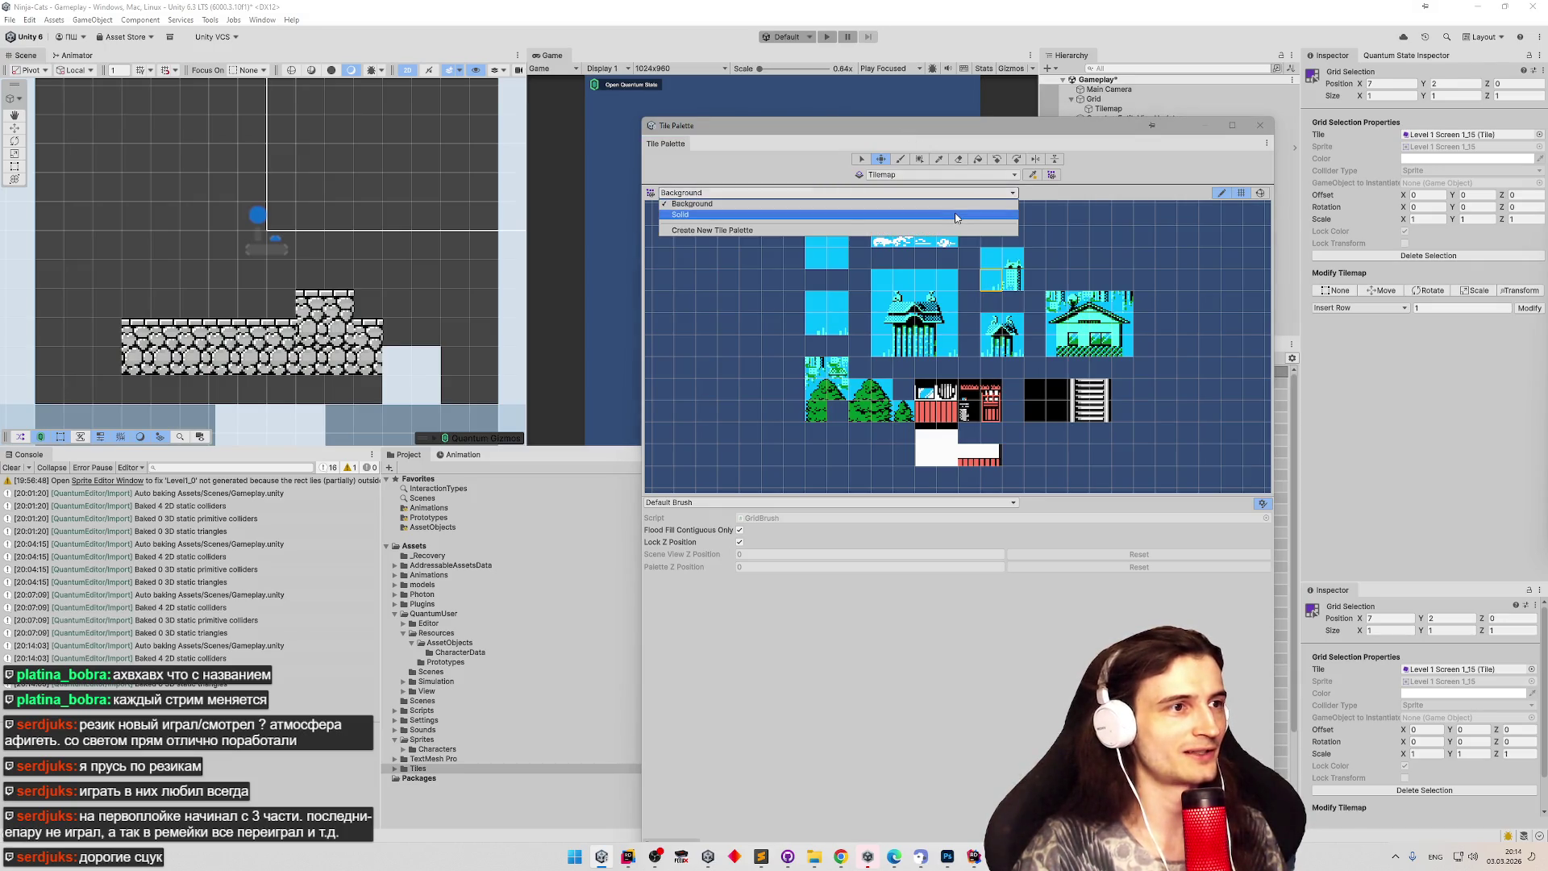
click(955, 215)
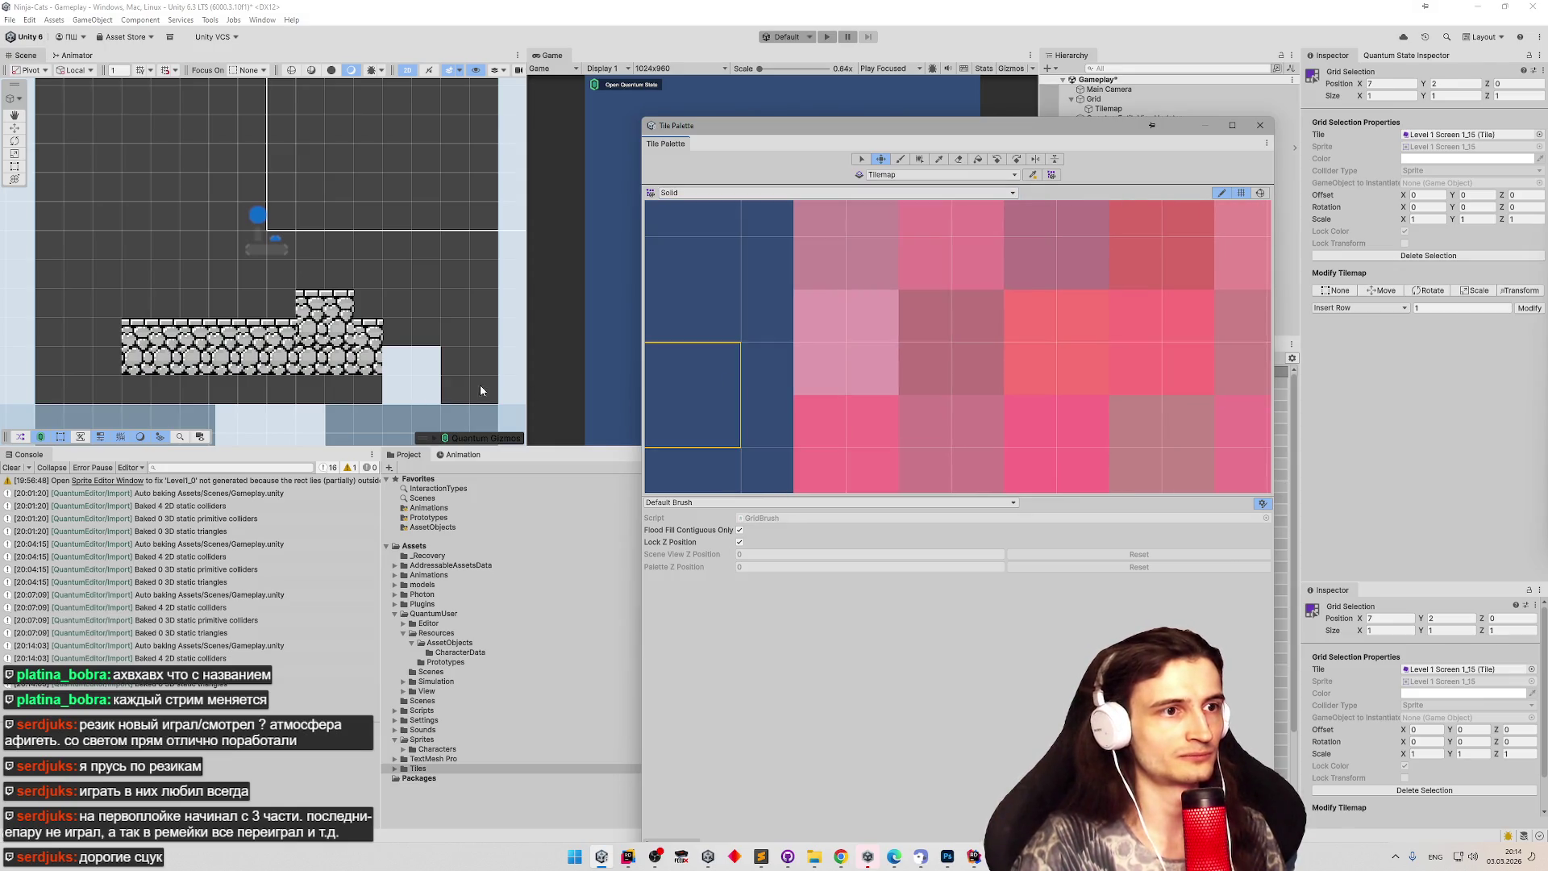
scroll(839, 354, down, 4)
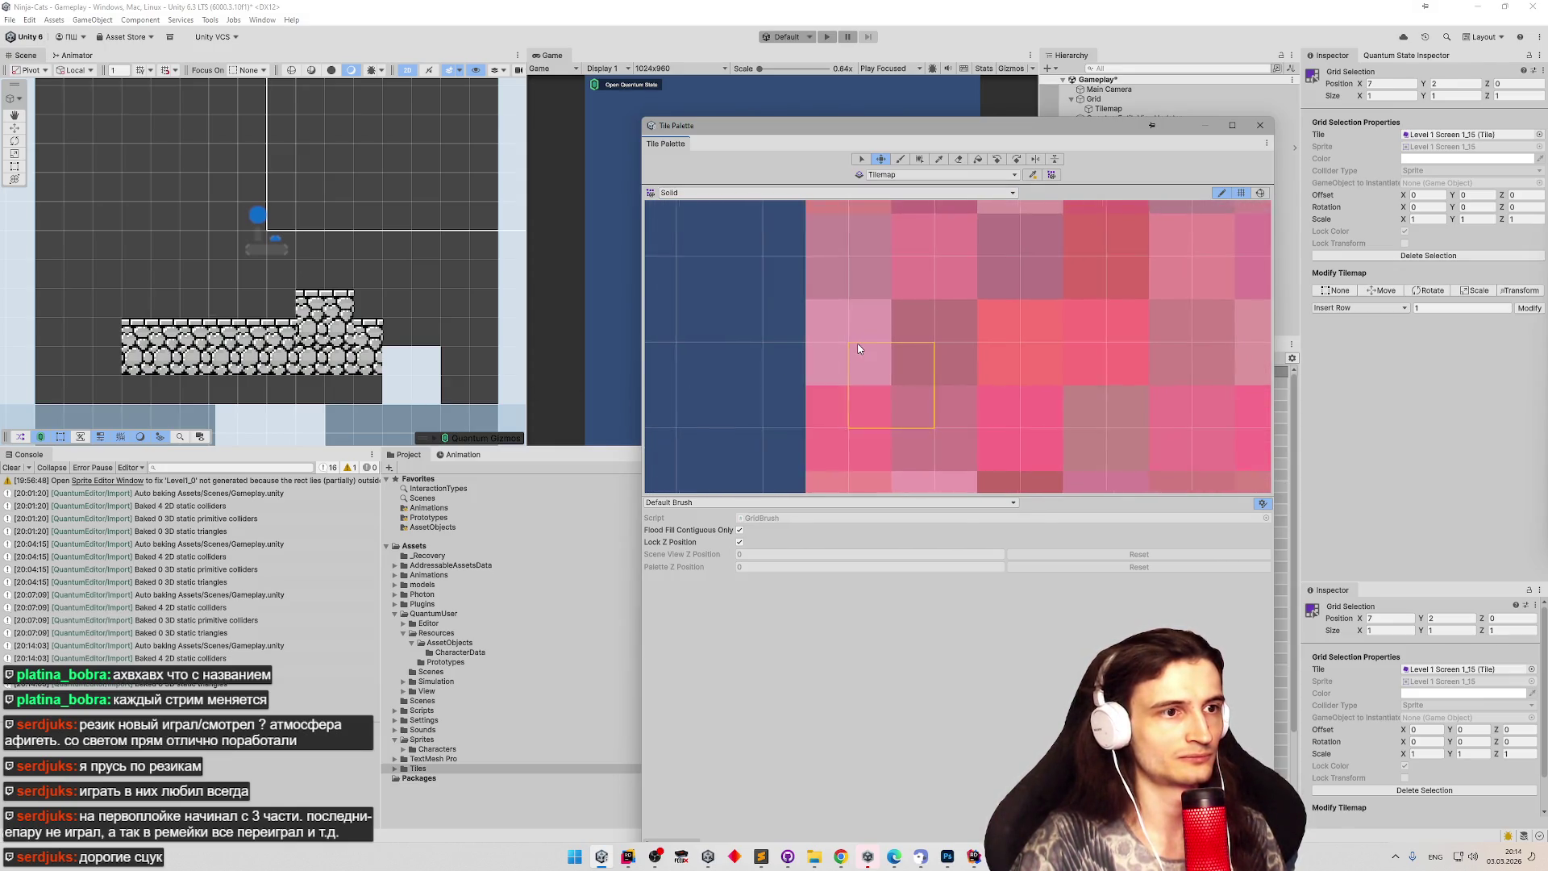
scroll(861, 348, down, 3)
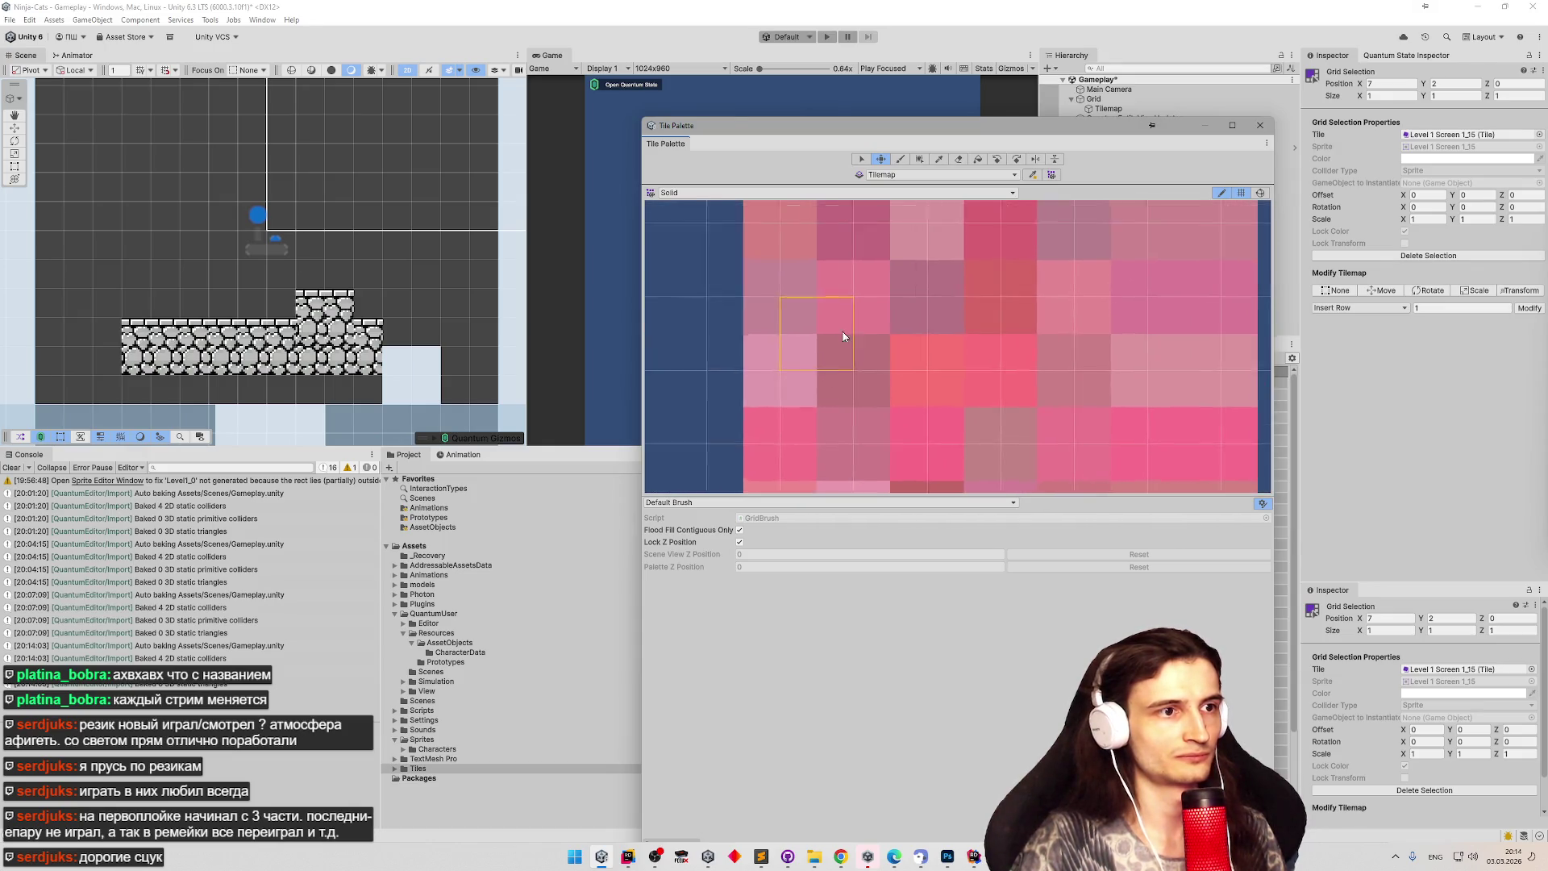
scroll(884, 367, down, 3)
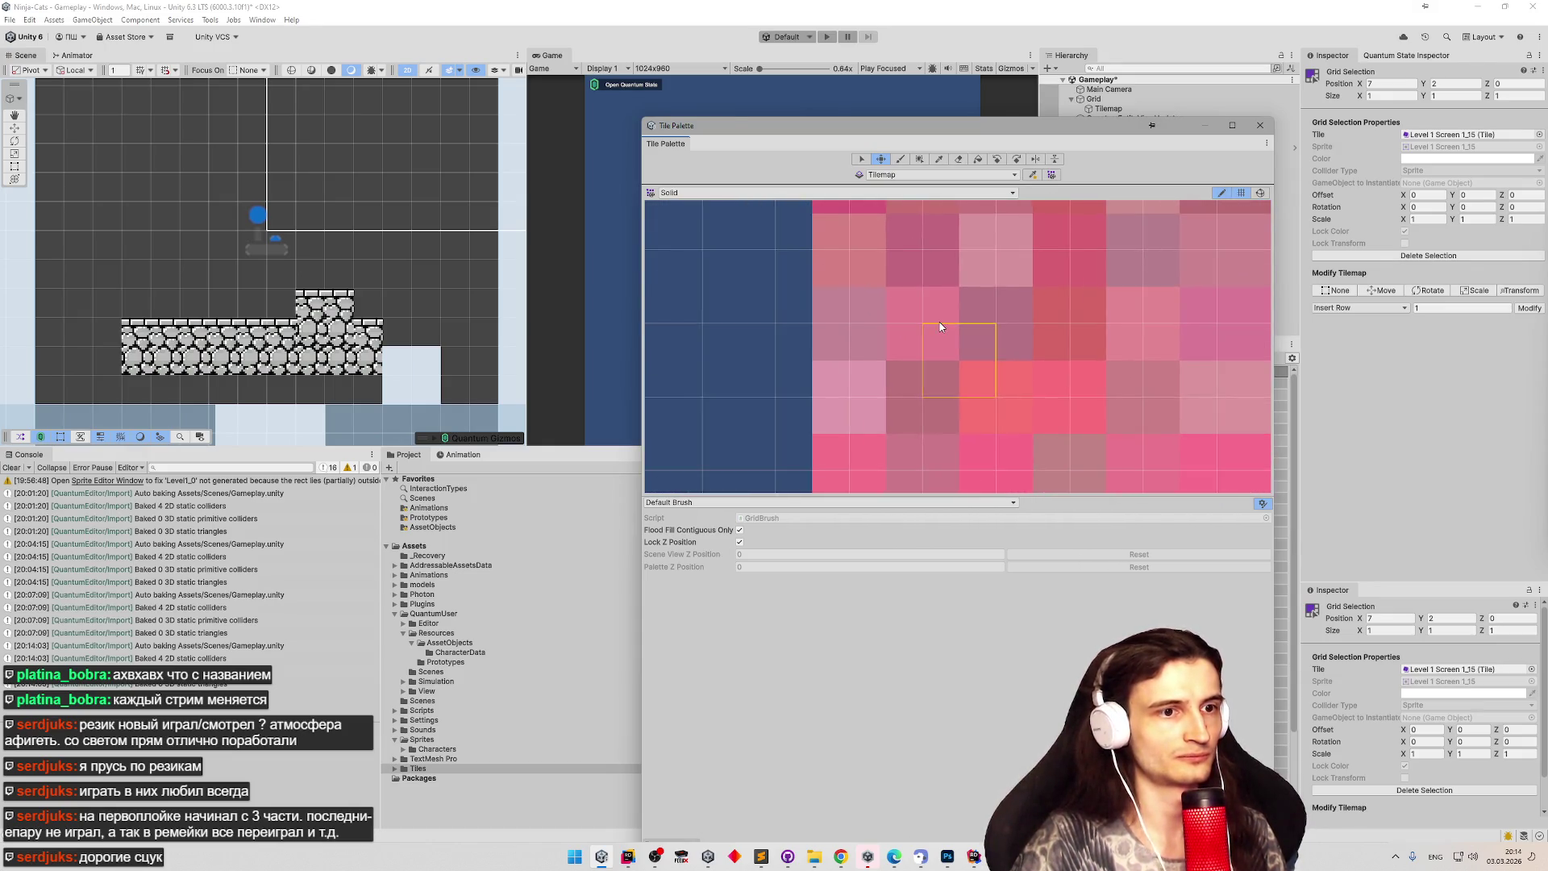
scroll(923, 332, down, 4)
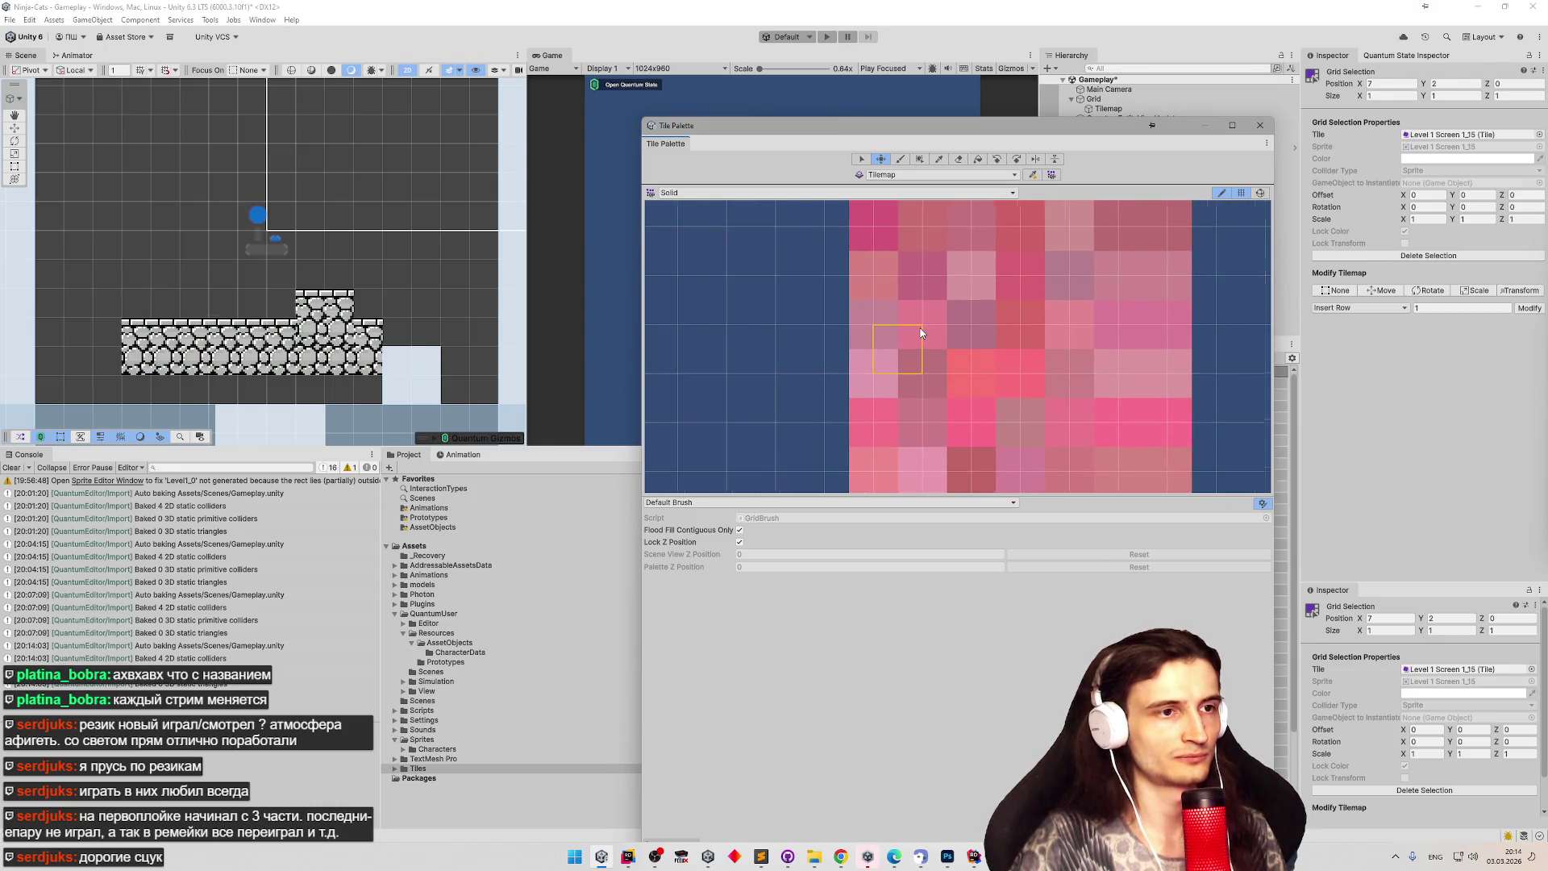
scroll(921, 332, down, 5)
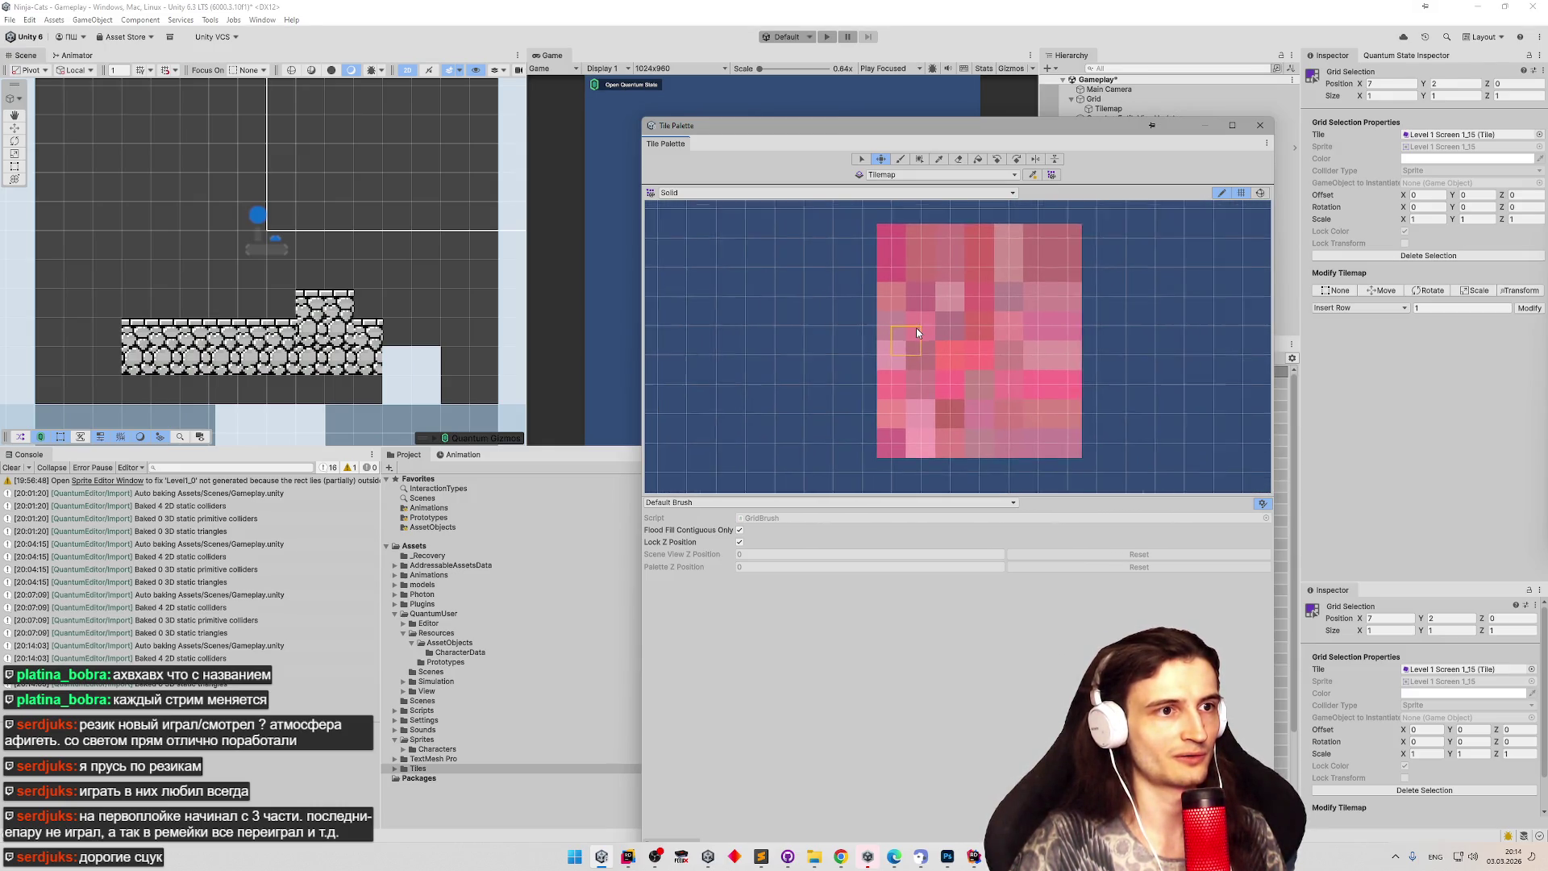
scroll(915, 332, down, 5)
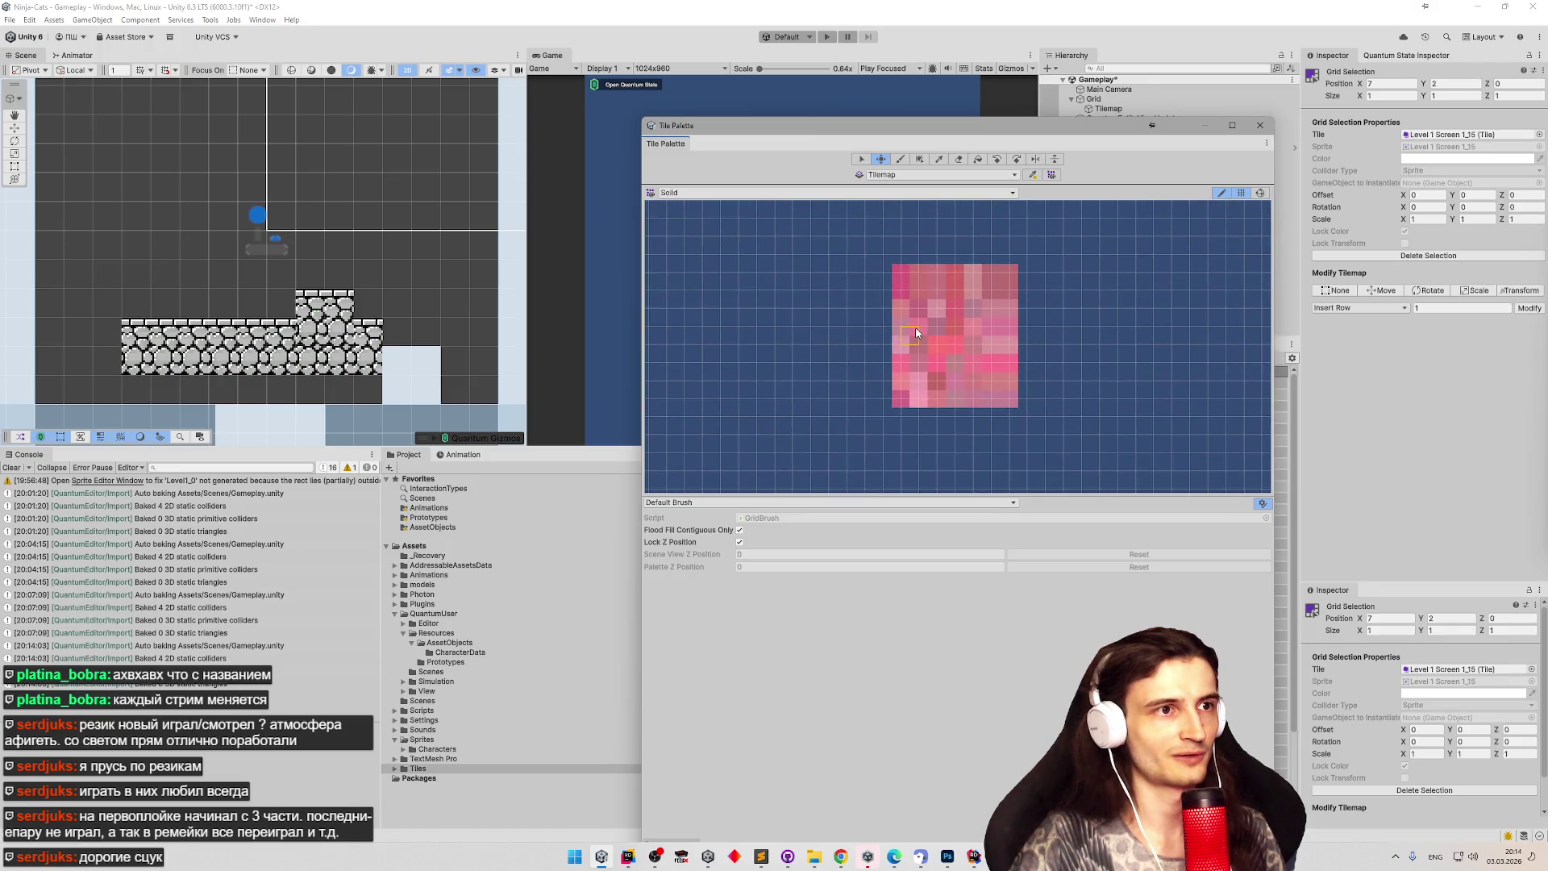
scroll(900, 317, down, 1)
Box-select every pink tile in the Solid palette and delete them.
click(861, 160)
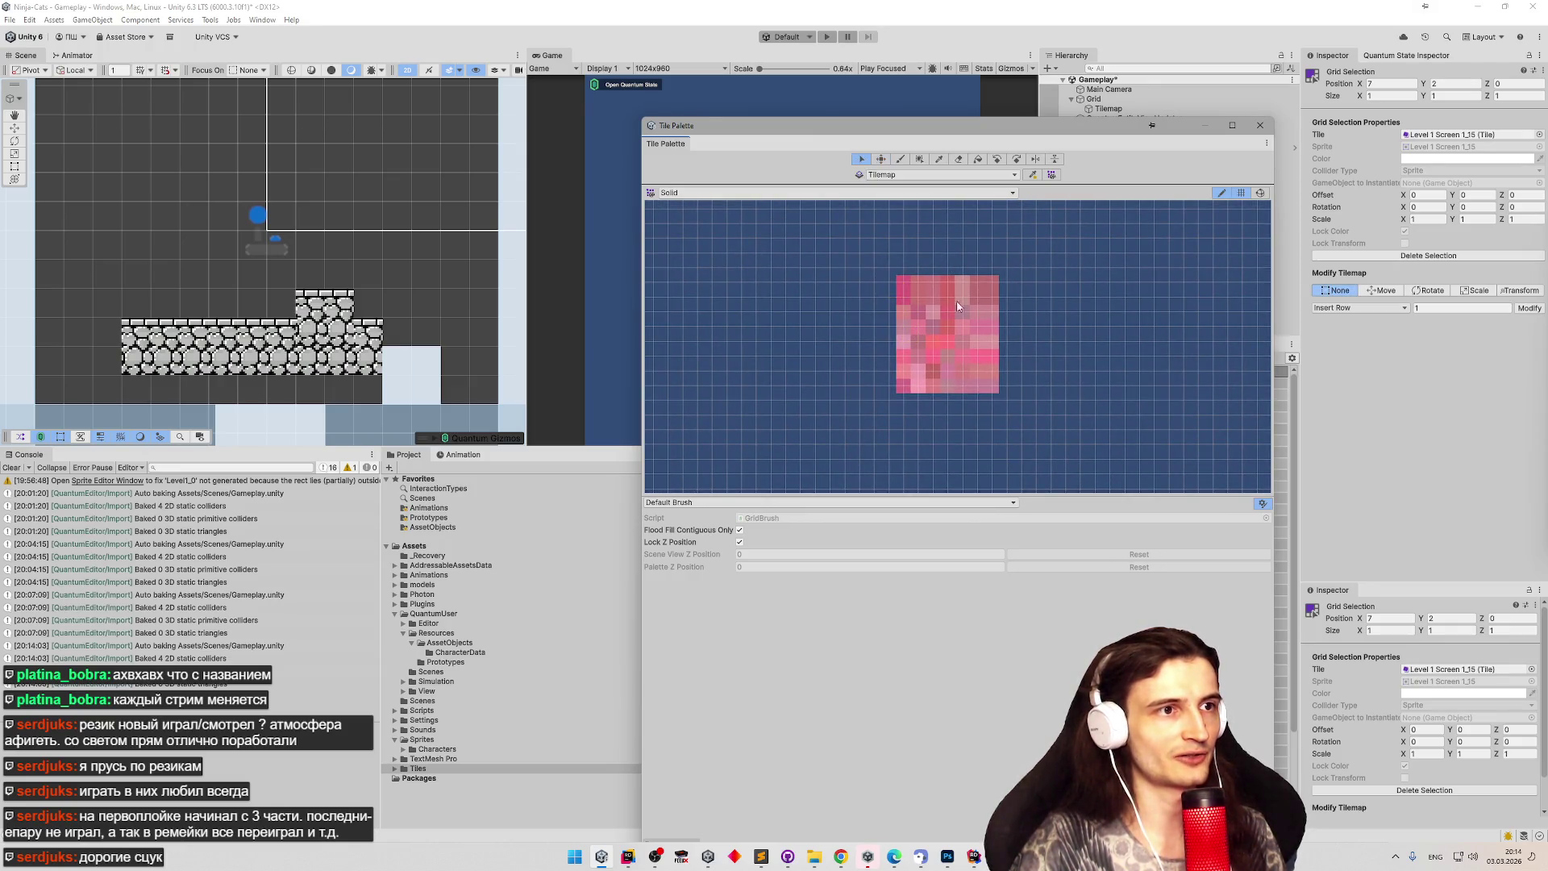
drag(891, 269, 1022, 407)
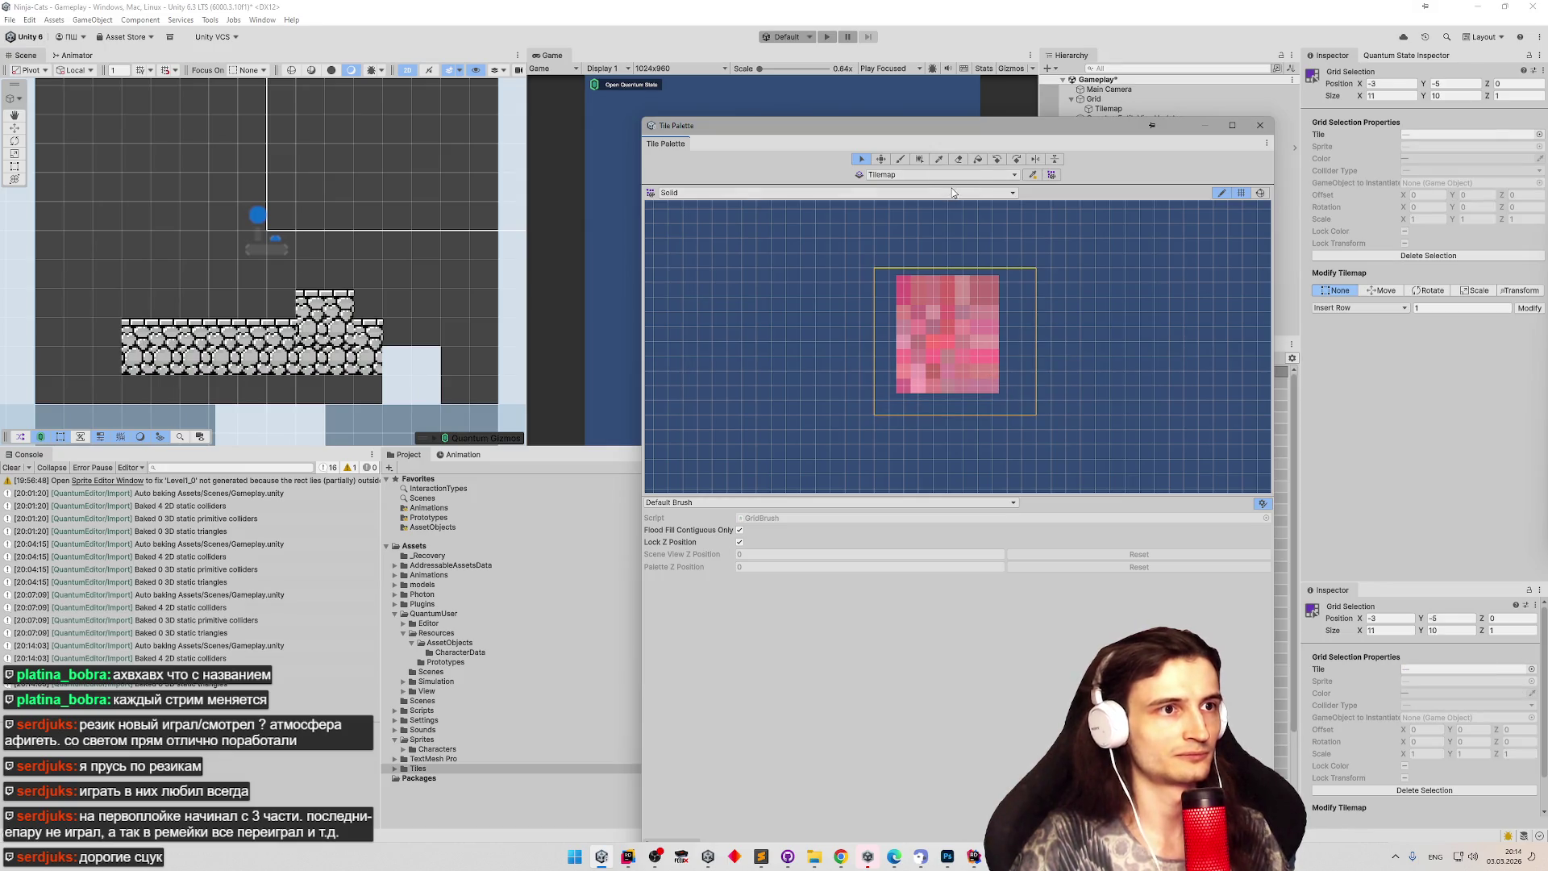
key(Delete)
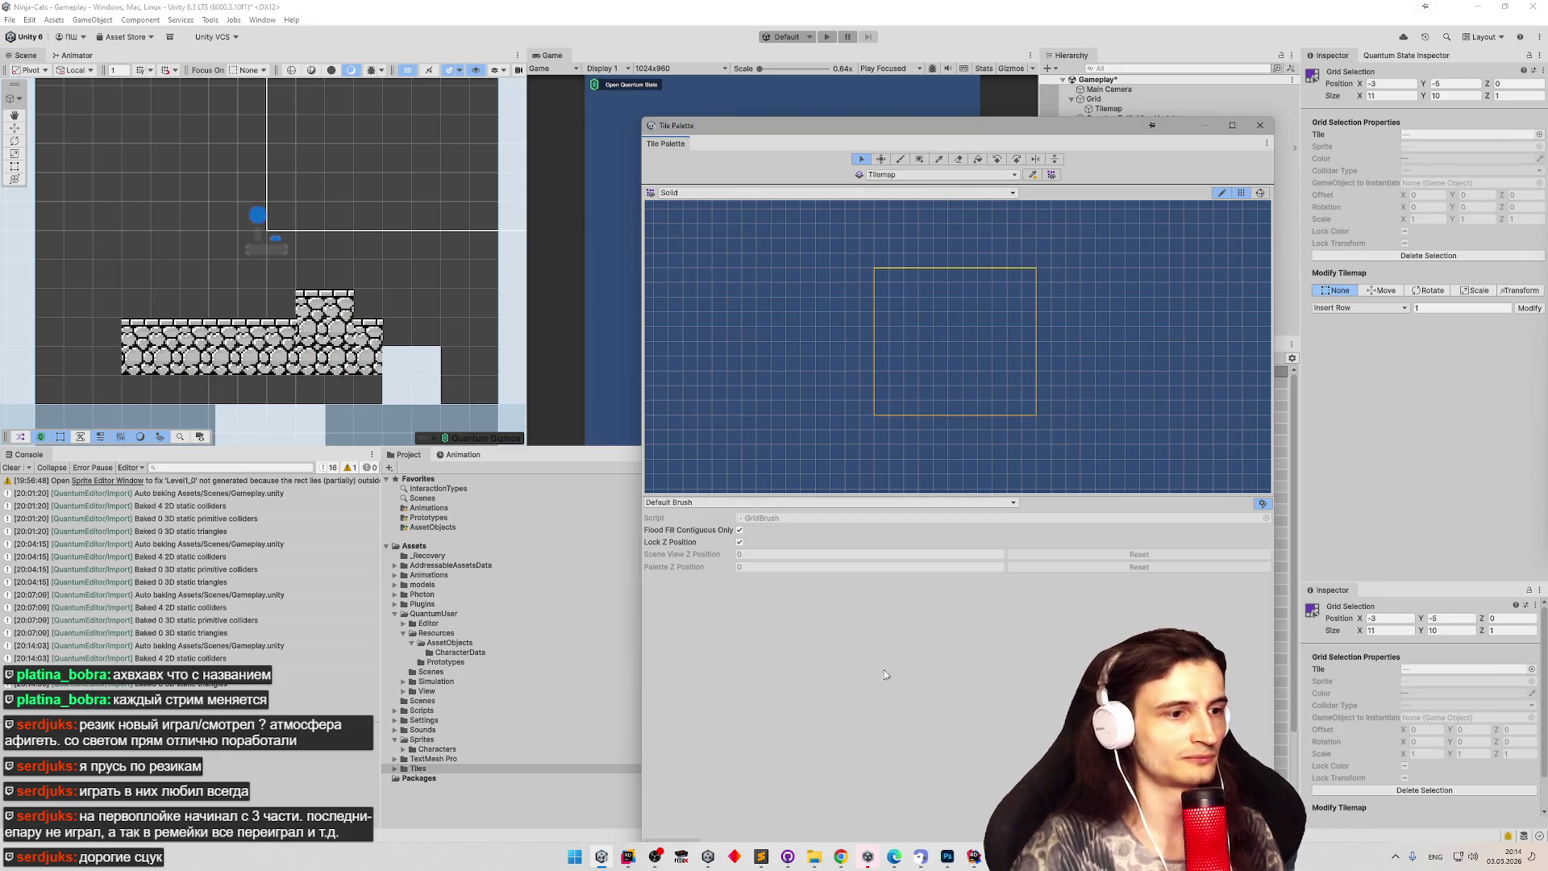
click(814, 856)
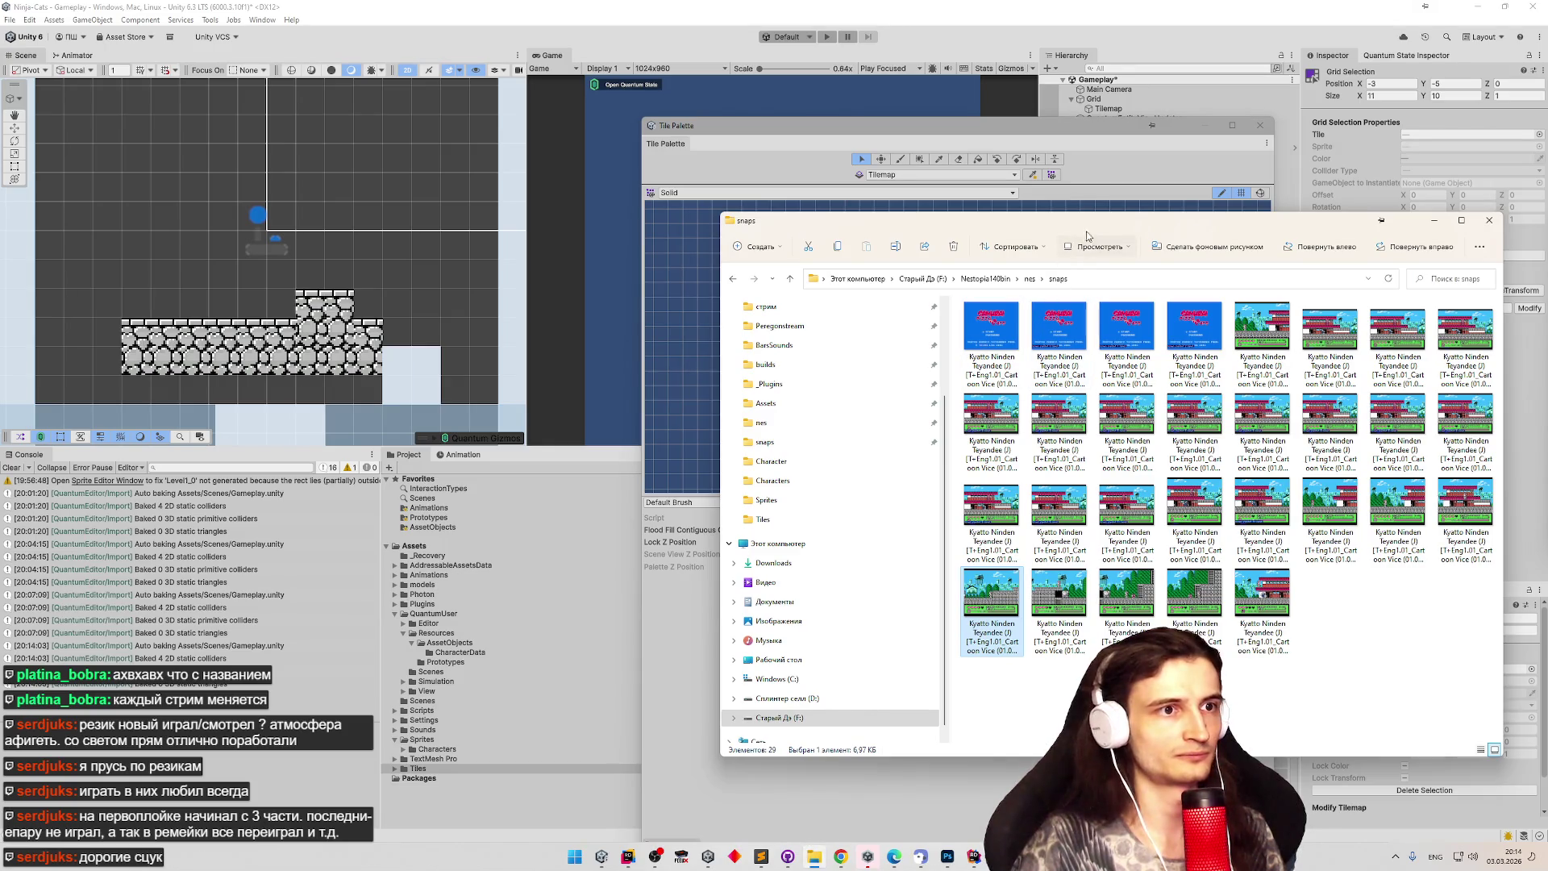
Minimize the screenshot folder, move the Tile Palette to the upper right, and narrow the folder tree.
click(1433, 220)
drag(717, 125, 946, 115)
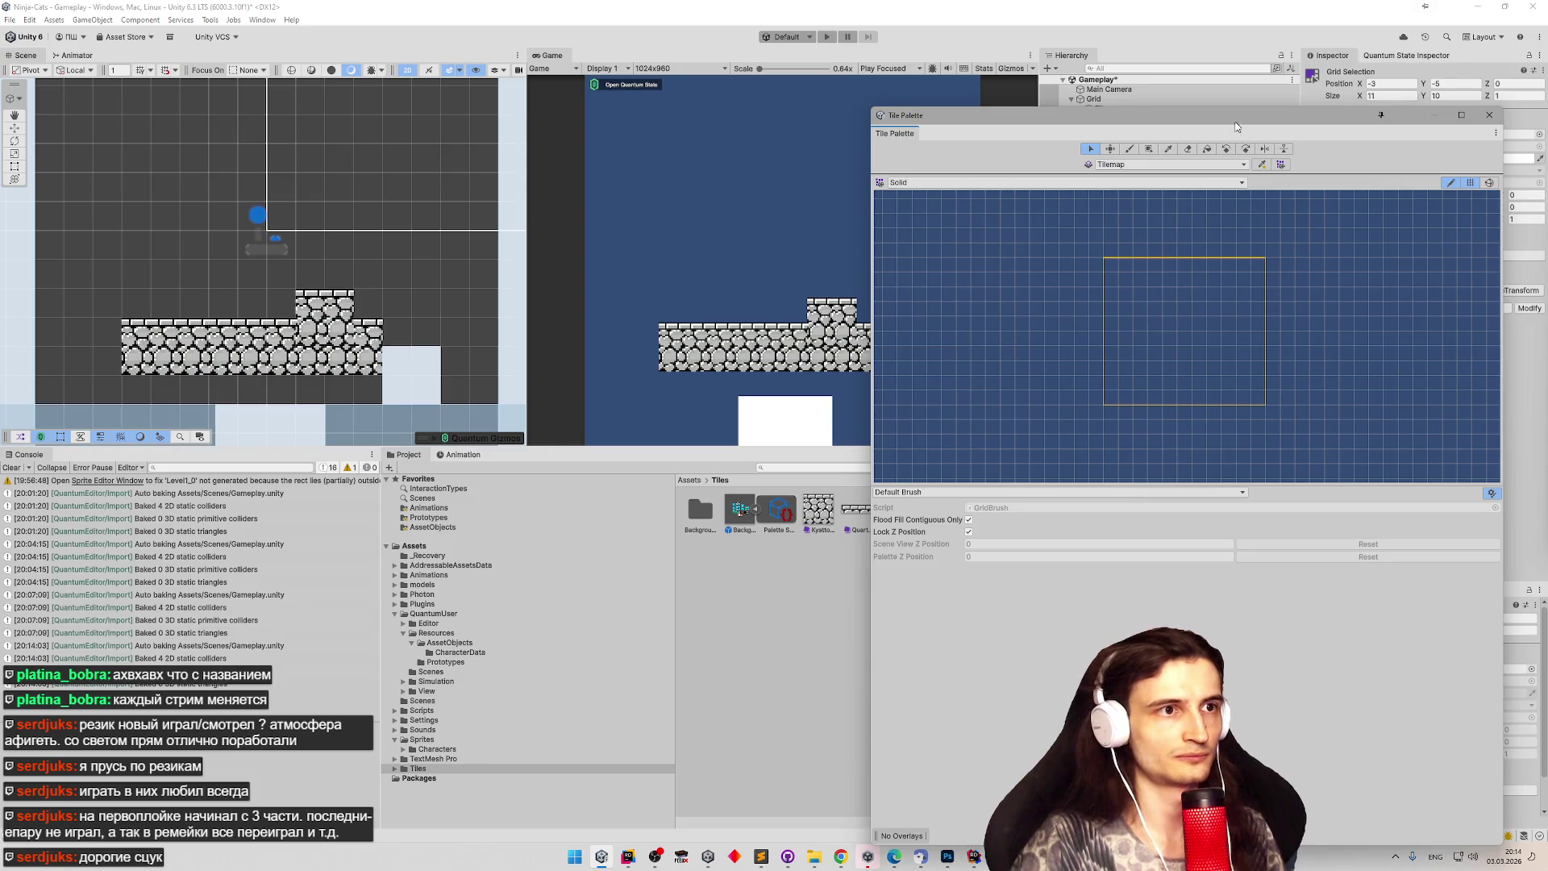
drag(993, 118, 1006, 57)
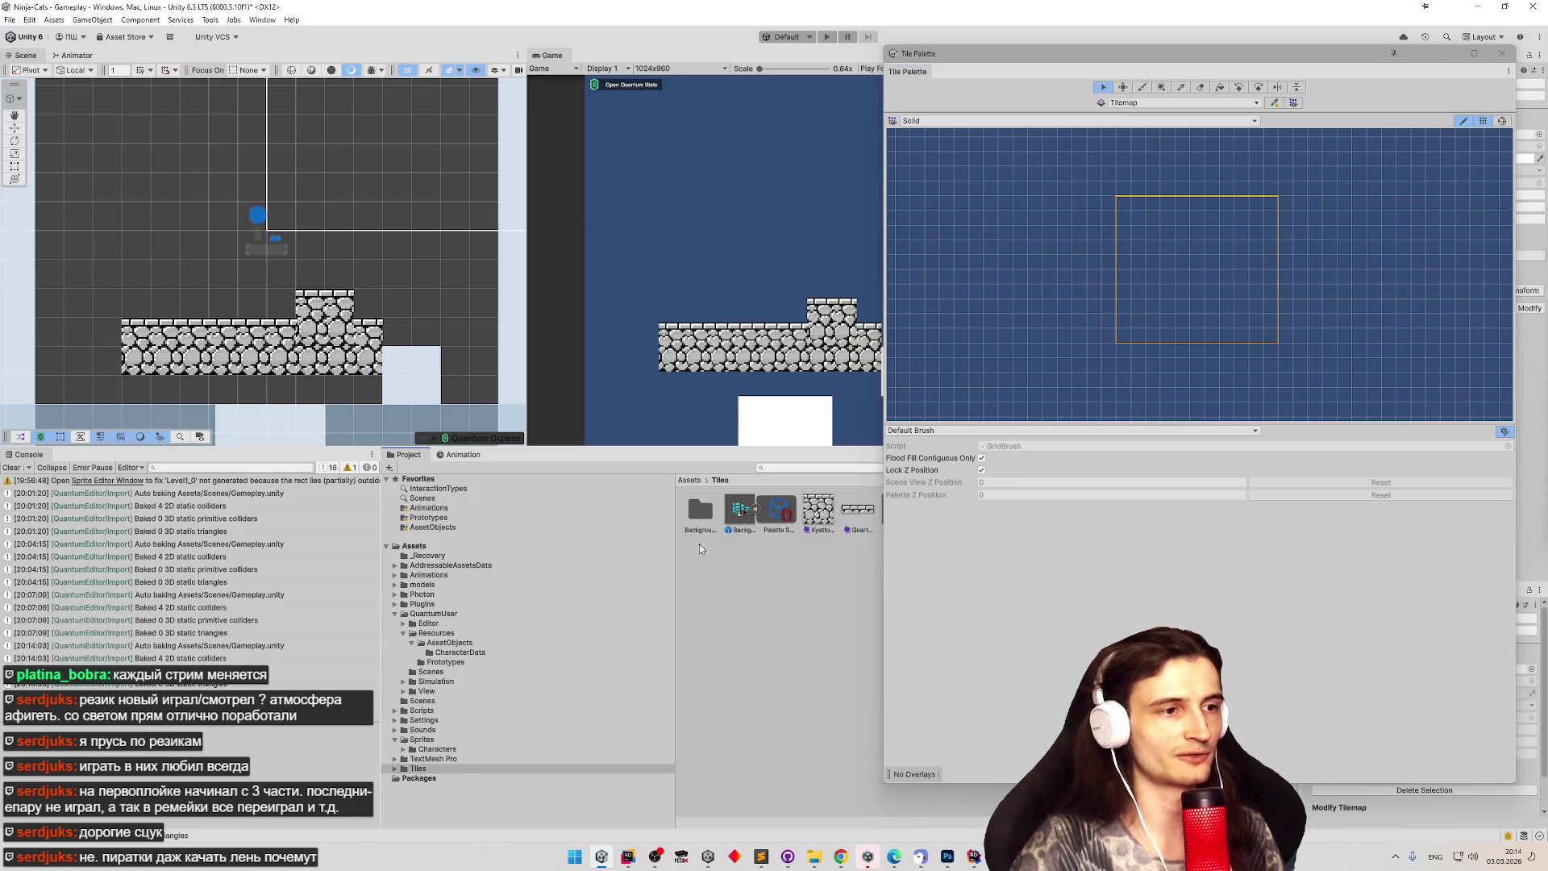
click(672, 575)
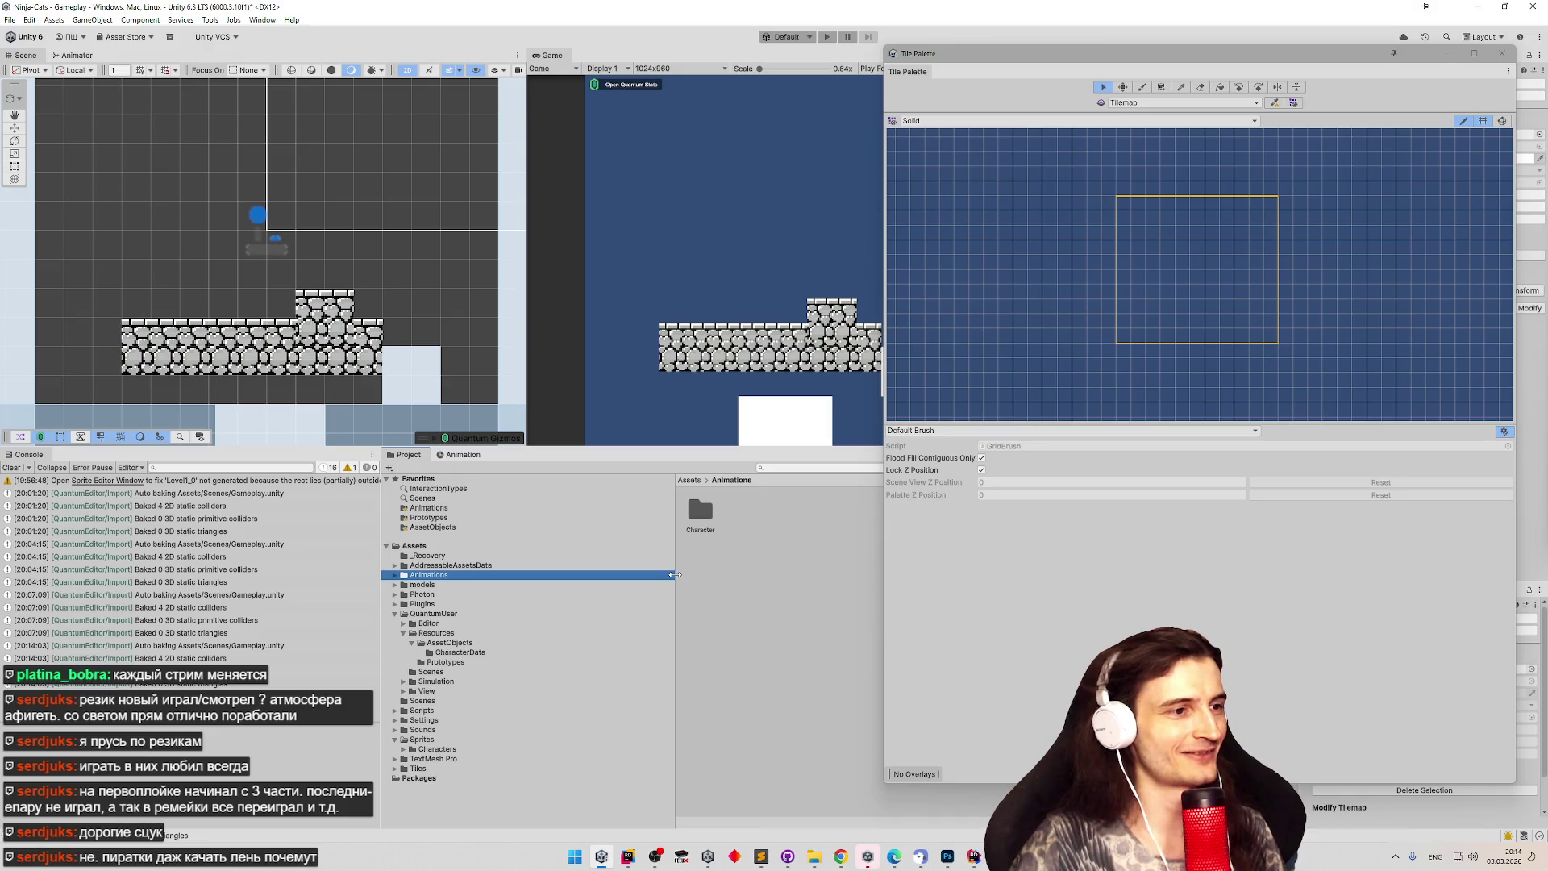
drag(676, 484, 545, 482)
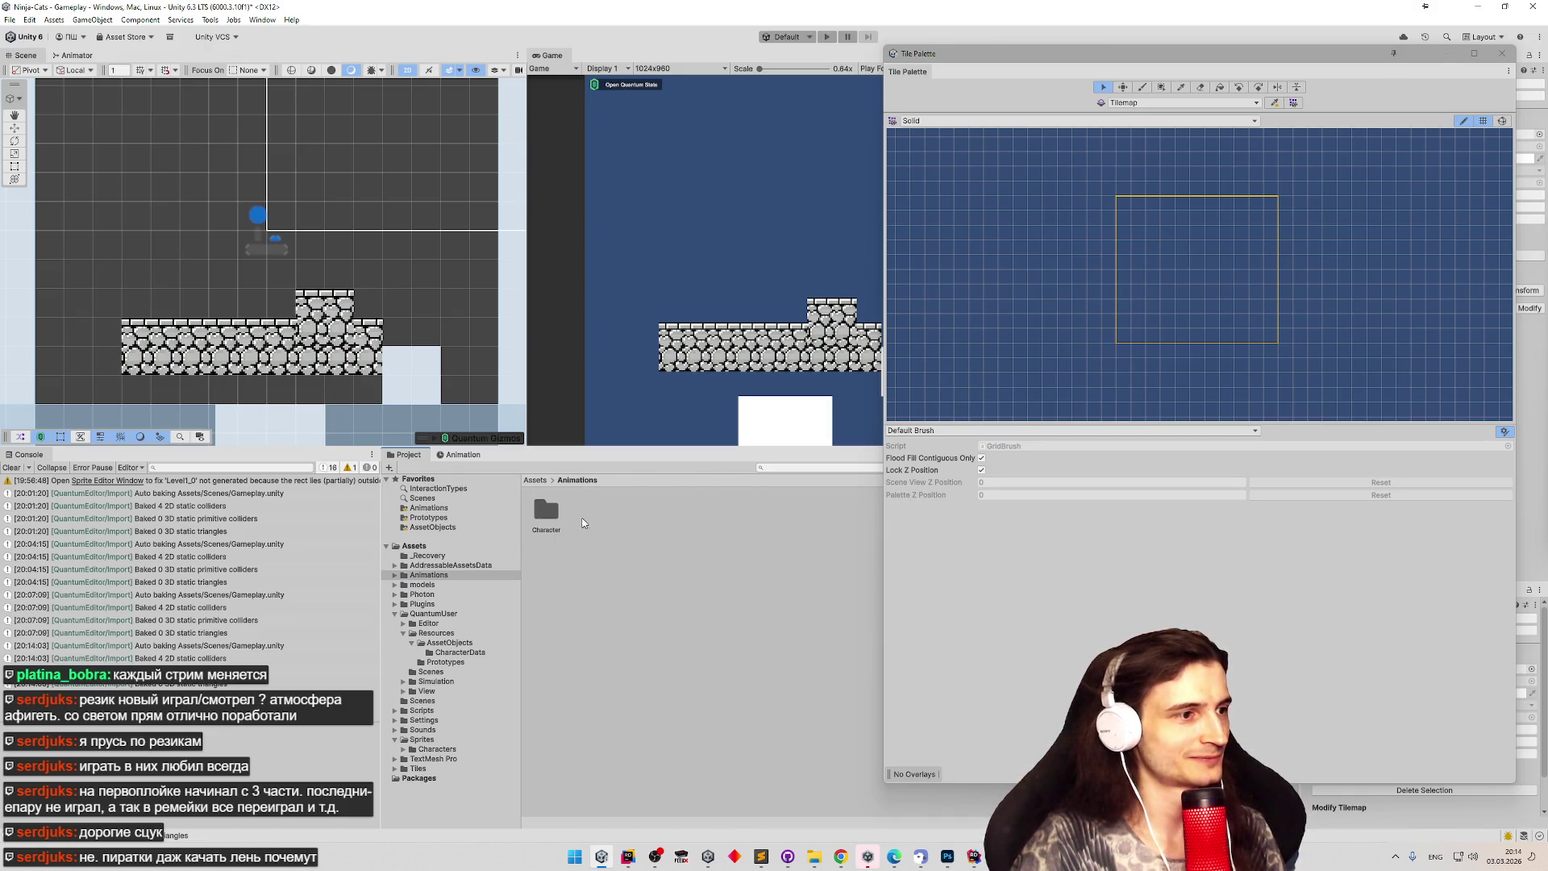
Return the Project window to the Assets root and narrow the Tile Palette to widen it.
click(535, 480)
double_click(591, 573)
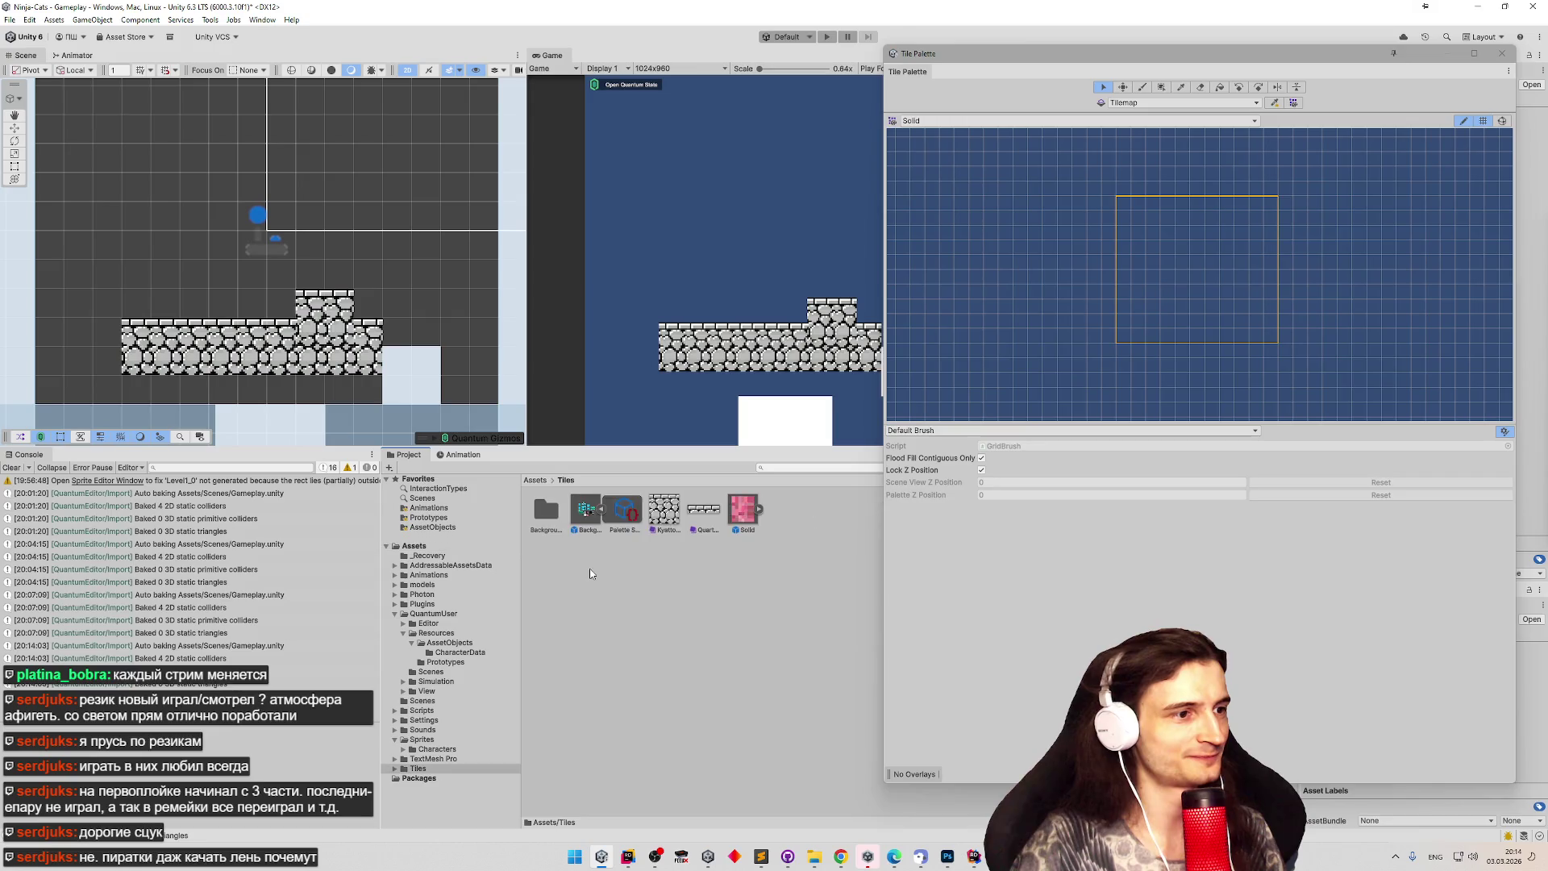
click(601, 509)
click(602, 509)
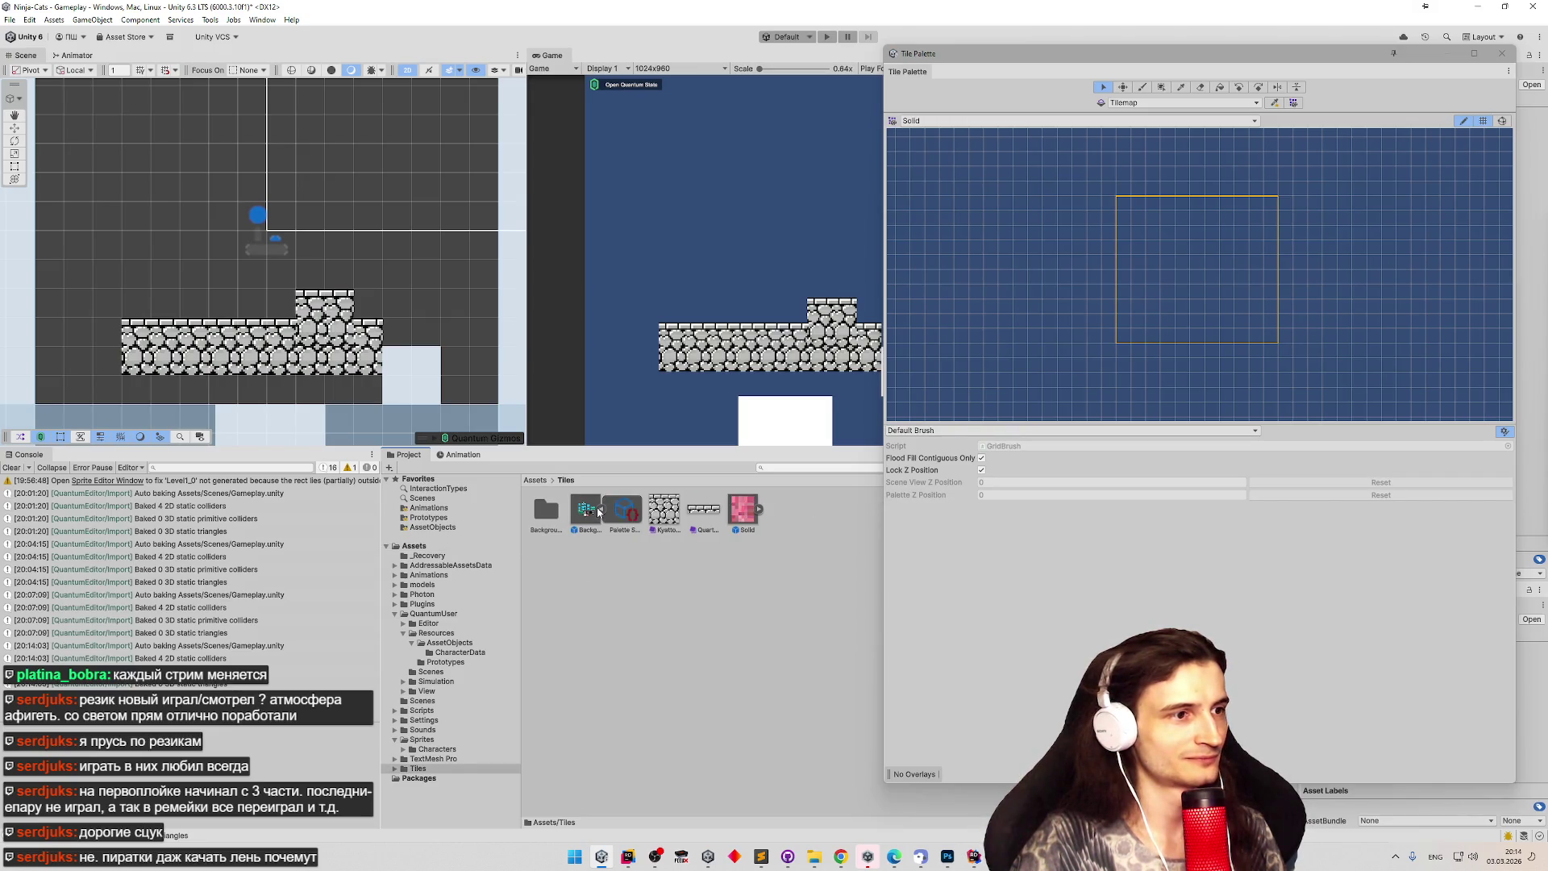
click(602, 510)
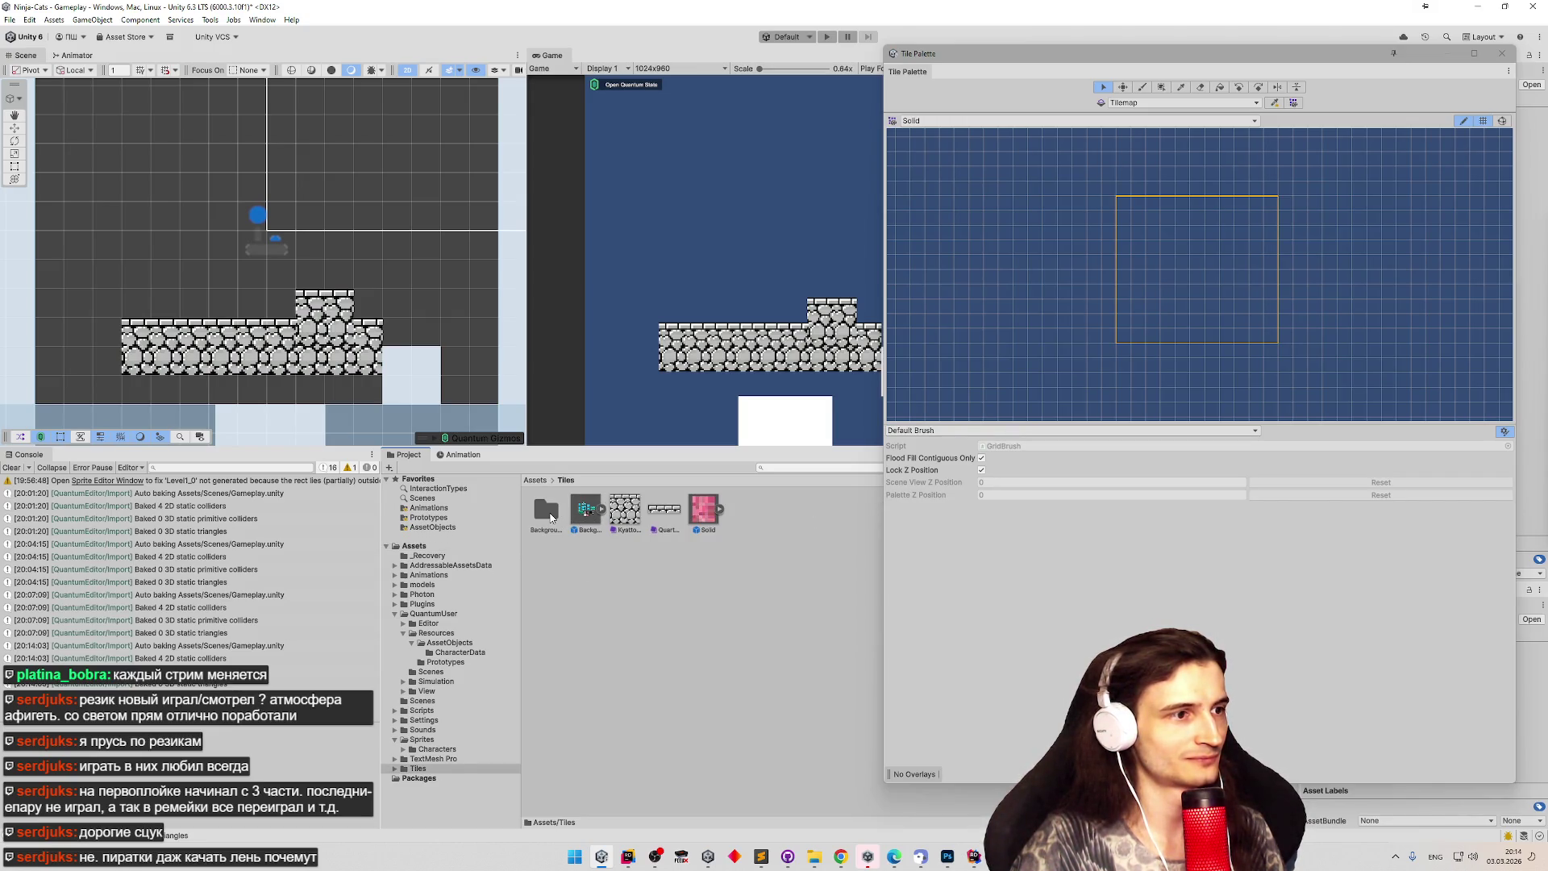
click(535, 480)
drag(882, 536, 1038, 525)
click(1011, 516)
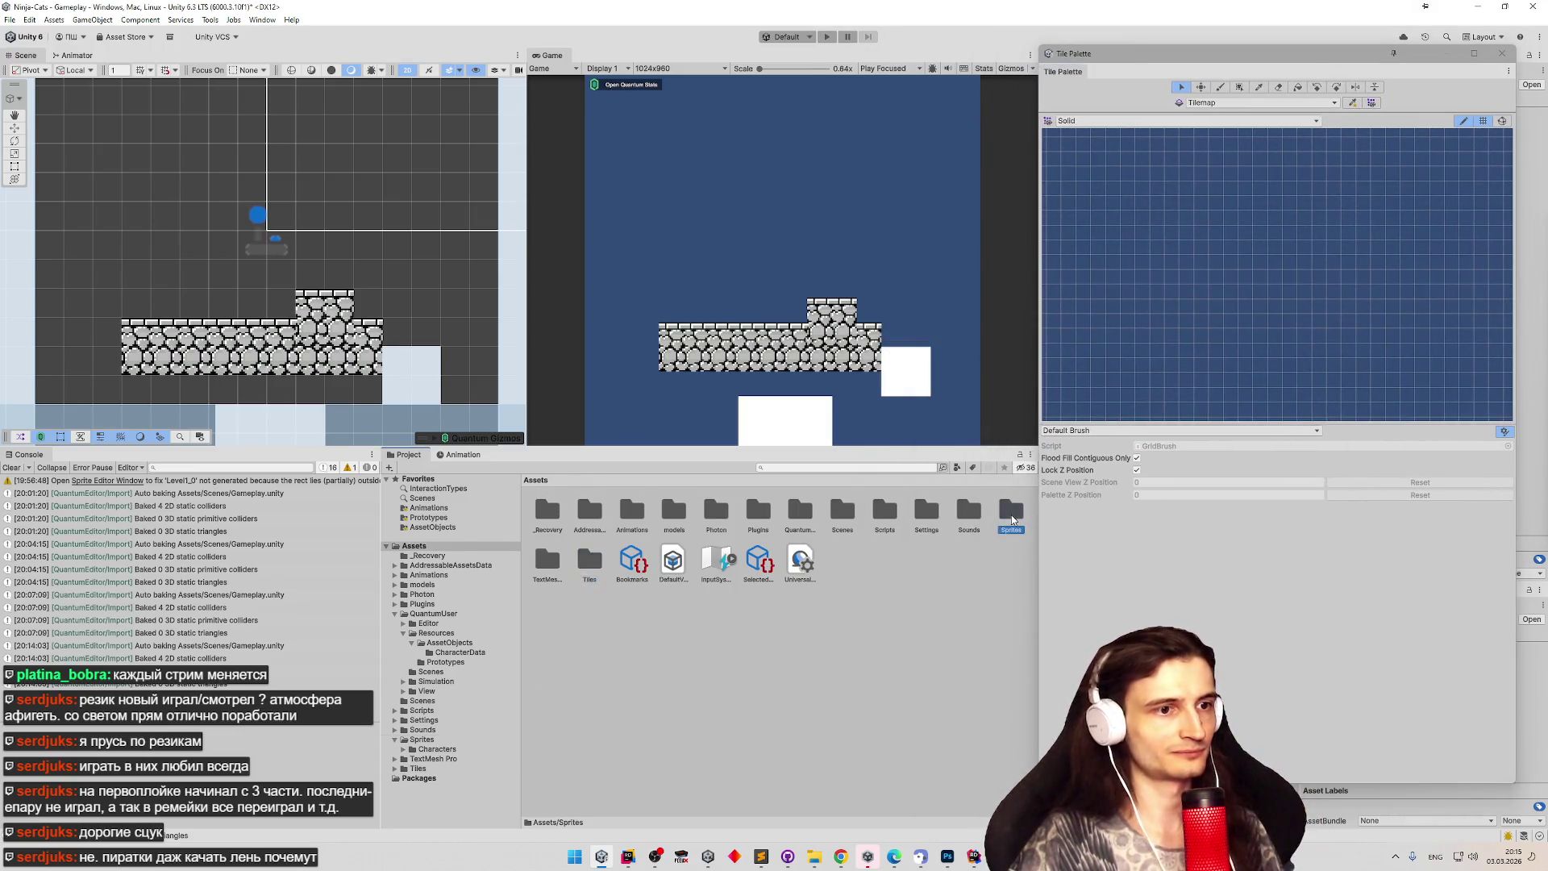
In Assets/Sprites, select the top-row stone-to-striped sprites plus two bottom-row sprites and drop them into the Solid palette.
double_click(1012, 514)
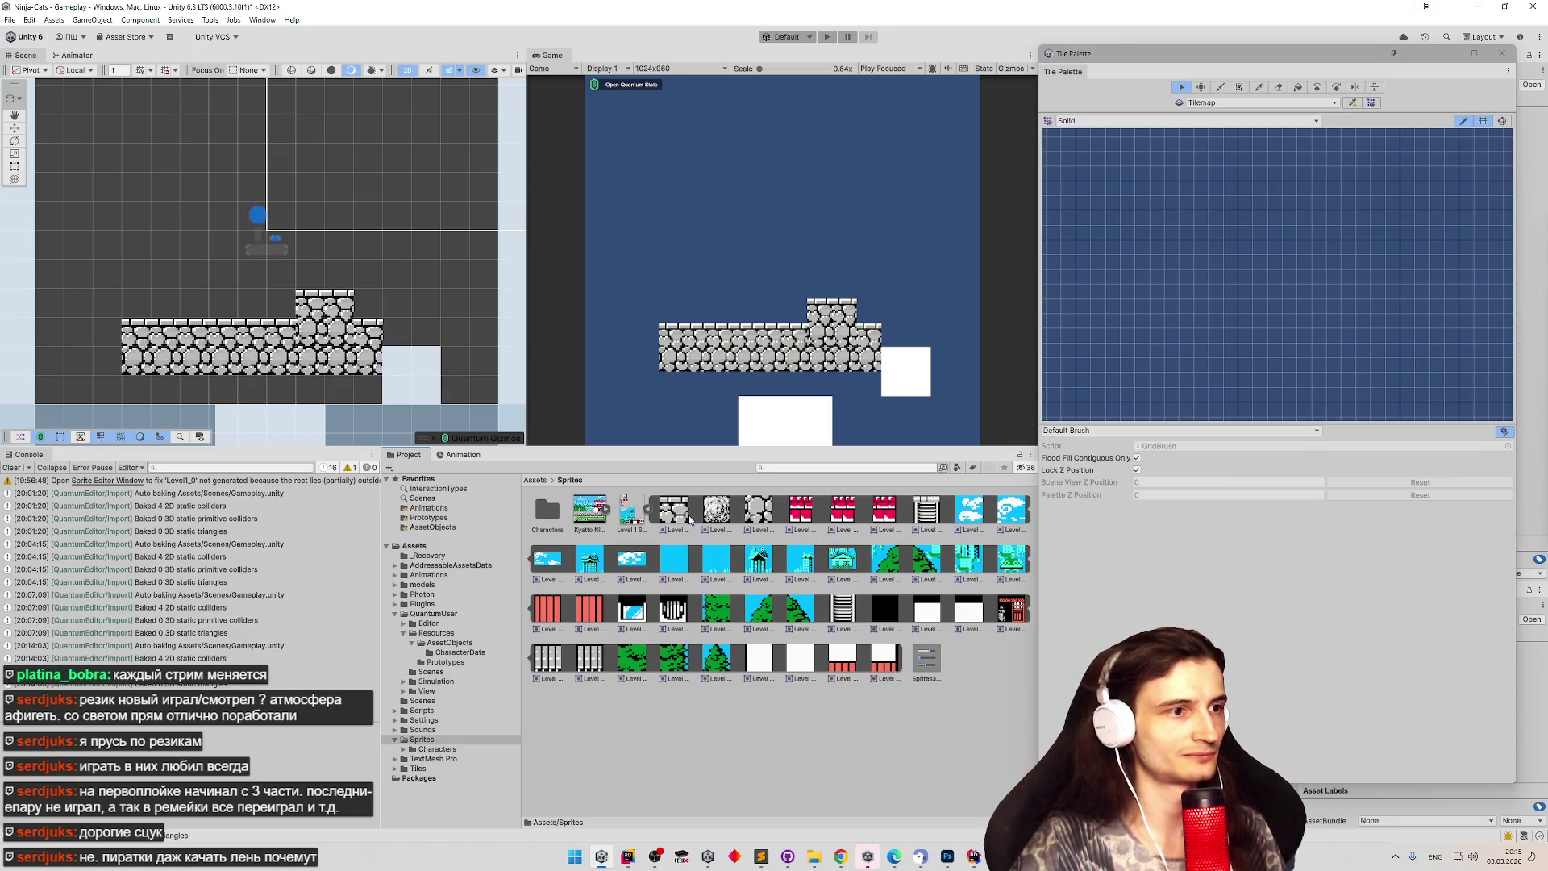
click(690, 519)
shift+click(929, 515)
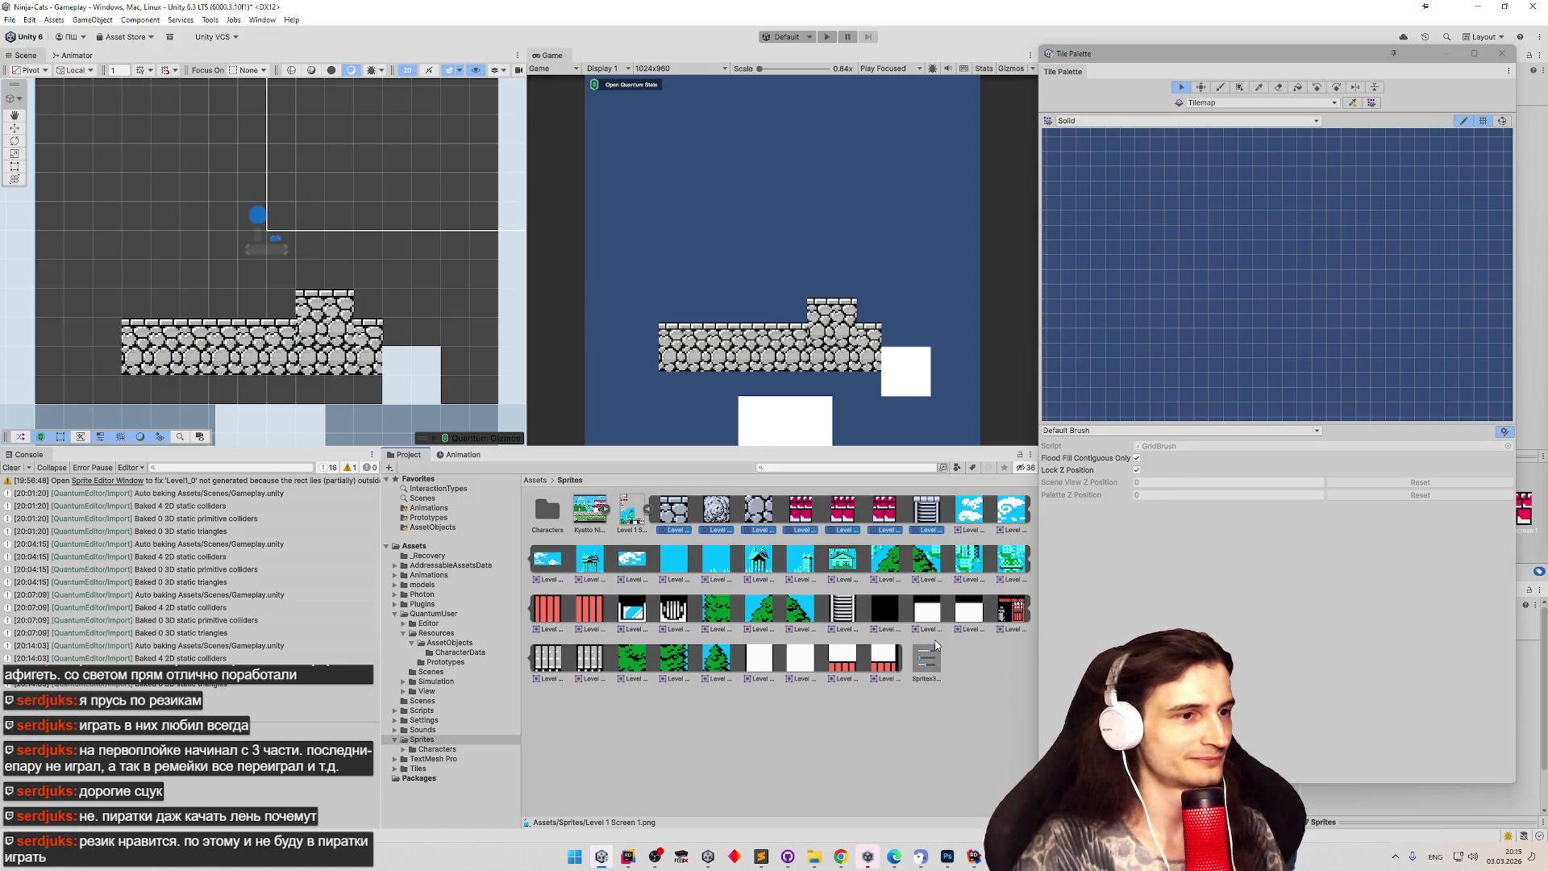
click(556, 658)
shift+click(591, 661)
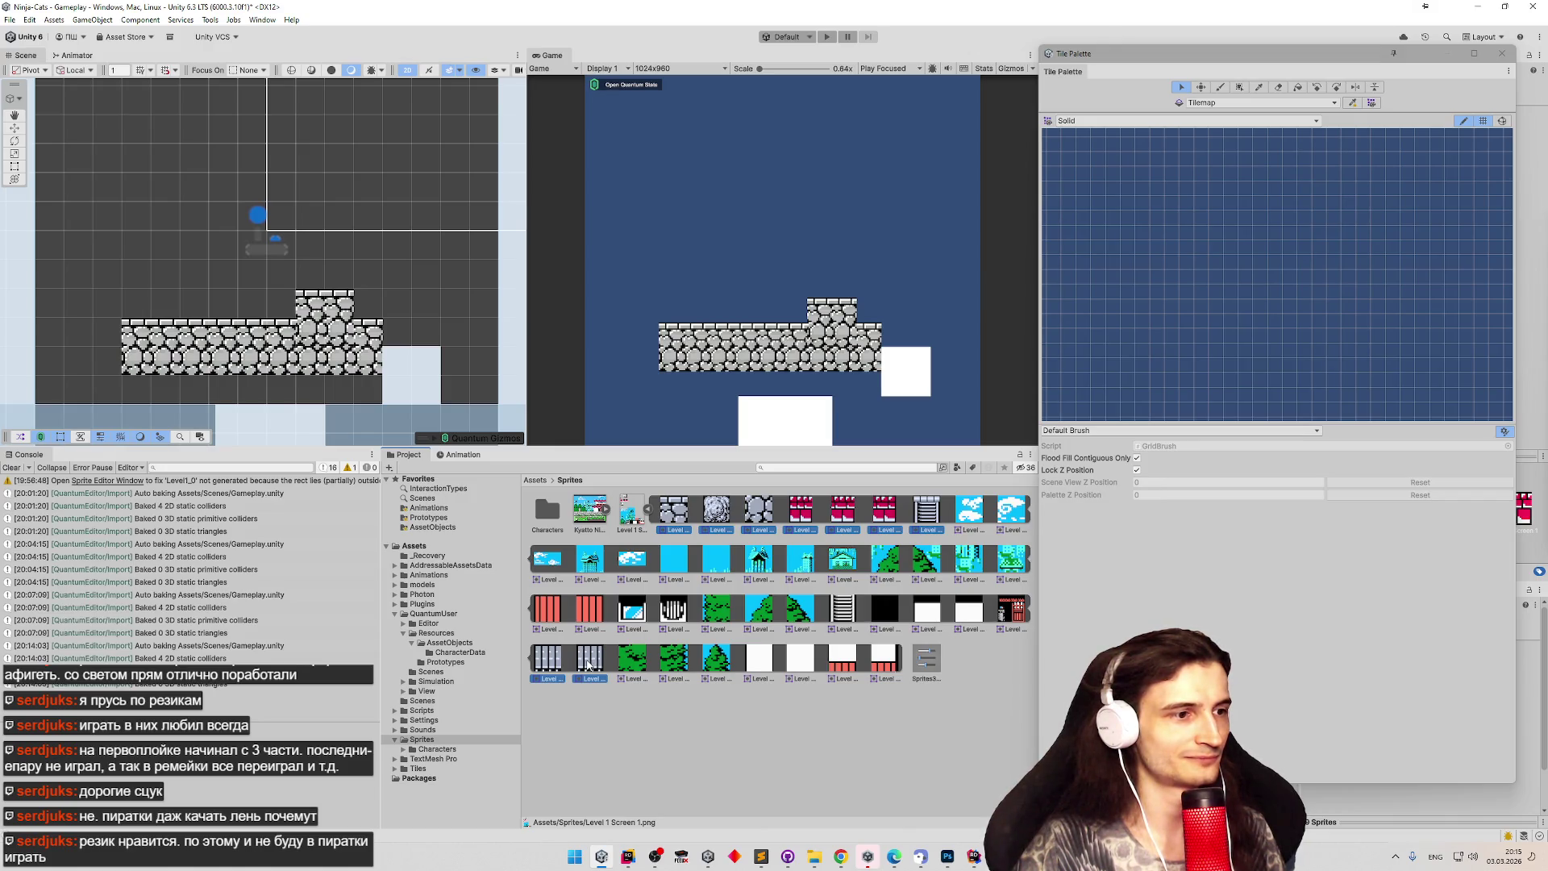
mouse_move(589, 663)
mouse_down()
mouse_move(1080, 483)
mouse_move(1182, 383)
mouse_move(1199, 288)
mouse_move(1184, 278)
mouse_up()
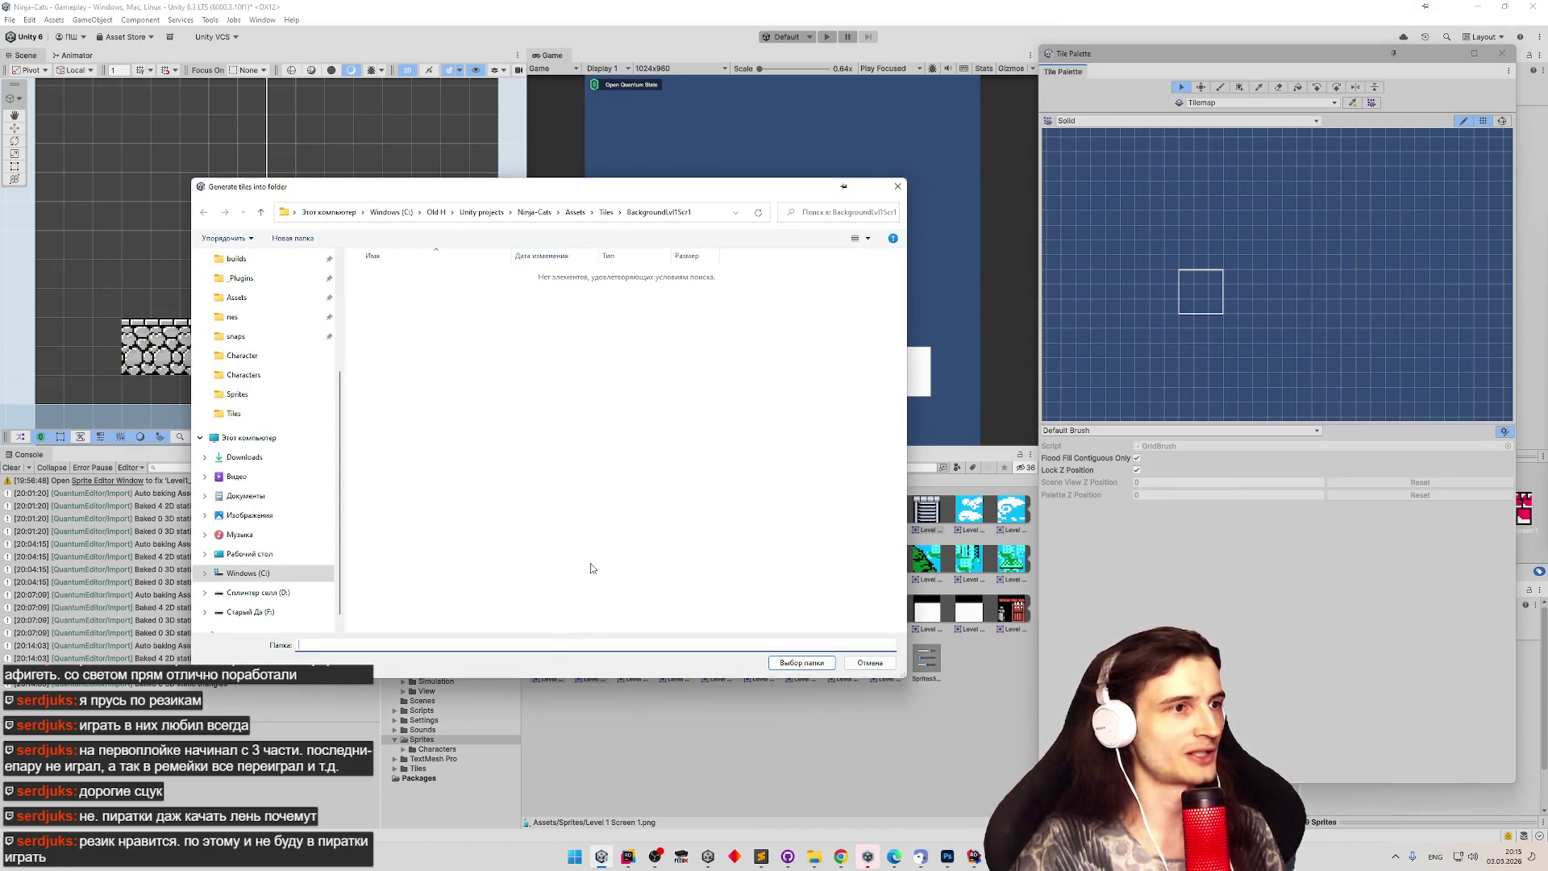
Create a SolidLvl1Scr1 folder under Tiles and generate the Solid palette's tiles into it.
click(607, 212)
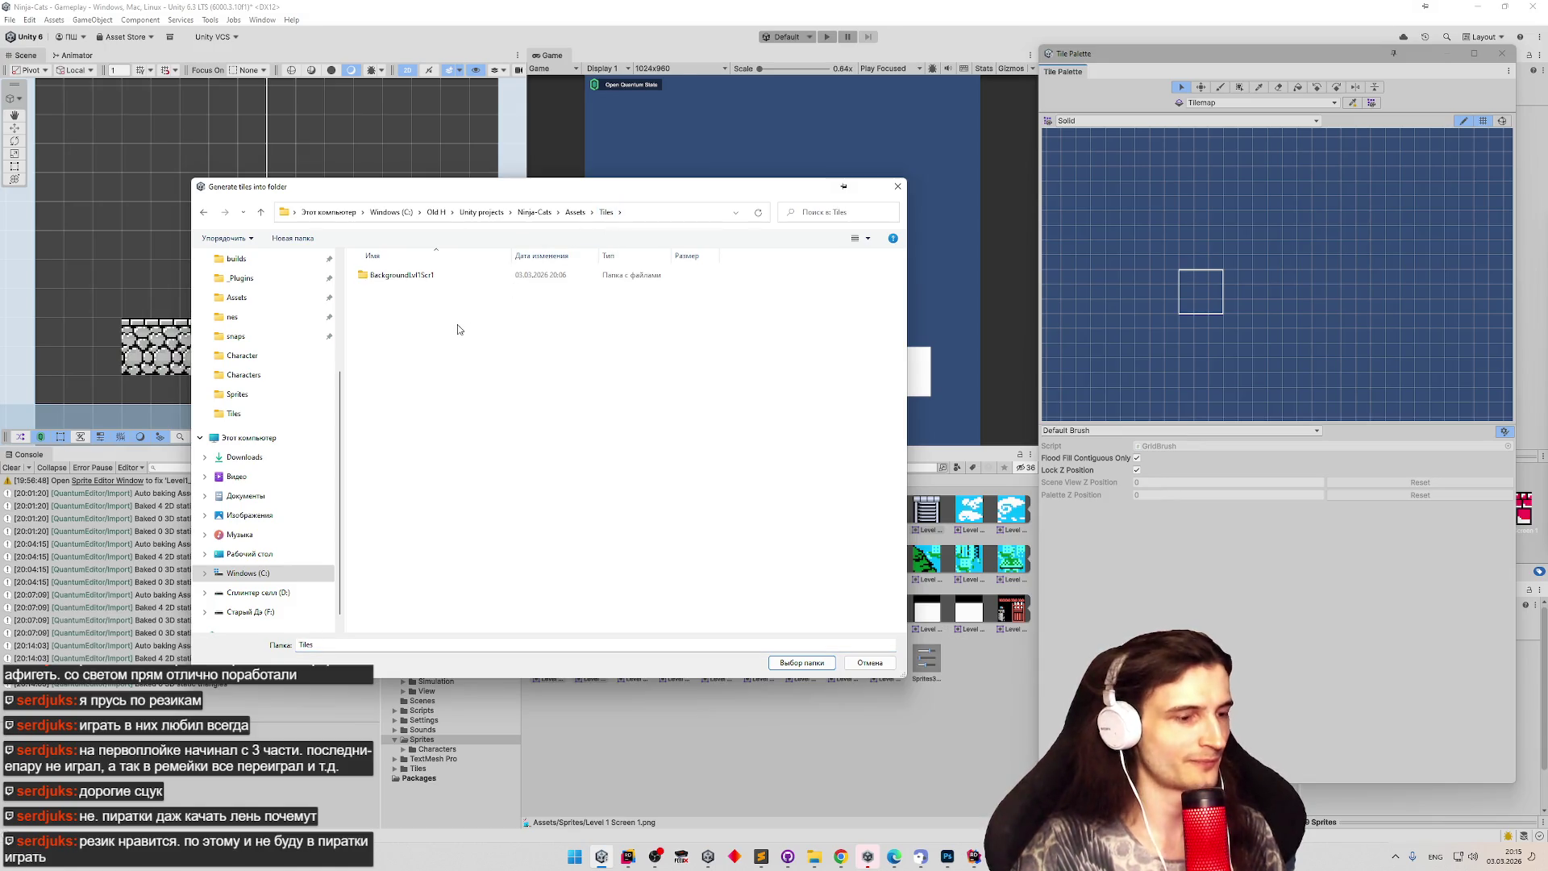
key(ctrl+shift+n)
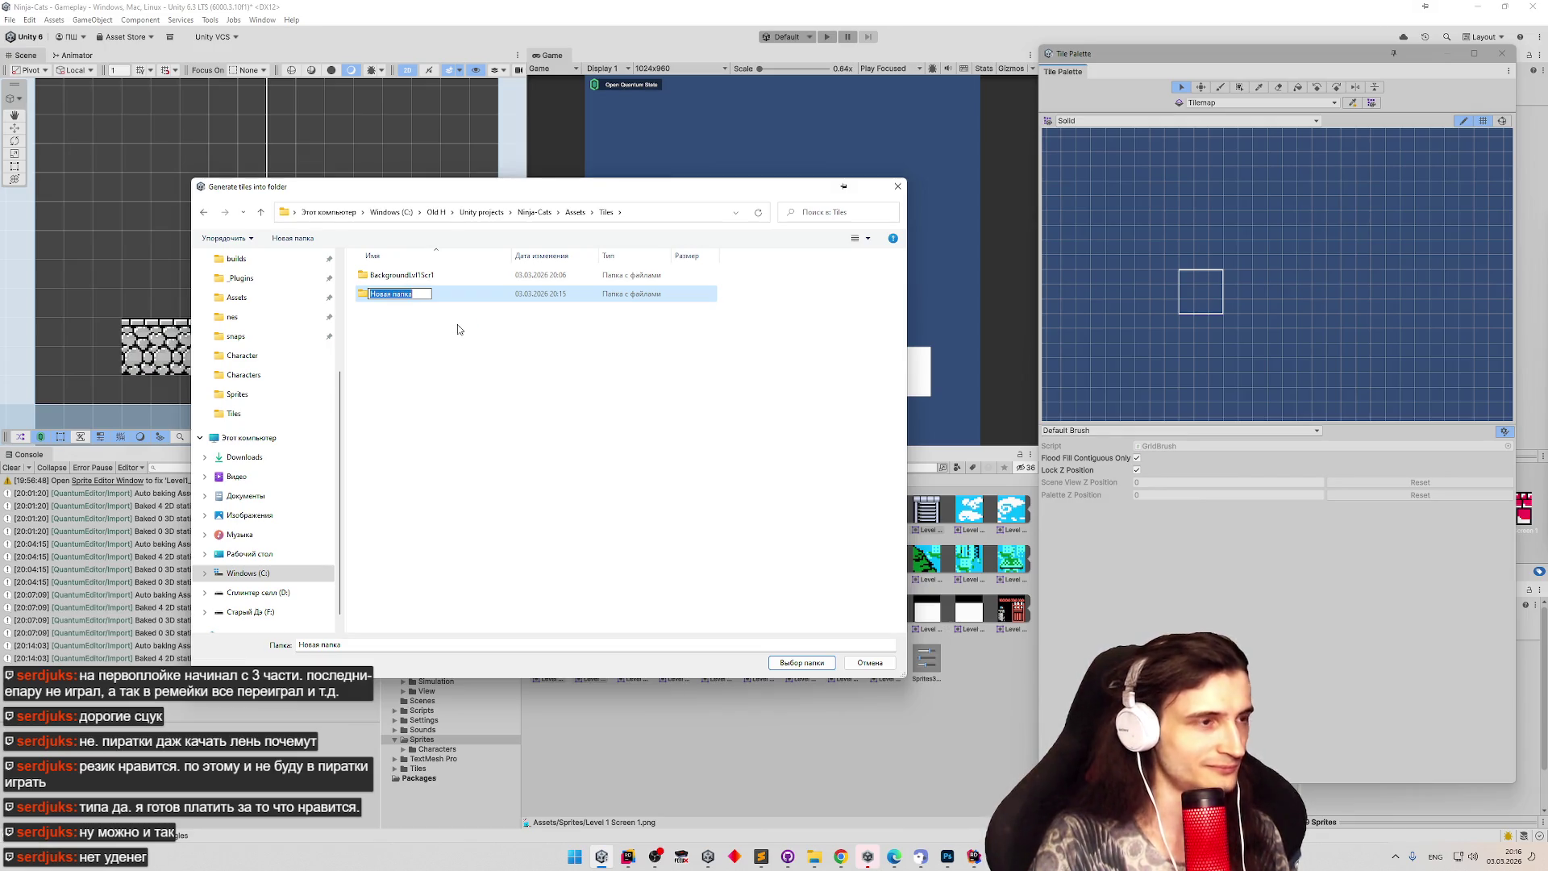
text(Solid)
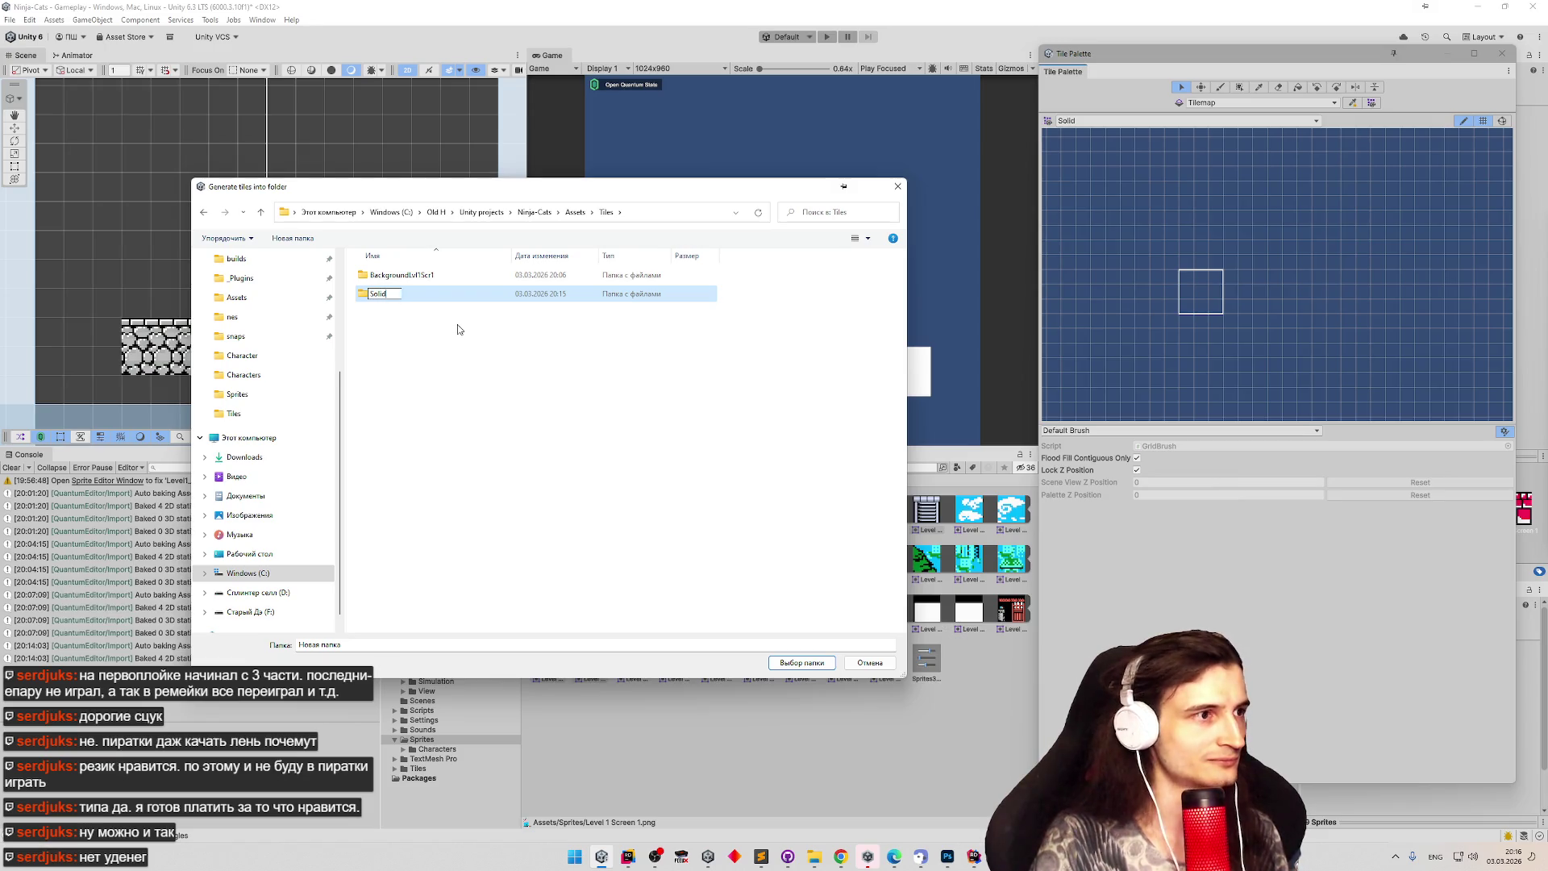
text(Le)
key(BackSpace)
key(BackSpace)
text(vl1)
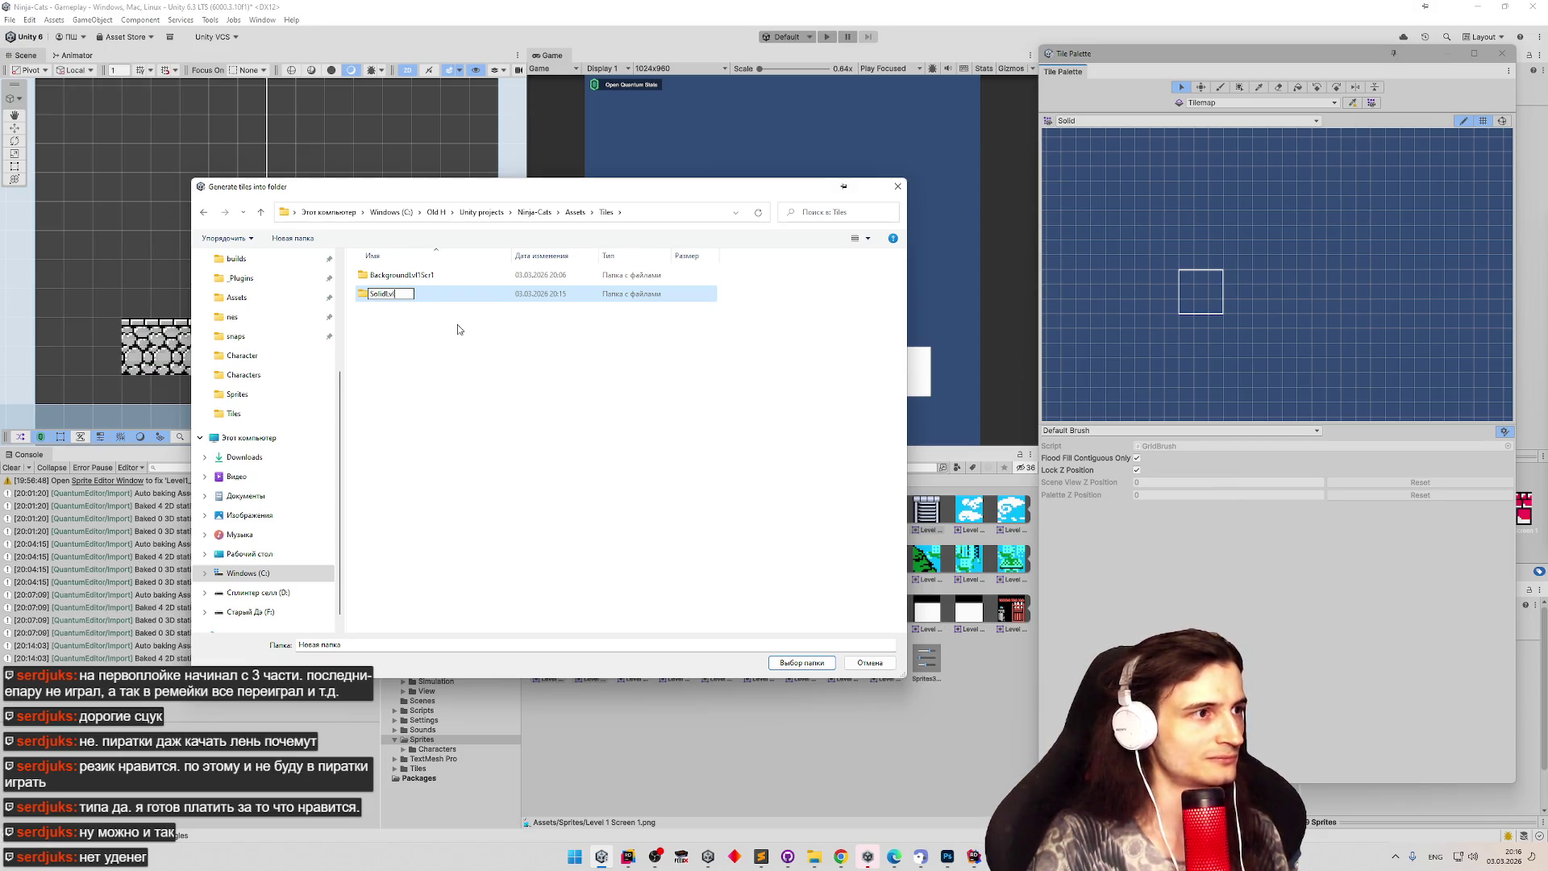
text(Scr)
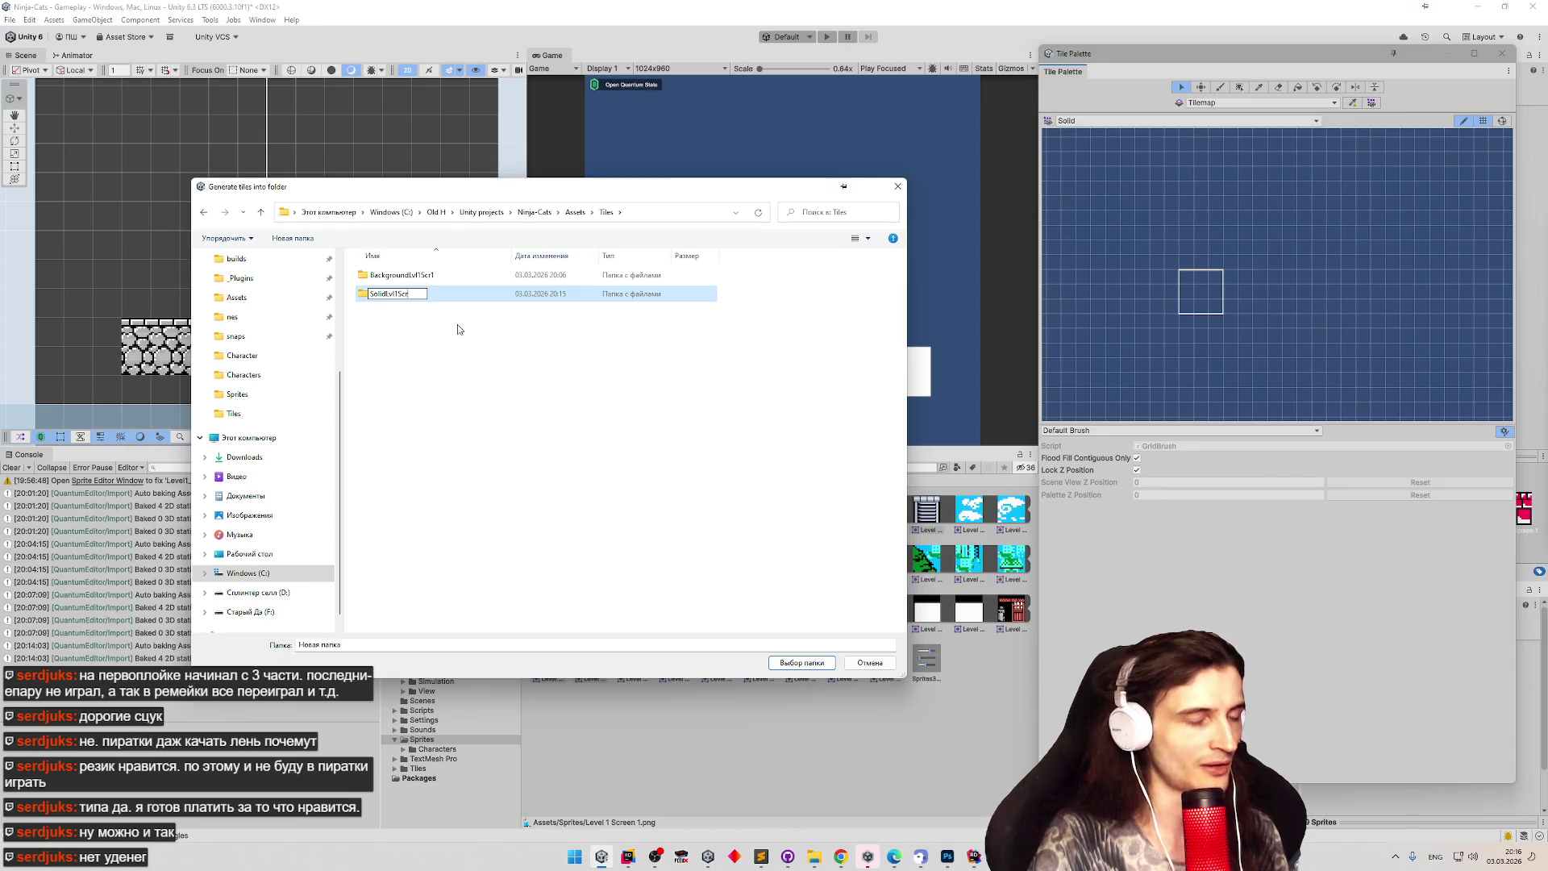
text(1)
key(Return)
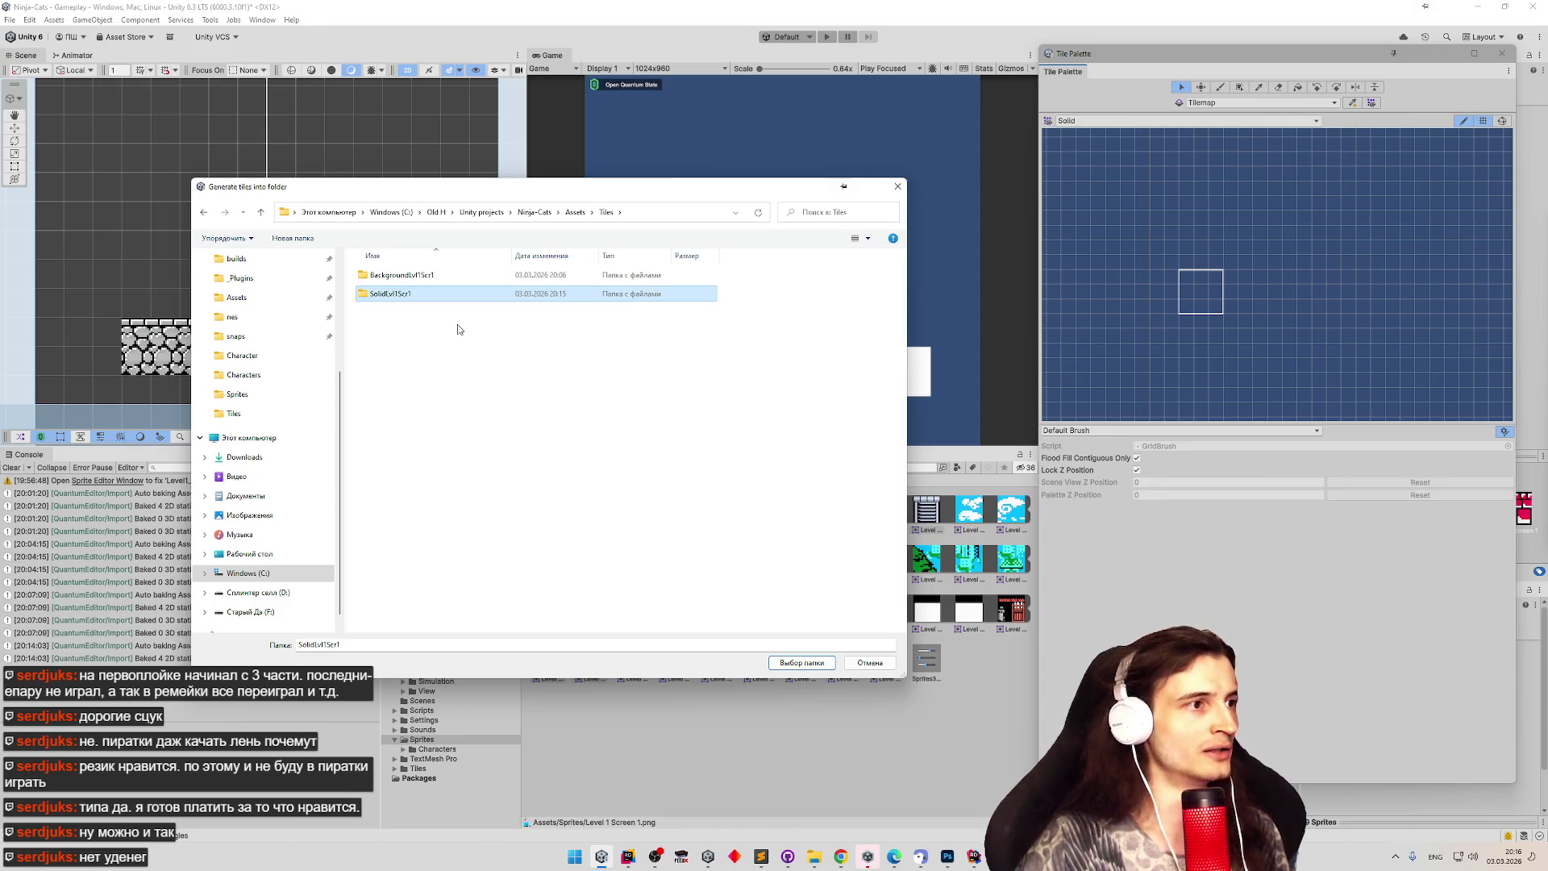
key(Return)
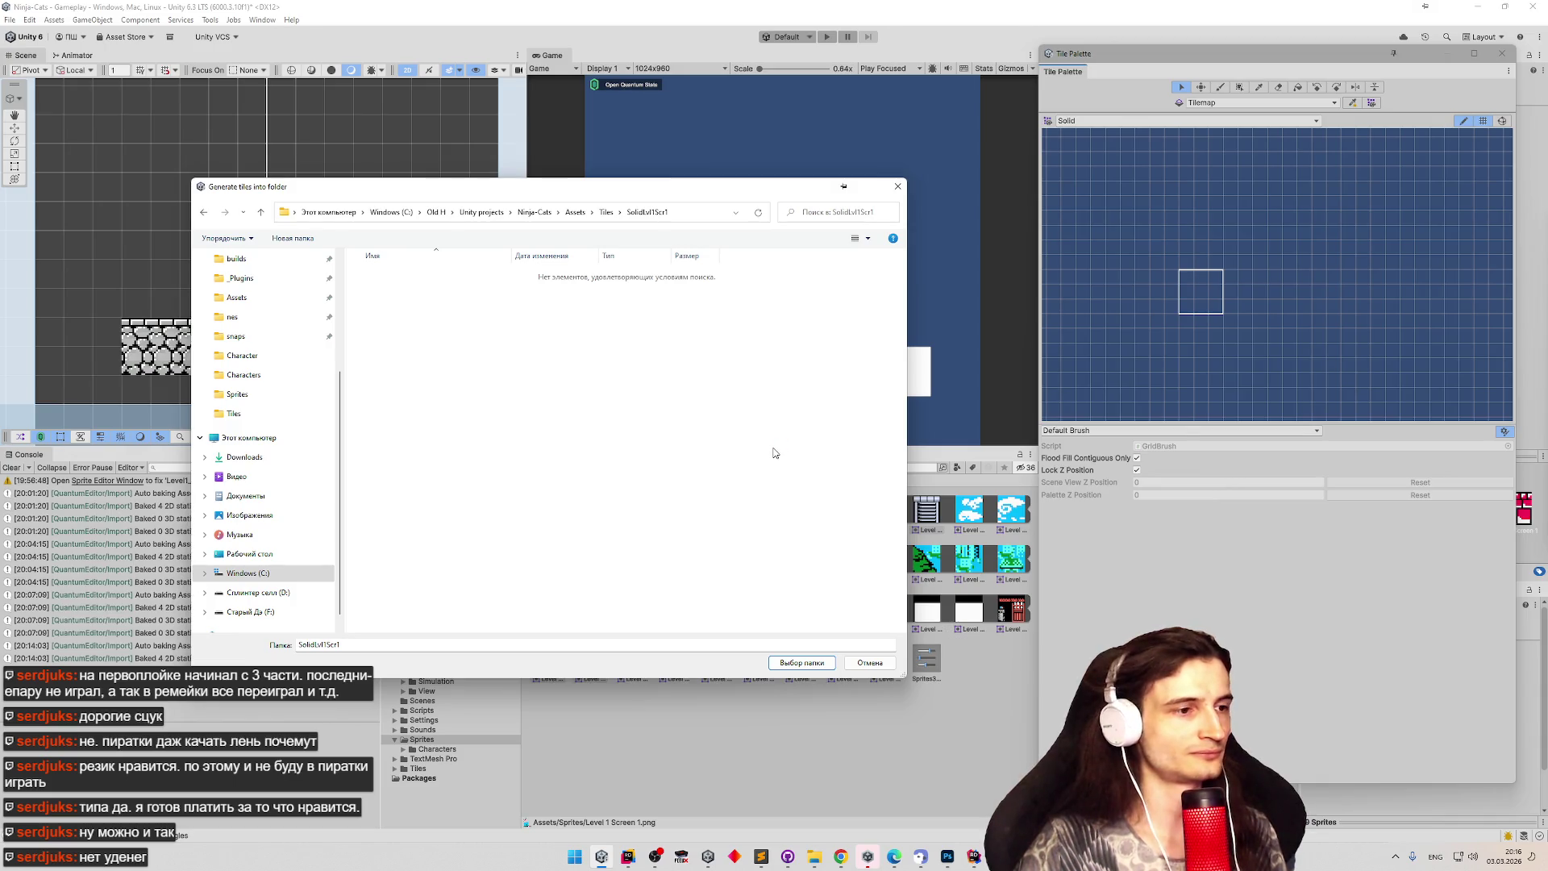
mouse_move(706, 195)
mouse_down()
mouse_move(545, 123)
mouse_move(448, 129)
mouse_move(534, 192)
mouse_move(501, 204)
mouse_move(519, 204)
mouse_up()
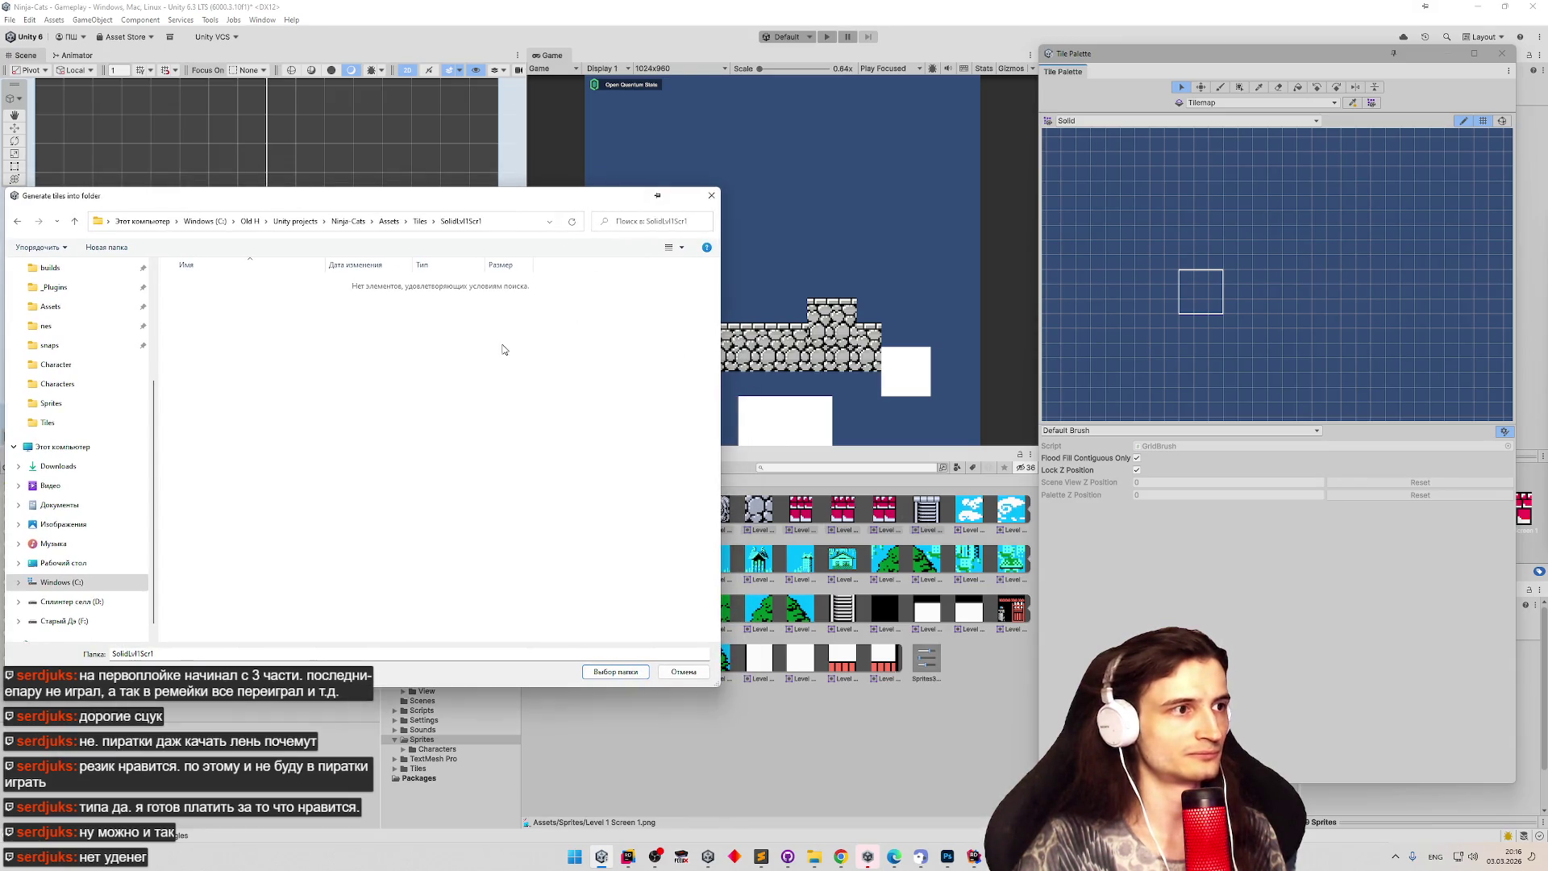
key(Return)
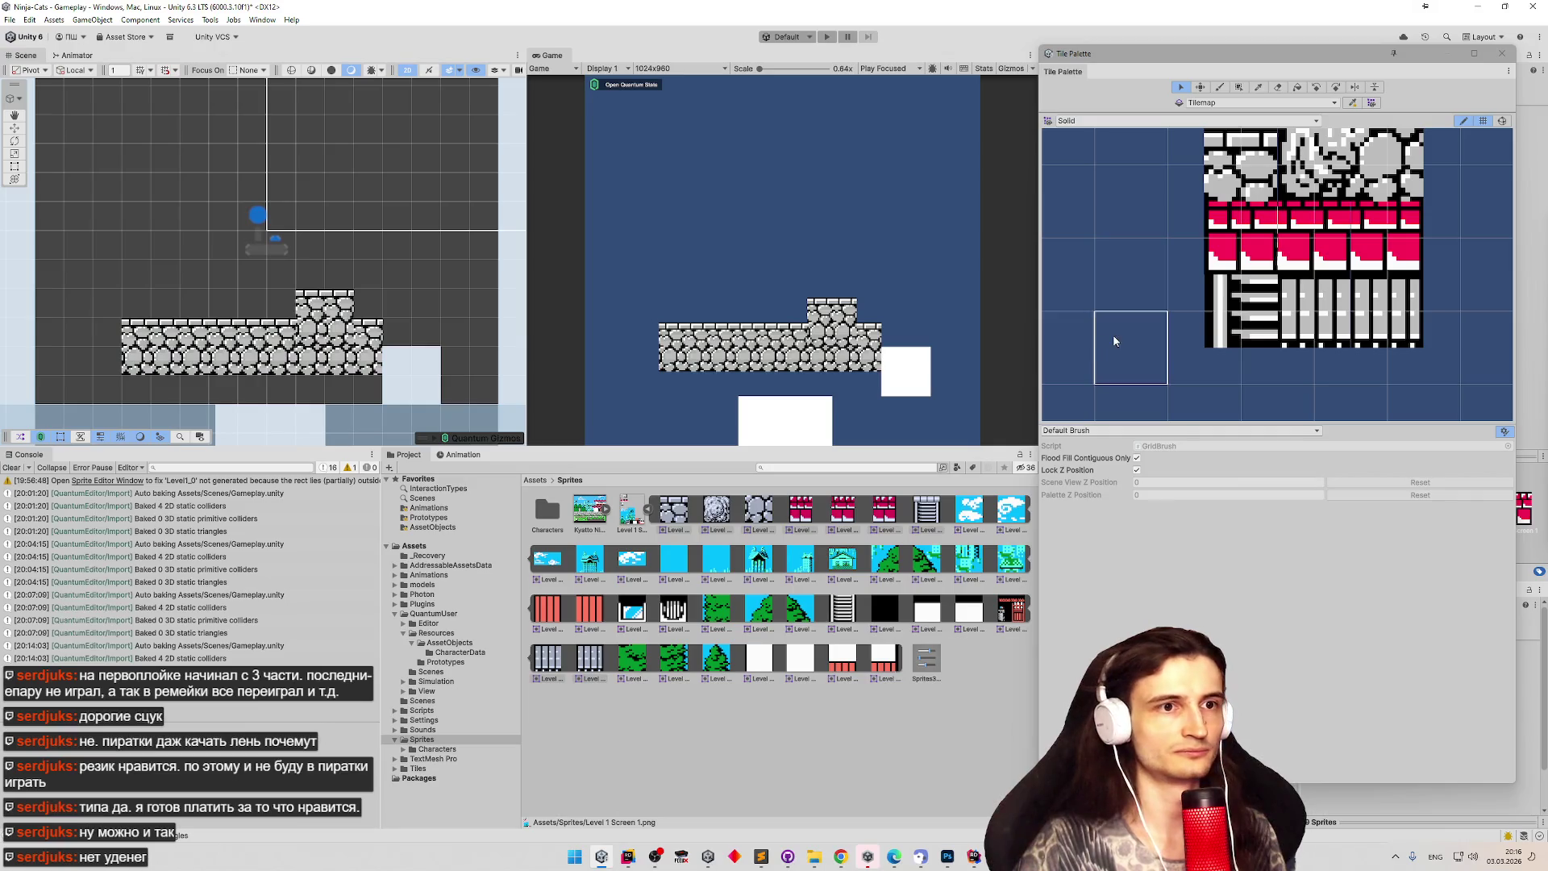
Move the ladder group and the single ladder tile down and left into separate spots in the Solid palette.
drag(1181, 62, 856, 116)
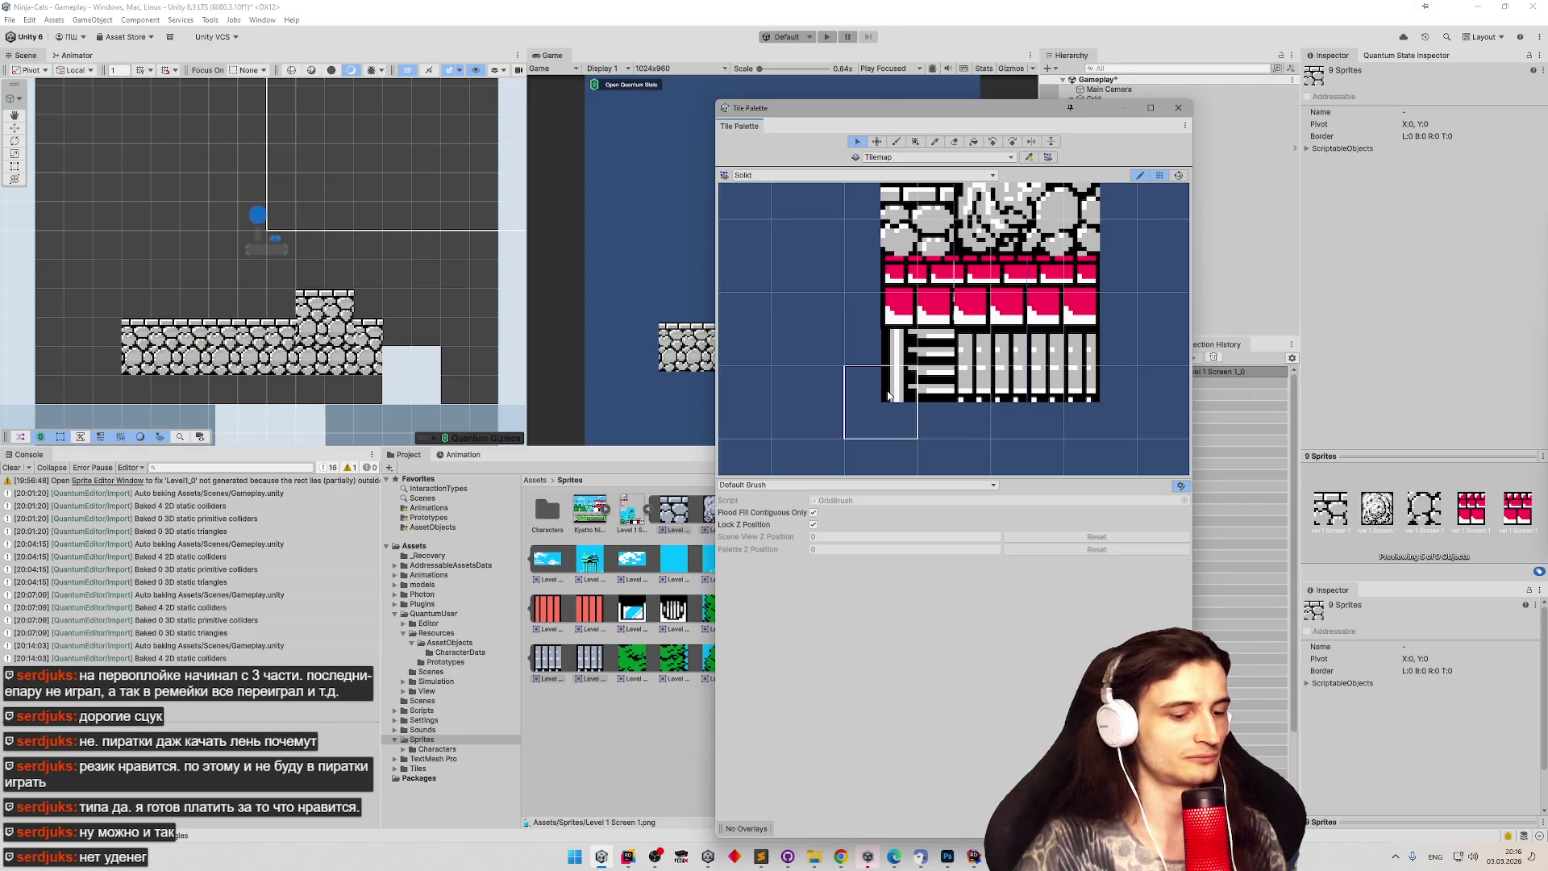
key(m)
scroll(900, 351, down, 1)
scroll(900, 352, down, 5)
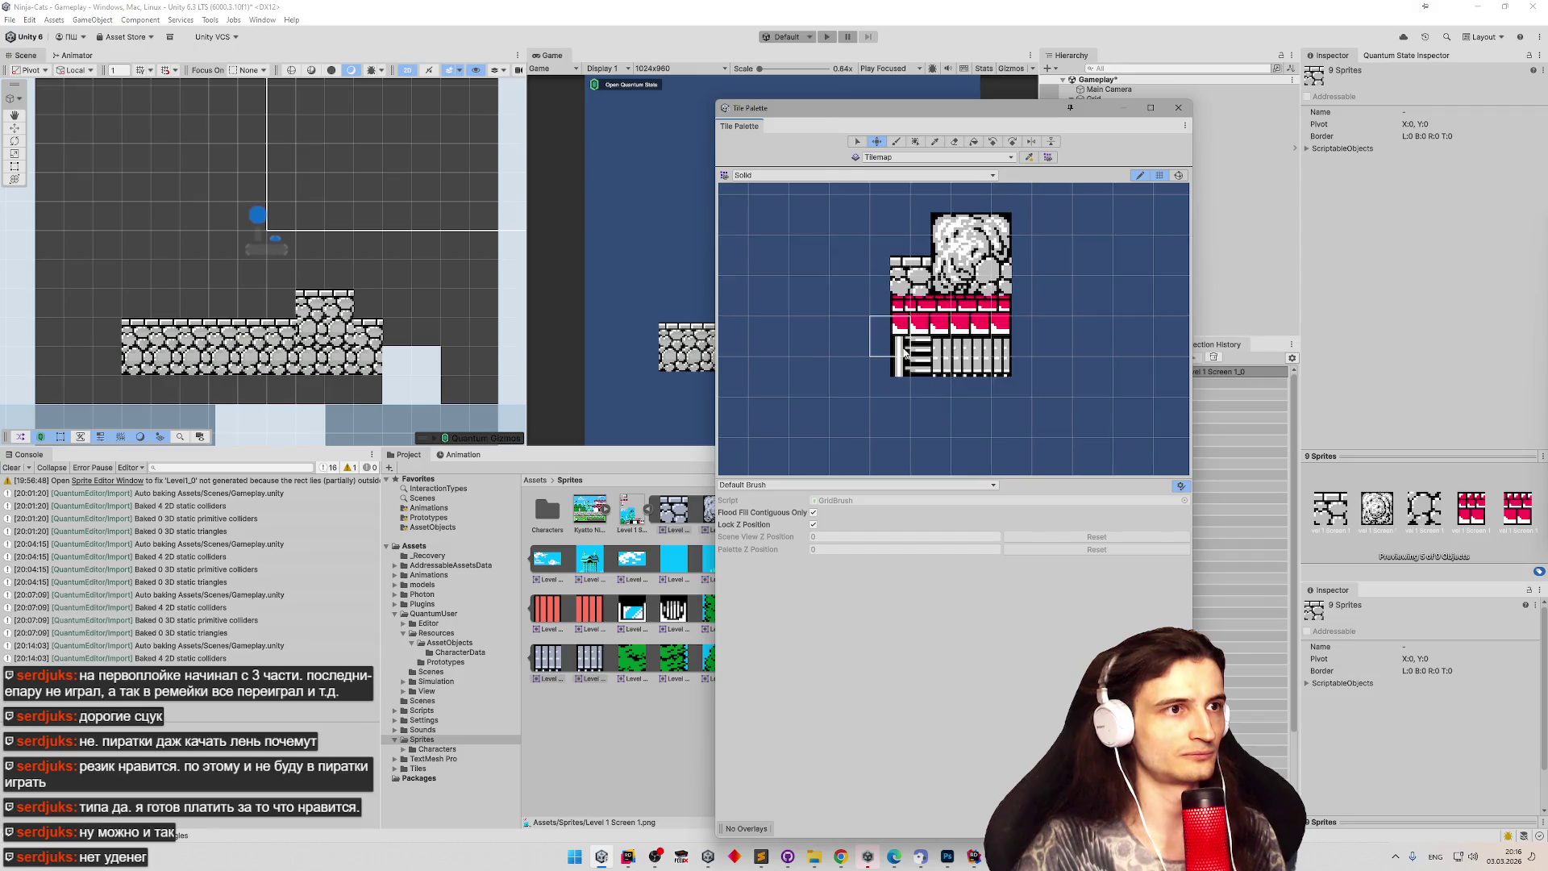
scroll(905, 352, down, 1)
key(s)
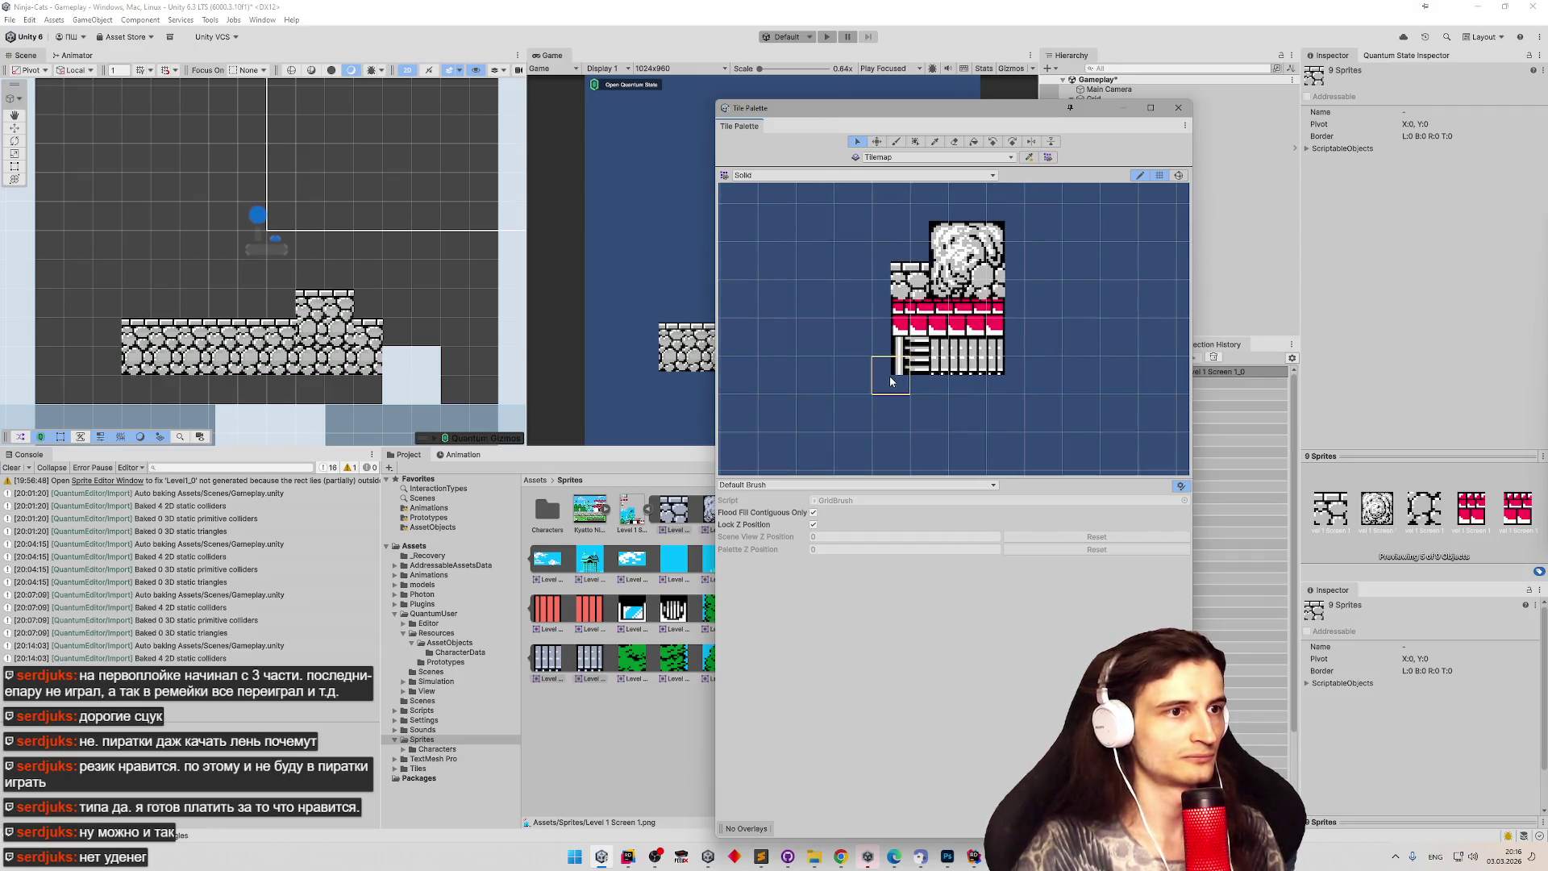
key(m)
mouse_move(890, 381)
mouse_down()
mouse_move(843, 423)
mouse_move(767, 420)
mouse_up()
key(s)
click(937, 363)
key(m)
drag(938, 368, 890, 424)
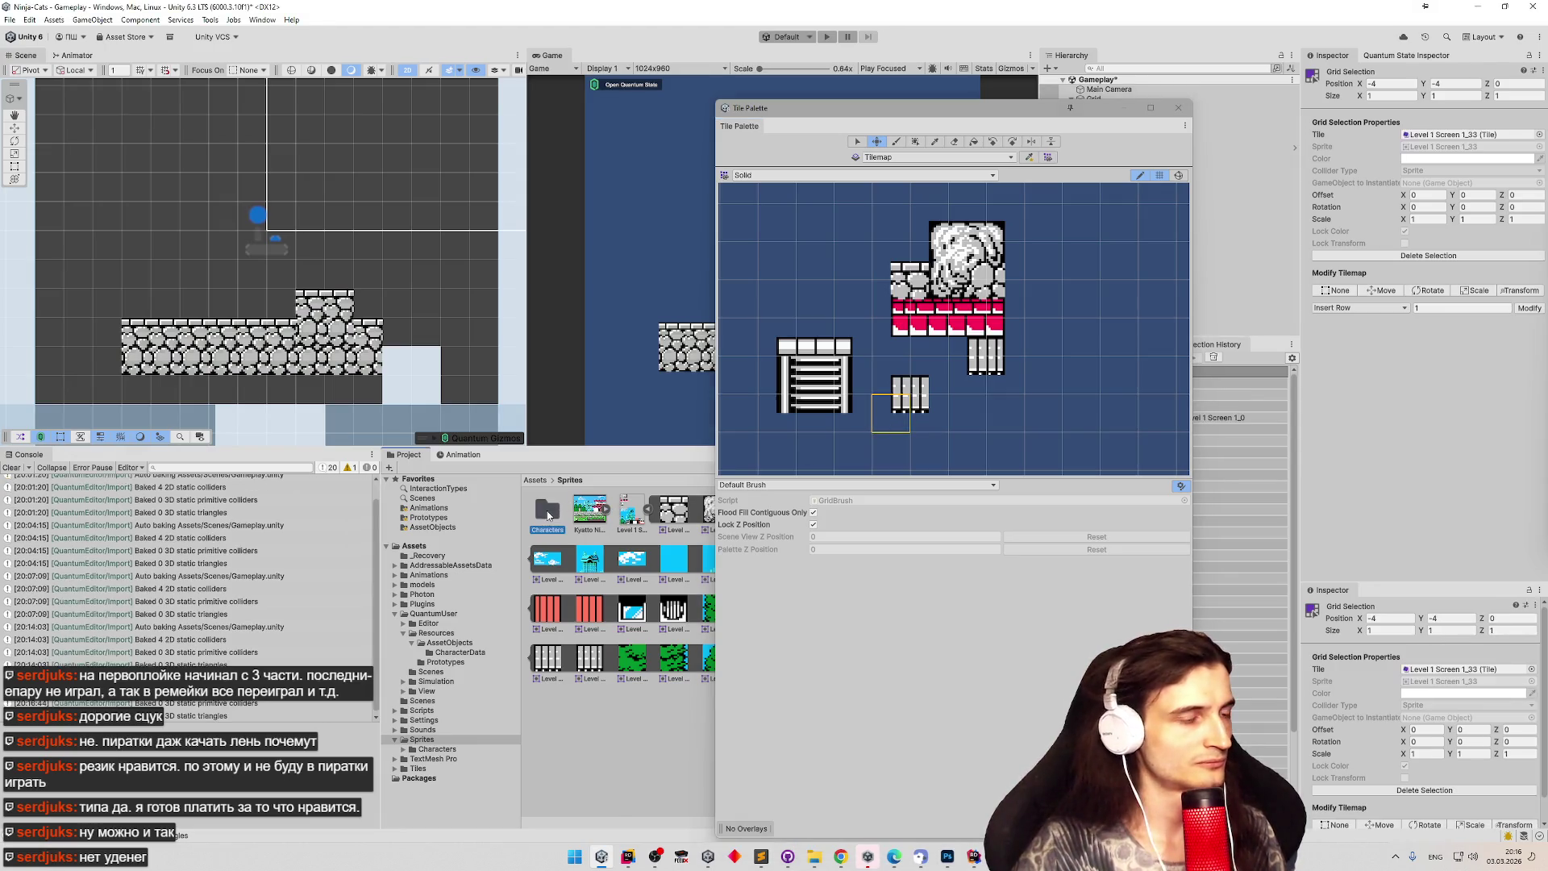
Narrow the Tile Palette and open Assets > Tiles, selecting the Solid palette asset.
click(552, 508)
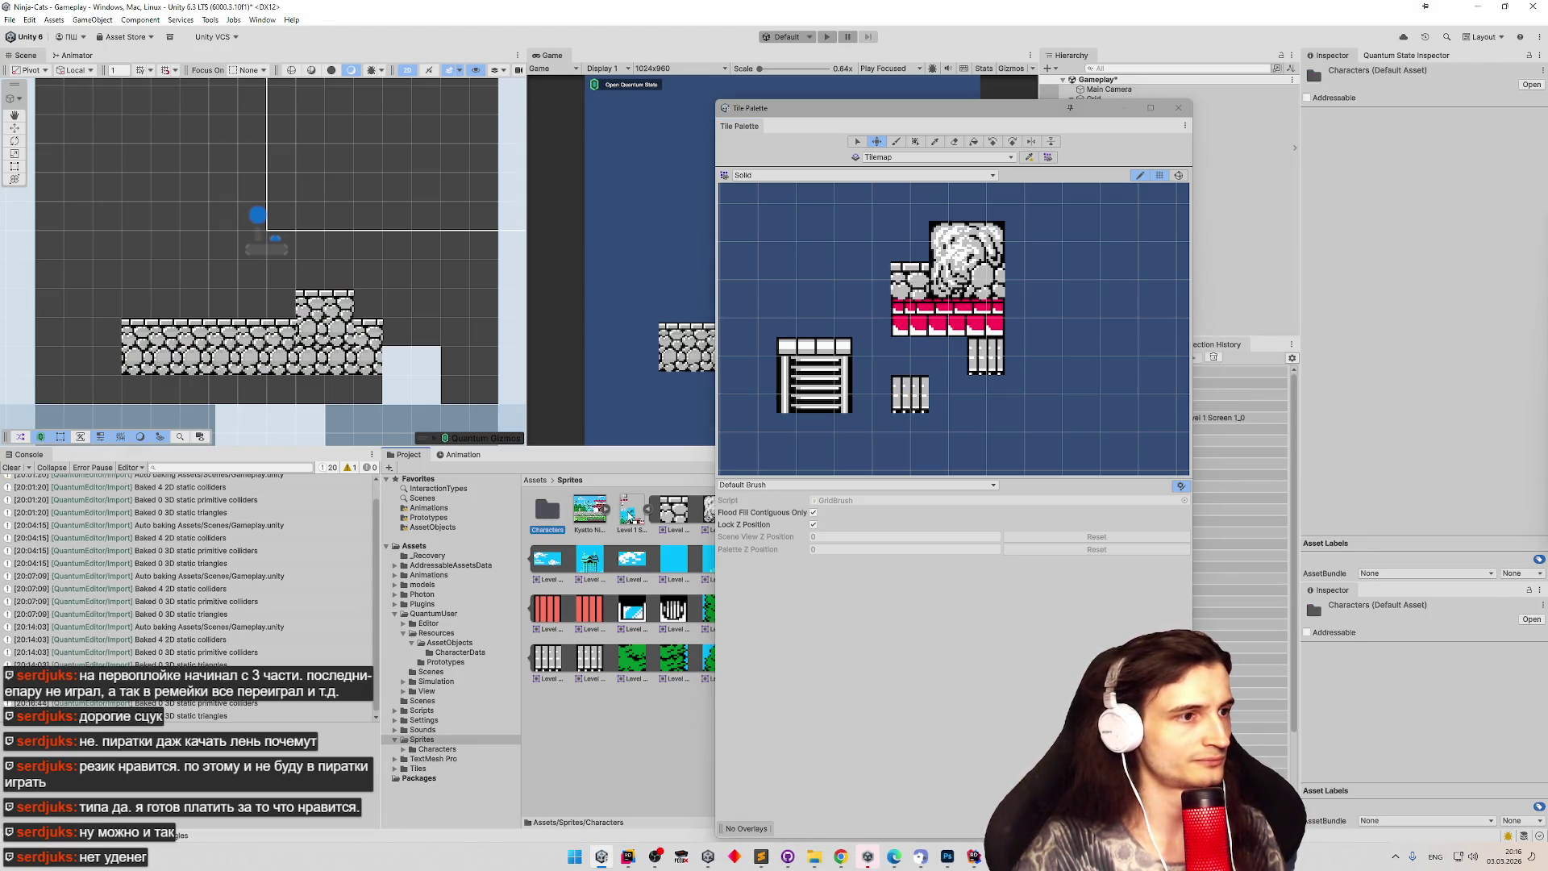
mouse_move(712, 516)
mouse_down()
mouse_move(984, 516)
mouse_move(865, 516)
mouse_up()
click(542, 480)
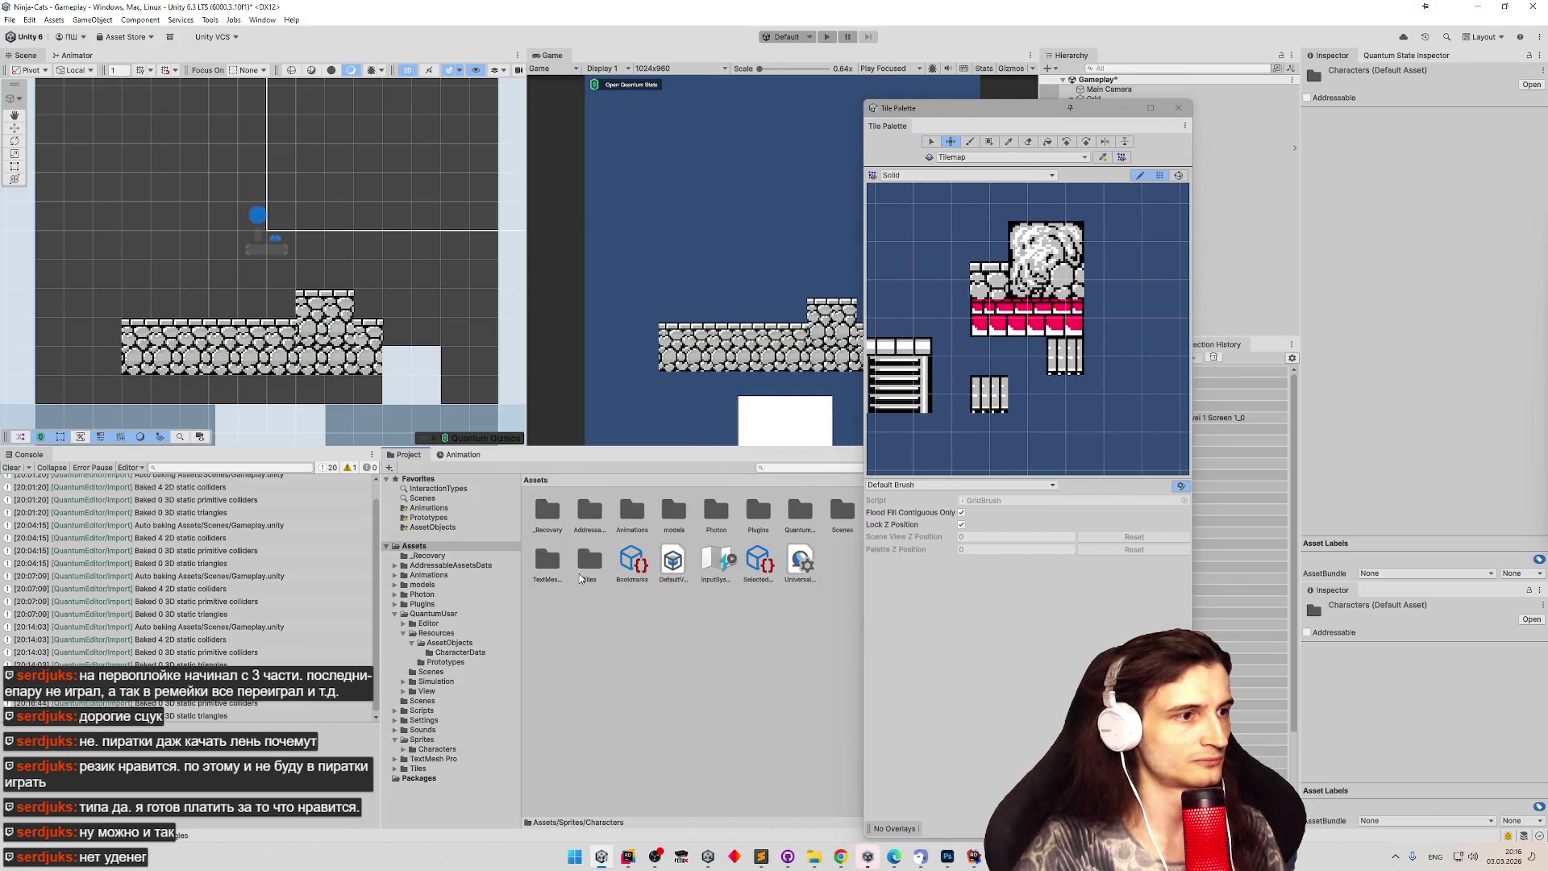
double_click(585, 562)
click(742, 510)
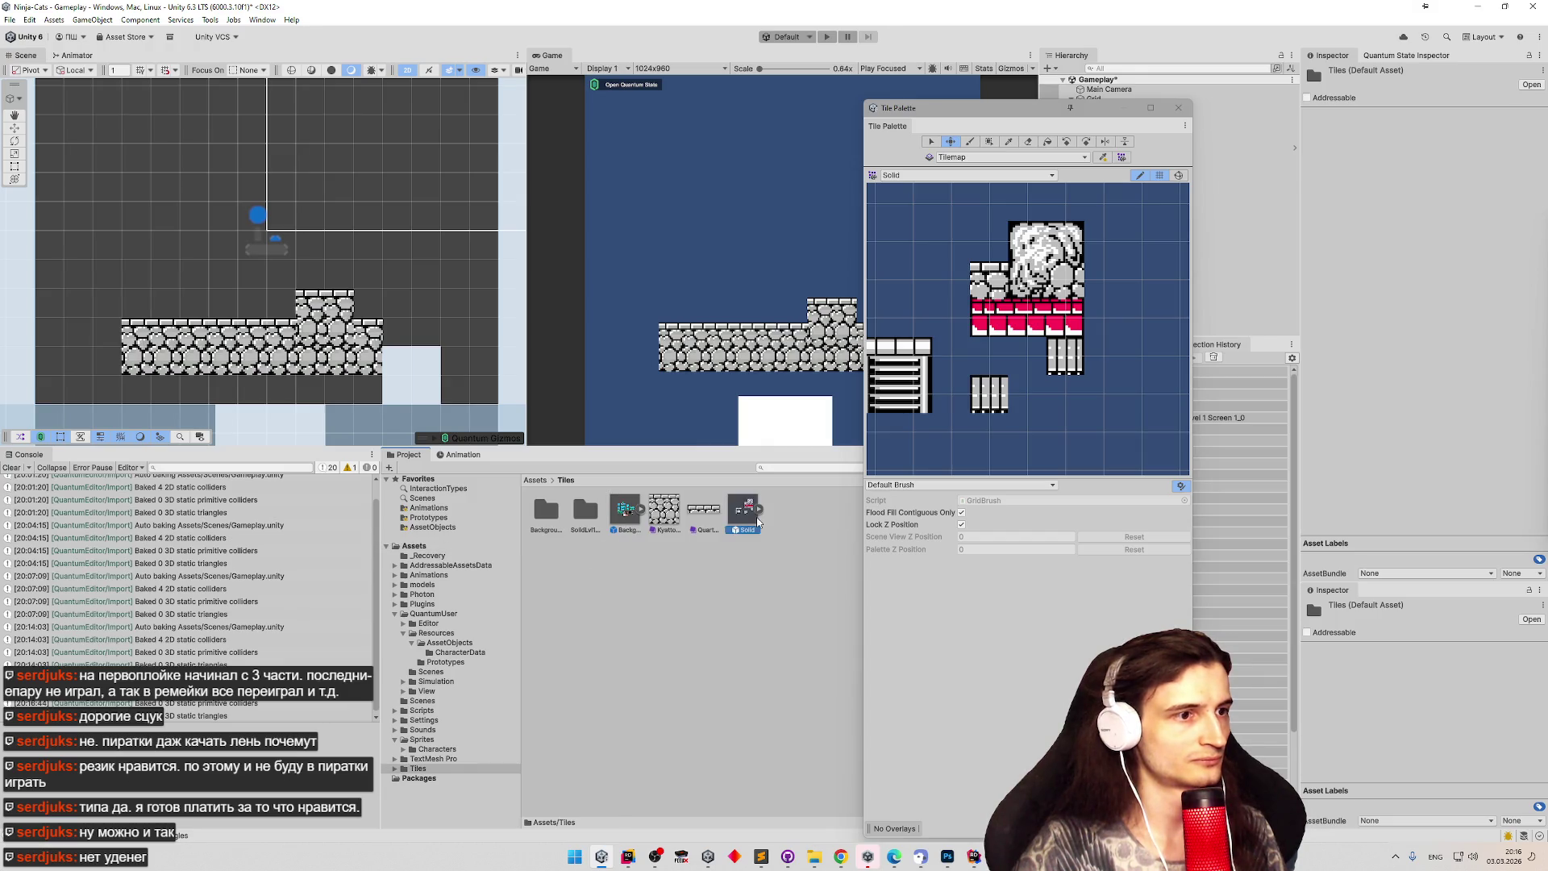
Open the Solid palette prefab and set its Layer1 Tilemap Tile Anchor to 0,0, saving it.
double_click(734, 520)
drag(1011, 107, 883, 102)
click(1106, 104)
click(1423, 202)
text(0)
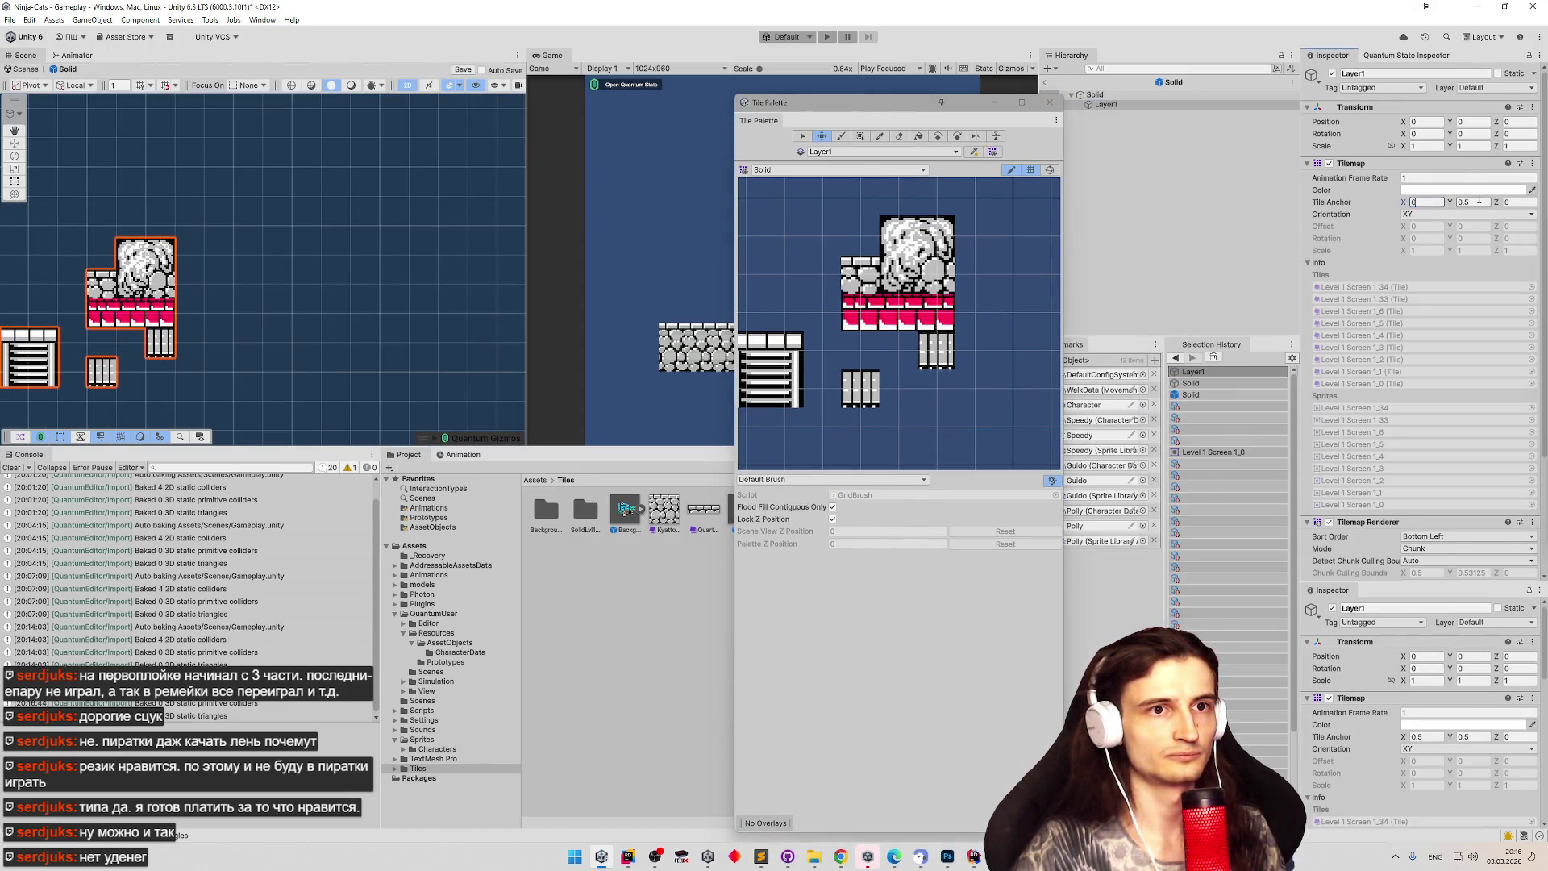
click(1475, 202)
text(0)
key(Return)
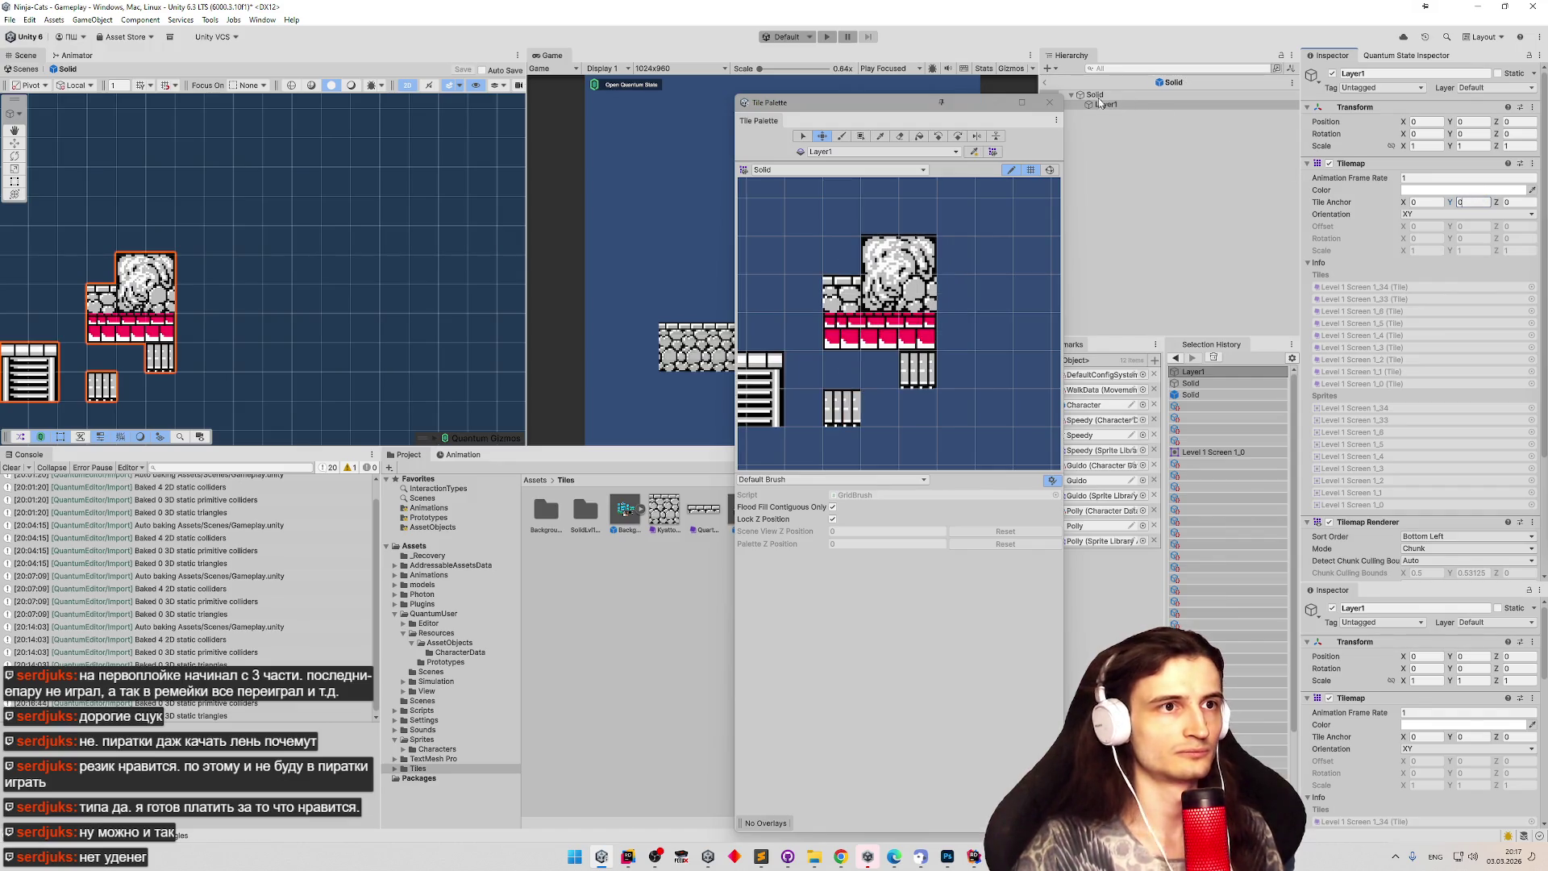
Put the ladder tile into an empty palette cell and move the red brick row down one cell.
mouse_move(896, 277)
mouse_down()
mouse_move(893, 303)
mouse_move(997, 237)
mouse_move(894, 241)
mouse_move(937, 334)
mouse_up()
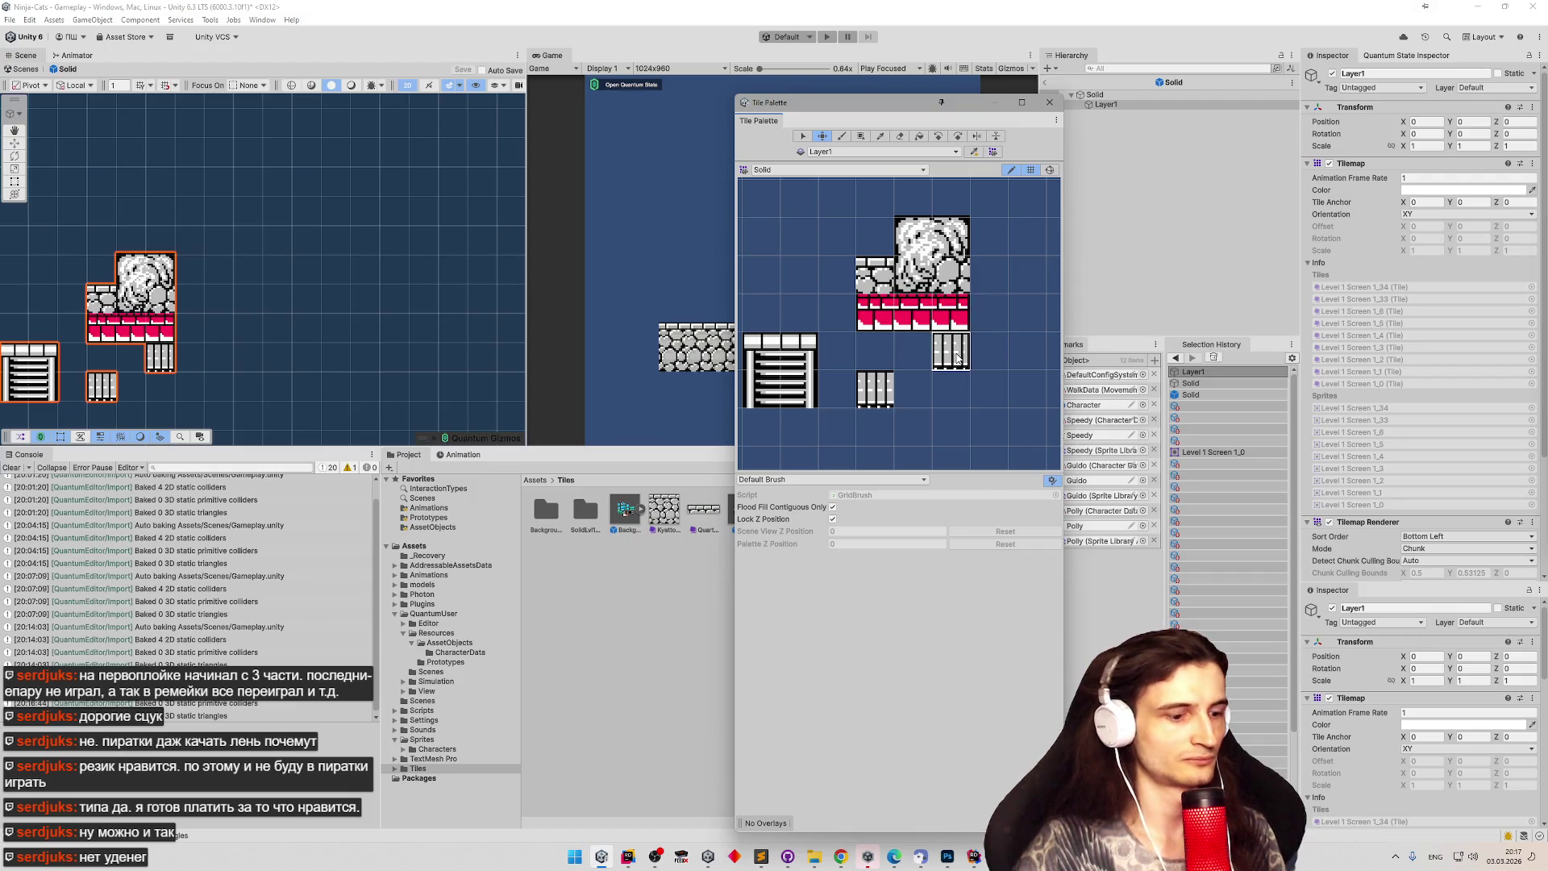
click(958, 359)
click(908, 393)
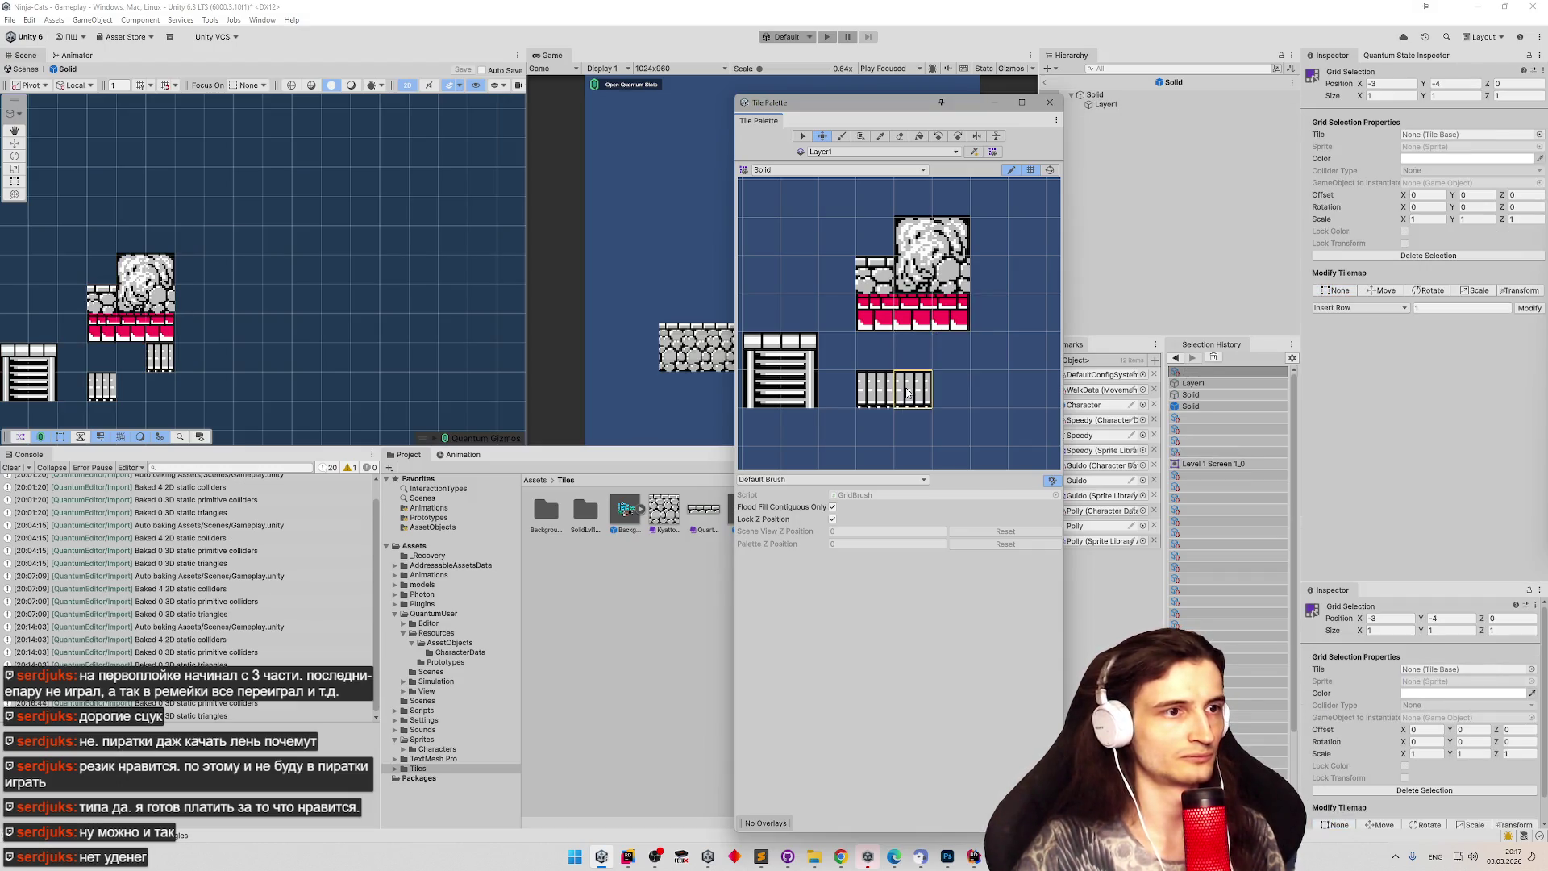
key(s)
click(879, 322)
click(878, 322)
click(878, 323)
mouse_move(943, 319)
mouse_down()
mouse_move(867, 318)
mouse_move(884, 350)
mouse_move(850, 288)
mouse_up()
key(m)
key(s)
Move the small stone tile one cell up-left and the boulder-side stone piece three cells left.
click(864, 287)
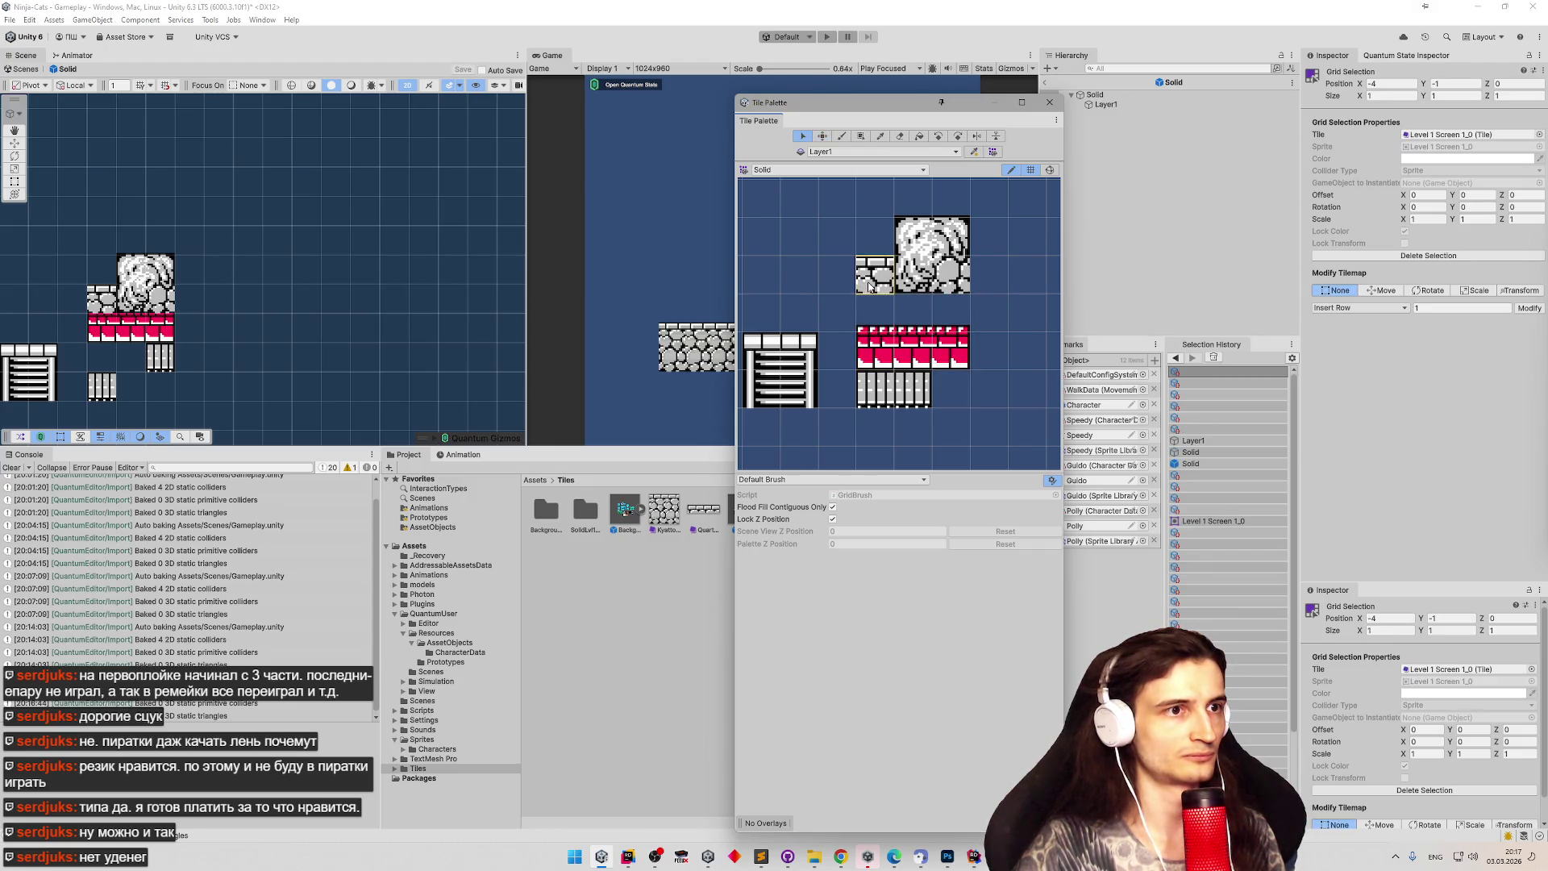
key(ctrl+z)
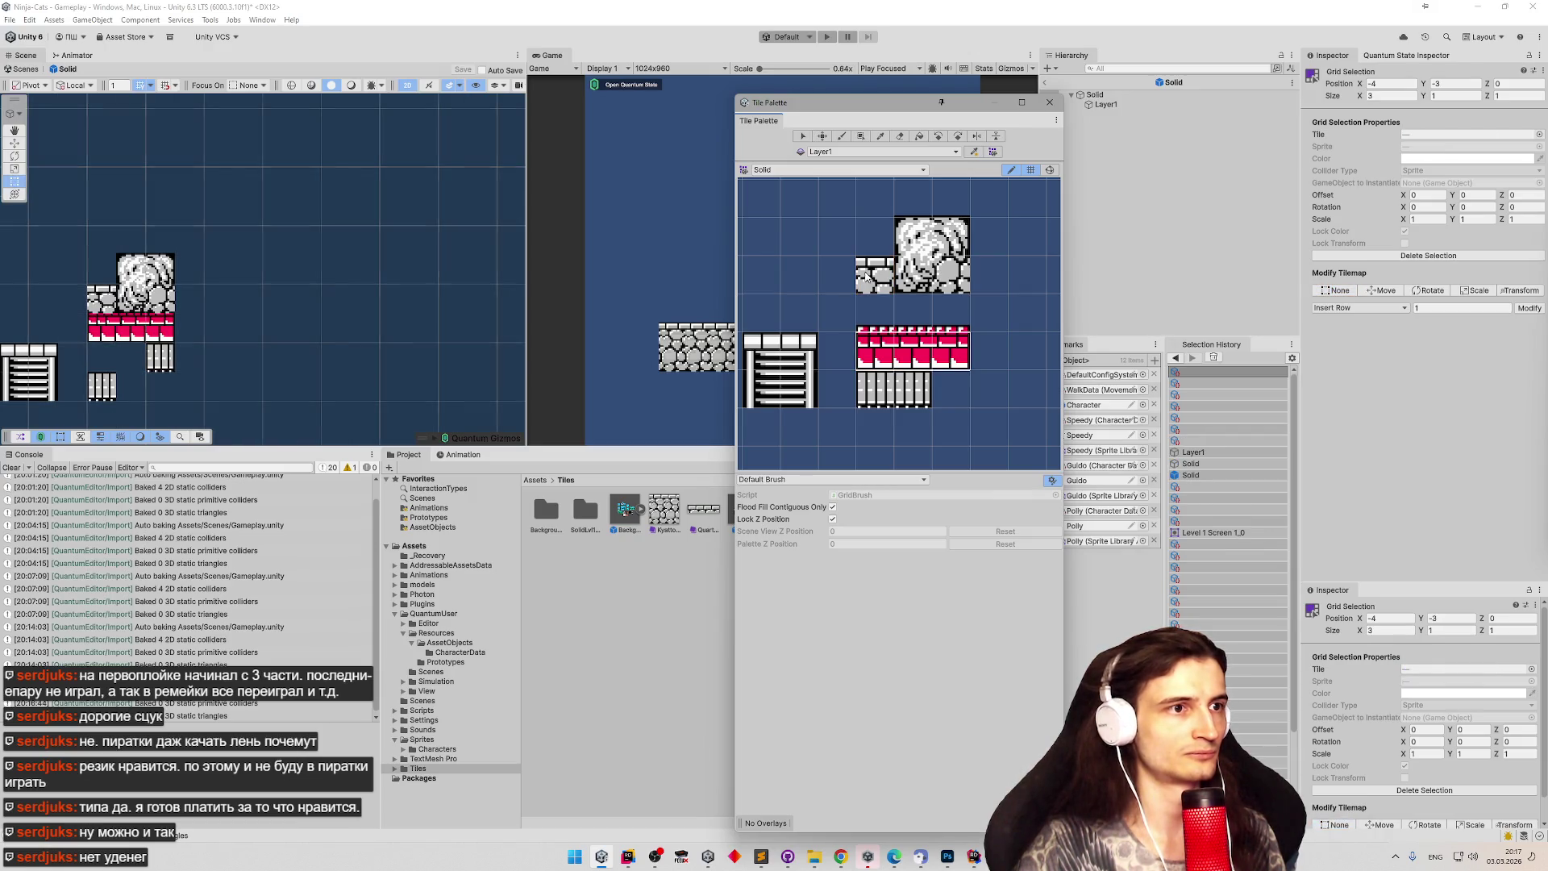
scroll(876, 293, down, 3)
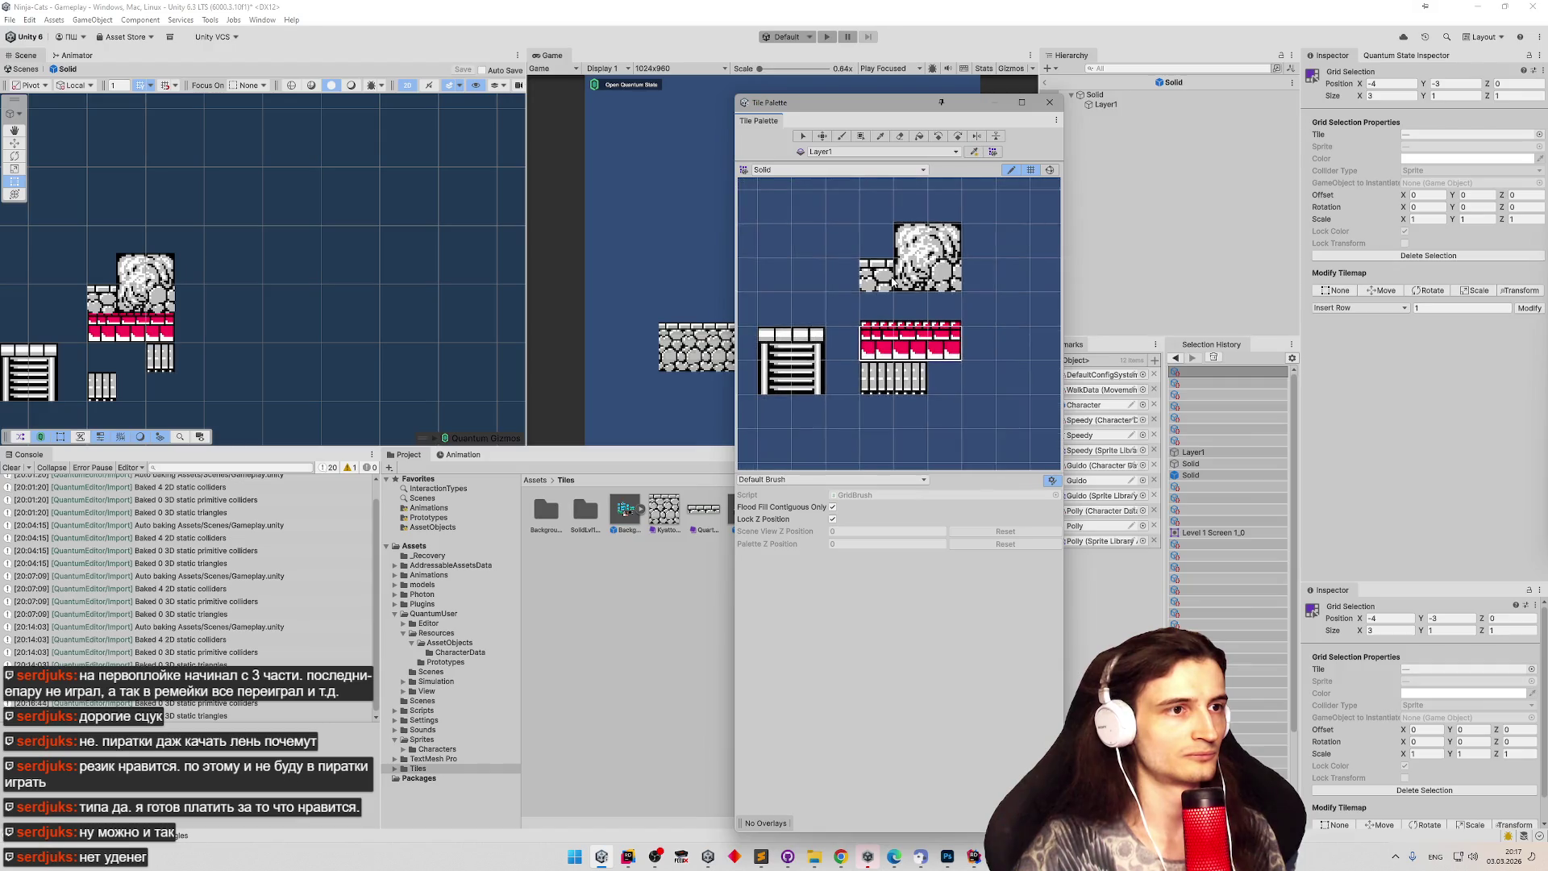
click(880, 286)
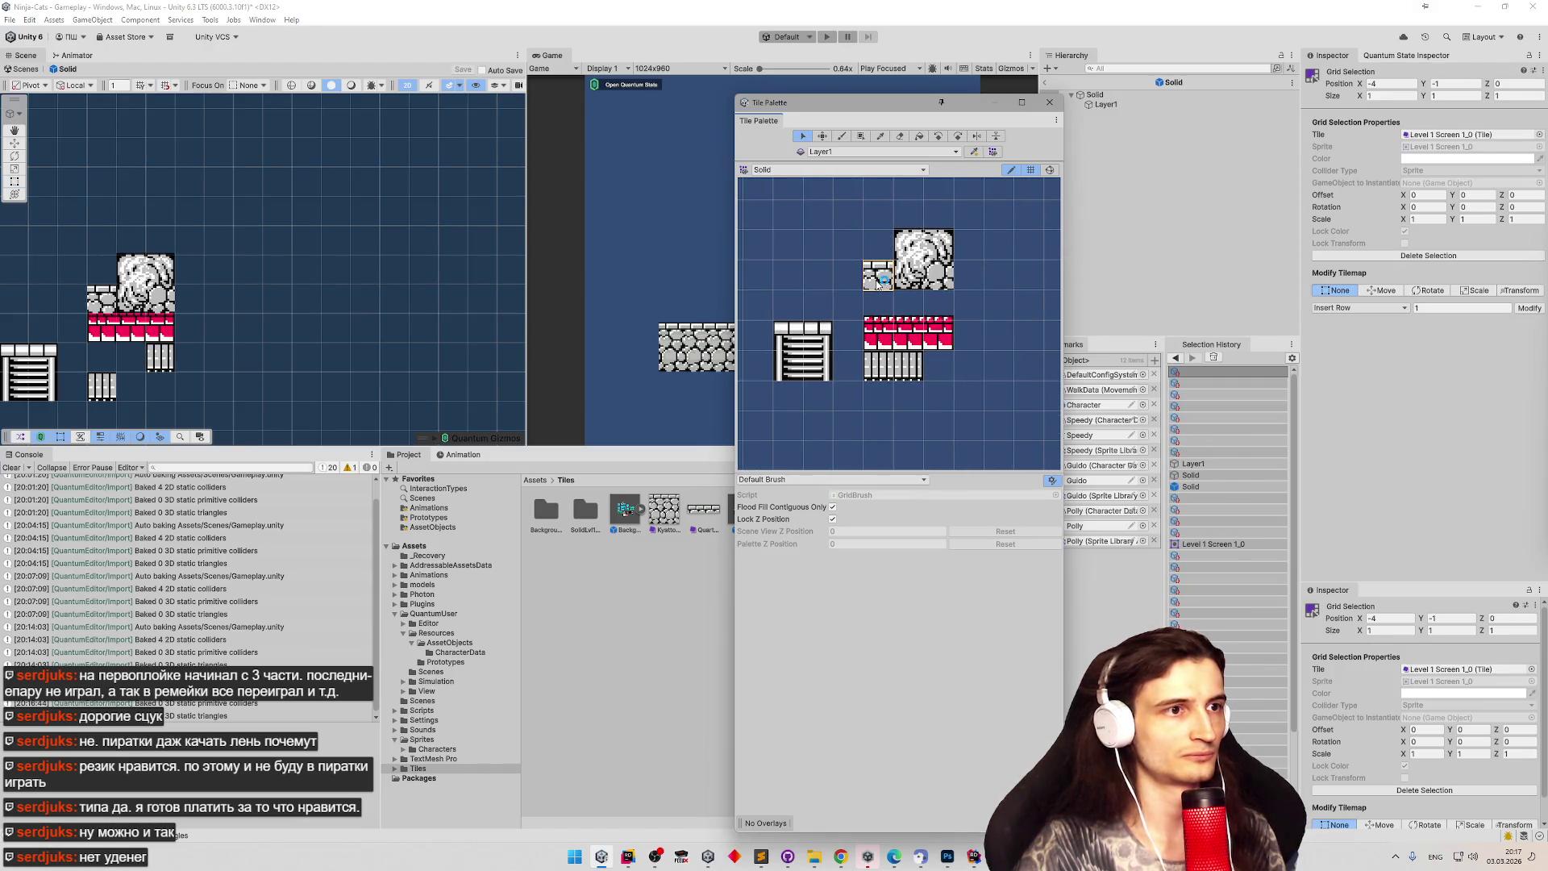
key(m)
drag(878, 284, 849, 256)
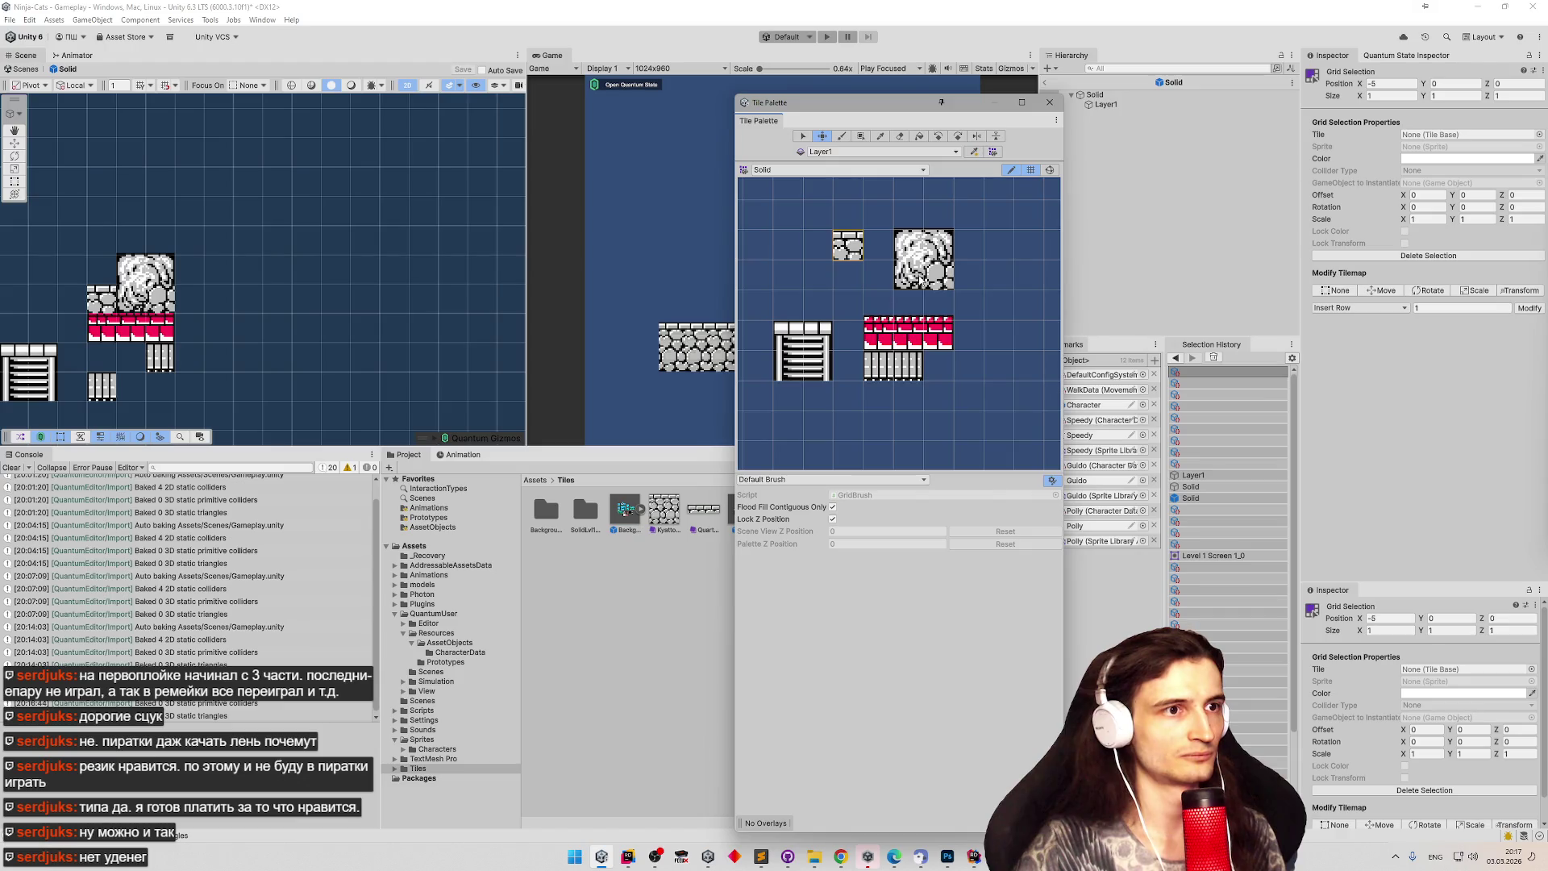
key(s)
click(938, 280)
key(m)
drag(938, 280, 849, 278)
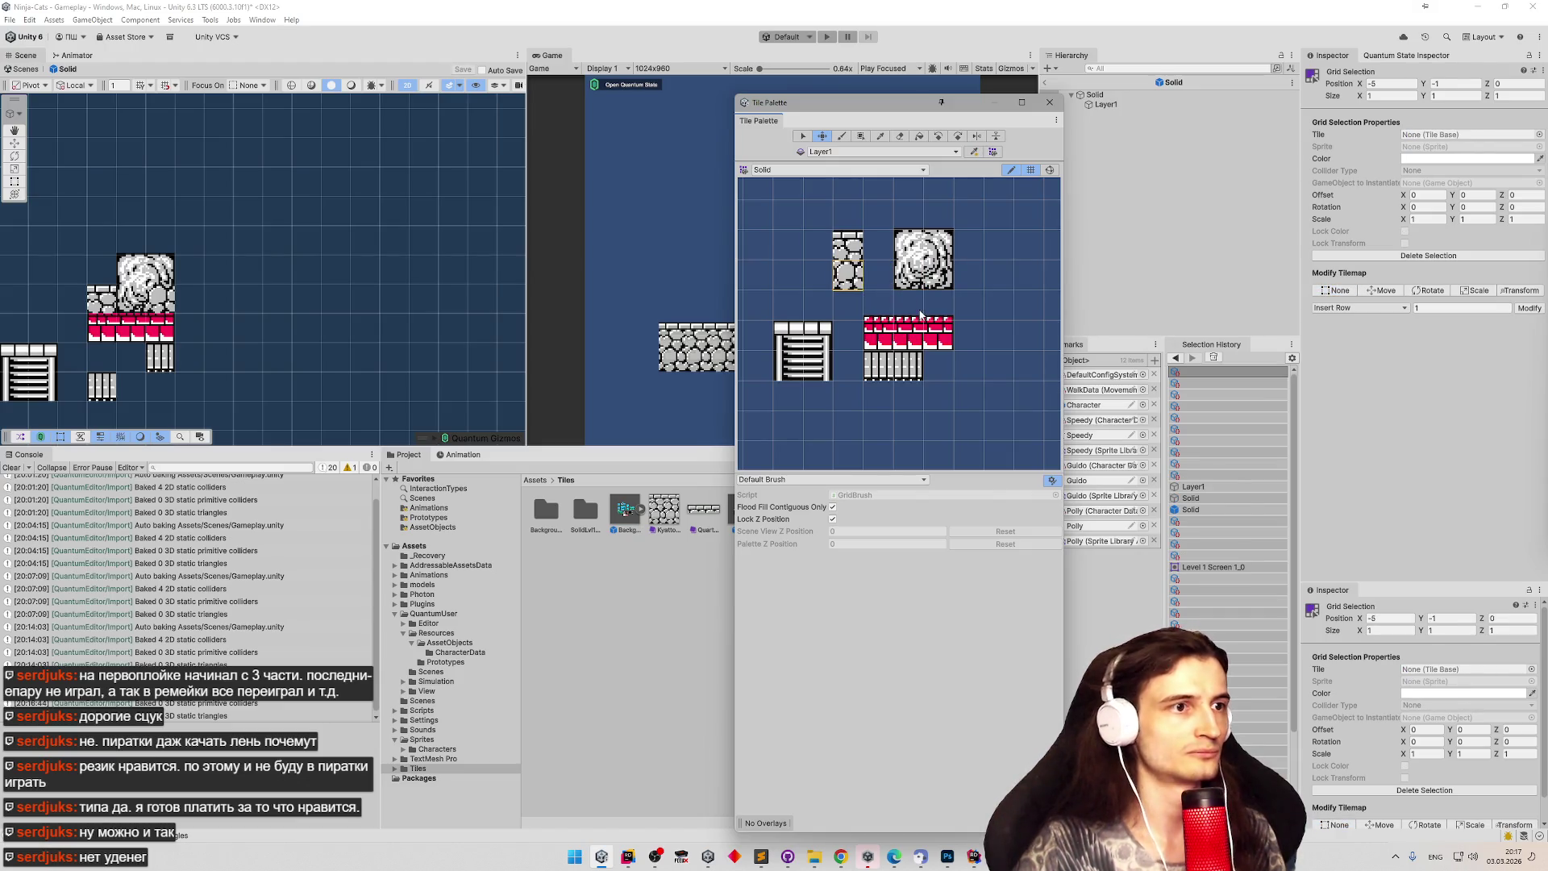
Select both cells of the relocated two-cell stone tile.
scroll(920, 315, down, 2)
key(s)
click(857, 266)
drag(855, 282, 858, 254)
click(811, 429)
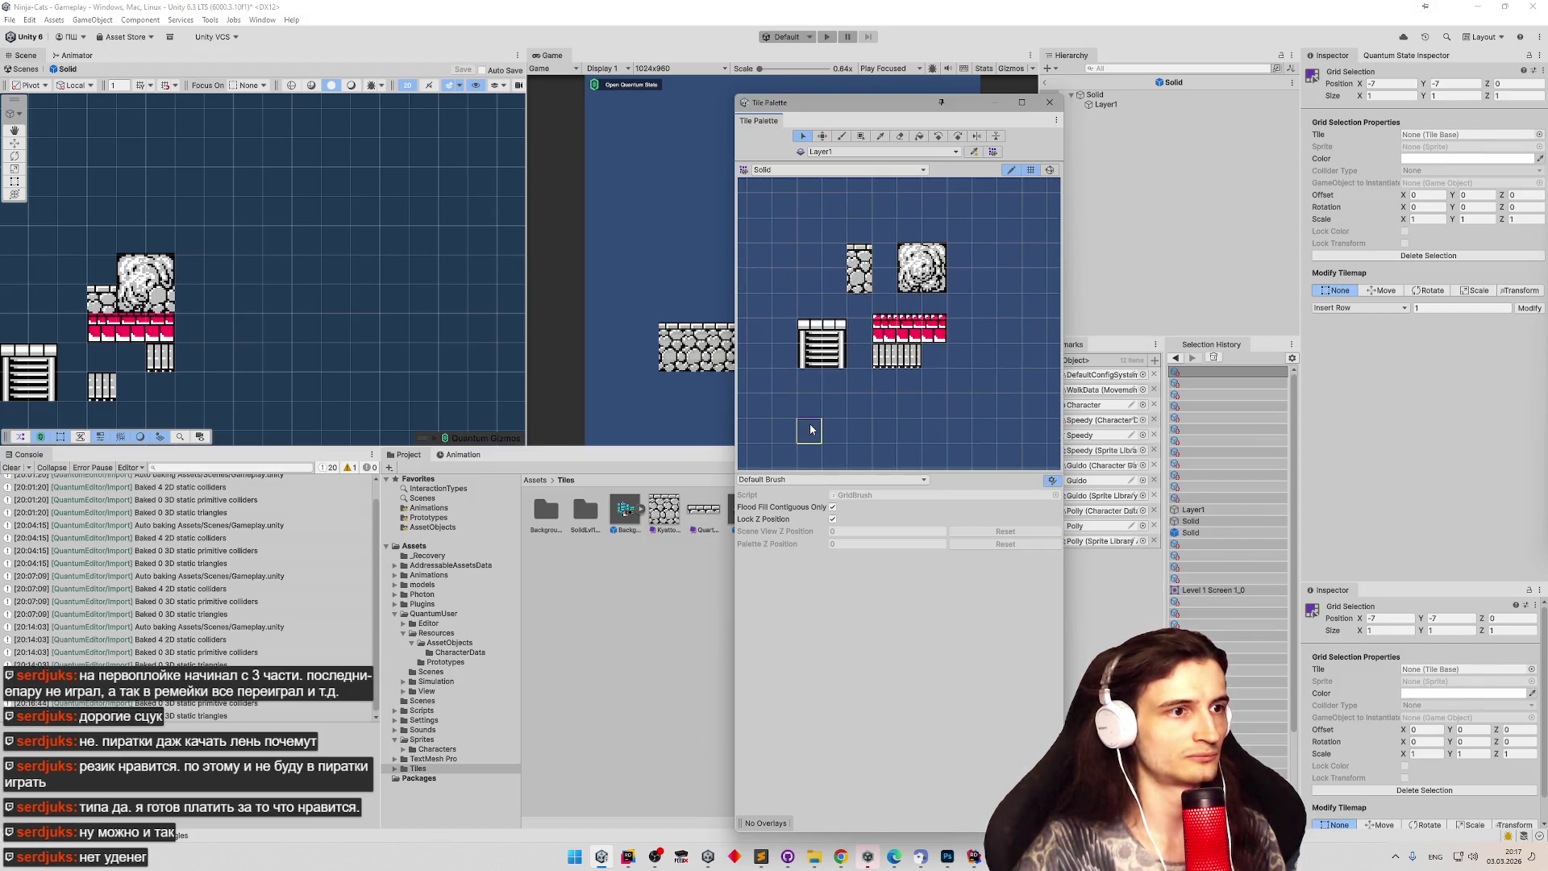
drag(856, 280, 859, 254)
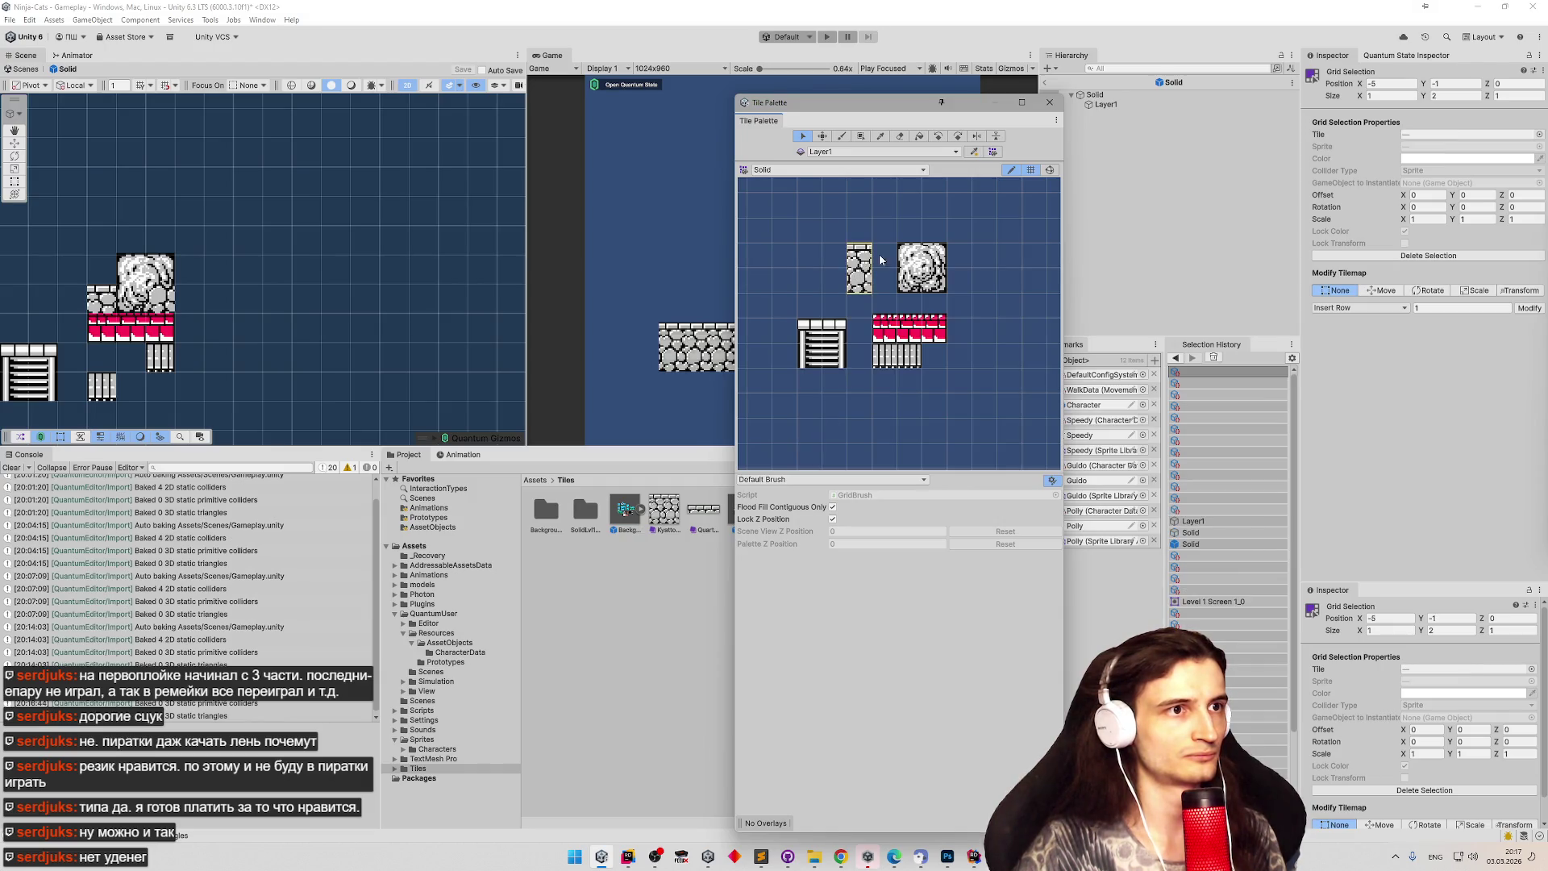
click(880, 137)
Paint the two-cell stone tile below the ladder and along the palette's bottom row.
drag(856, 260, 859, 282)
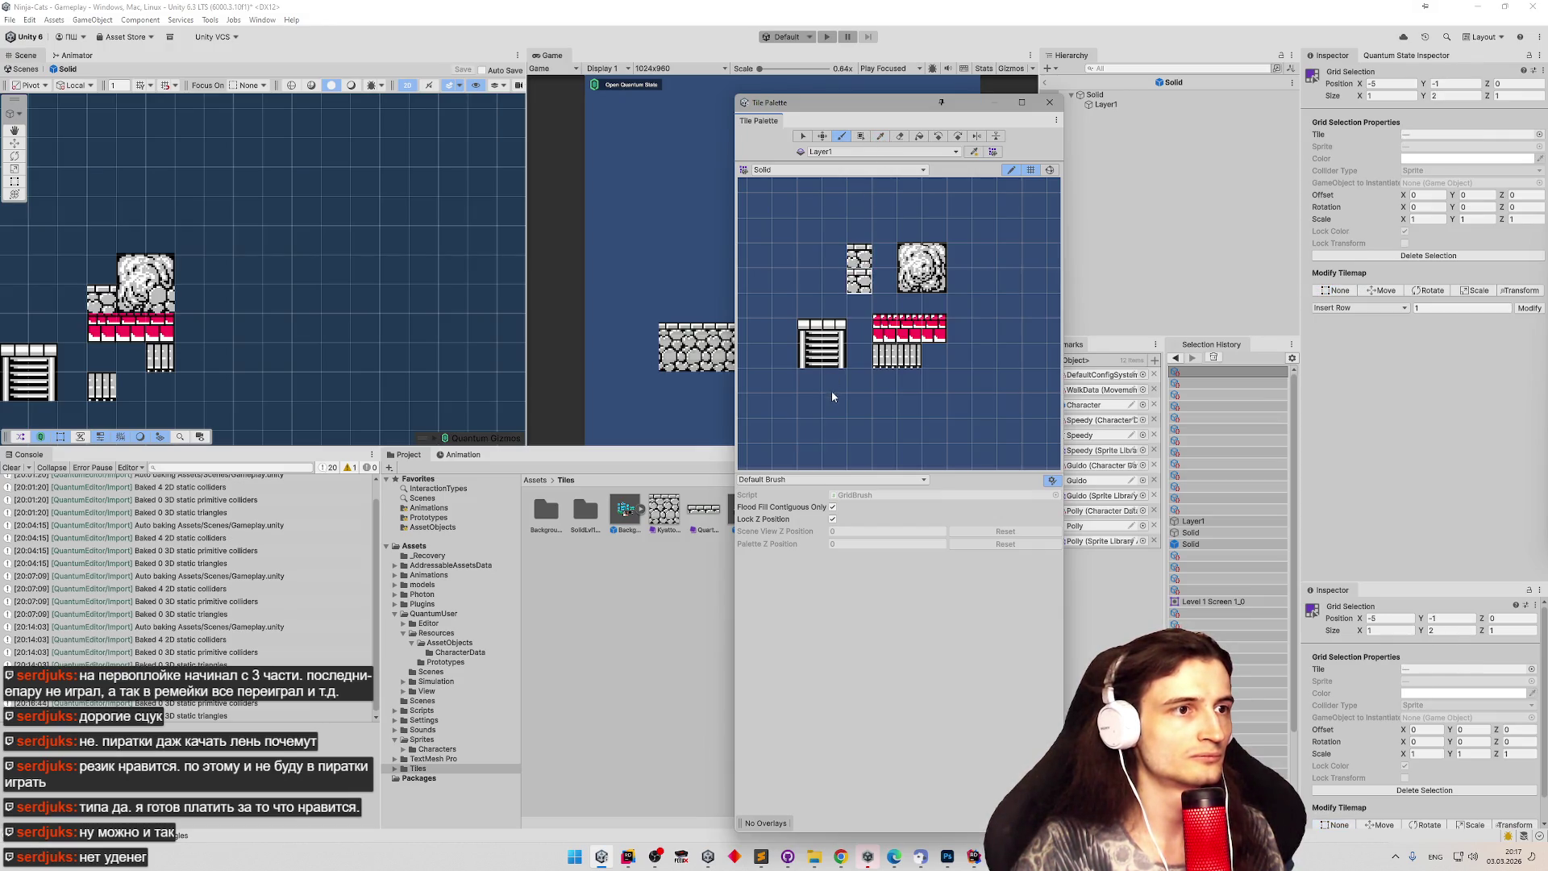
click(816, 408)
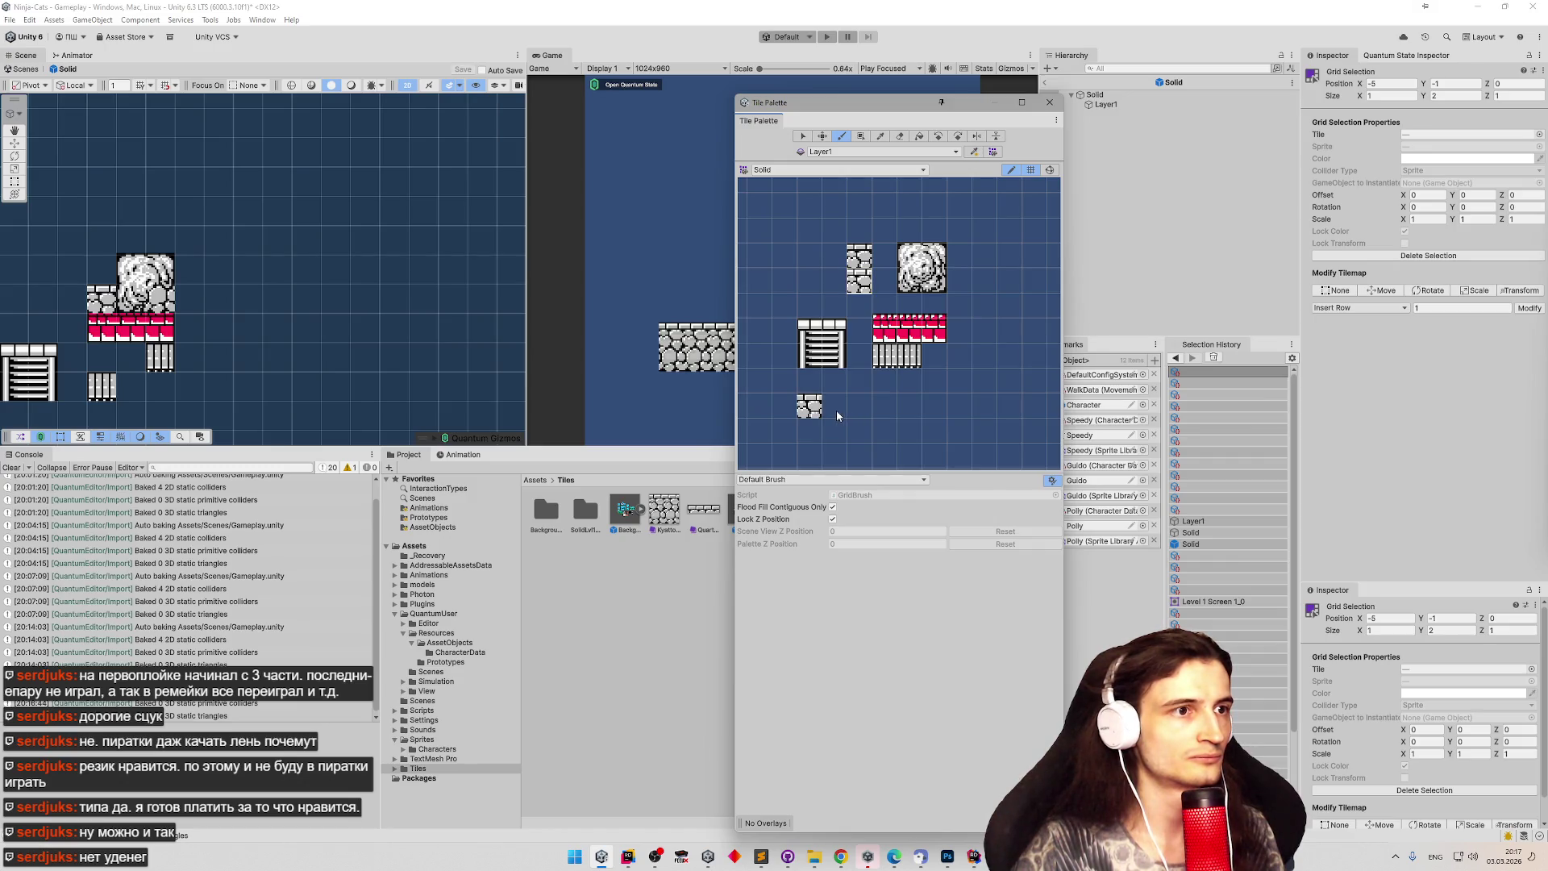
drag(854, 415, 935, 413)
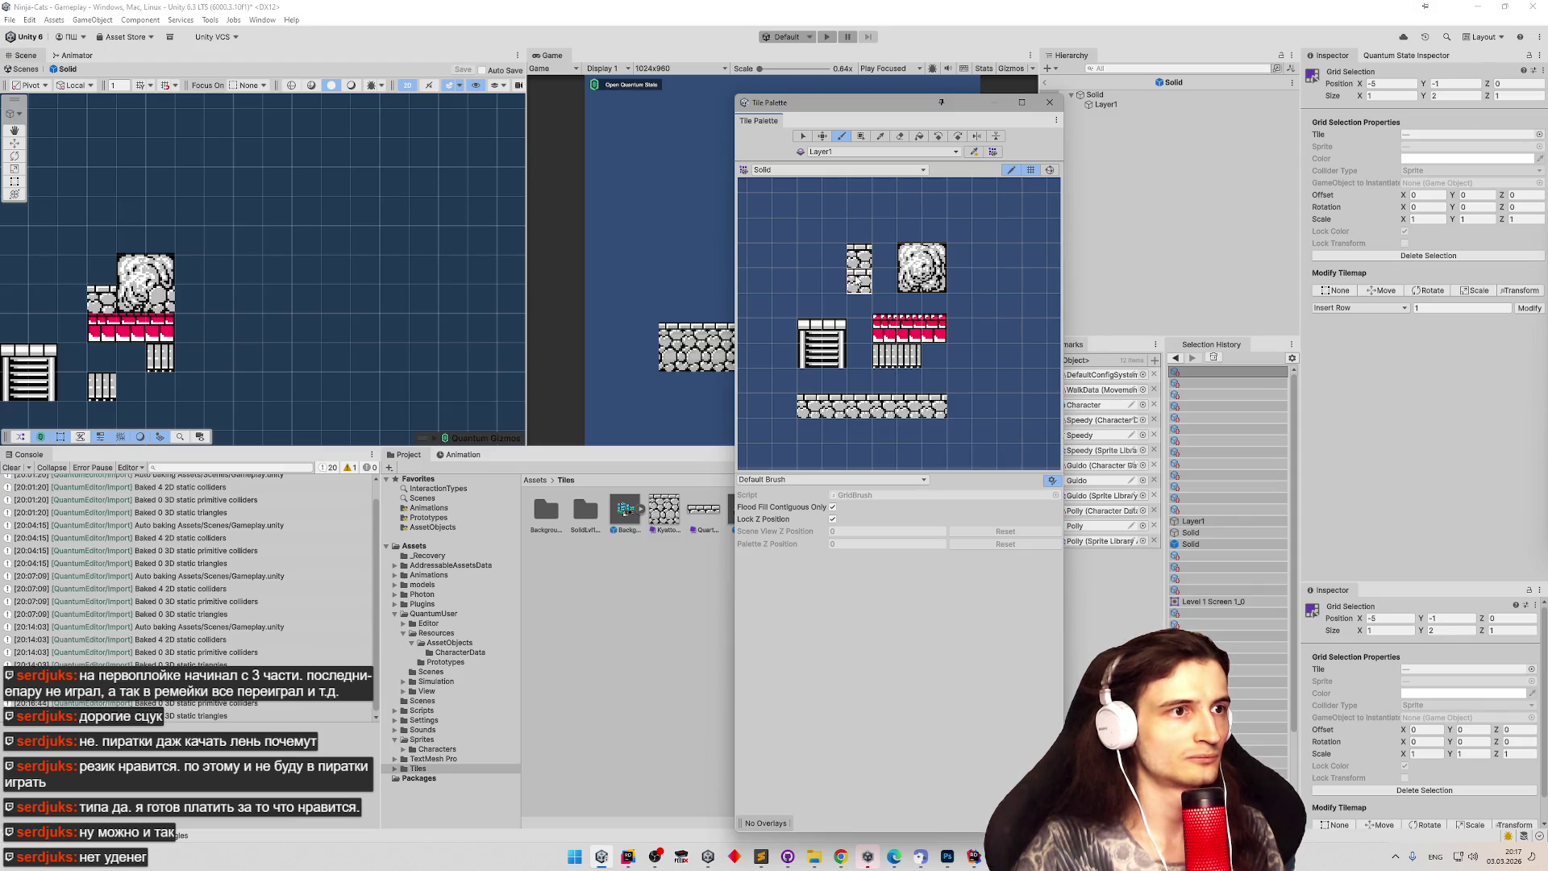
Nudge the boulder tile right, undoing the stray stone tiles painted over it.
scroll(902, 266, down, 3)
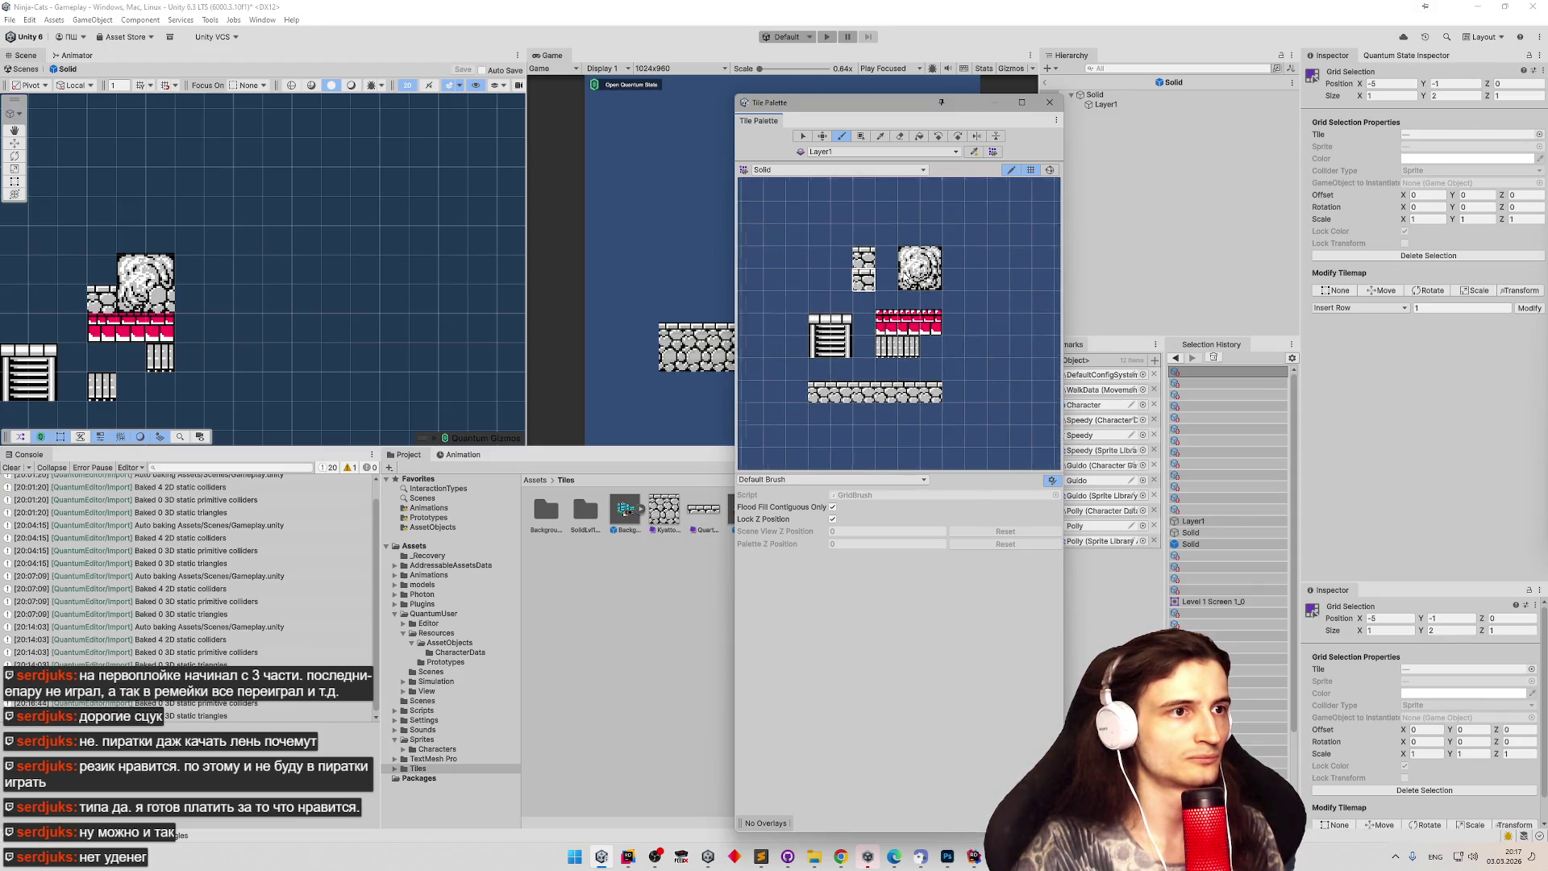
key(s)
click(912, 280)
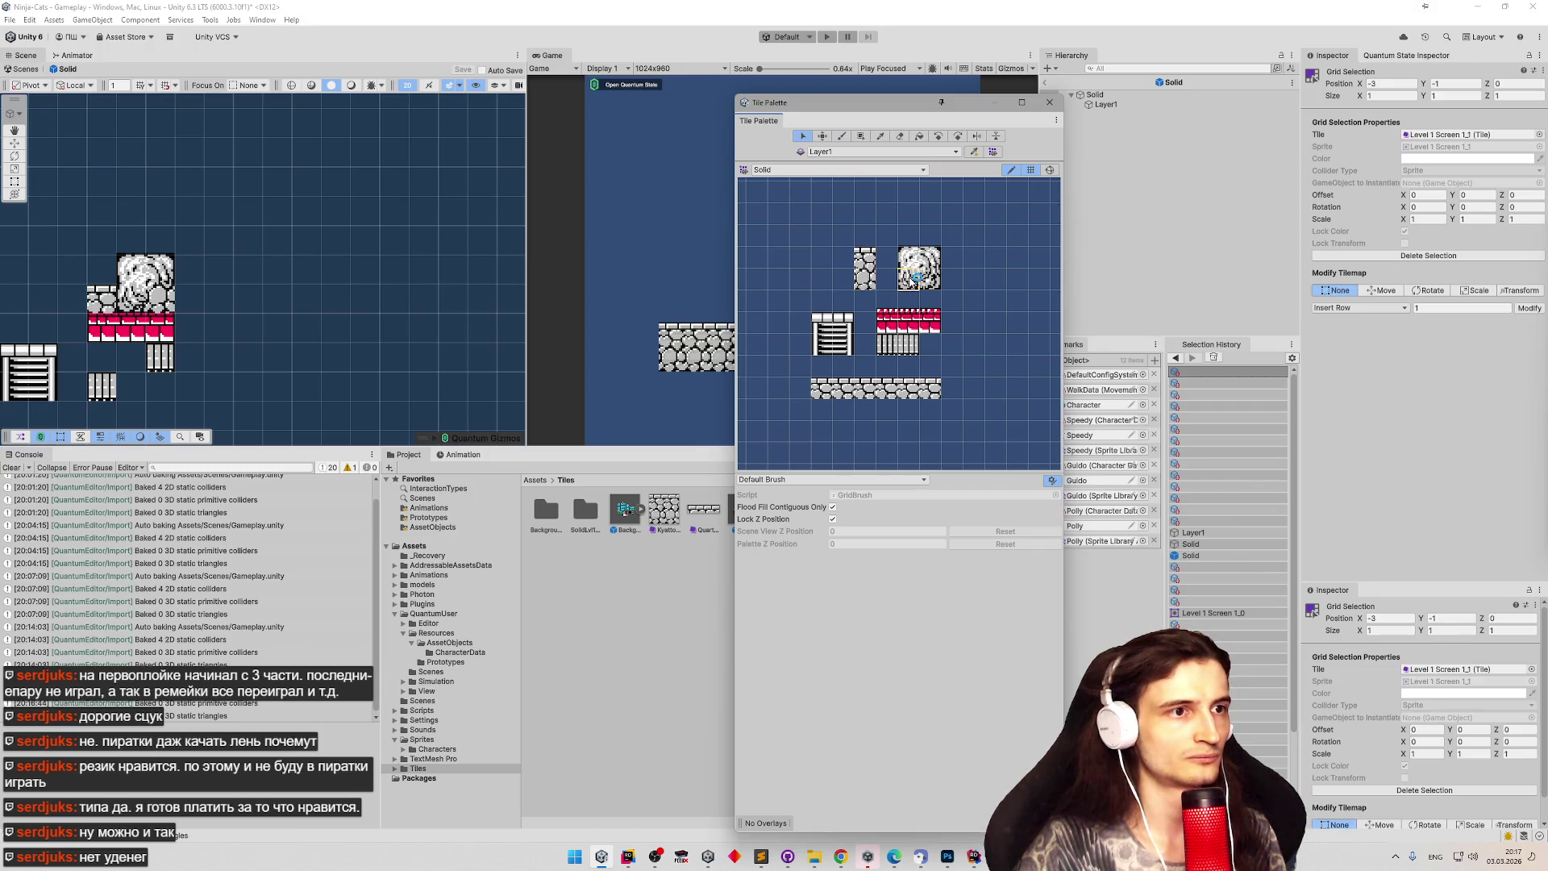
key(m)
mouse_move(911, 280)
mouse_down()
mouse_move(979, 286)
mouse_move(916, 287)
mouse_up()
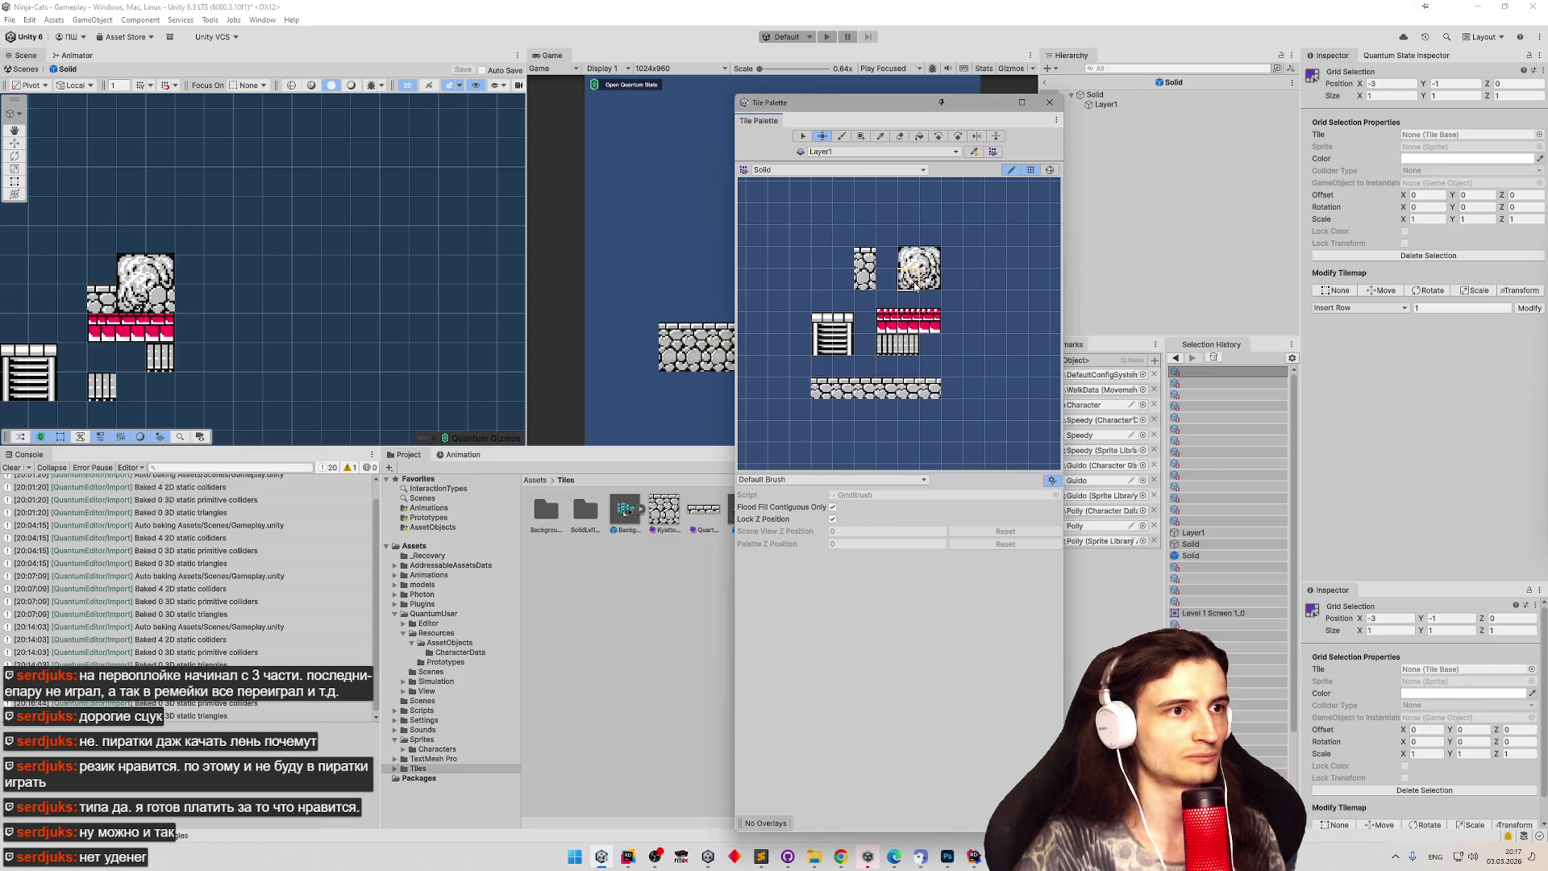
click(866, 279)
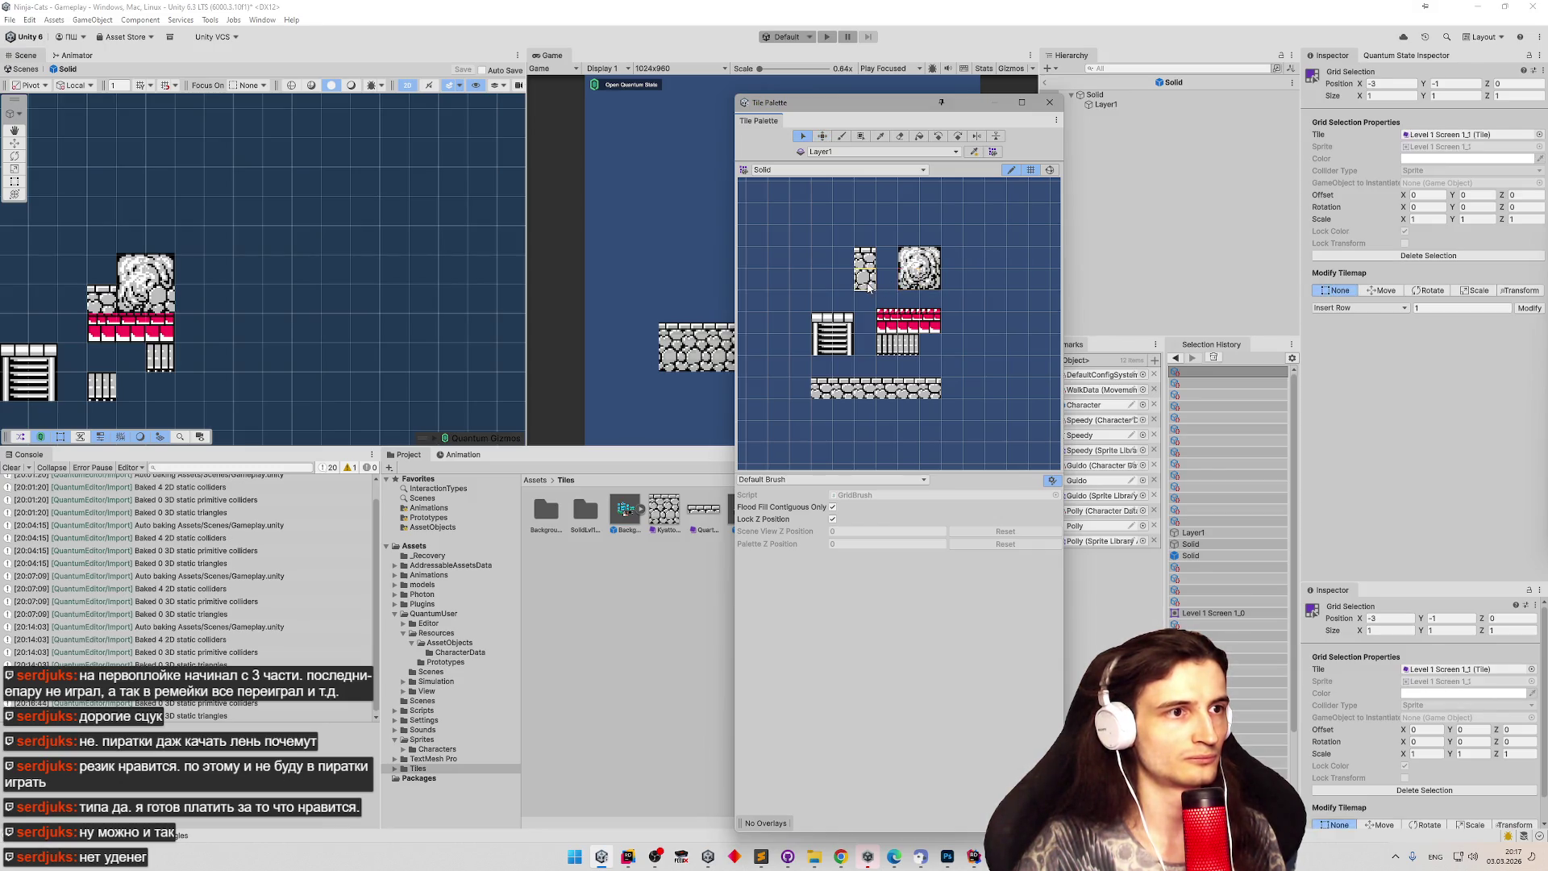
click(844, 138)
click(908, 280)
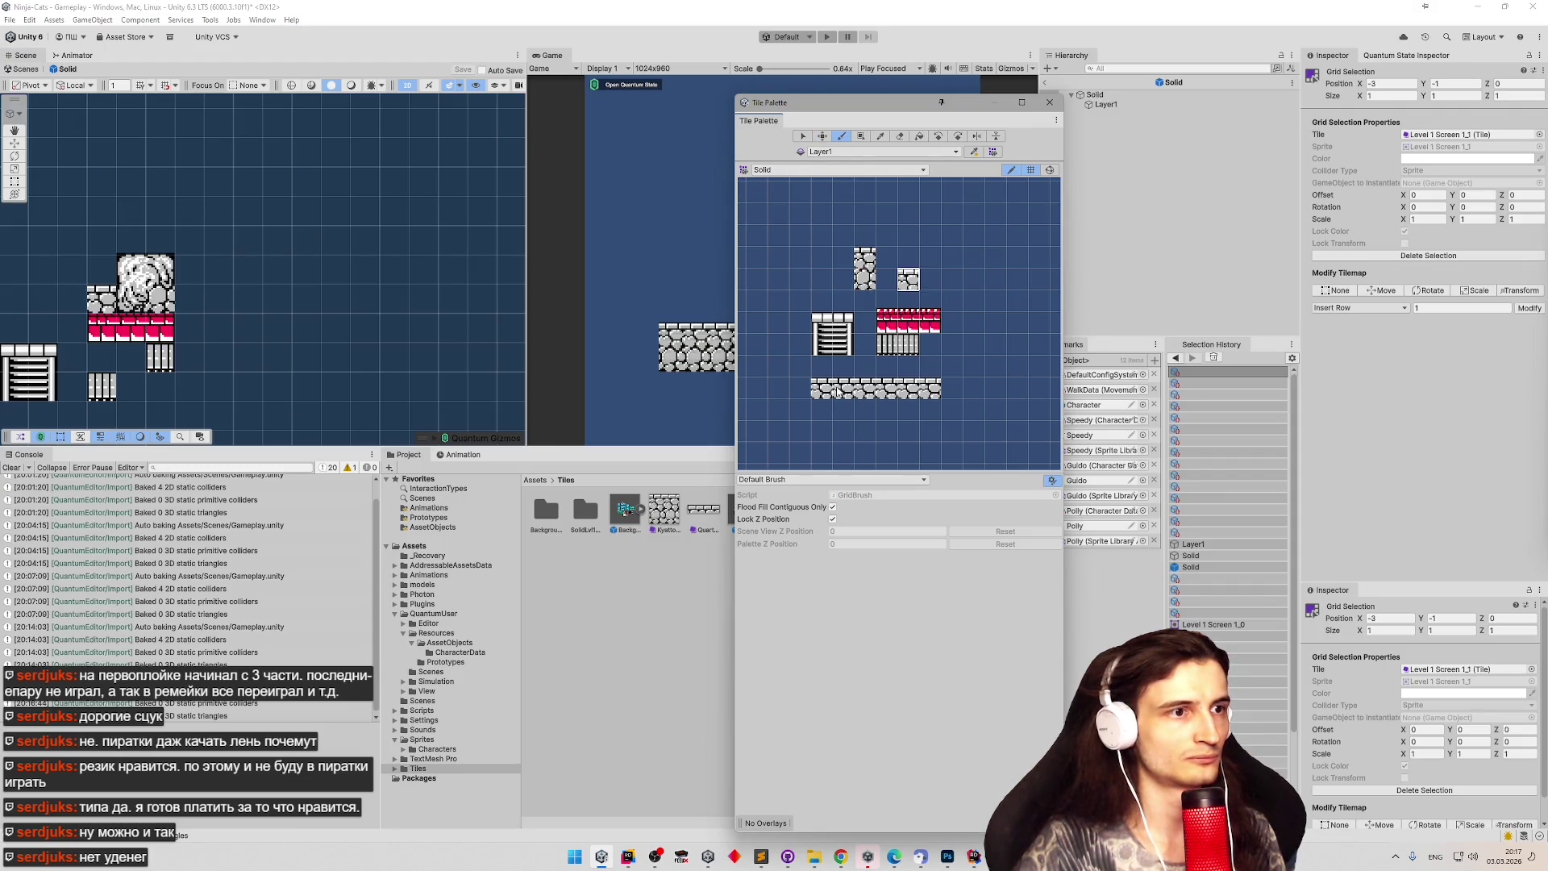
click(951, 258)
key(ctrl+z)
key(ctrl+z)
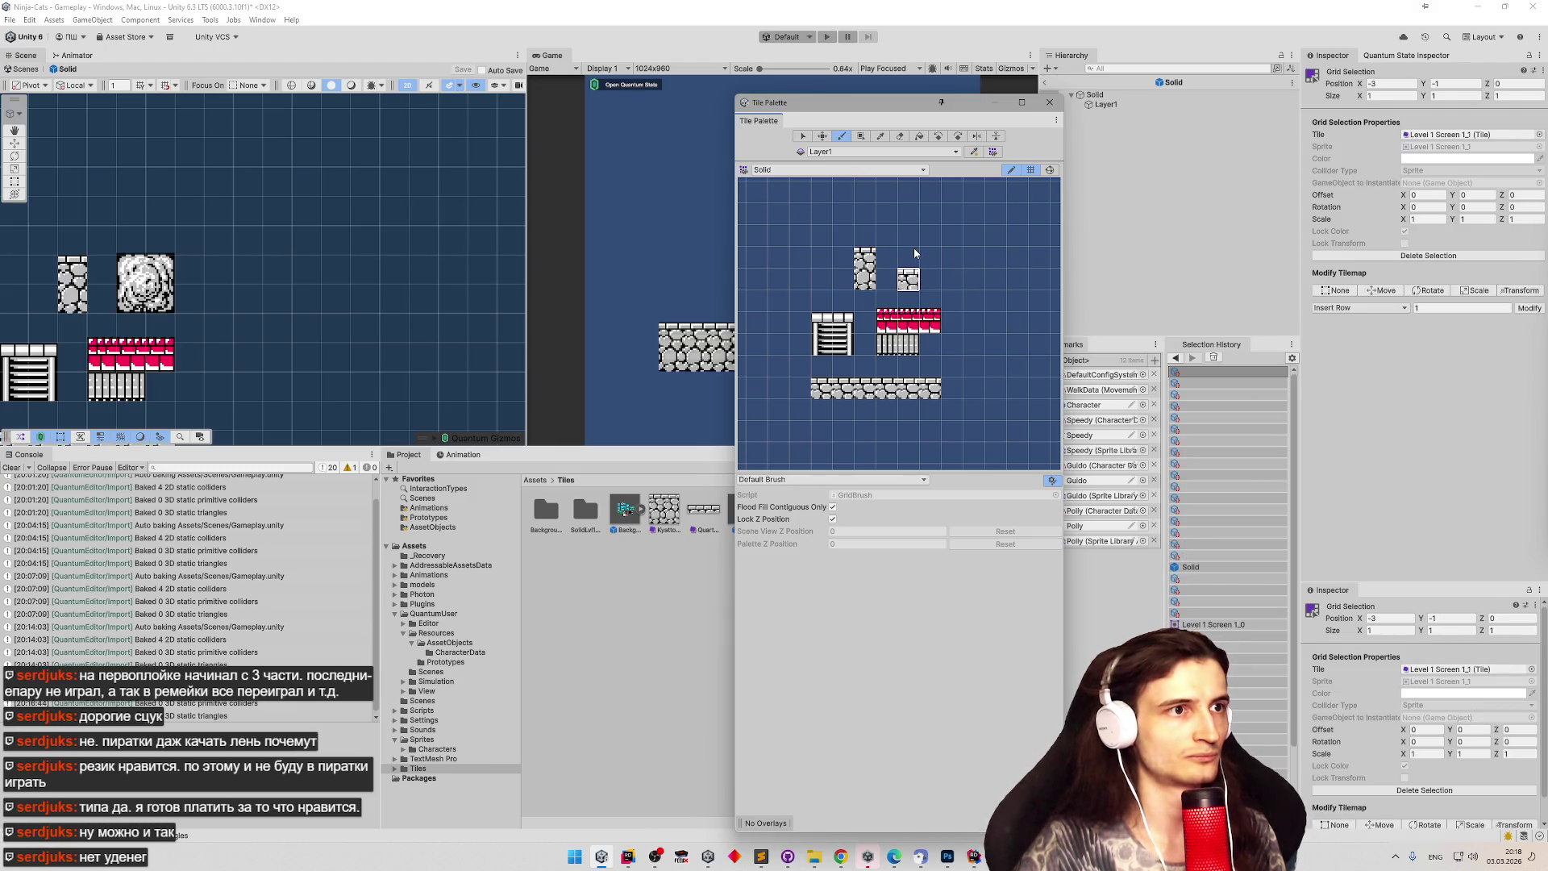
key(ctrl+z)
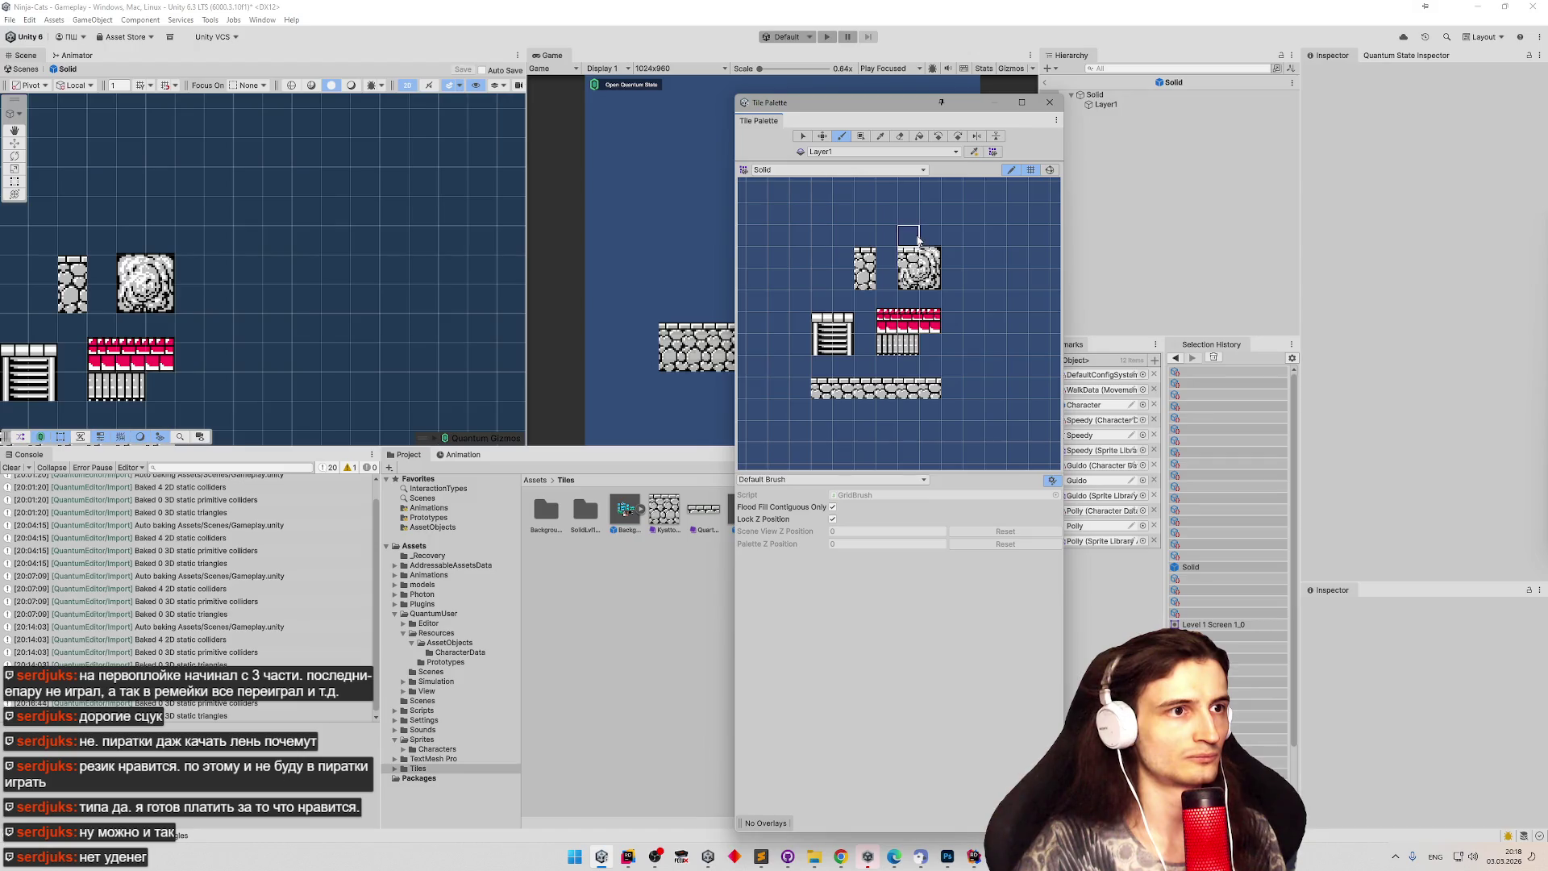
Fill six cells of the bottom stone row with the small stone tile, then show the Photoshop level image.
click(880, 136)
click(861, 280)
click(821, 408)
click(844, 408)
click(865, 409)
click(887, 408)
click(909, 409)
click(930, 409)
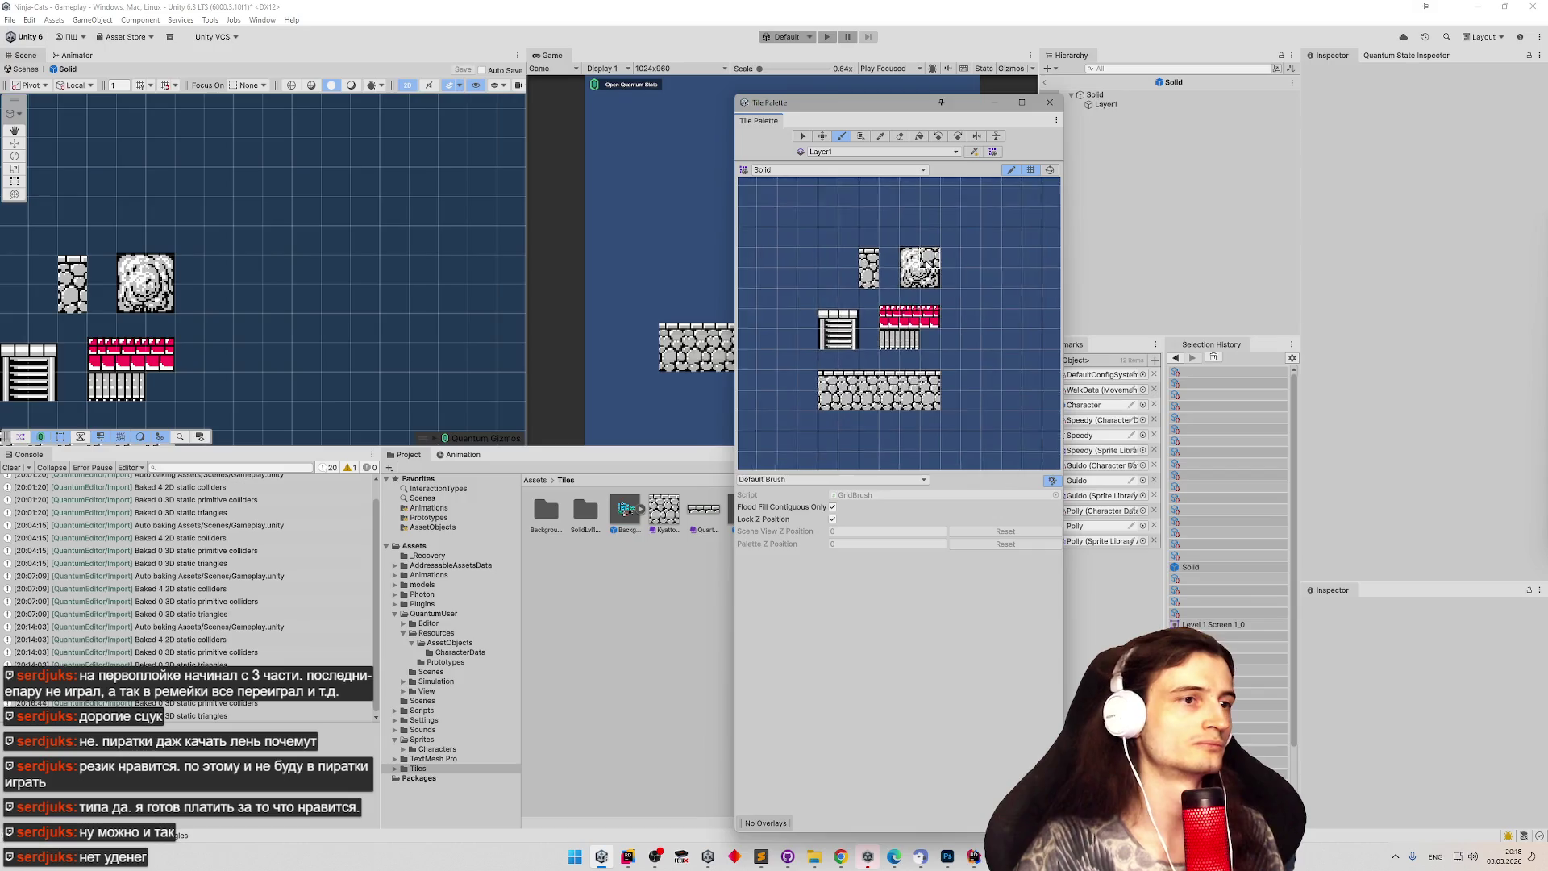
scroll(814, 282, up, 3)
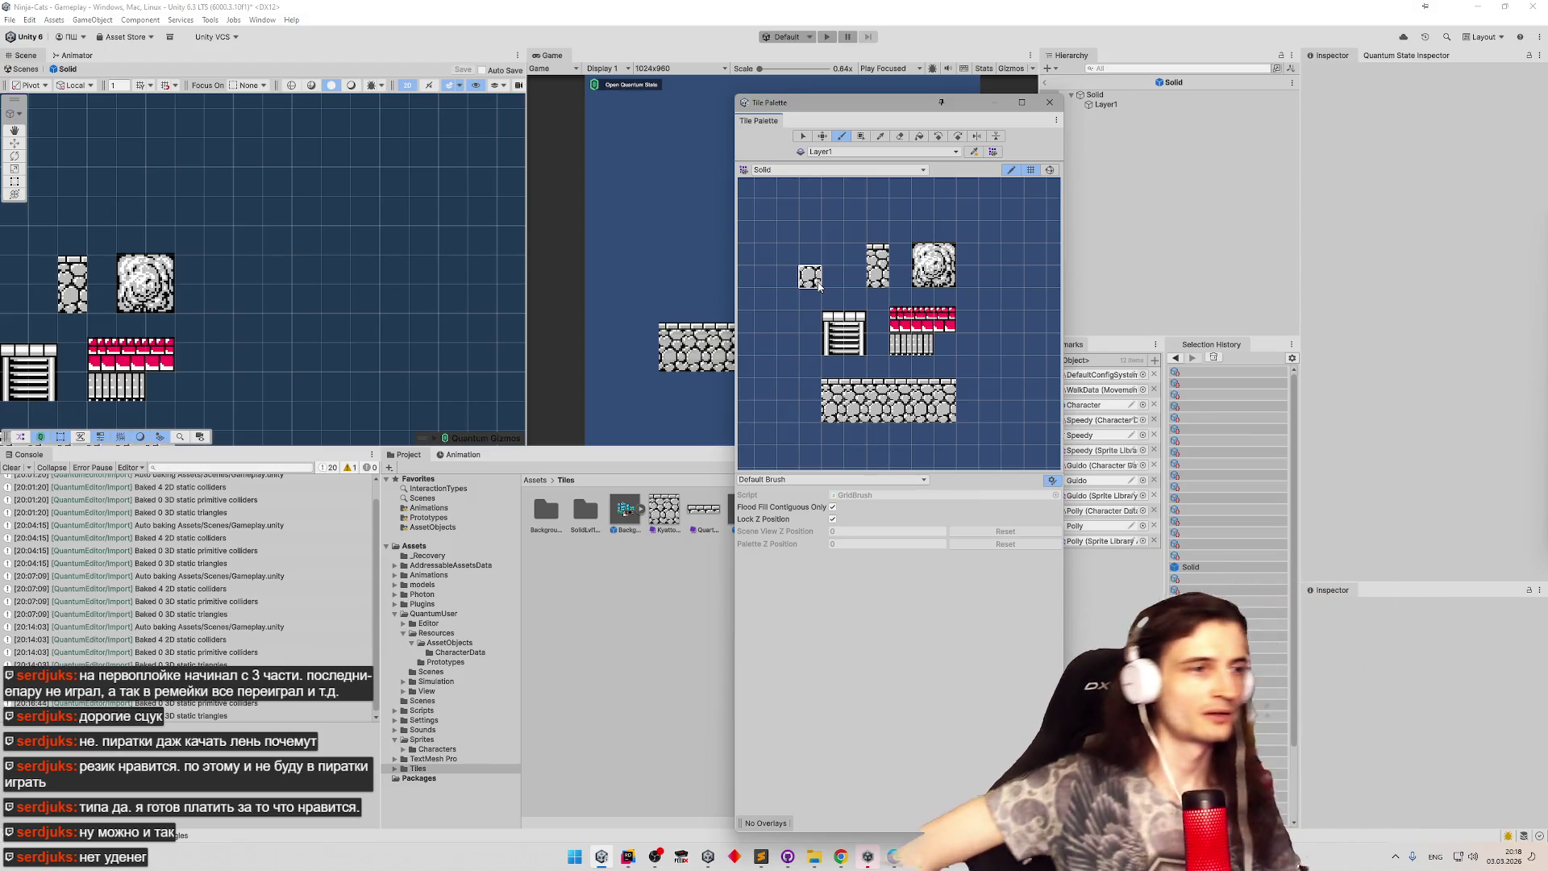
click(947, 856)
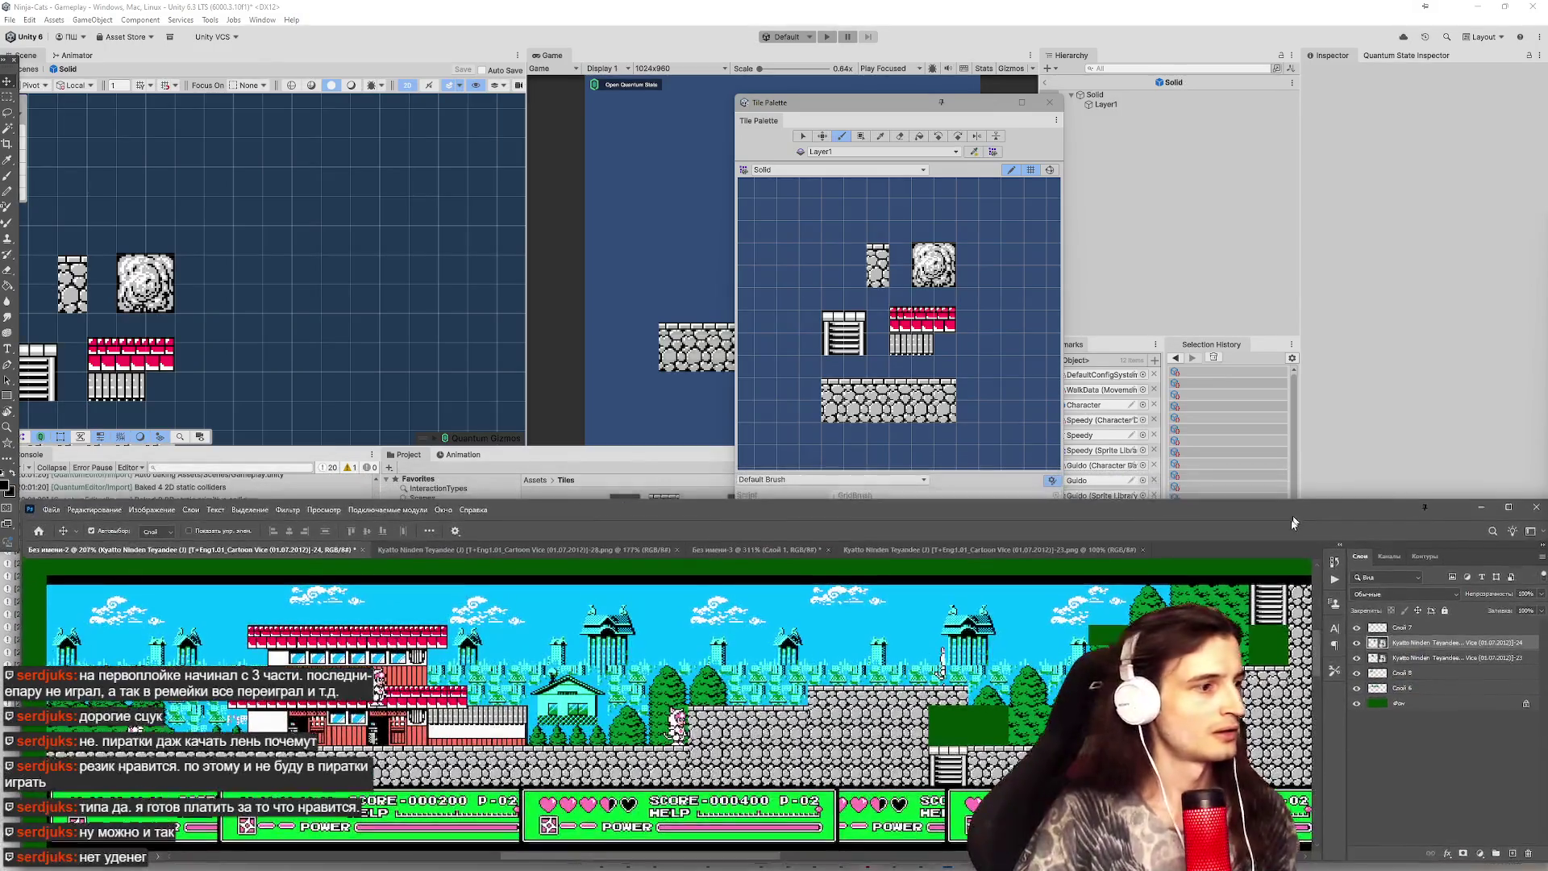
Return to the Gameplay scene, delete the four QuadStaticCollider objects, and select QuantumMap.
drag(1293, 518, 1257, 596)
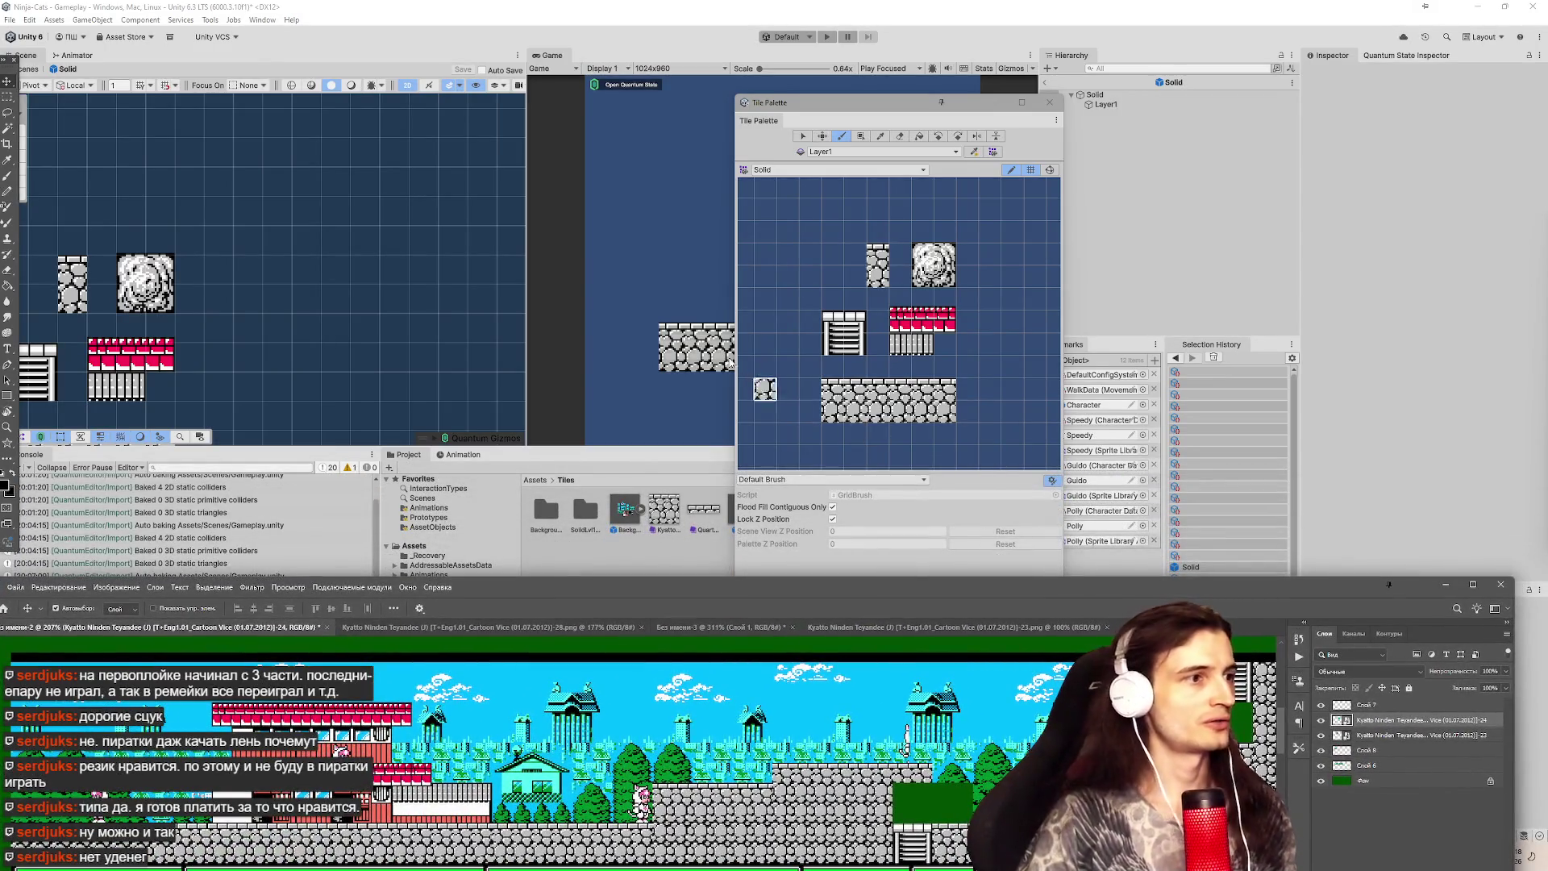
scroll(304, 211, down, 5)
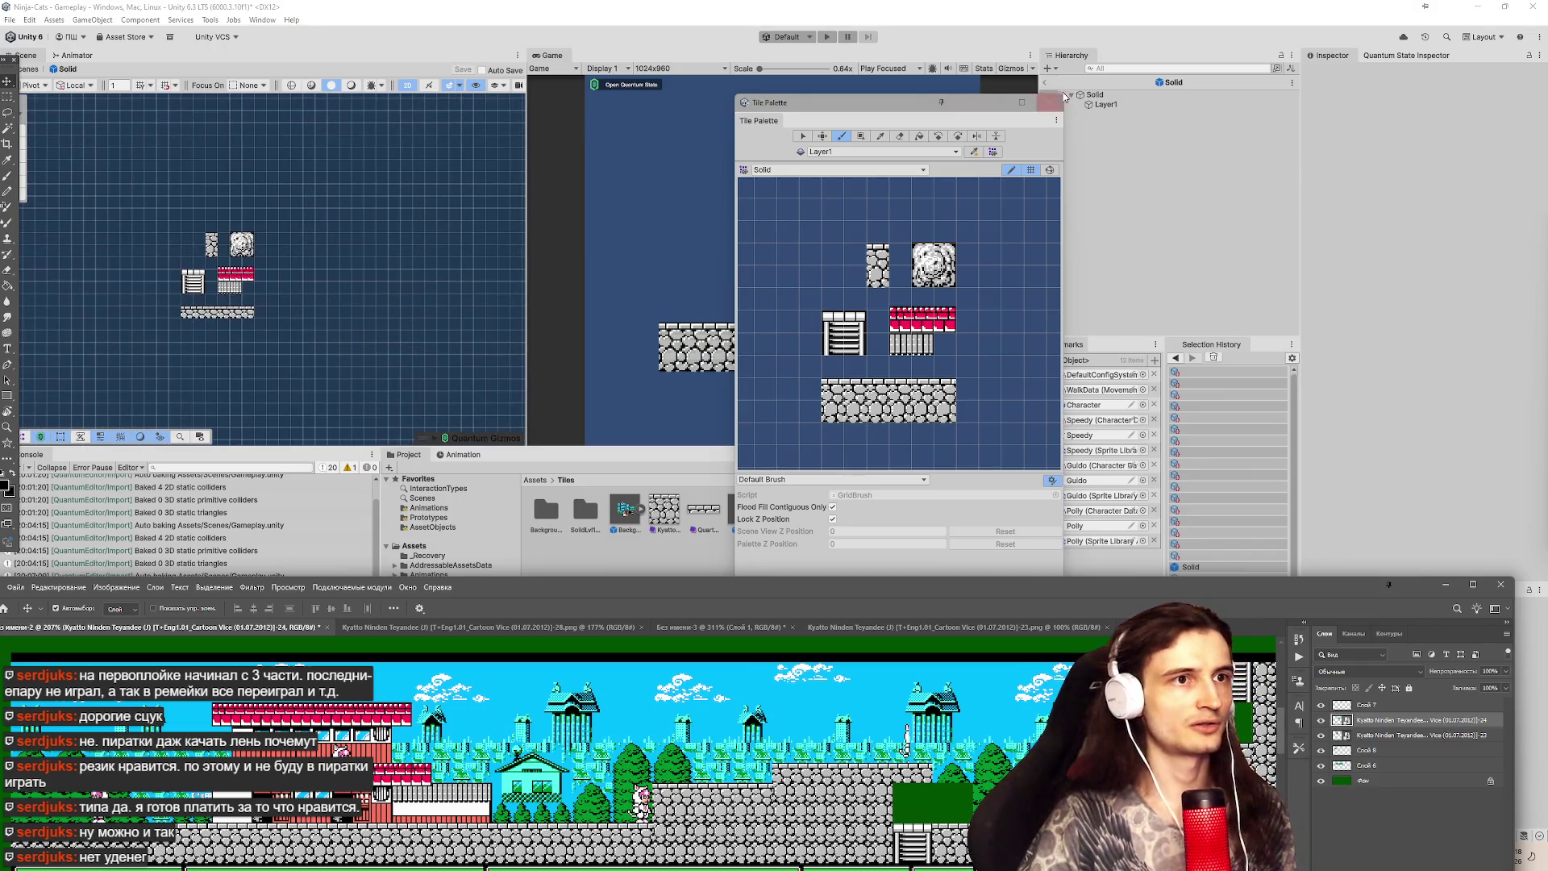
click(1045, 82)
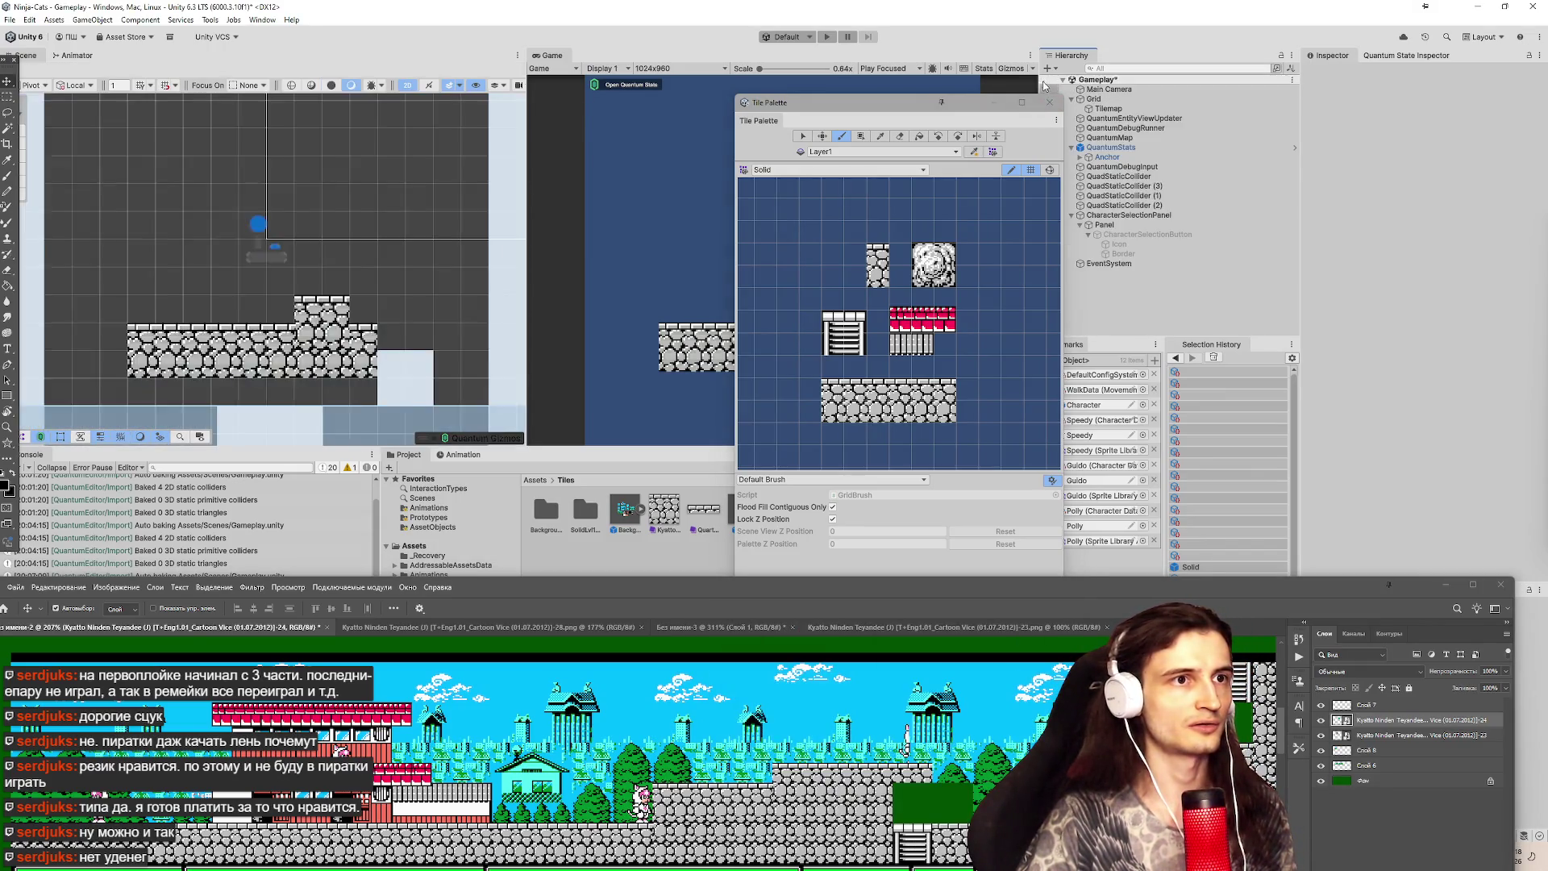
scroll(359, 197, down, 3)
scroll(366, 200, up, 1)
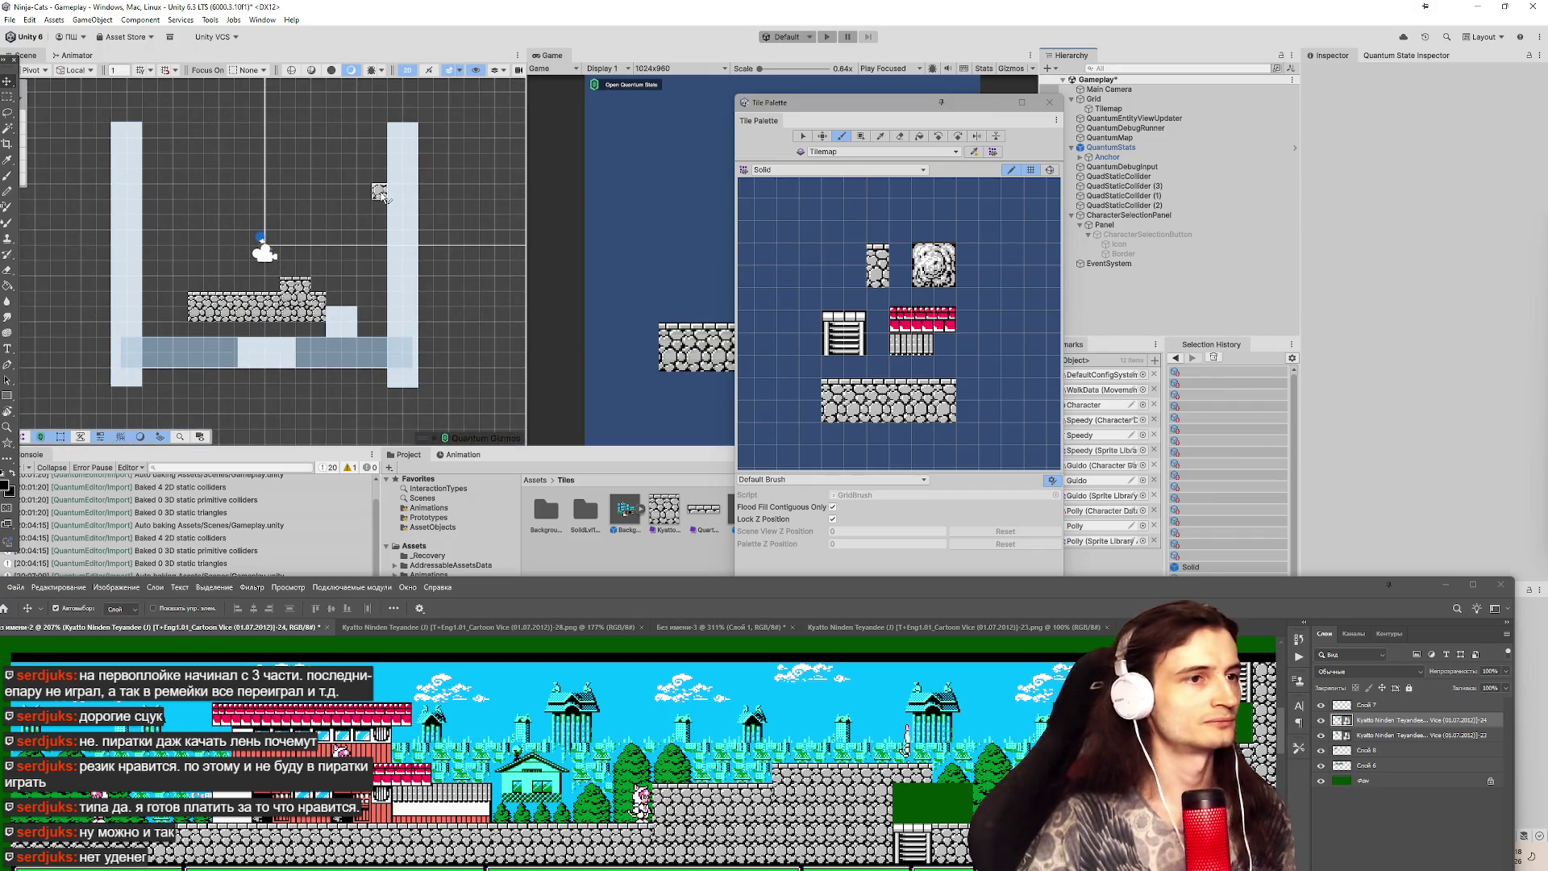
click(1141, 177)
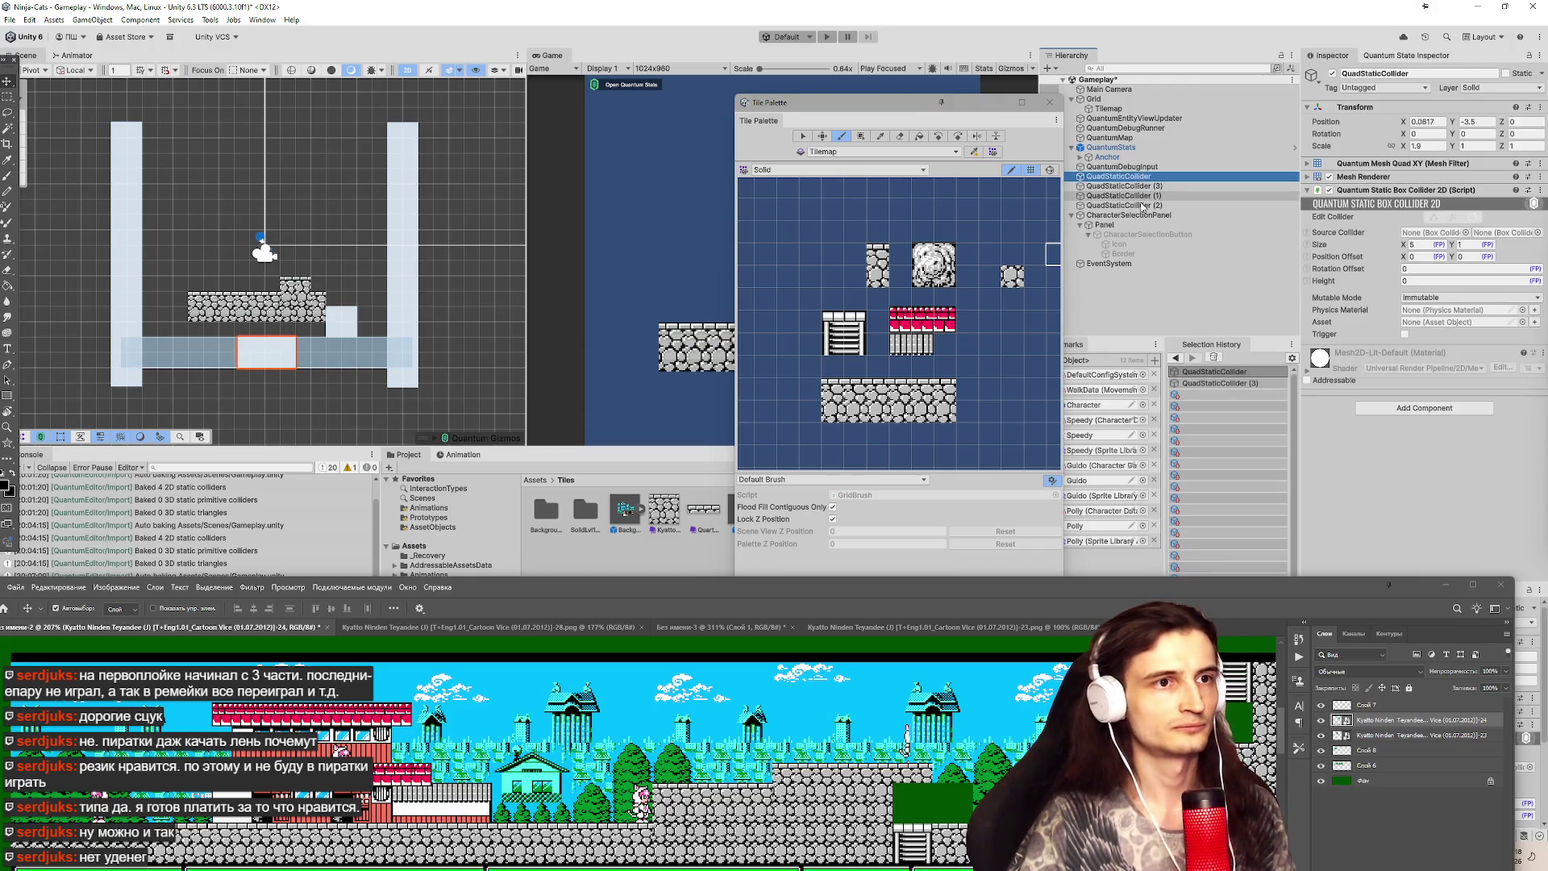
shift+click(1141, 206)
key(Delete)
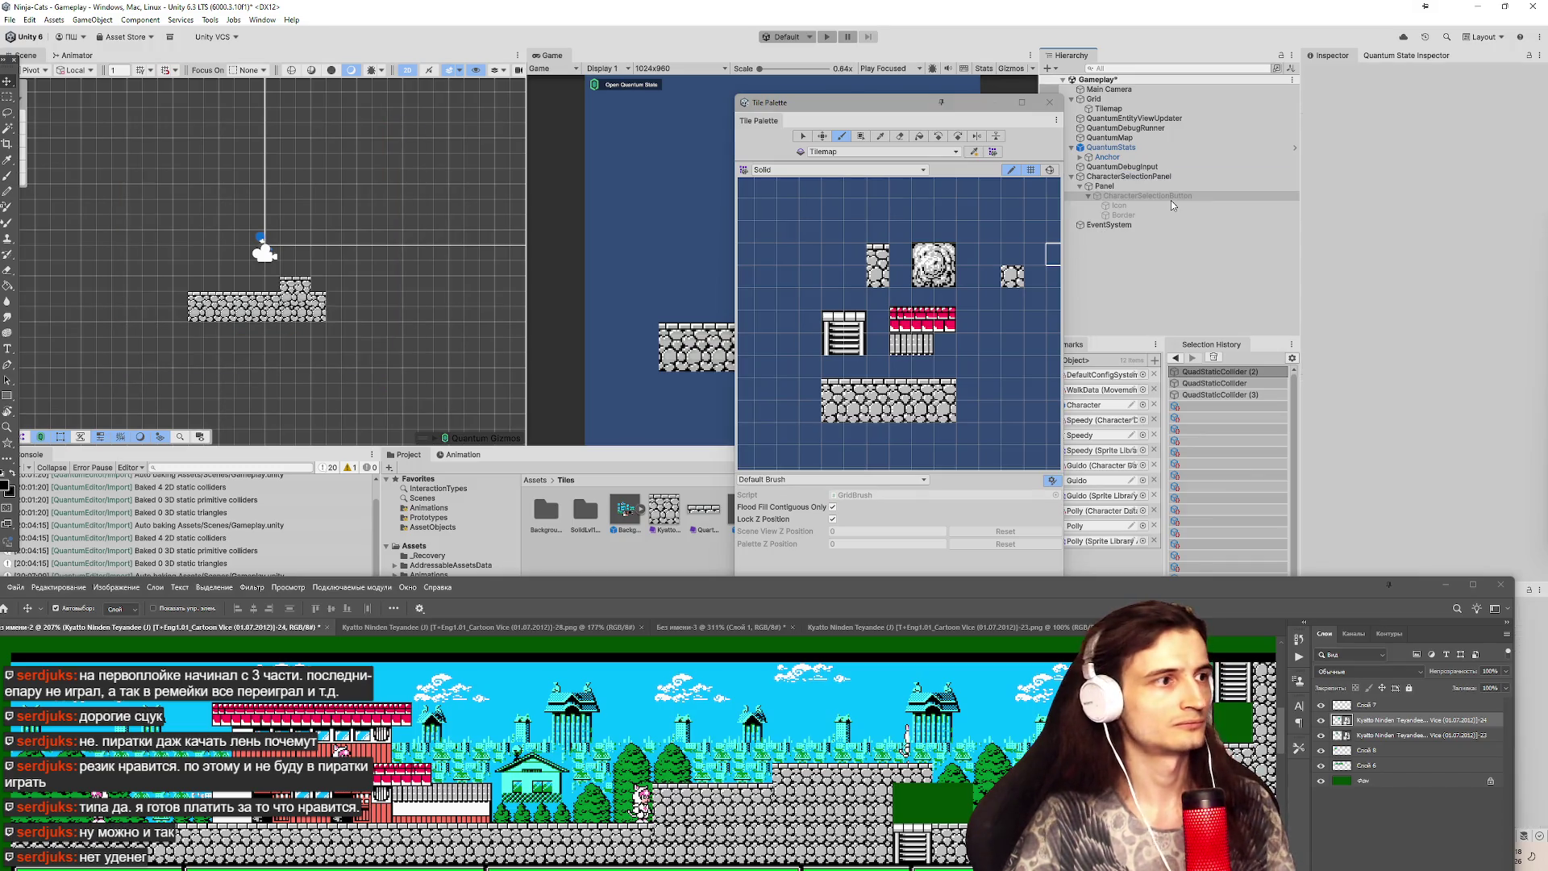
click(1129, 177)
click(1138, 138)
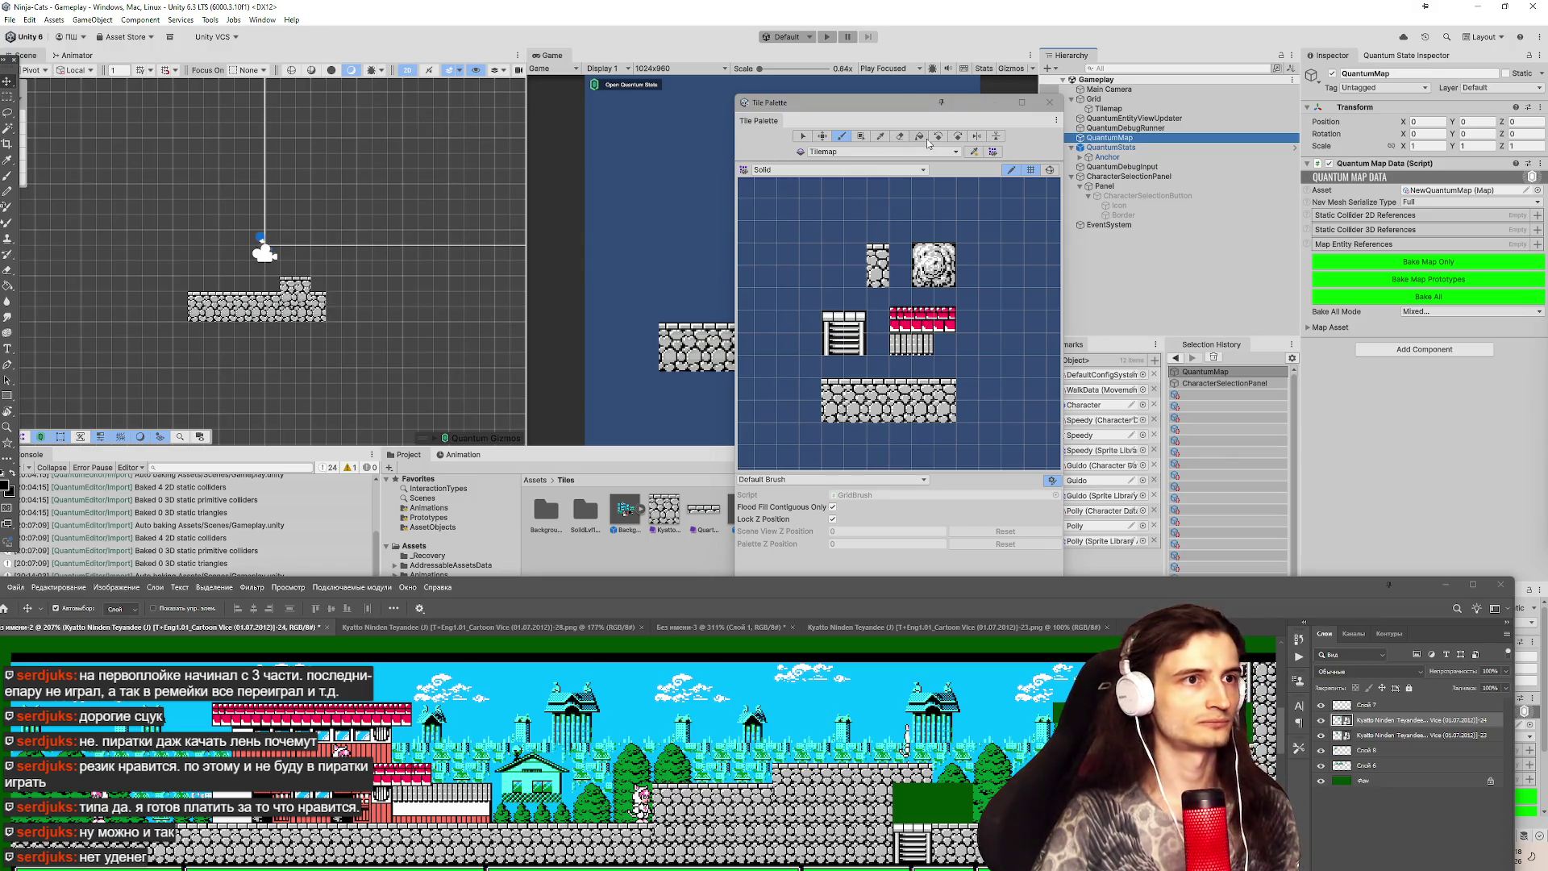
Erase the old stone platform tiles from the level and maximize the Scene view.
click(899, 136)
mouse_move(232, 307)
mouse_down()
mouse_move(212, 308)
mouse_move(314, 309)
mouse_move(296, 295)
mouse_move(321, 283)
mouse_up()
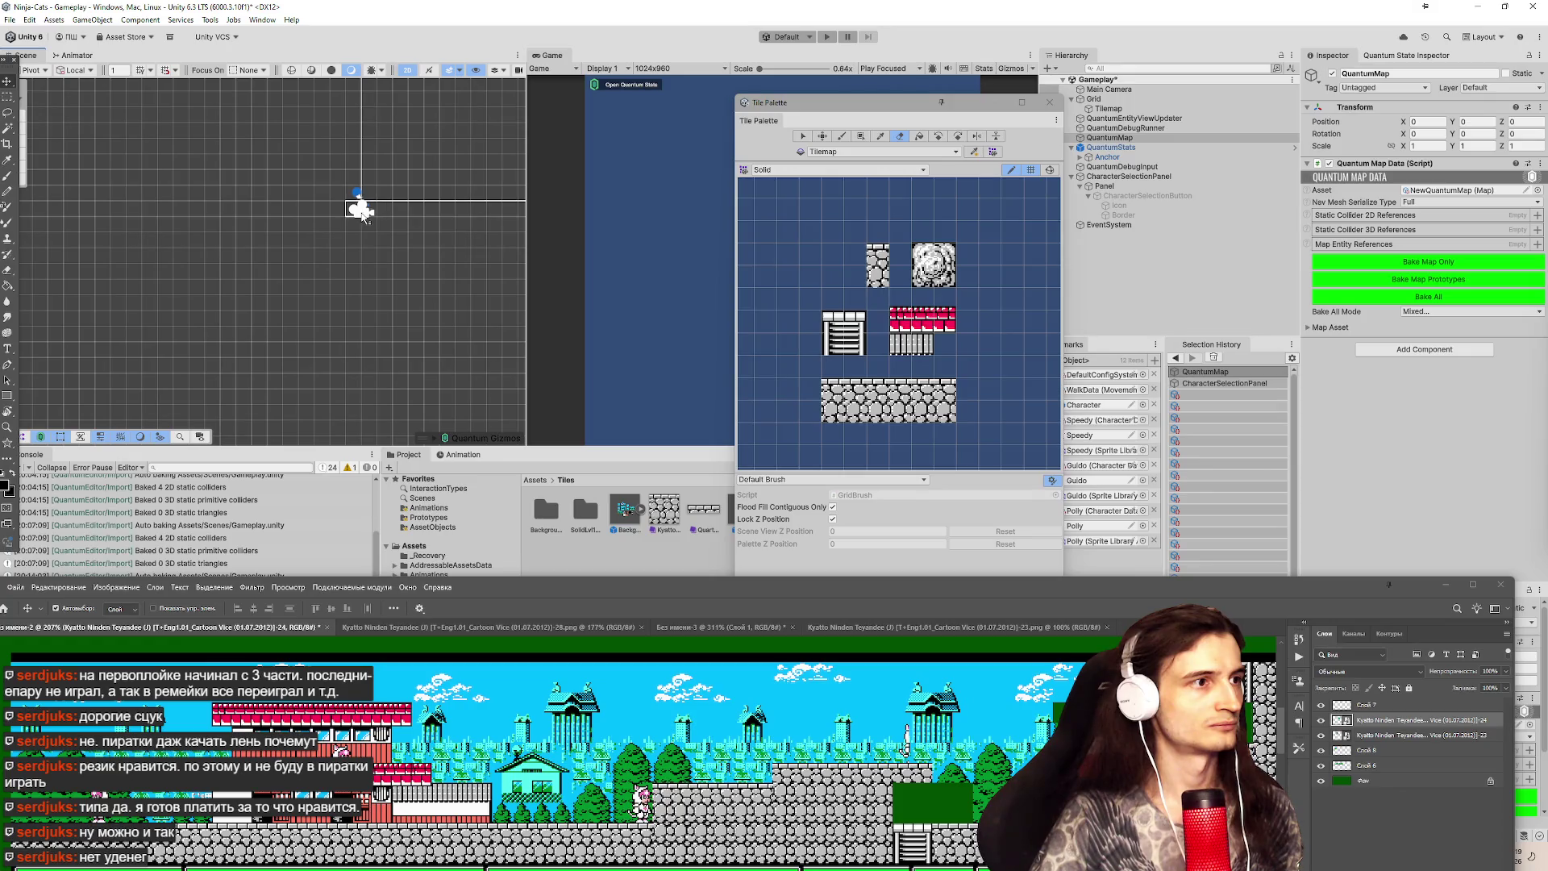
click(803, 137)
click(364, 221)
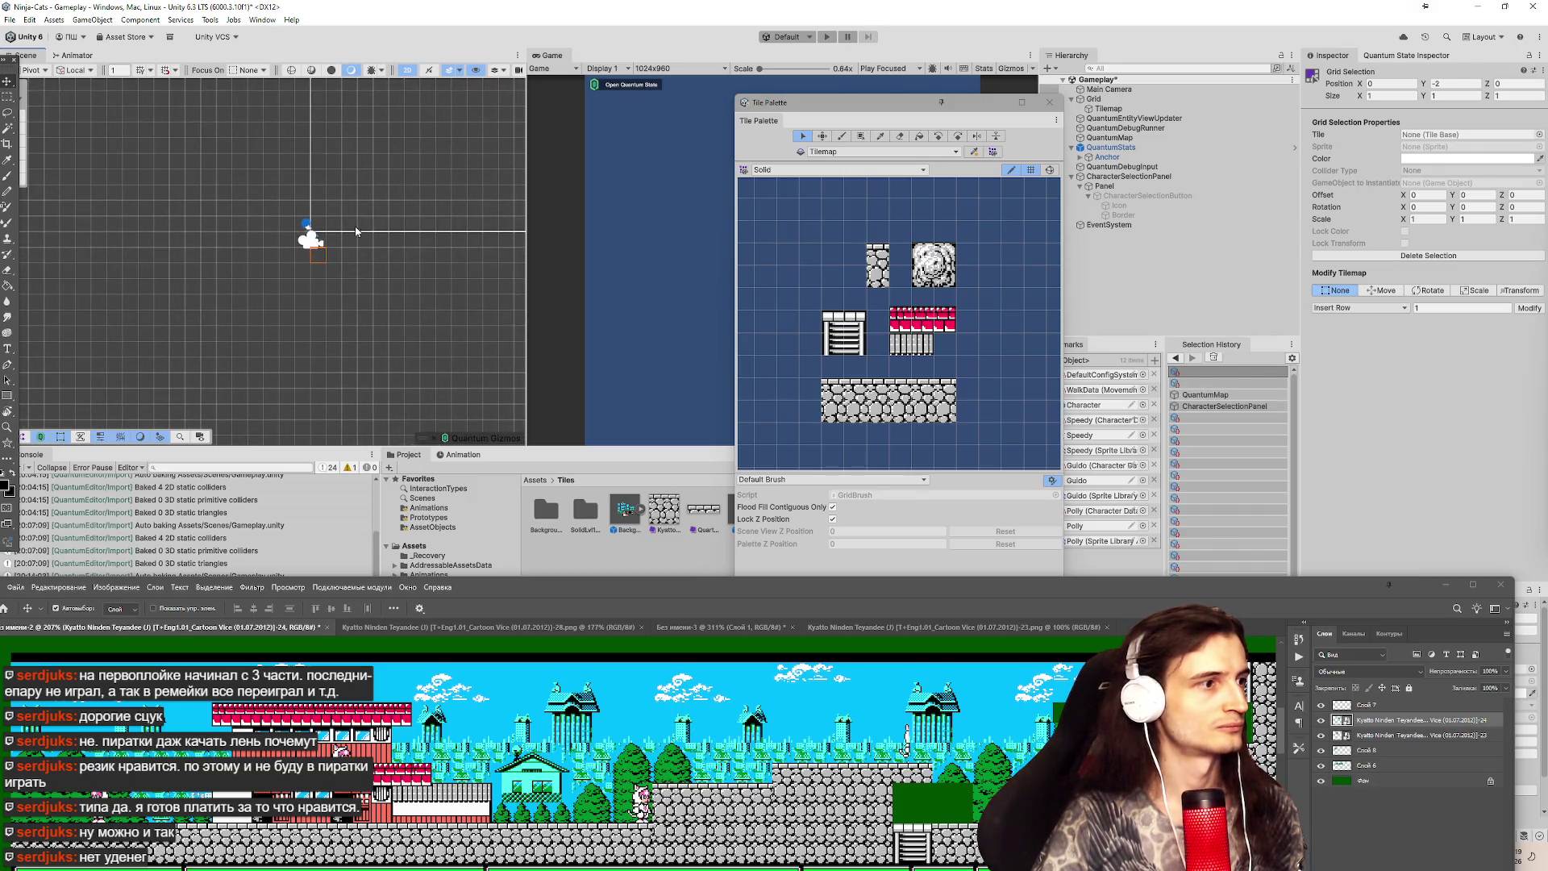
double_click(37, 55)
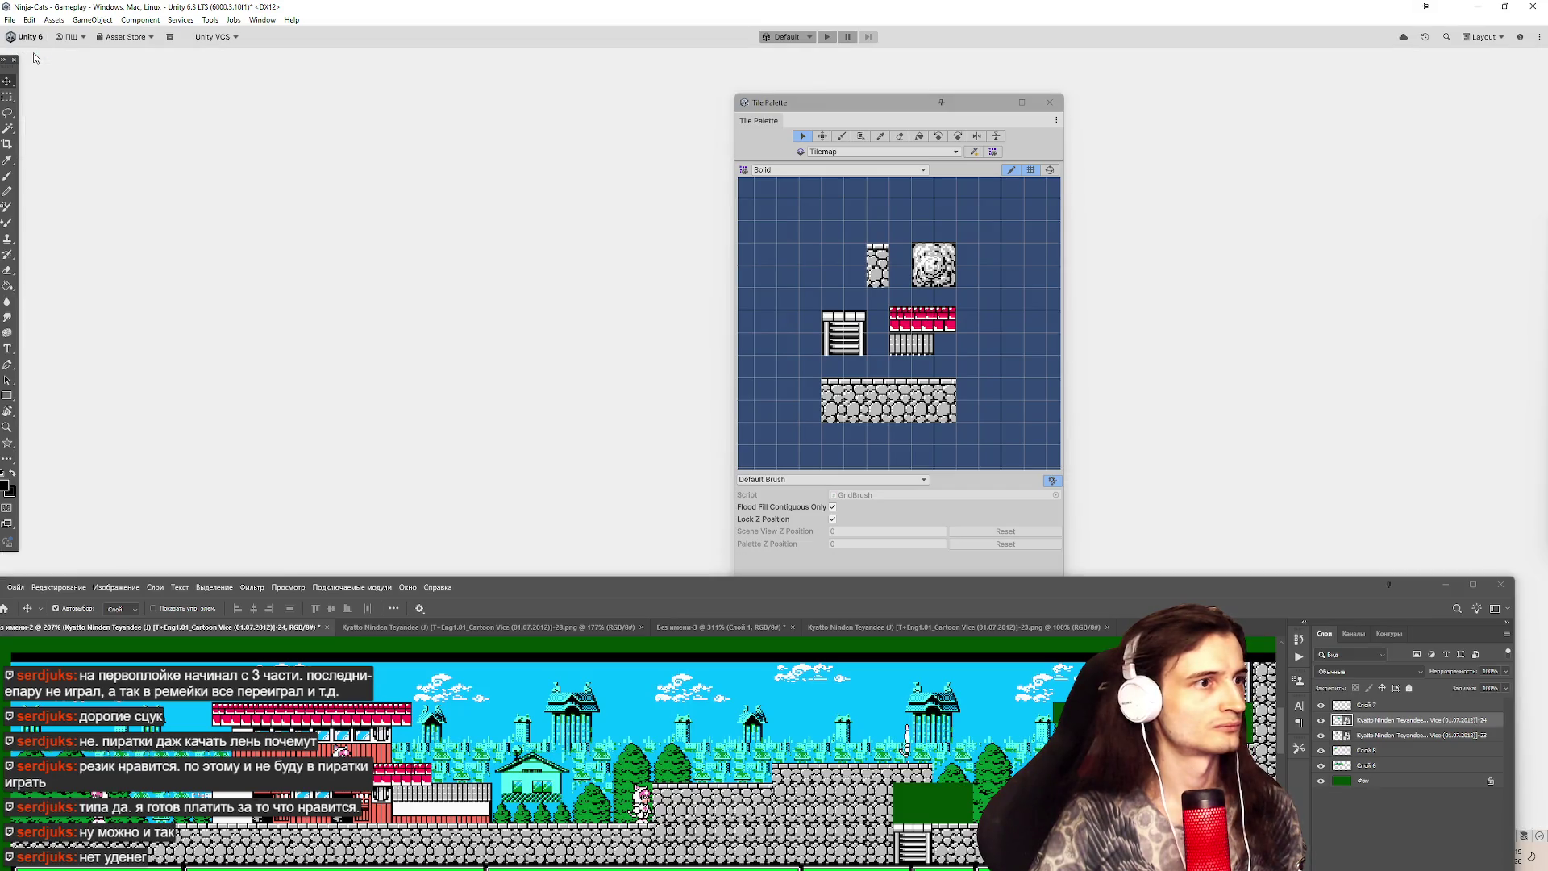
Select a 2x2 stone block in the Solid palette and try a box fill, undoing it.
double_click(34, 57)
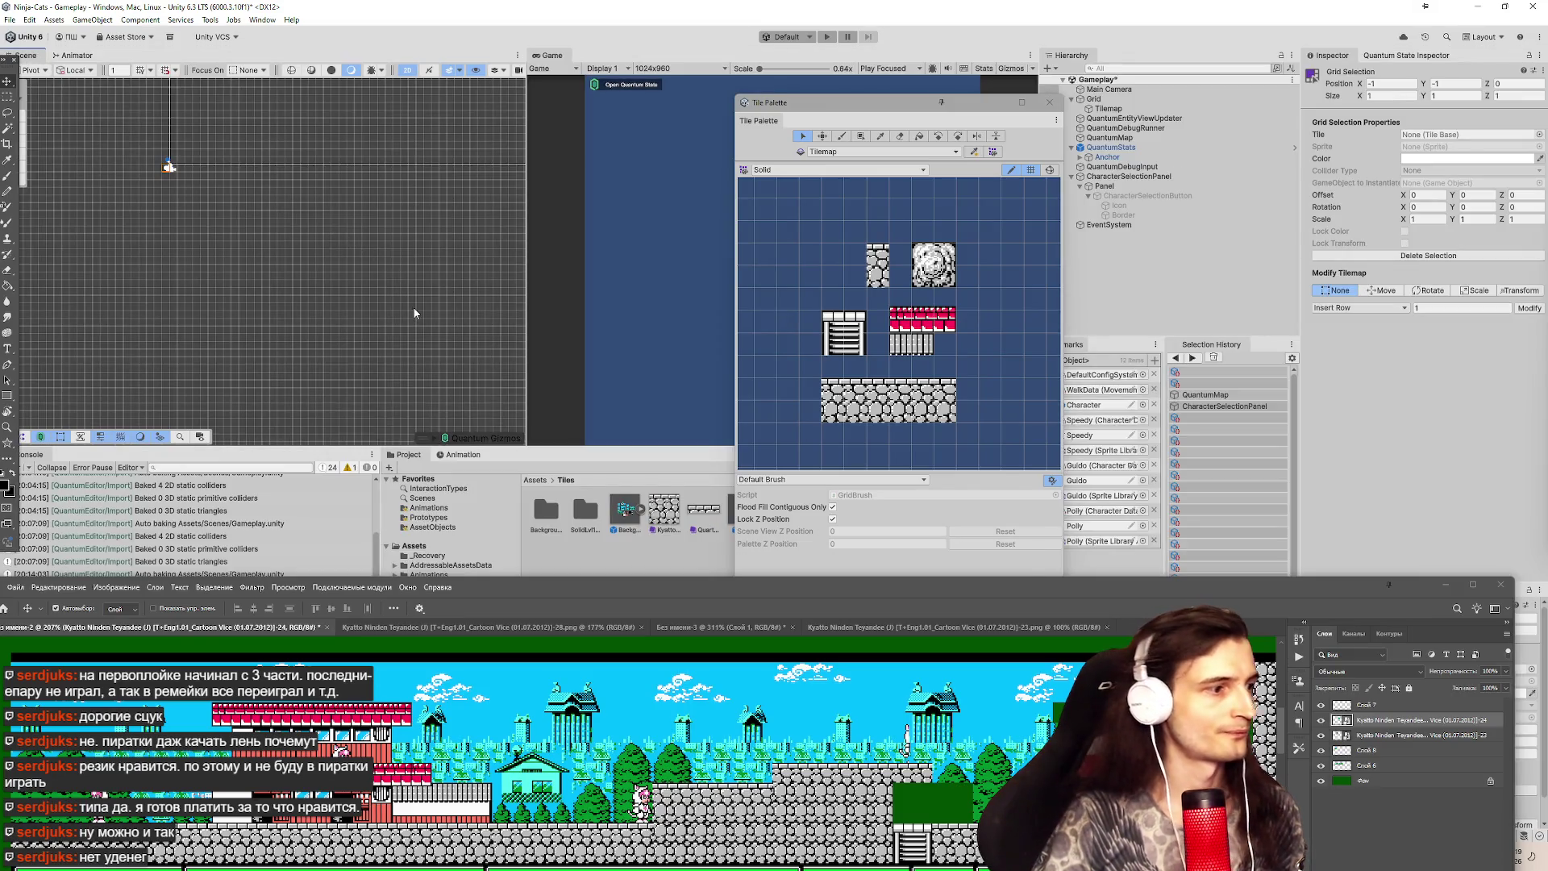
drag(831, 390, 858, 412)
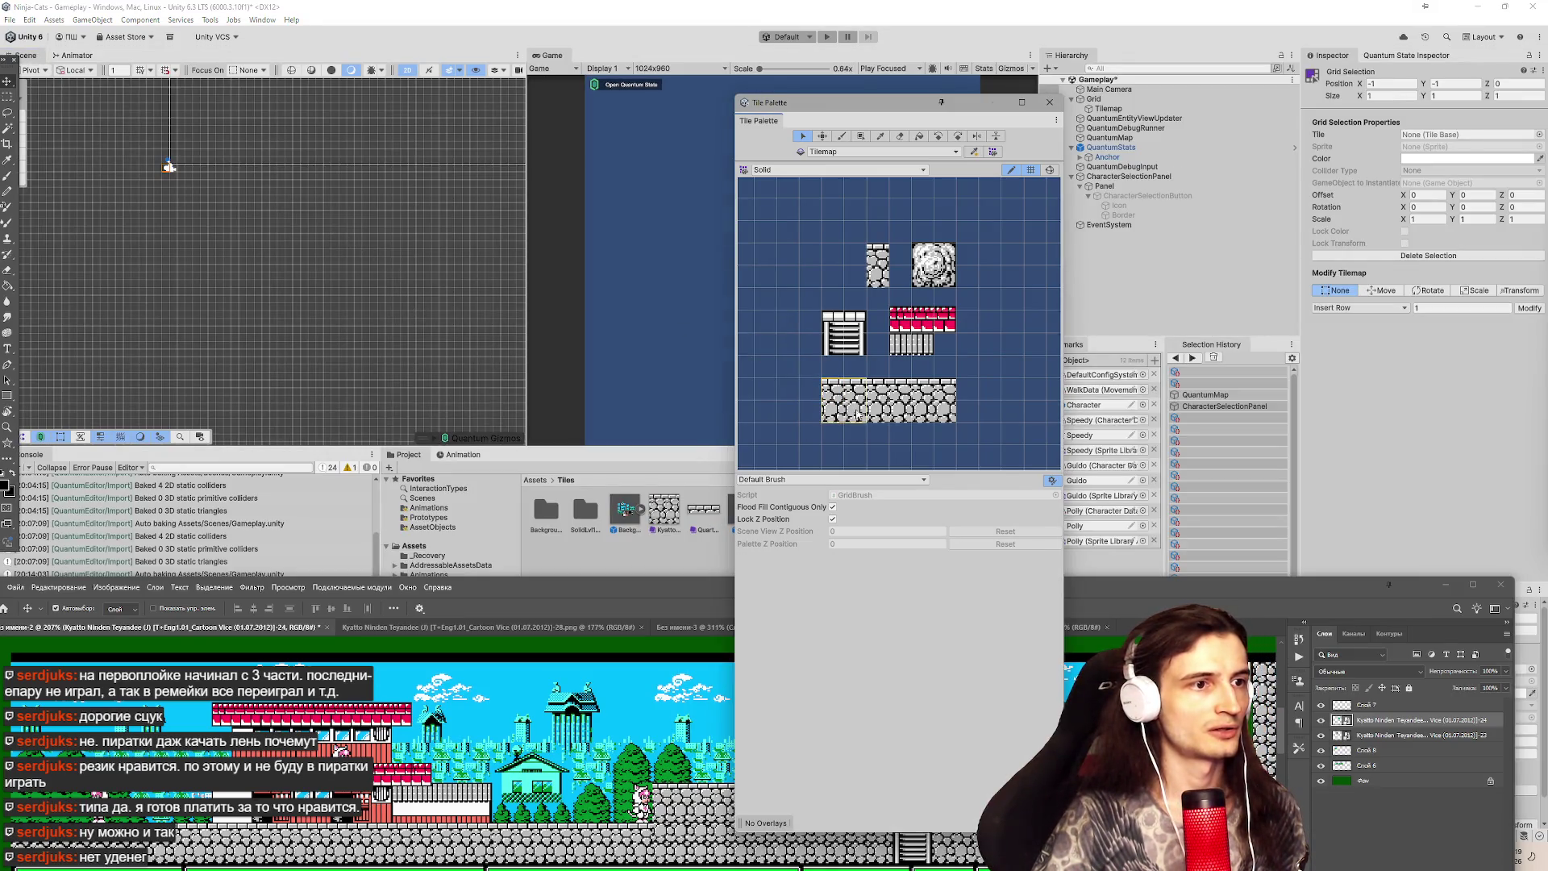
click(843, 137)
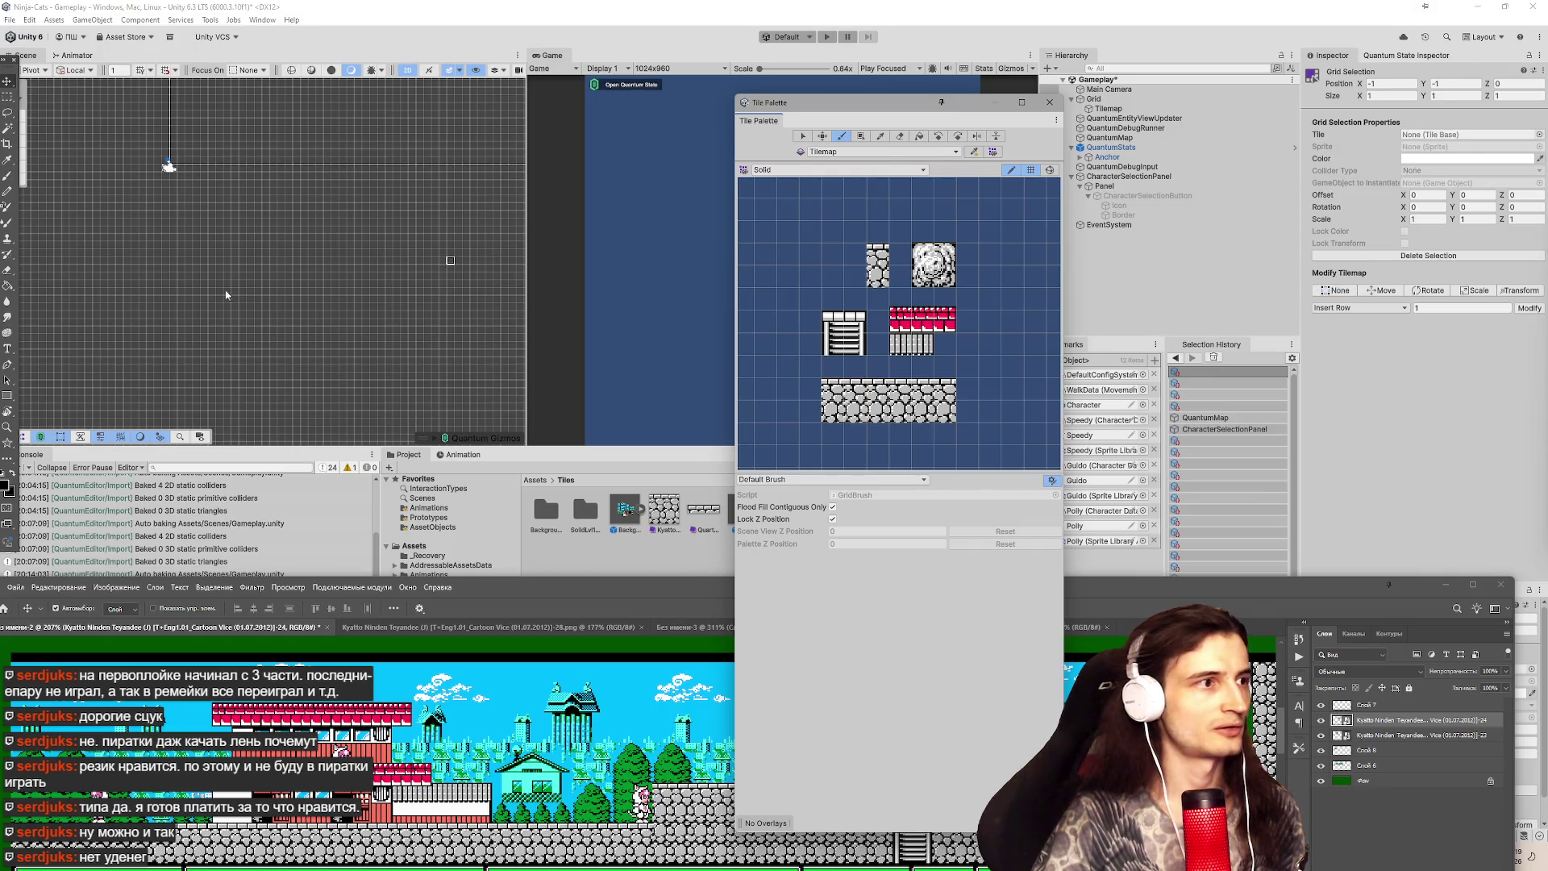
click(803, 139)
drag(861, 411, 841, 397)
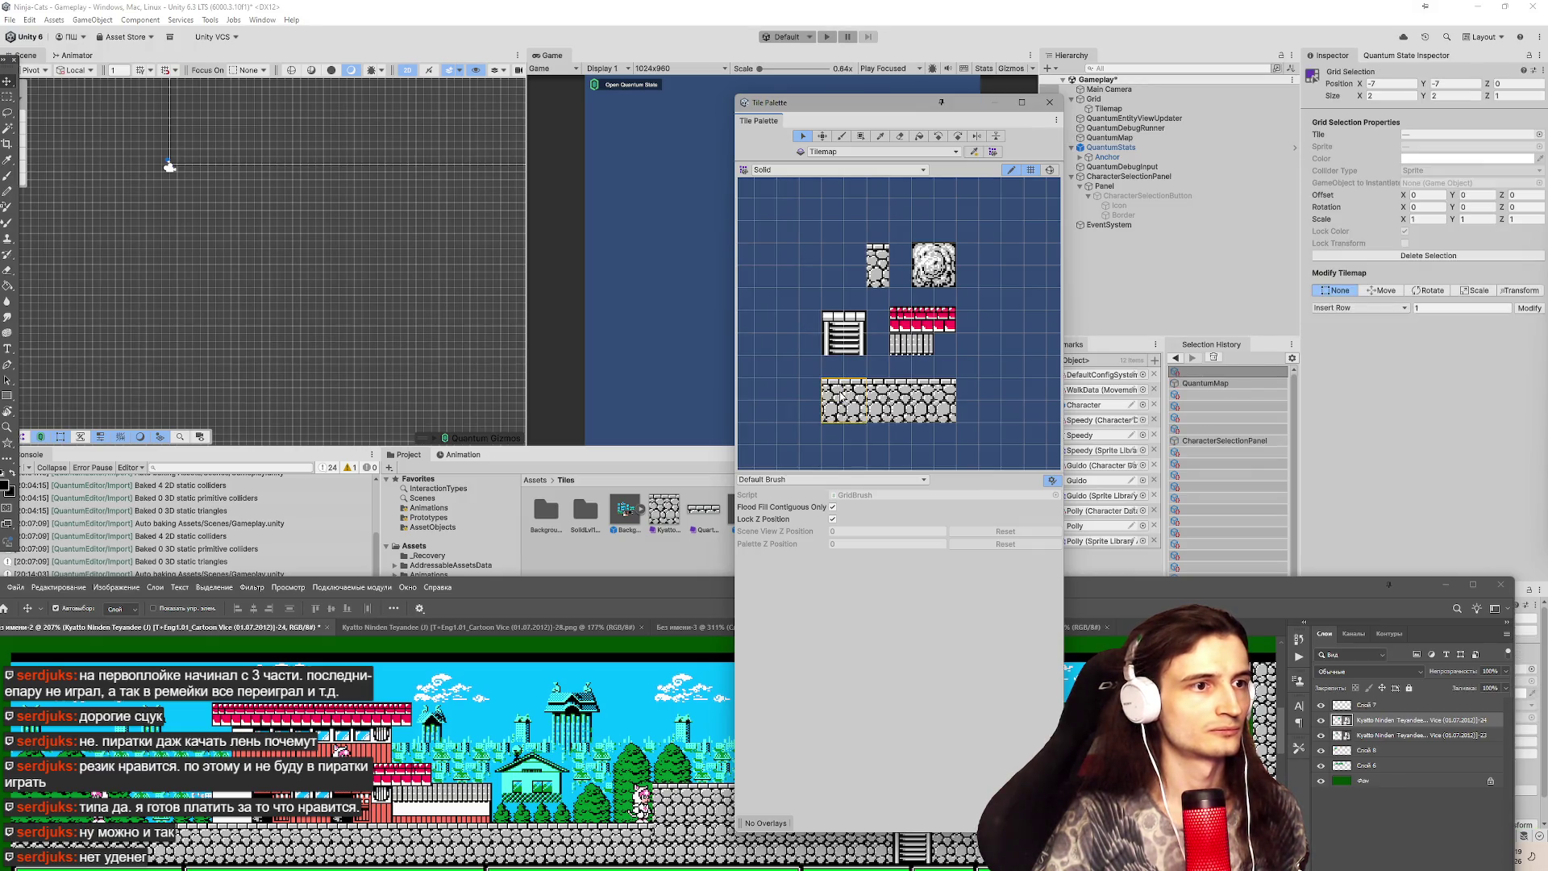
click(861, 138)
drag(193, 312, 262, 341)
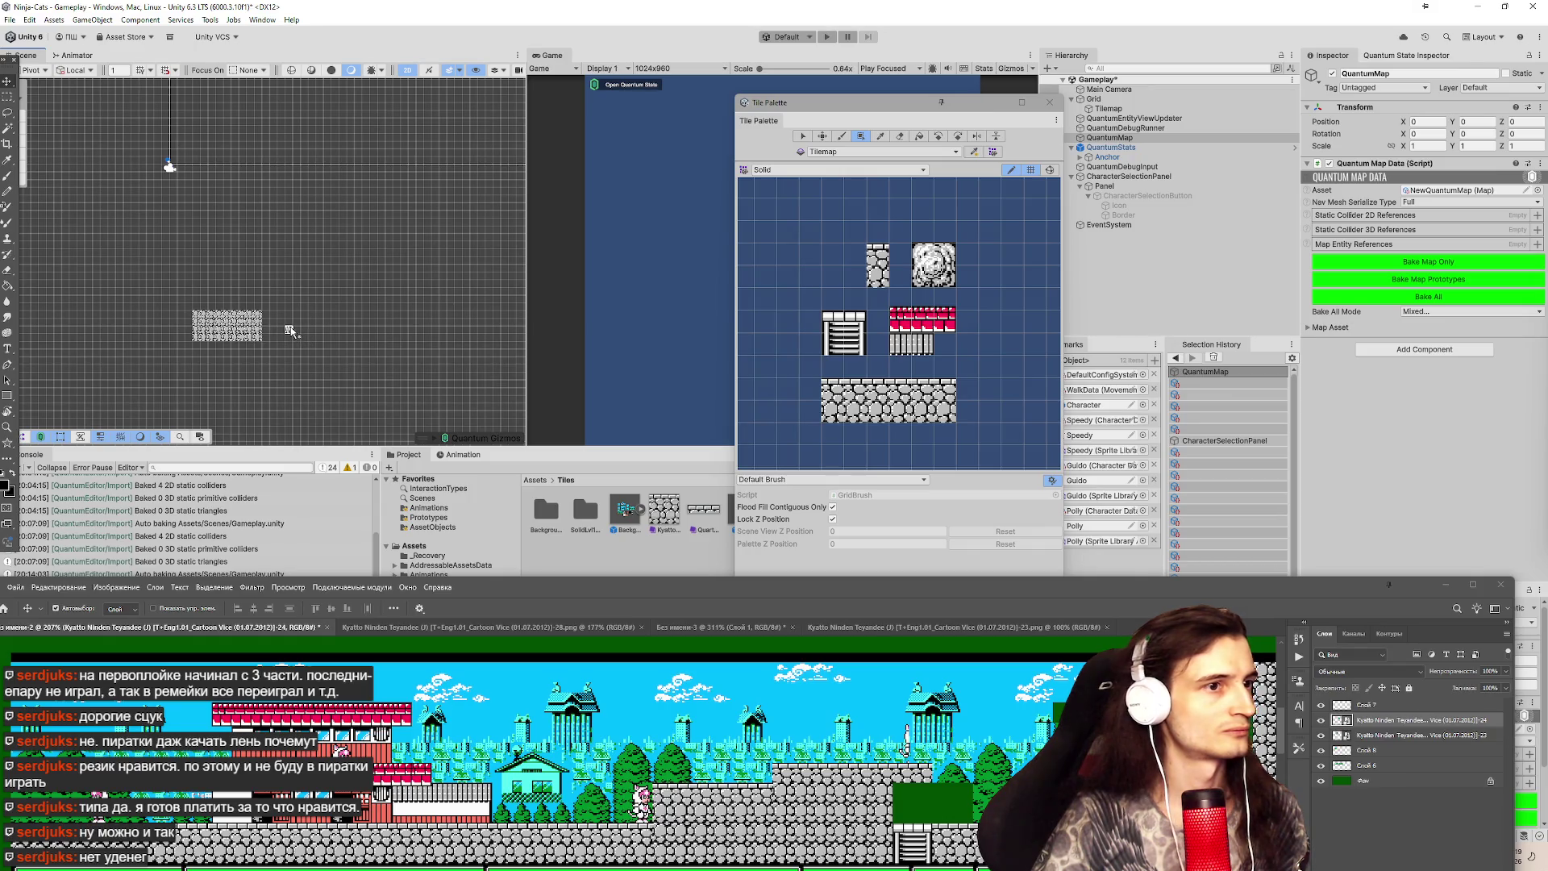
key(ctrl+z)
scroll(129, 270, up, 2)
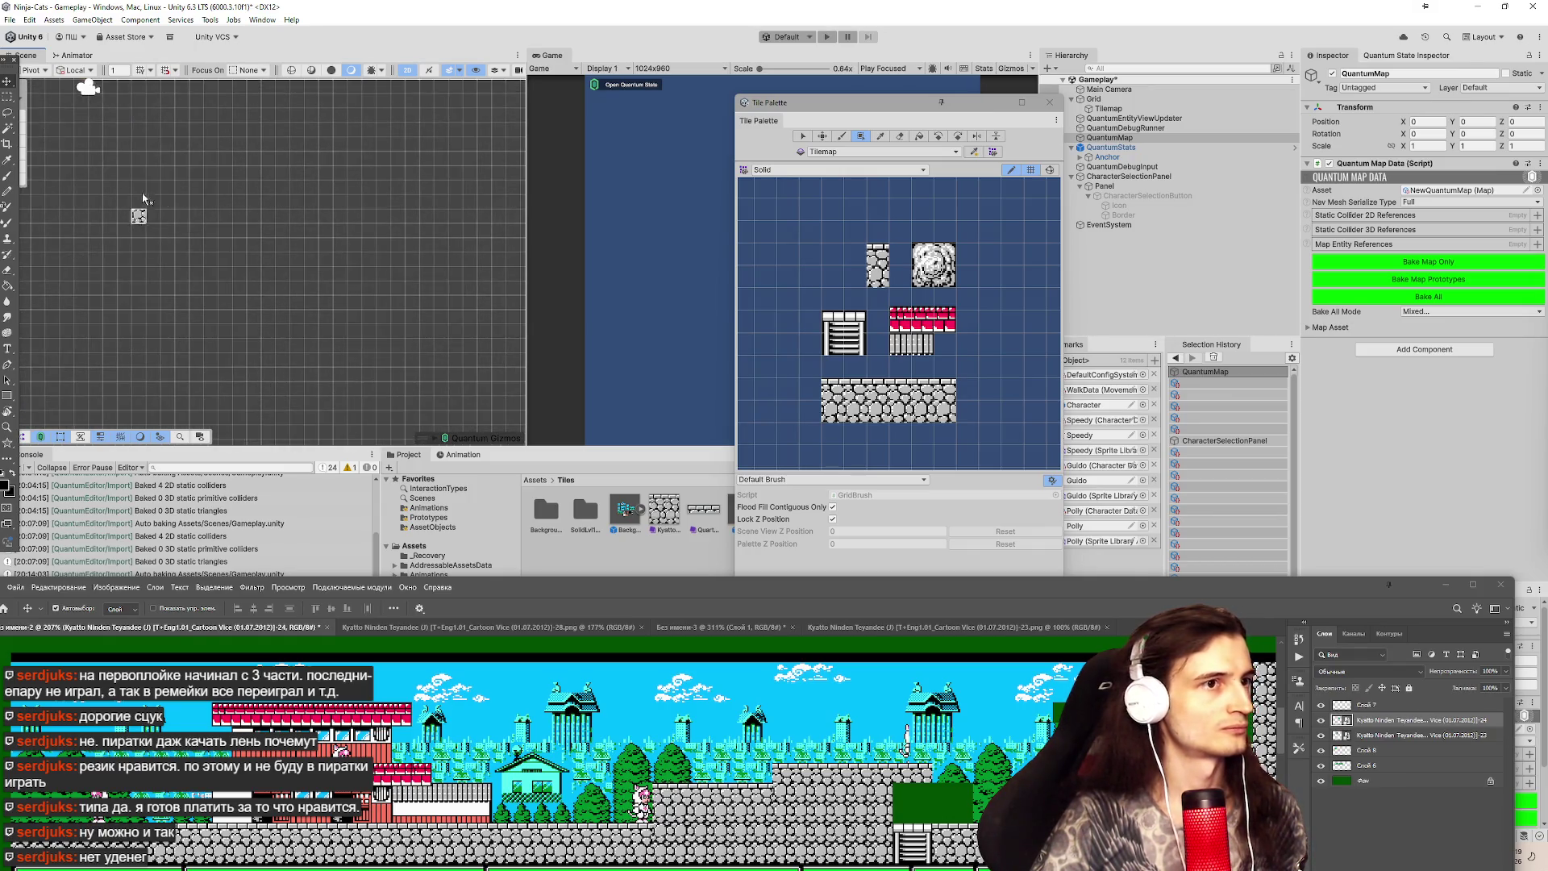
drag(284, 274, 441, 375)
key(Escape)
Reselect the 2x2 stone block and paint a horizontal stone floor row in the Scene.
click(834, 249)
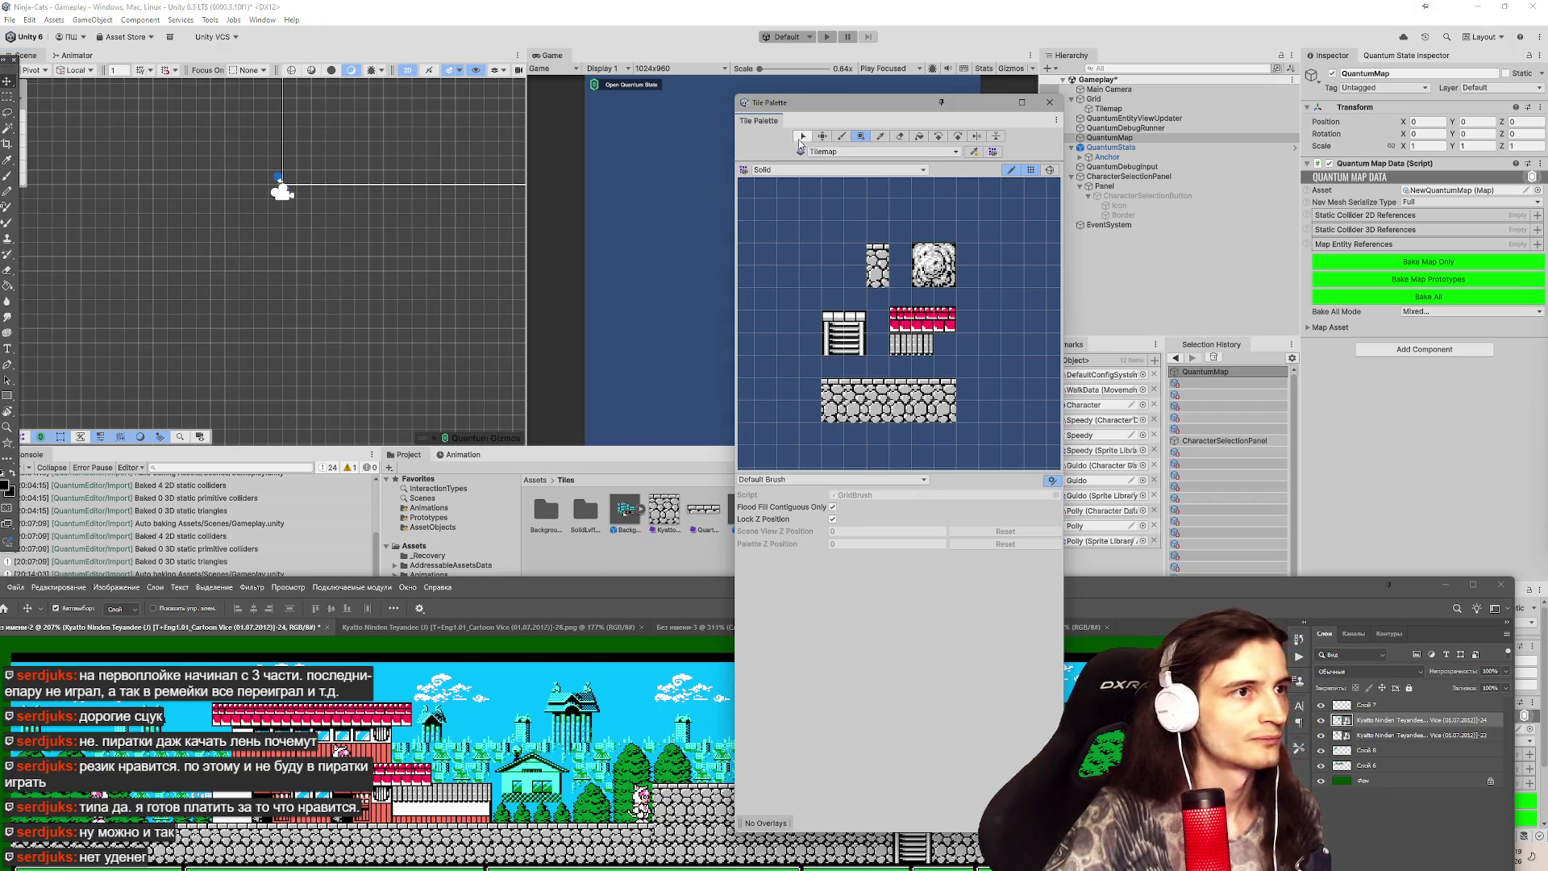
click(864, 419)
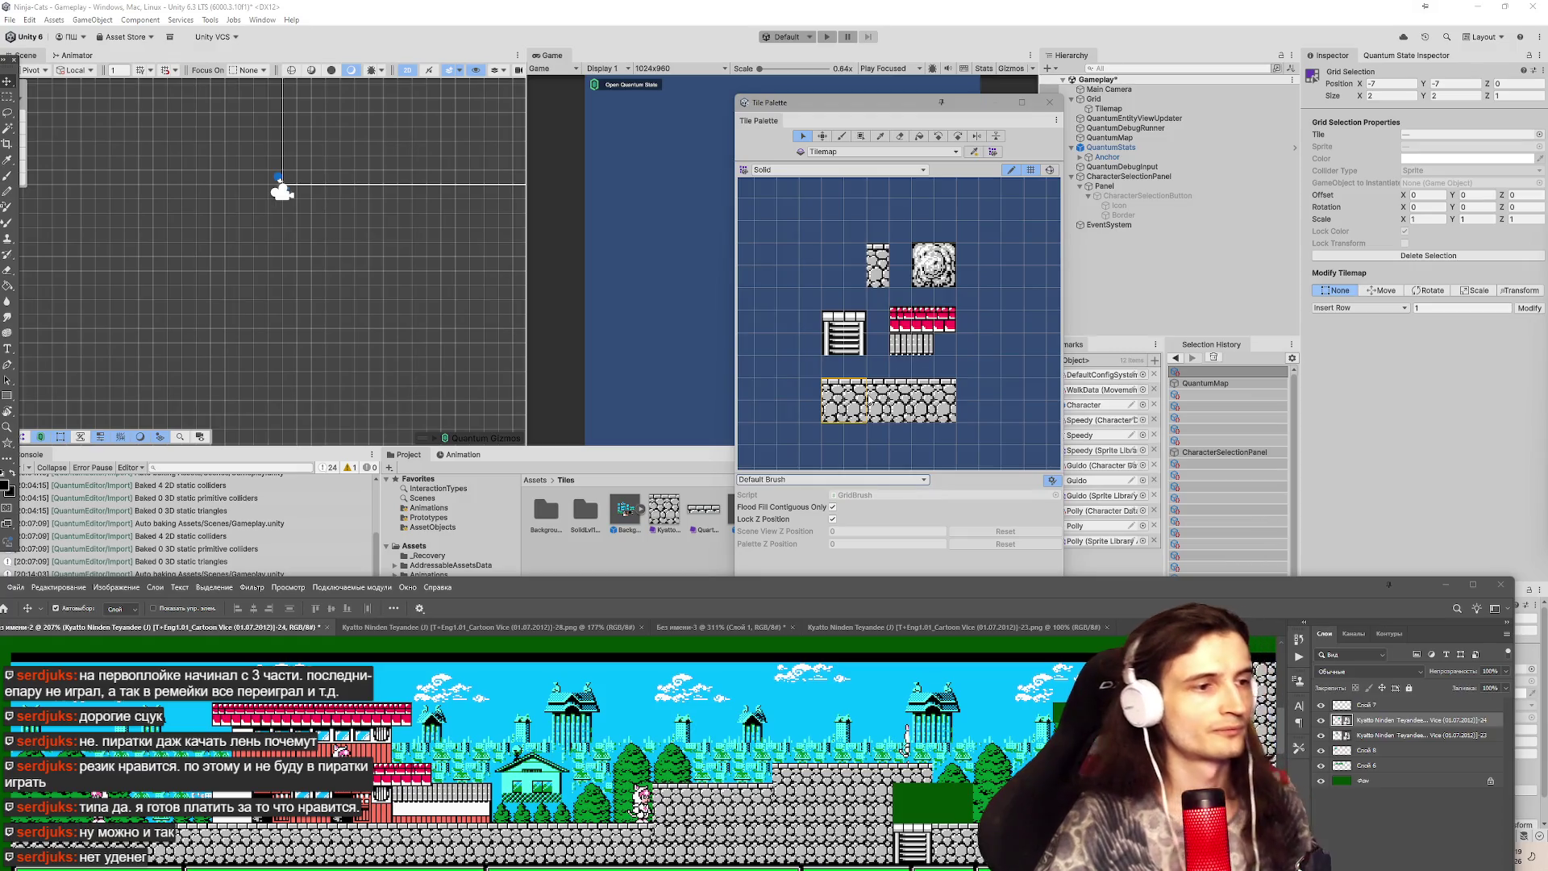
click(821, 138)
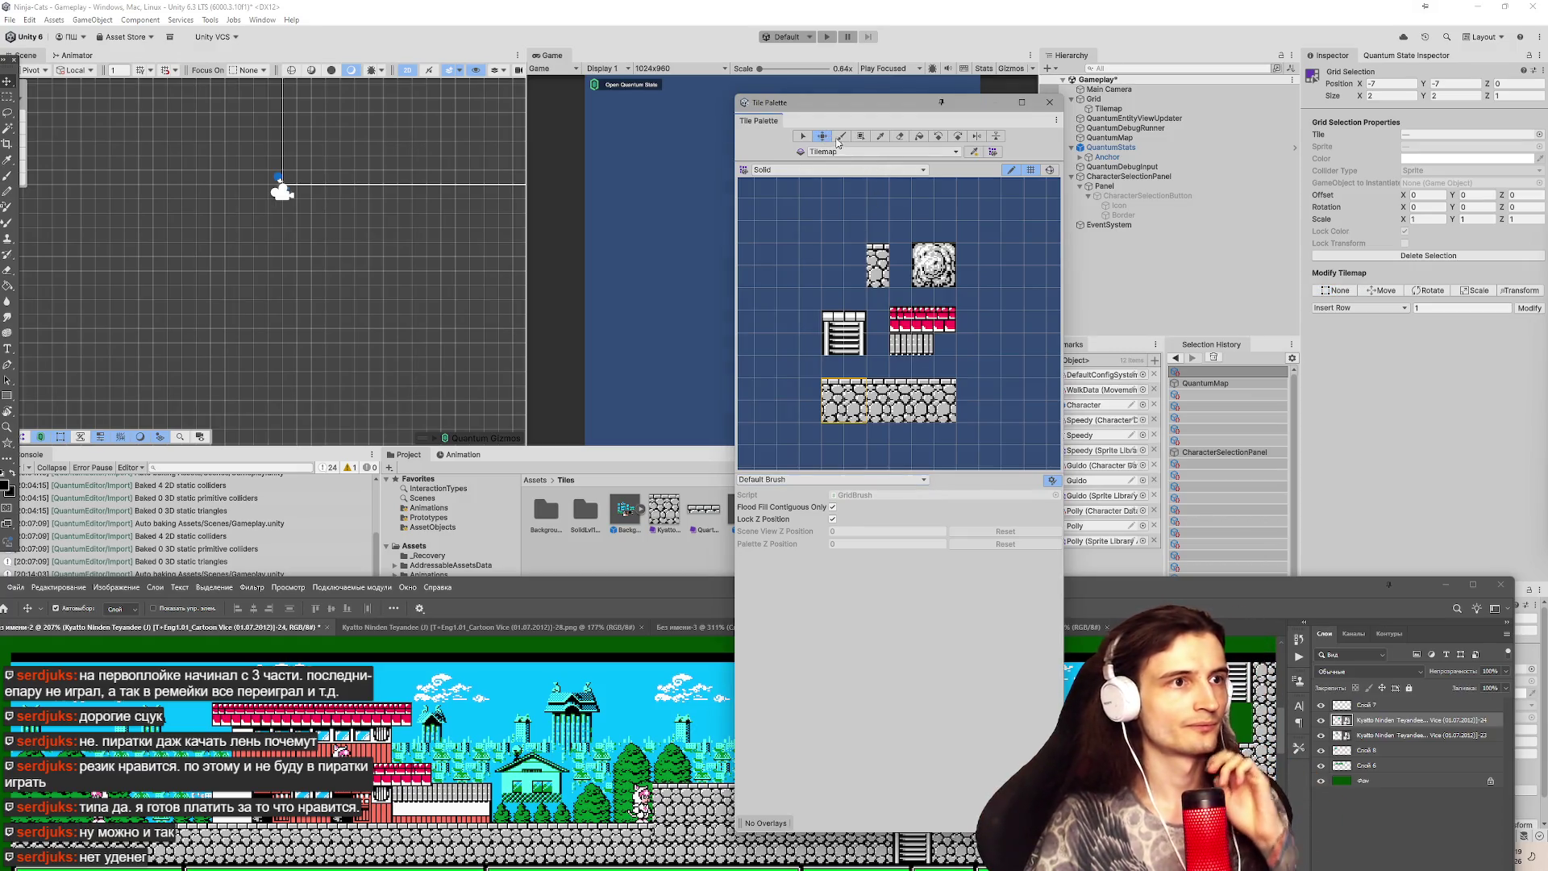
click(884, 140)
click(901, 141)
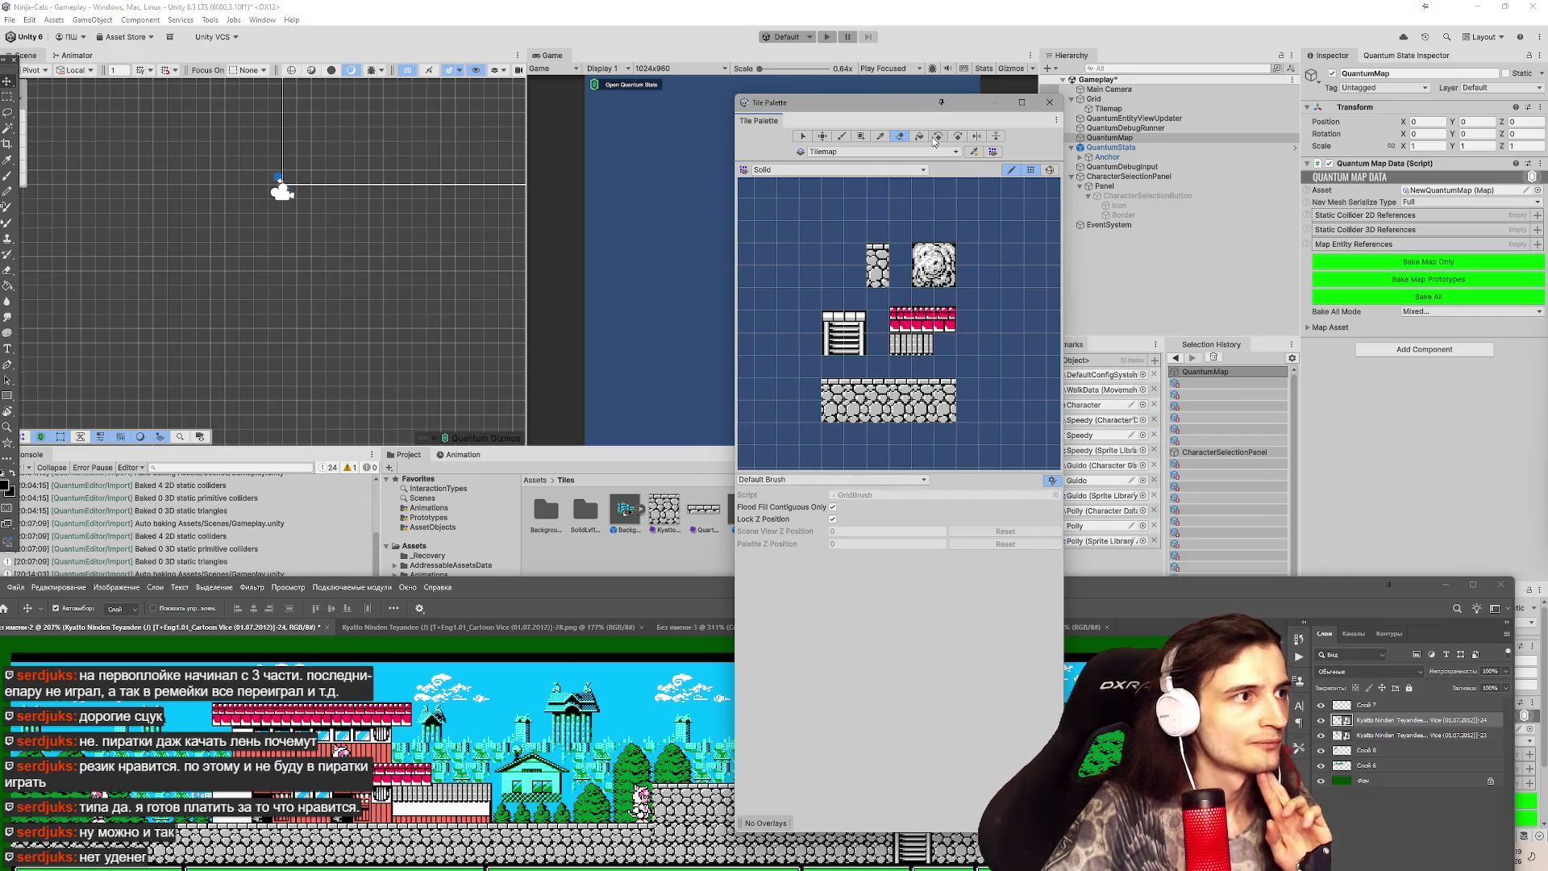
click(800, 138)
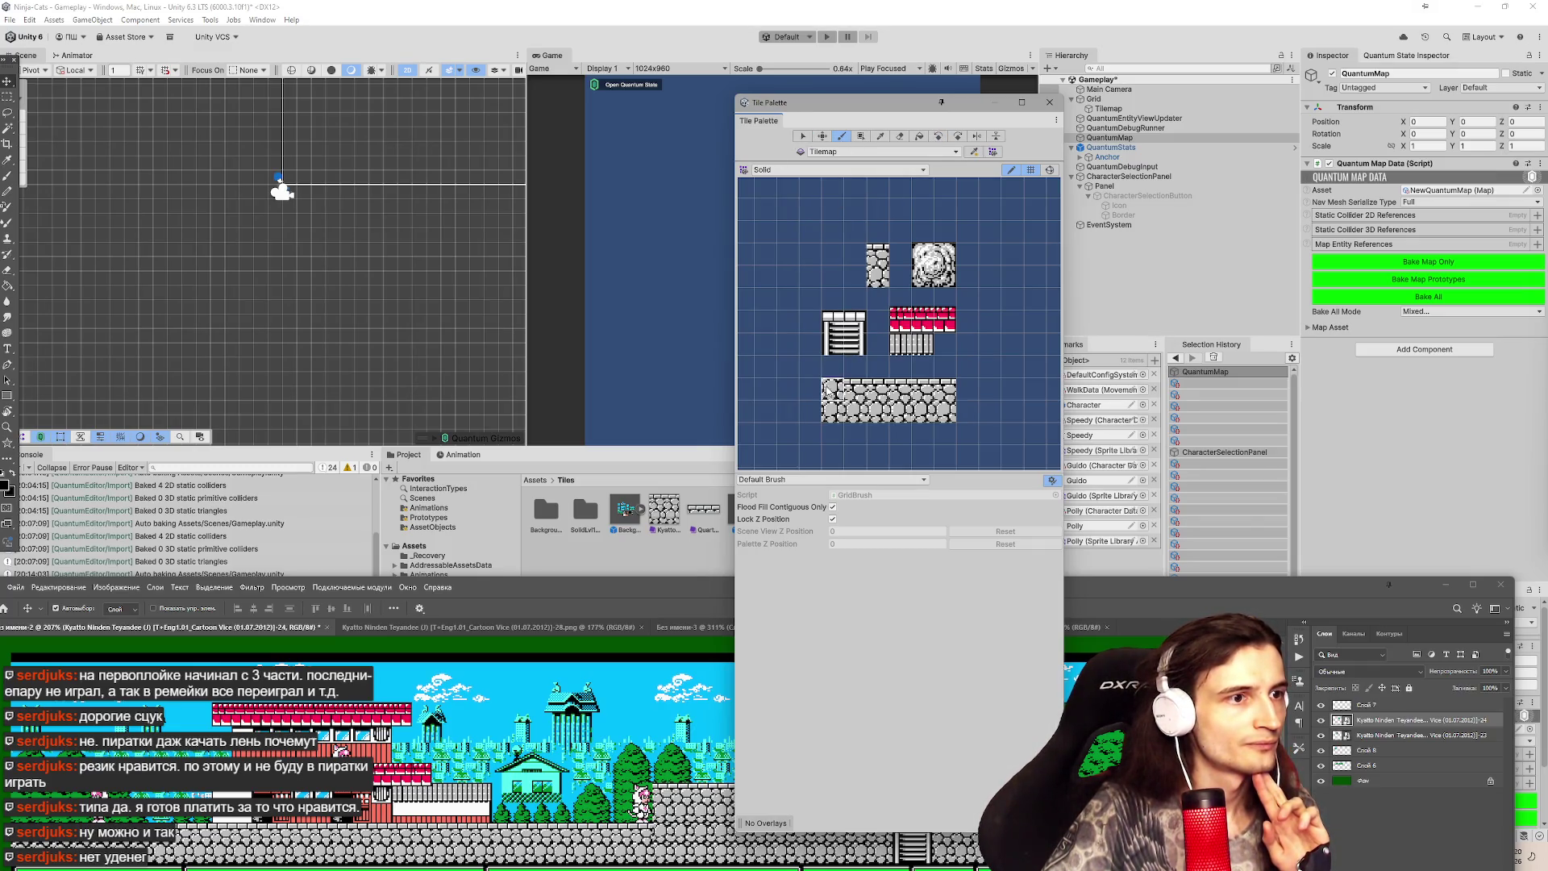
drag(833, 393, 859, 413)
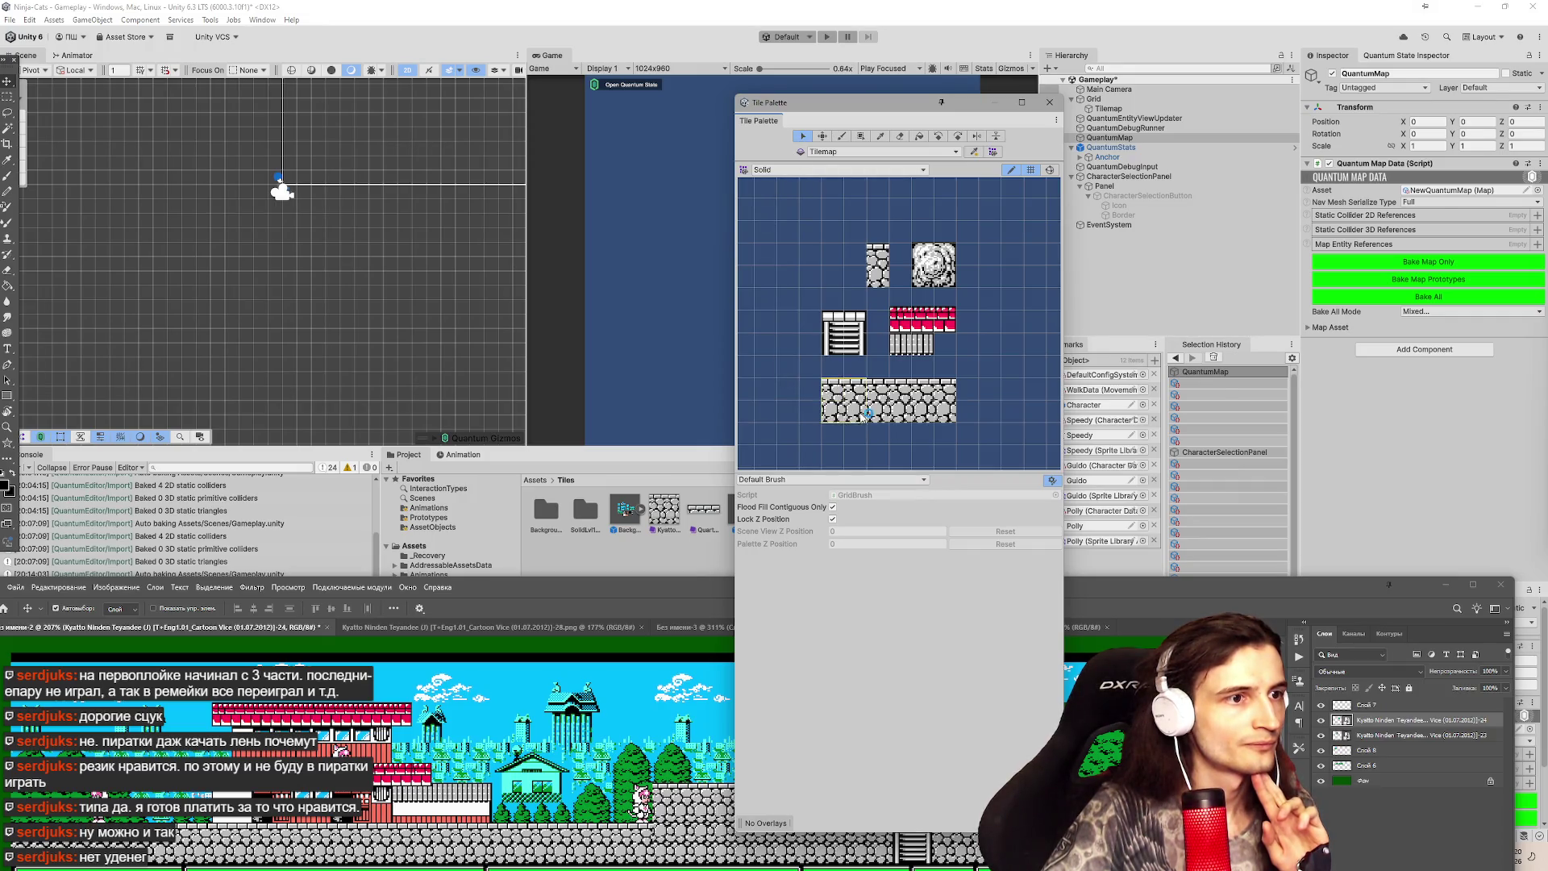
click(859, 138)
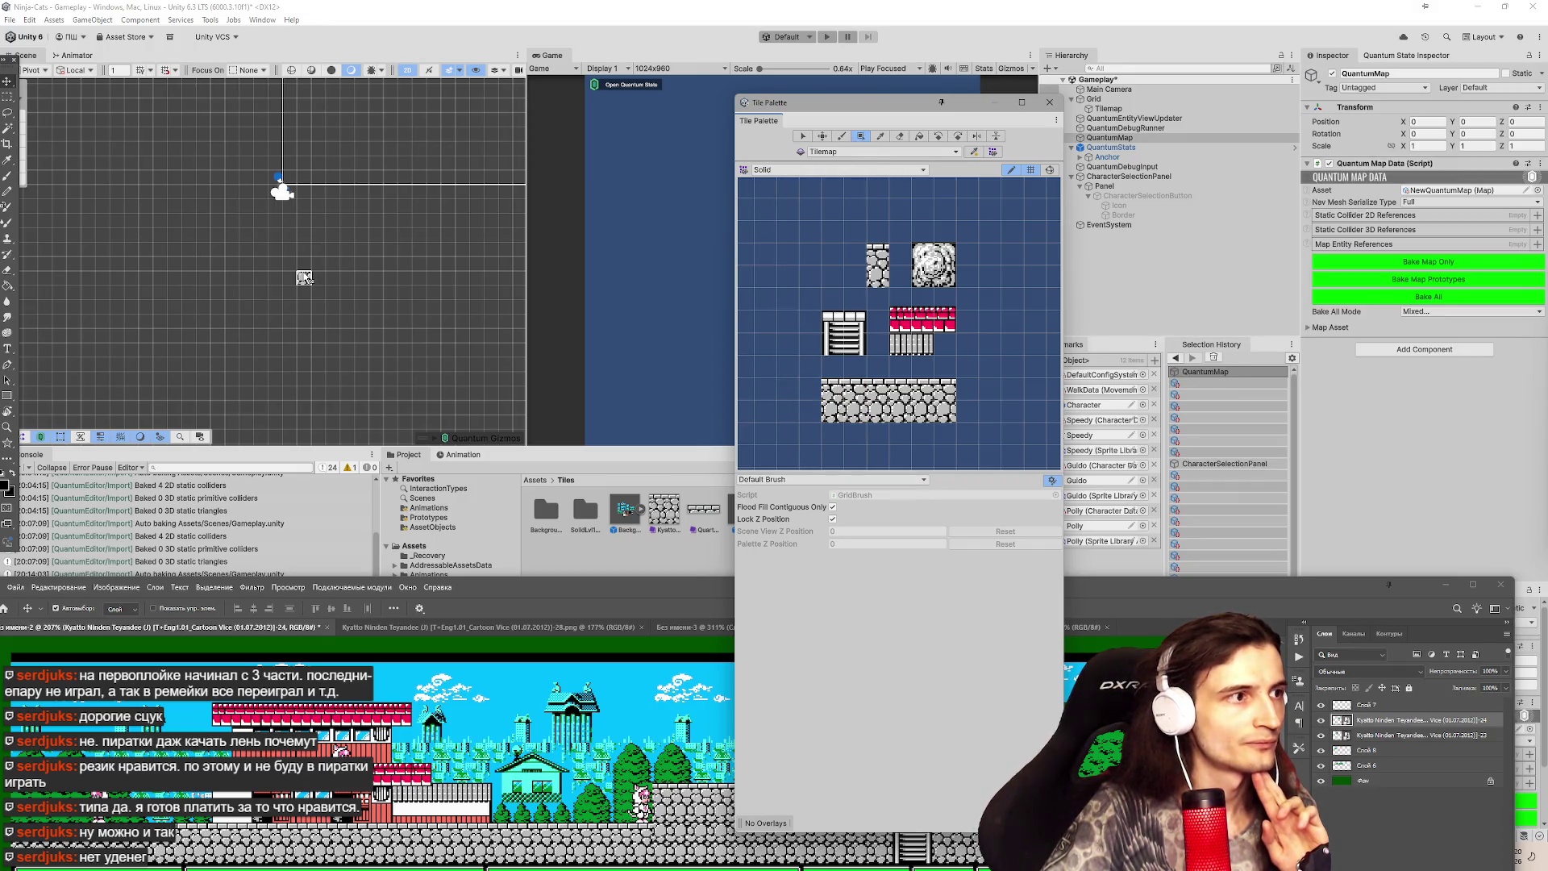
mouse_move(304, 277)
mouse_down()
mouse_move(435, 354)
mouse_move(468, 411)
mouse_move(442, 229)
mouse_move(399, 240)
mouse_move(388, 274)
mouse_move(304, 266)
mouse_up()
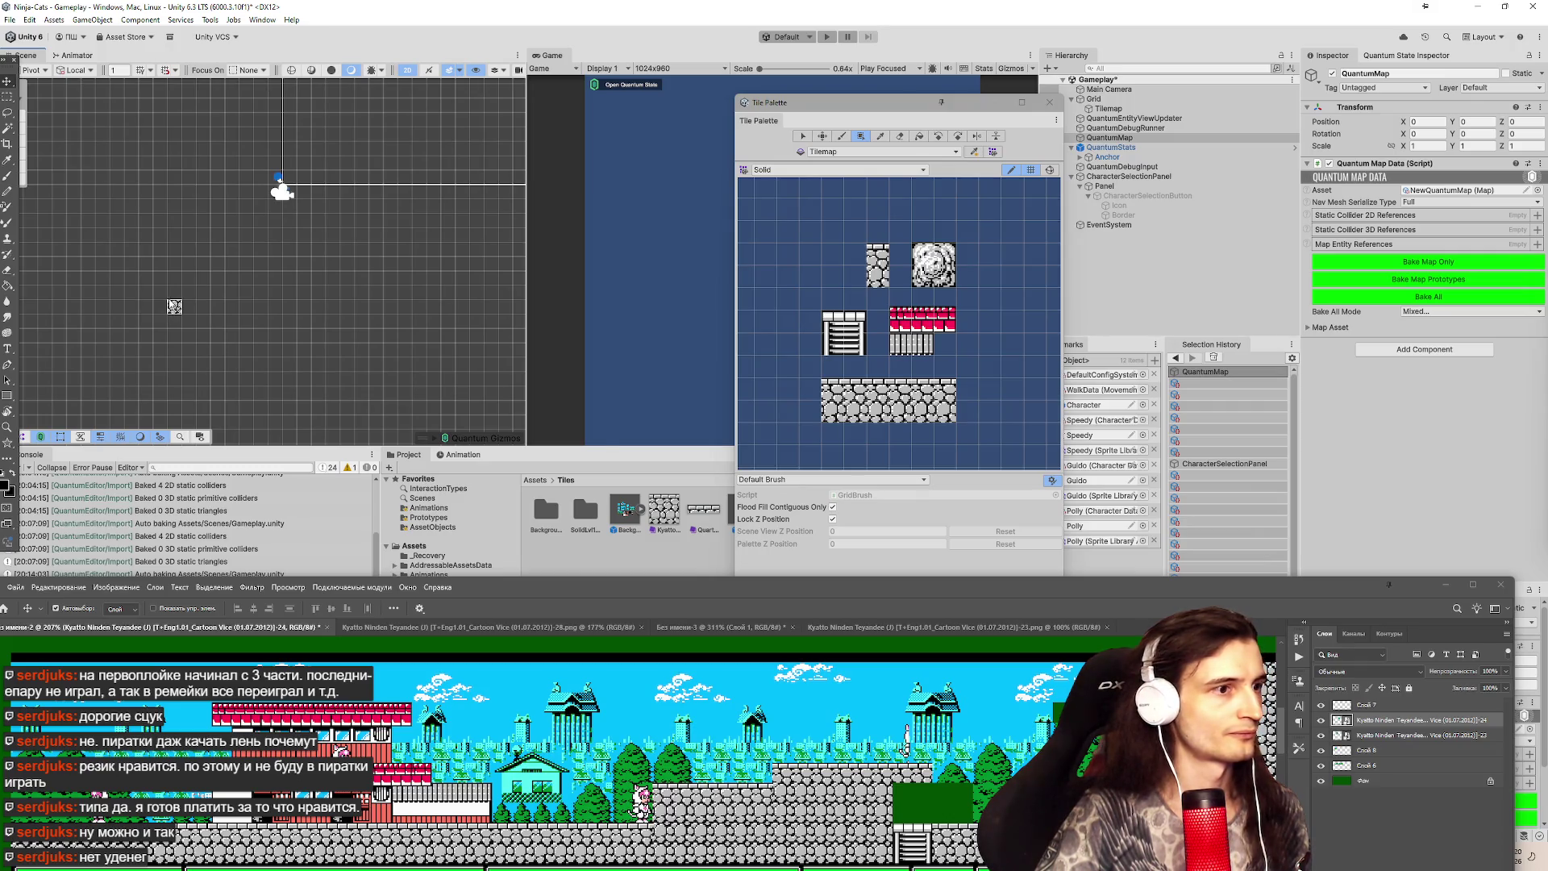
drag(174, 295, 370, 303)
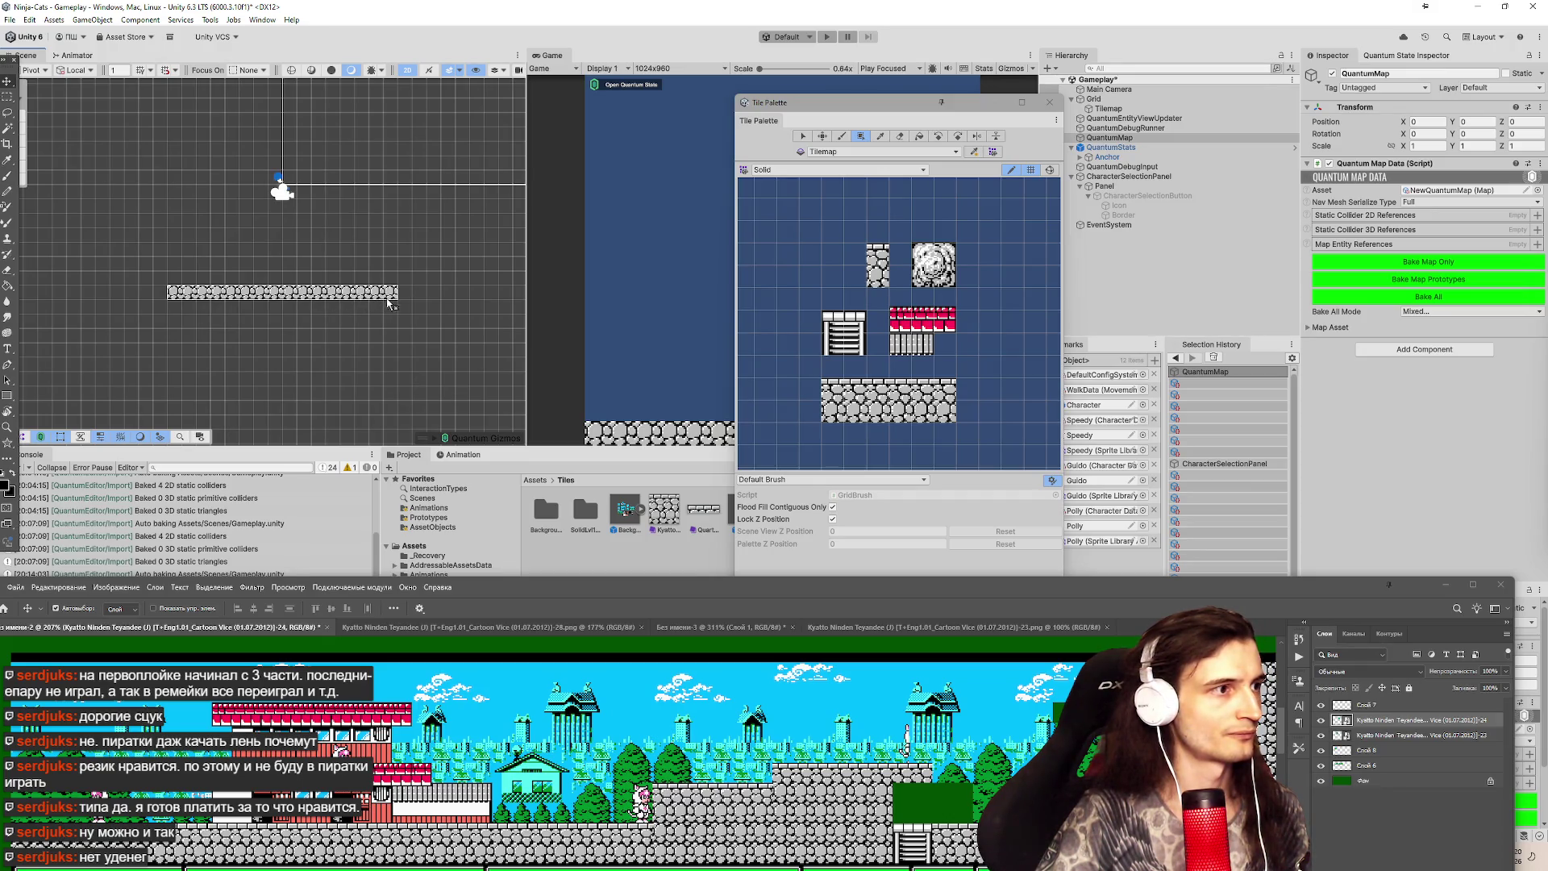
Extend the stone row further right and dismiss the S shortcut conflict prompt.
drag(410, 303, 493, 300)
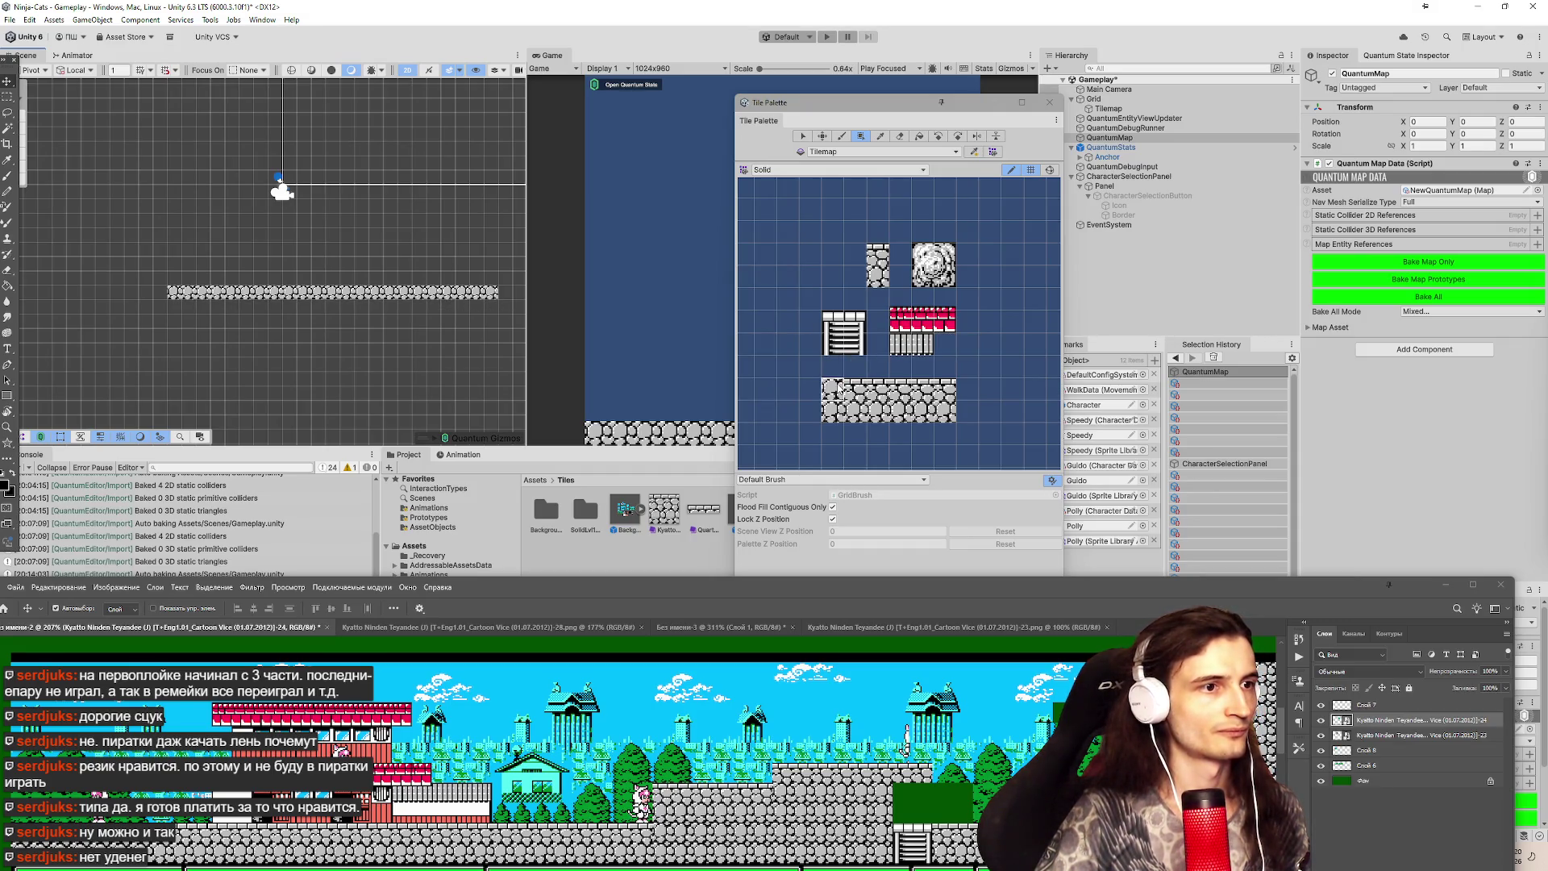
key(s)
mouse_move(1079, 379)
mouse_down()
mouse_move(1206, 320)
mouse_move(1268, 250)
mouse_up()
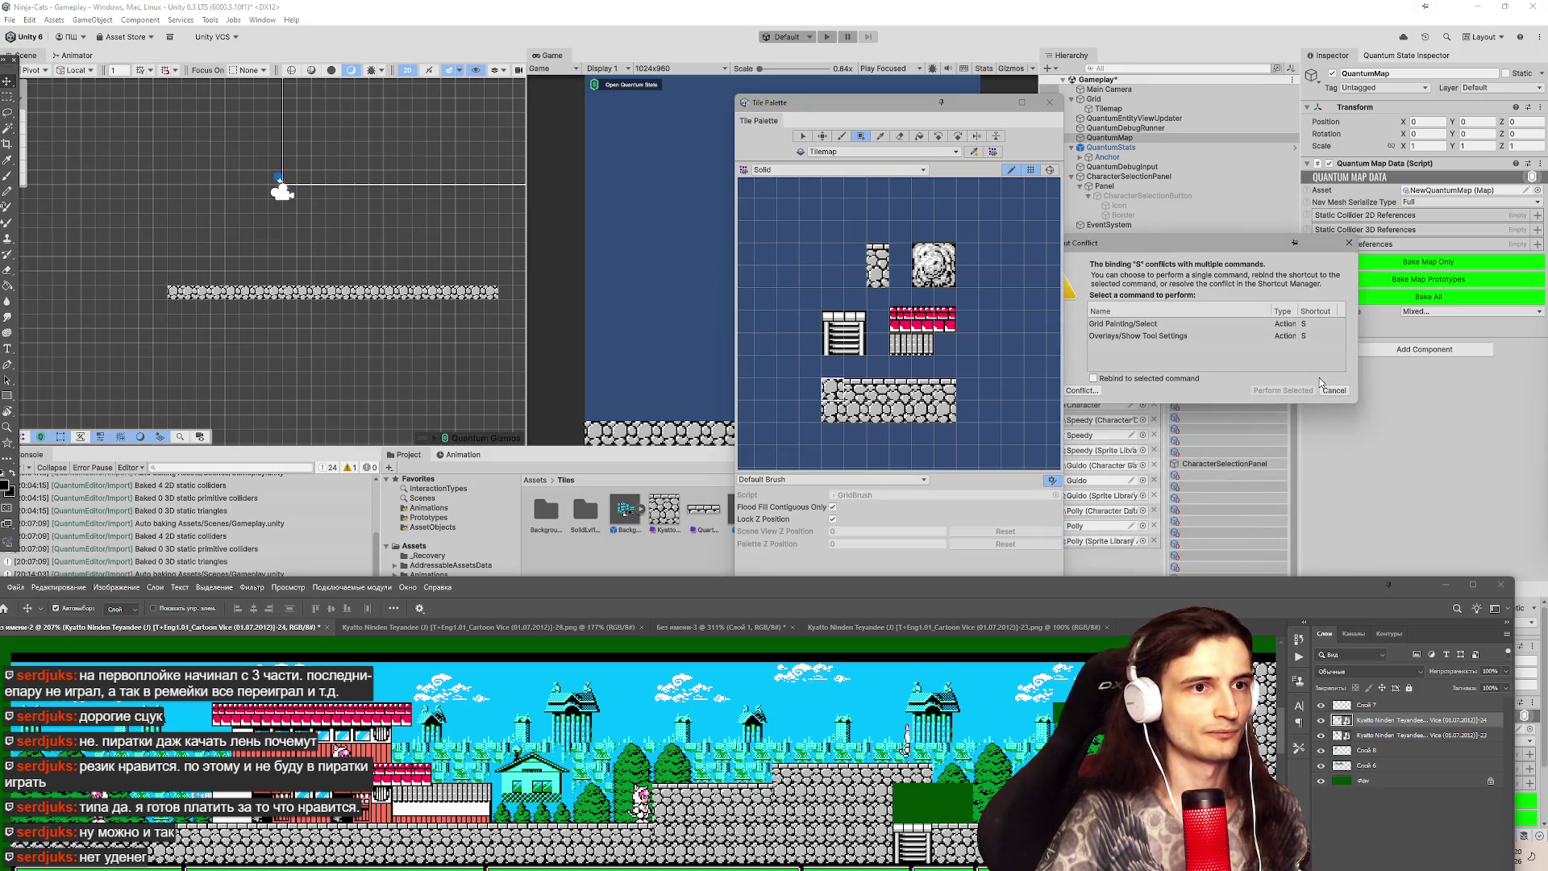
click(1206, 337)
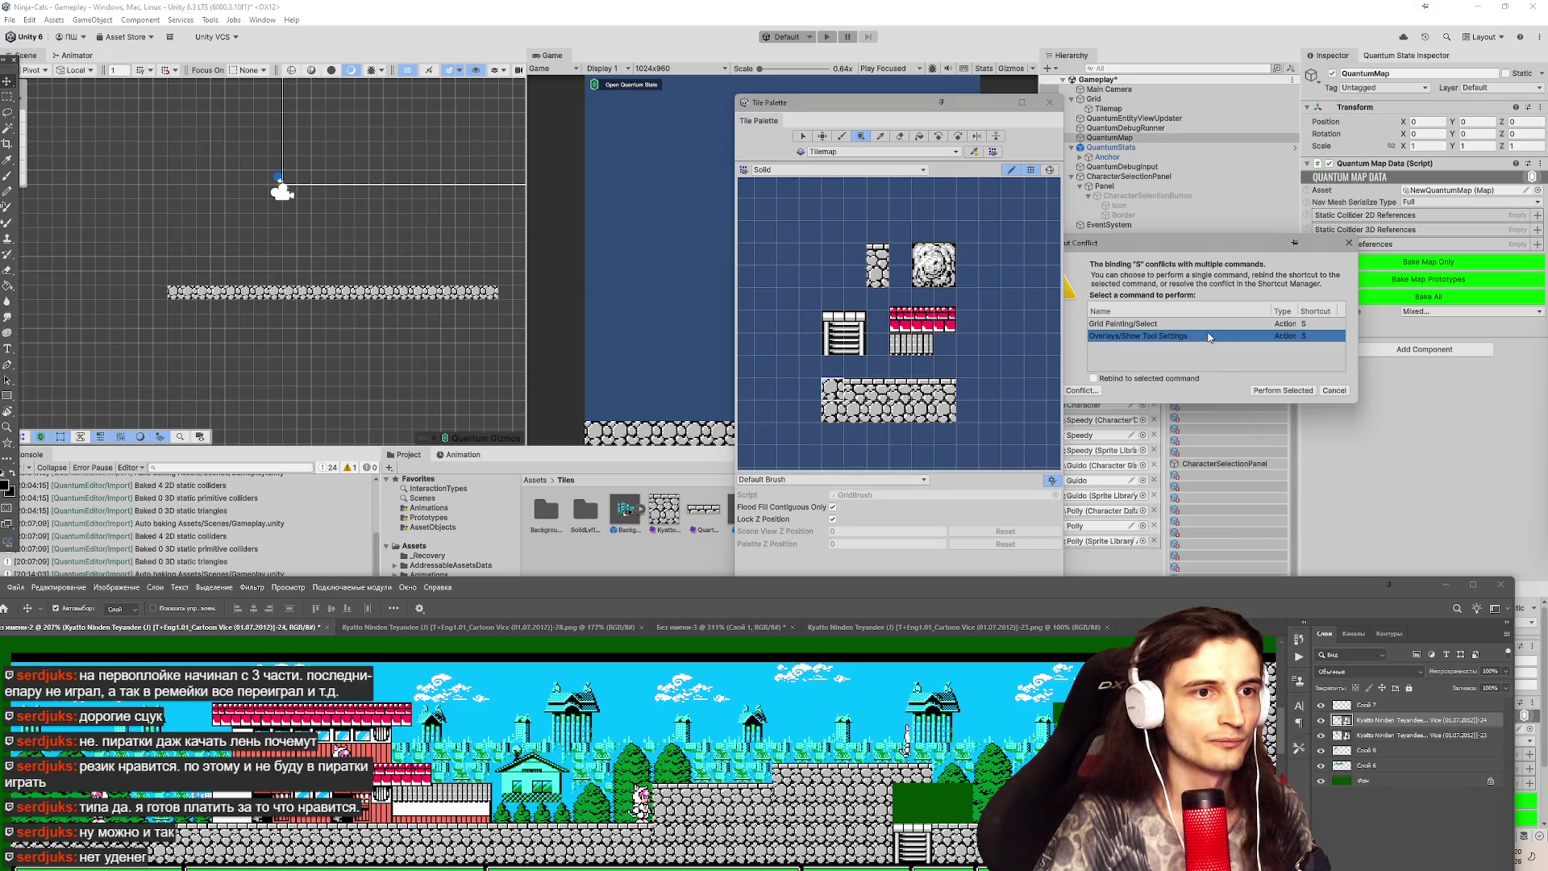
click(1208, 330)
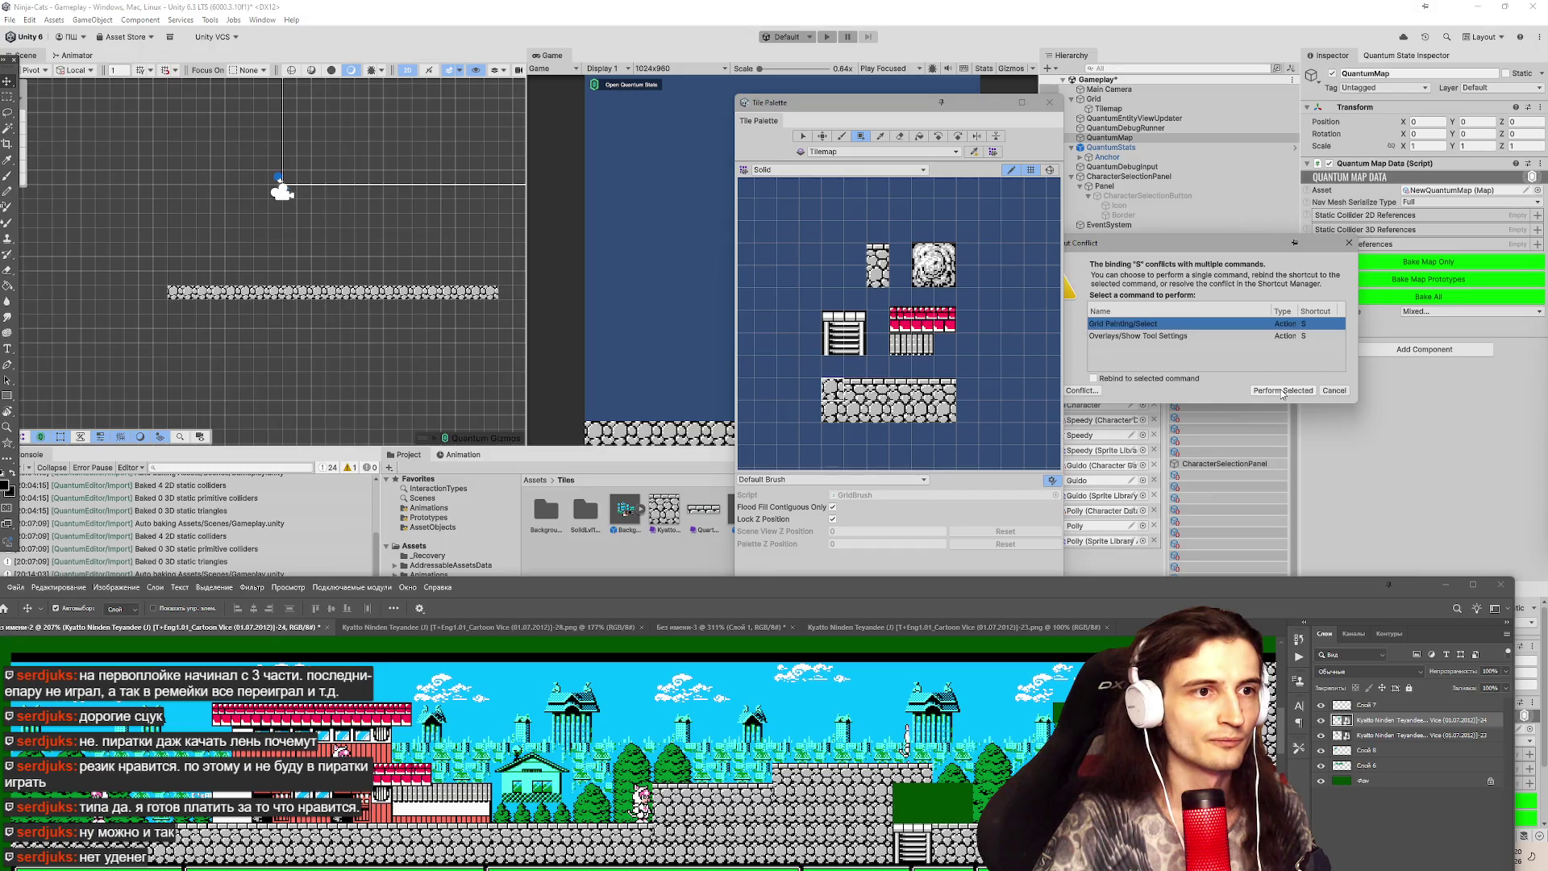
click(1338, 394)
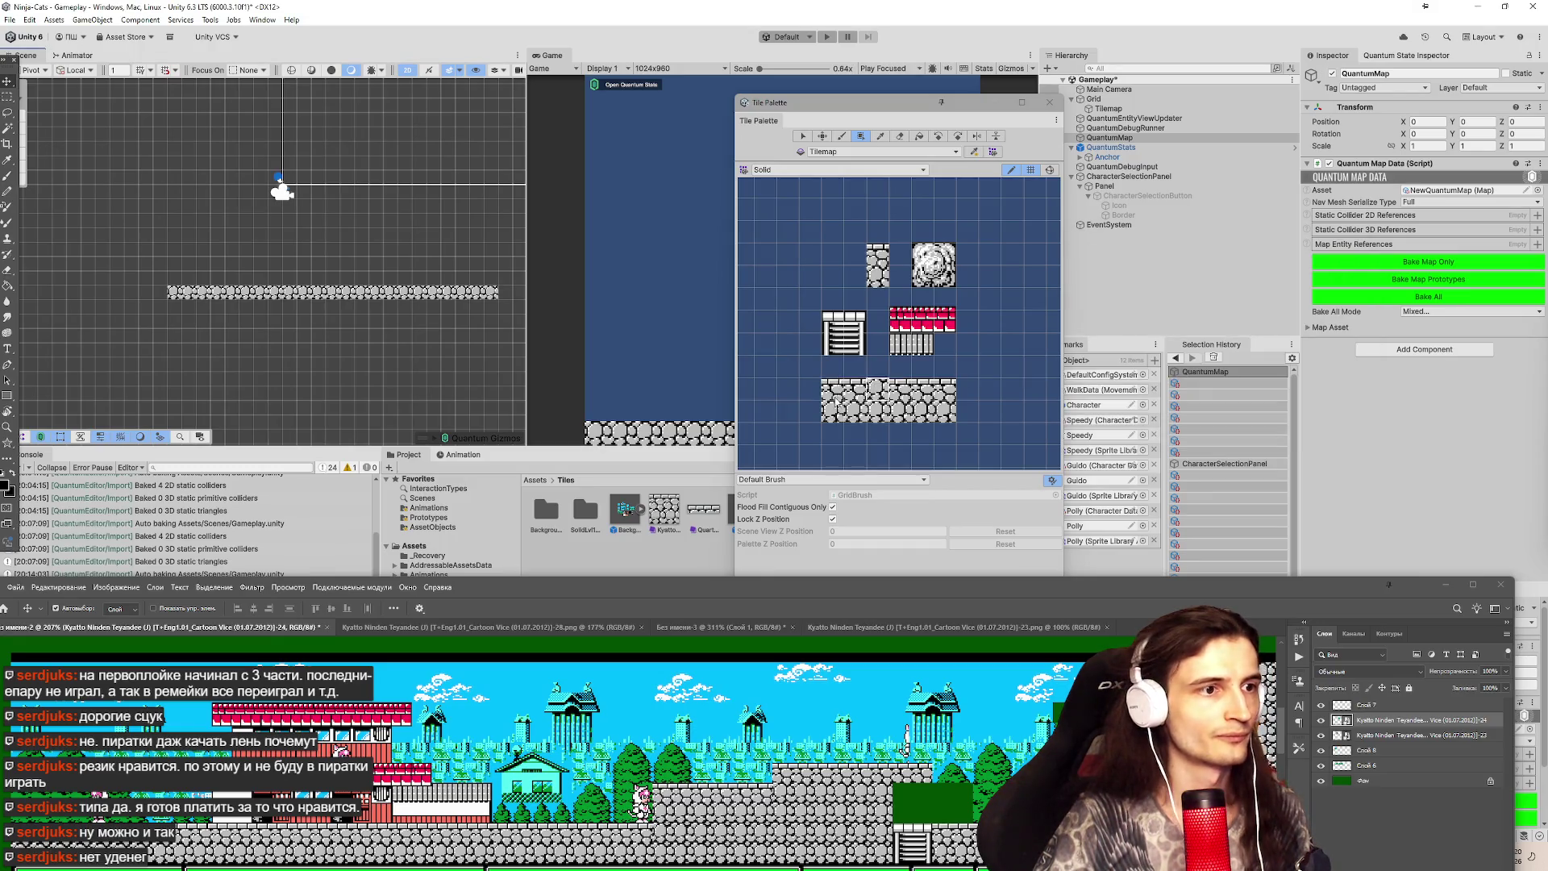
Erase the stray stone tile from the palette and show the palette grid lines again.
click(787, 231)
key(s)
click(822, 253)
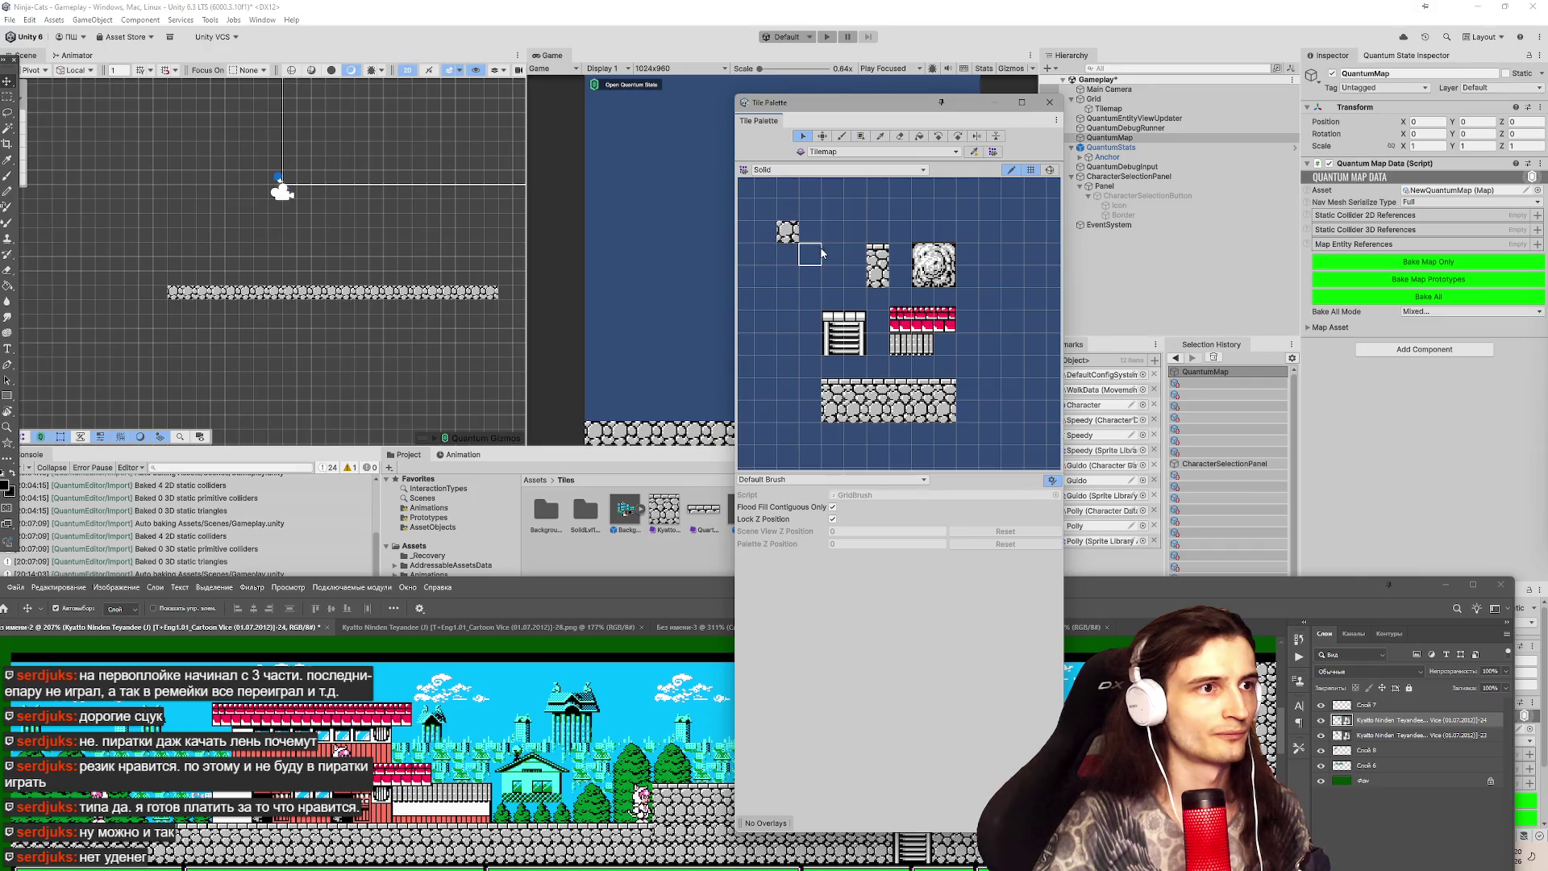
click(810, 208)
key(d)
click(795, 234)
click(803, 135)
click(1031, 170)
click(1031, 169)
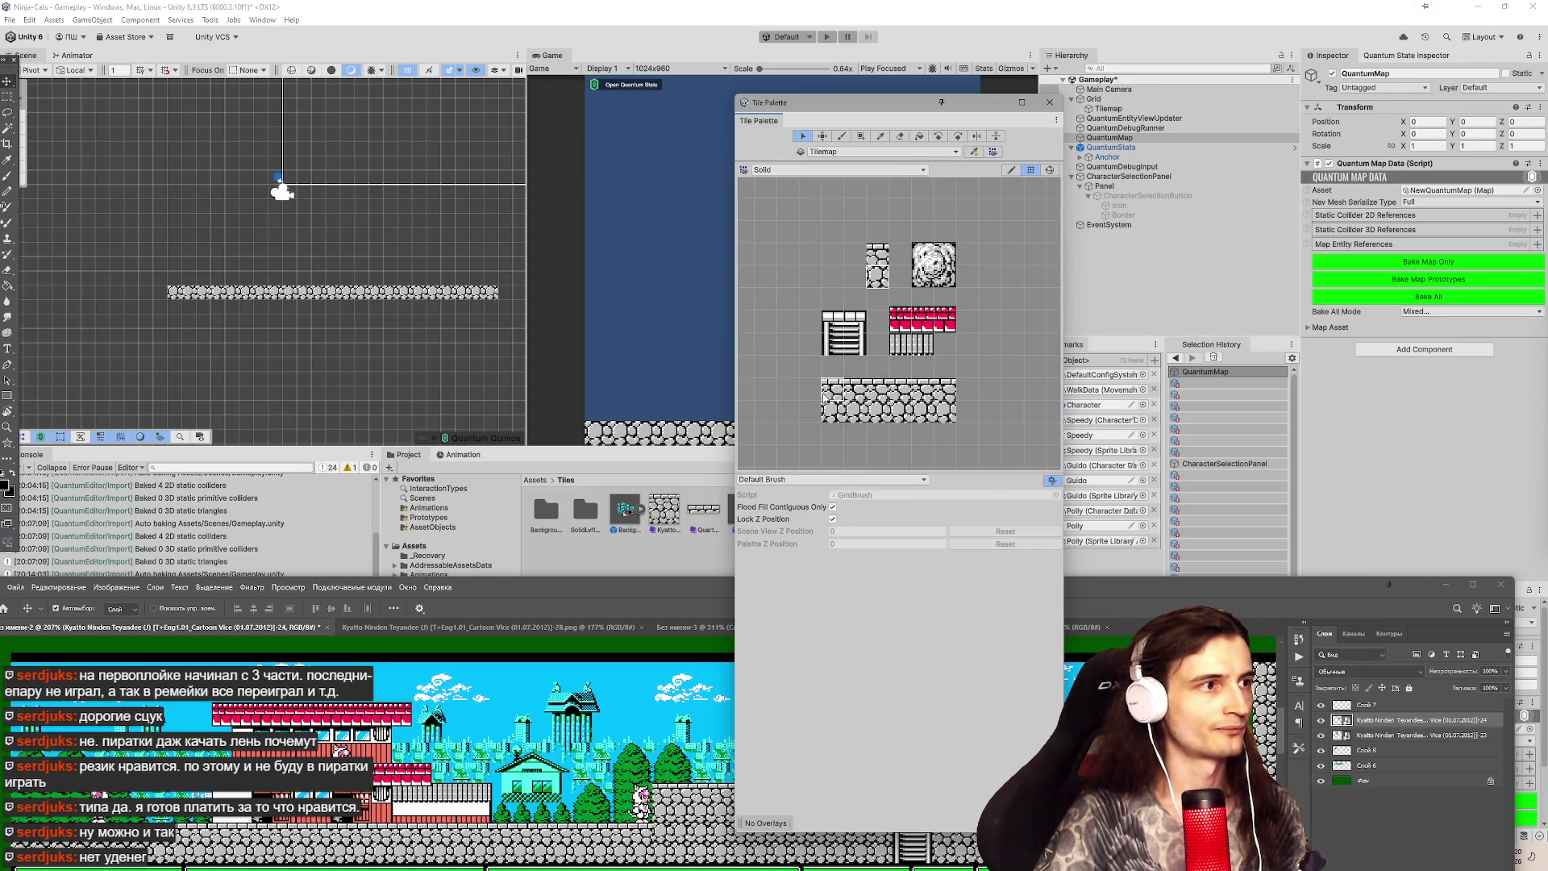
Paint more stone along the platform, close the Tile Palette and select the Tilemap.
click(827, 400)
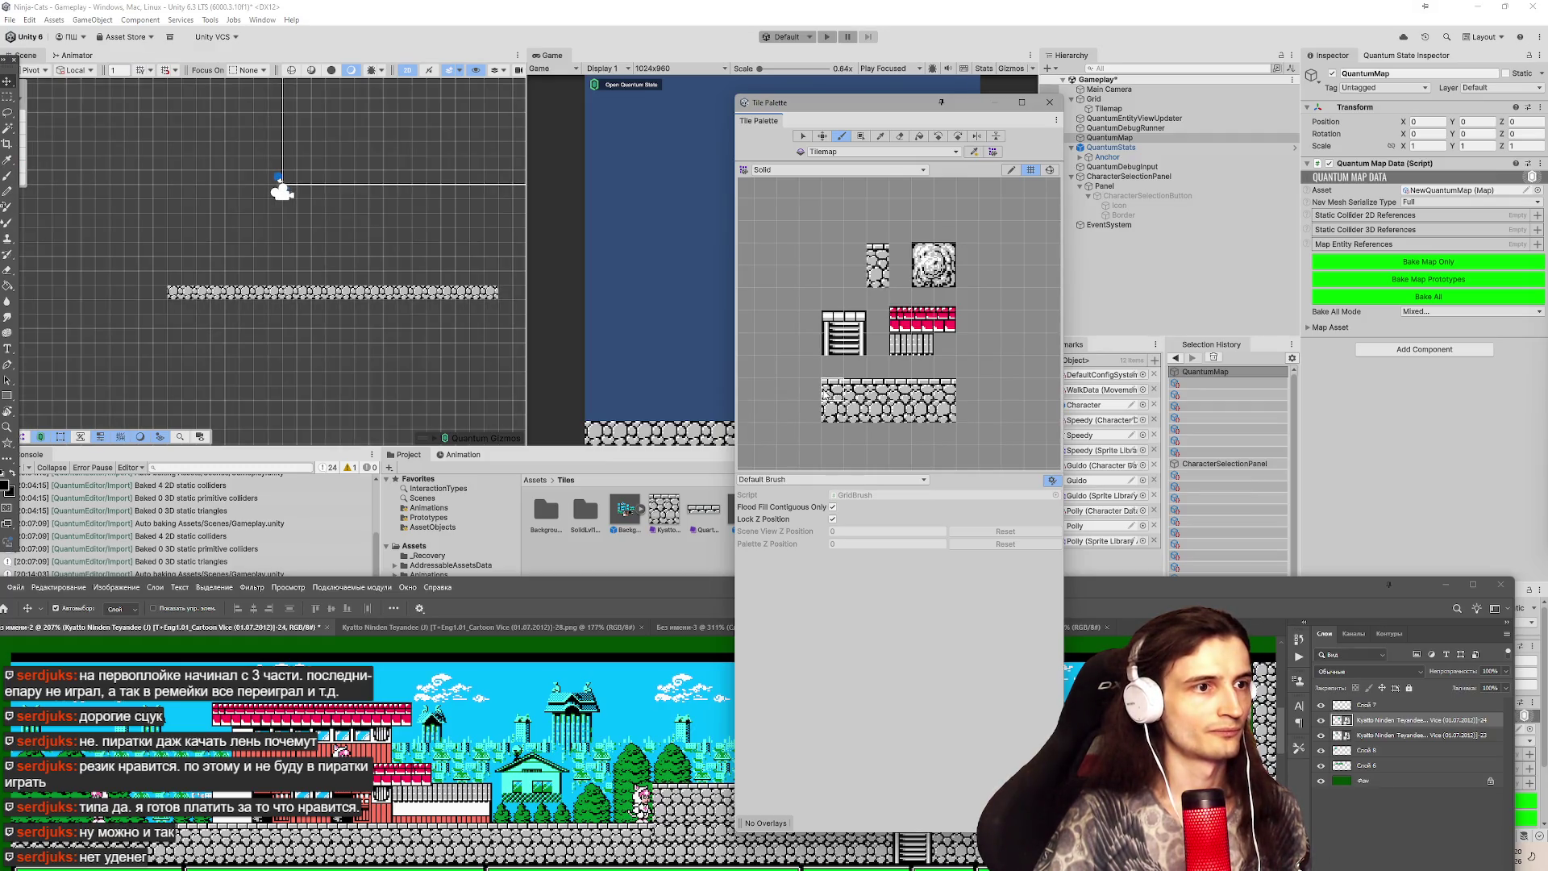
mouse_move(295, 282)
mouse_down()
mouse_move(177, 283)
mouse_move(476, 278)
mouse_up()
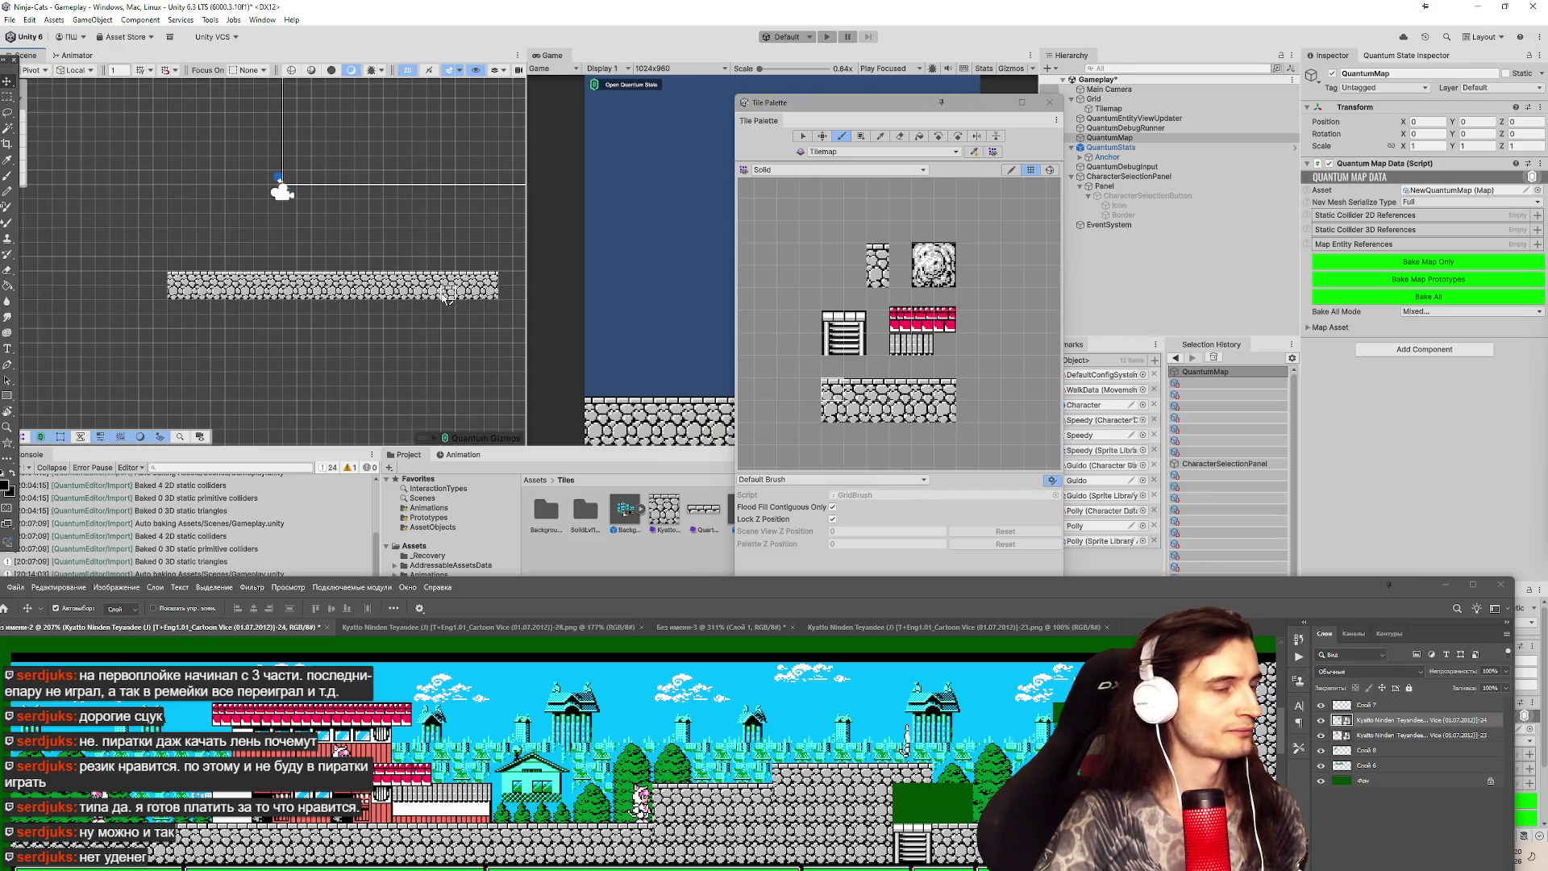
click(810, 173)
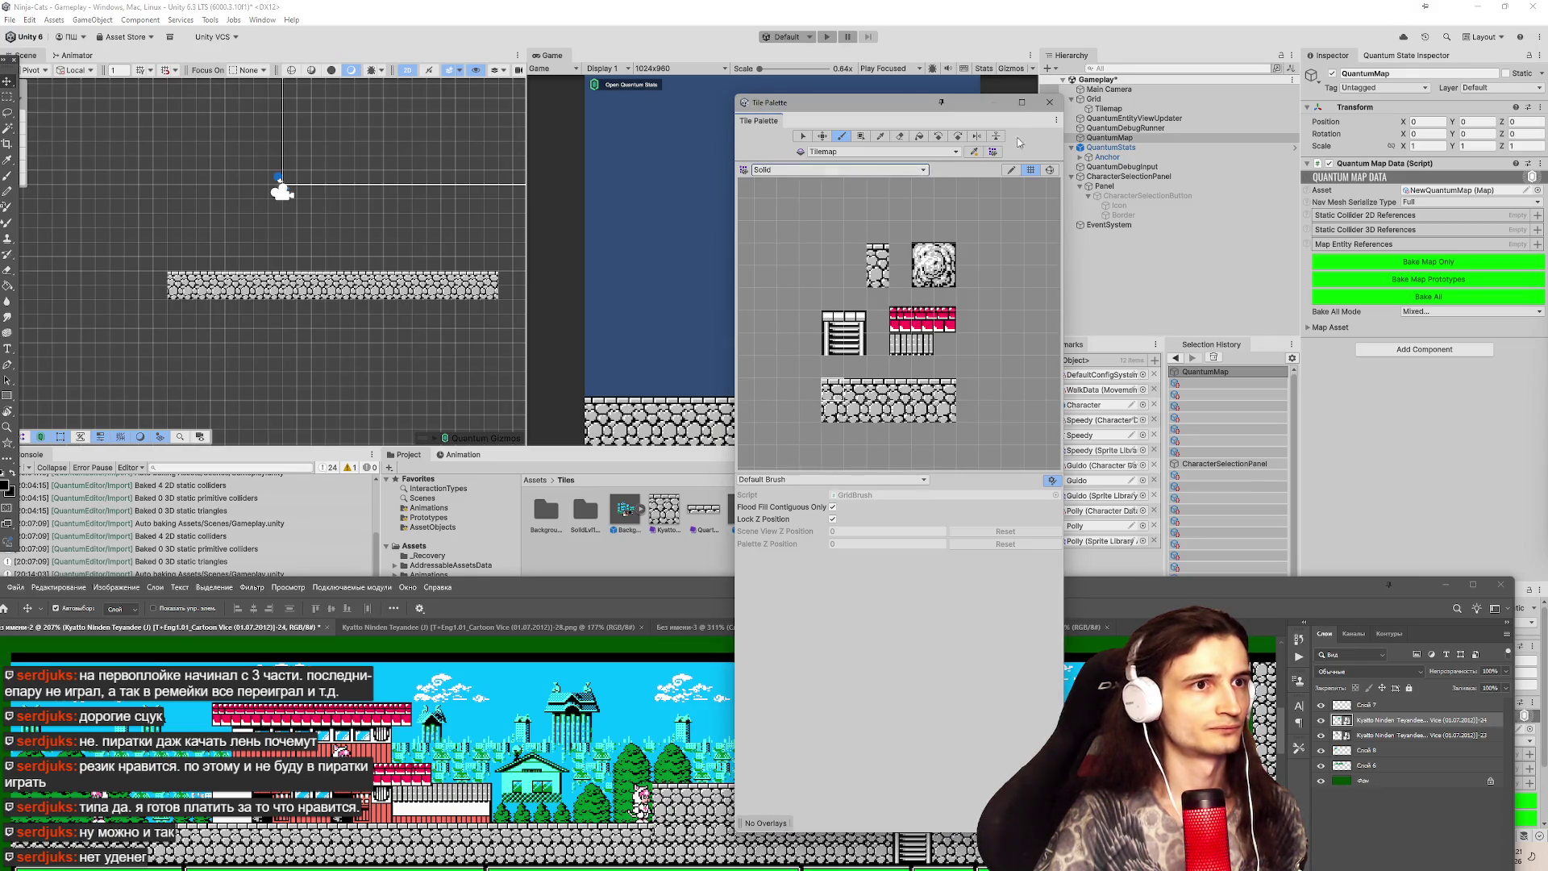
click(1049, 103)
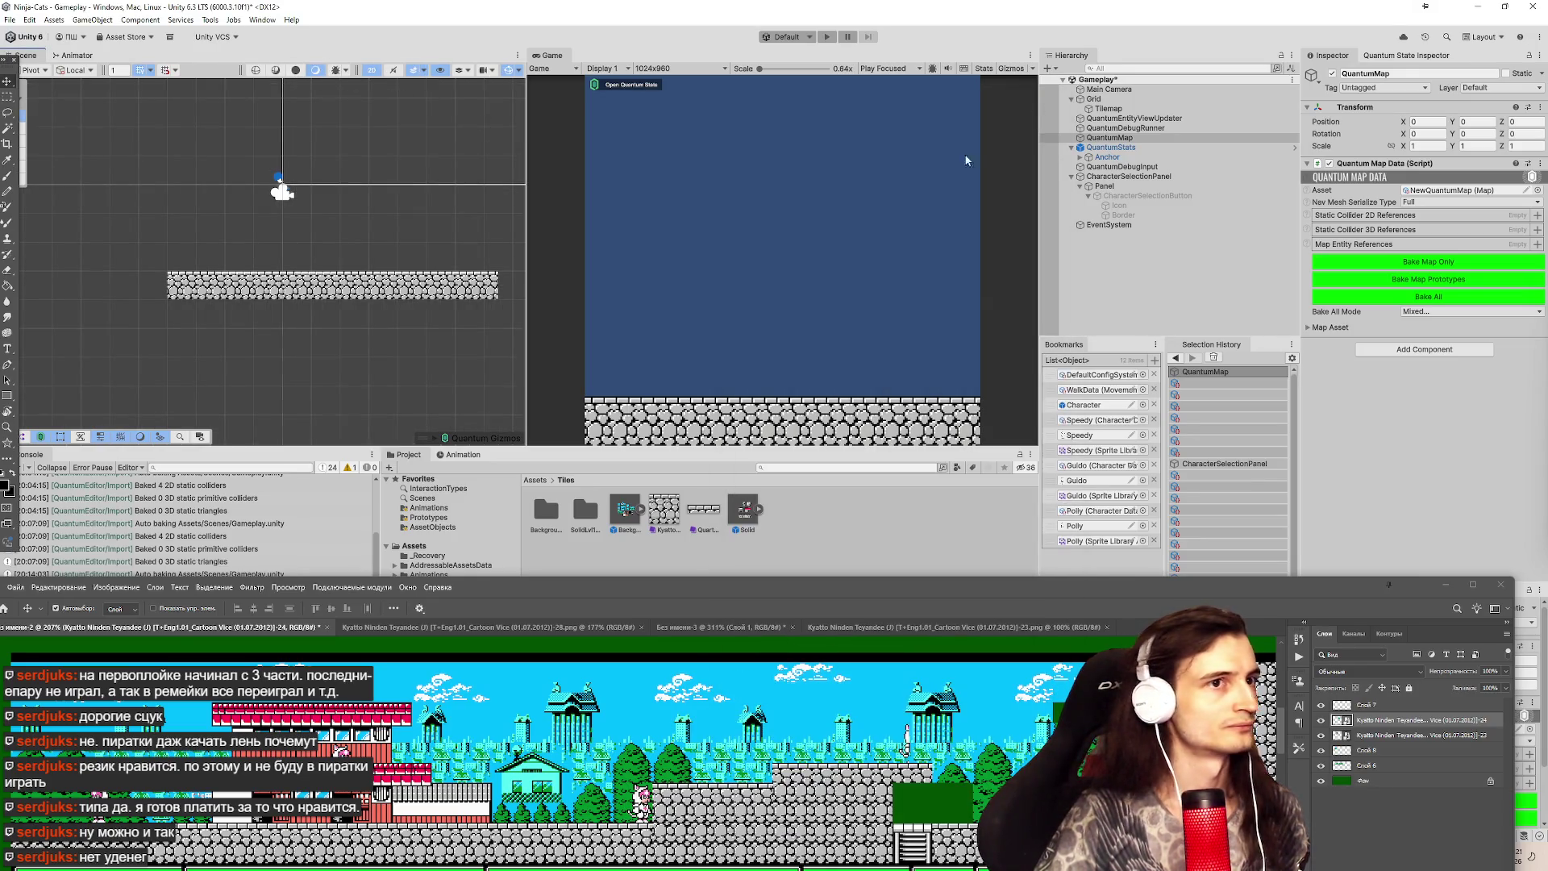
click(1109, 108)
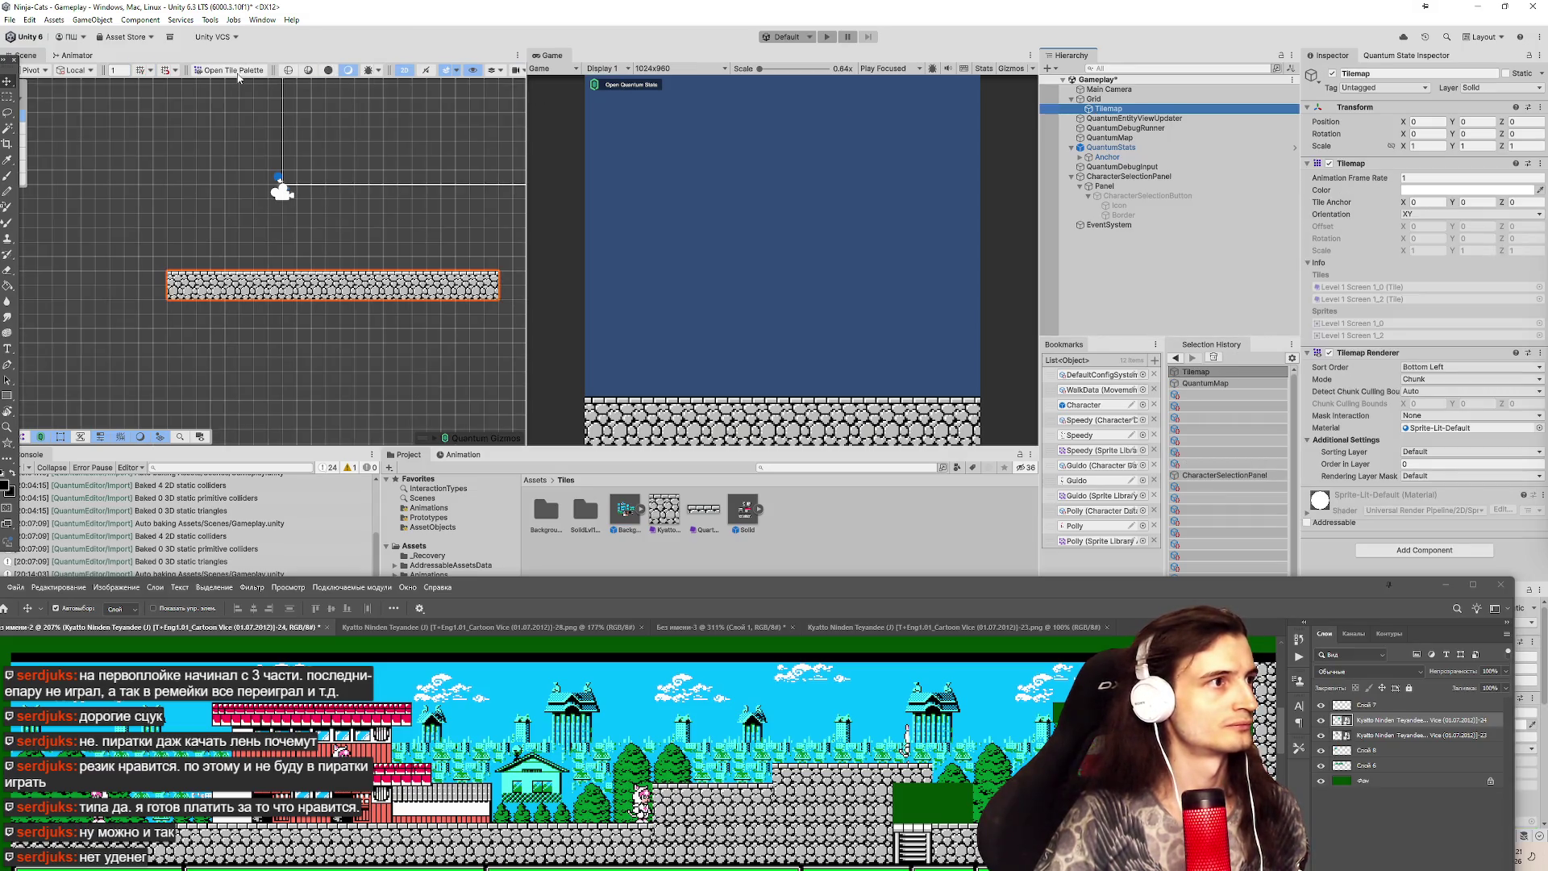
Reopen the Tile Palette on the Background palette.
click(234, 71)
click(786, 171)
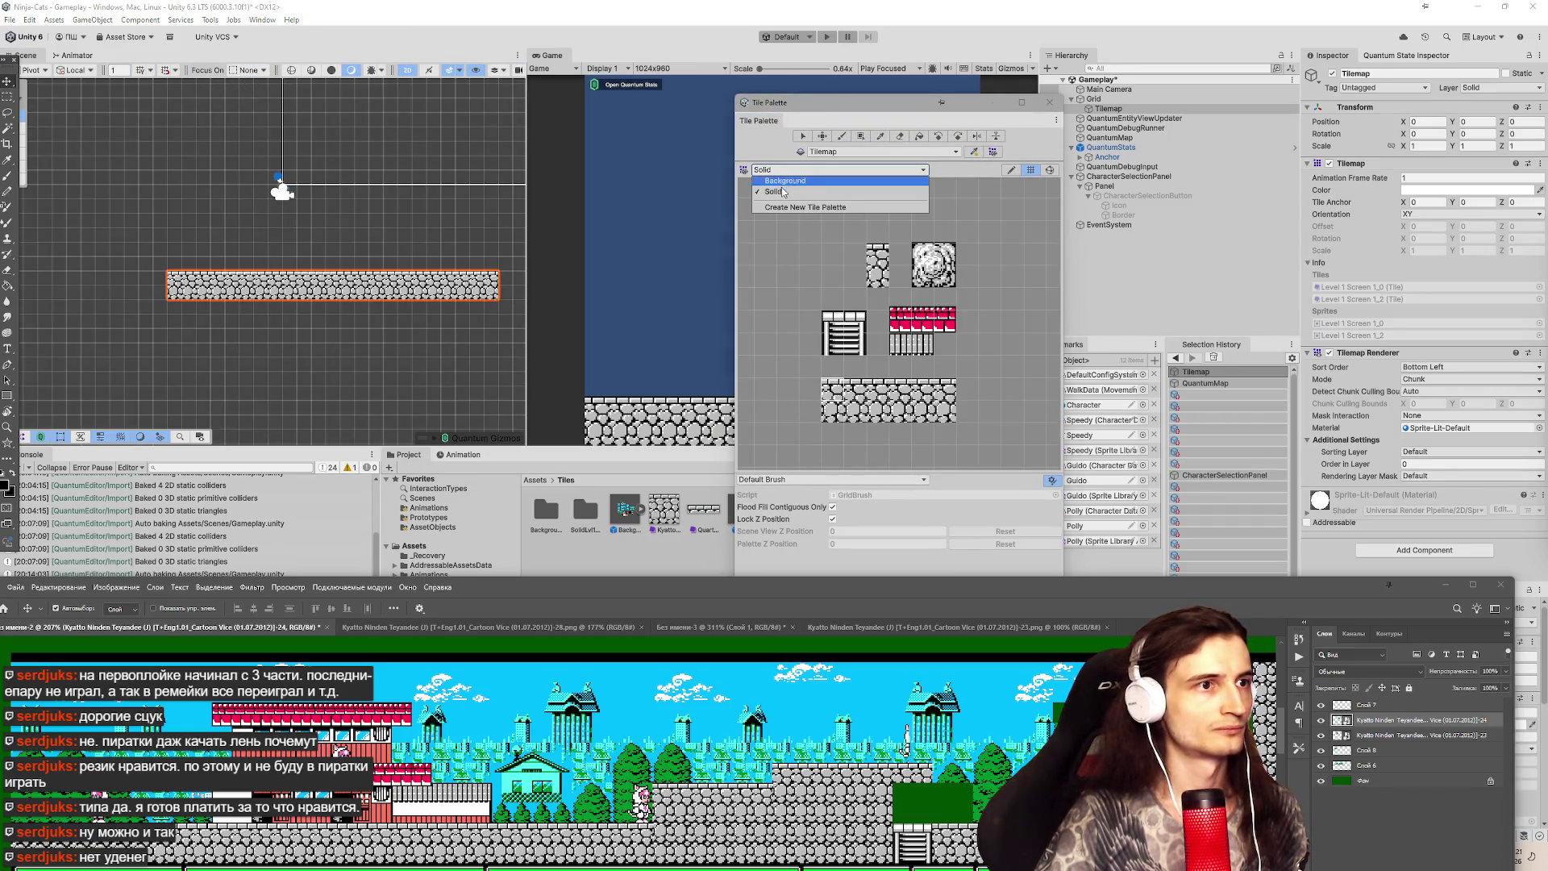
click(784, 182)
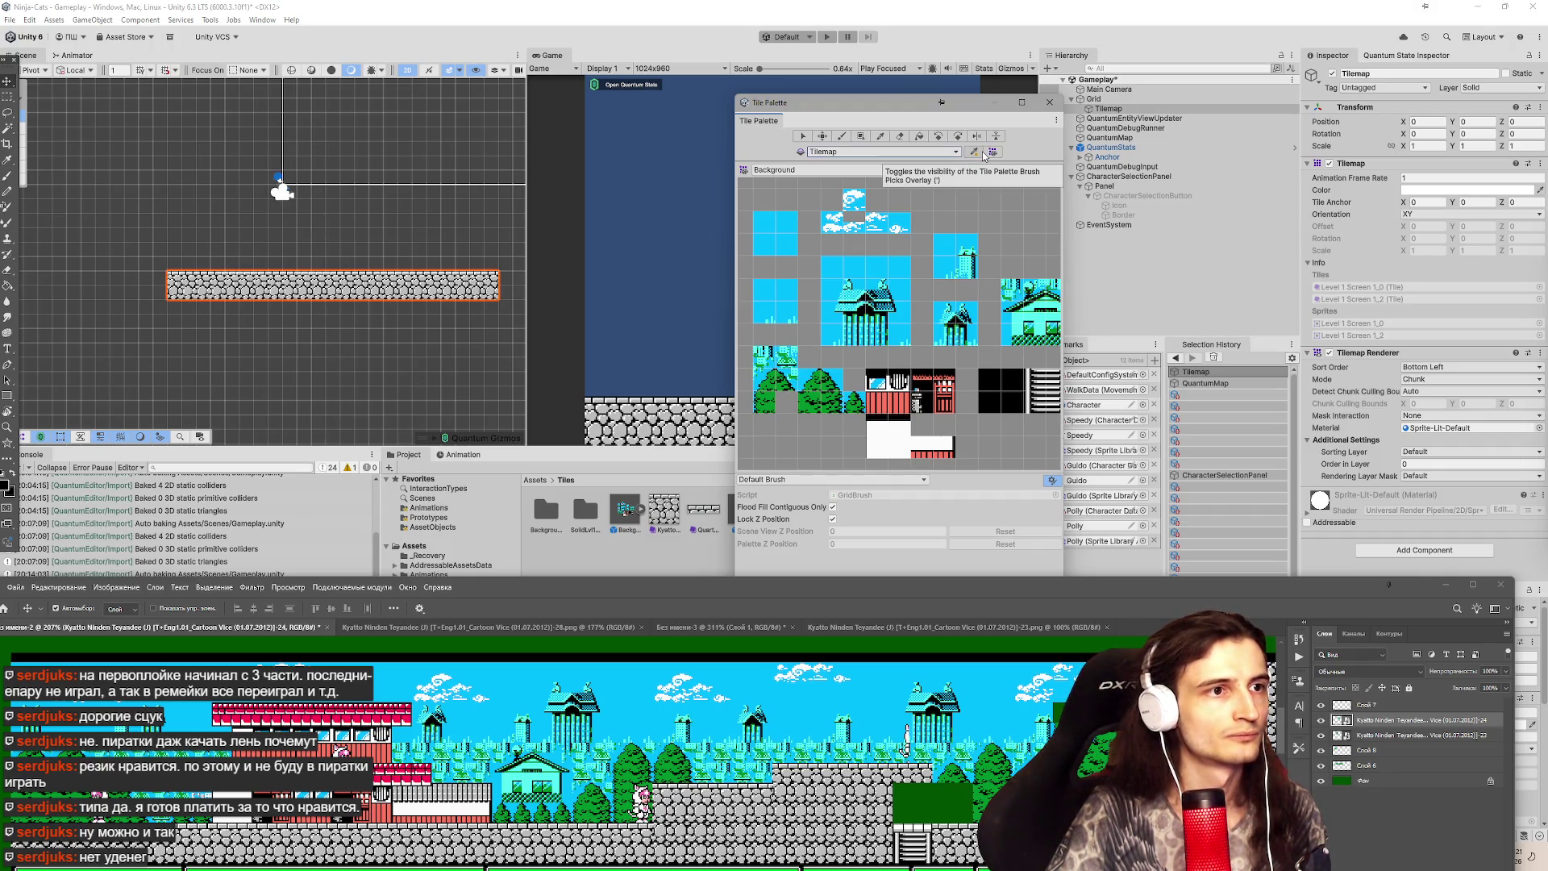
Show the Tile Palette Clipboard as a floating panel over the maximized Scene view.
click(982, 153)
click(982, 153)
click(982, 153)
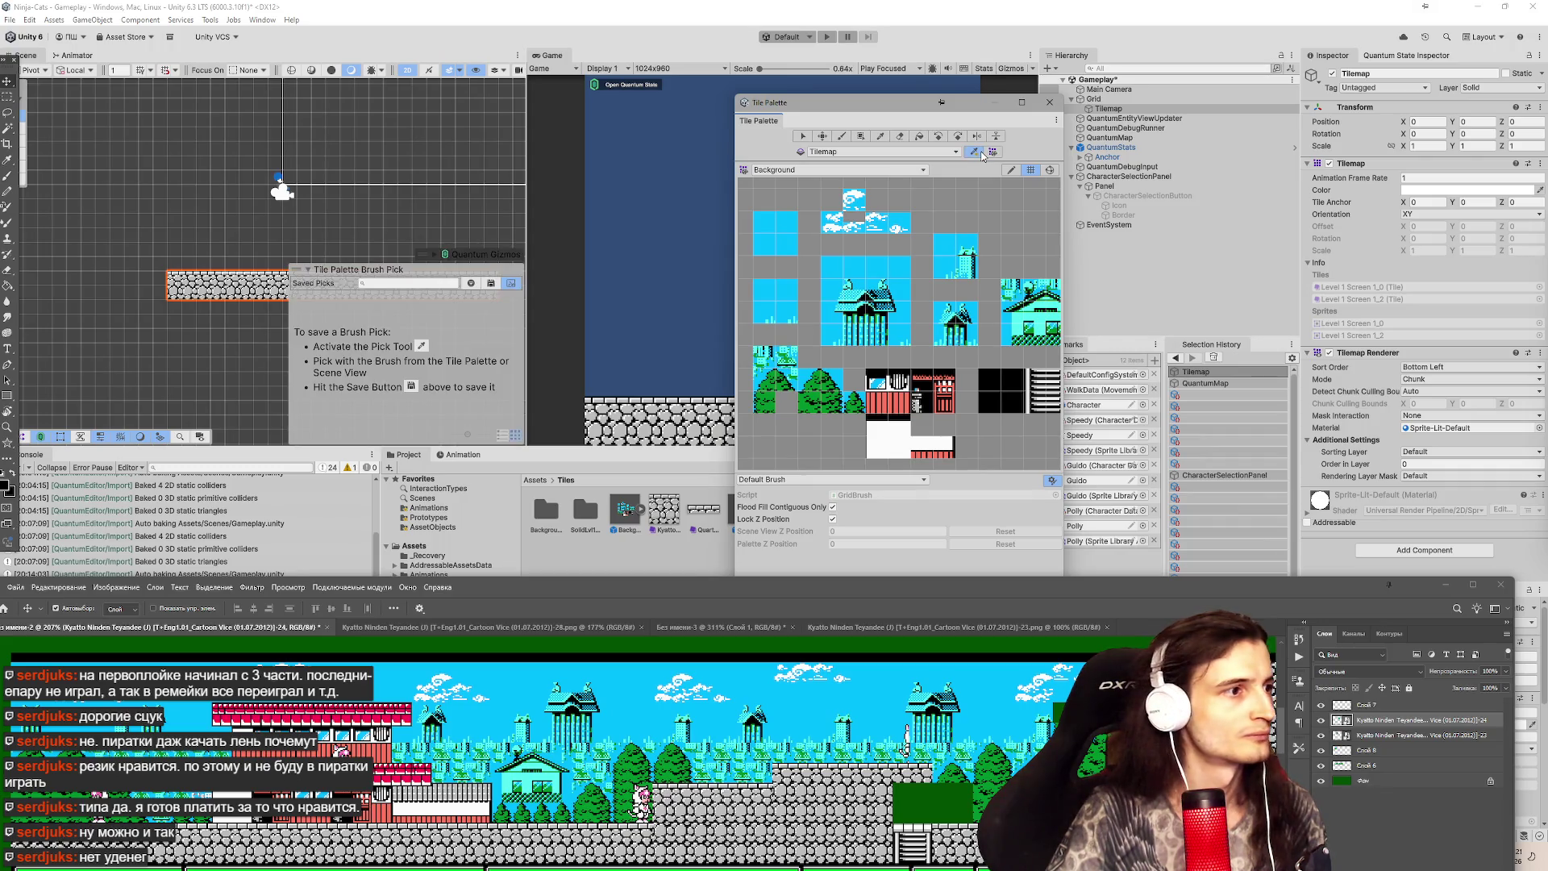
click(982, 153)
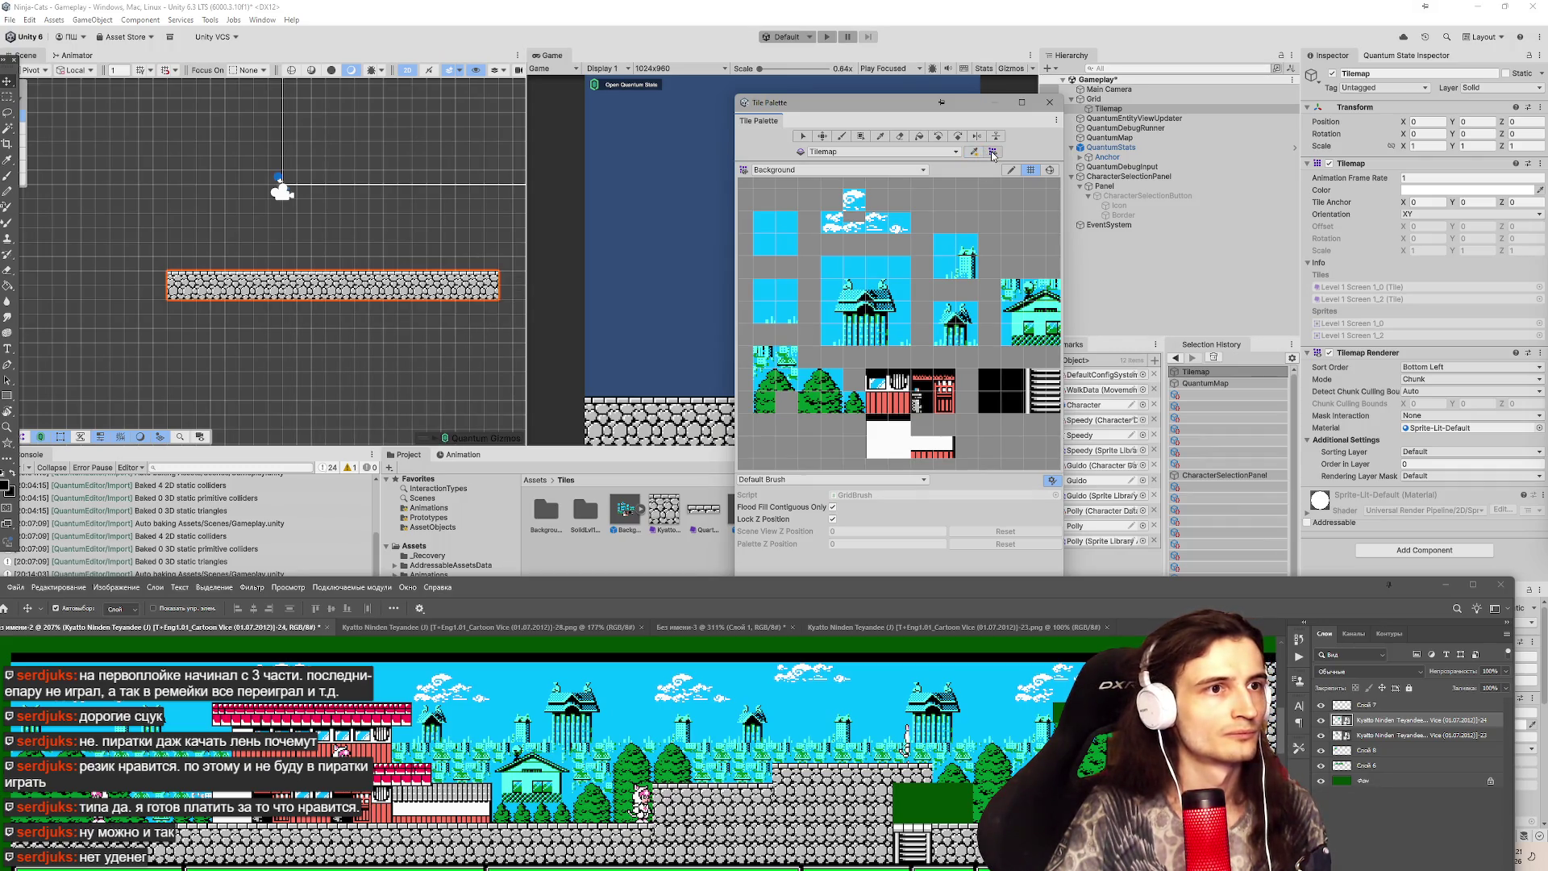
click(992, 153)
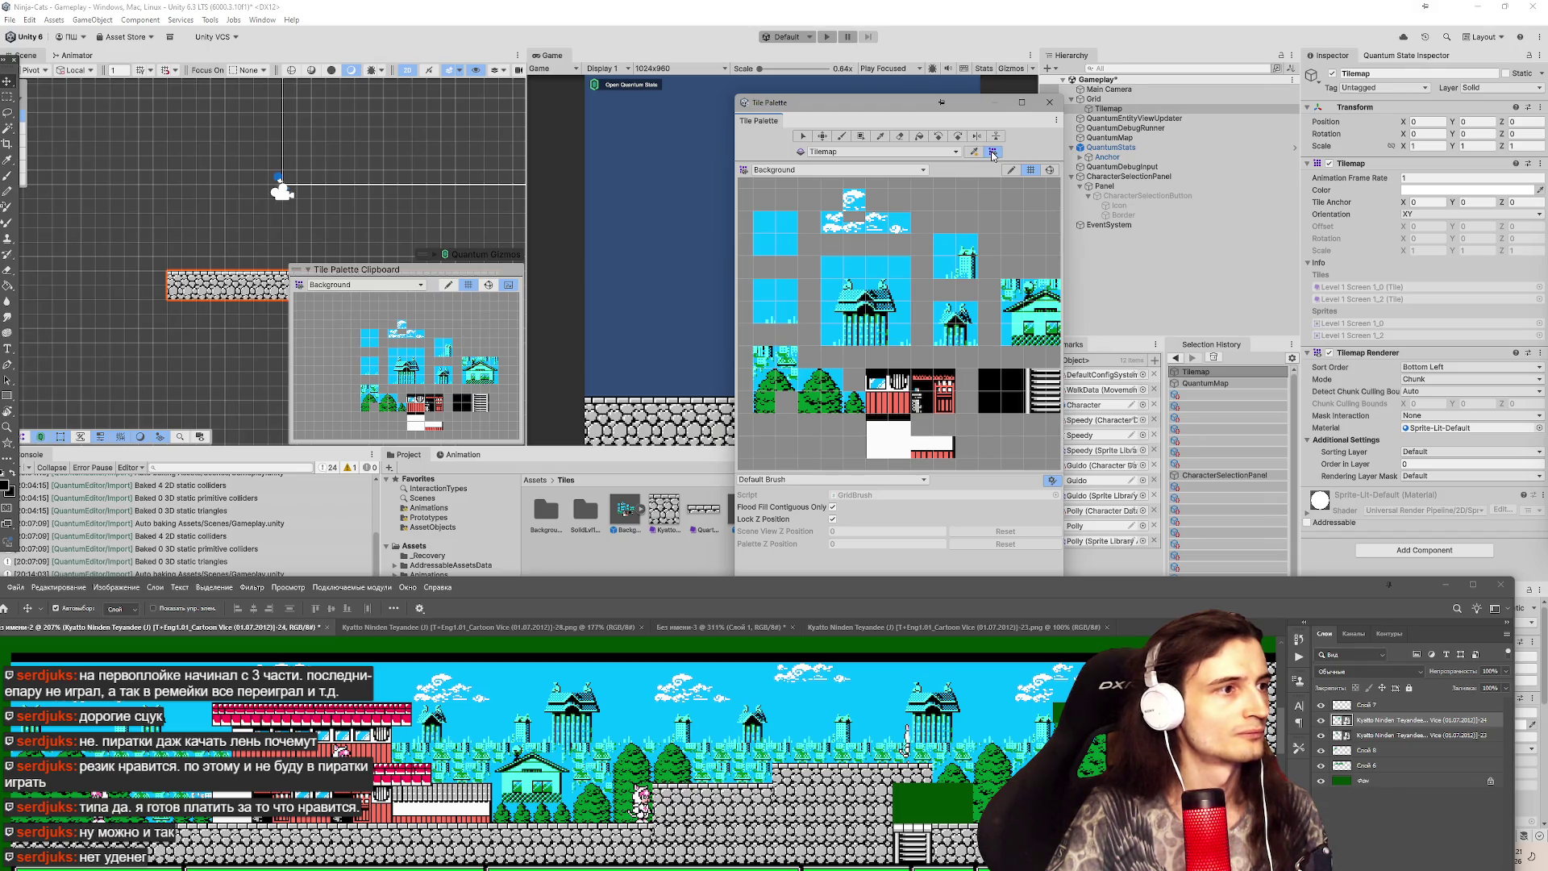
drag(266, 199, 254, 168)
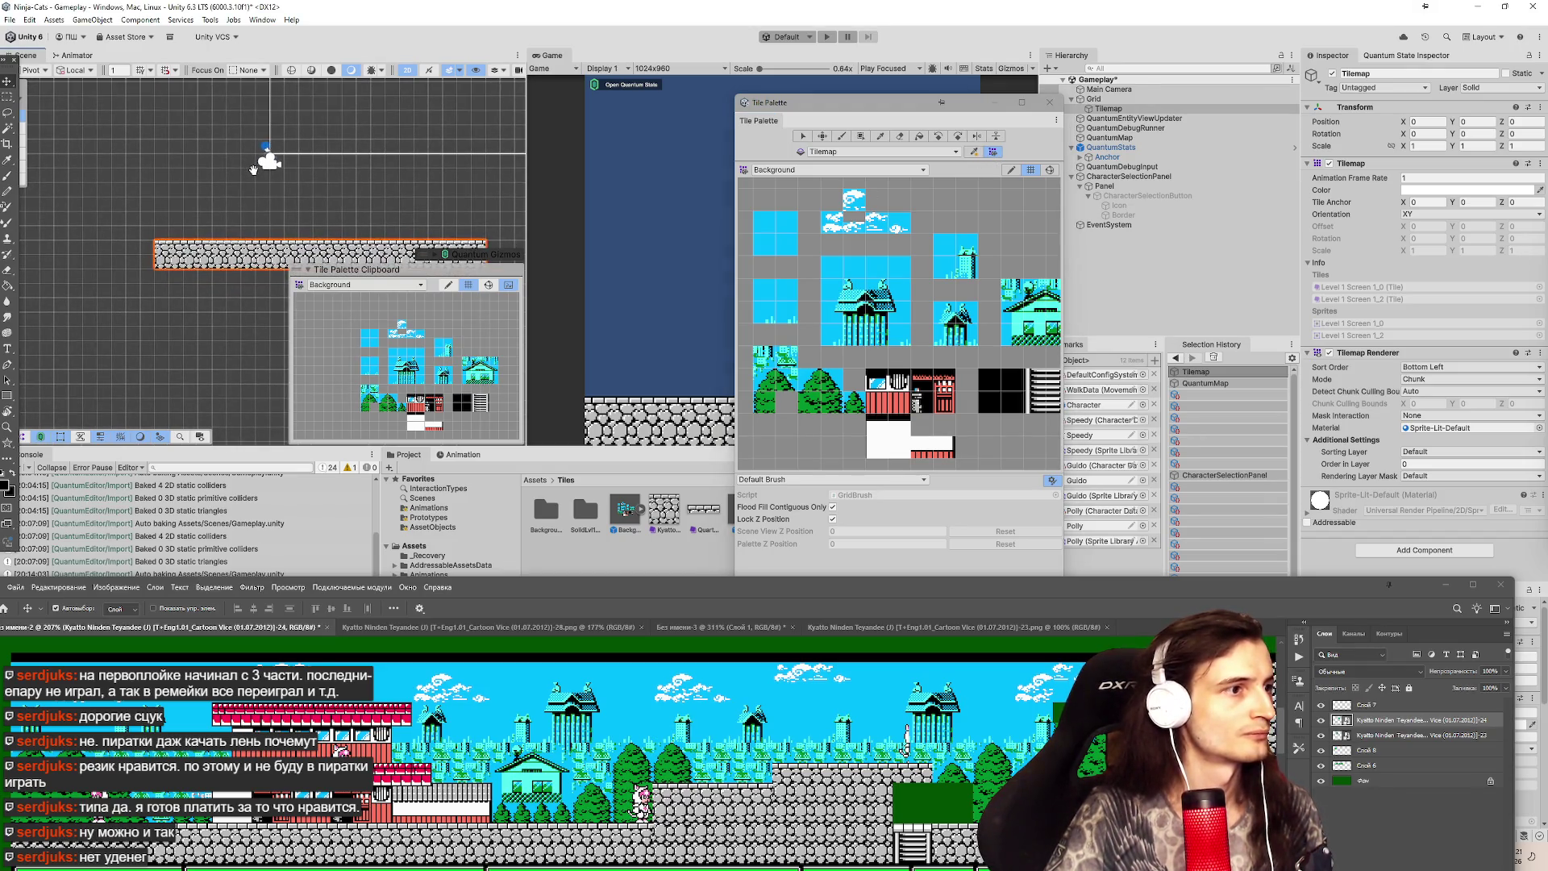
key(shift+space)
scroll(1147, 431, up, 3)
mouse_move(1319, 586)
mouse_down()
mouse_move(1362, 294)
mouse_move(1393, 291)
mouse_move(1309, 354)
mouse_move(1270, 617)
mouse_up()
mouse_move(1403, 651)
mouse_down()
mouse_move(1429, 578)
mouse_move(1430, 415)
mouse_up()
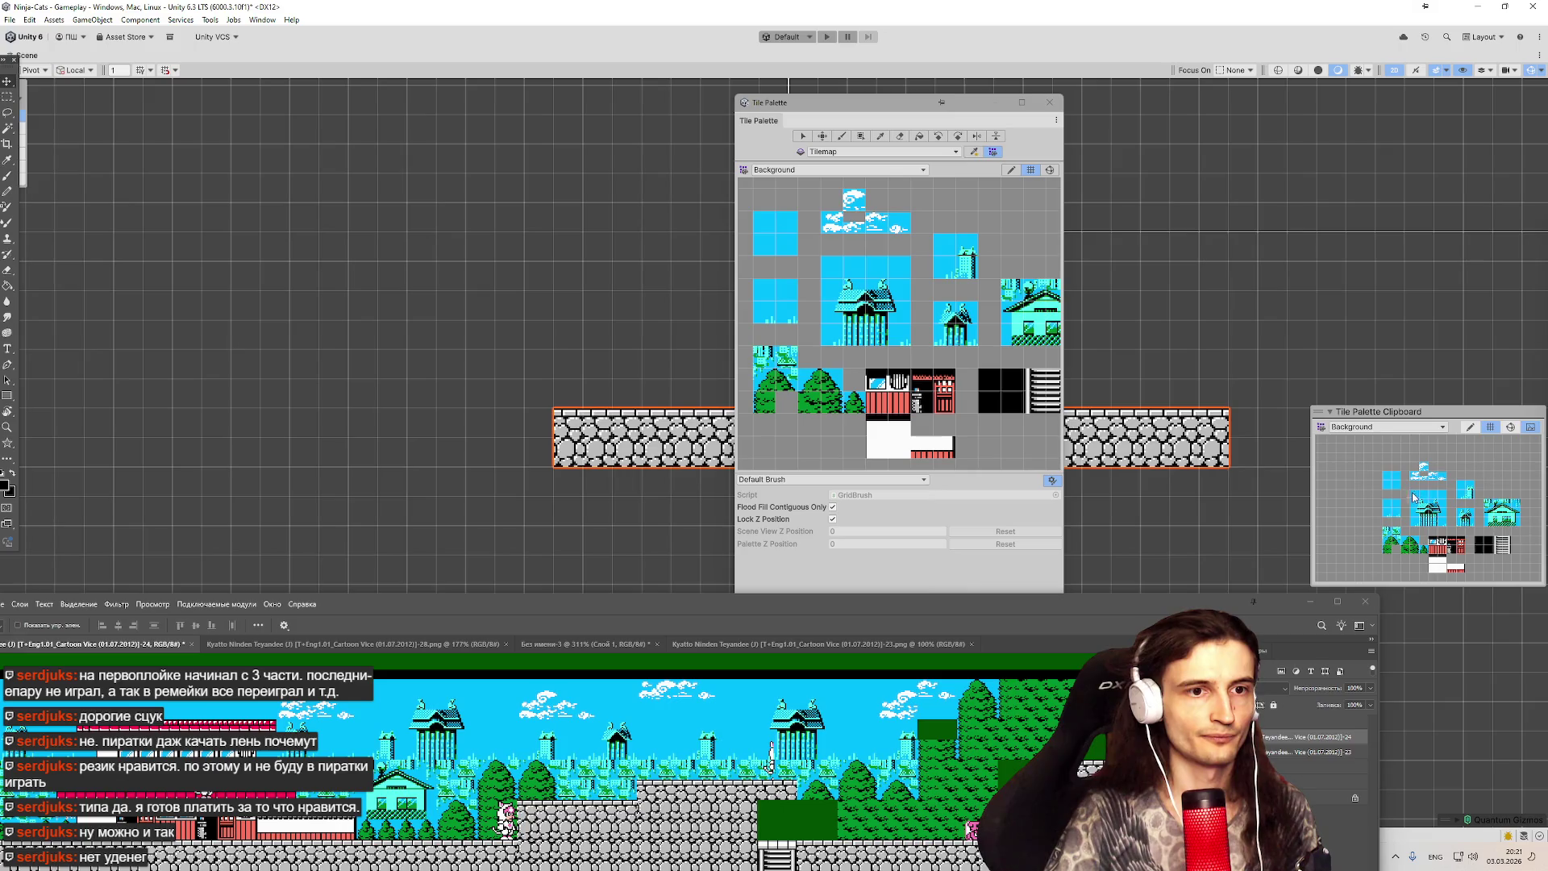
Paint a 2x2 block of trees above the left end of the stone floor.
click(1407, 489)
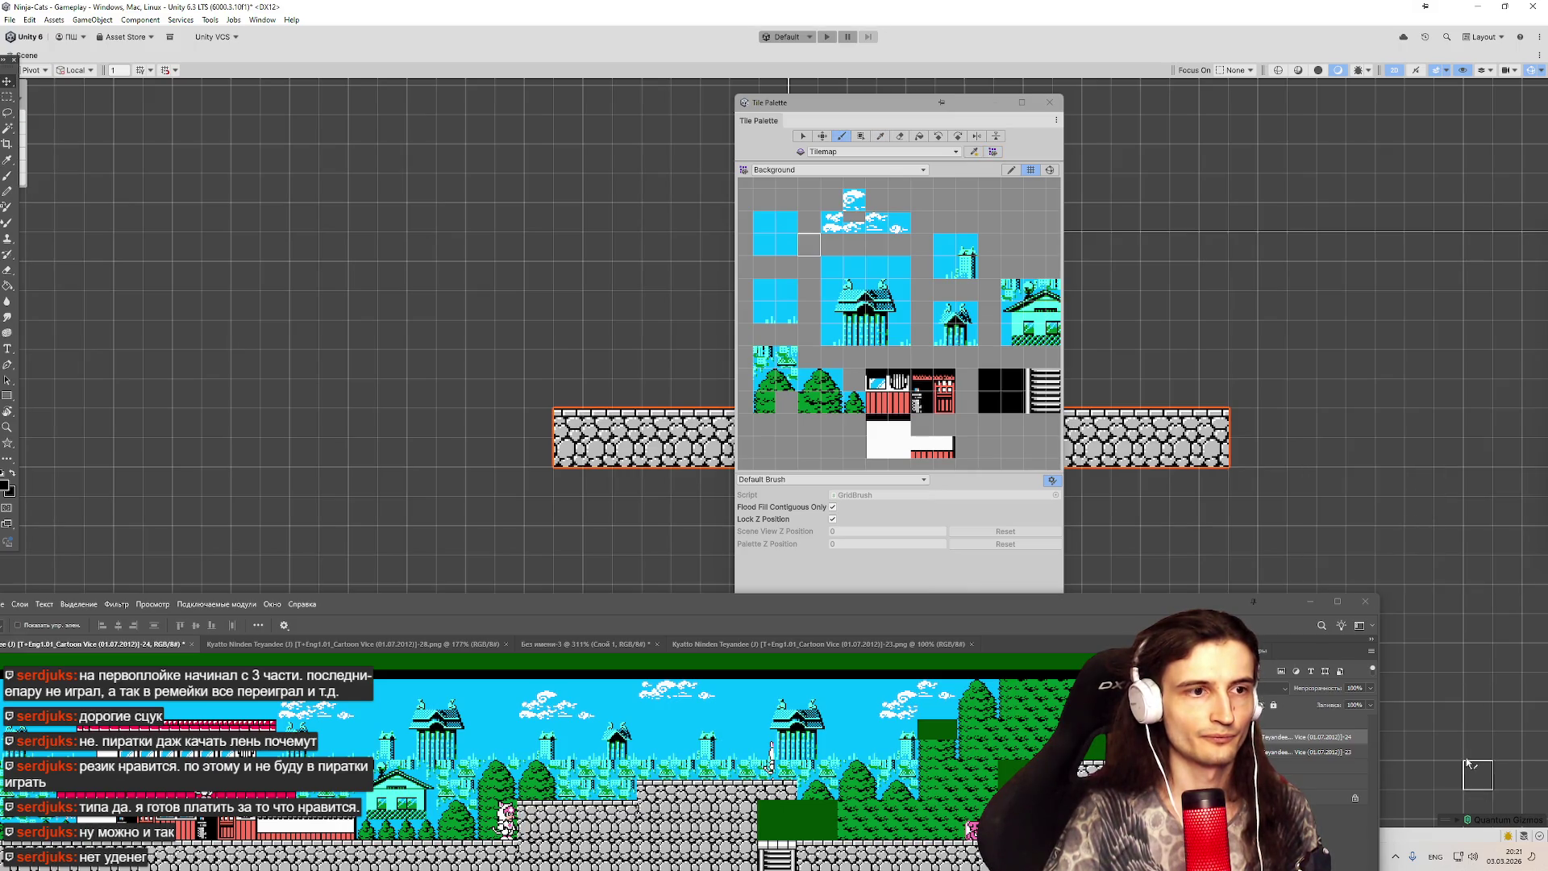
mouse_move(850, 107)
mouse_down()
mouse_move(1290, 95)
mouse_move(1351, 75)
mouse_move(1333, 75)
mouse_up()
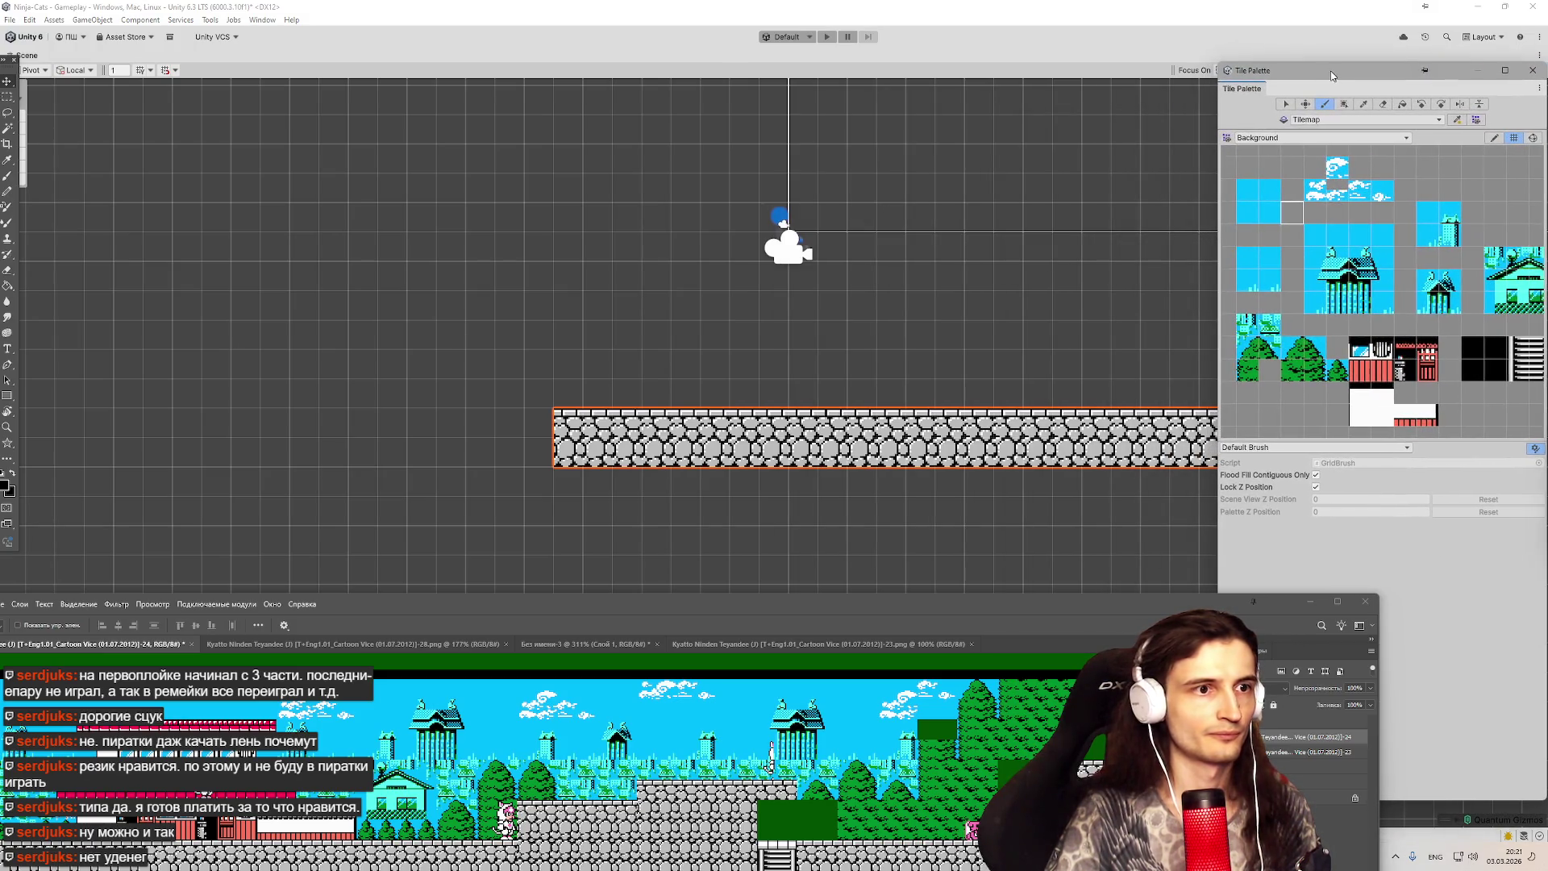
mouse_move(713, 304)
mouse_down()
mouse_move(586, 300)
mouse_move(499, 352)
mouse_up()
mouse_move(430, 606)
mouse_down()
mouse_move(682, 630)
mouse_move(593, 622)
mouse_move(569, 593)
mouse_up()
mouse_move(949, 363)
mouse_down()
mouse_move(1011, 352)
mouse_move(983, 366)
mouse_move(967, 327)
mouse_up()
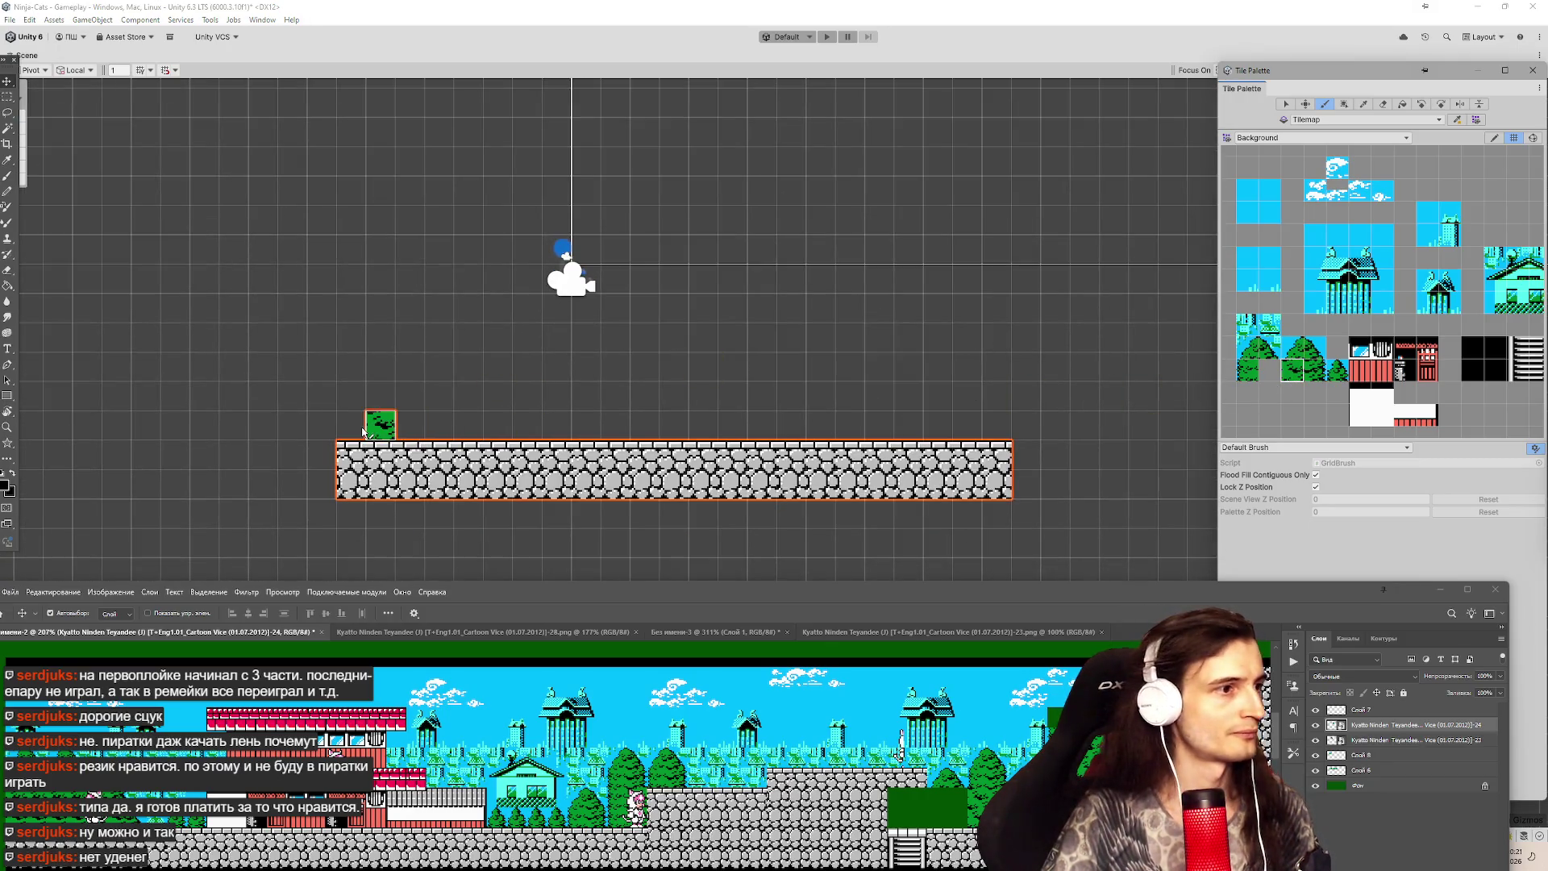
mouse_move(361, 433)
mouse_down()
mouse_move(381, 395)
mouse_move(379, 429)
mouse_move(444, 395)
mouse_move(436, 427)
mouse_up()
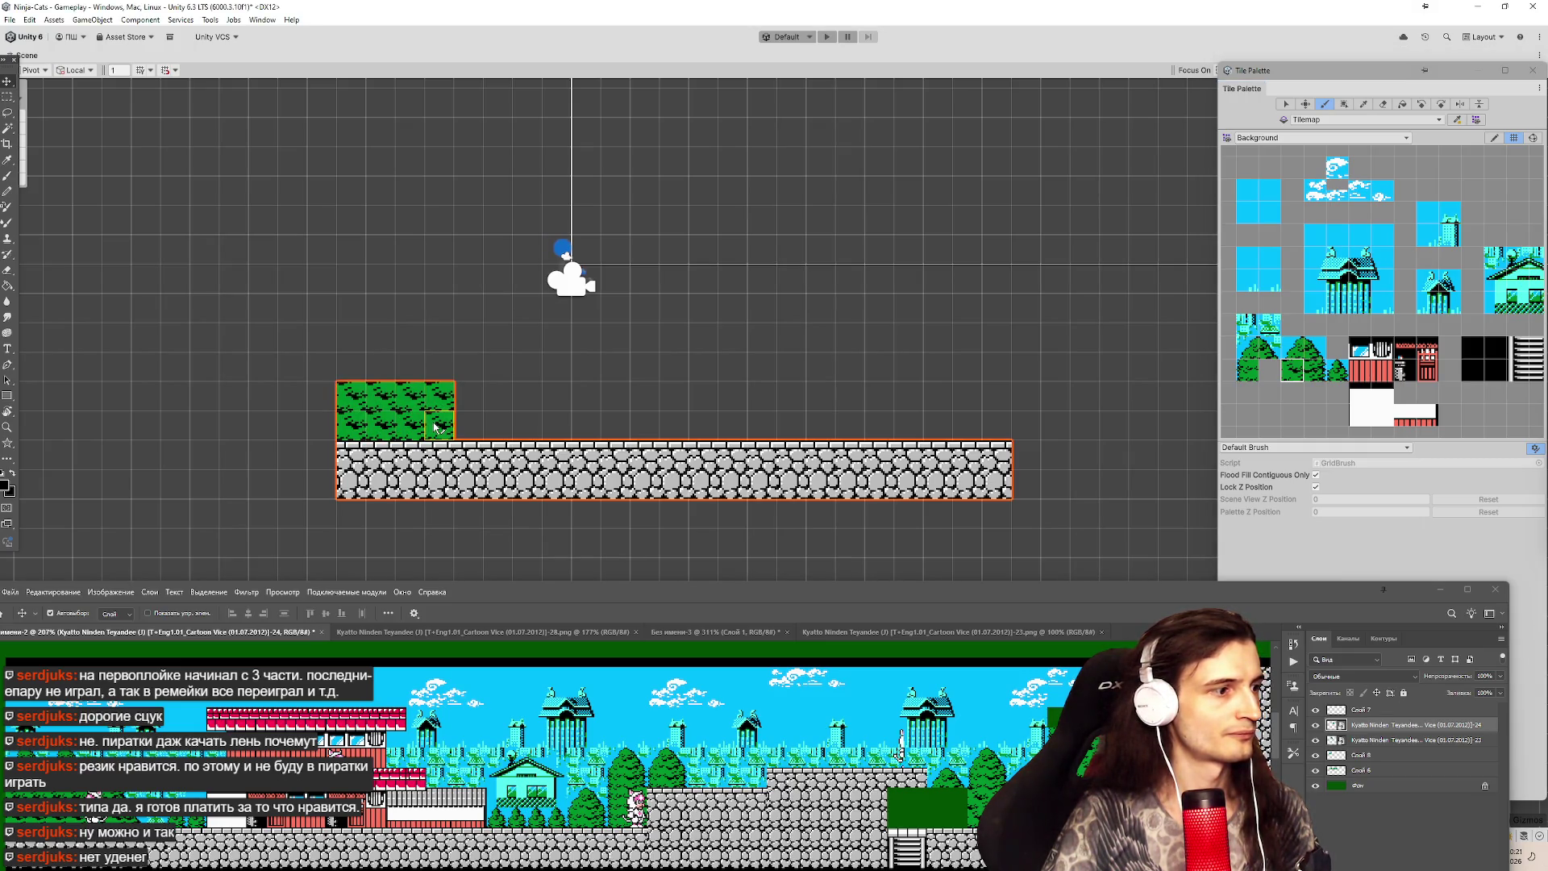
Add single tree tiles above and beside the tree block, filling its top notch.
click(1248, 371)
click(351, 365)
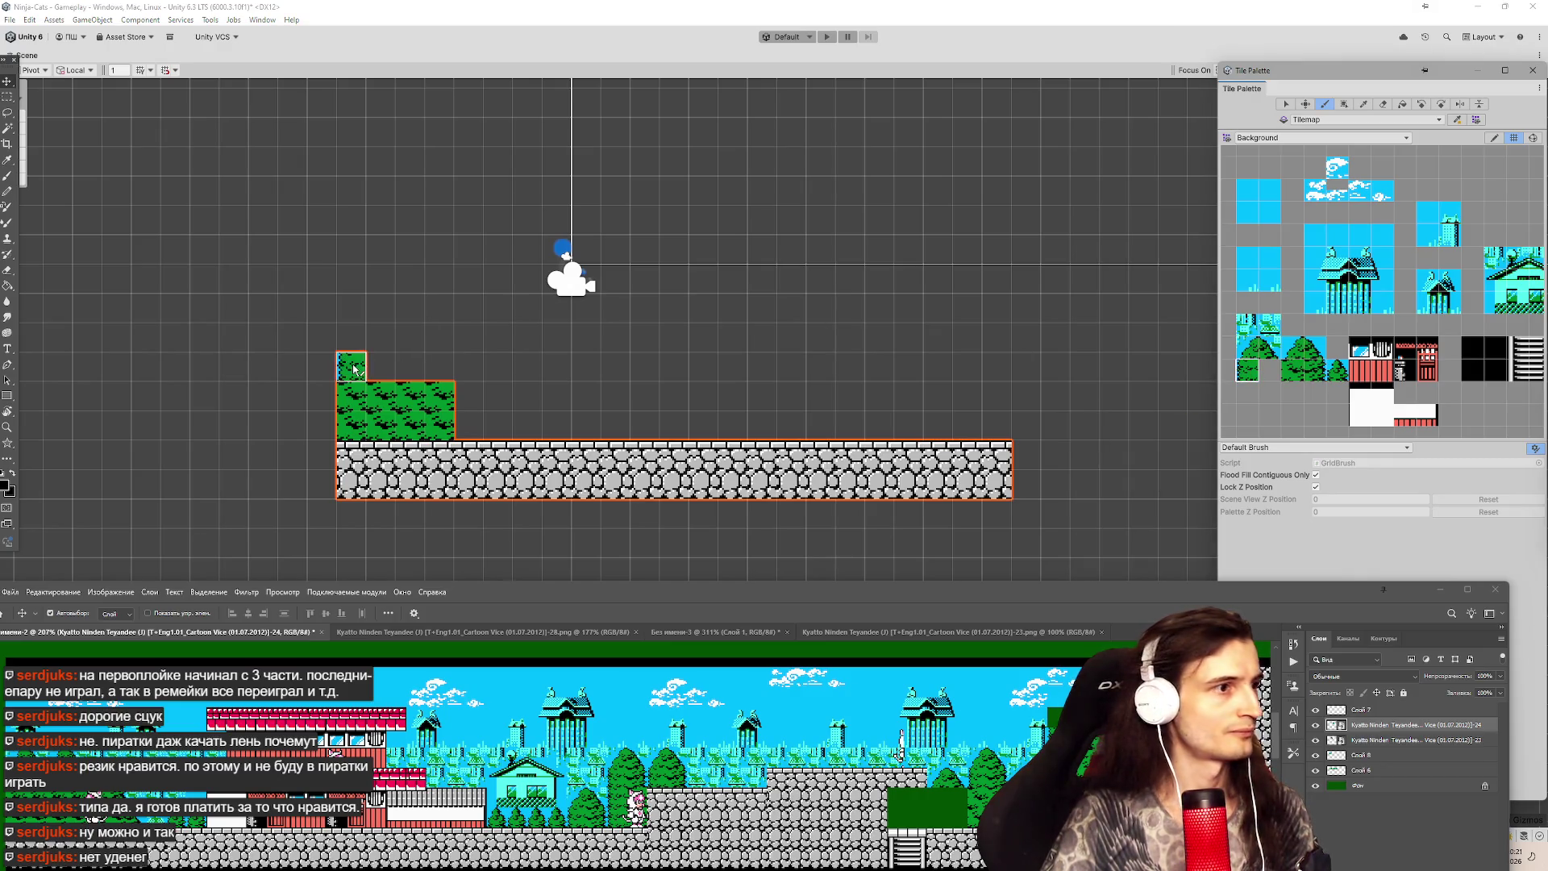
click(362, 348)
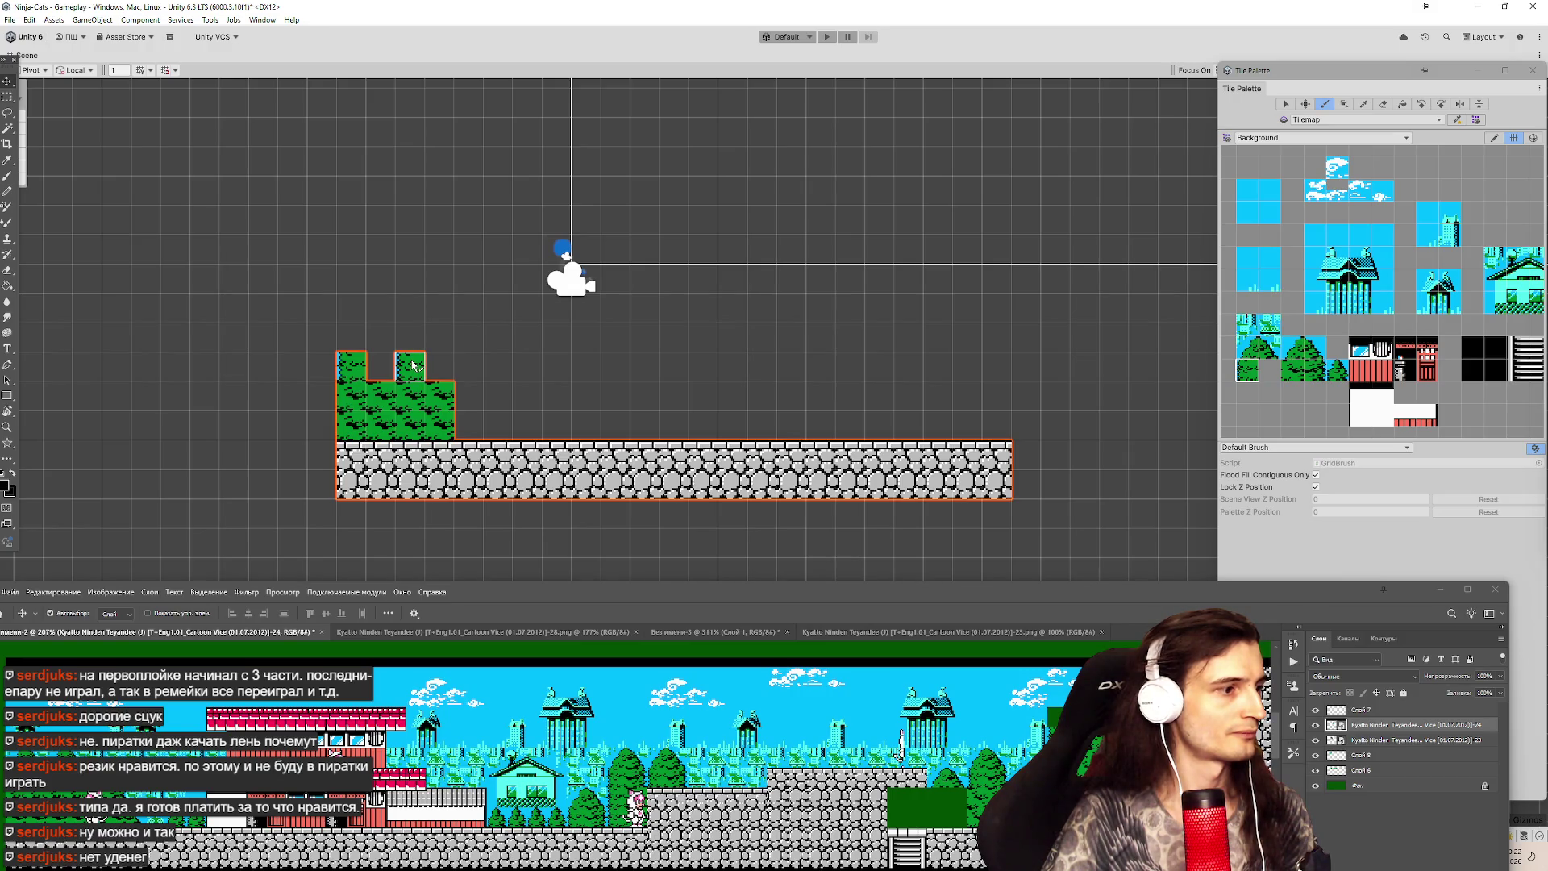
click(421, 364)
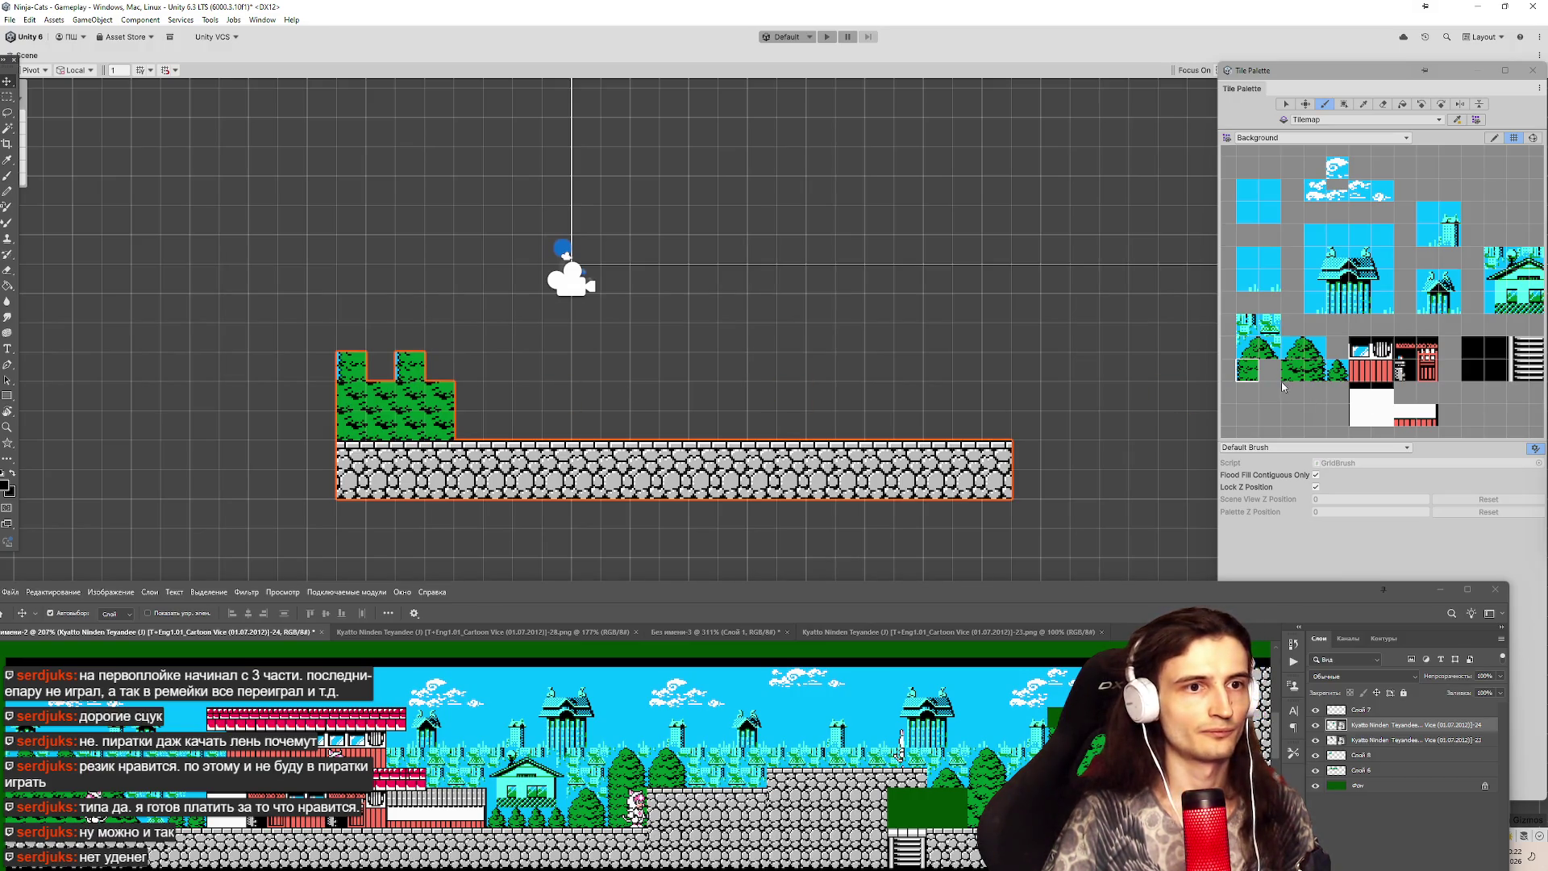
click(1314, 370)
click(380, 367)
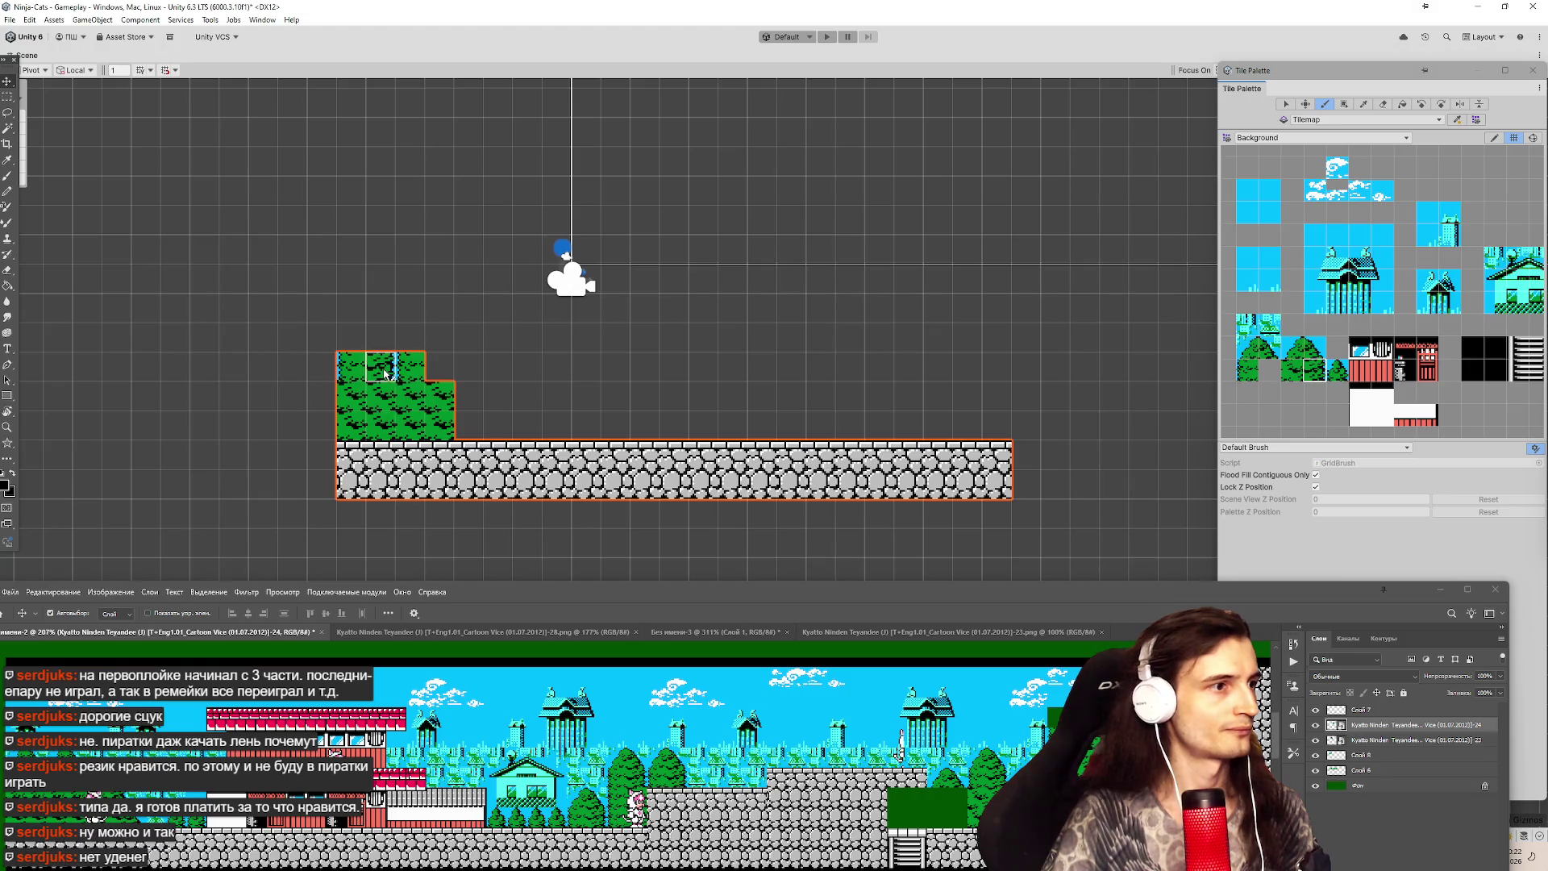
Paint tree-top tiles across the top of the tree block, filling the empty notches.
click(1252, 357)
click(352, 337)
click(410, 337)
click(1274, 345)
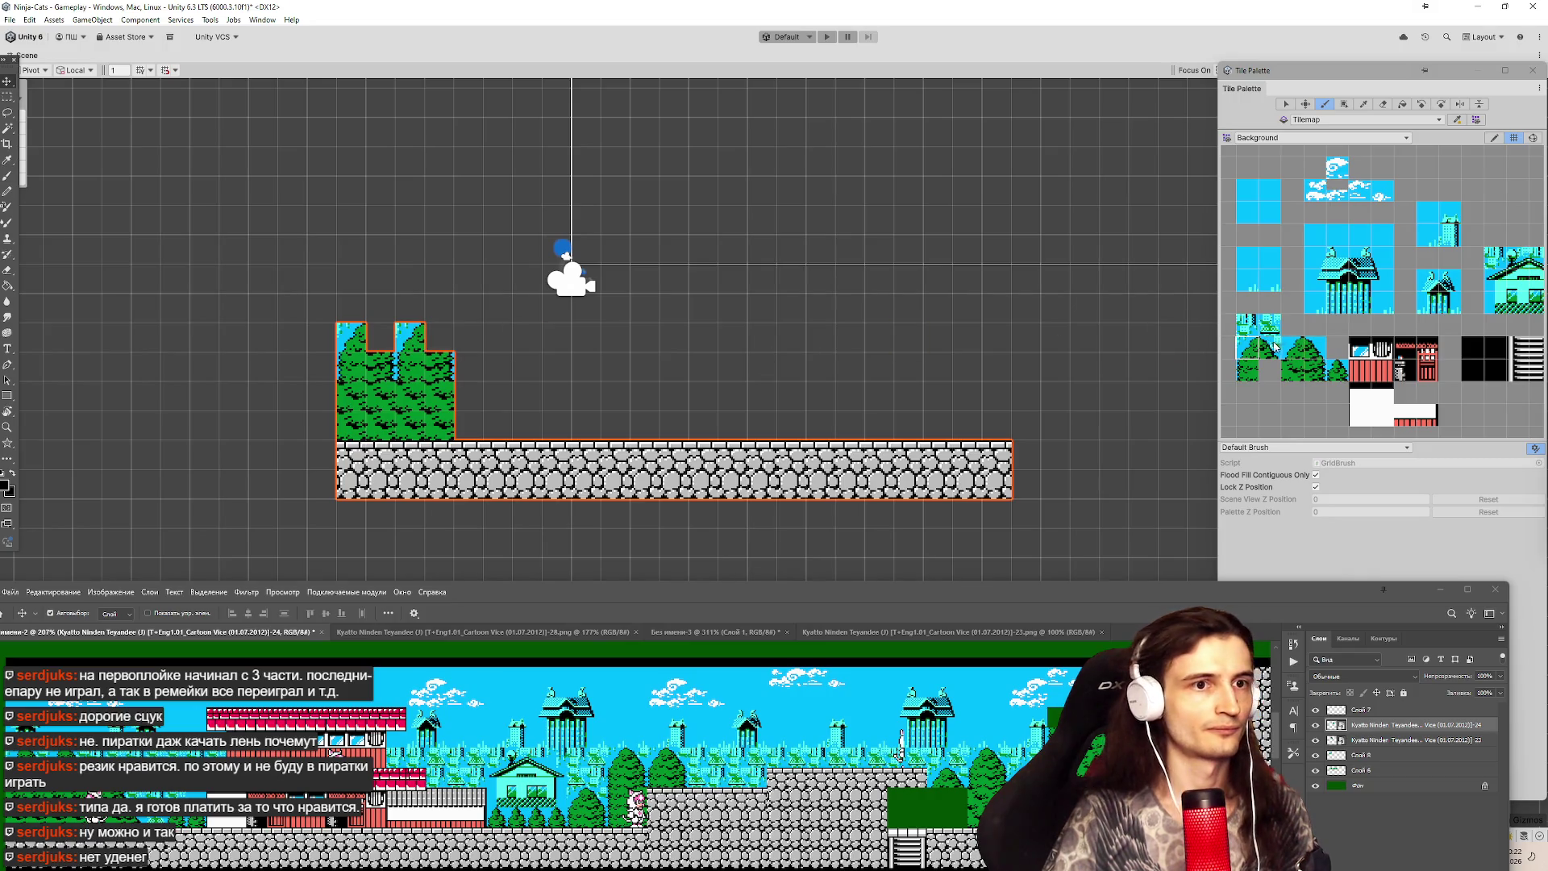
click(381, 337)
click(440, 337)
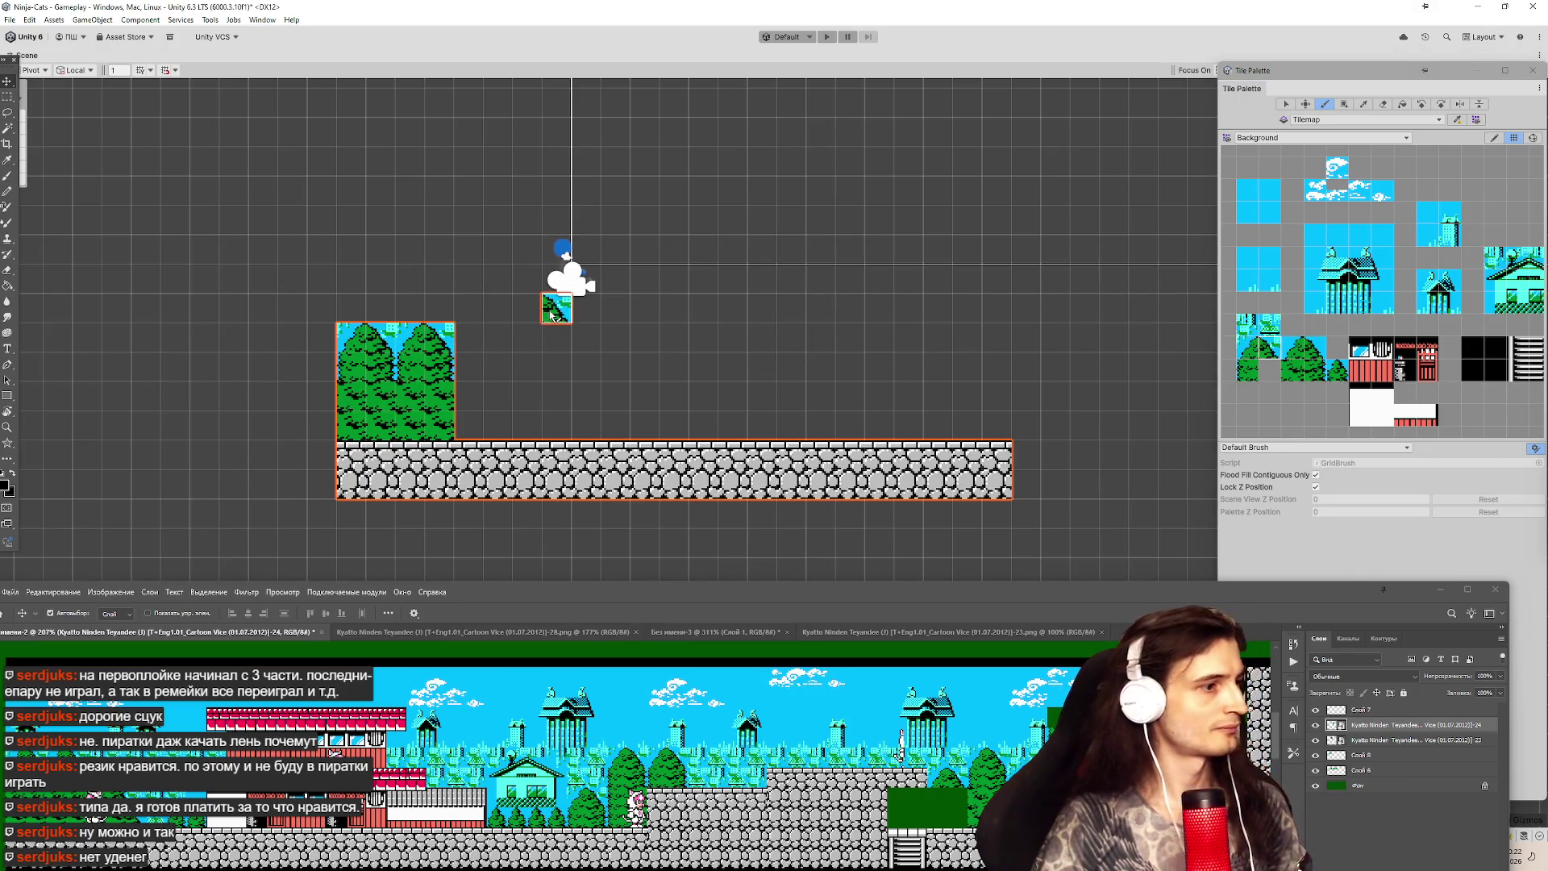
Paint the 2x2 house above the trees with plain sky tiles stacked above it.
drag(1349, 299, 1378, 269)
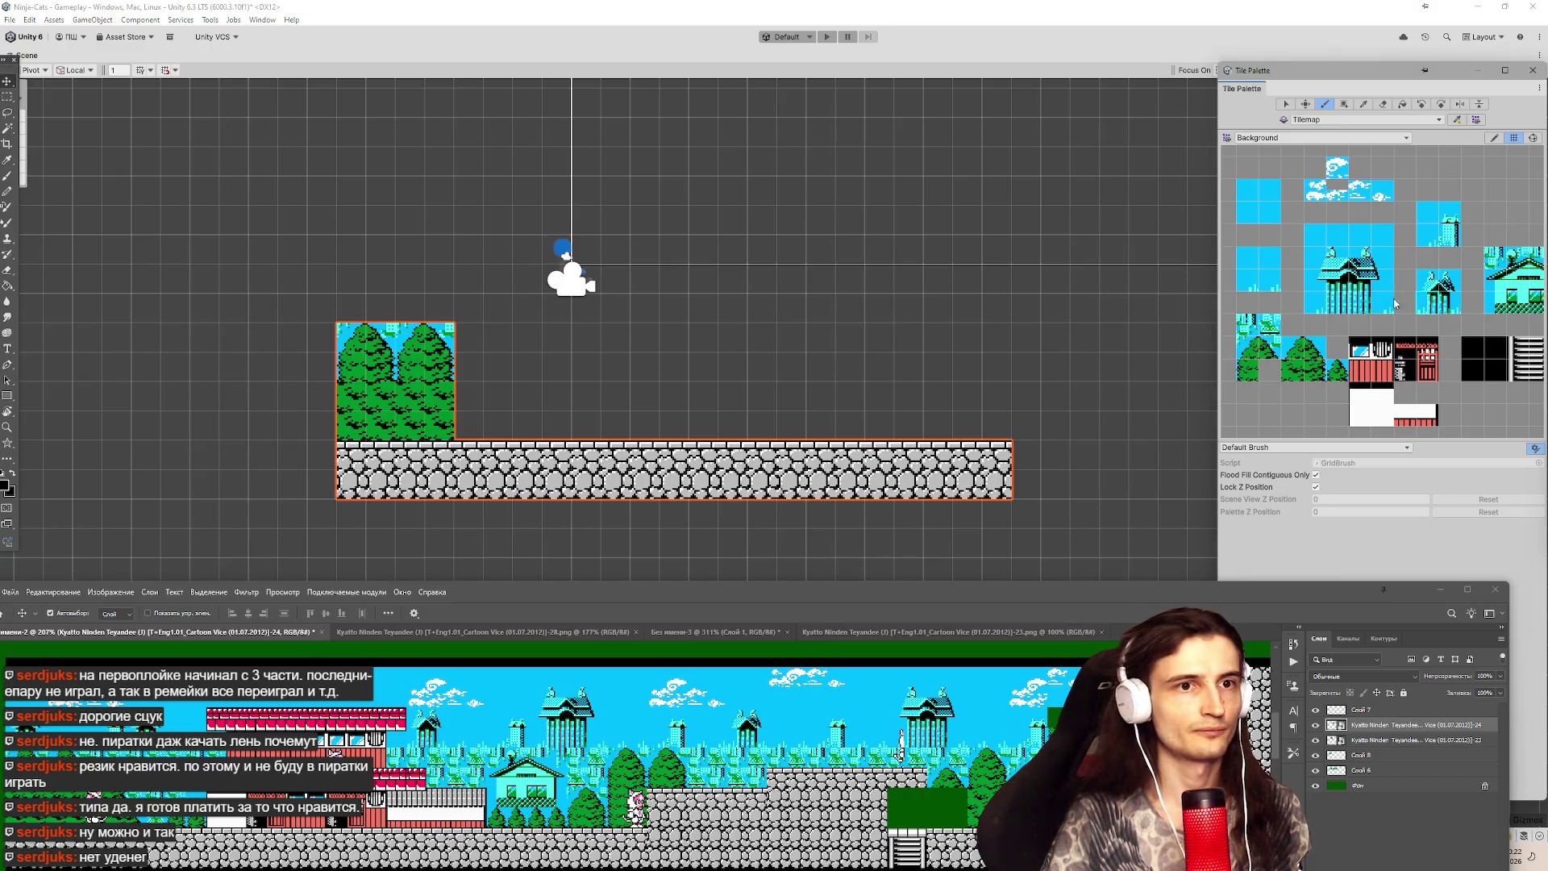
click(347, 316)
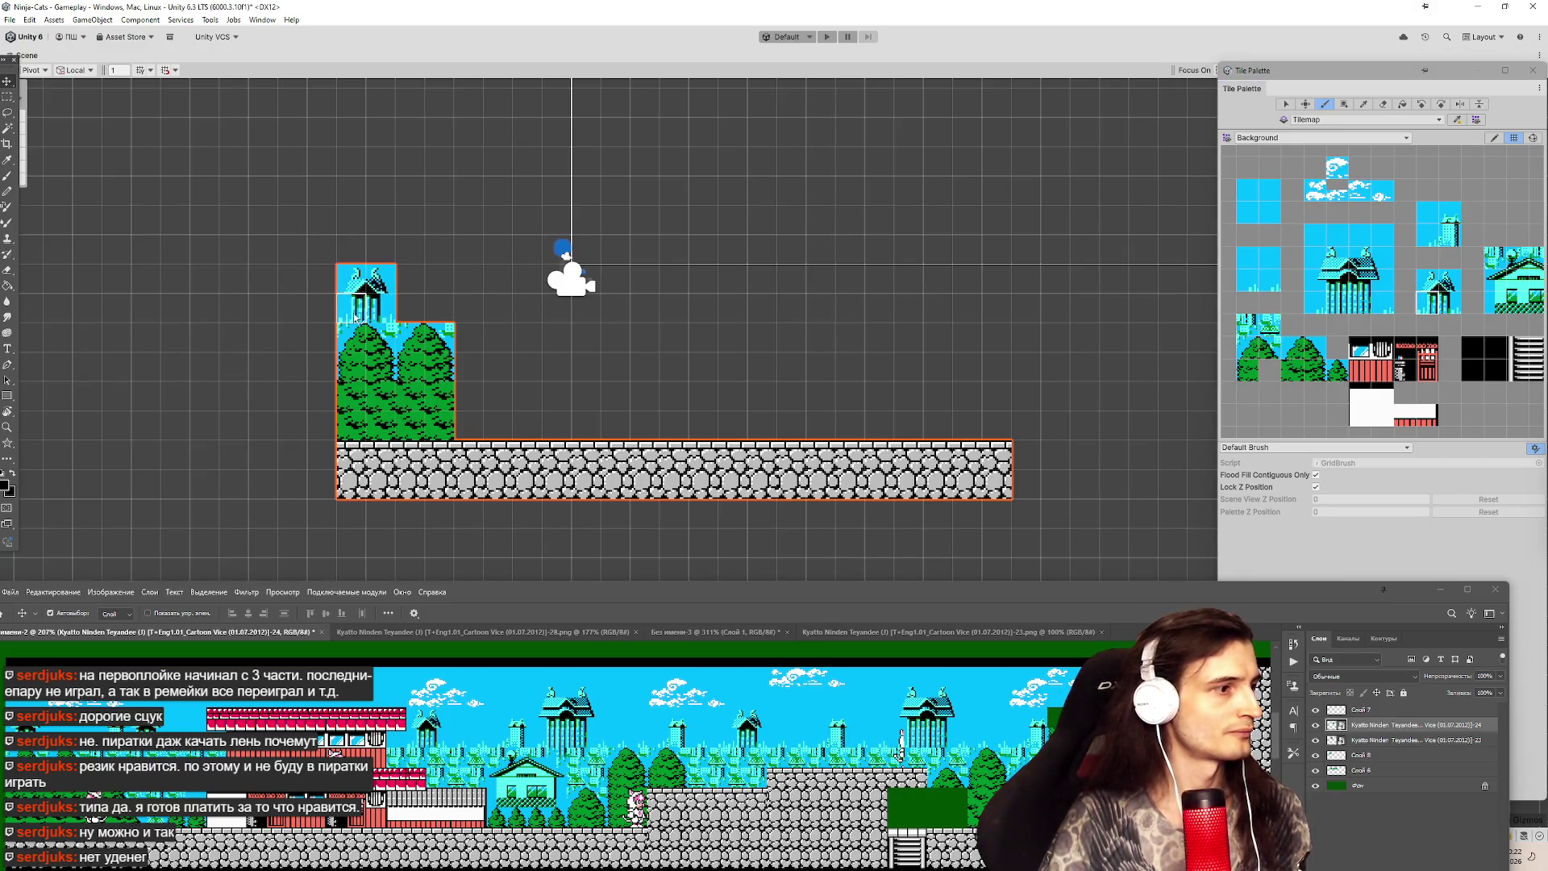
click(1247, 211)
mouse_move(381, 219)
mouse_down()
mouse_move(352, 219)
mouse_move(353, 258)
mouse_up()
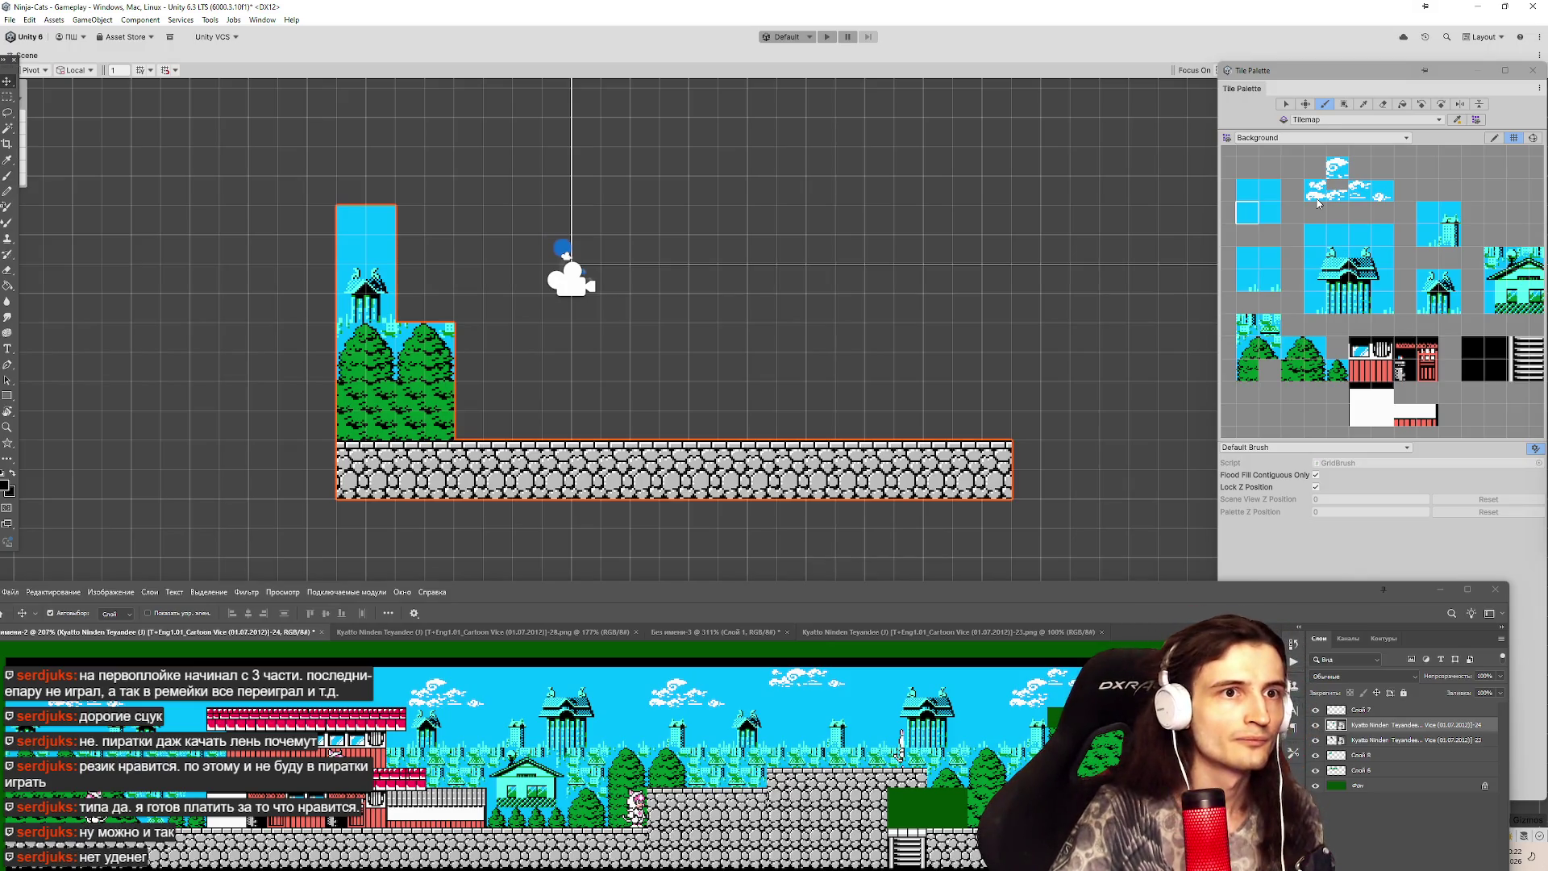
click(1317, 198)
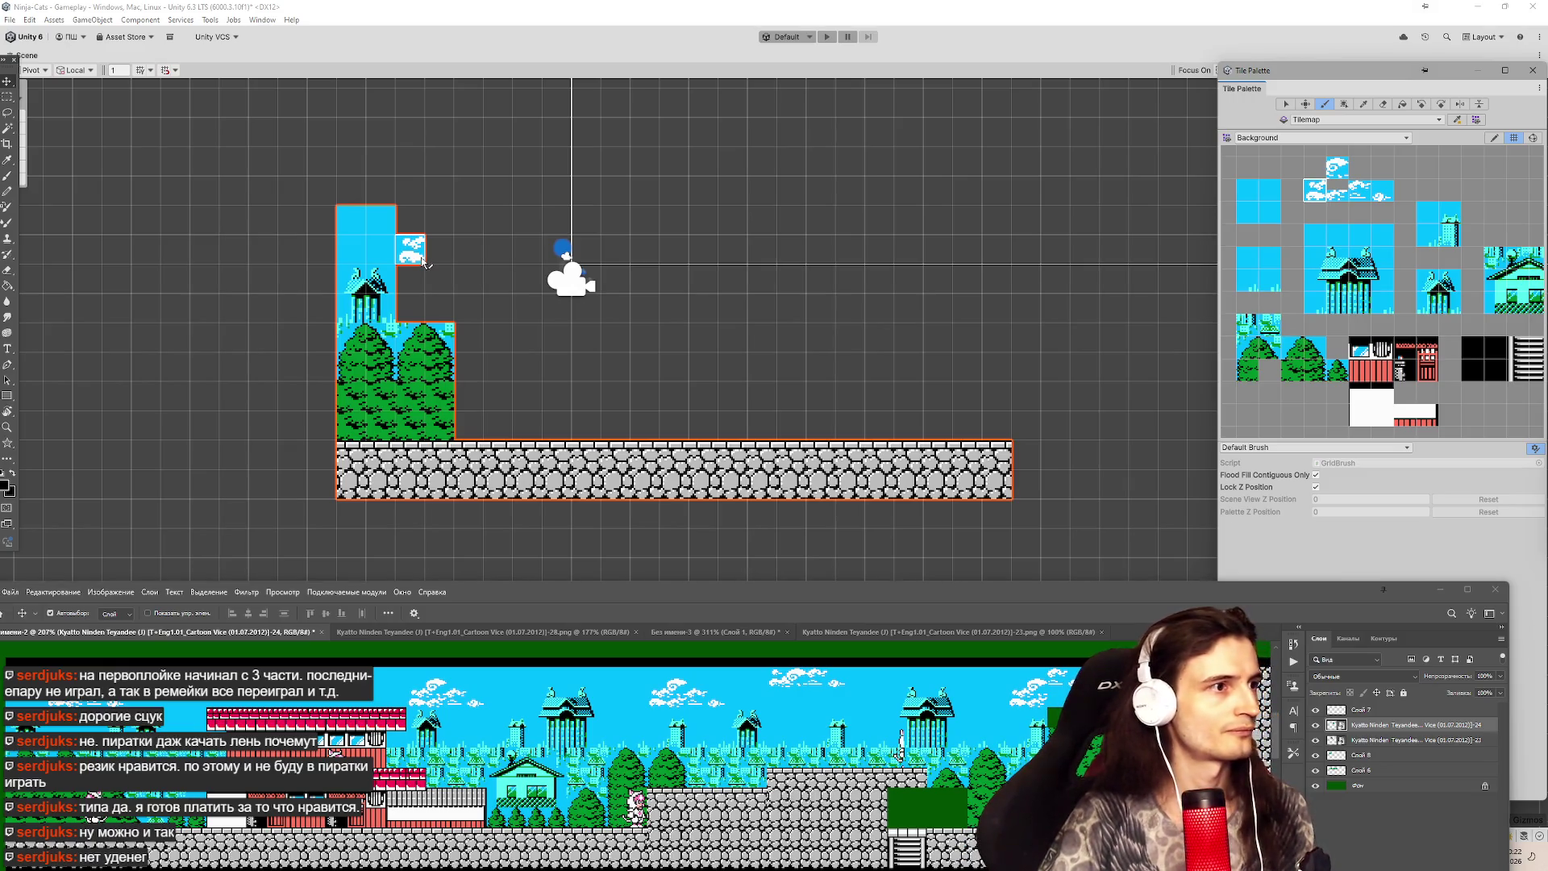
Paint a single cloud tile and a two-tile cloud to the right of the sky column.
click(425, 262)
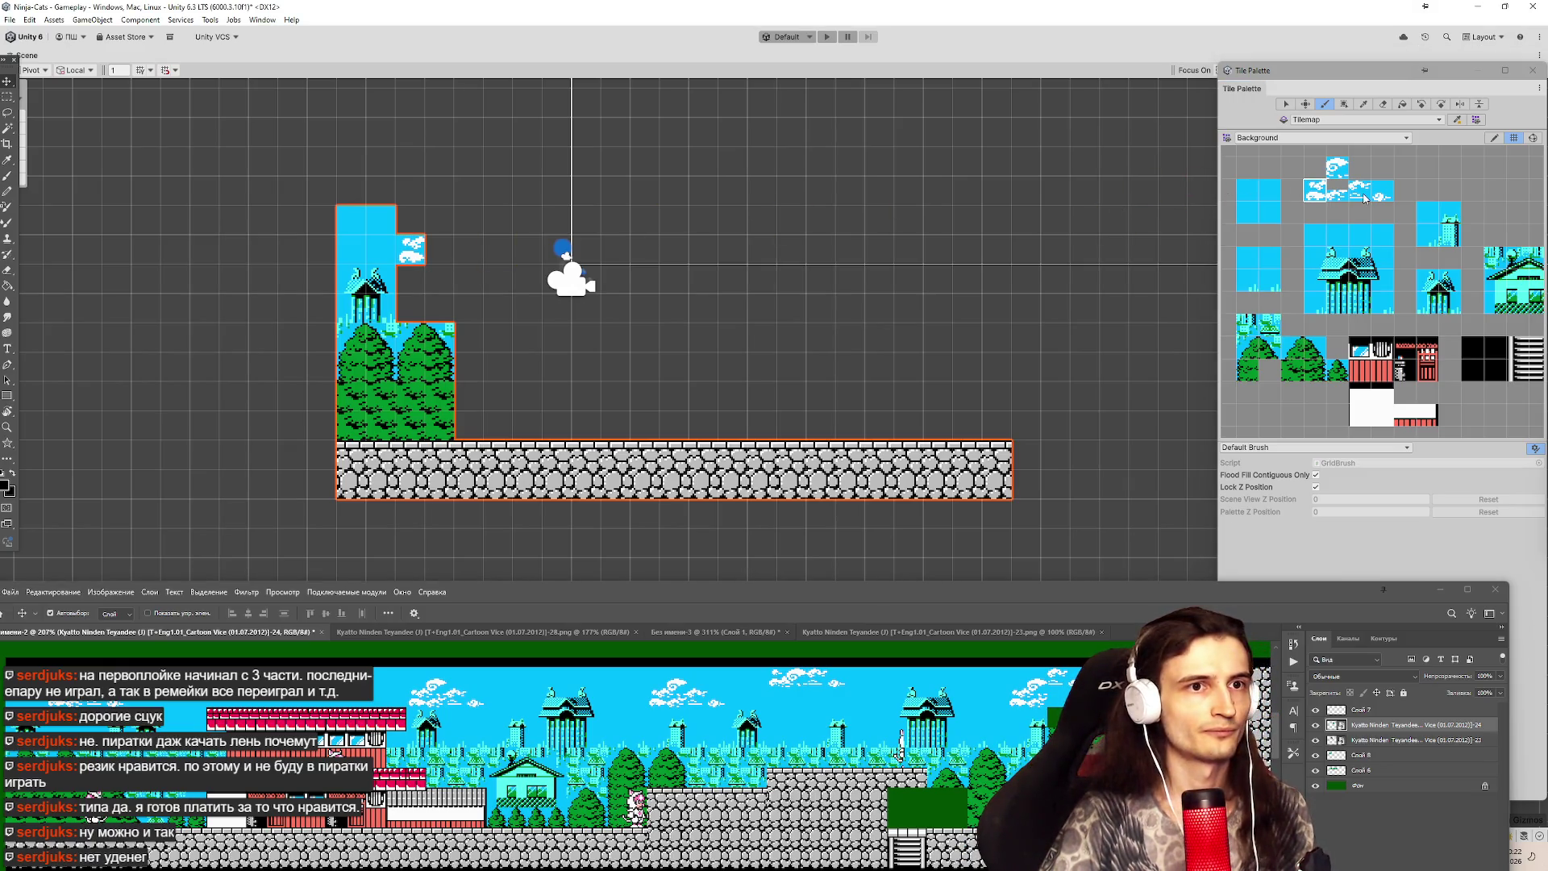
drag(1368, 200, 1384, 195)
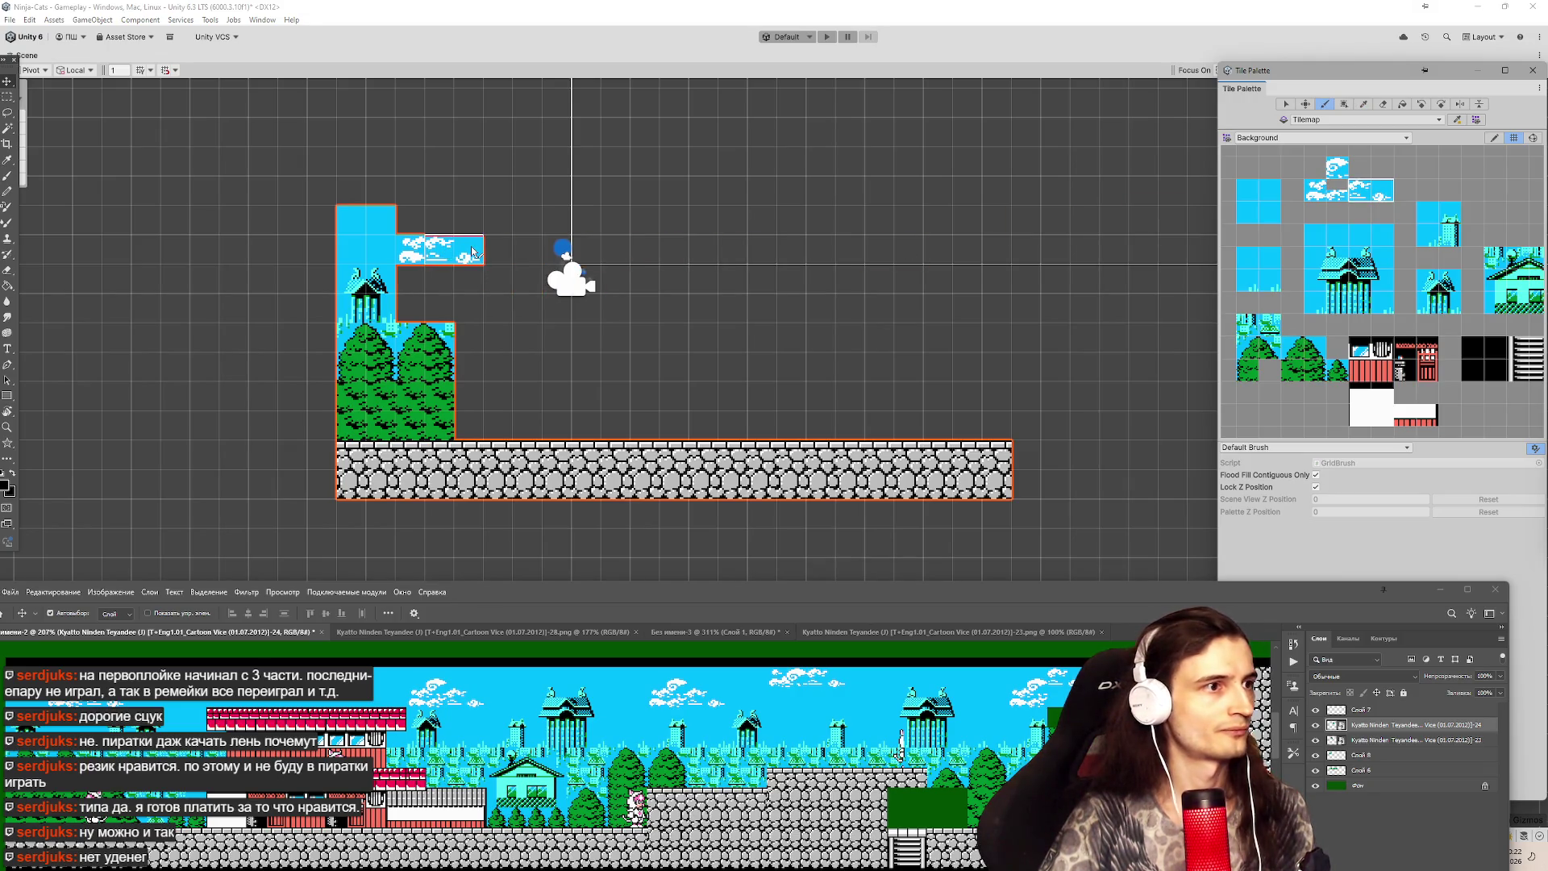
click(515, 253)
click(1339, 187)
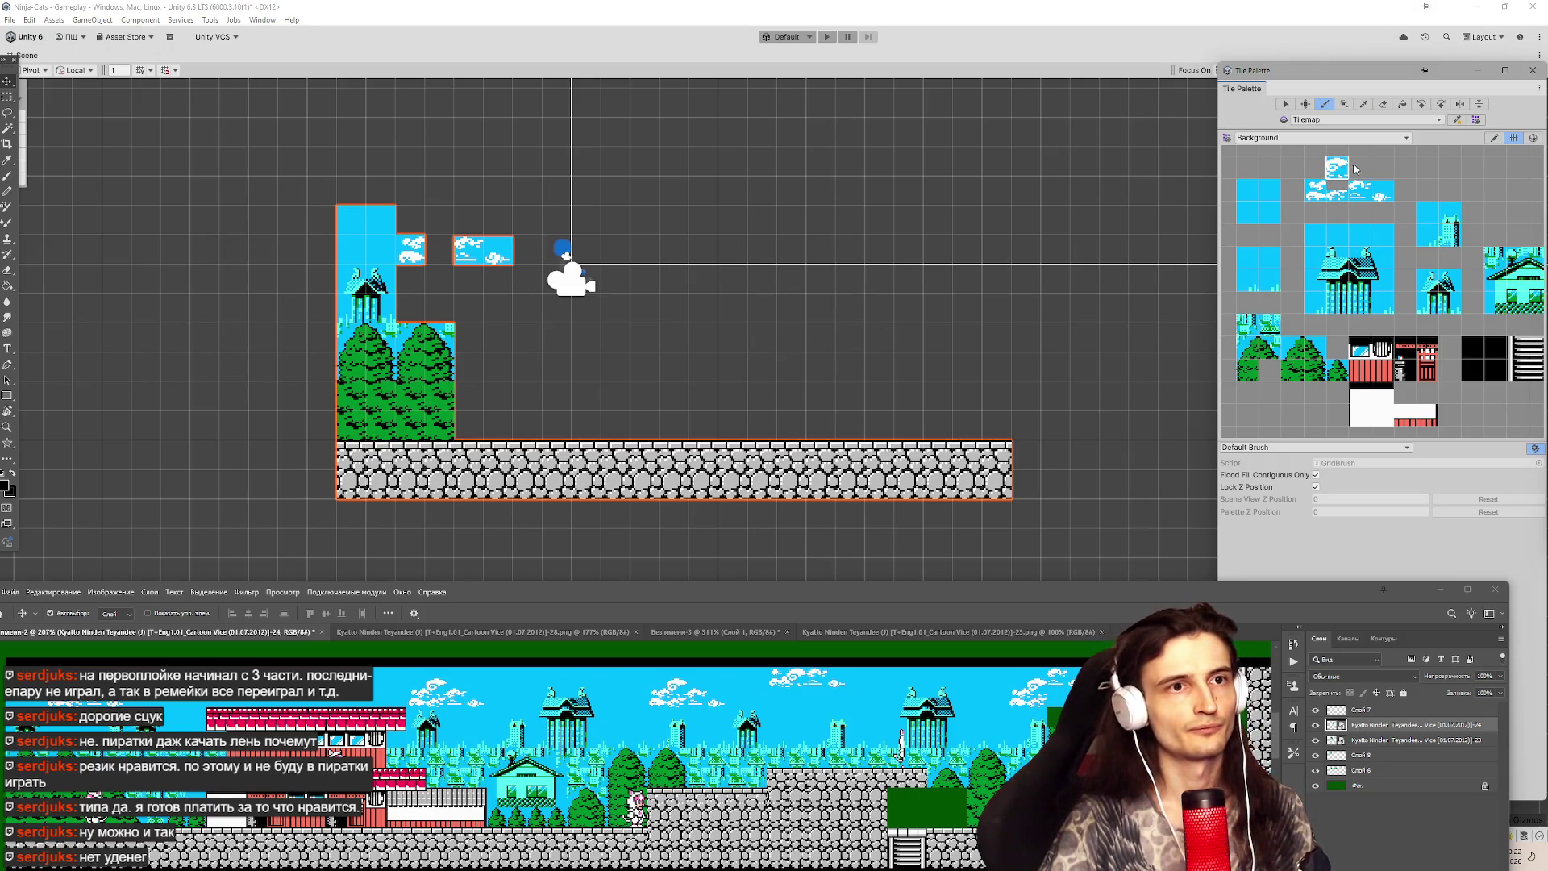
Reposition the Tile Palette and drag the Photoshop window off the Unity editor.
drag(1359, 69, 1091, 66)
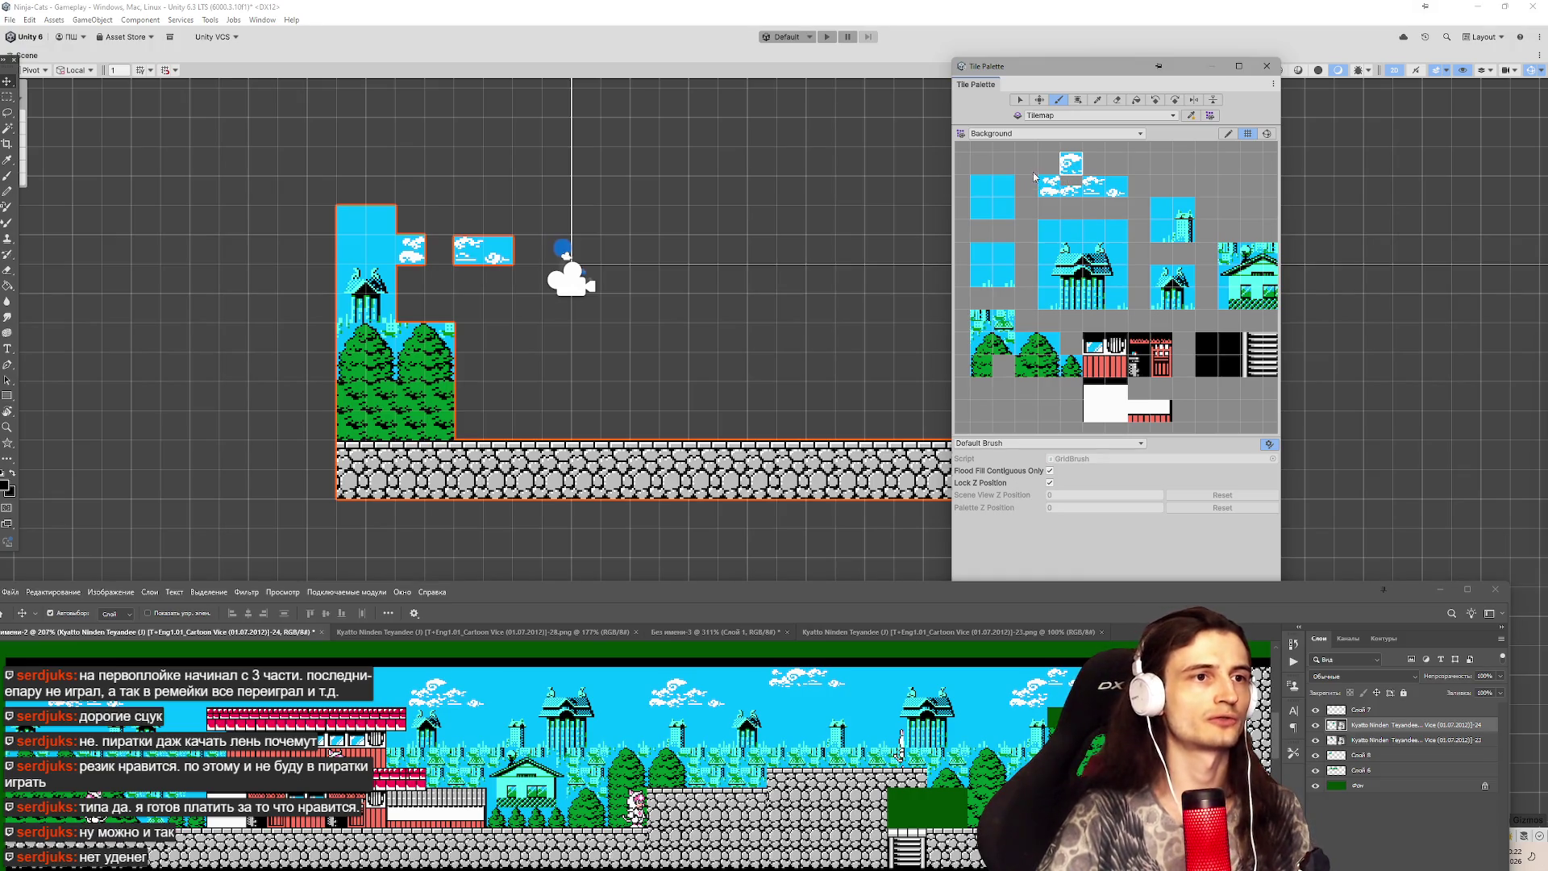
drag(1052, 66, 1283, 61)
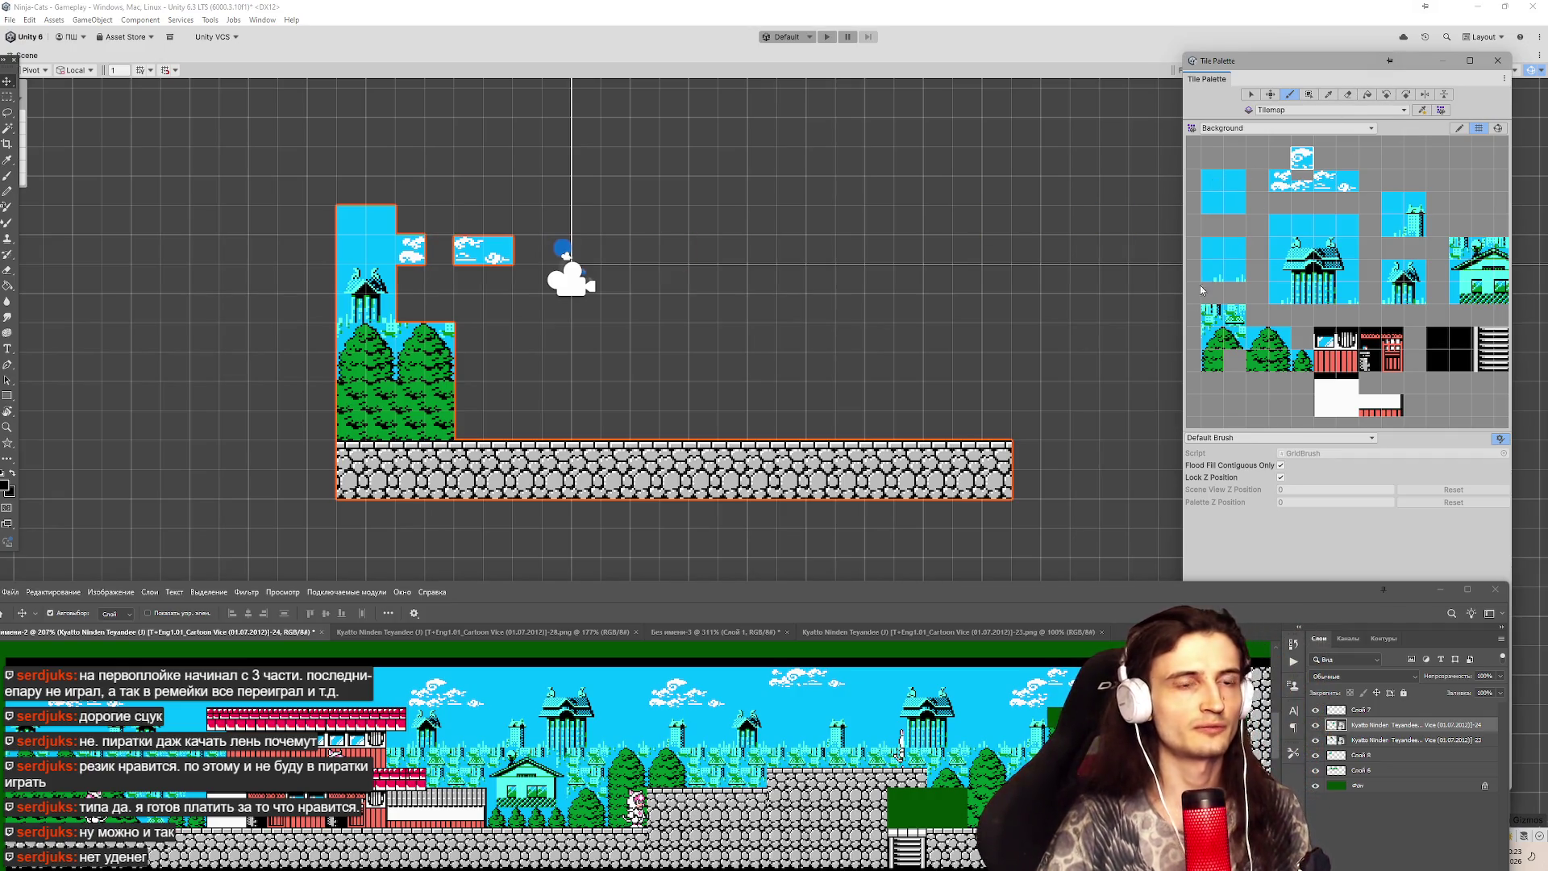
mouse_move(1315, 603)
mouse_down()
mouse_move(1315, 214)
mouse_move(1297, 810)
mouse_up()
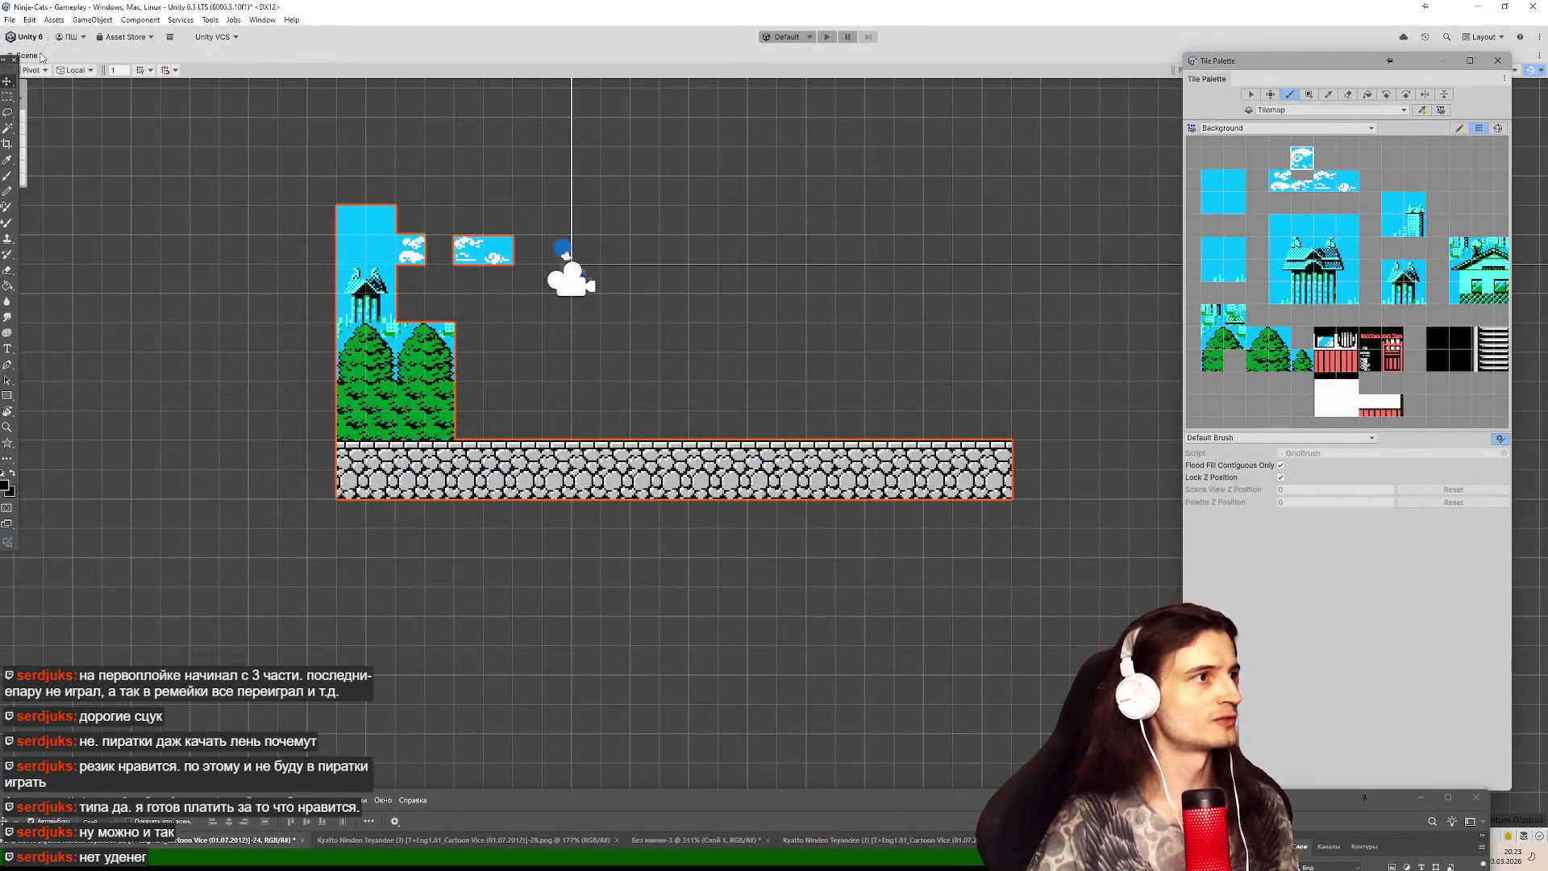
Restore the full editor layout and open the BackgroundLvl1Scr1 tile folder.
key(shift+space)
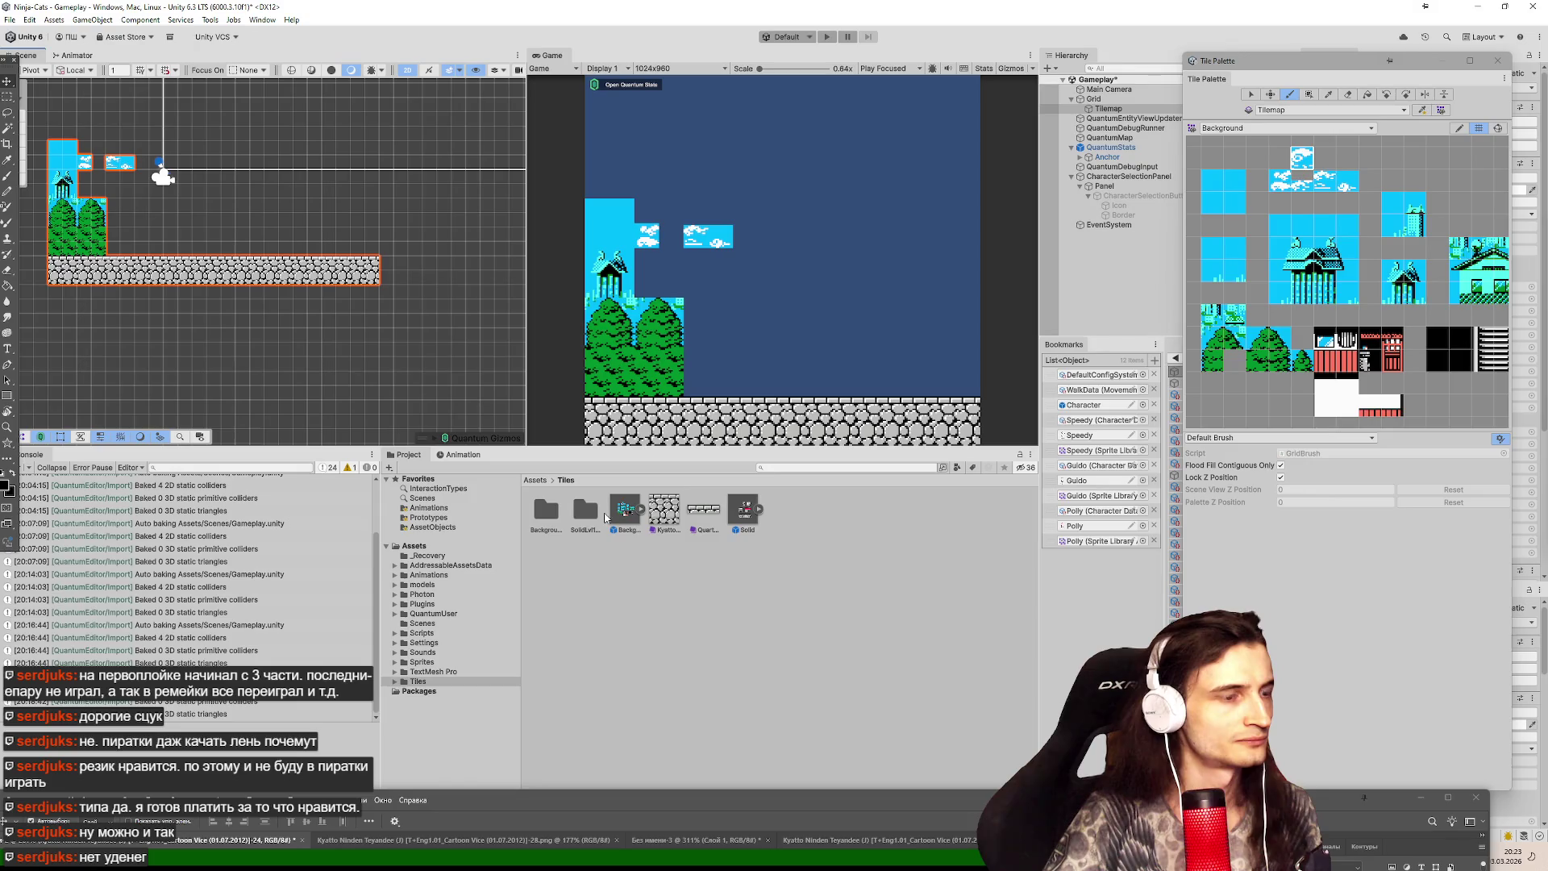
double_click(550, 511)
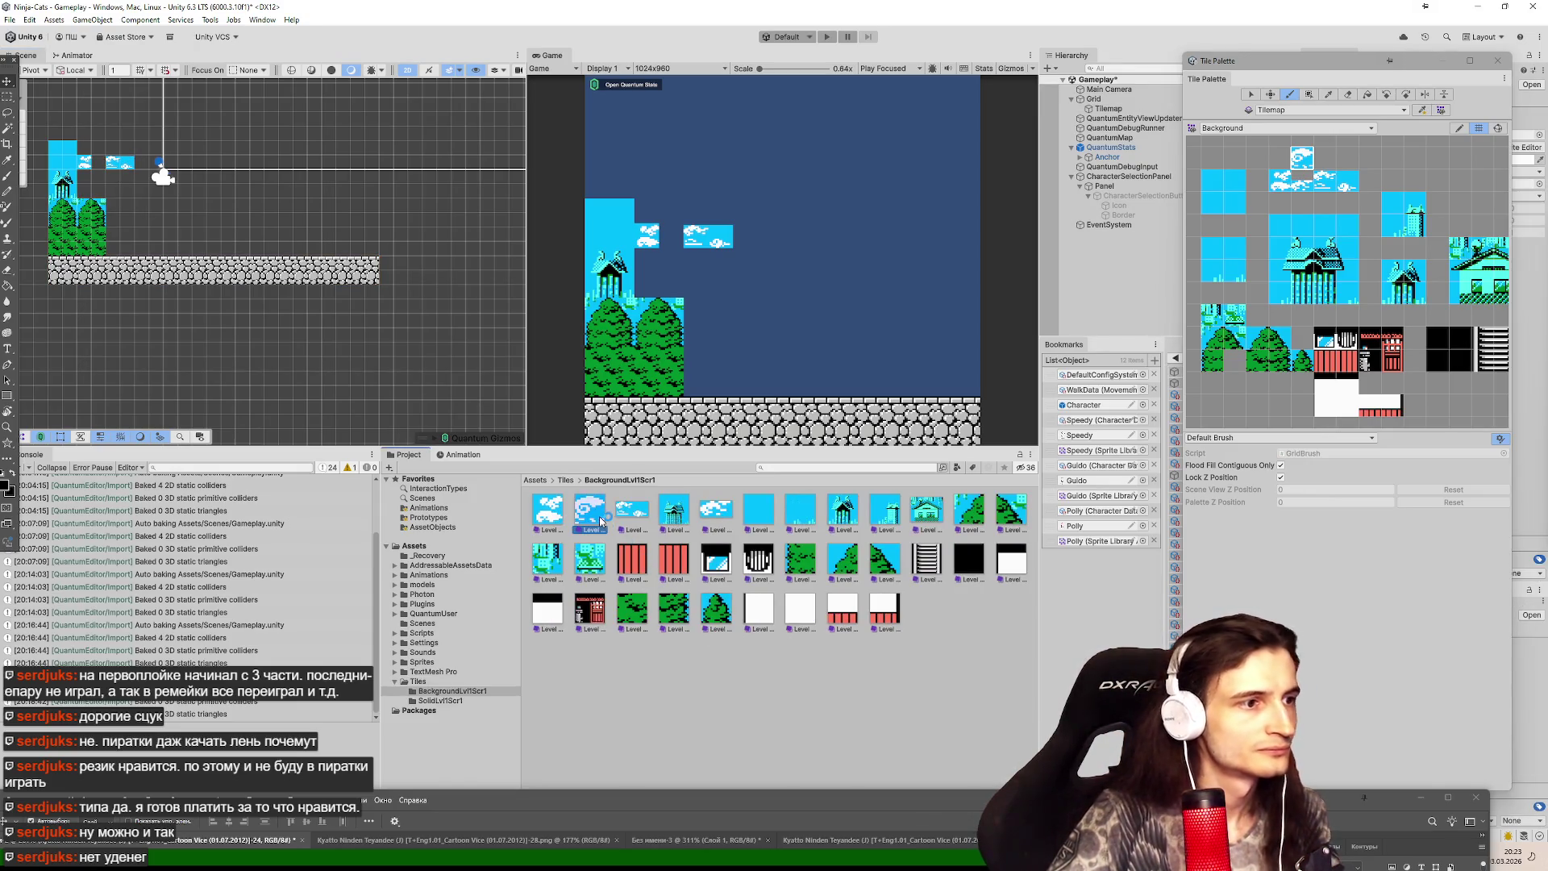
mouse_move(1316, 70)
mouse_down()
mouse_move(1023, 70)
mouse_move(1052, 38)
mouse_up()
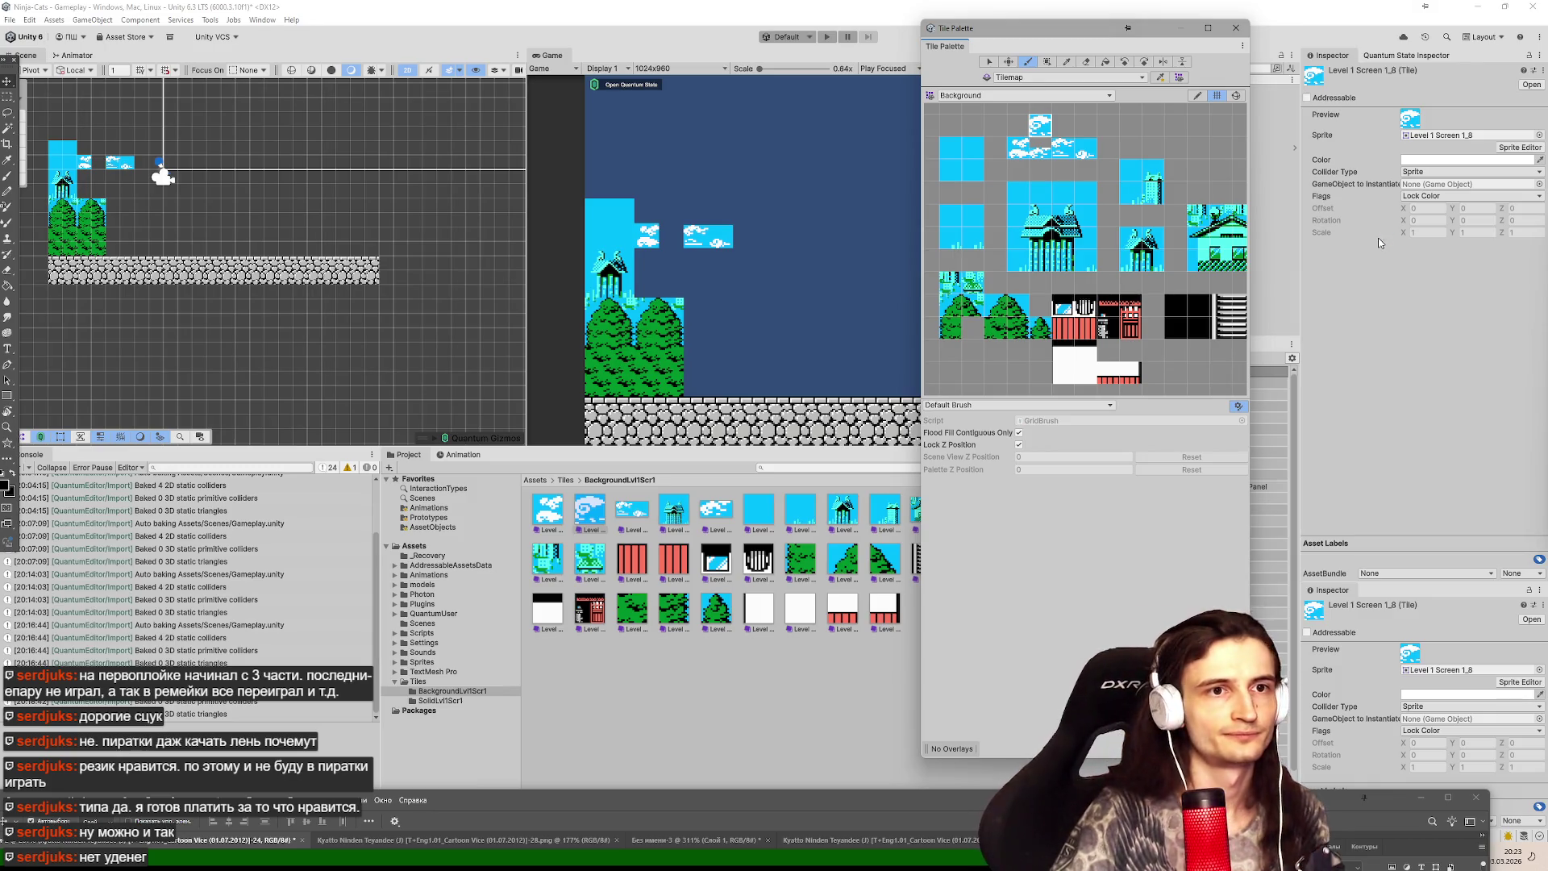
Duplicate the cloud tile asset and set its Flags to Lock Transform.
click(598, 517)
key(ctrl+d)
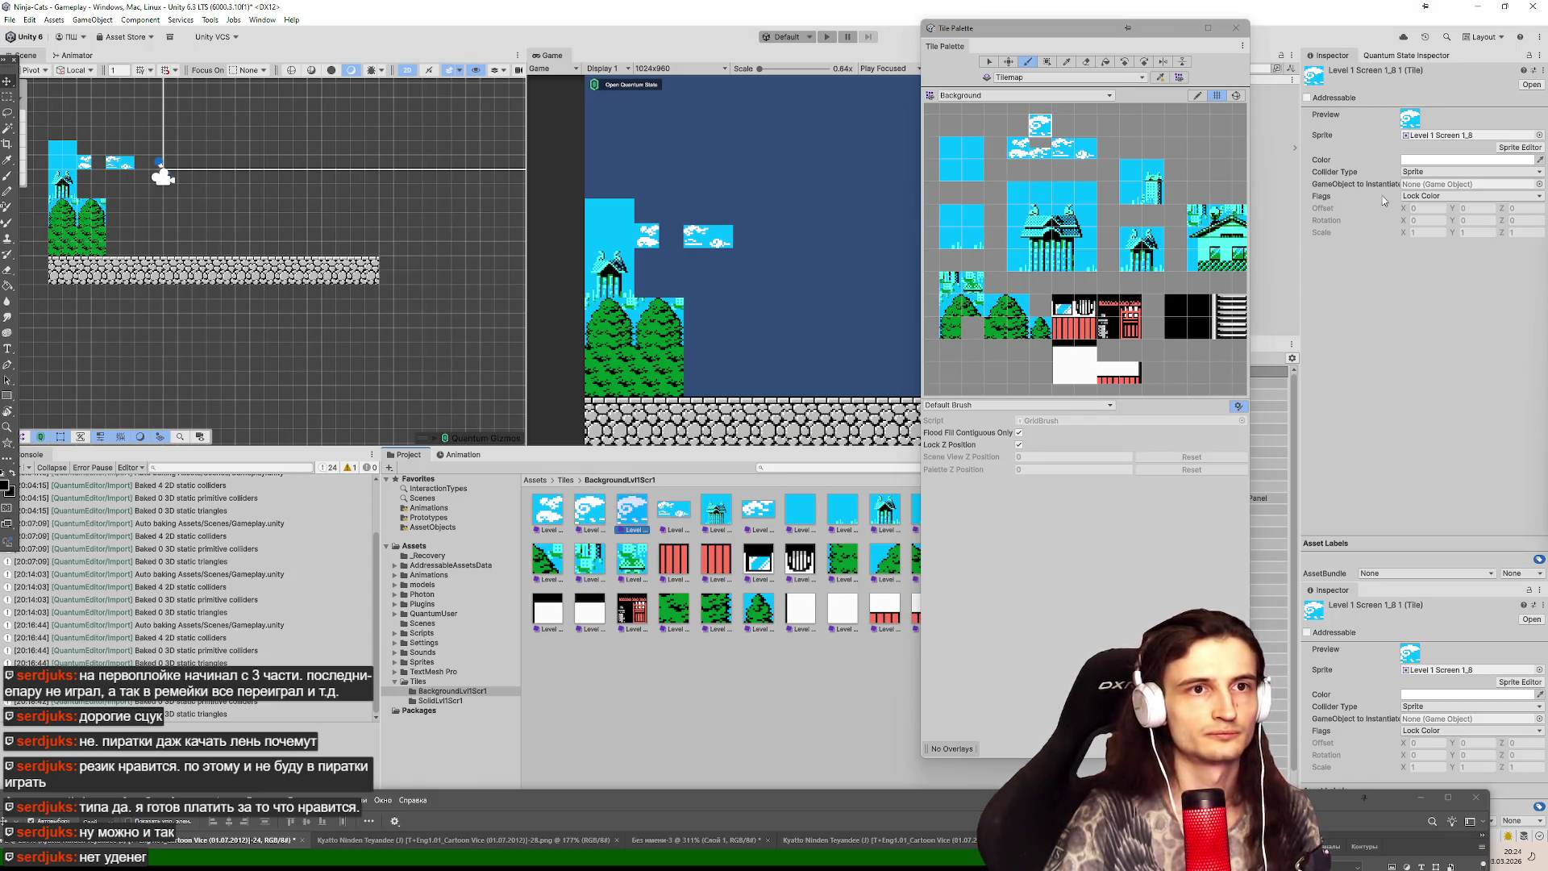
click(1441, 196)
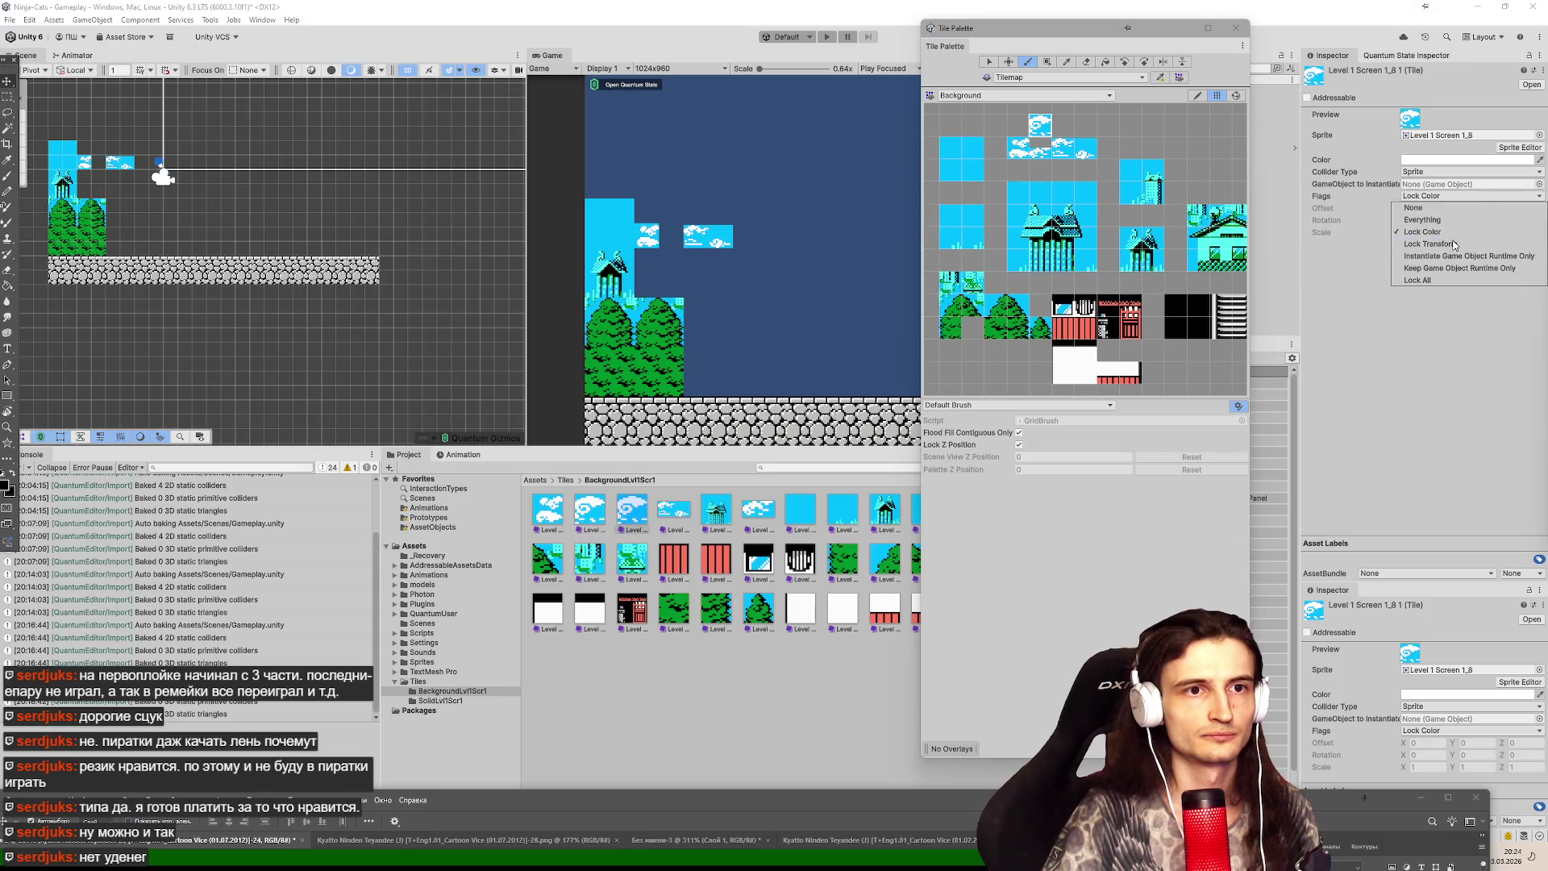
click(1390, 236)
click(1421, 196)
click(1419, 208)
click(1368, 231)
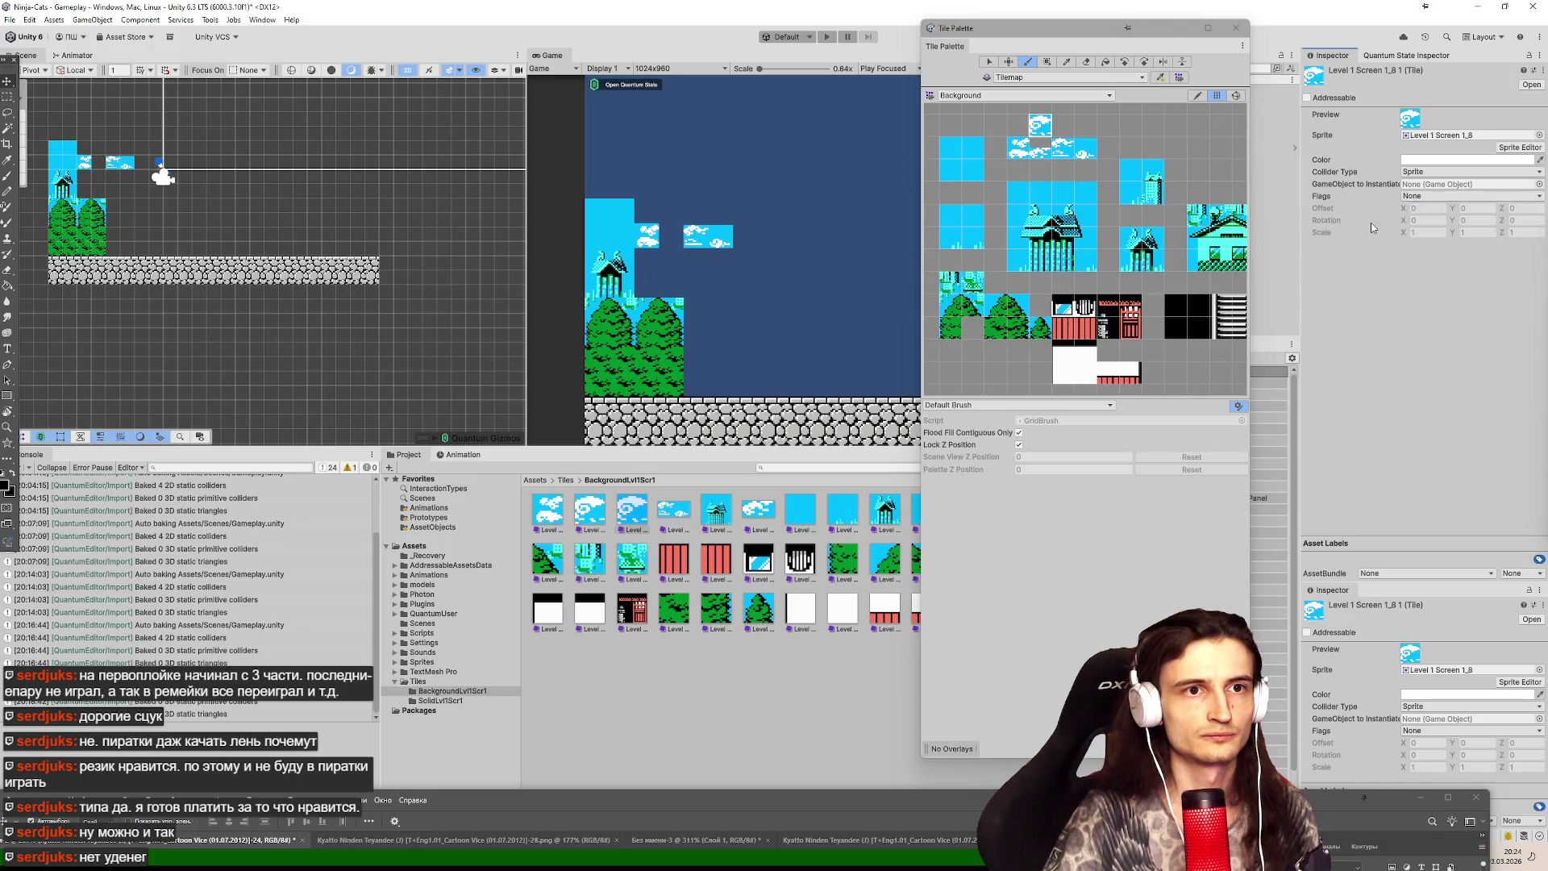
click(1417, 199)
click(1429, 244)
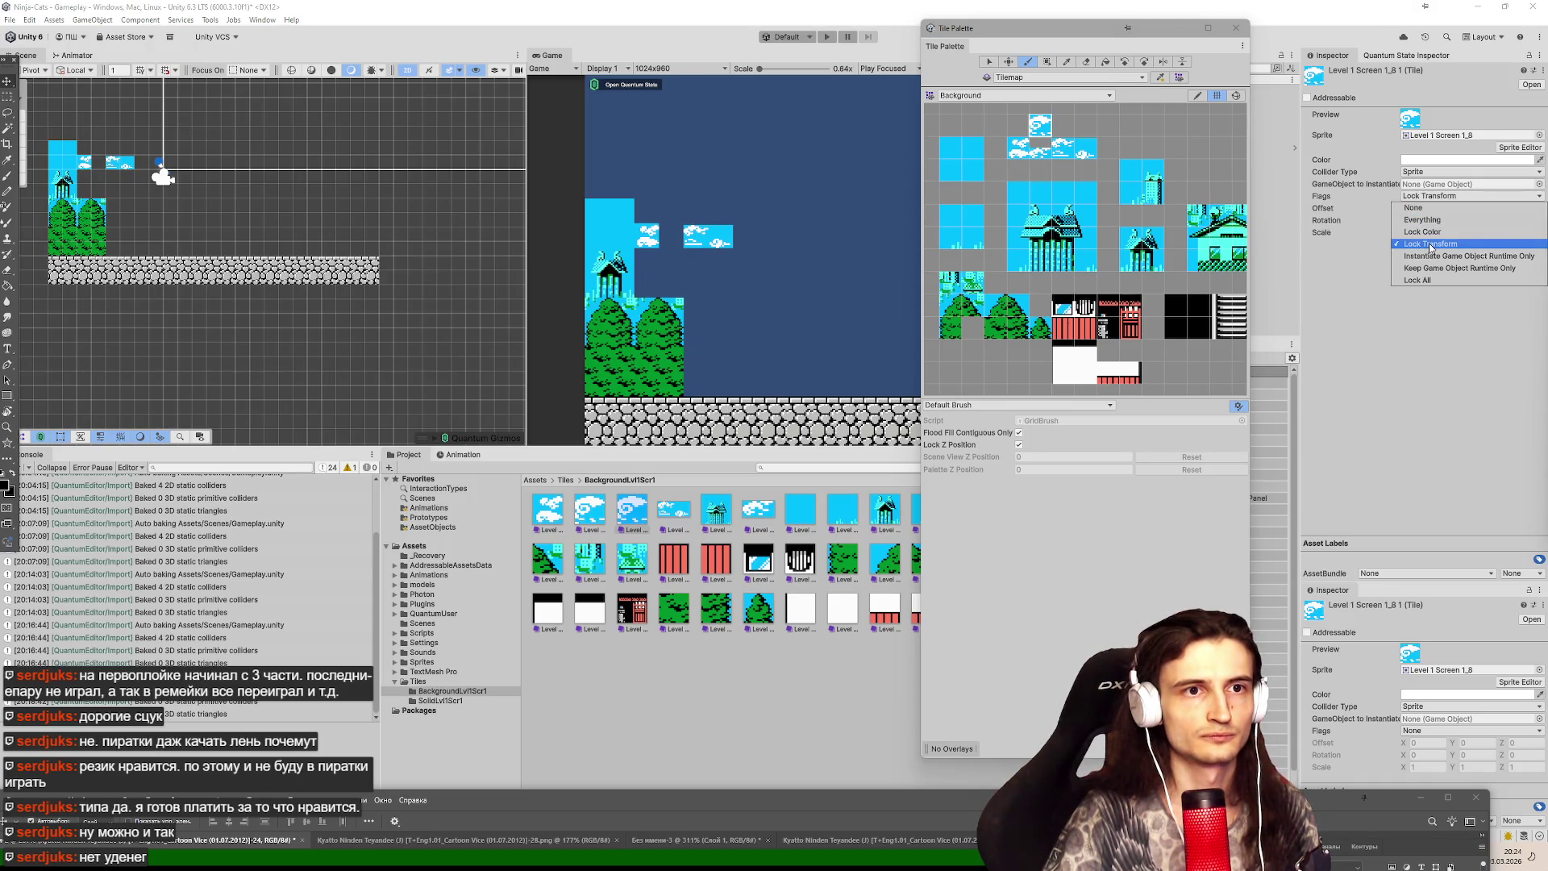
click(1389, 239)
Set the duplicated cloud tile's Offset Y to -0.25.
mouse_move(1452, 212)
mouse_down()
mouse_move(1481, 214)
mouse_move(1440, 211)
mouse_up()
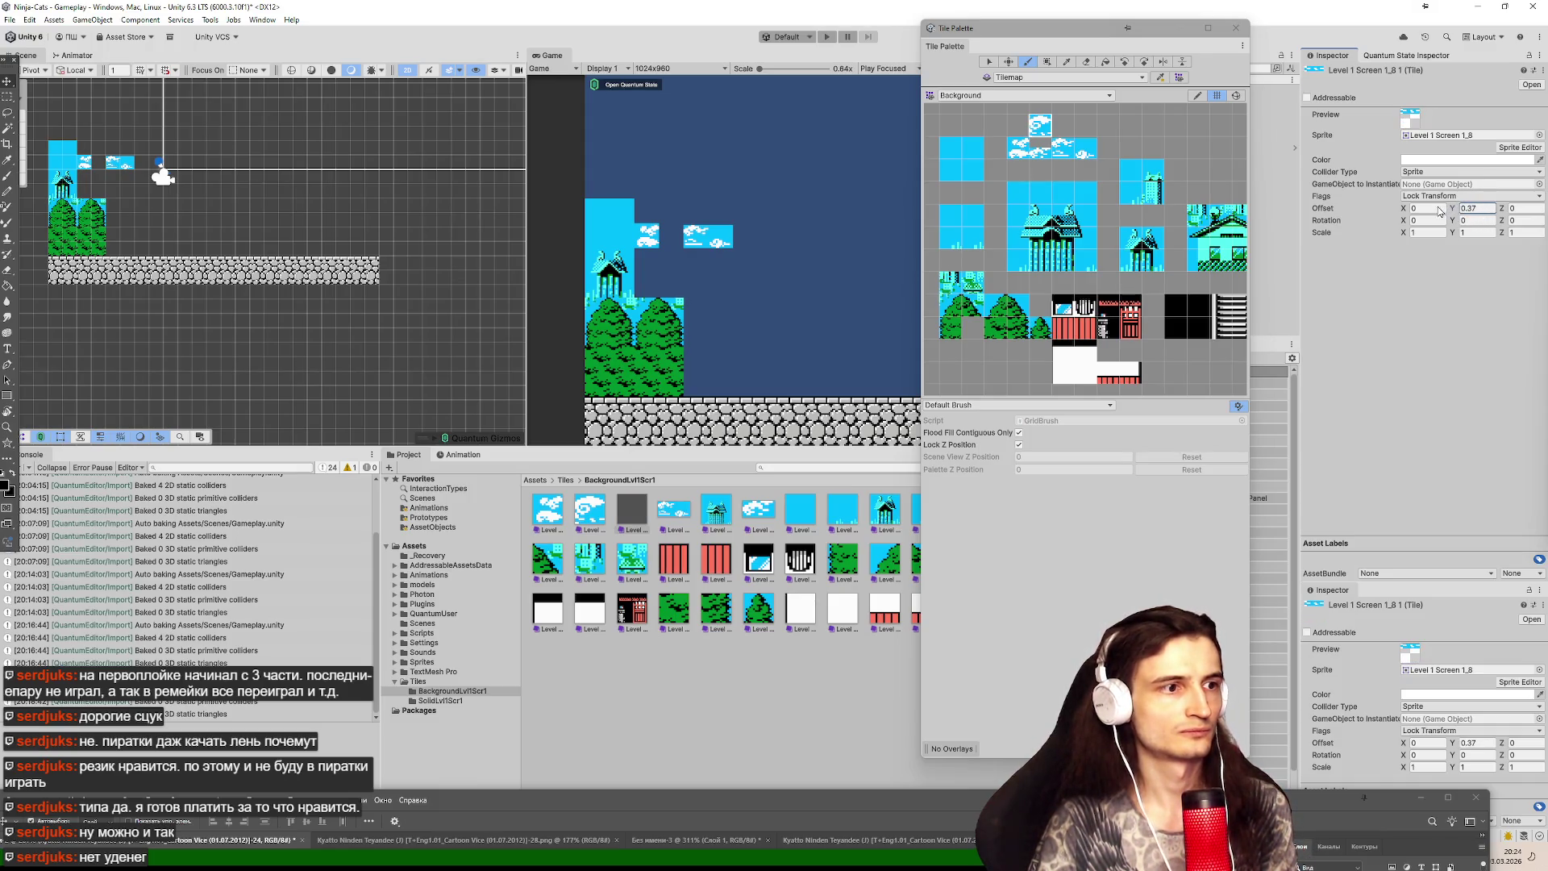
click(1475, 208)
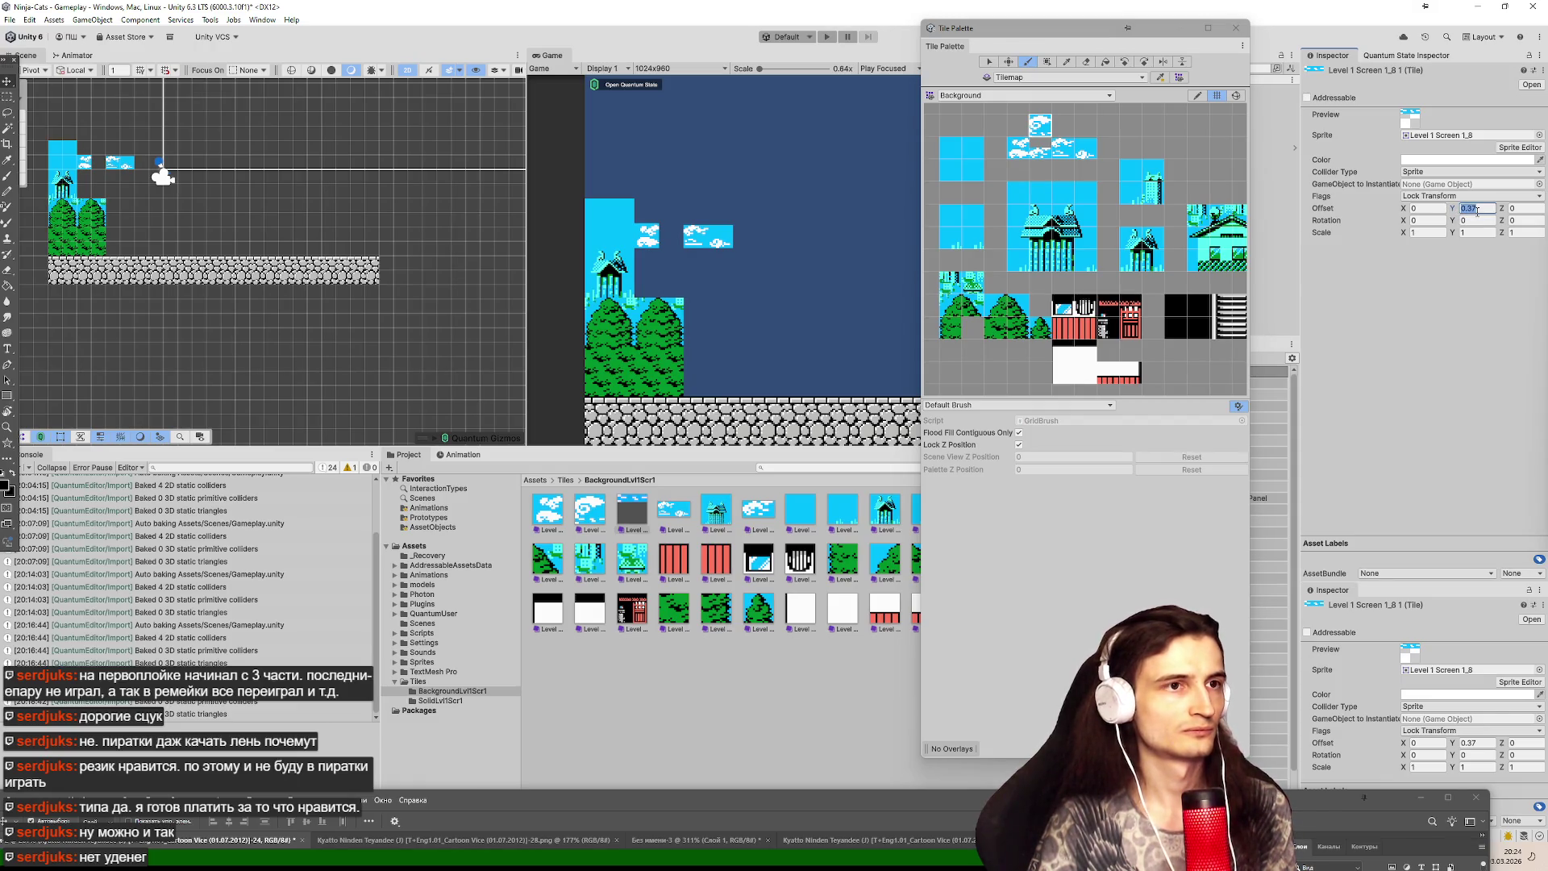
text(-0.5)
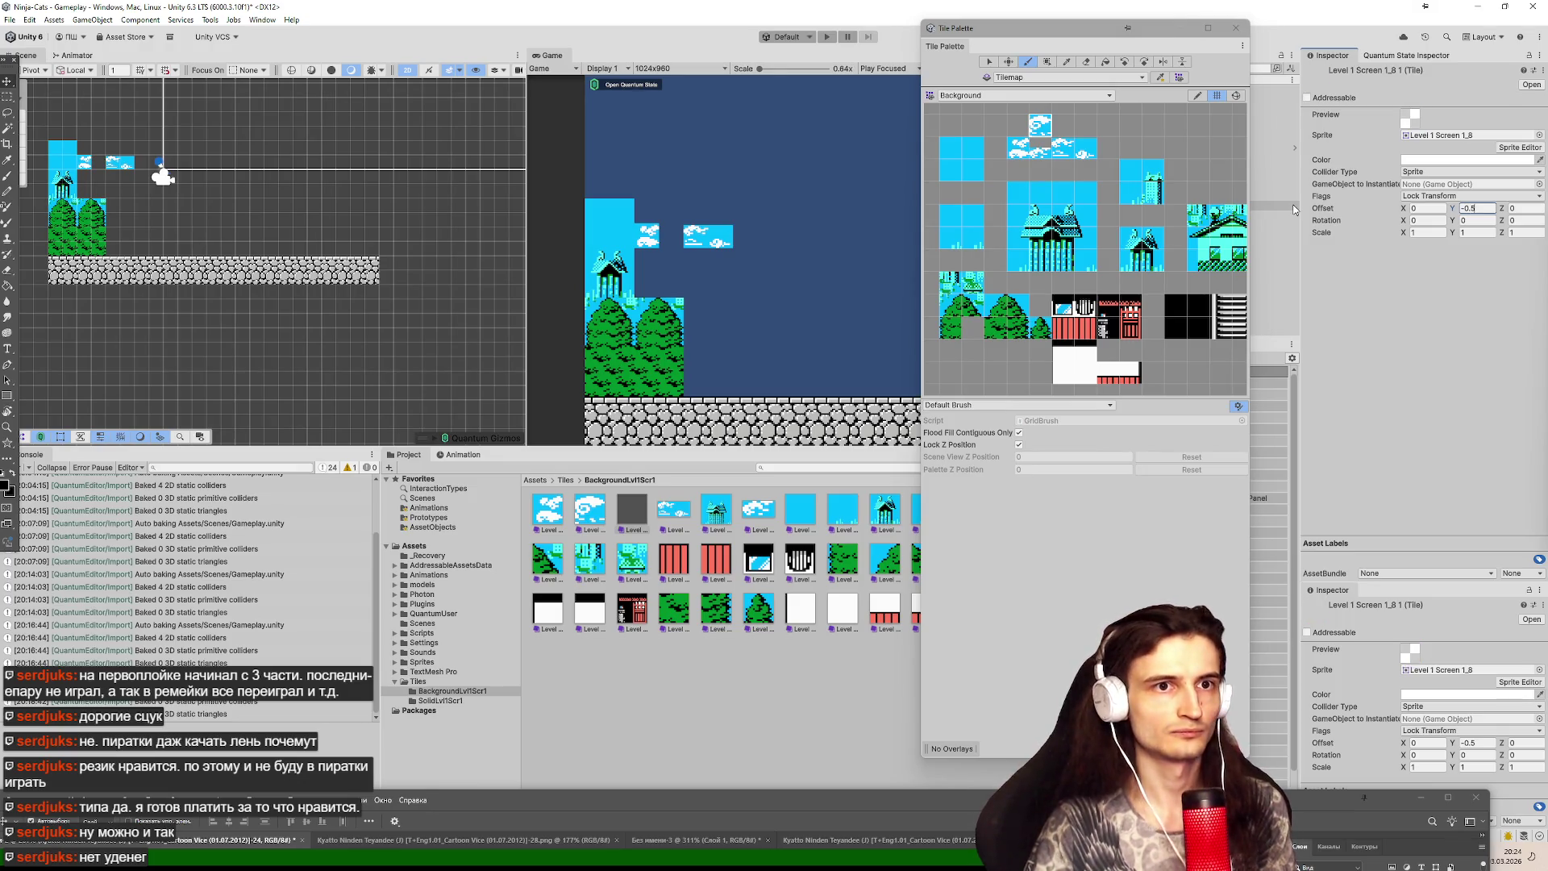
key(BackSpace)
text(25)
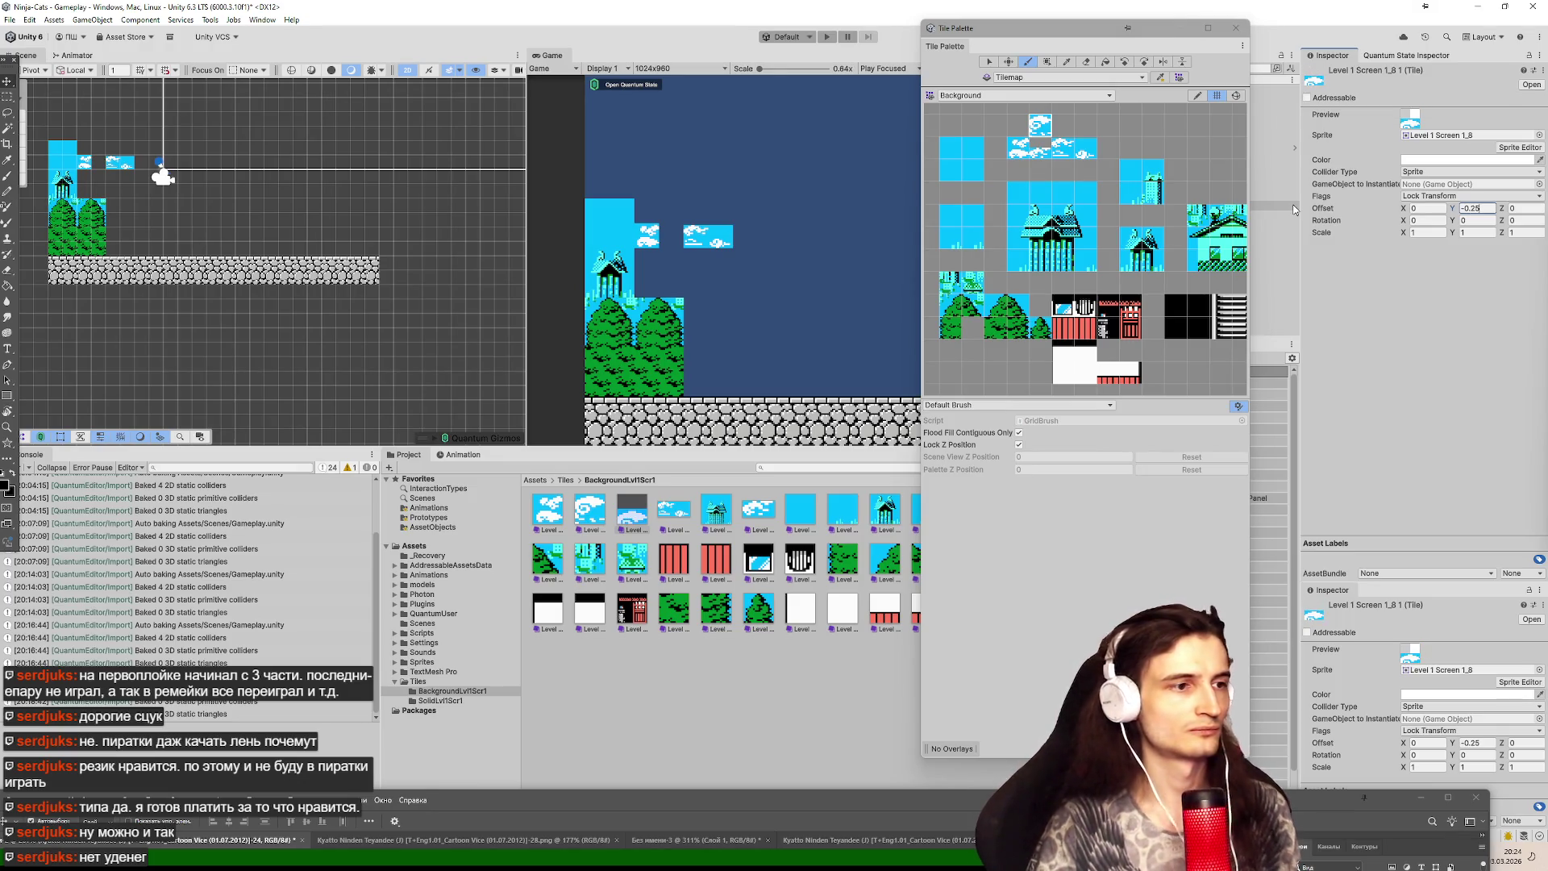
key(Return)
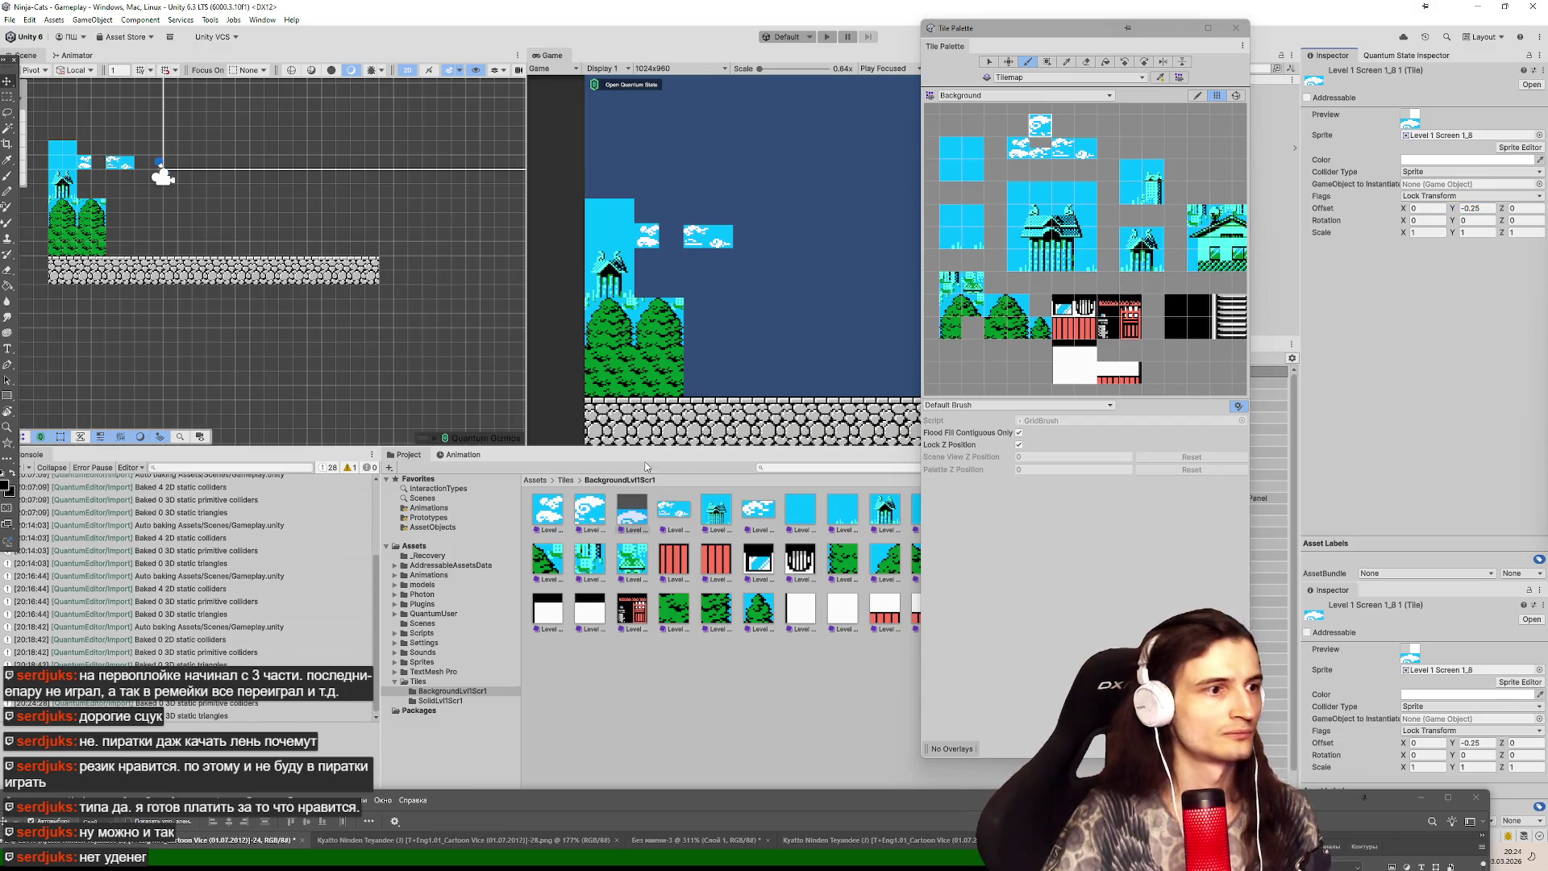
Select the duplicated tile asset and pick the cloud tile in the Background palette.
click(636, 505)
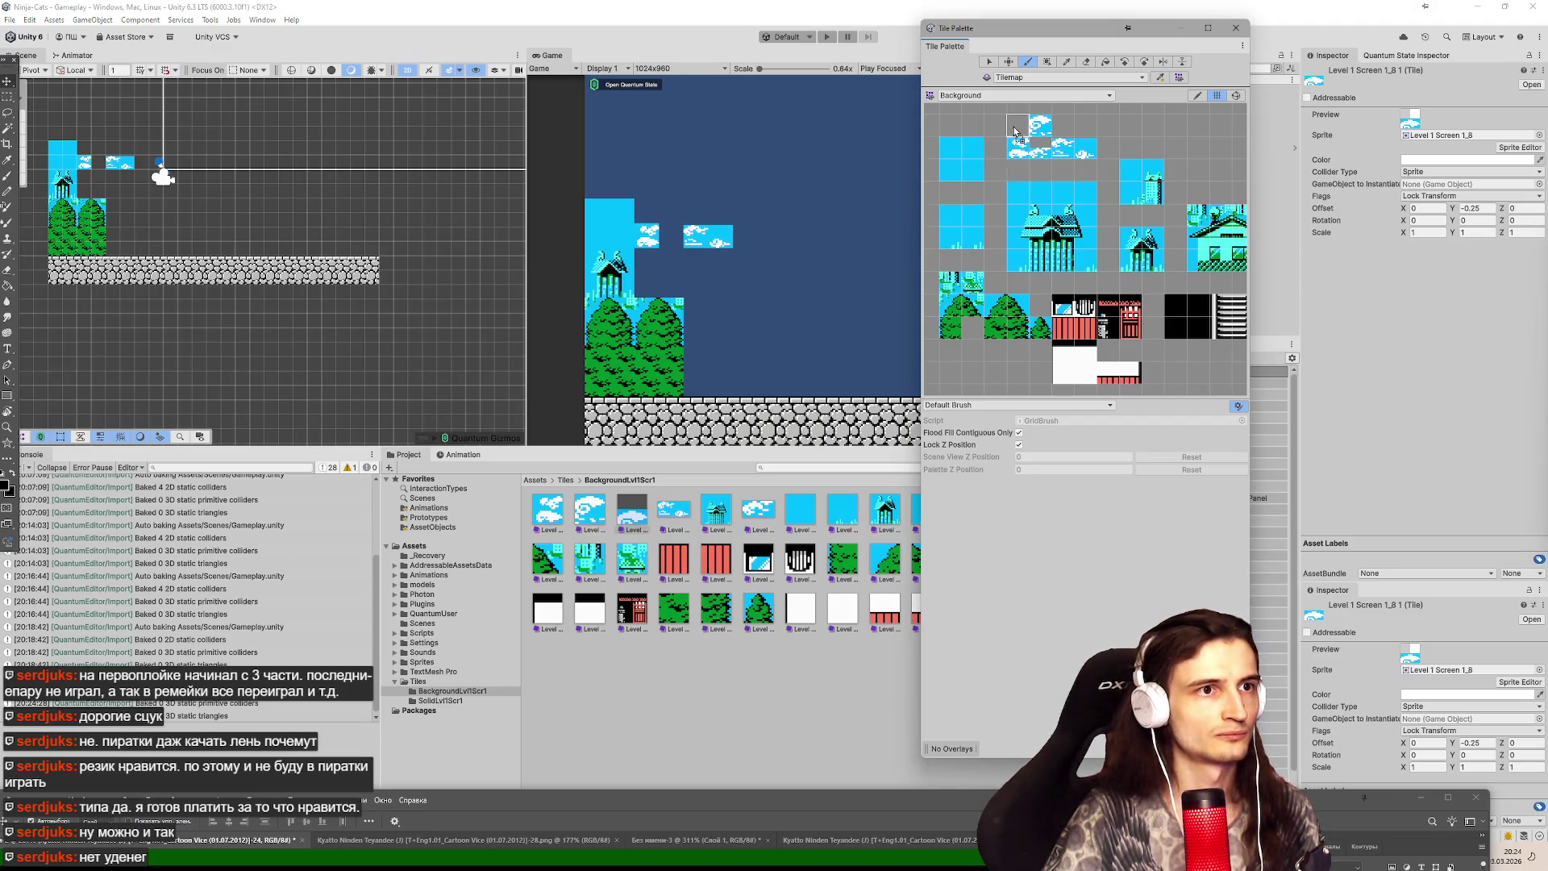
click(1018, 134)
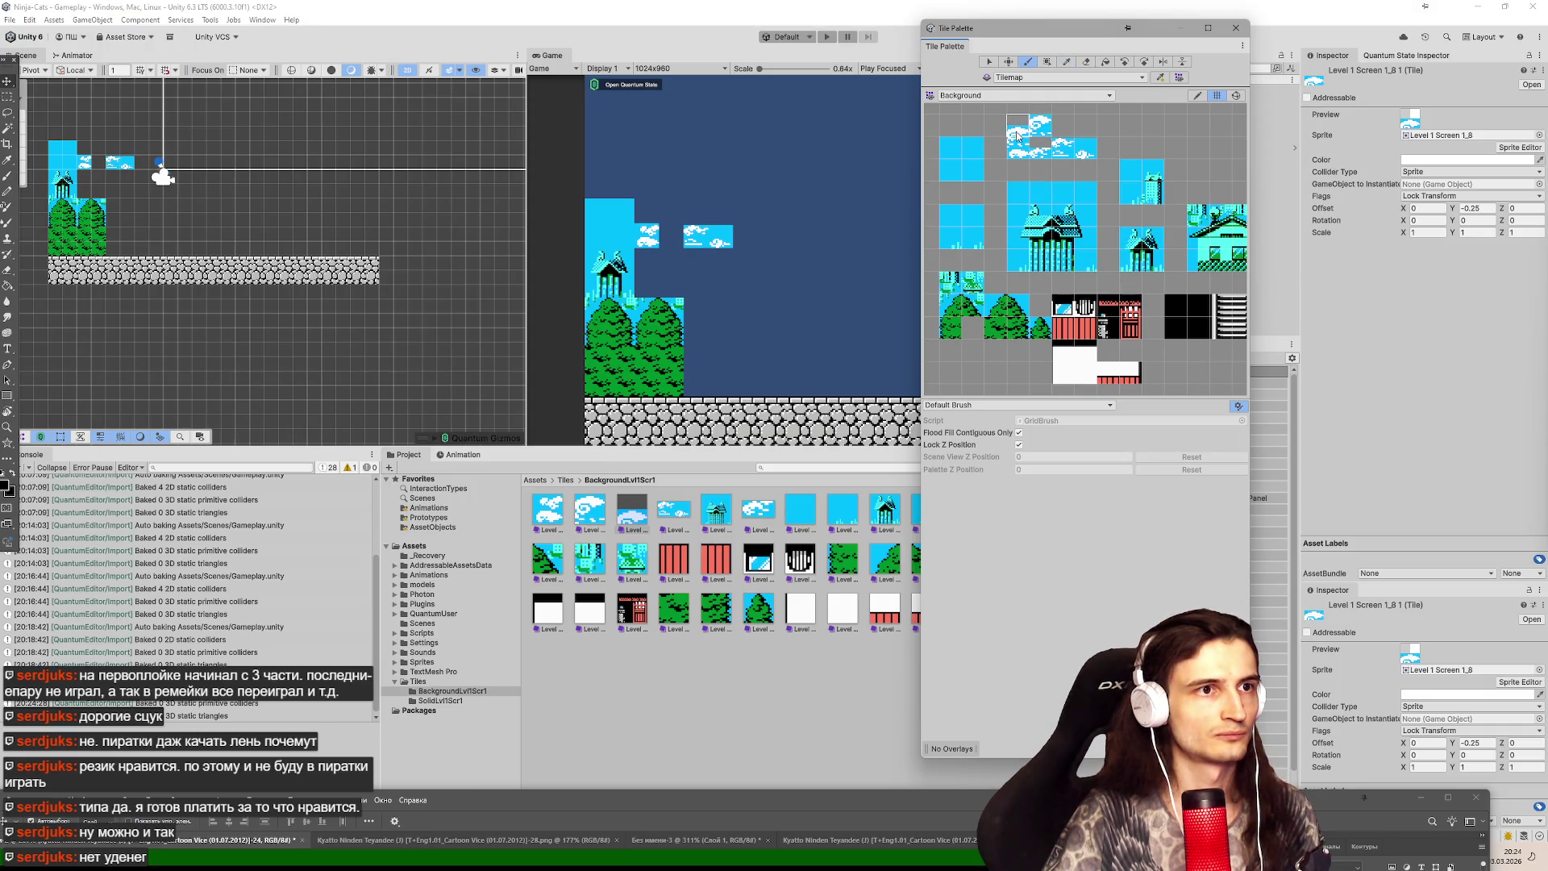
key(s)
drag(1005, 133, 1085, 131)
click(1058, 162)
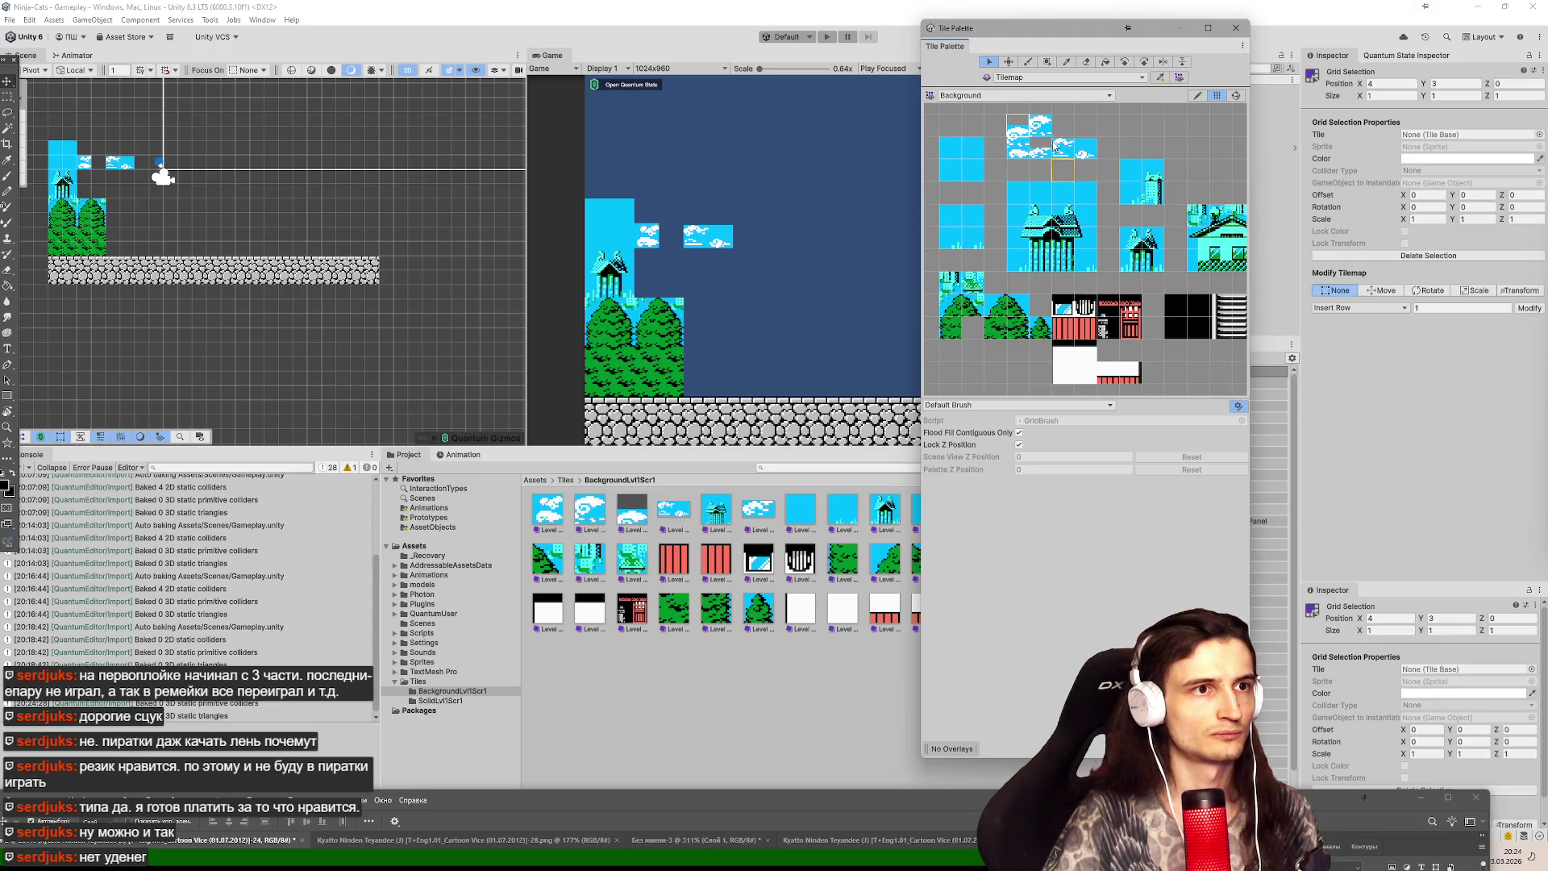
key(i)
click(1048, 133)
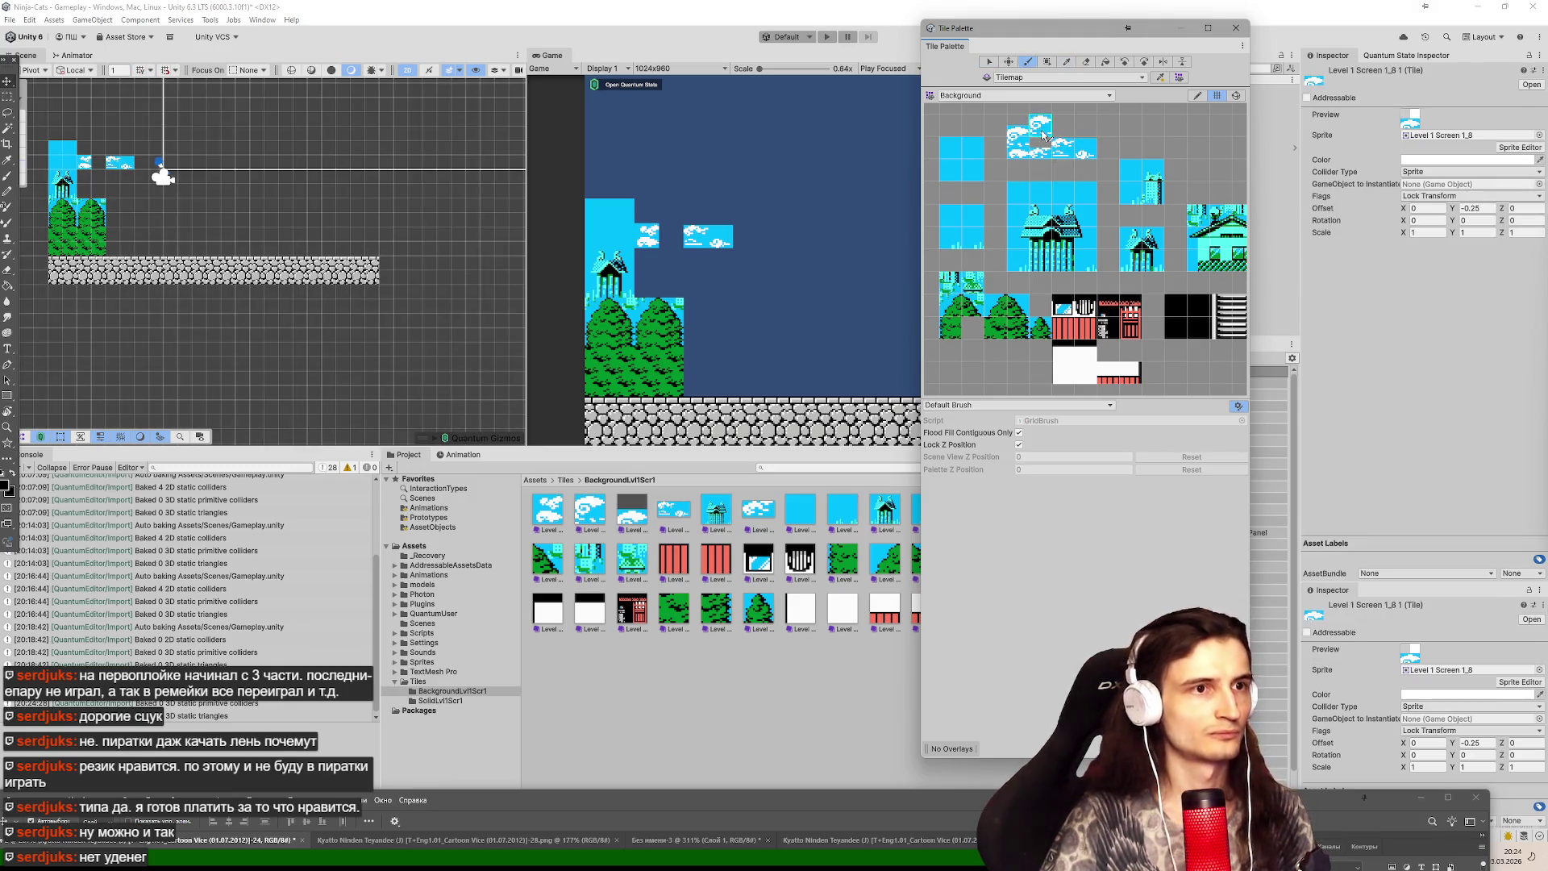
Add the lowered cloud tile to the palette's top row, removing extras and shifting it into place.
click(1197, 95)
mouse_move(1017, 125)
mouse_down()
mouse_move(994, 125)
mouse_move(1131, 129)
mouse_up()
key(s)
key(ctrl+z)
click(1038, 133)
key(m)
key(s)
click(1017, 129)
key(m)
mouse_move(1021, 133)
mouse_down()
mouse_move(1129, 133)
mouse_move(1008, 131)
mouse_move(997, 149)
mouse_up()
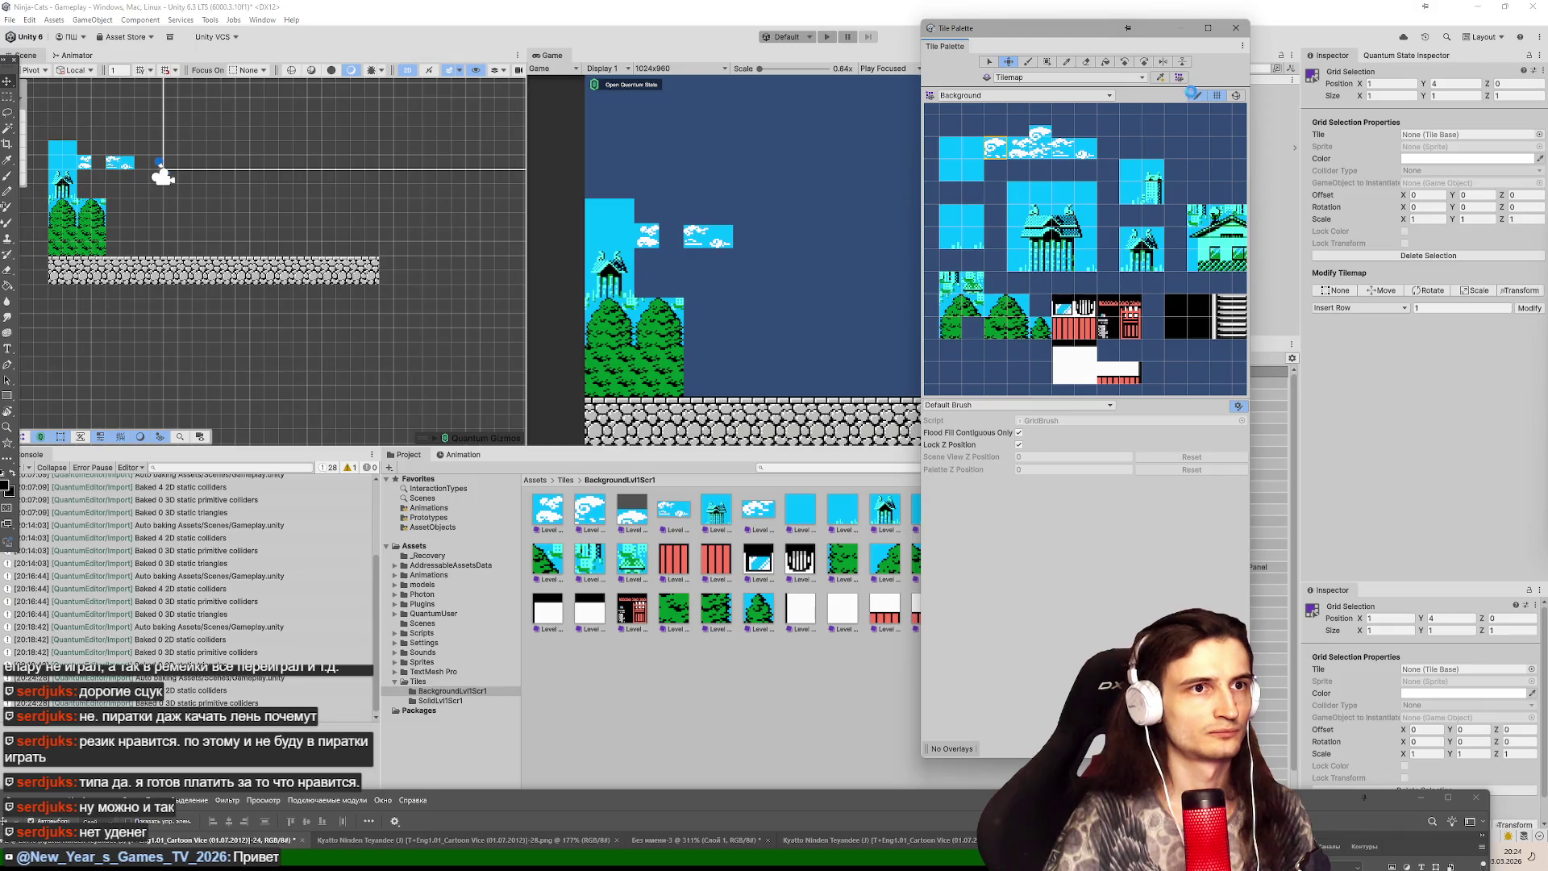
Pick the cloud tile as the paint brush and maximize the Scene view.
click(1196, 95)
click(1008, 124)
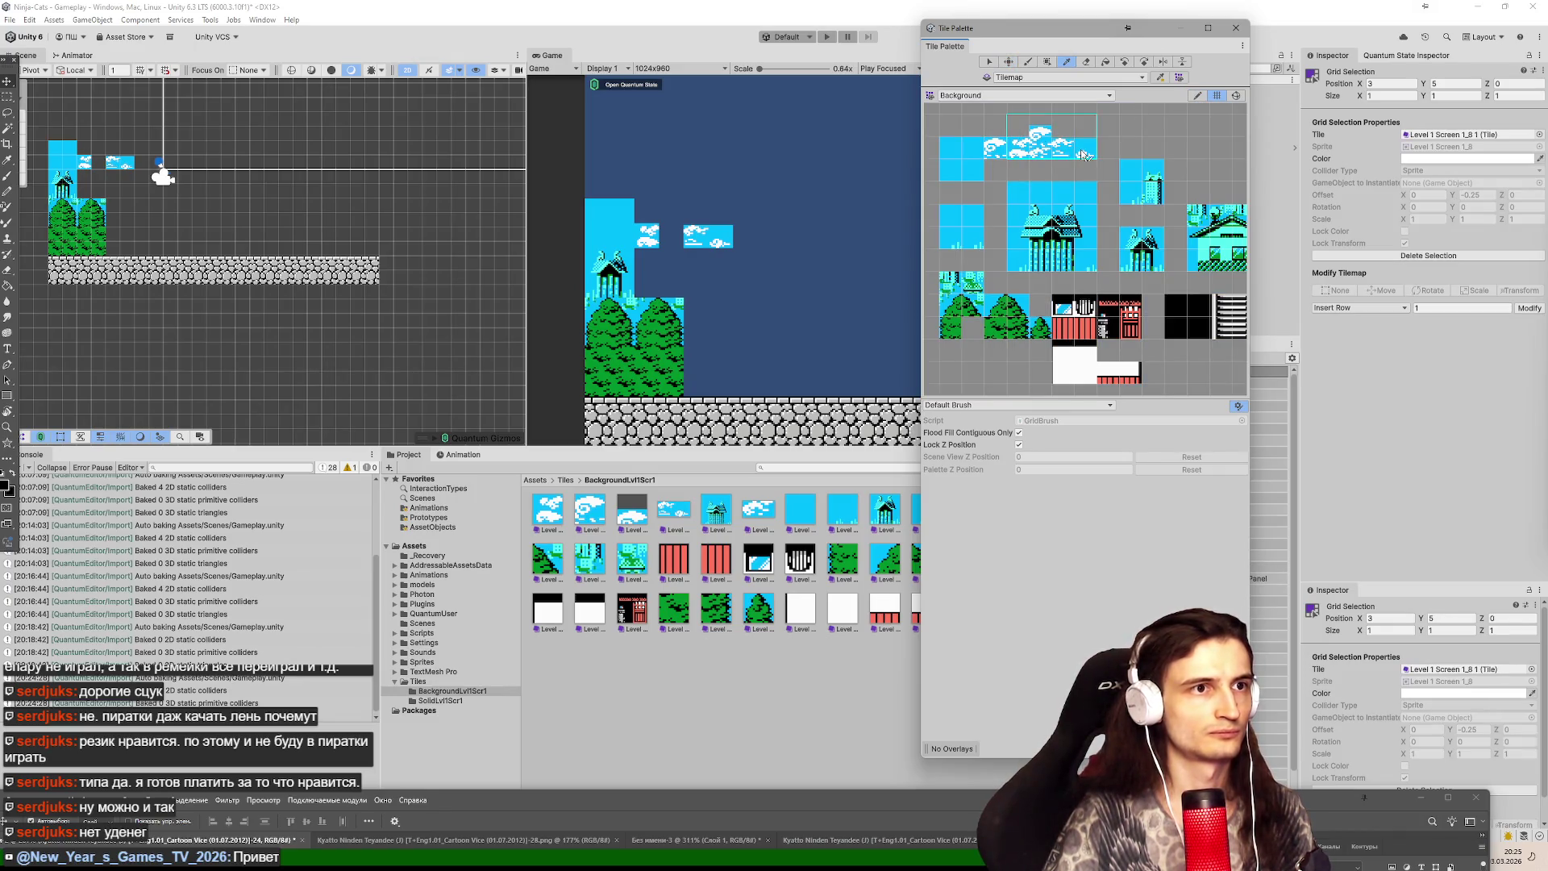
click(1084, 155)
click(65, 55)
double_click(25, 55)
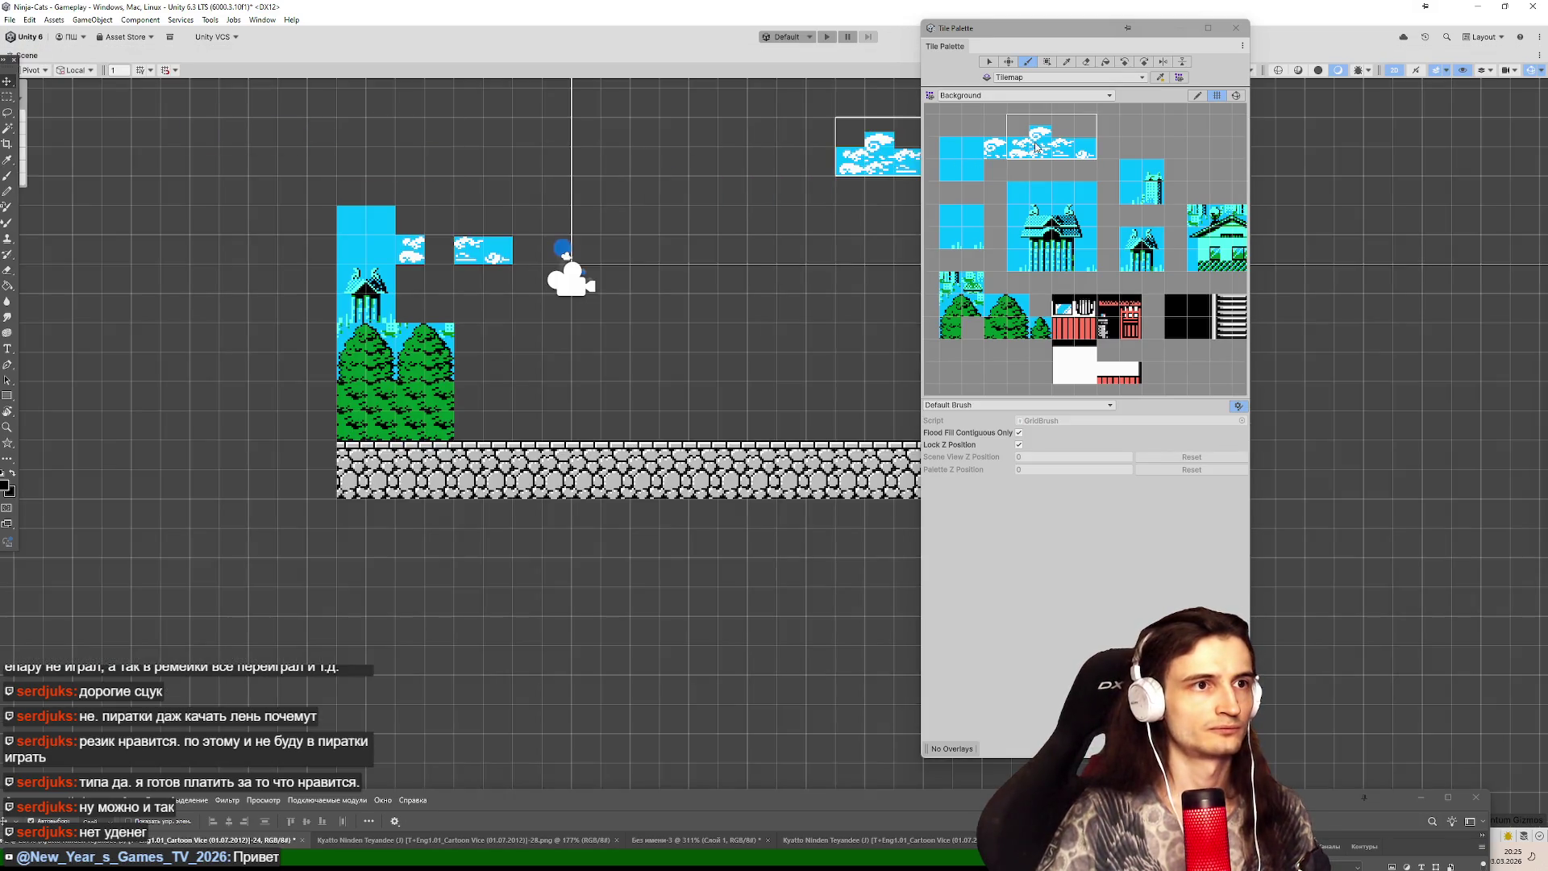
Erase the misplaced cloud tiles and repaint the cloud strip above the house.
mouse_move(1011, 32)
mouse_down()
mouse_move(1161, 89)
mouse_move(1288, 95)
mouse_up()
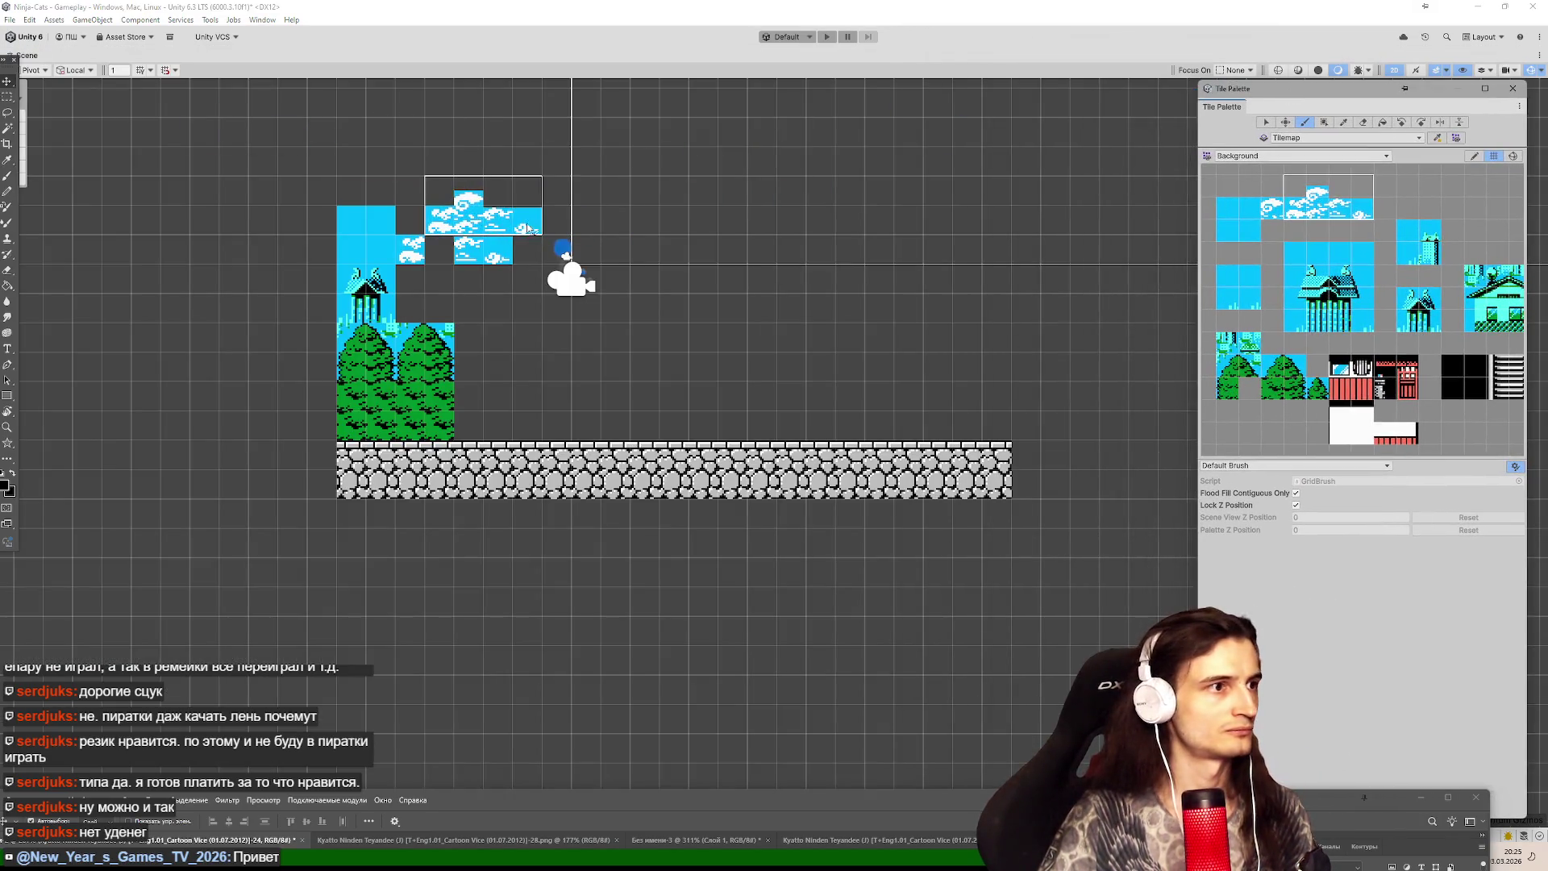
click(1362, 122)
drag(536, 278, 463, 264)
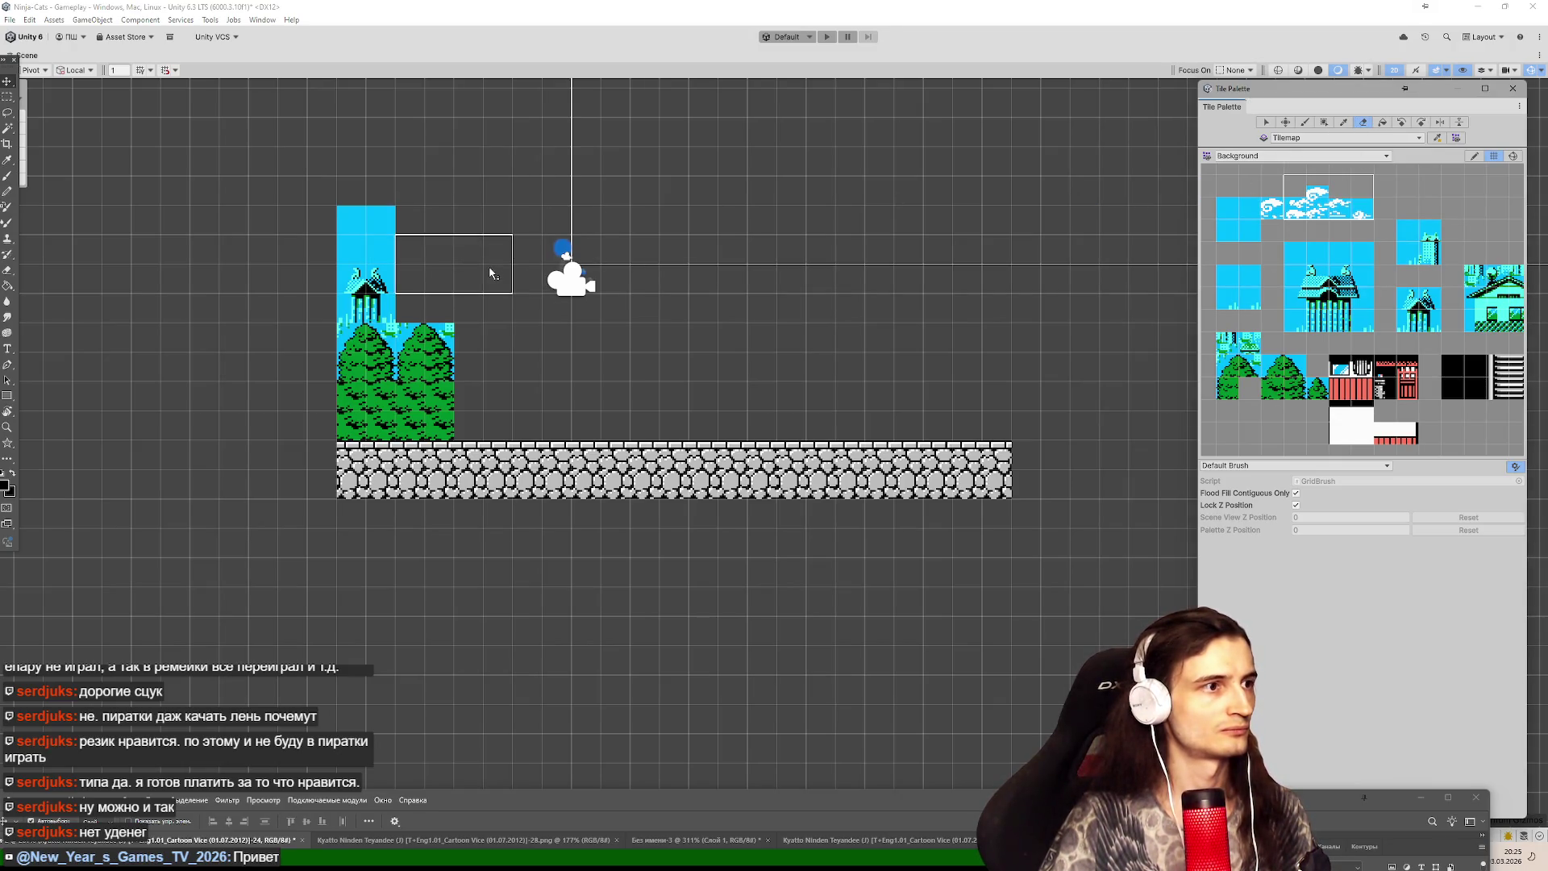
click(1305, 122)
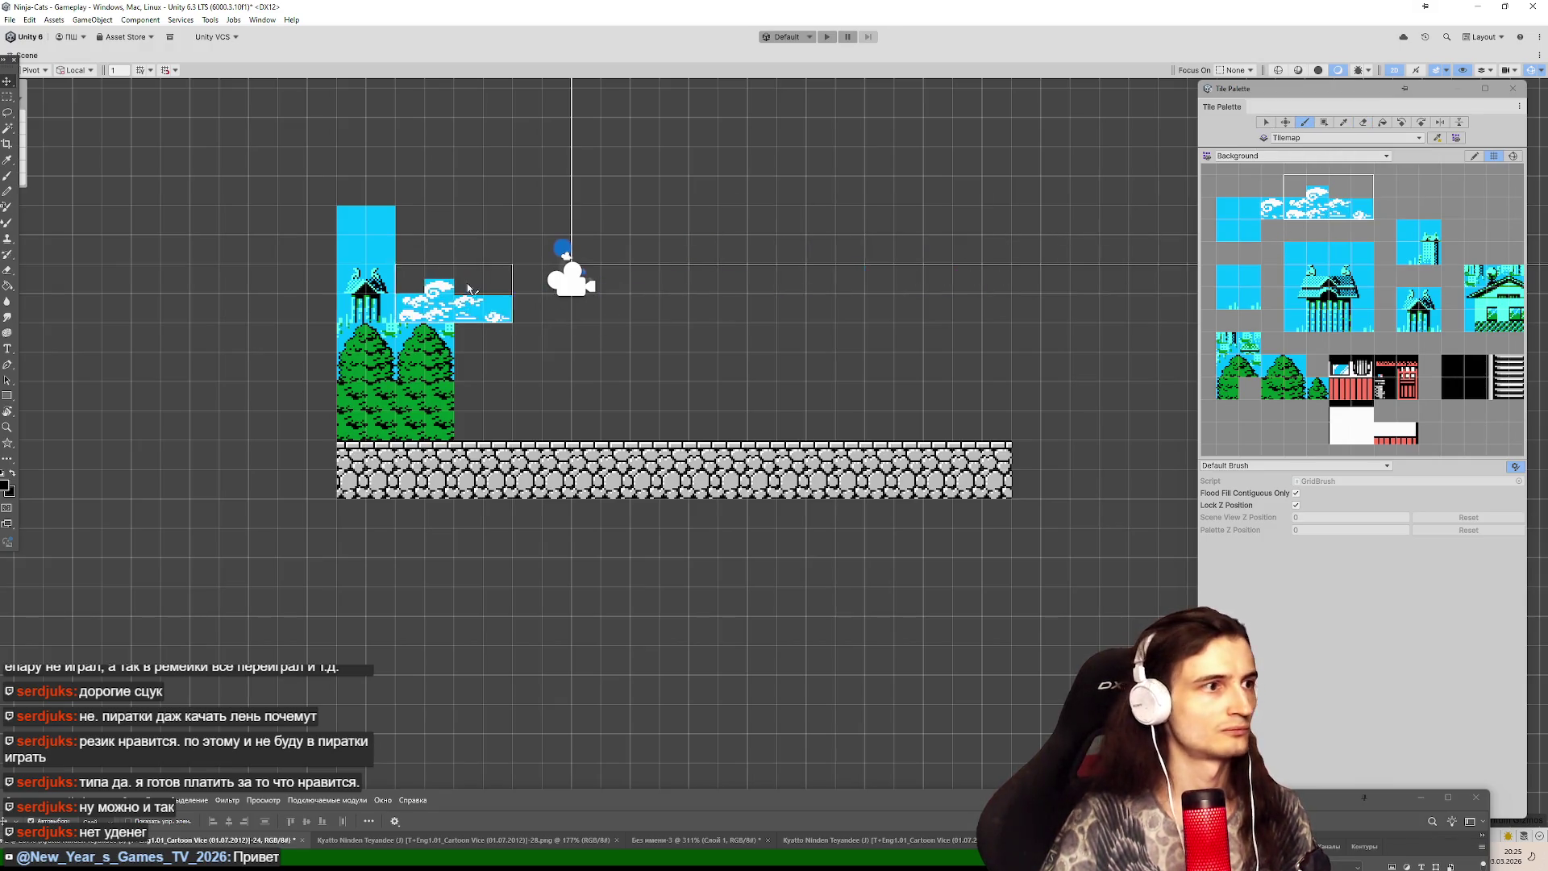
click(492, 257)
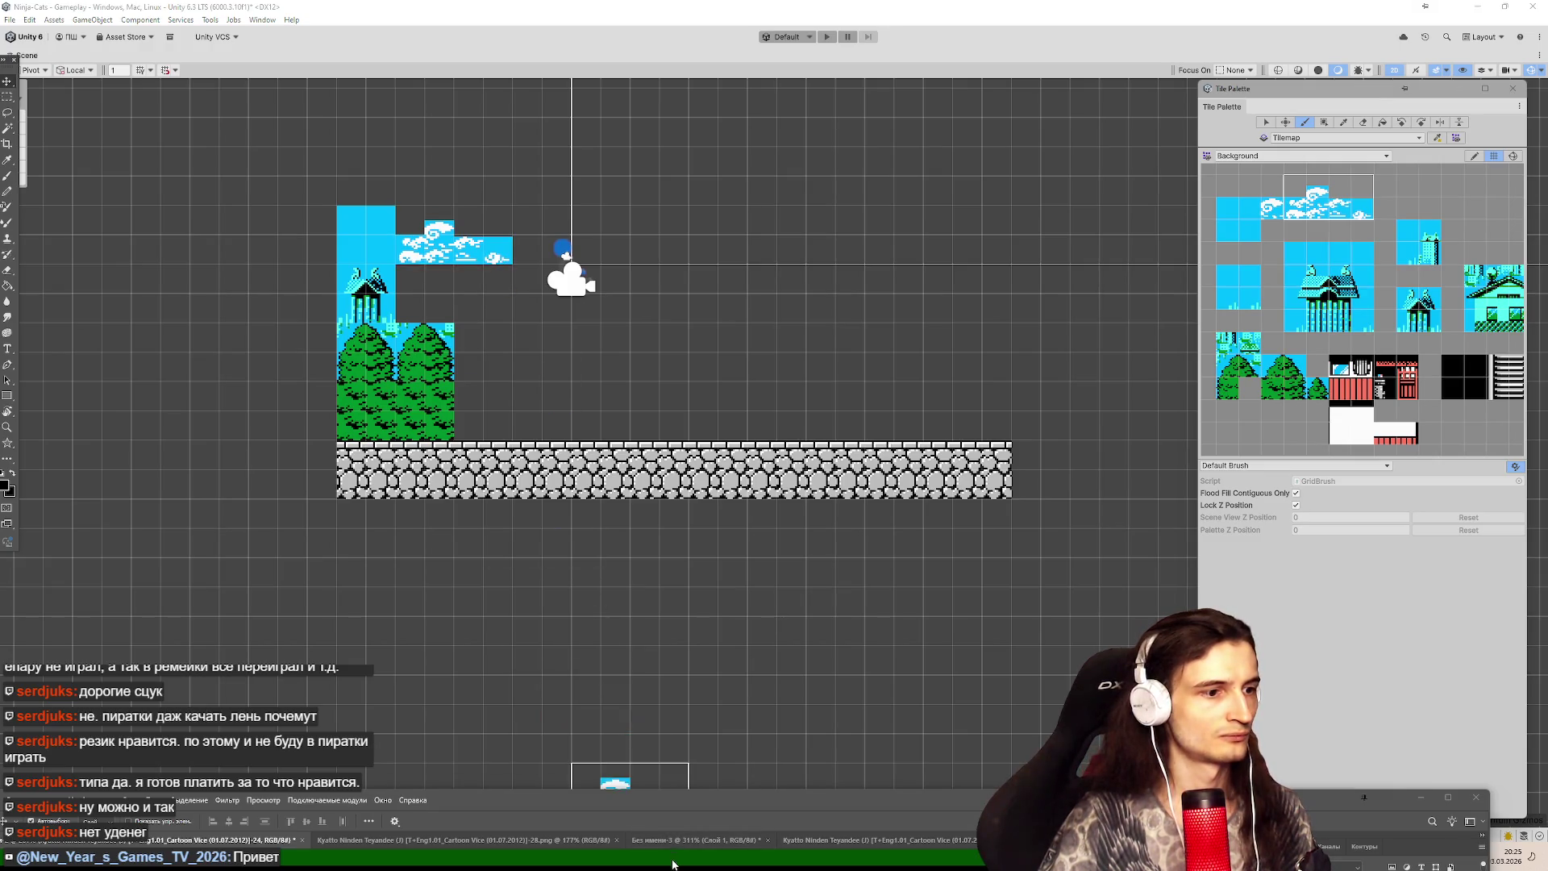
Check the reference screenshot, then cycle the Tile Palette's select, move and paint tools.
mouse_move(793, 809)
mouse_down()
mouse_move(879, 592)
mouse_move(812, 612)
mouse_move(808, 601)
mouse_up()
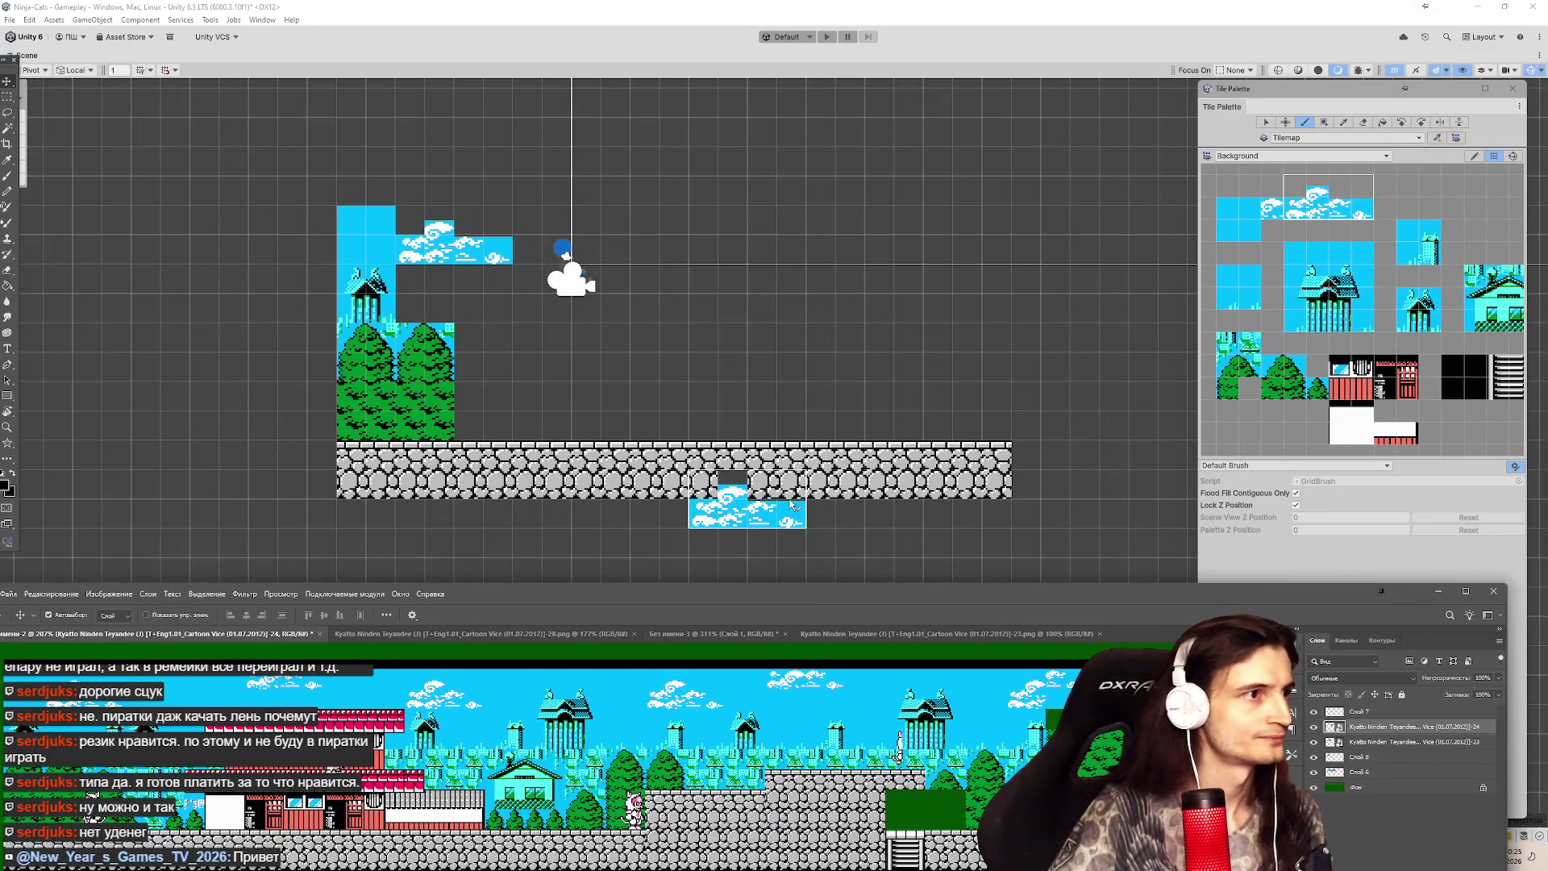
key(c)
click(1233, 235)
key(s)
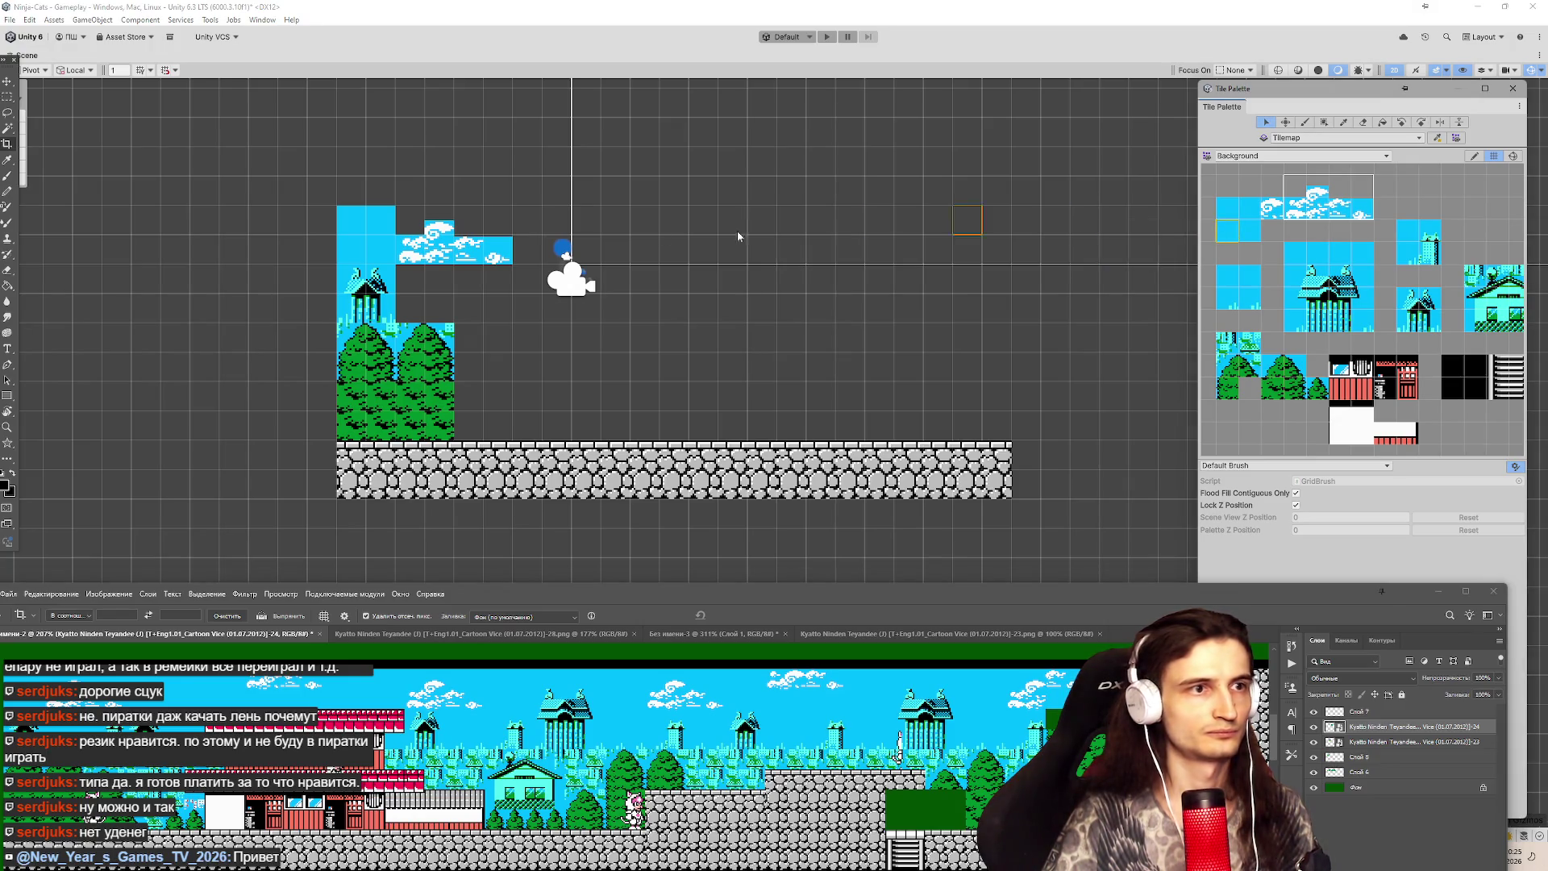
key(m)
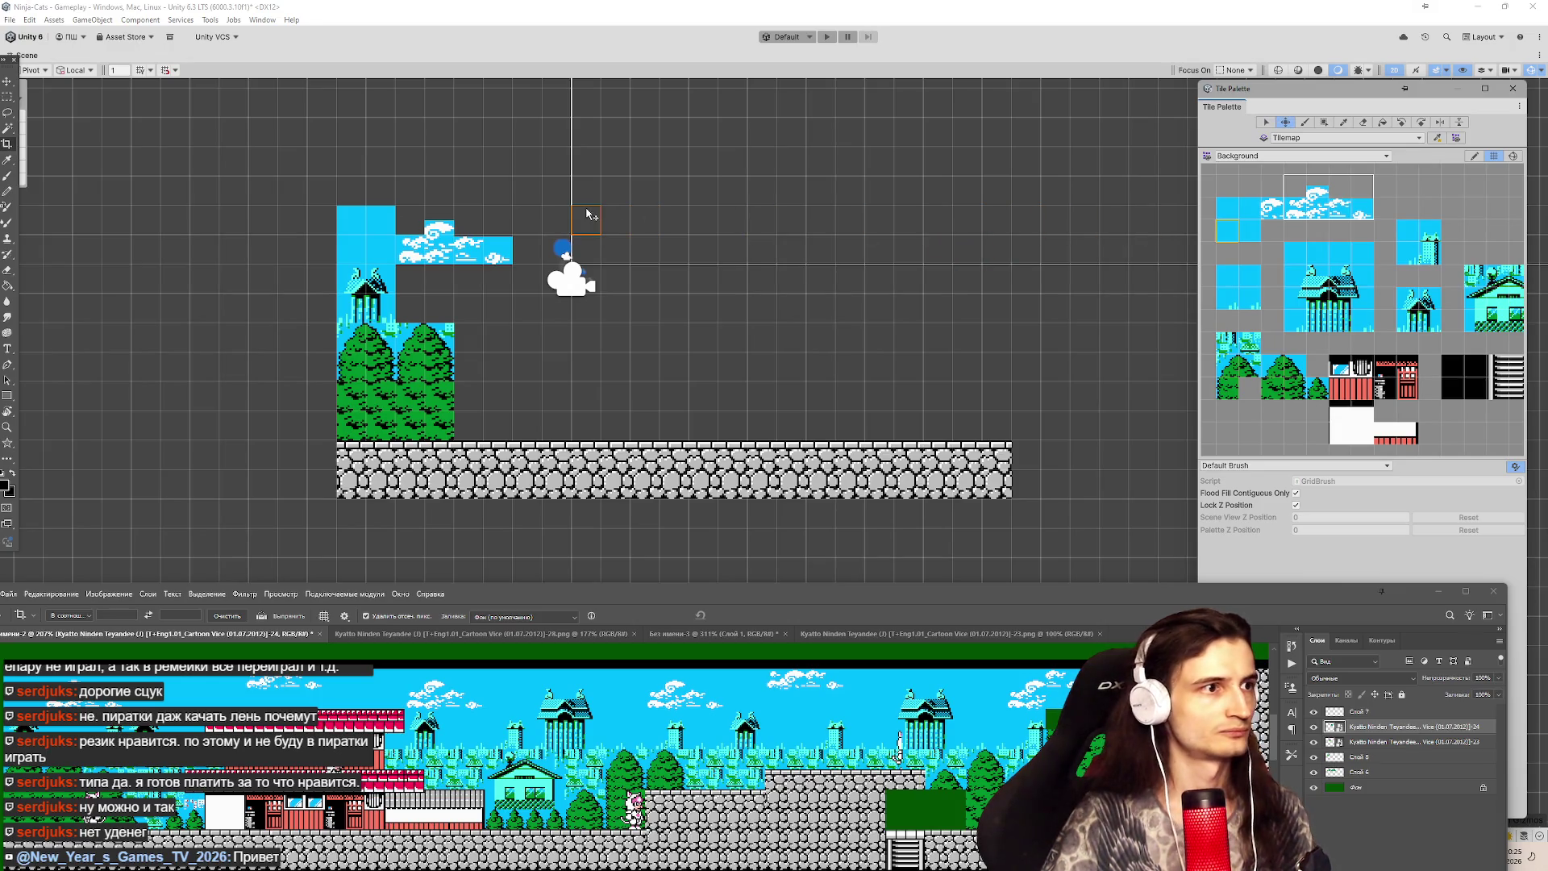
key(b)
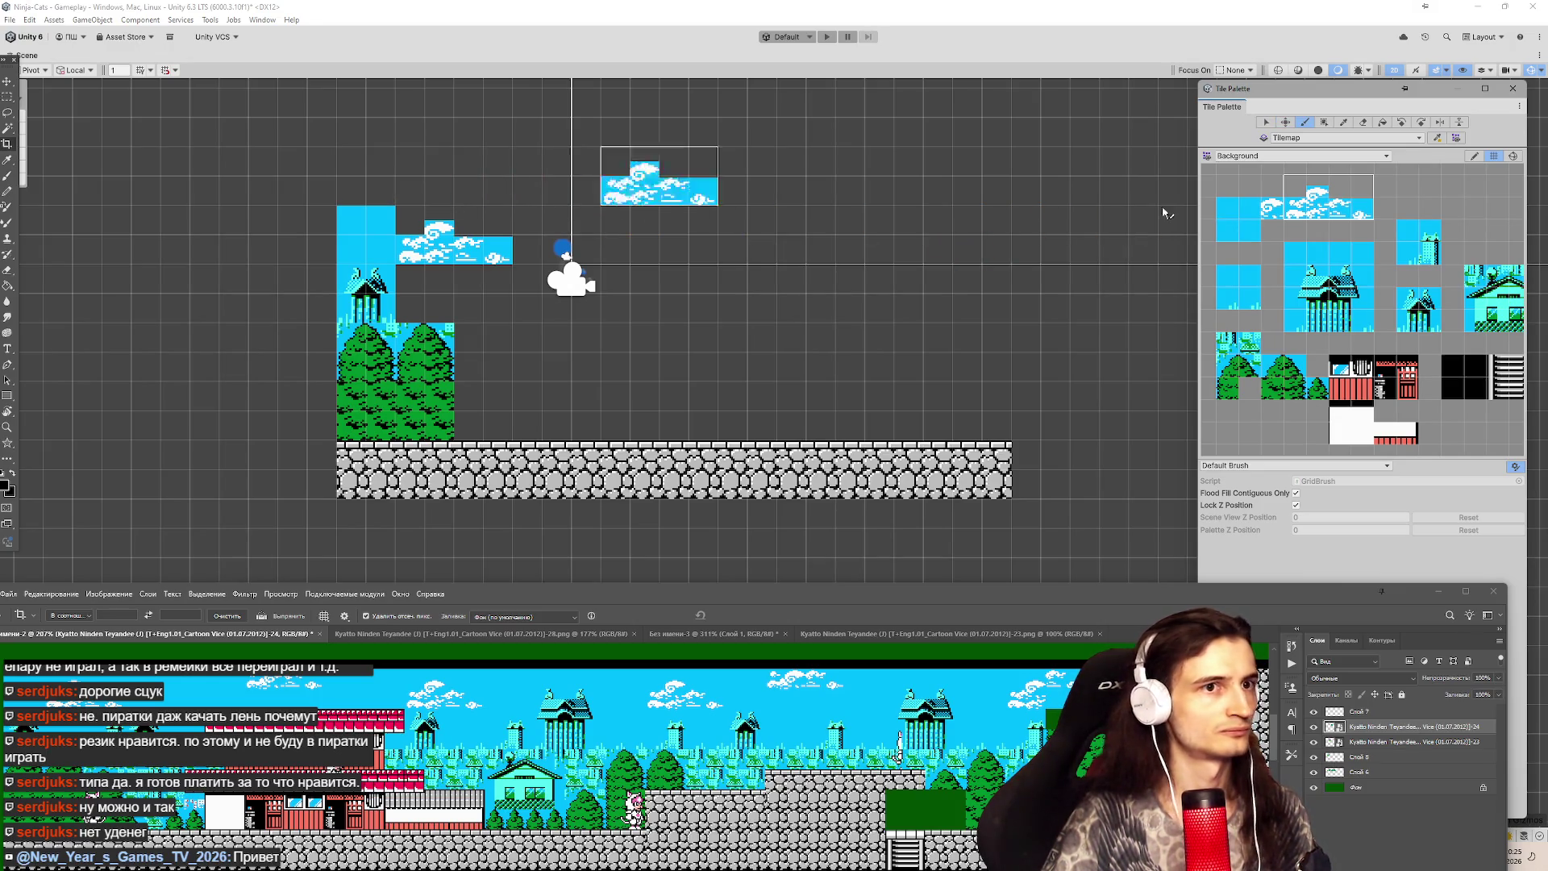
click(1231, 239)
key(s)
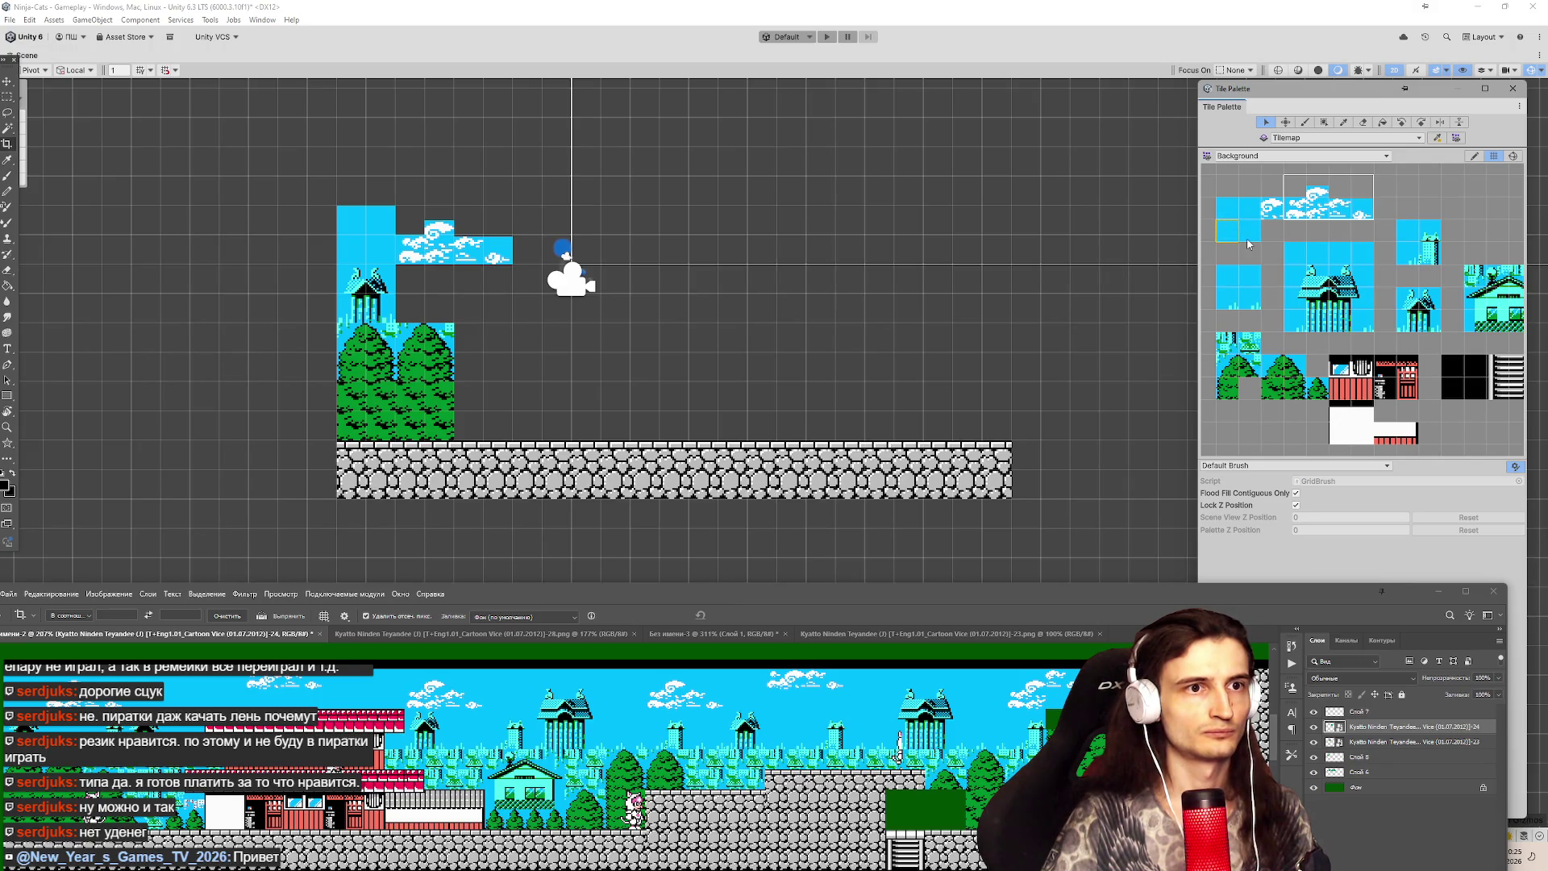
click(1308, 123)
click(1266, 122)
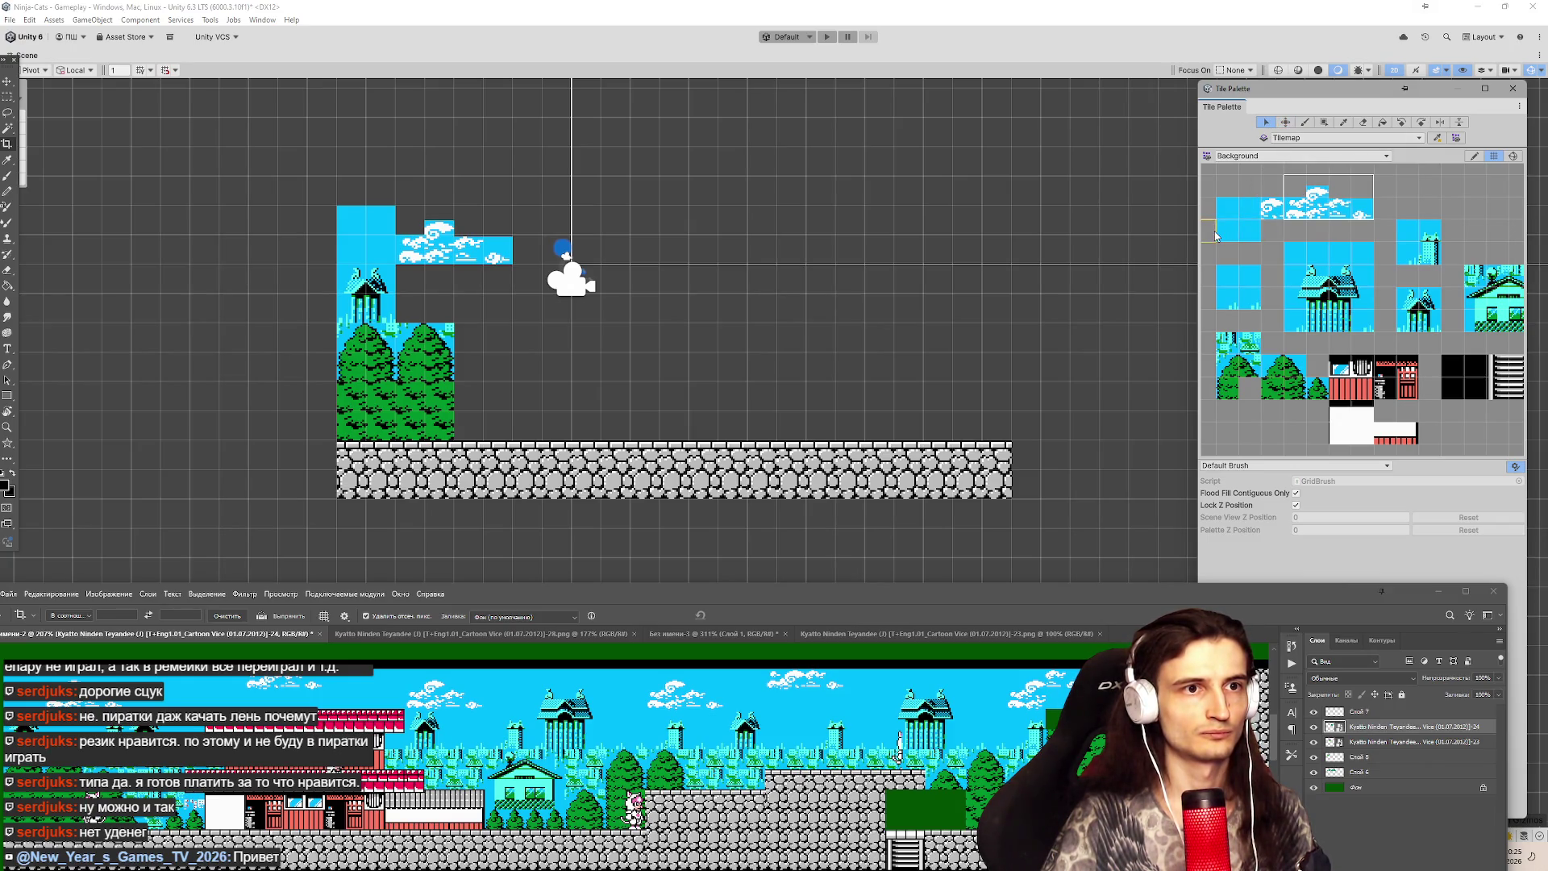
click(1303, 123)
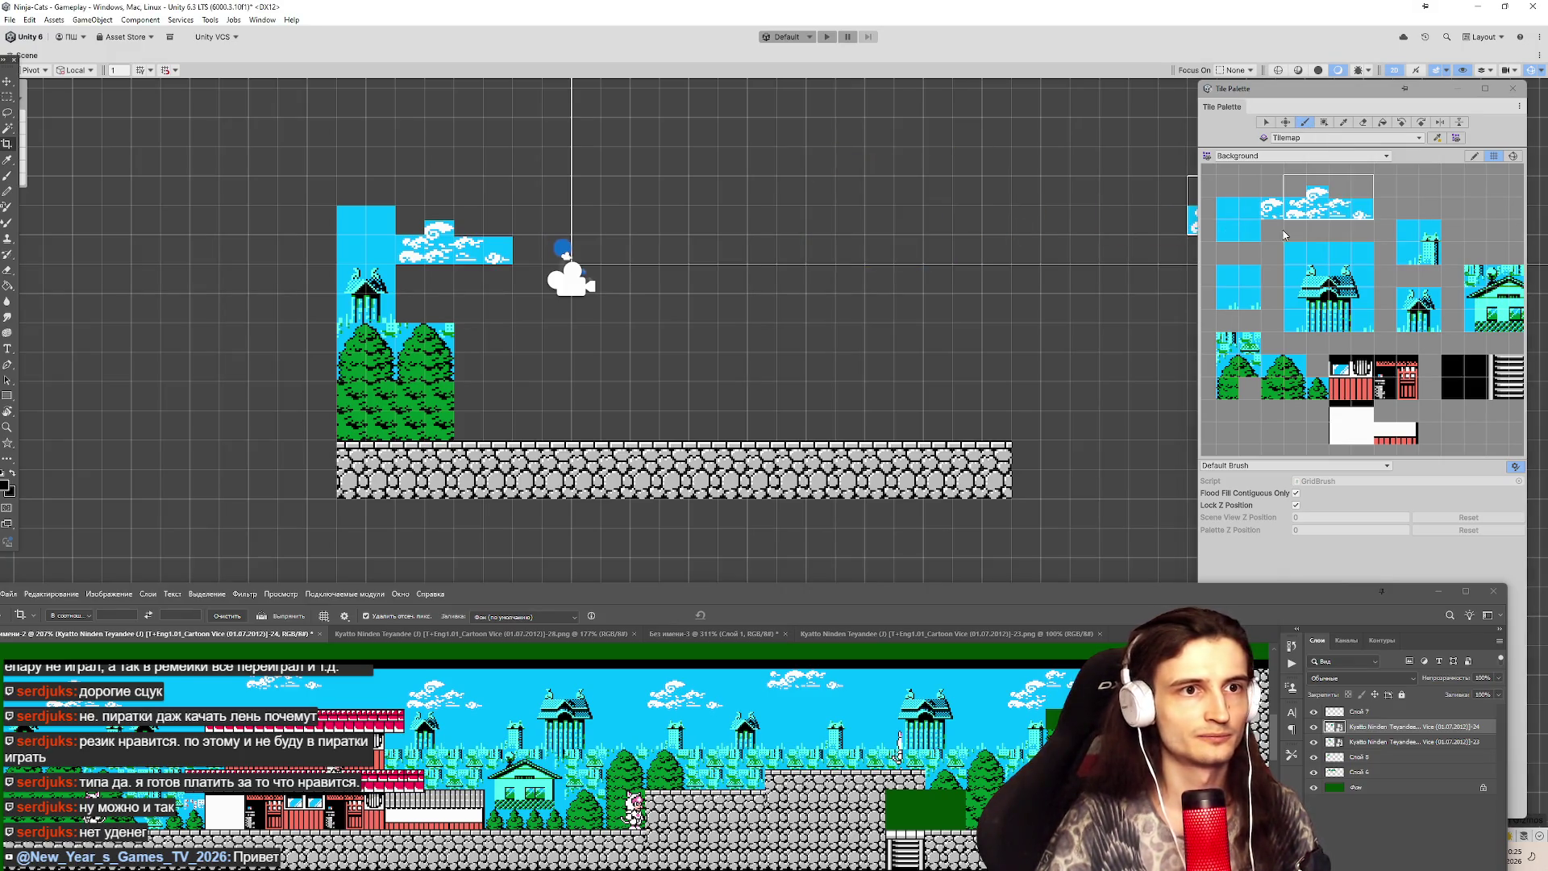
Test-paint blue sky patches beside the tall sky column, then undo them.
drag(1339, 255, 1237, 224)
click(1227, 232)
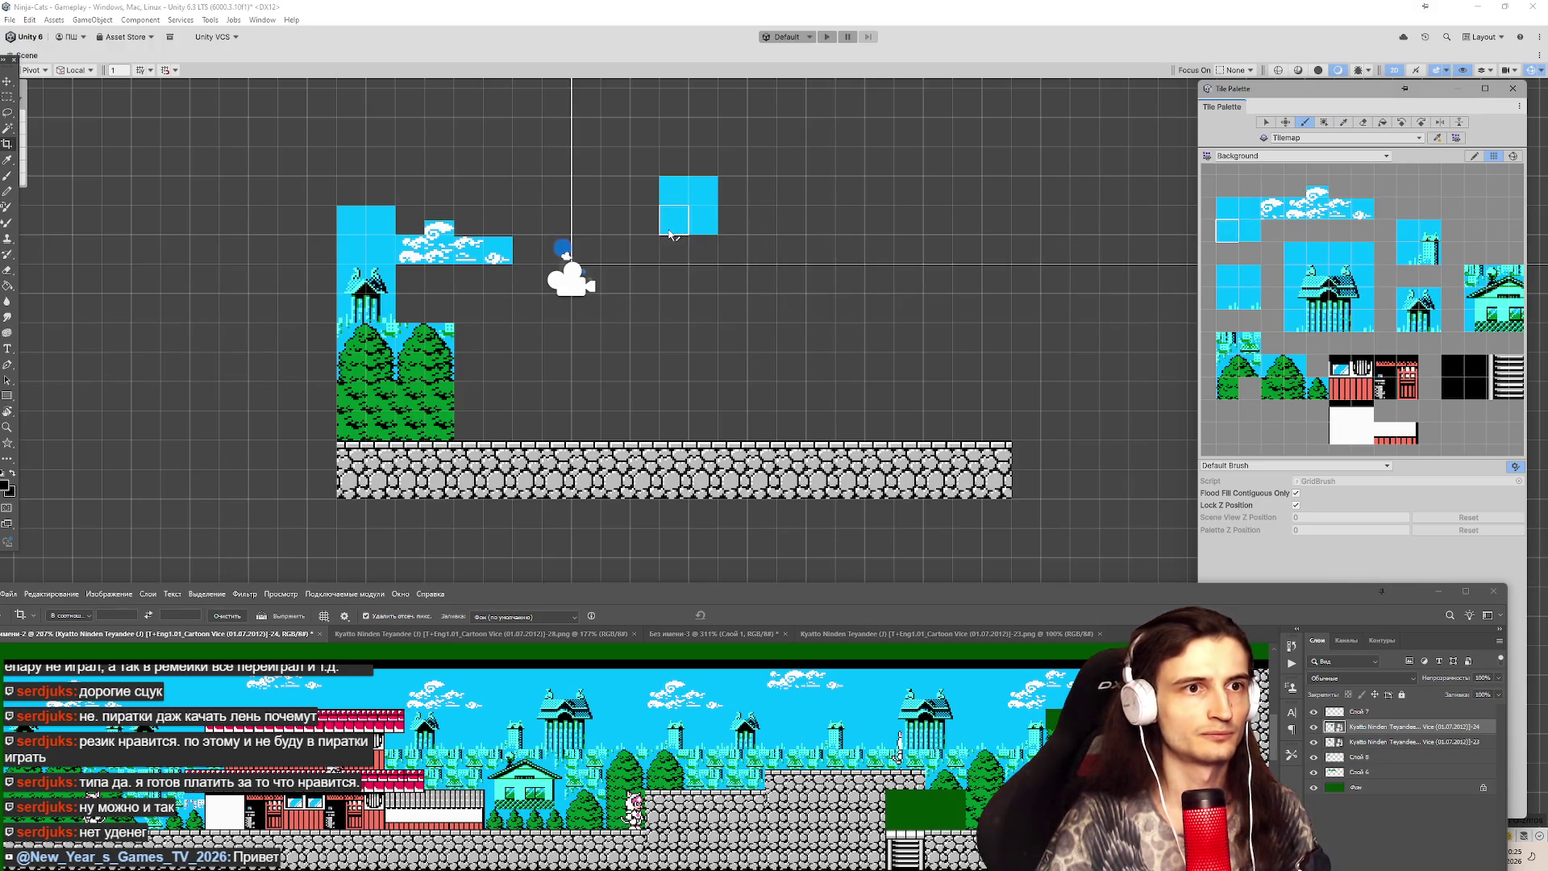
mouse_move(381, 133)
mouse_down()
mouse_move(364, 167)
mouse_move(380, 222)
mouse_up()
key(ctrl+z)
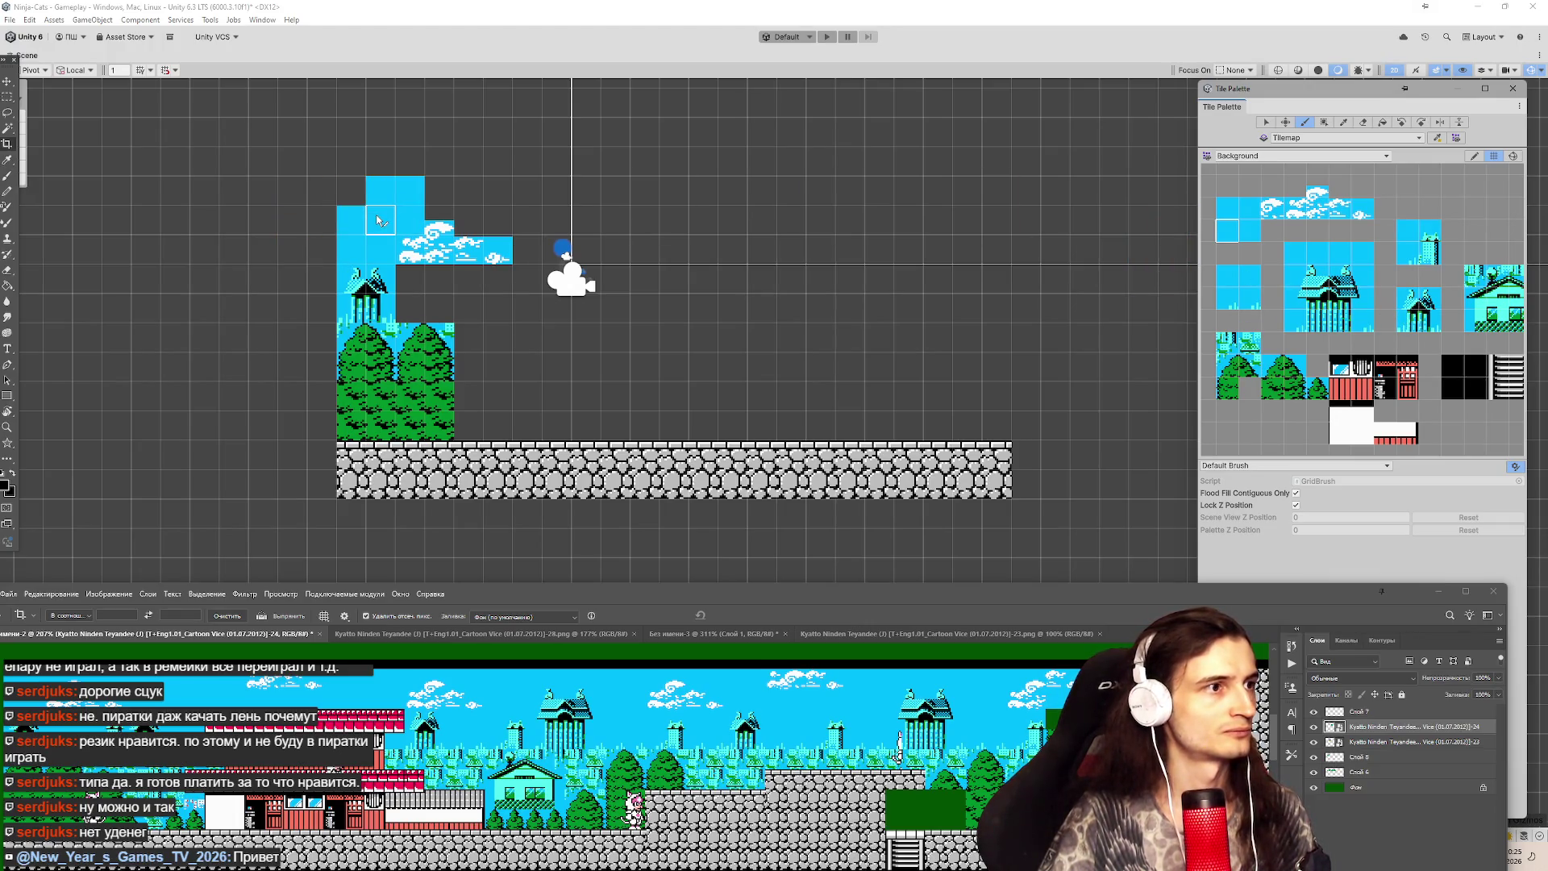
drag(463, 193, 472, 211)
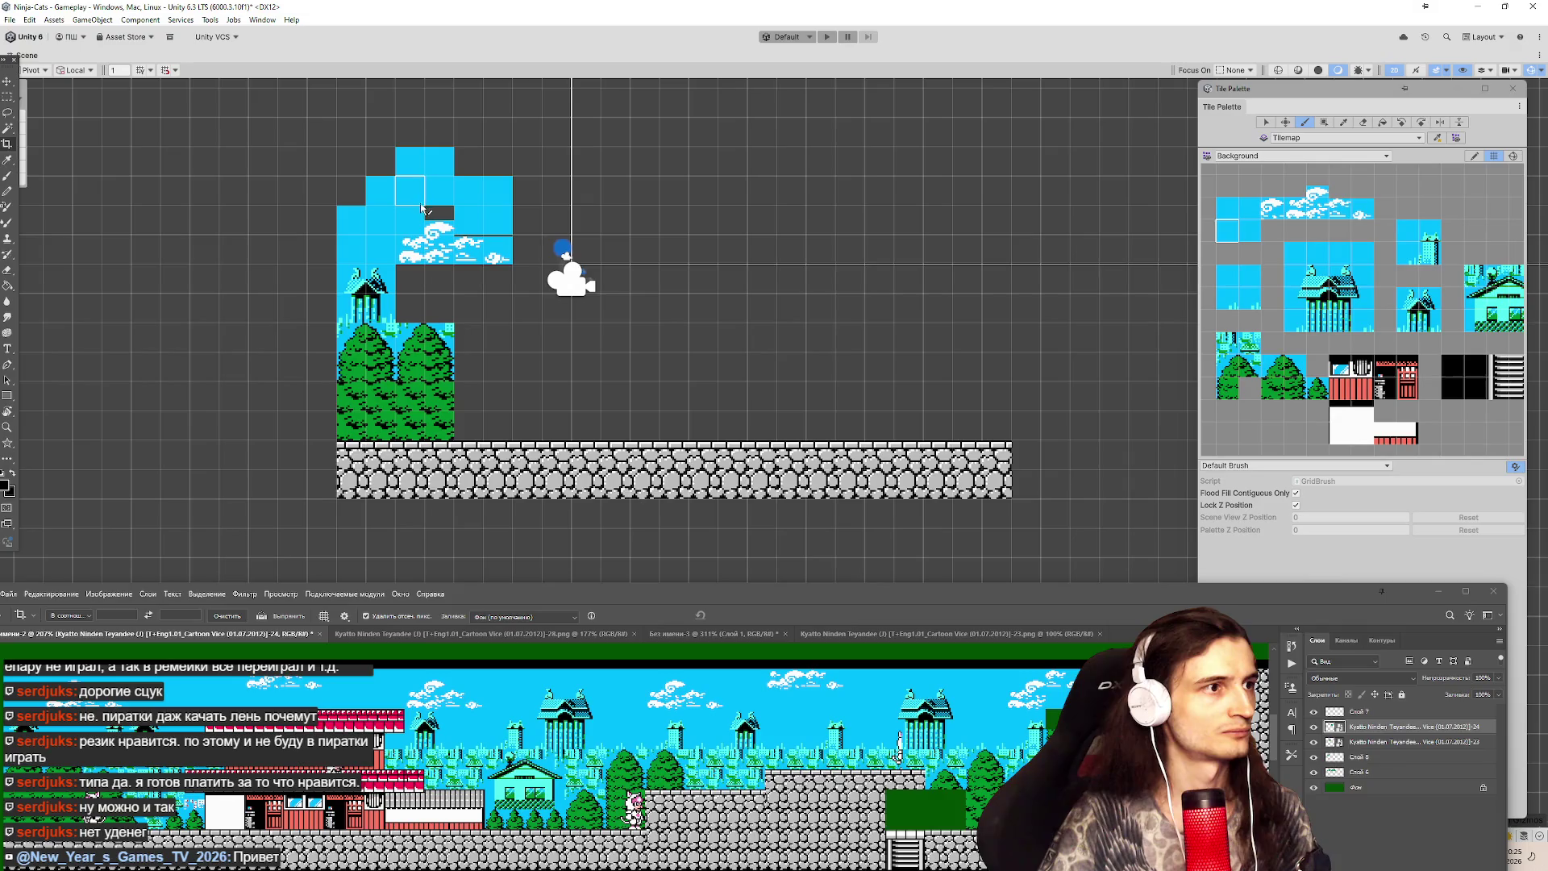
key(ctrl+z)
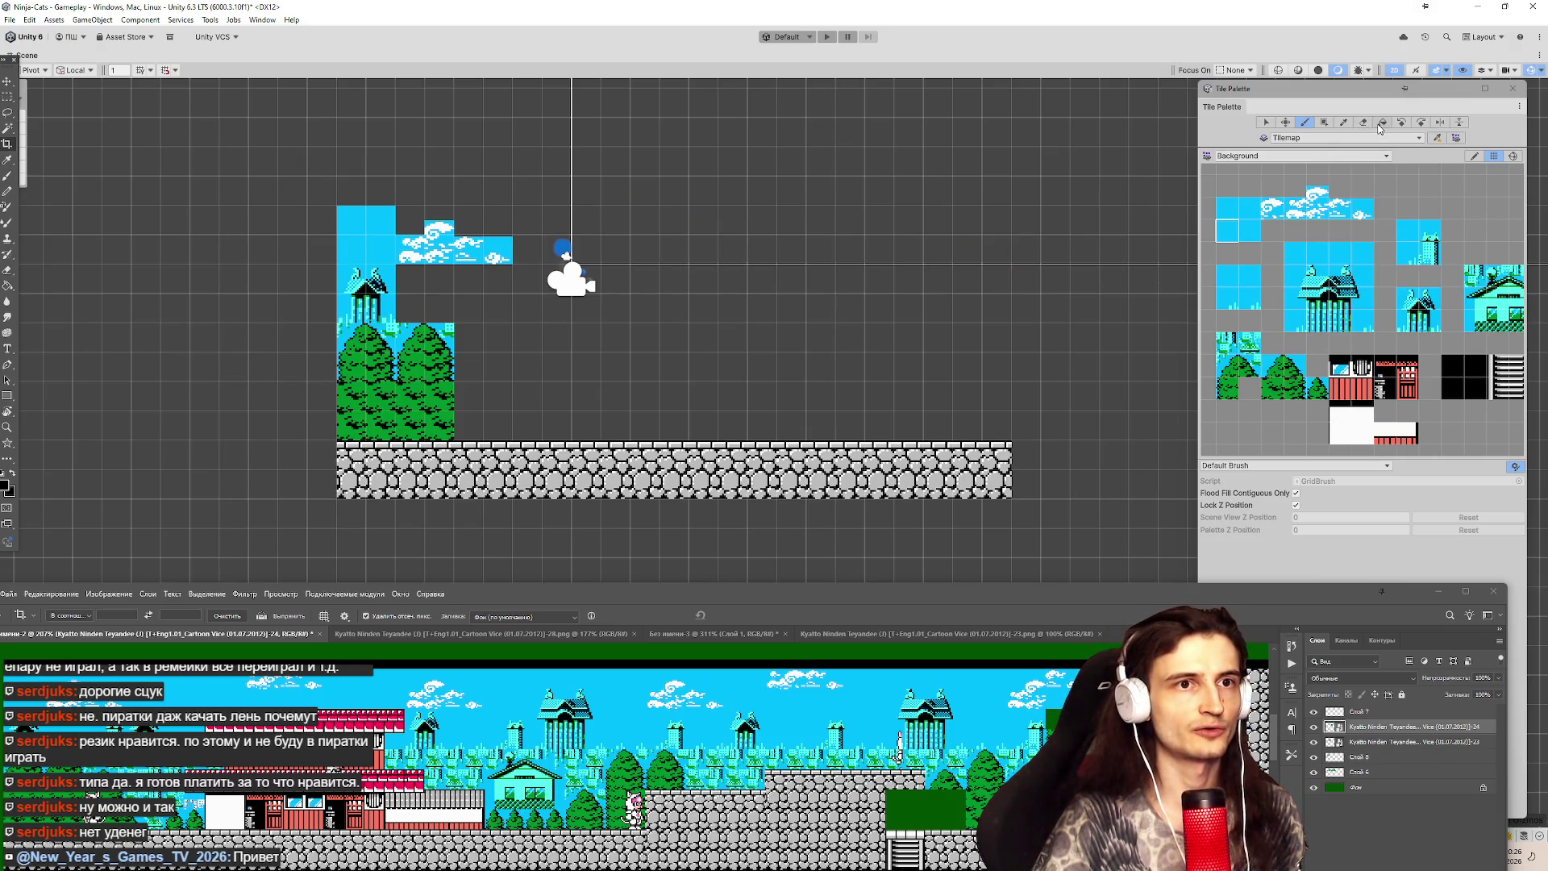
Erase the stray 2x2 sky tiles and brush a row of sky and house tiles rightward.
key(d)
drag(379, 219, 350, 250)
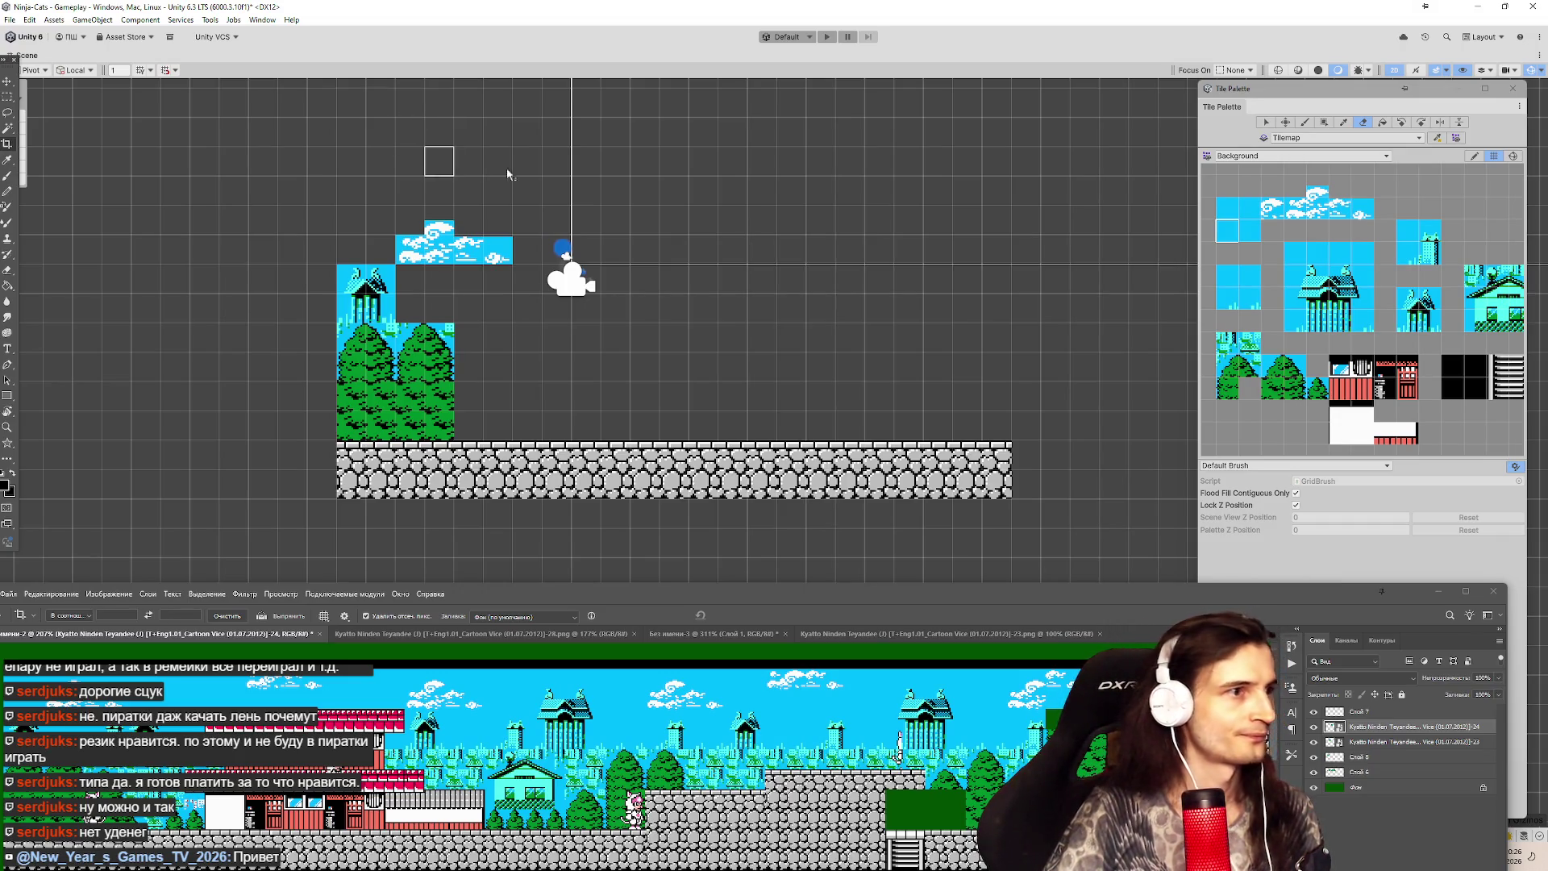
click(1245, 307)
drag(419, 294, 598, 322)
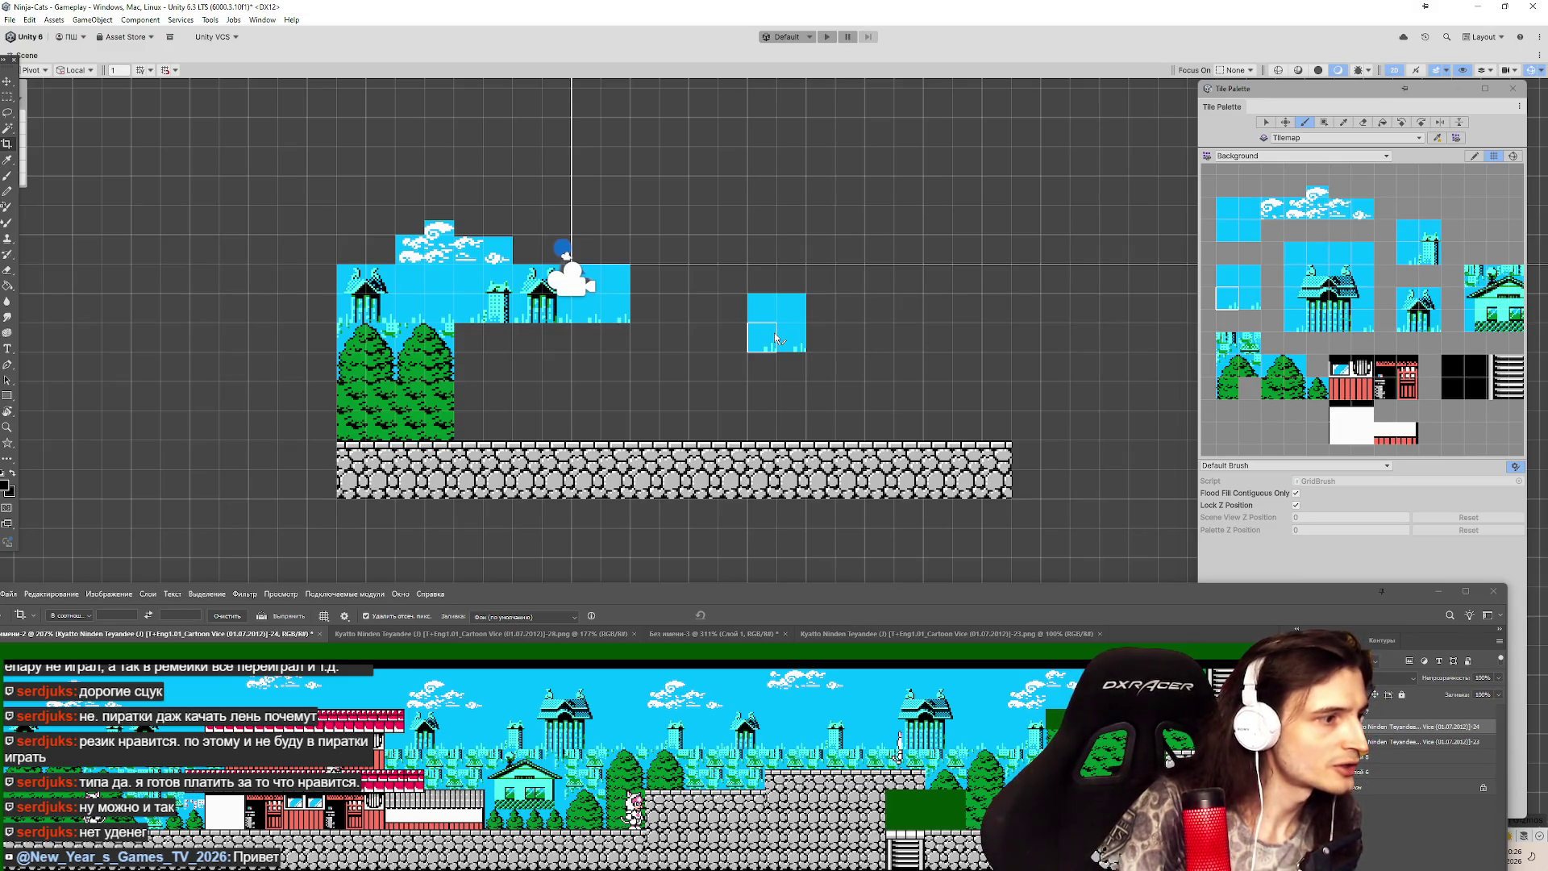
scroll(776, 339, down, 2)
scroll(705, 319, up, 2)
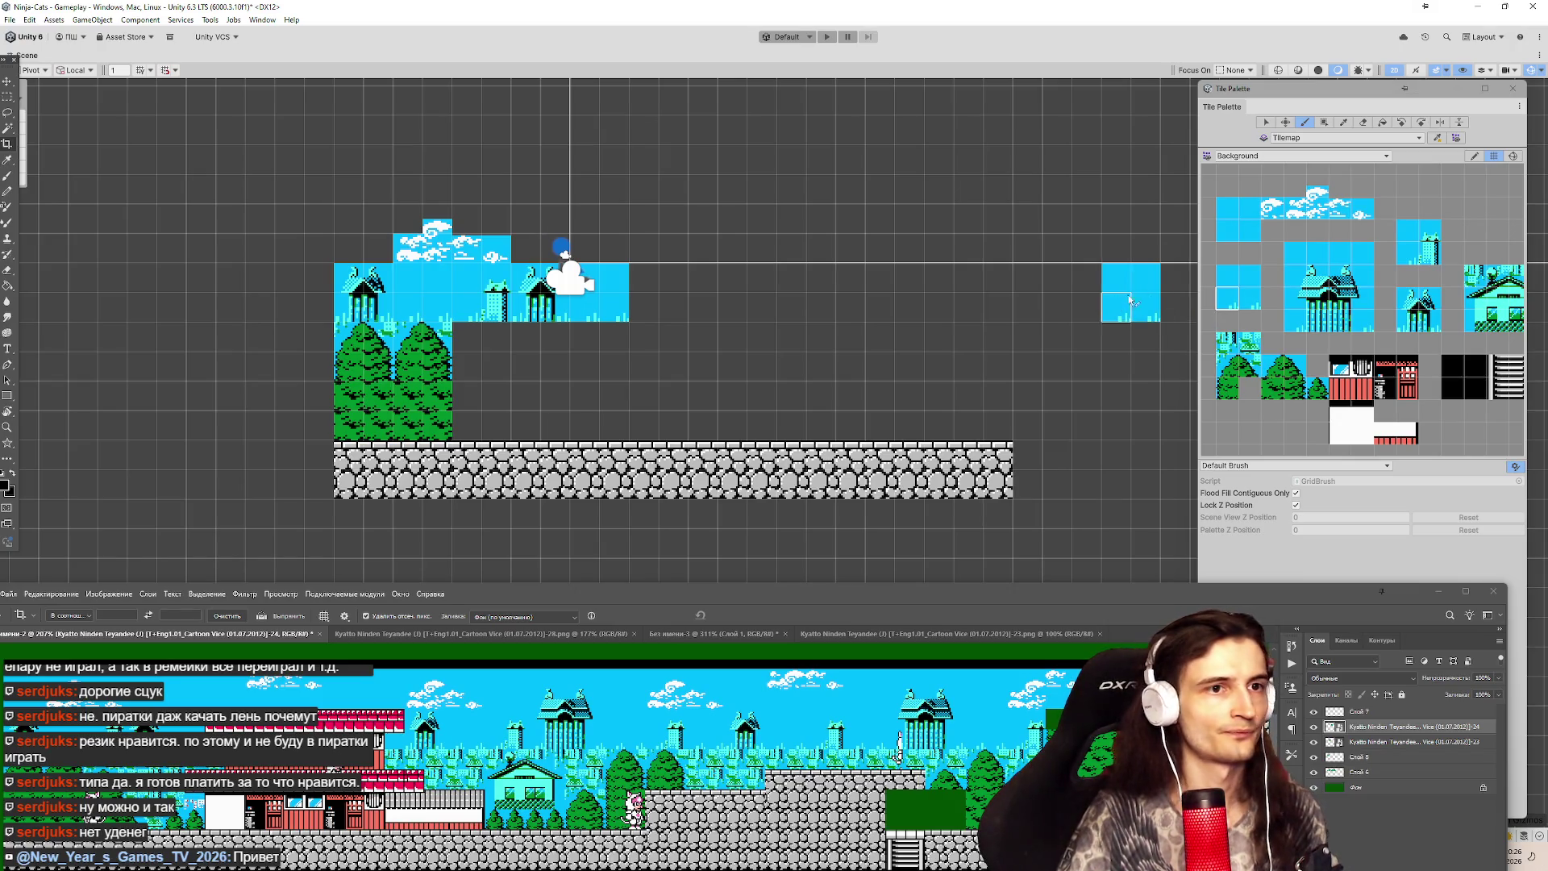
mouse_move(575, 596)
mouse_down()
mouse_move(578, 109)
mouse_move(787, 771)
mouse_move(1008, 549)
mouse_move(699, 282)
mouse_move(692, 355)
mouse_move(735, 457)
mouse_up()
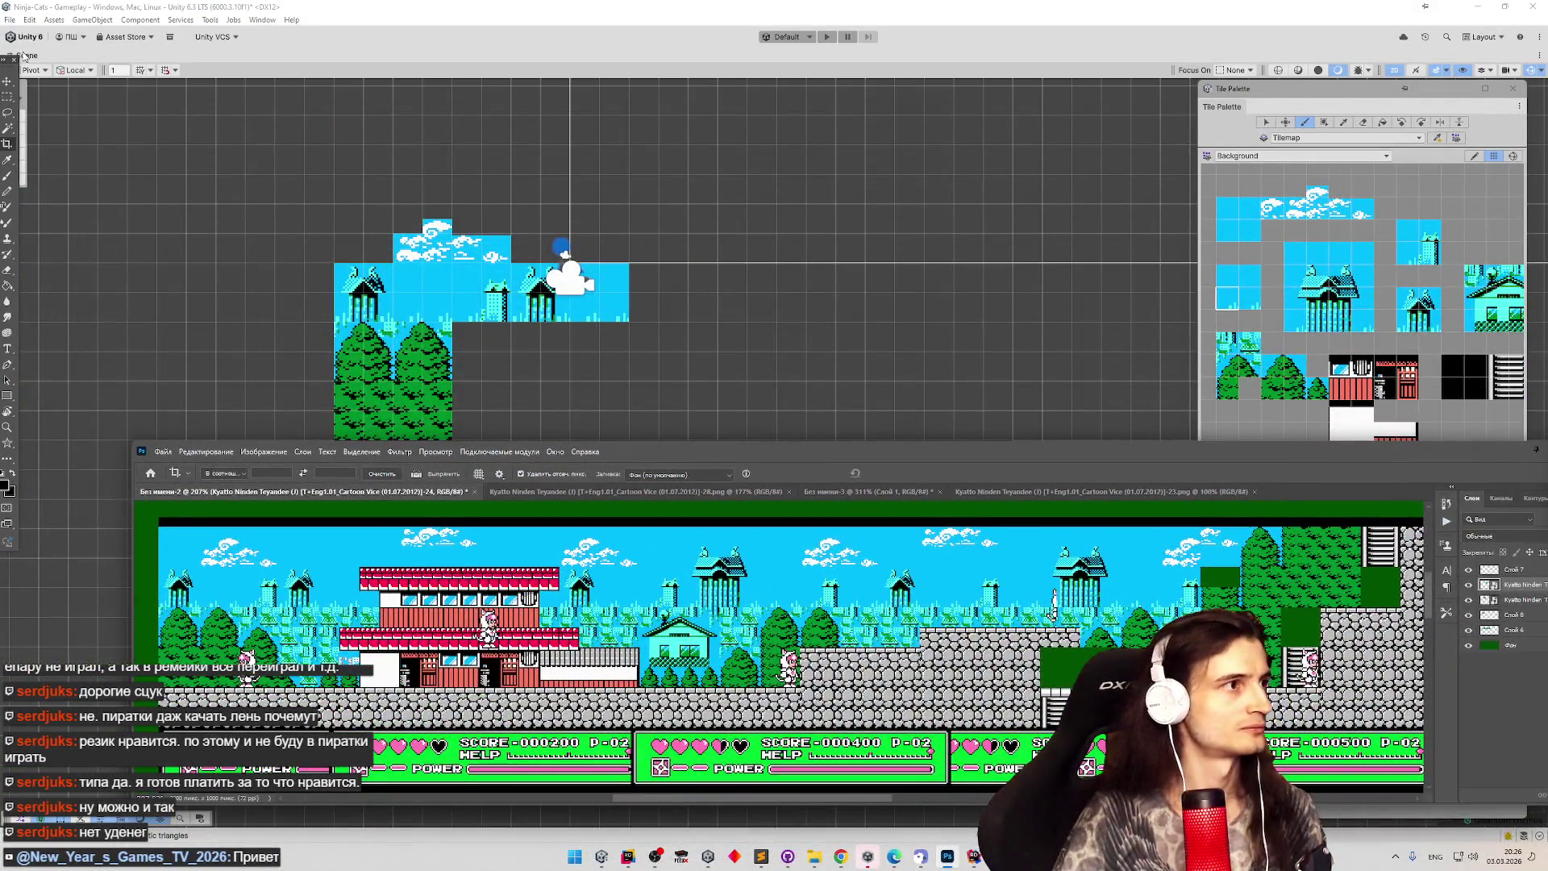
Restore the editor layout and select the Level 1 Screen 1 sprite sheet in Assets/Sprites.
key(shift+space)
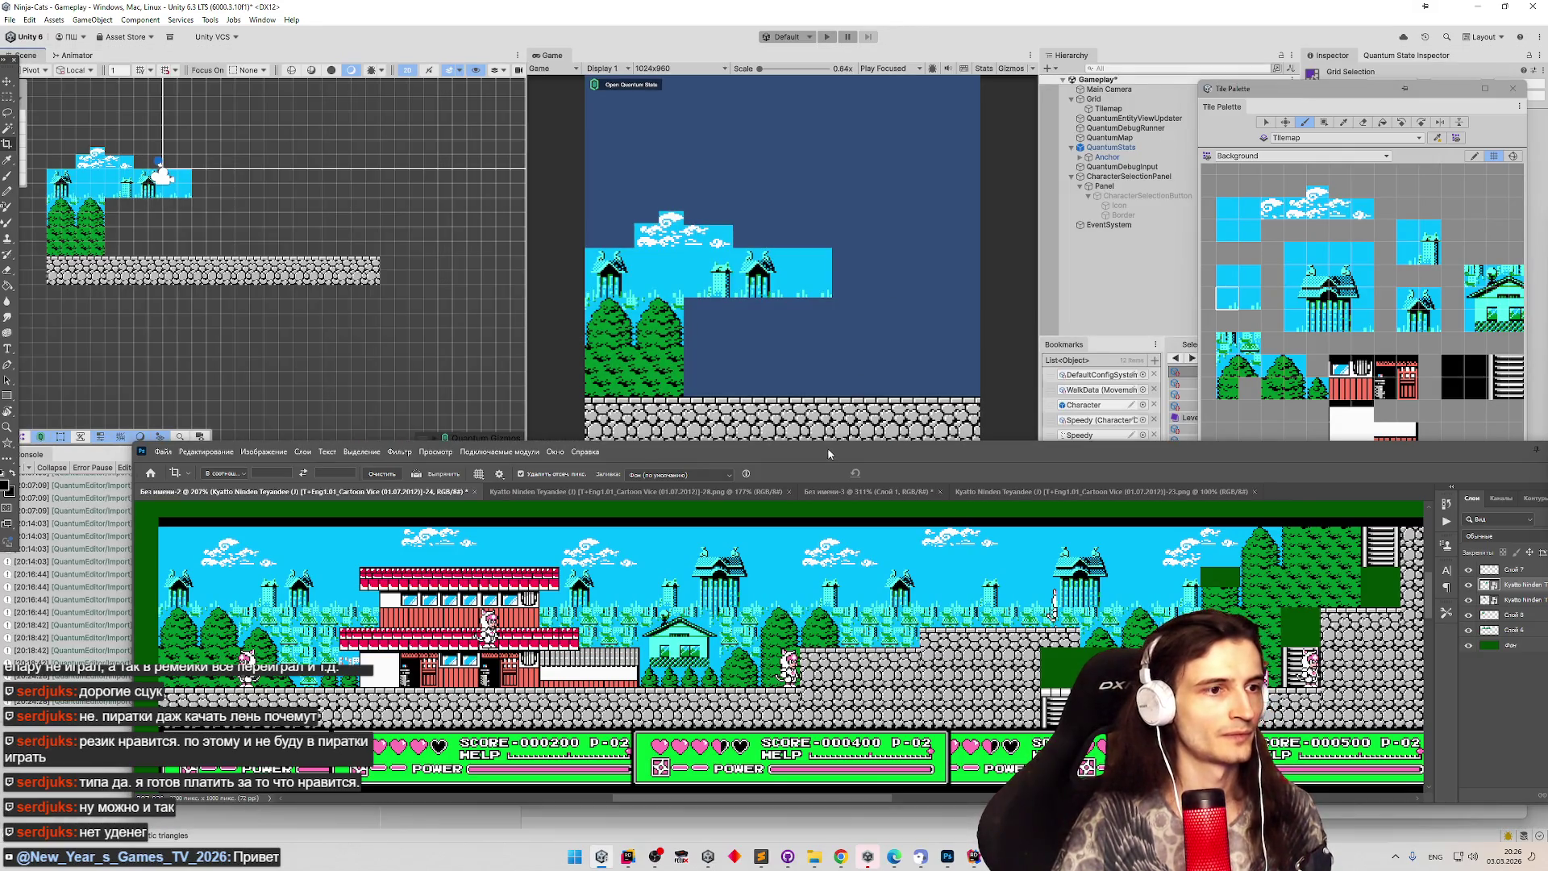
drag(827, 454, 924, 708)
drag(1332, 112, 1296, 568)
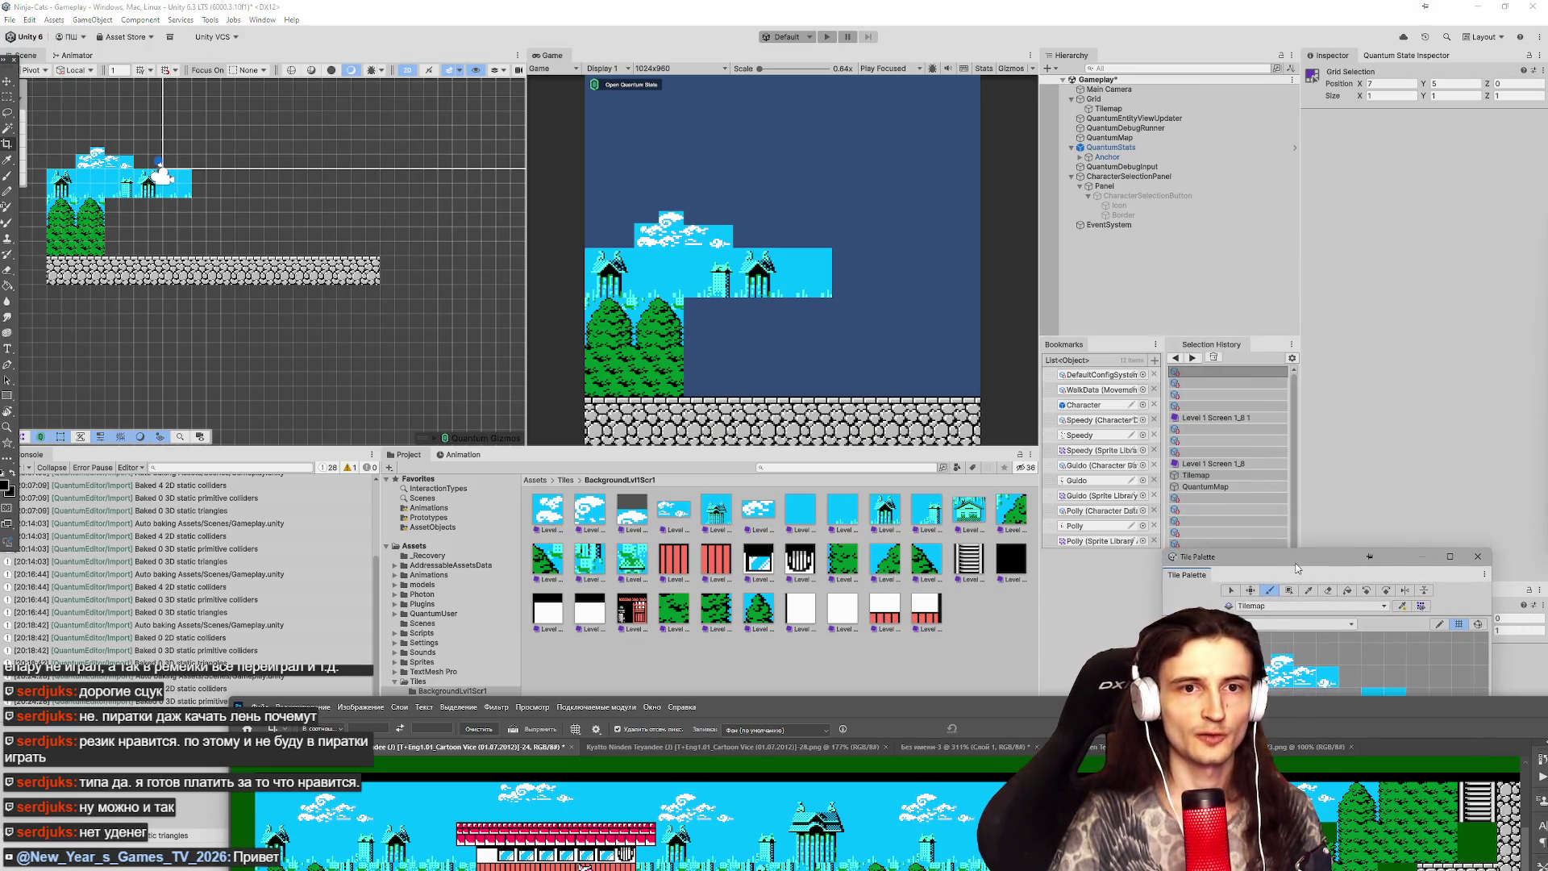
click(604, 511)
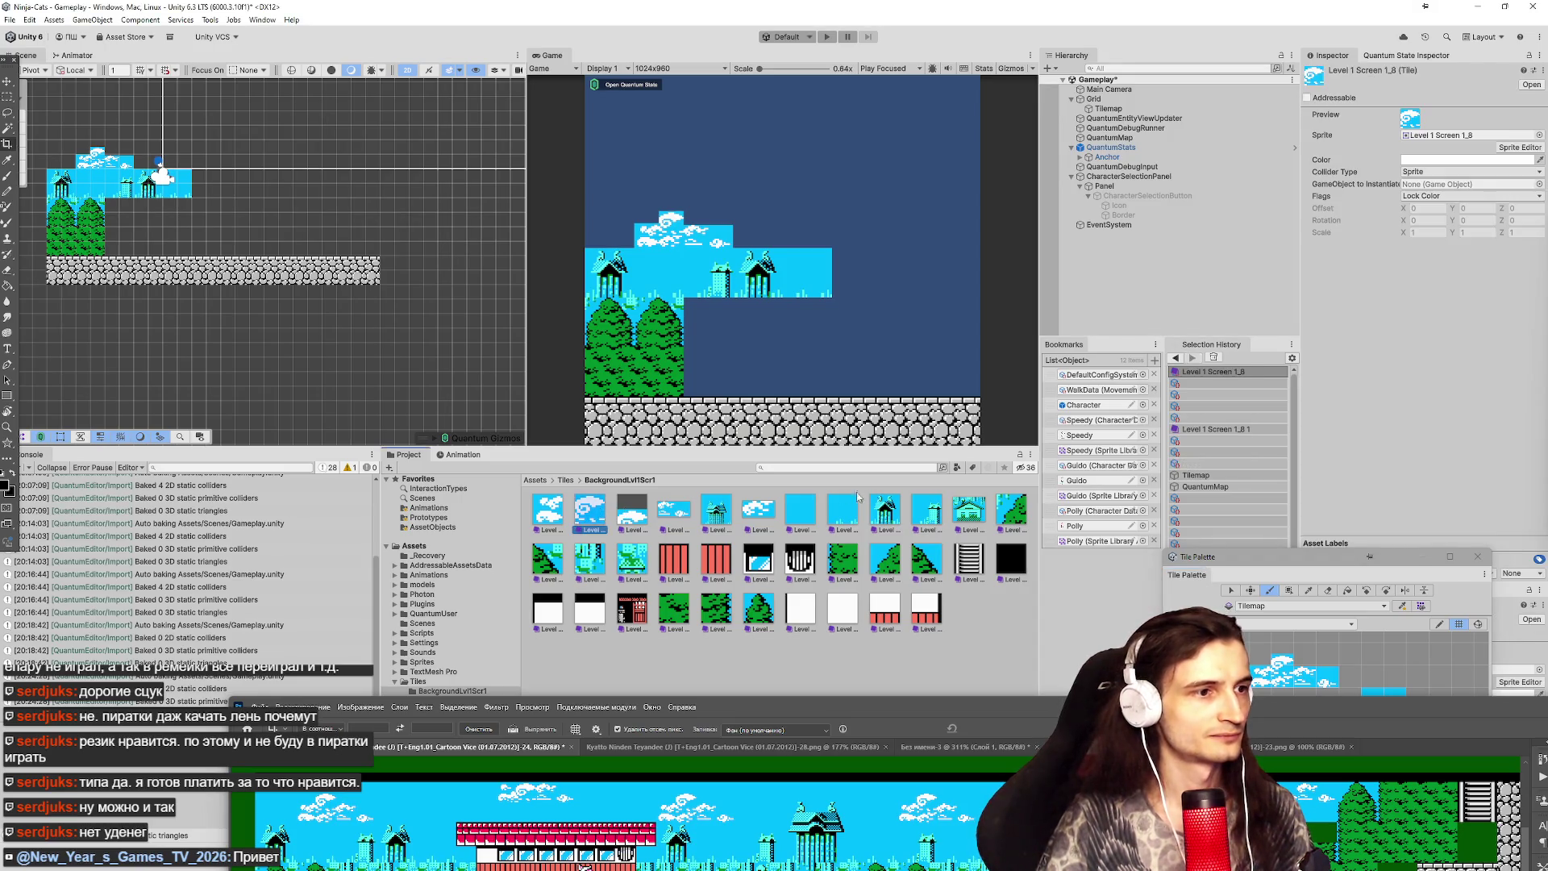
click(536, 479)
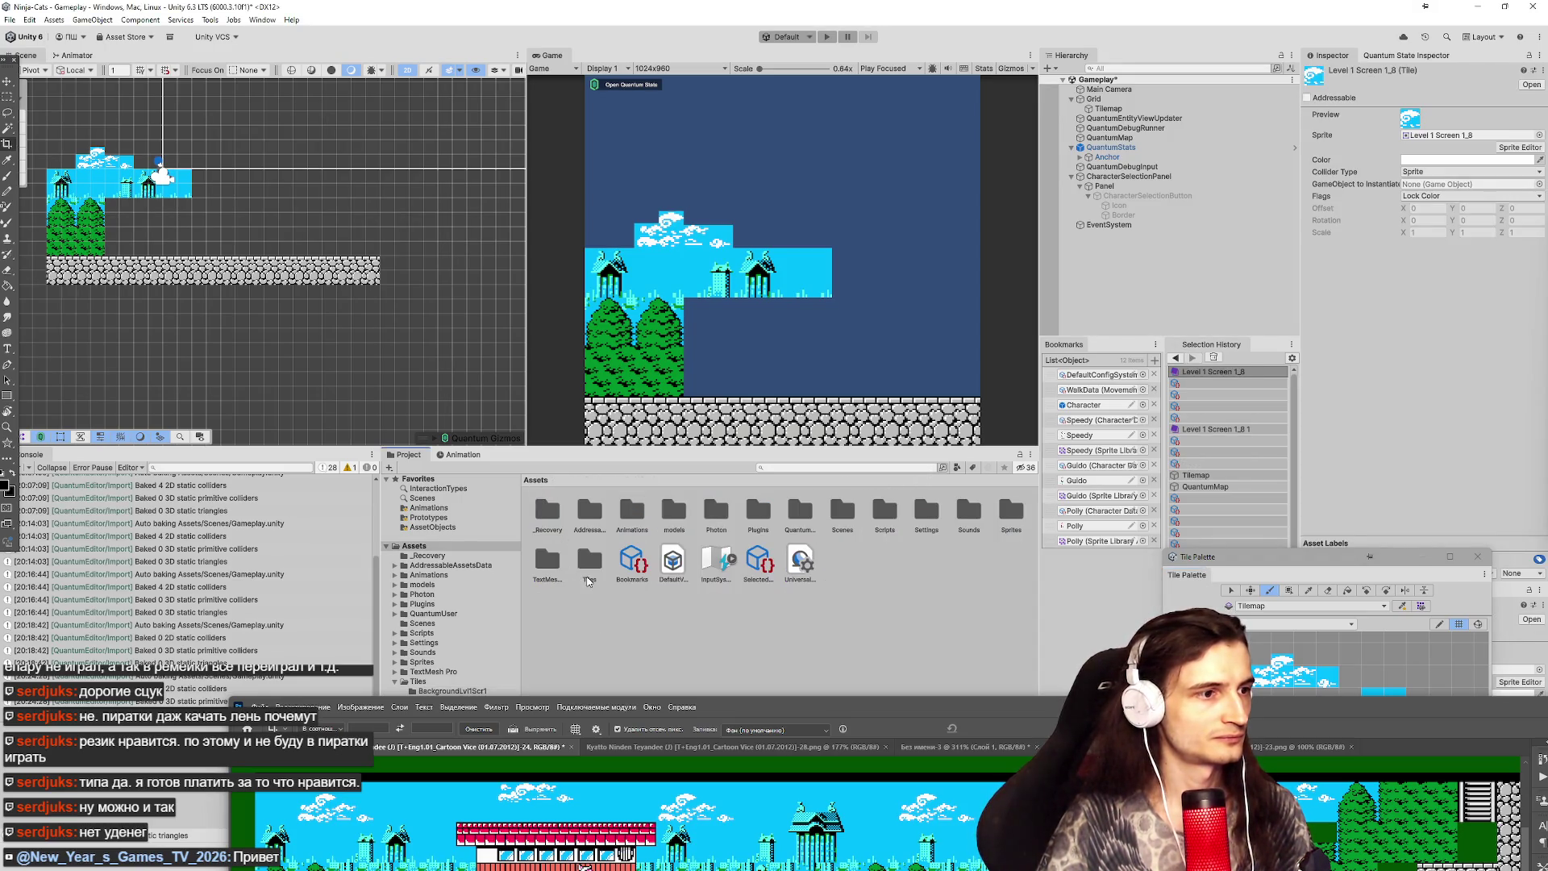
double_click(1009, 516)
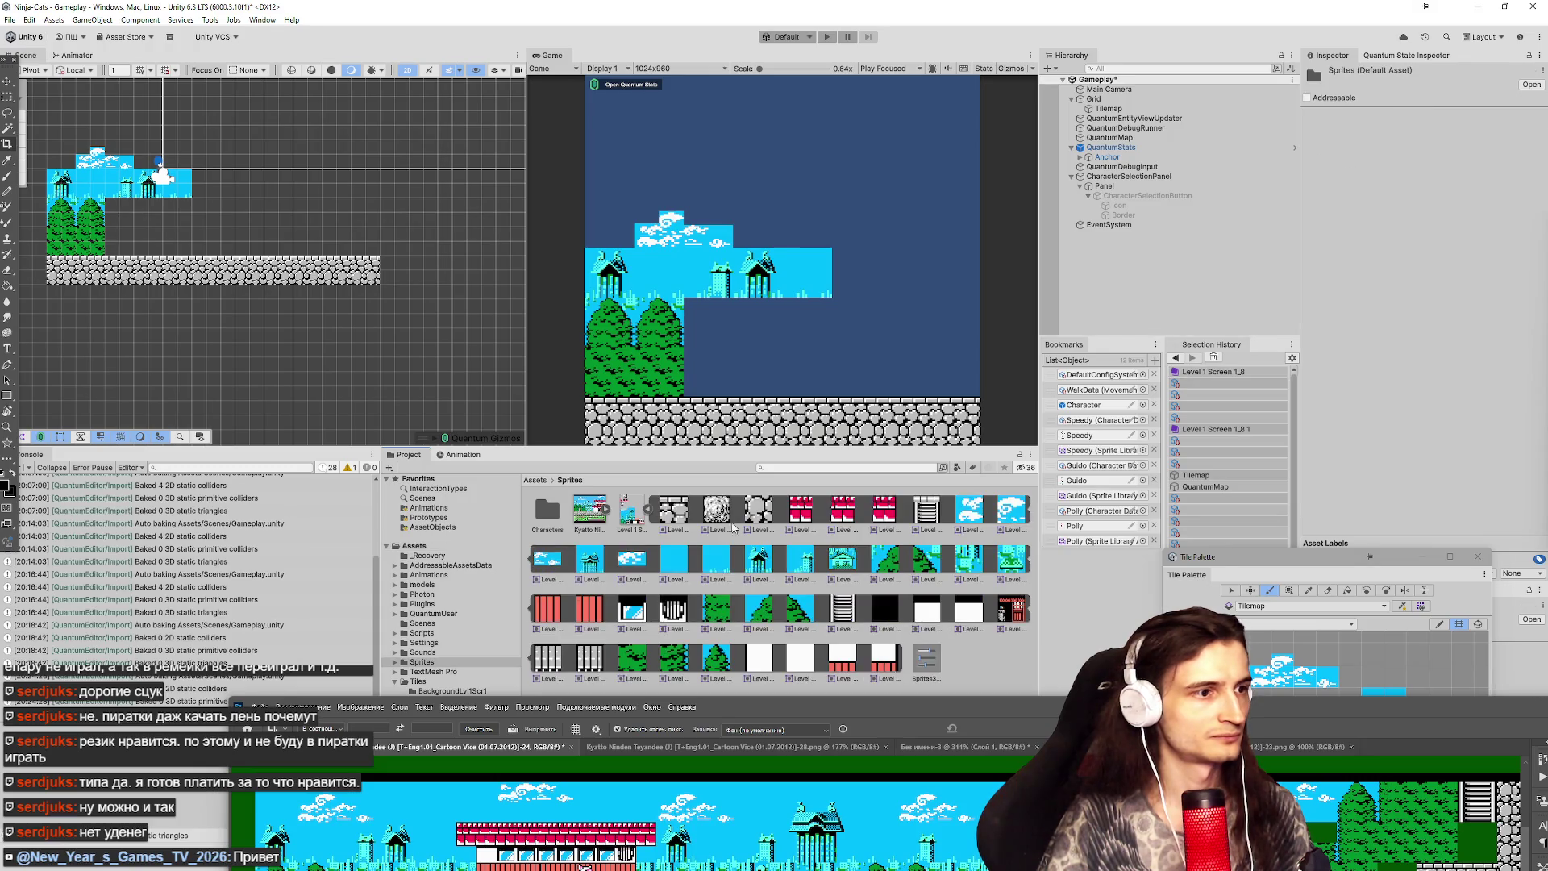
click(640, 517)
Open the sheet in the Sprite Editor and drag a sky slice's corner to shrink it.
click(1441, 210)
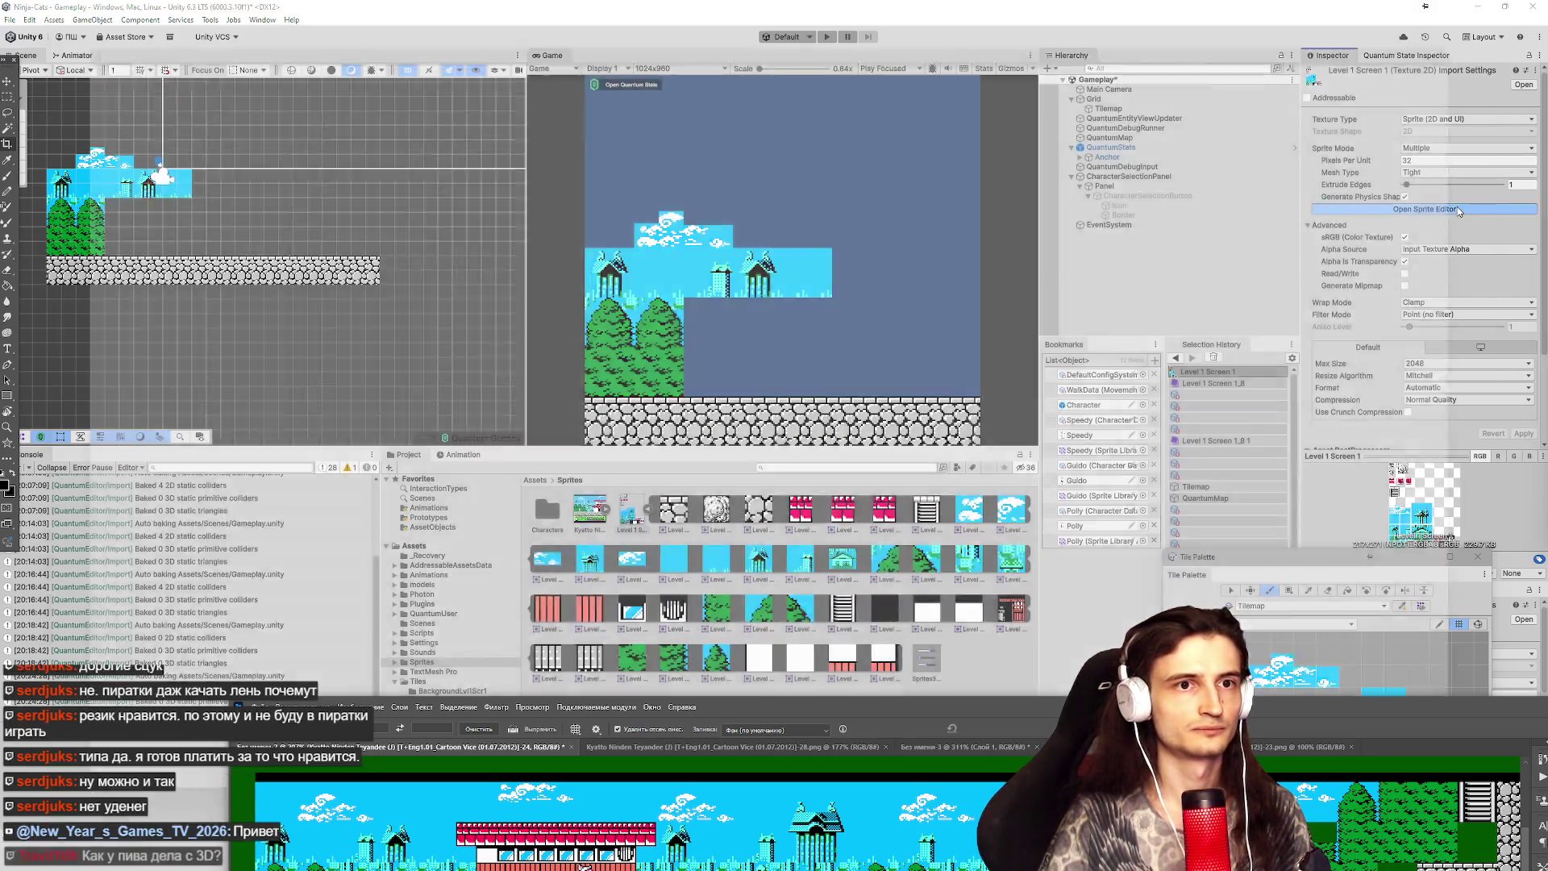
click(630, 351)
drag(670, 272, 626, 315)
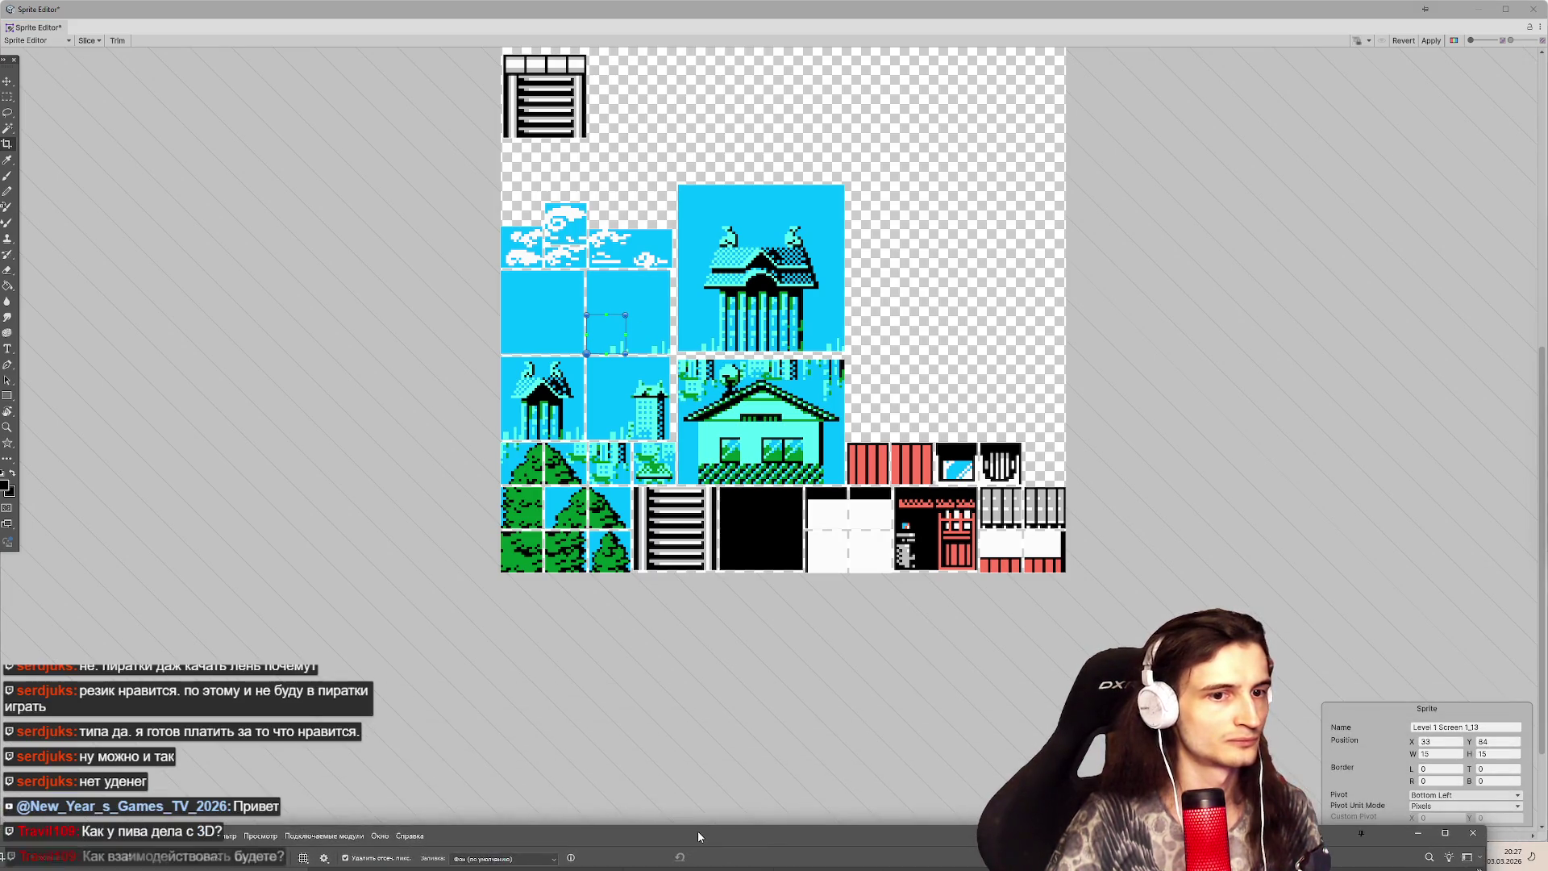
Set the Level 1 Screen 1_13 sky slice to W 16 and H 16, apply, and close the Sprite Editor.
click(1447, 755)
text(16)
key(Tab)
text(16)
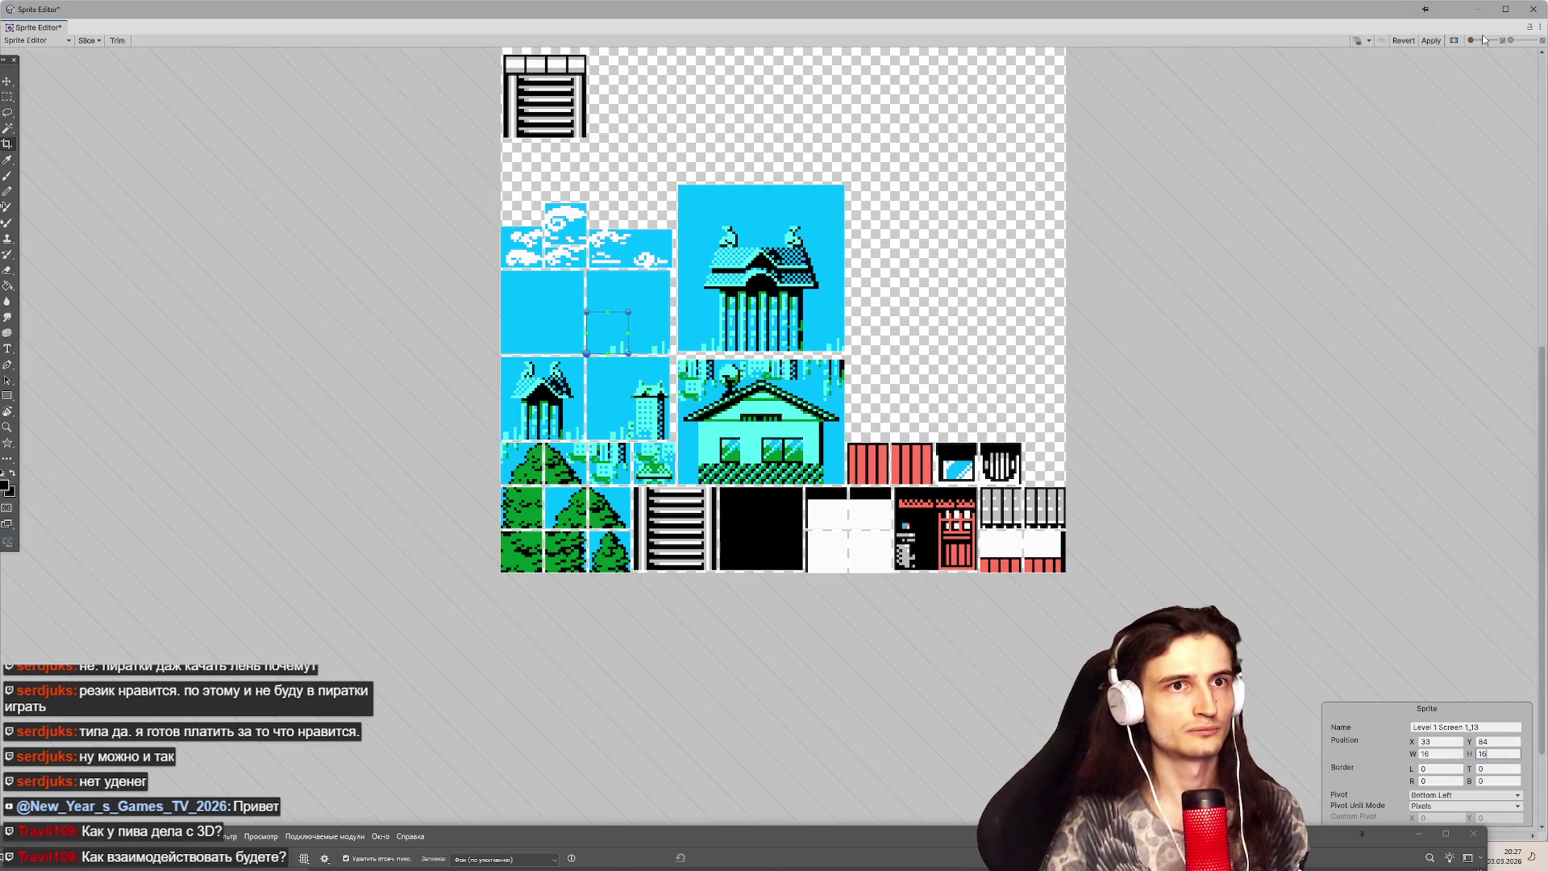
click(1431, 40)
click(1531, 29)
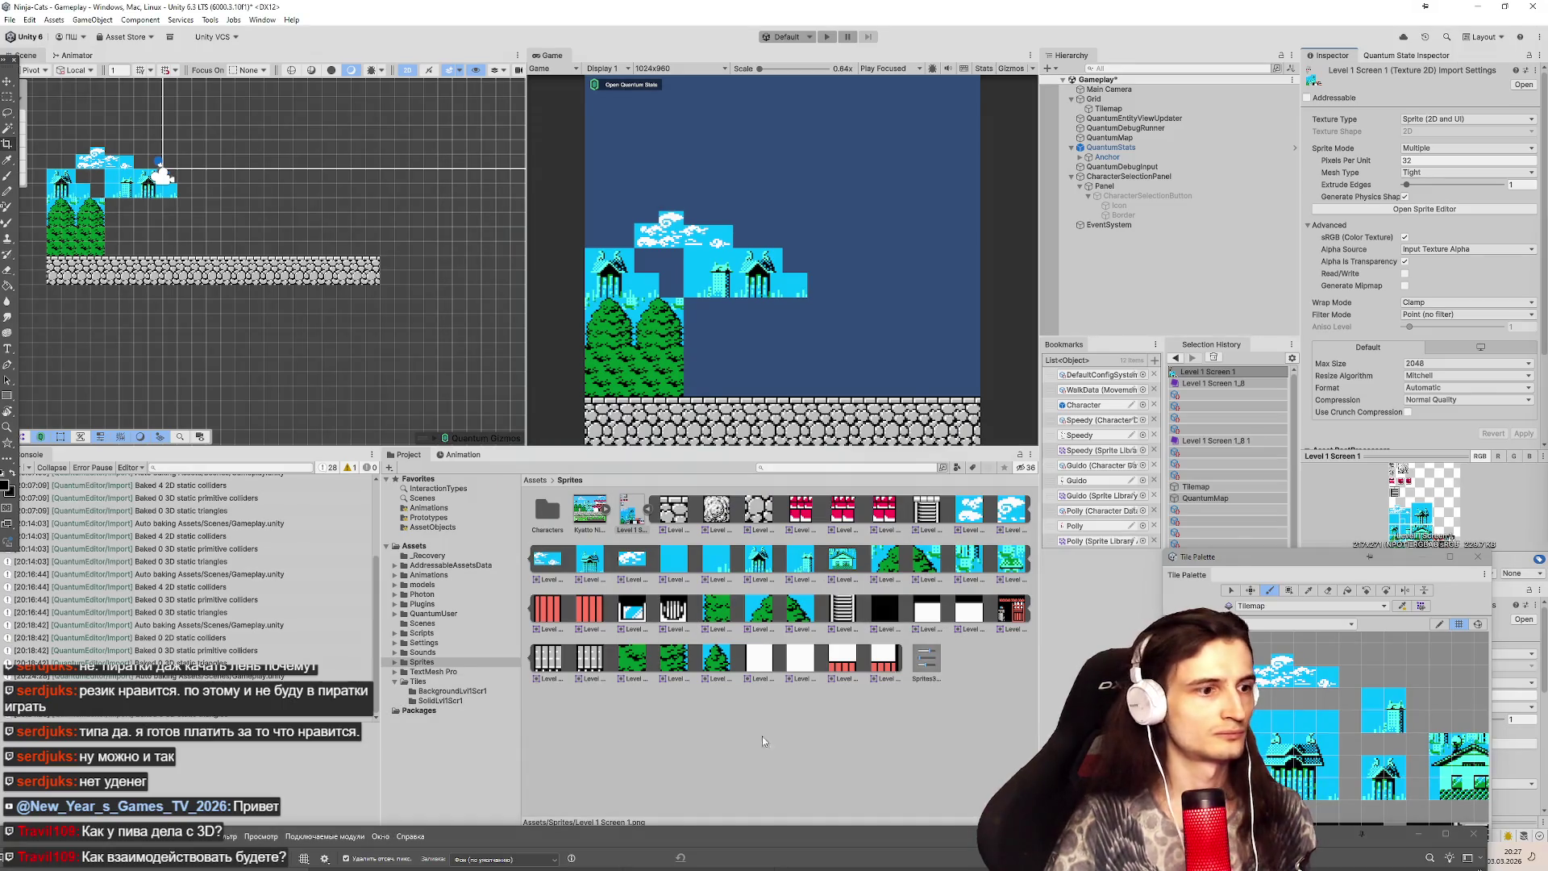
Raise the reference screenshot, move the Tile Palette to the upper right, and maximize the Scene view.
mouse_move(778, 838)
mouse_down()
mouse_move(790, 240)
mouse_move(804, 604)
mouse_up()
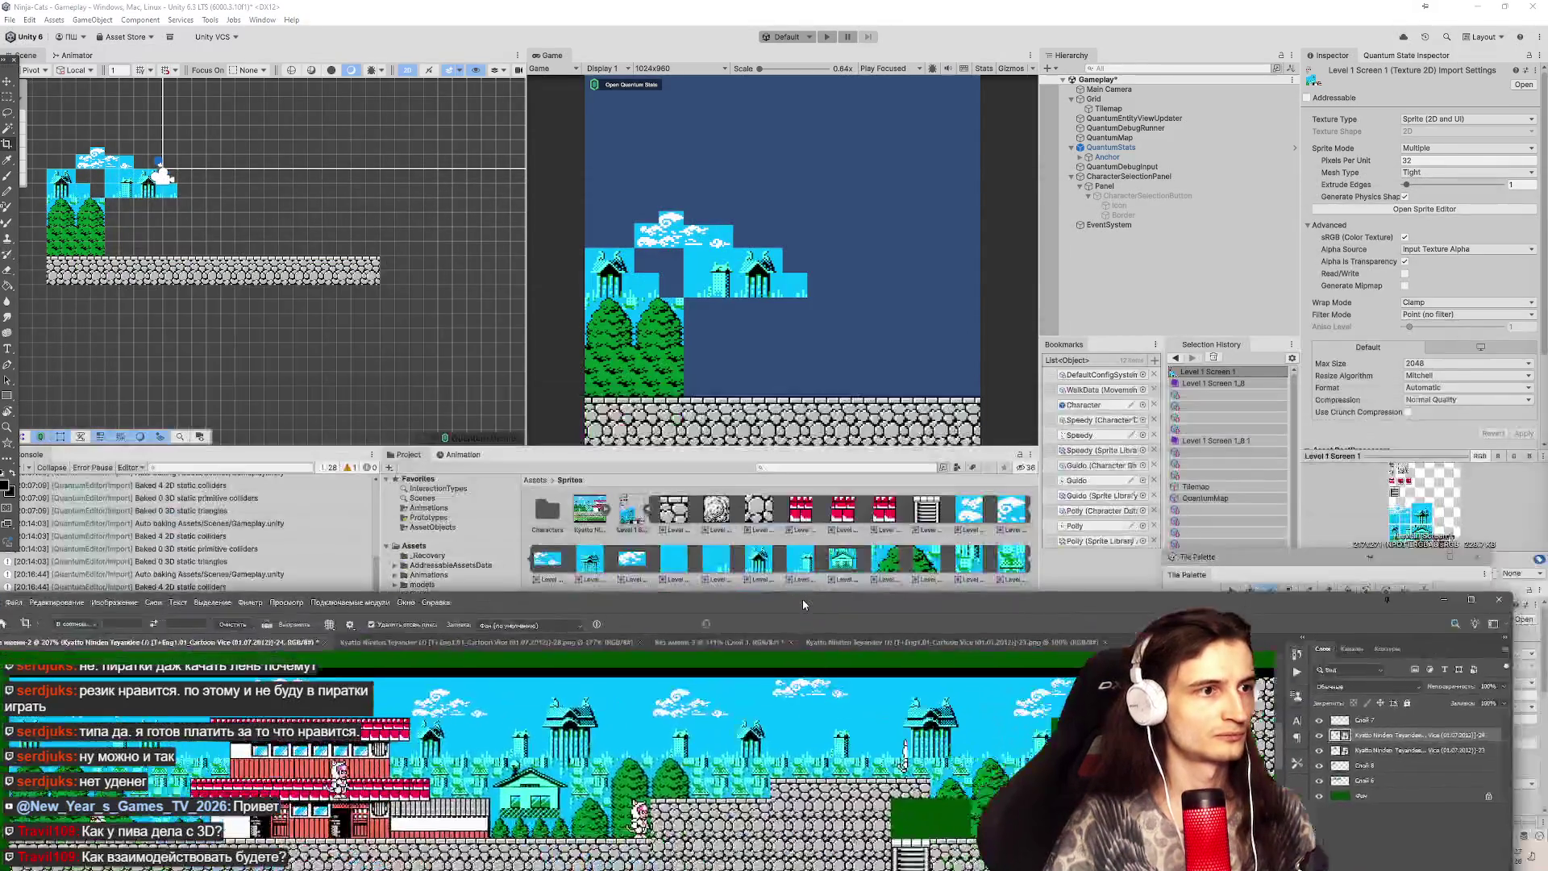
scroll(326, 258, up, 2)
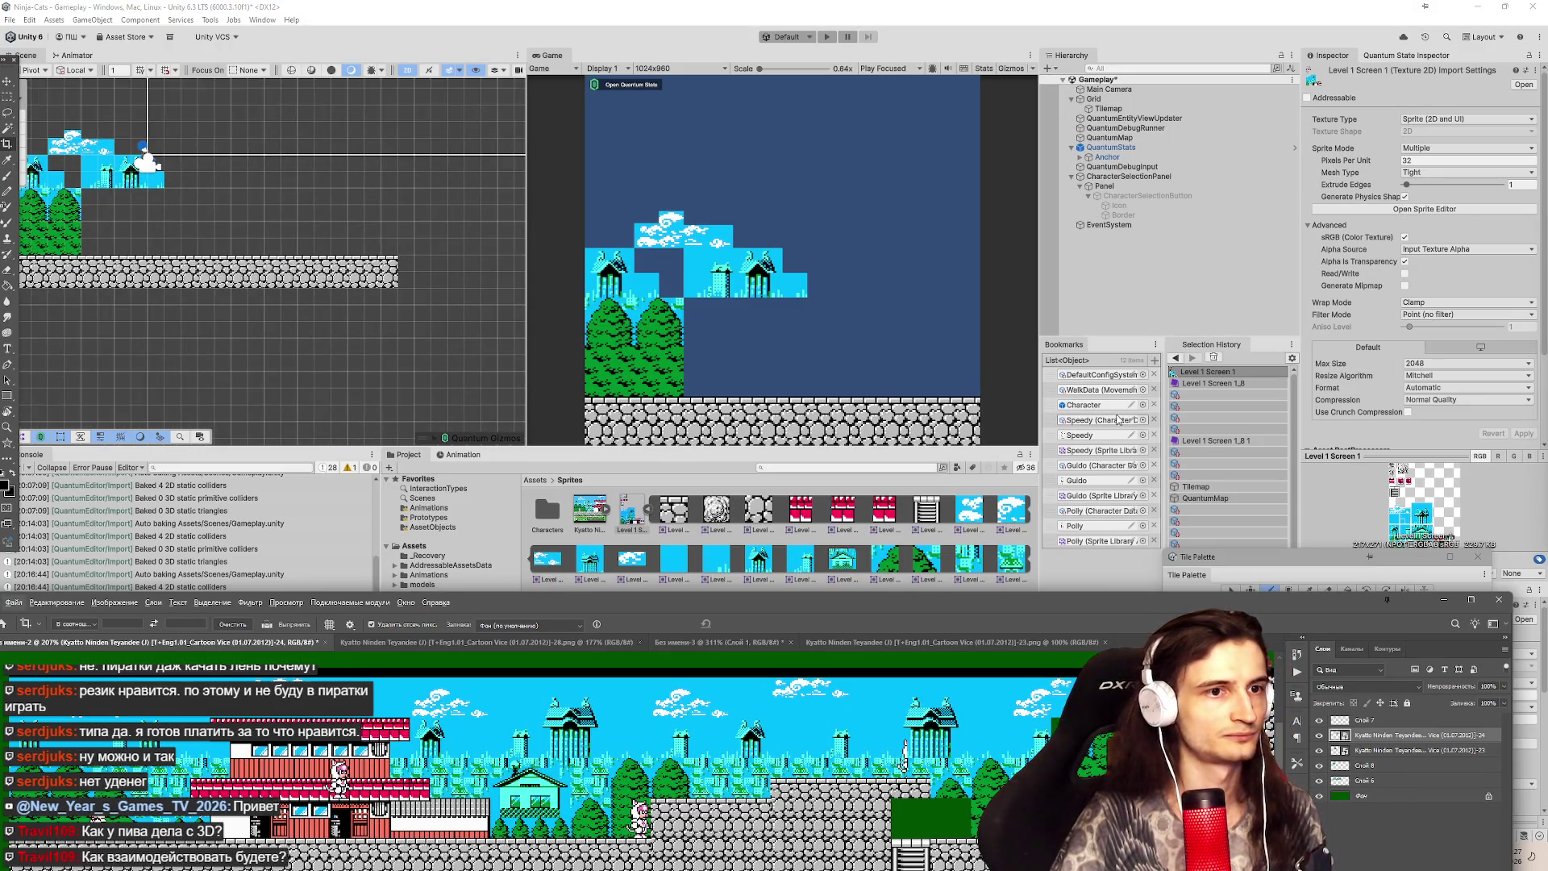
key(shift+space)
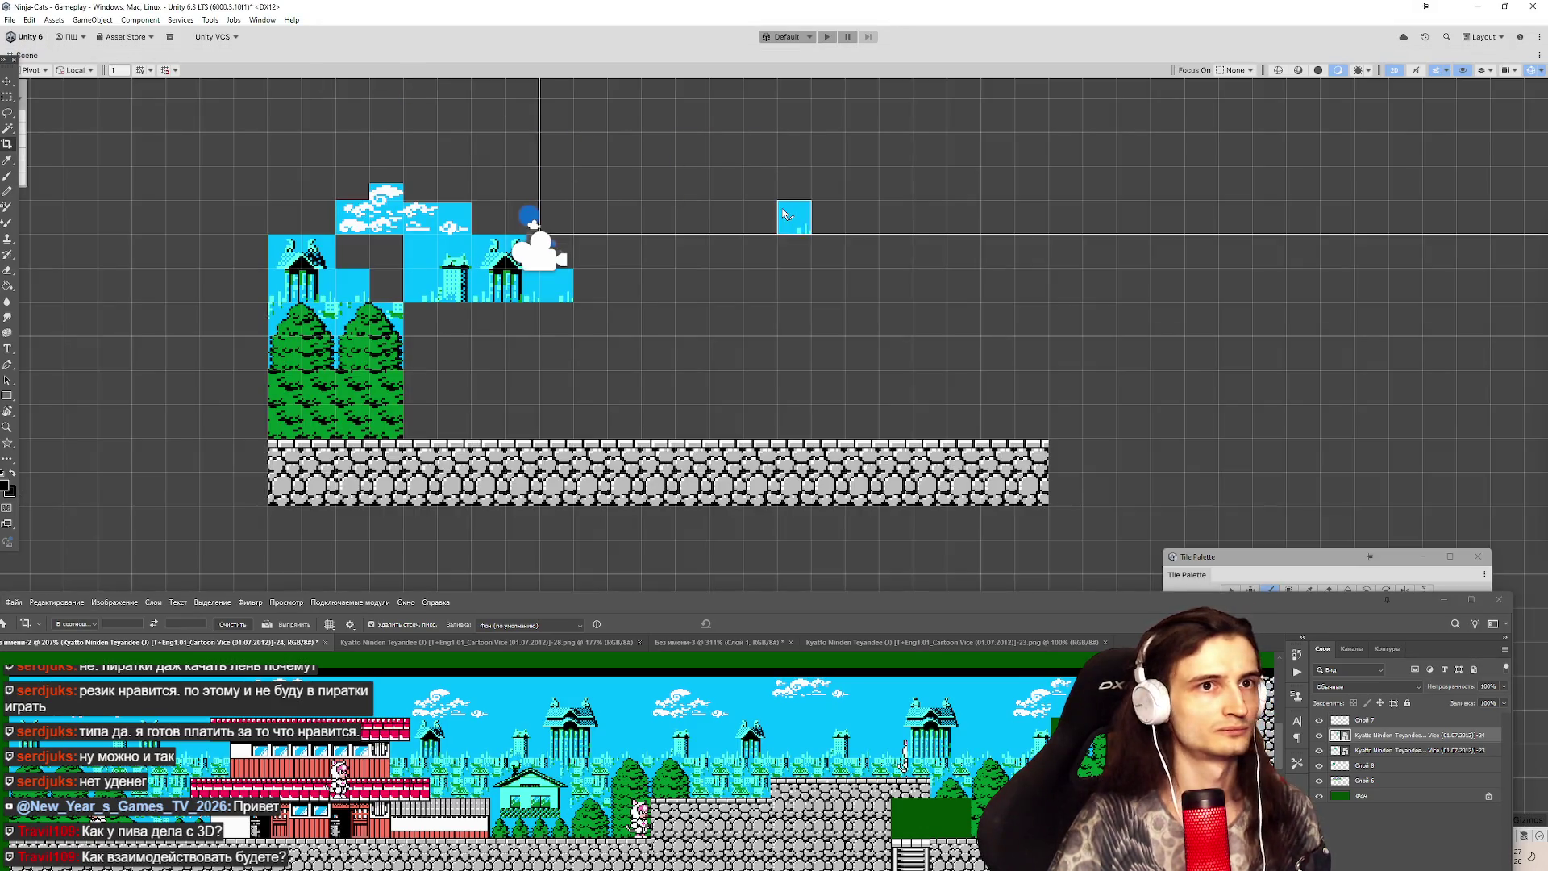
key(shift+space)
mouse_move(1223, 562)
mouse_down()
mouse_move(1184, 157)
mouse_move(1244, 78)
mouse_up()
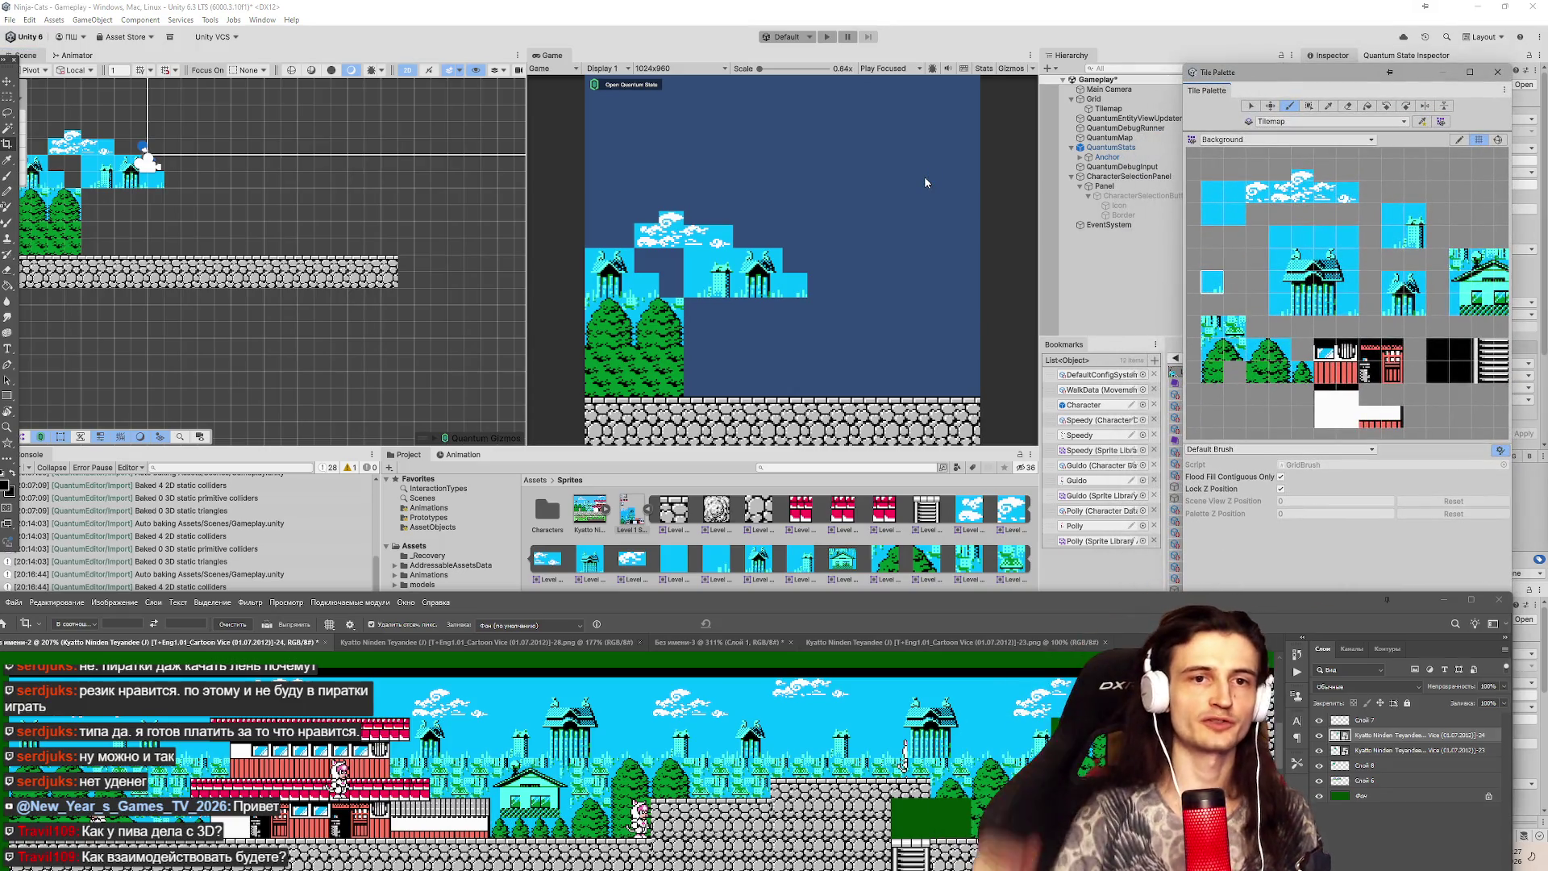
double_click(27, 56)
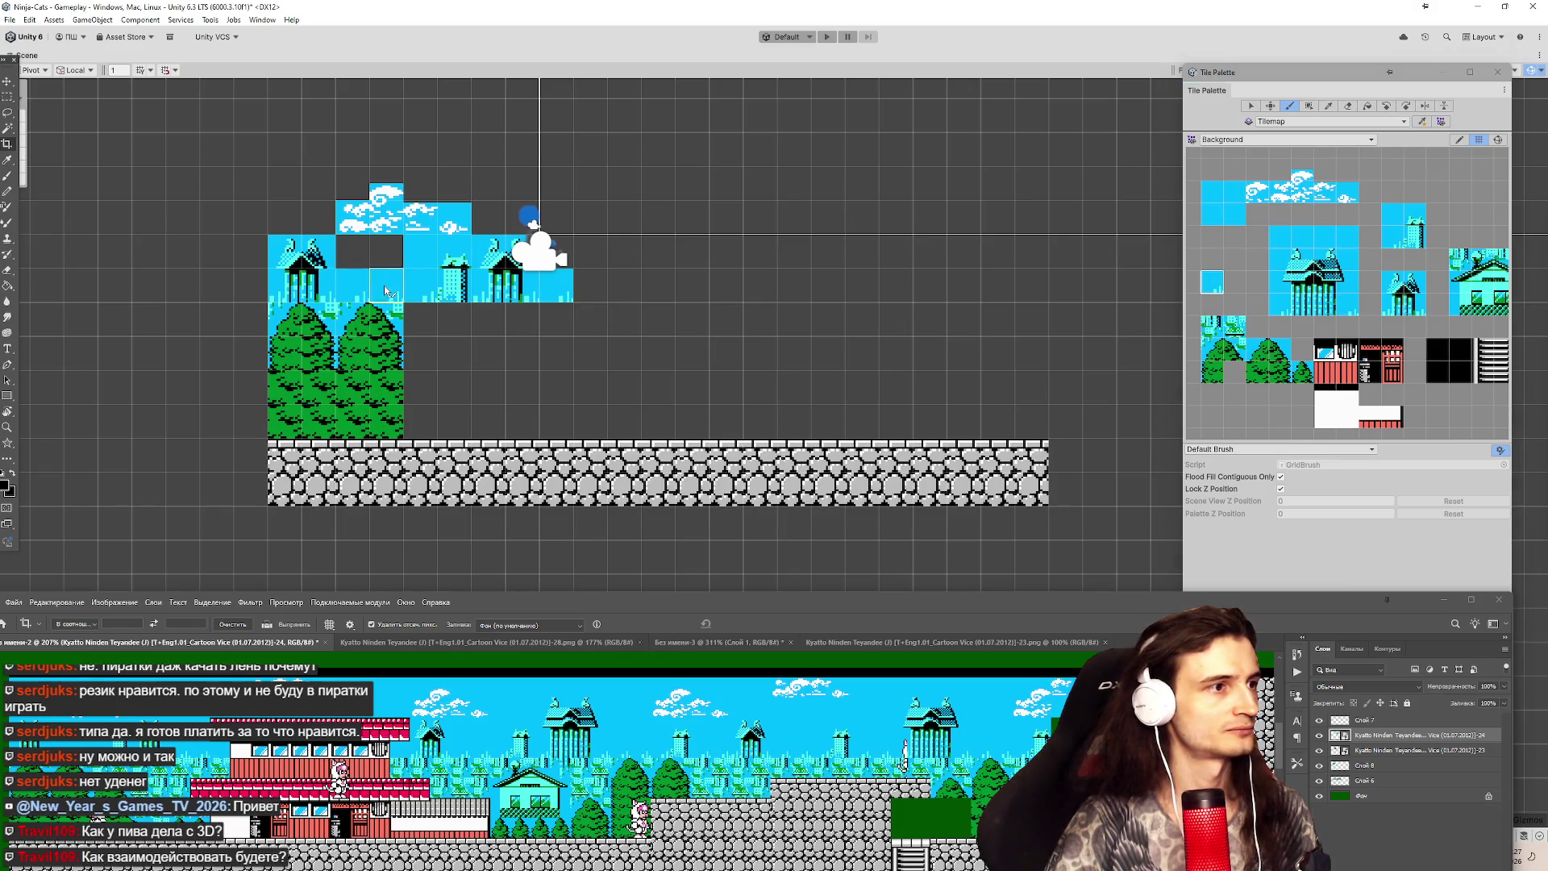
Extend the sky band with two tiles to the right, then paint green tree tiles beneath it.
click(391, 290)
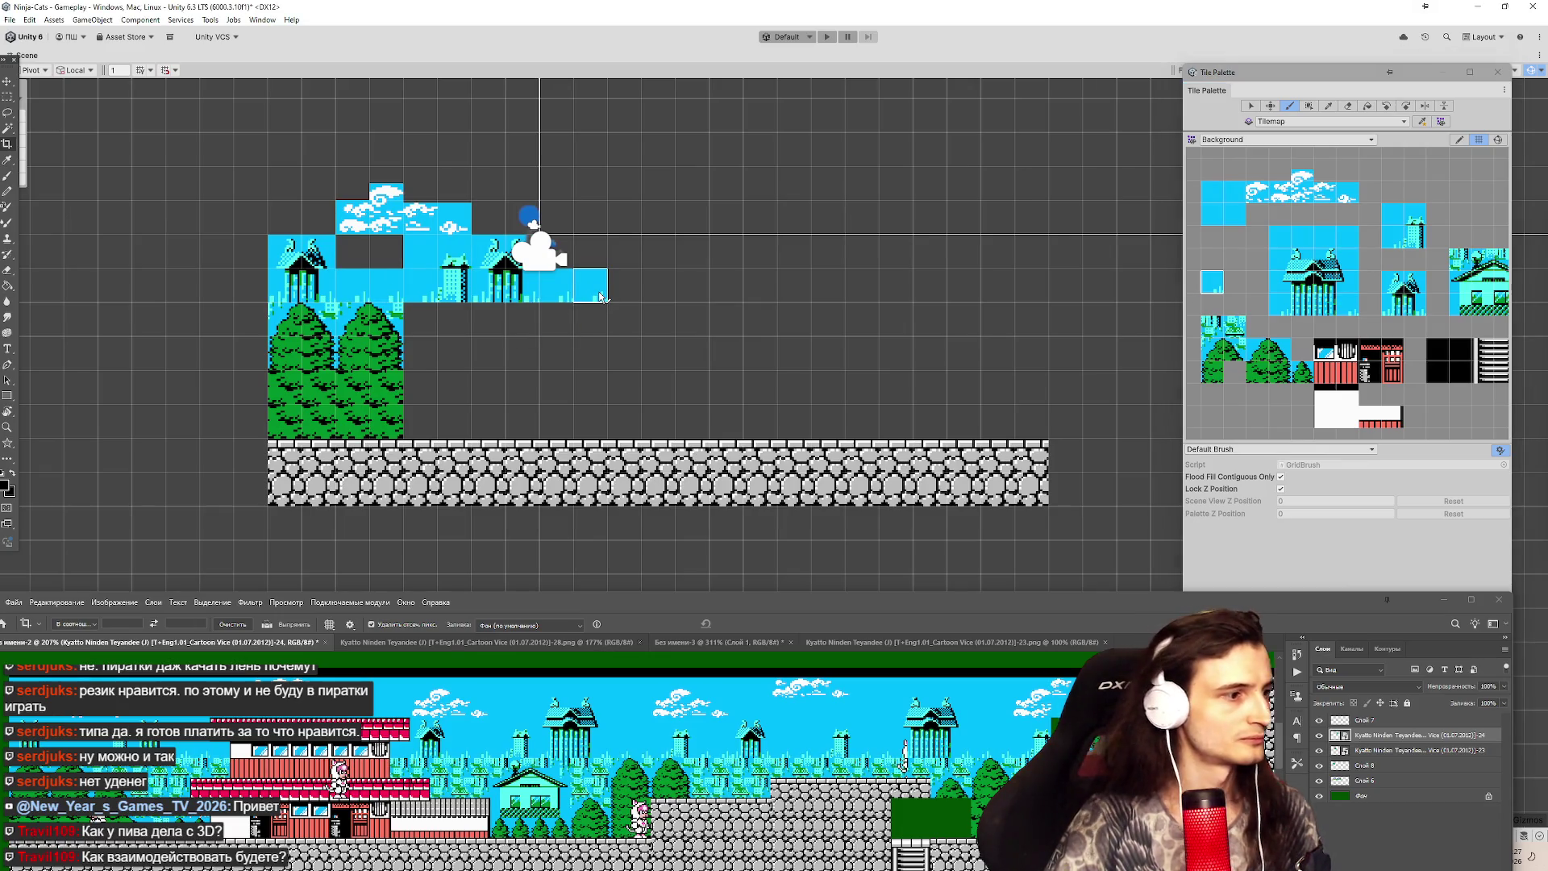
click(625, 292)
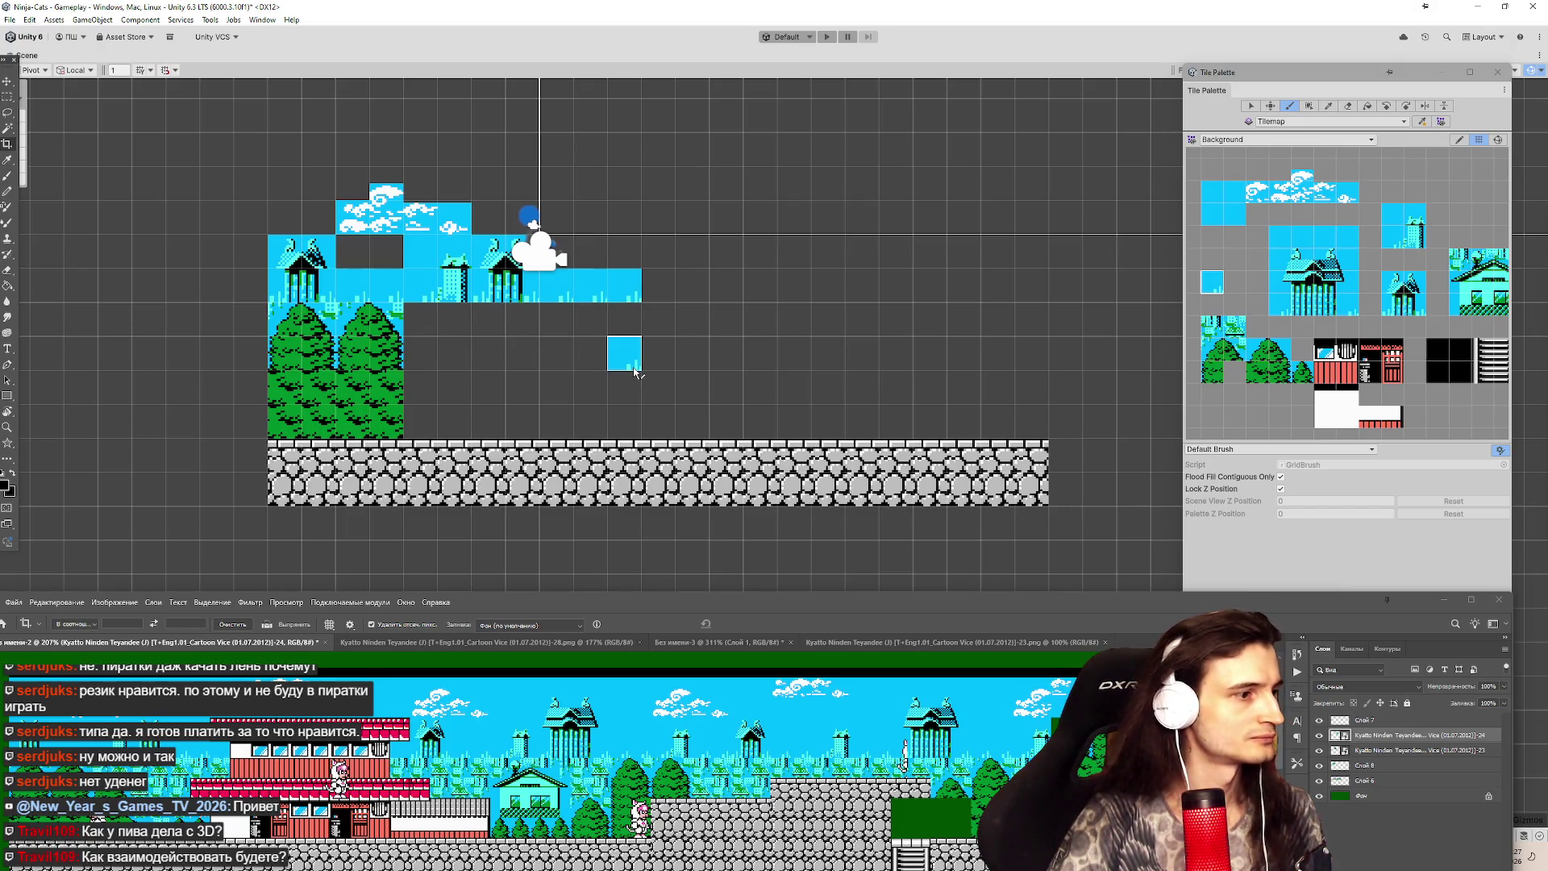
click(1224, 328)
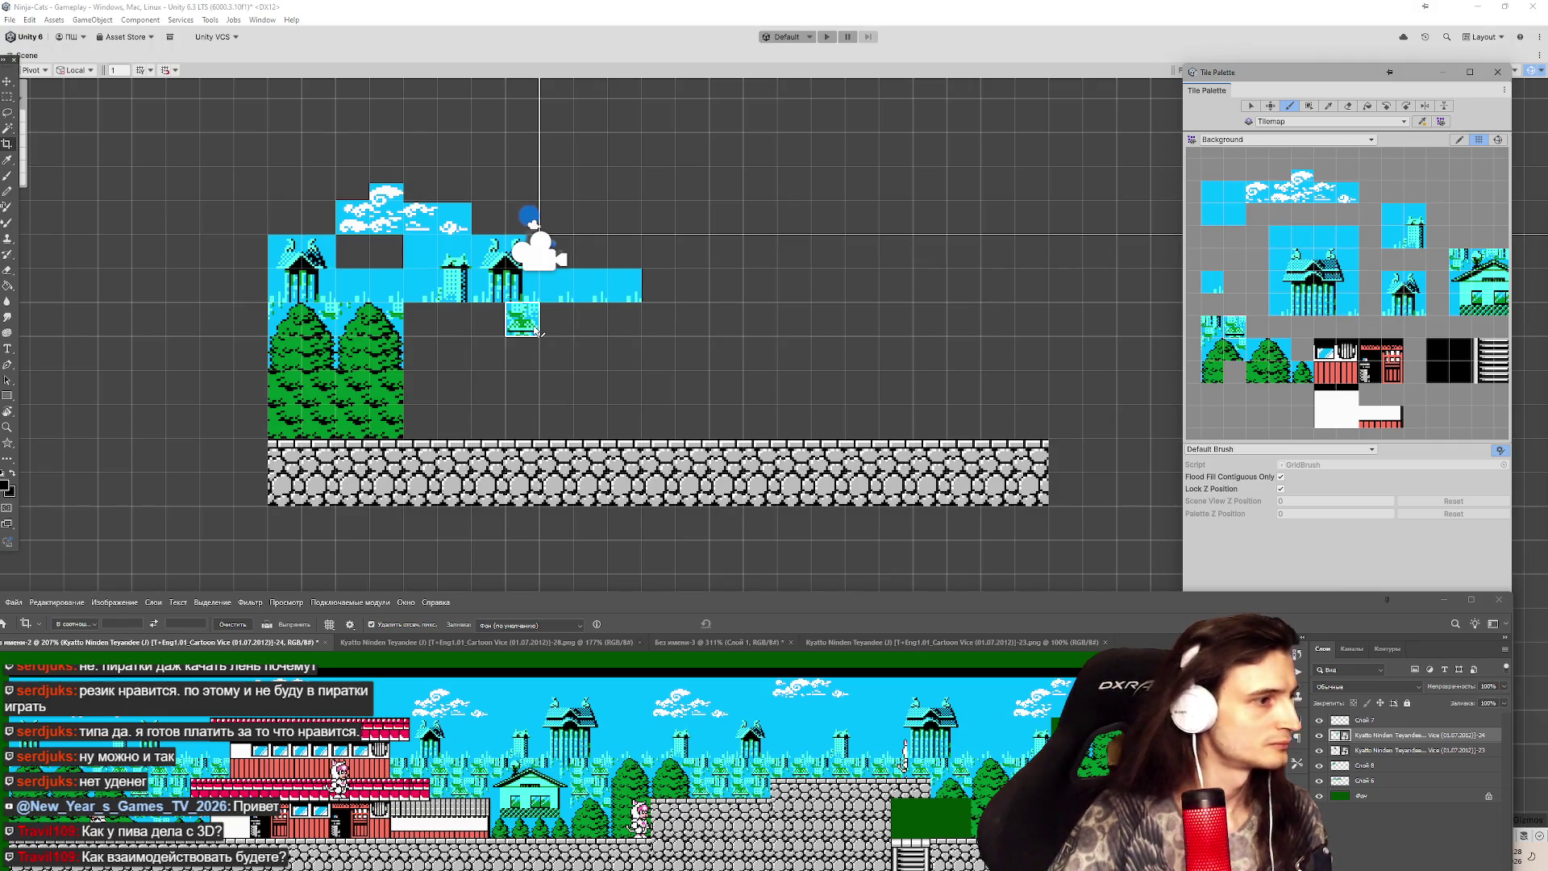
click(522, 326)
click(556, 326)
click(624, 325)
Paint more tree tiles below the sky, stepping down toward the stone floor.
click(487, 327)
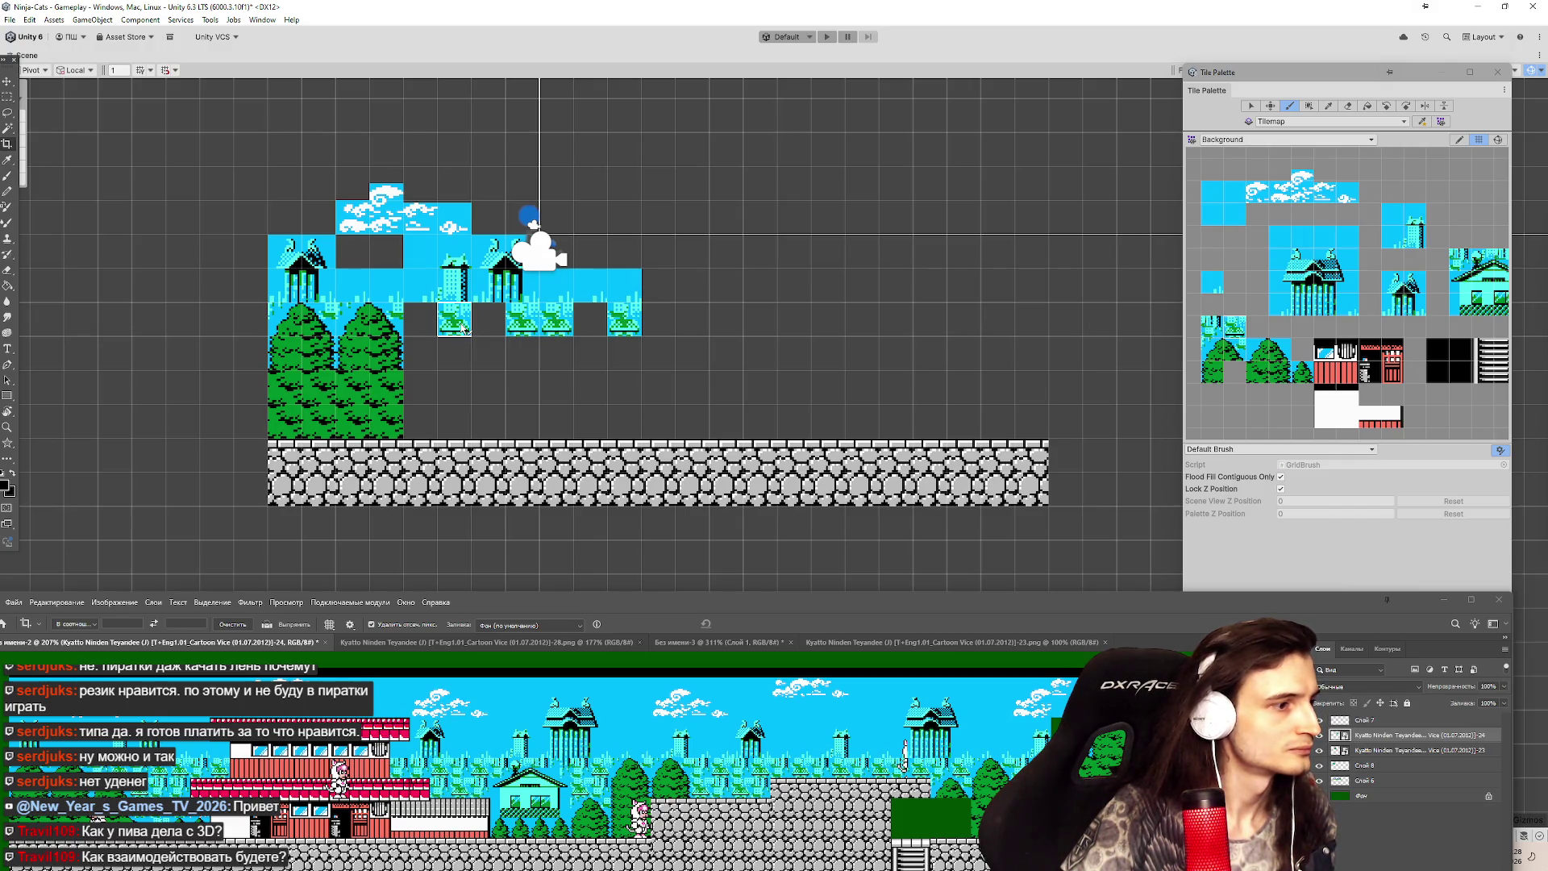
click(464, 327)
click(487, 353)
click(492, 387)
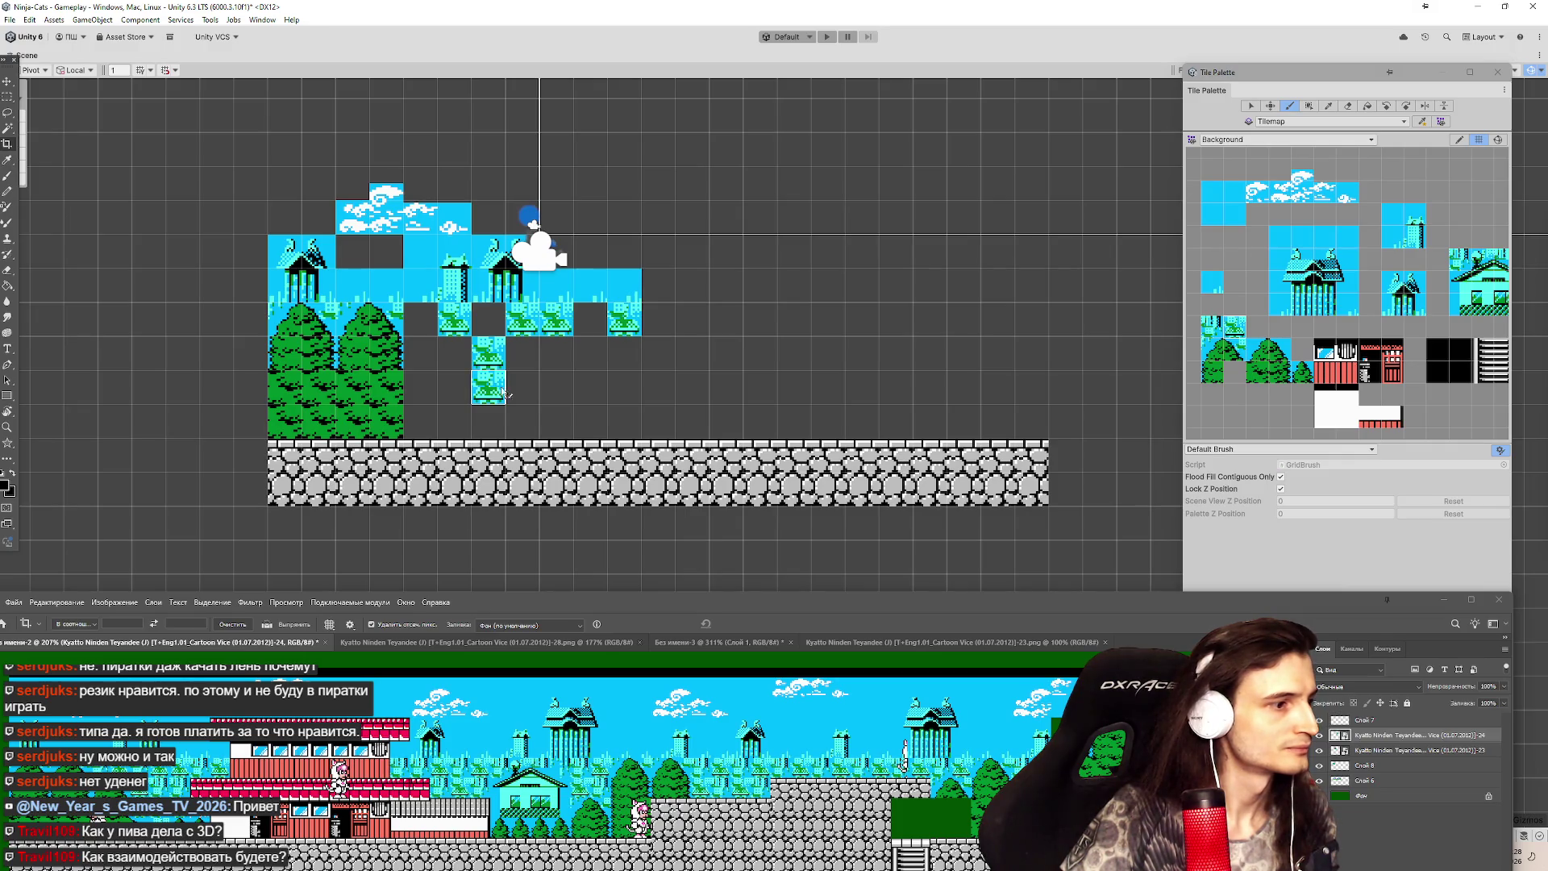
click(523, 420)
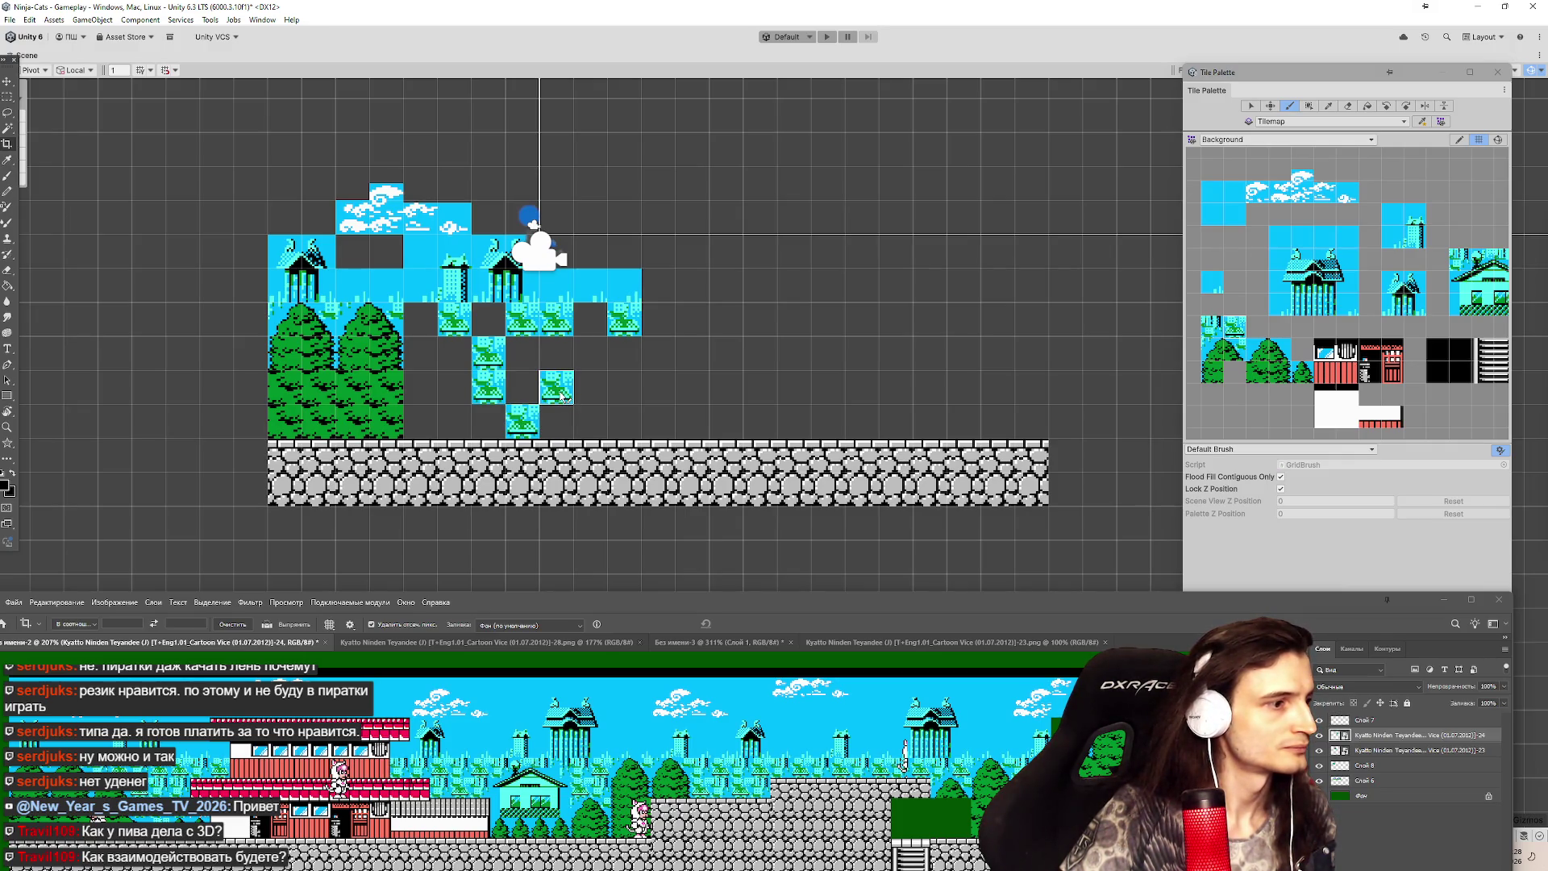
click(562, 395)
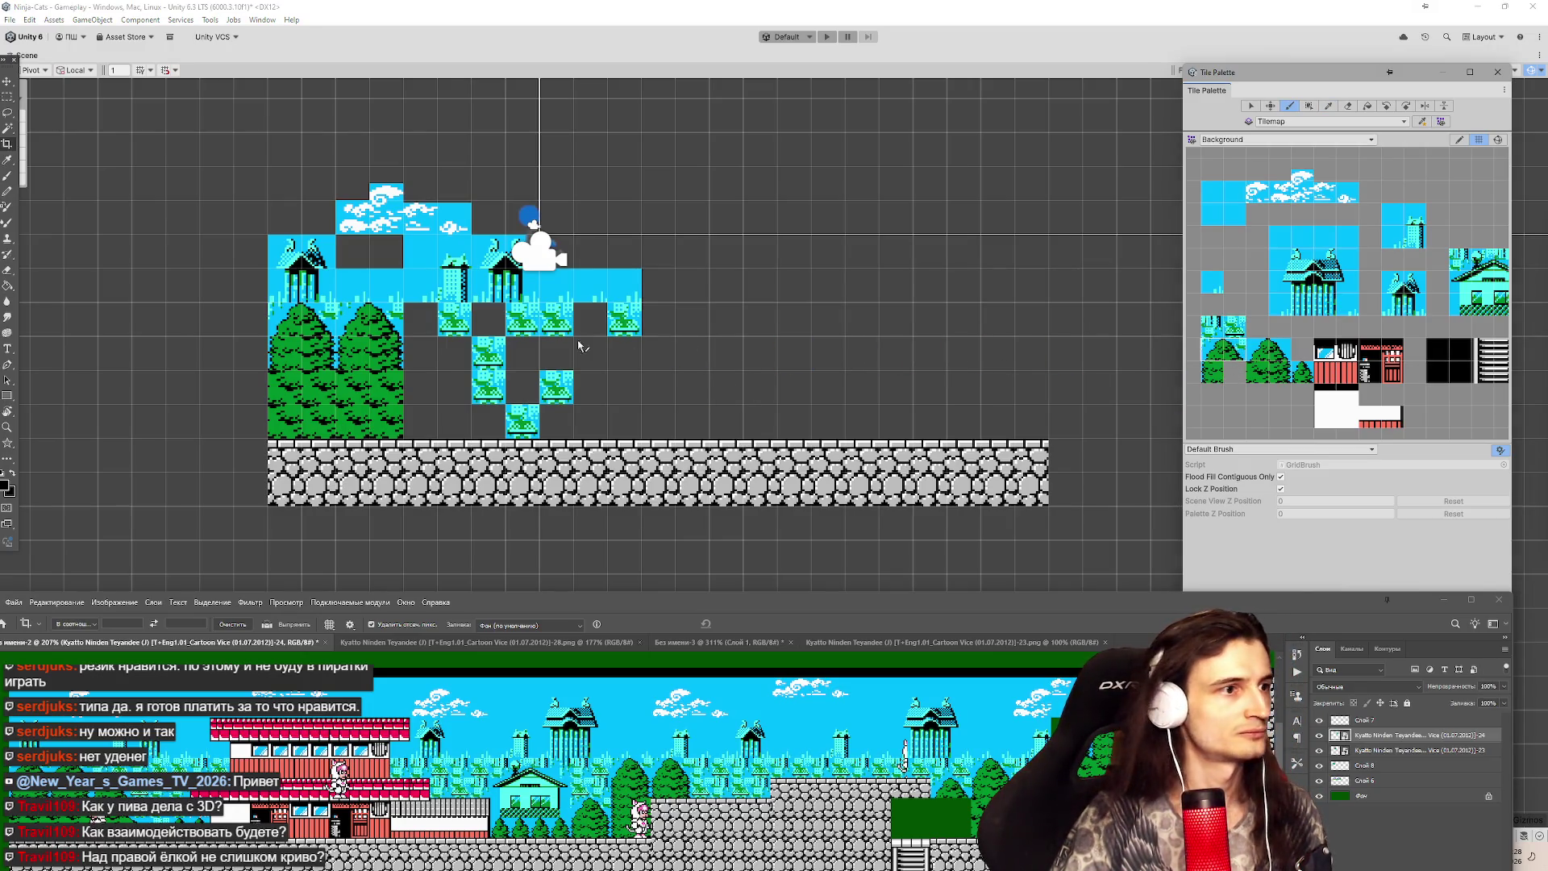
Fill the empty cells in the tree area with tree tiles, down to just above the floor.
click(448, 355)
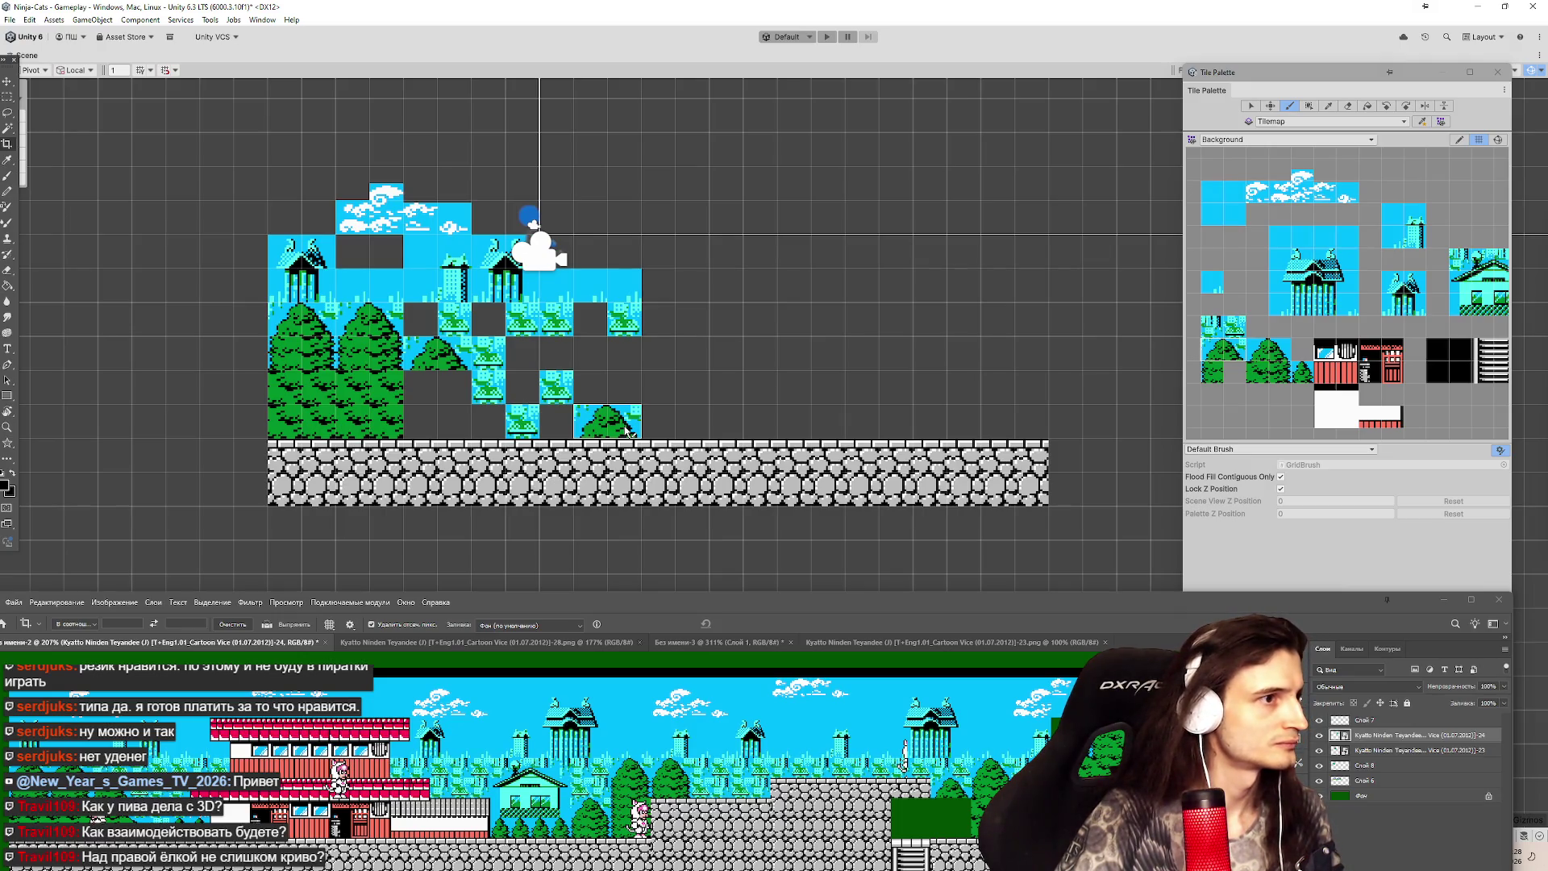
click(1226, 326)
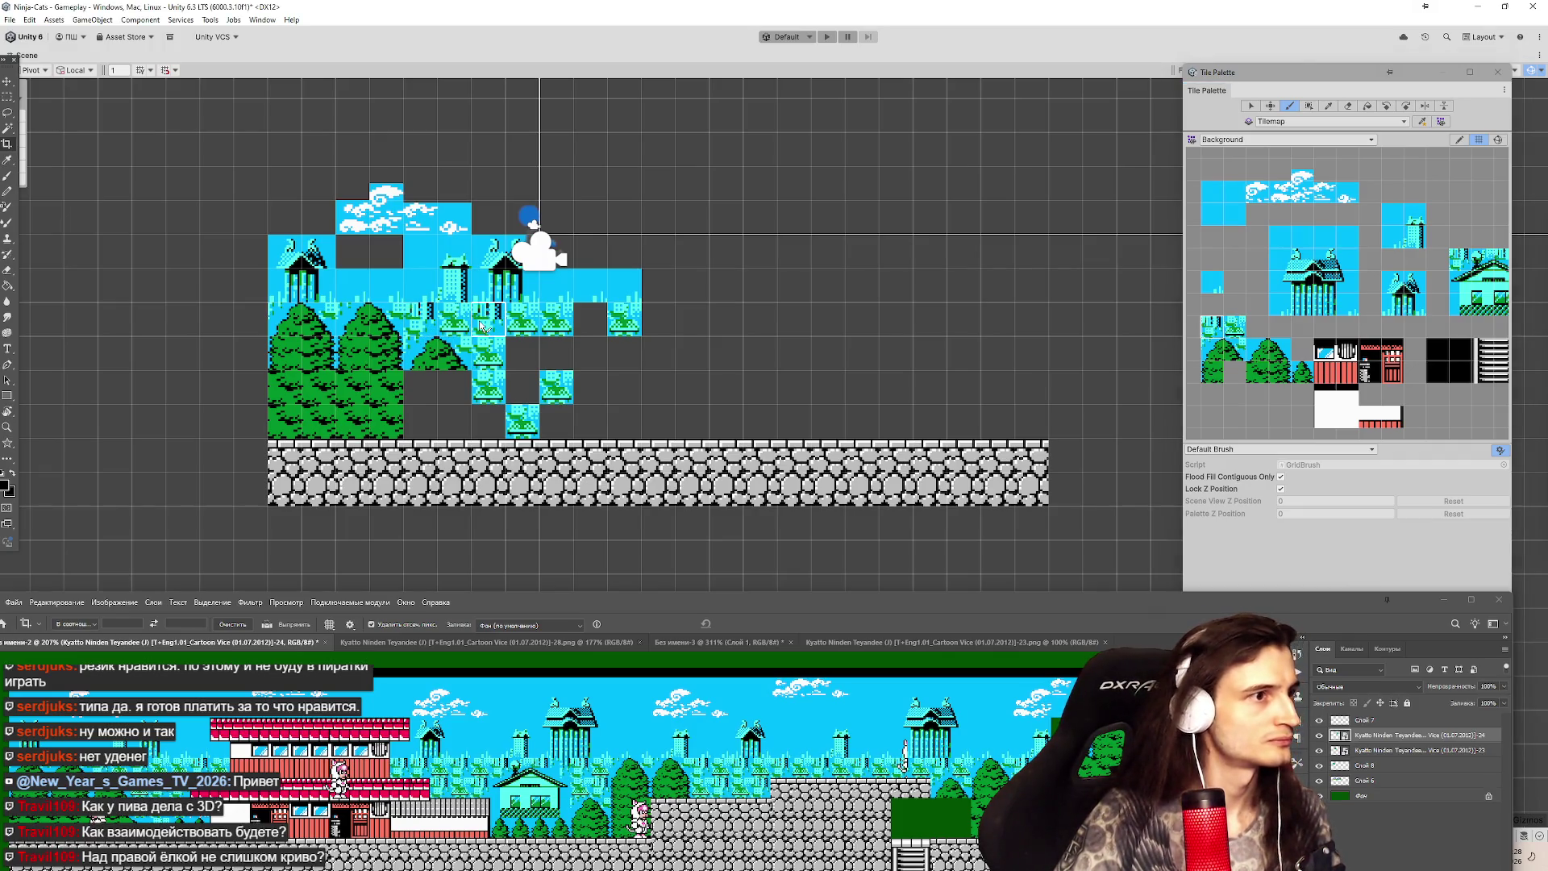
mouse_move(482, 326)
mouse_down()
mouse_move(589, 321)
mouse_move(521, 406)
mouse_move(547, 424)
mouse_up()
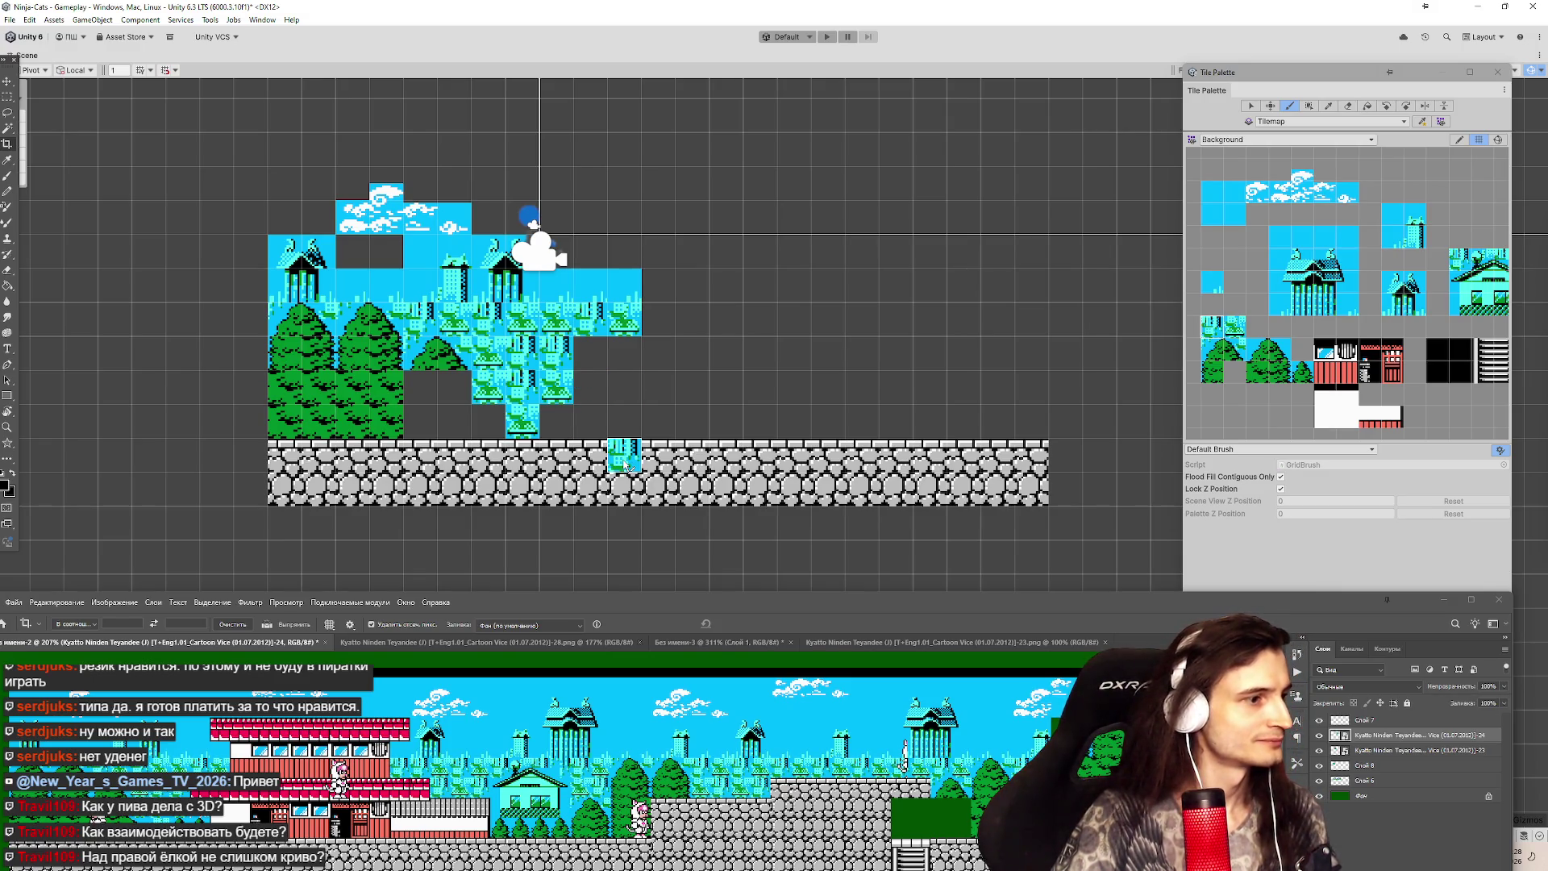
Paint small trees along the bottom row above the stone floor.
click(1302, 372)
drag(556, 424, 591, 423)
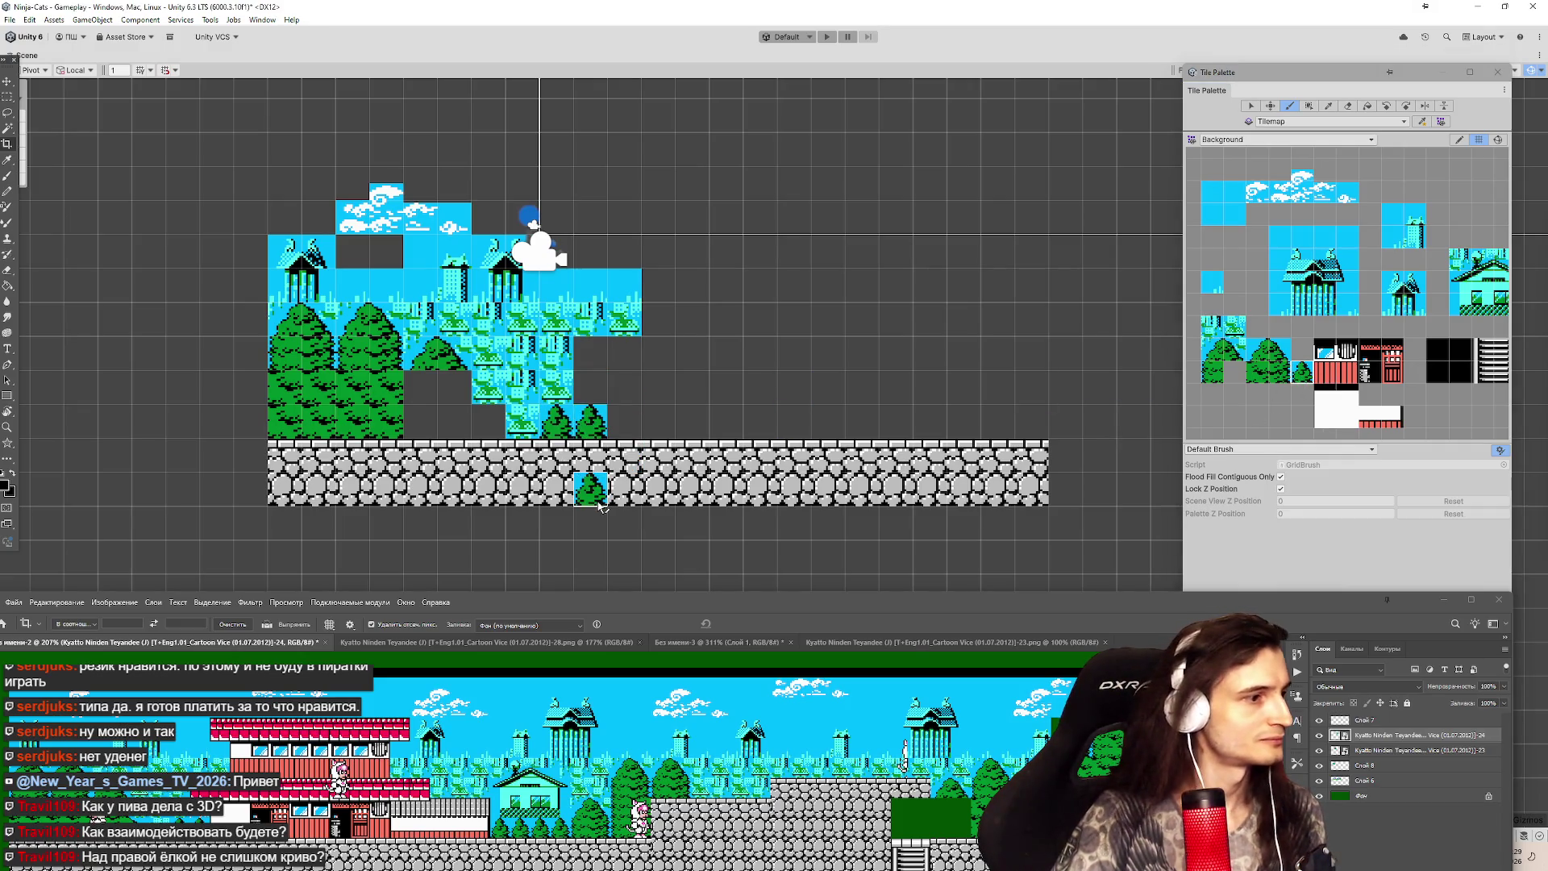
click(1274, 357)
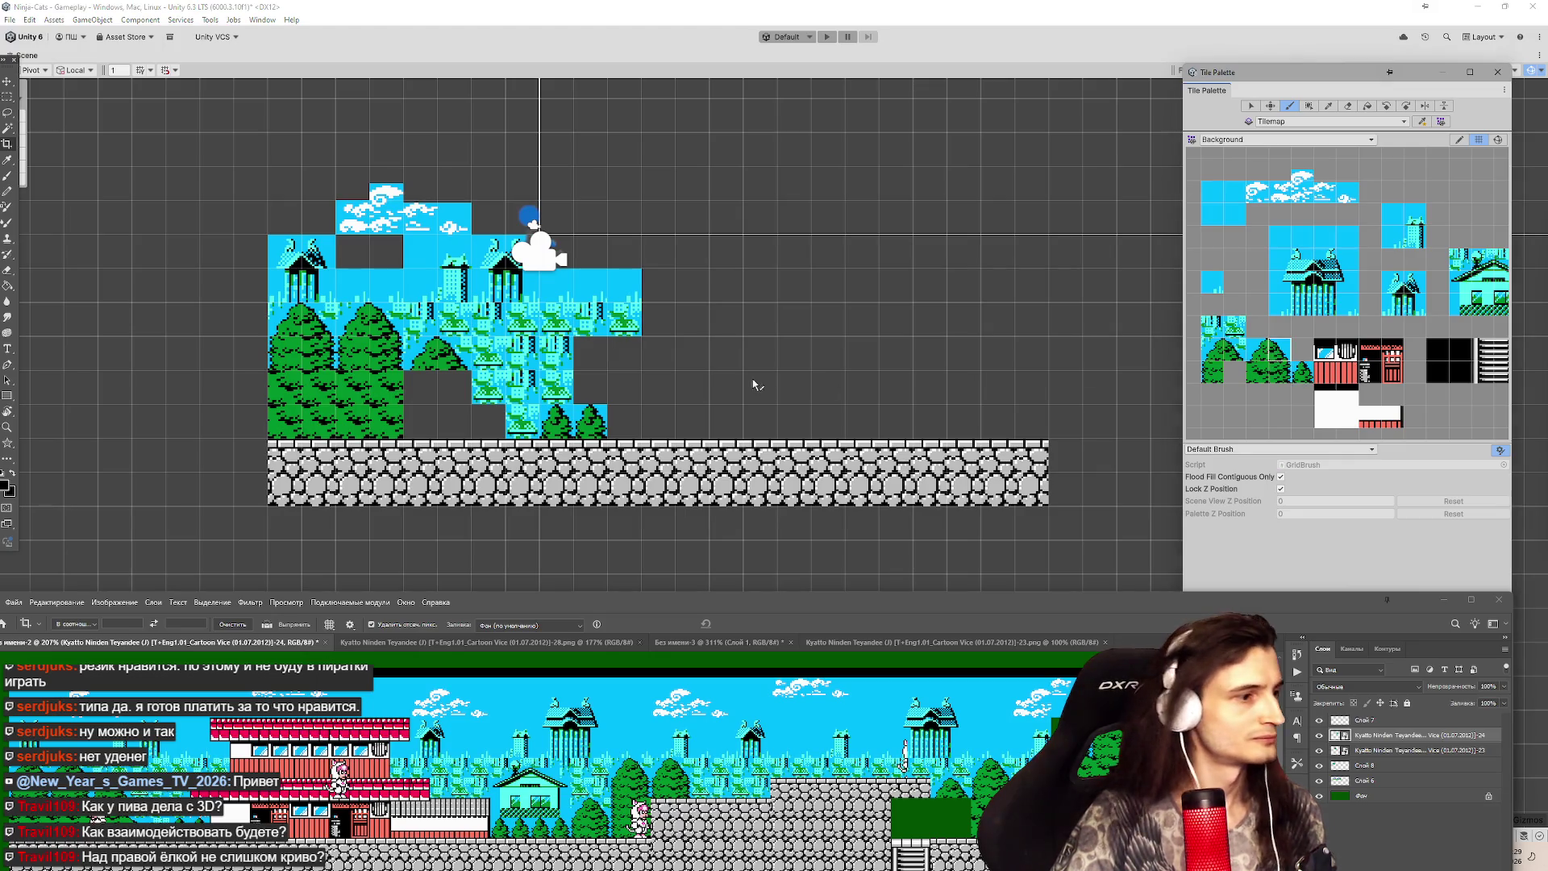
click(457, 430)
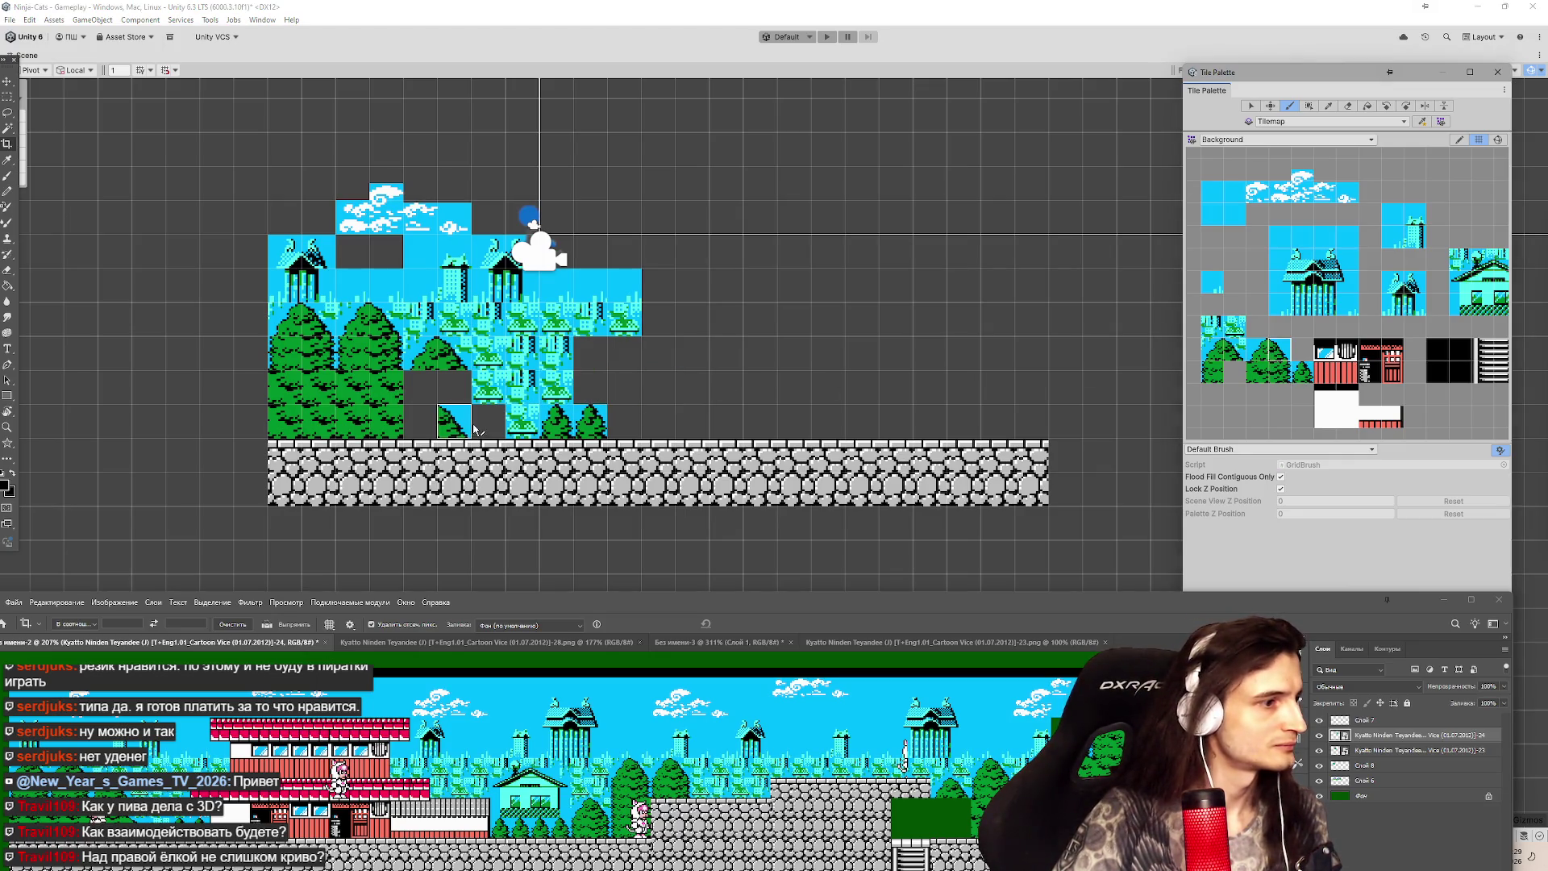
click(480, 431)
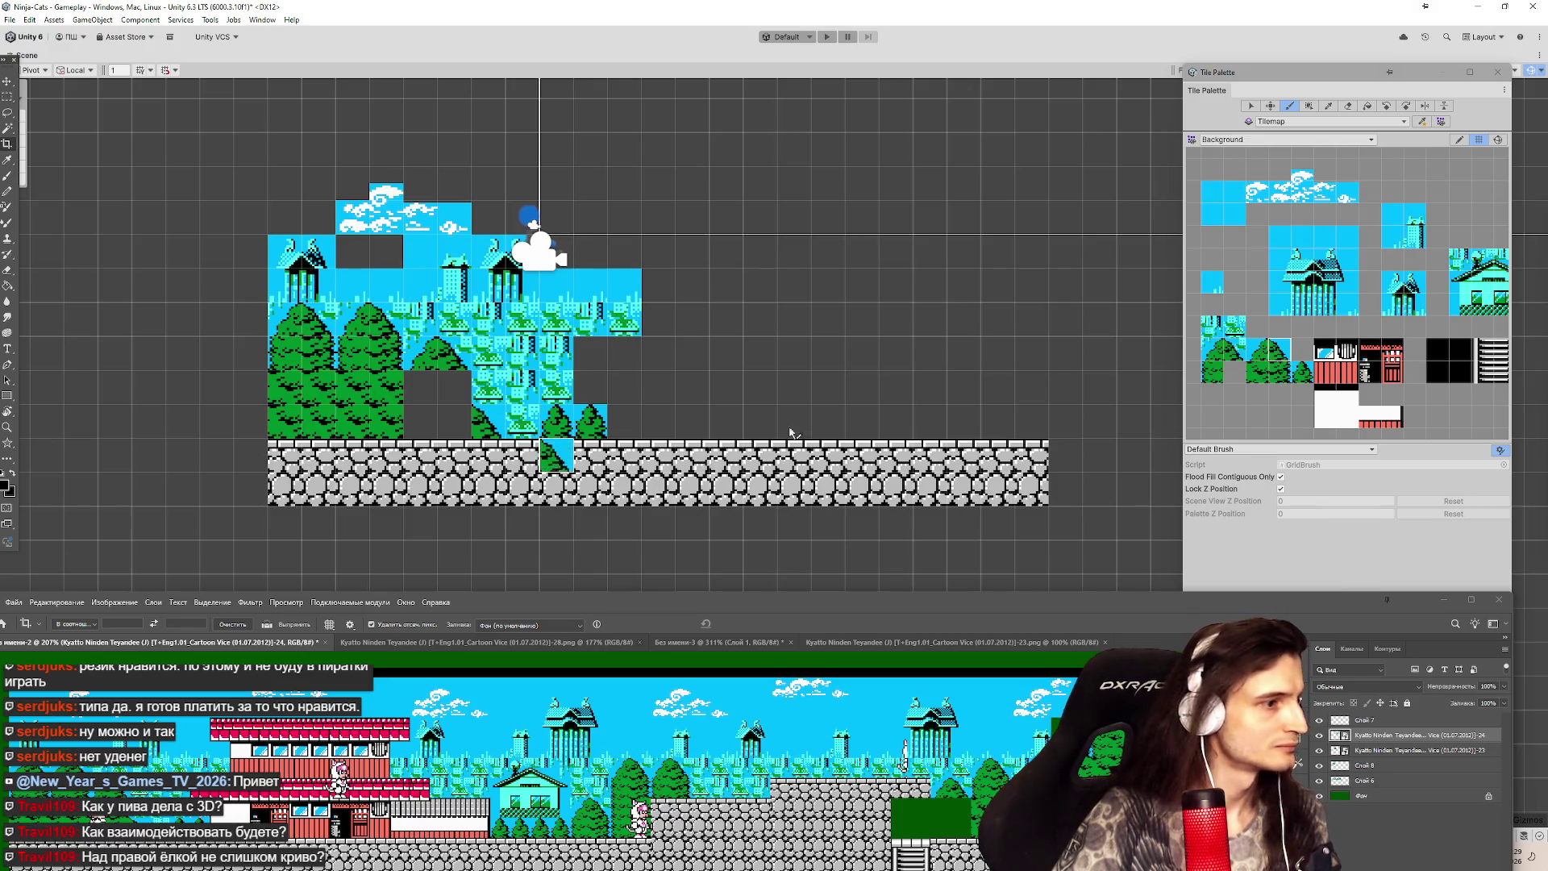
Fill the remaining empty cells beside the tall trees with another tree tile.
click(1280, 375)
click(454, 387)
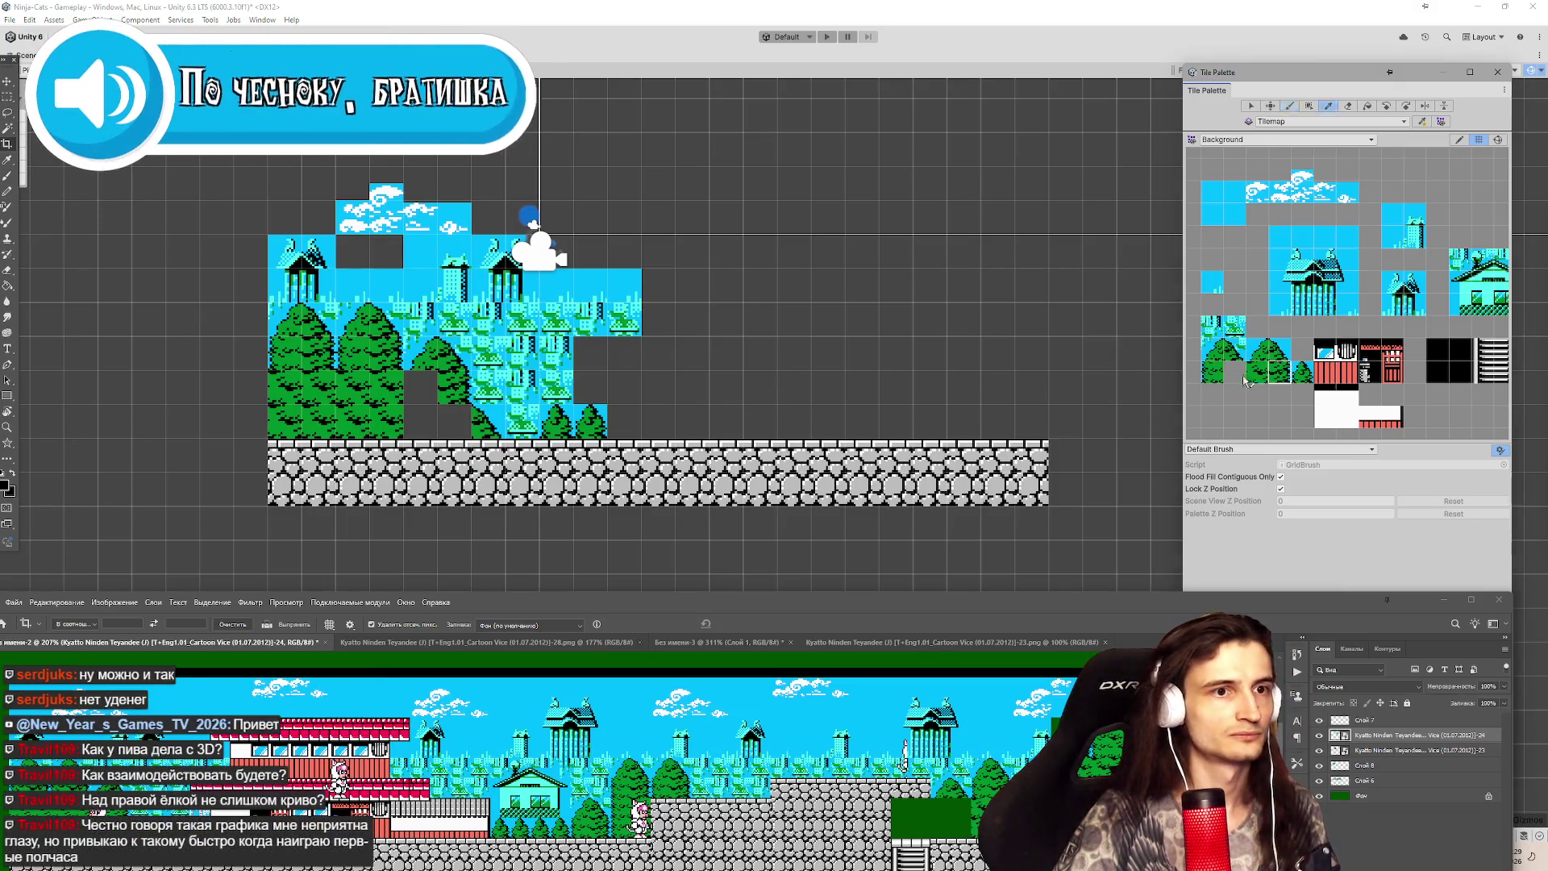
drag(420, 387, 420, 421)
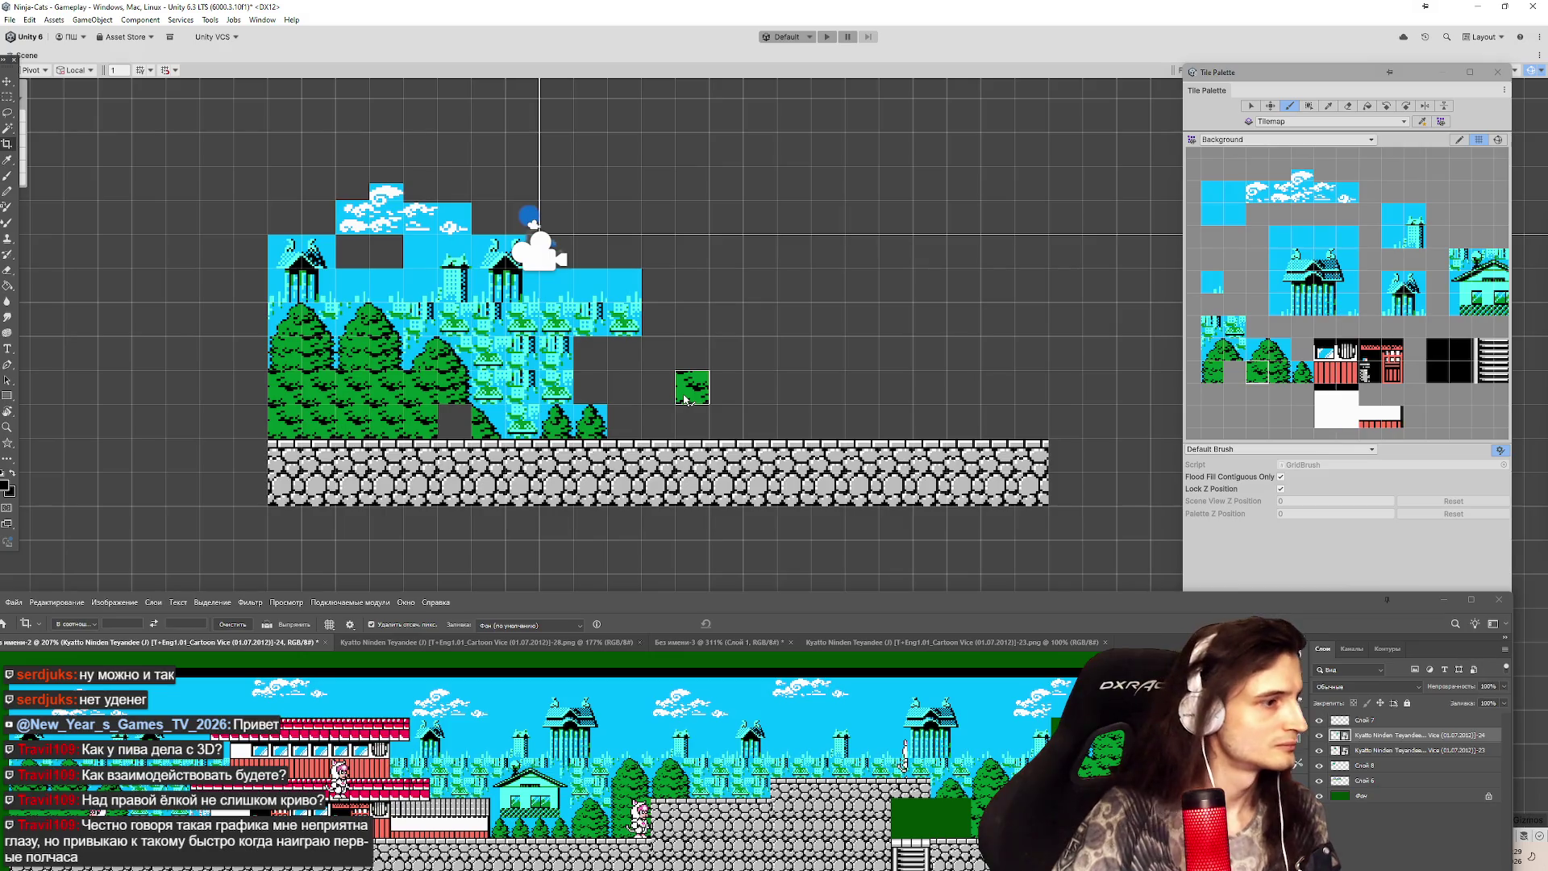
click(456, 421)
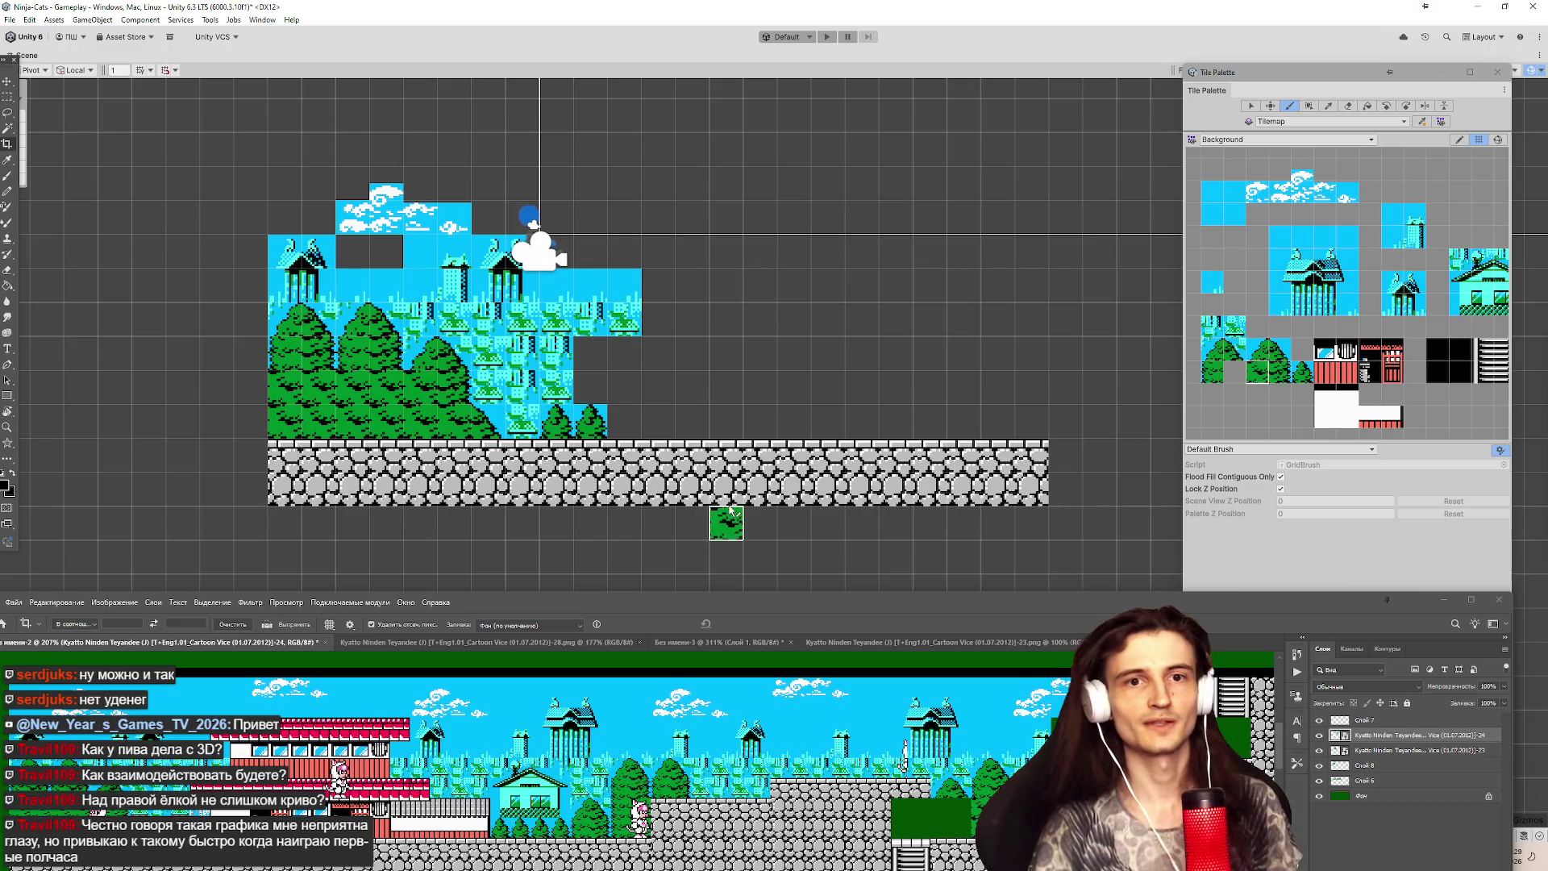
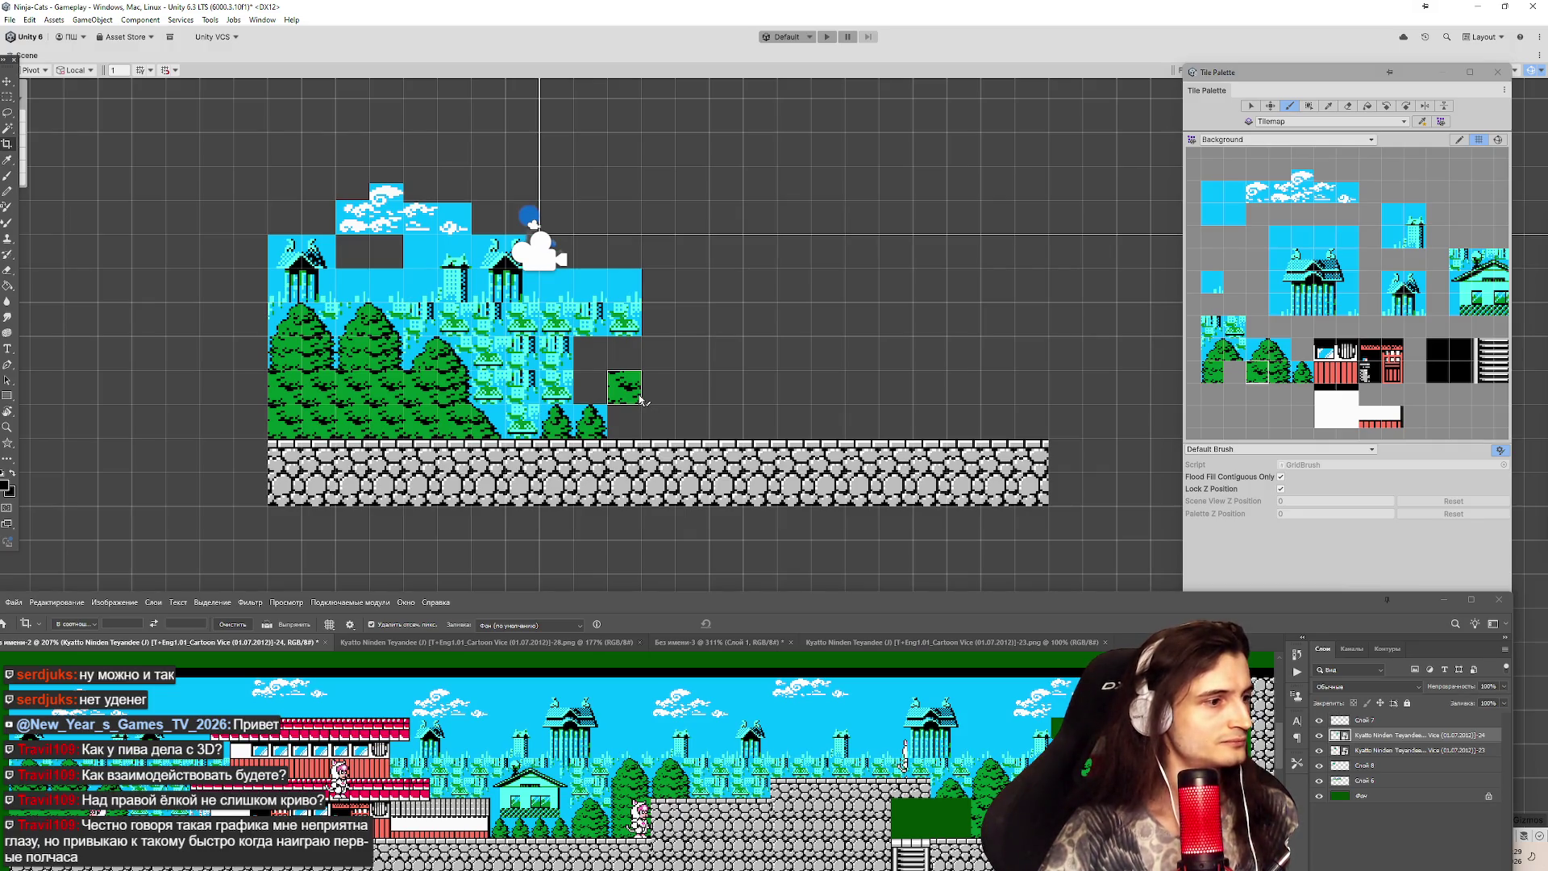
Paint a white tile and two red building tiles on the ground right of the trees.
click(1320, 407)
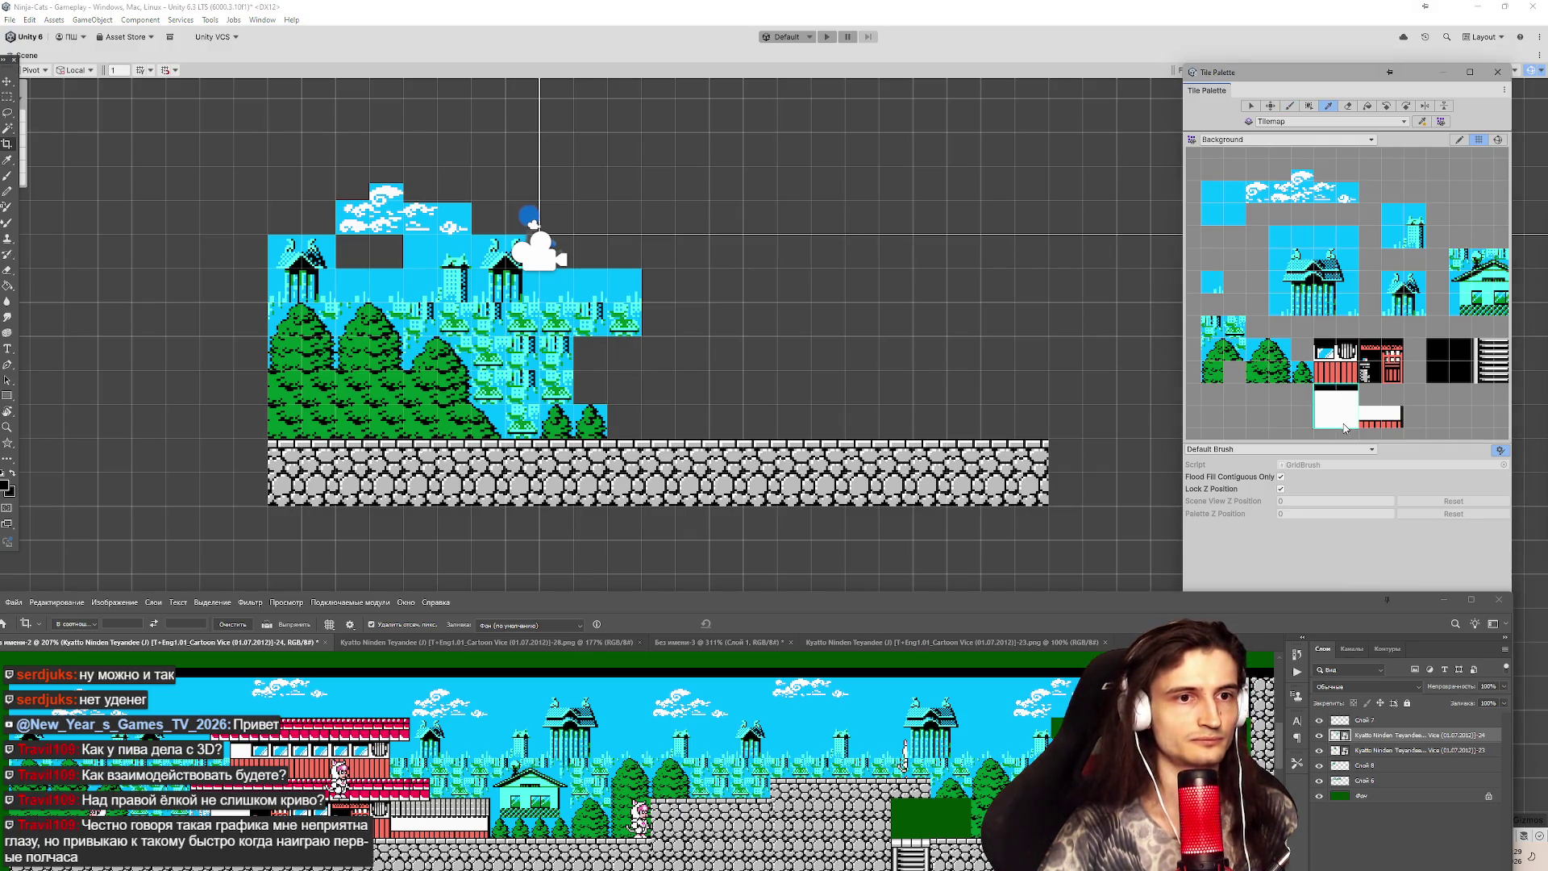
click(650, 425)
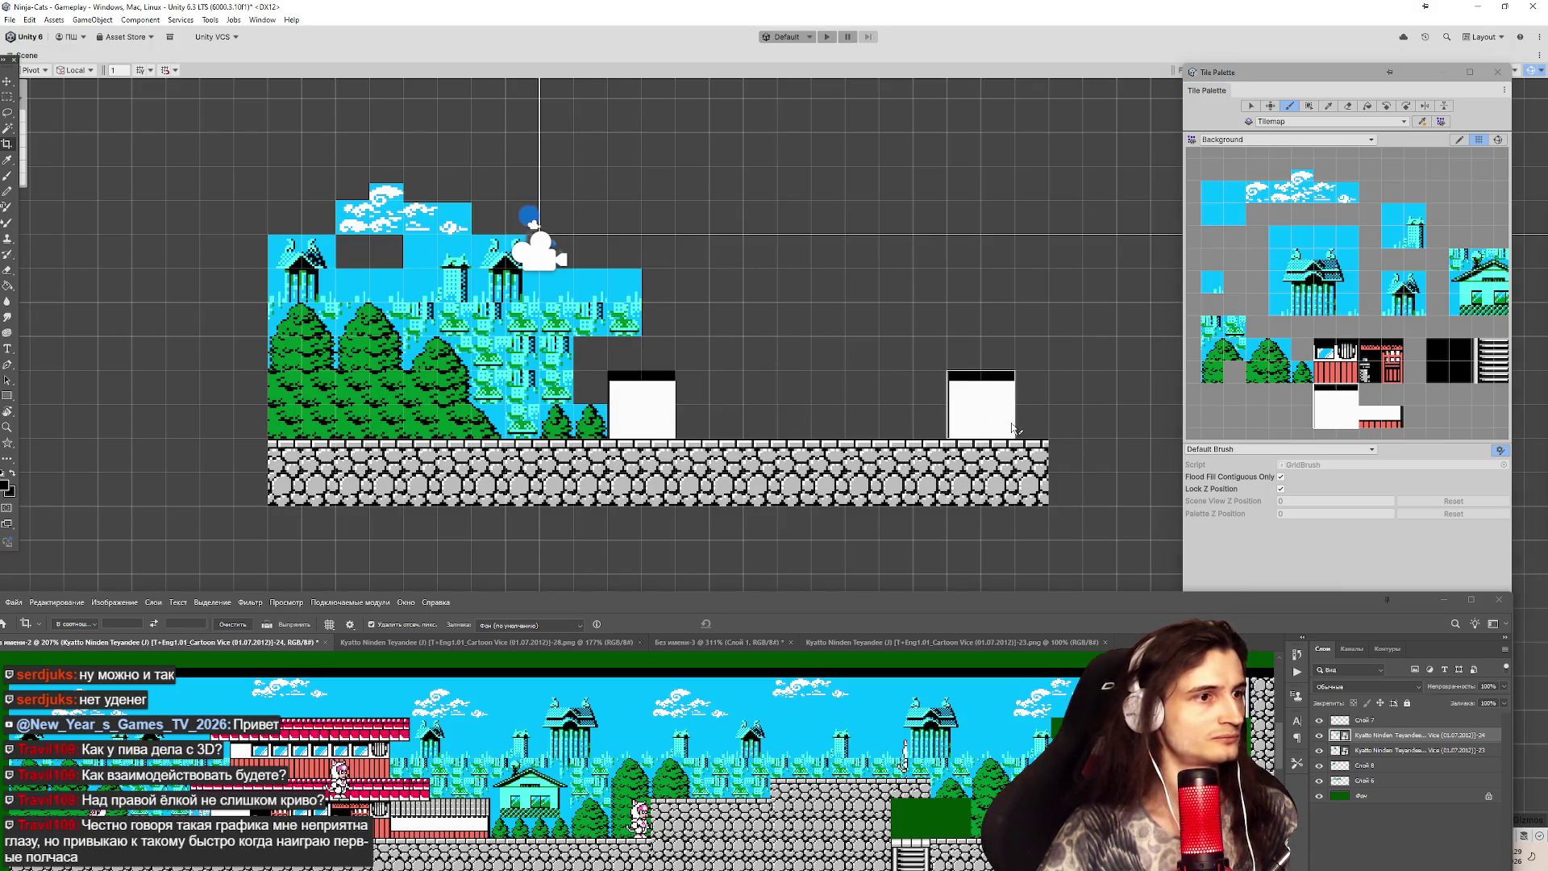
click(1363, 376)
click(687, 425)
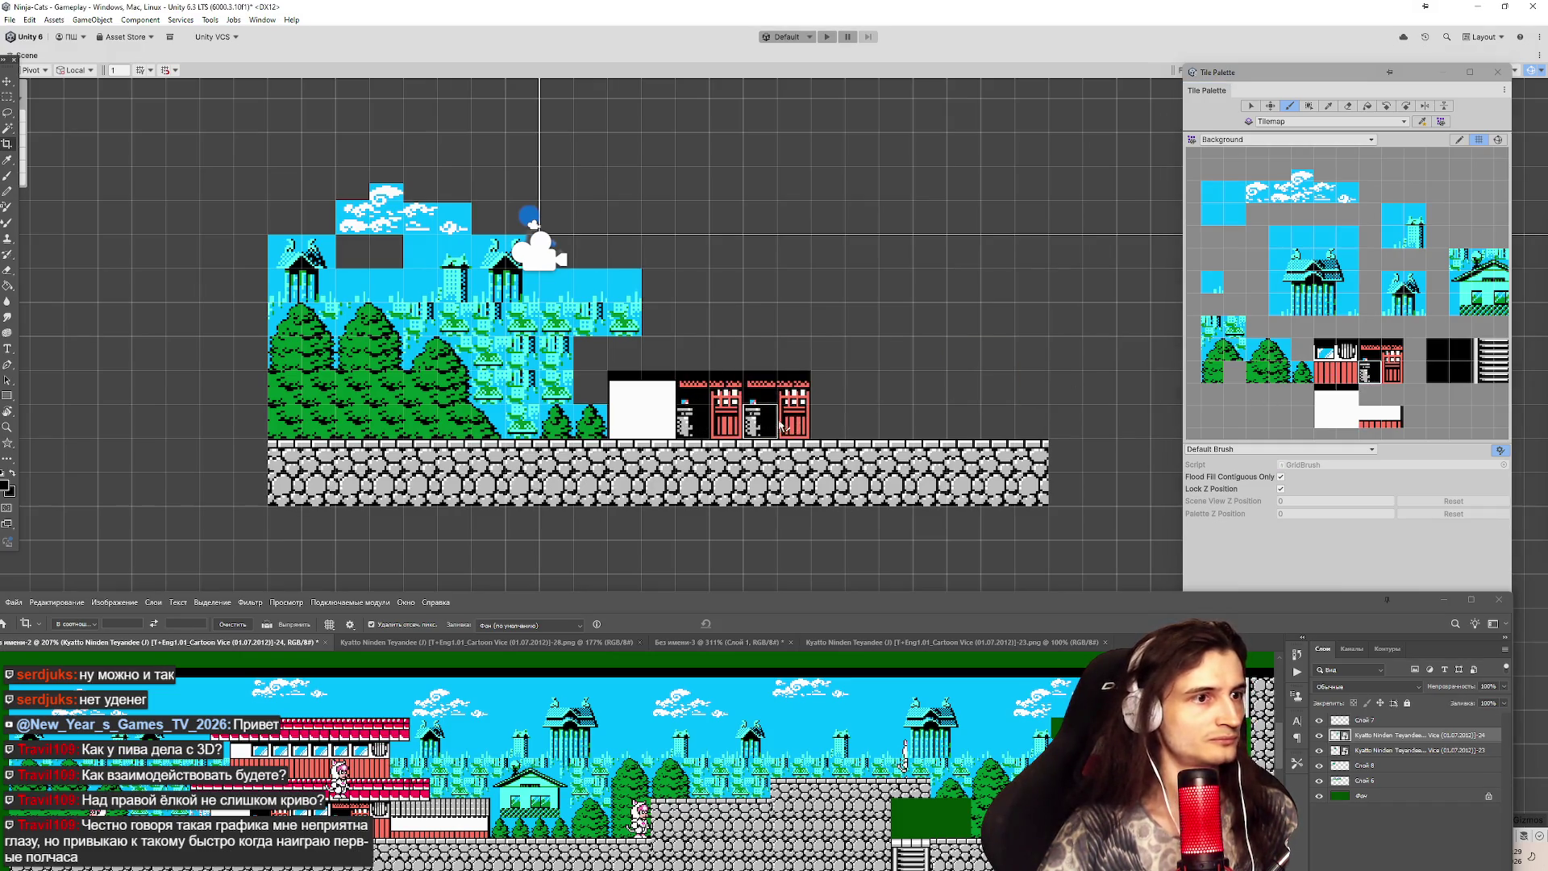
click(823, 427)
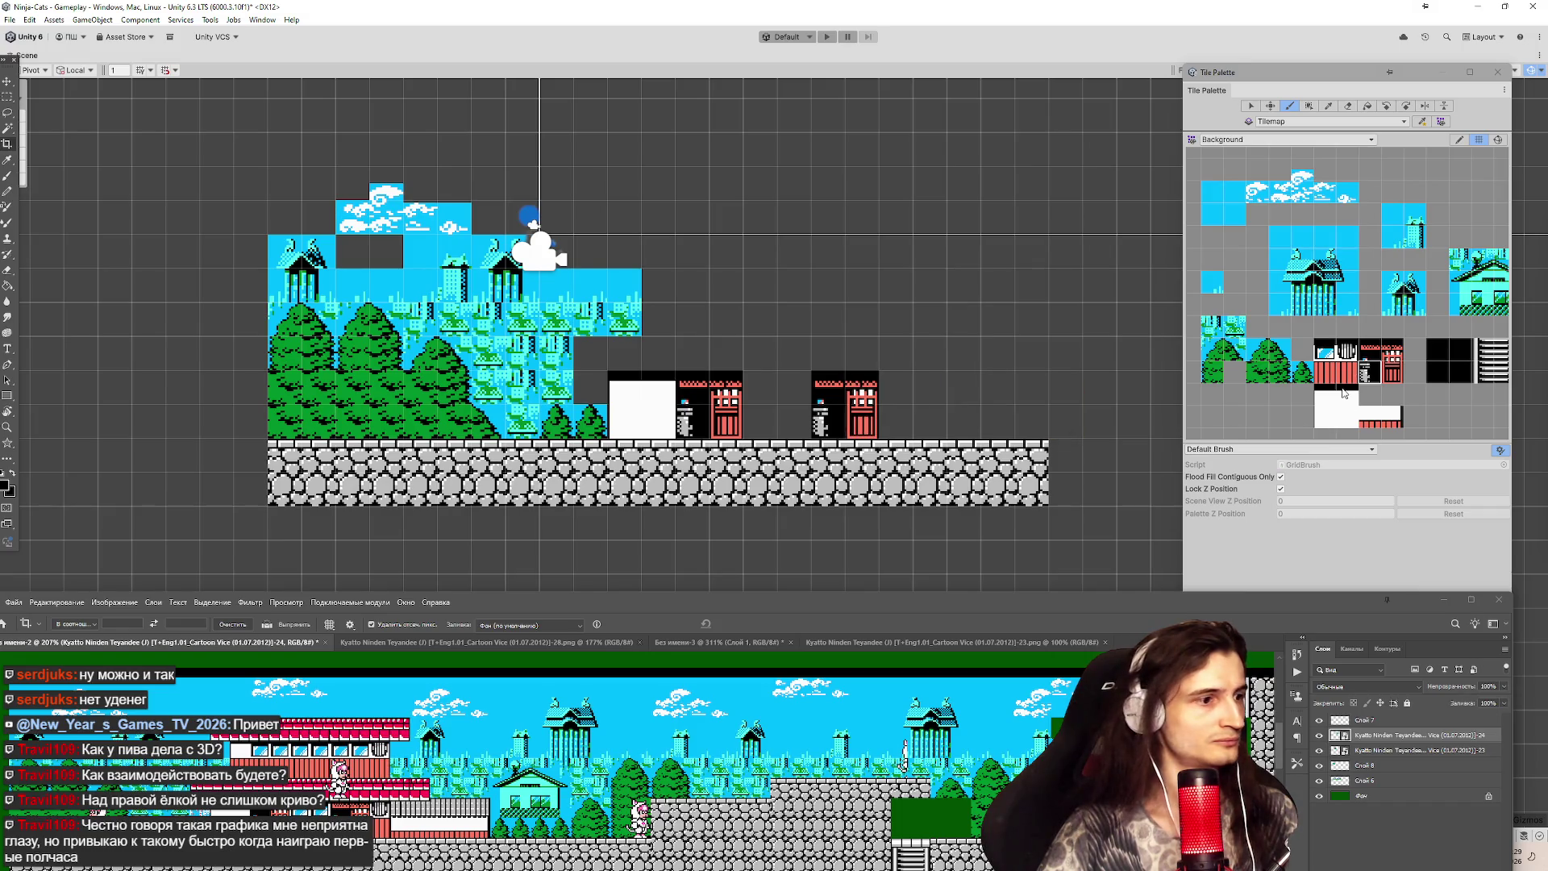
Fill window tiles between the red pieces and add a grille tile at the building's right end.
key(i)
click(1329, 384)
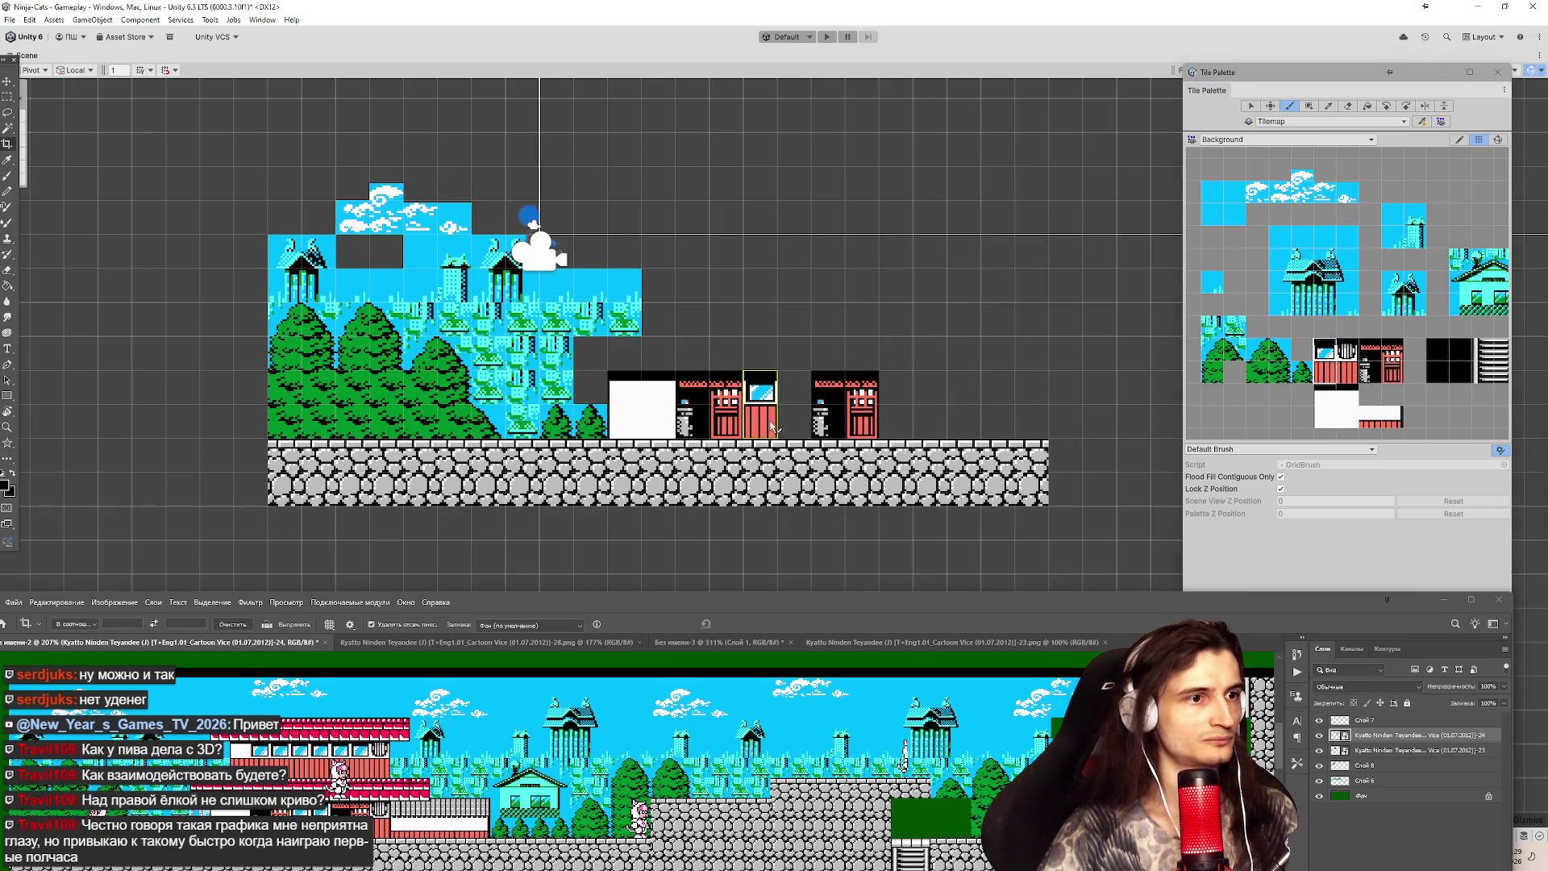
drag(757, 407, 794, 407)
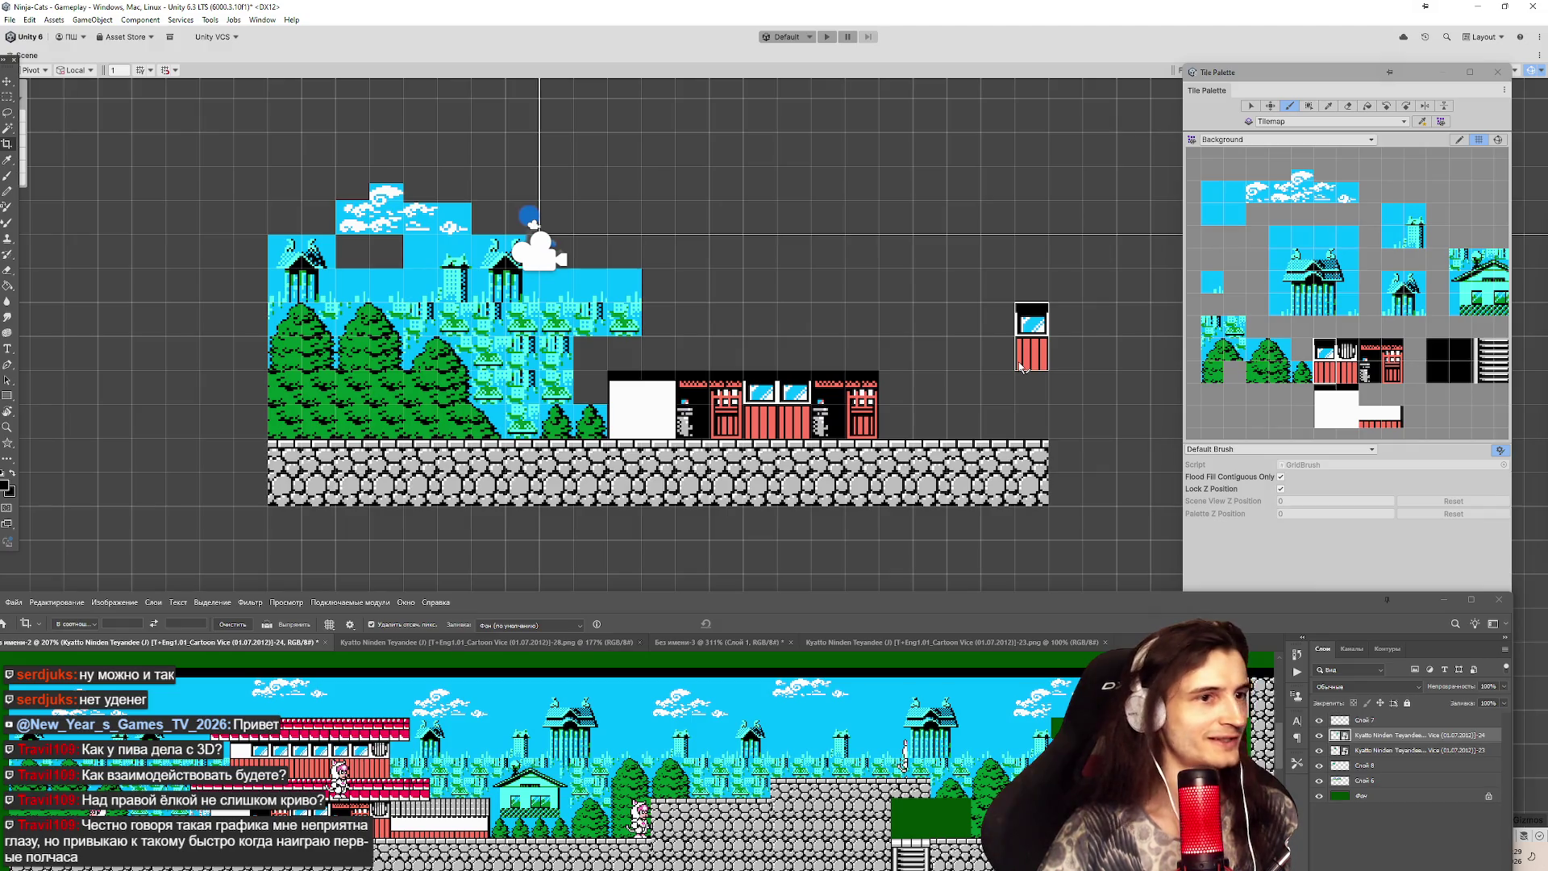
click(1346, 359)
click(895, 403)
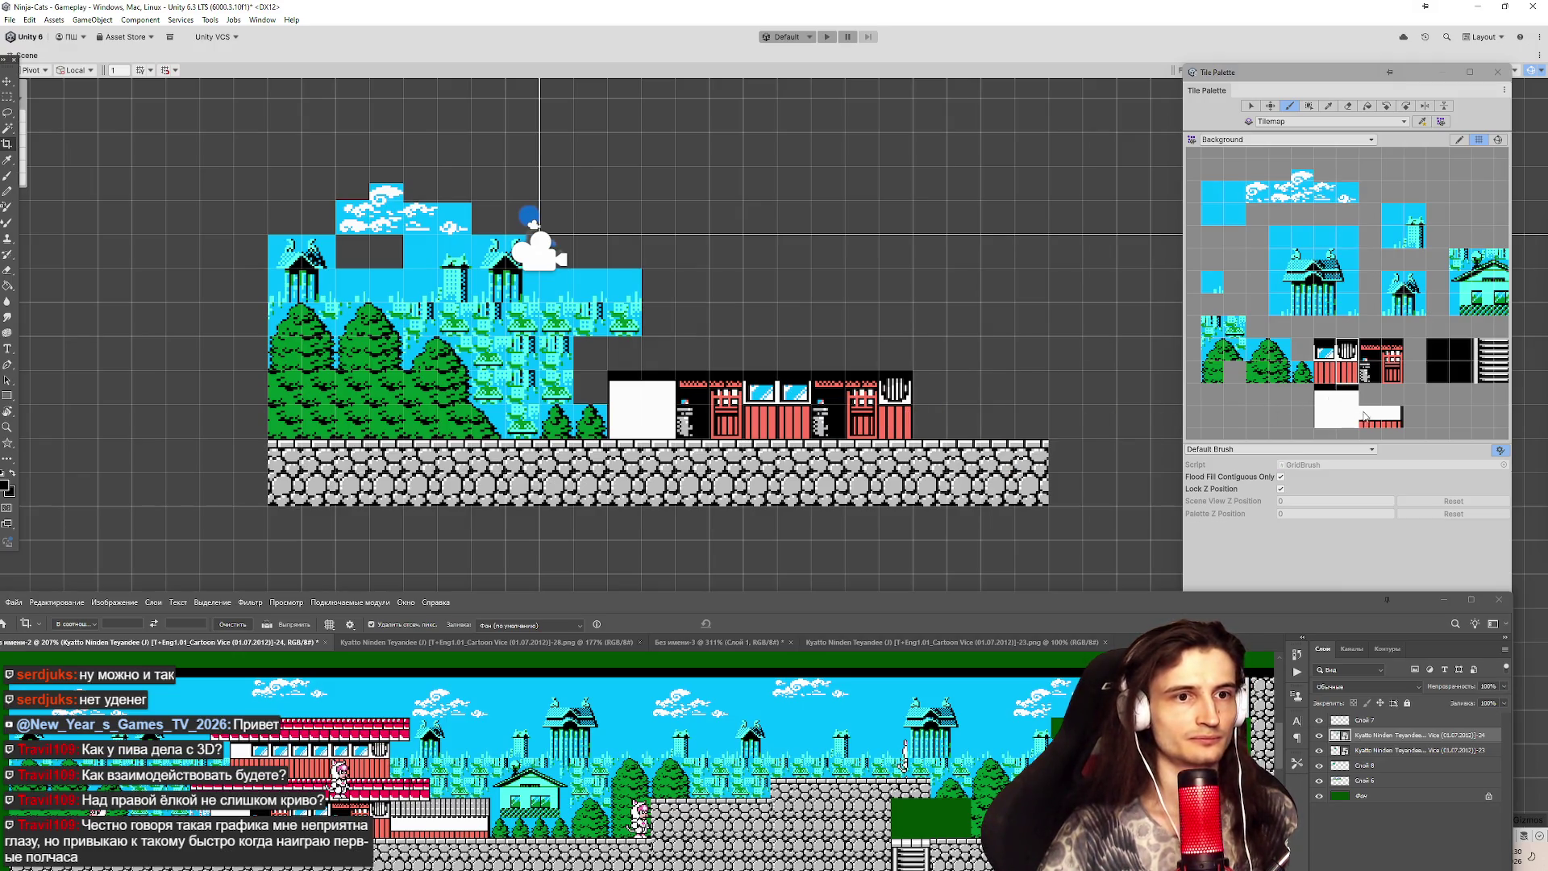
click(1368, 418)
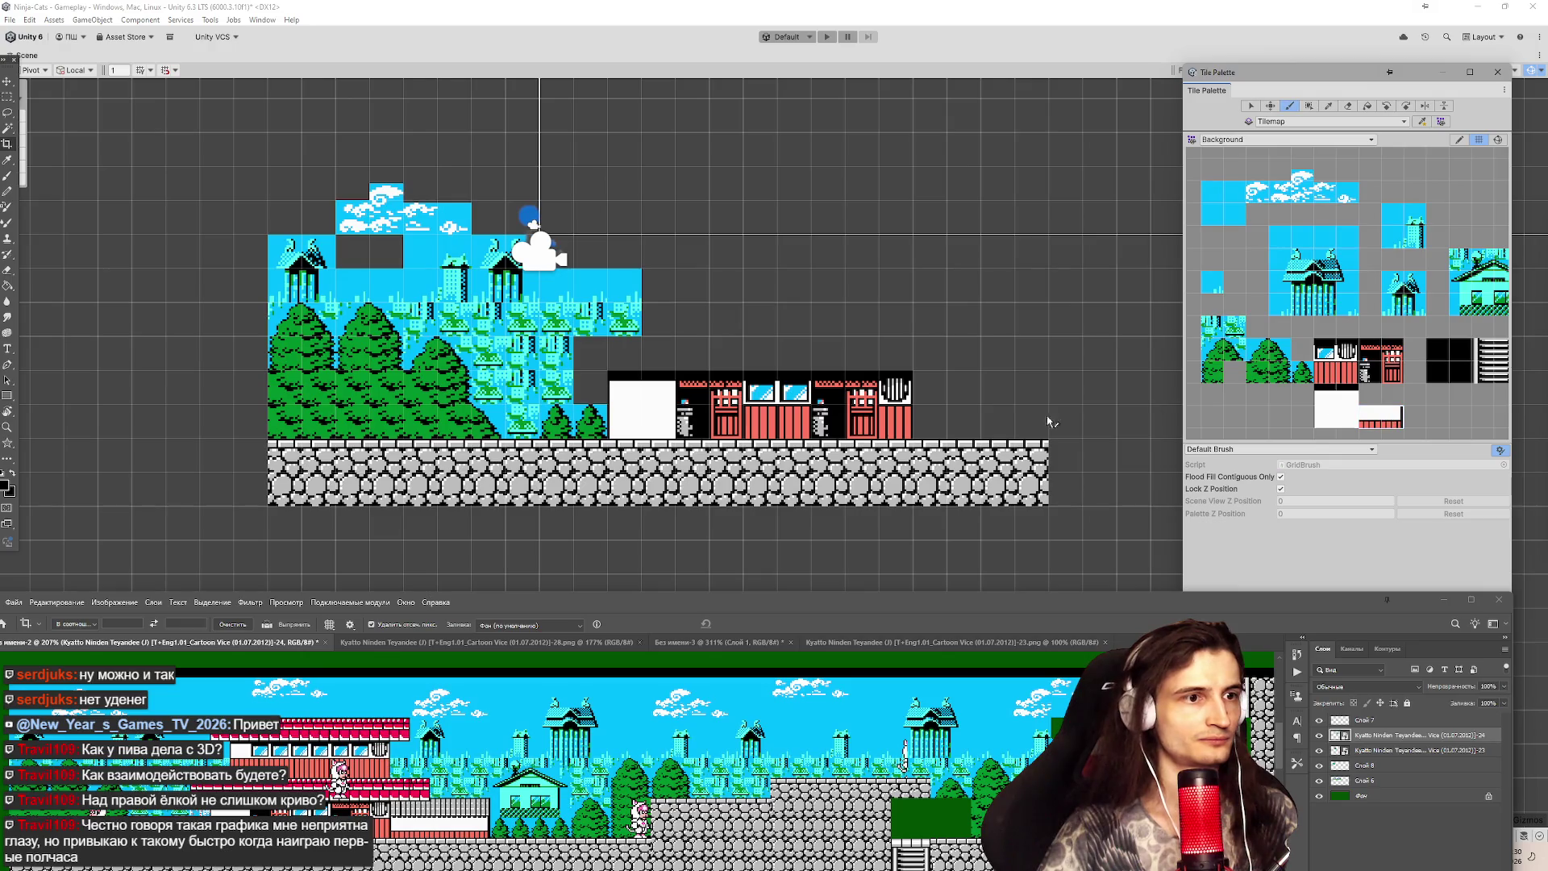
click(1380, 418)
Run the low white-and-red wall to the ground's end, then paint windowed wall tiles above.
drag(939, 433, 1034, 430)
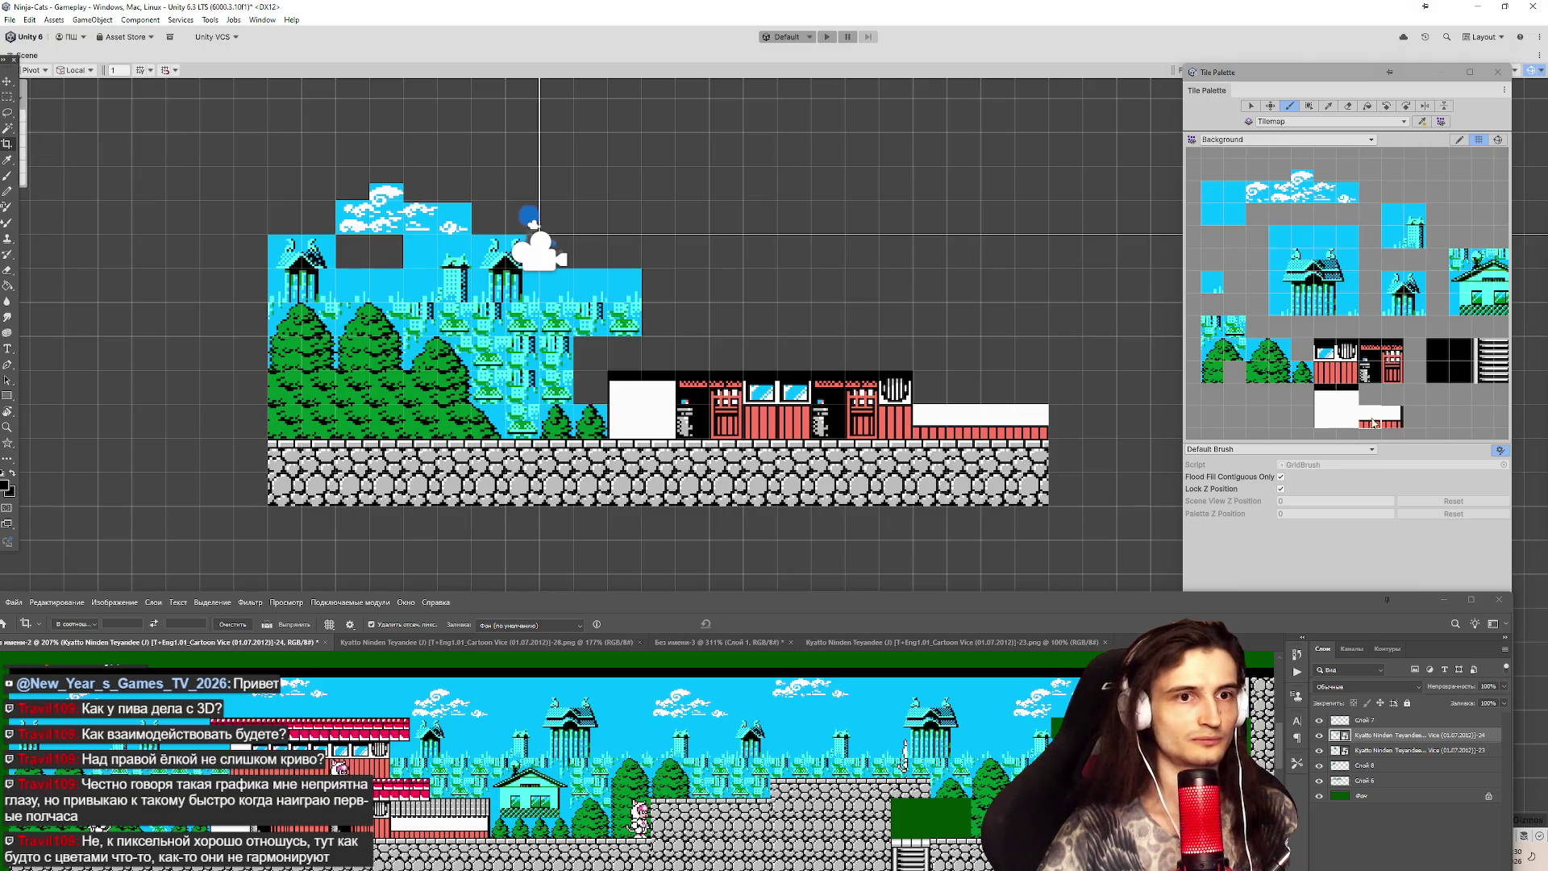
click(1064, 423)
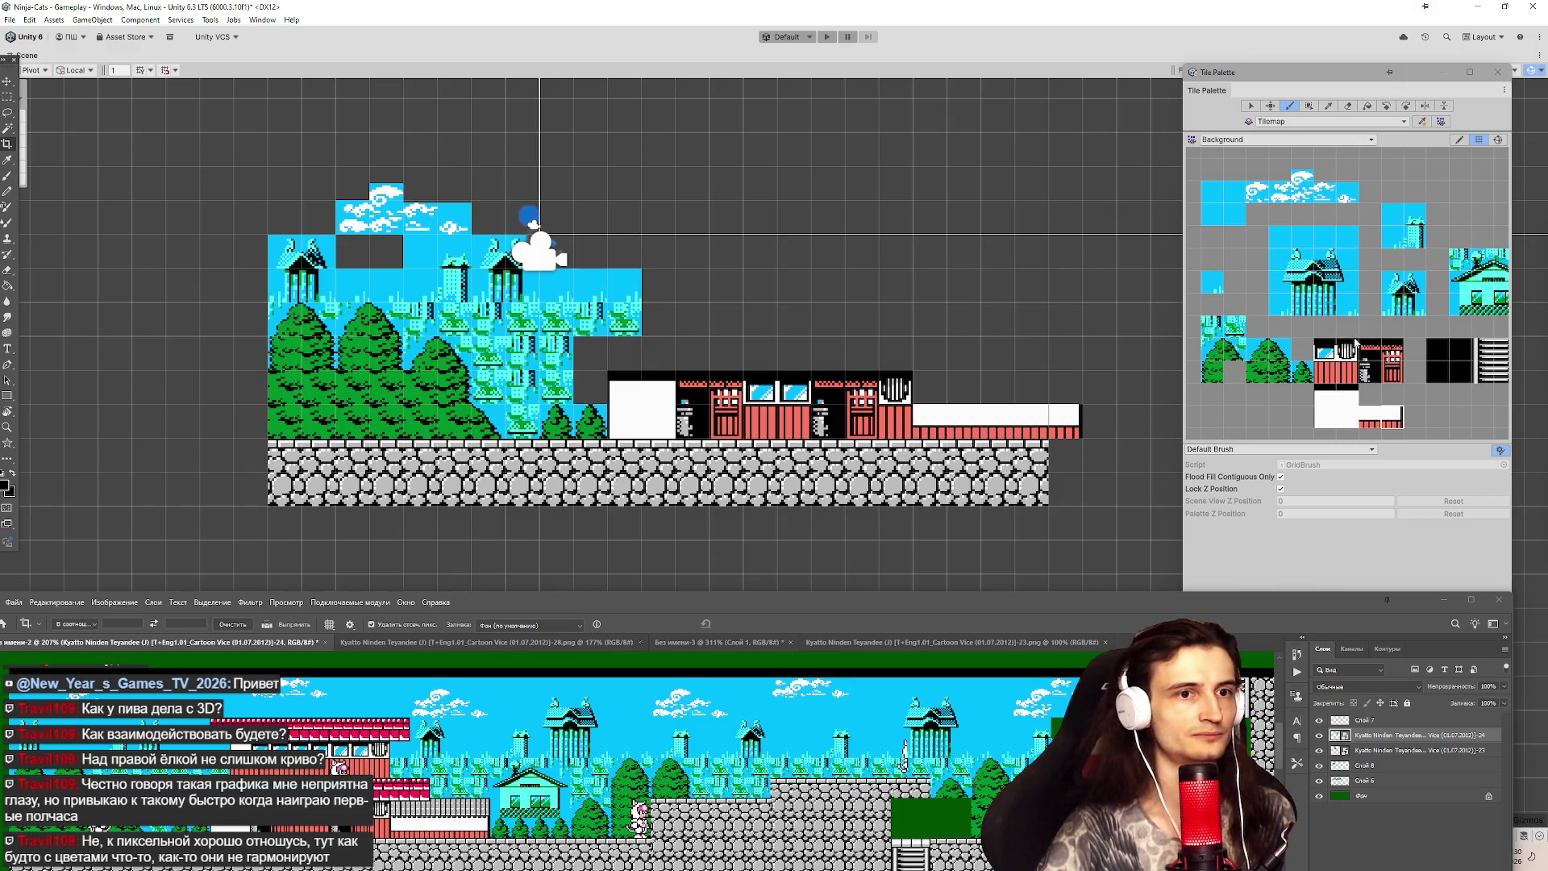
click(1331, 376)
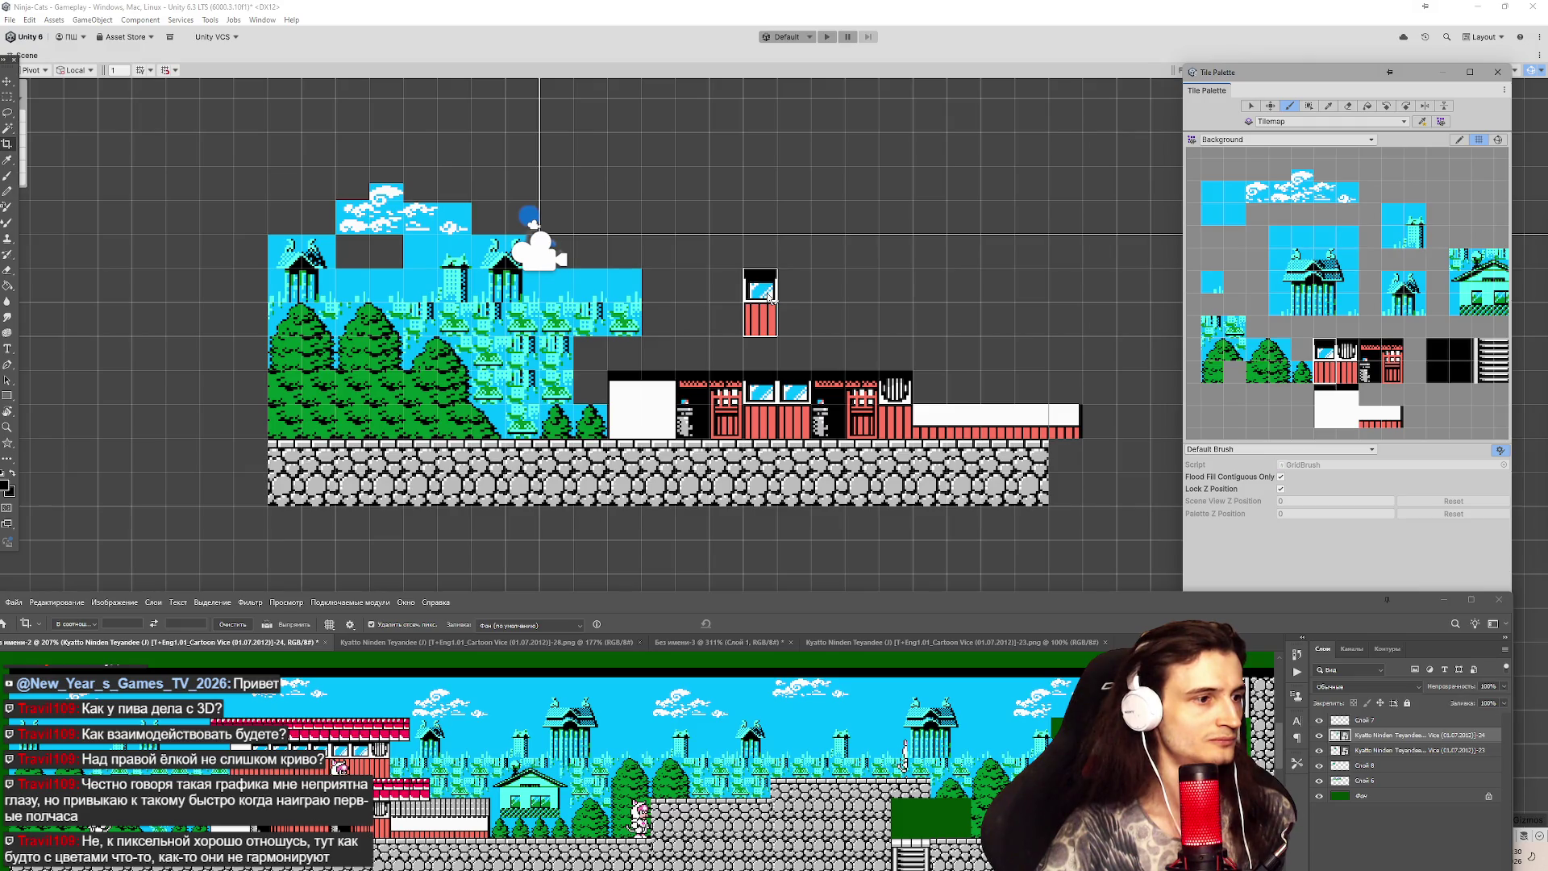
mouse_move(726, 298)
mouse_down()
mouse_move(694, 298)
mouse_move(896, 298)
mouse_up()
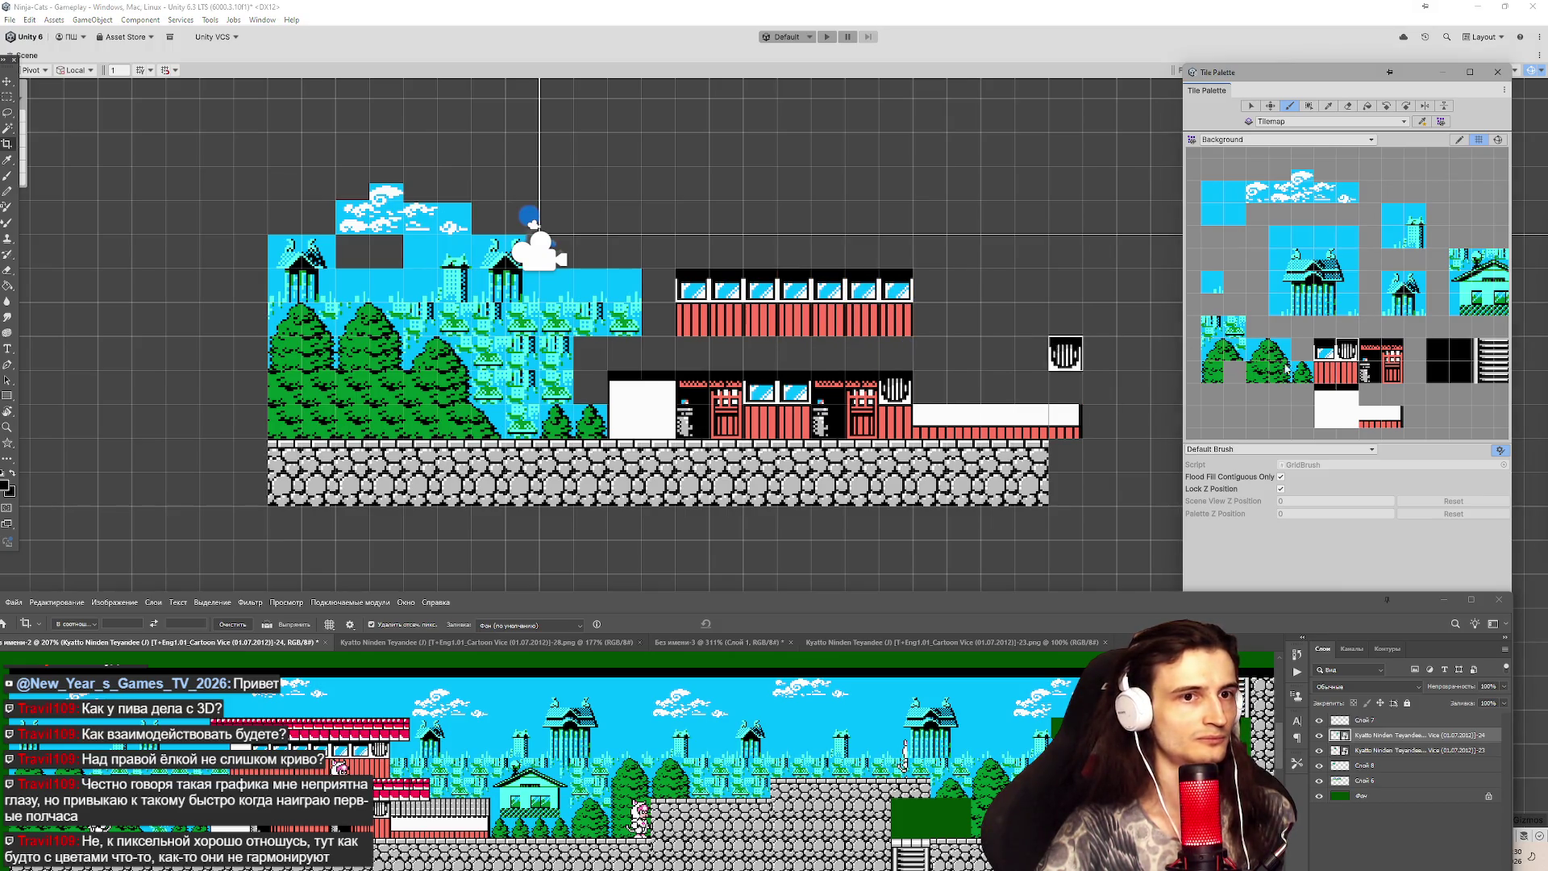
Cap the upper row with a grille-and-wall block and fill its left gap with wall tiles.
drag(1338, 343, 1348, 375)
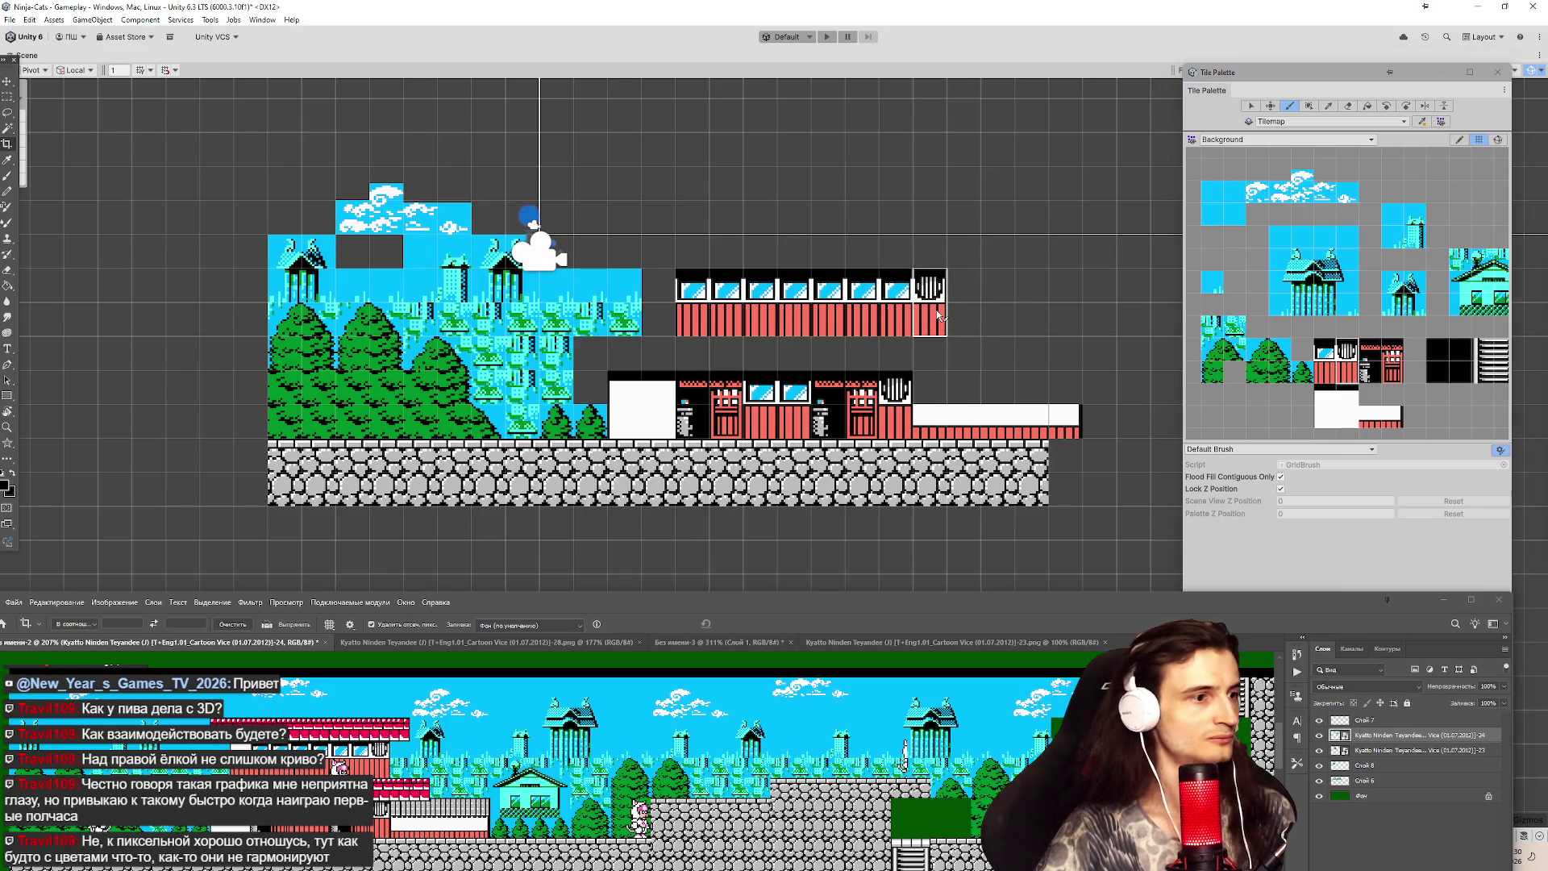
click(938, 332)
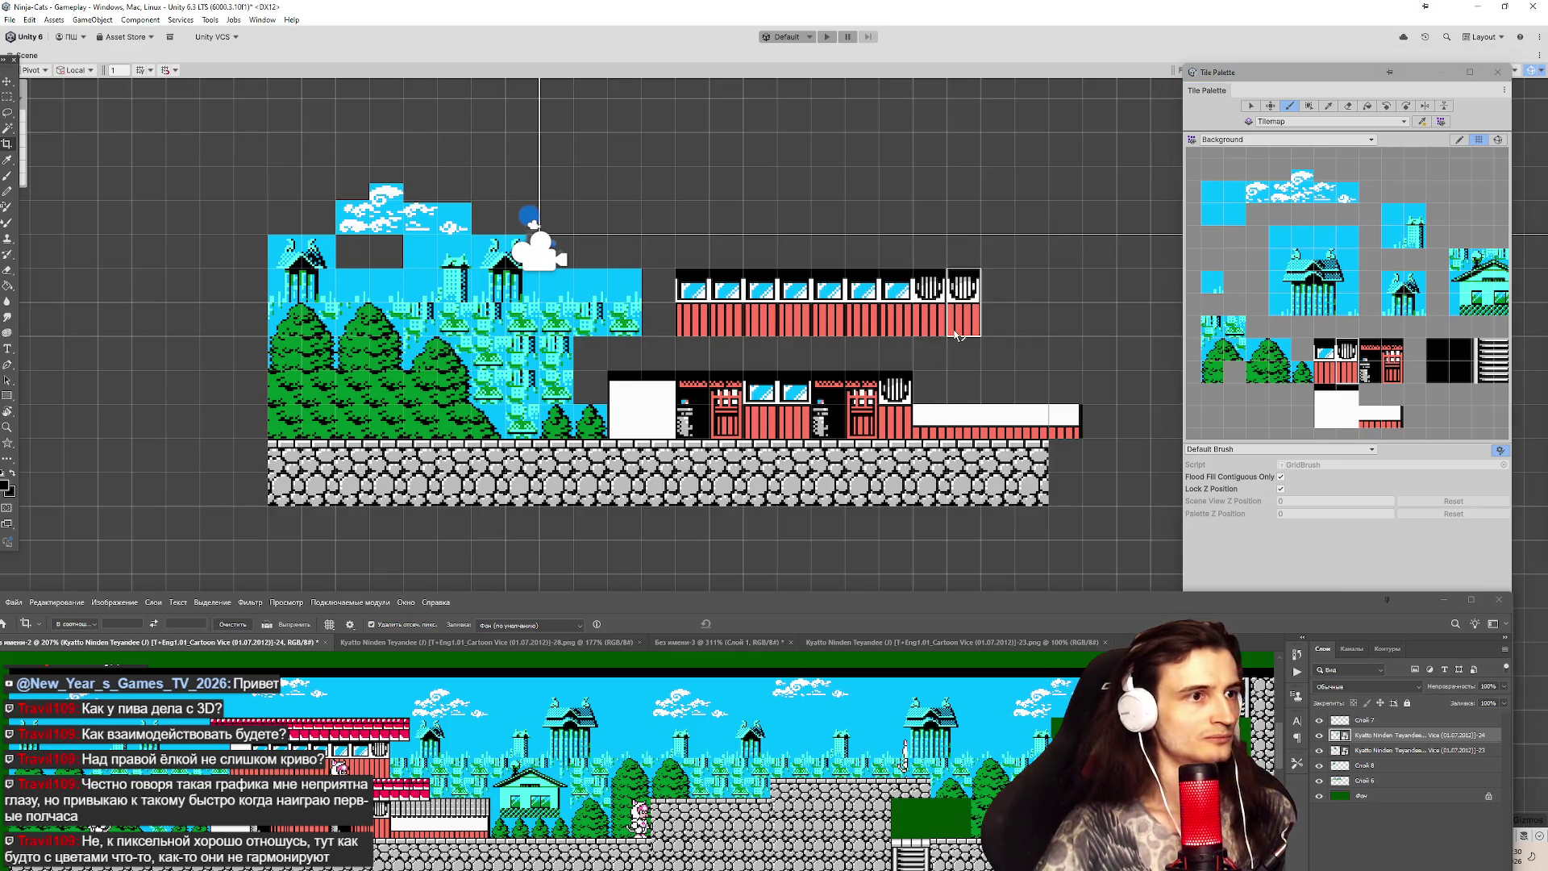
click(658, 320)
click(658, 288)
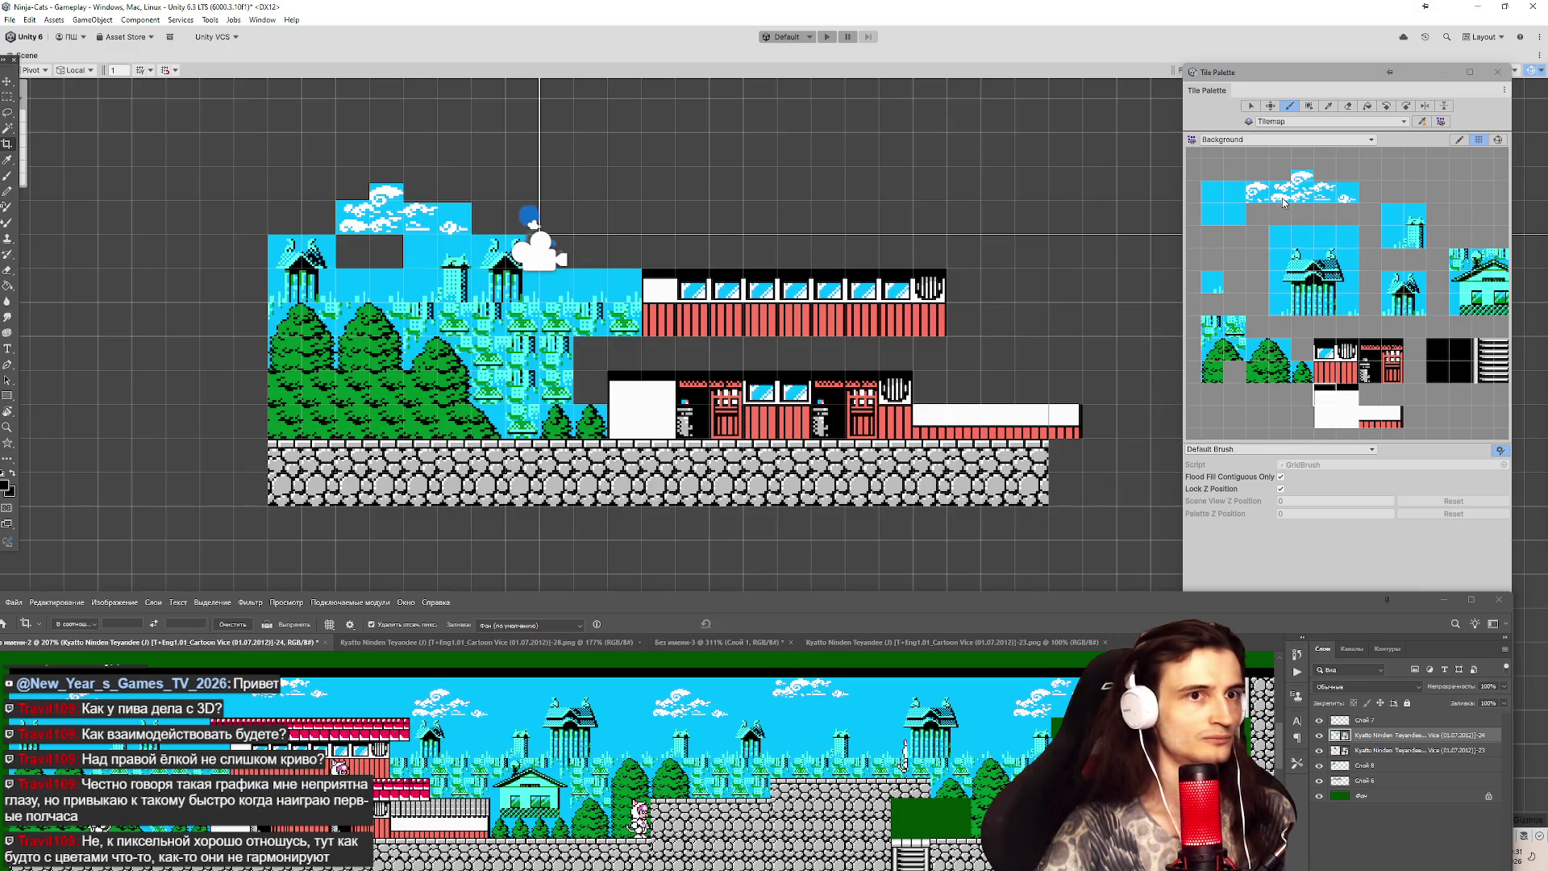
drag(1282, 197, 1354, 197)
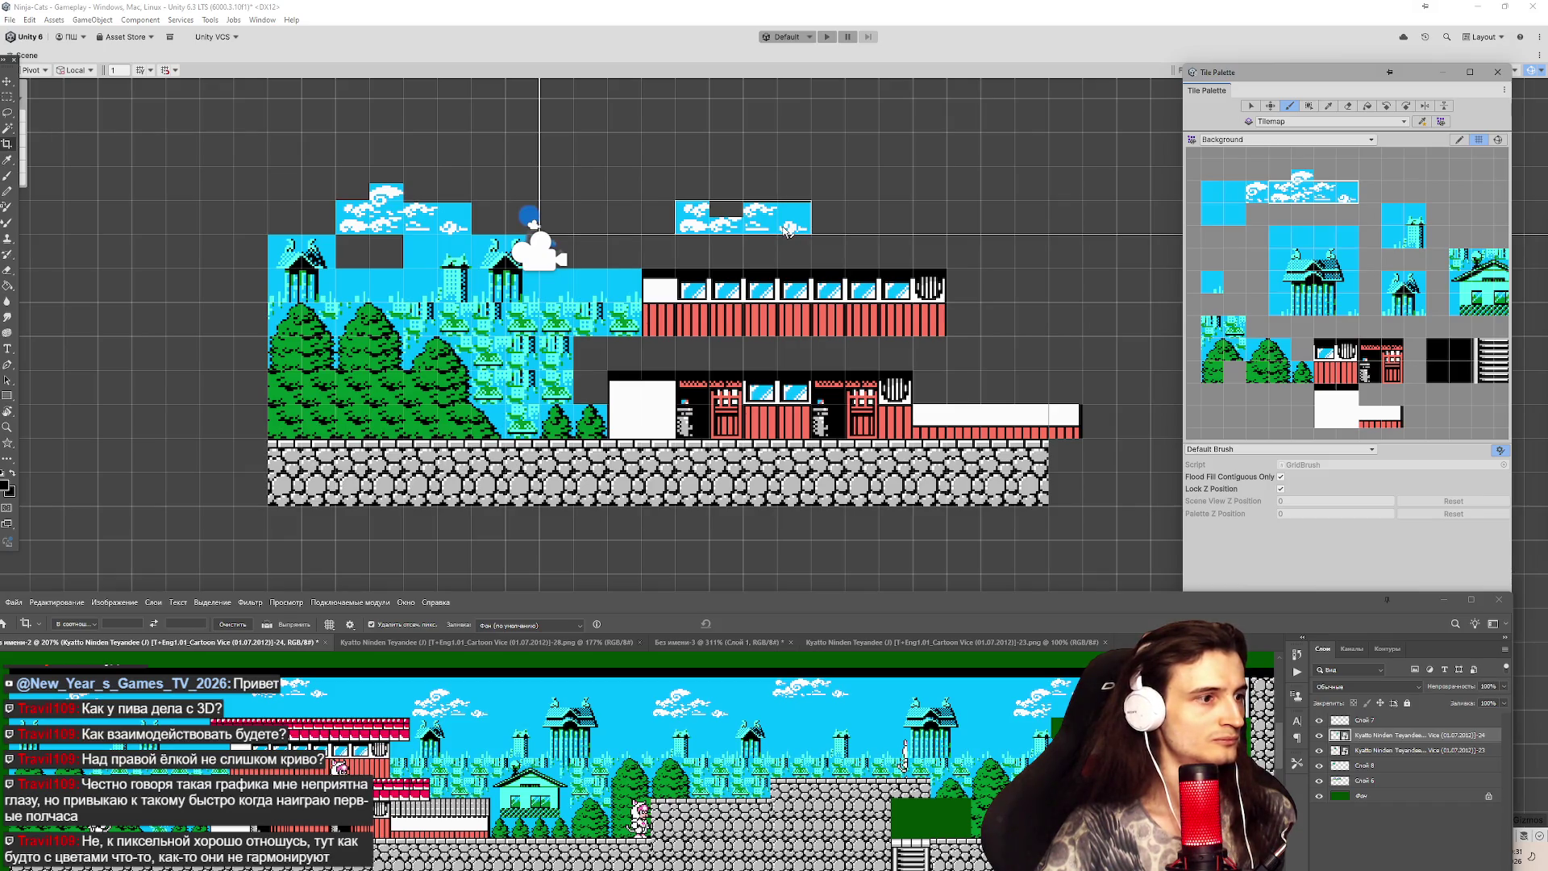
Paint the cloud row high in the sky, repaint one misplaced cloud tile, and unlock the palette.
click(786, 174)
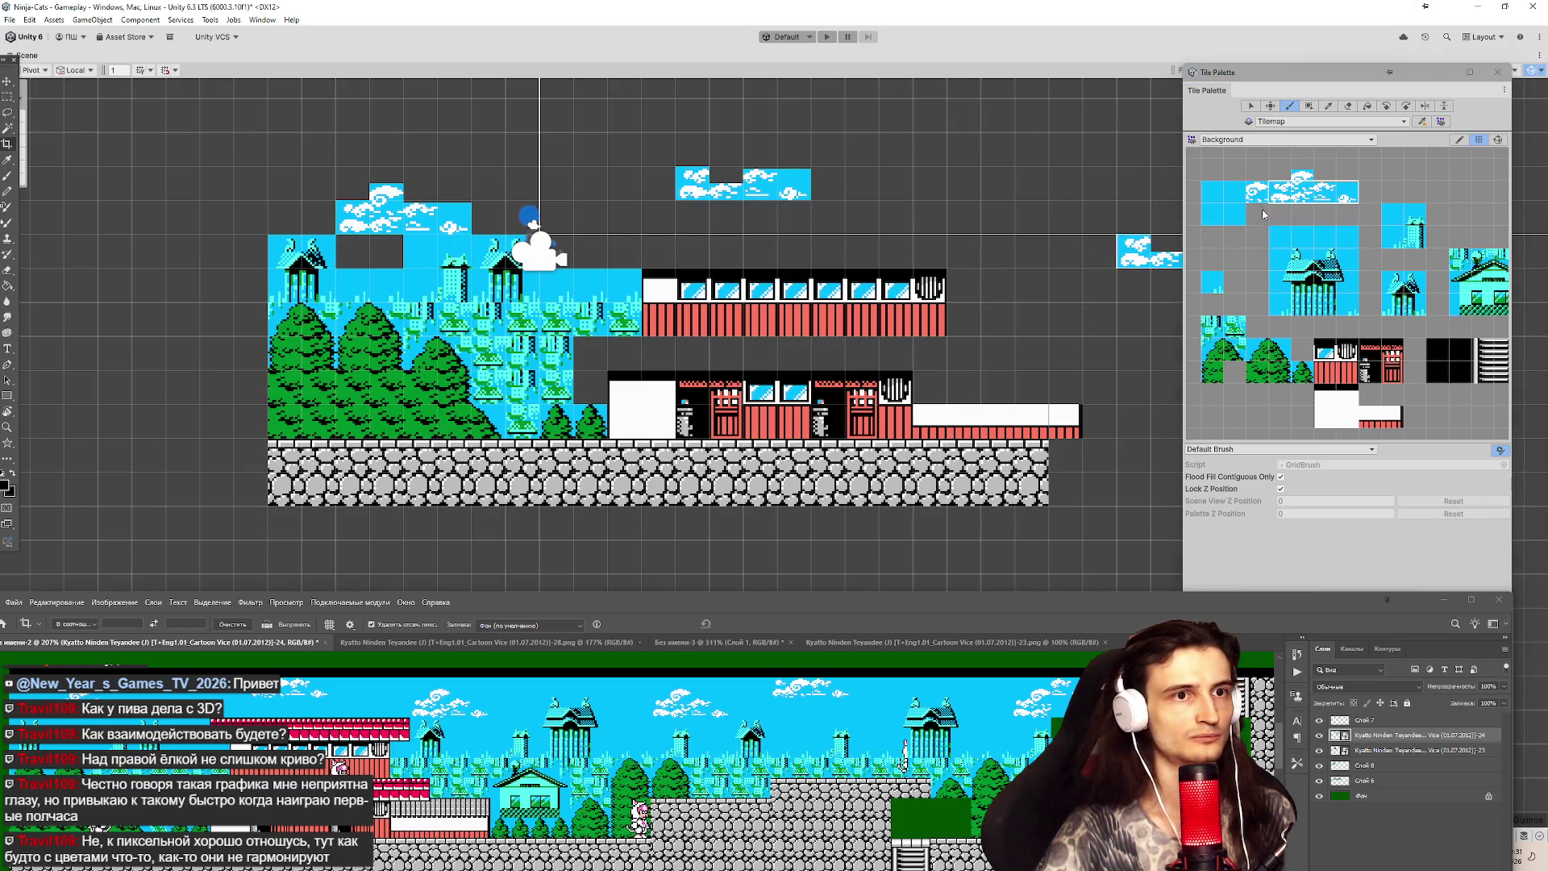
click(1349, 109)
click(726, 183)
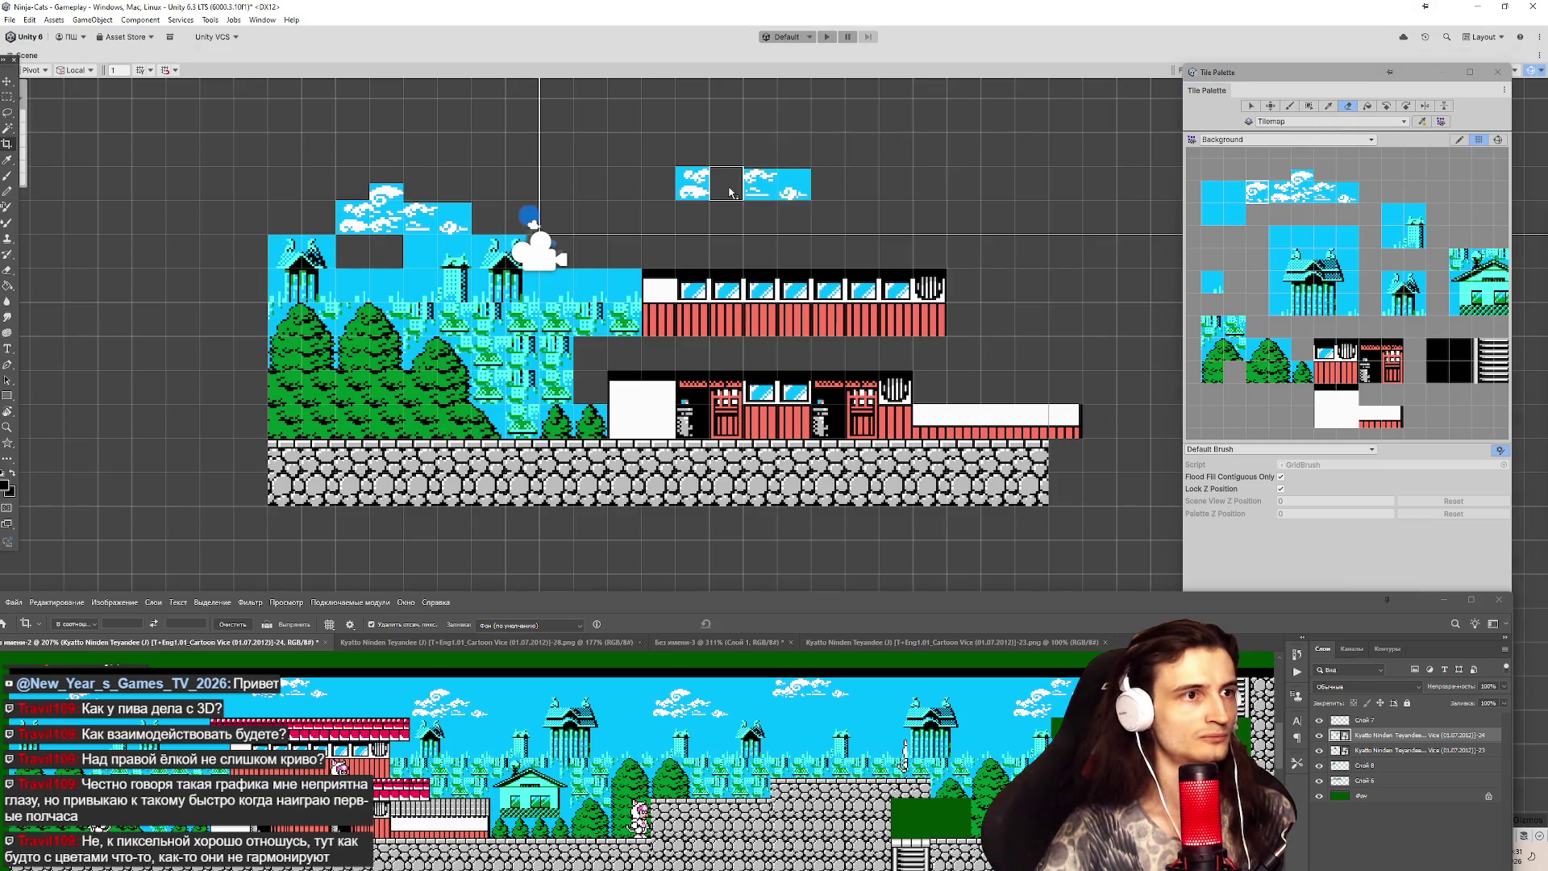
key(b)
click(726, 184)
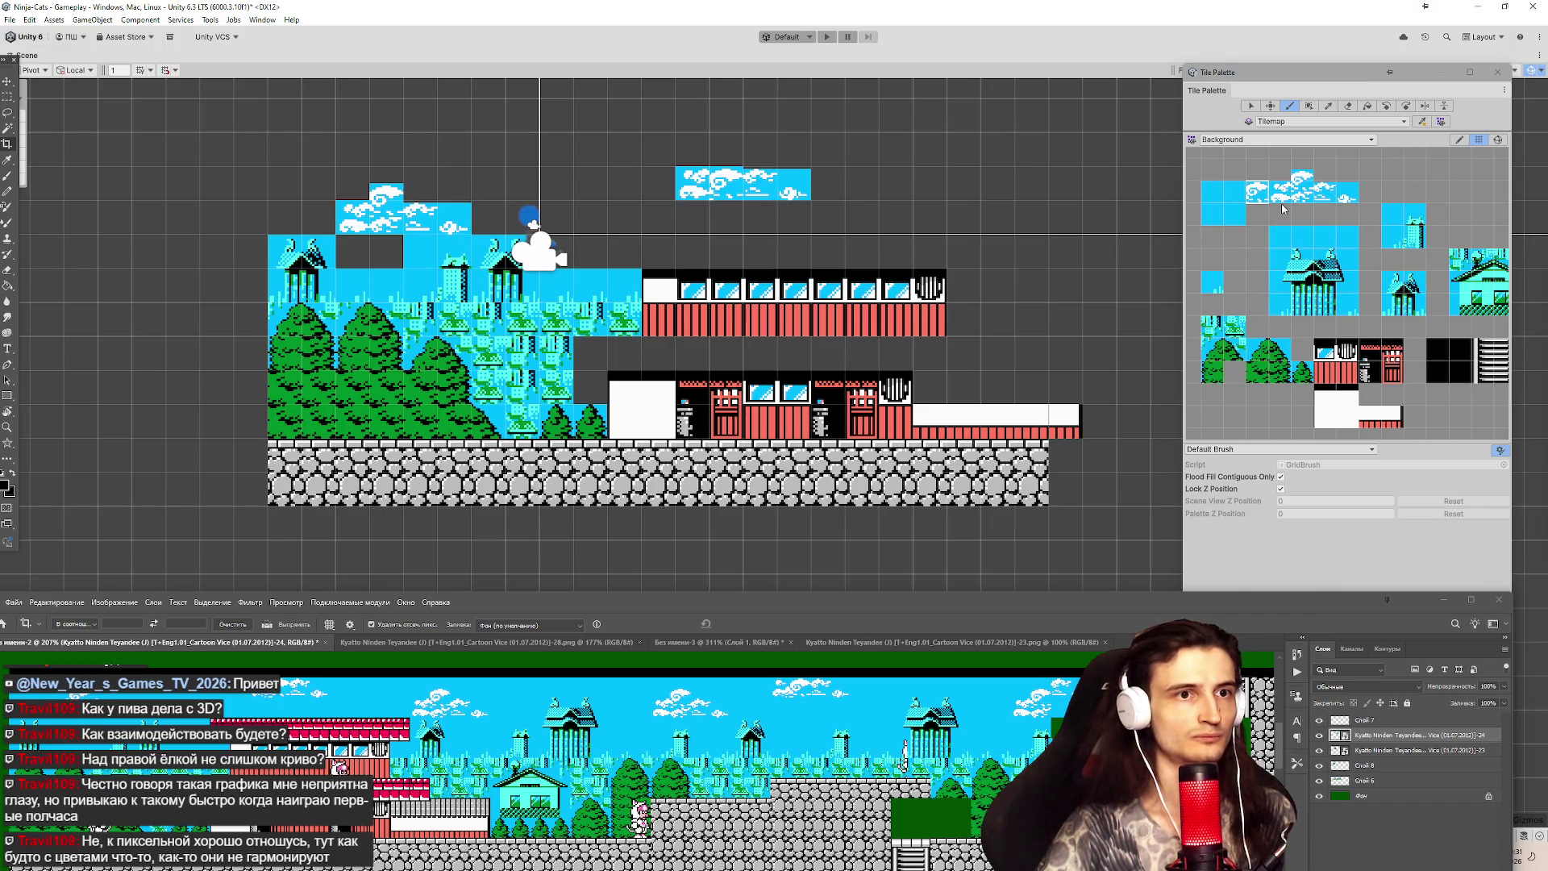
click(1459, 141)
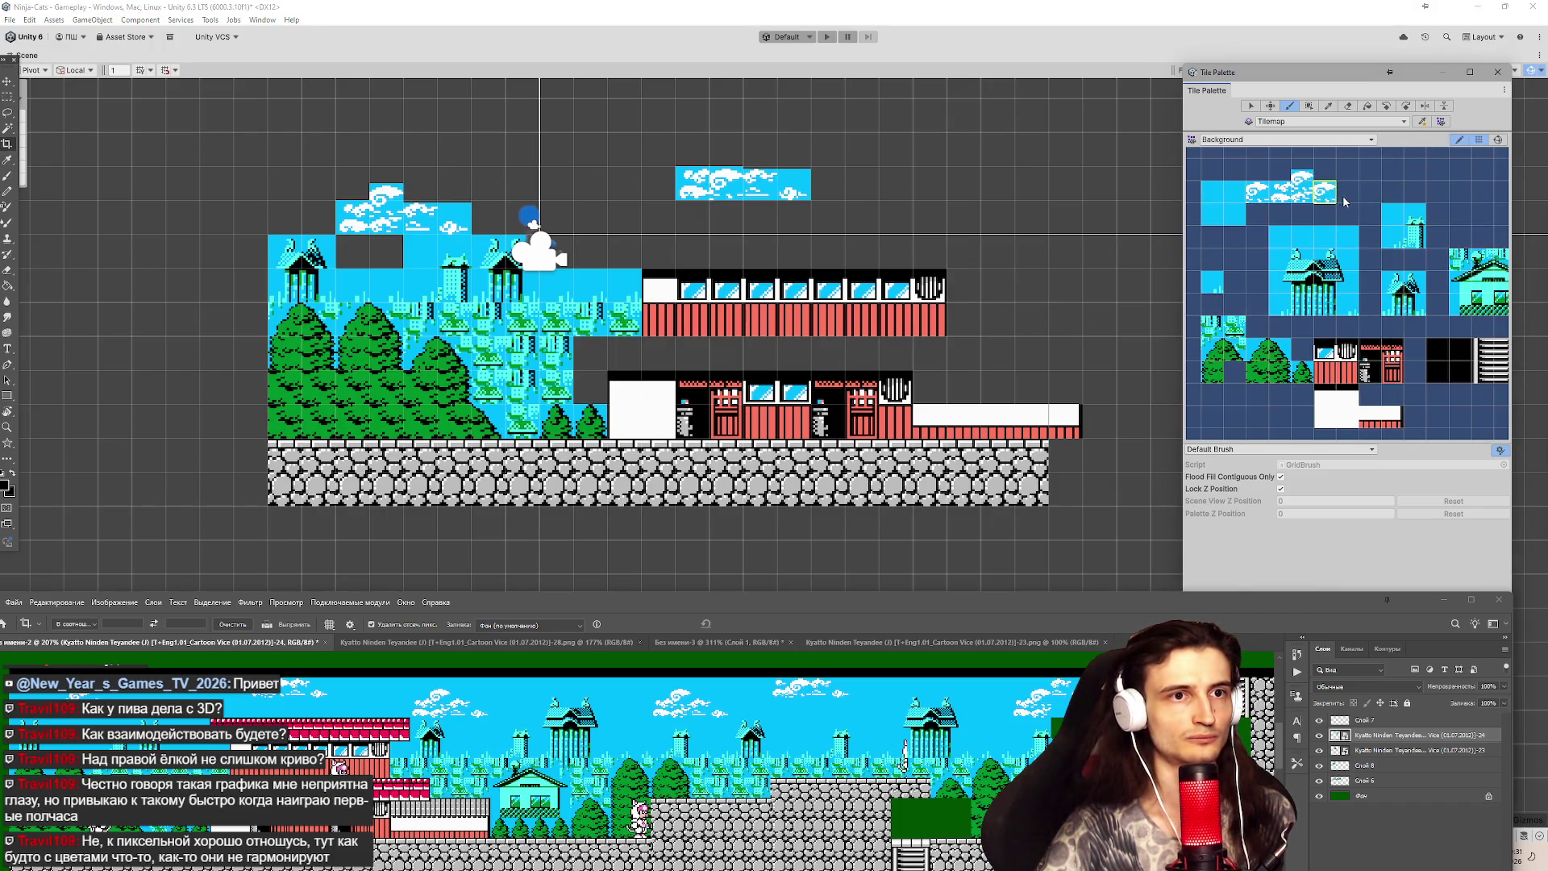
Remove a stray cloud tile from the Background palette and select the small cloud tile.
shift+click(1368, 175)
click(1250, 106)
click(1282, 194)
click(1280, 179)
drag(1280, 179, 1320, 198)
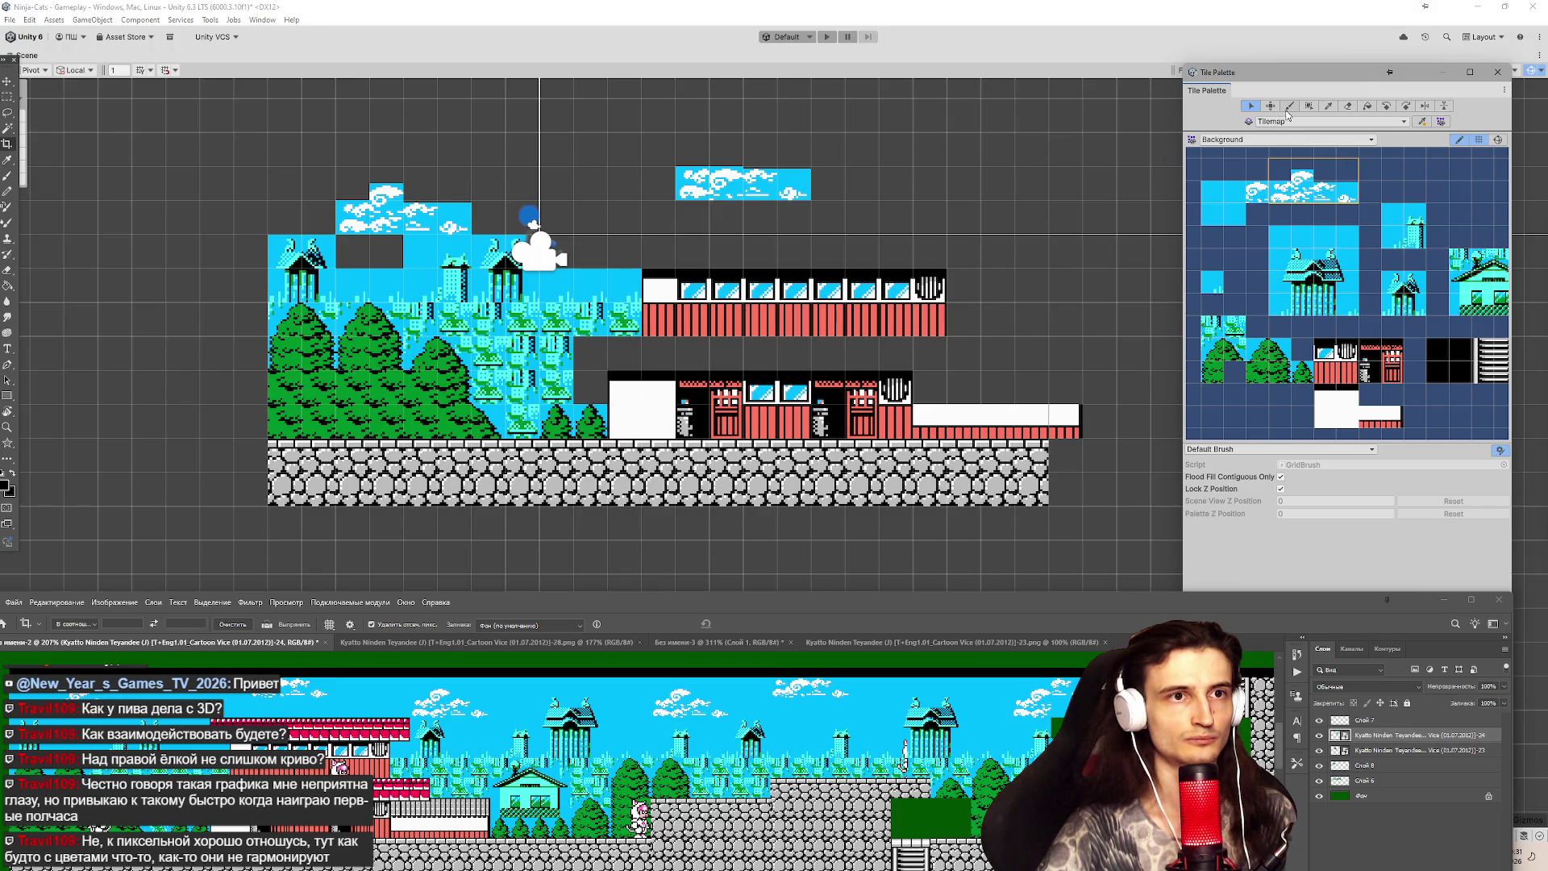
click(1260, 193)
Try painting the small cloud into upper palette cells, undoing and redoing the attempts.
click(1289, 106)
click(1256, 169)
click(1391, 170)
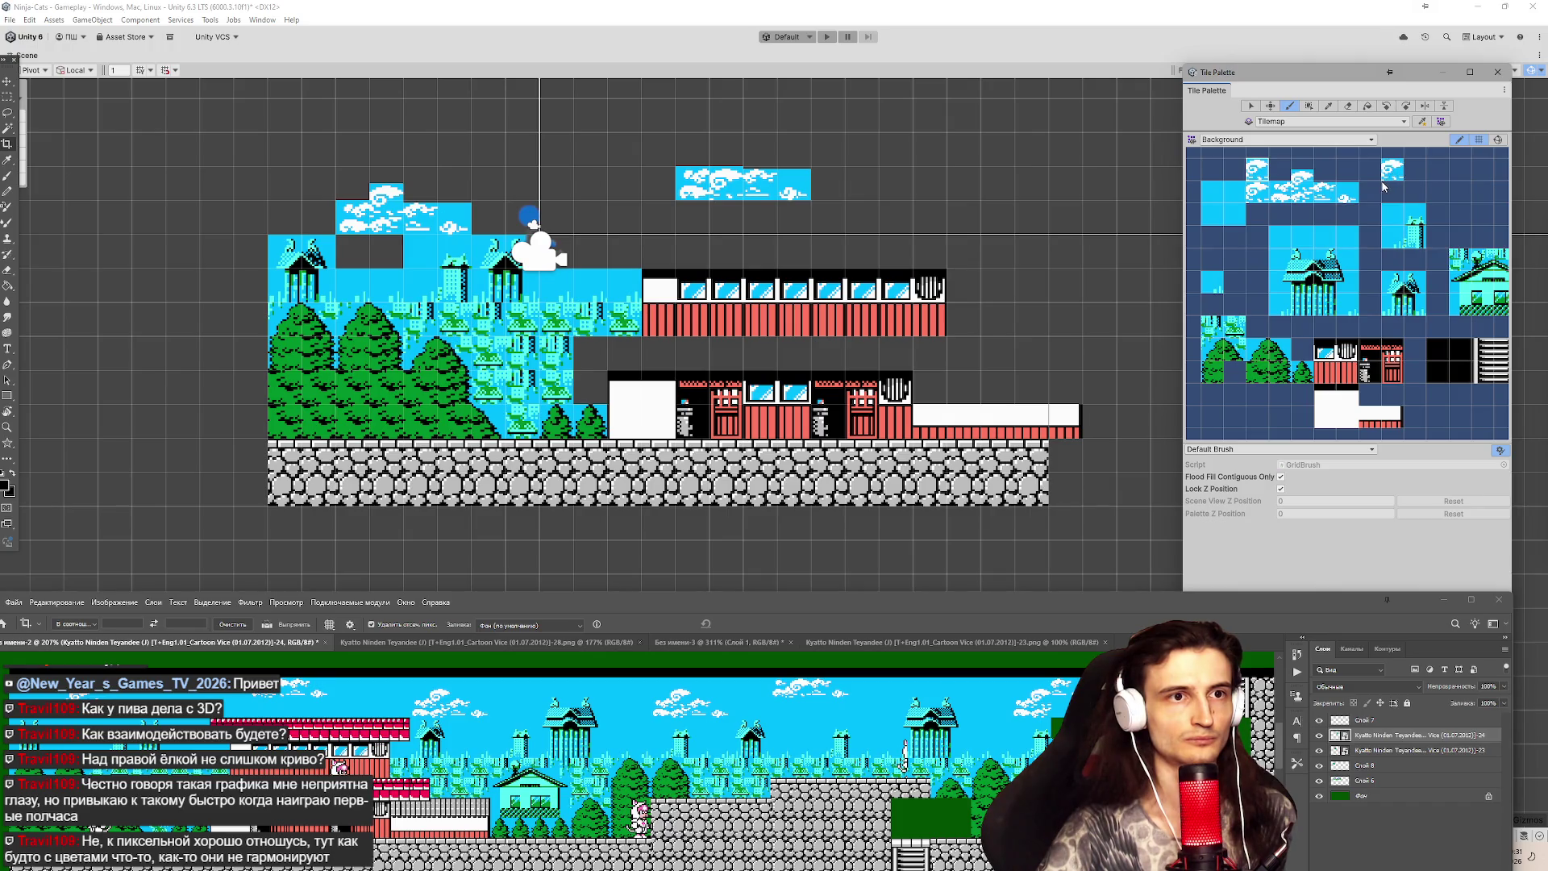
key(ctrl+z)
click(1414, 179)
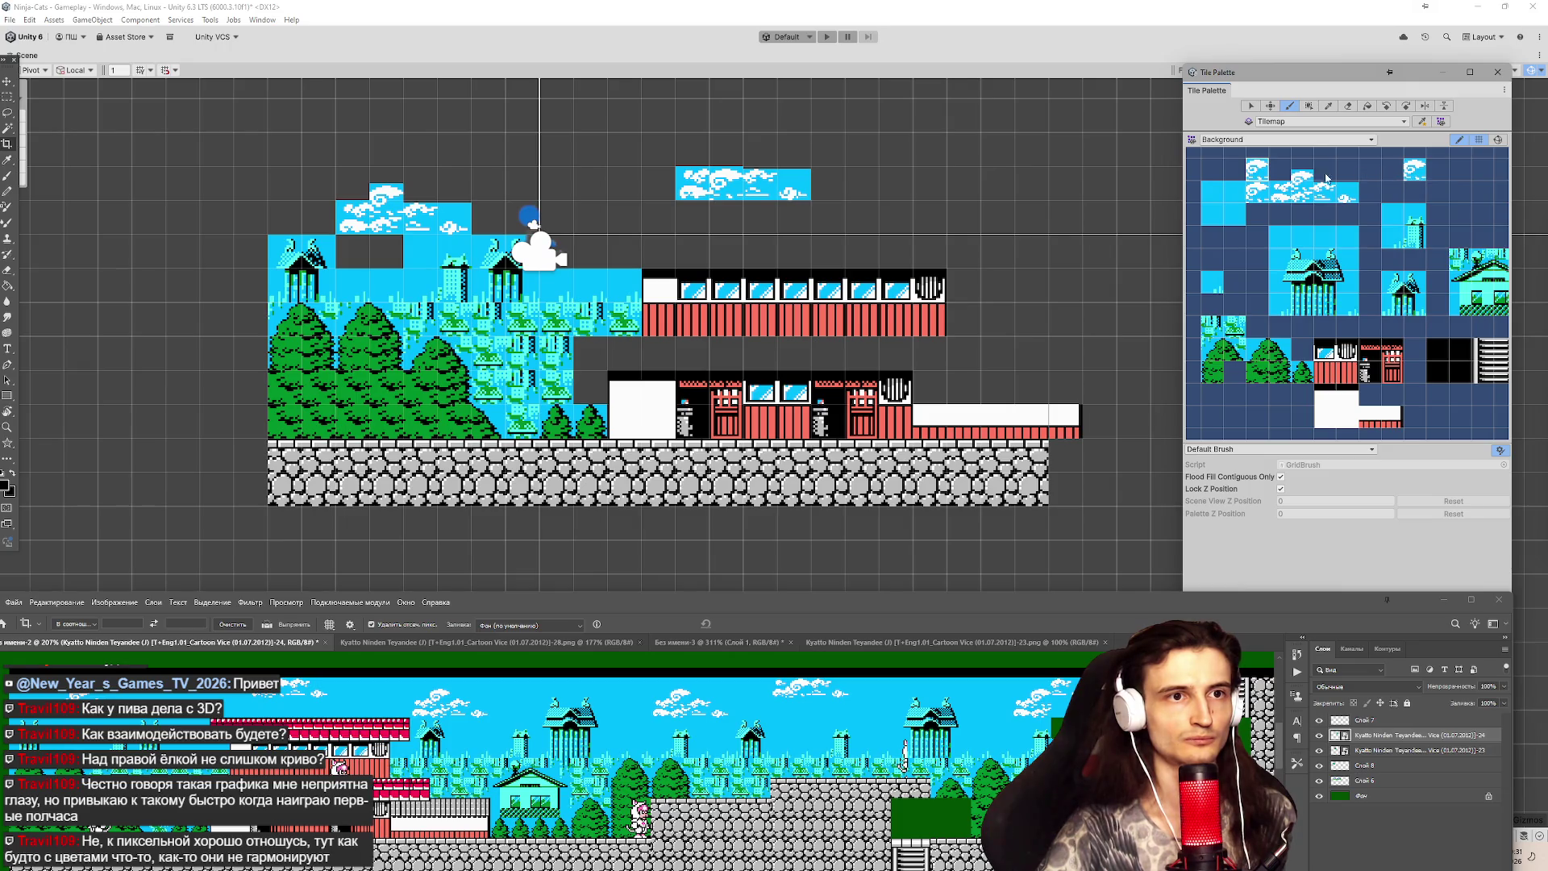
key(ctrl+z)
click(1280, 193)
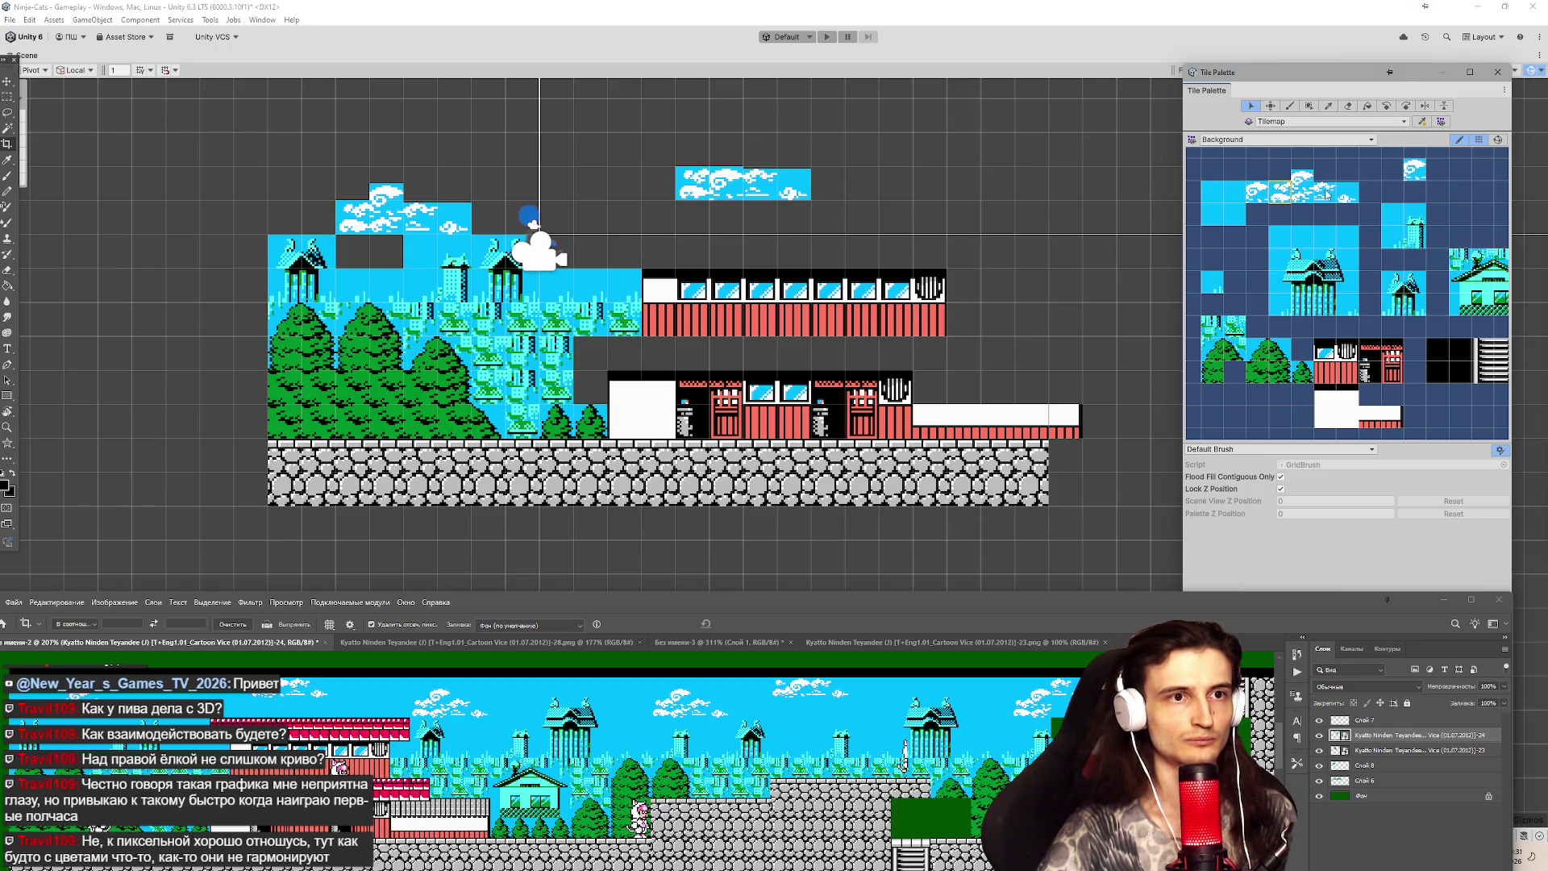
key(ctrl+y)
click(1391, 177)
key(ctrl+z)
Paint a cloud into the empty palette cell beside the top-right cloud.
click(1285, 199)
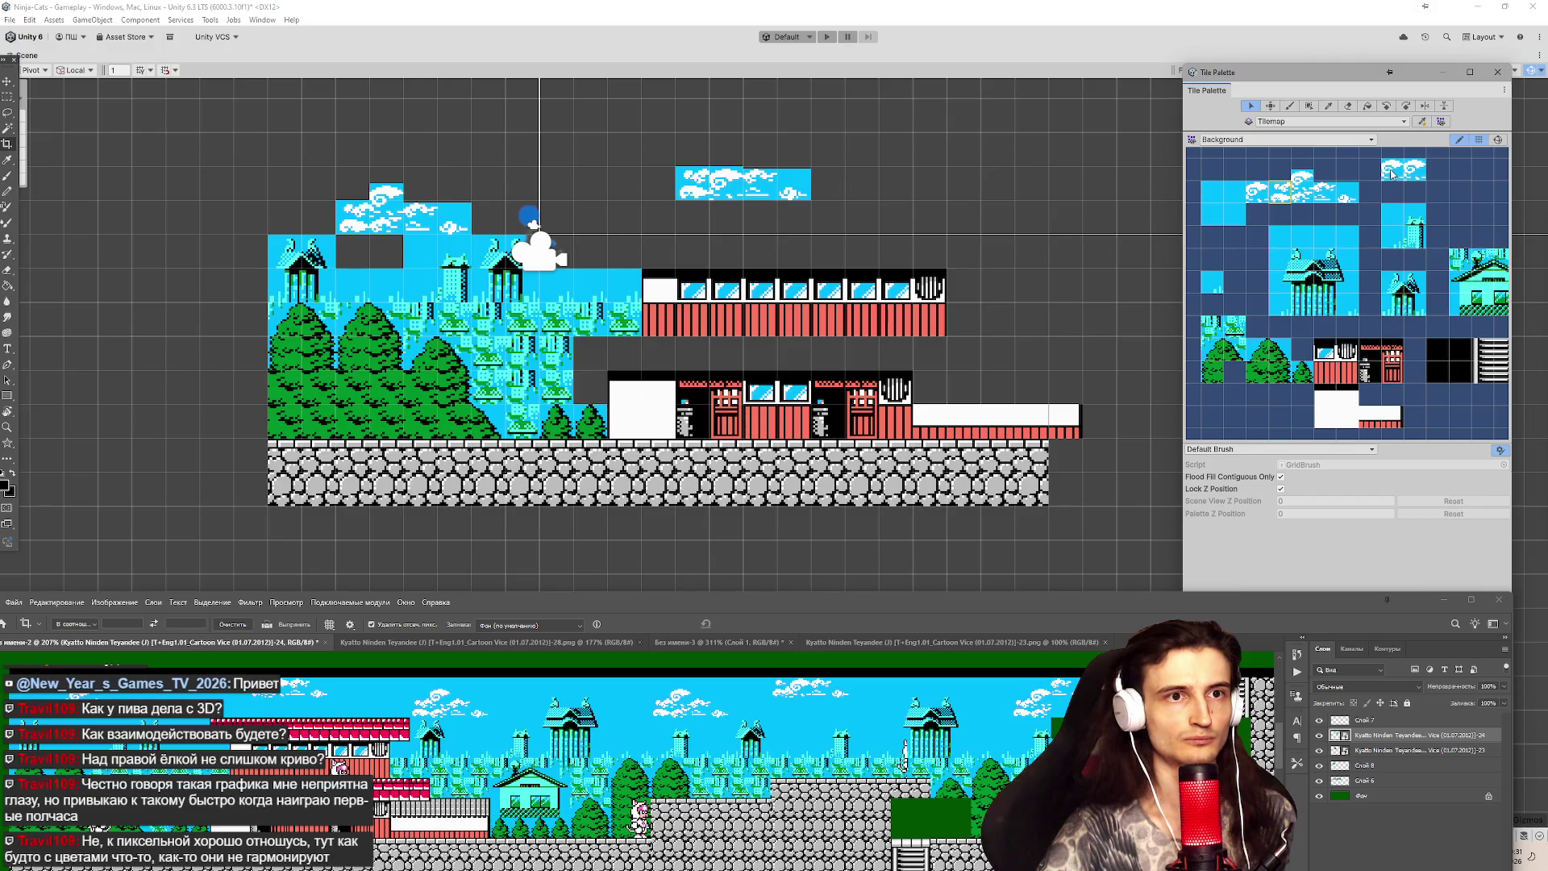
click(1282, 199)
click(1289, 105)
click(1390, 179)
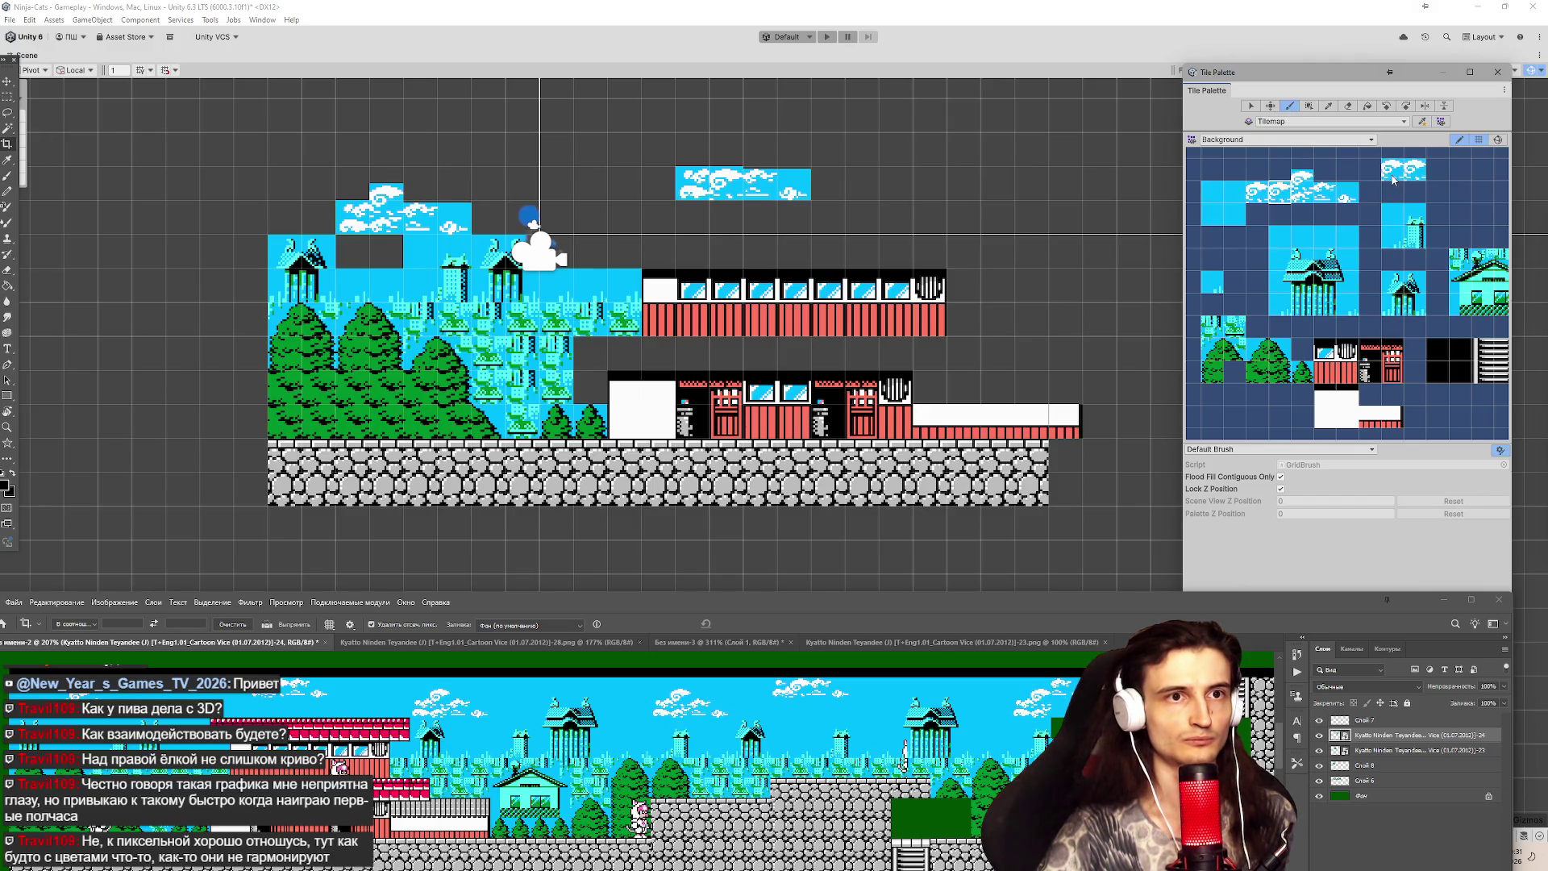
click(1365, 176)
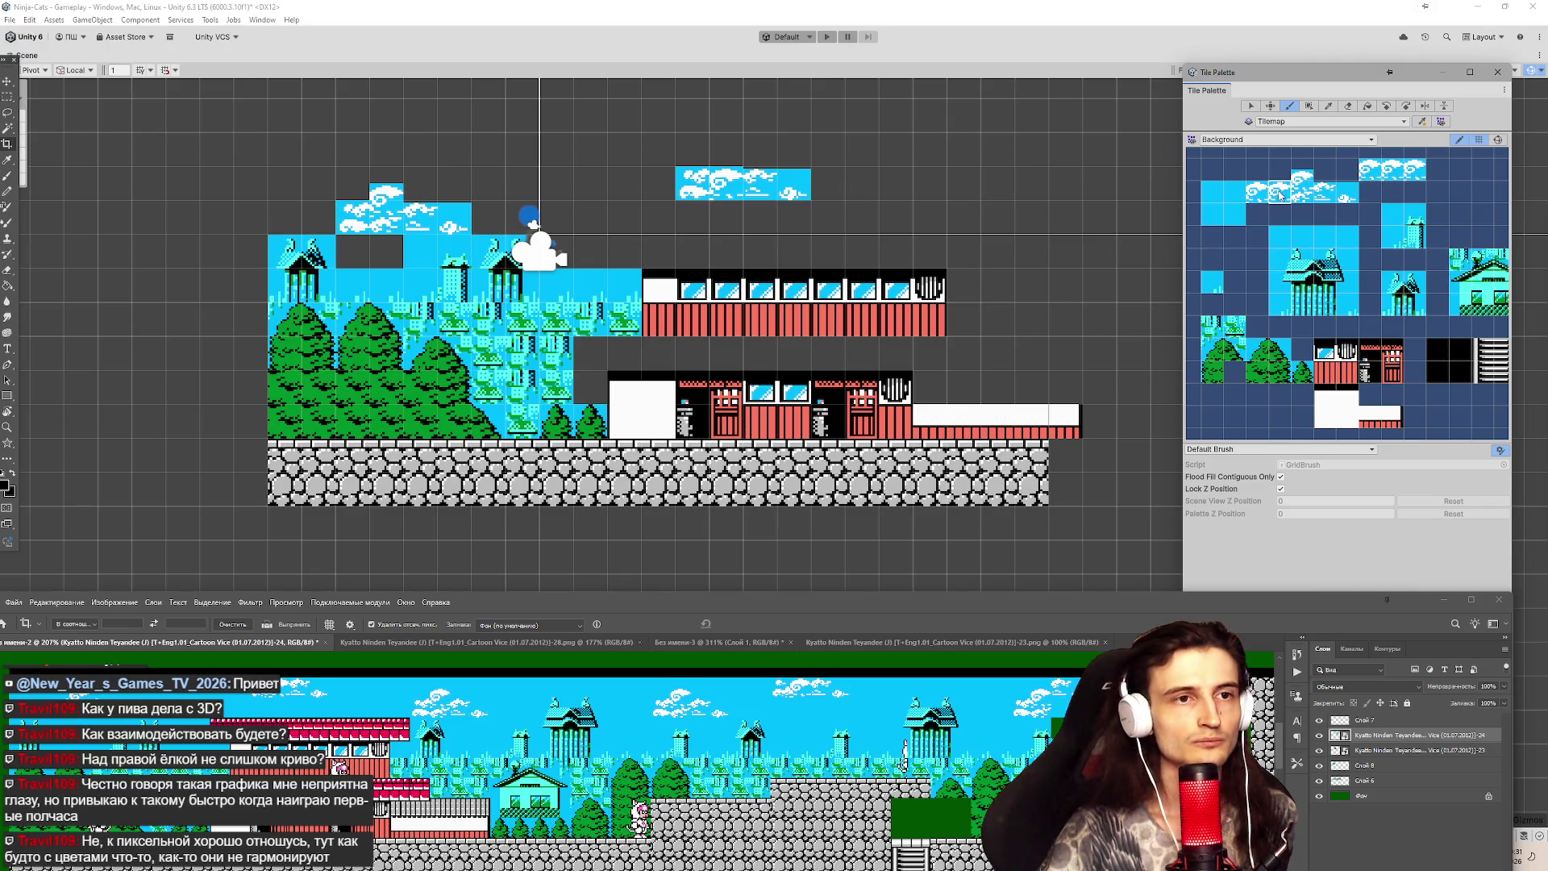
Select the top-right cloud tile in the palette and switch to the brush to paint with it.
click(1251, 106)
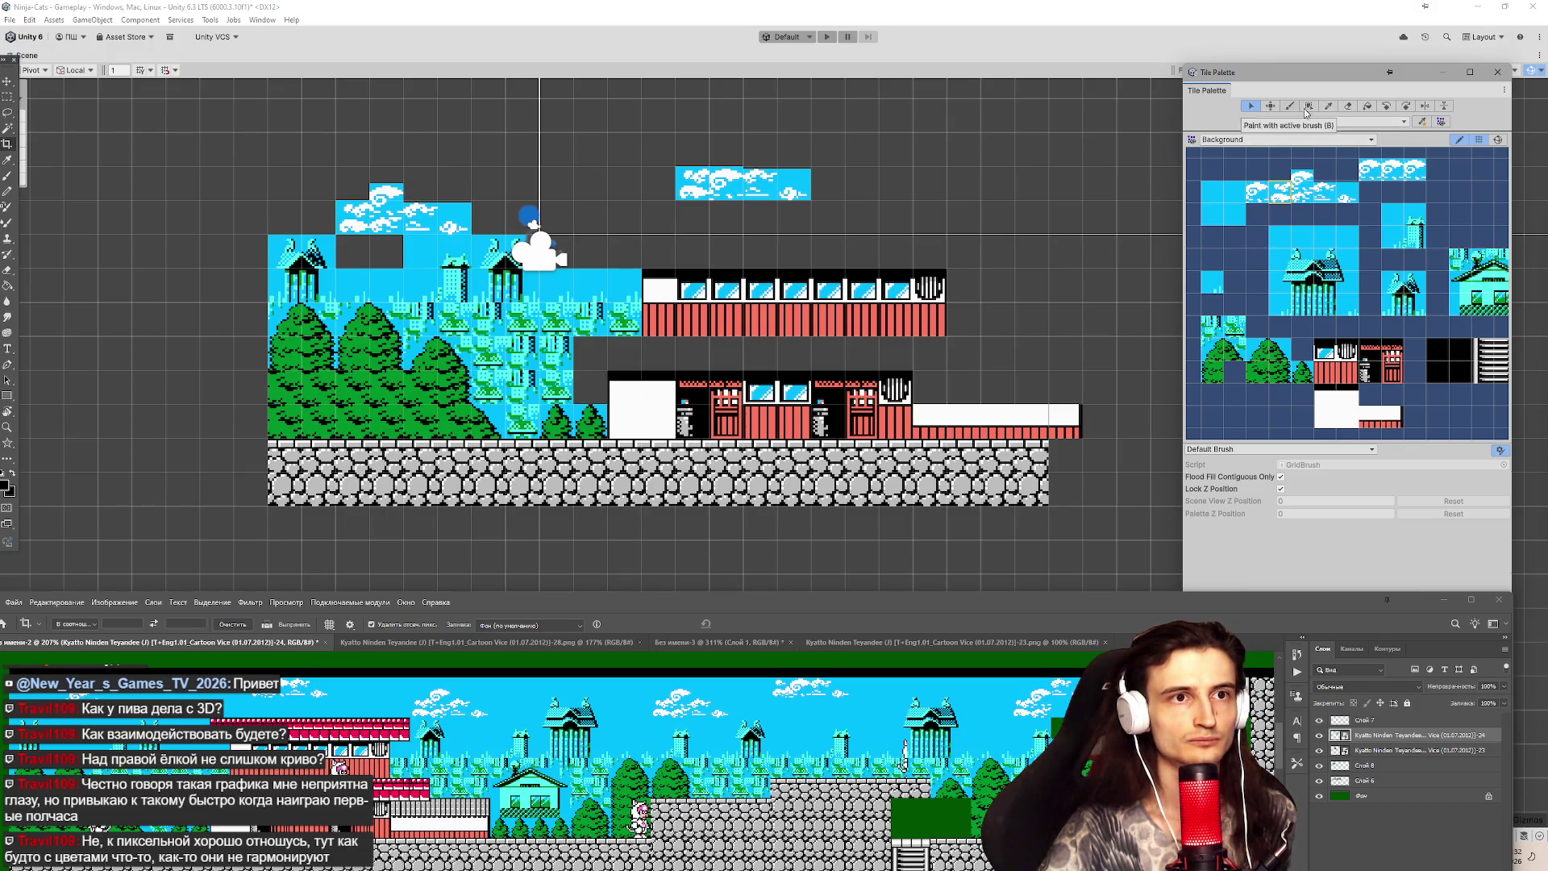
click(1328, 106)
click(1384, 179)
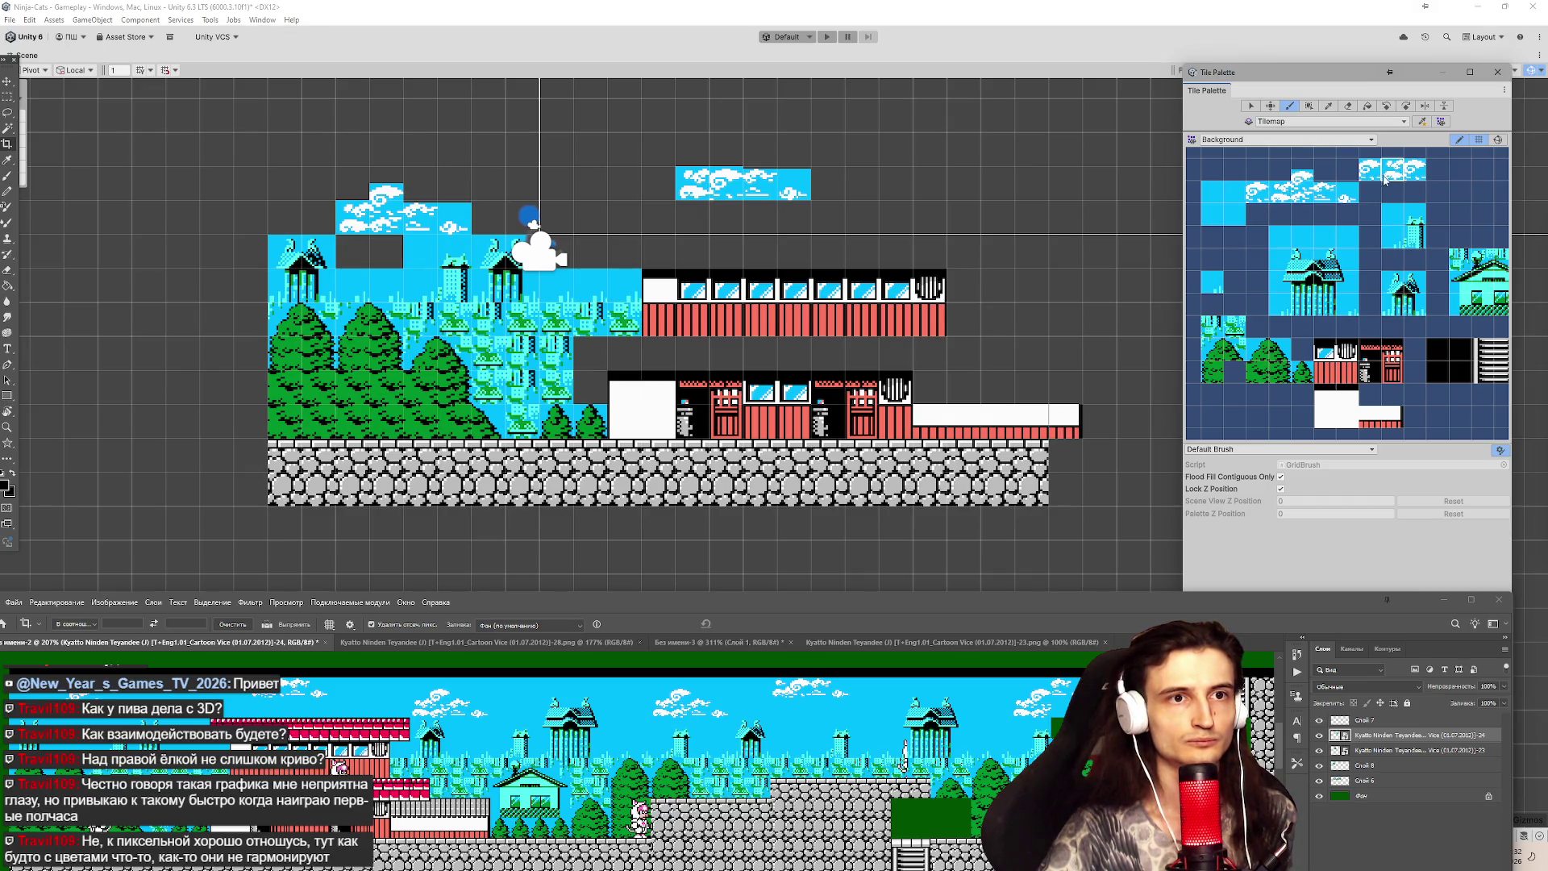
click(1250, 106)
click(1328, 200)
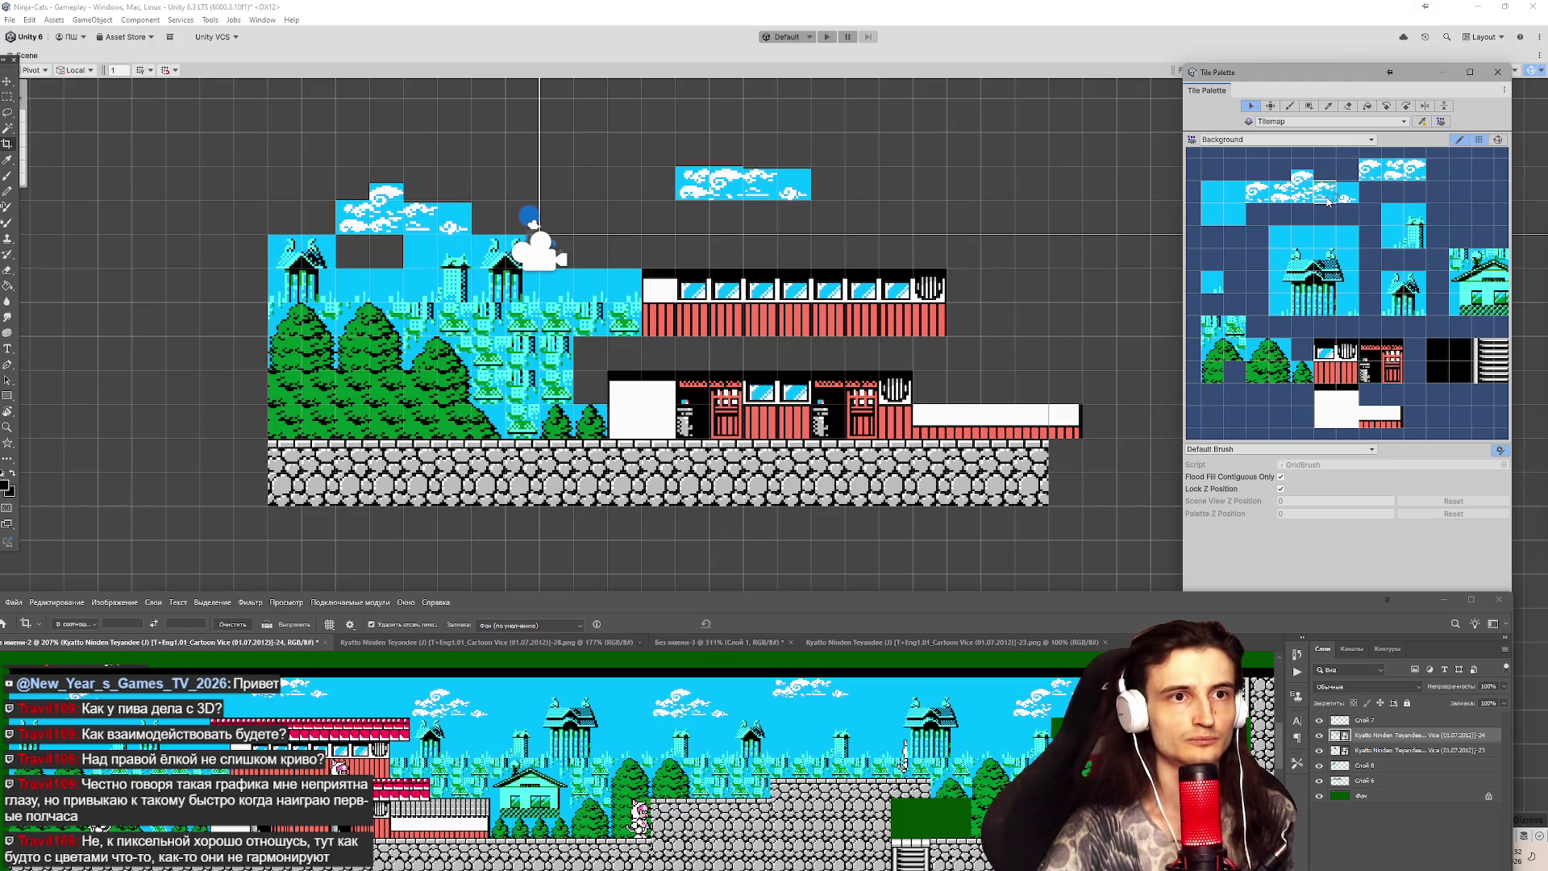
click(1328, 105)
click(1392, 171)
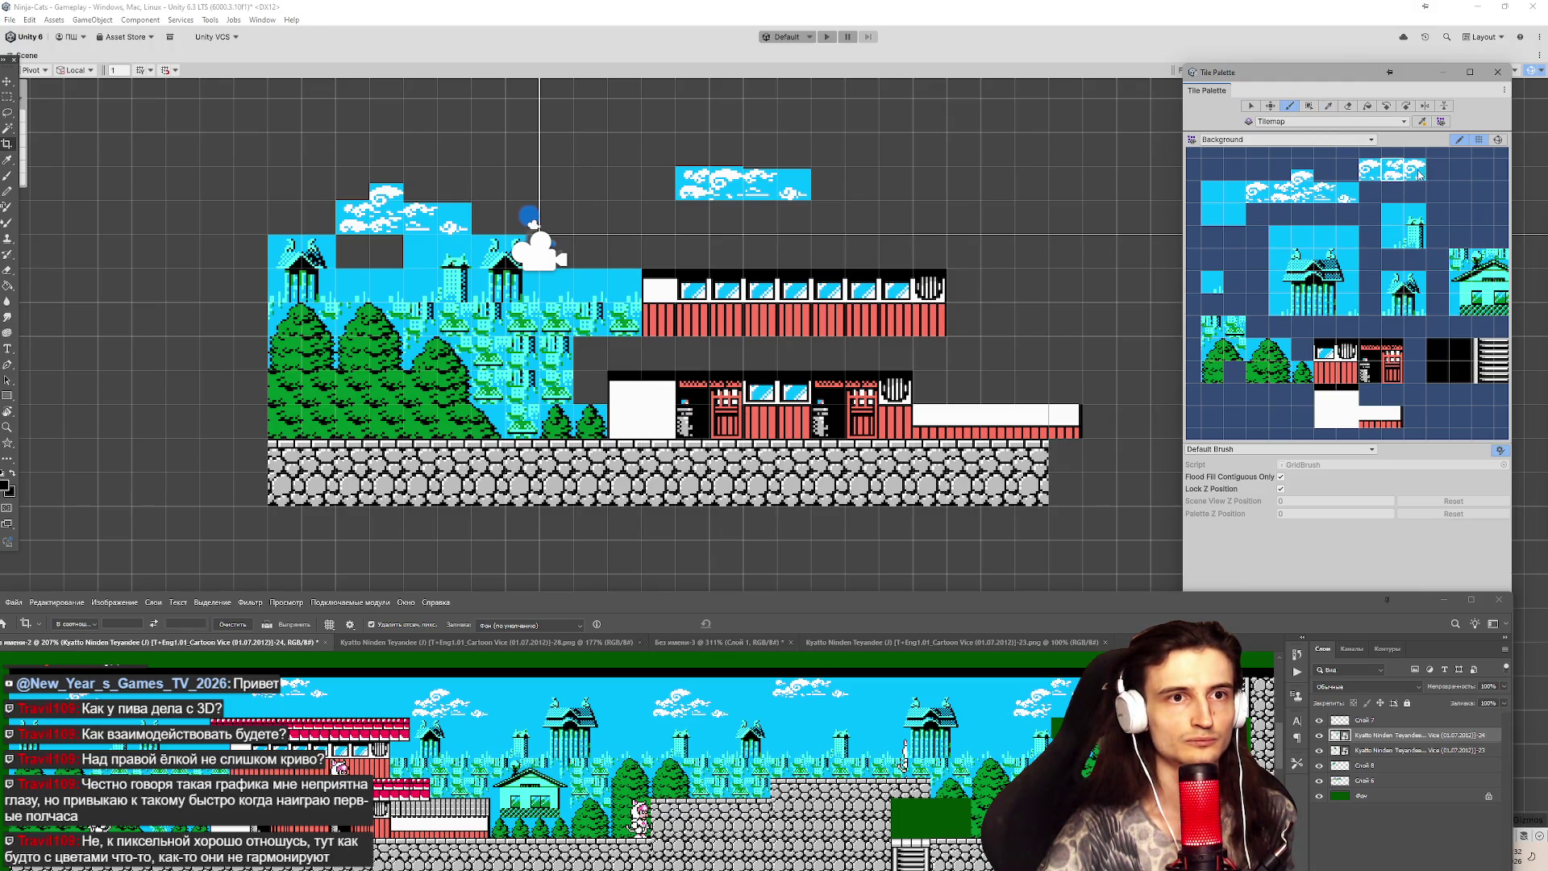
click(1327, 106)
click(1250, 105)
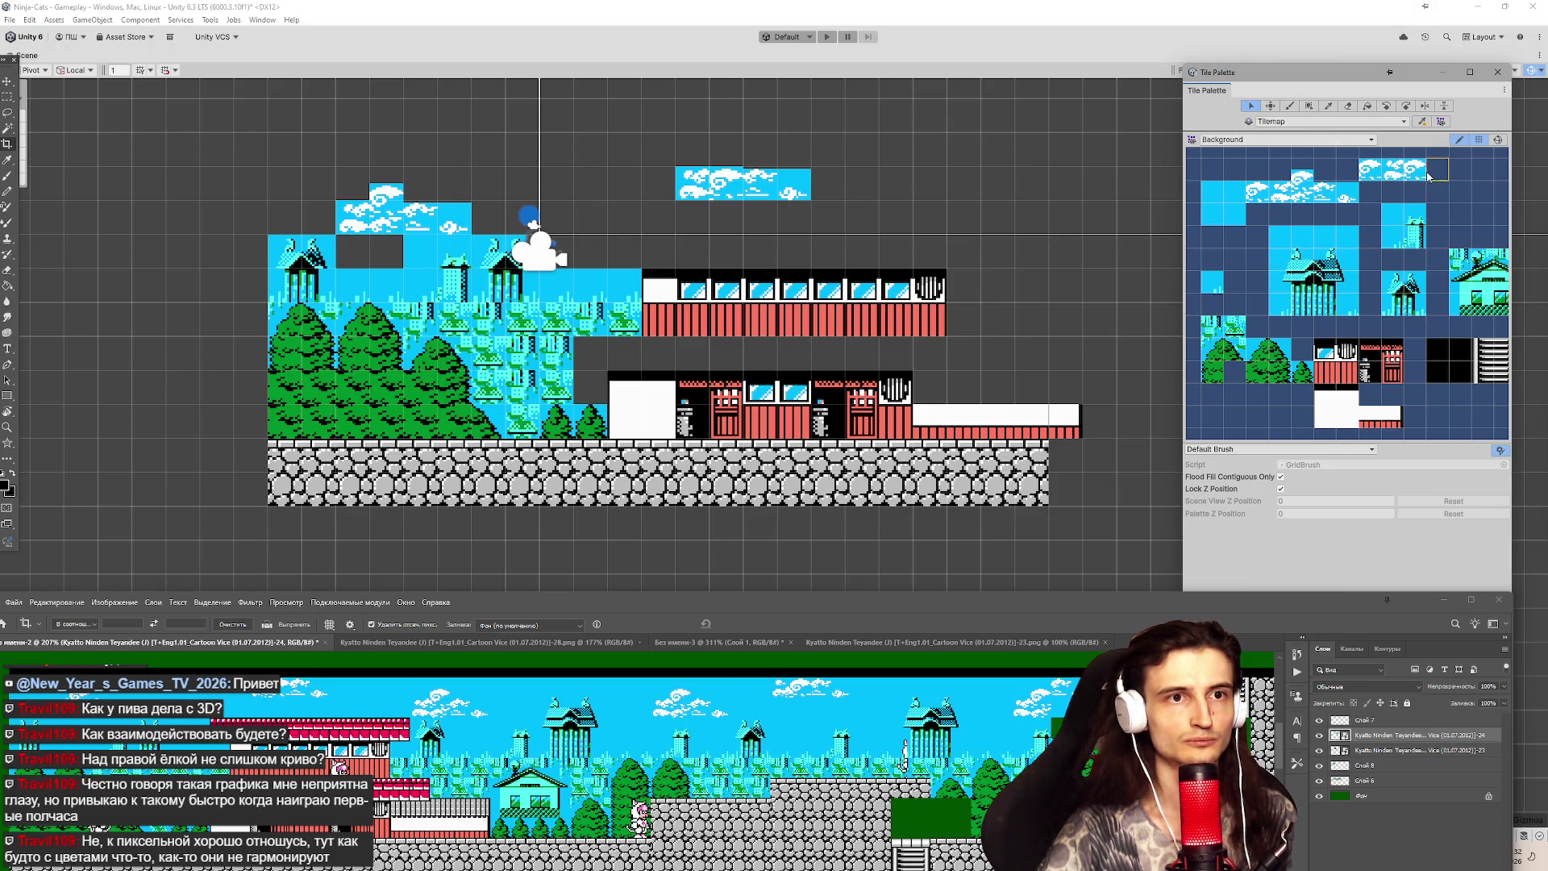
click(1369, 171)
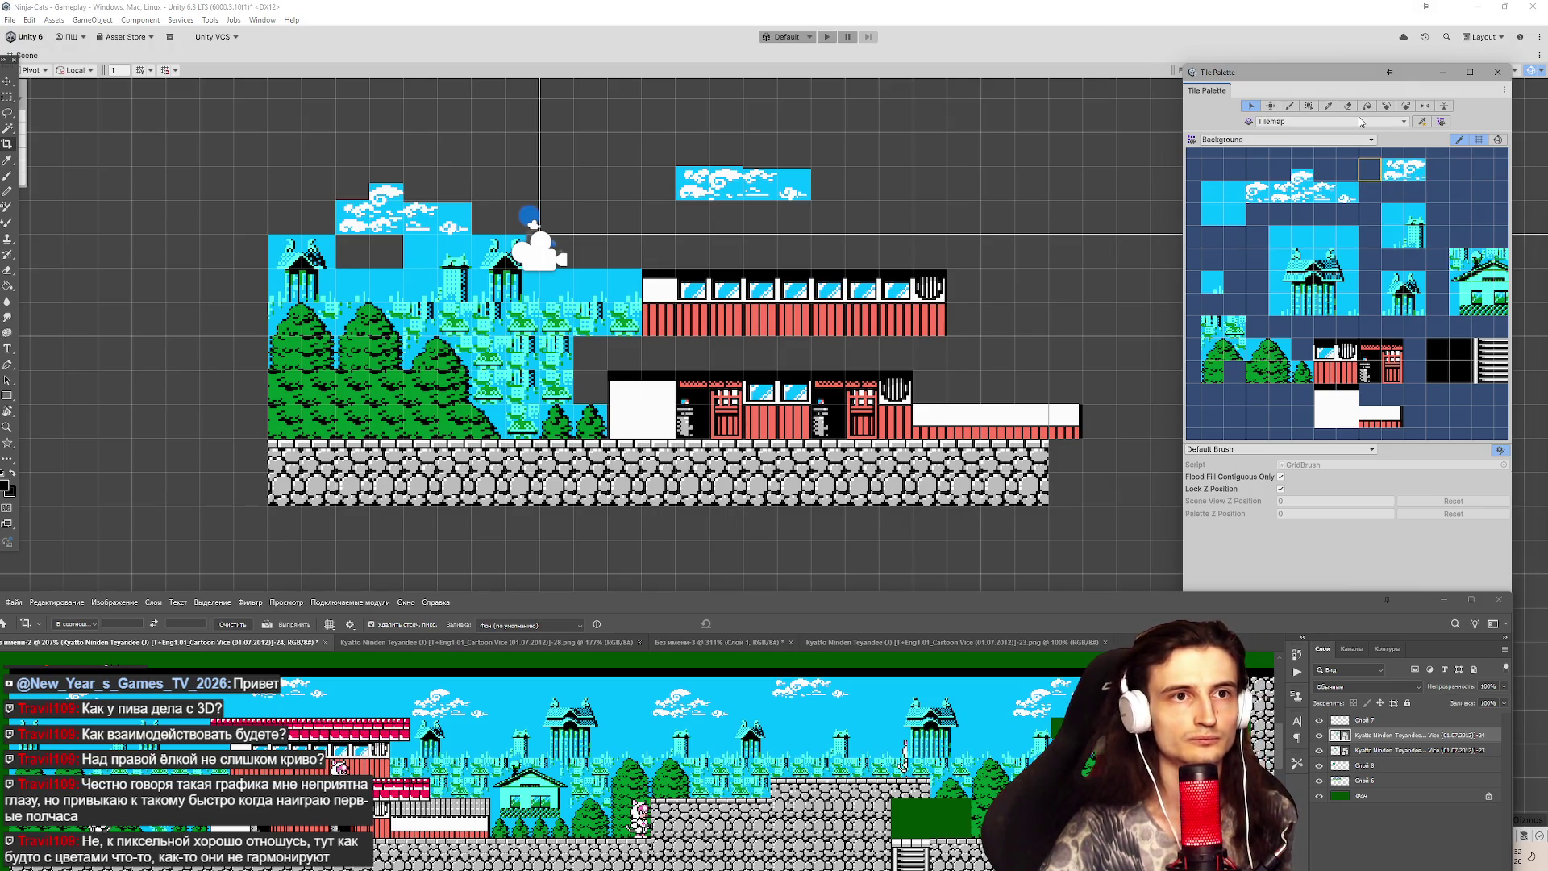
click(1433, 174)
key(b)
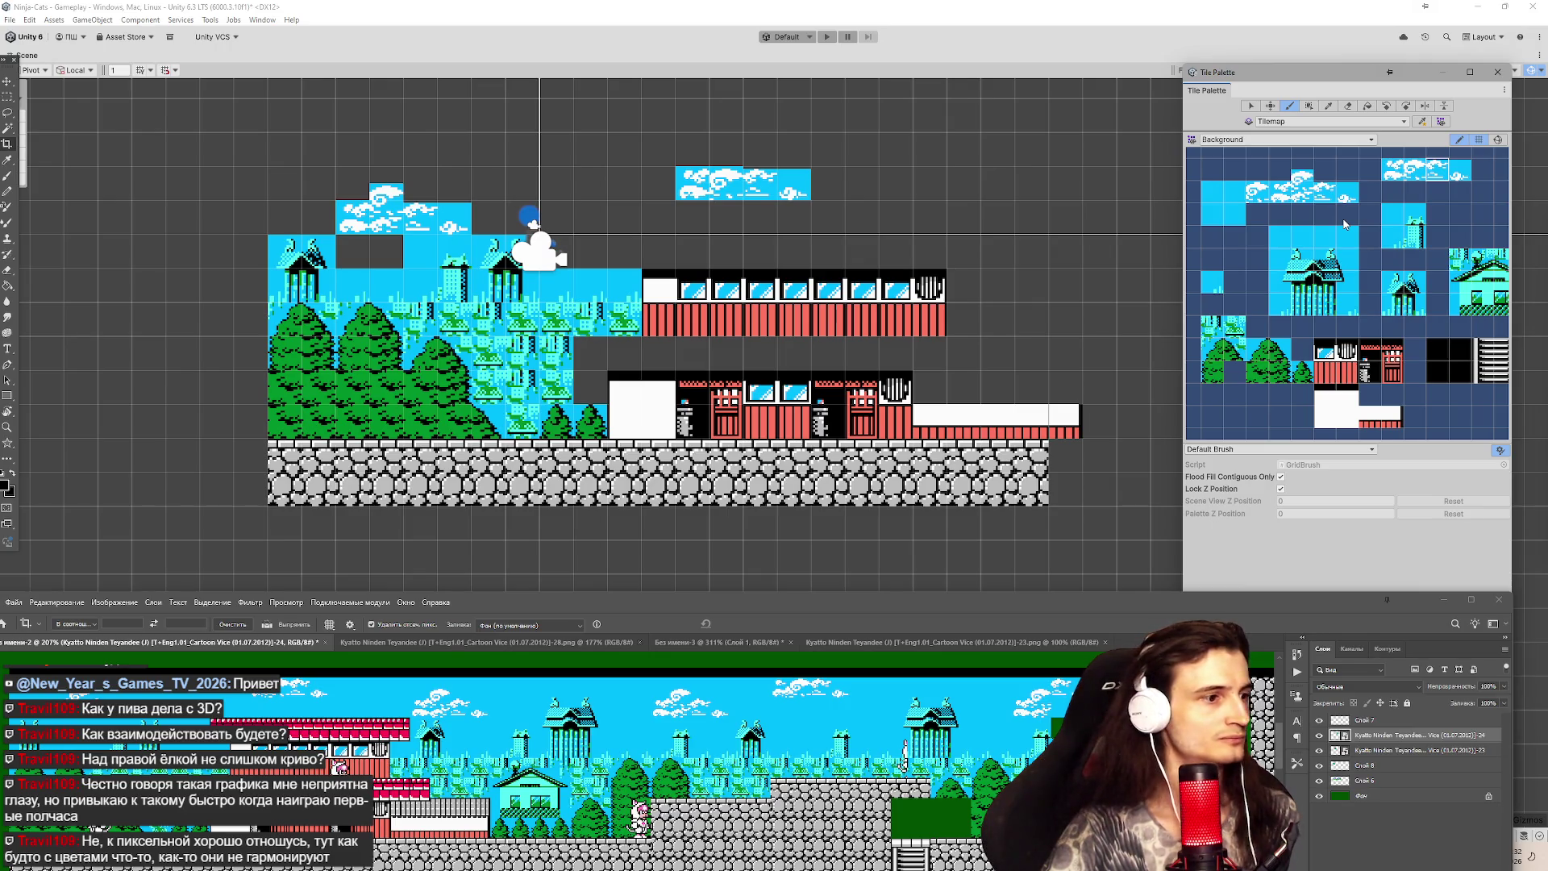
Zoom the Scene view, hide Photoshop, and paint one cloud tile left of the top clouds.
scroll(770, 270, up, 3)
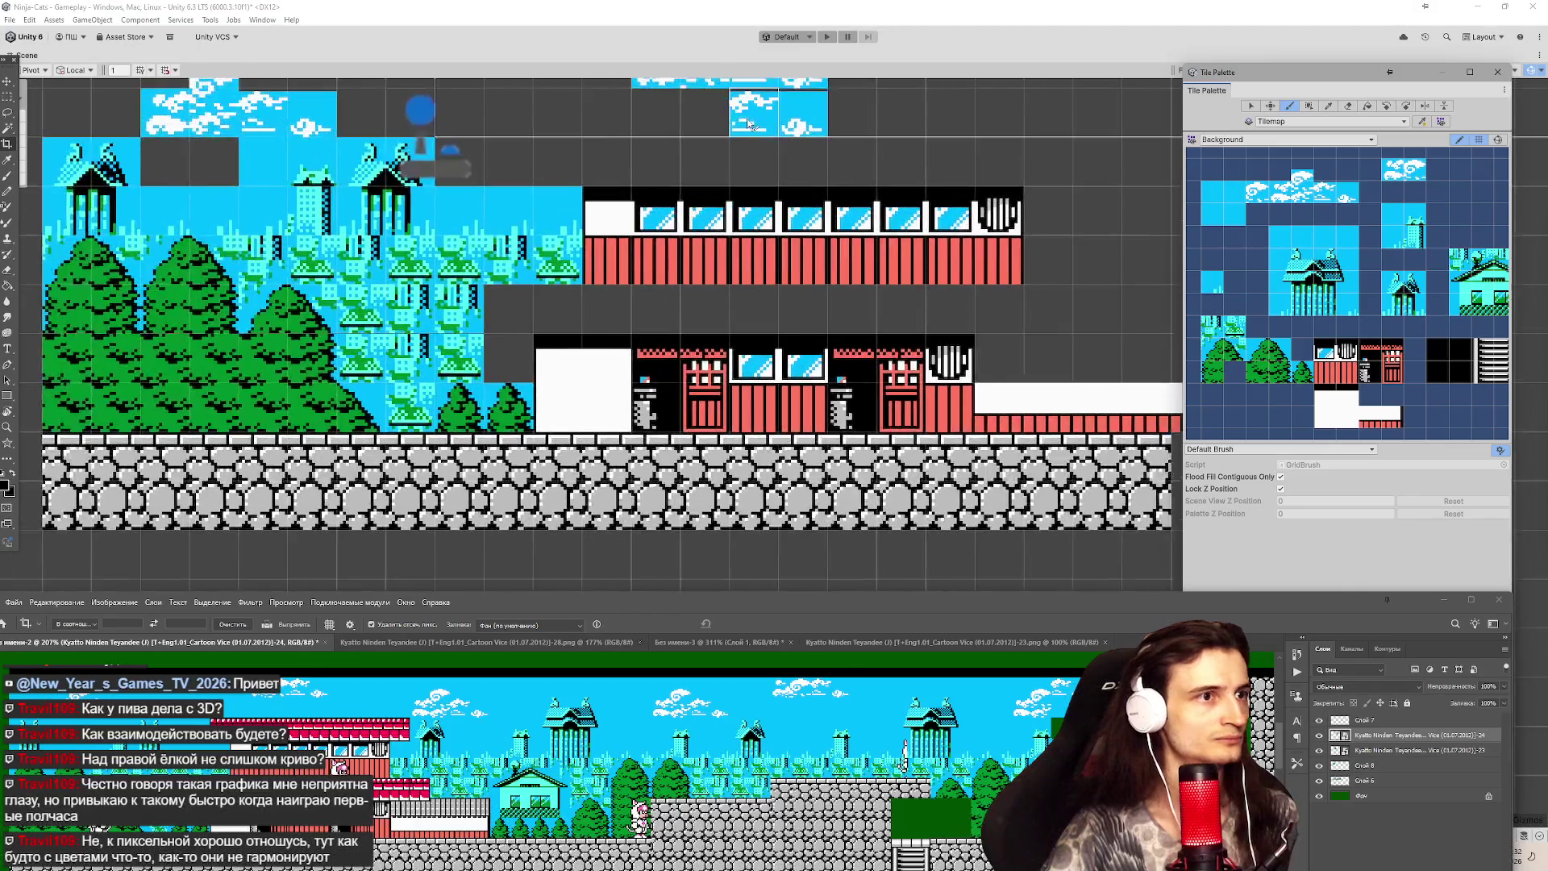
scroll(770, 270, down, 1)
scroll(758, 161, up, 3)
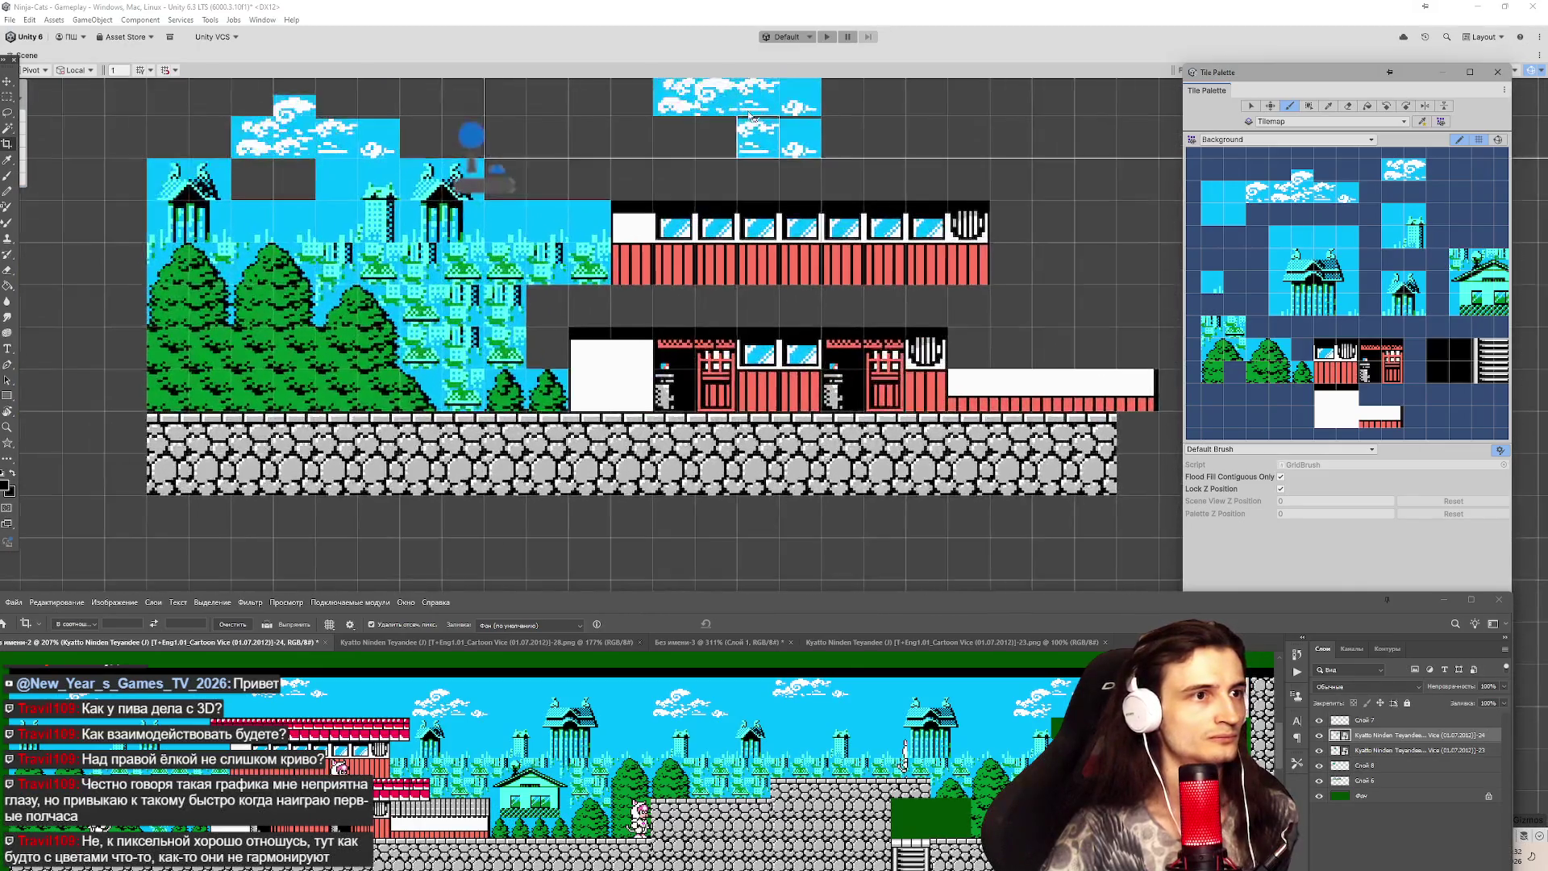
scroll(799, 129, down, 5)
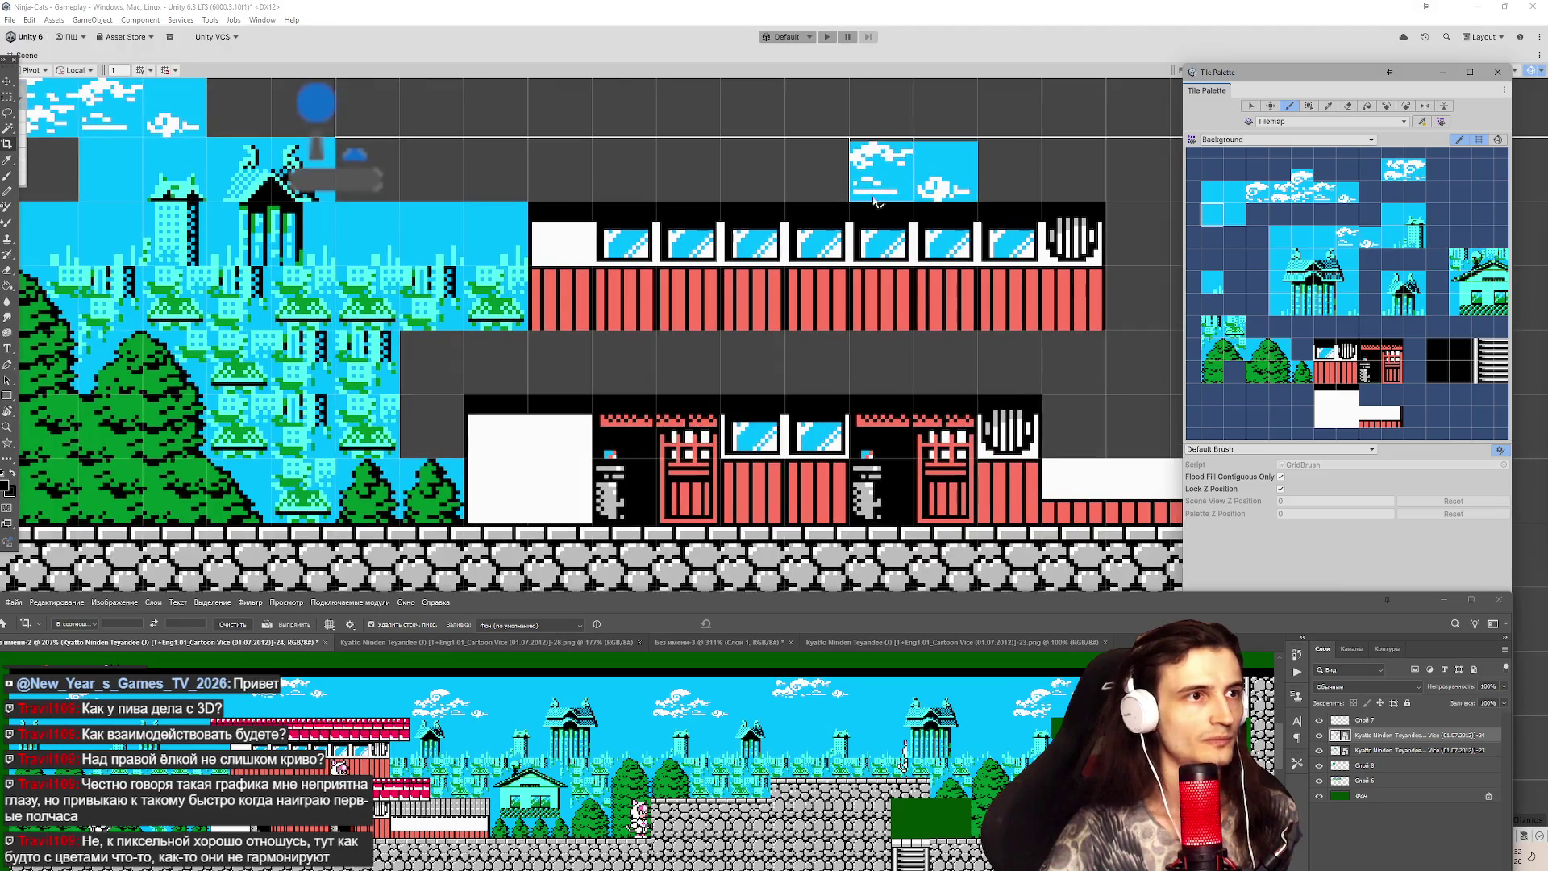
scroll(799, 129, up, 6)
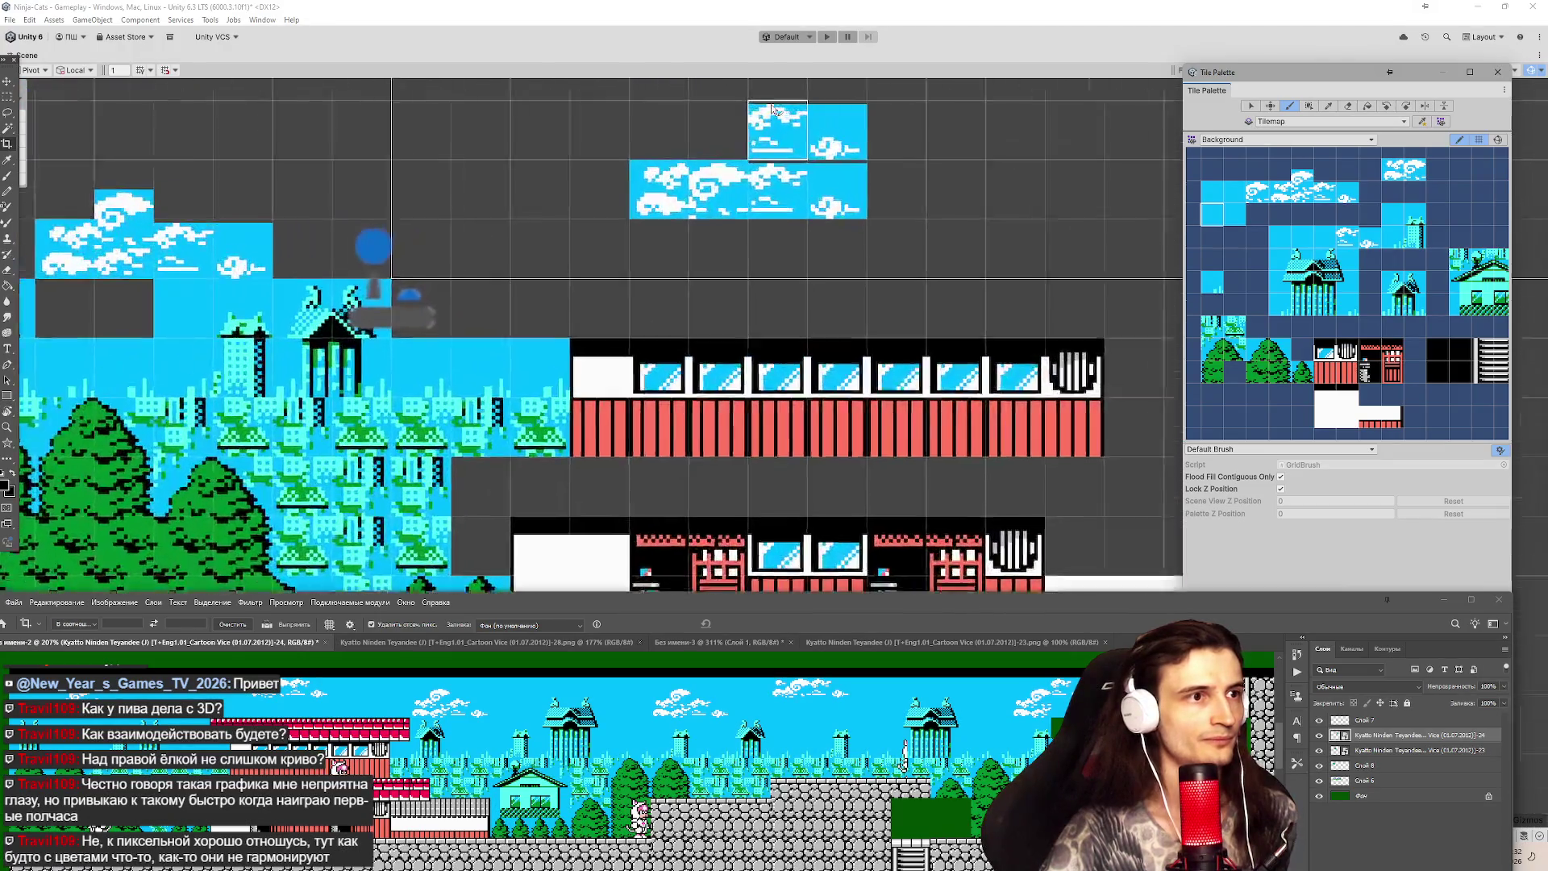
scroll(1025, 206, down, 3)
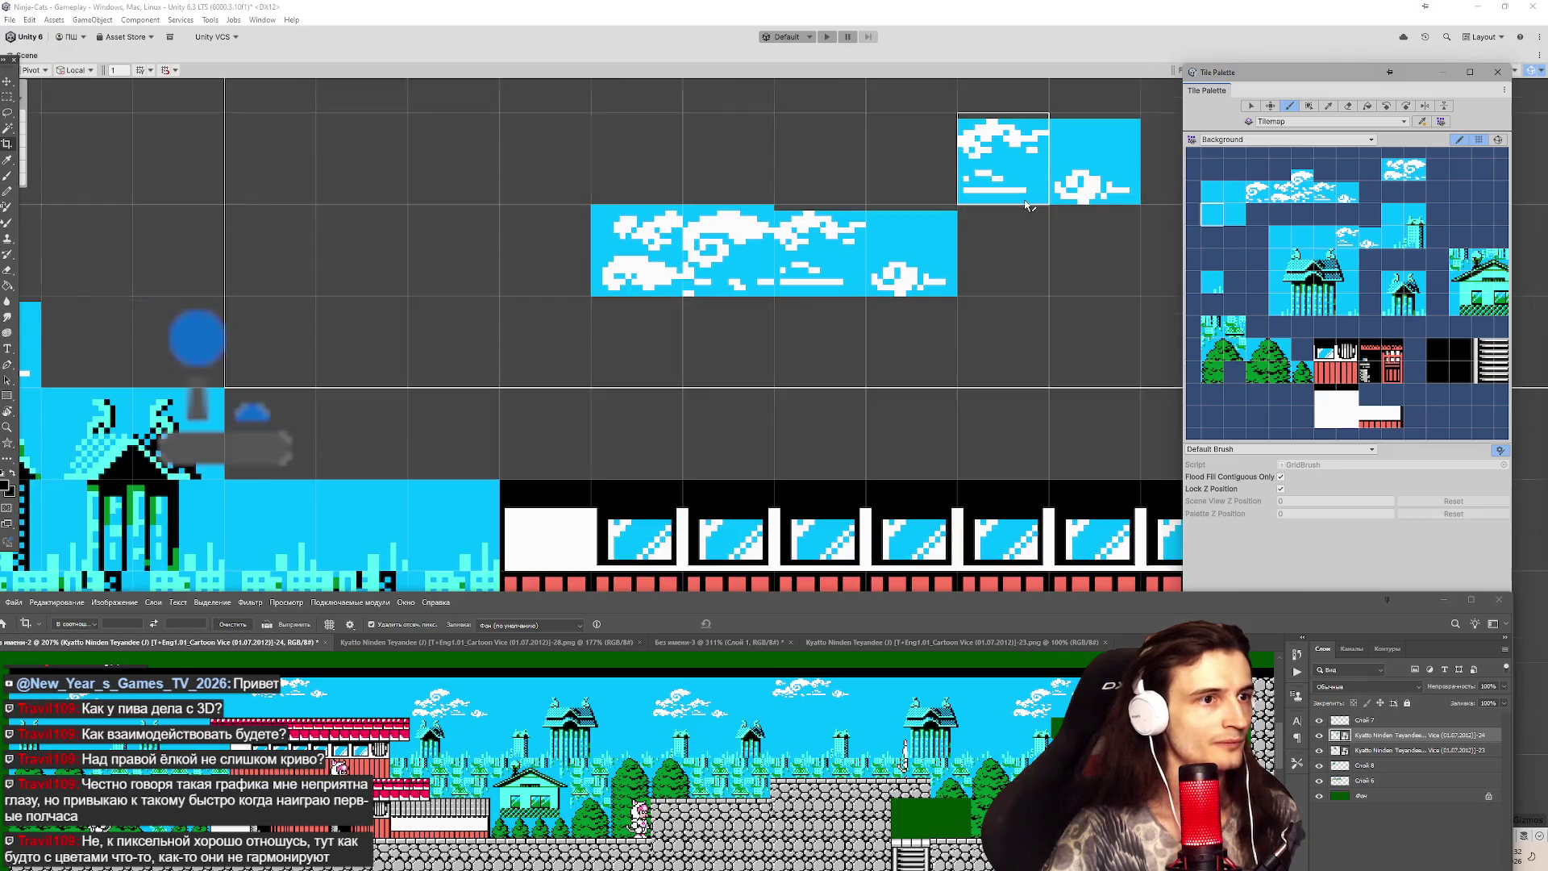
mouse_move(899, 598)
mouse_down()
mouse_move(937, 855)
mouse_move(901, 68)
mouse_move(911, 564)
mouse_move(928, 237)
mouse_up()
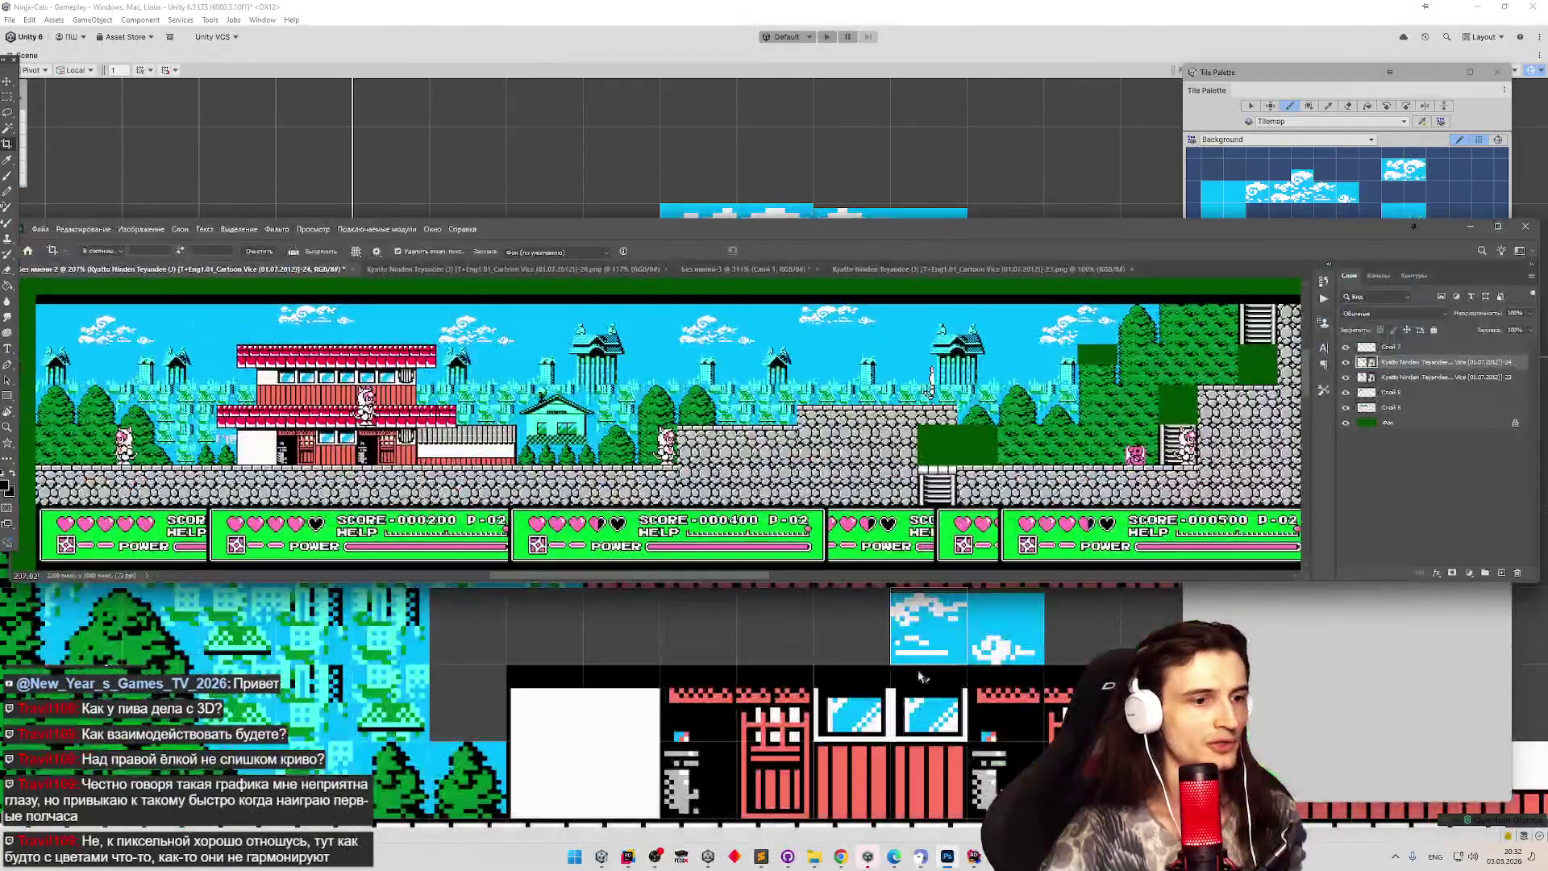
click(1466, 226)
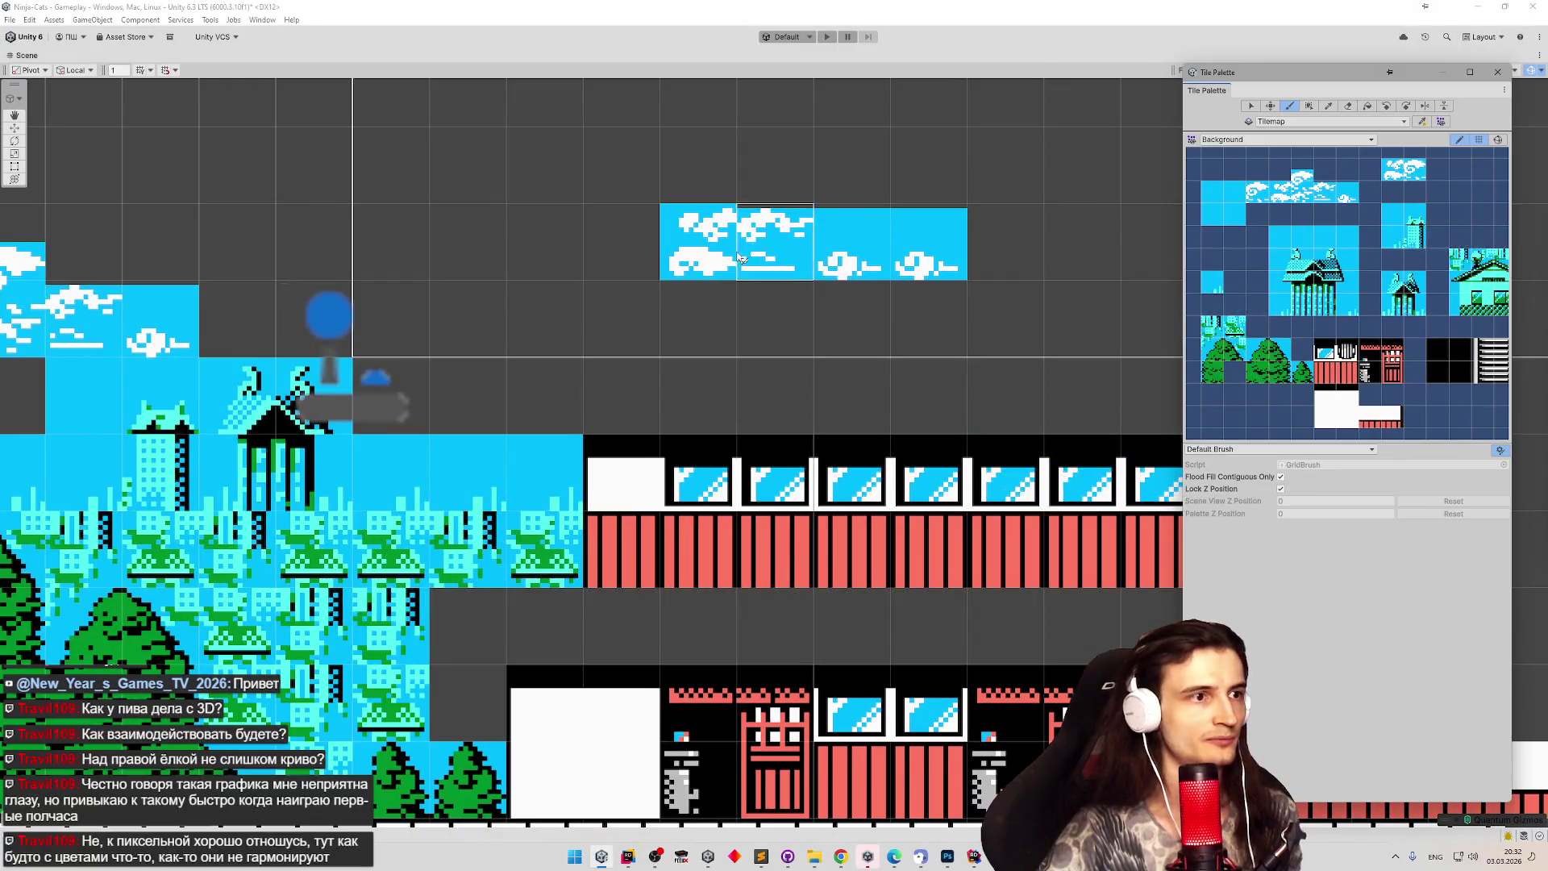
scroll(703, 261, down, 5)
click(685, 237)
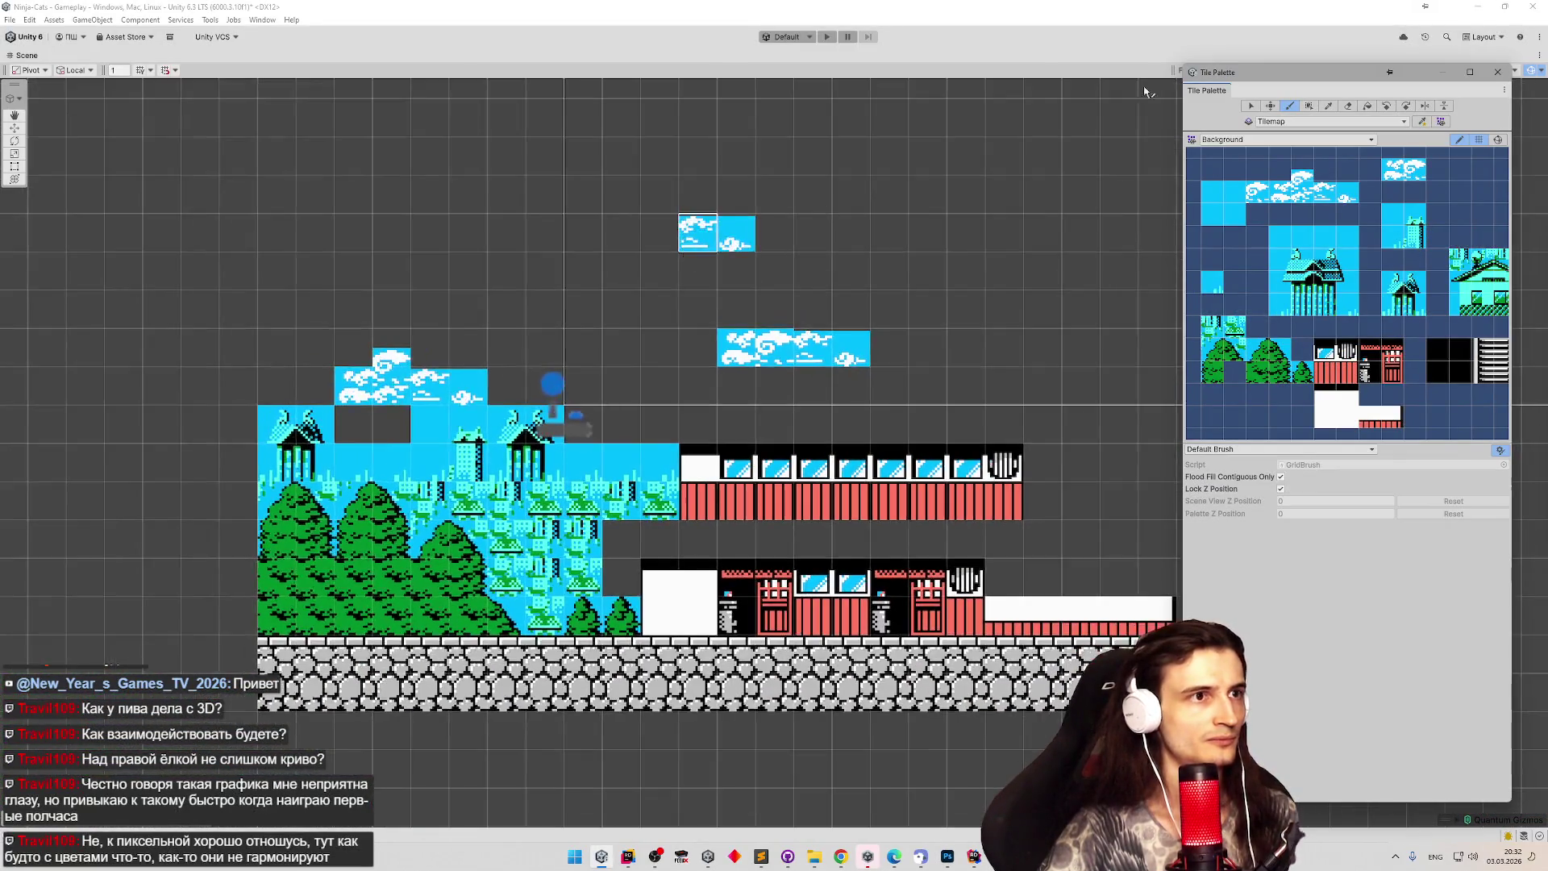
key(alt+Tab)
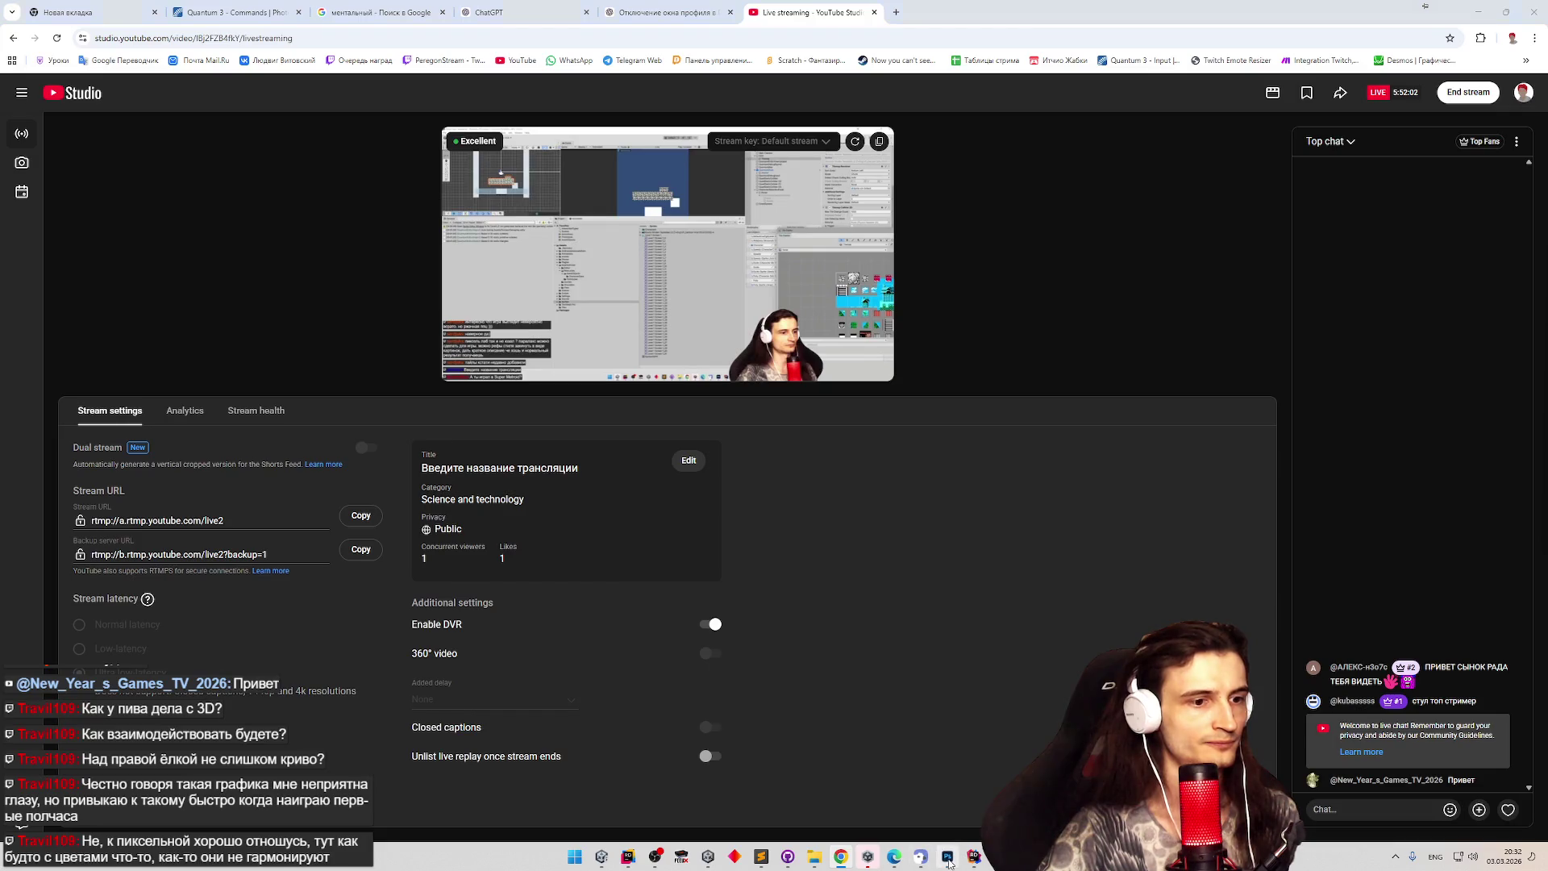
Bring Photoshop back on the Без имени-3 tile sheet and marquee-select its right cloud tile.
click(948, 857)
scroll(645, 419, down, 3)
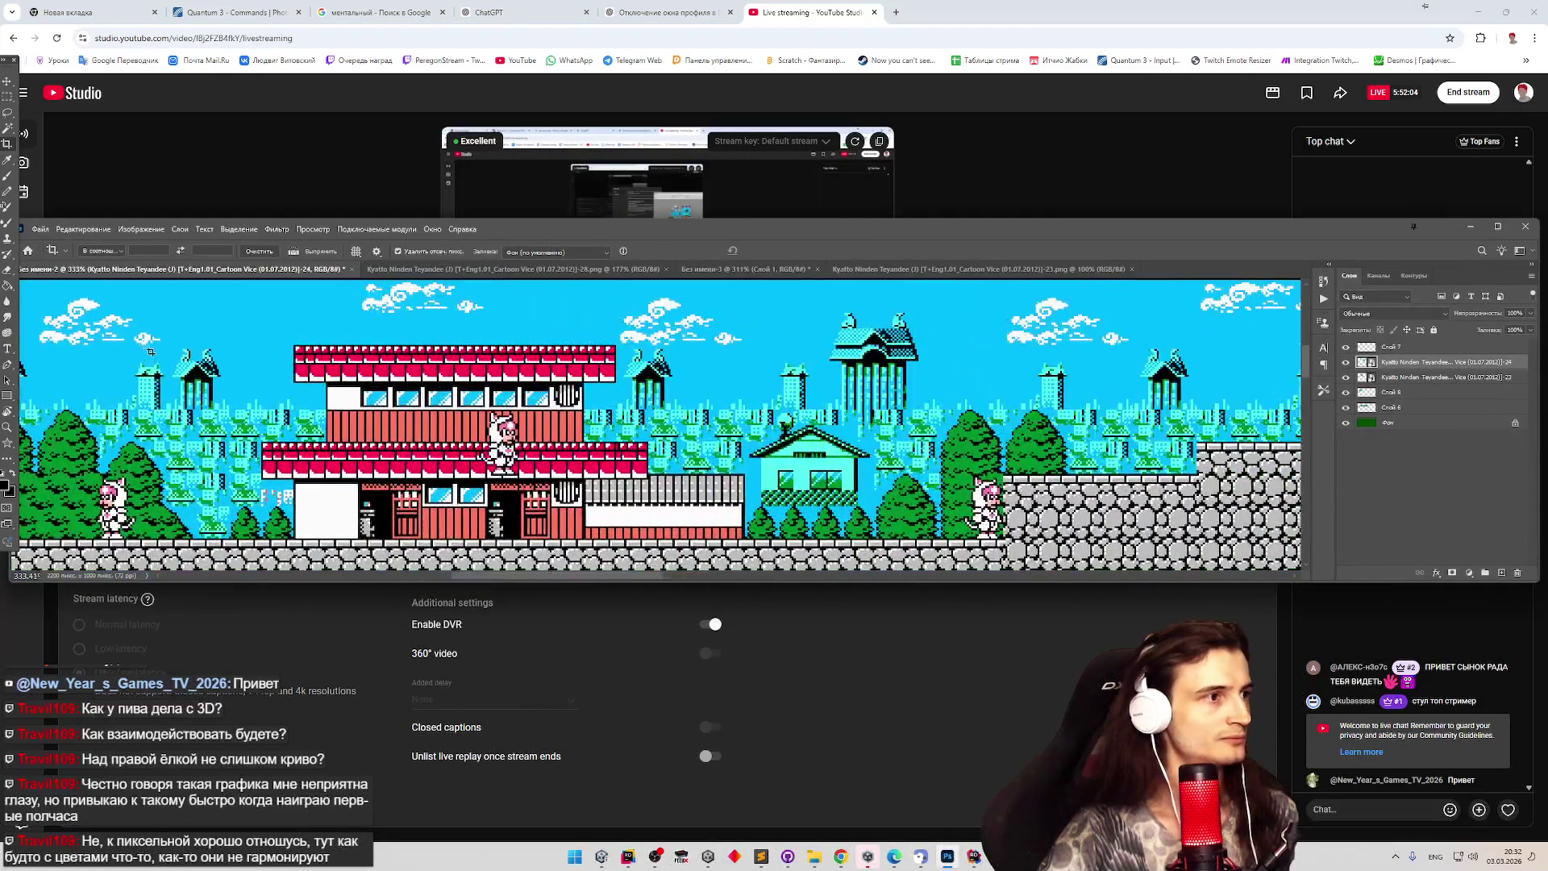
drag(1060, 233, 971, 336)
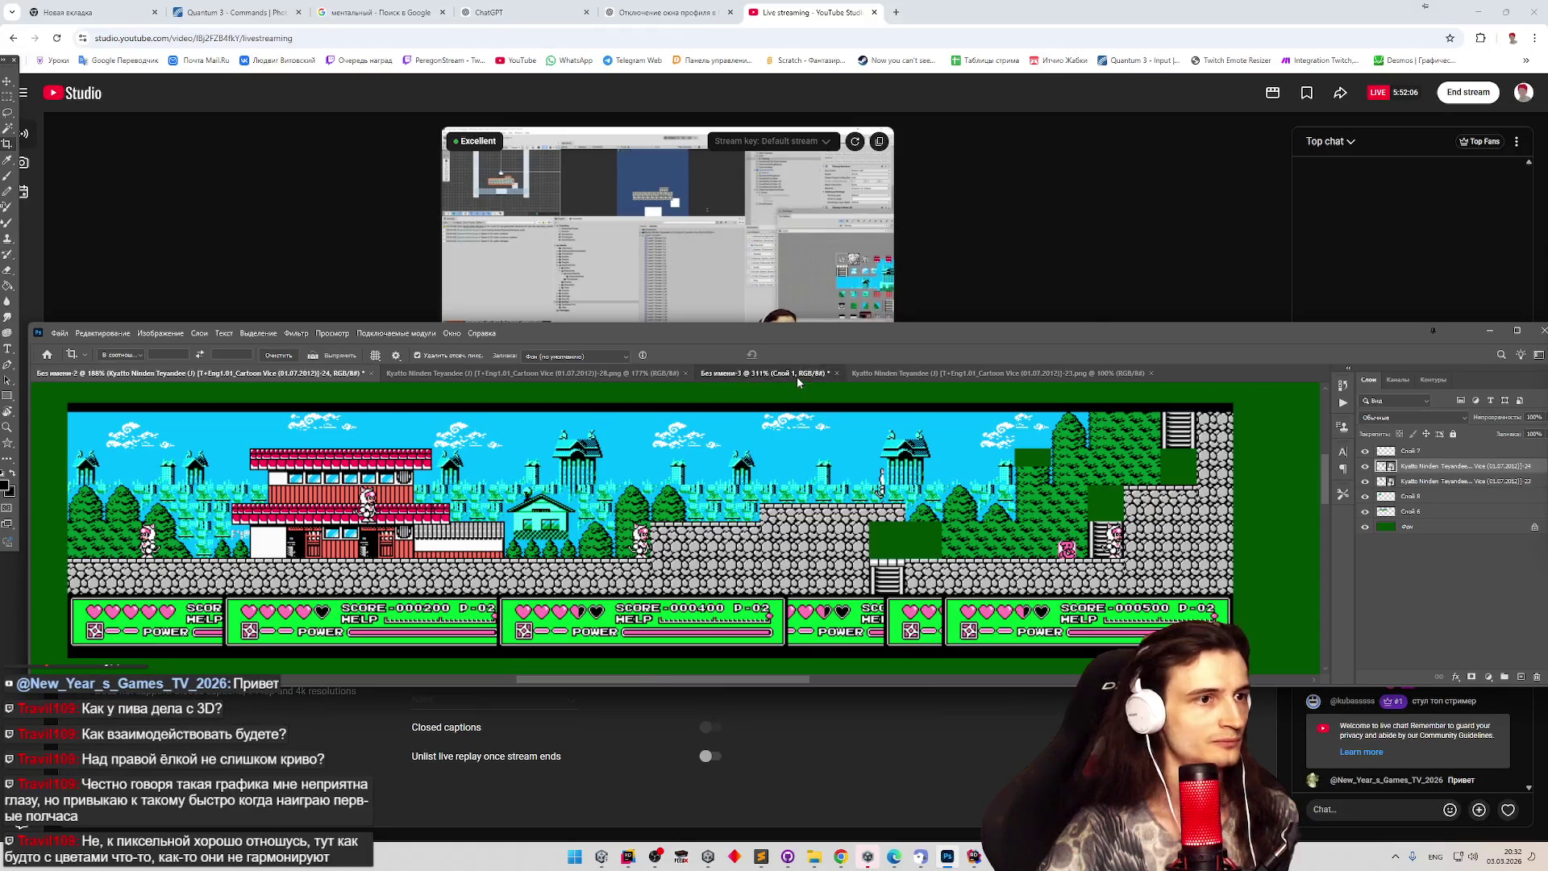
click(796, 375)
scroll(545, 524, up, 5)
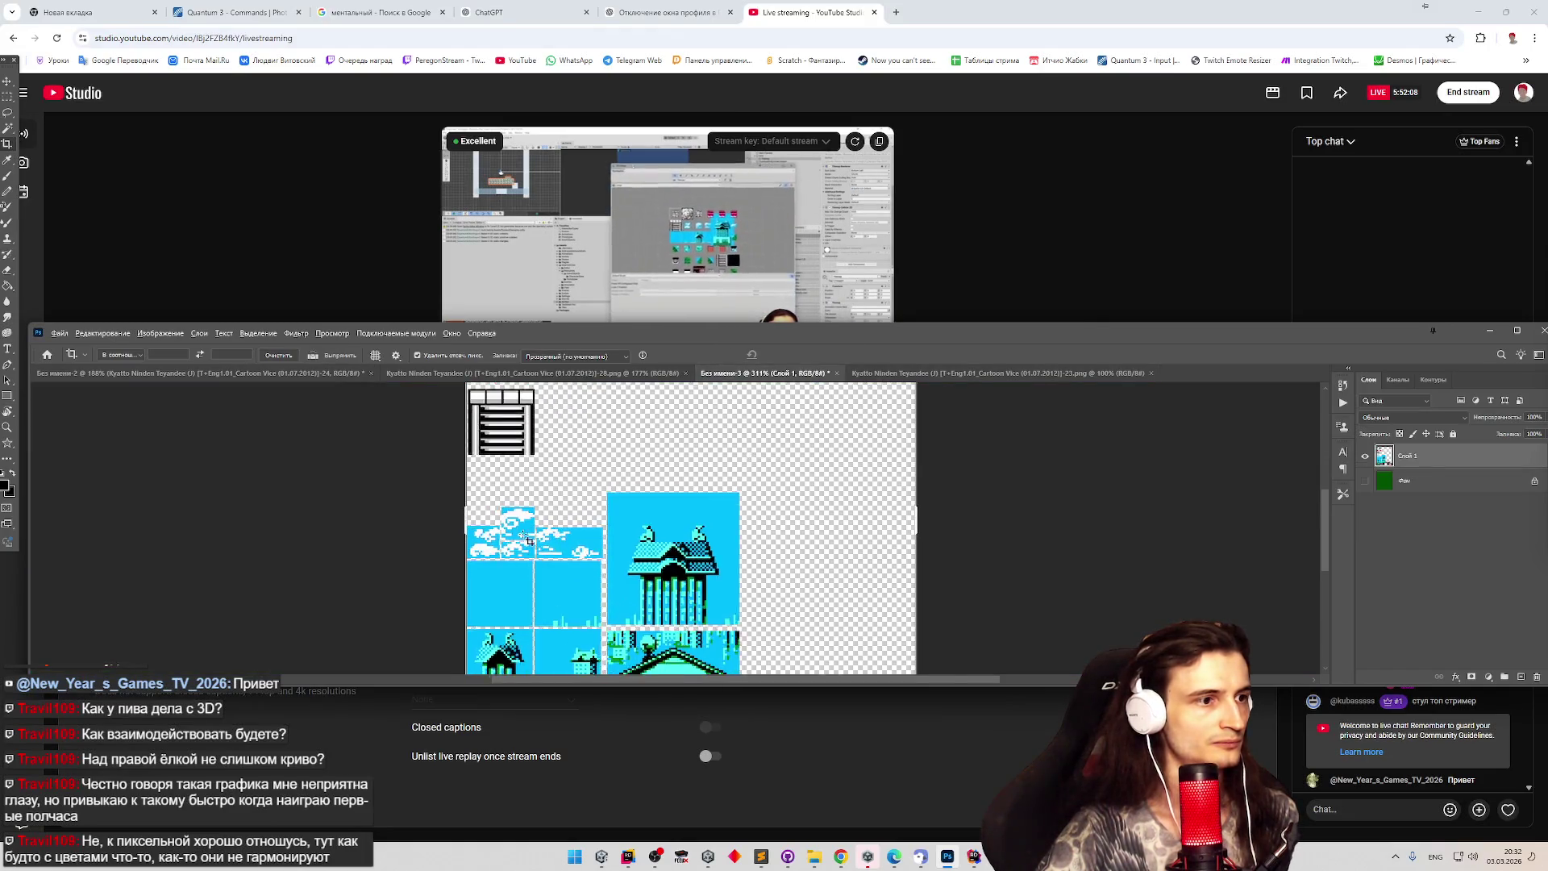
scroll(532, 510, down, 1)
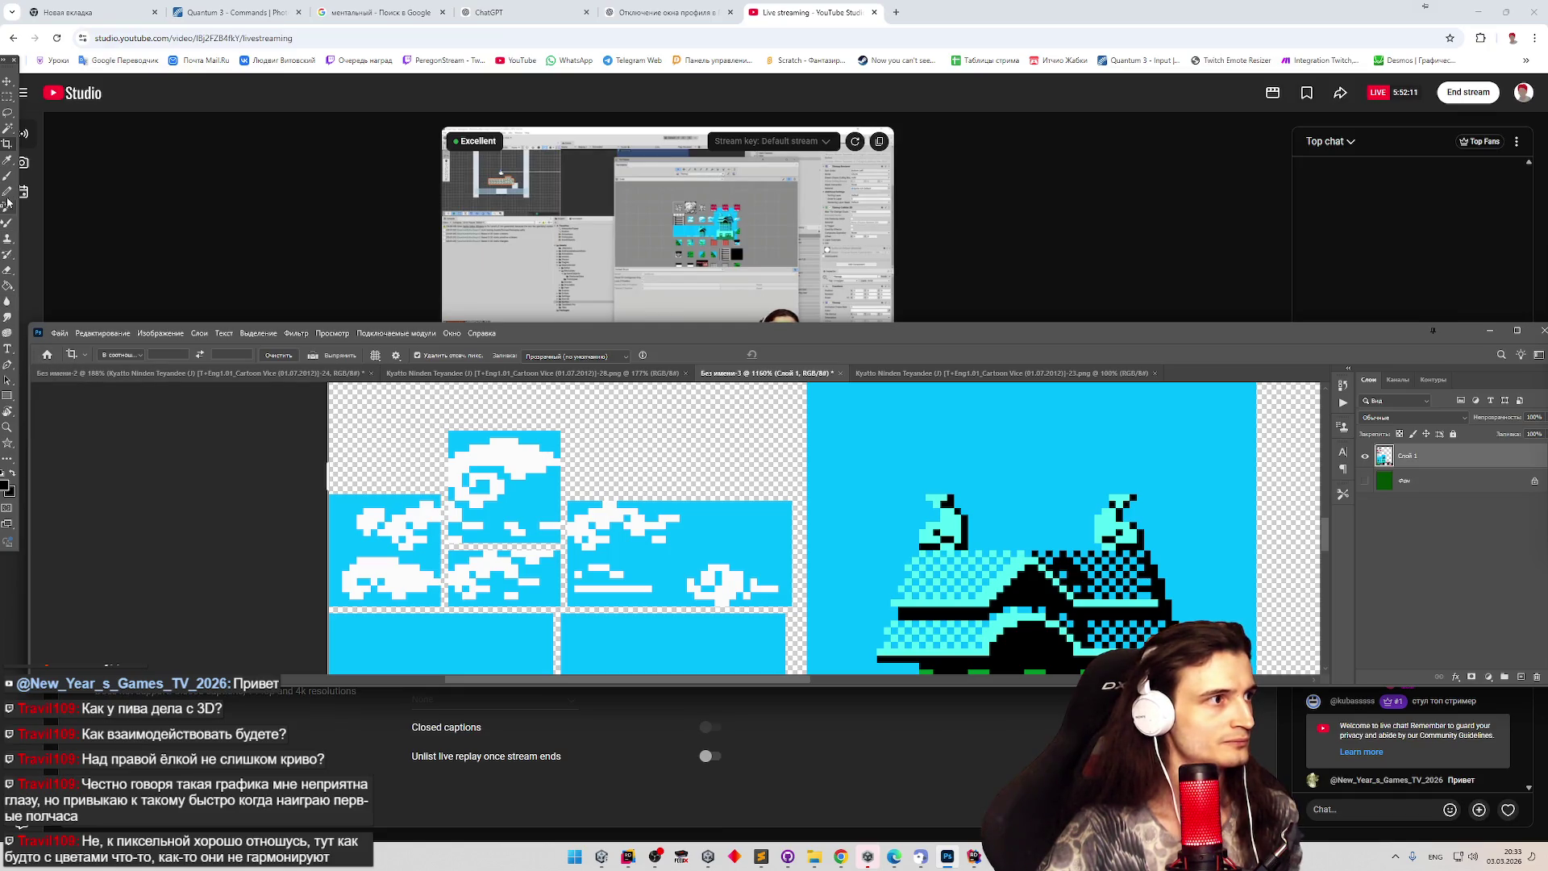
click(7, 114)
drag(569, 502, 791, 606)
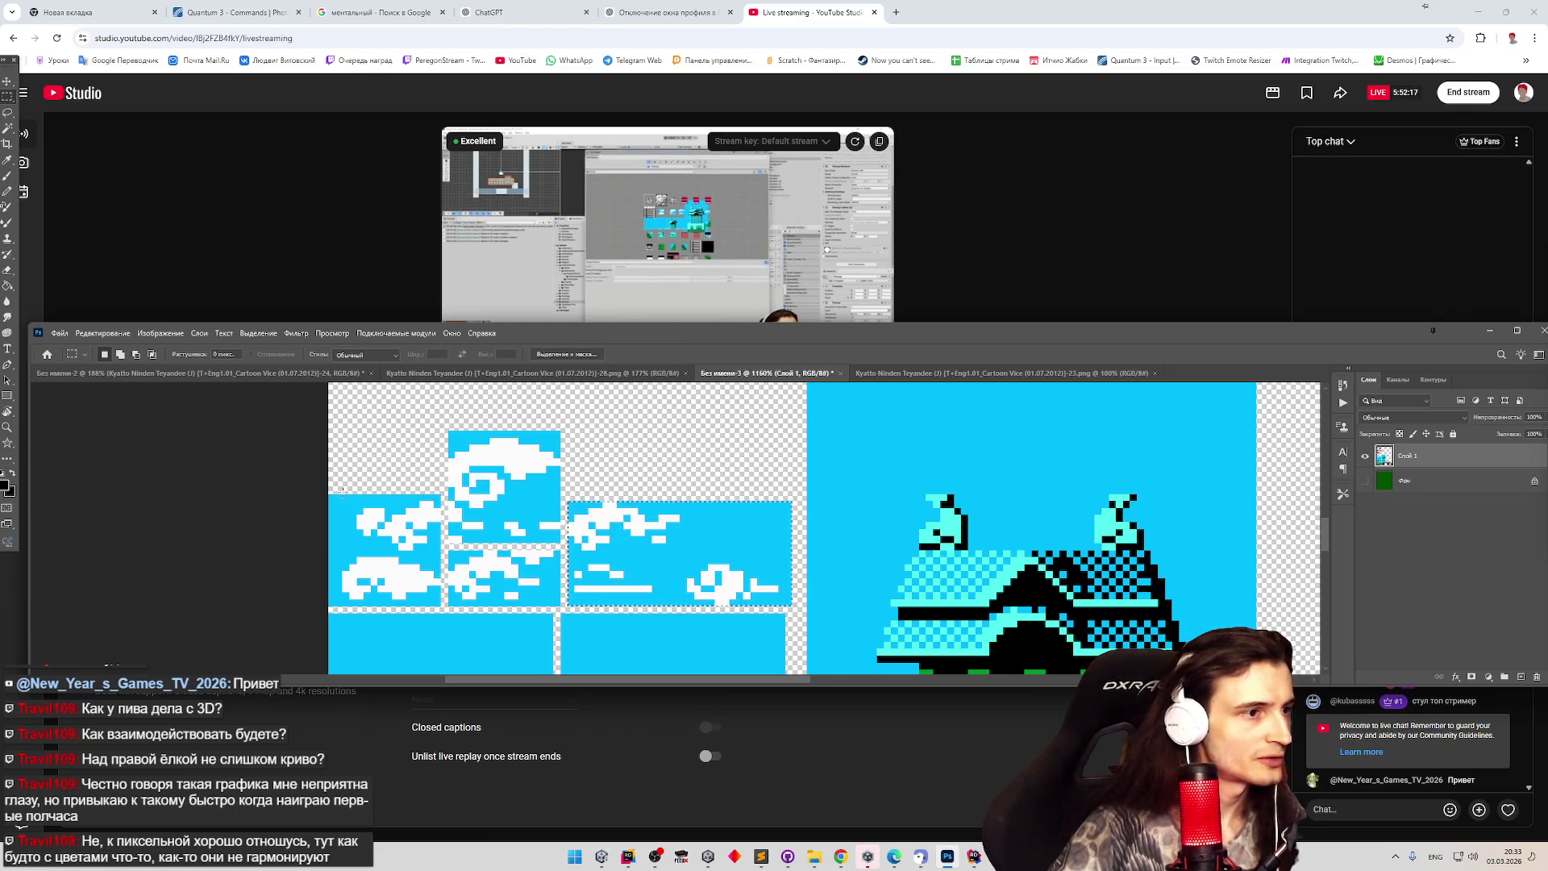
drag(441, 495, 329, 605)
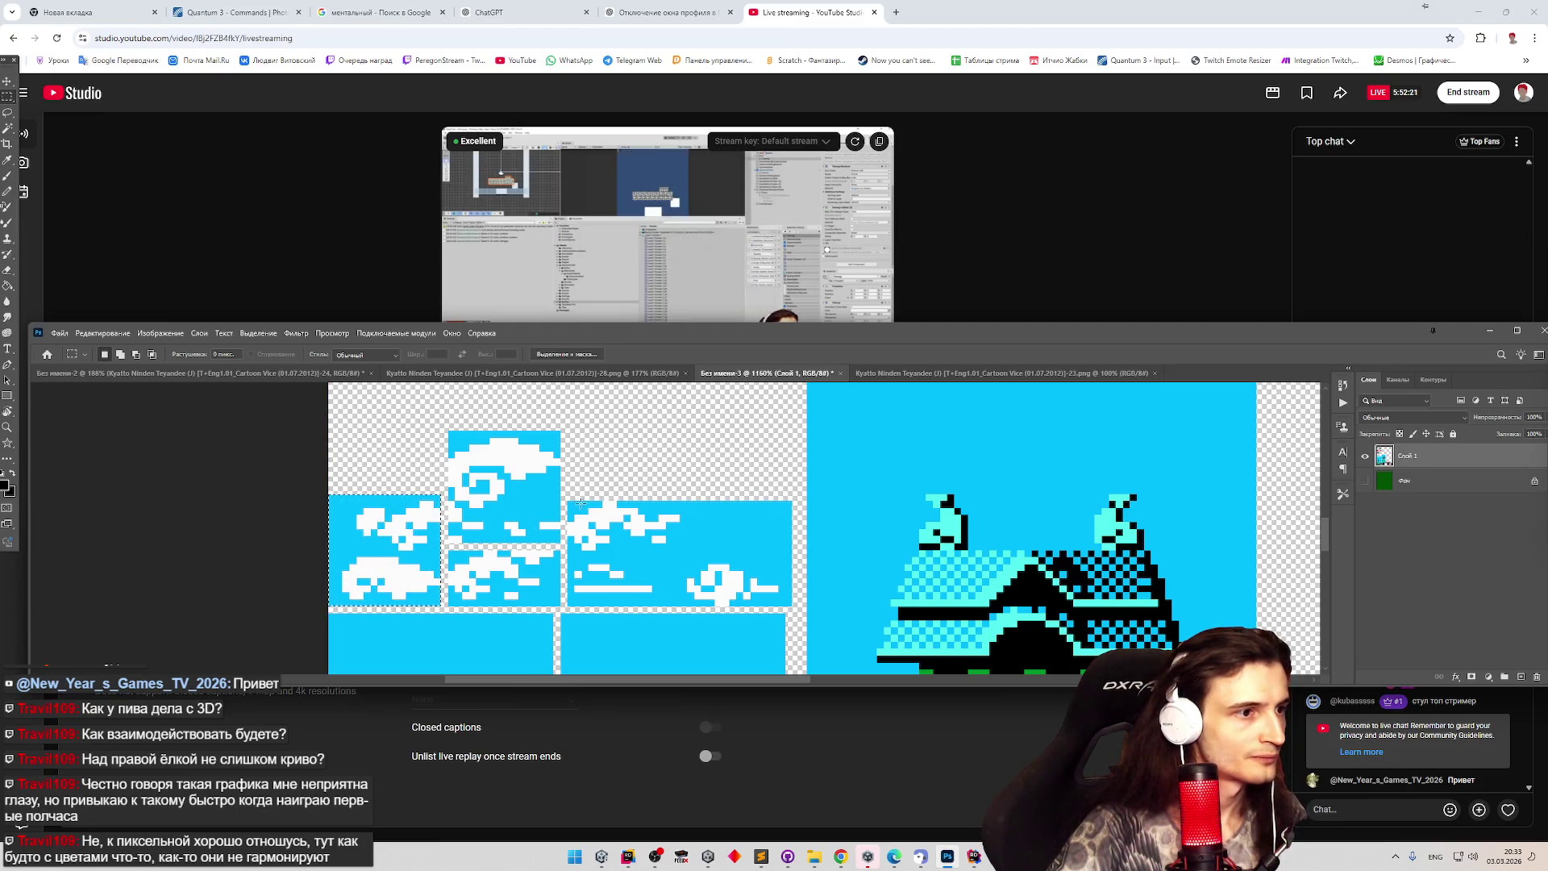
drag(569, 501, 792, 605)
Compare the selected tile against the clouds in the Kyatto level screenshot, then return to the tile sheet.
scroll(711, 478, down, 3)
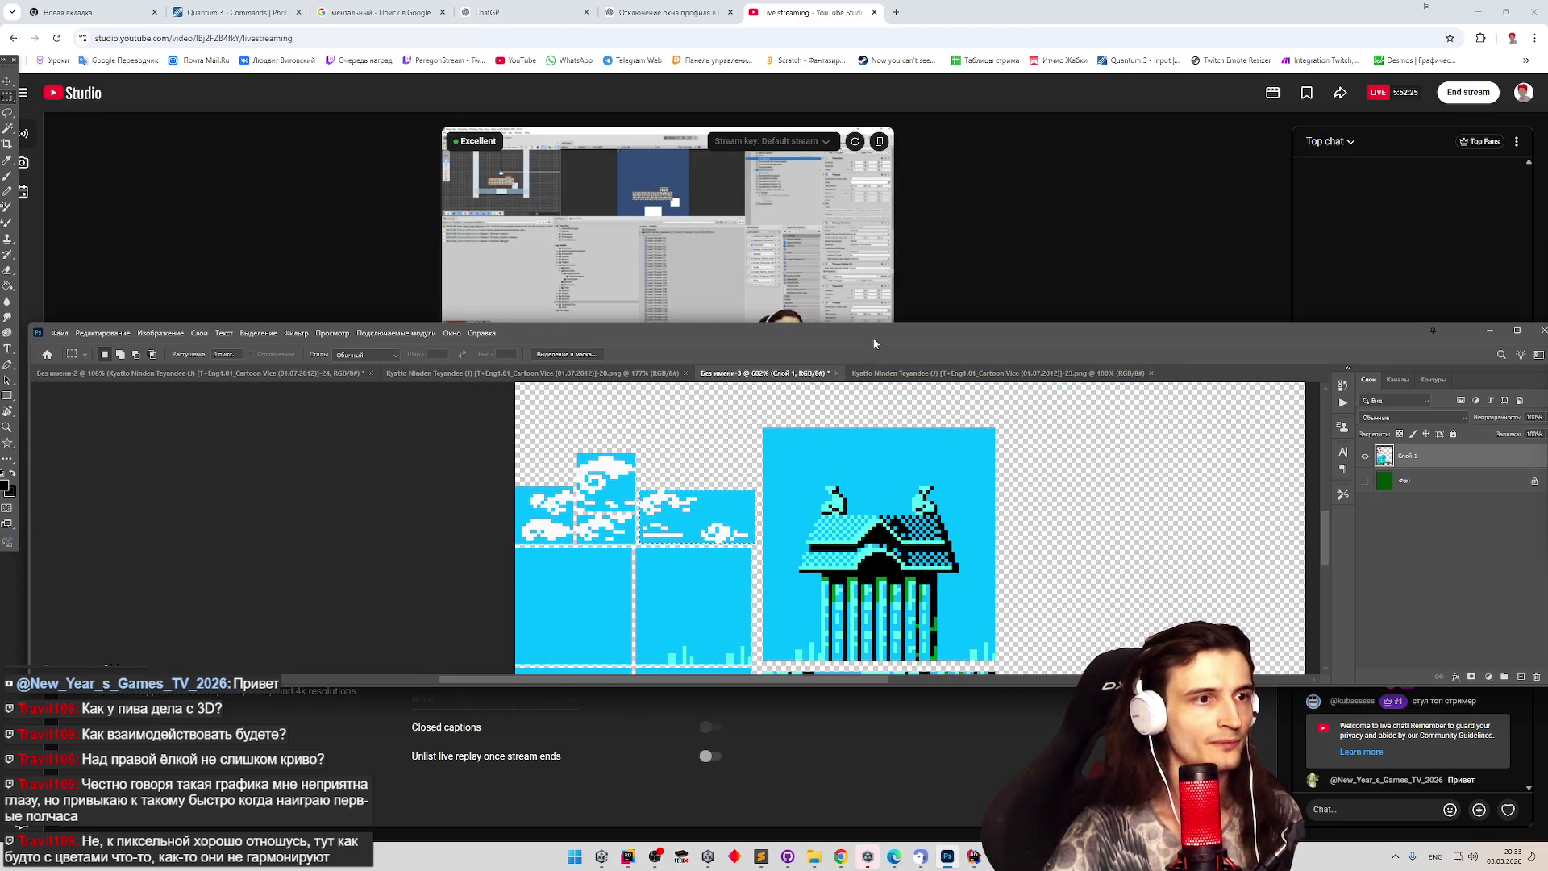
drag(874, 343, 857, 284)
scroll(895, 452, down, 5)
key(ctrl+Tab)
scroll(676, 390, up, 5)
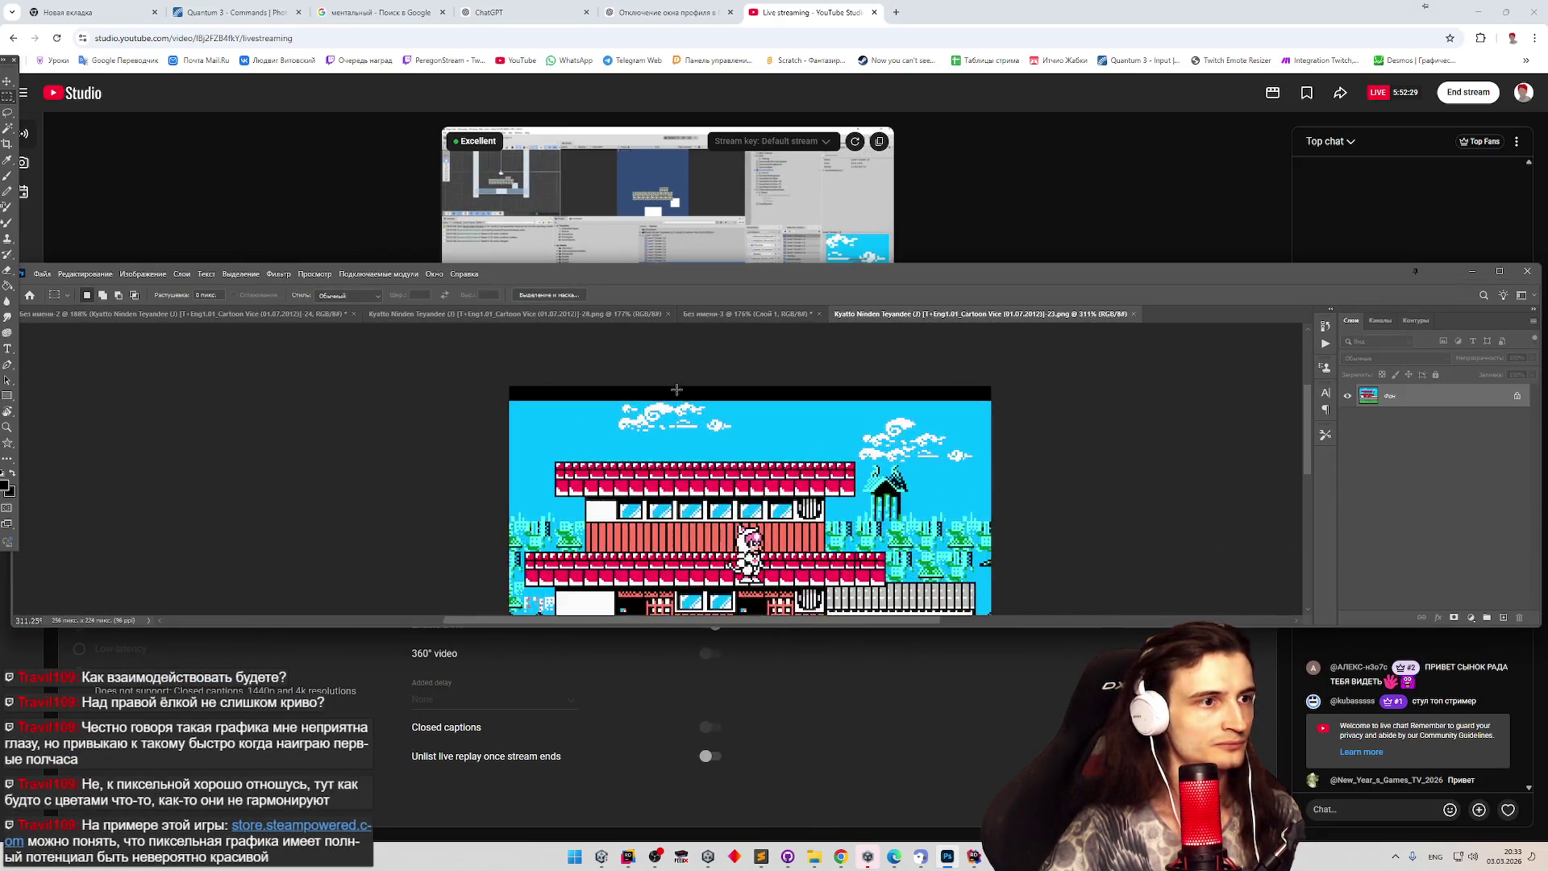
scroll(676, 390, up, 3)
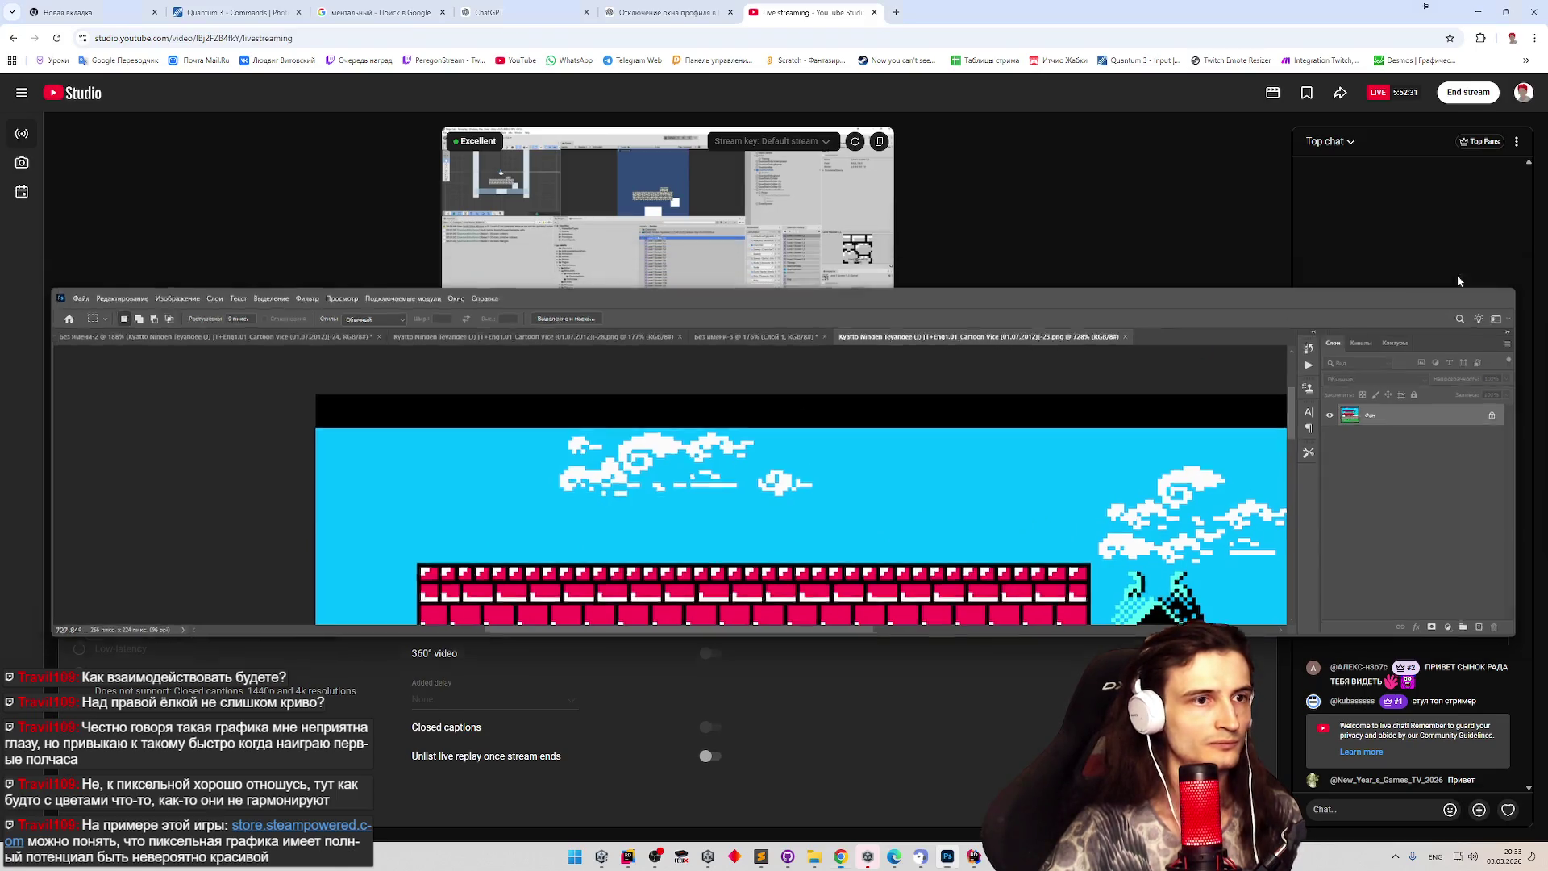
click(1472, 271)
click(947, 856)
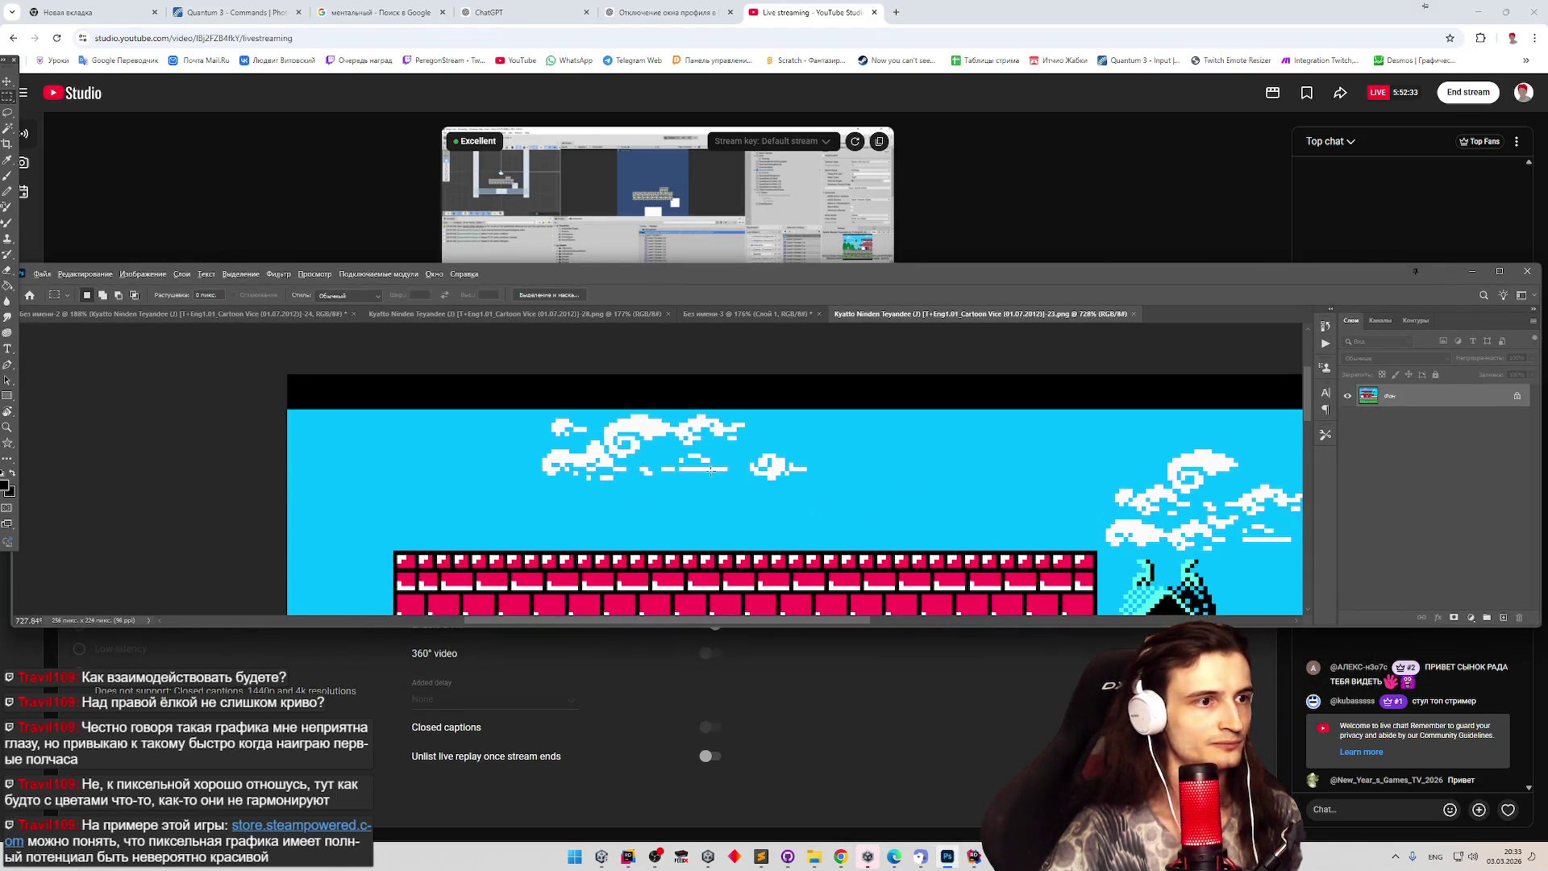
scroll(698, 387, up, 2)
click(747, 314)
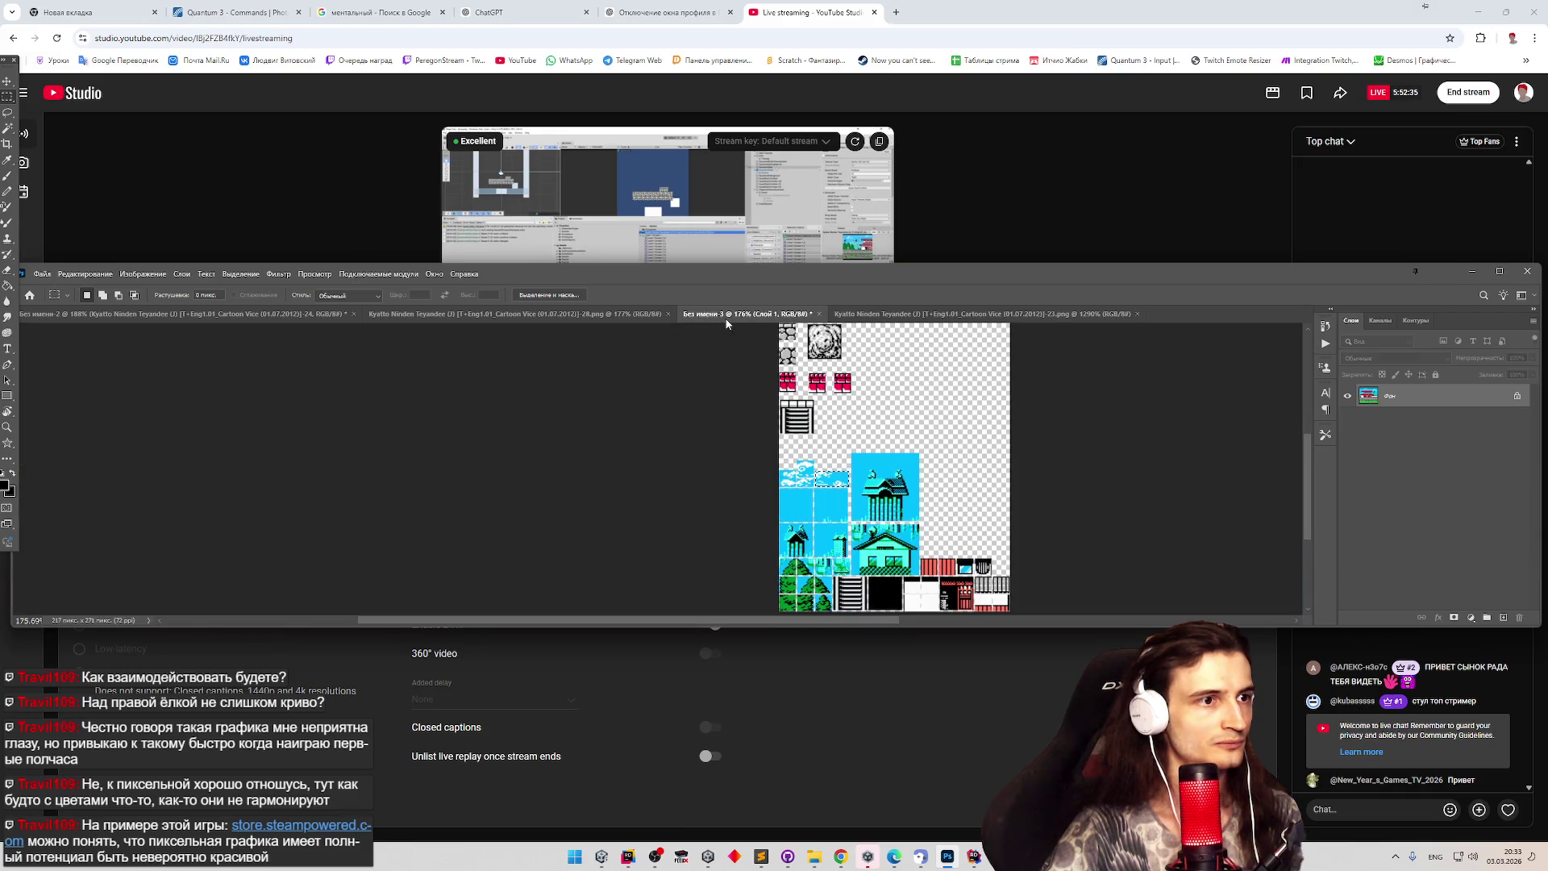
Draw a cyan pencil row along the top edge of the right cloud tile.
scroll(887, 467, up, 2)
scroll(815, 489, up, 4)
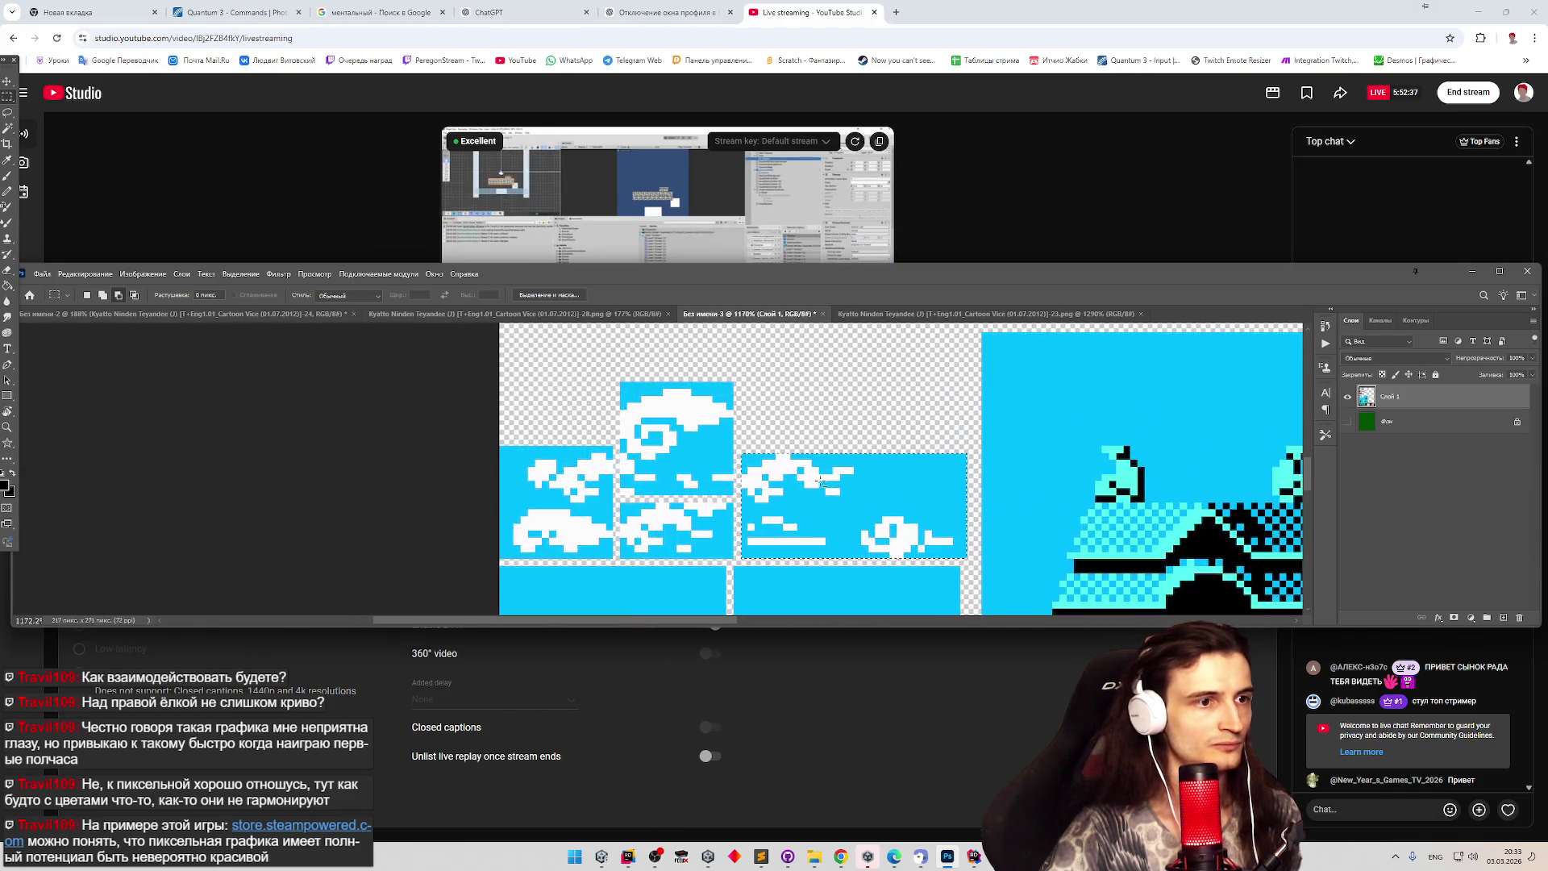
key(b)
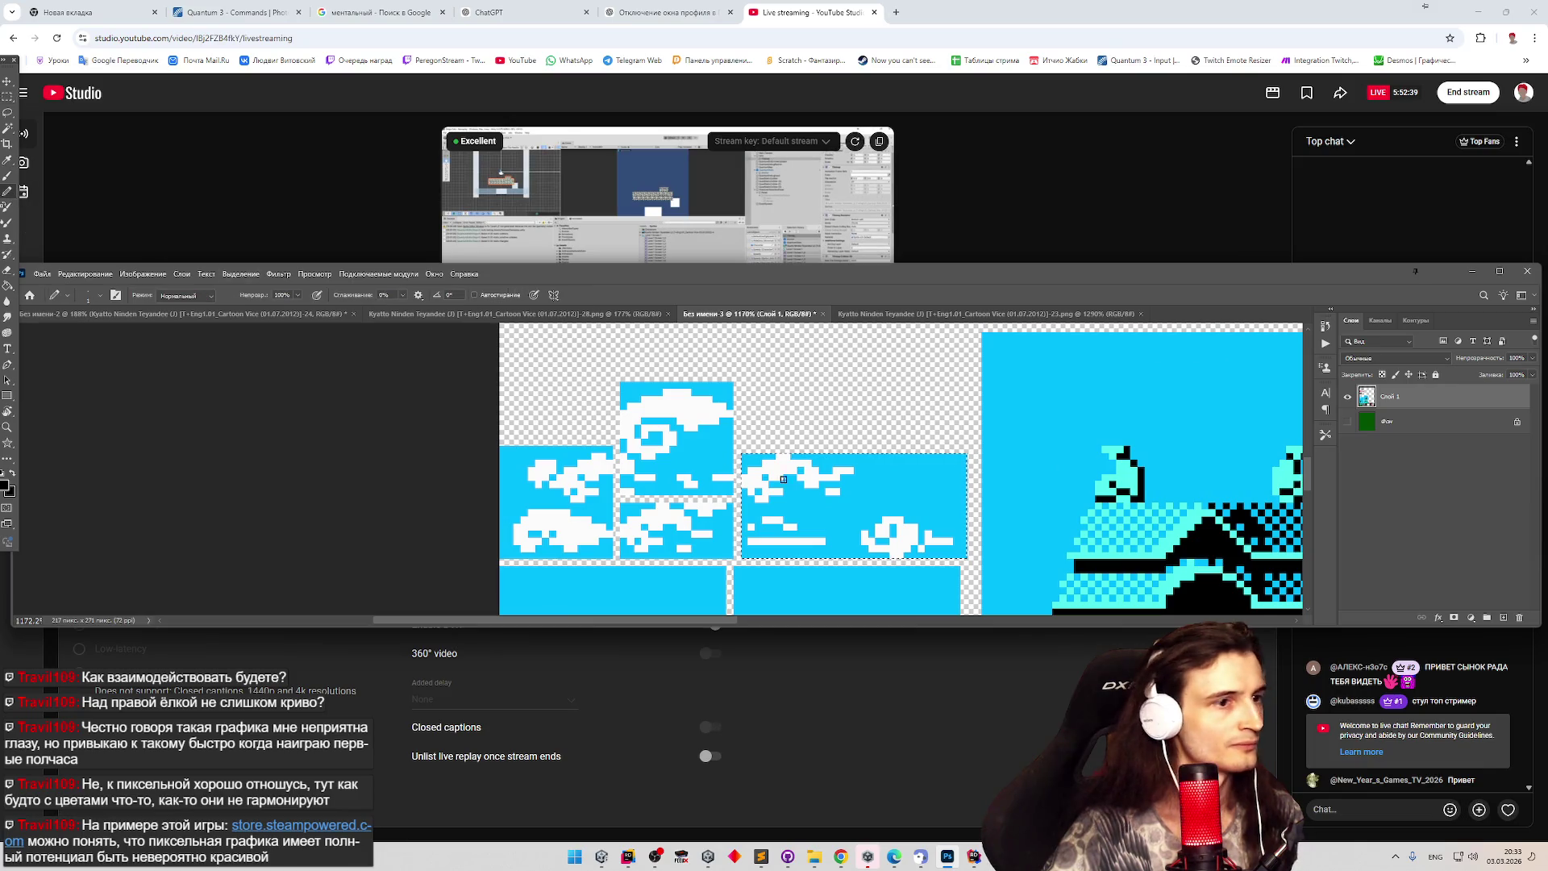
key(ctrl+d)
drag(760, 449, 960, 449)
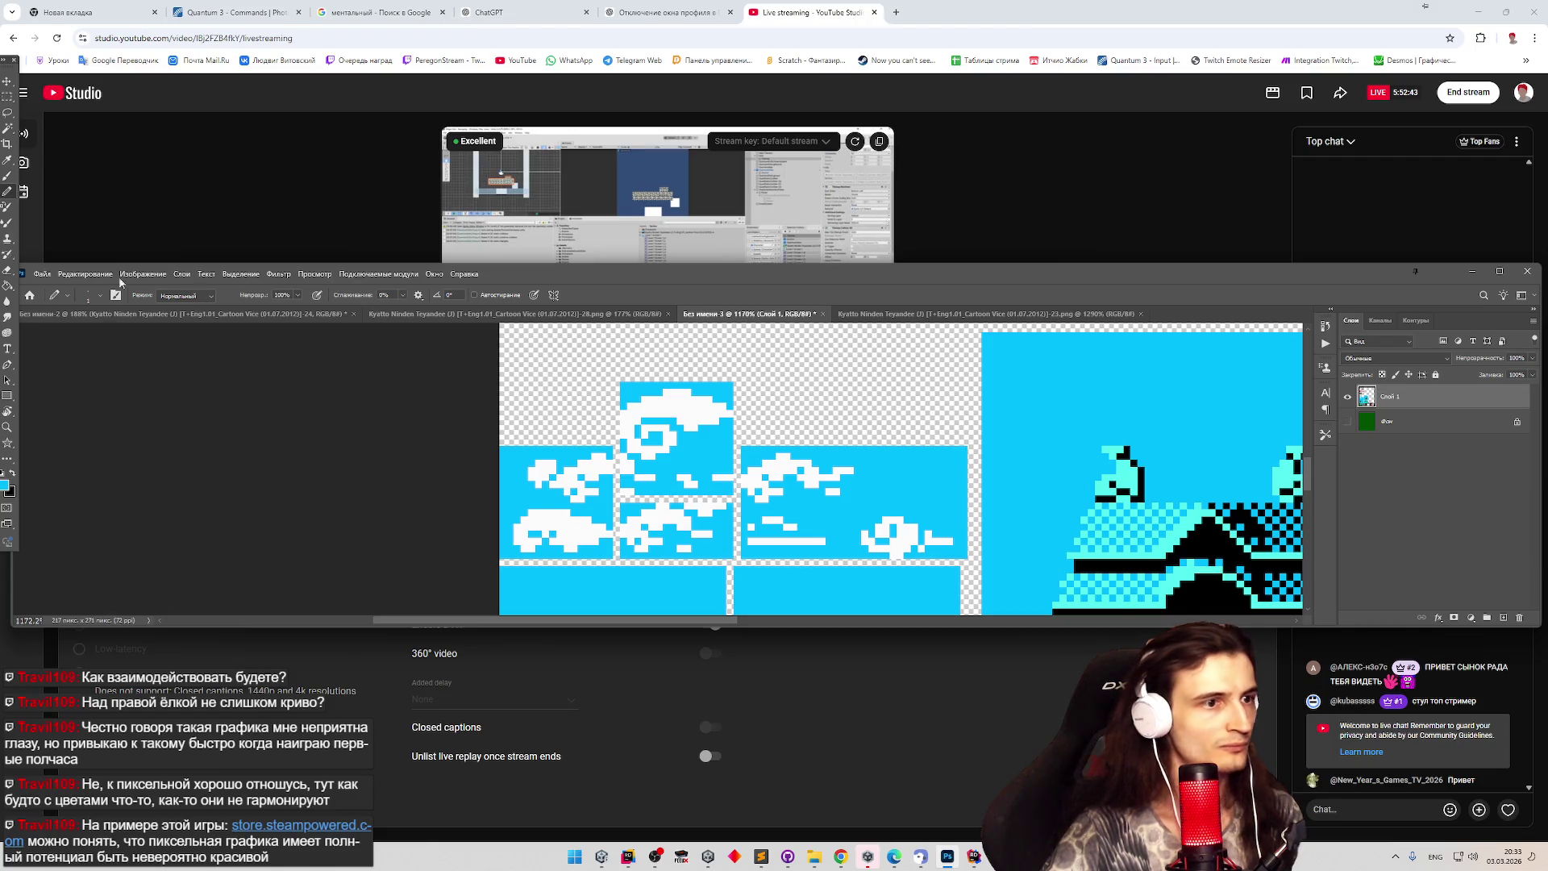
Quick-export the tile sheet as PNG, overwriting Level 1 Screen 1.png.
click(42, 273)
mouse_move(162, 462)
click(229, 459)
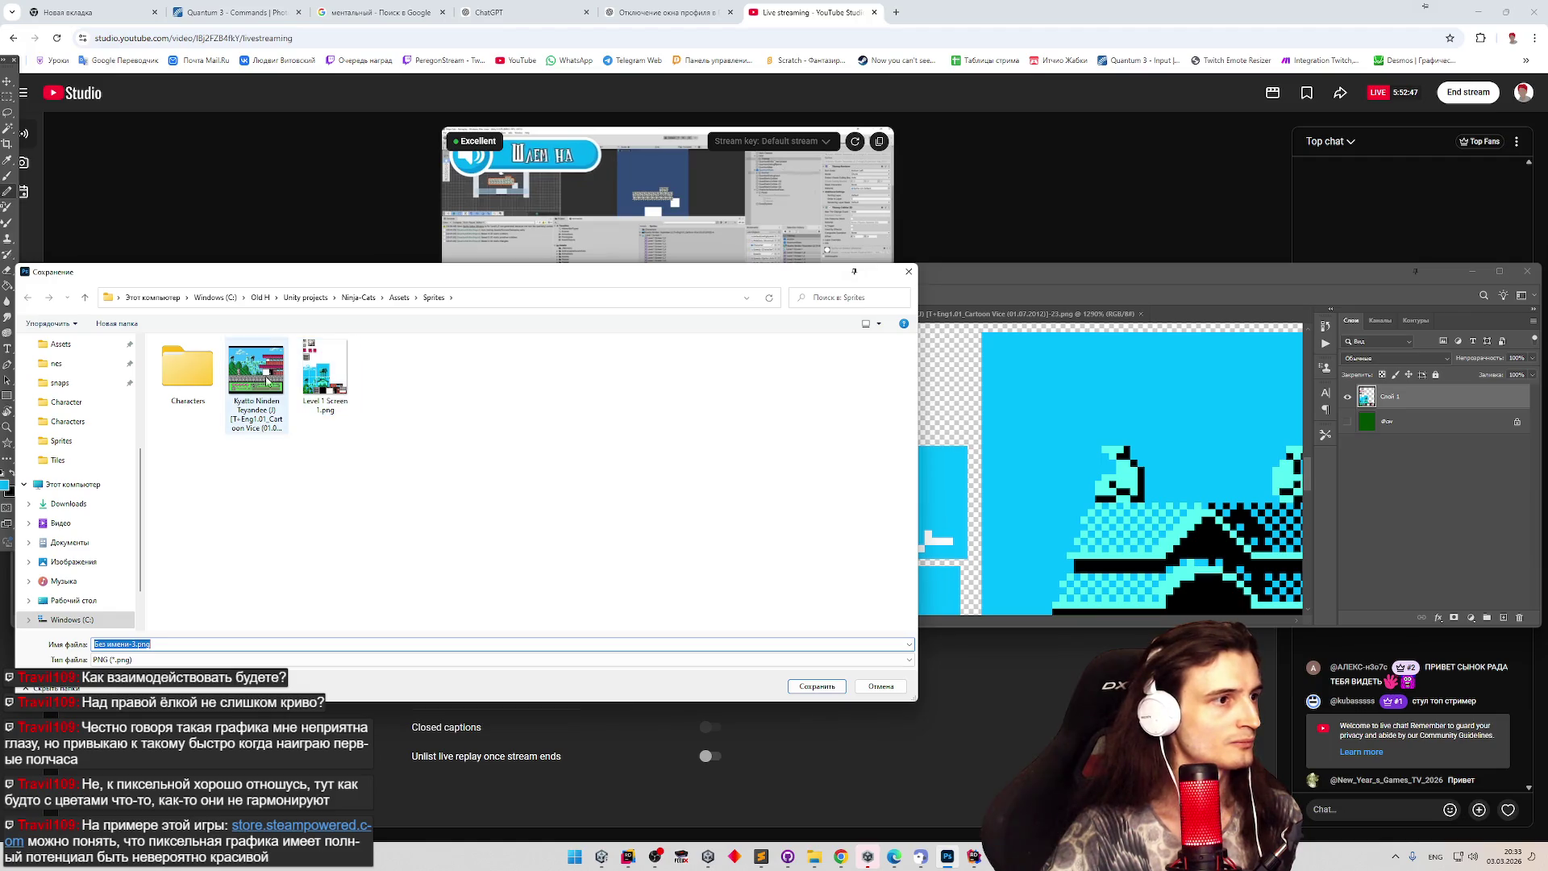
double_click(325, 374)
click(798, 457)
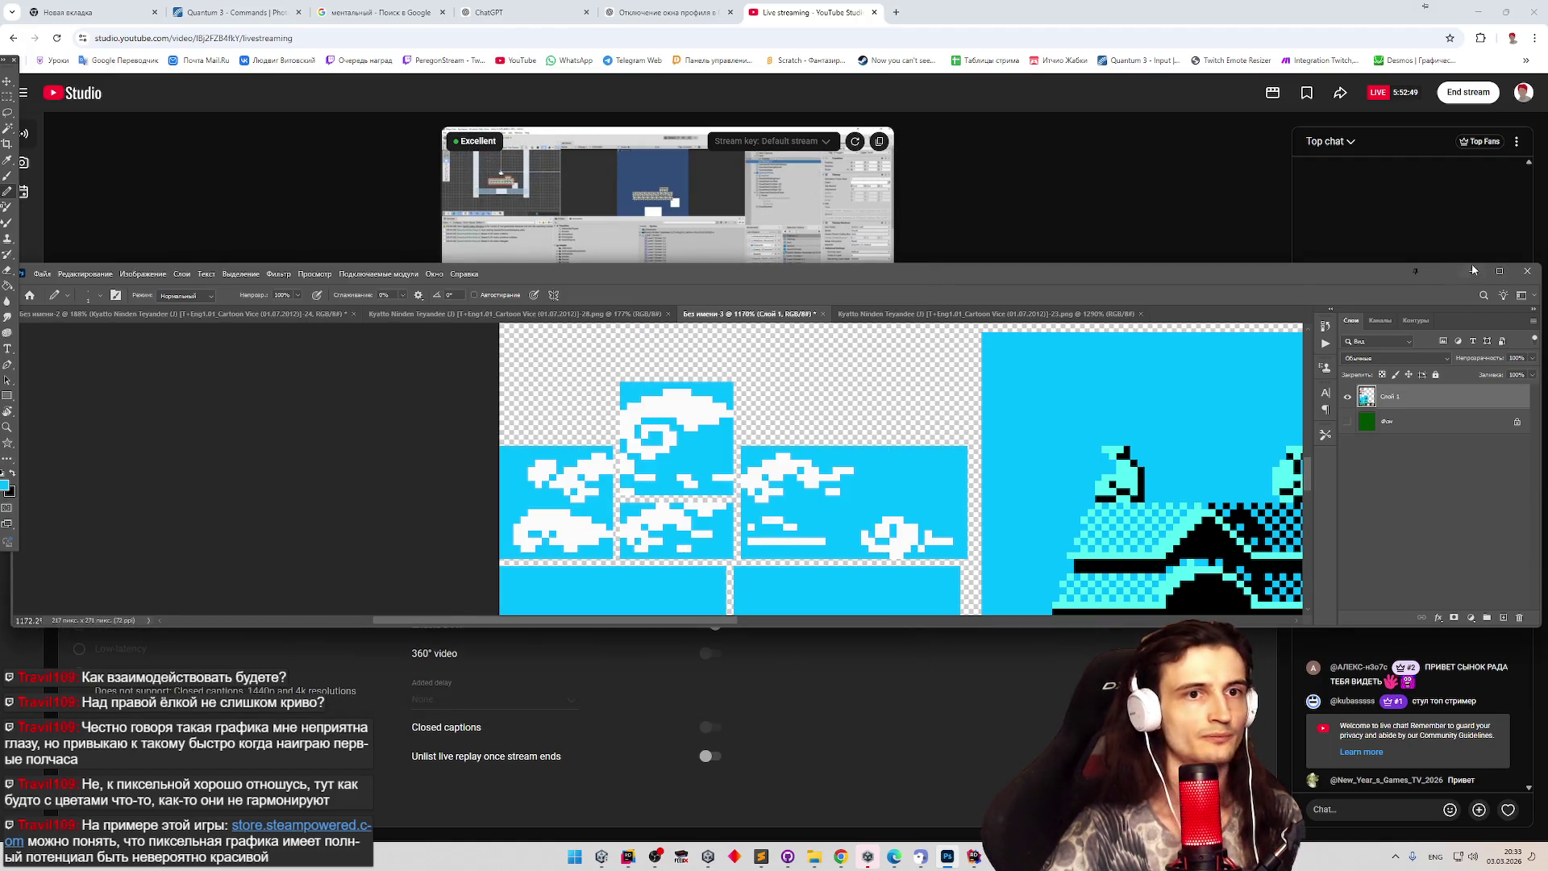
click(1473, 271)
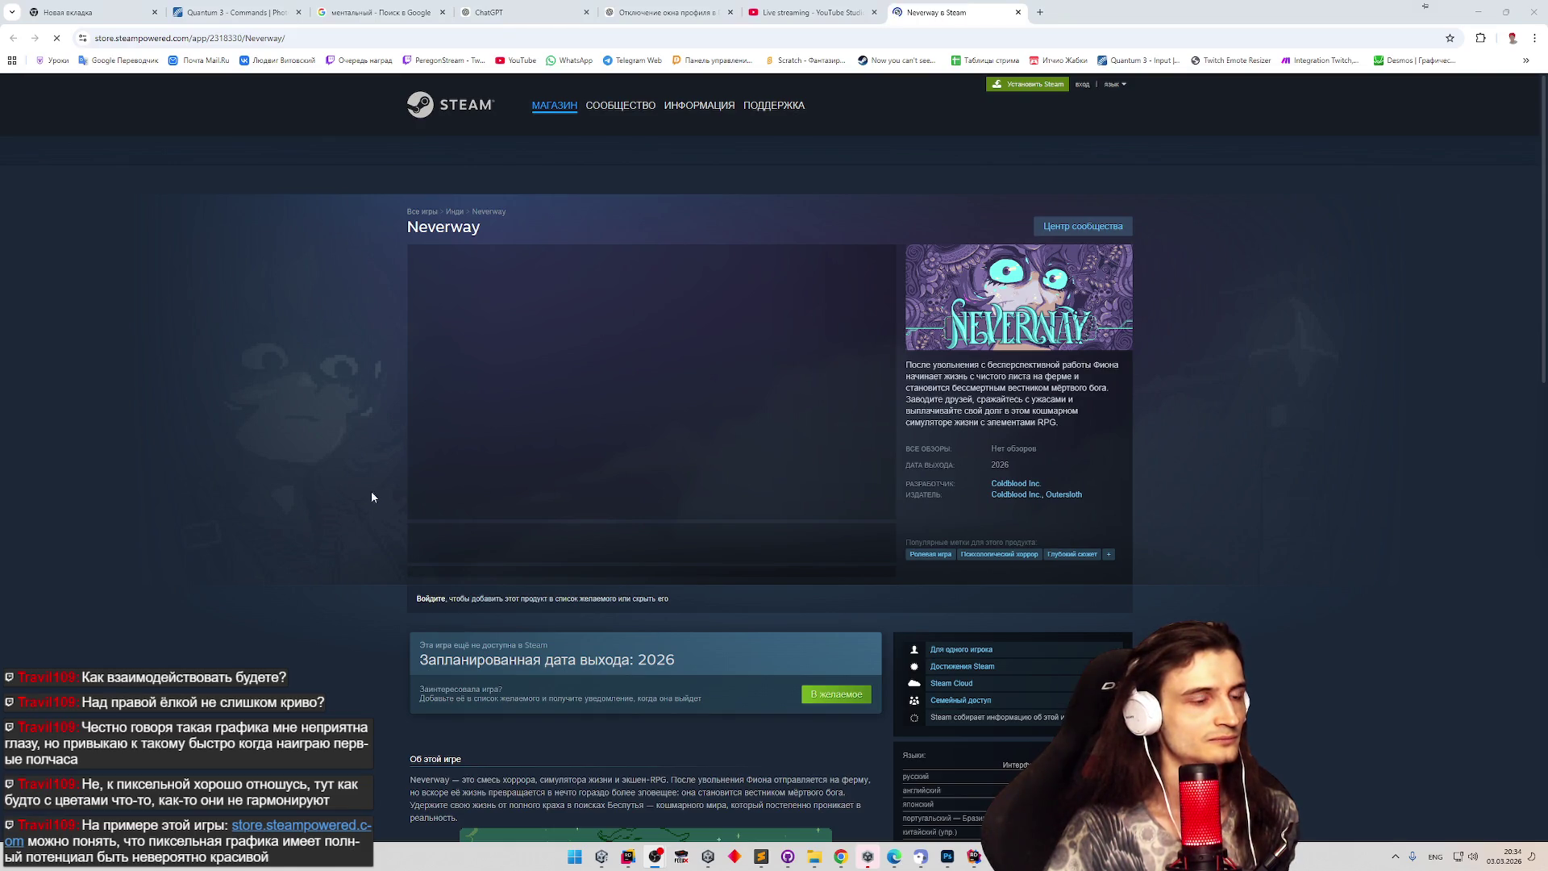
Scroll through Neverway's Steam page screenshots and Features list, then minimize the browser.
scroll(371, 497, down, 7)
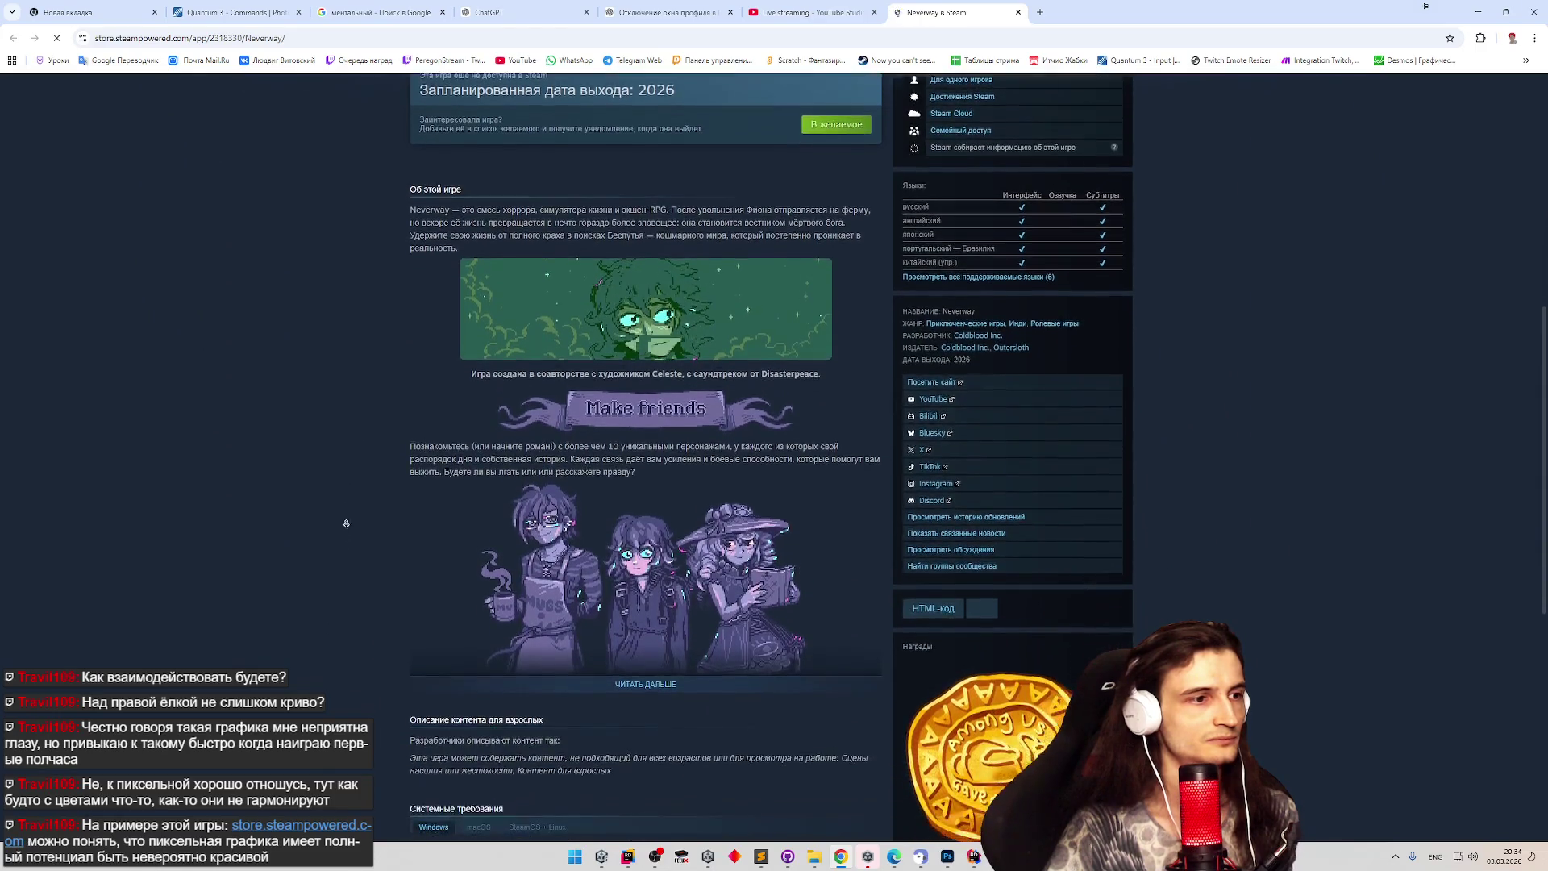
scroll(346, 523, down, 10)
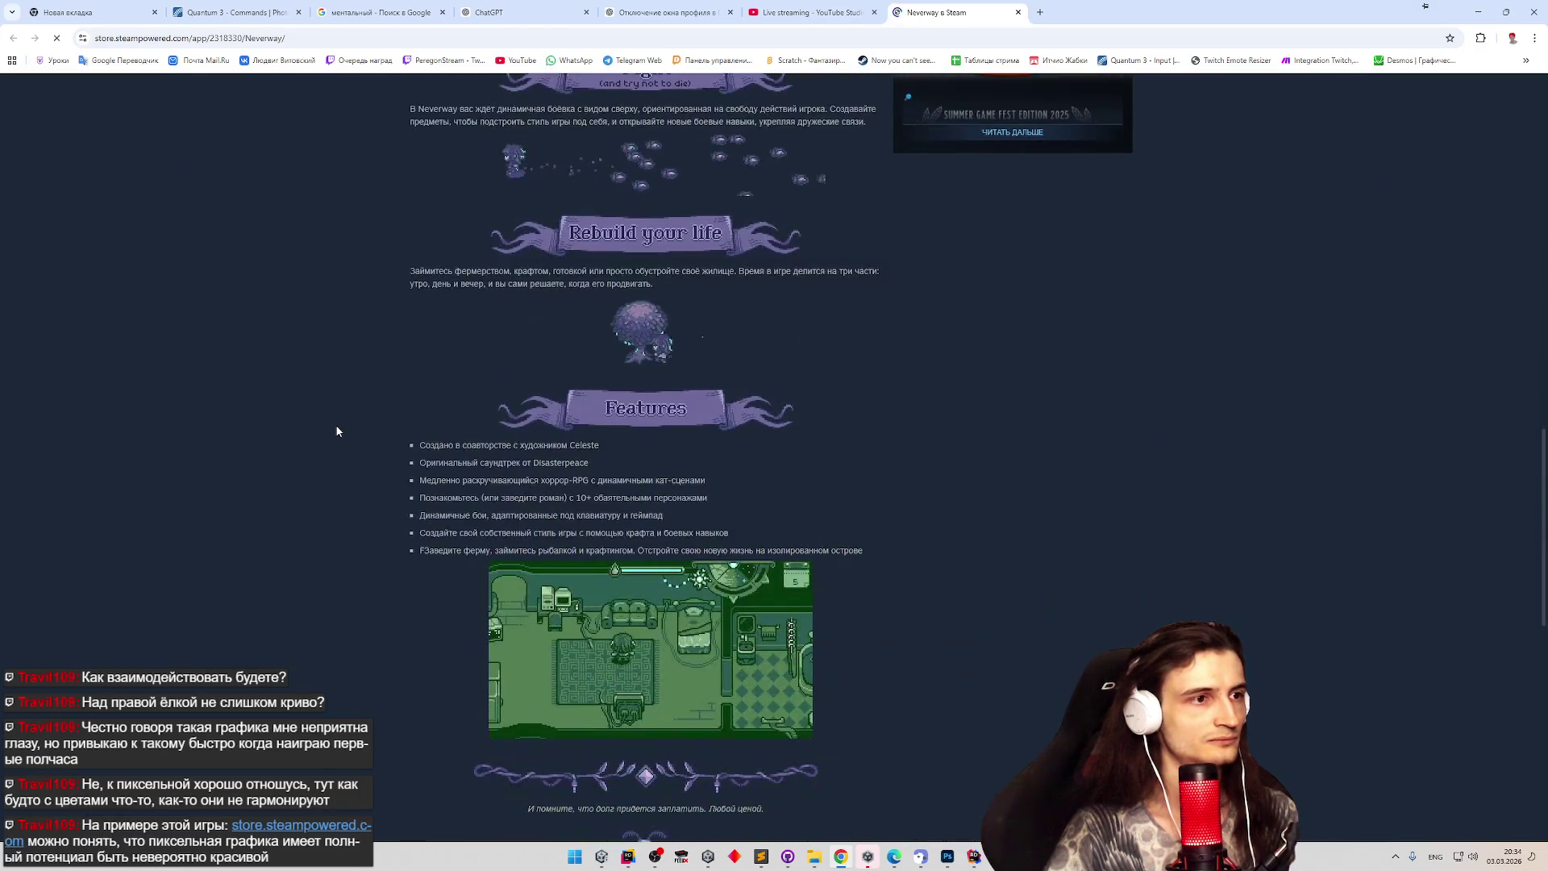
middle_click(329, 441)
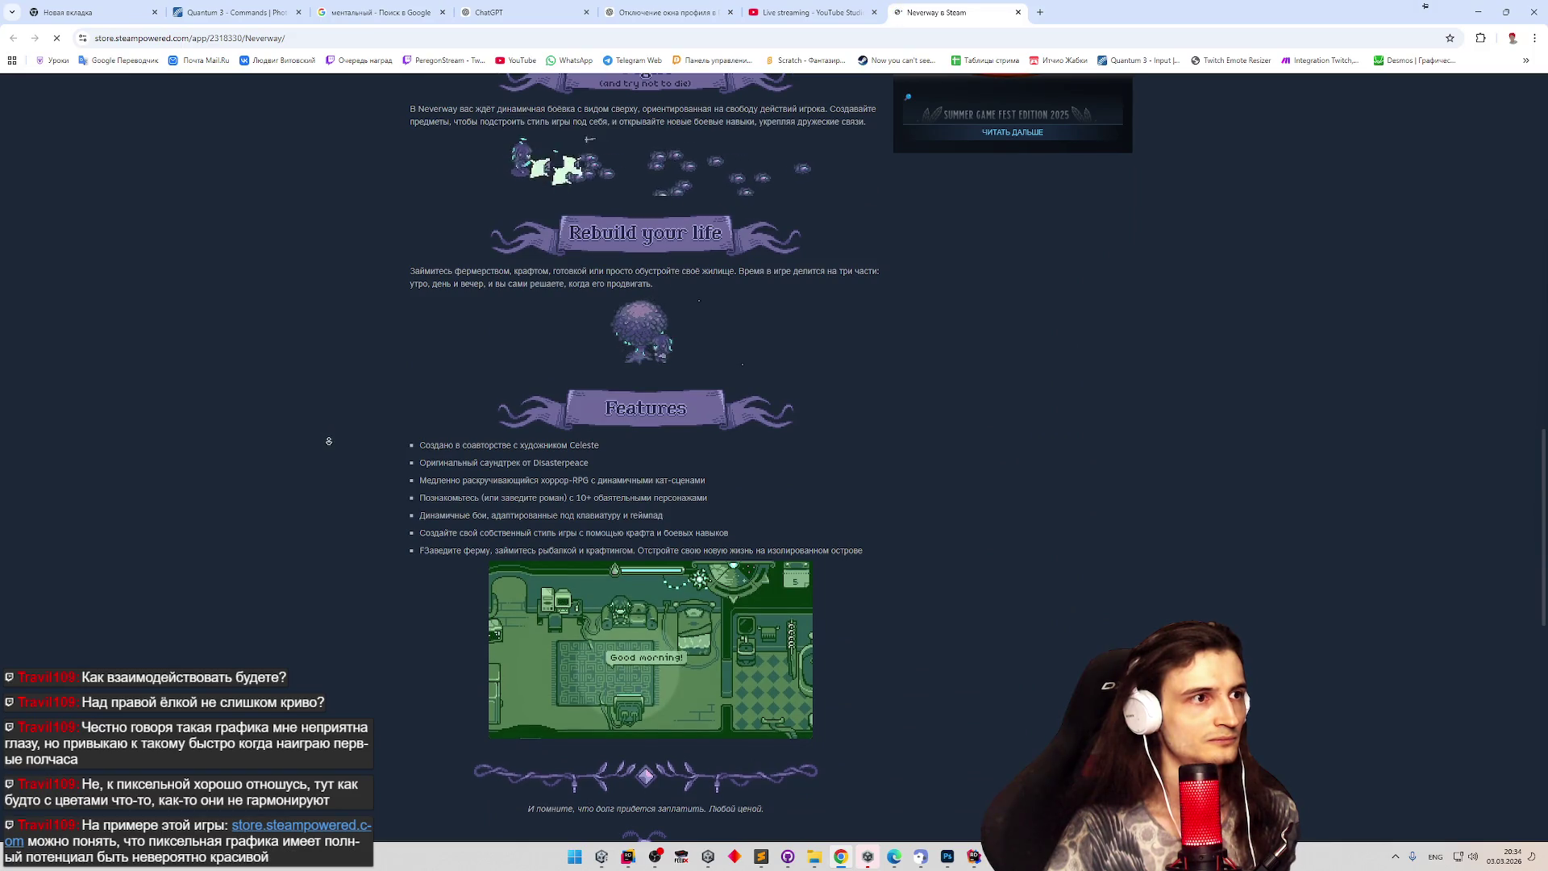
scroll(317, 445, down, 4)
scroll(323, 242, up, 13)
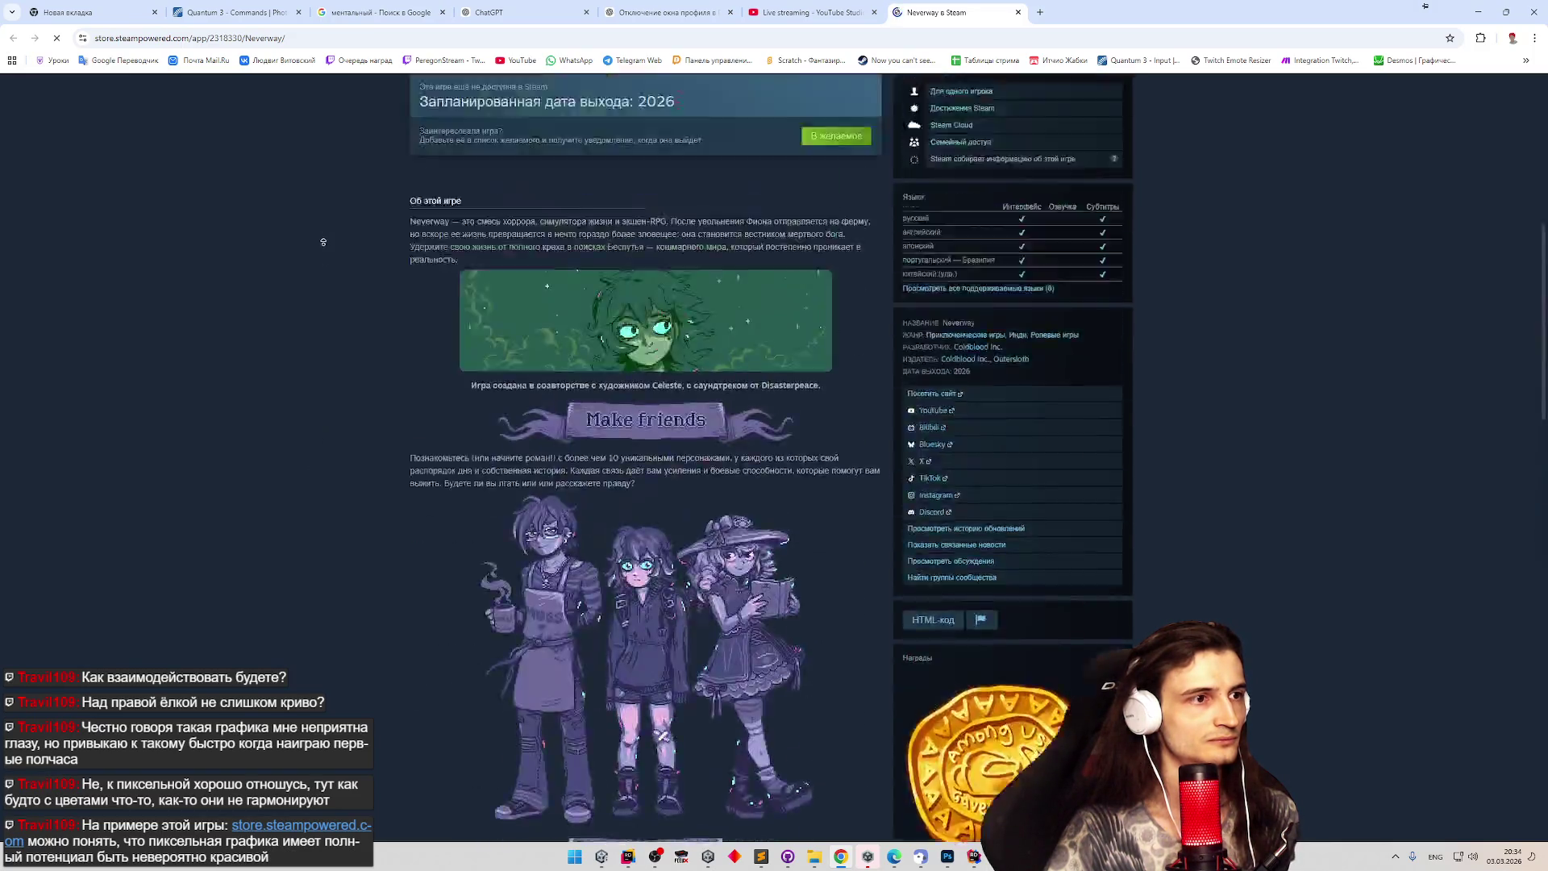
scroll(321, 399, up, 7)
scroll(349, 474, down, 8)
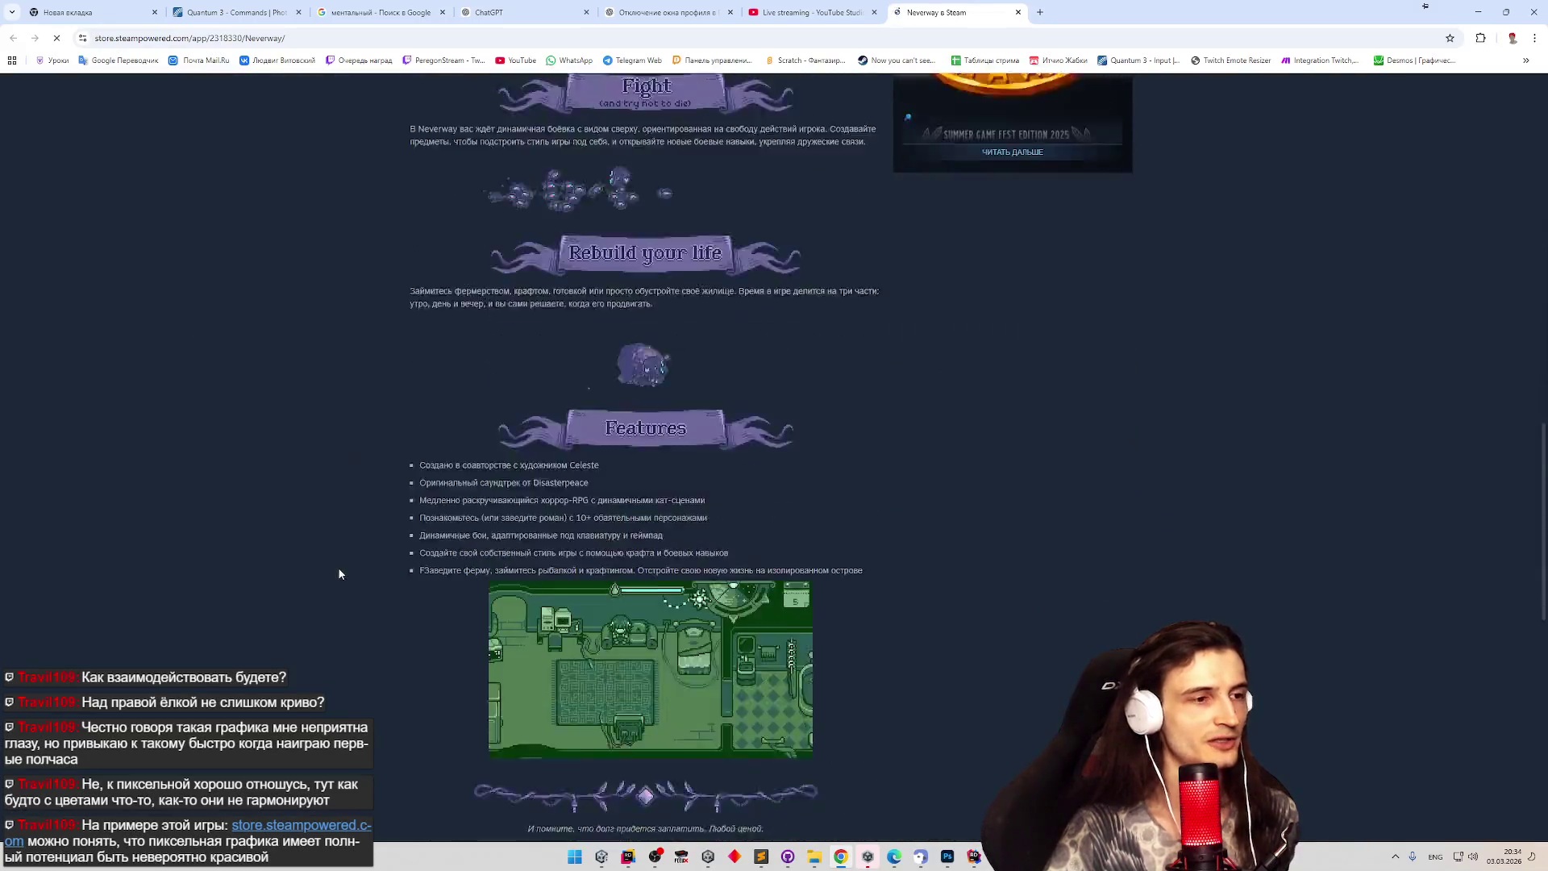
scroll(849, 500, down, 1)
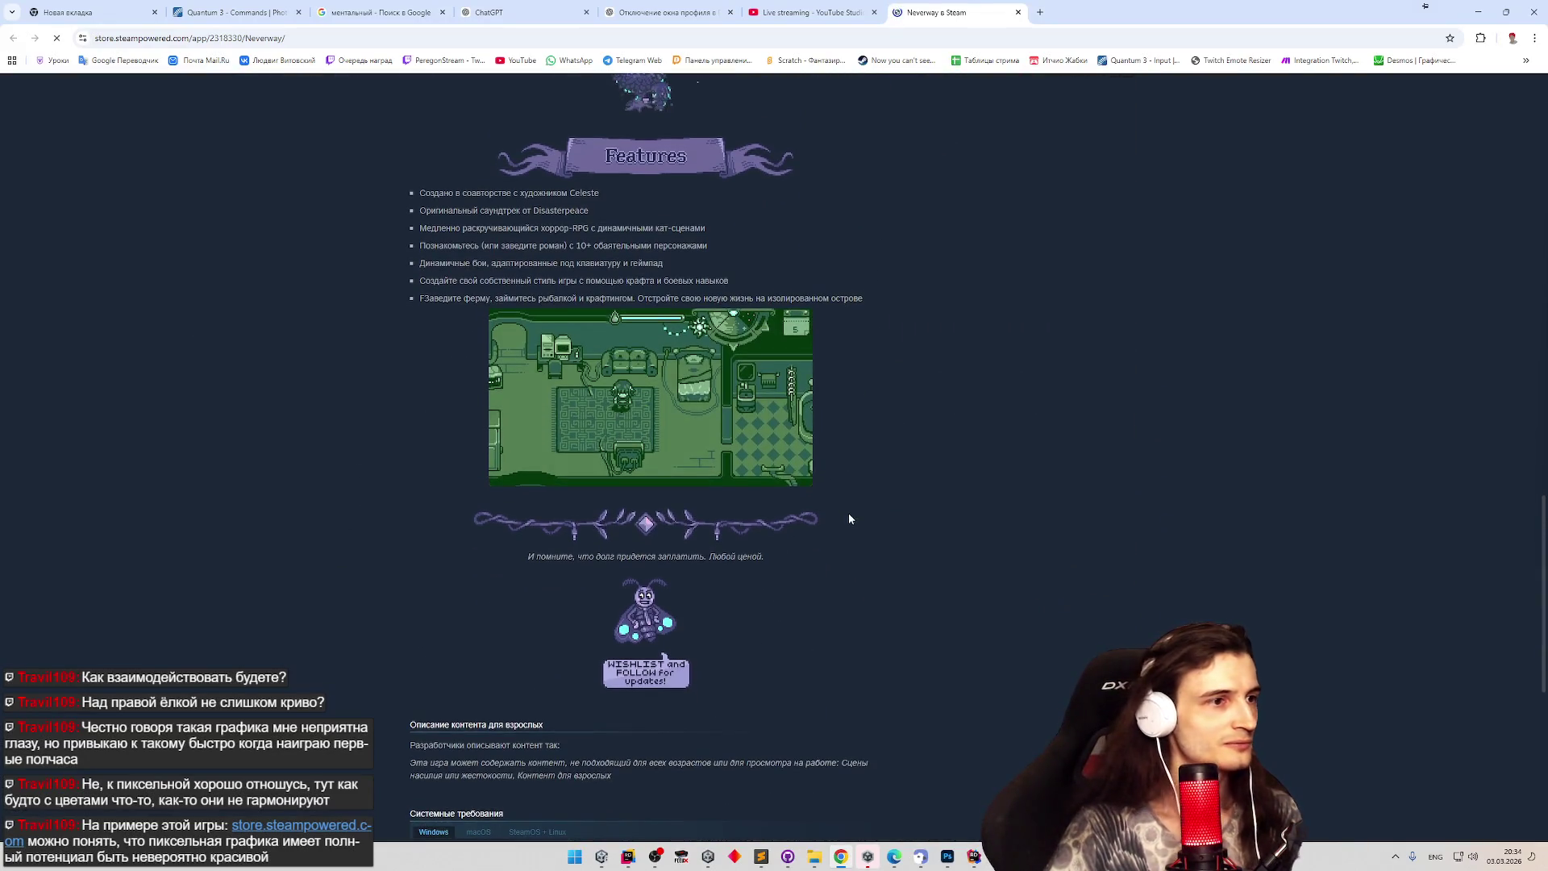
scroll(856, 511, down, 1)
scroll(857, 520, down, 7)
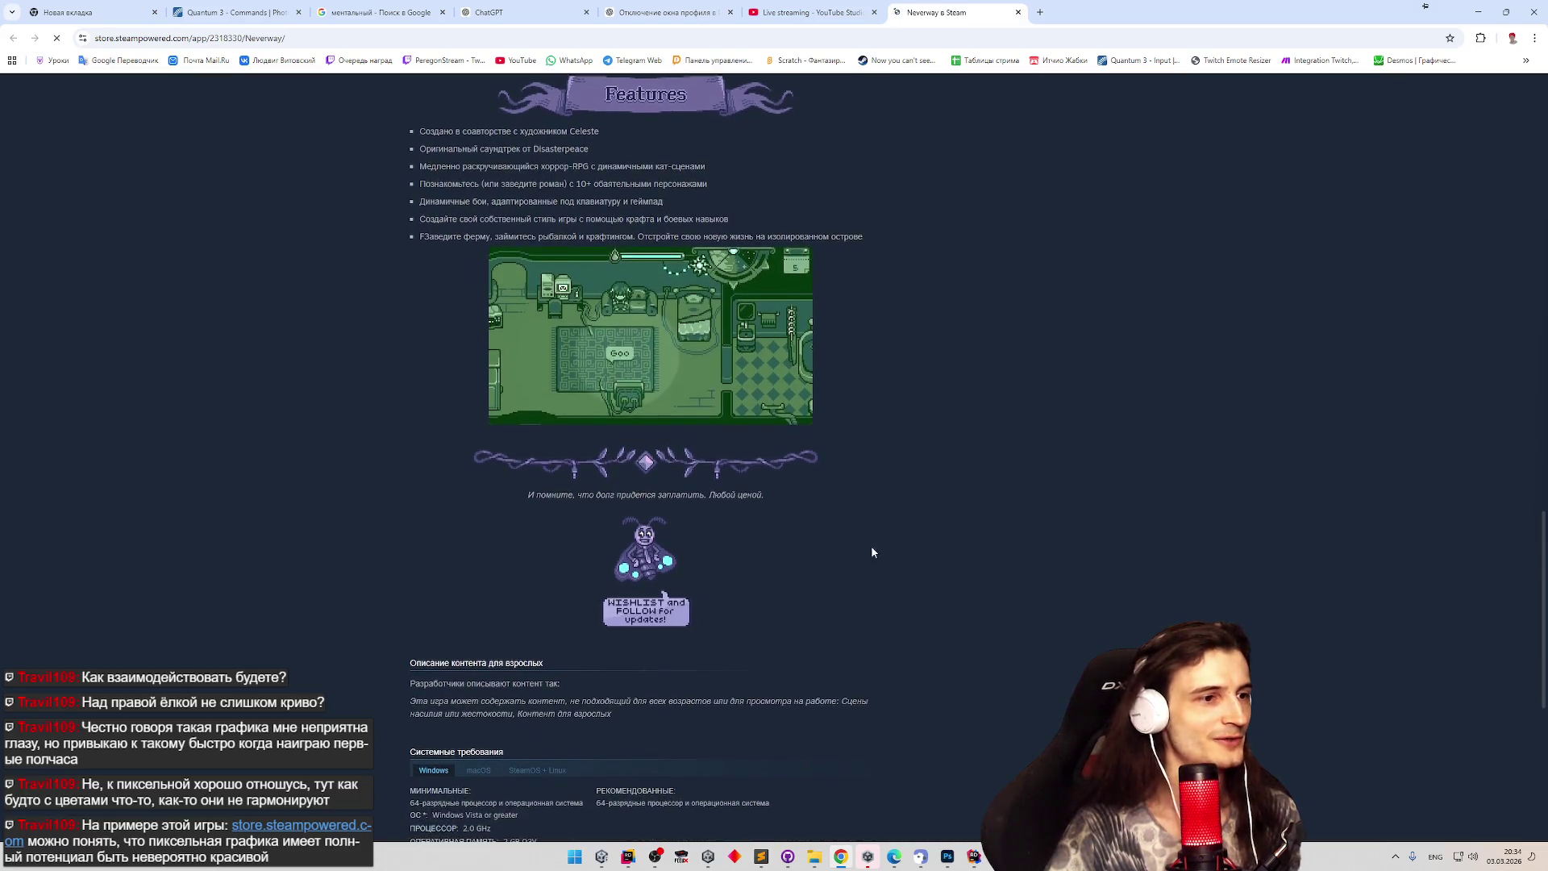
scroll(919, 494, up, 14)
scroll(911, 393, up, 10)
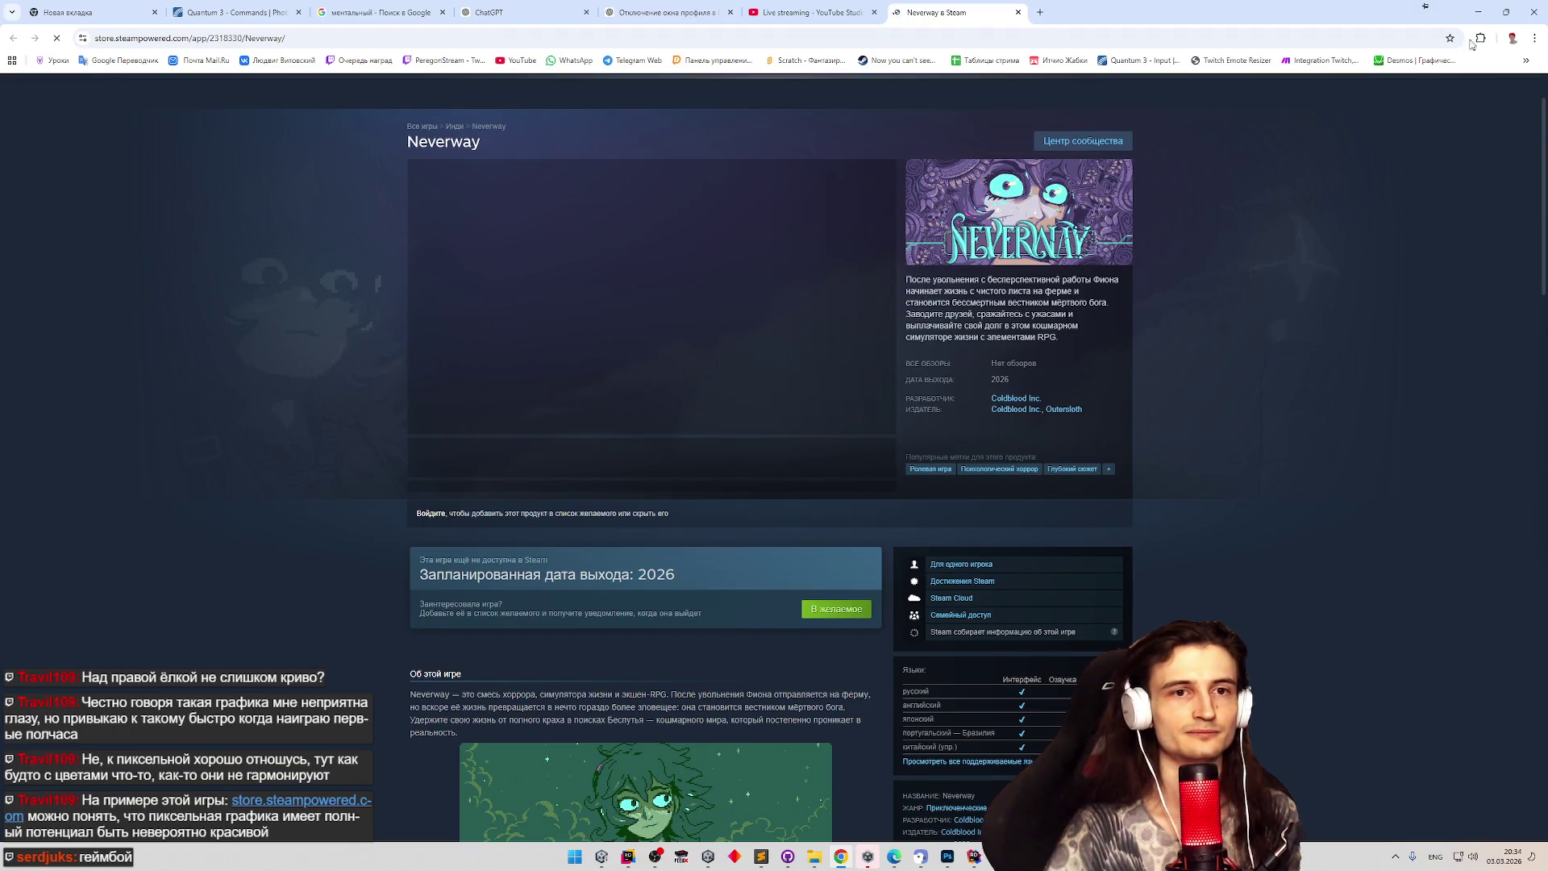
middle_click(1333, 223)
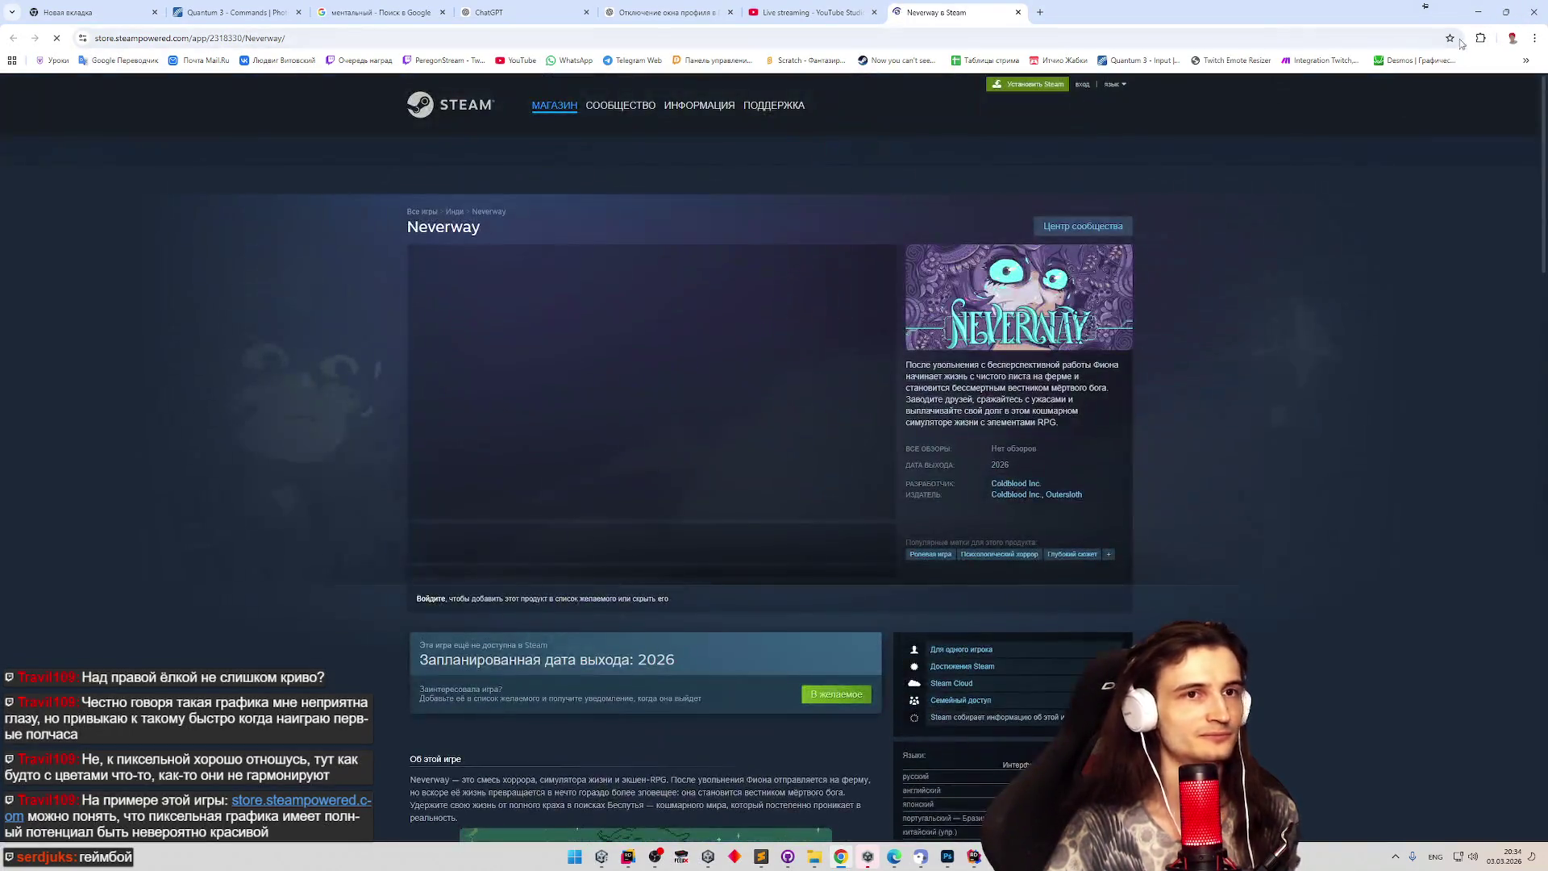
click(1474, 18)
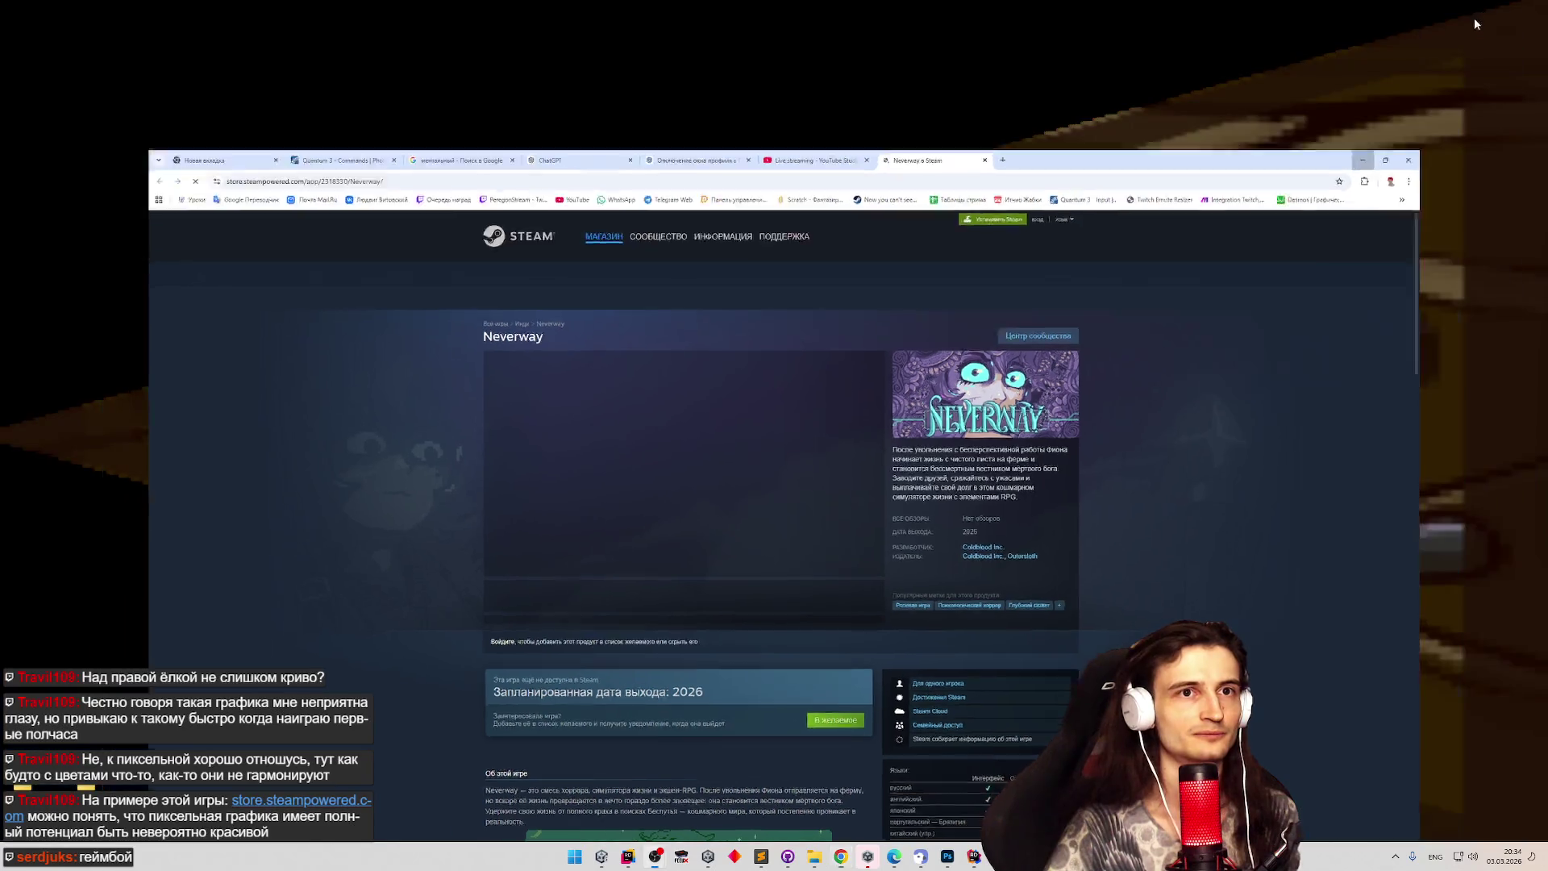
Restore the Ninja-Cats editor layout and open the Kyatto sprite sheet in the Sprite Editor.
click(601, 856)
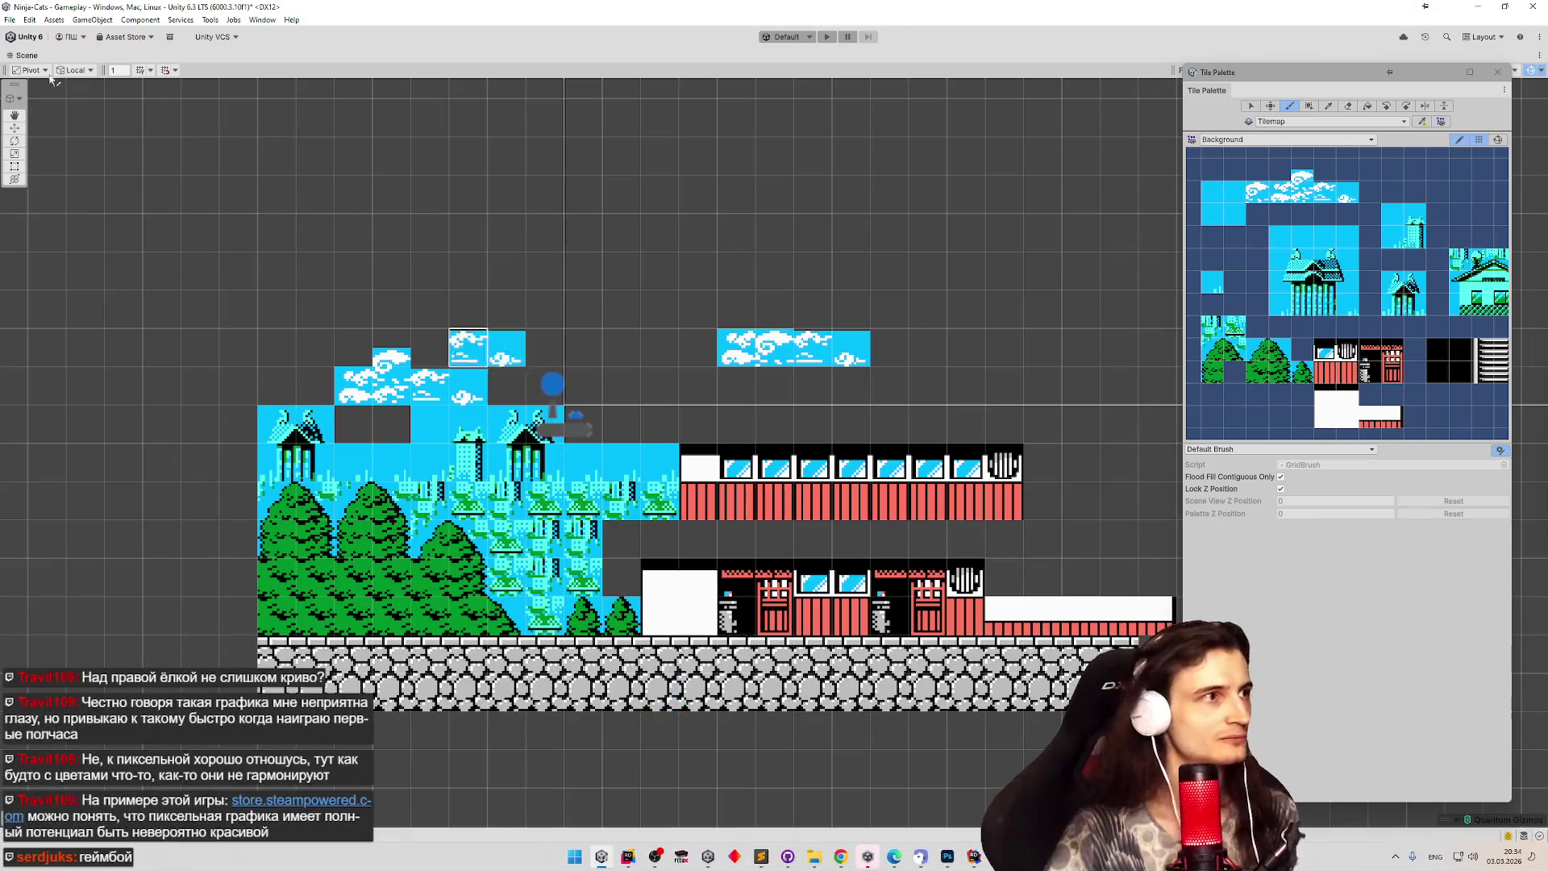
double_click(24, 55)
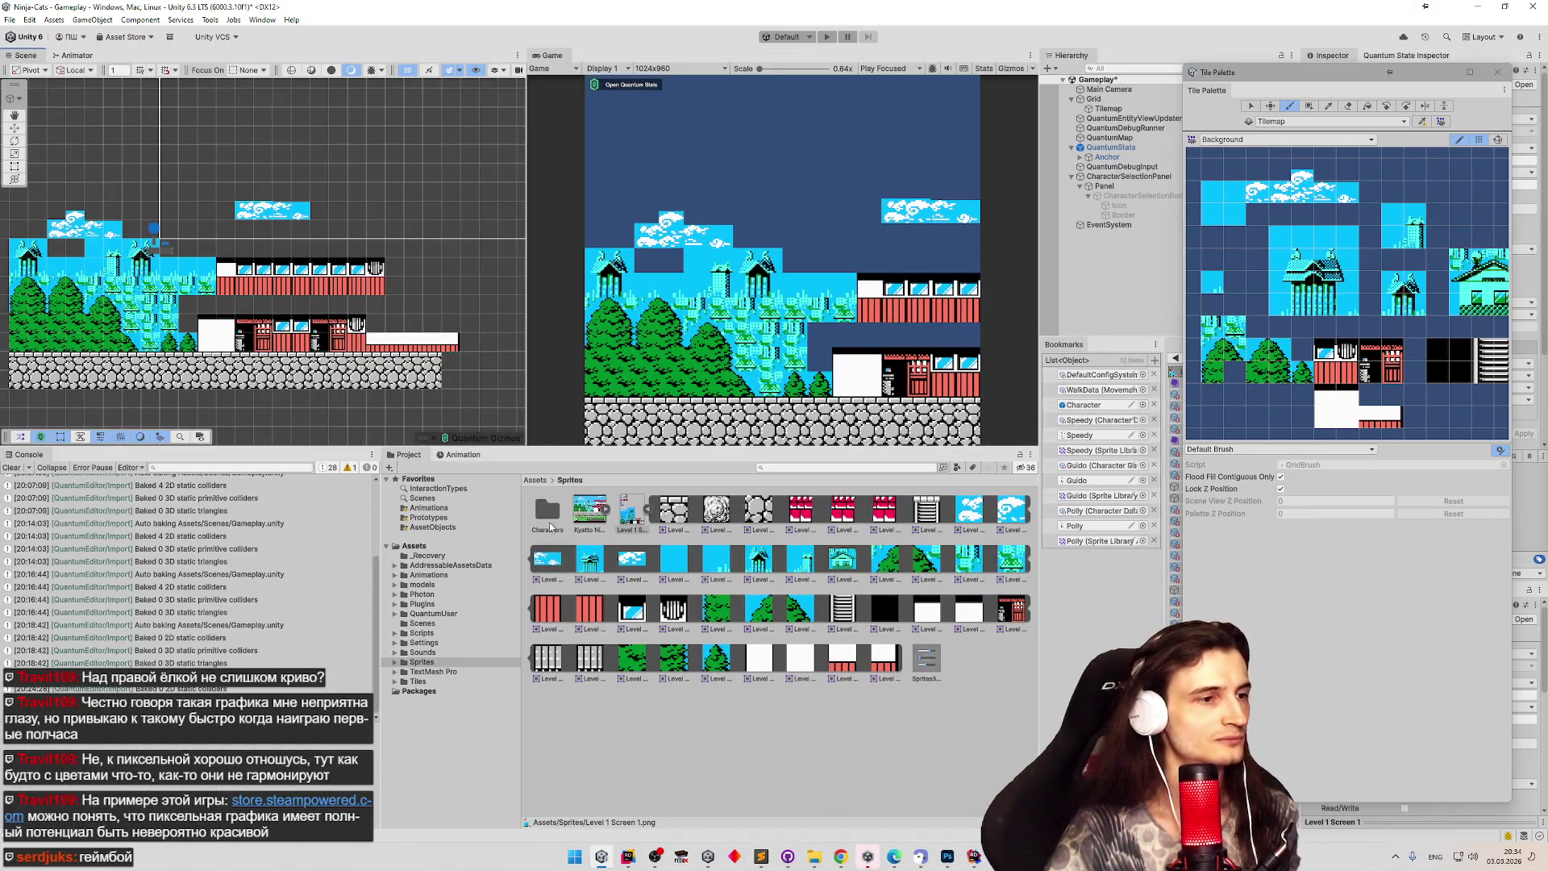
click(590, 519)
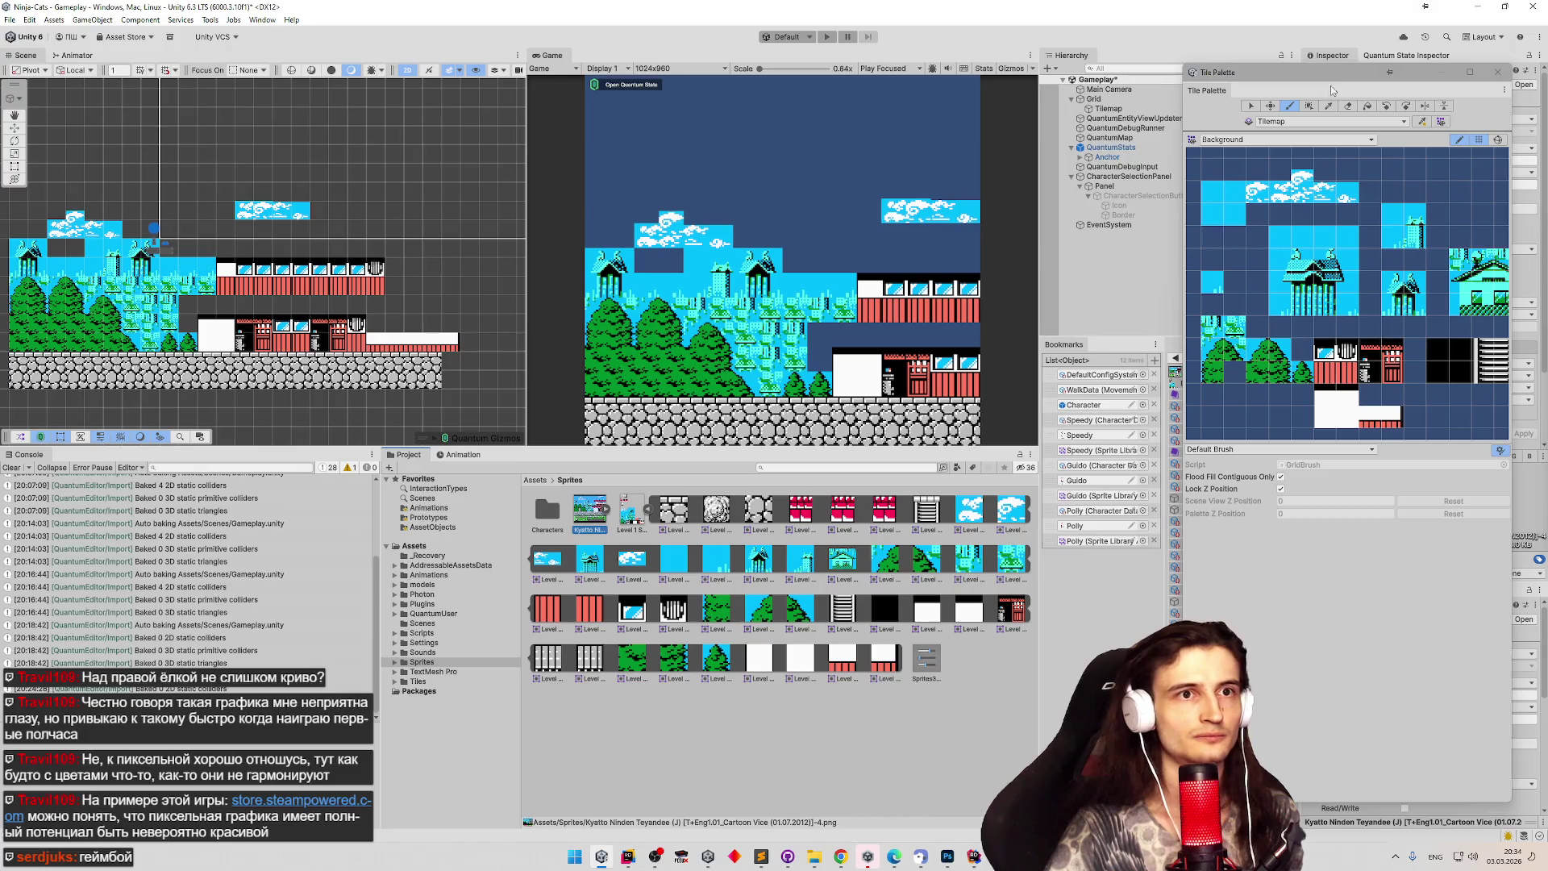
drag(1350, 77, 1212, 84)
click(1414, 209)
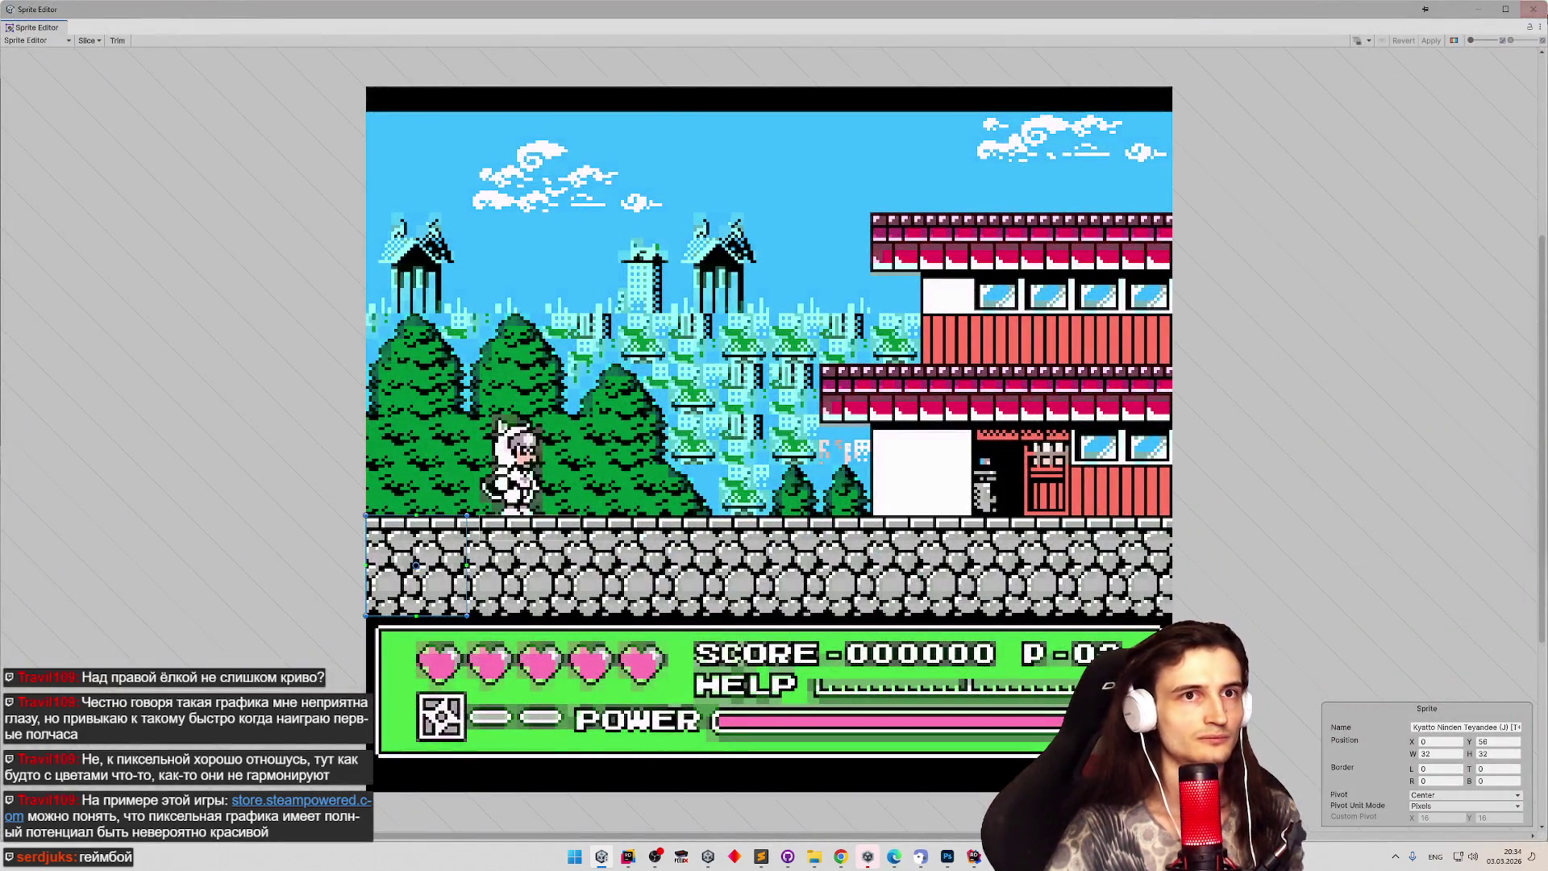
Raise the Level 1 Screen 1_9 cloud slice from height 15 to 16, then paint it left of the existing cloud.
click(1535, 8)
click(631, 512)
click(1425, 209)
click(603, 456)
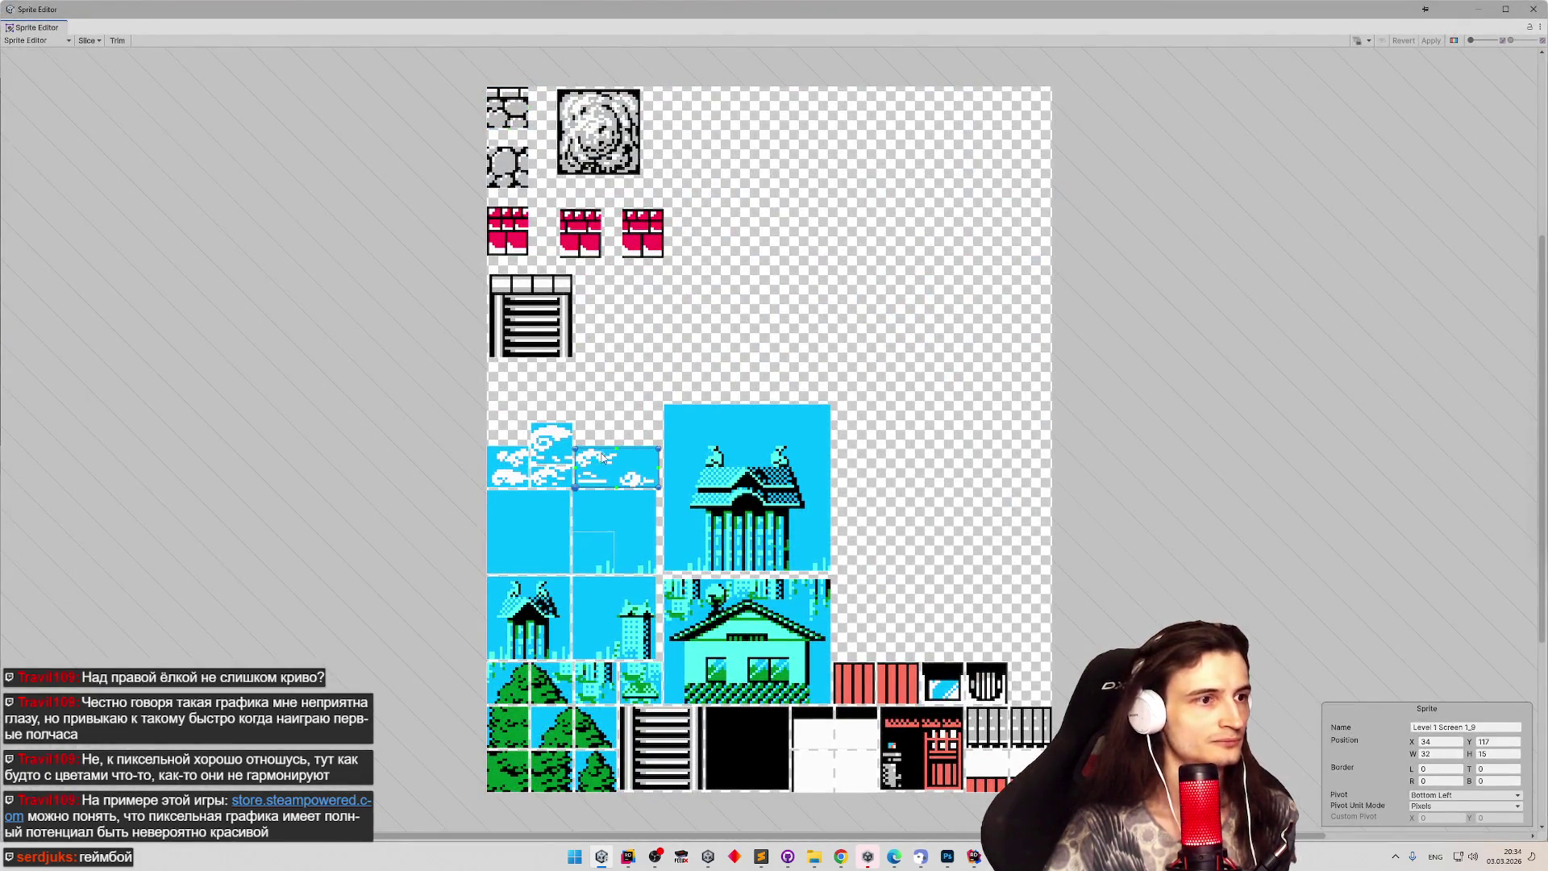
drag(627, 449, 628, 446)
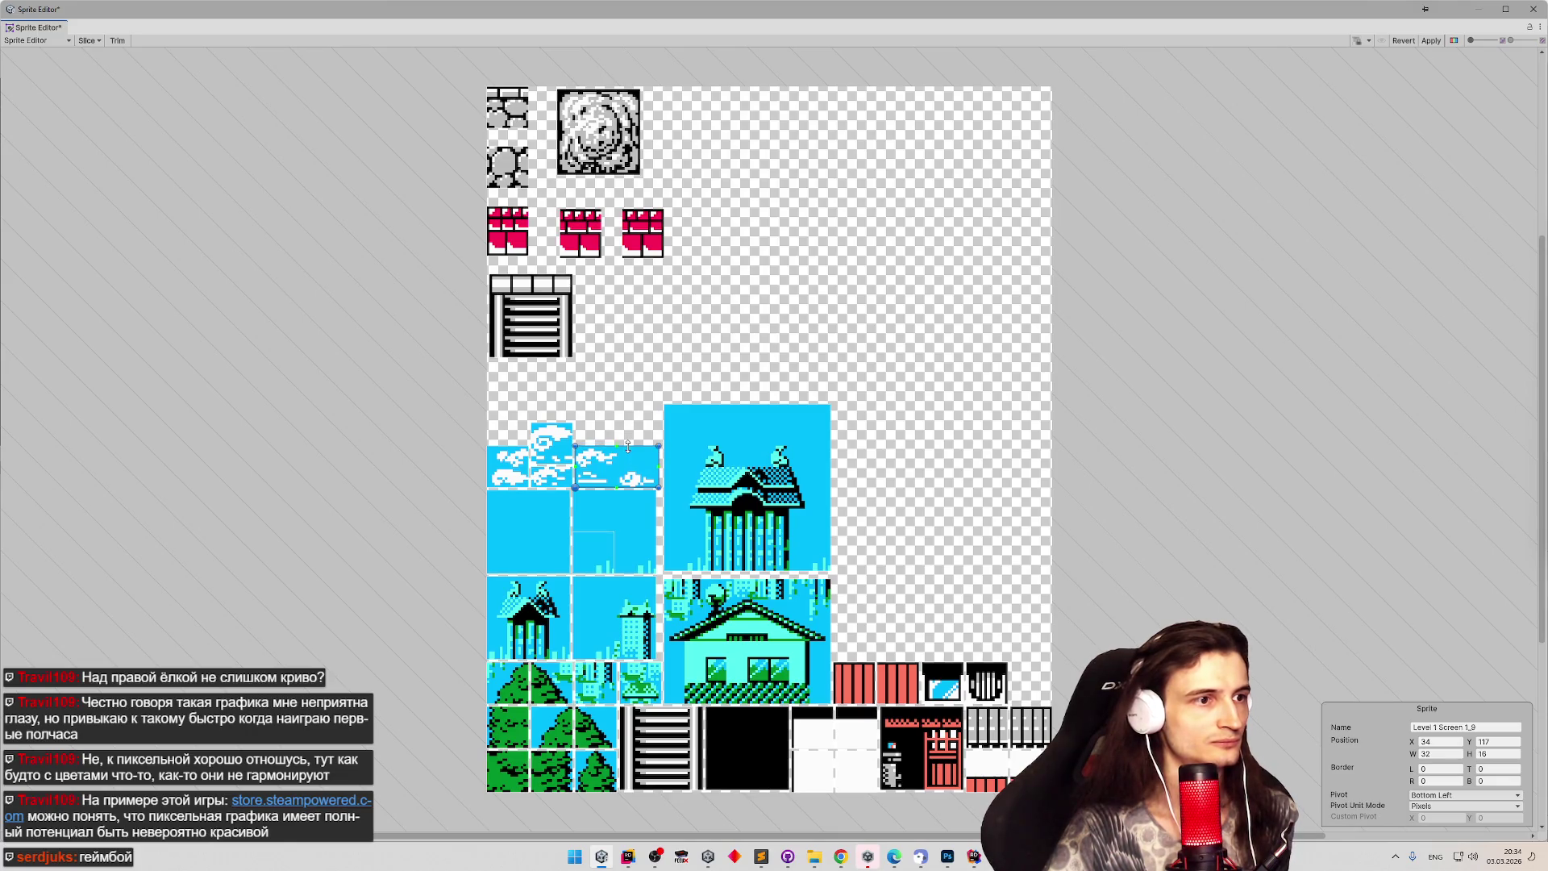
click(1431, 40)
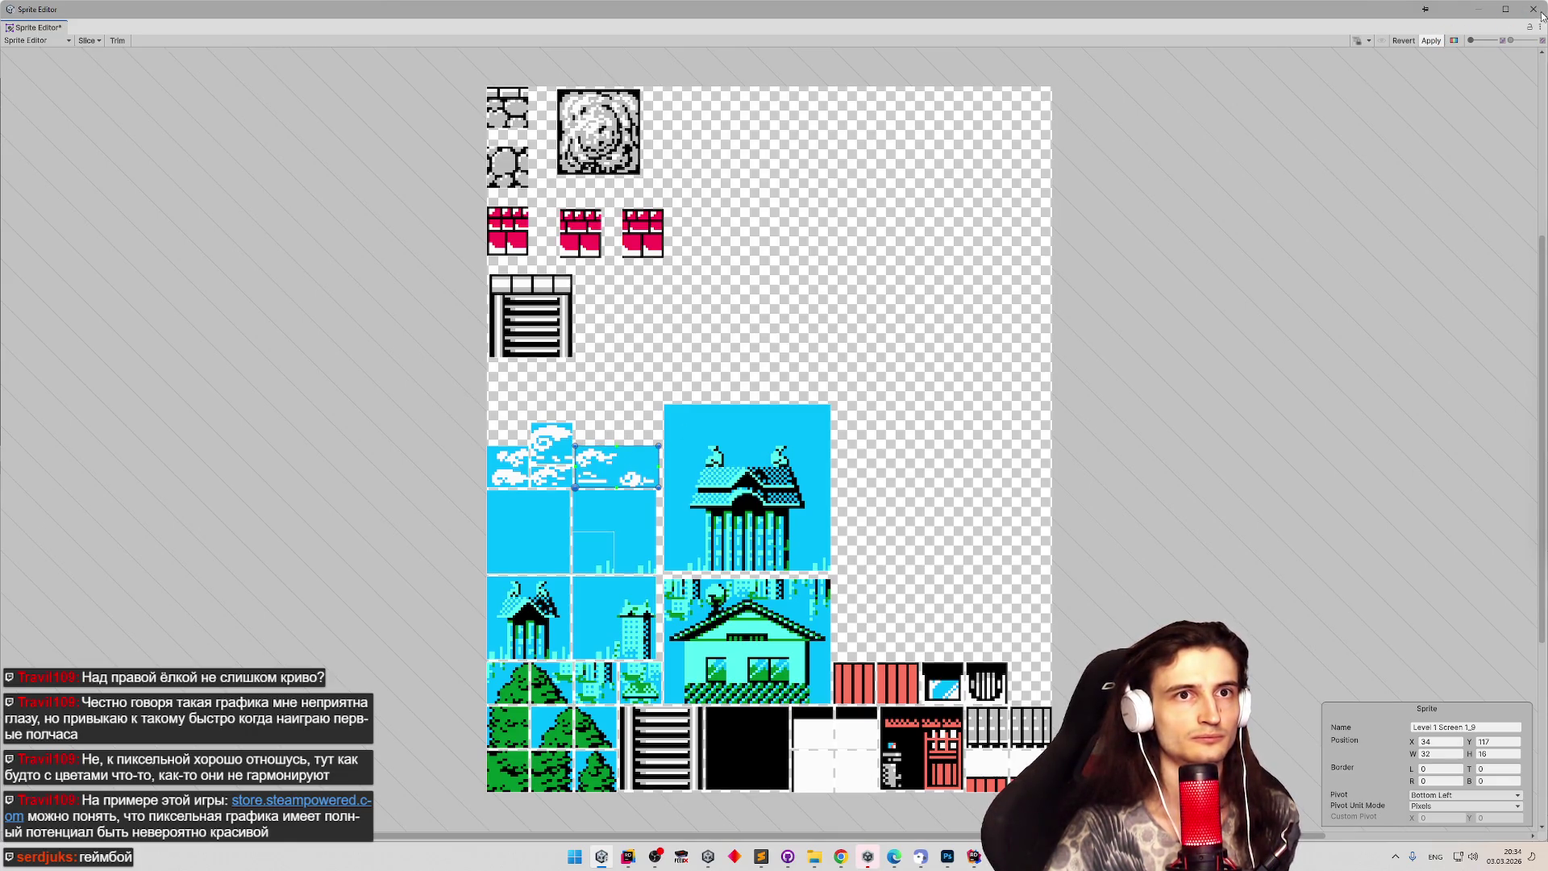
click(1534, 9)
scroll(271, 225, up, 2)
click(211, 205)
Undo the new cloud and show Photoshop's wide stitched level image below Unity's scene.
key(ctrl+z)
click(947, 856)
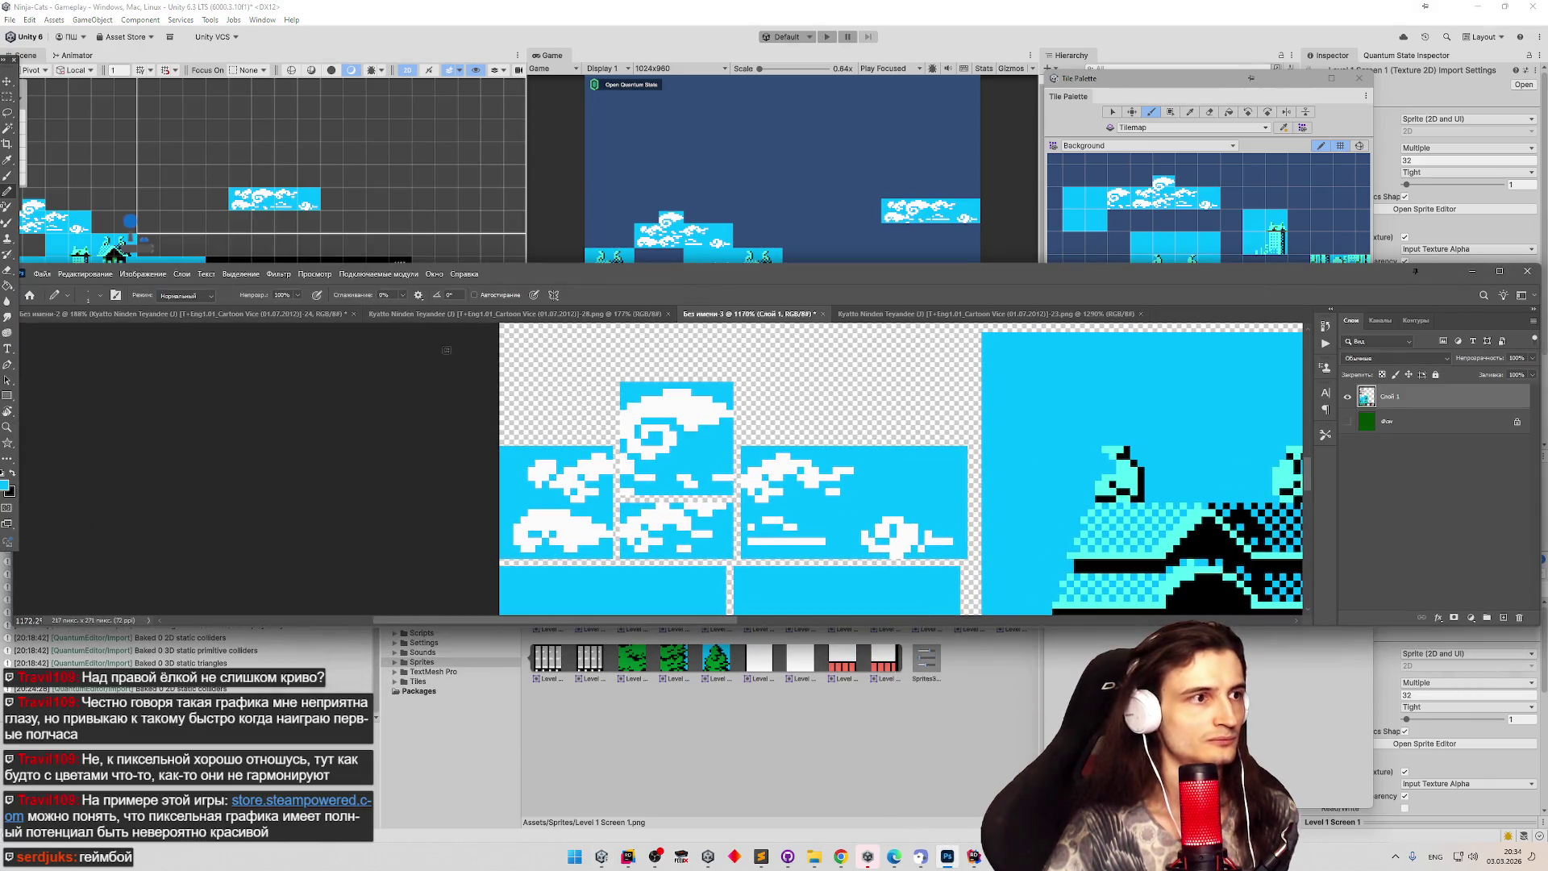
click(911, 313)
scroll(939, 457, down, 10)
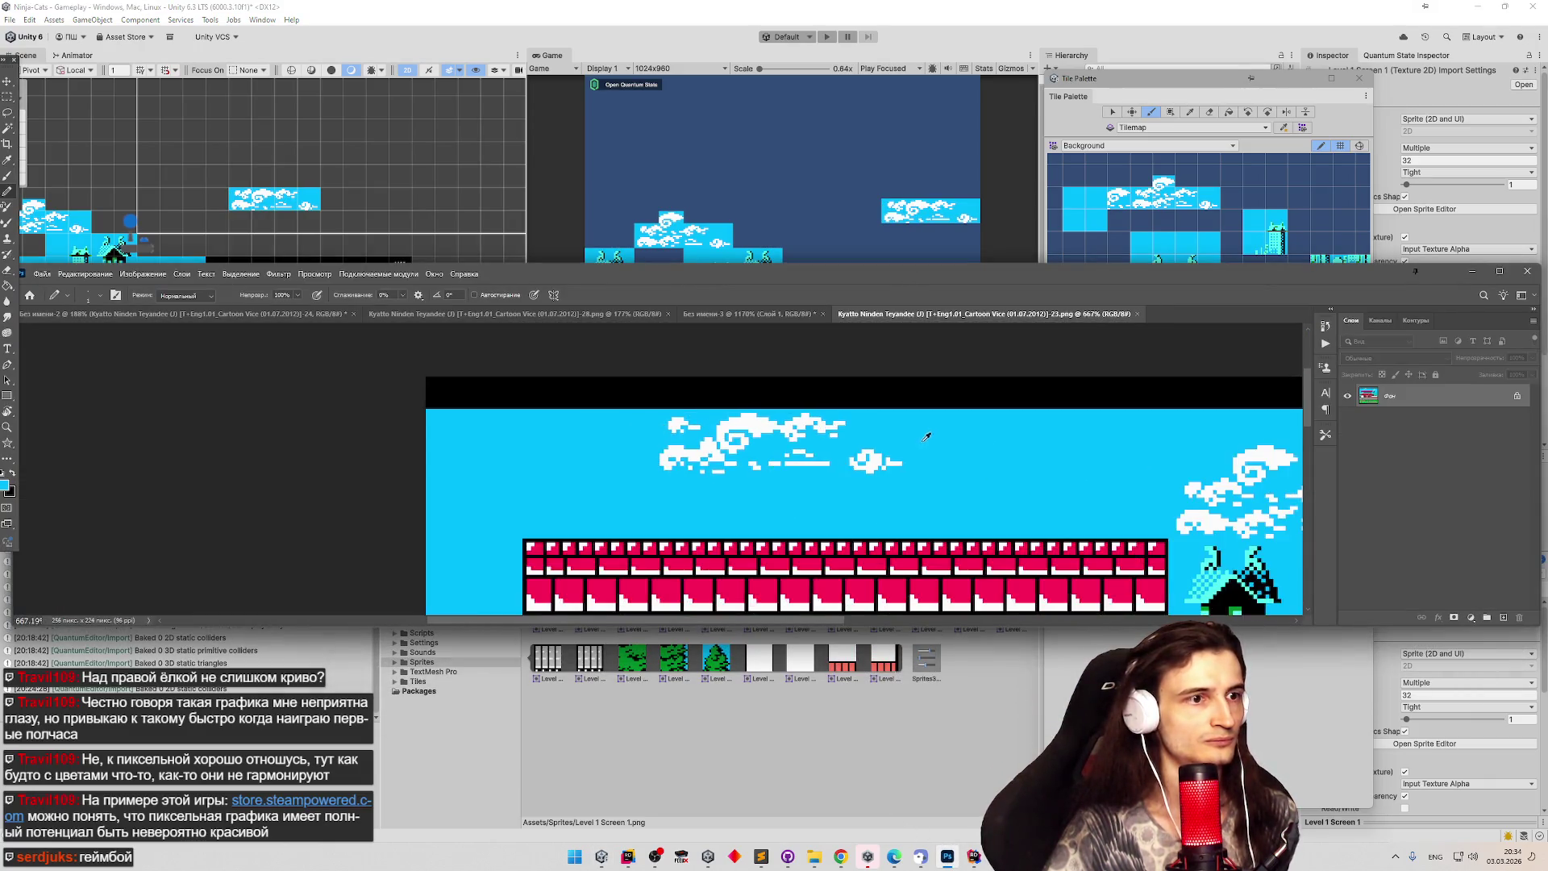
click(586, 316)
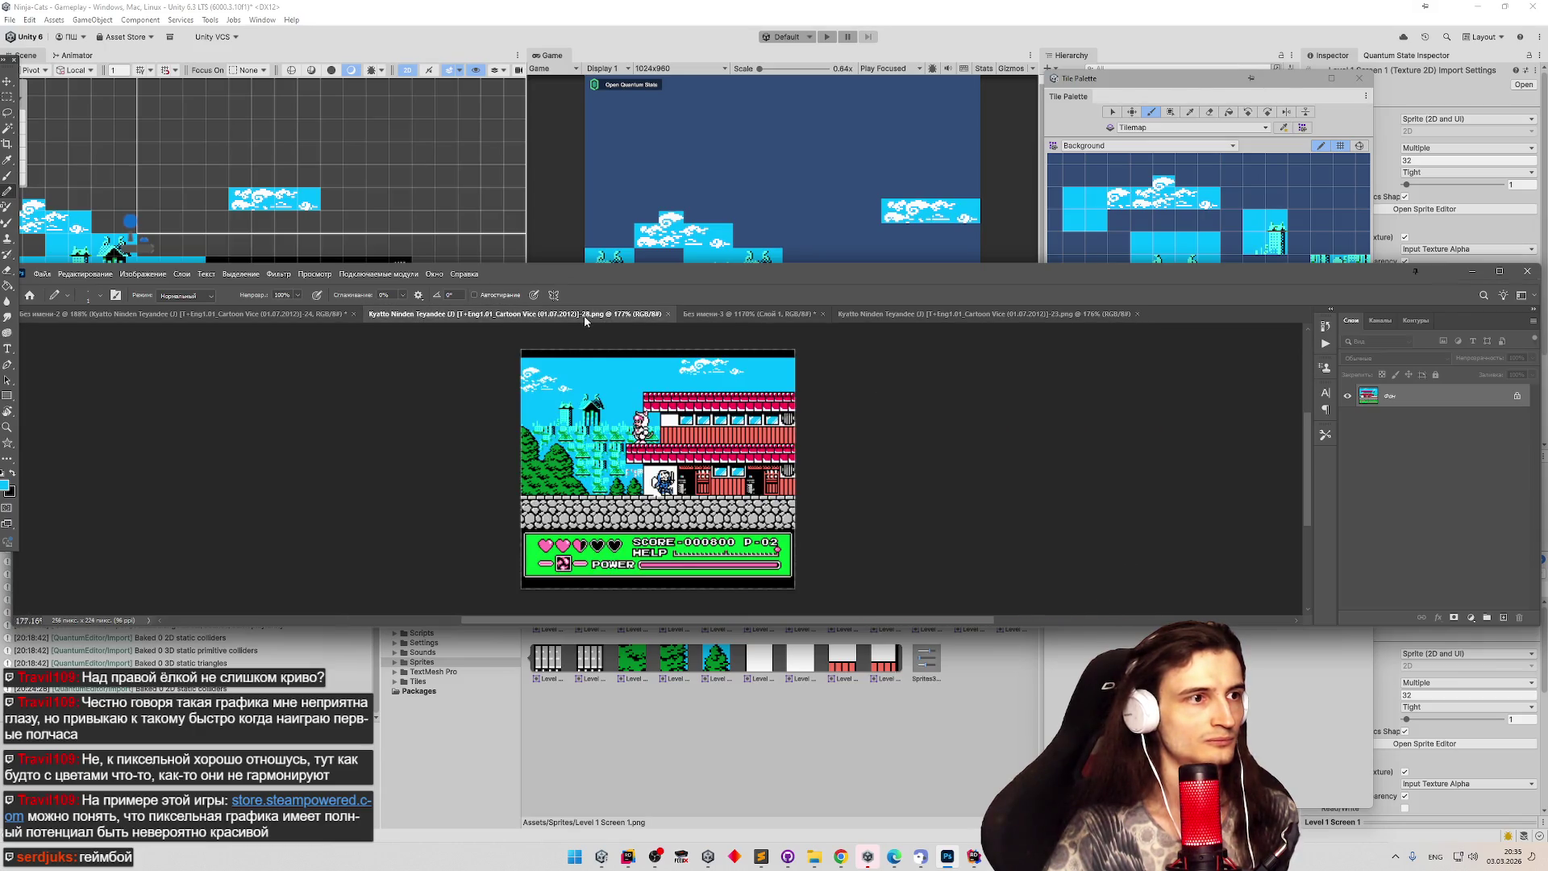
key(ctrl+shift+Tab)
mouse_move(831, 291)
mouse_down()
mouse_move(858, 516)
mouse_move(795, 545)
mouse_up()
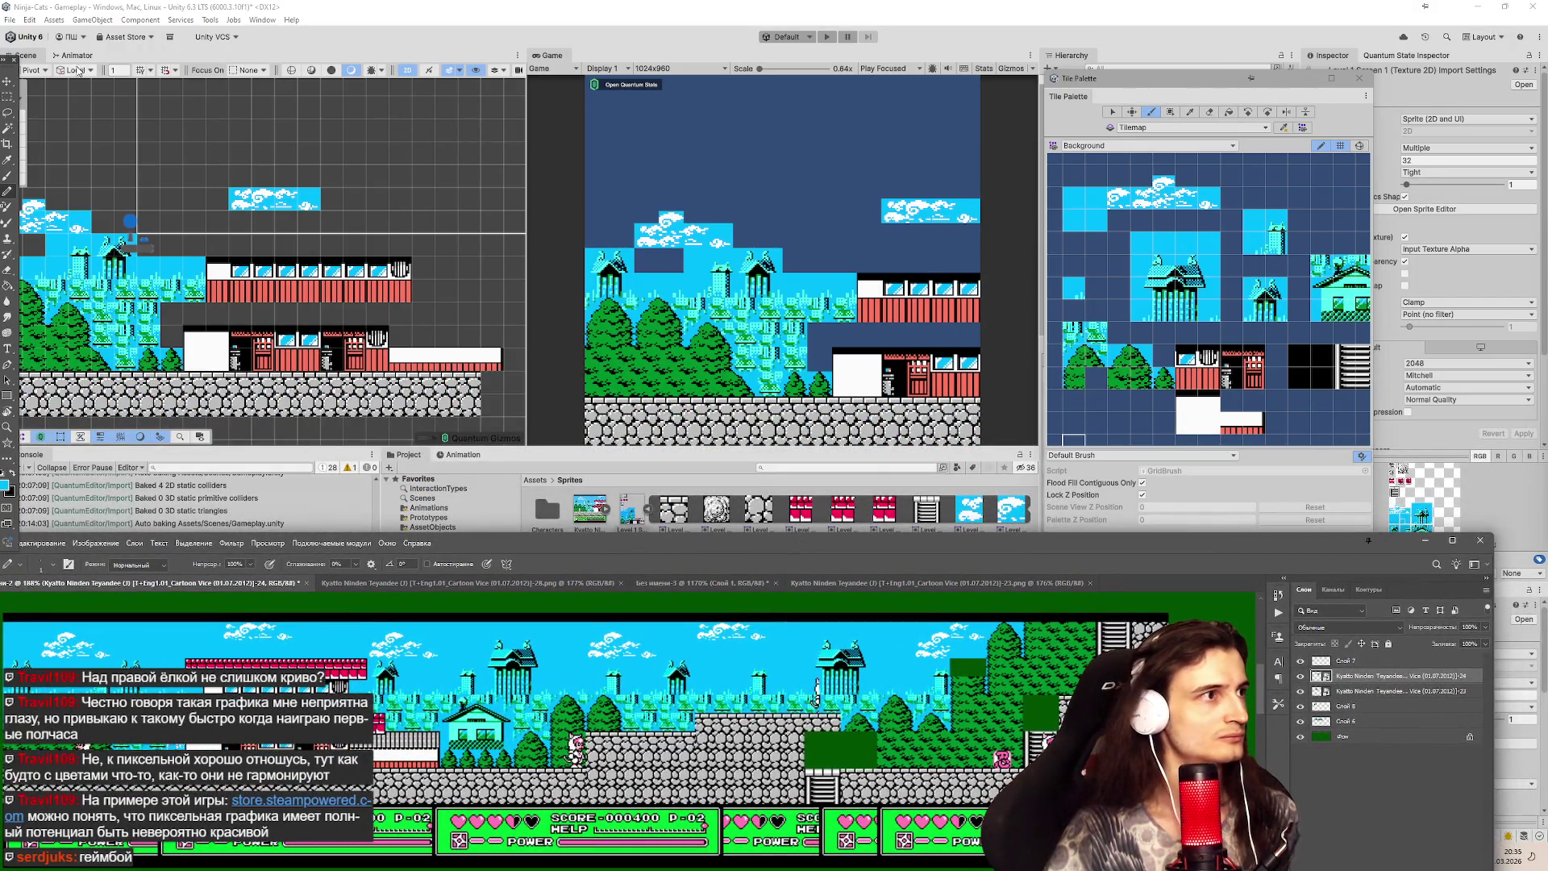
Maximize the Scene view, move the Tile Palette further right, and frame the painted tilemap.
key(shift+space)
mouse_move(1058, 89)
mouse_down()
mouse_move(1239, 88)
mouse_move(1214, 88)
mouse_up()
scroll(648, 331, down, 2)
scroll(676, 425, down, 5)
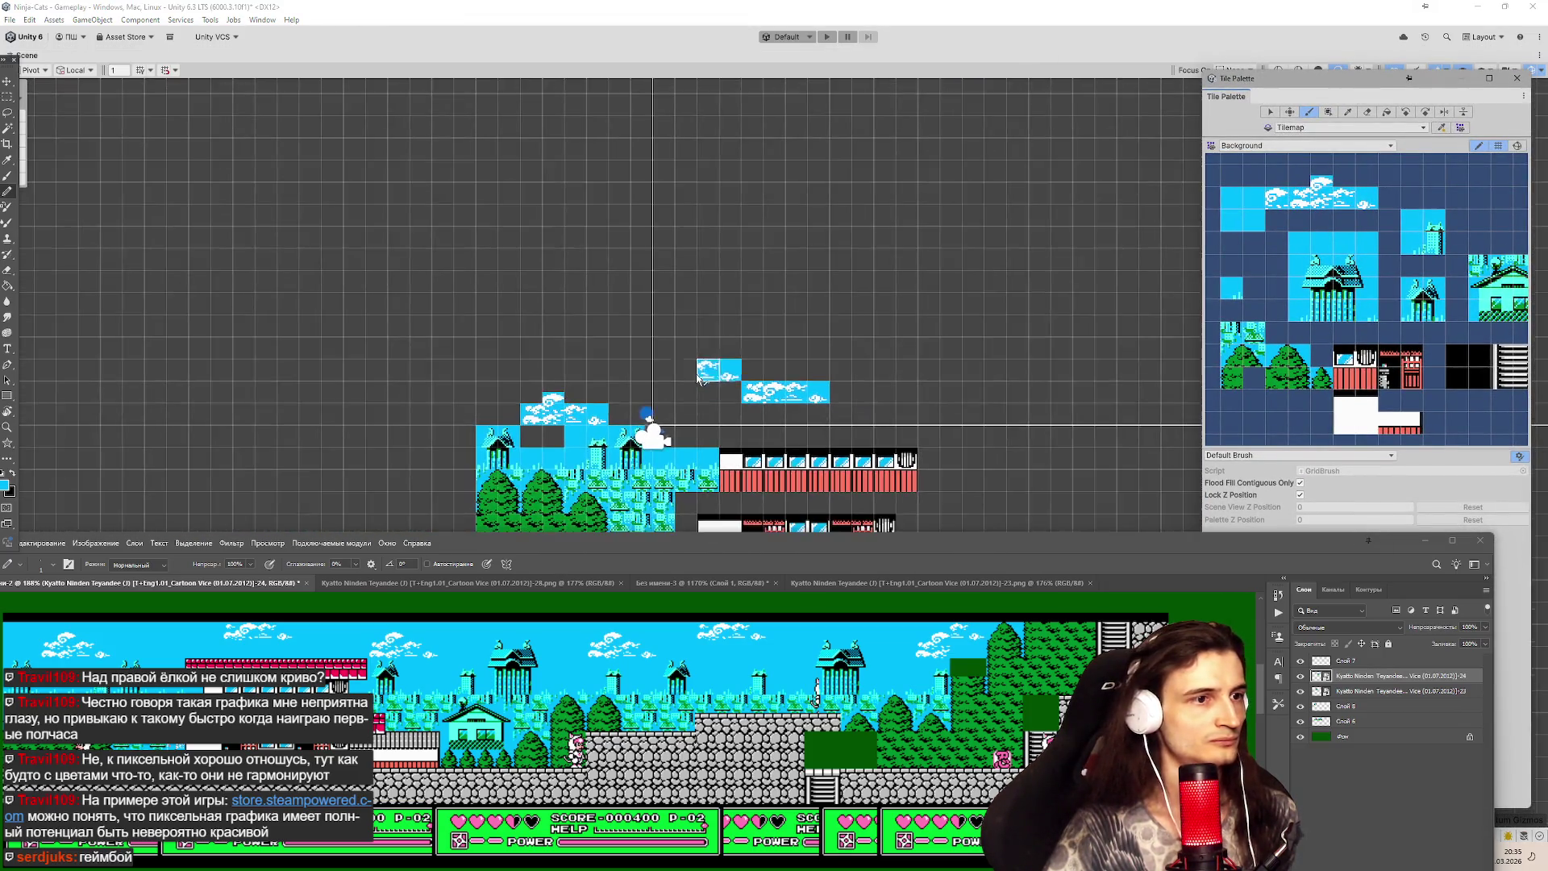
scroll(1025, 503, up, 5)
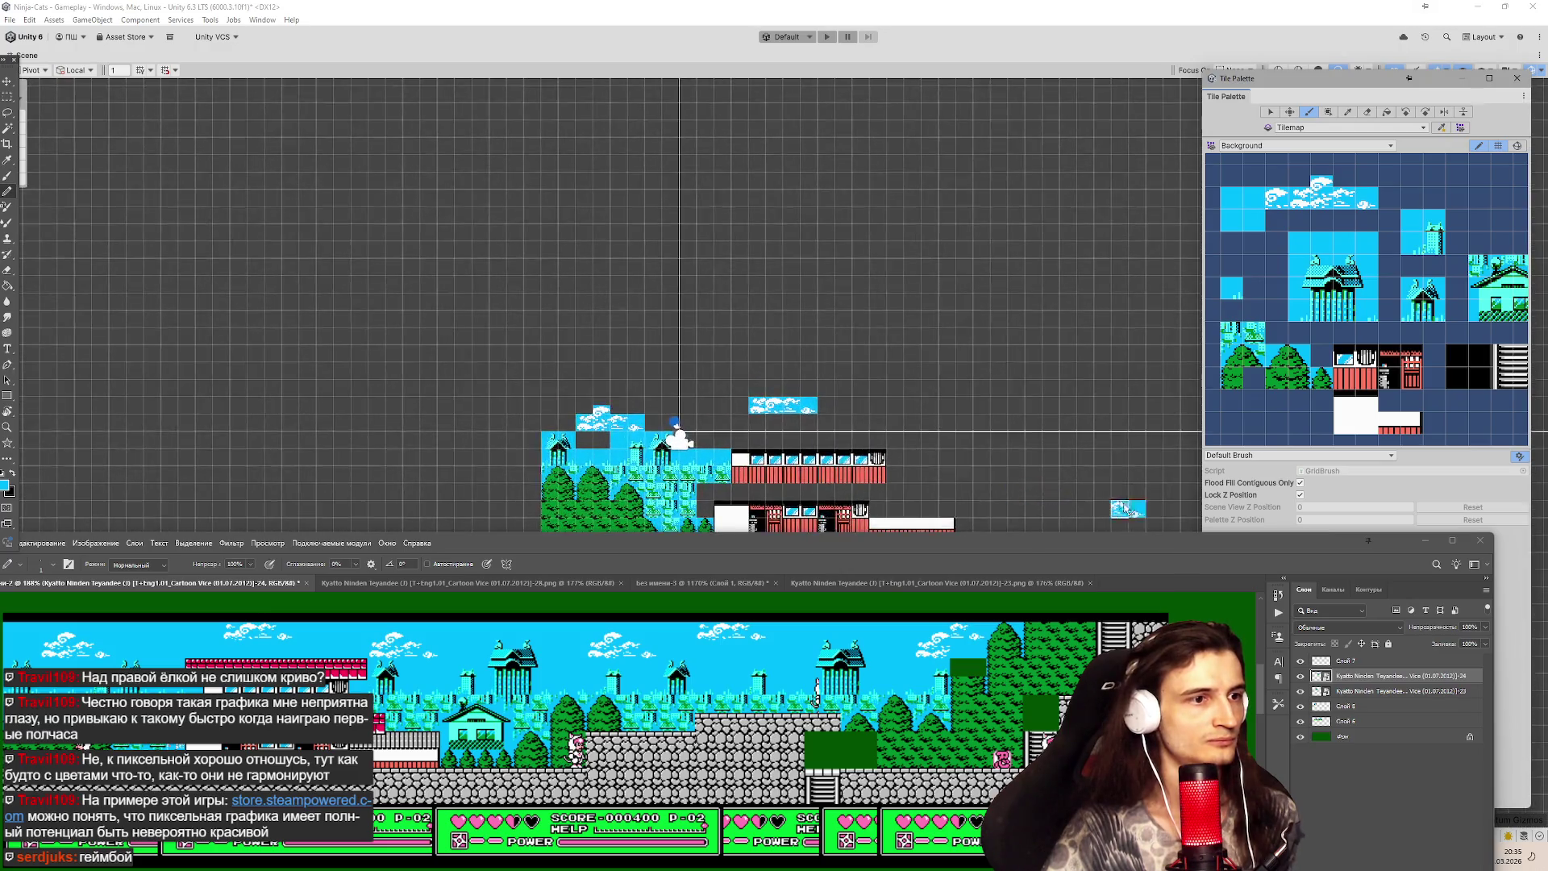
scroll(967, 427, down, 2)
scroll(806, 403, up, 3)
scroll(674, 375, down, 2)
scroll(674, 375, down, 2)
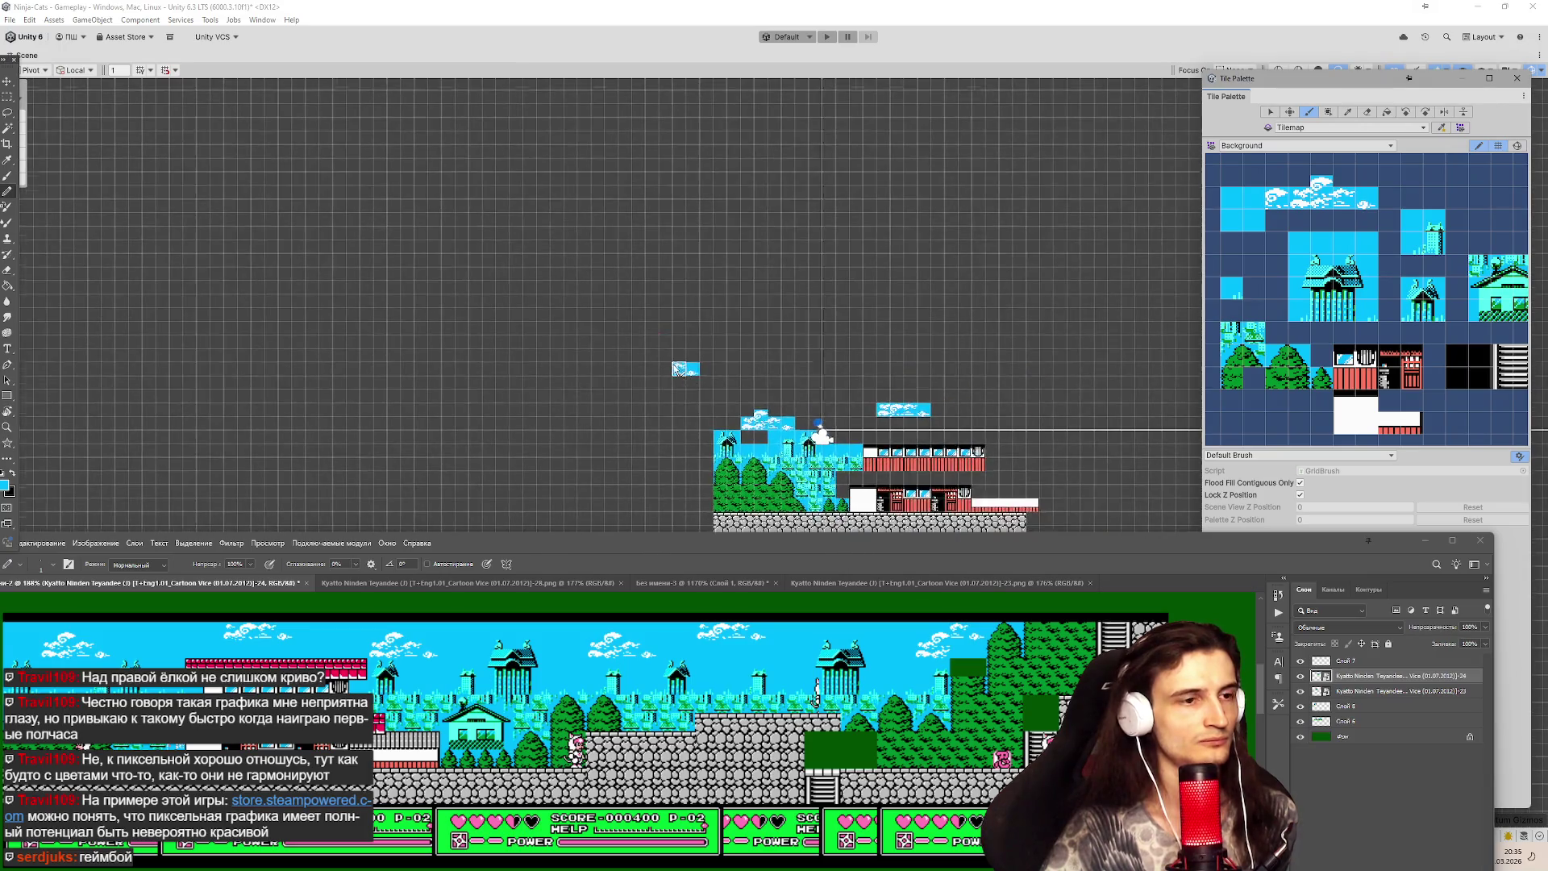
scroll(963, 352, up, 3)
scroll(963, 352, down, 1)
scroll(847, 290, up, 2)
scroll(730, 203, up, 3)
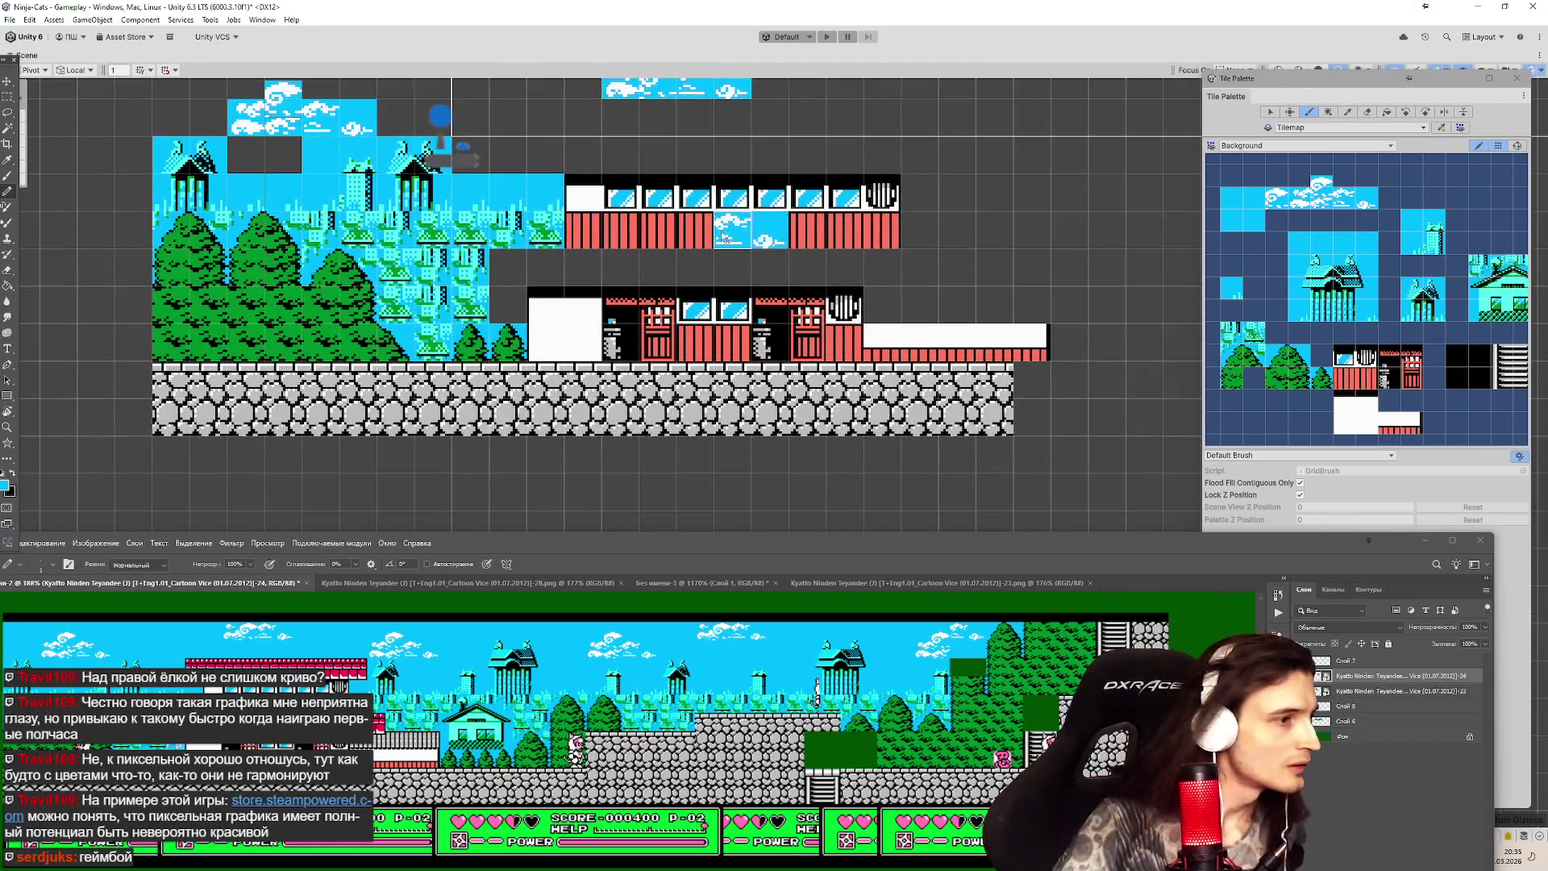
drag(728, 233, 757, 266)
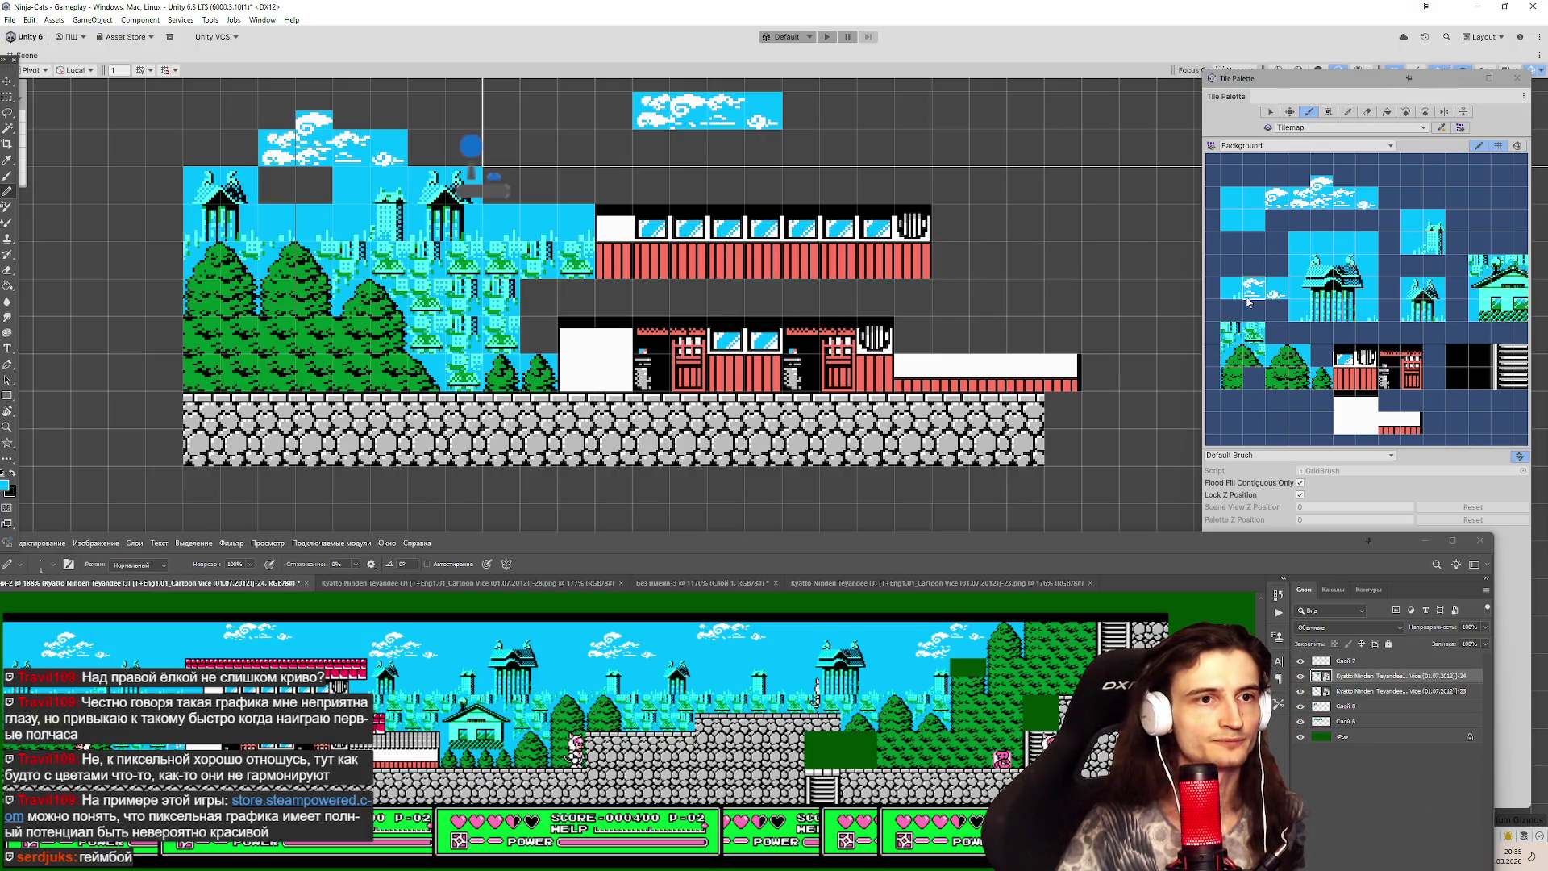
Set the tree tile from the Tile Palette as the paint brush.
click(1268, 113)
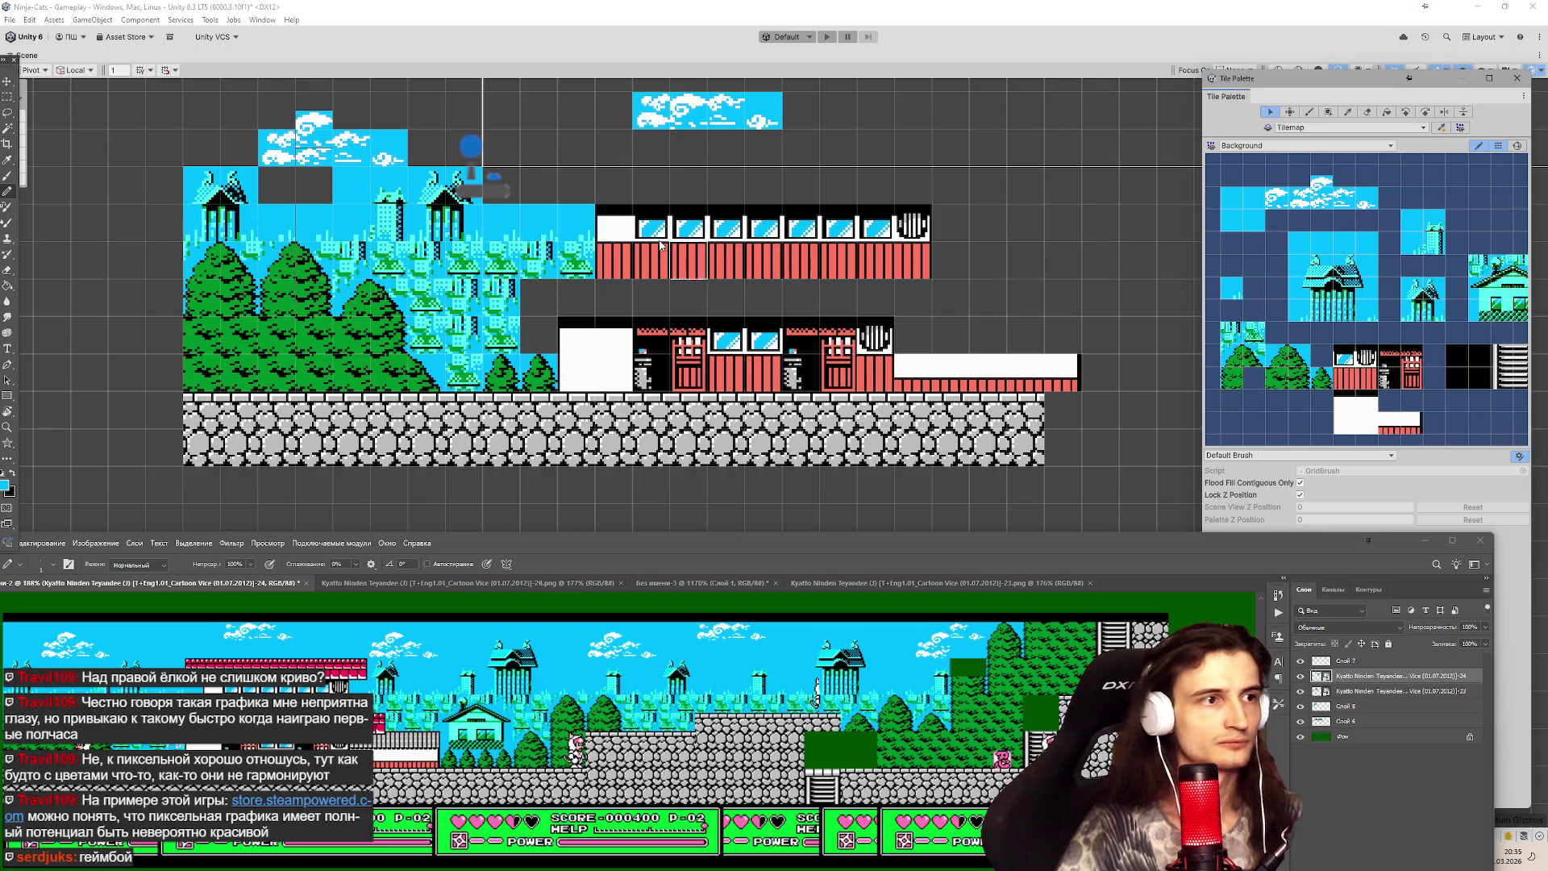
click(1483, 147)
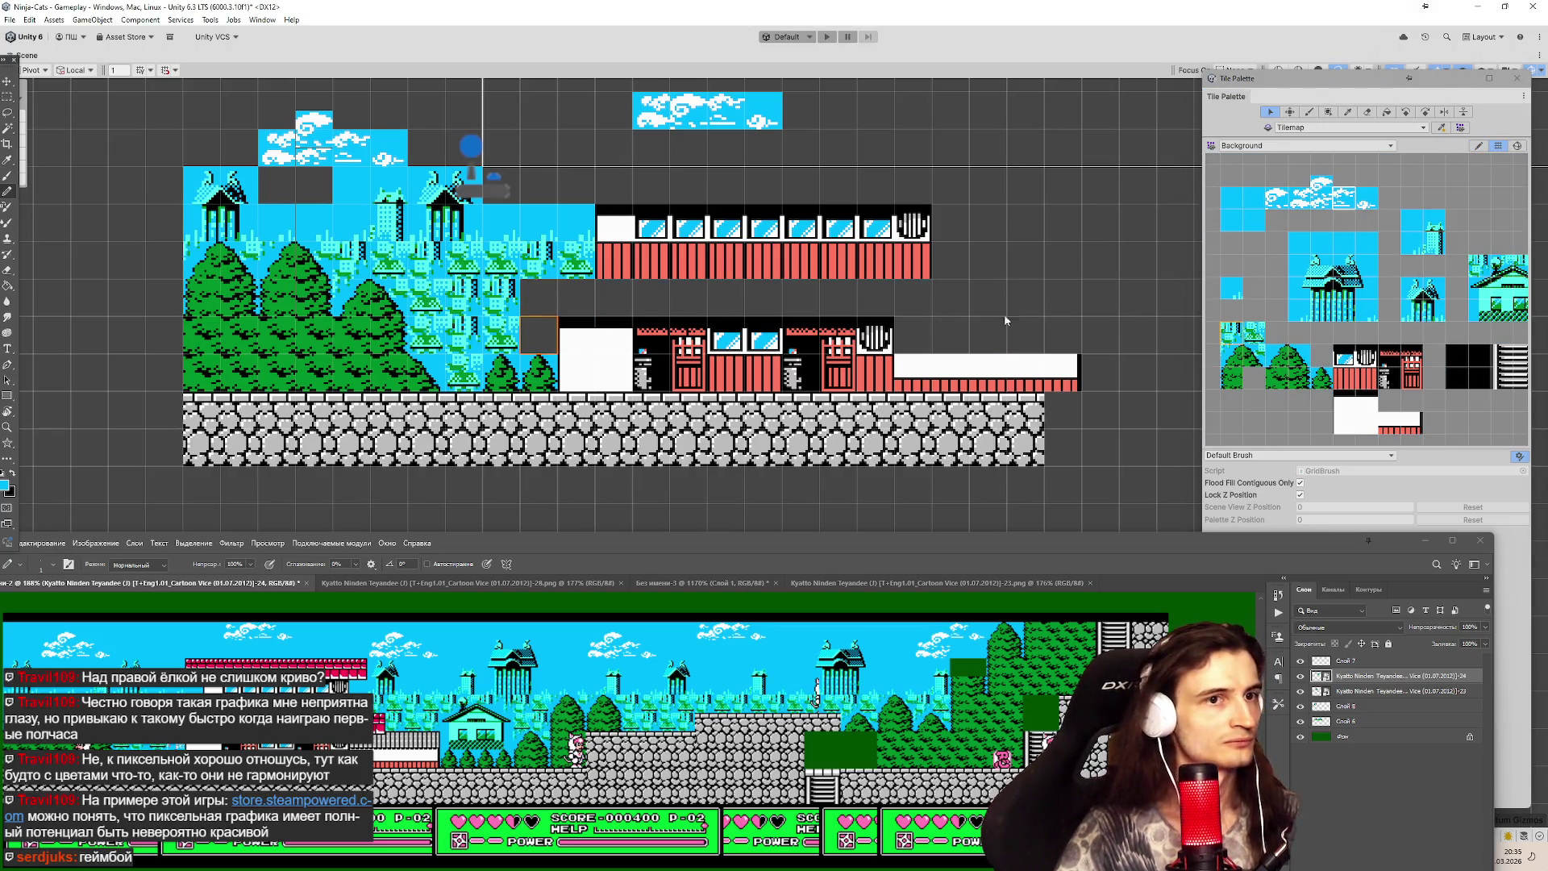
click(1303, 115)
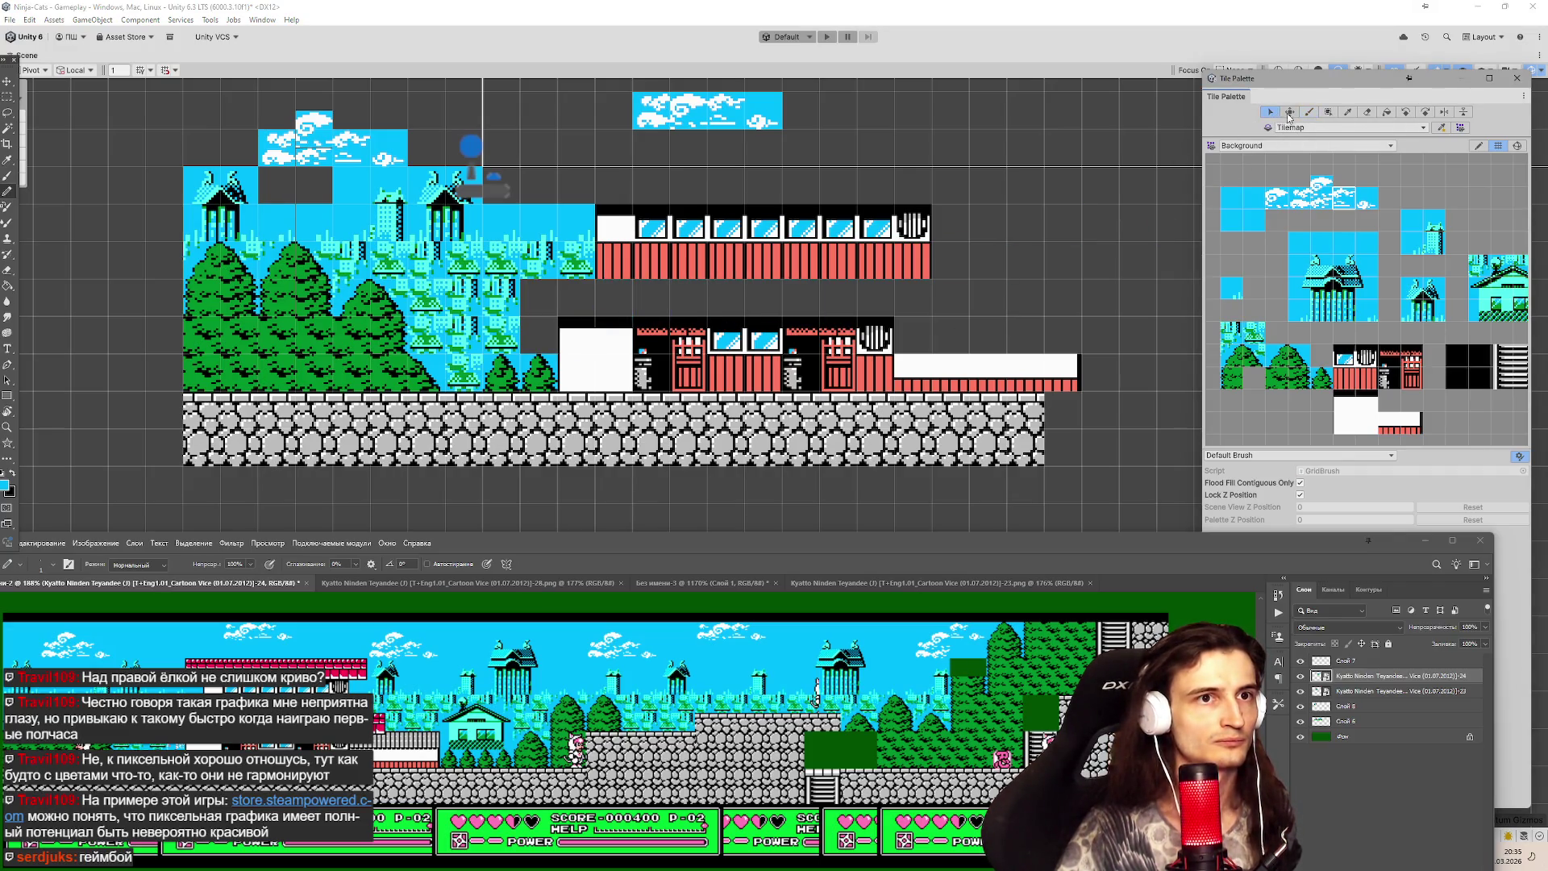
click(1347, 112)
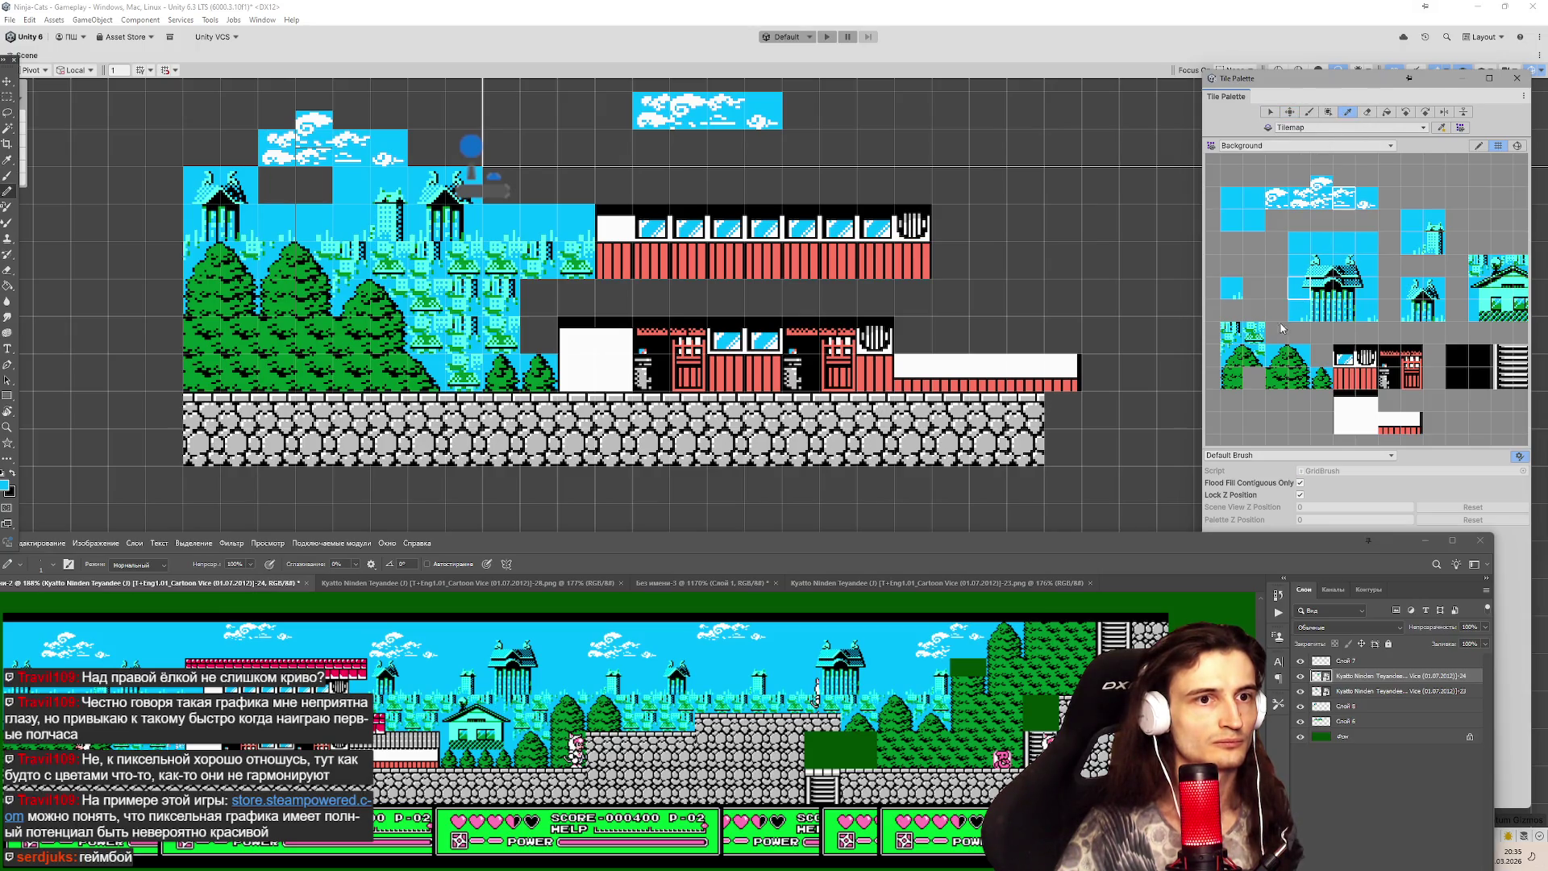
click(1228, 341)
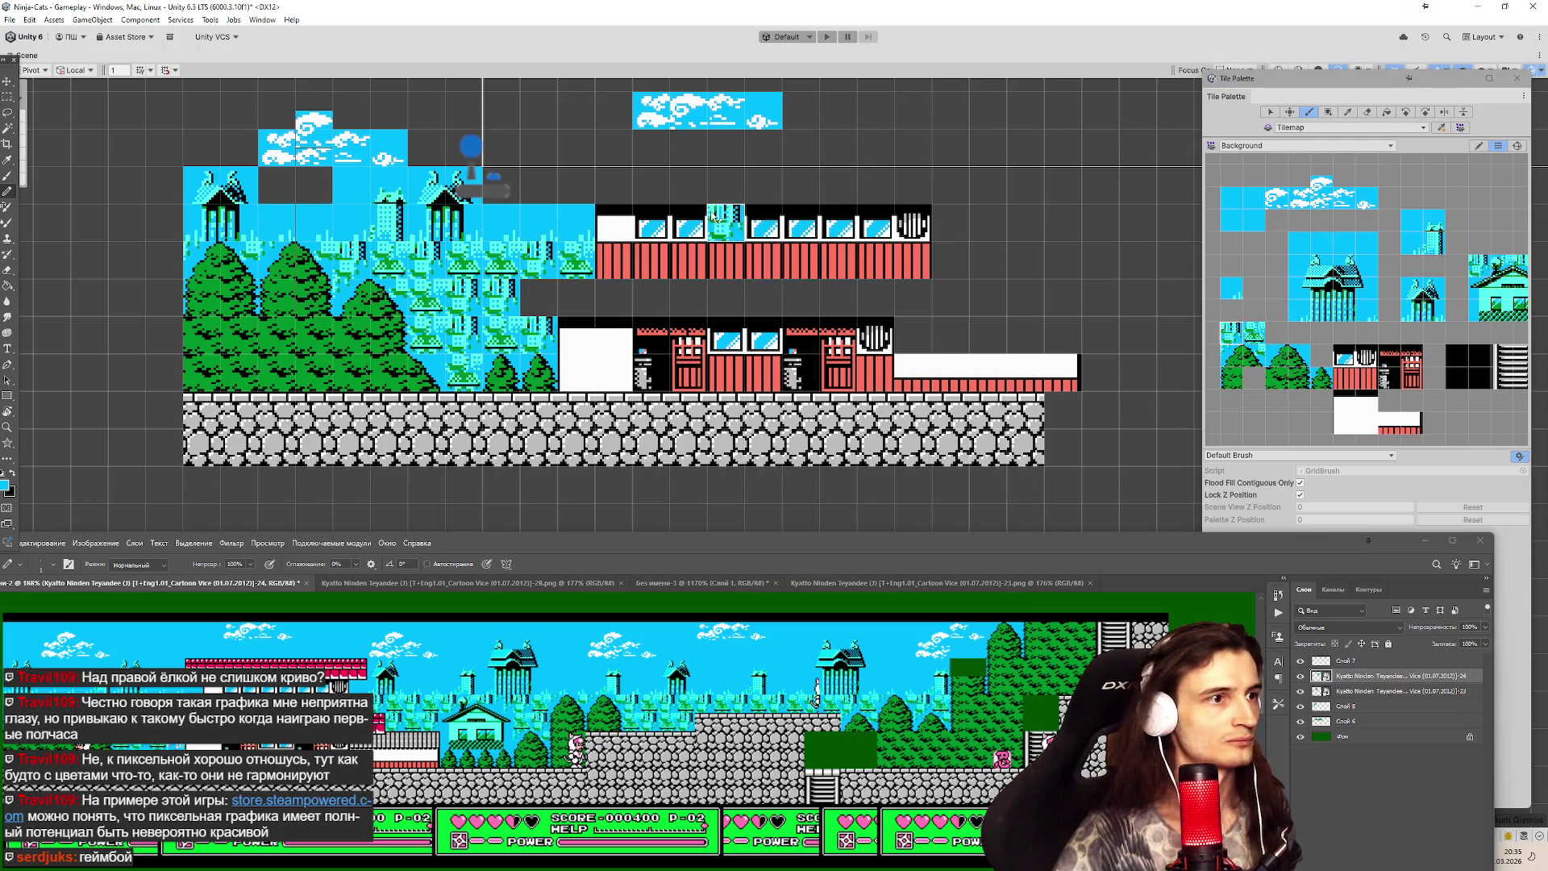
Zoom and pan the Scene view toward the empty right end of the tilemap.
scroll(857, 145, down, 3)
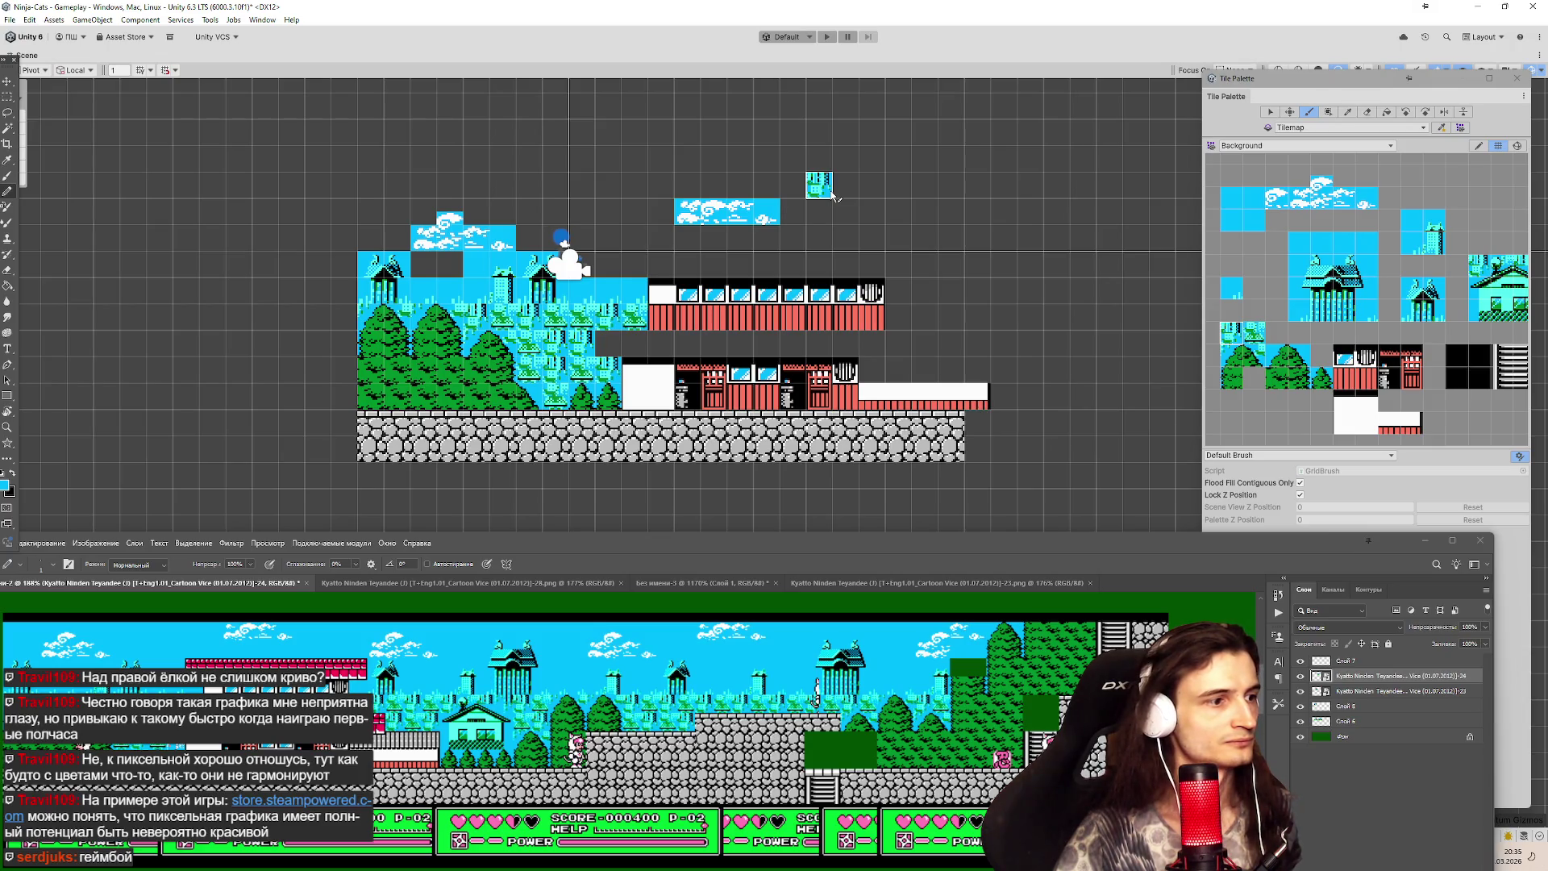
scroll(926, 291, down, 2)
scroll(852, 251, up, 2)
scroll(1060, 210, up, 1)
scroll(1008, 234, down, 3)
scroll(881, 258, up, 1)
scroll(799, 249, up, 1)
drag(881, 258, 736, 248)
scroll(739, 254, up, 1)
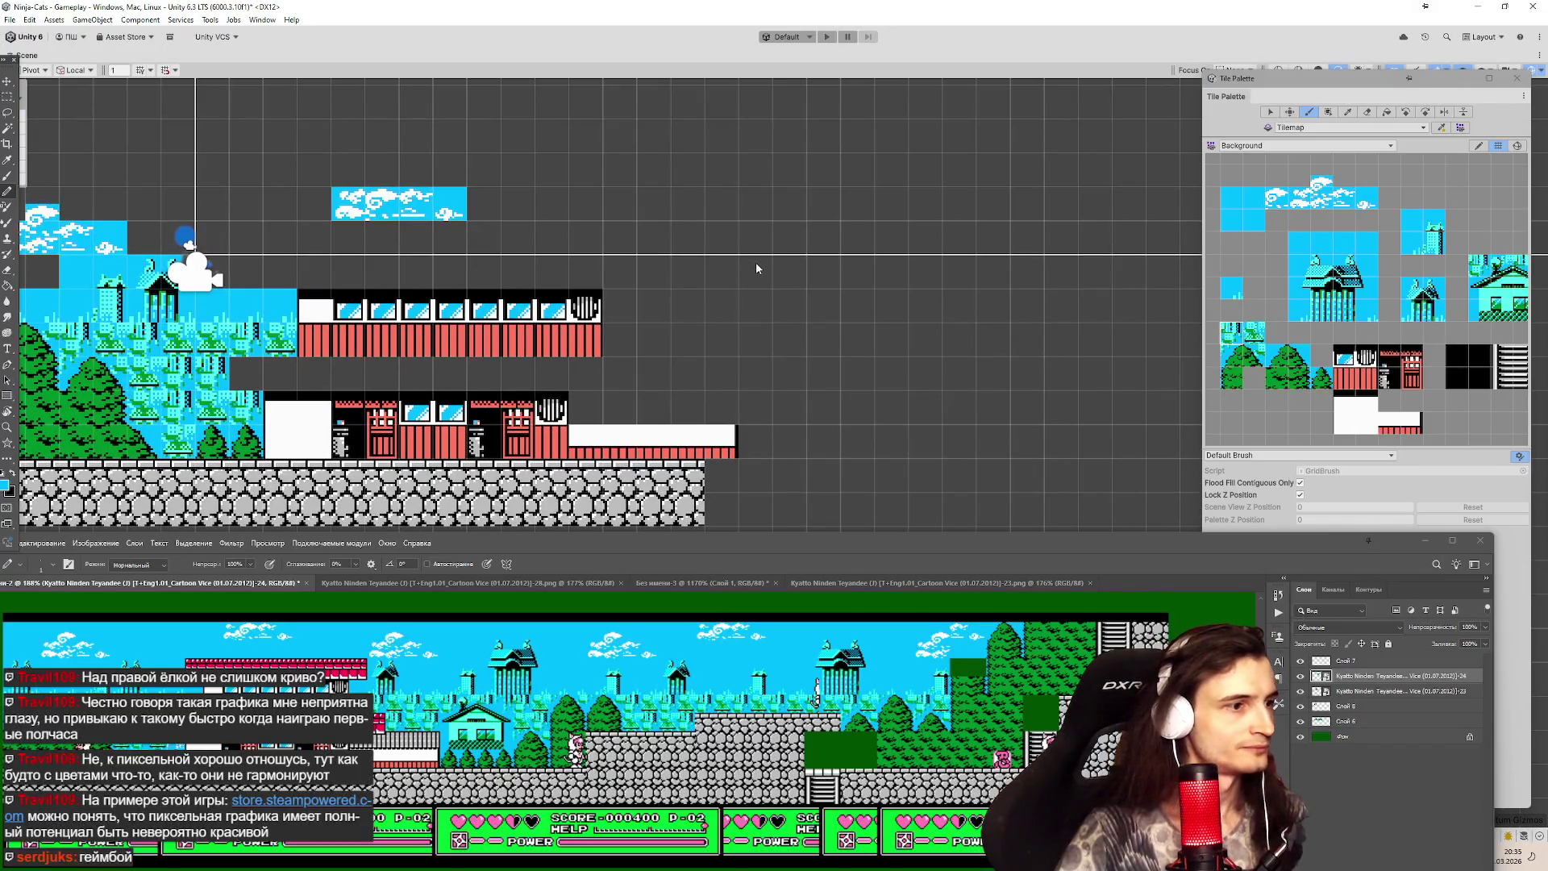
Paint backdrop building tiles in a row right of the red-and-white building.
click(1231, 330)
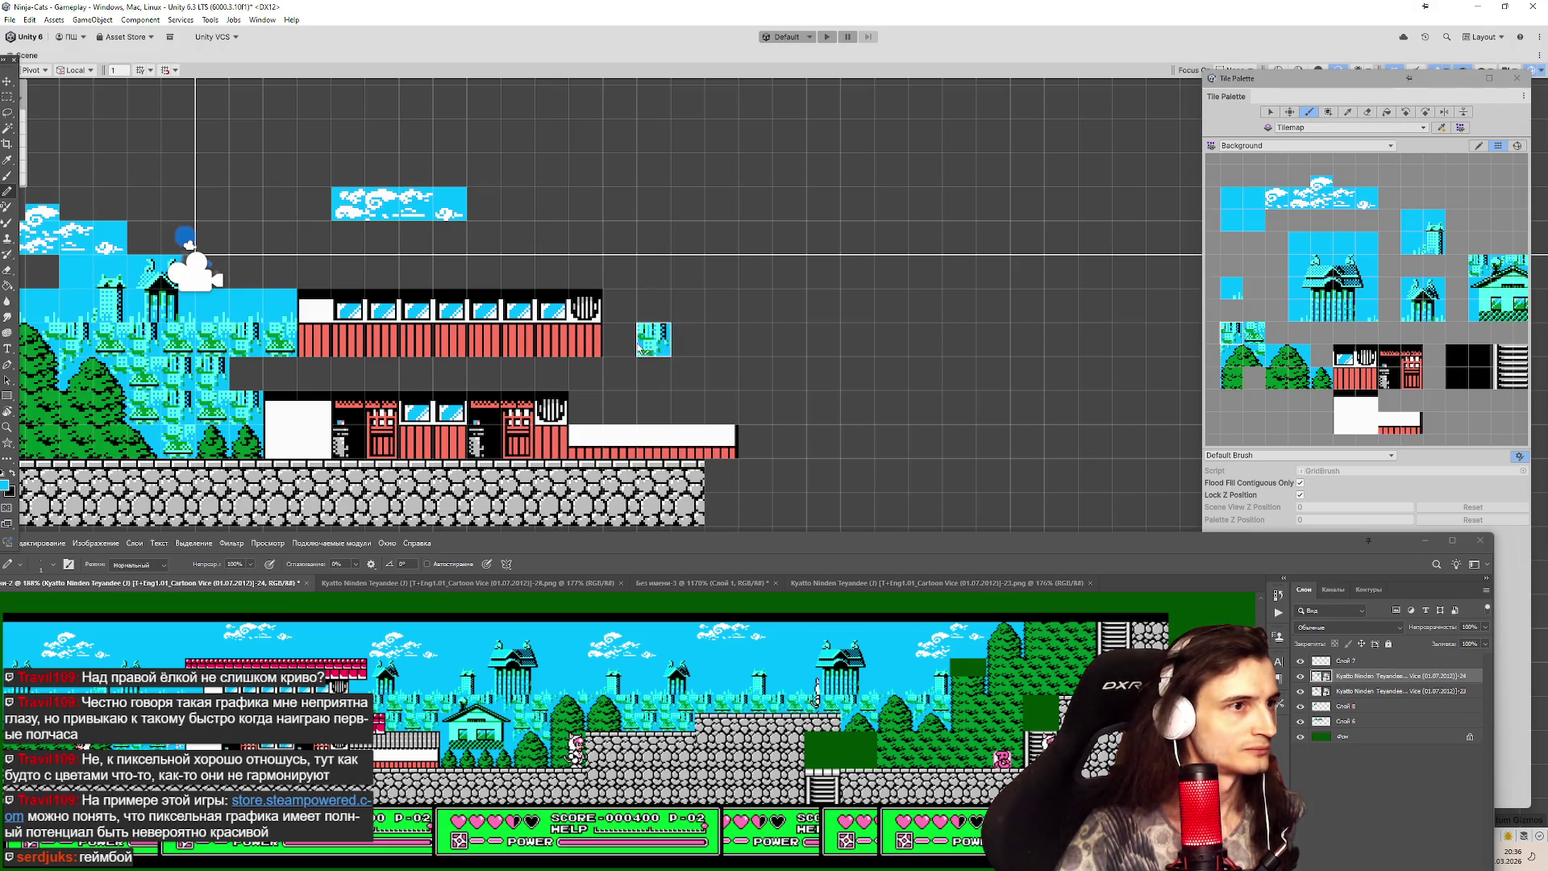
drag(627, 347, 649, 347)
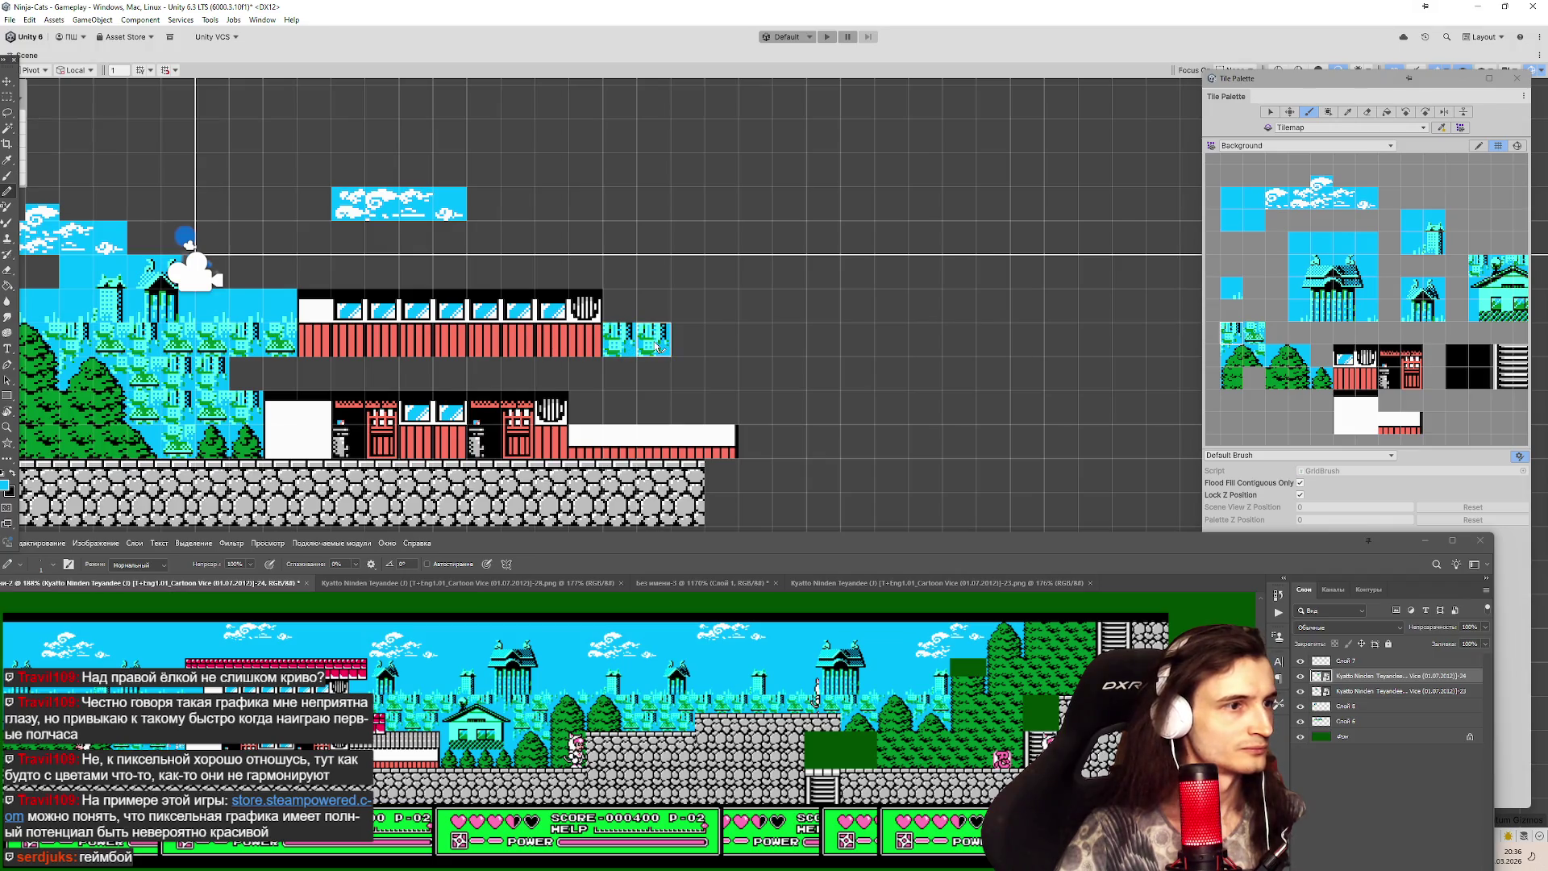
click(723, 340)
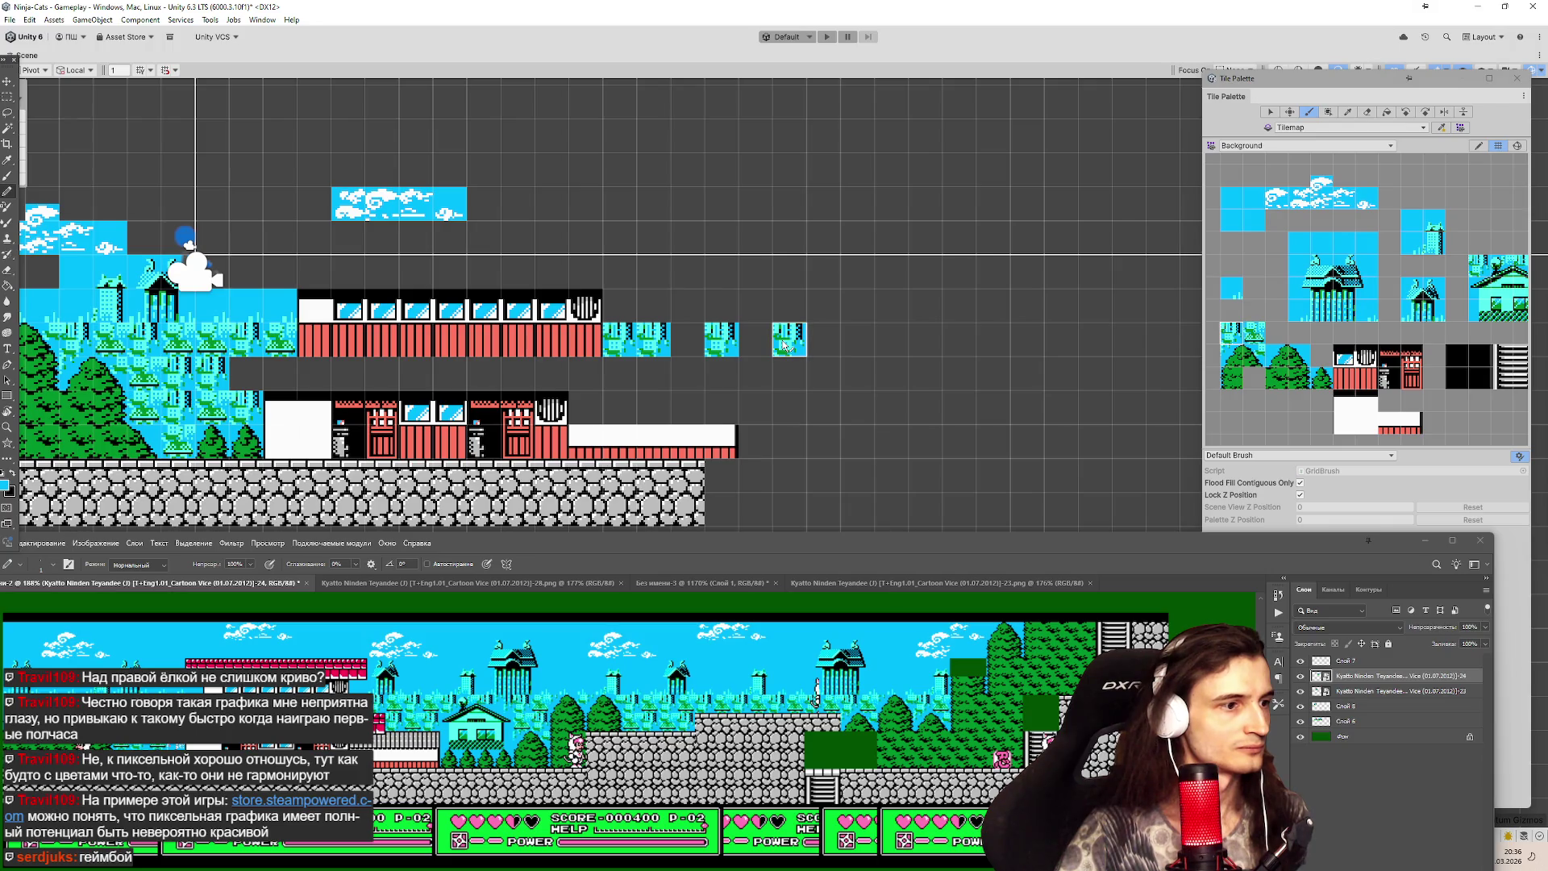
click(793, 345)
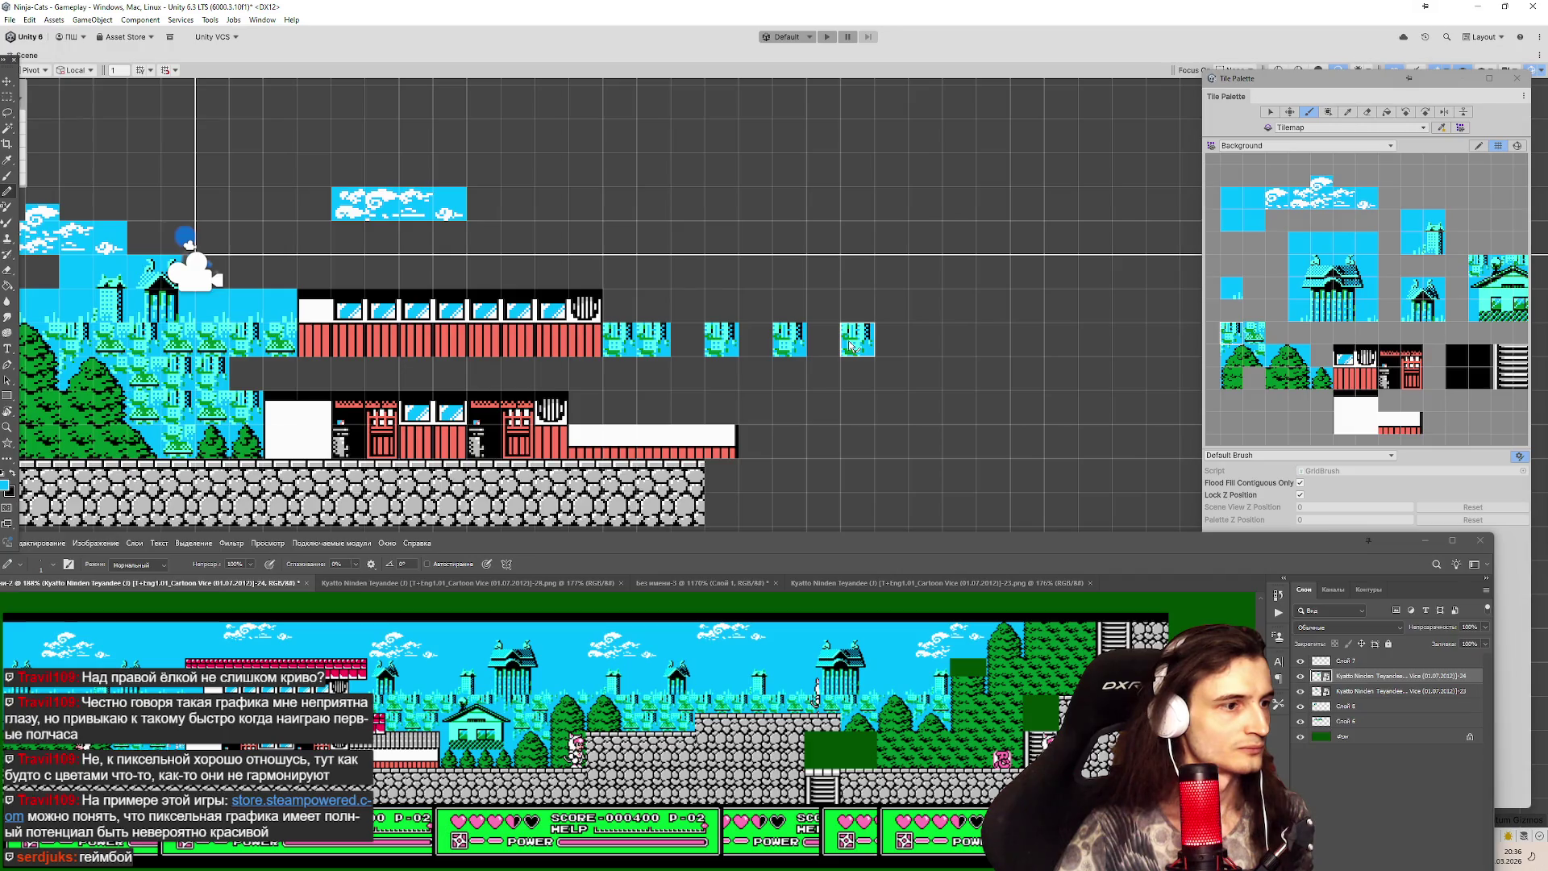
Erase the stray backdrop tiles and paint the teal house to their right.
click(851, 347)
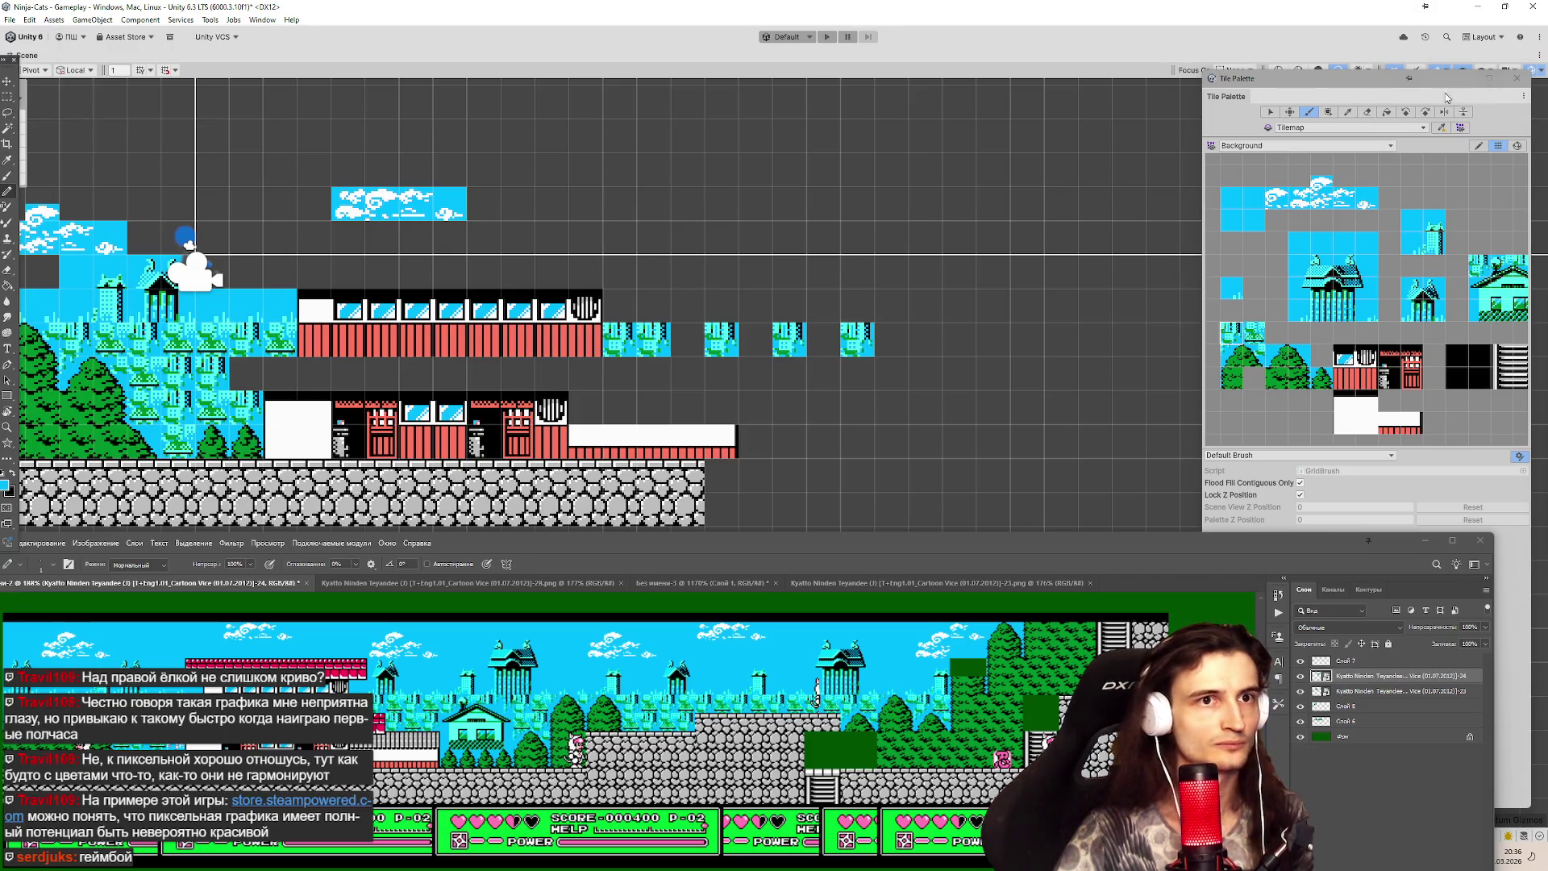
click(1367, 113)
click(856, 342)
click(789, 343)
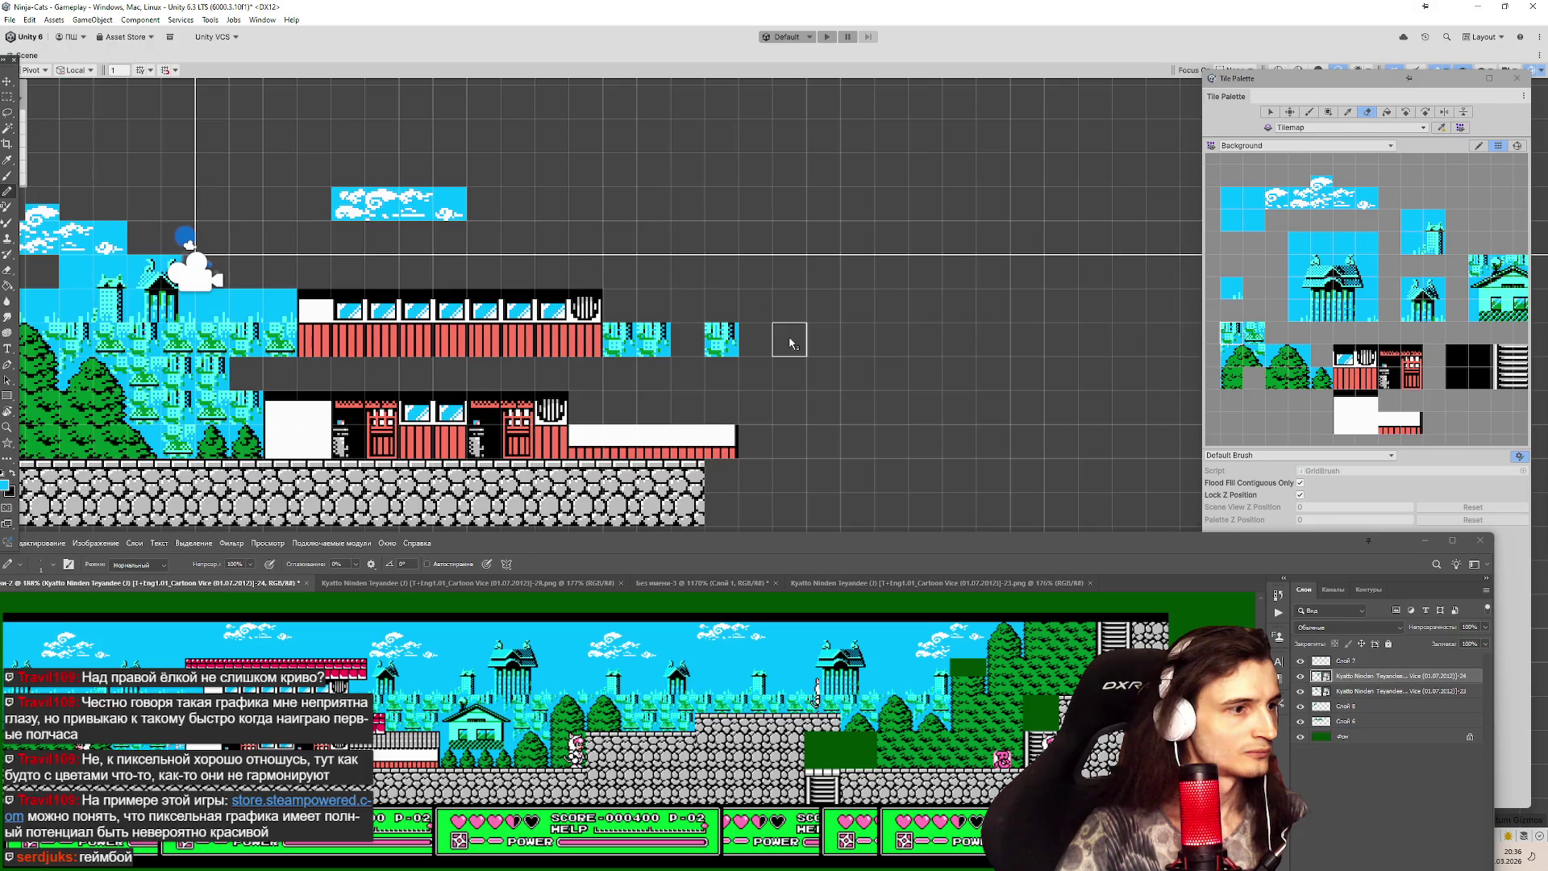
click(1475, 317)
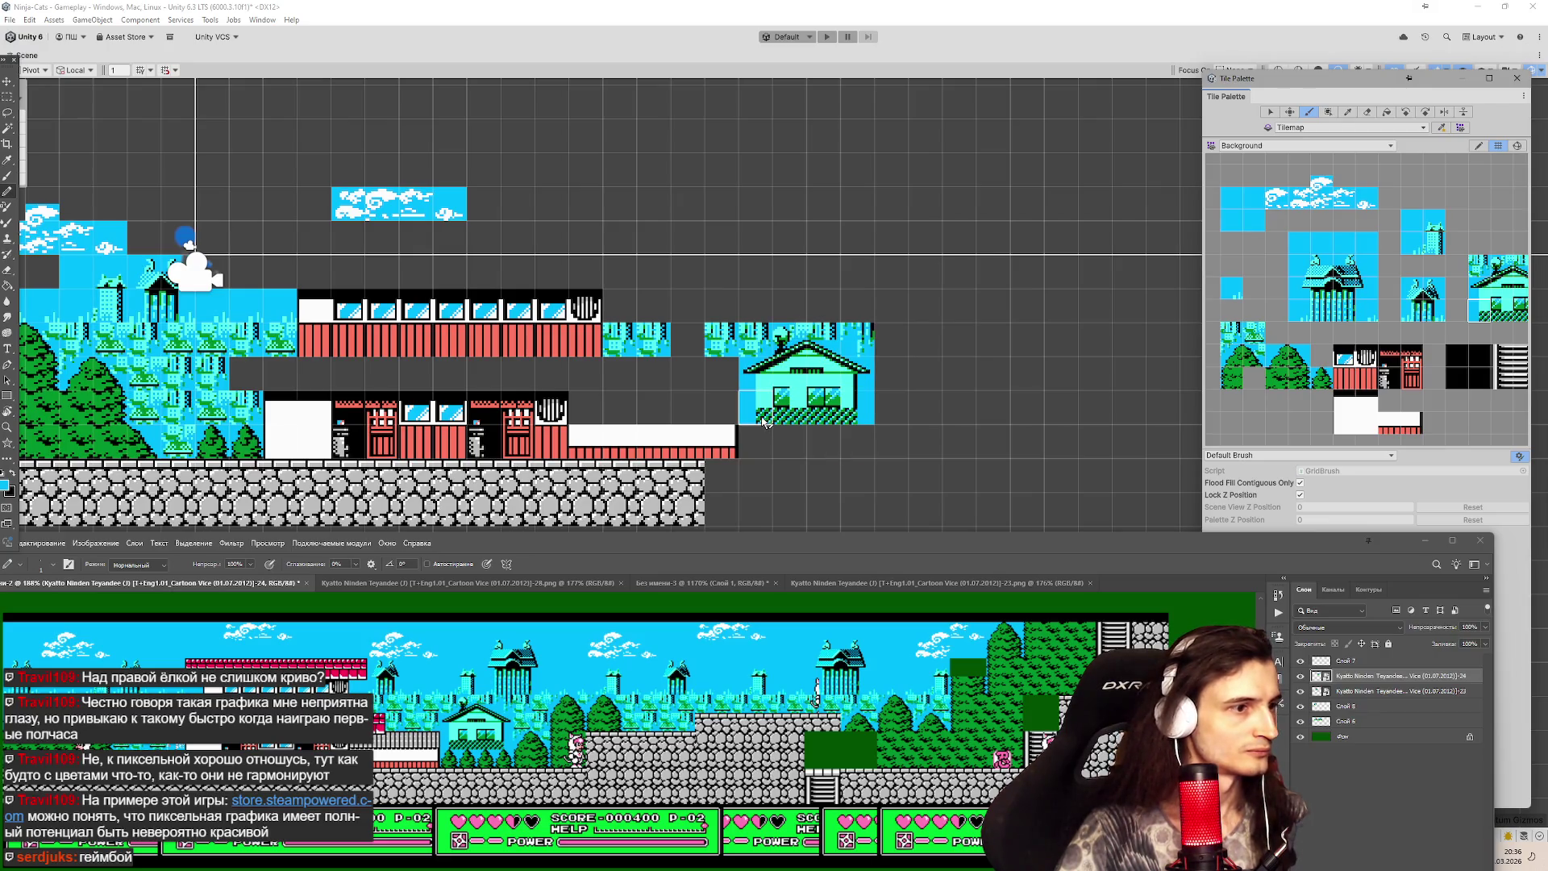
click(782, 418)
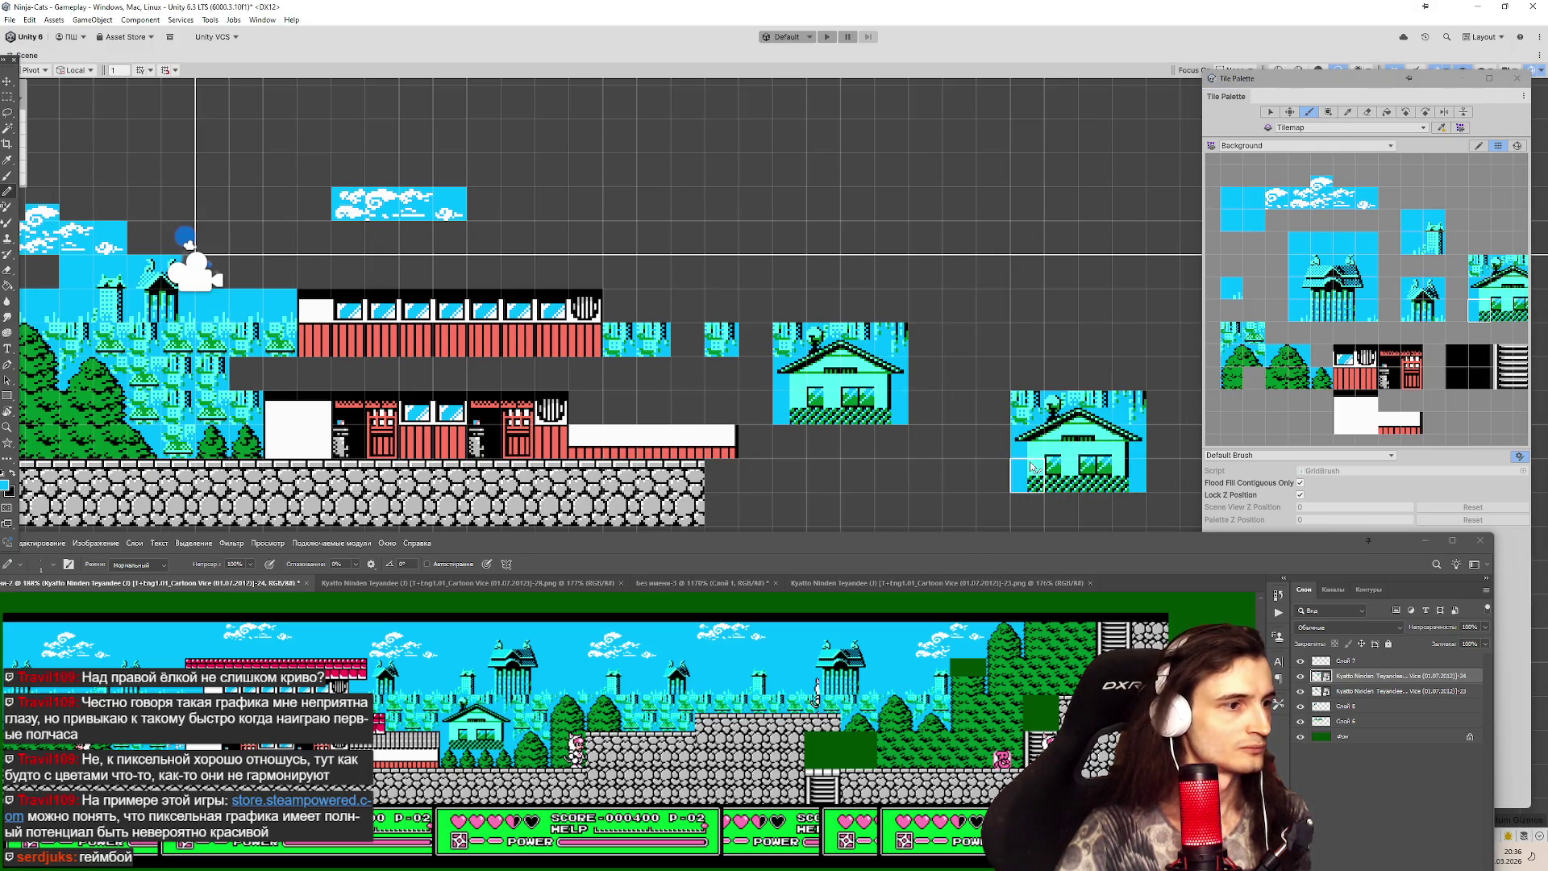
Paint tree tiles beneath and right of the teal house, stacking a column upward.
click(1320, 377)
drag(790, 442, 894, 448)
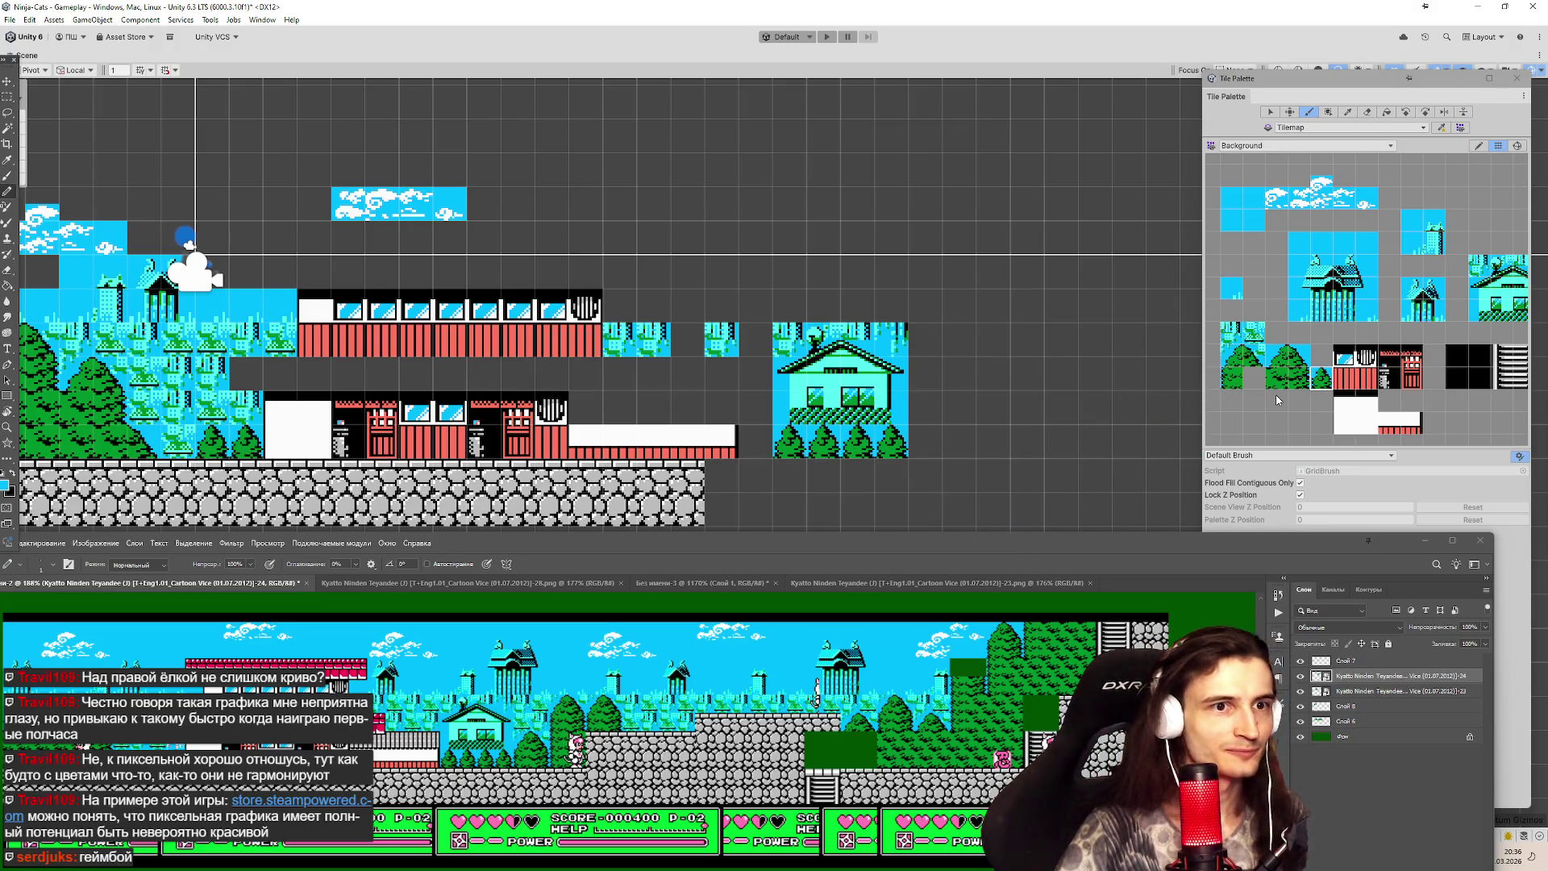
click(1239, 386)
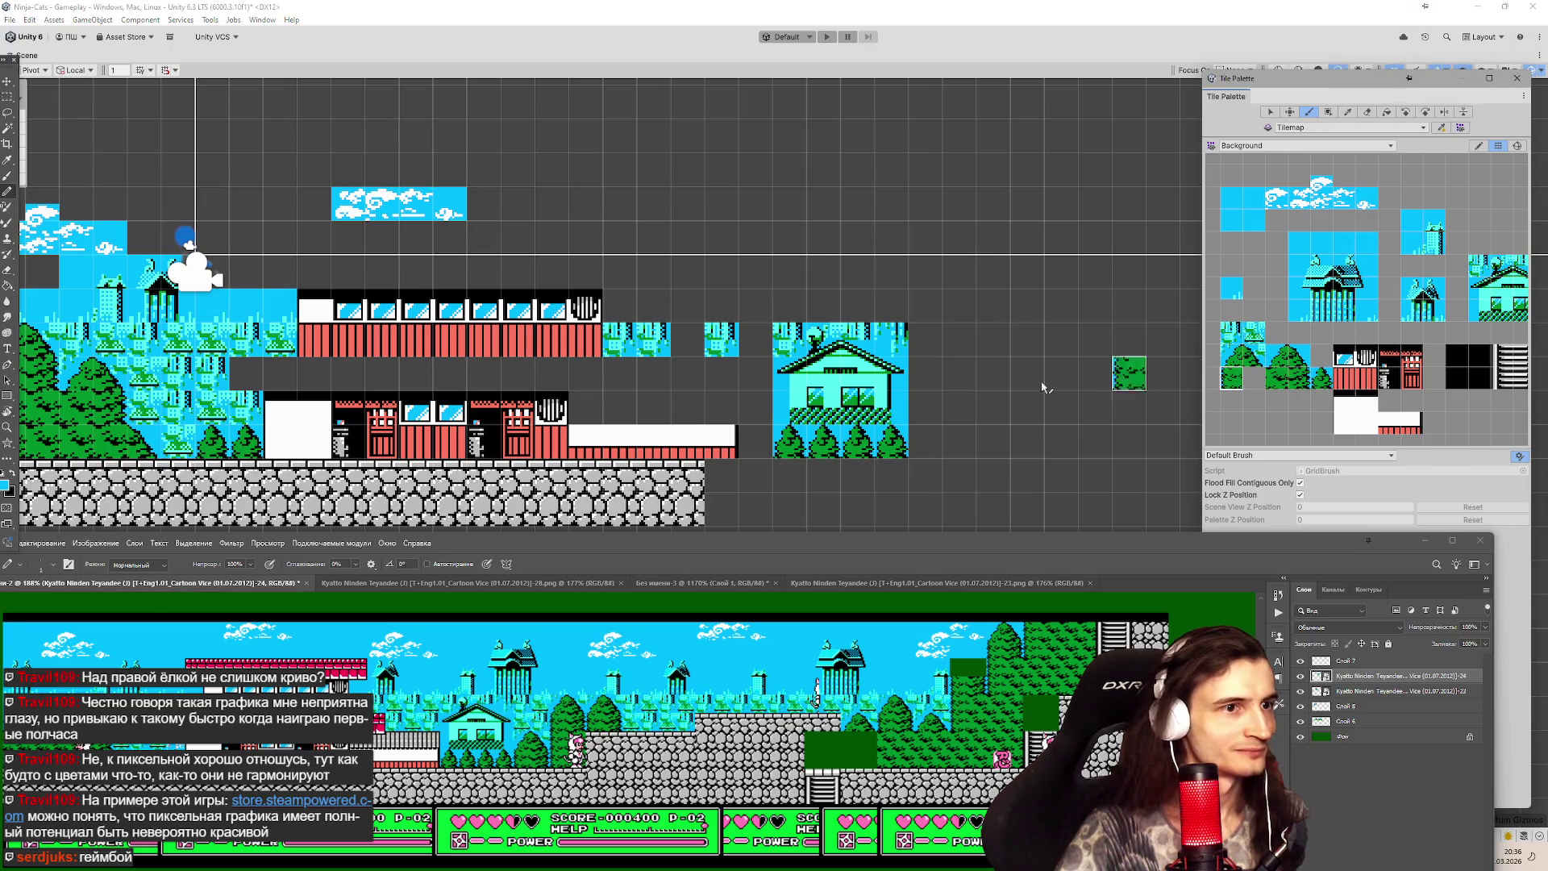
click(935, 445)
click(993, 445)
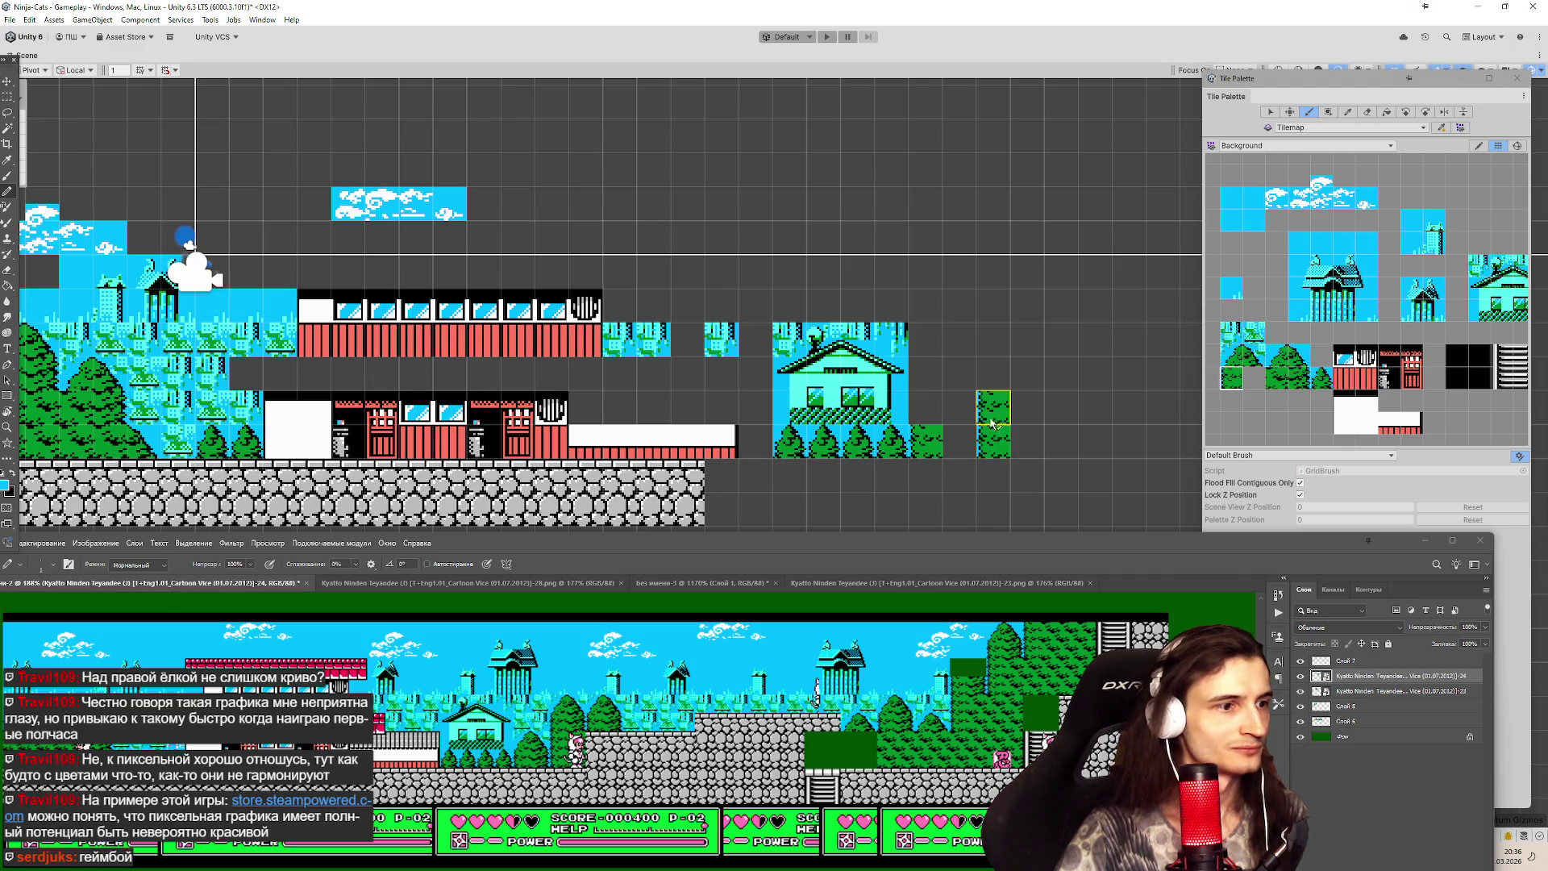
click(991, 397)
click(993, 374)
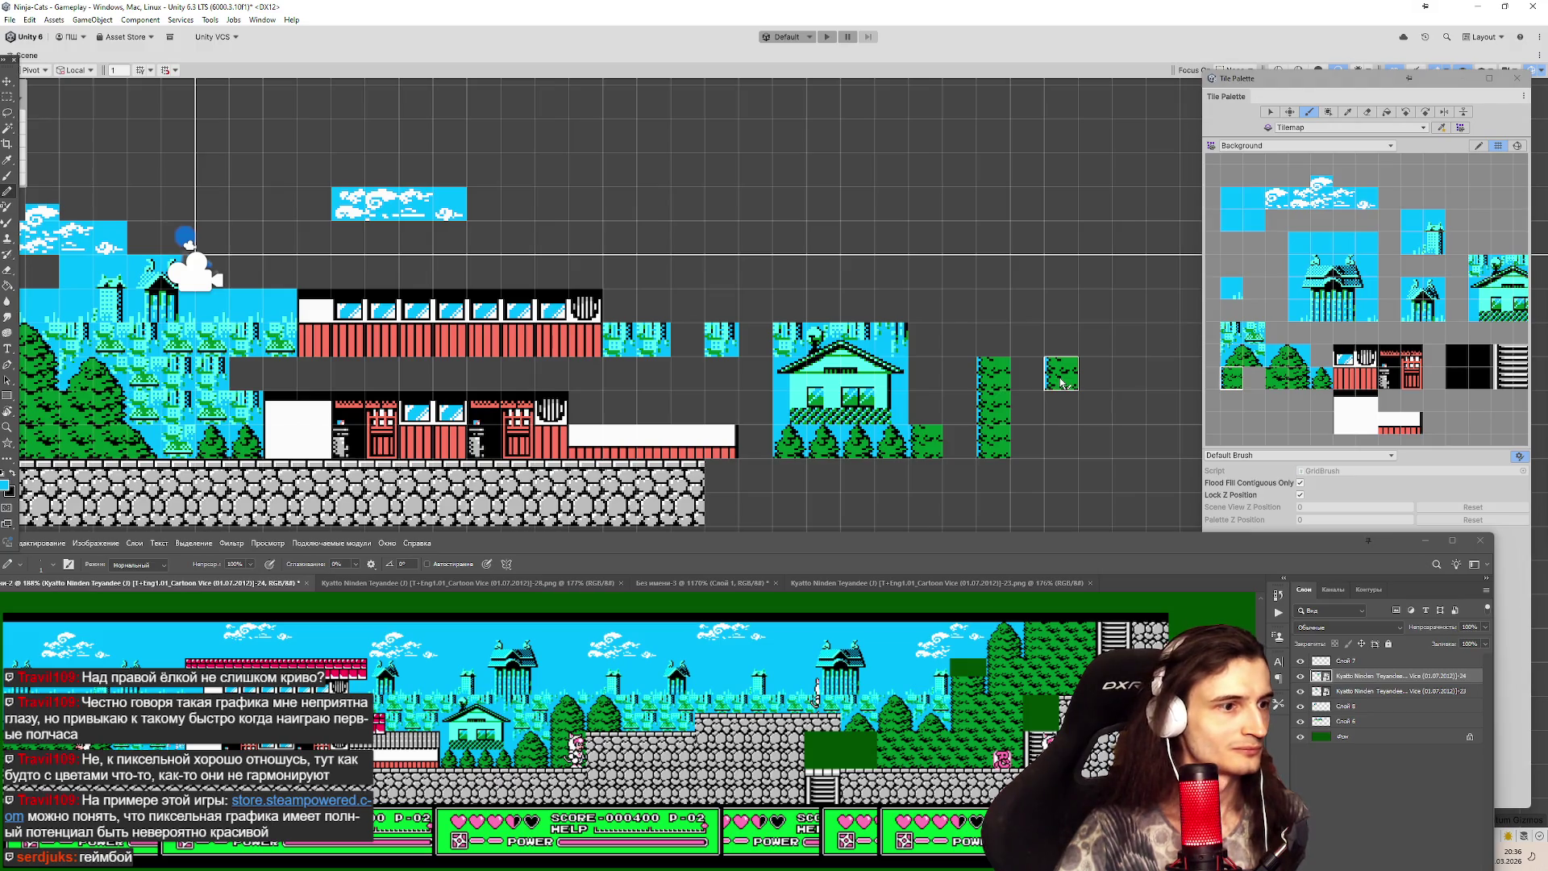
Add bushes along the upper row and beside the house, plus a multi-tile tree block.
click(1298, 377)
click(1094, 373)
click(1060, 374)
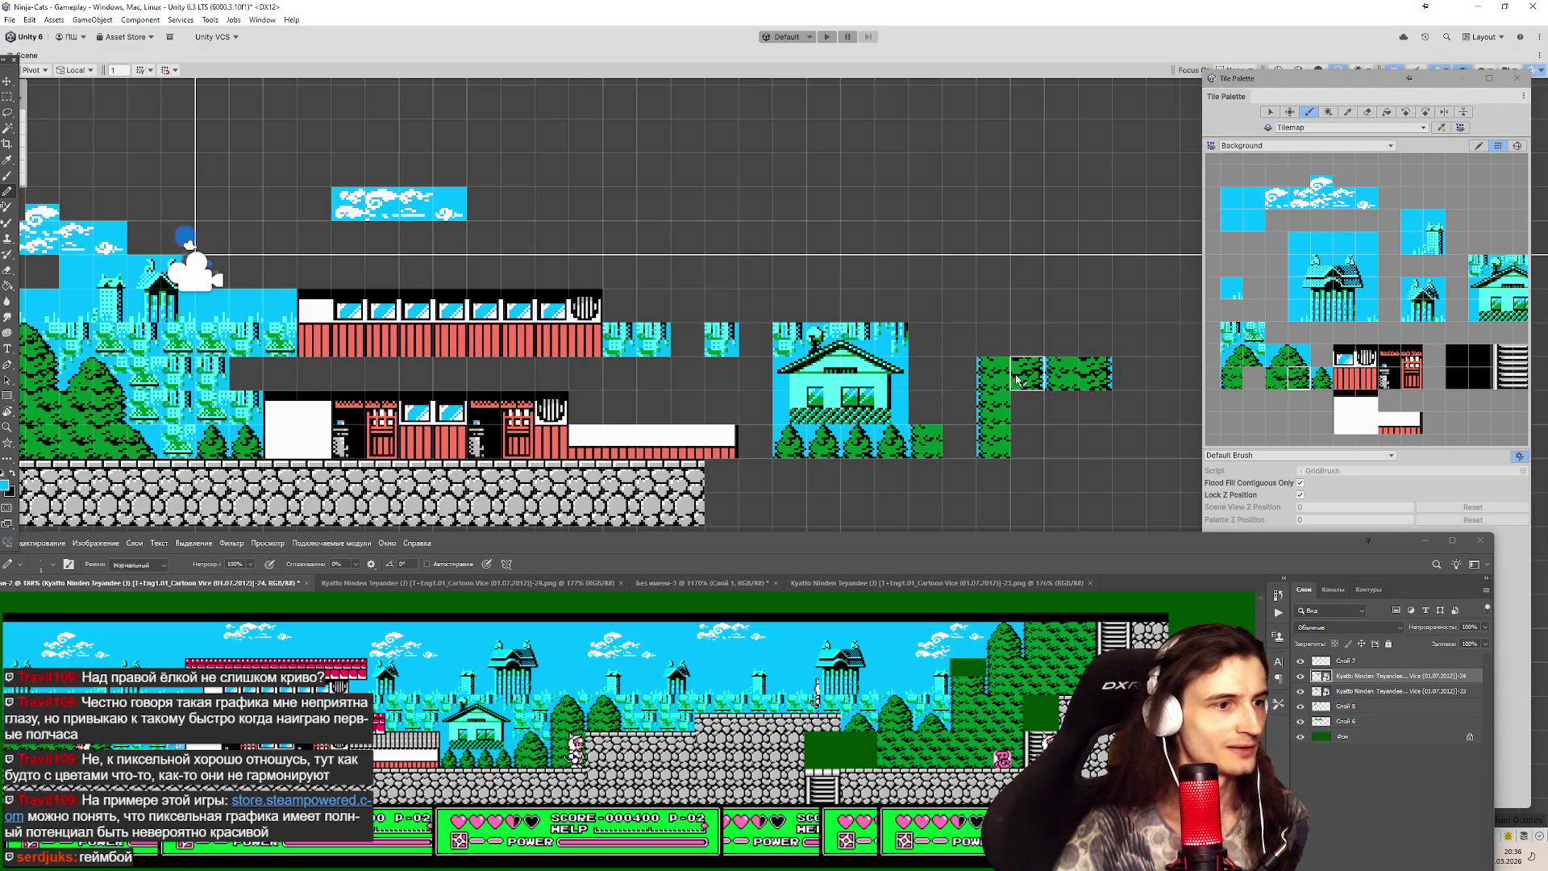
click(965, 449)
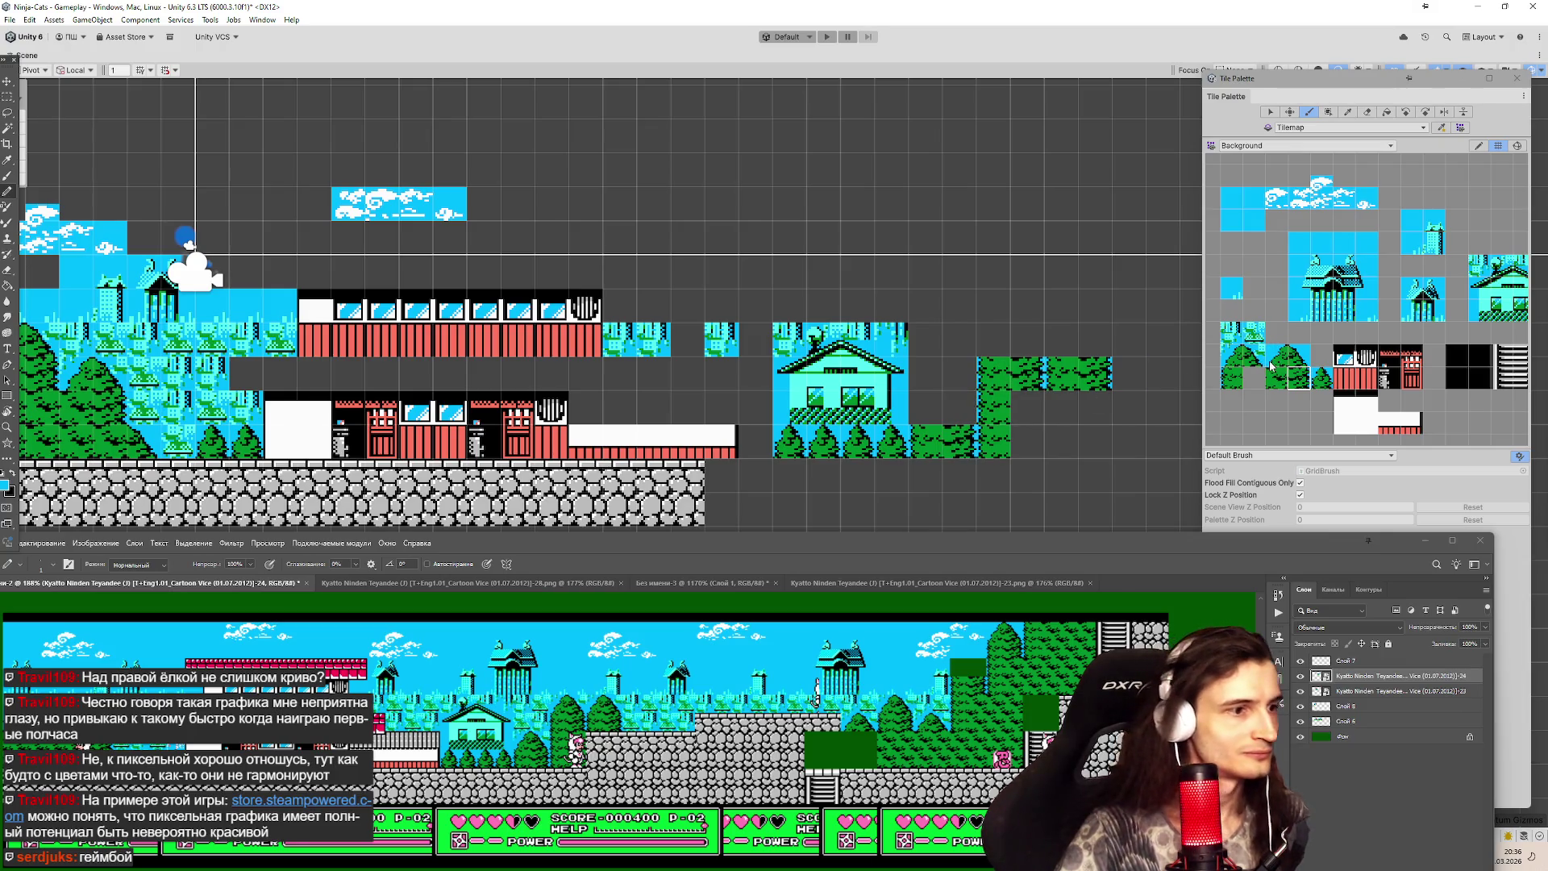
drag(1227, 364, 1263, 349)
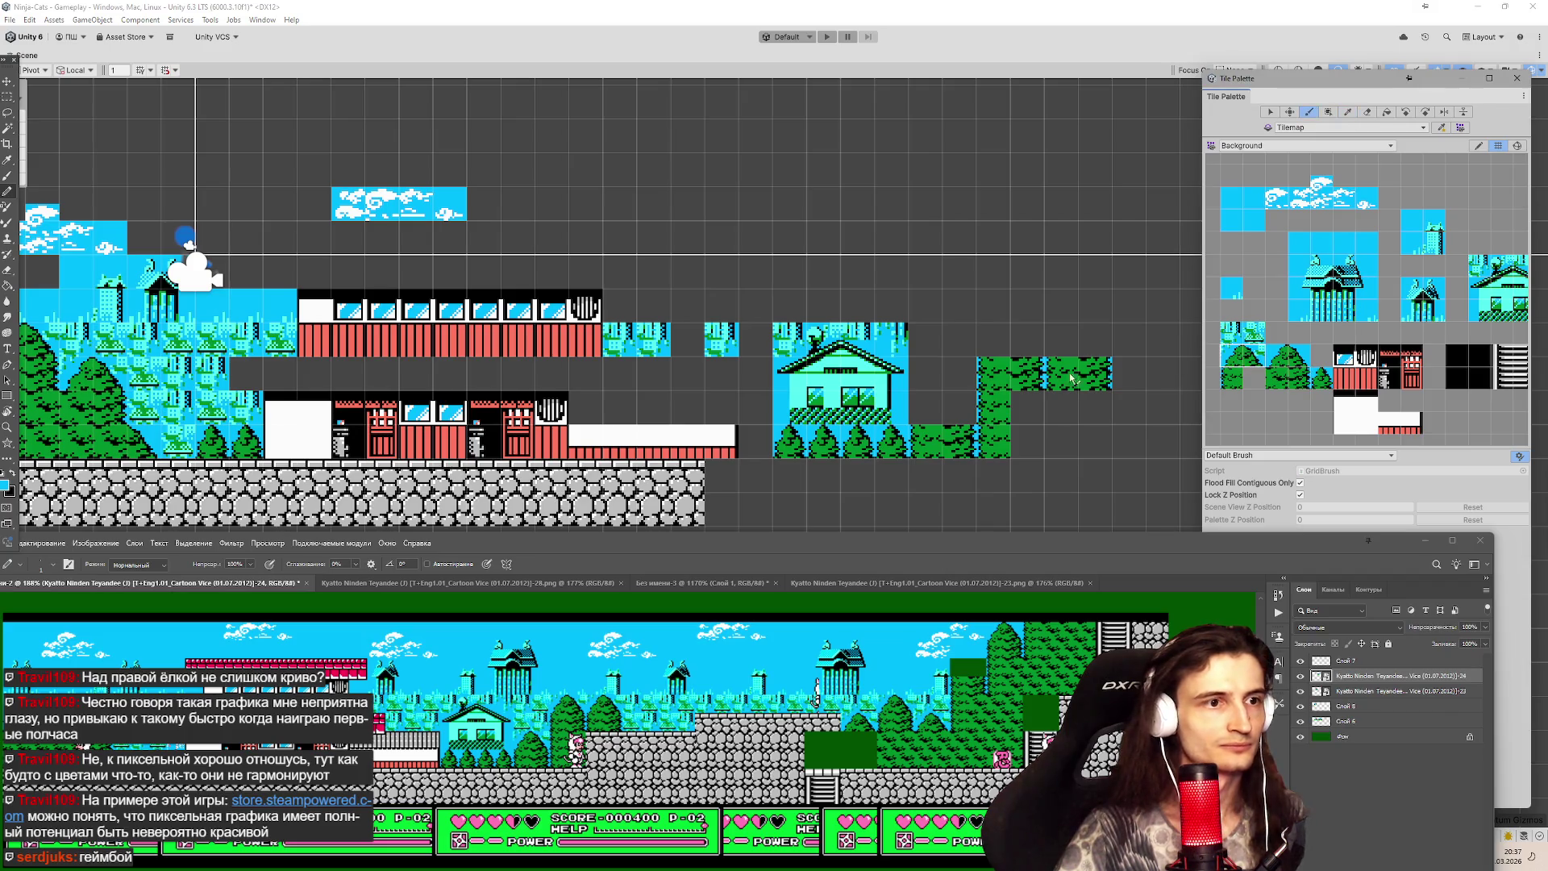
click(952, 409)
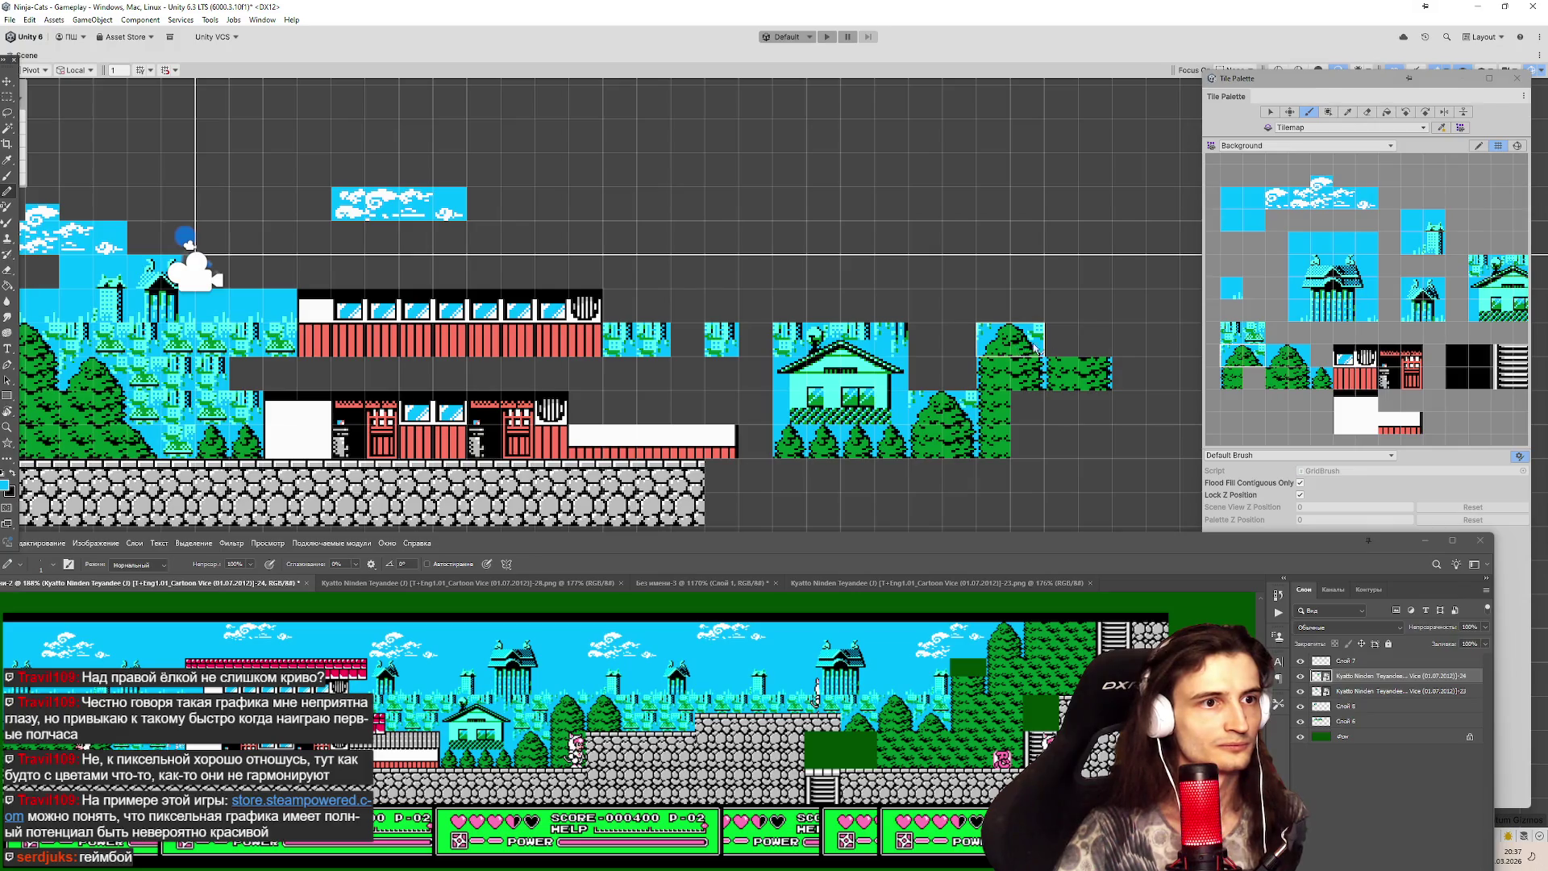
drag(1035, 348, 1090, 347)
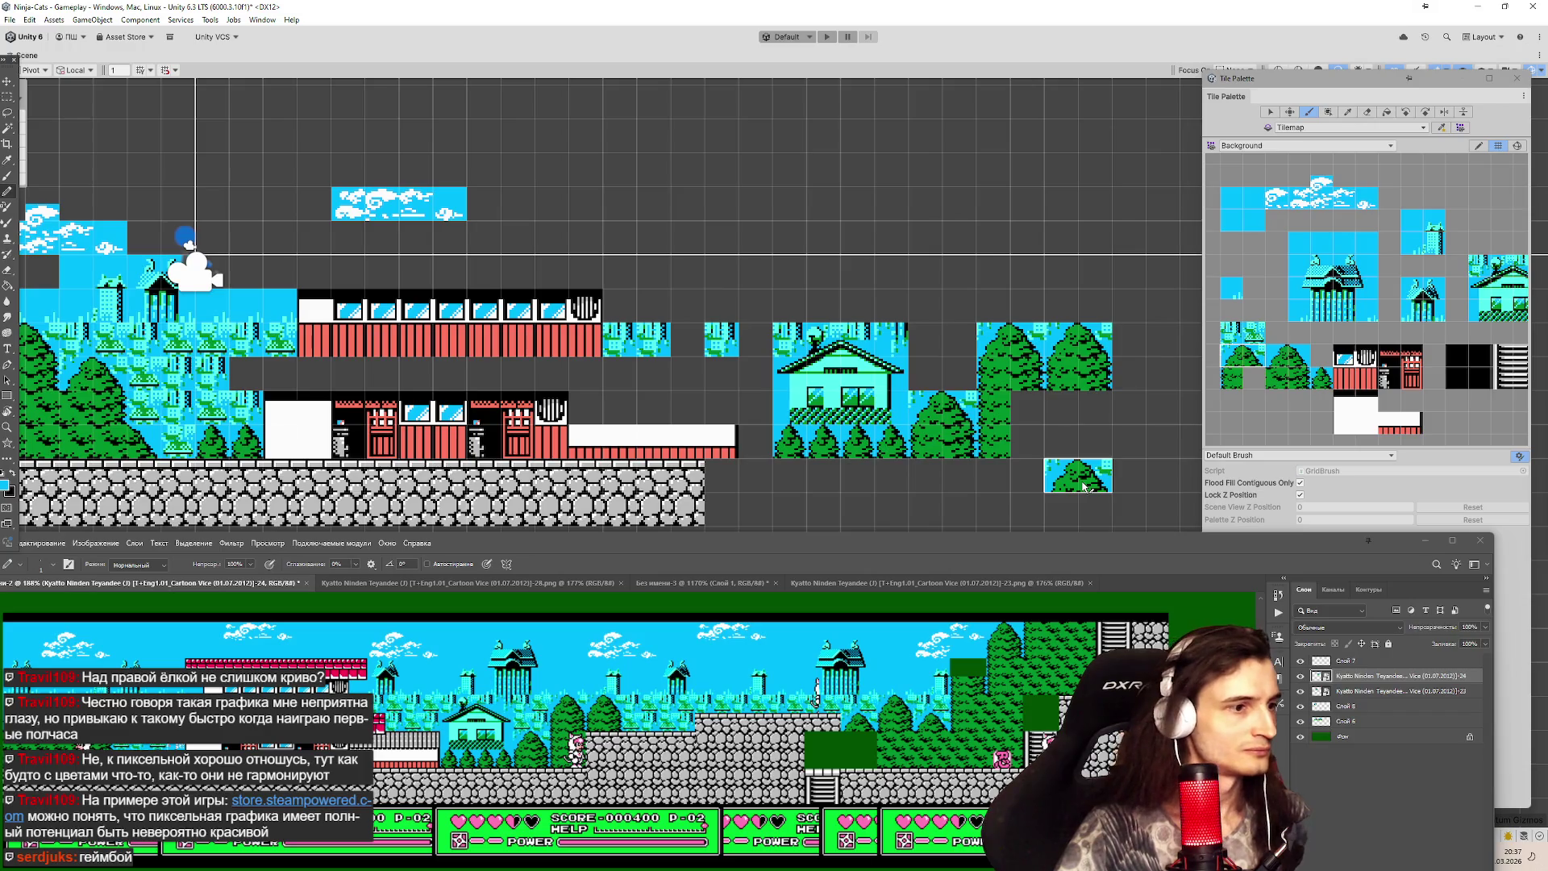
Fill a sky tile between the trees and stamp the four-by-four temple above them.
click(1234, 335)
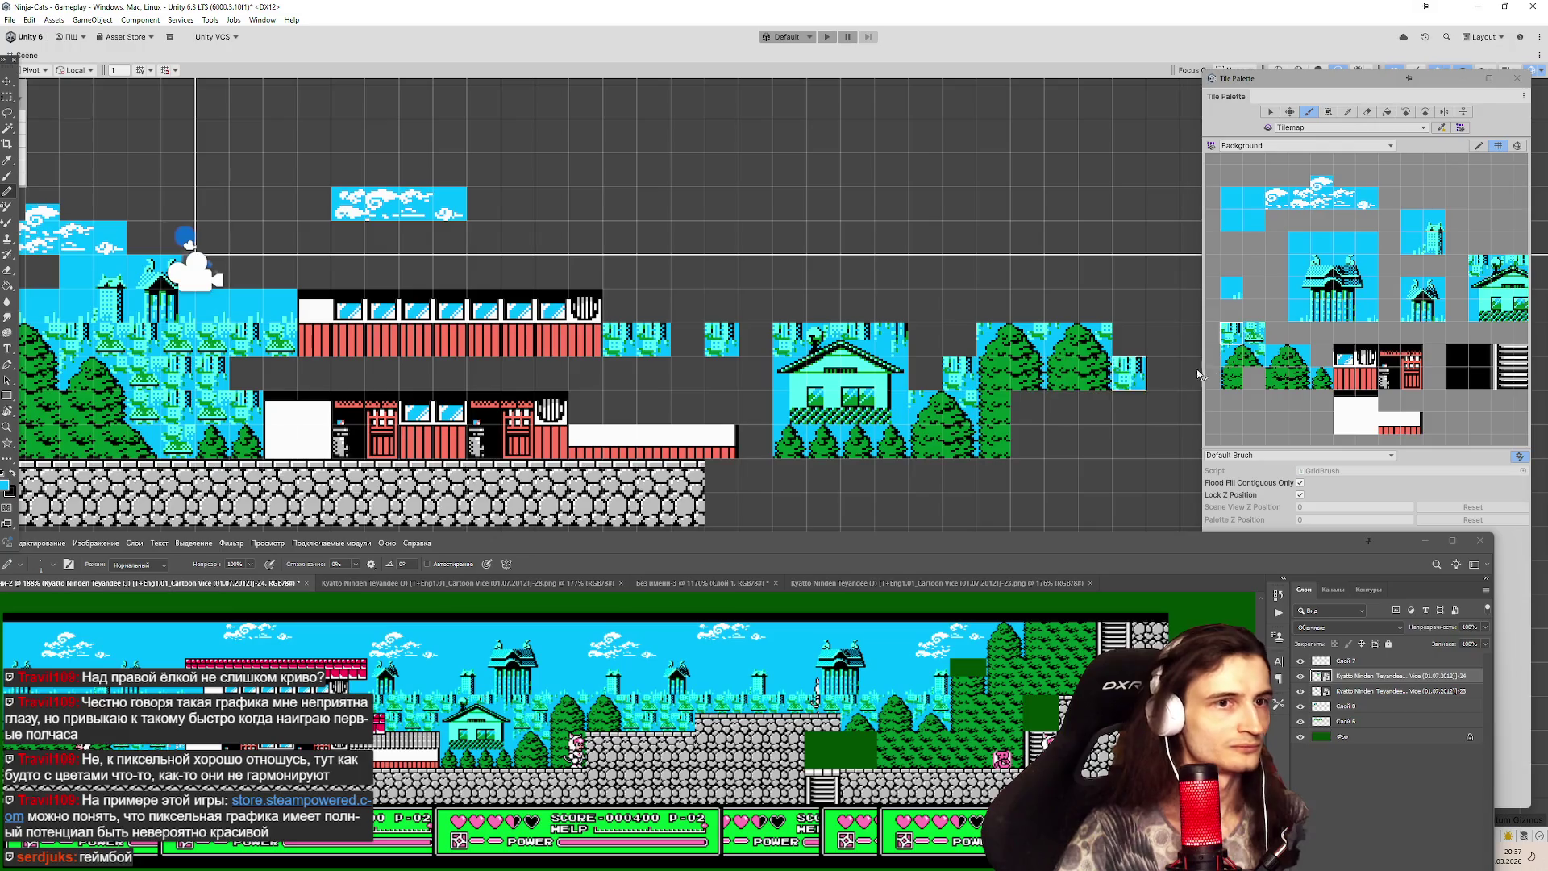
click(959, 373)
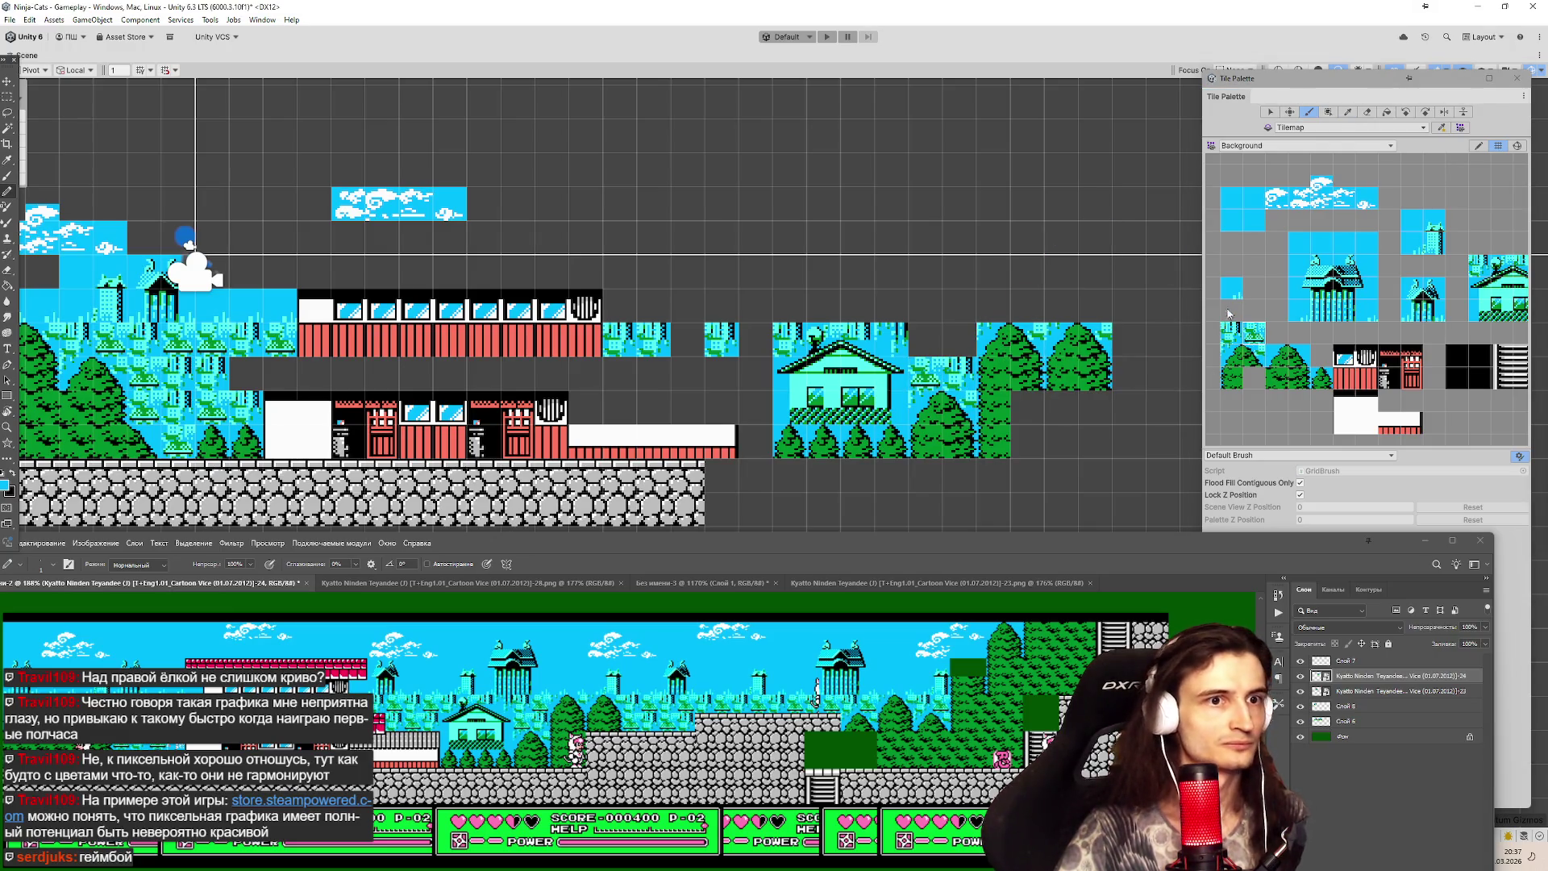
click(1235, 339)
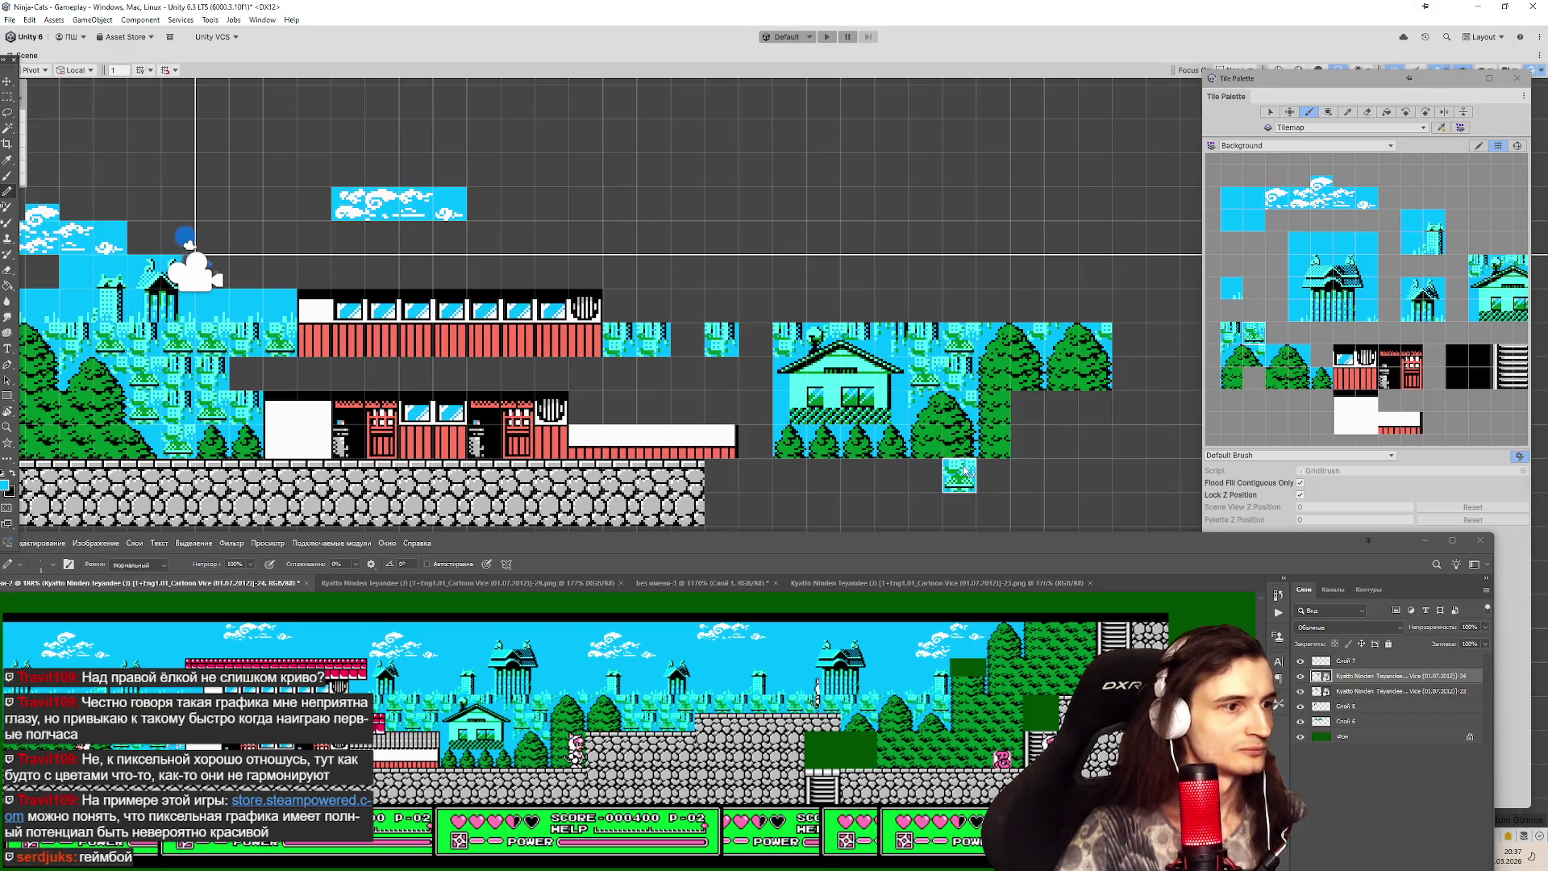
drag(1287, 315, 1368, 239)
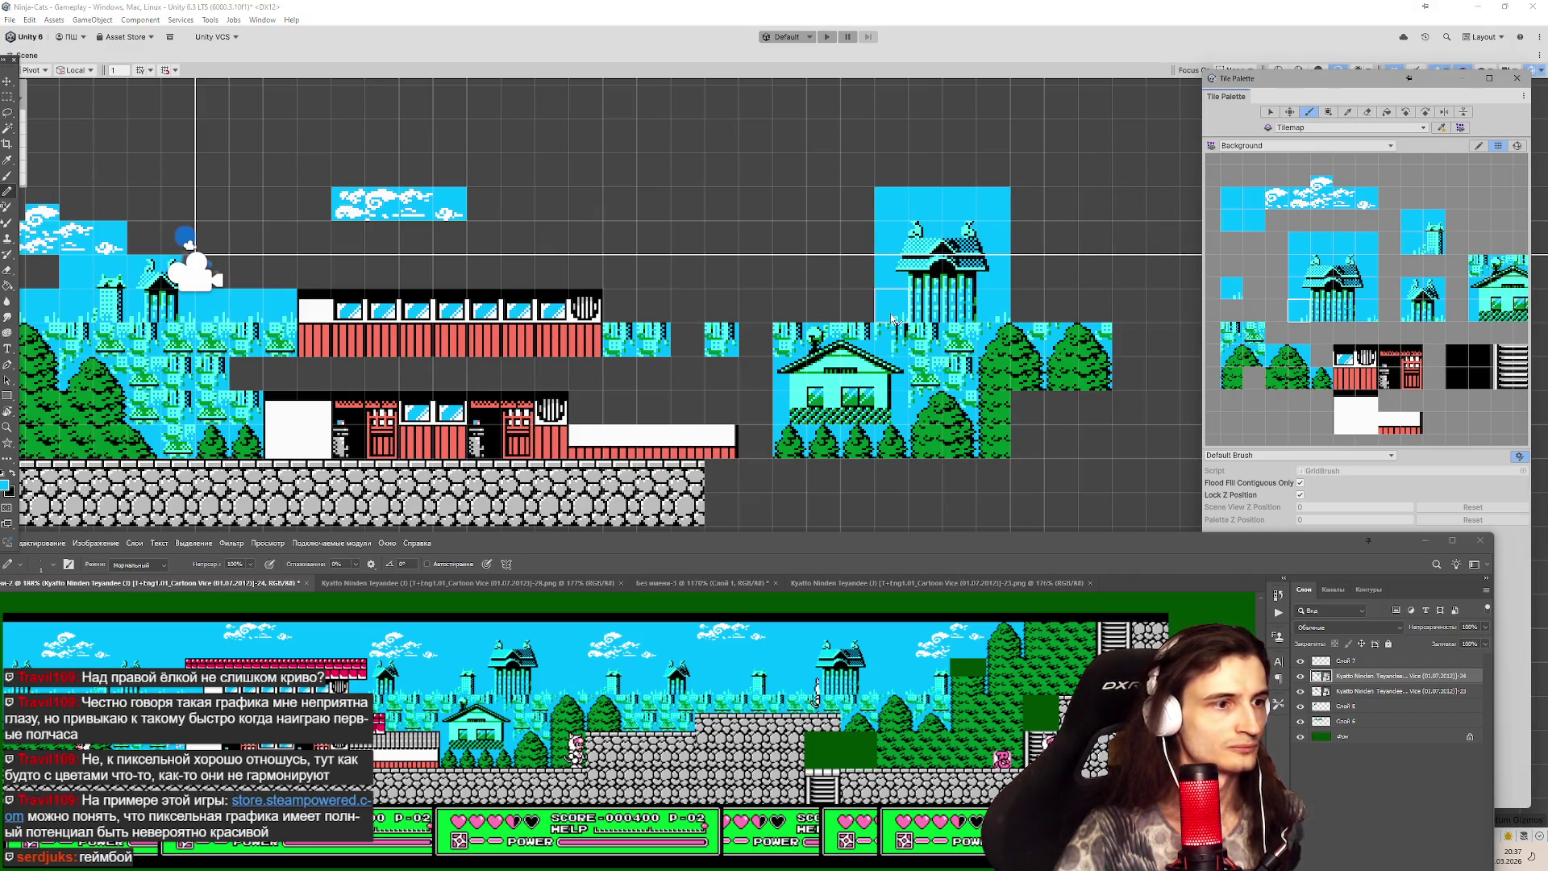
click(855, 313)
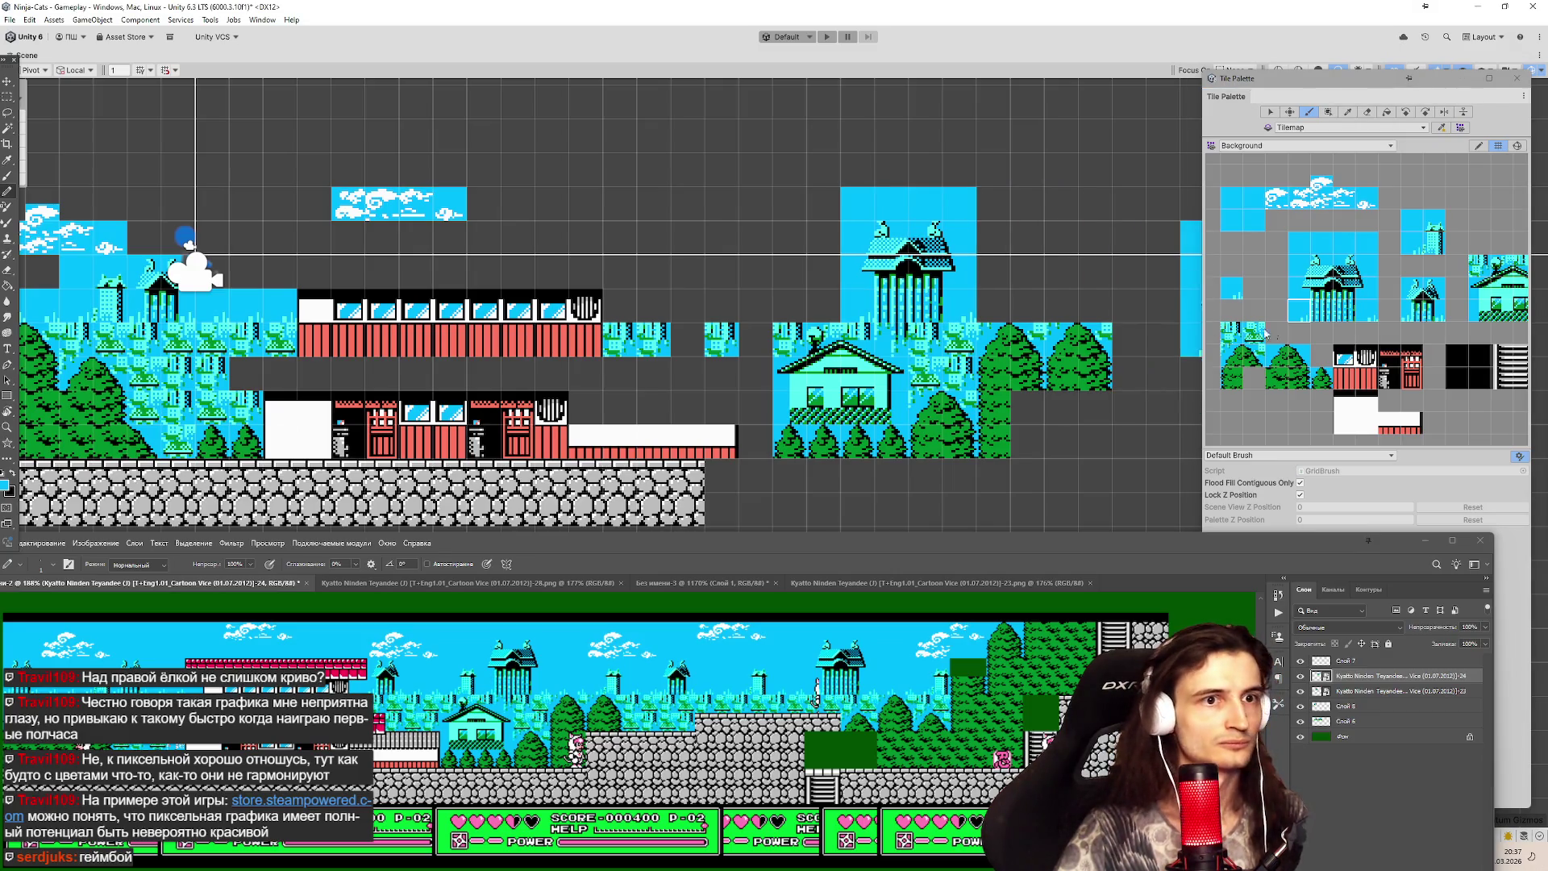
Stamp the upper building tile beside the temple and place the small shrine further left.
click(1417, 319)
click(1418, 250)
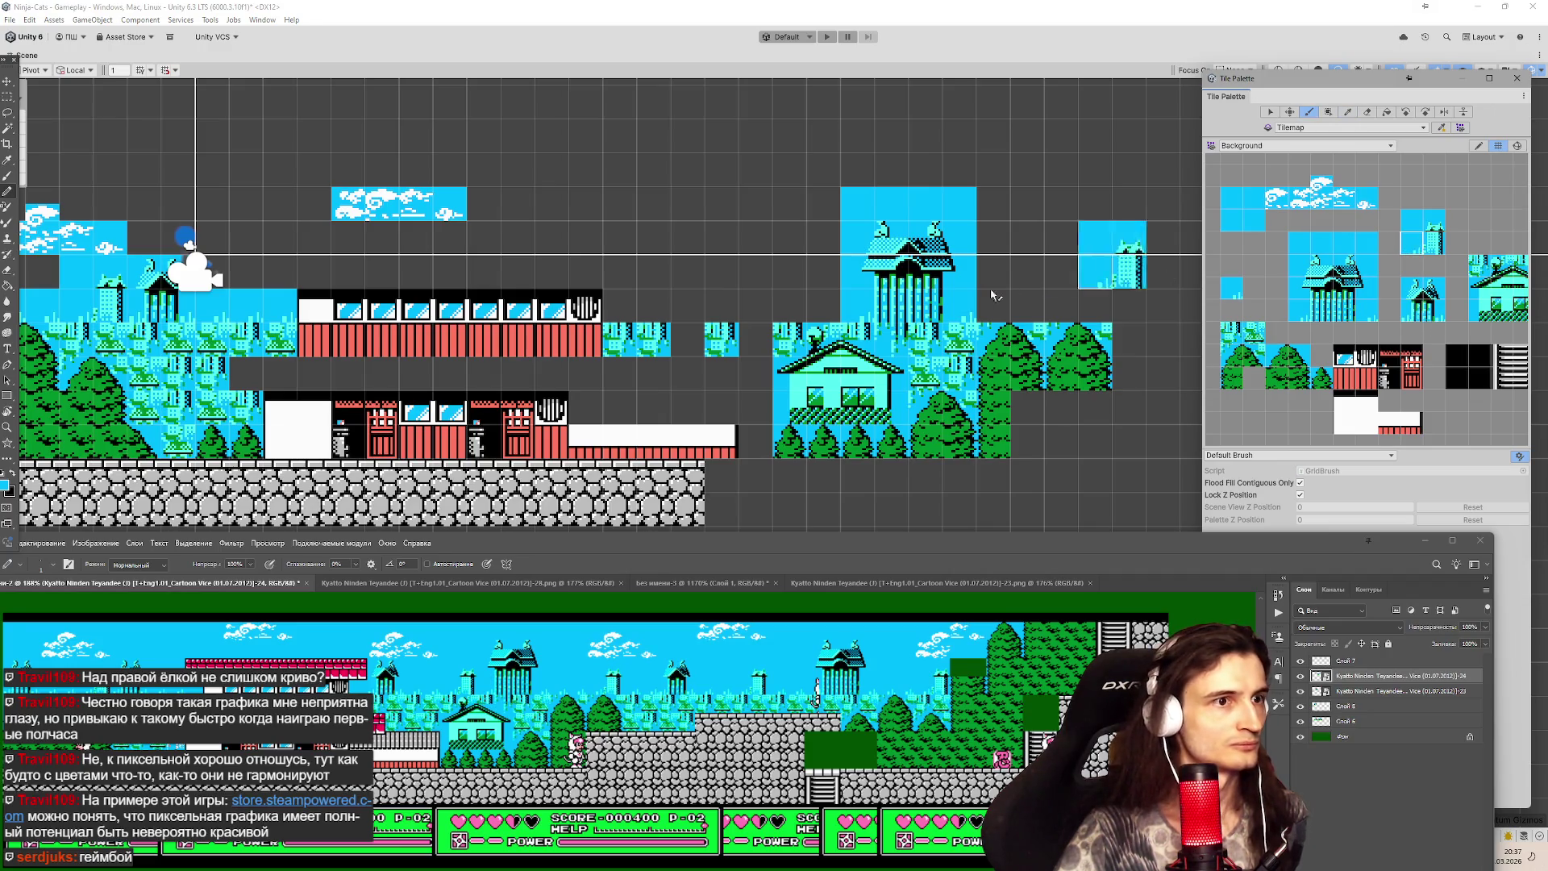
click(790, 306)
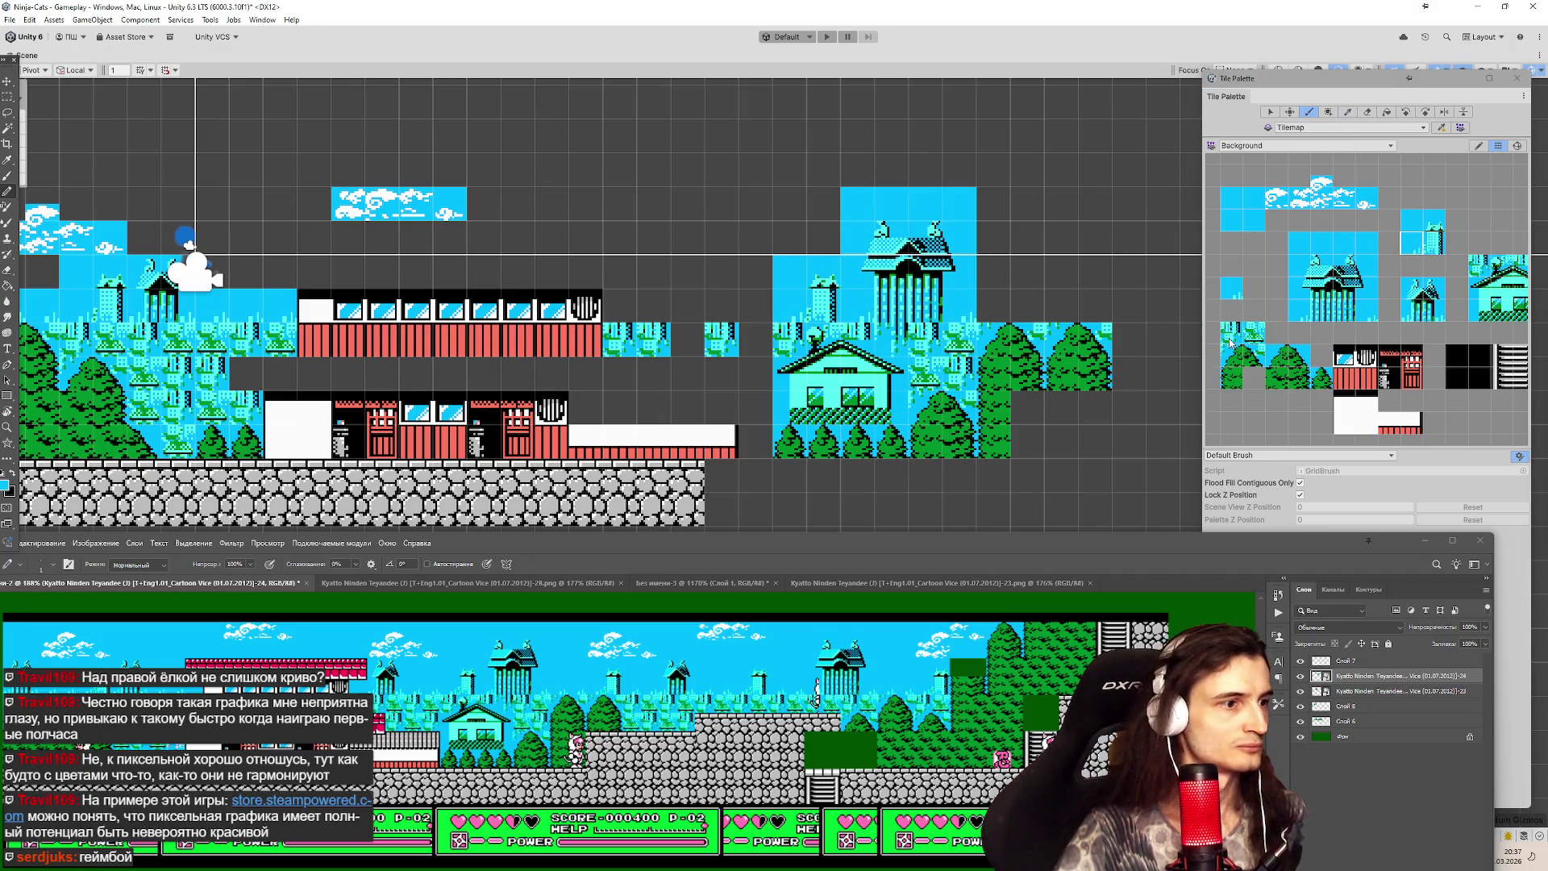
click(1412, 314)
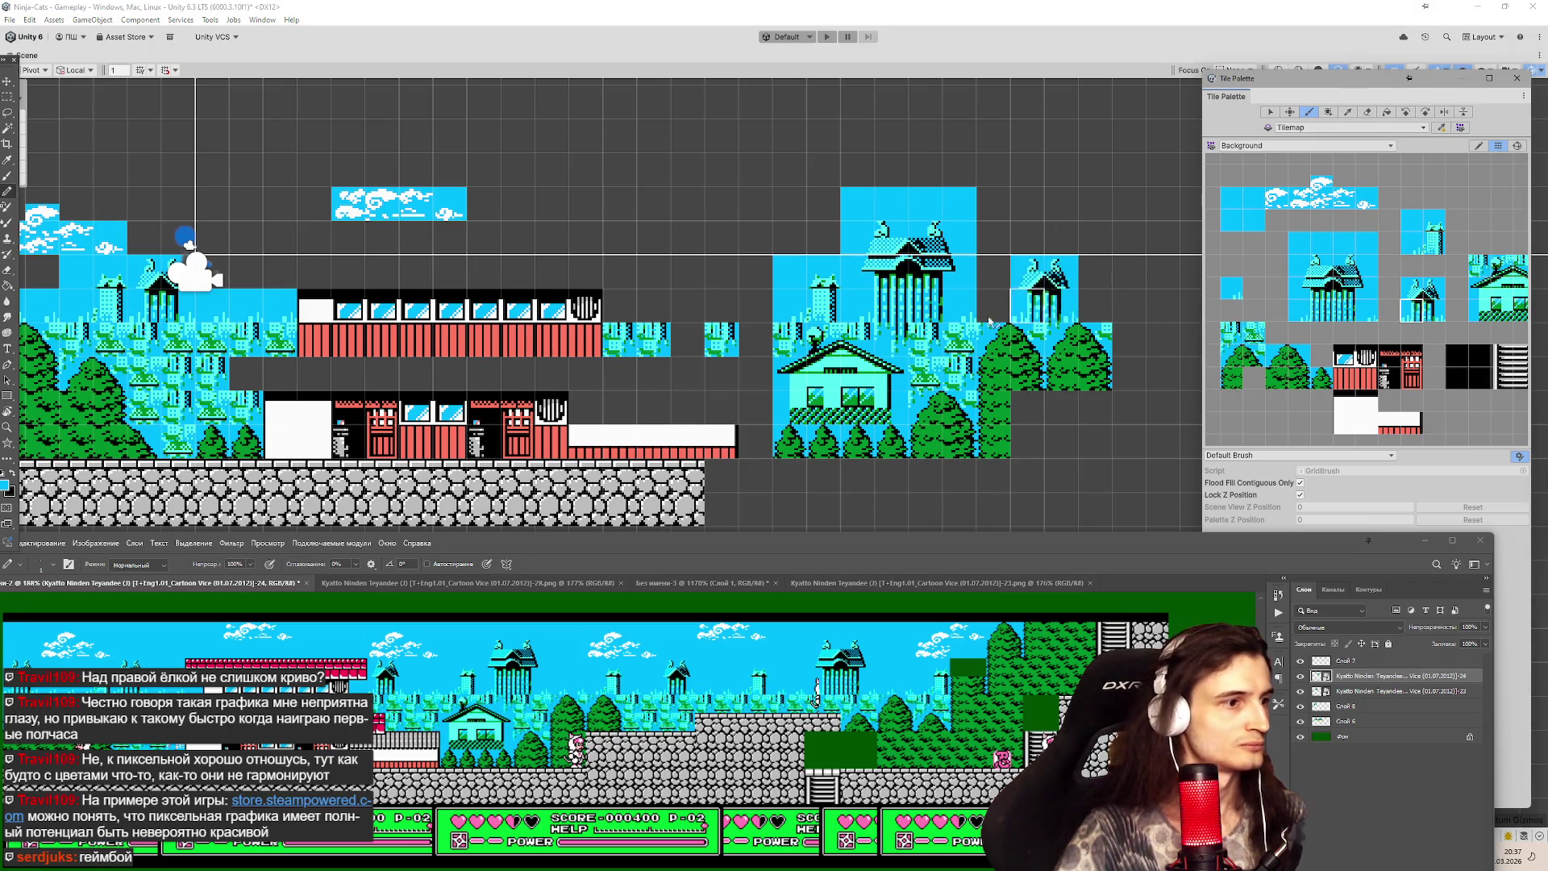
click(678, 311)
click(653, 310)
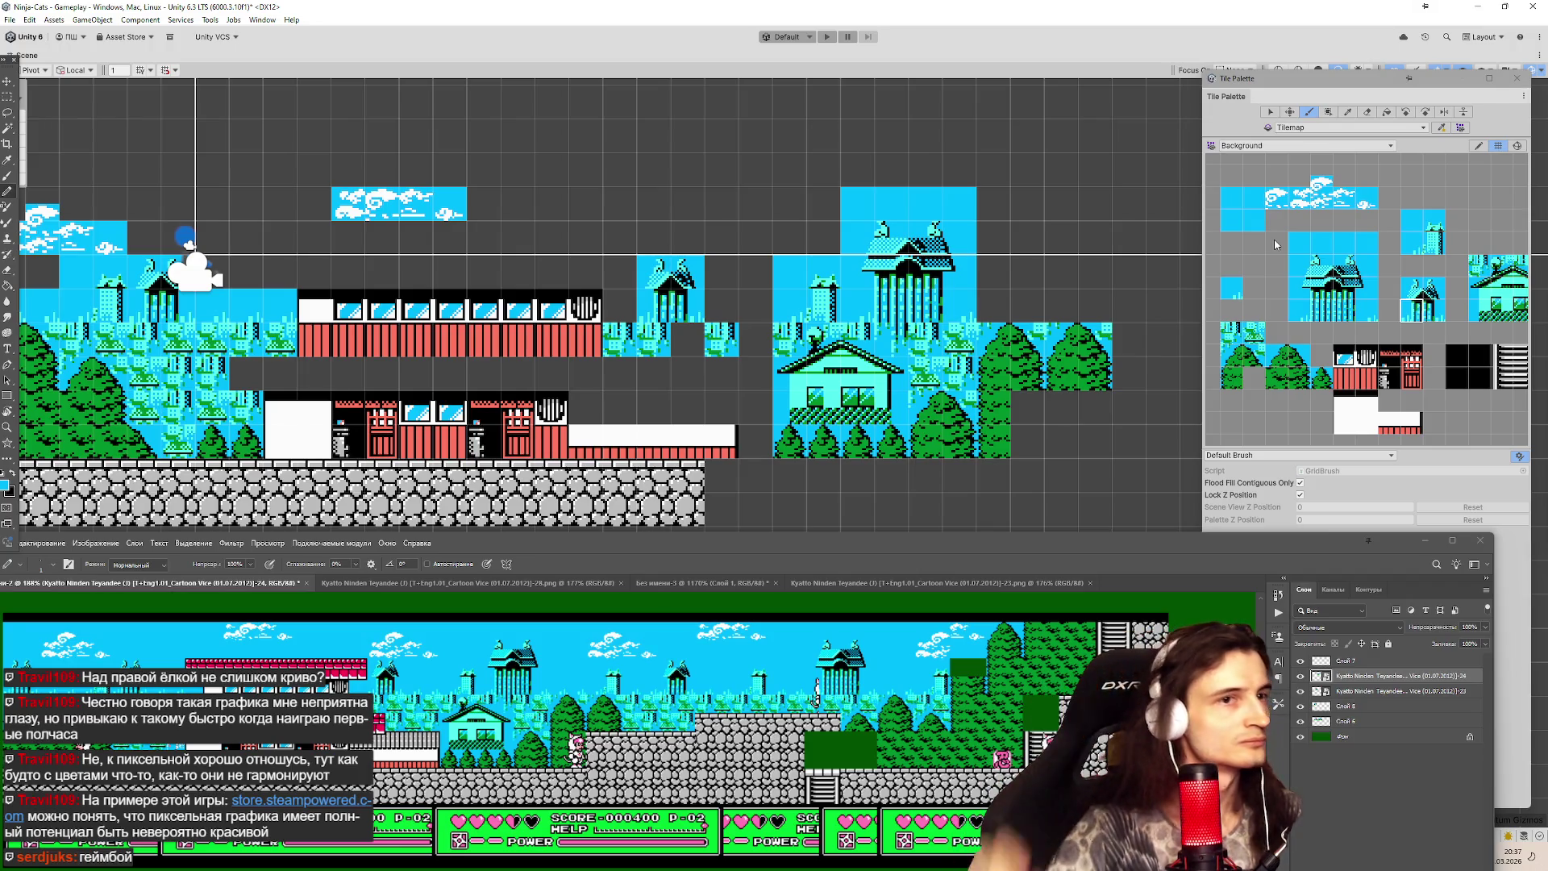
scroll(1272, 246, down, 3)
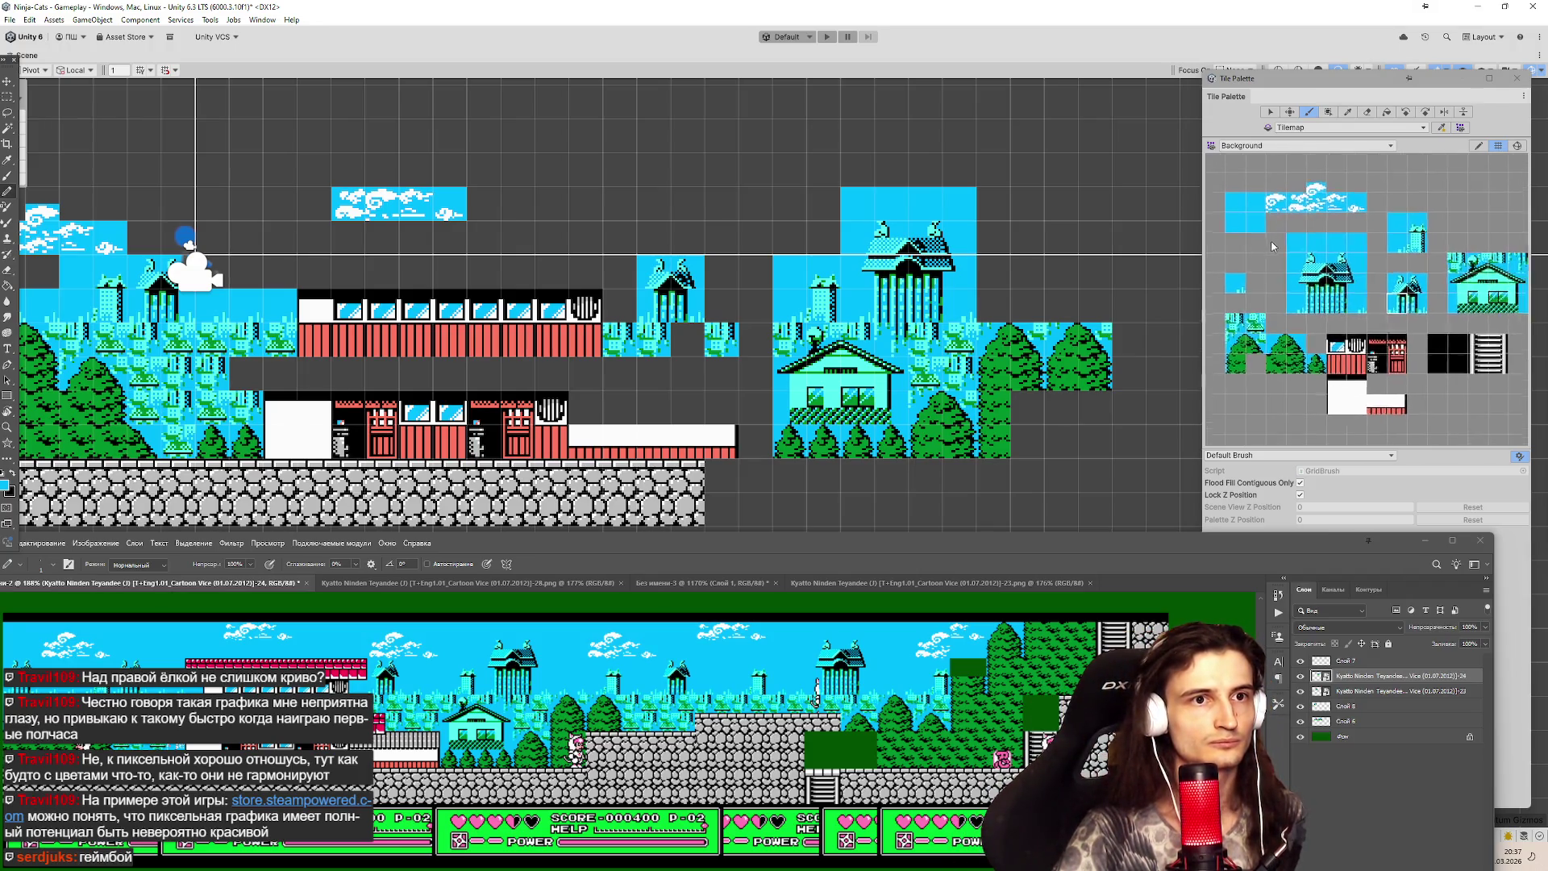
Pick the cloud tiles with the Picker (I) and paint two clouds above the small tower.
scroll(1377, 235, up, 2)
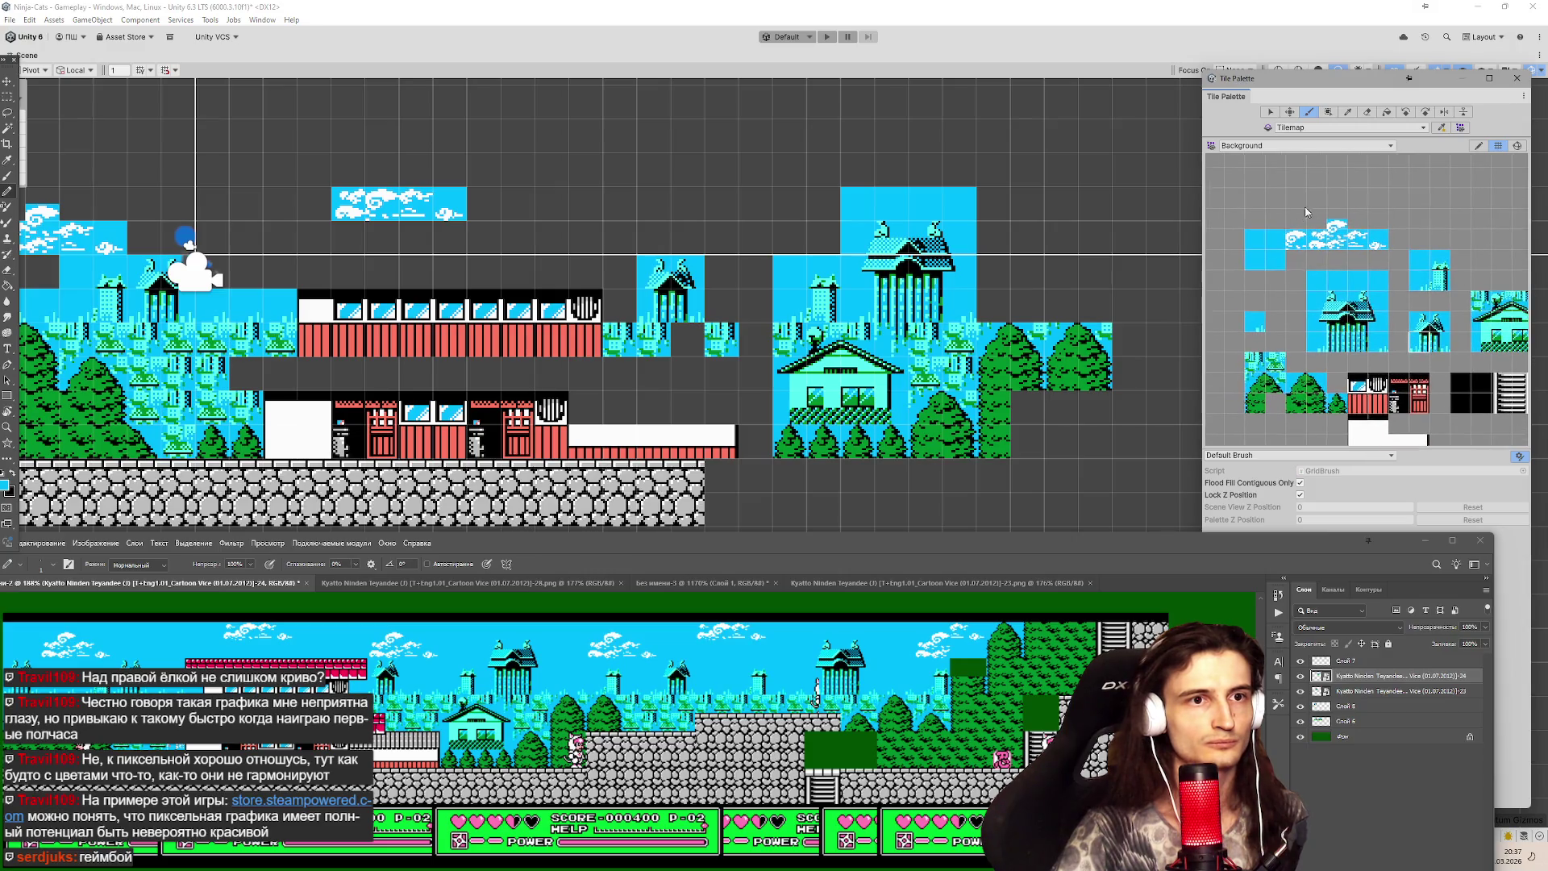
key(i)
drag(1310, 211, 1382, 244)
scroll(1335, 246, down, 2)
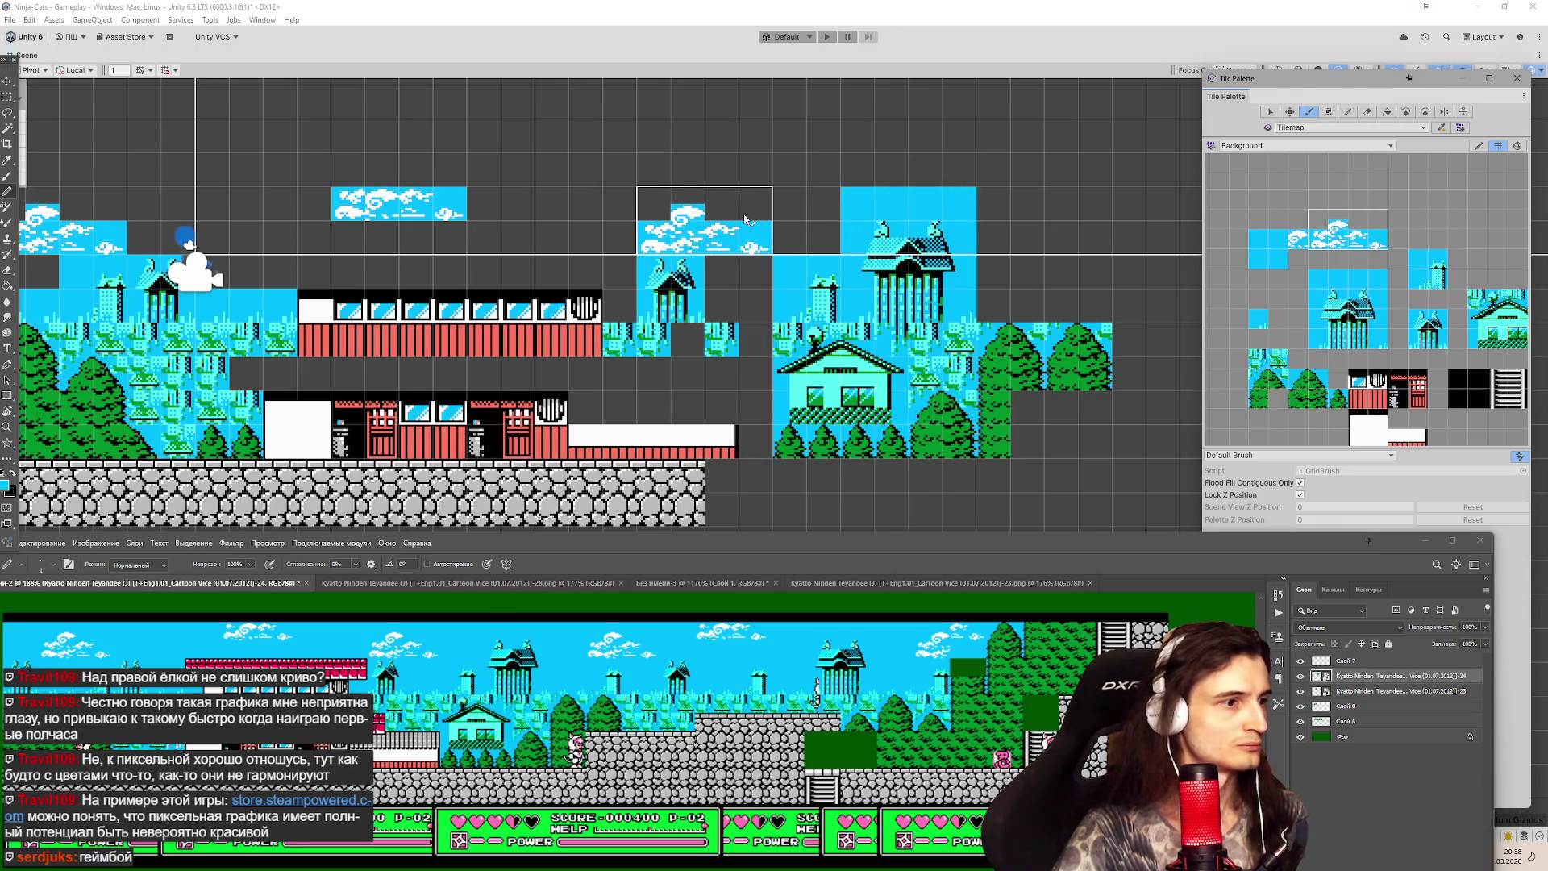
click(744, 217)
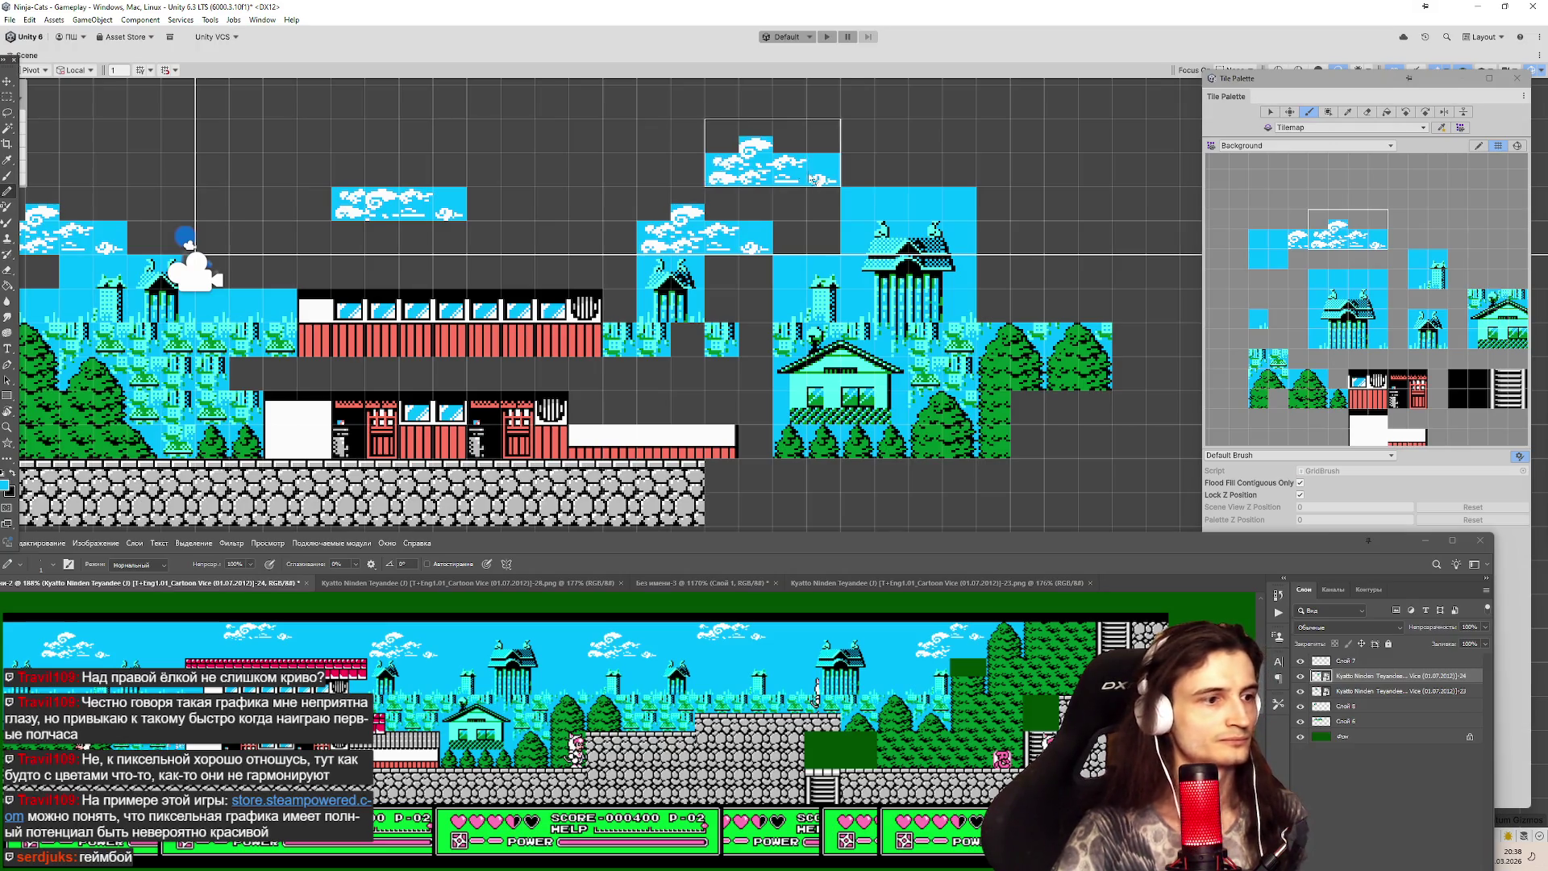
scroll(820, 441, down, 1)
scroll(1091, 403, down, 2)
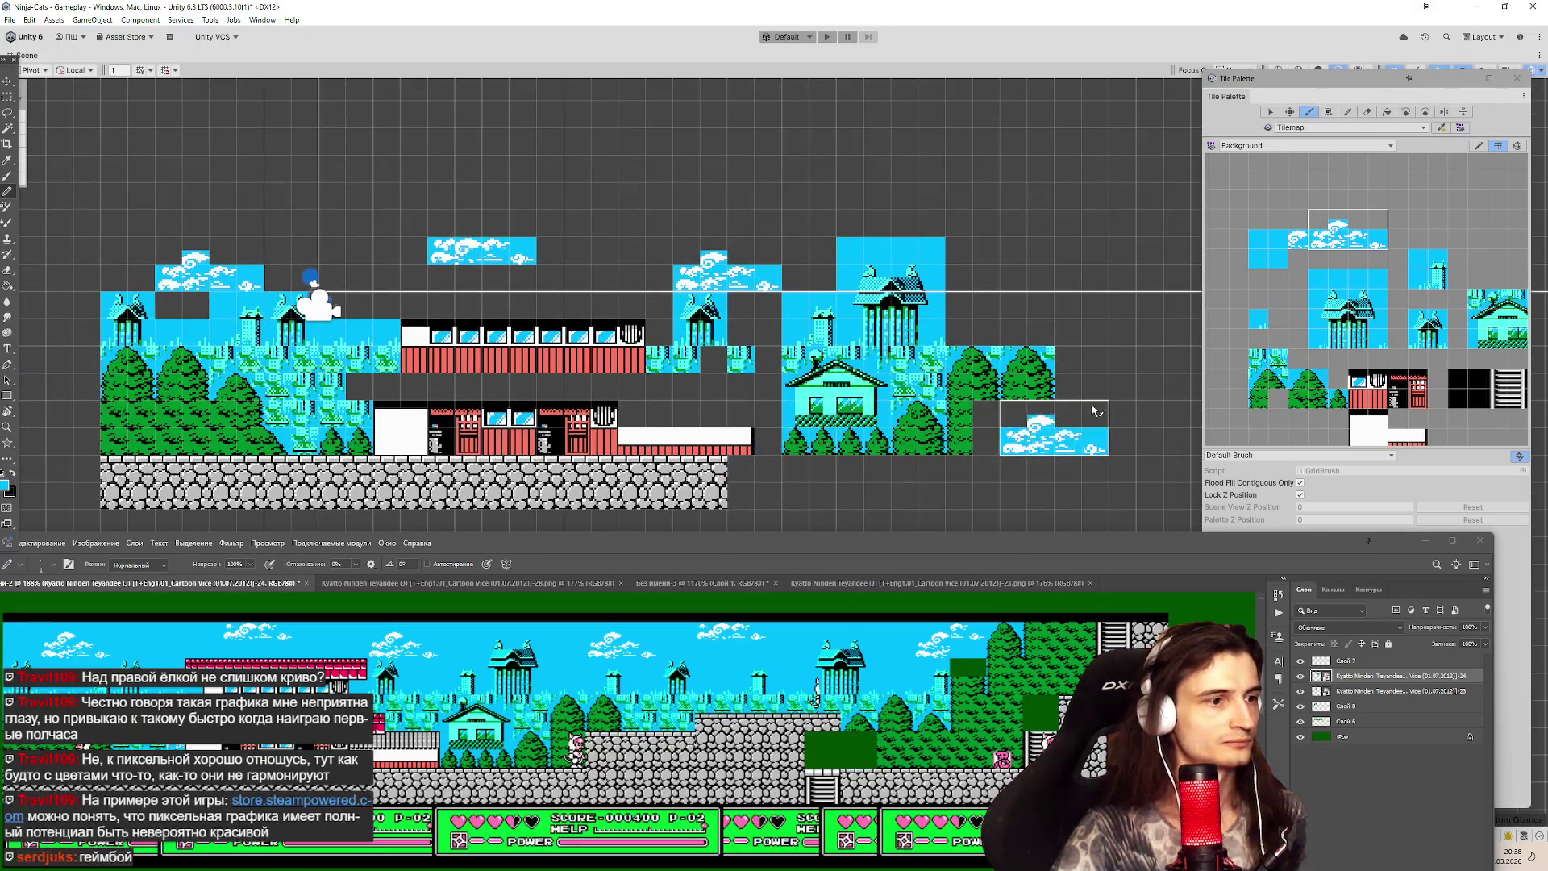
scroll(1139, 372, up, 2)
scroll(1139, 373, up, 2)
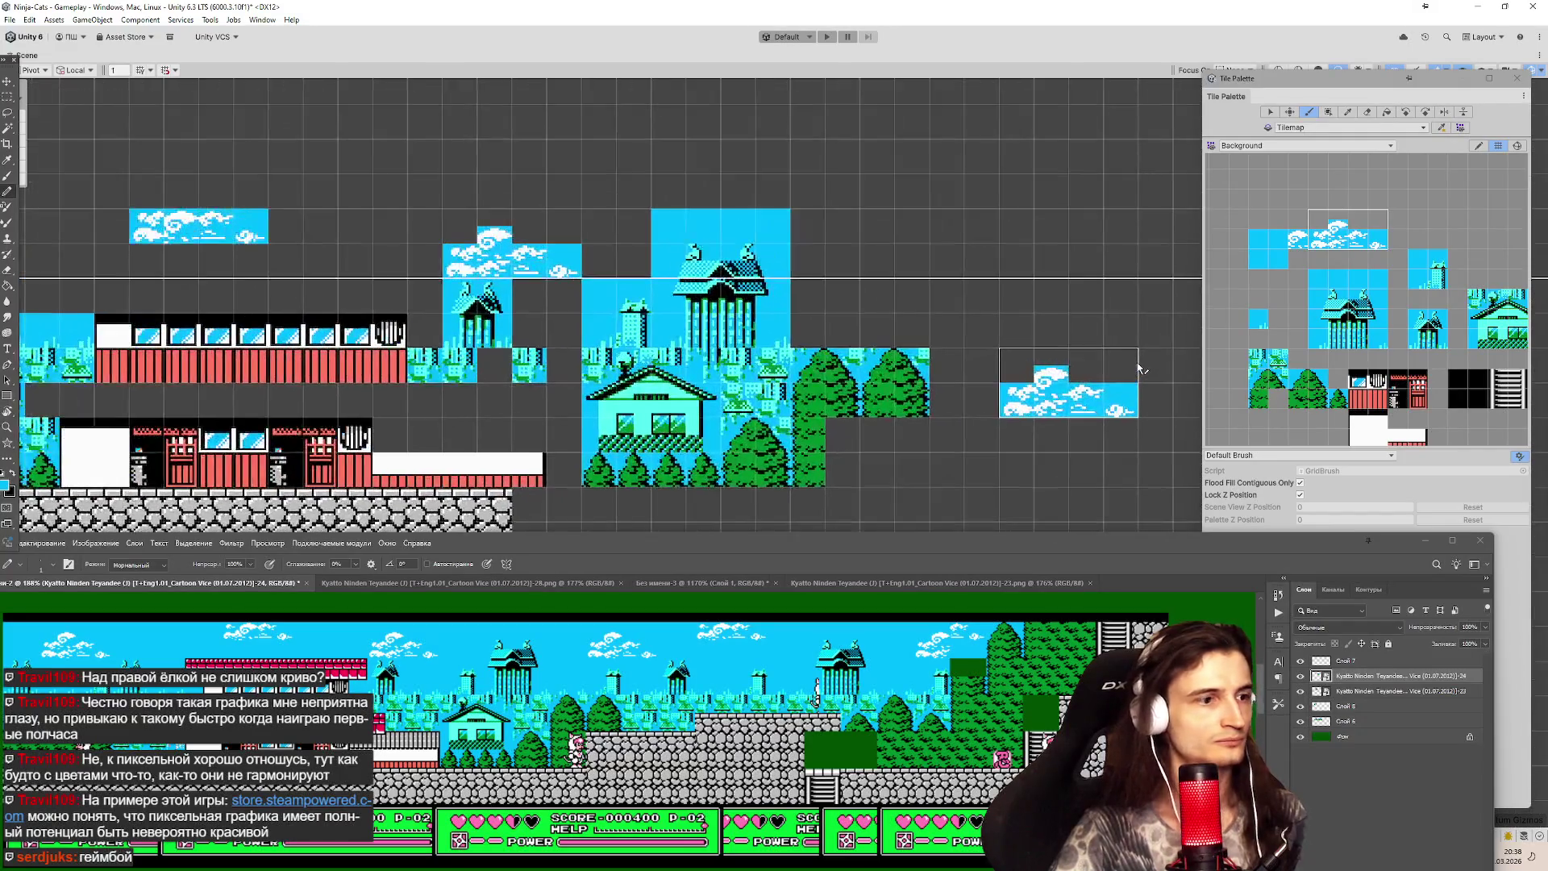
scroll(762, 322, down, 2)
click(677, 266)
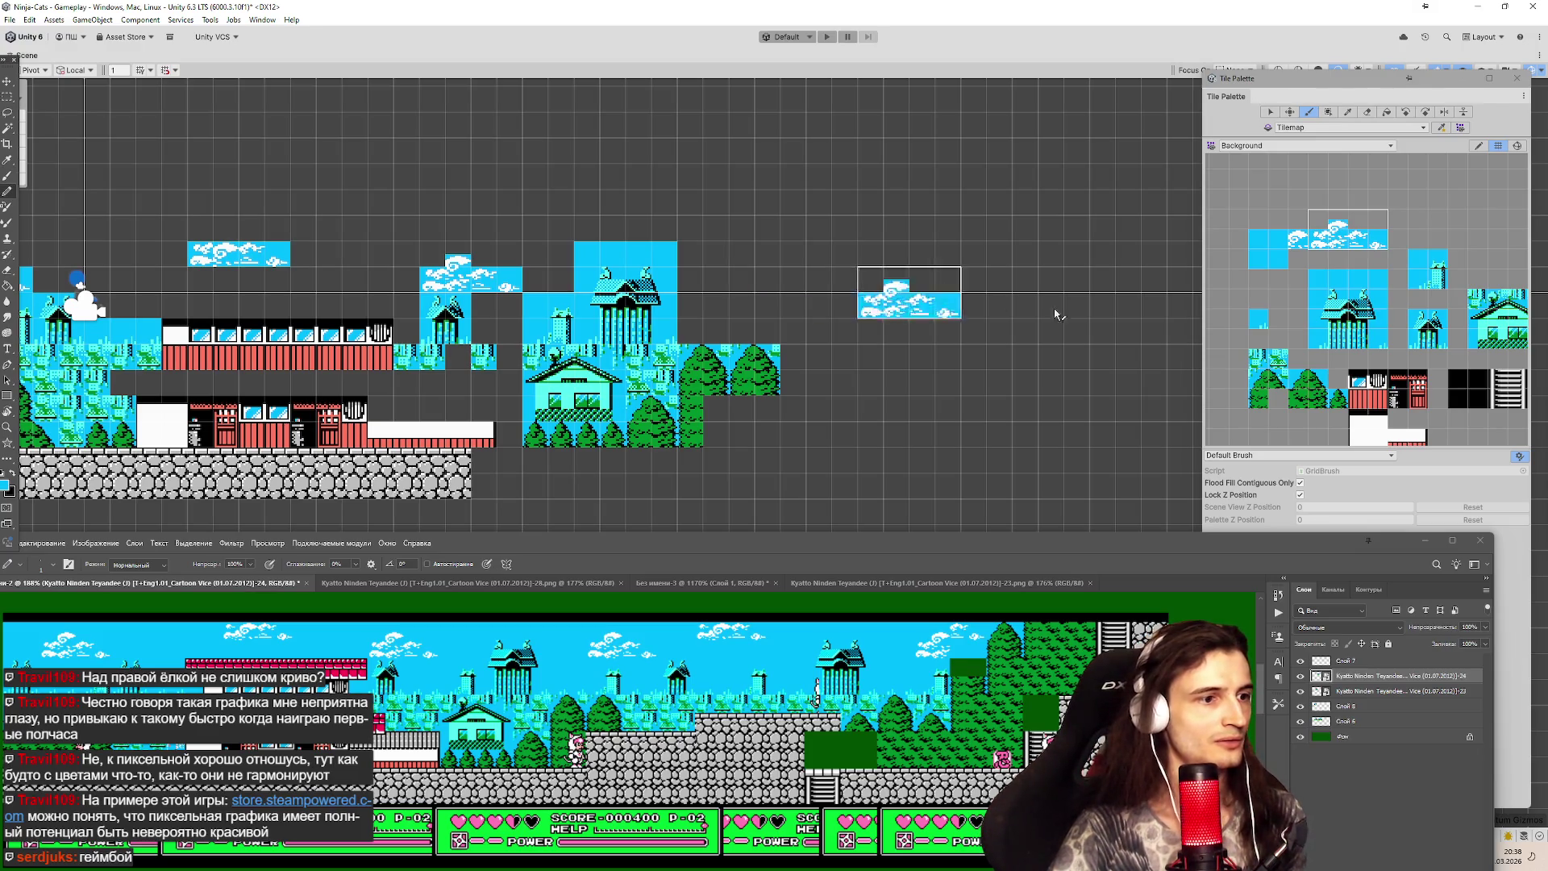
Paint a strip of small sky tiles and a sky-and-tower block right of the trees.
click(1257, 329)
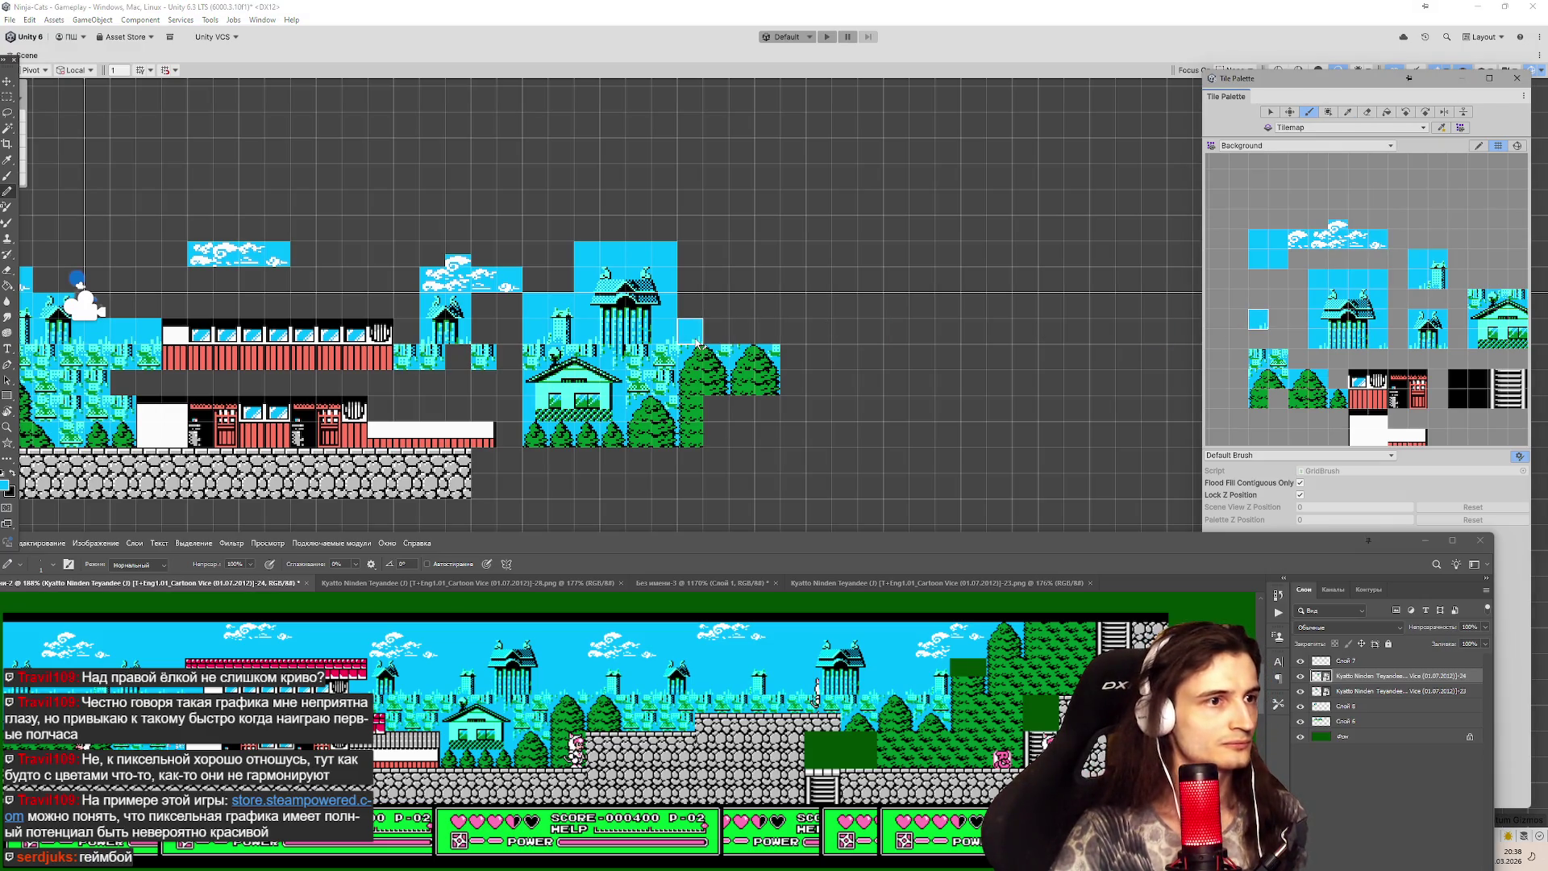
drag(696, 343, 742, 342)
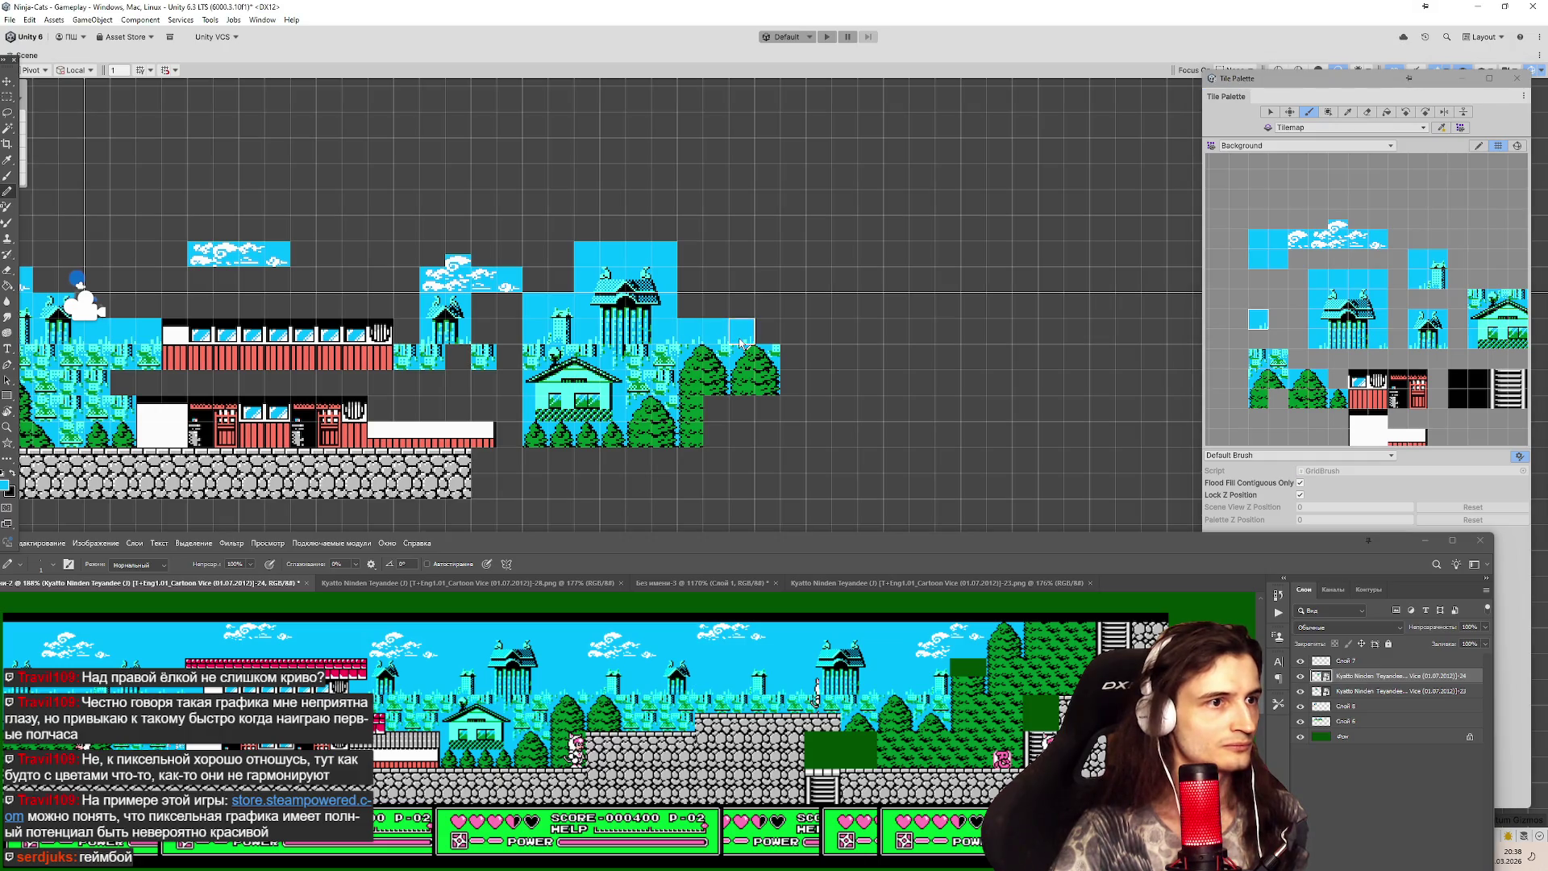
click(1417, 279)
click(742, 335)
click(1258, 319)
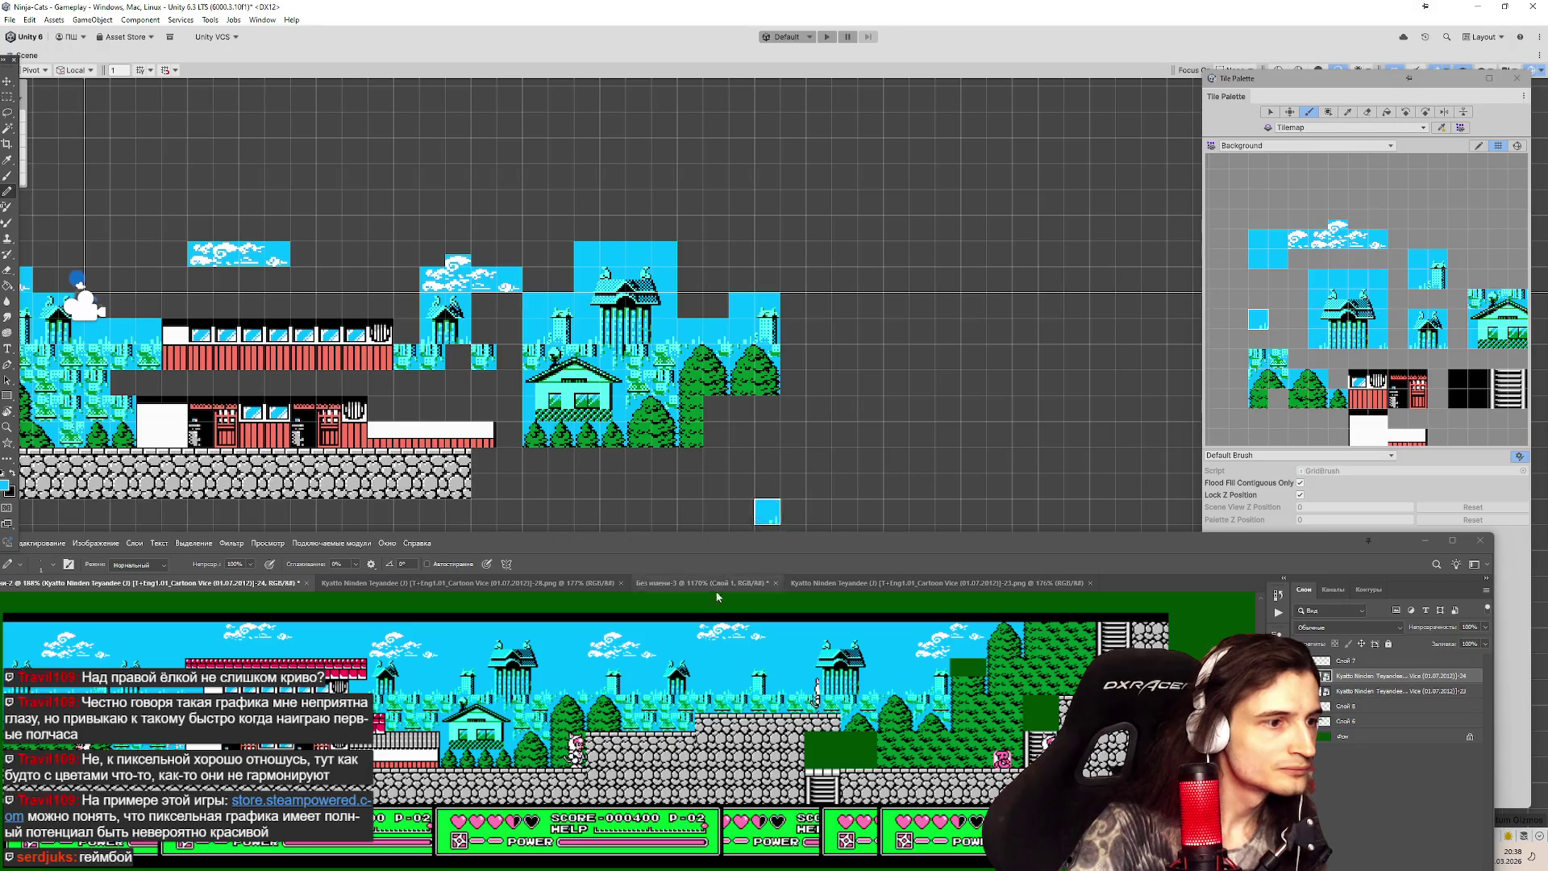
scroll(637, 677, up, 5)
scroll(642, 698, up, 2)
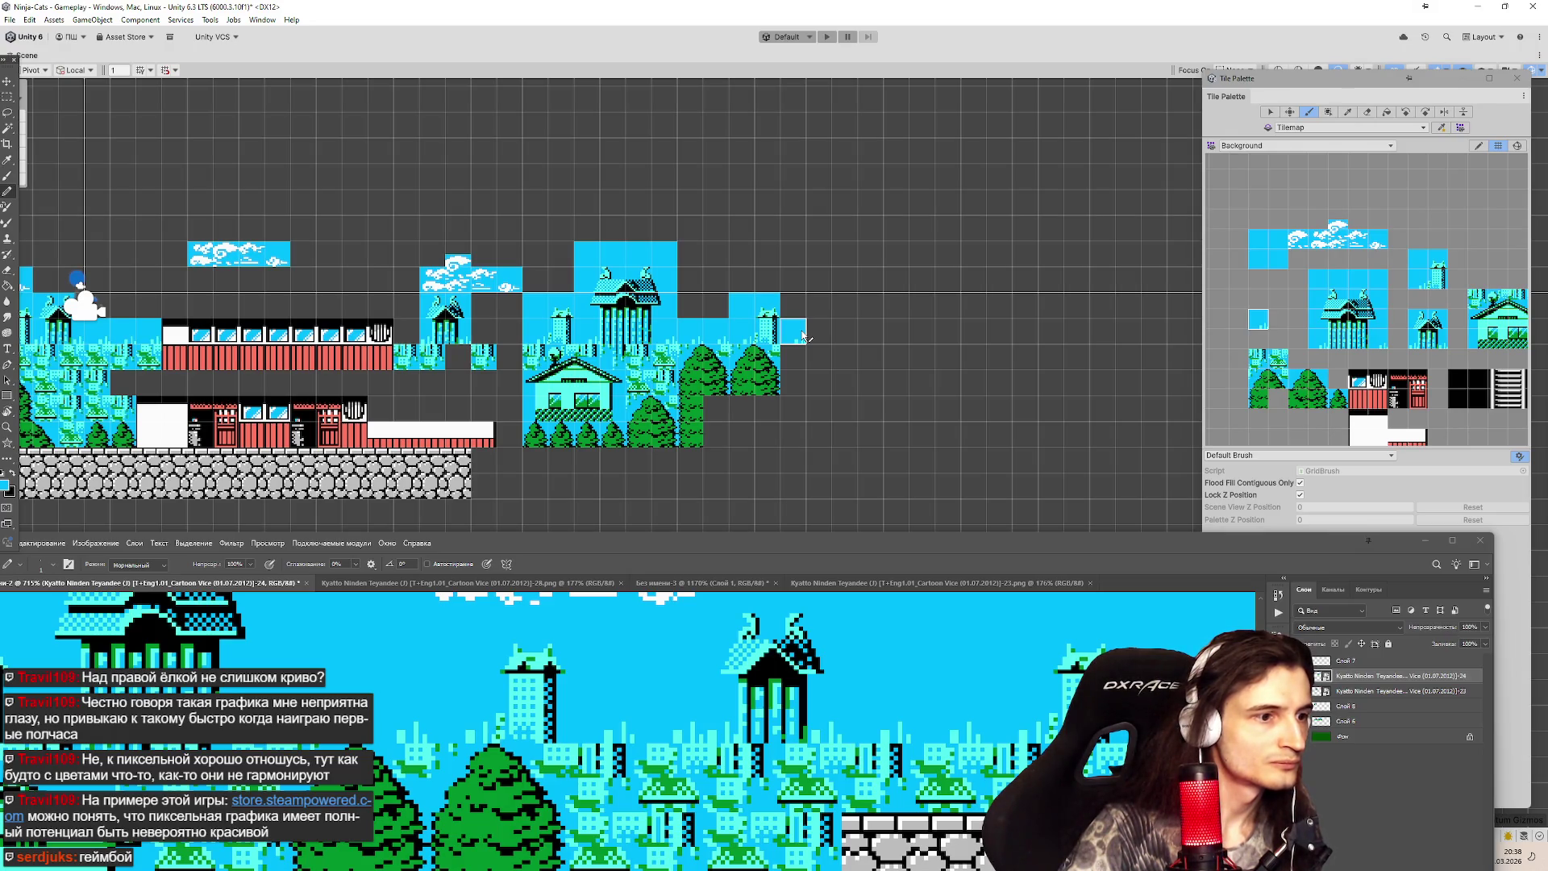
scroll(742, 669, down, 3)
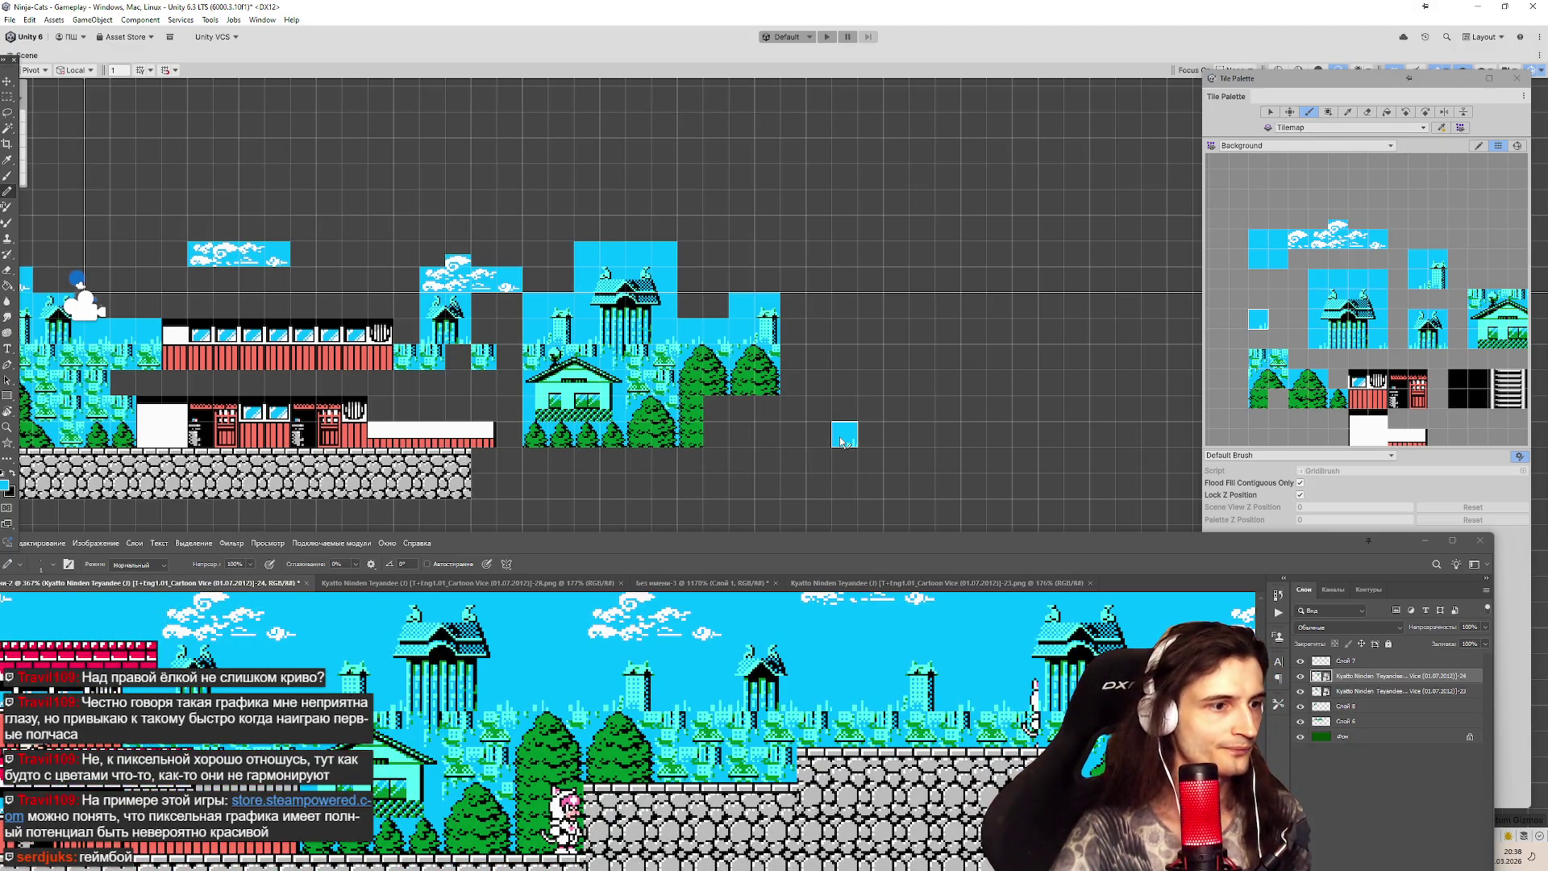
click(1277, 359)
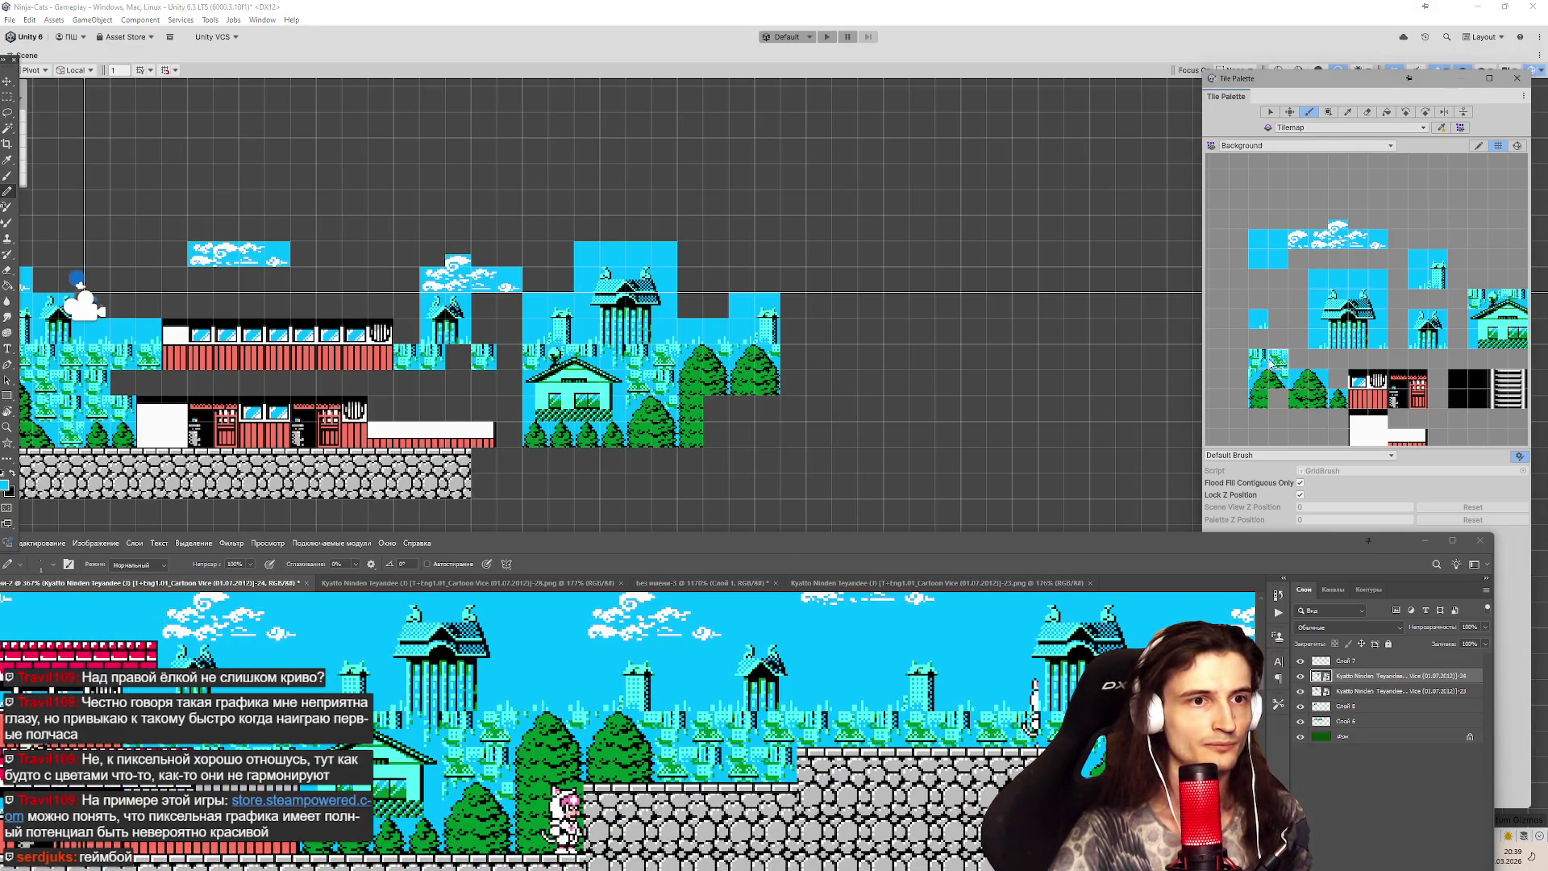
Paint tree-topped bush tiles in a row starting right of the trees.
click(793, 386)
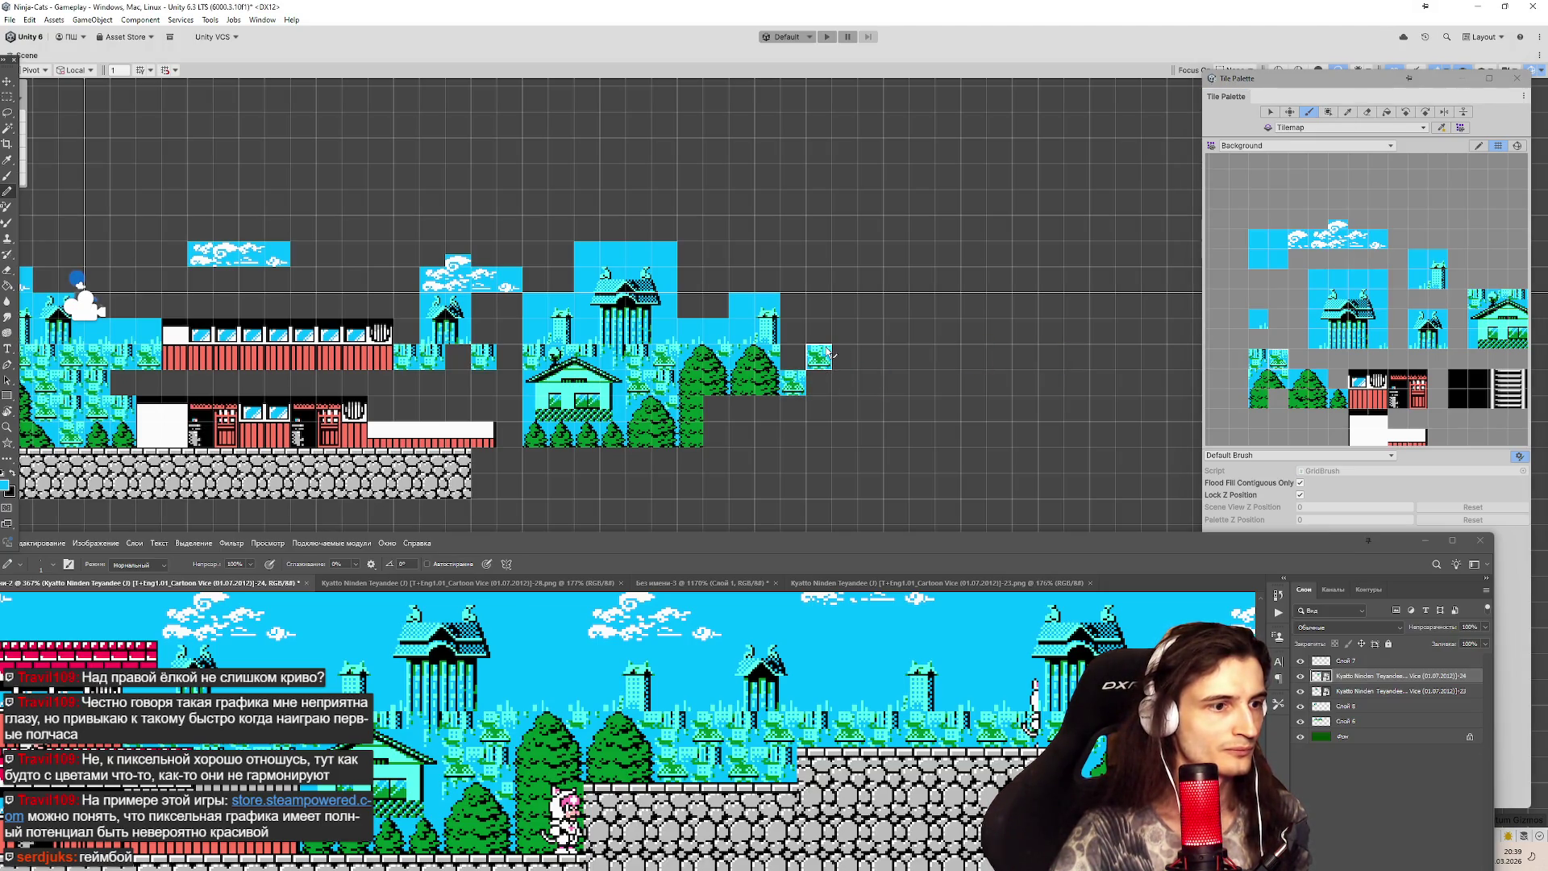
click(831, 354)
click(848, 379)
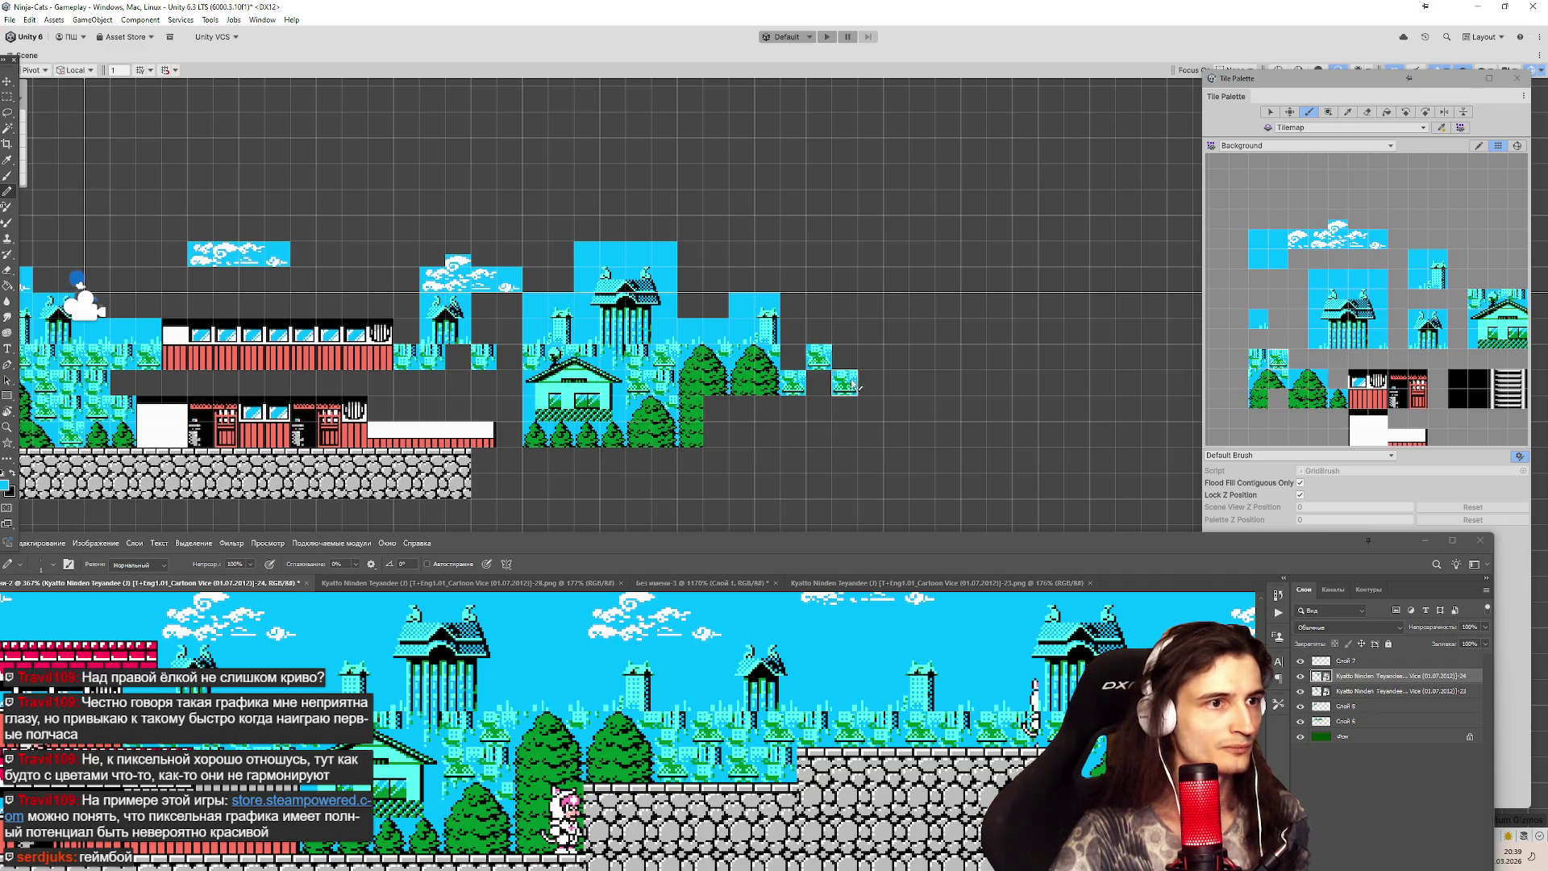
click(879, 362)
click(933, 368)
click(973, 368)
click(1022, 368)
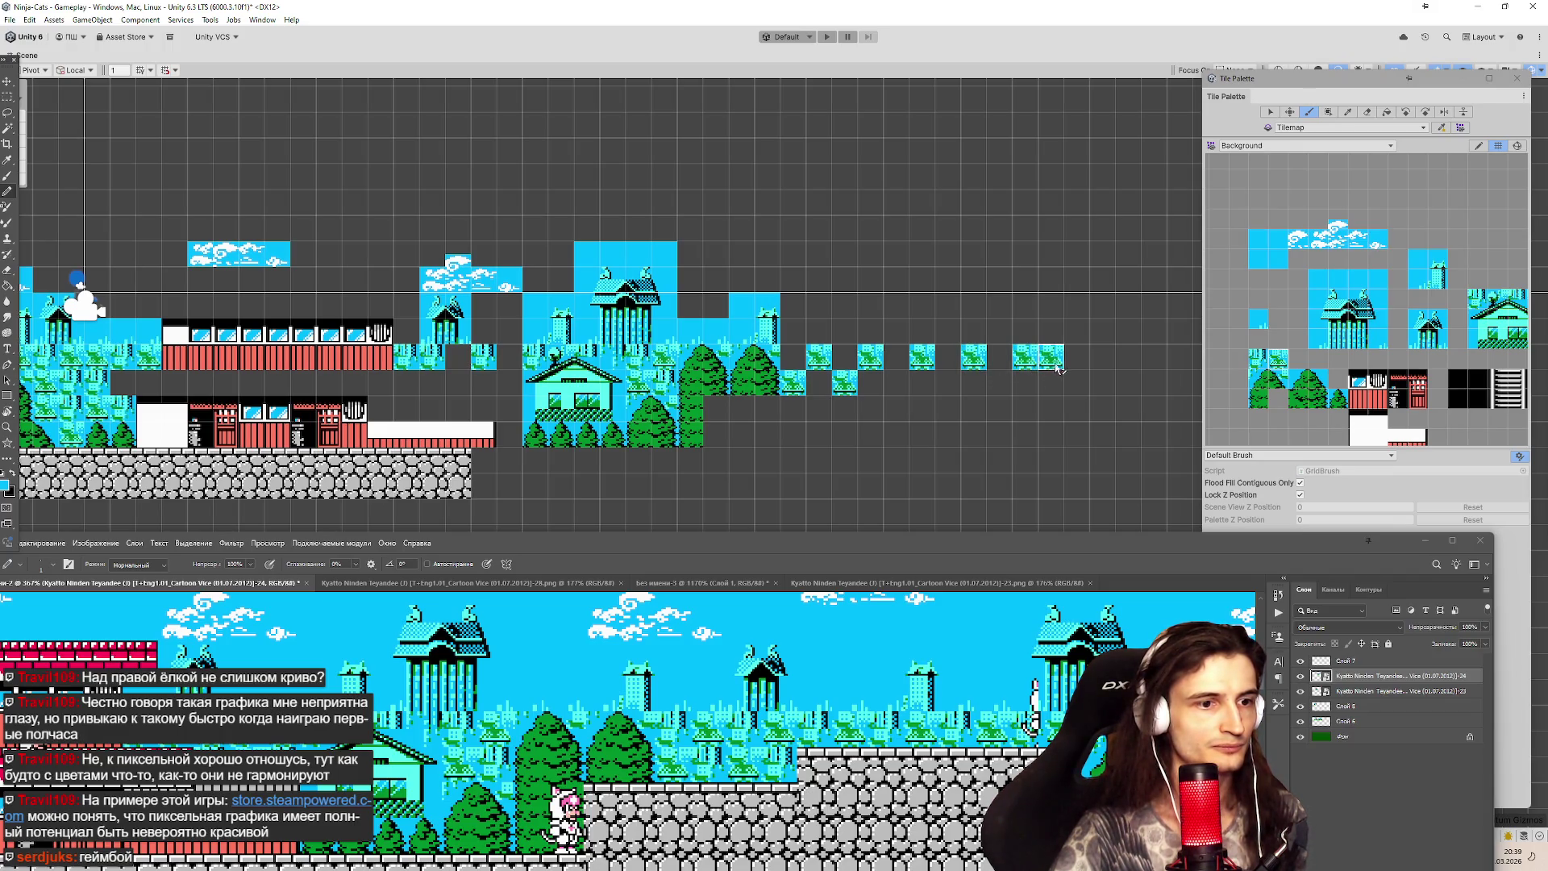
Extend the bush row further right and fill every gap along it.
click(1076, 367)
click(1127, 362)
click(1102, 385)
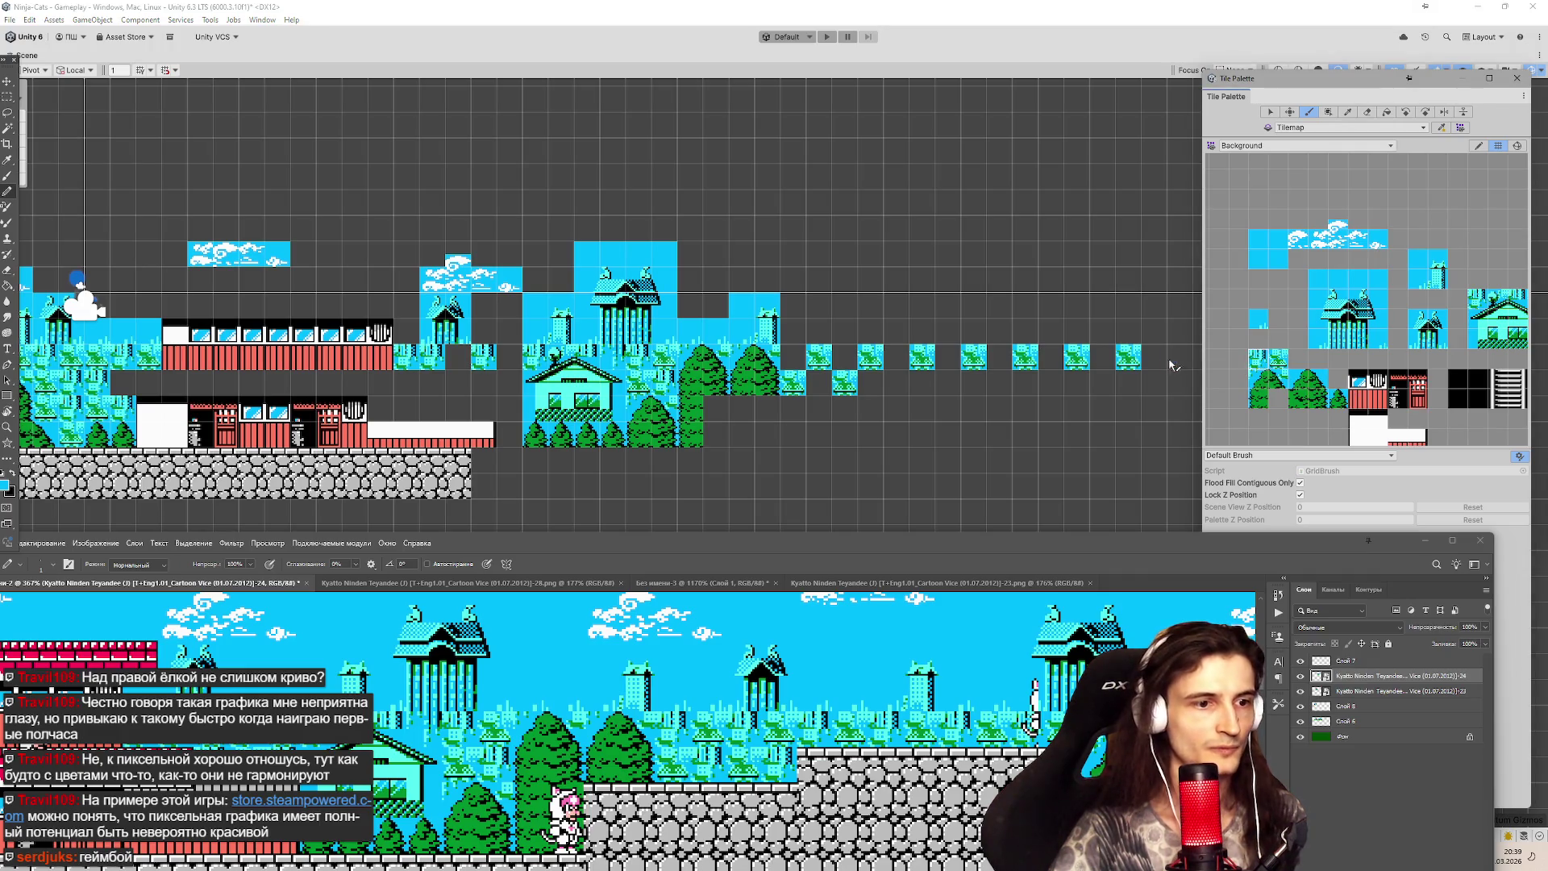
drag(1105, 367, 890, 370)
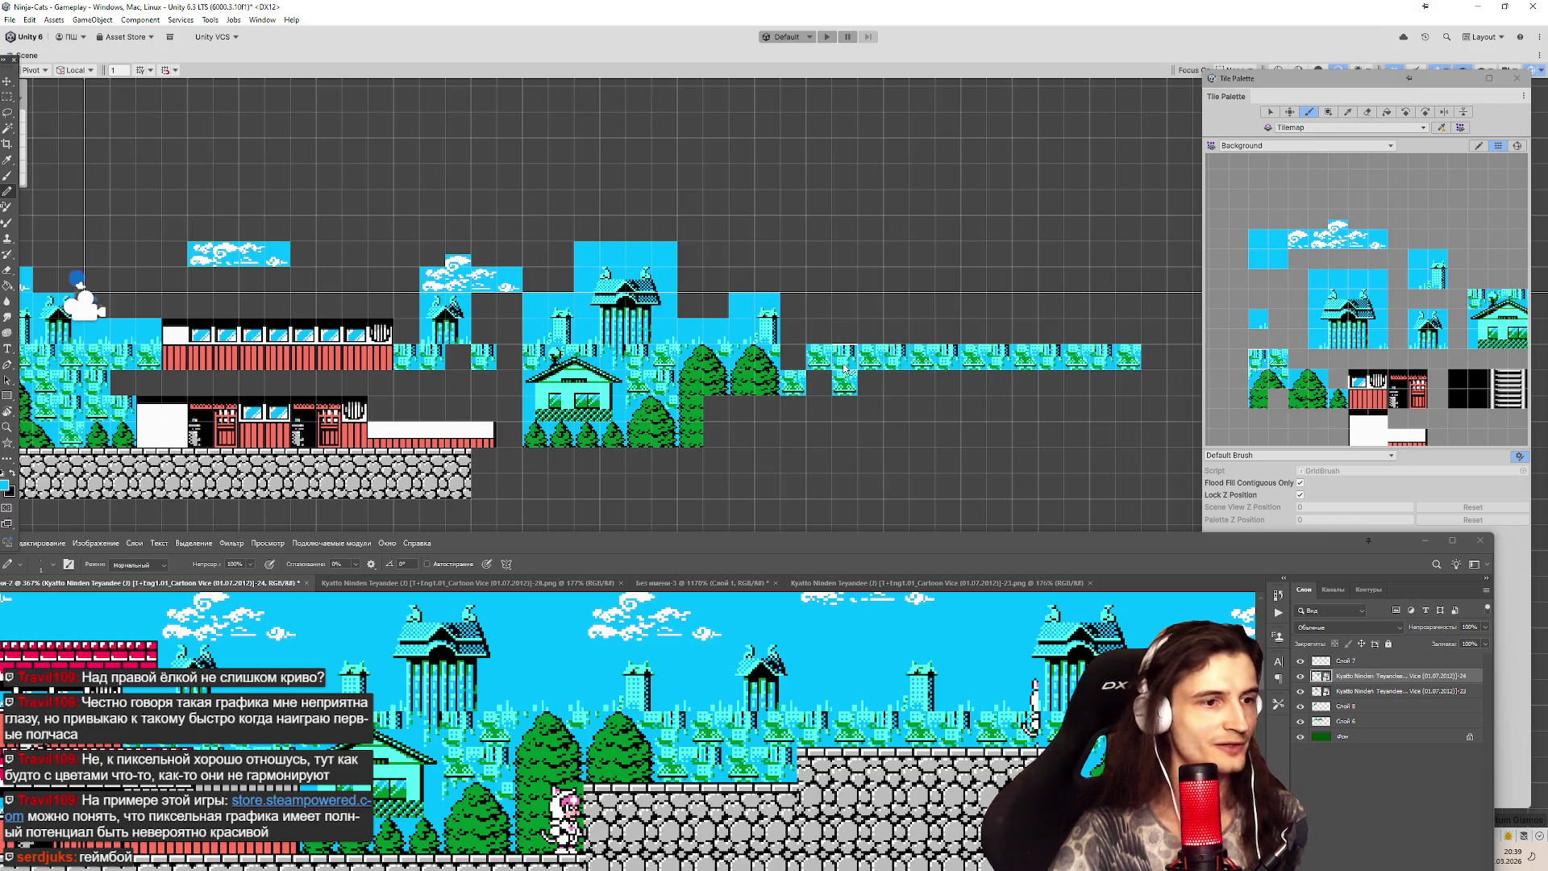
click(844, 355)
click(794, 359)
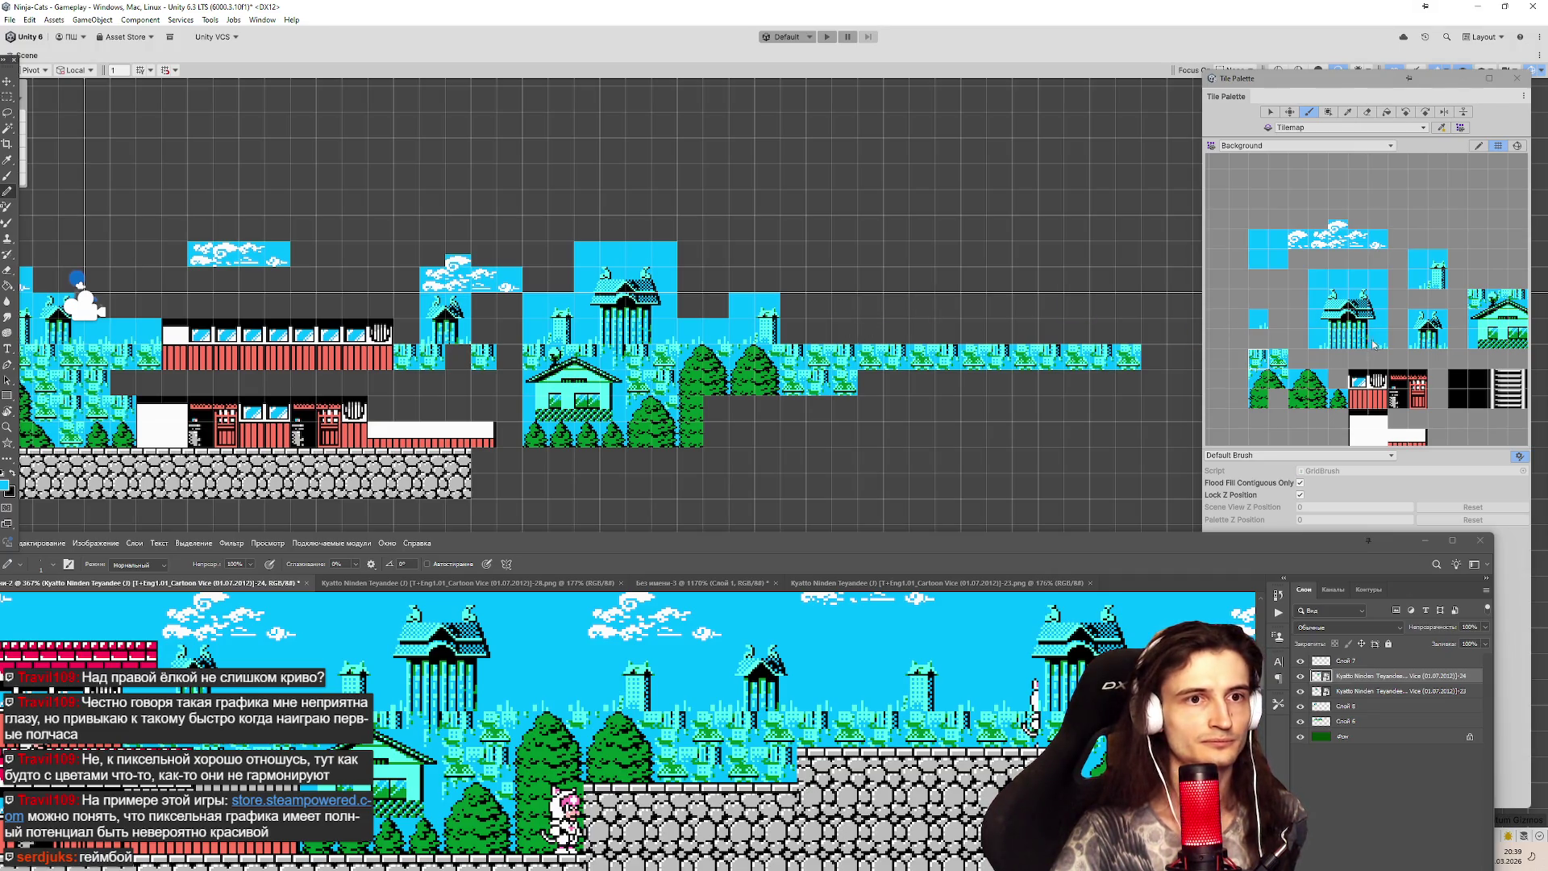
drag(1413, 313, 1441, 345)
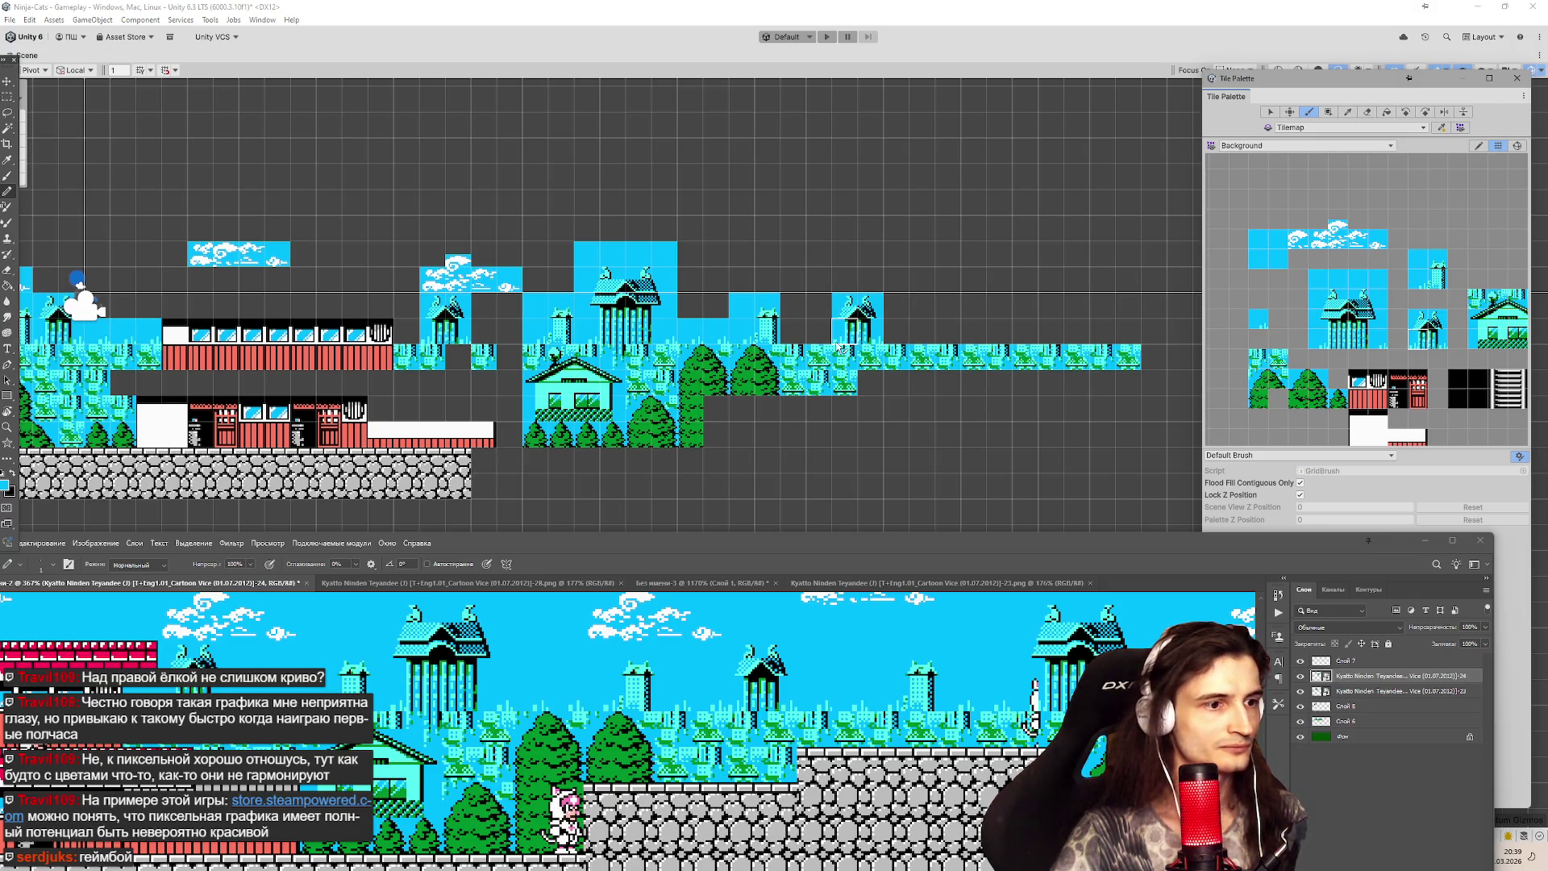
Stamp the temple tiles atop the bush row and fill one bush gap with a sky tile.
click(839, 347)
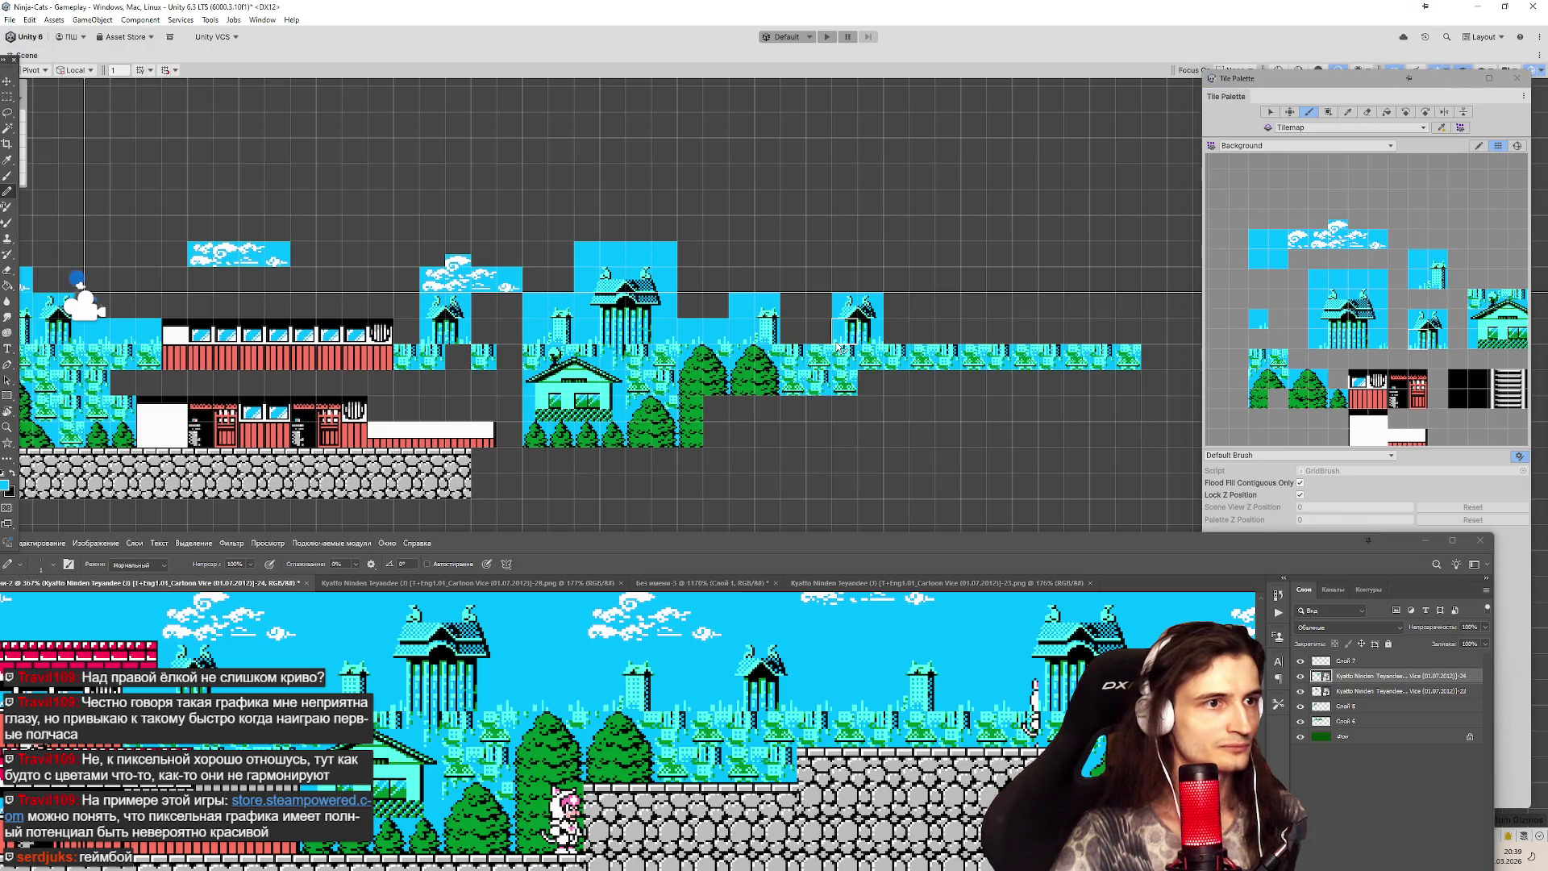
click(1257, 319)
click(818, 355)
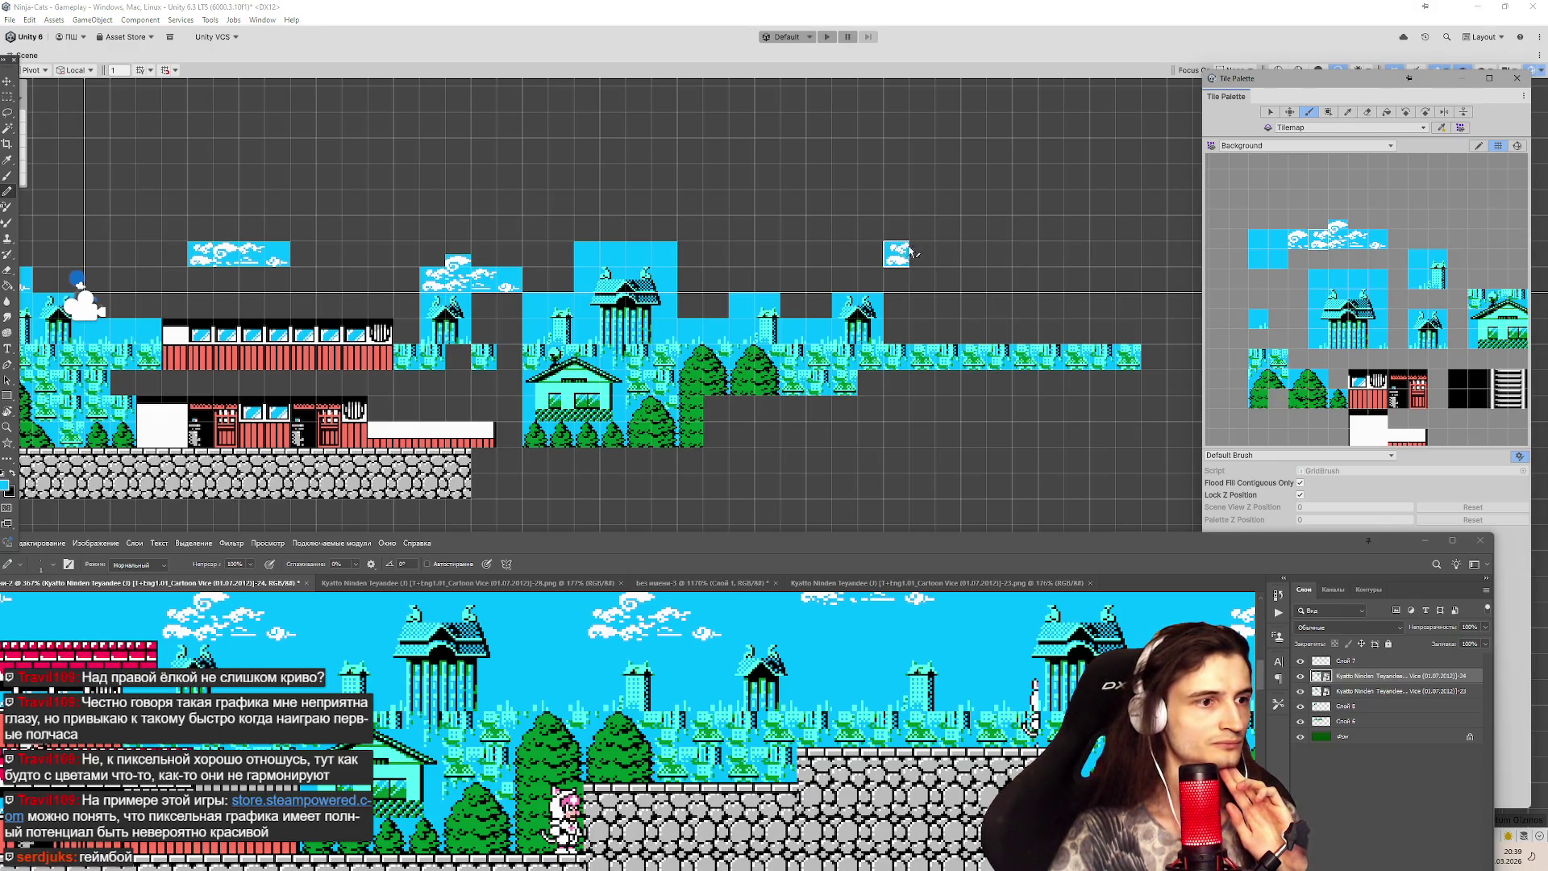
drag(1323, 244, 1379, 232)
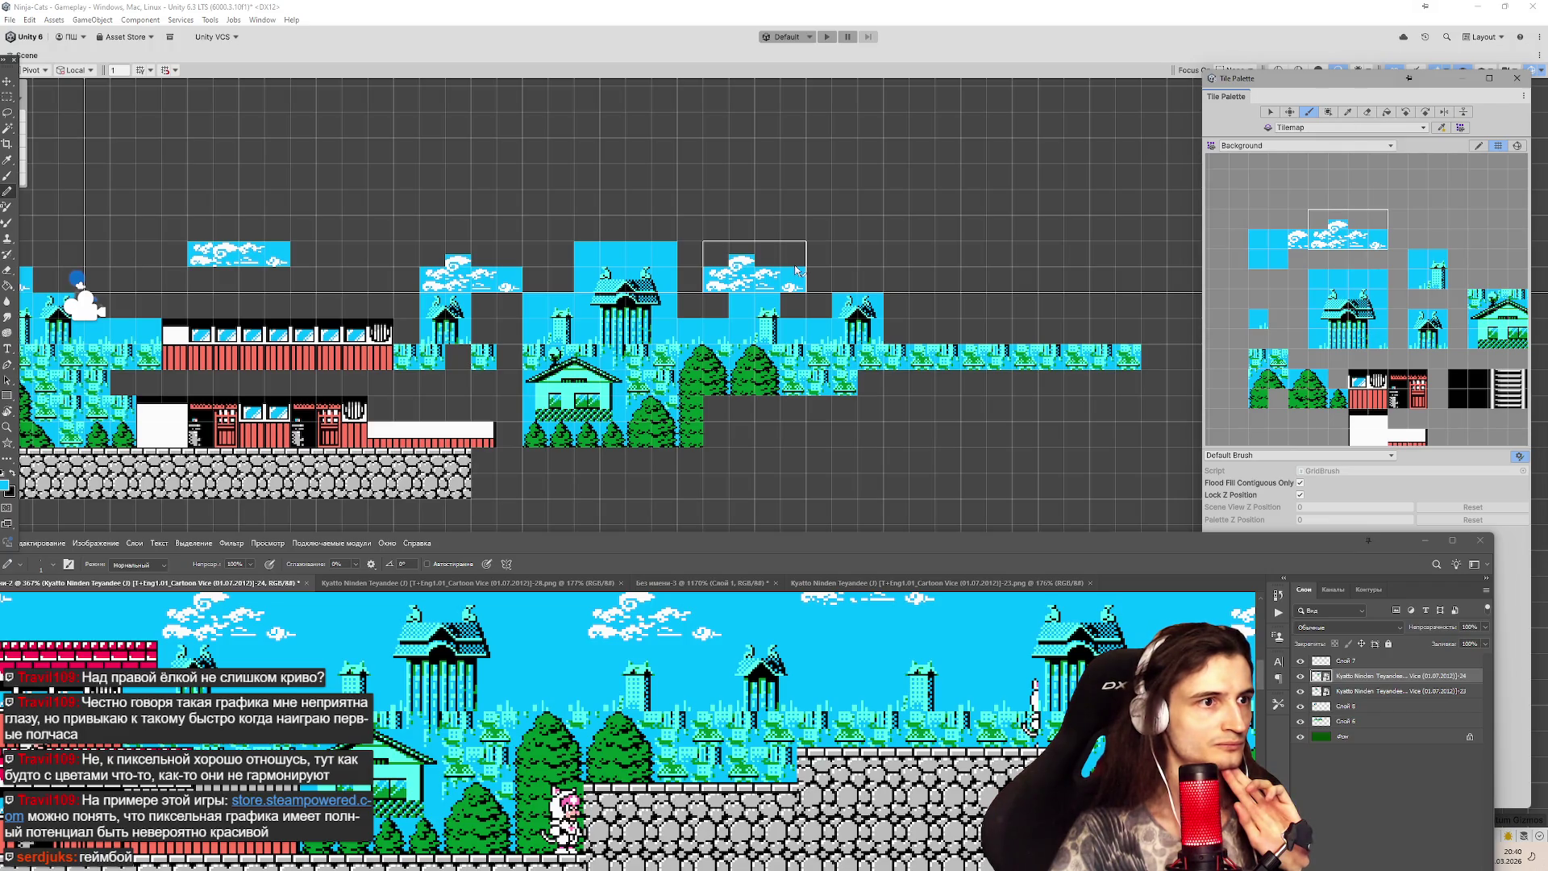
Paint one cloud above the small towers and a second higher cloud further right, checking the reference screenshot.
click(818, 272)
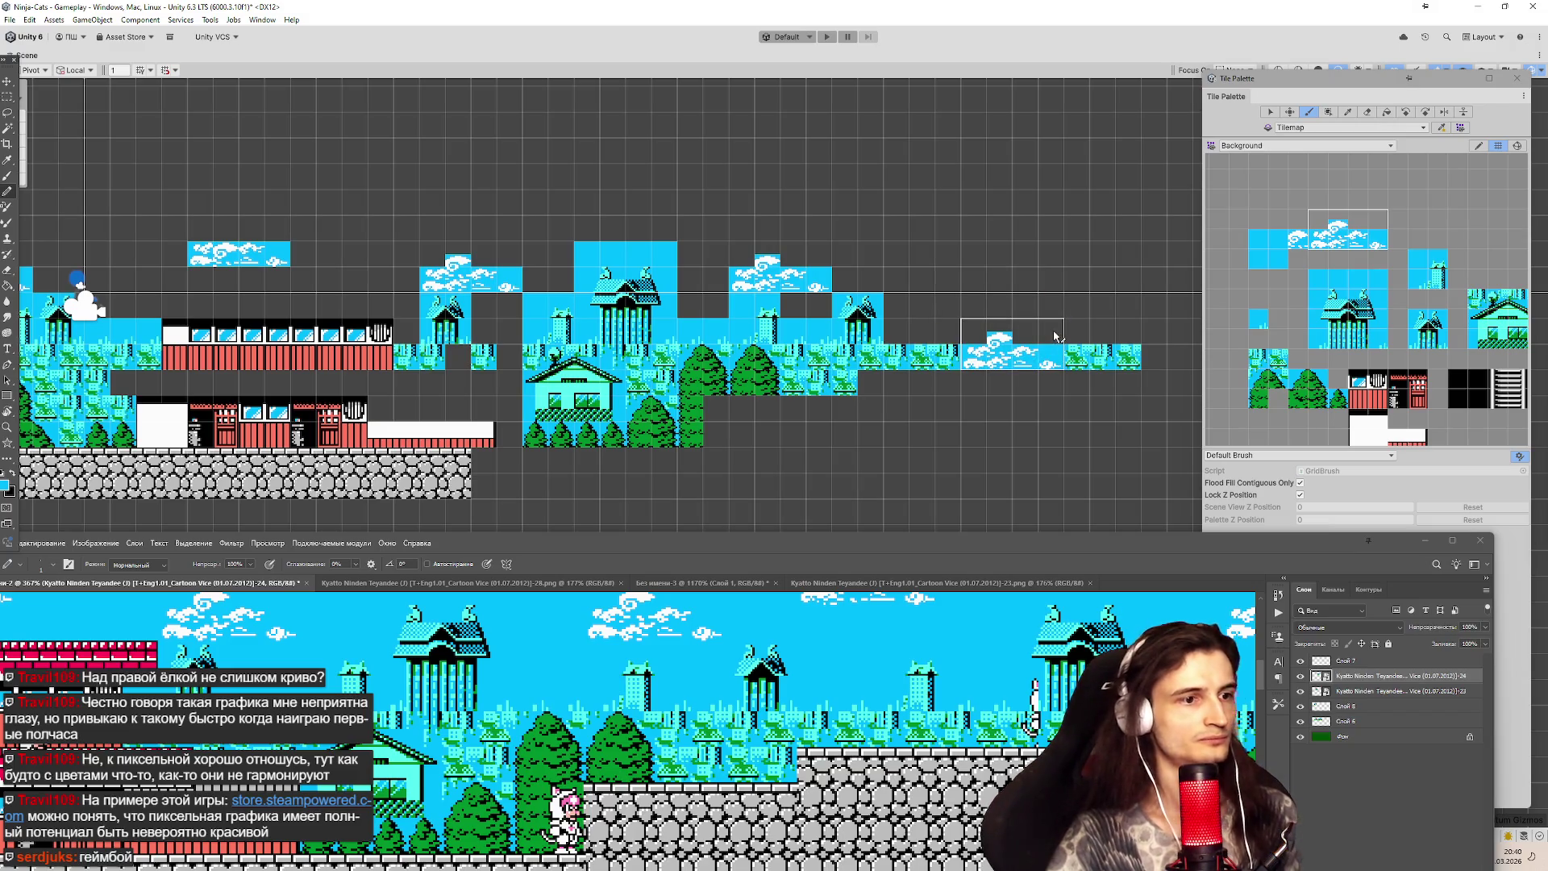
click(1263, 663)
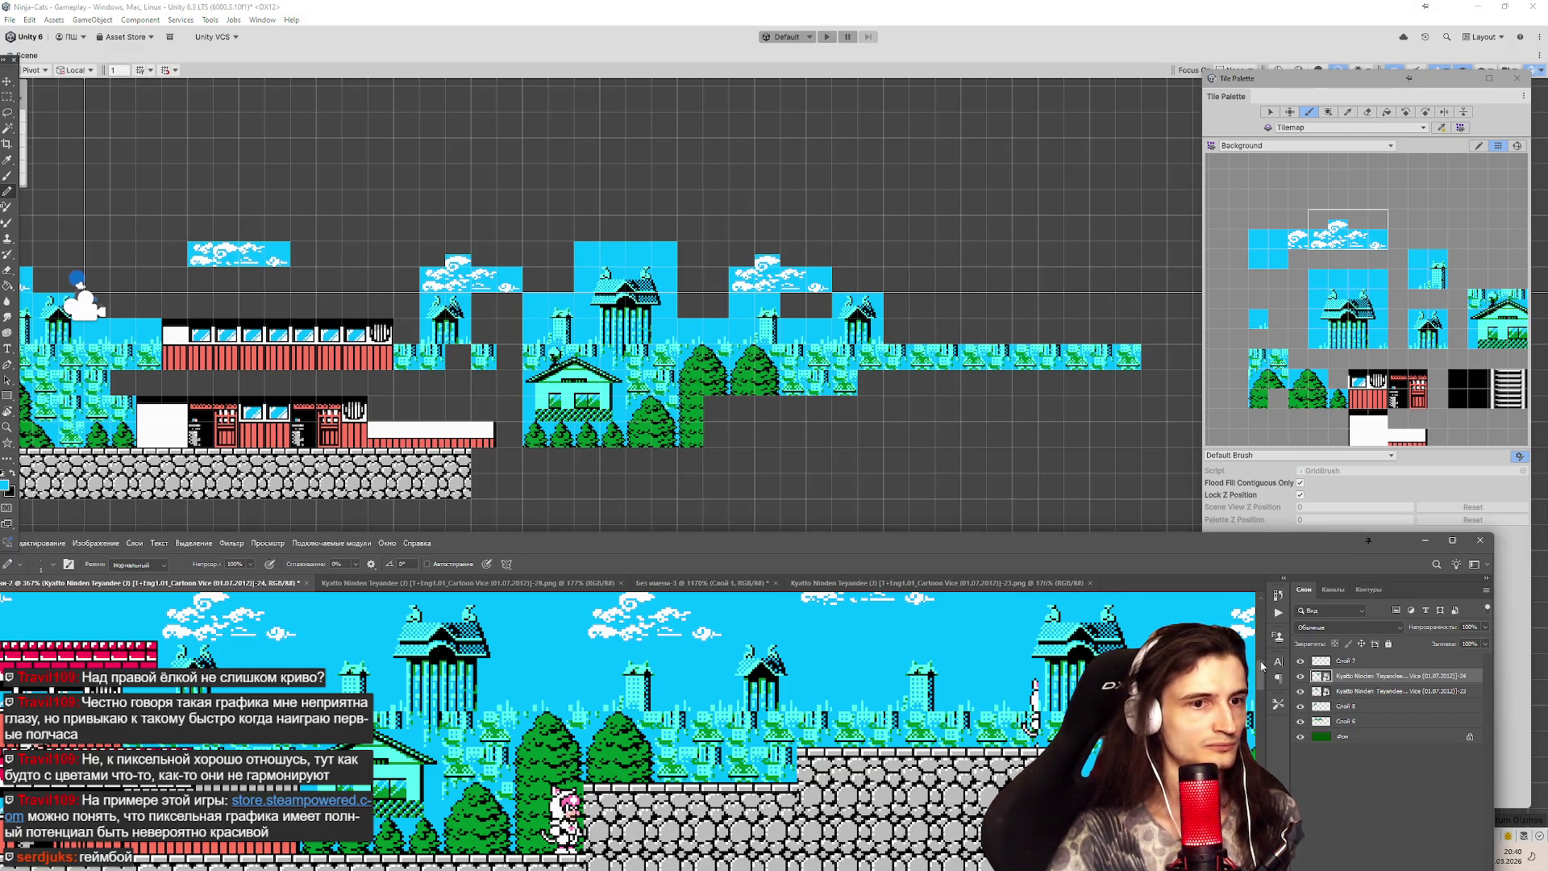
scroll(1263, 664, up, 2)
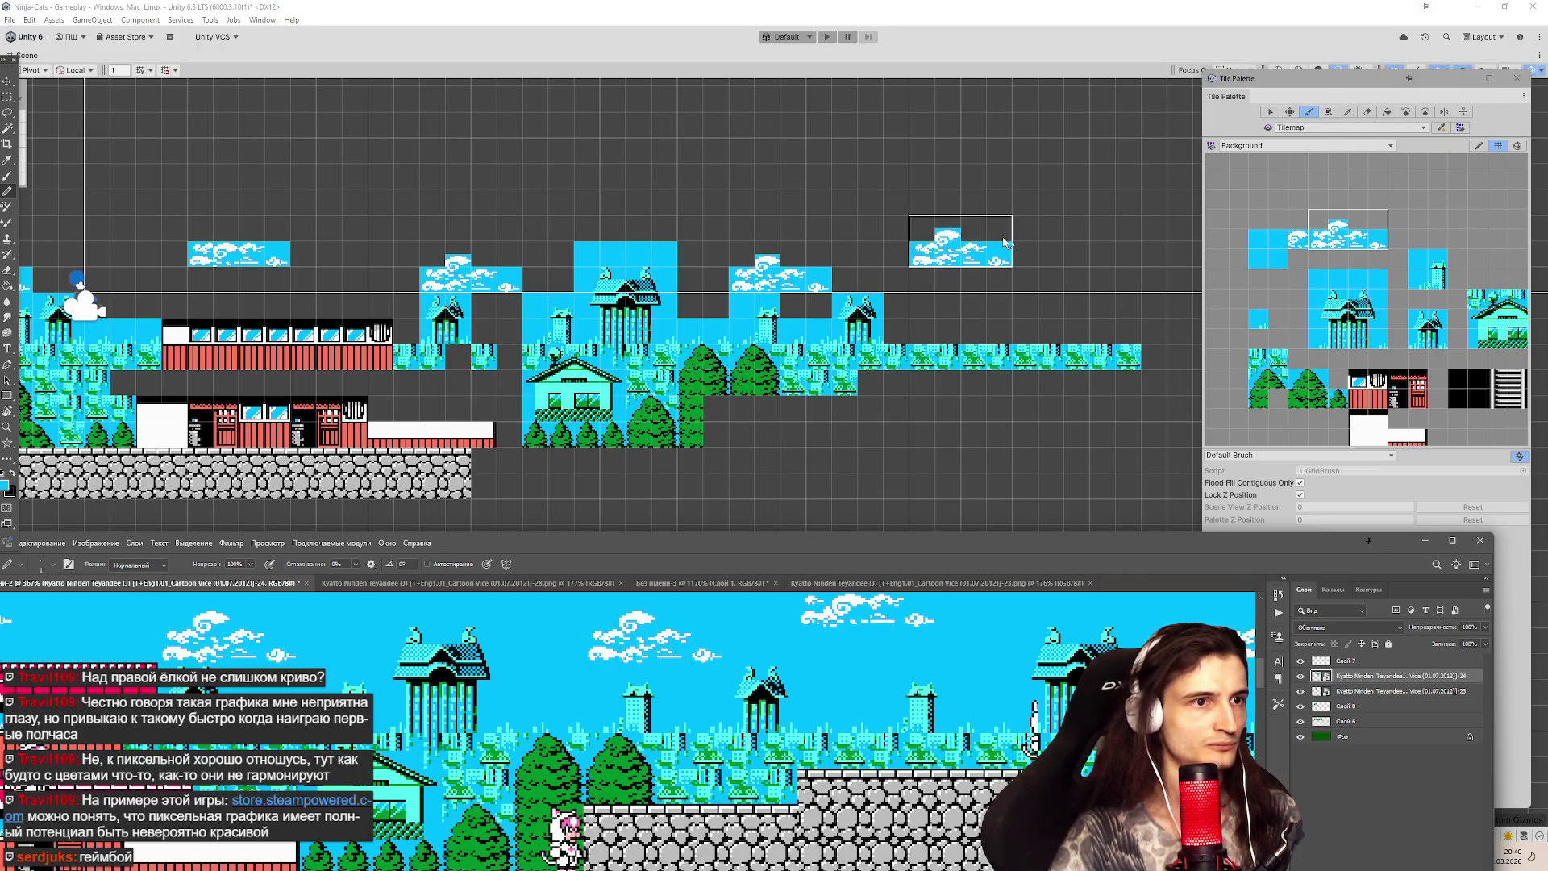
click(1003, 241)
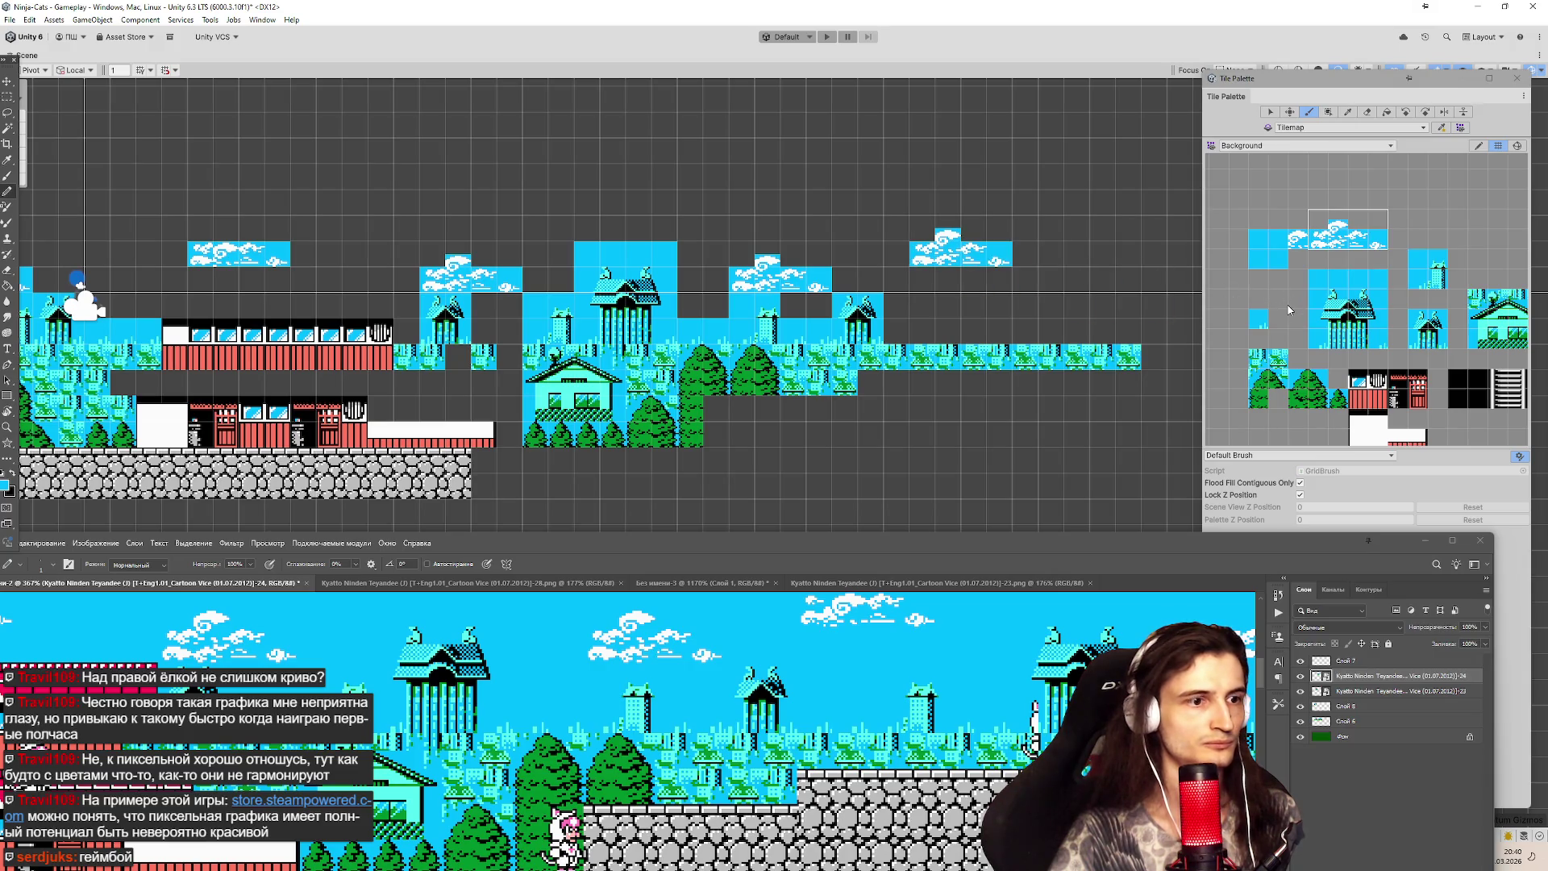